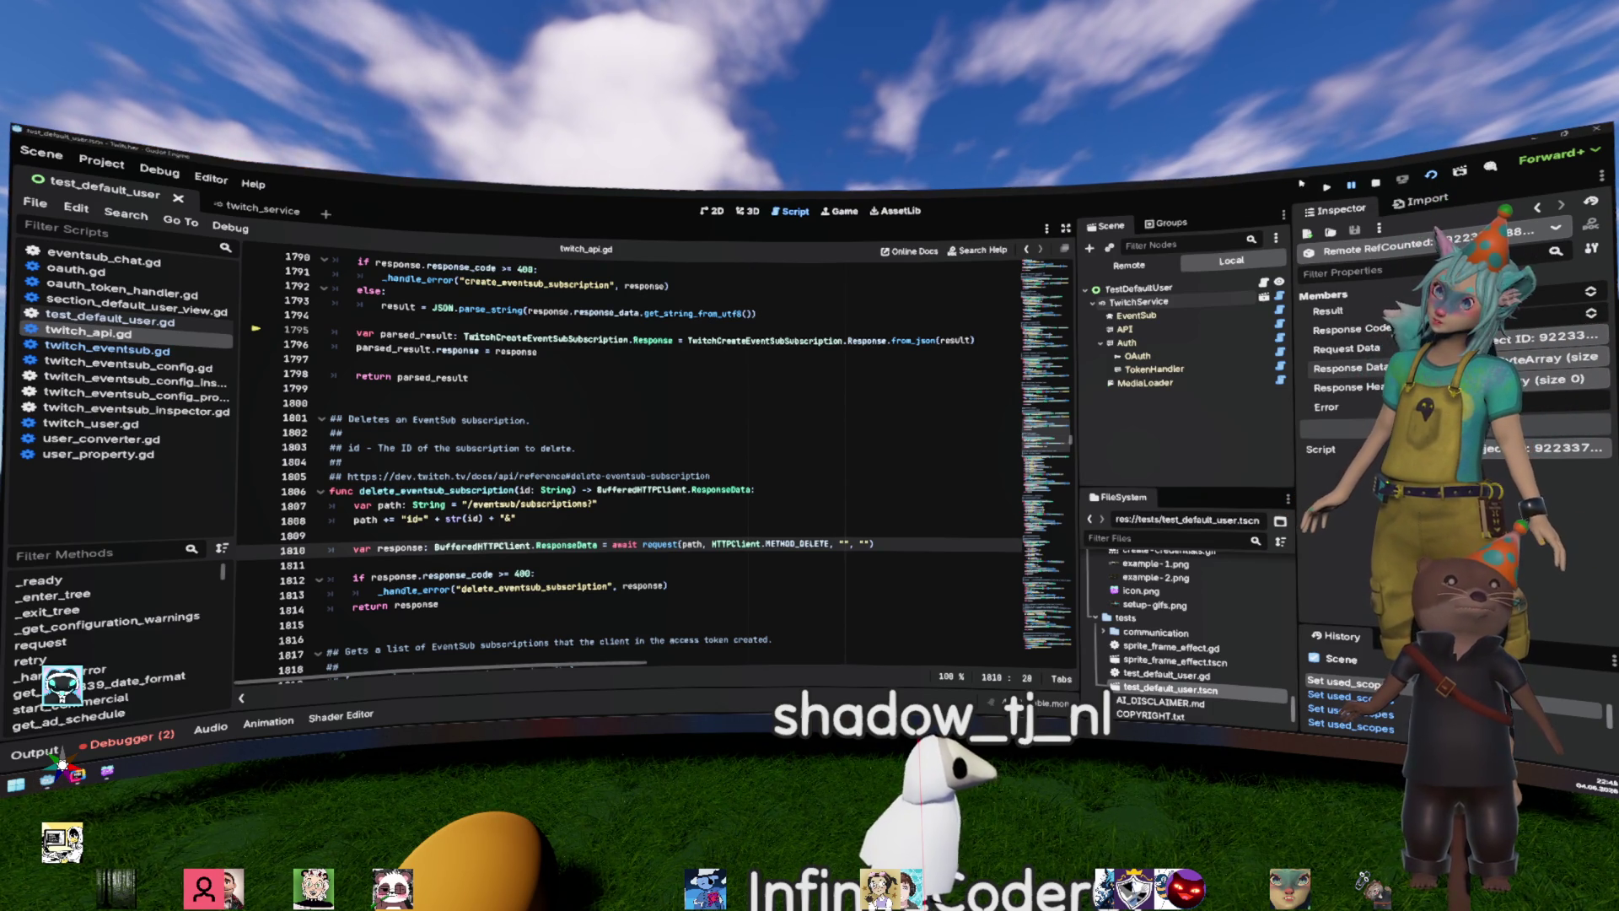
Resume the paused run, trace the 403 error to twitch_api.gd line 92, and open Project Settings.
{"action": "left_click", "coordinate": [715, 365]}
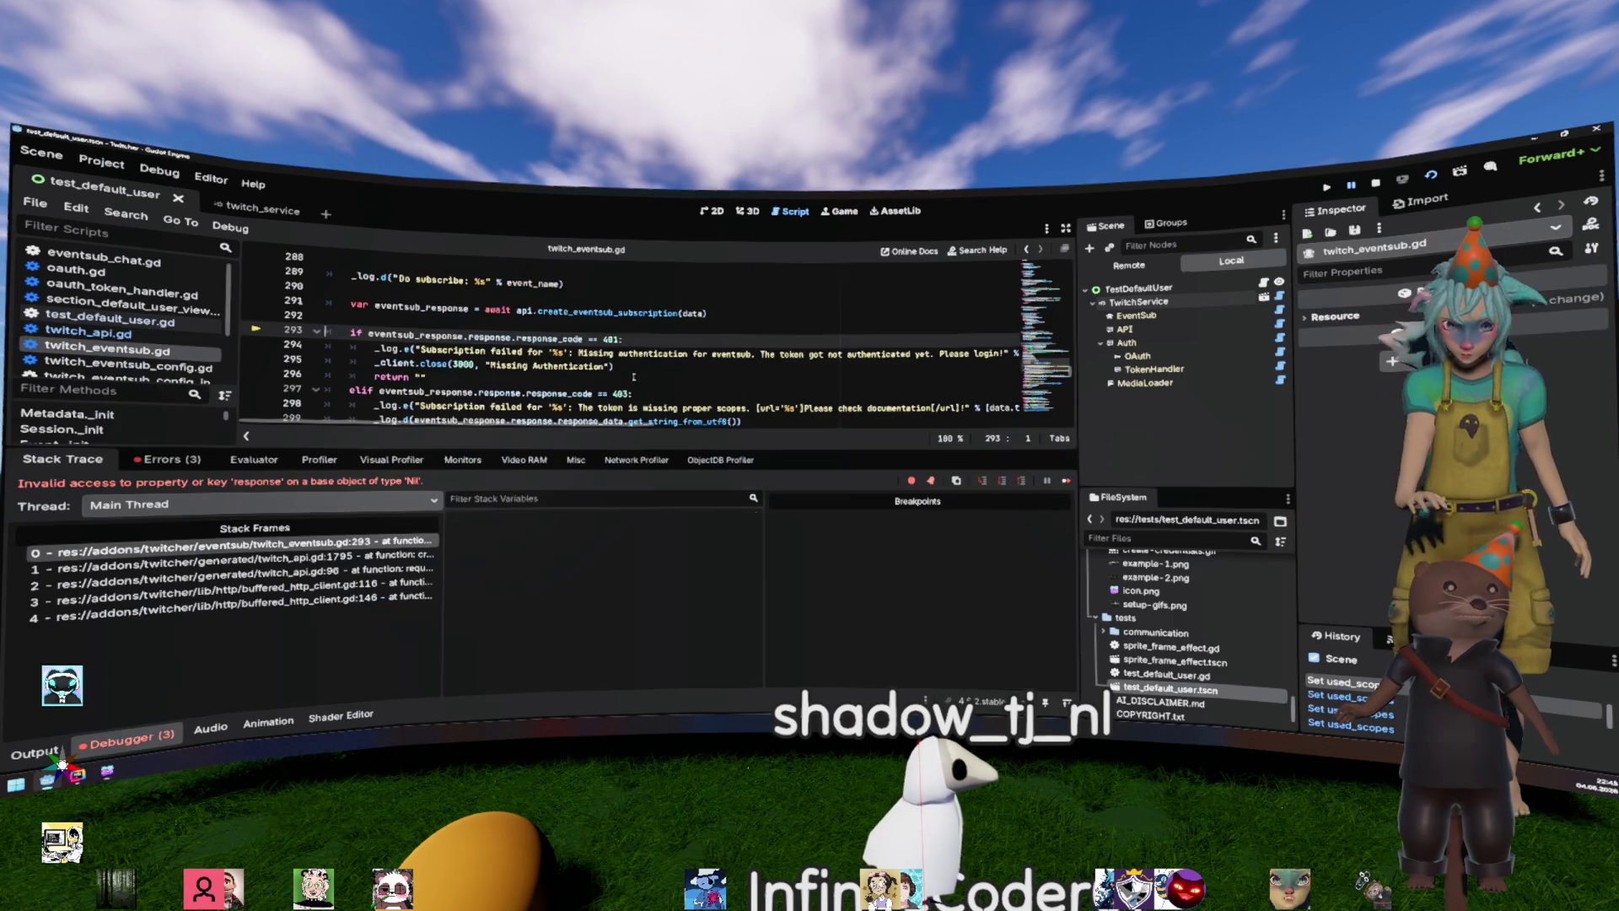
{"action": "key", "text": "F12"}
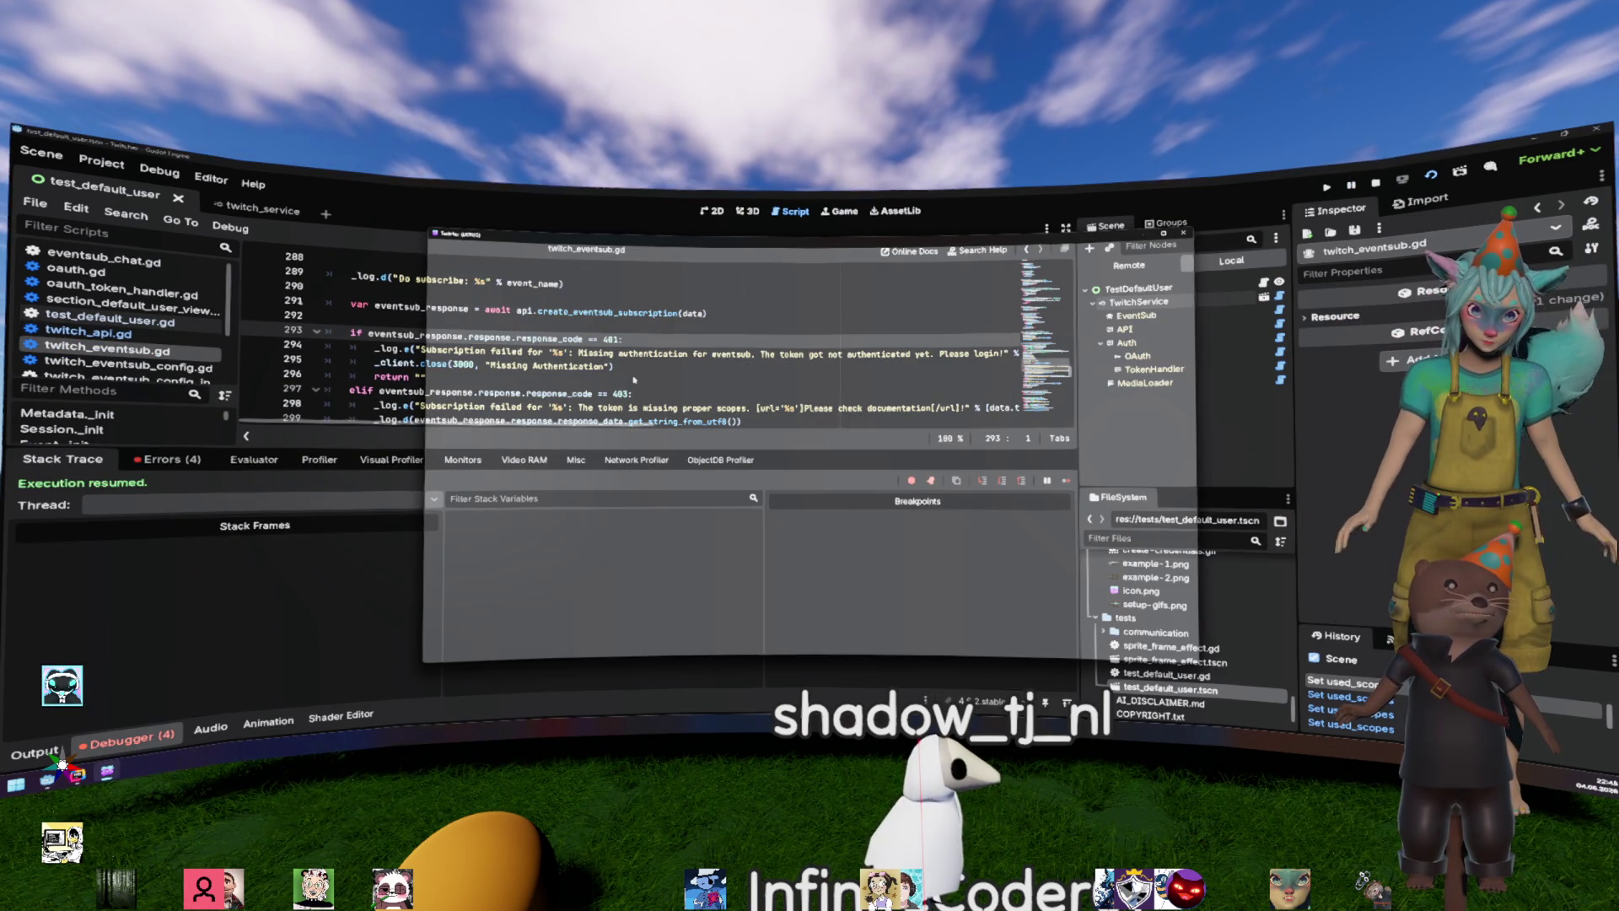
{"action": "left_click", "coordinate": [167, 458]}
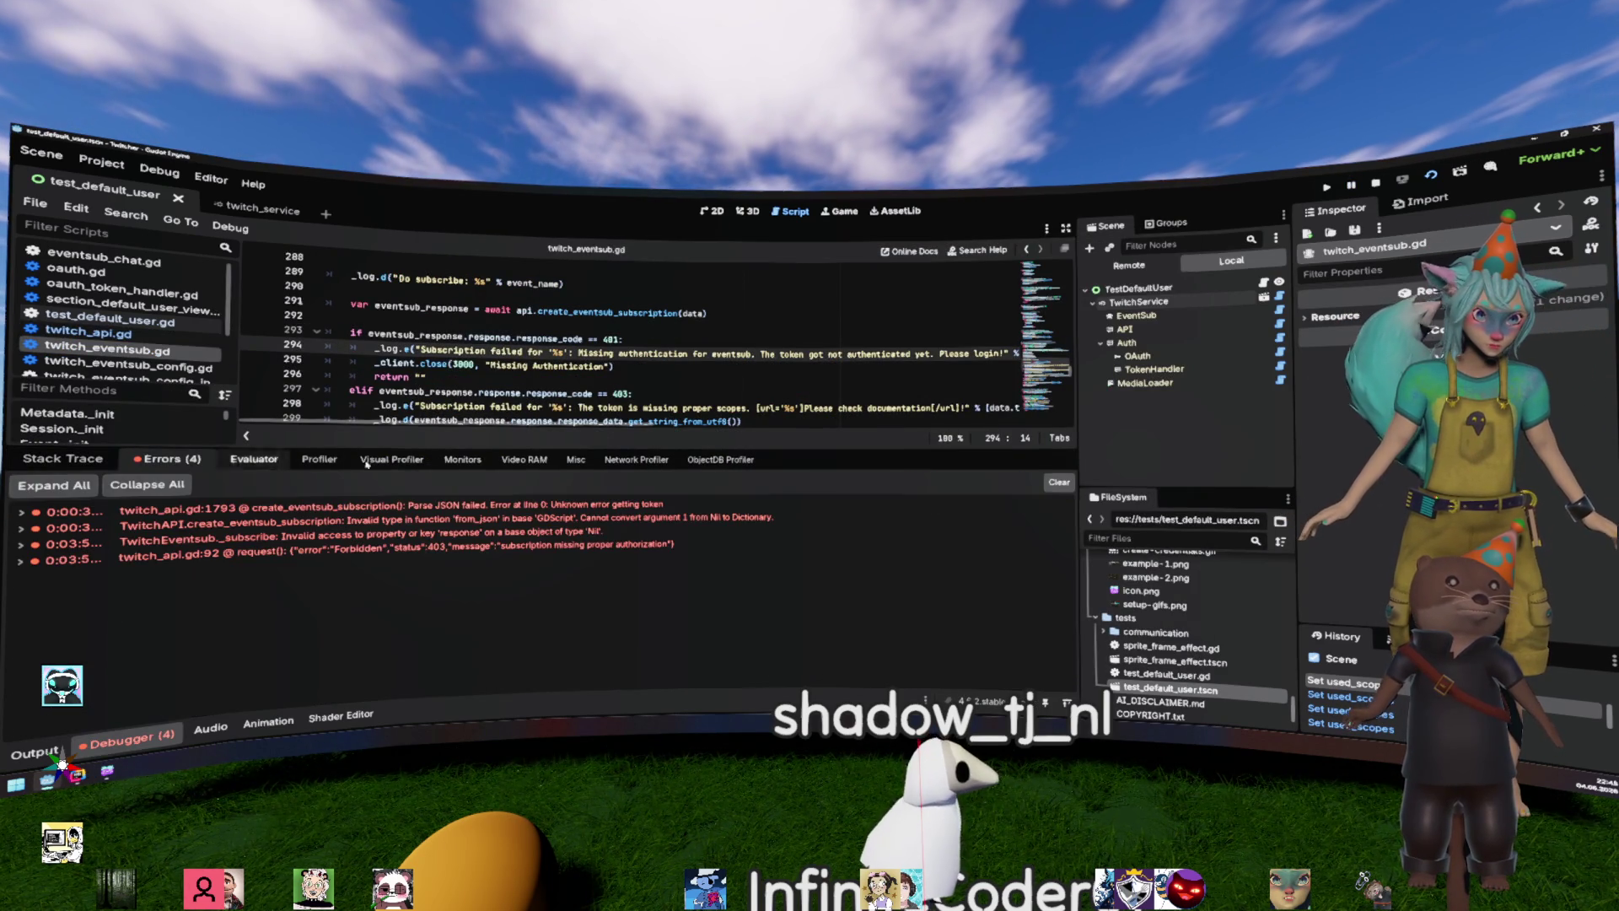
{"action": "left_click", "coordinate": [548, 558]}
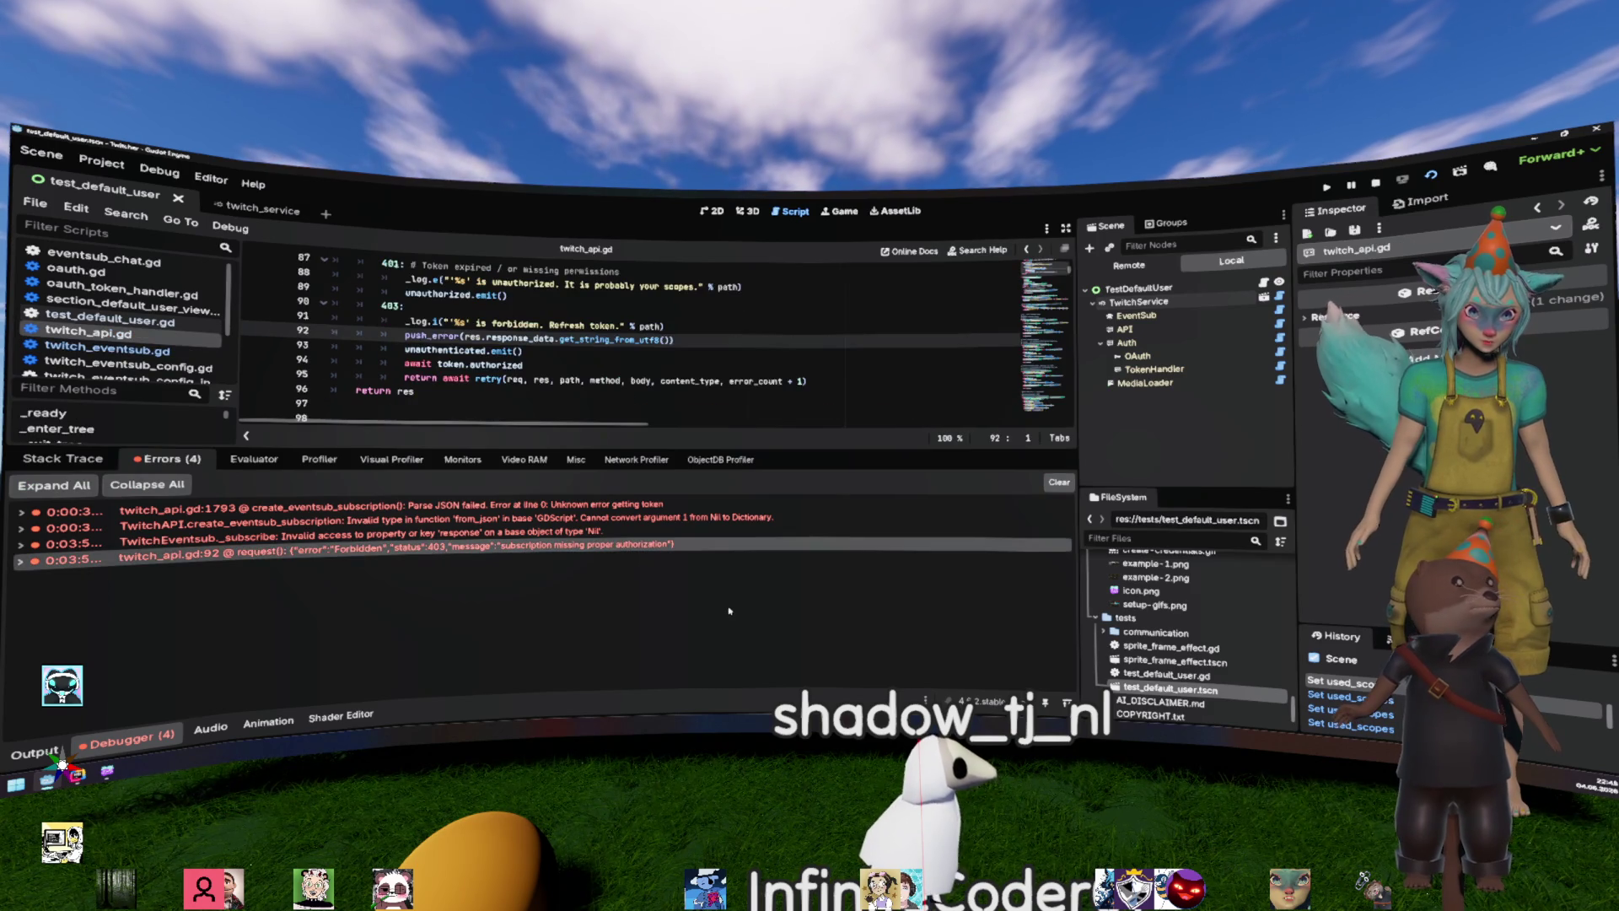
{"action": "left_click", "coordinate": [725, 325]}
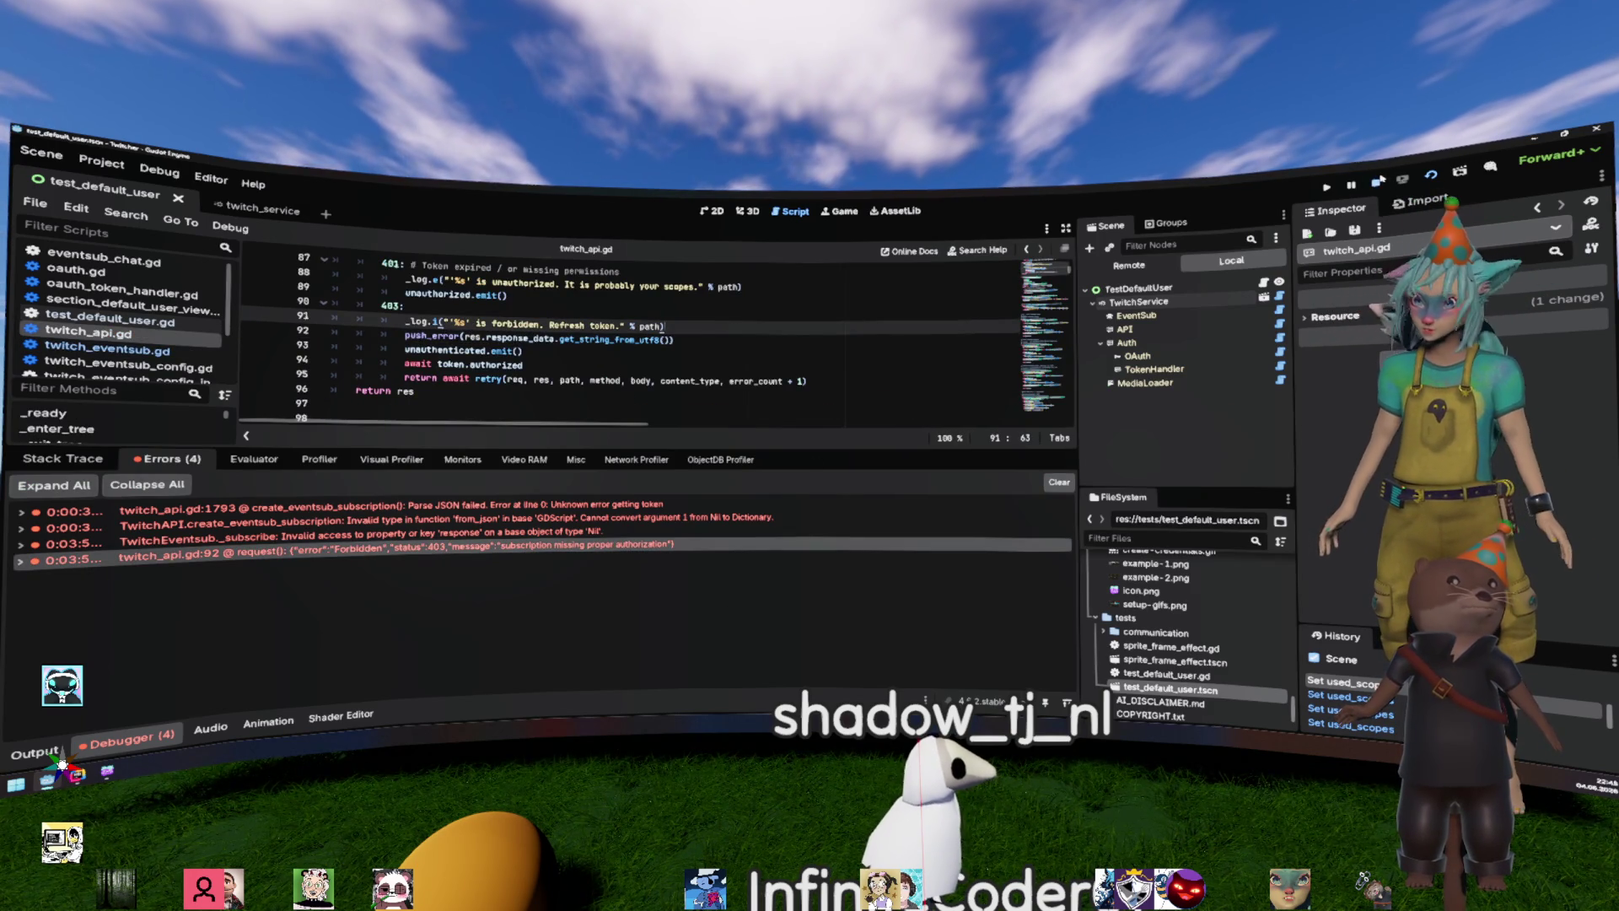
{"action": "left_click", "coordinate": [101, 161]}
{"action": "left_click", "coordinate": [93, 209]}
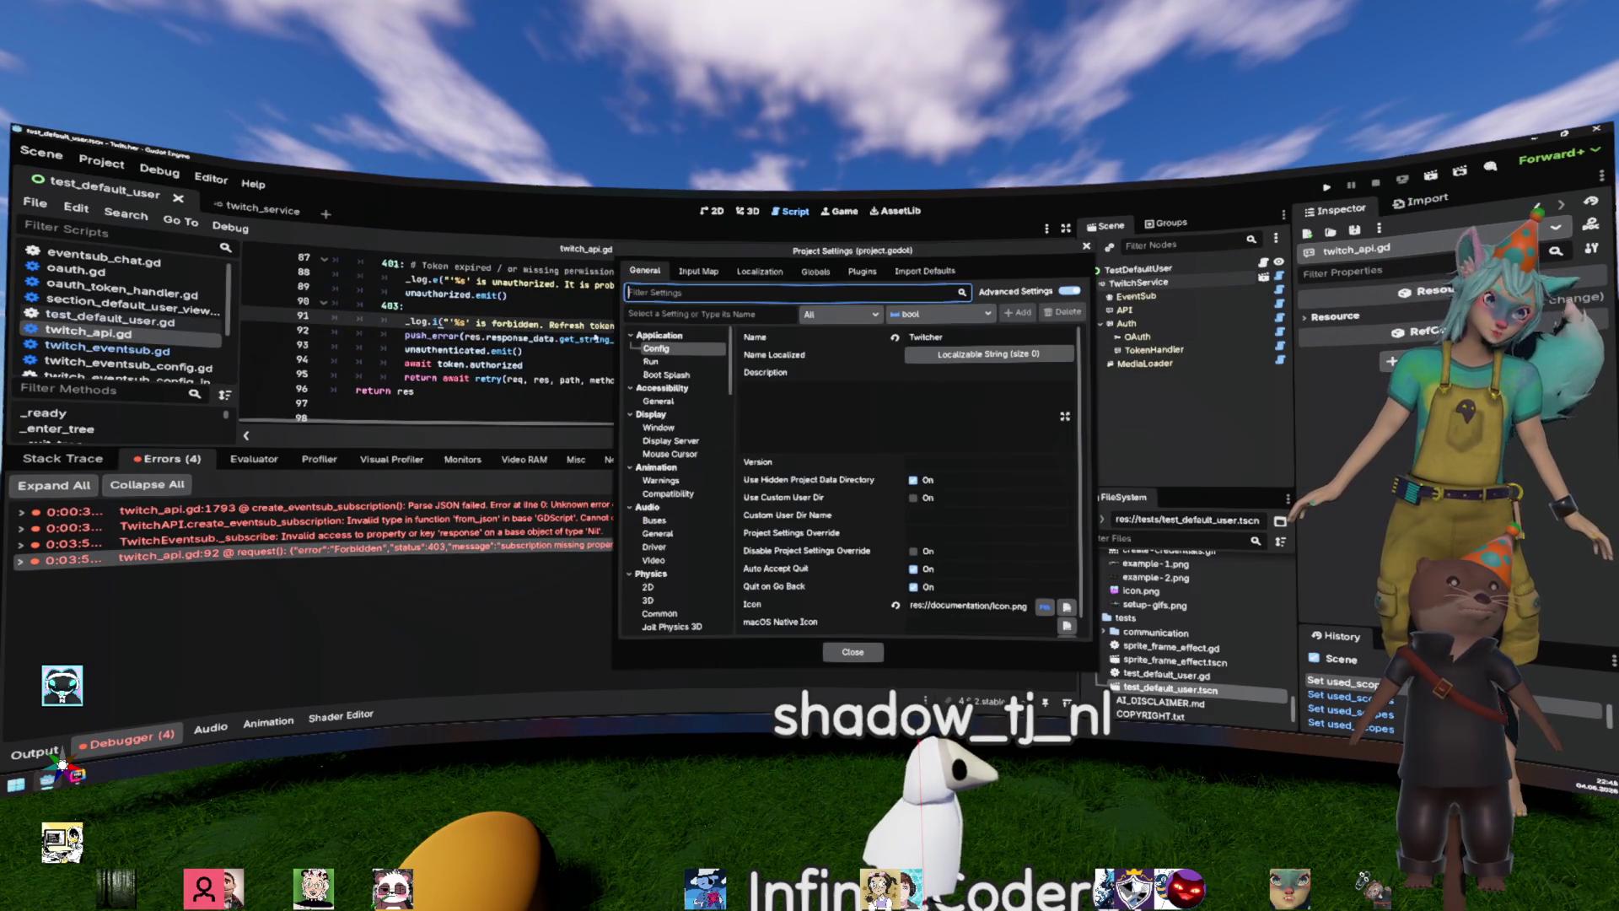
Set the Twitcher Twitch Api and Auth log levels to debug.
{"action": "scroll", "coordinate": [675, 505], "scroll_direction": "down", "scroll_amount": 10}
{"action": "left_click", "coordinate": [651, 611]}
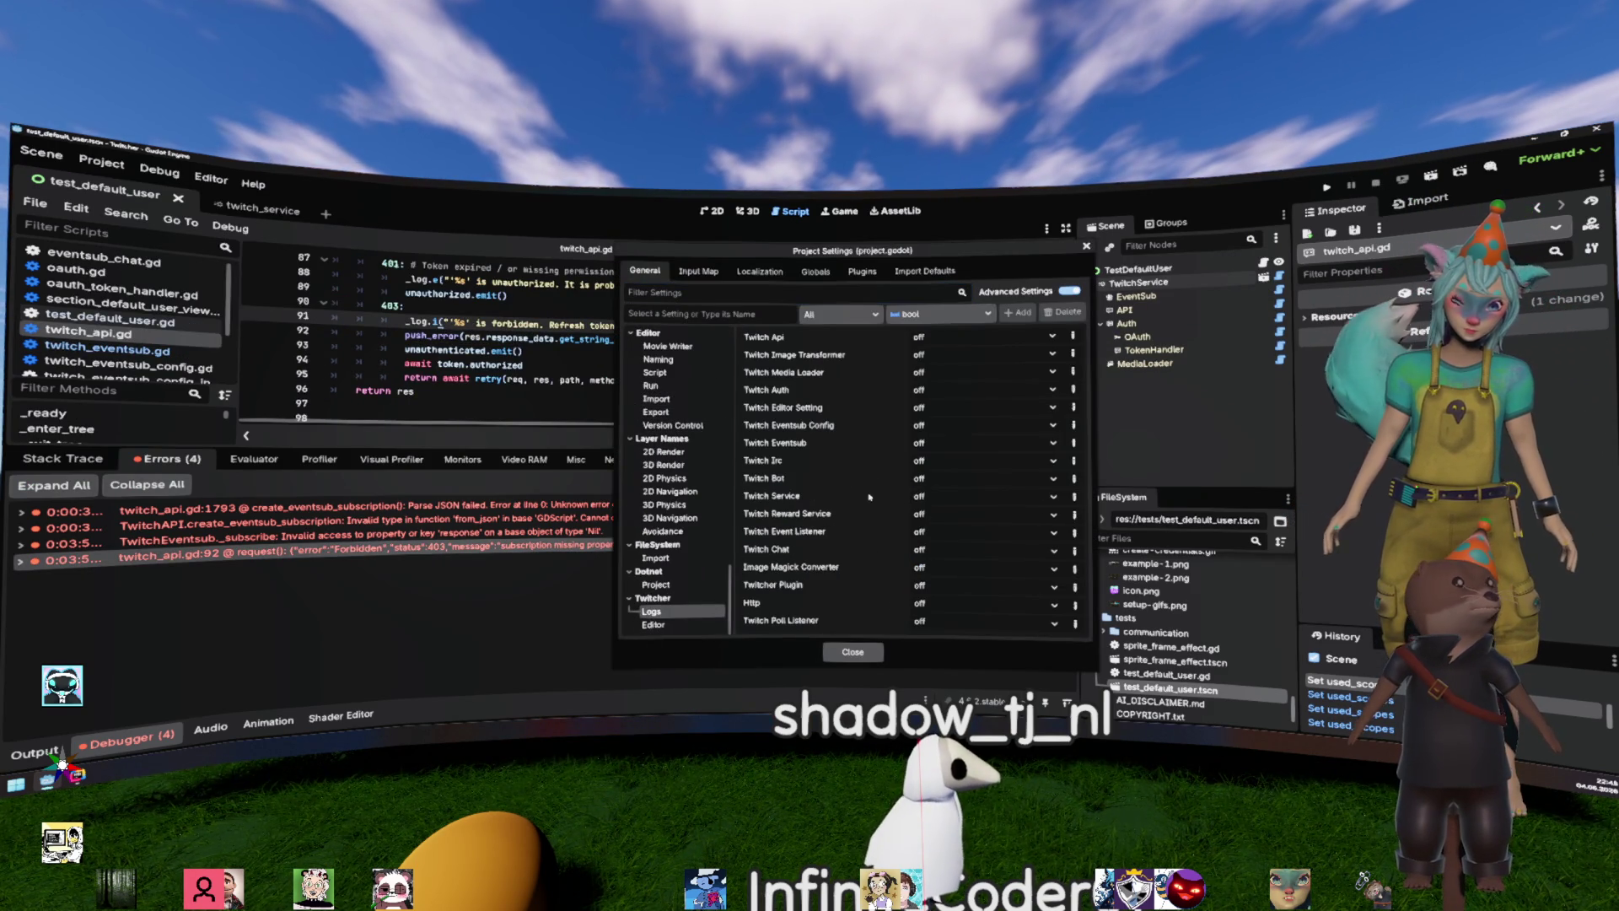
{"action": "left_click", "coordinate": [955, 337]}
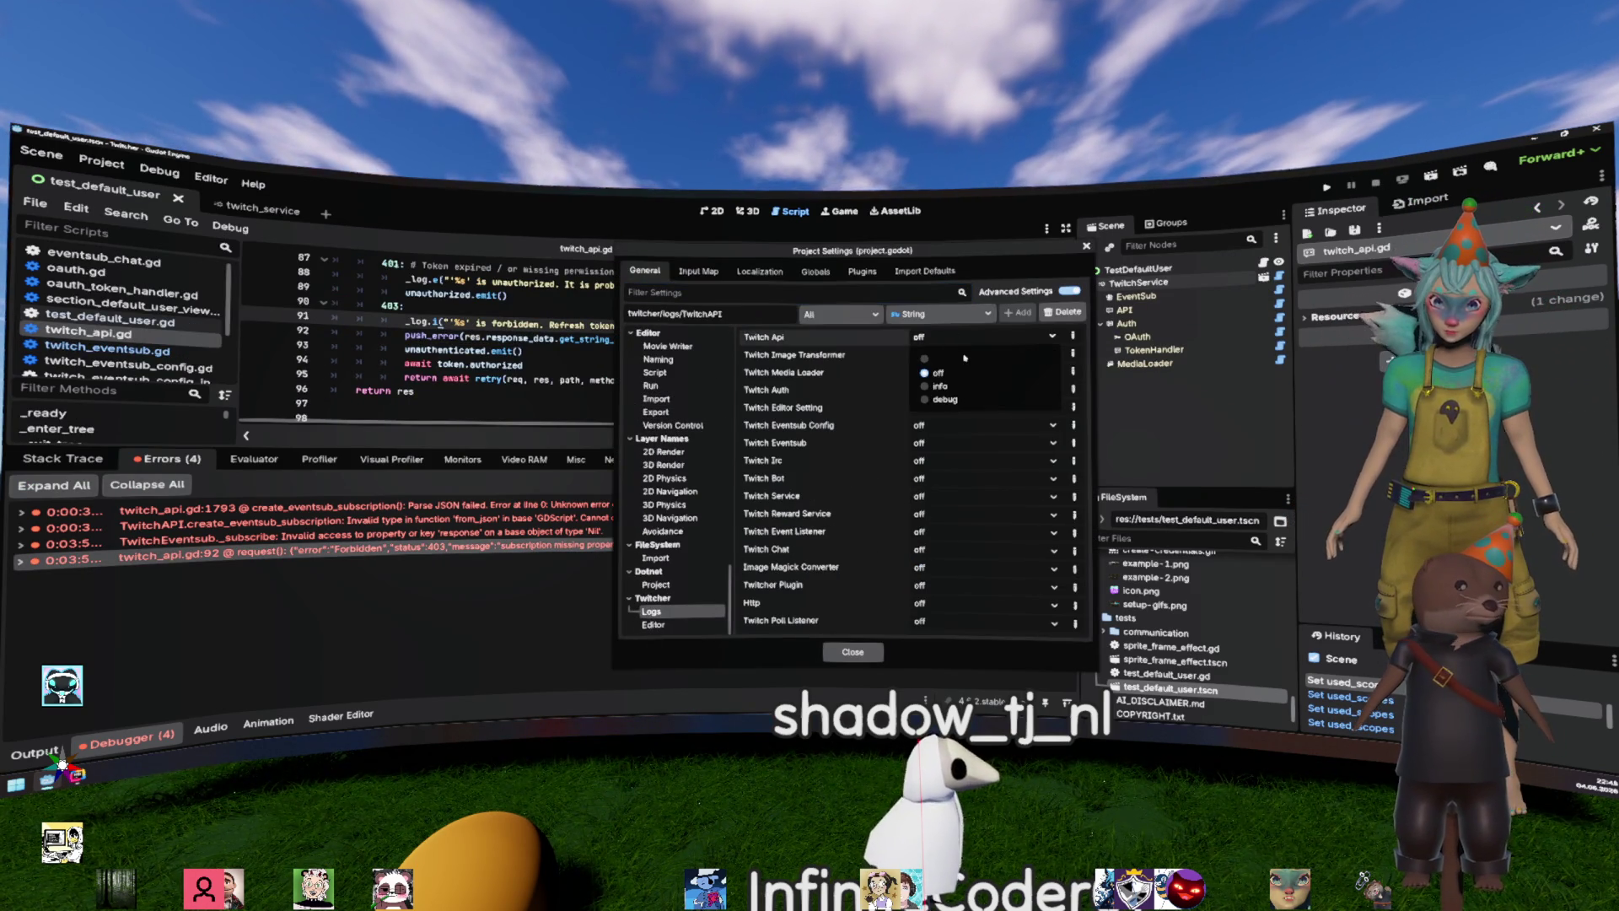
{"action": "left_click", "coordinate": [943, 399]}
{"action": "left_click", "coordinate": [921, 390]}
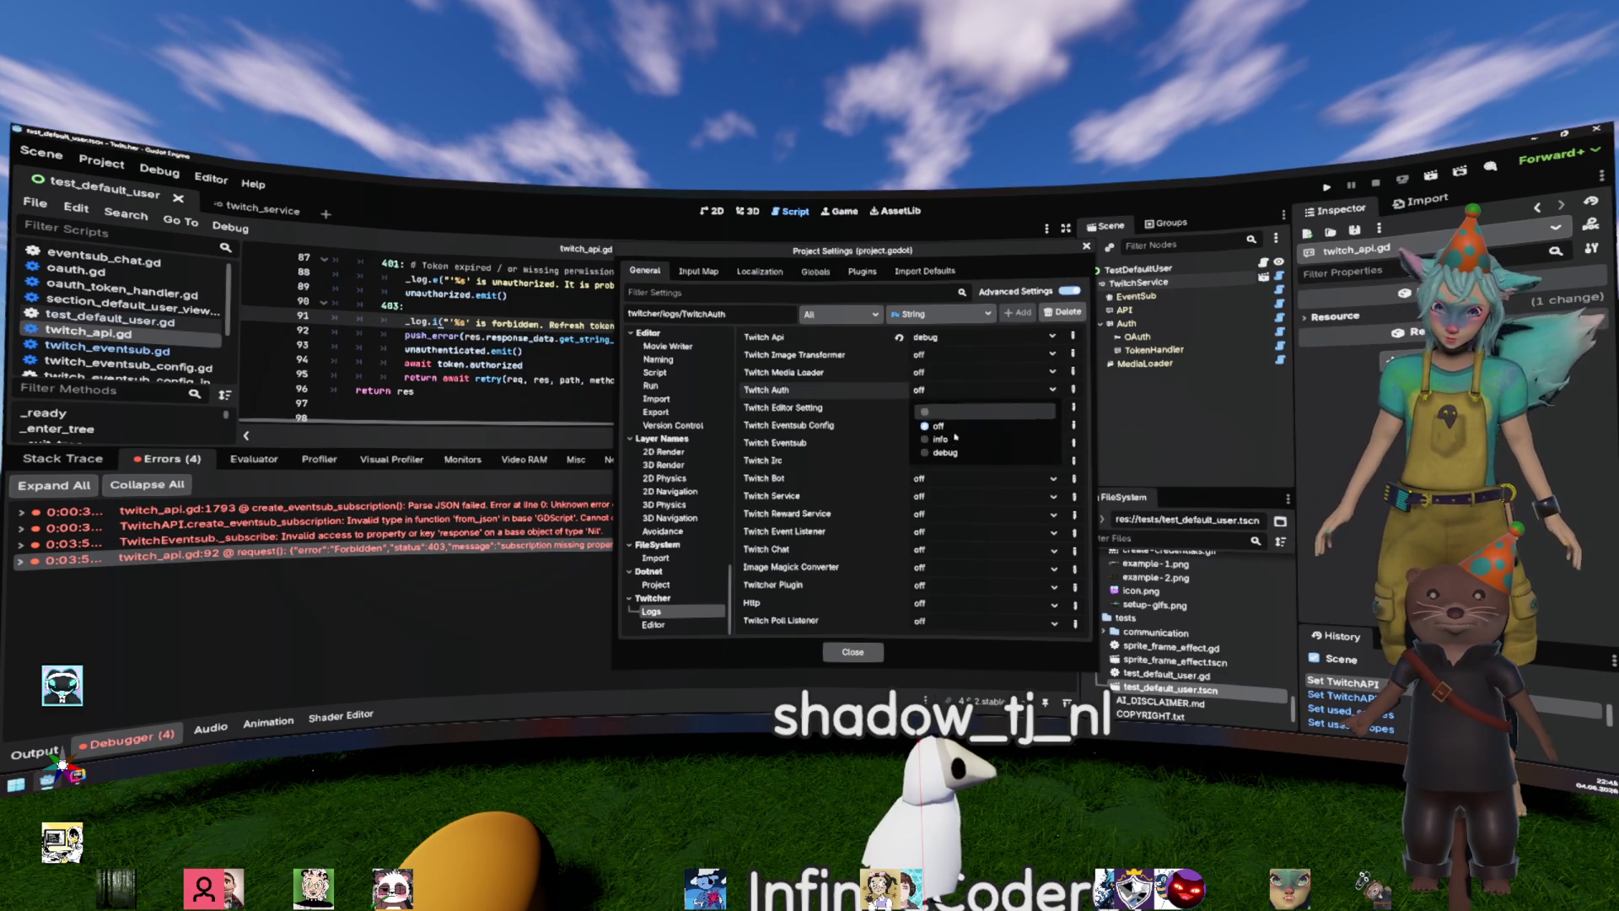
{"action": "left_click", "coordinate": [936, 453]}
{"action": "left_click", "coordinate": [924, 407]}
Set the Twitch Eventsub Config and Eventsub log levels to debug.
{"action": "left_click", "coordinate": [920, 425]}
{"action": "left_click", "coordinate": [921, 425]}
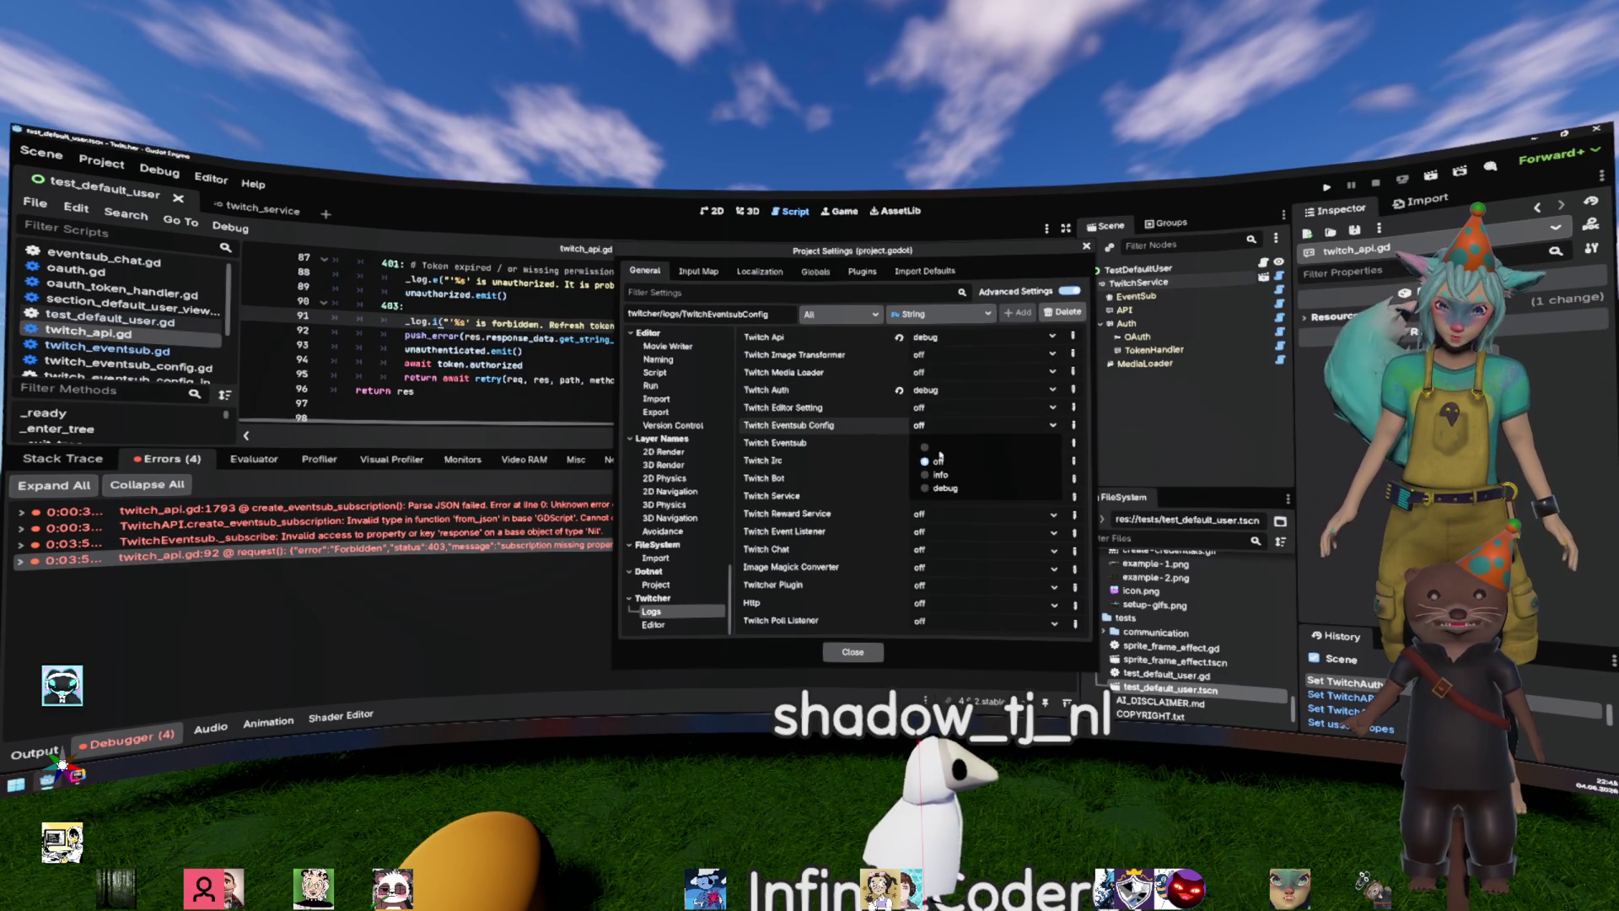
{"action": "left_click", "coordinate": [927, 487]}
{"action": "left_click", "coordinate": [858, 449]}
{"action": "left_click", "coordinate": [921, 443]}
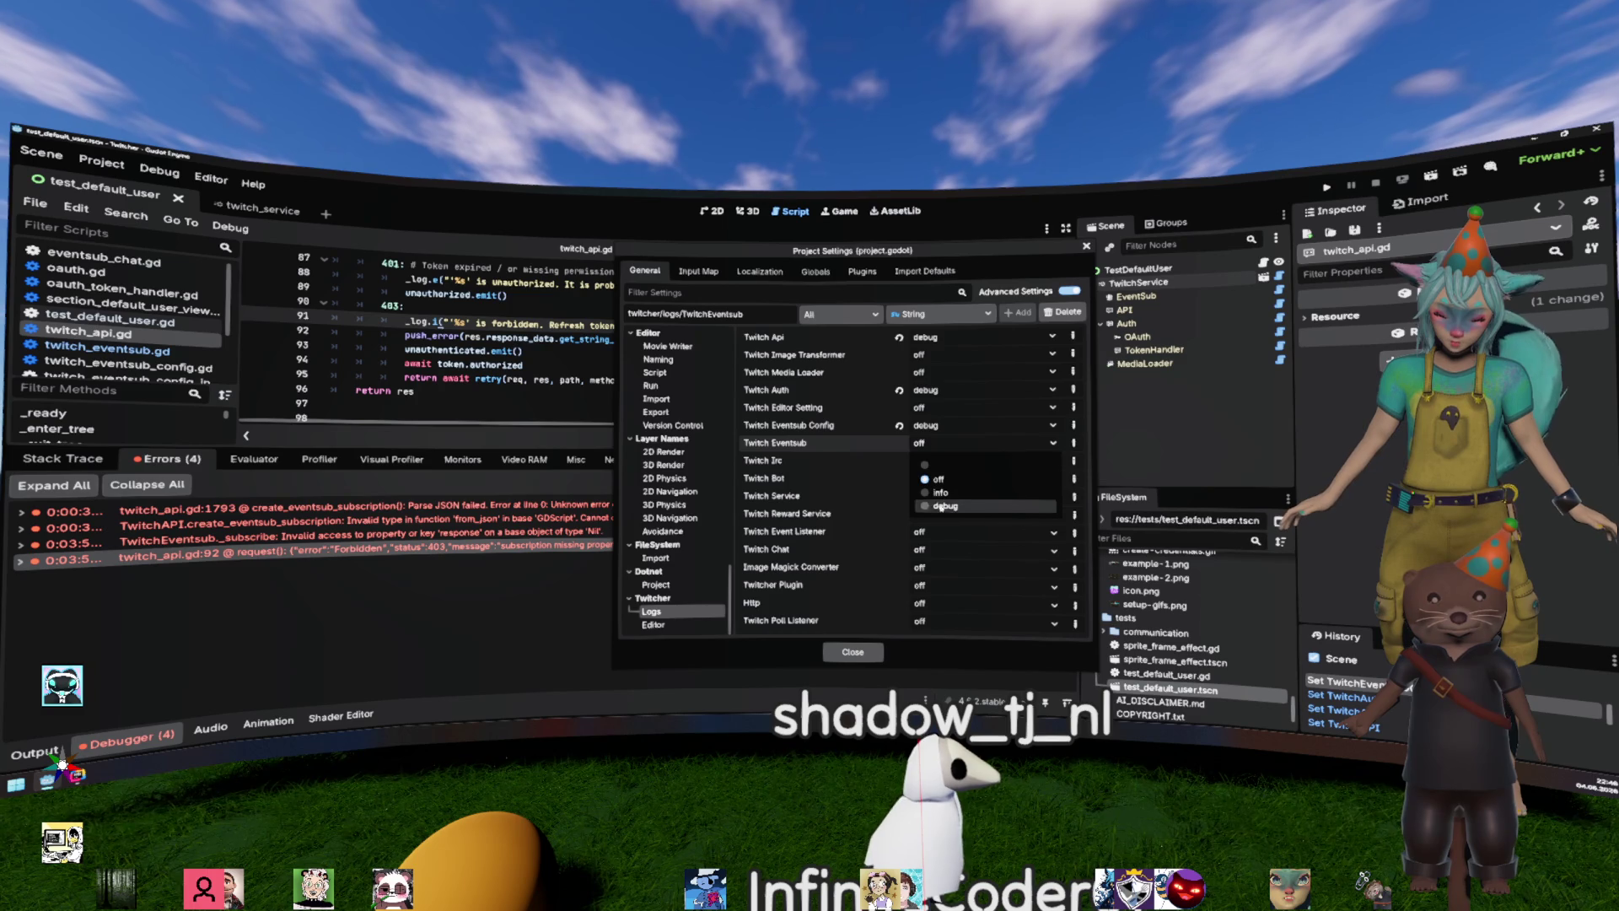
{"action": "left_click", "coordinate": [927, 505]}
{"action": "left_click", "coordinate": [801, 460]}
Set Twitch Service logging to debug, leave Event Listener unchanged, close settings and run the current scene.
{"action": "left_click", "coordinate": [801, 496]}
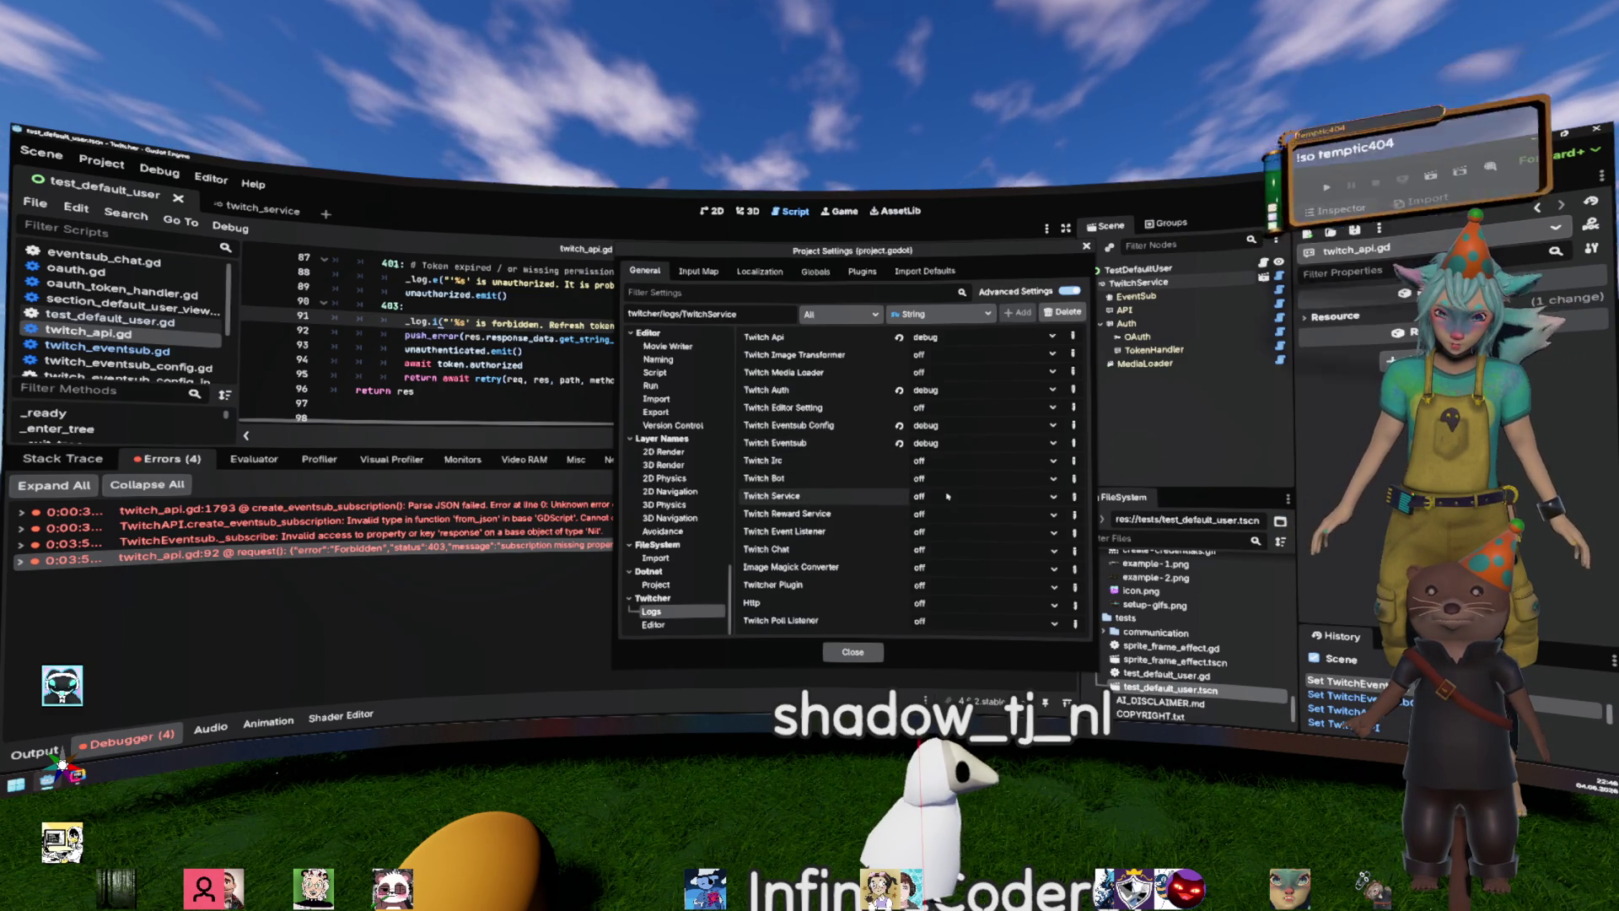
{"action": "left_click", "coordinate": [921, 496]}
{"action": "left_click", "coordinate": [927, 558]}
{"action": "left_click", "coordinate": [801, 531]}
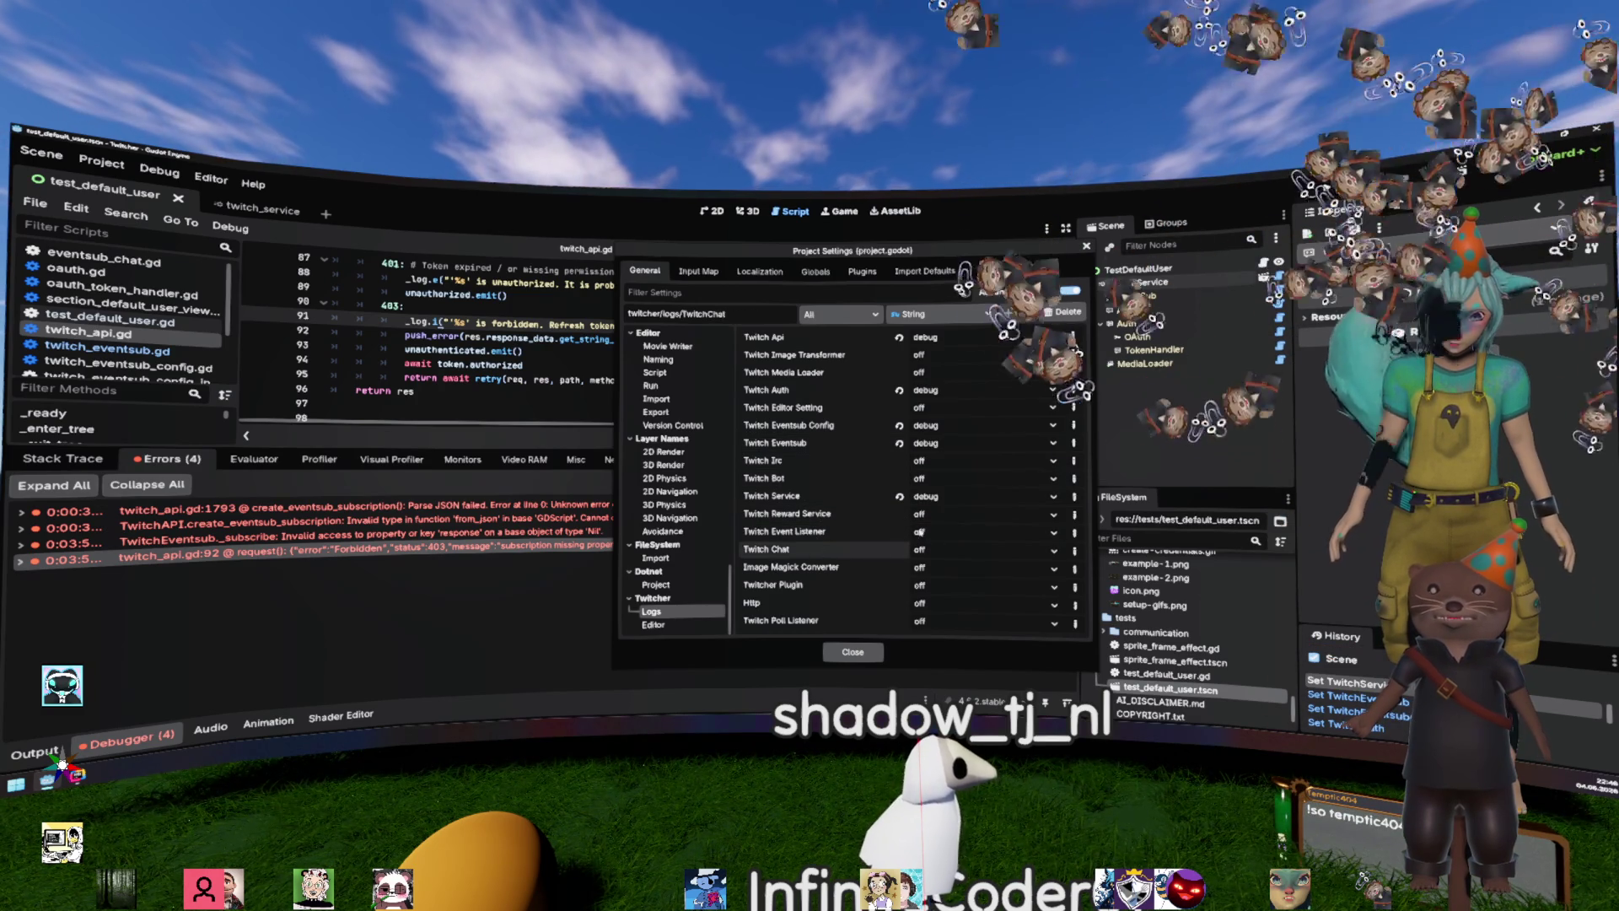
{"action": "left_click", "coordinate": [921, 531]}
{"action": "left_click", "coordinate": [814, 587]}
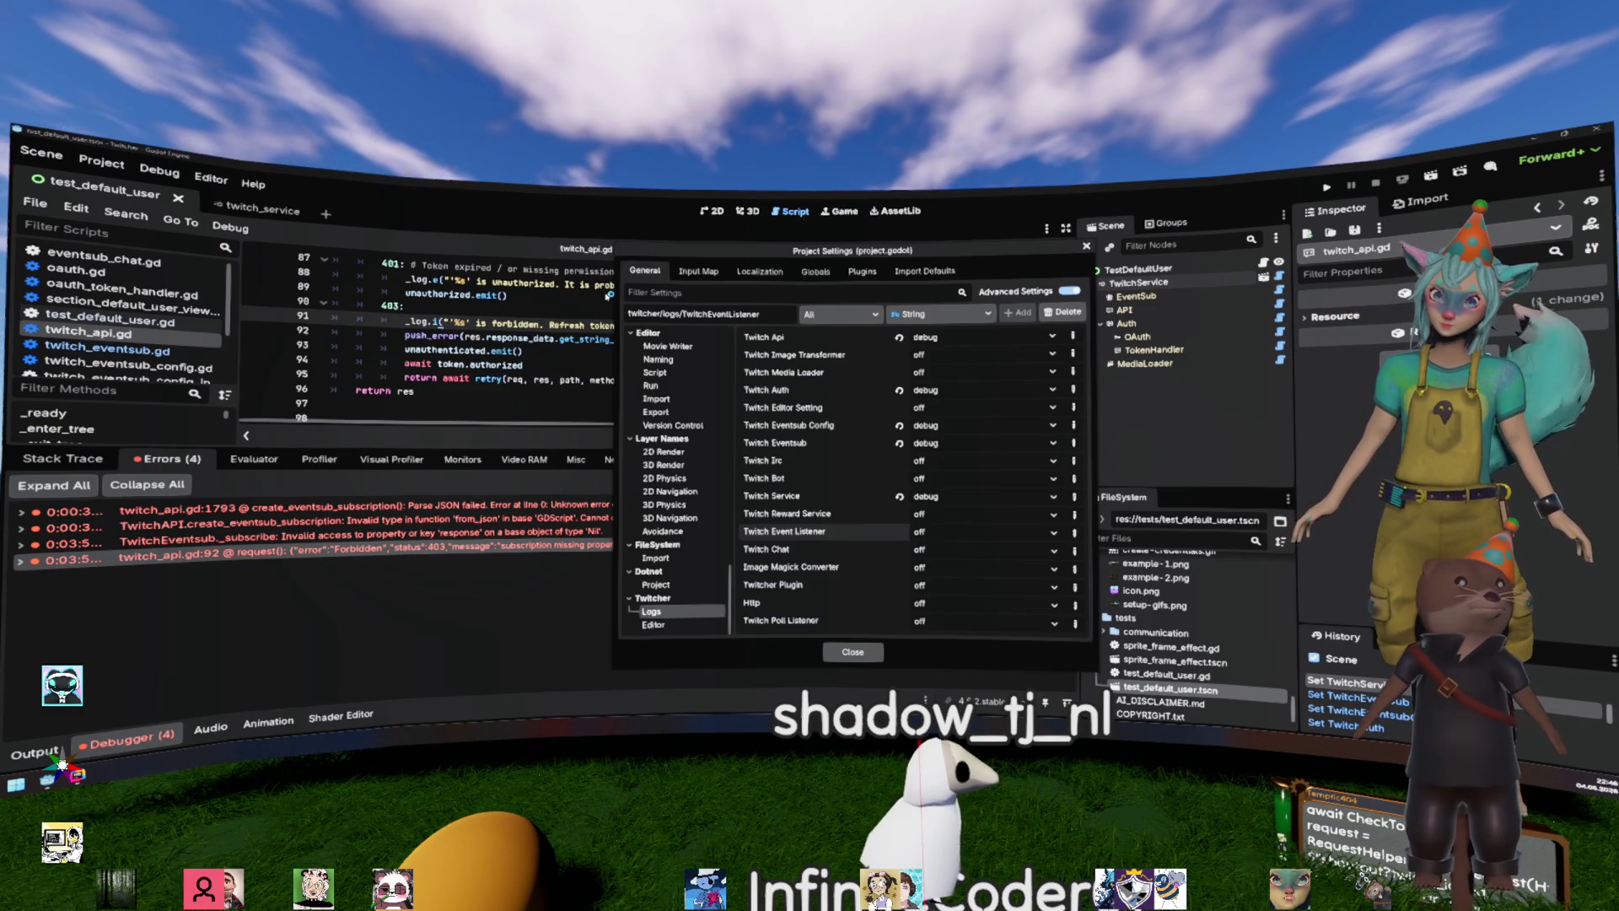
{"action": "left_click", "coordinate": [853, 651]}
{"action": "left_click", "coordinate": [1430, 176]}
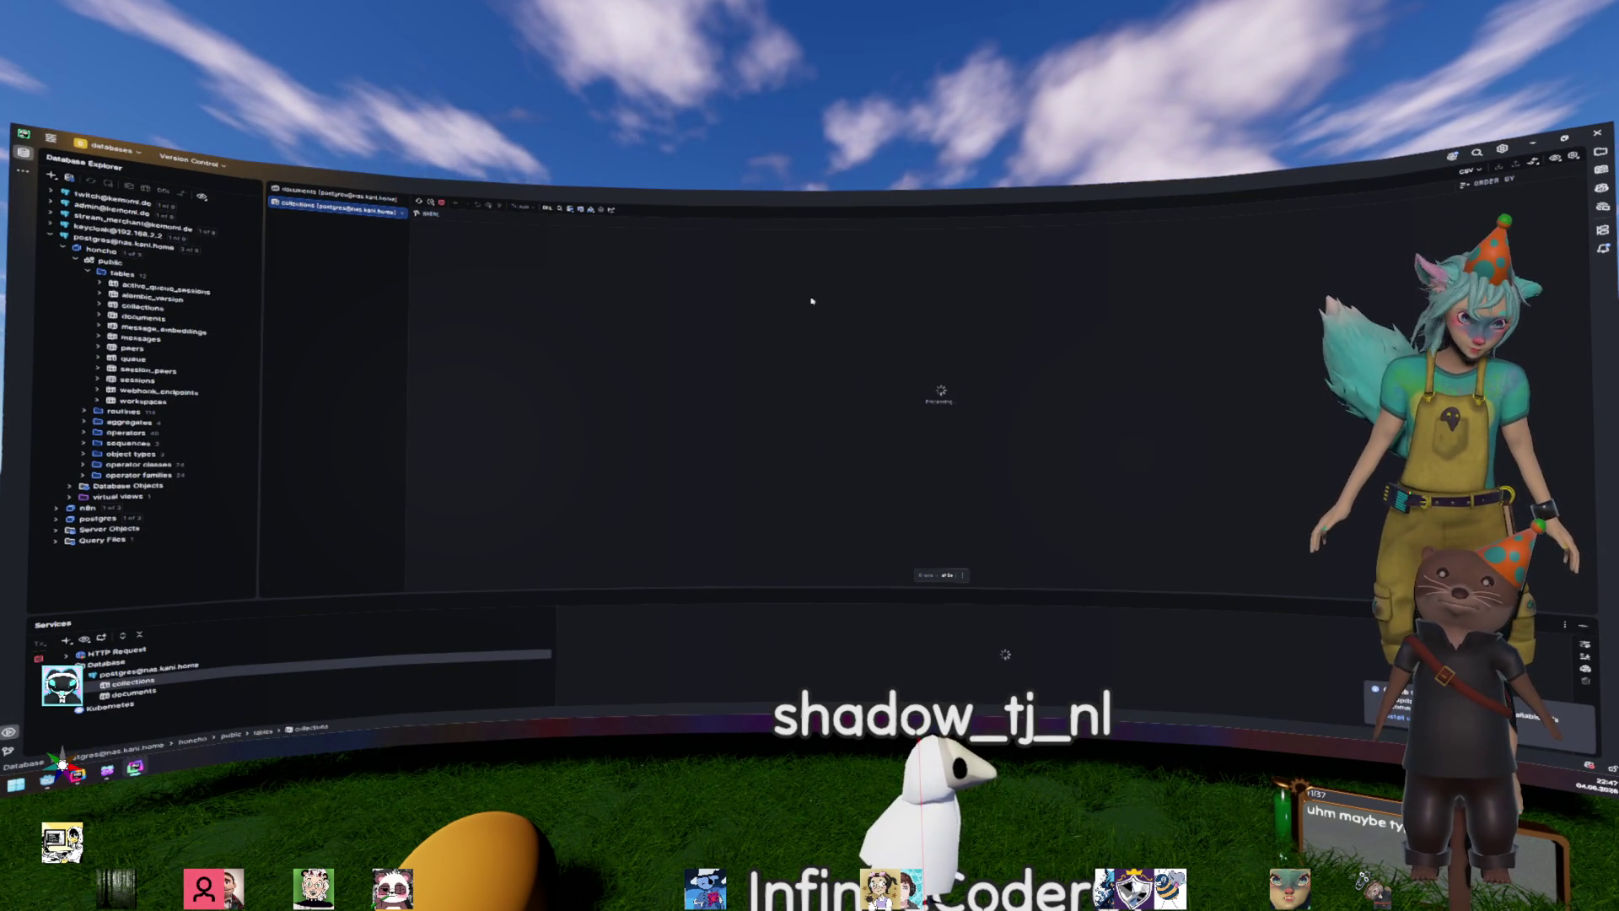
Collapse the postgres data source and close the documents and collections table tabs.
{"action": "double_click", "coordinate": [159, 245]}
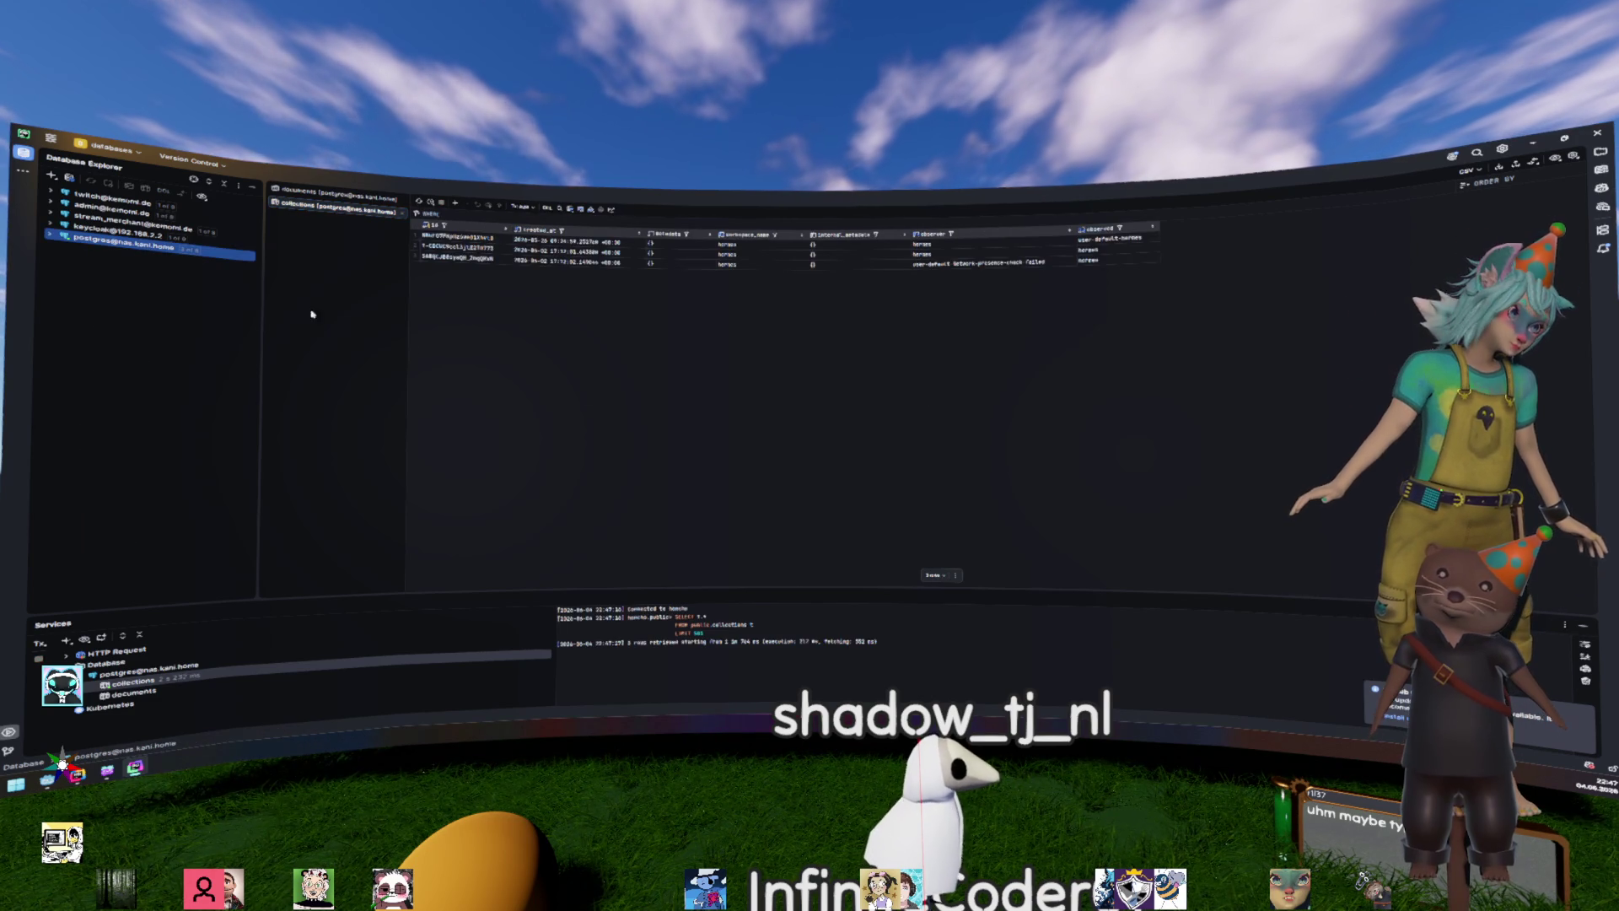
{"action": "middle_click", "coordinate": [373, 211]}
{"action": "middle_click", "coordinate": [341, 200]}
{"action": "key", "text": "ctrl+Tab"}
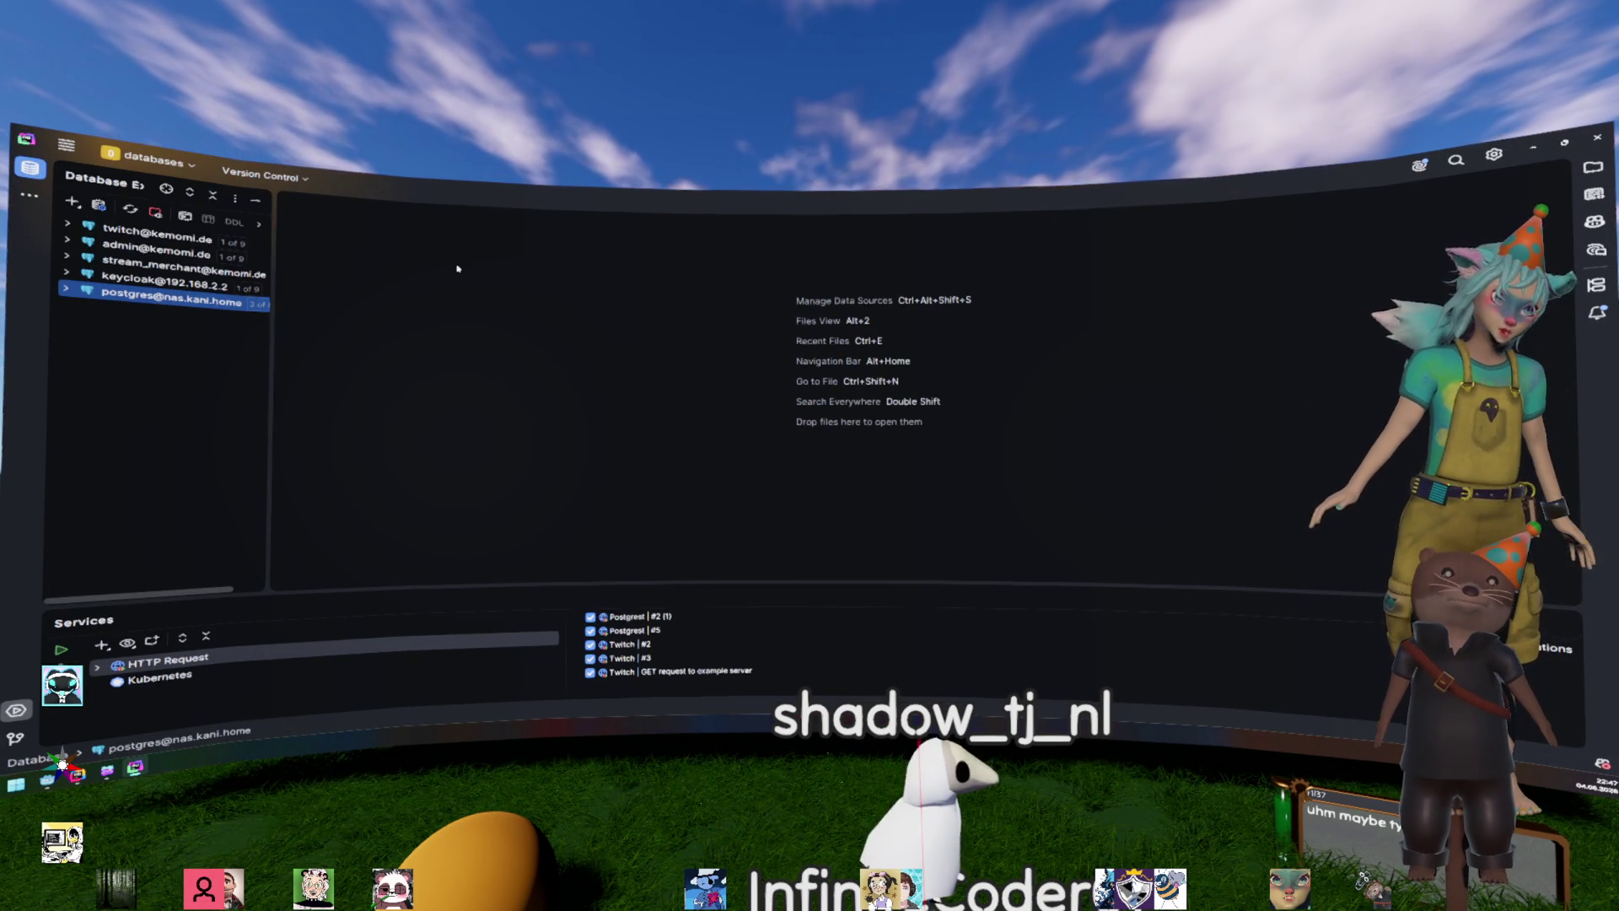
Expand the twitch data source, database and api schema down to its tables and views.
{"action": "double_click", "coordinate": [215, 241]}
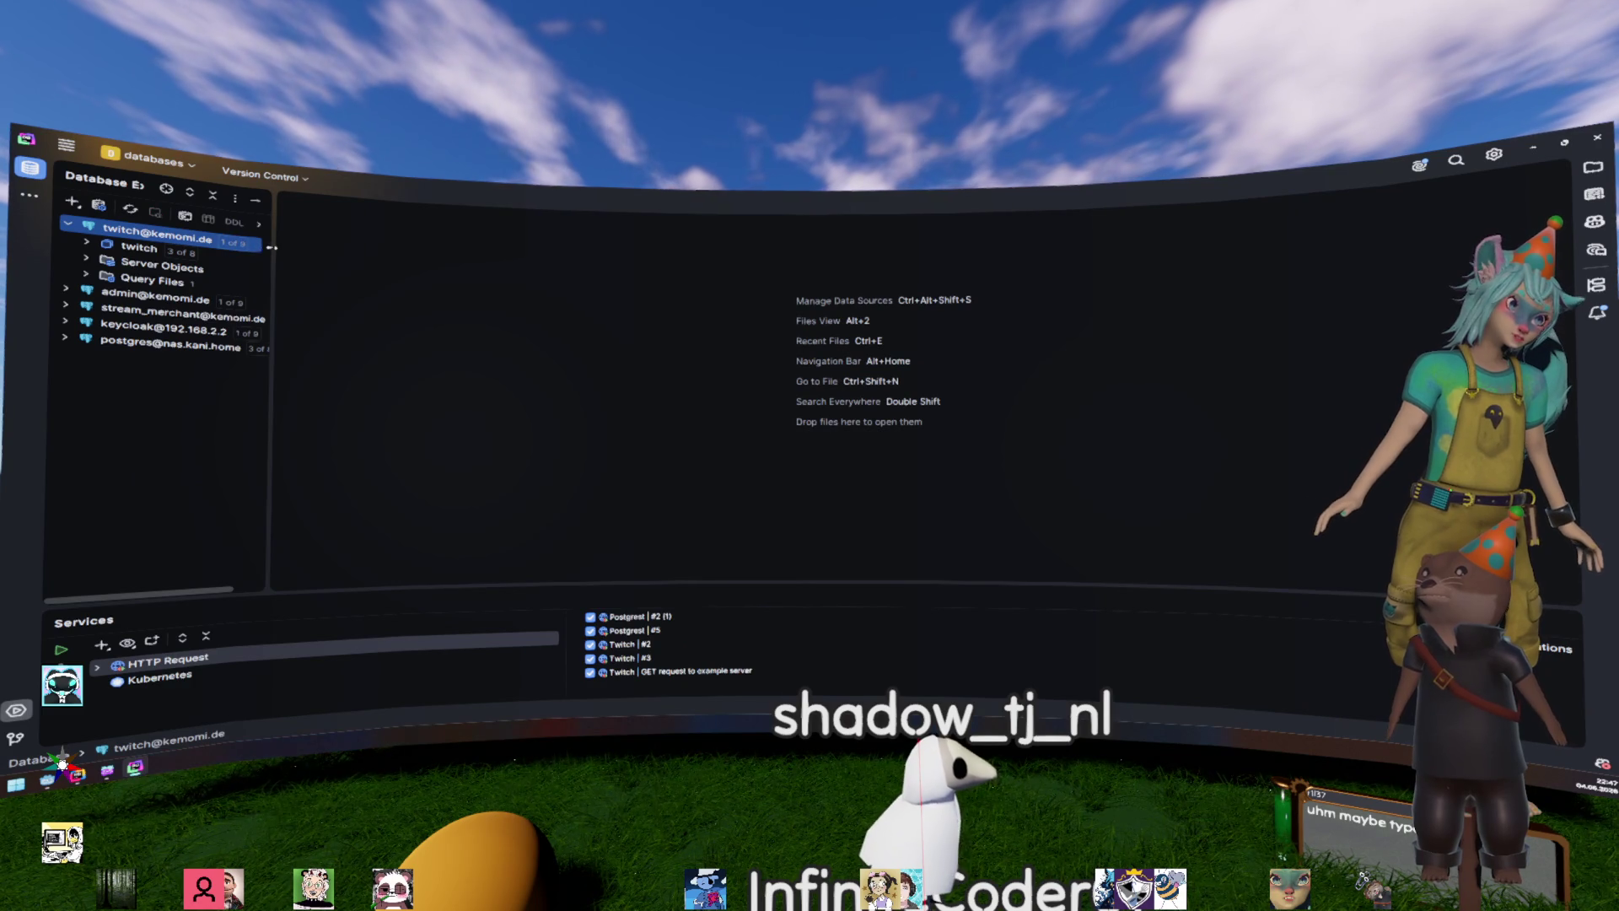
{"action": "left_click_drag", "start_coordinate": [271, 250], "coordinate": [368, 266]}
{"action": "double_click", "coordinate": [157, 251]}
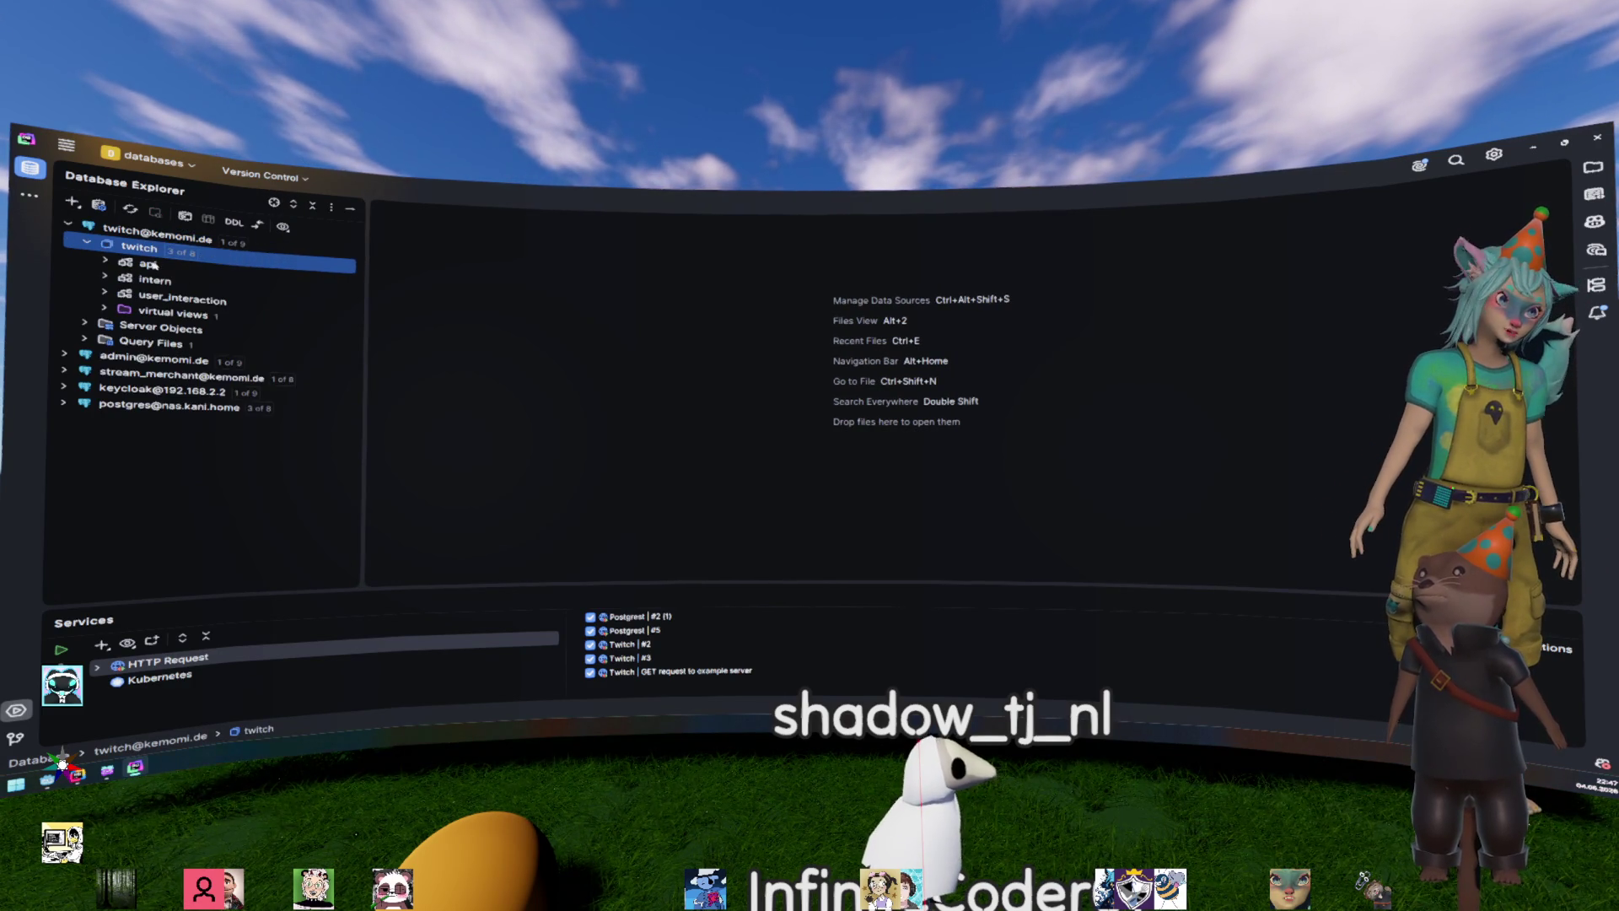
{"action": "double_click", "coordinate": [154, 265]}
{"action": "double_click", "coordinate": [173, 281]}
{"action": "double_click", "coordinate": [197, 316]}
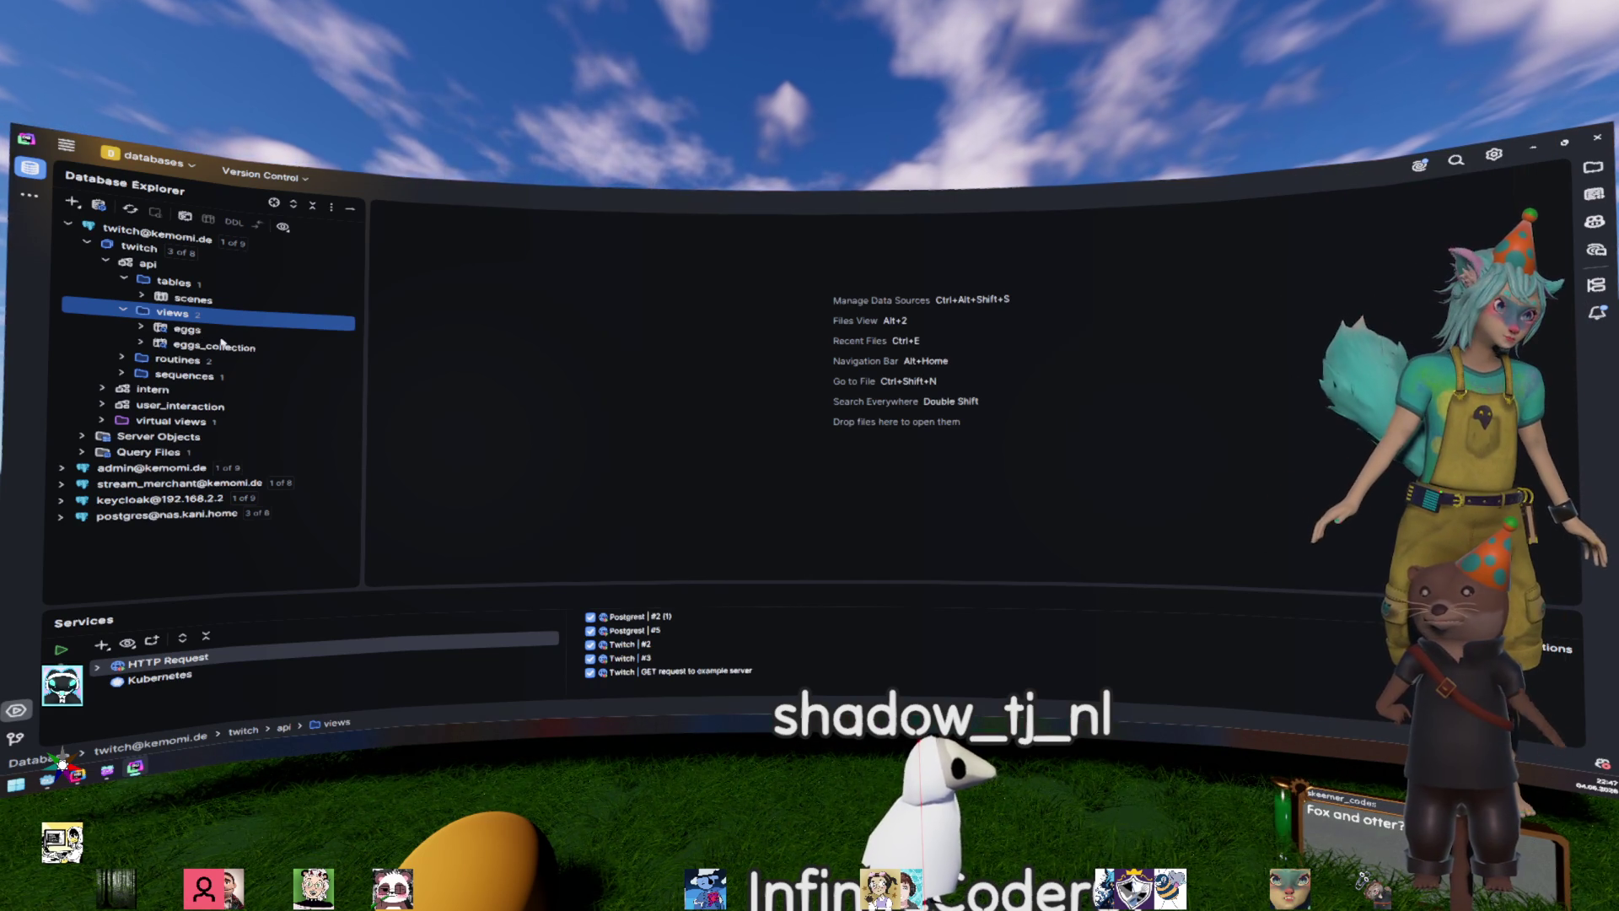
Expand the intern schema to list its tables, such as highscore, inventory, raids and viewer.
{"action": "left_click", "coordinate": [173, 374]}
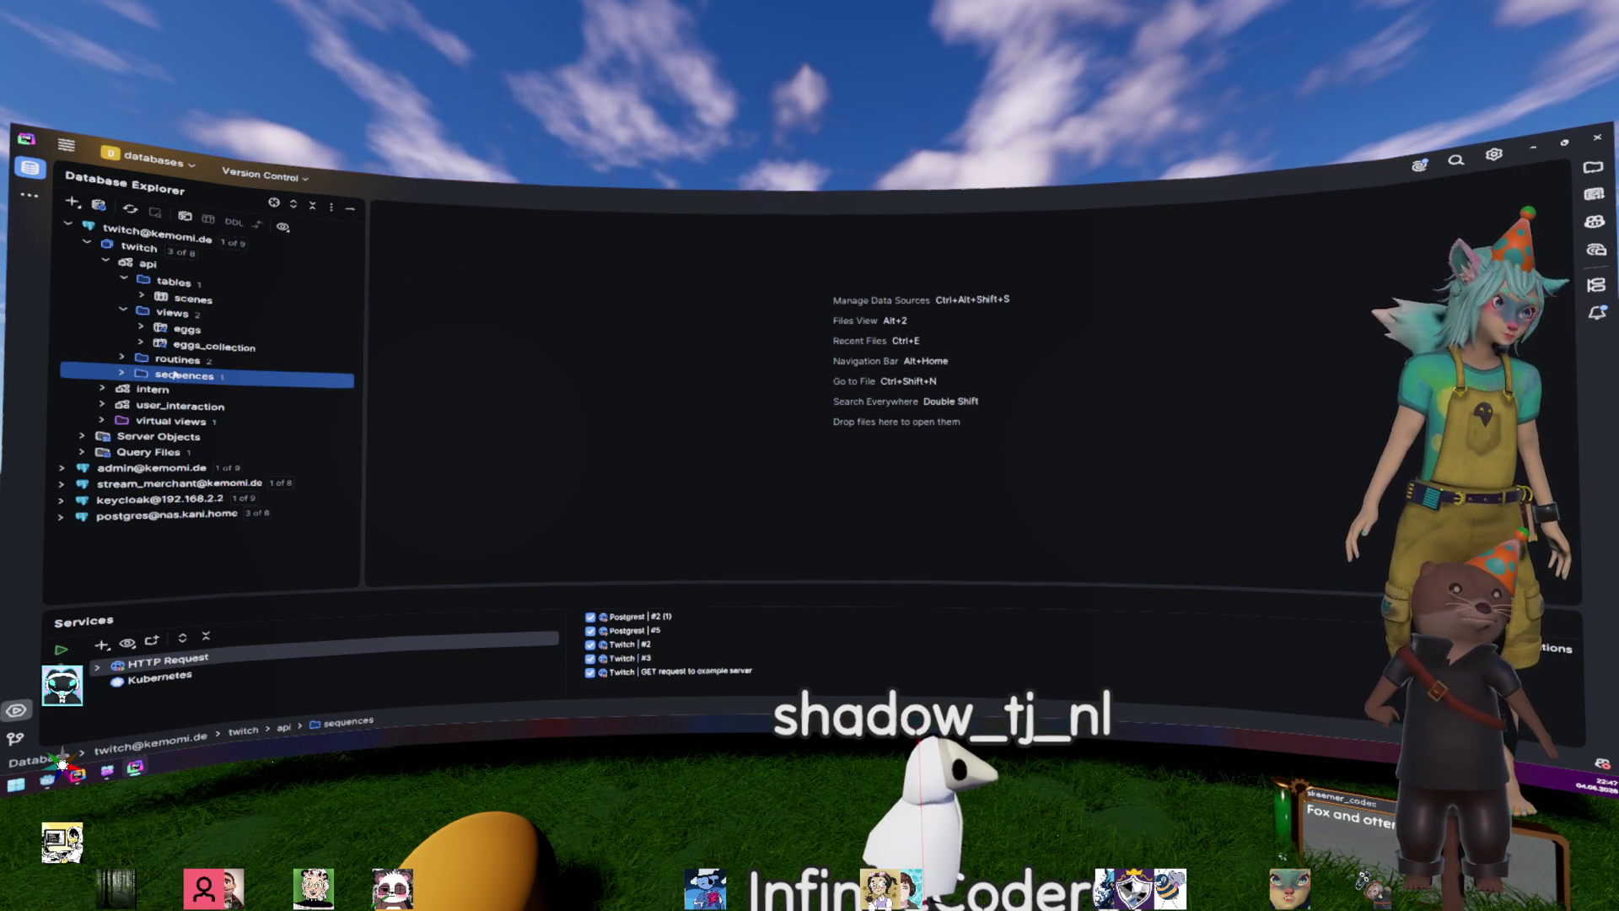
{"action": "double_click", "coordinate": [172, 389]}
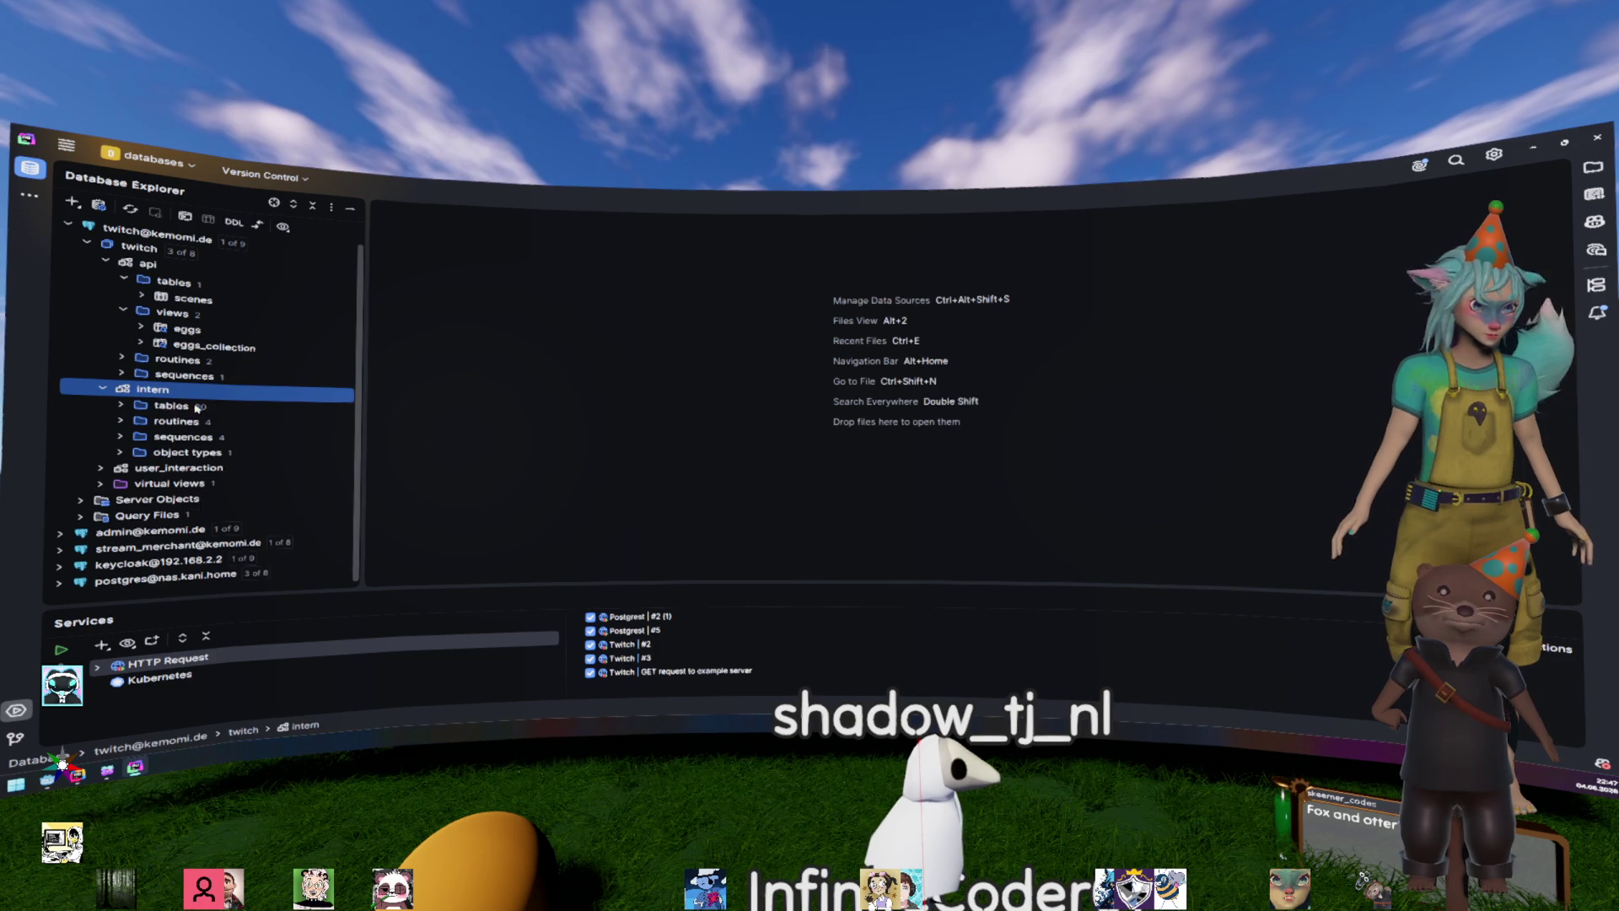
{"action": "double_click", "coordinate": [193, 406]}
{"action": "scroll", "coordinate": [195, 408], "scroll_direction": "down", "scroll_amount": 5}
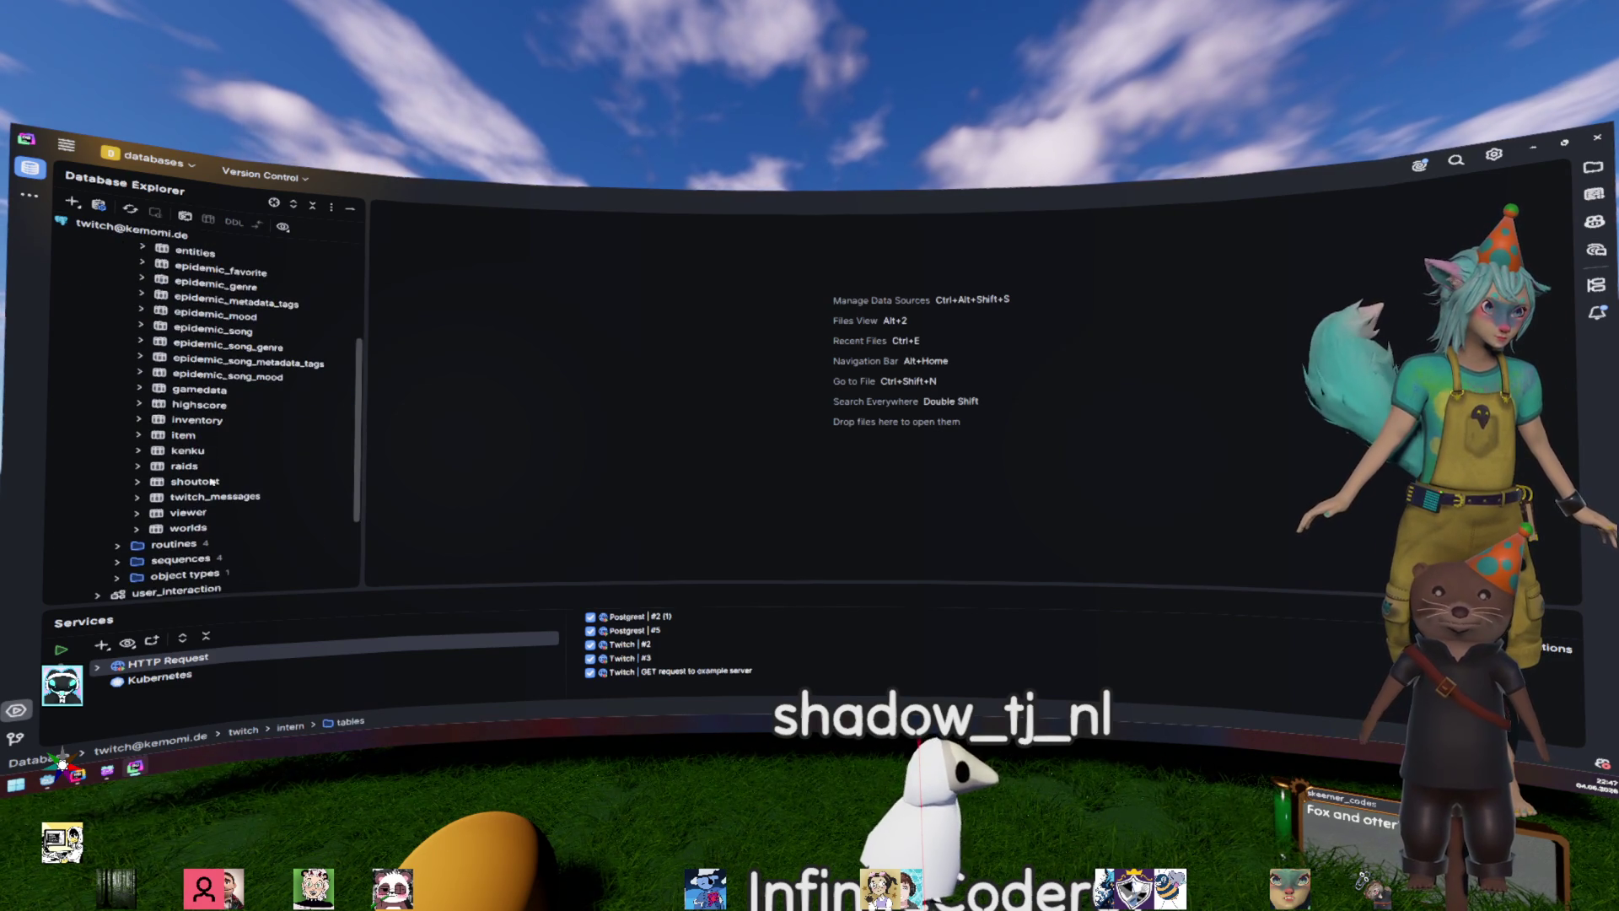
Select the shoutout table and narrow the database tree to widen the editor.
{"action": "left_click", "coordinate": [333, 480]}
{"action": "scroll", "coordinate": [297, 398], "scroll_direction": "up", "scroll_amount": 5}
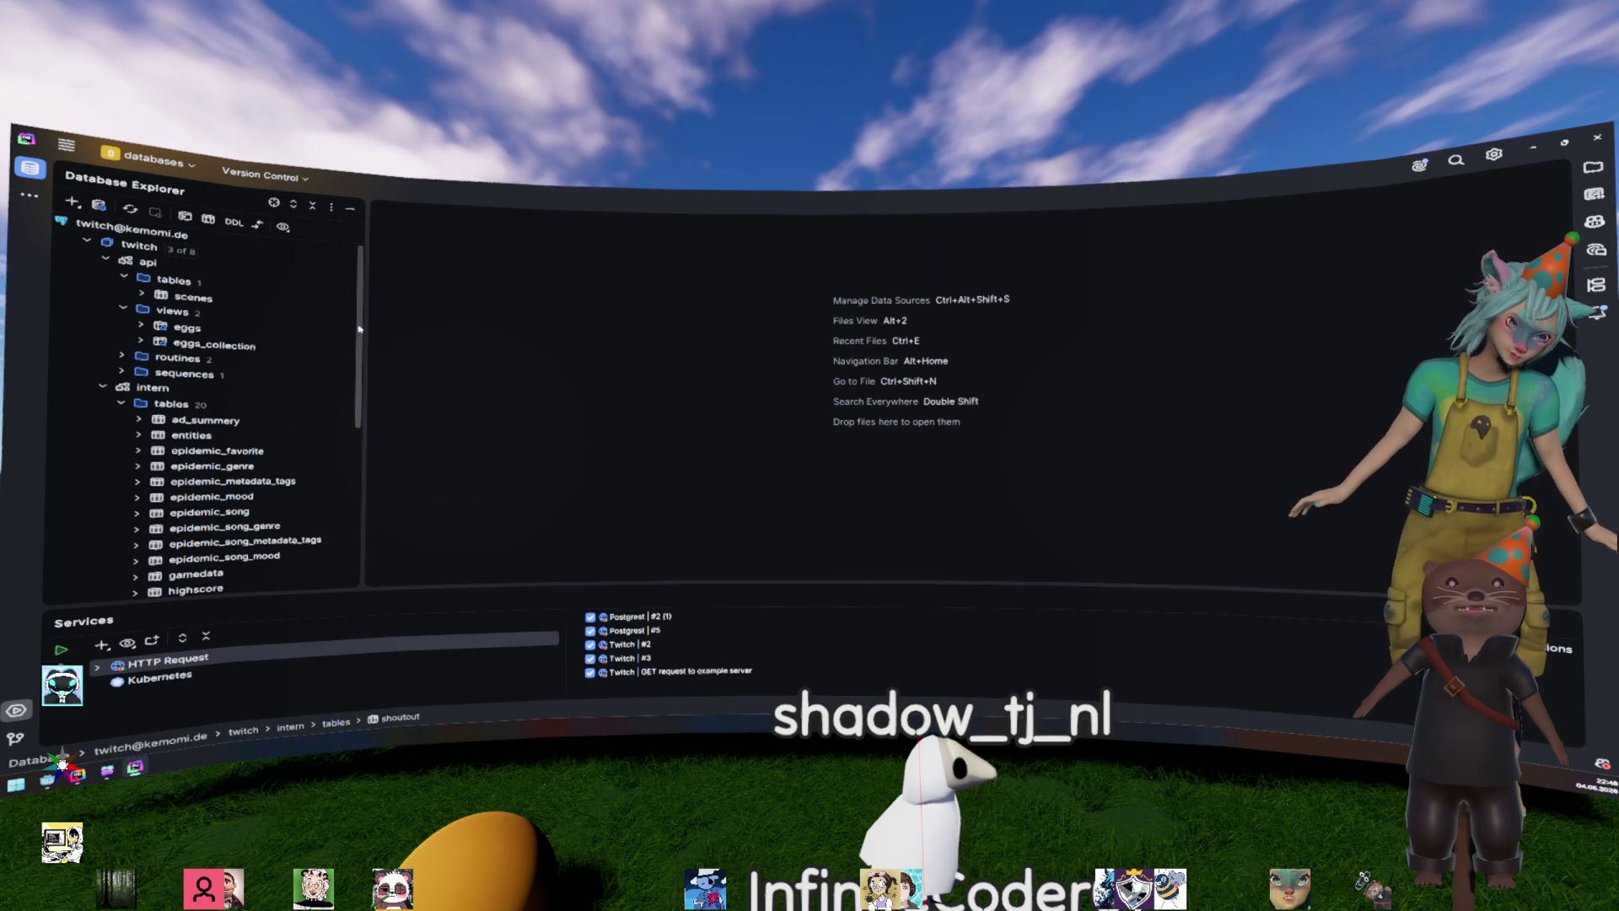
{"action": "left_click_drag", "start_coordinate": [365, 325], "coordinate": [355, 326]}
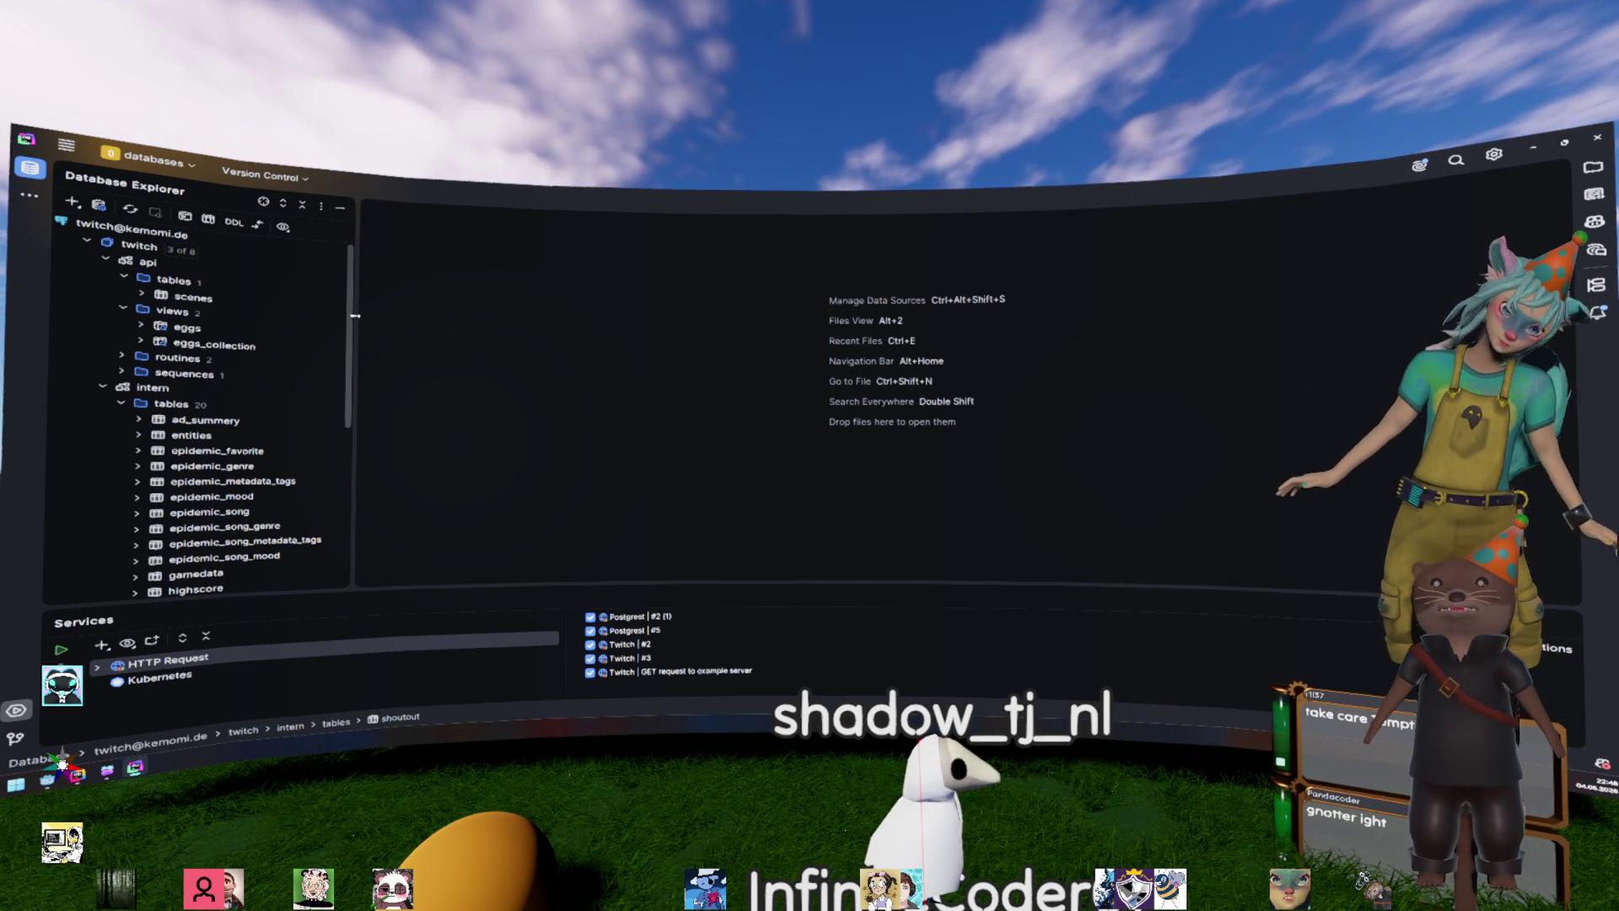
Review the api views, then close DataGrip to return to Godot.
{"action": "scroll", "coordinate": [329, 330], "scroll_direction": "down", "scroll_amount": 2}
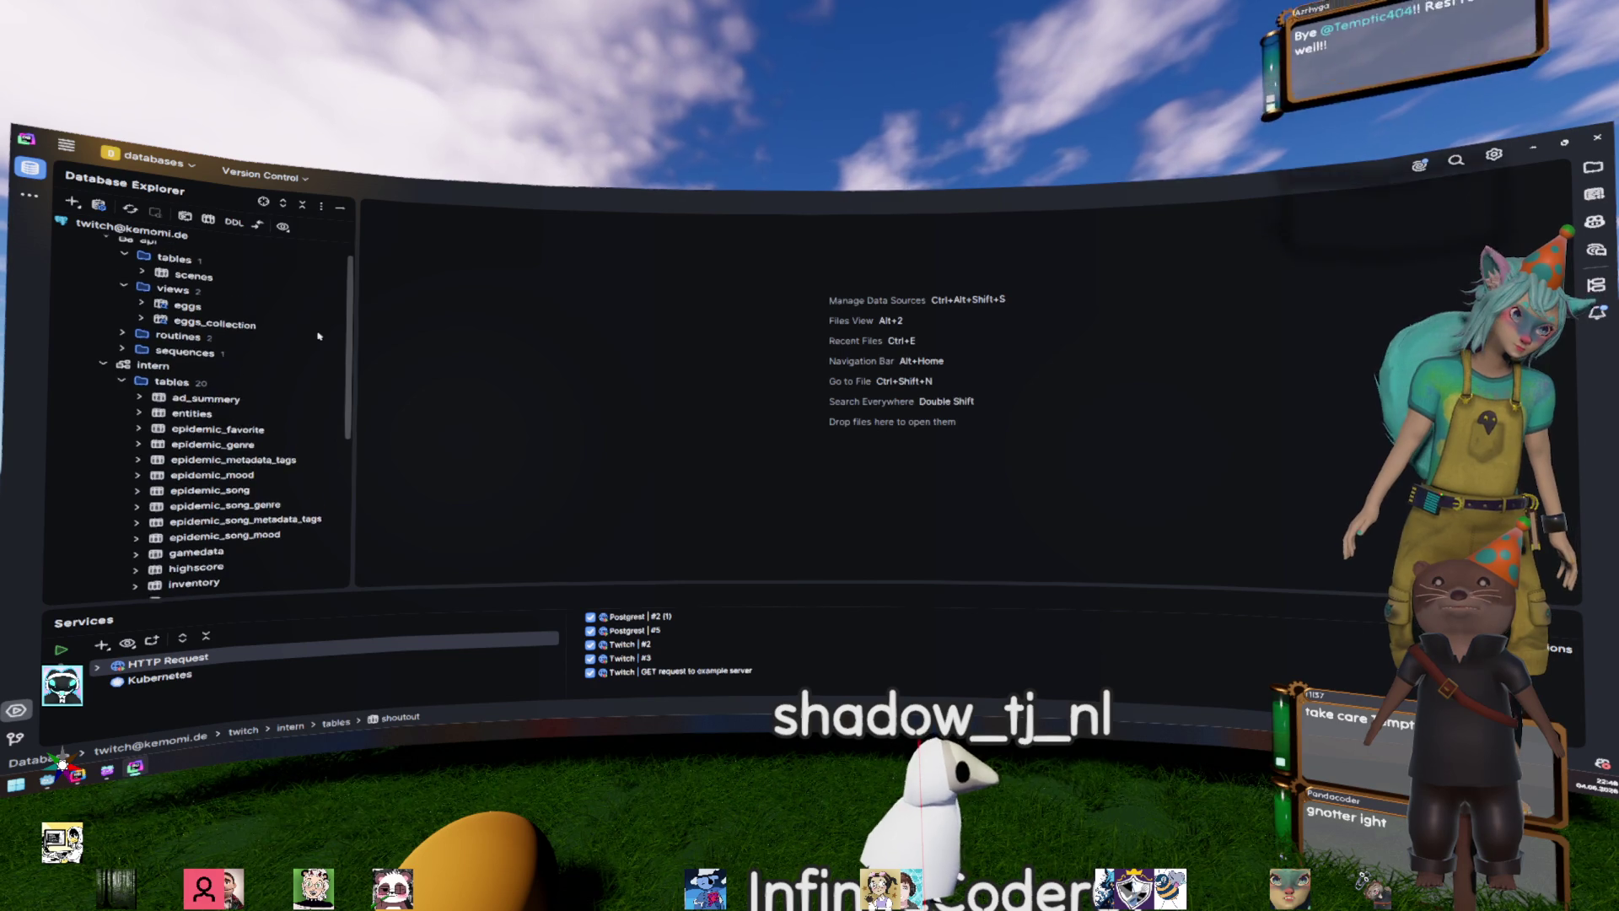
{"action": "scroll", "coordinate": [232, 474], "scroll_direction": "down", "scroll_amount": 3}
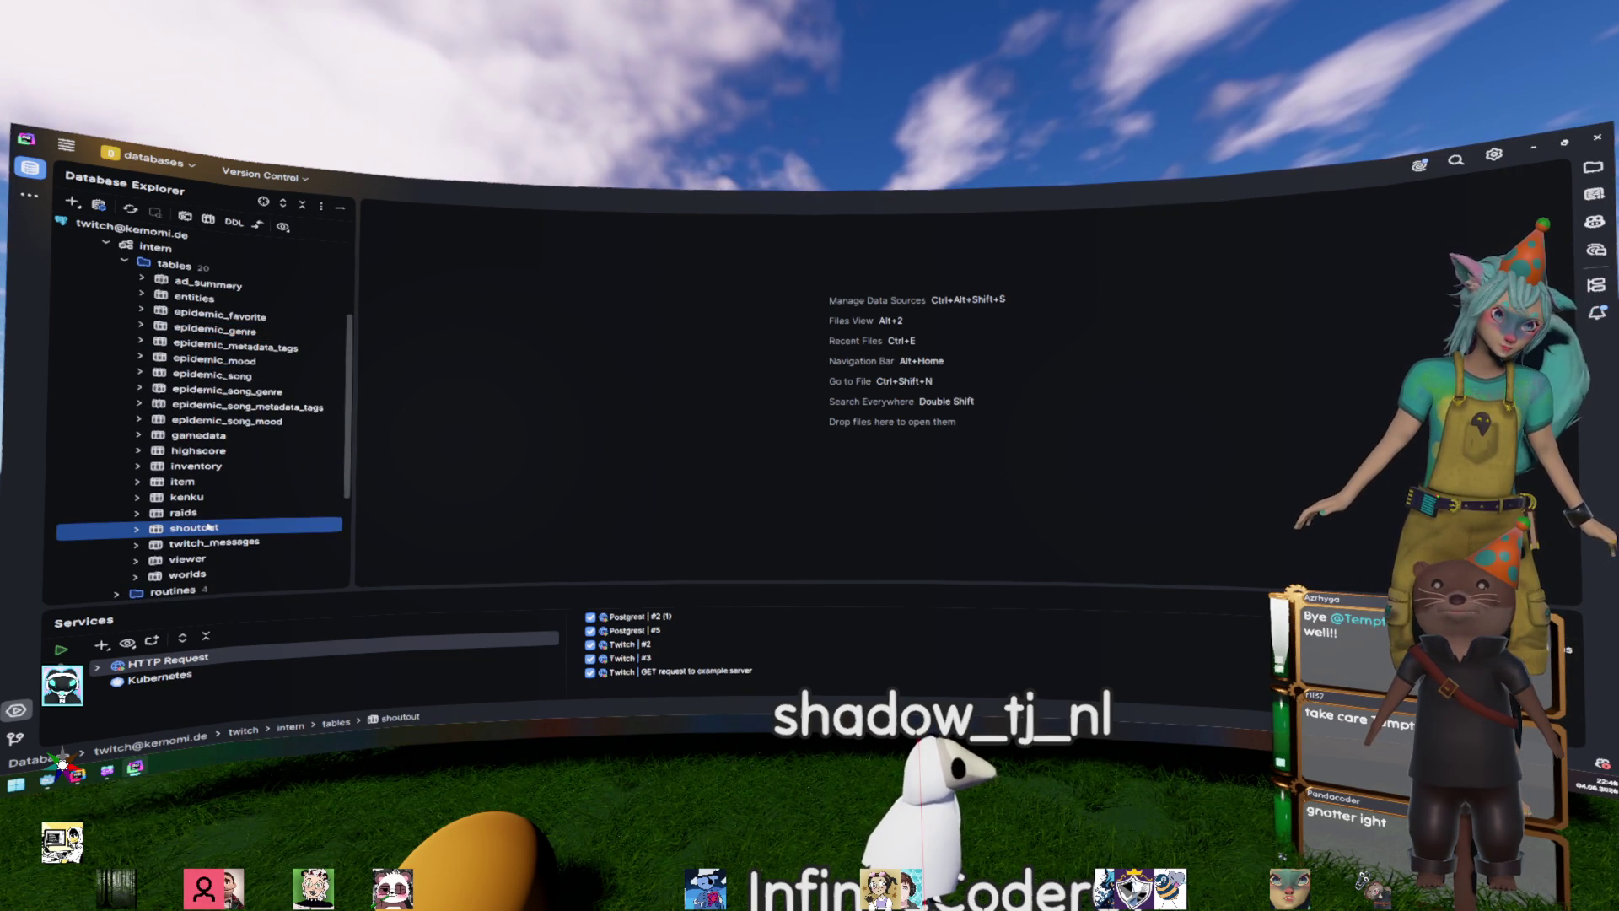
{"action": "scroll", "coordinate": [213, 481], "scroll_direction": "up", "scroll_amount": 5}
{"action": "left_click", "coordinate": [212, 313]}
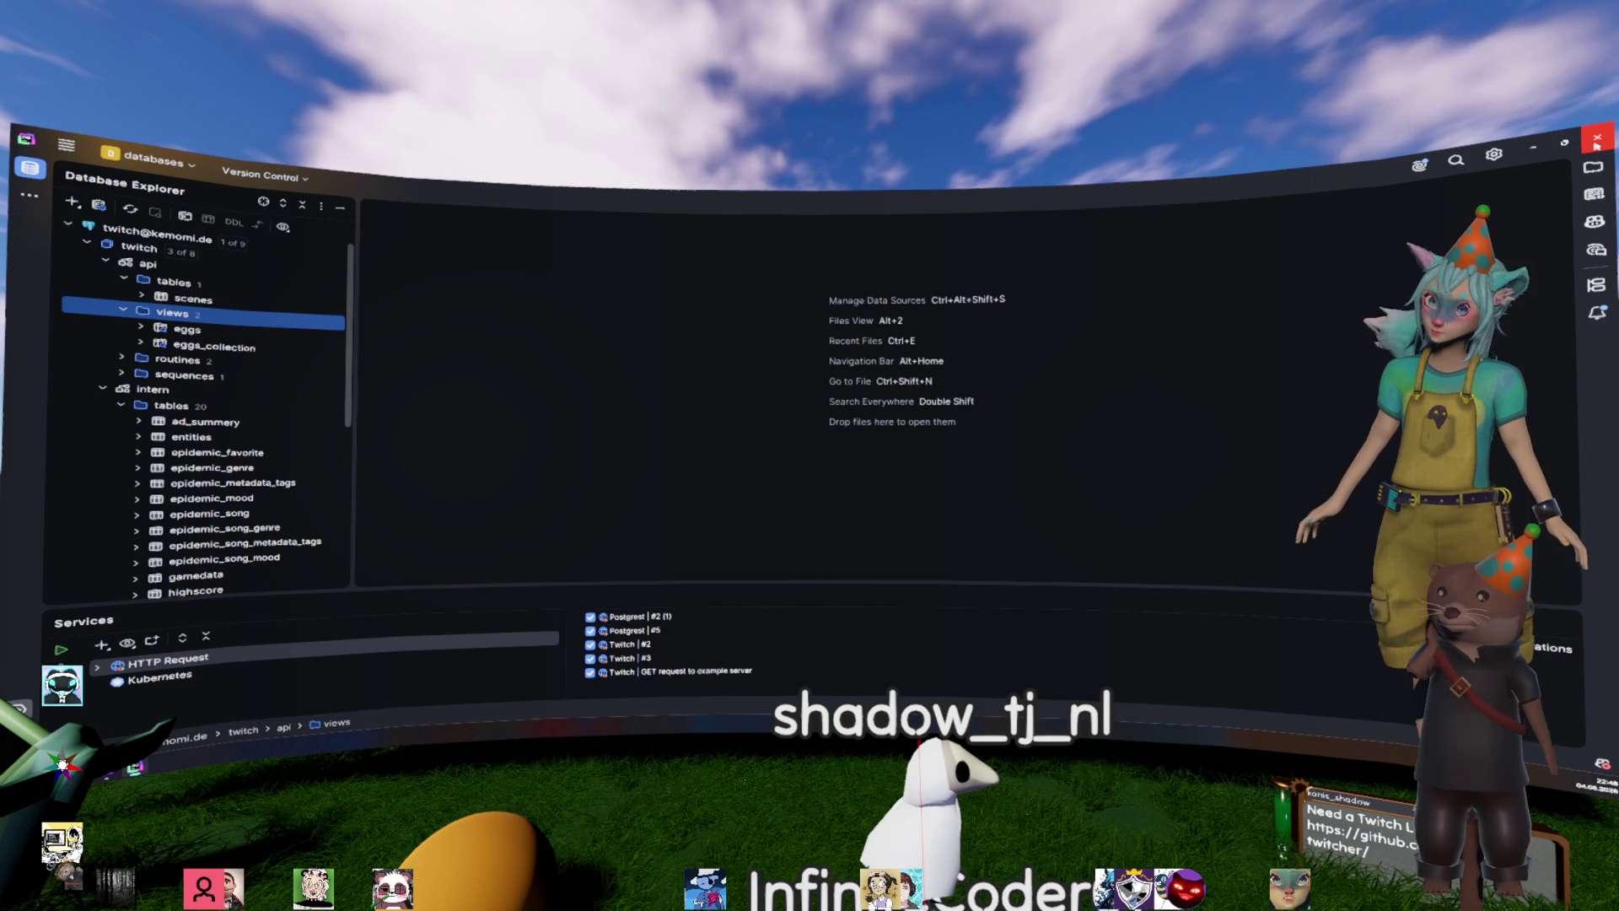
{"action": "left_click", "coordinate": [1596, 143]}
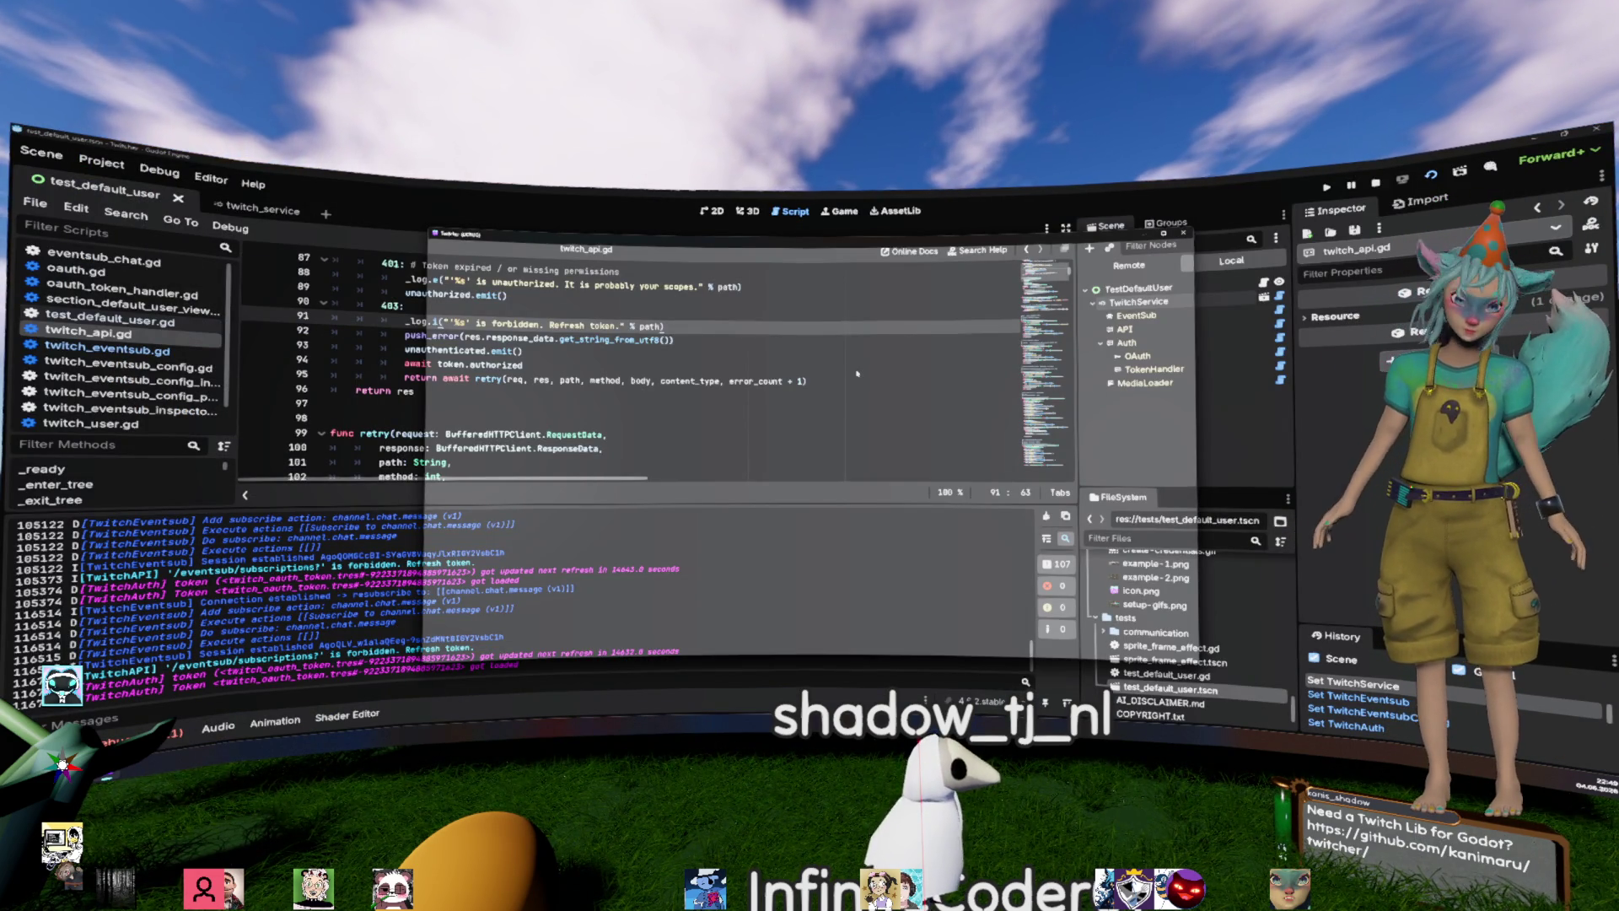
Close the game window, review the 403 forbidden and token refresh log lines, and list the 14 errors.
{"action": "left_click", "coordinate": [307, 613]}
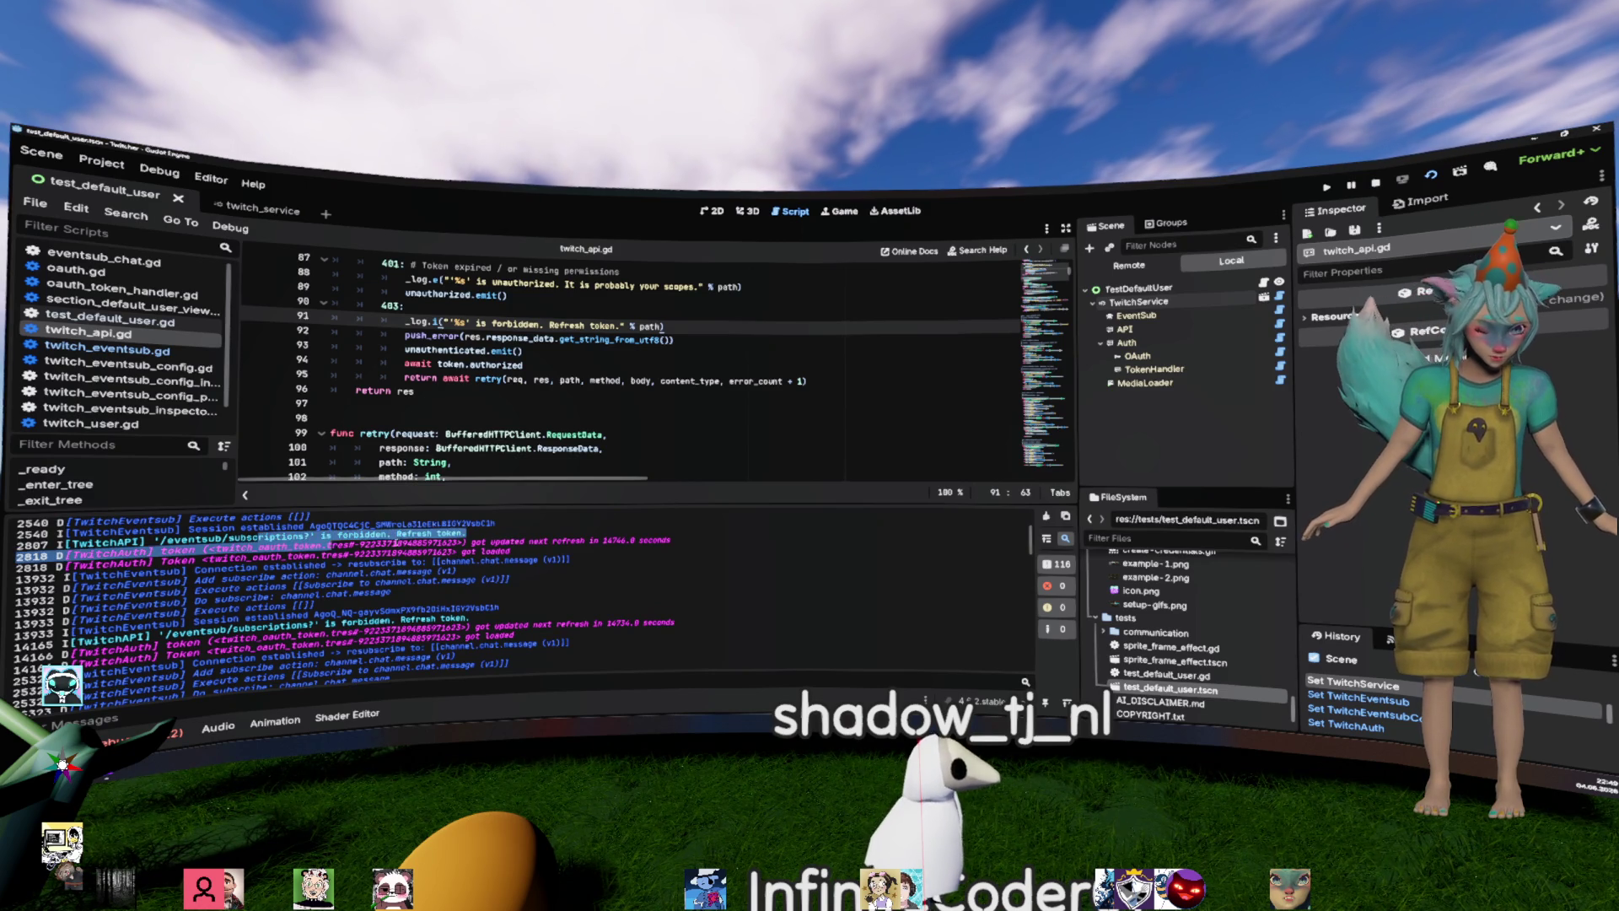
{"action": "scroll", "coordinate": [451, 569], "scroll_direction": "up", "scroll_amount": 1}
{"action": "scroll", "coordinate": [471, 582], "scroll_direction": "up", "scroll_amount": 1}
{"action": "mouse_move", "coordinate": [263, 582]}
{"action": "left_mouse_down"}
{"action": "mouse_move", "coordinate": [496, 583]}
{"action": "mouse_move", "coordinate": [76, 559]}
{"action": "left_mouse_up"}
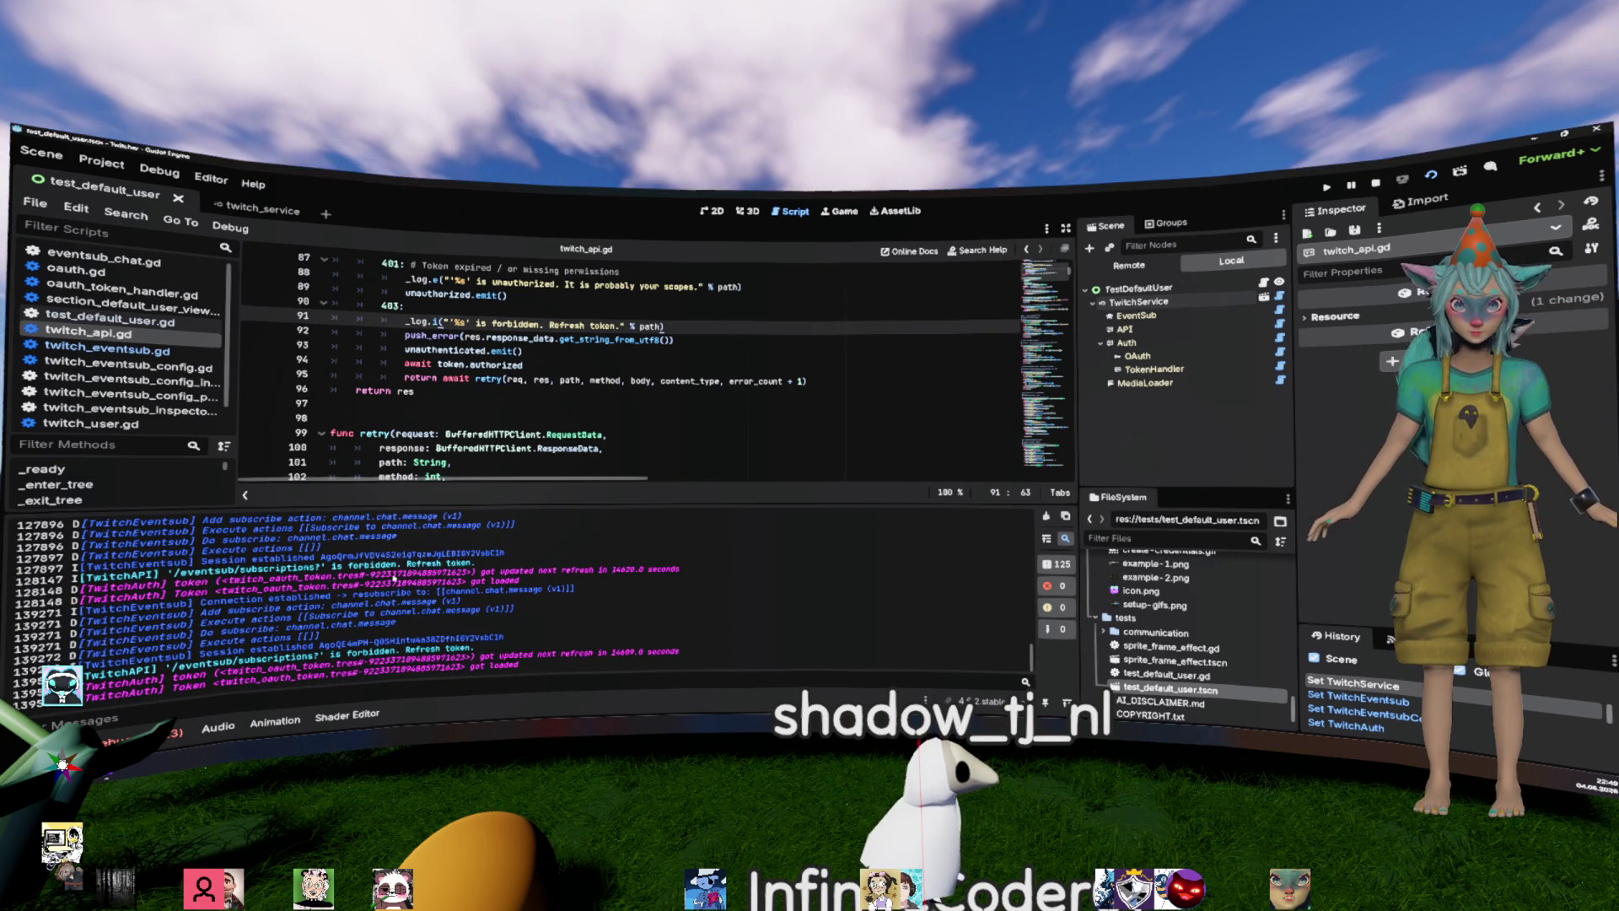
{"action": "left_click_drag", "start_coordinate": [393, 580], "coordinate": [698, 580]}
{"action": "left_click_drag", "start_coordinate": [523, 688], "coordinate": [295, 623]}
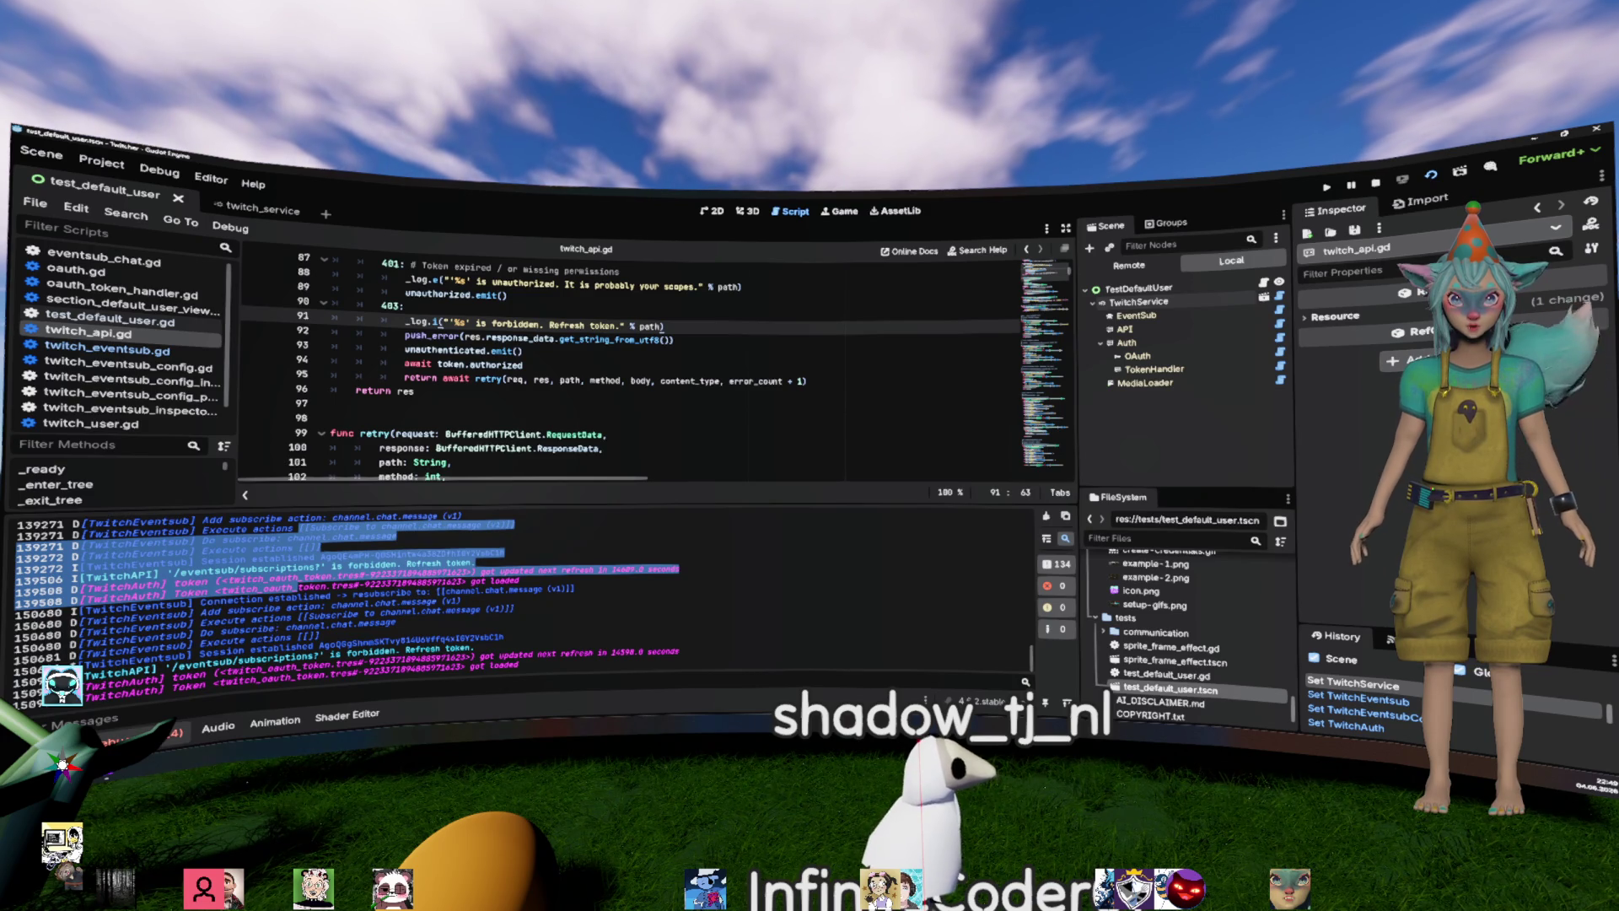
{"action": "left_click", "coordinate": [147, 733]}
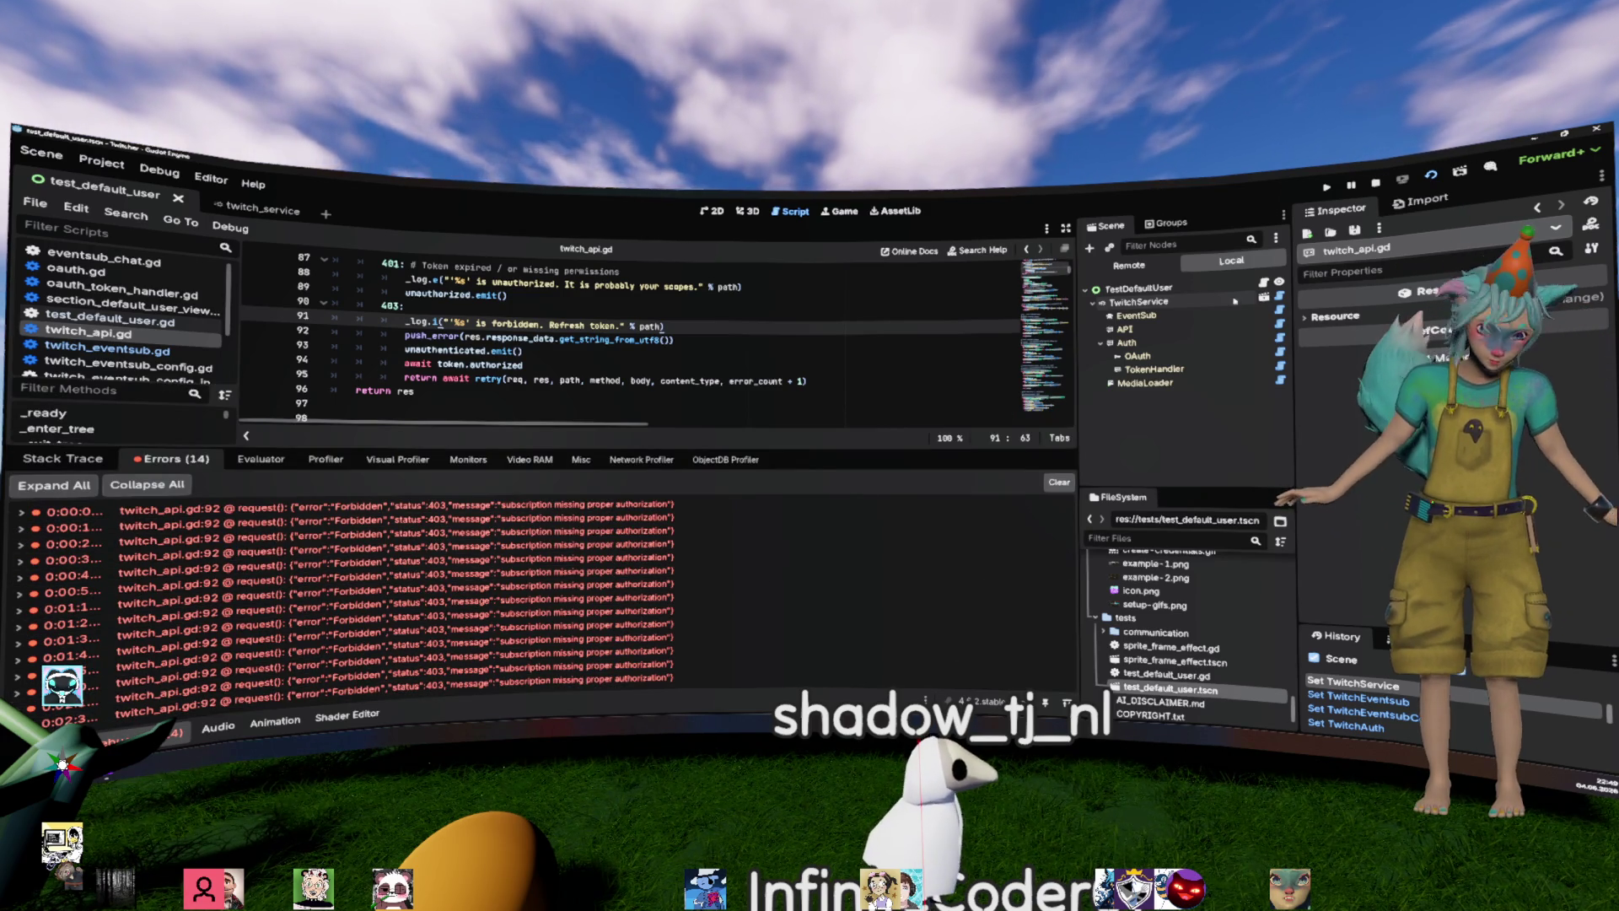
Switch back to the Output log and place the caret on script line 98.
{"action": "mouse_move", "coordinate": [671, 511]}
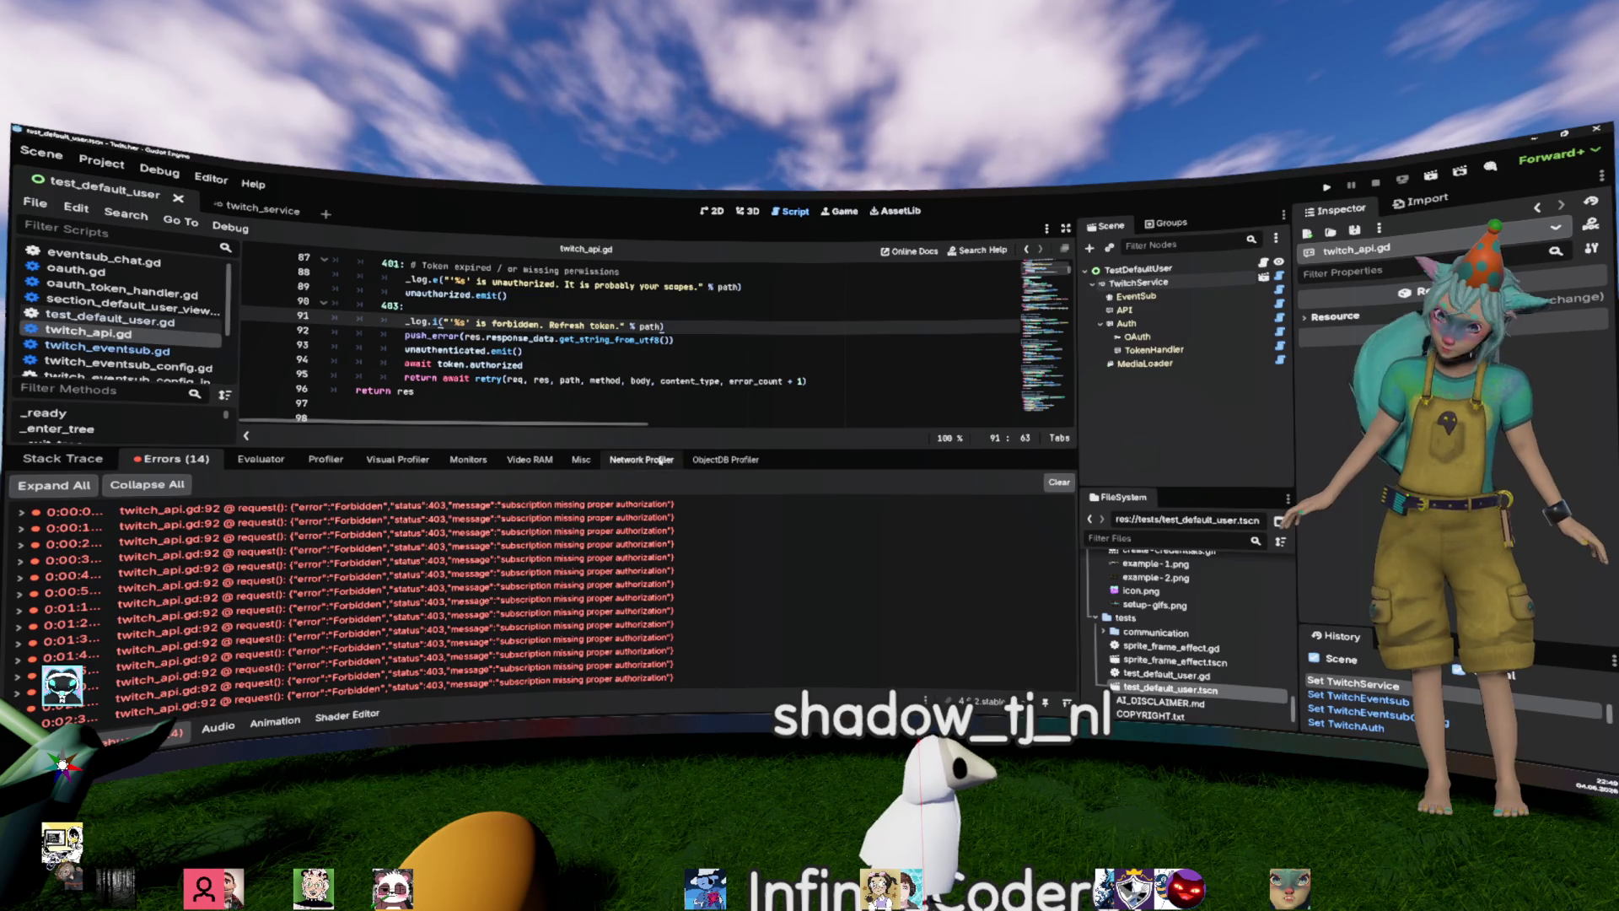
{"action": "key", "text": "F8"}
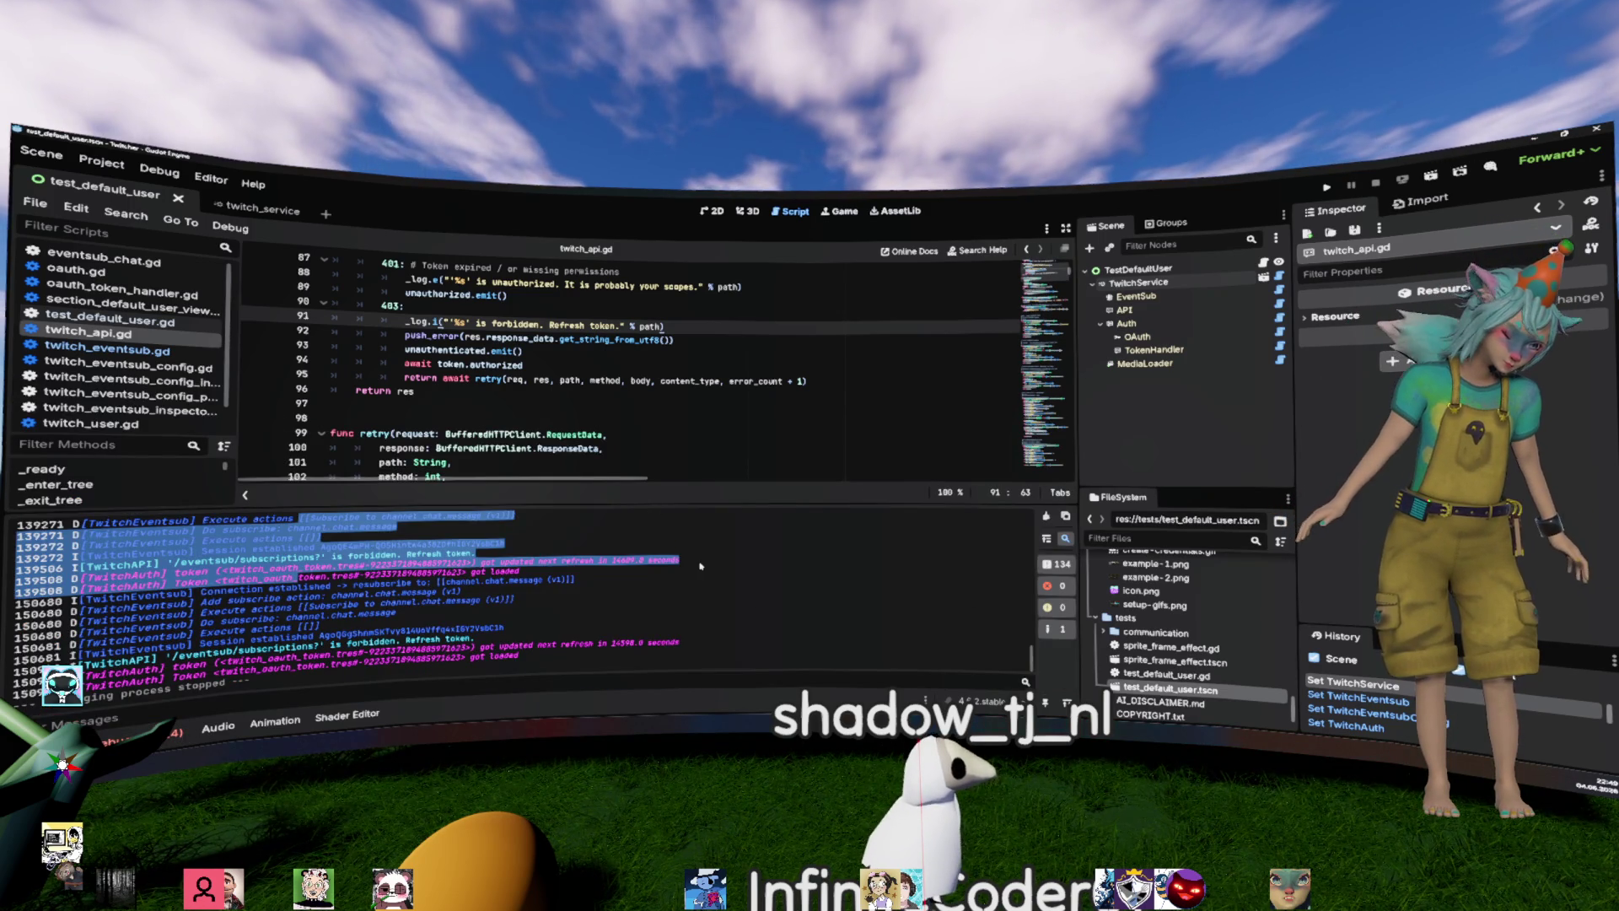
{"action": "left_click", "coordinate": [700, 566]}
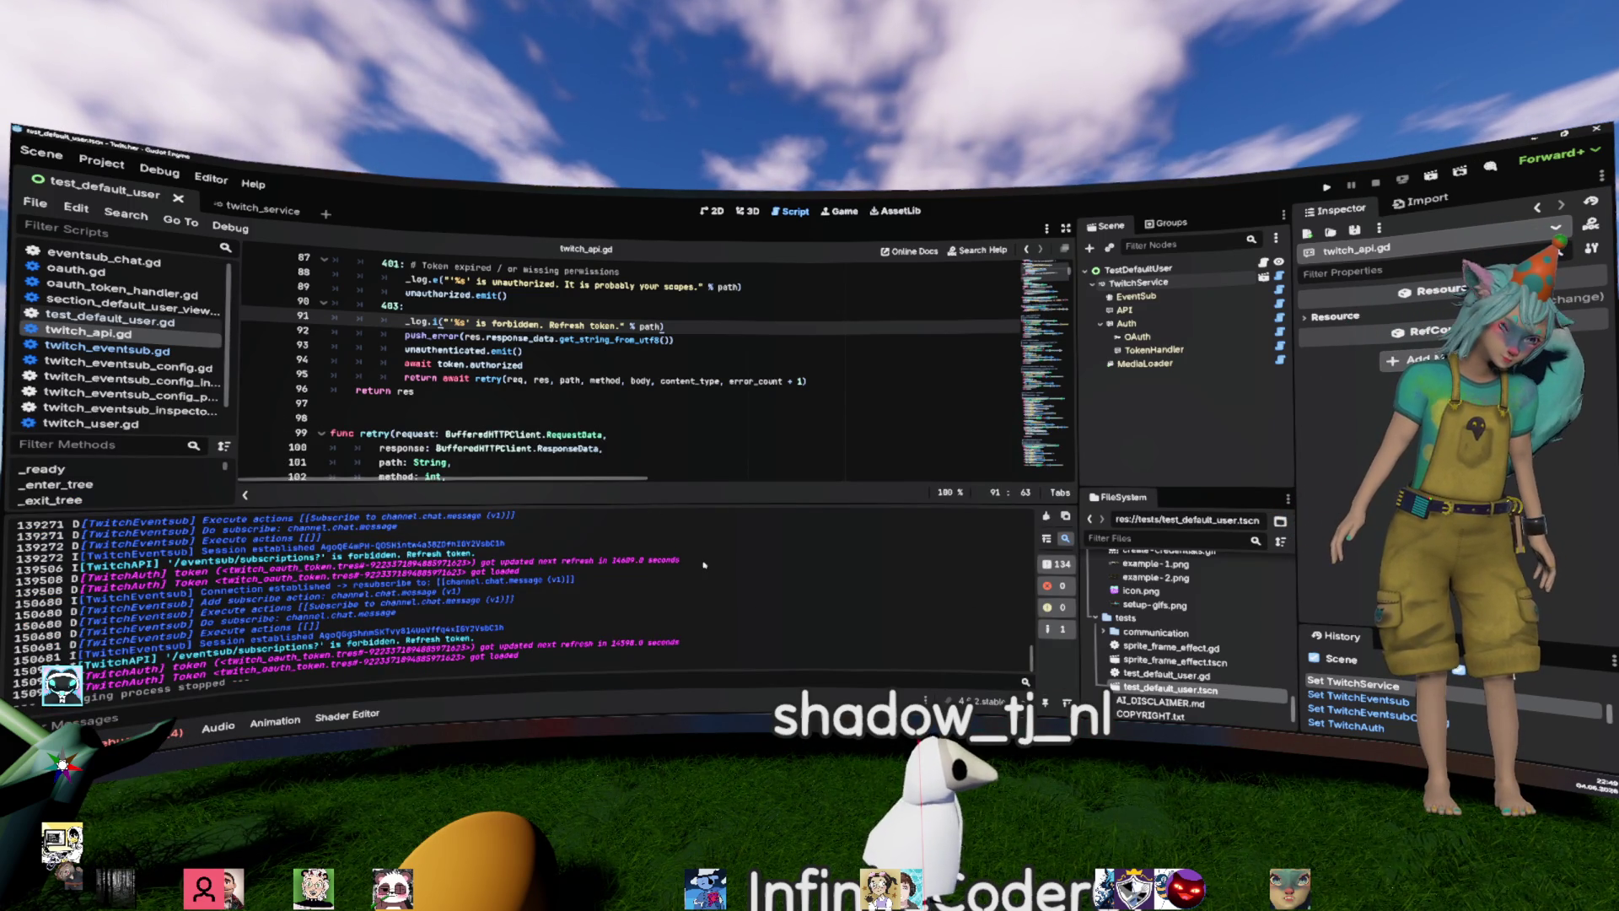
{"action": "left_click", "coordinate": [636, 420]}
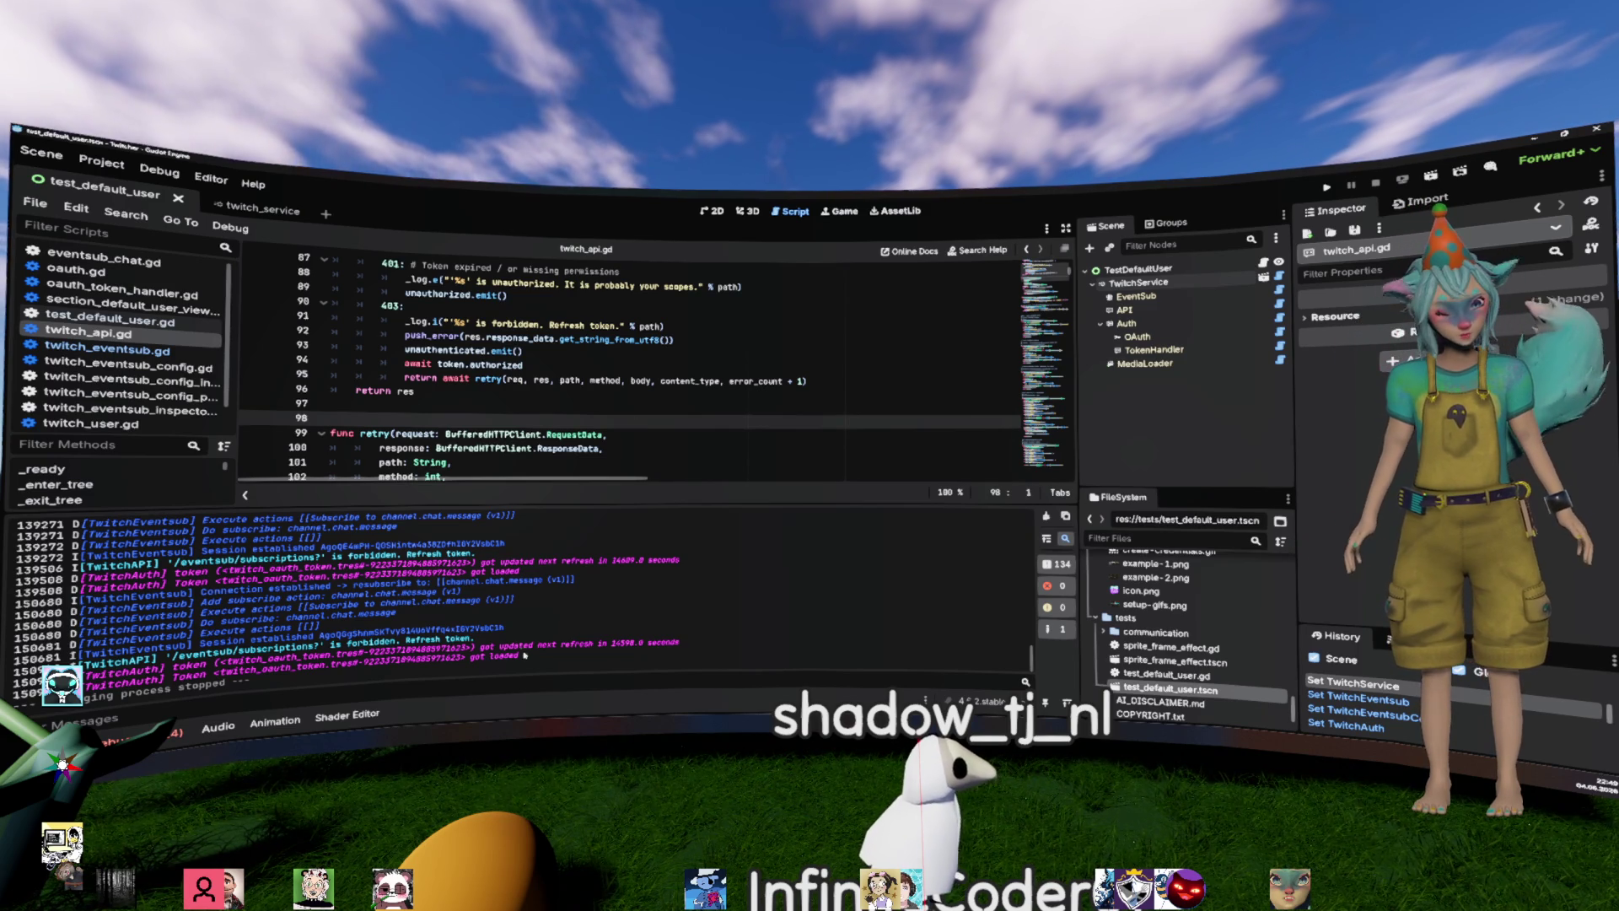
Highlight the forbidden refresh and subscribe log lines, then show the EventSub node's properties.
{"action": "left_click_drag", "start_coordinate": [524, 650], "coordinate": [25, 693]}
{"action": "double_click", "coordinate": [368, 644]}
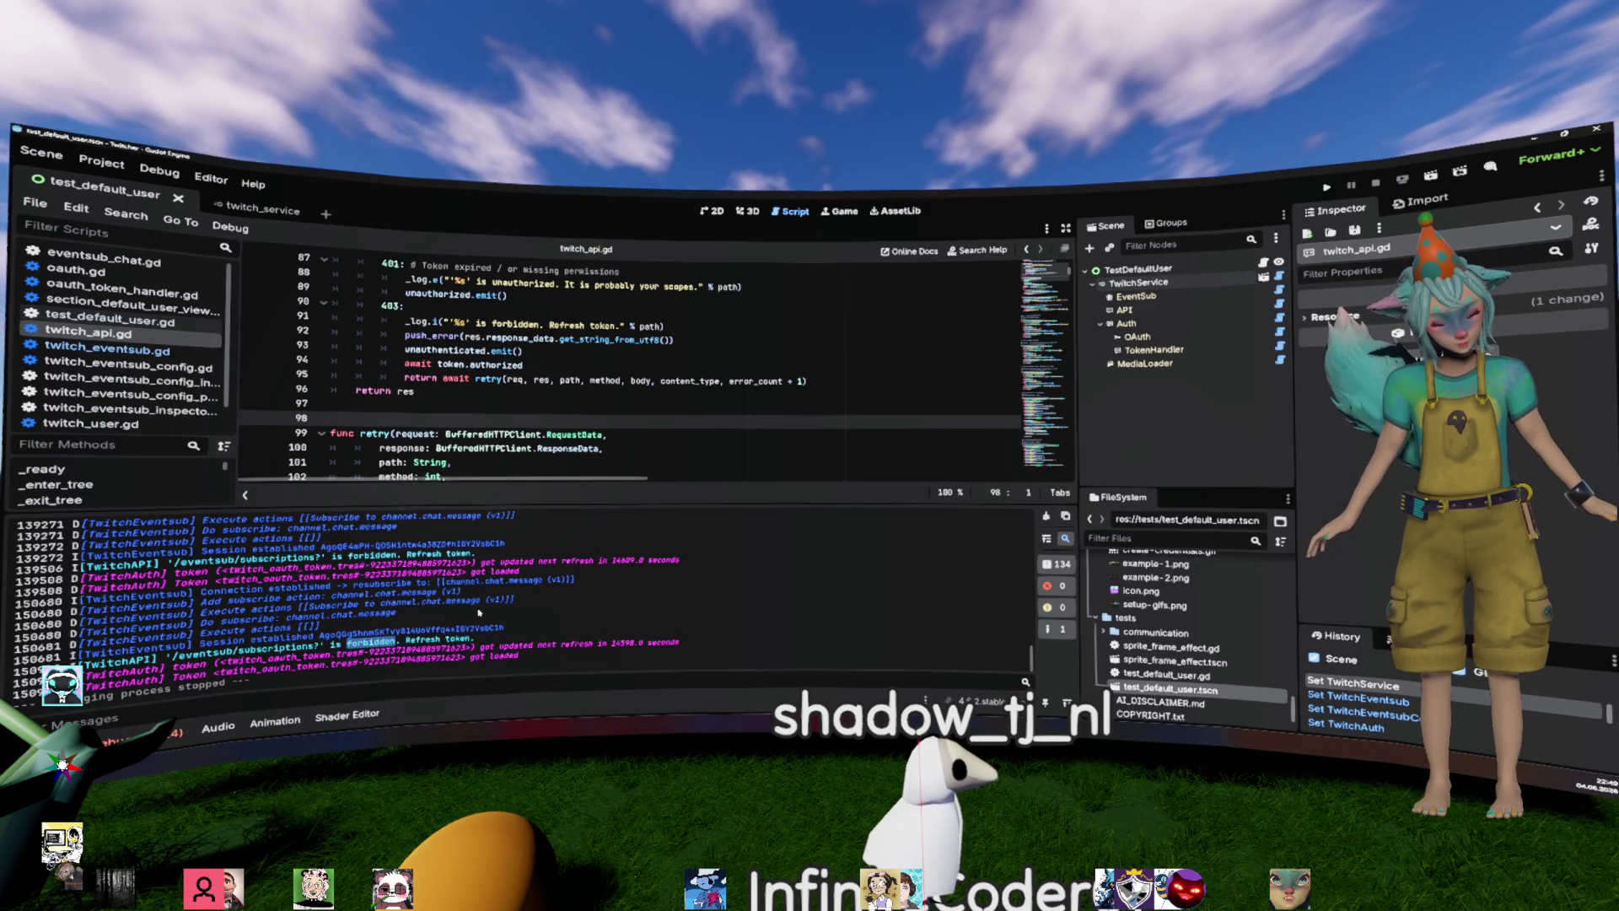
{"action": "left_click_drag", "start_coordinate": [203, 649], "coordinate": [253, 627]}
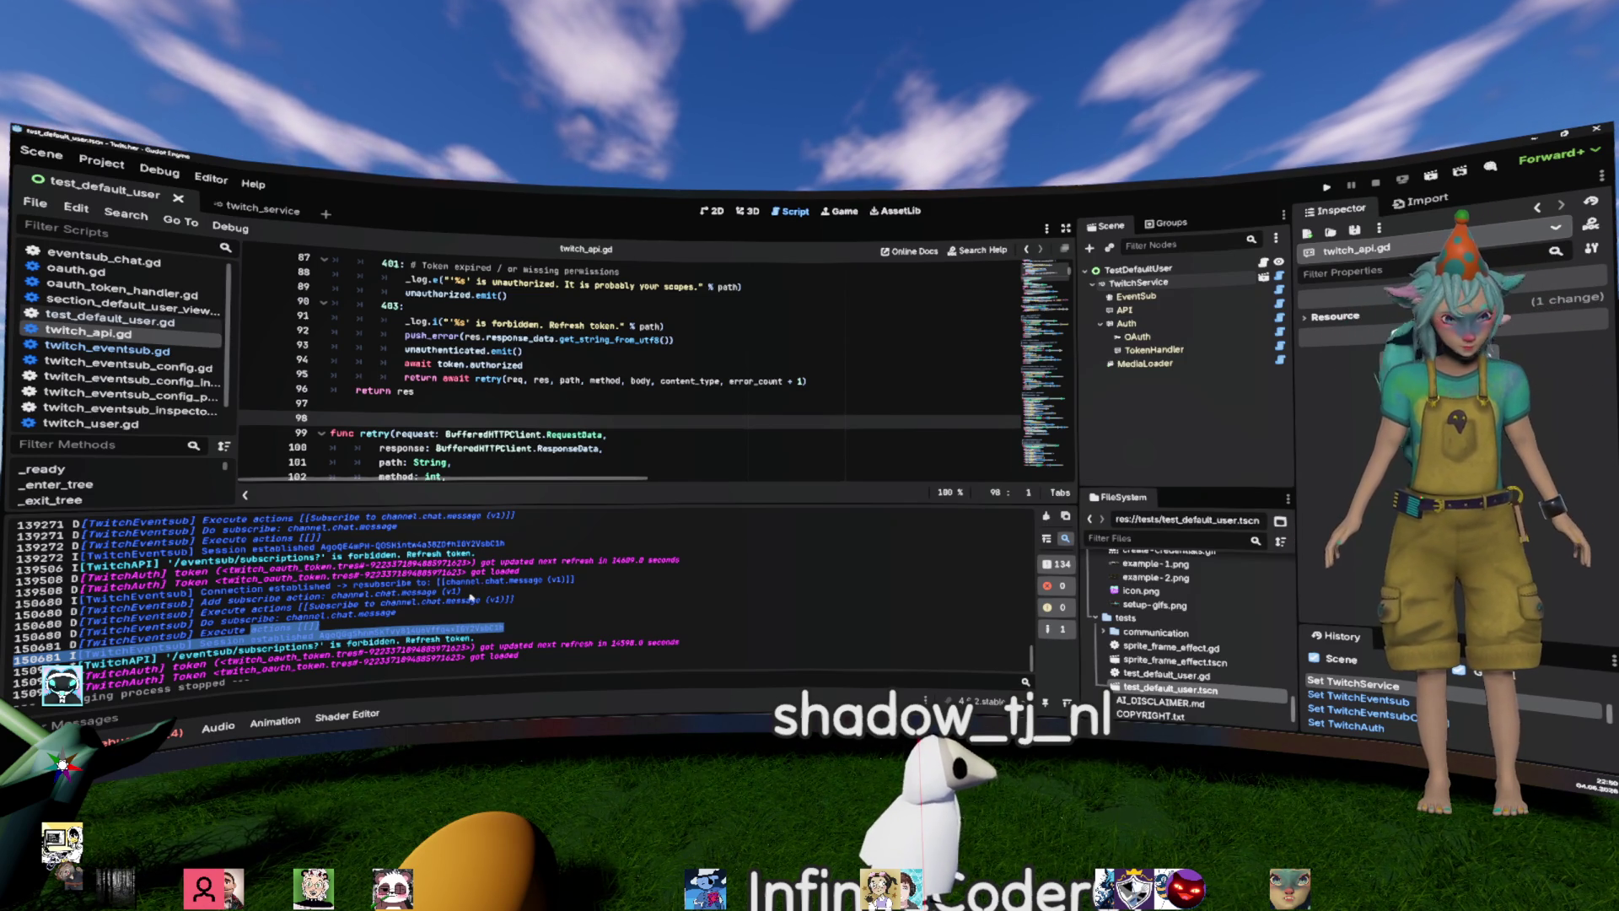
{"action": "left_click", "coordinate": [605, 575]}
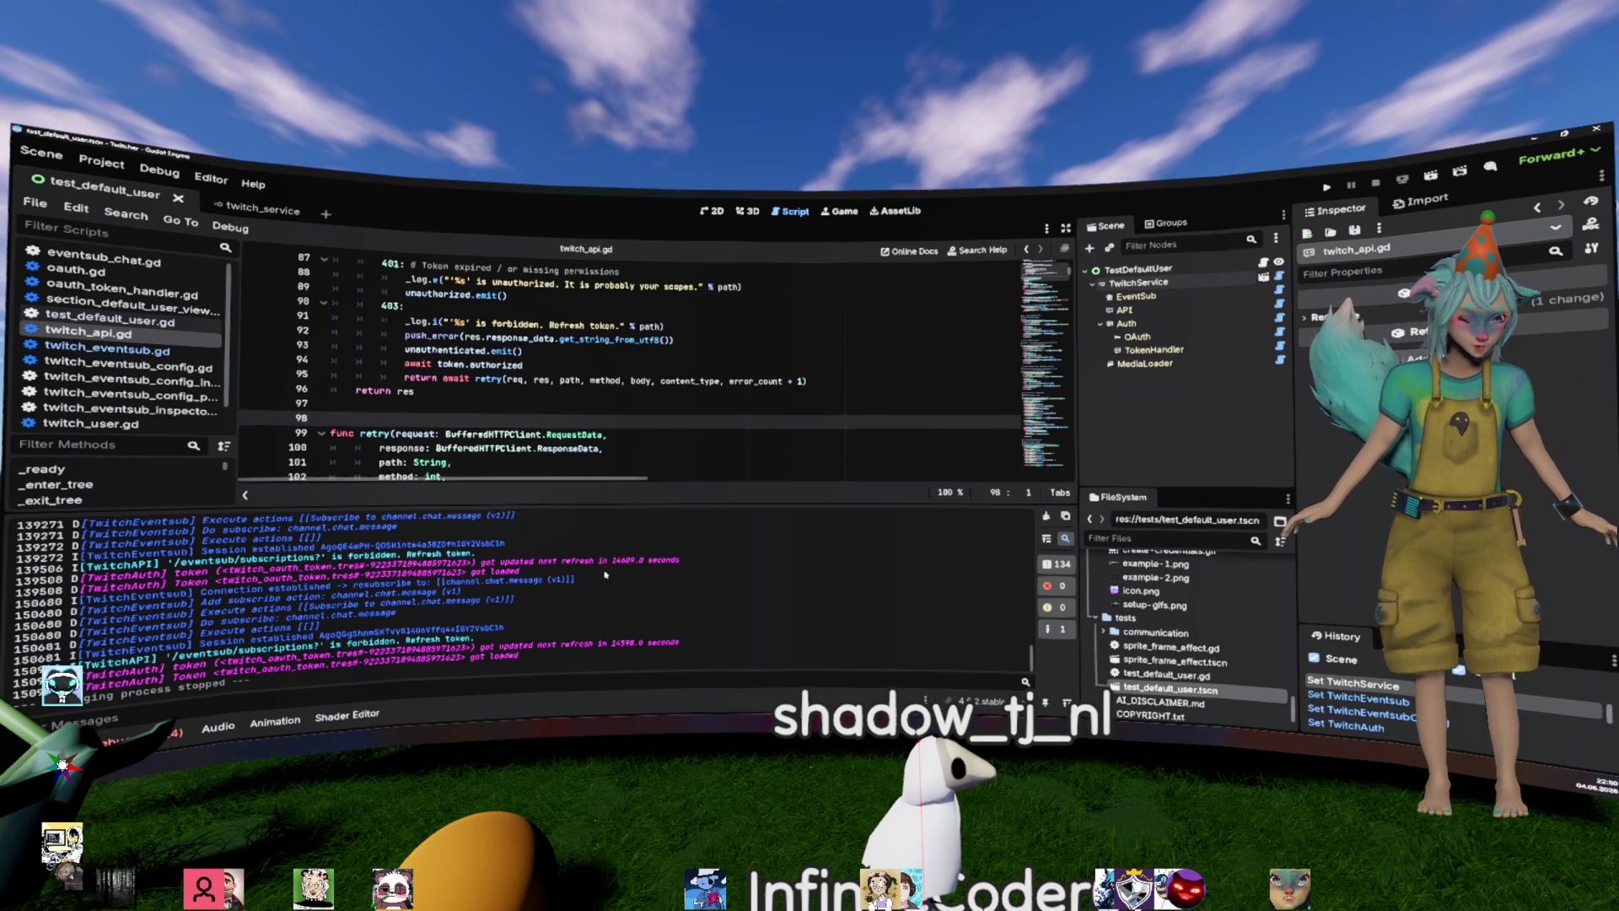
{"action": "left_click", "coordinate": [1135, 296]}
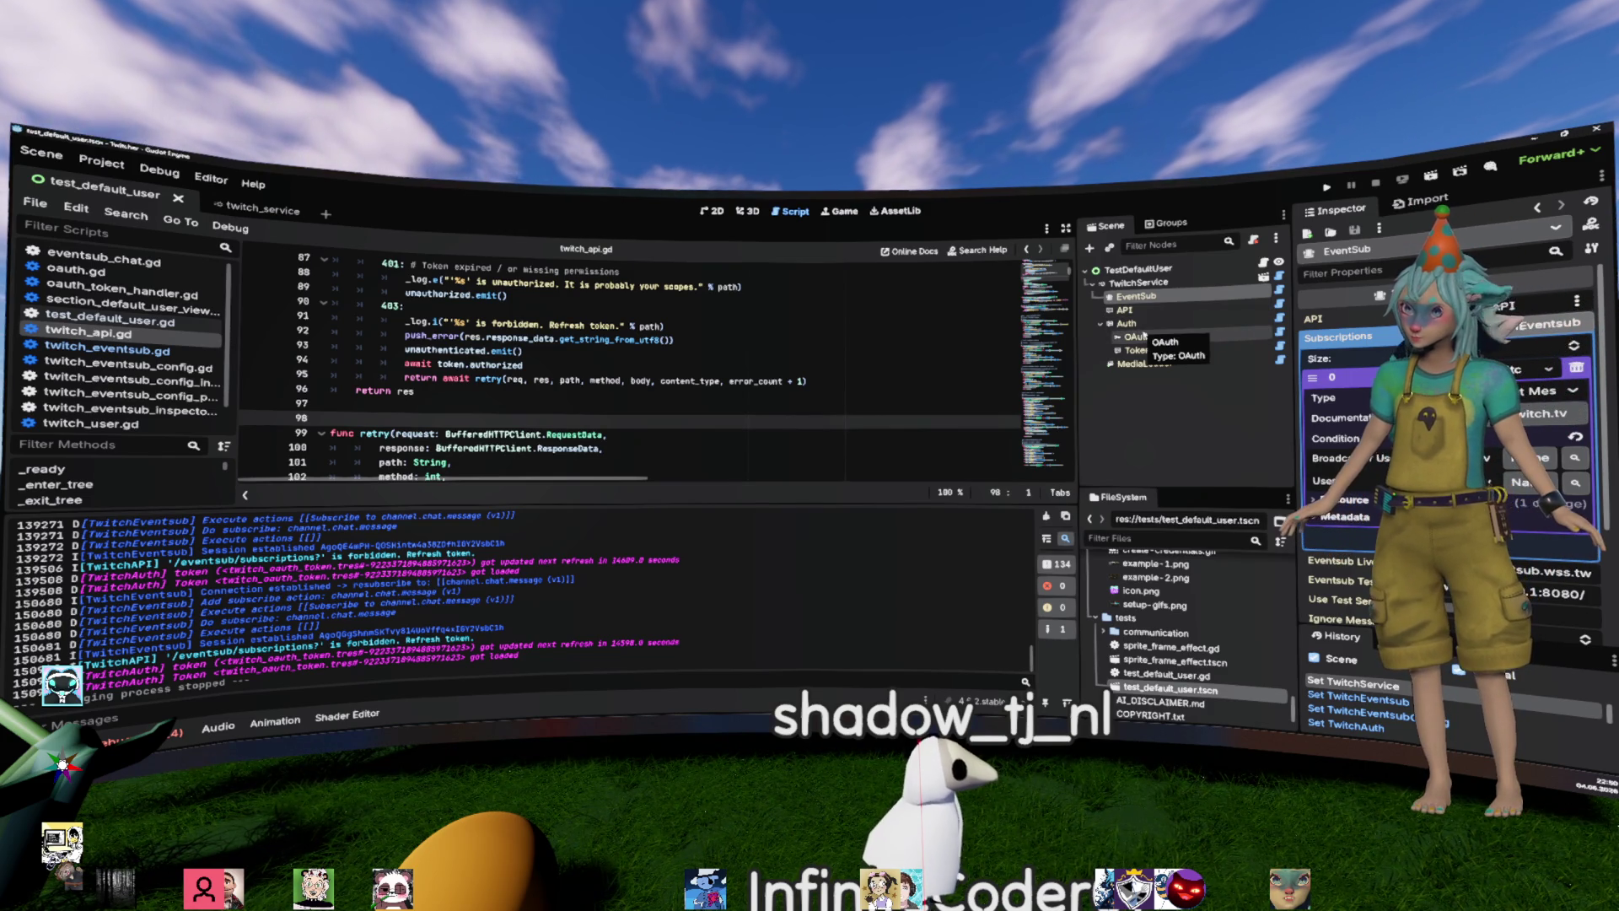
Inspect TwitchService, set Force Verify on the Auth node, and rerun the project.
{"action": "left_click", "coordinate": [1138, 282]}
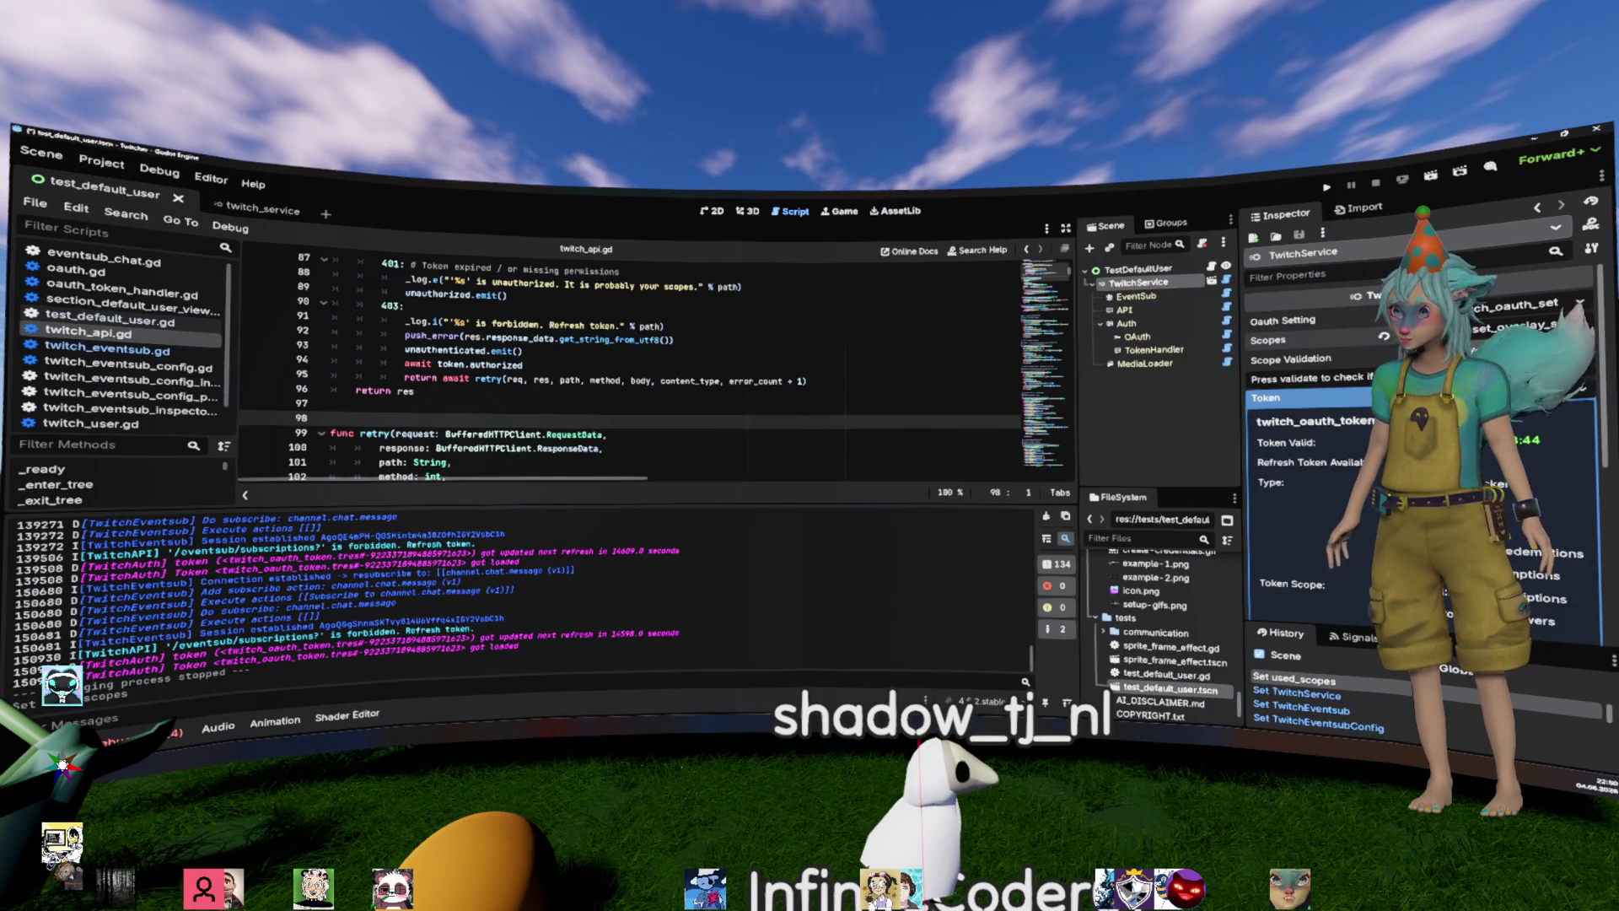
{"action": "scroll", "coordinate": [1349, 472], "scroll_direction": "down", "scroll_amount": 5}
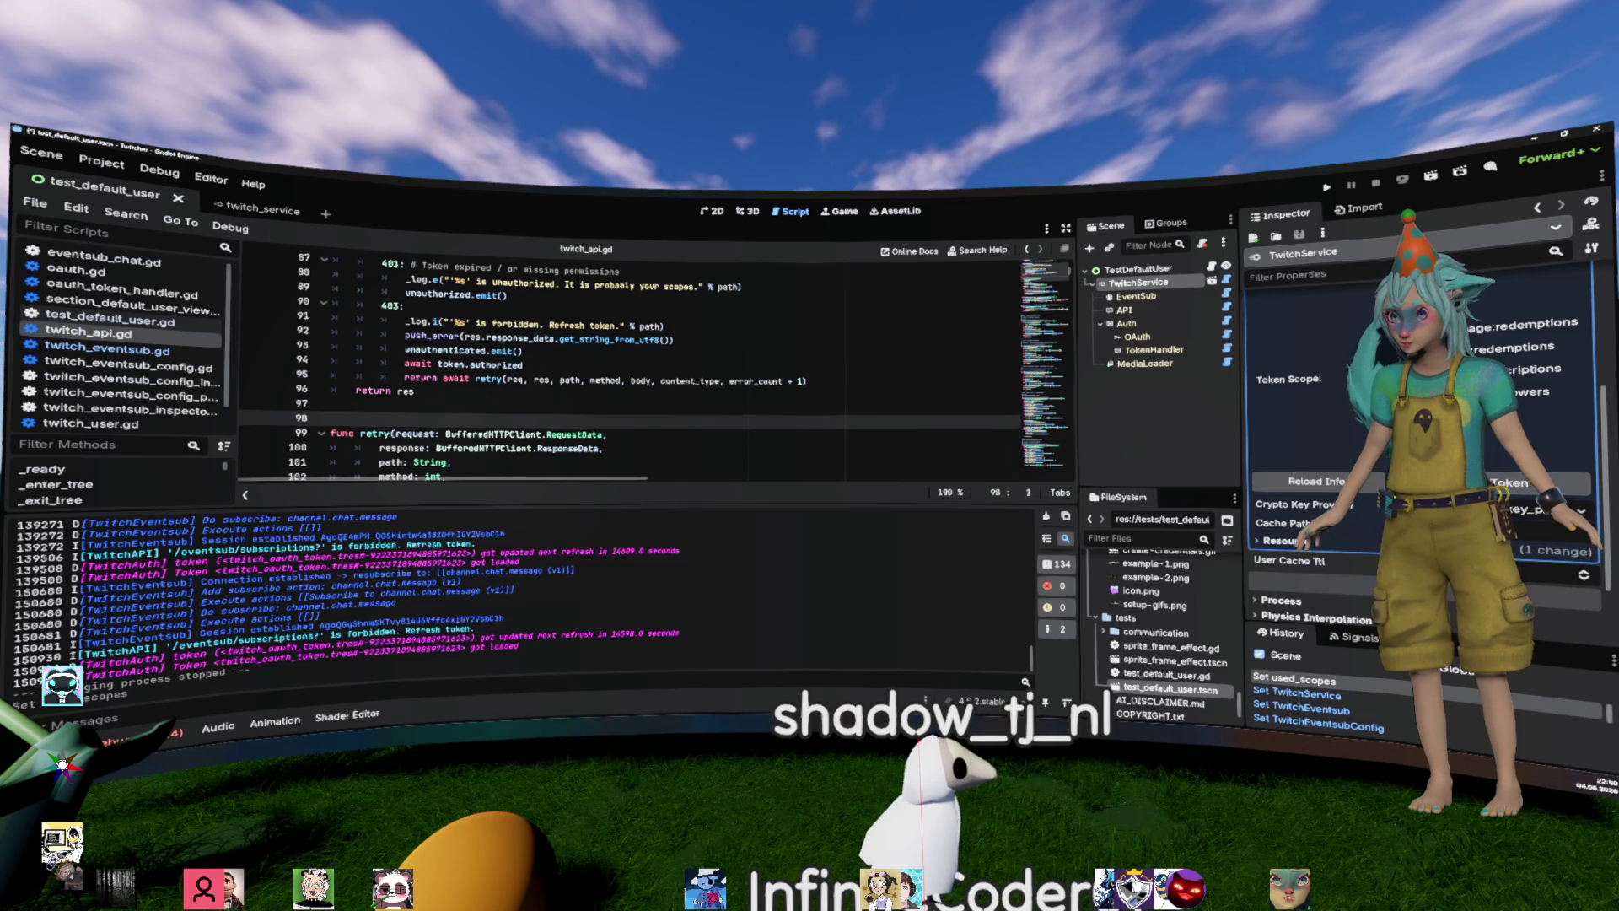
{"action": "scroll", "coordinate": [1315, 480], "scroll_direction": "up", "scroll_amount": 2}
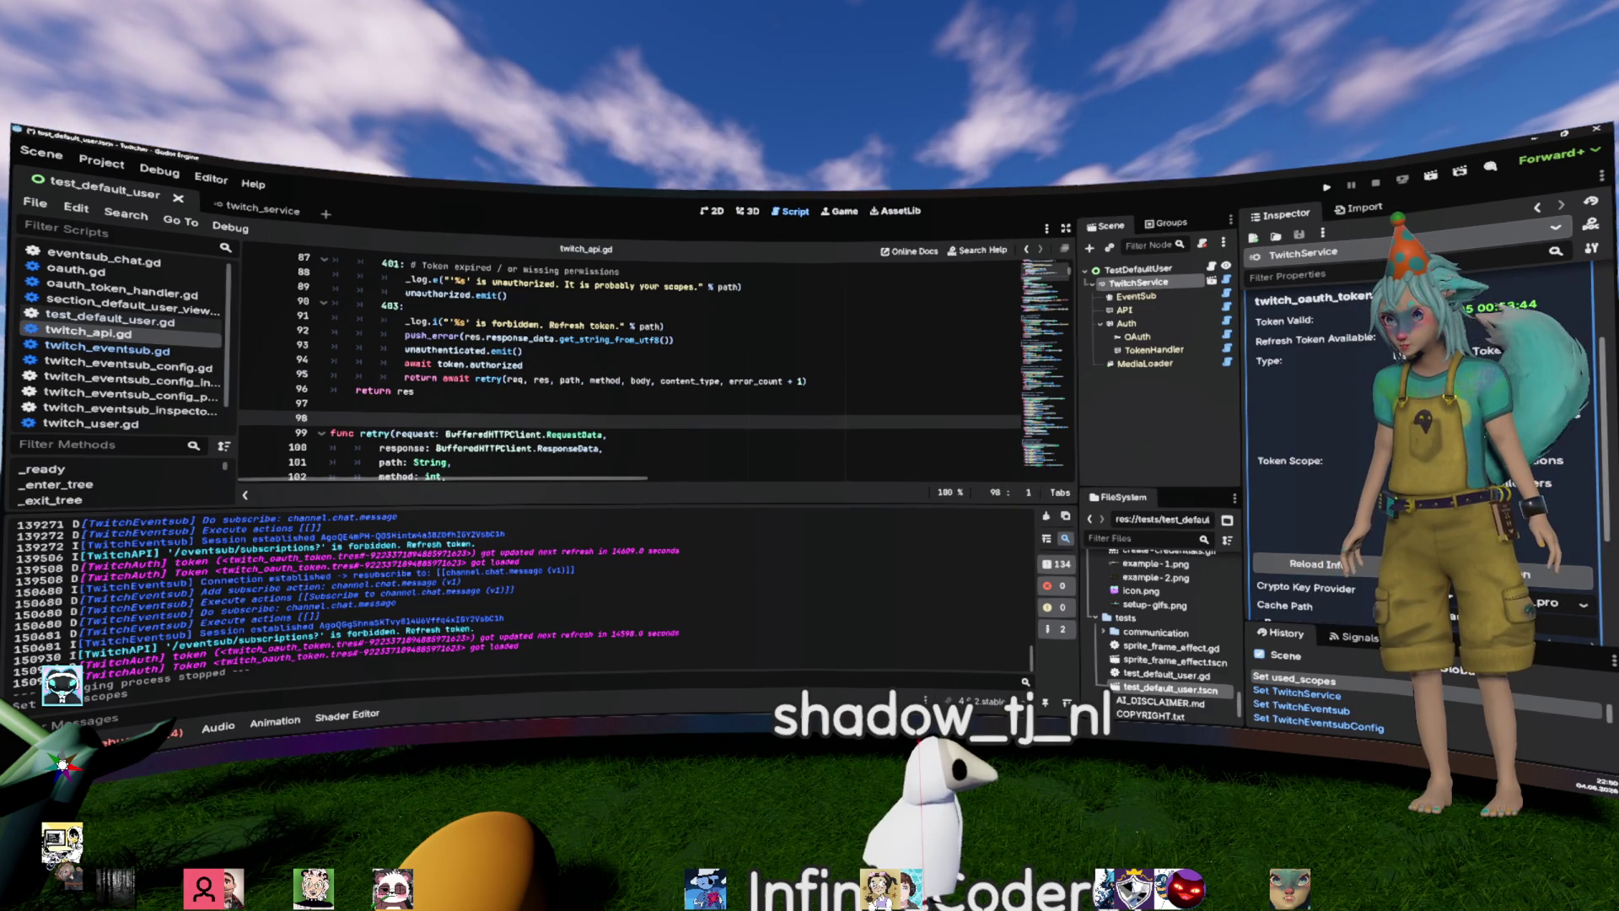
{"action": "scroll", "coordinate": [1349, 421], "scroll_direction": "up", "scroll_amount": 3}
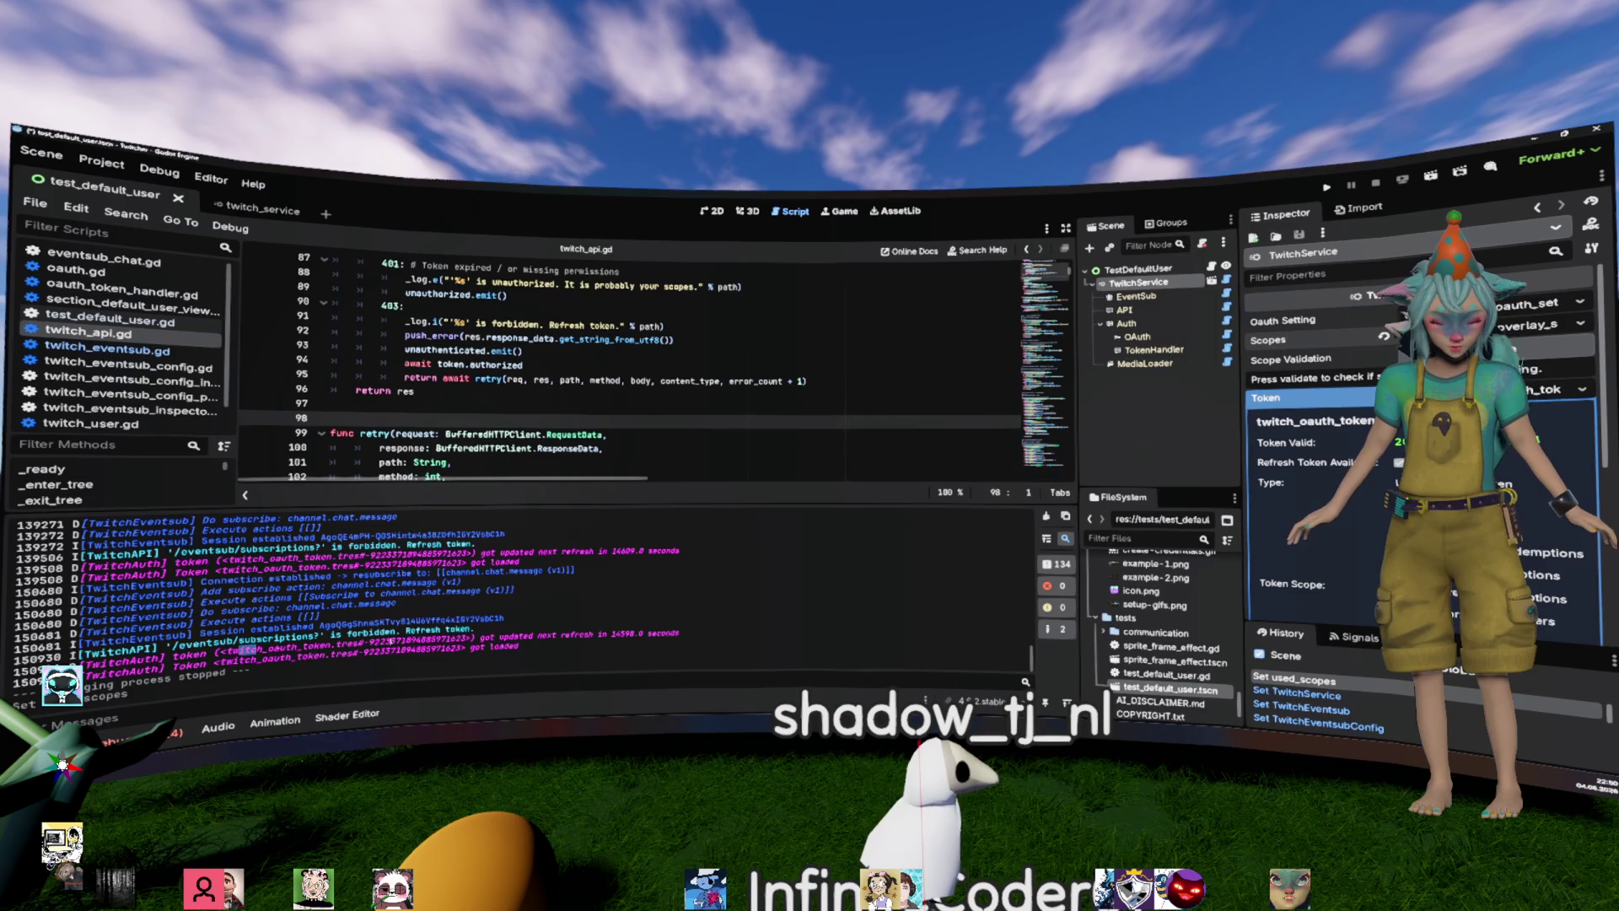
{"action": "double_click", "coordinate": [283, 647]}
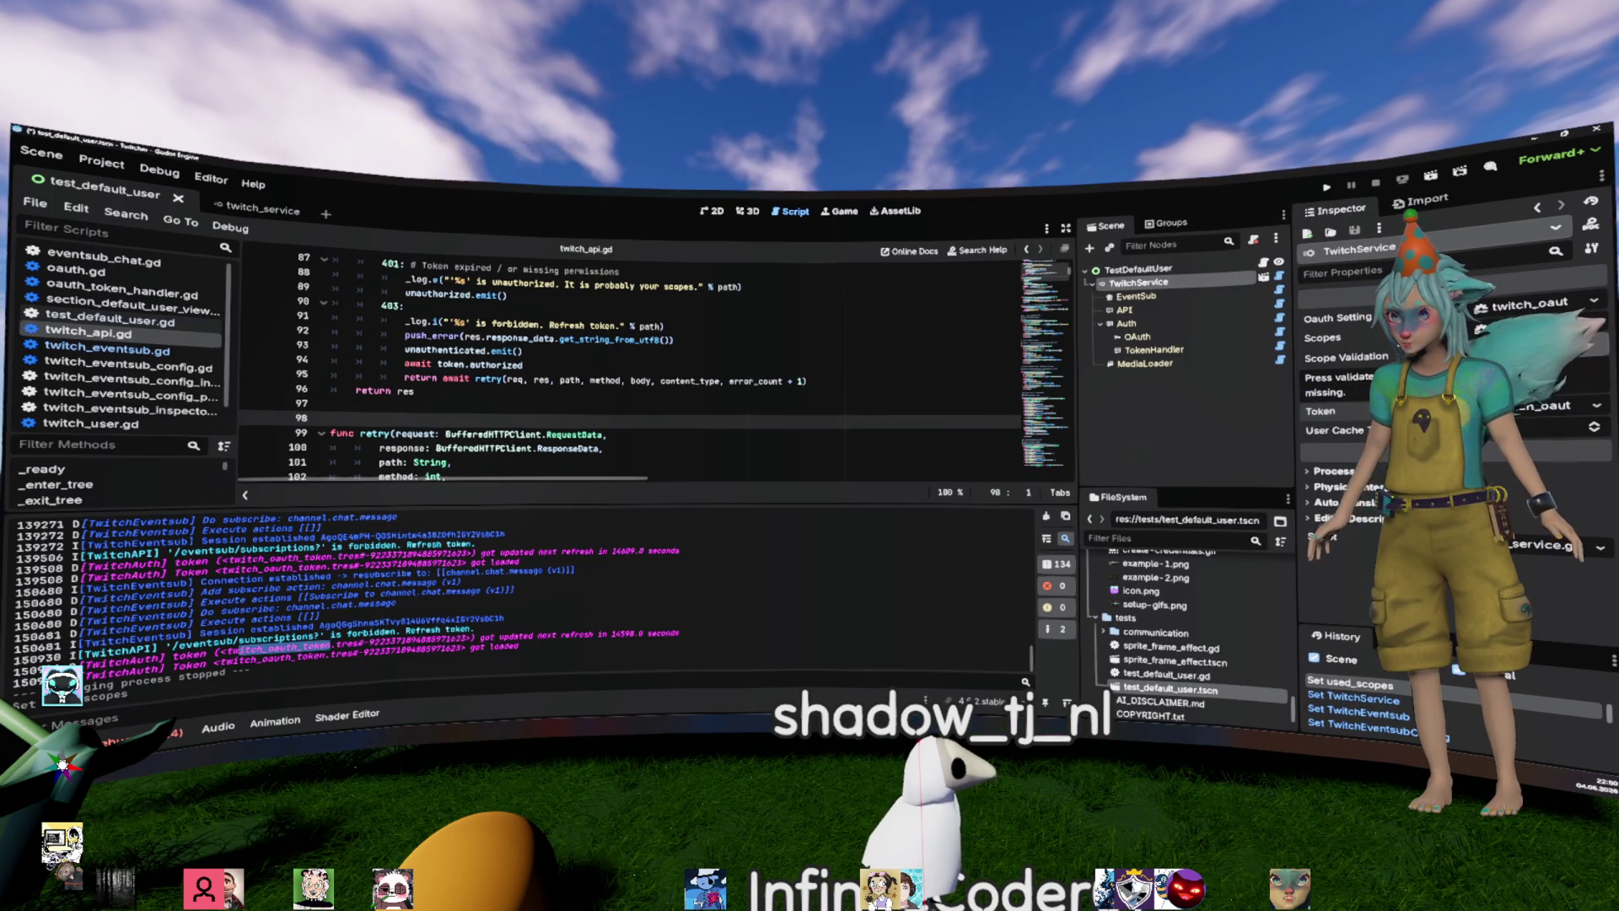
{"action": "left_click", "coordinate": [1221, 323]}
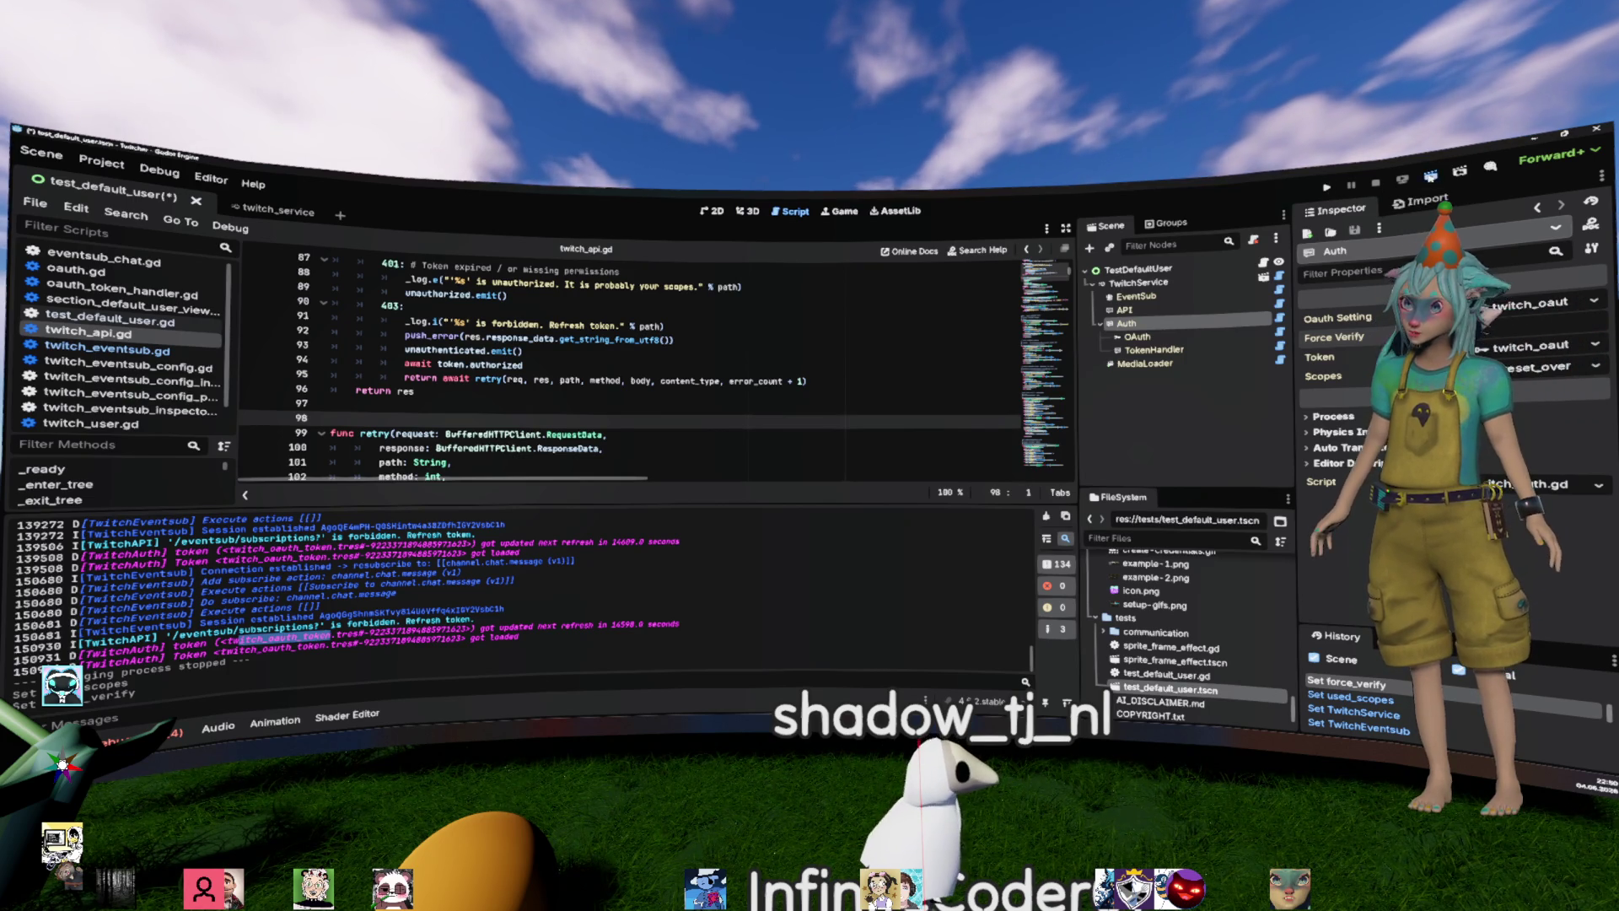
{"action": "left_click", "coordinate": [1326, 186]}
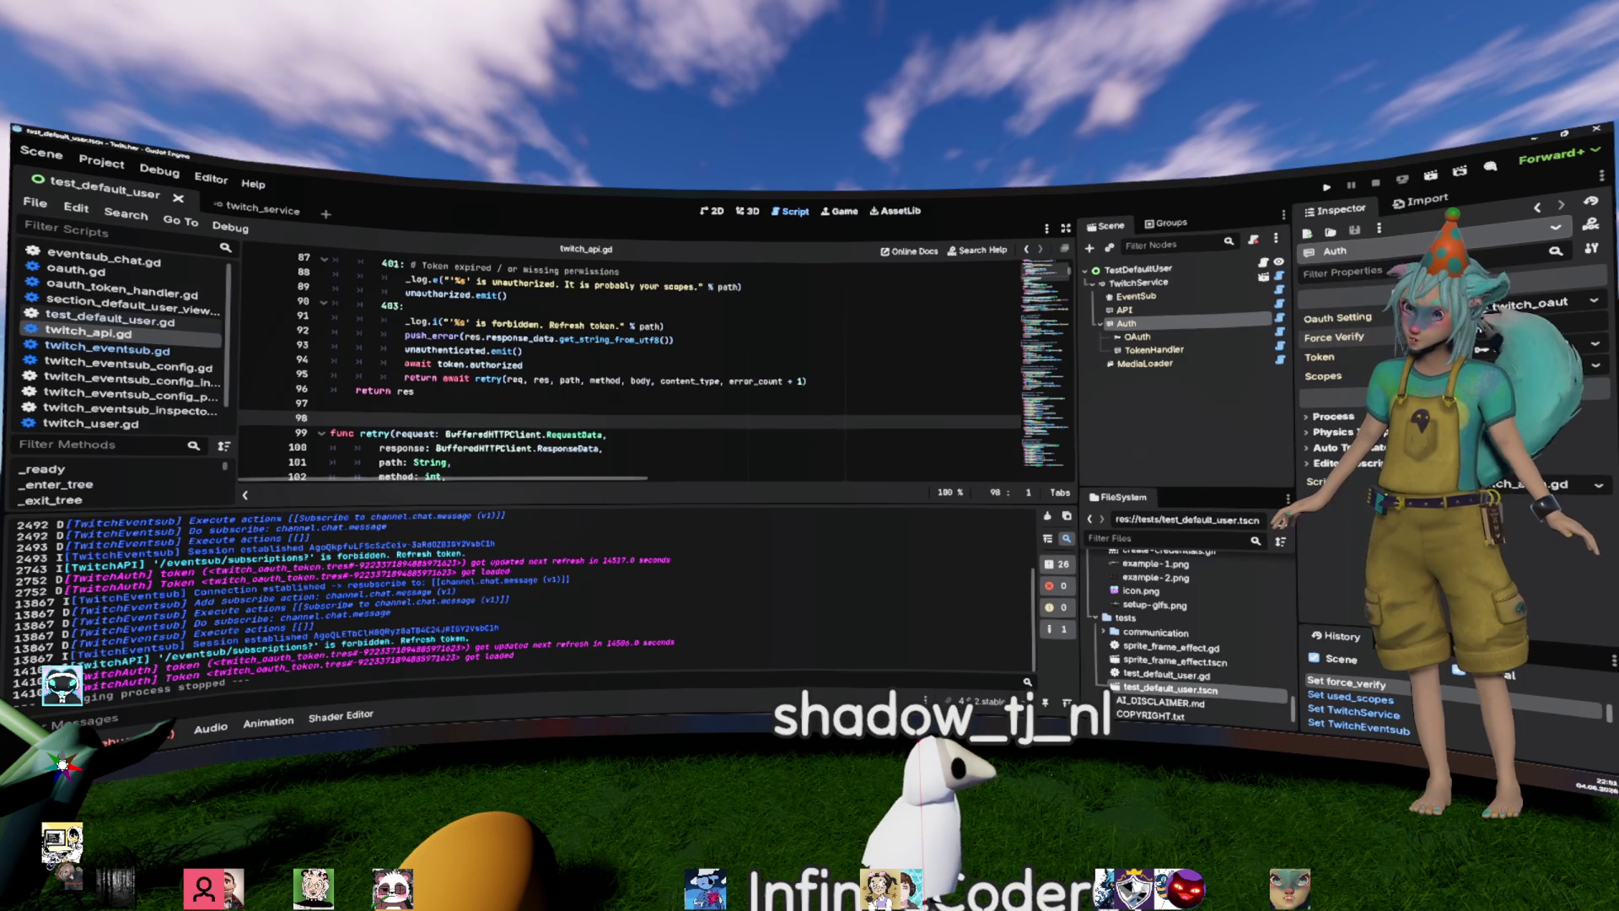
Revoke the Auth node's stored OAuth token locally.
{"action": "left_click", "coordinate": [1509, 355]}
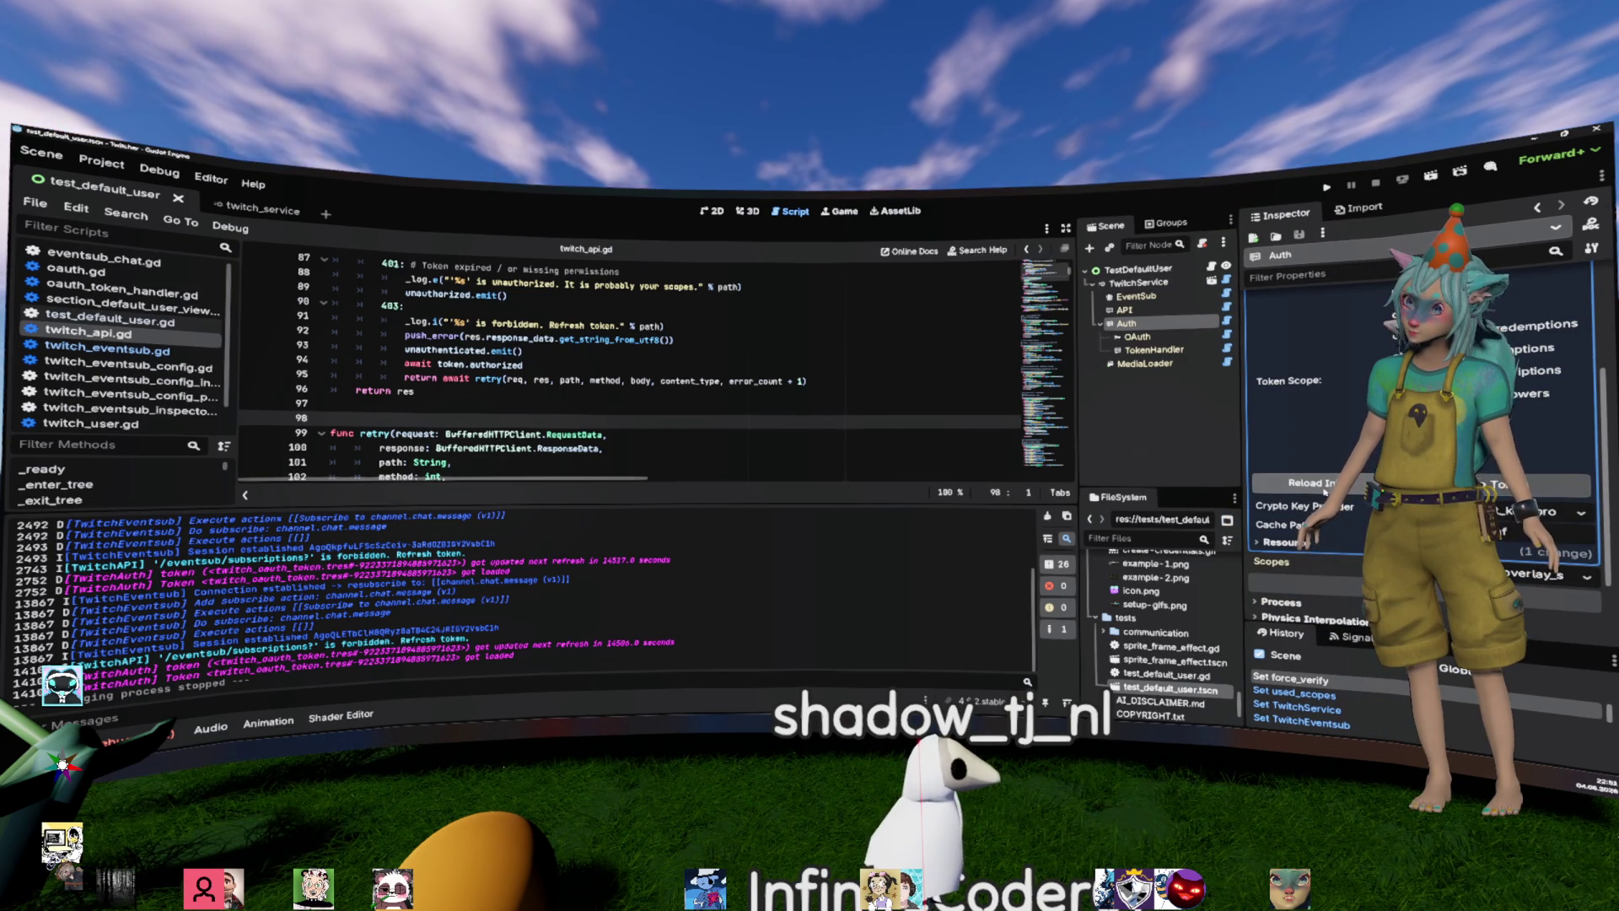
{"action": "left_click", "coordinate": [1497, 484]}
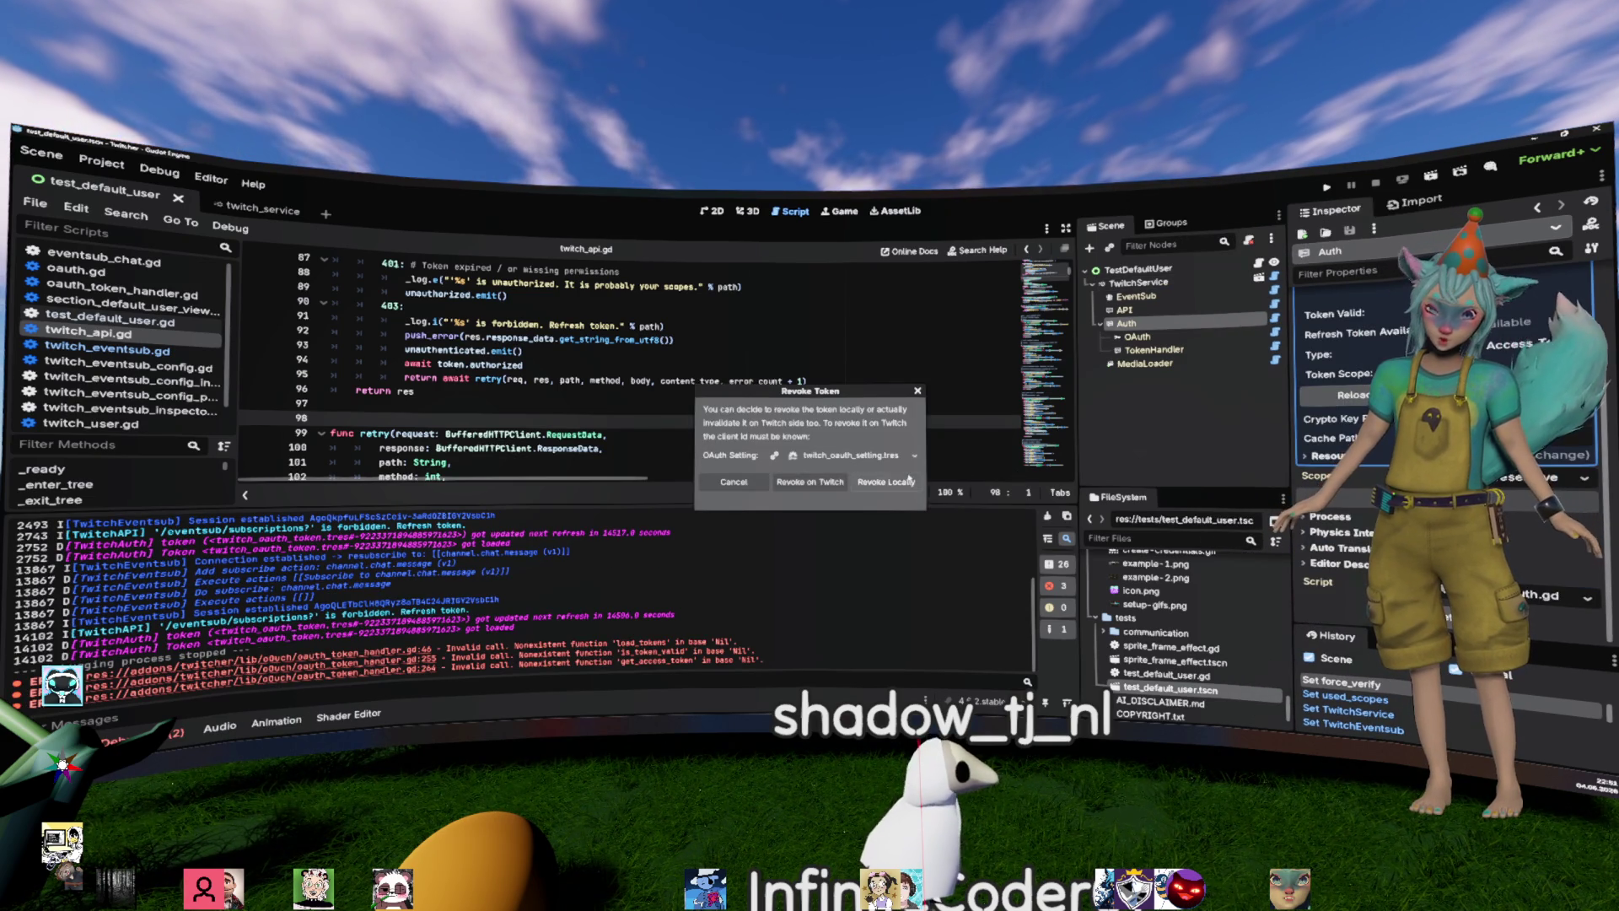
{"action": "left_click", "coordinate": [854, 485]}
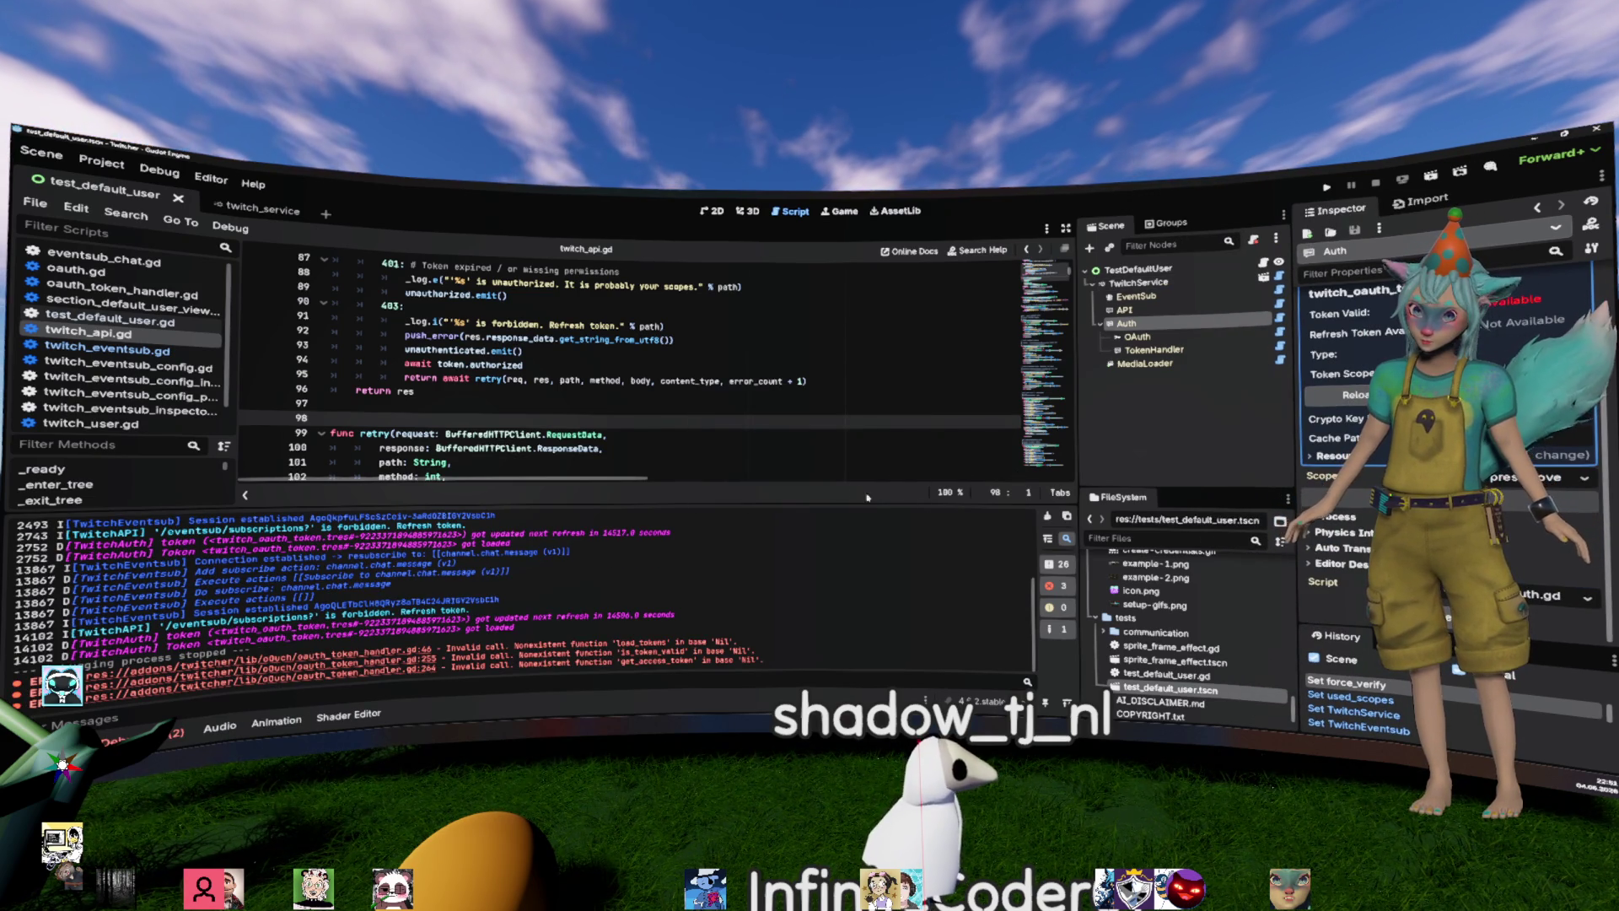
Rerun the project, stop it after the fresh login, and show the one remaining 403 error.
{"action": "left_click", "coordinate": [1430, 176]}
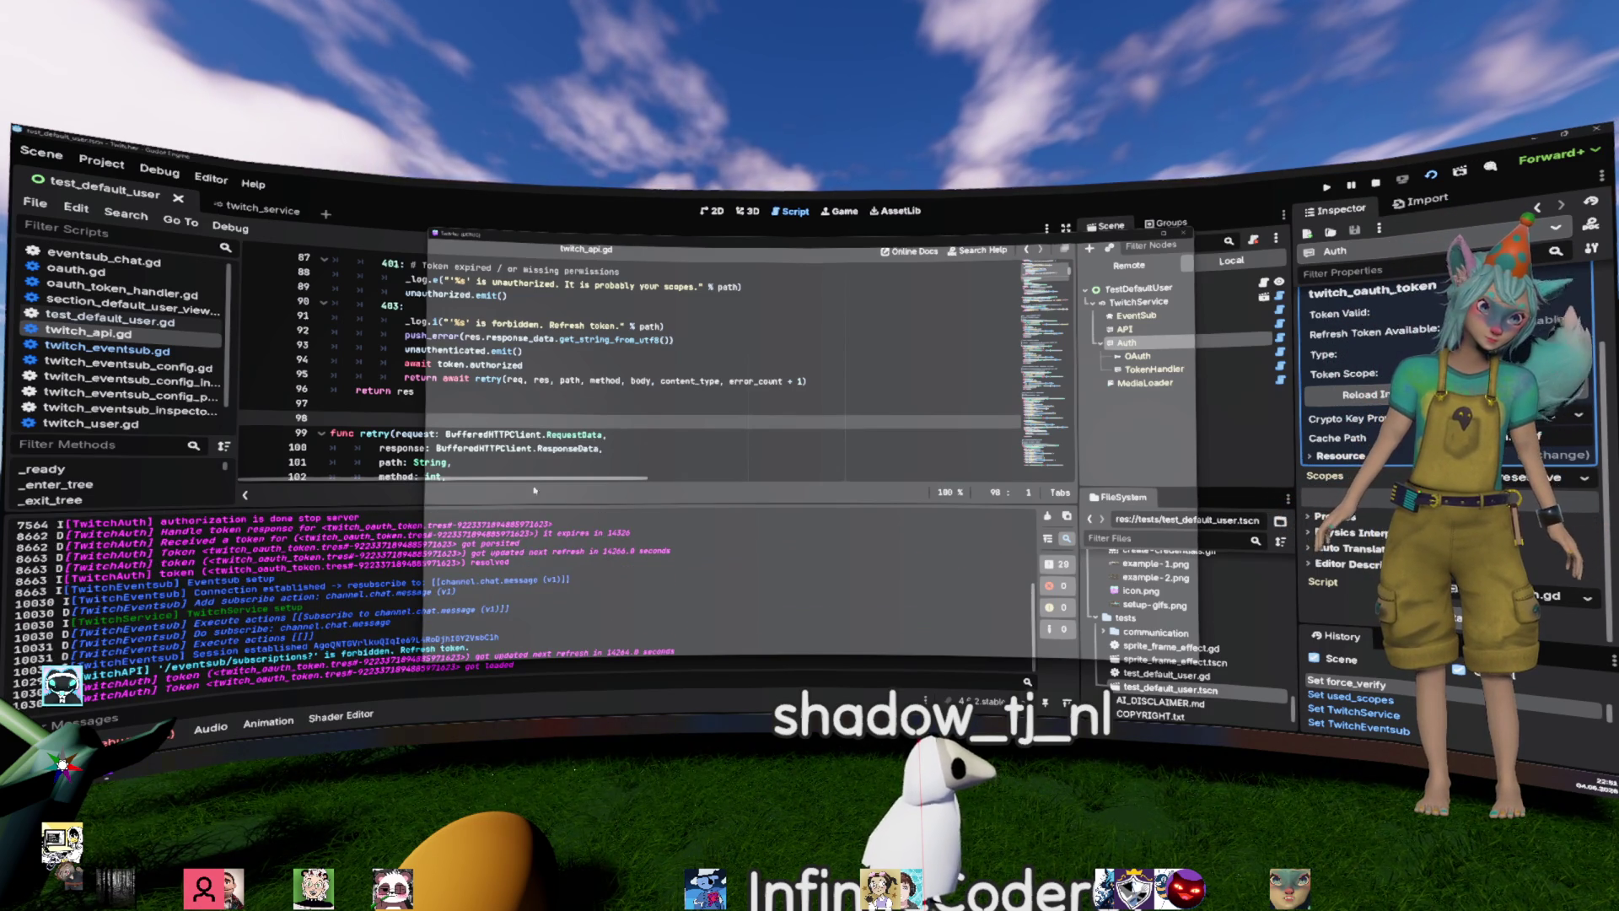
{"action": "left_click", "coordinate": [408, 619]}
{"action": "left_click_drag", "start_coordinate": [312, 656], "coordinate": [483, 648]}
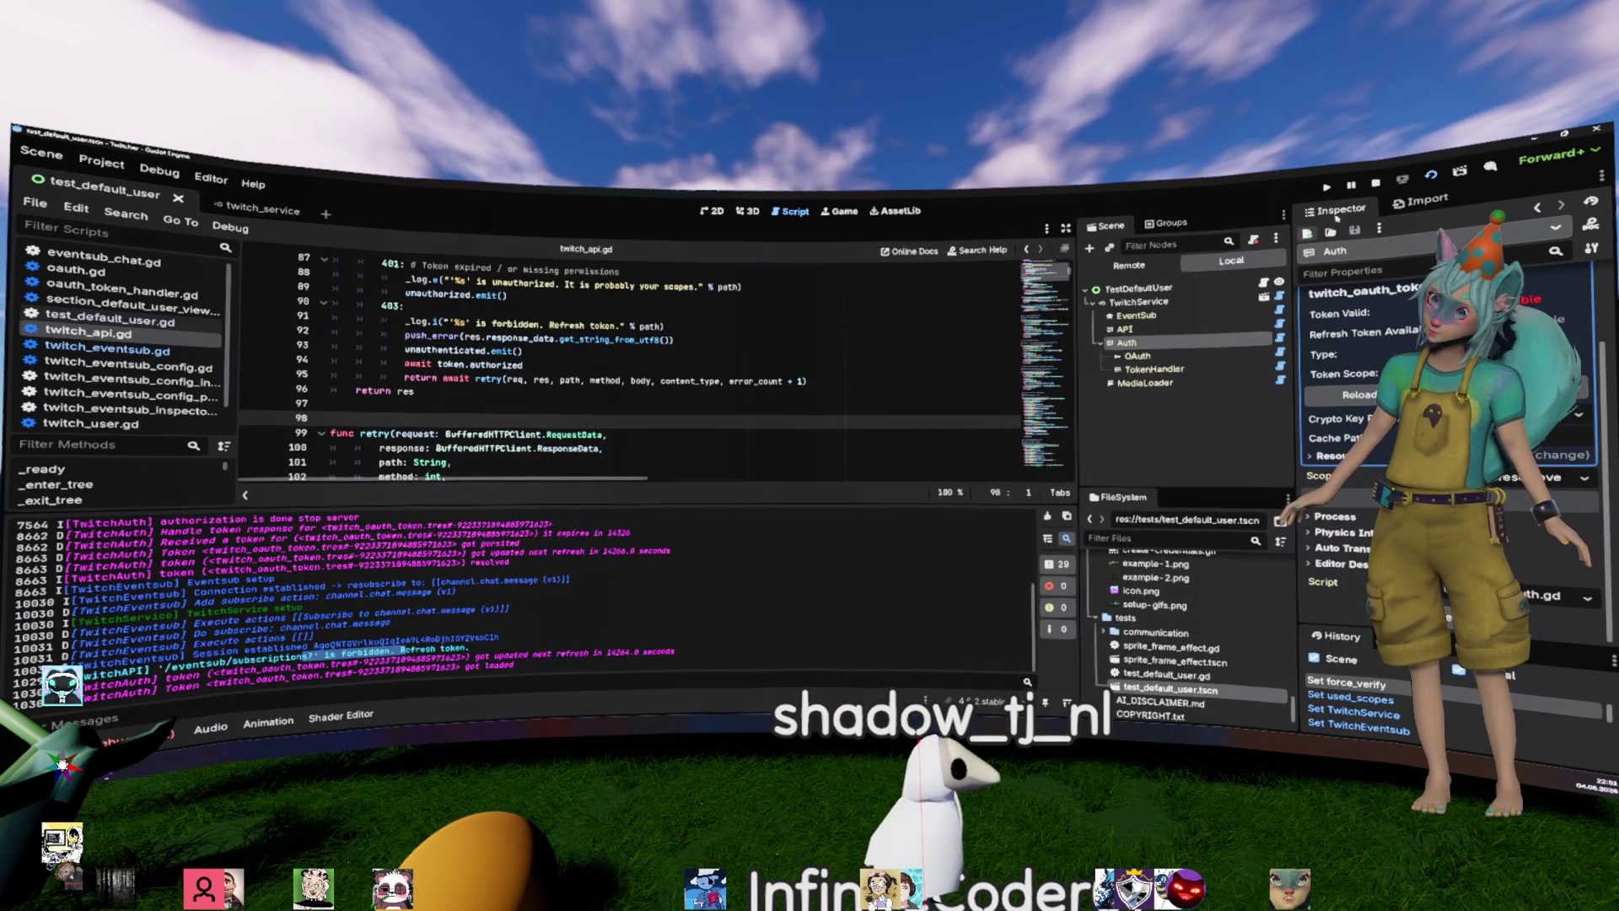
{"action": "key", "text": "F8"}
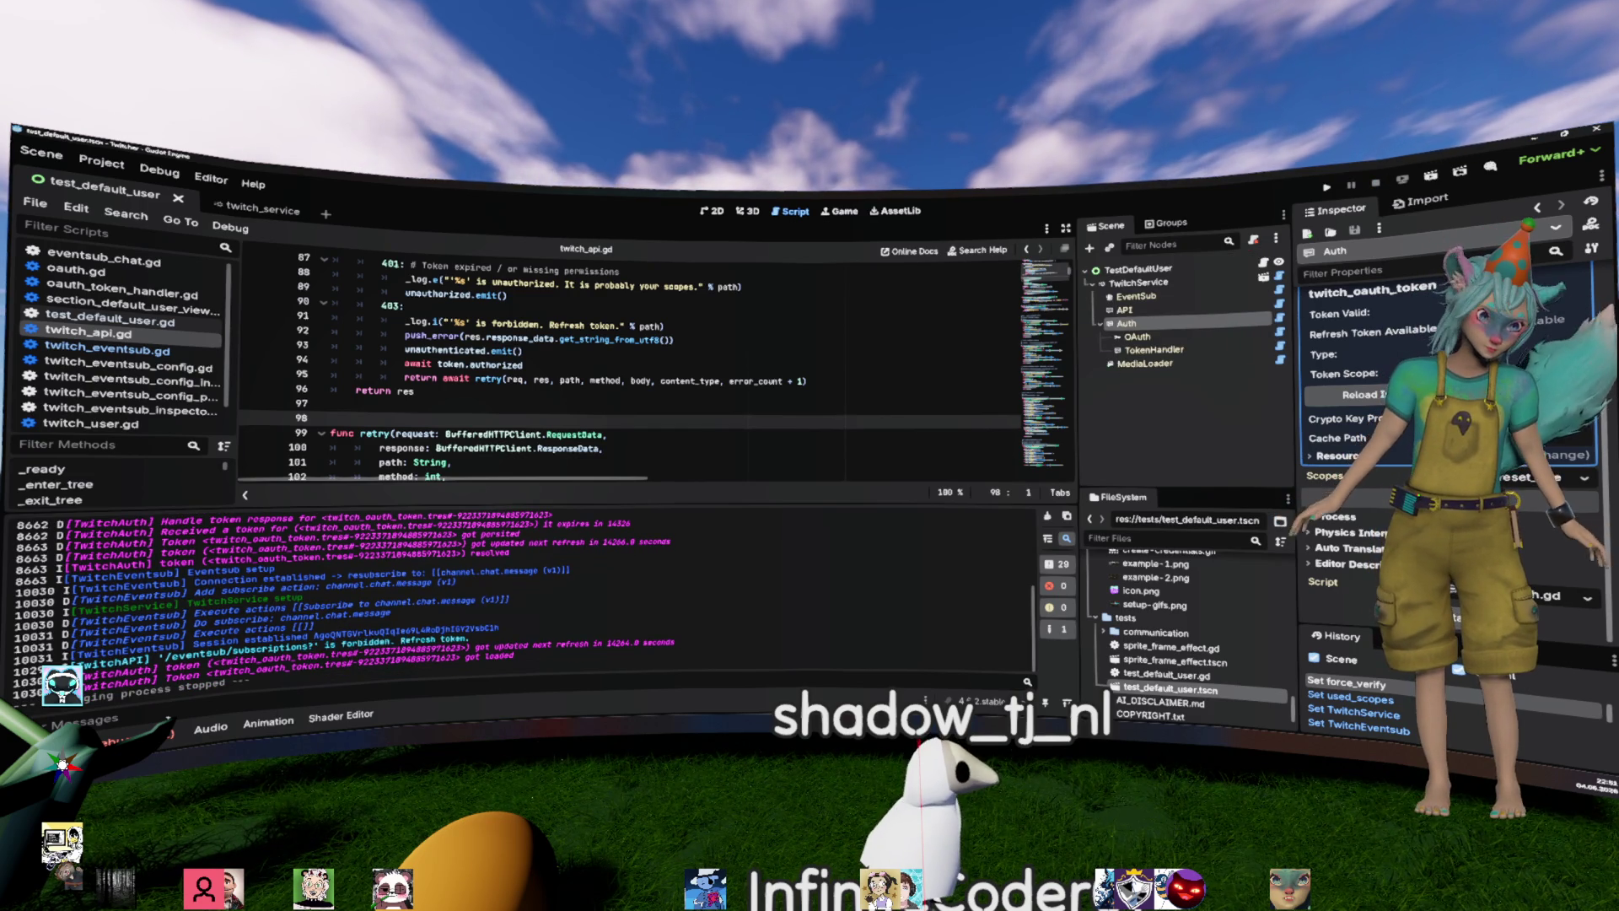
{"action": "left_click", "coordinate": [135, 738]}
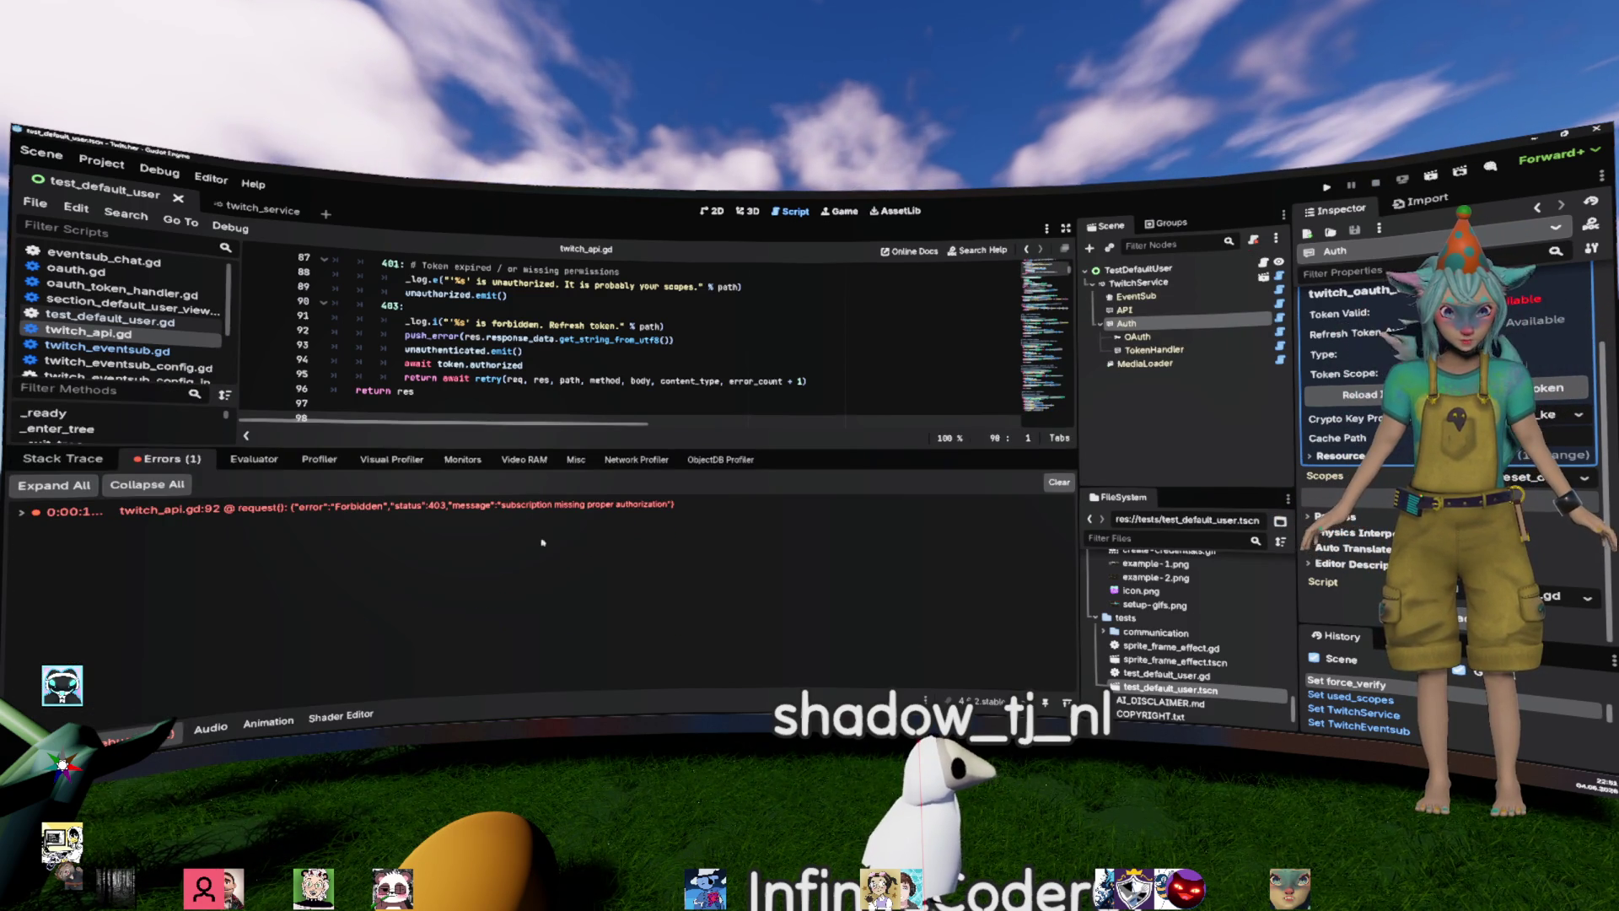
Jump to twitch_api.gd line 92, inspect TwitchService, and relaunch the project.
{"action": "left_click", "coordinate": [595, 508]}
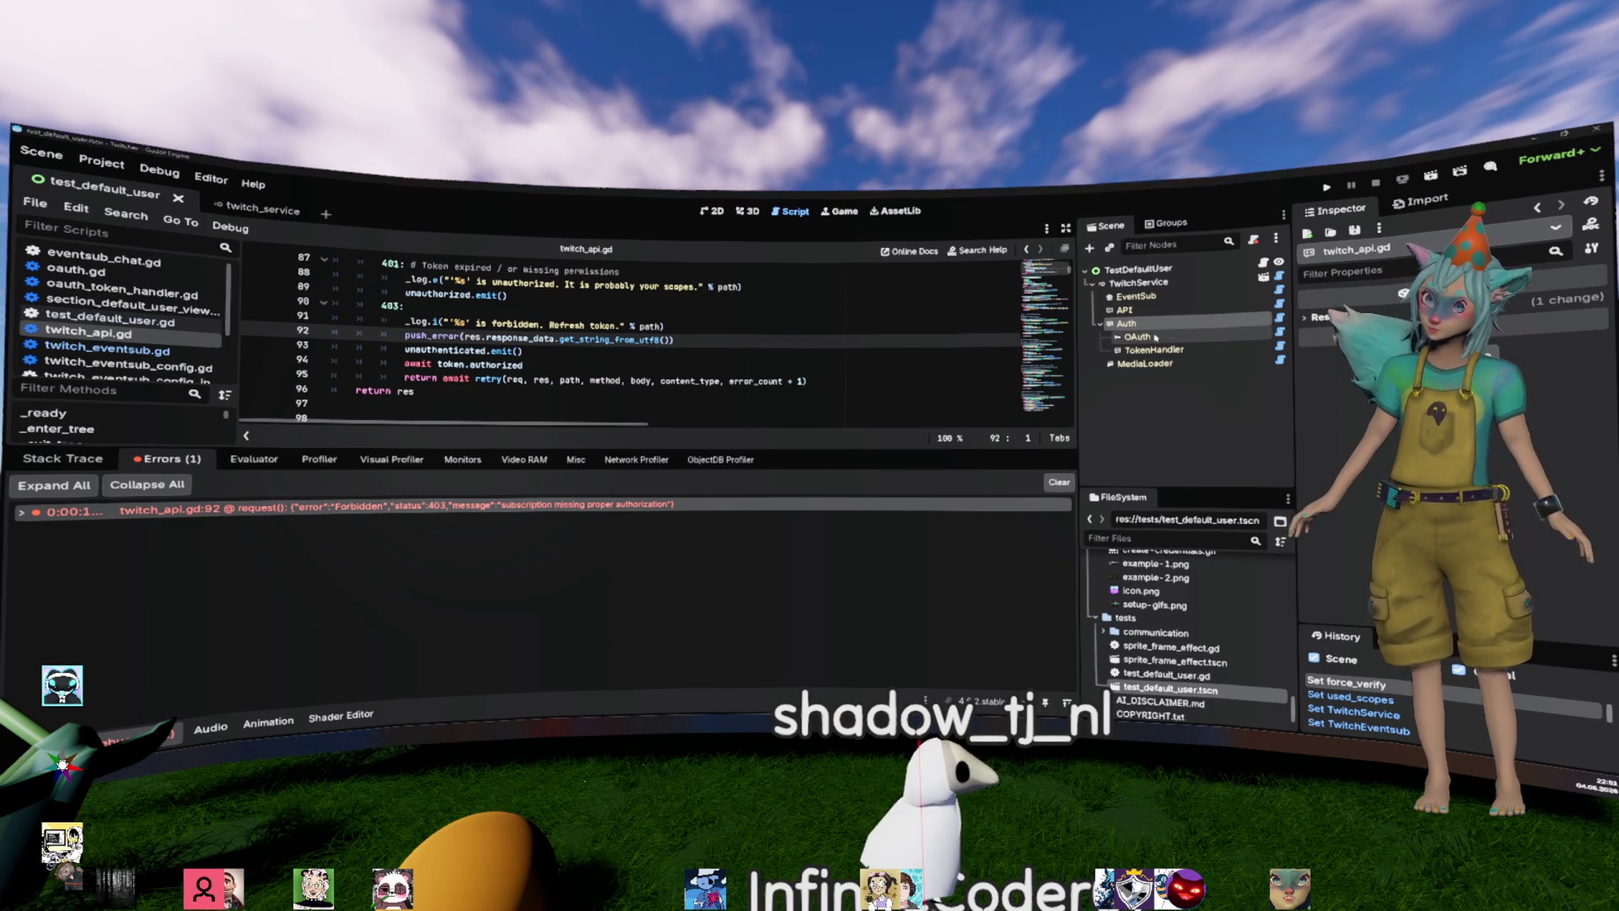
{"action": "left_click", "coordinate": [1181, 282]}
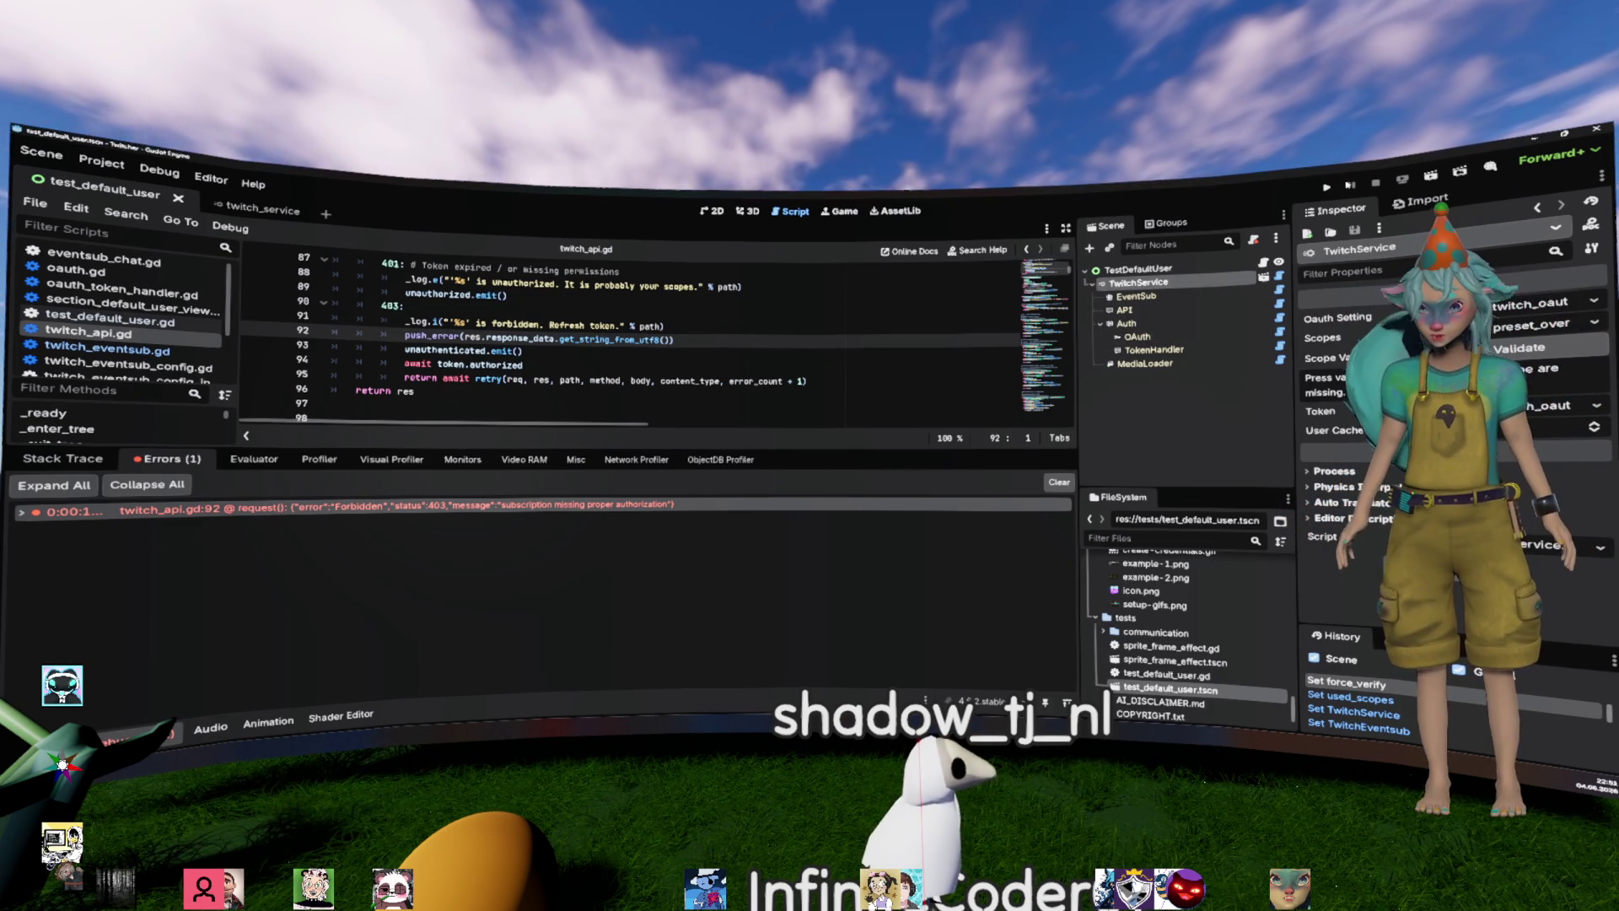
{"action": "key", "text": "F5"}
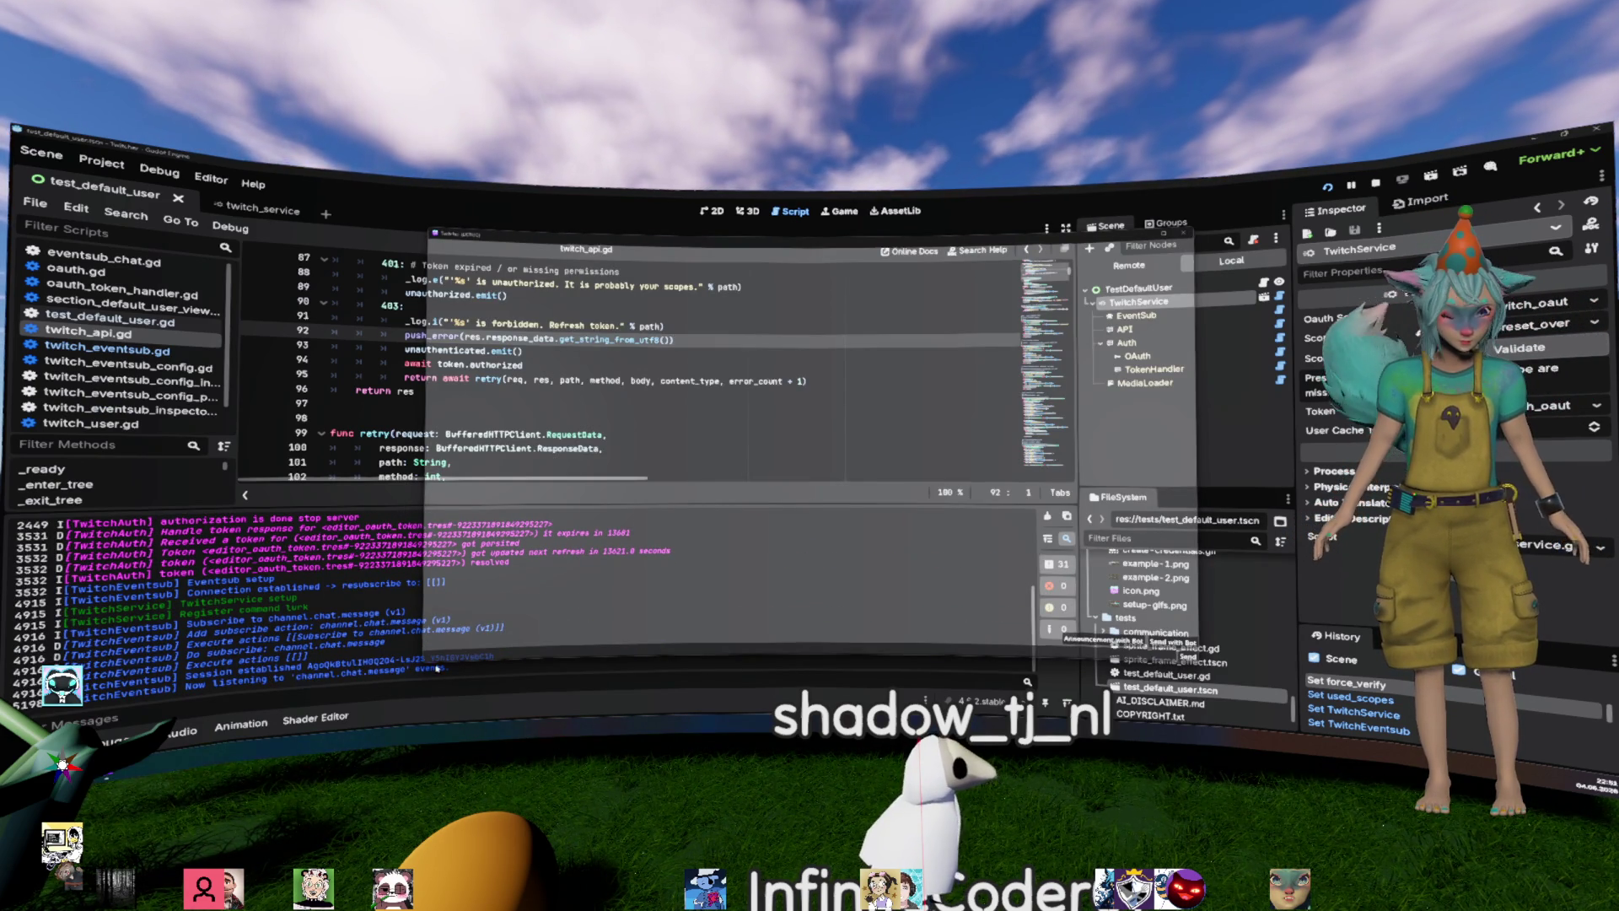
{"action": "left_click", "coordinate": [472, 656]}
{"action": "type", "text": "Test"}
{"action": "key", "text": "Return"}
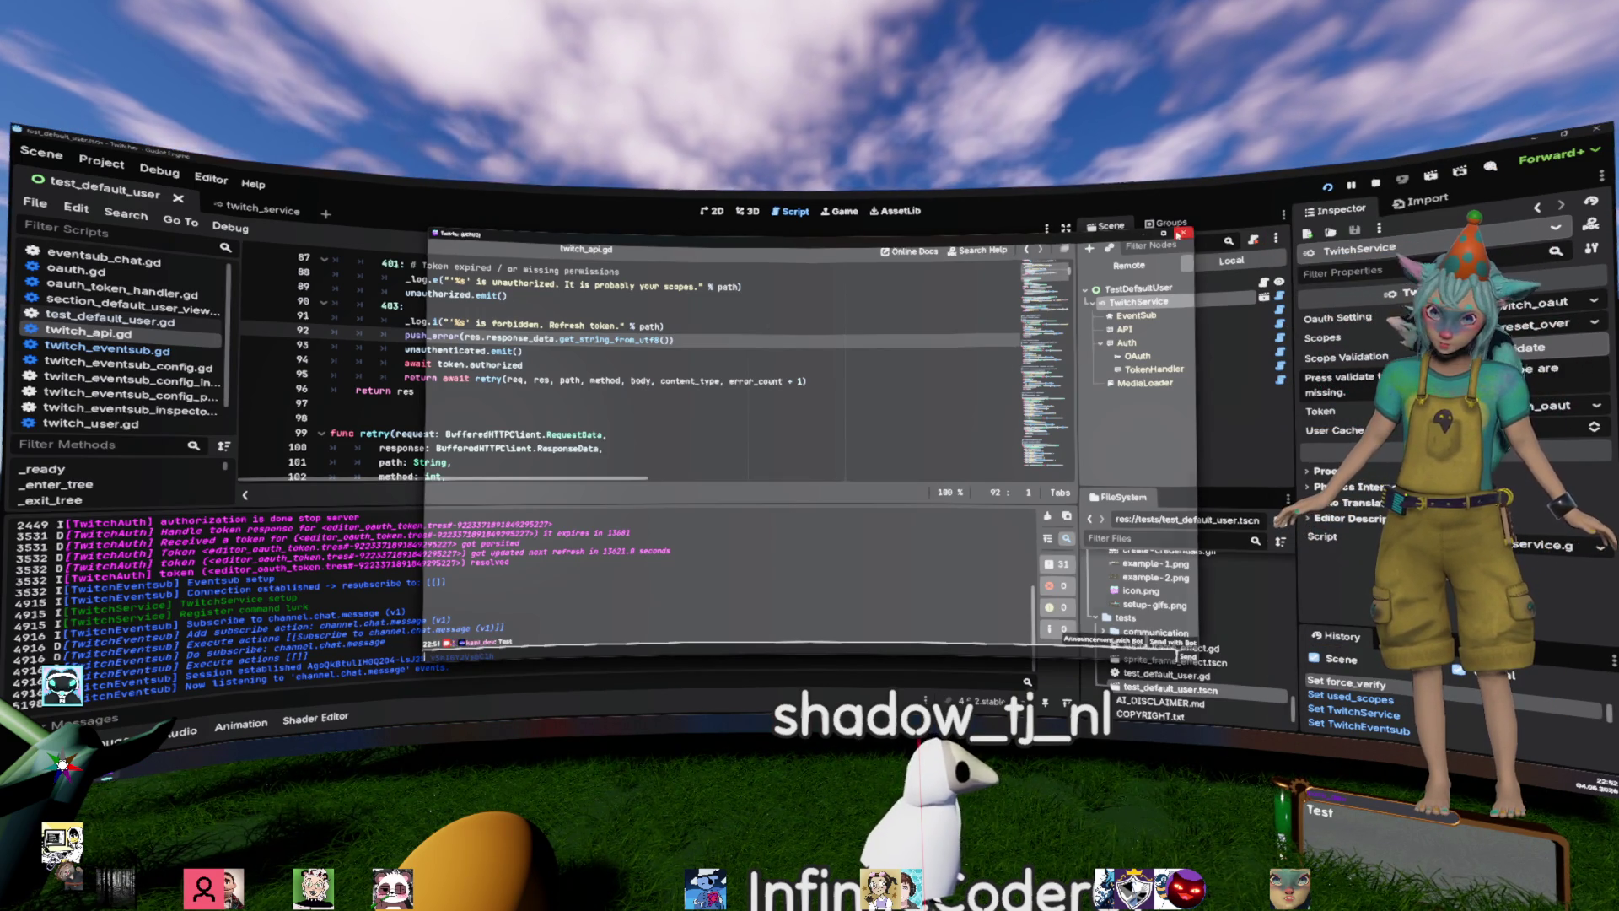
{"action": "key", "text": "F8"}
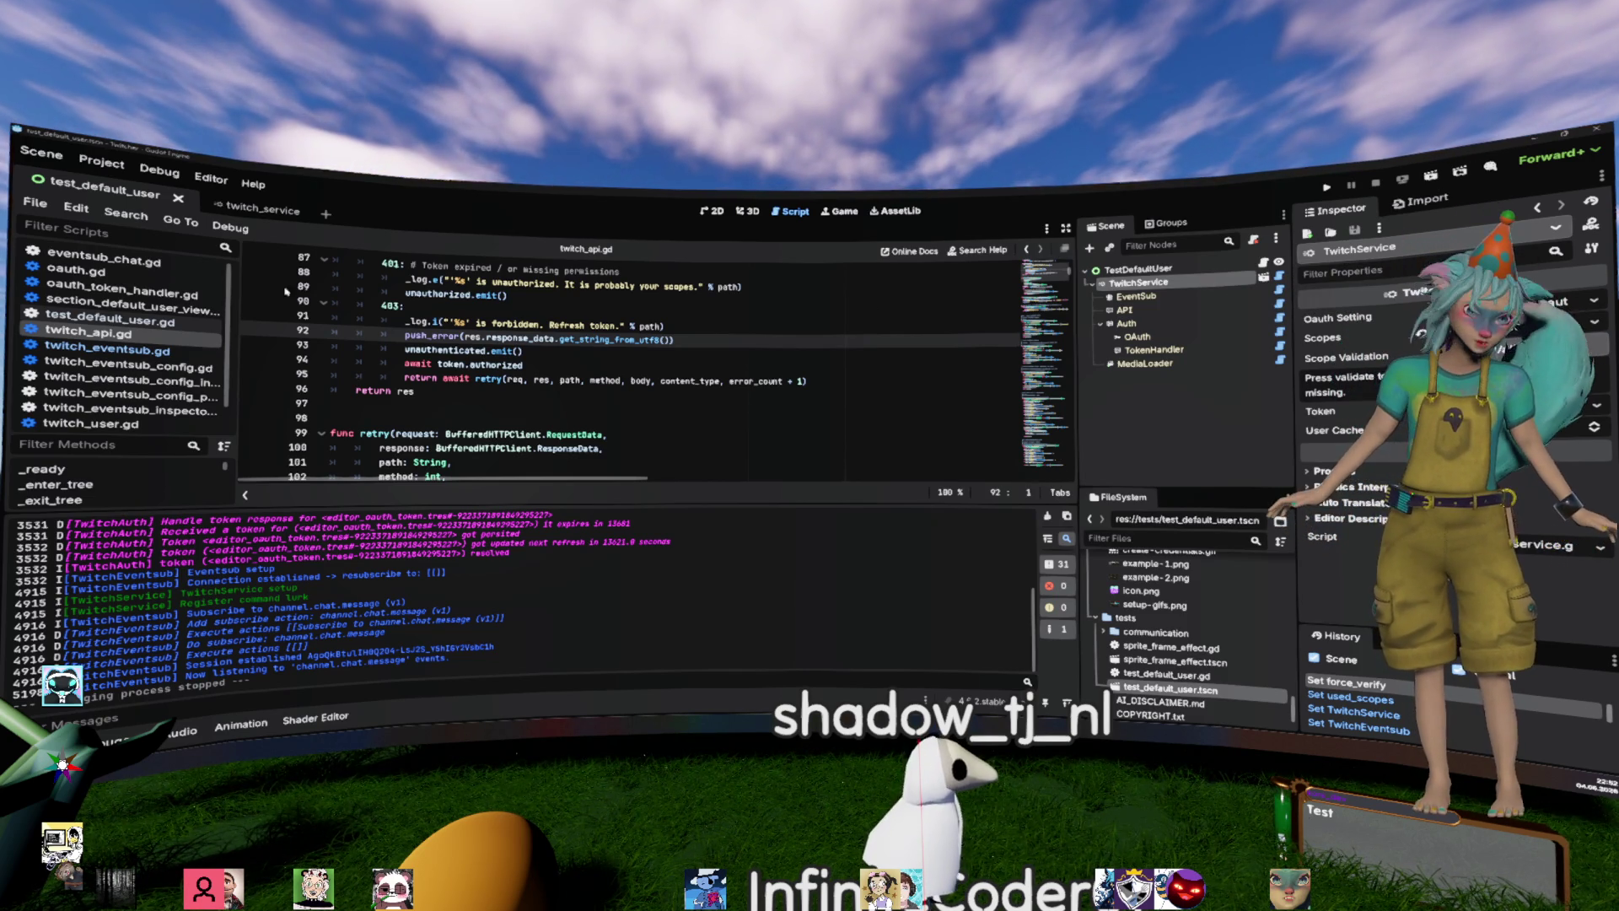
{"action": "left_click", "coordinate": [1104, 540]}
{"action": "type", "text": "eventsub"}
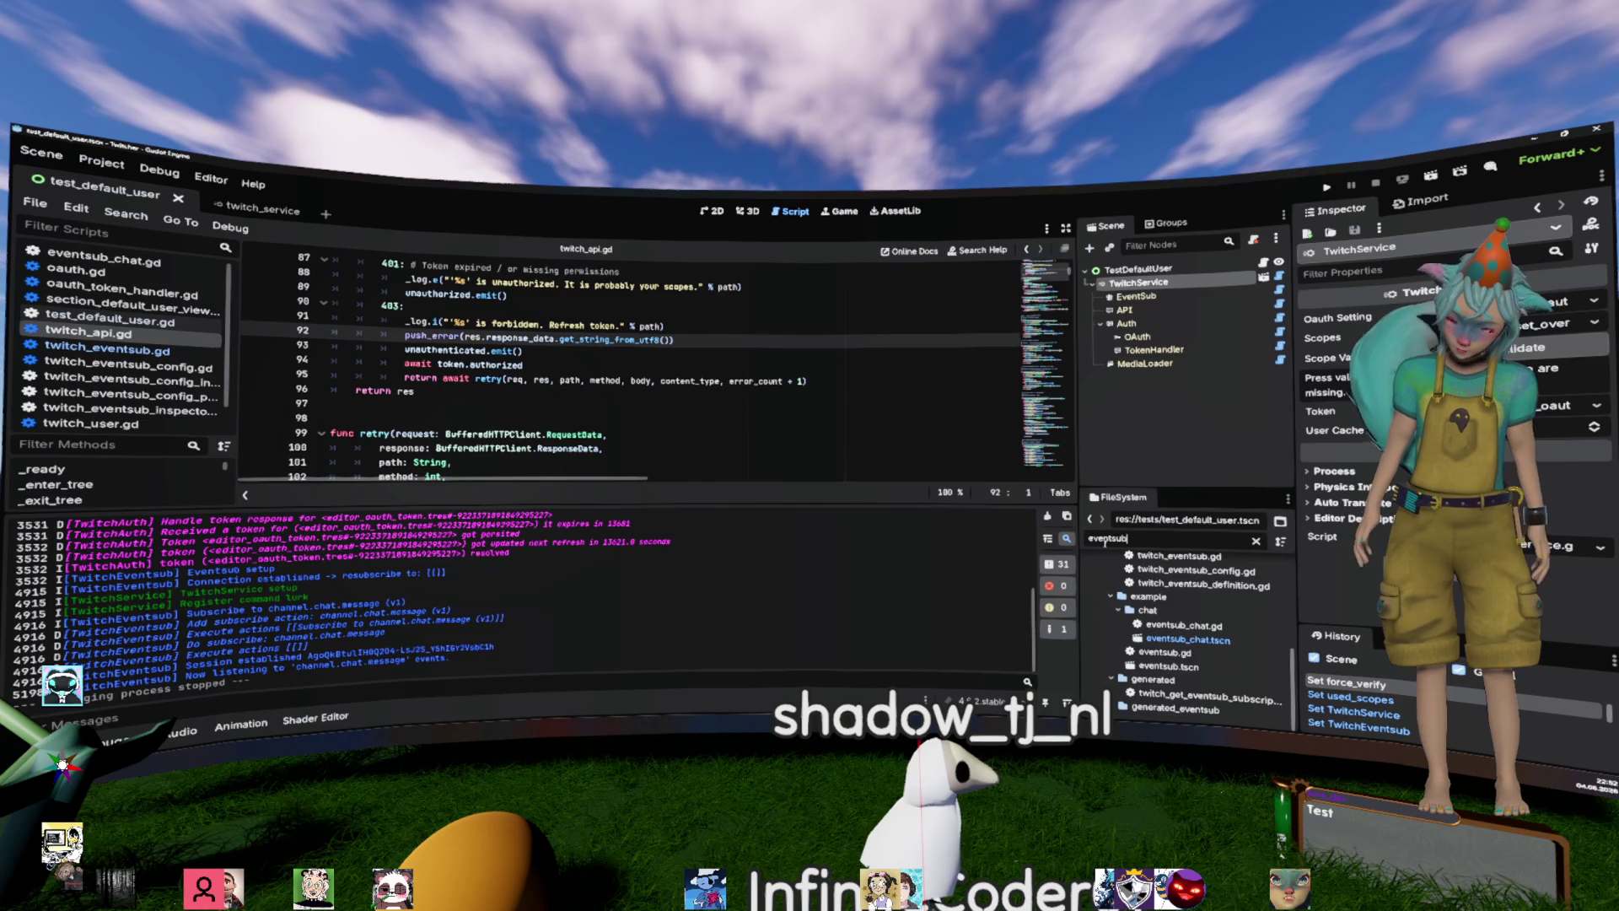
Open the eventsub_chat example scene and check its TwitchService Token settings.
{"action": "double_click", "coordinate": [1188, 639]}
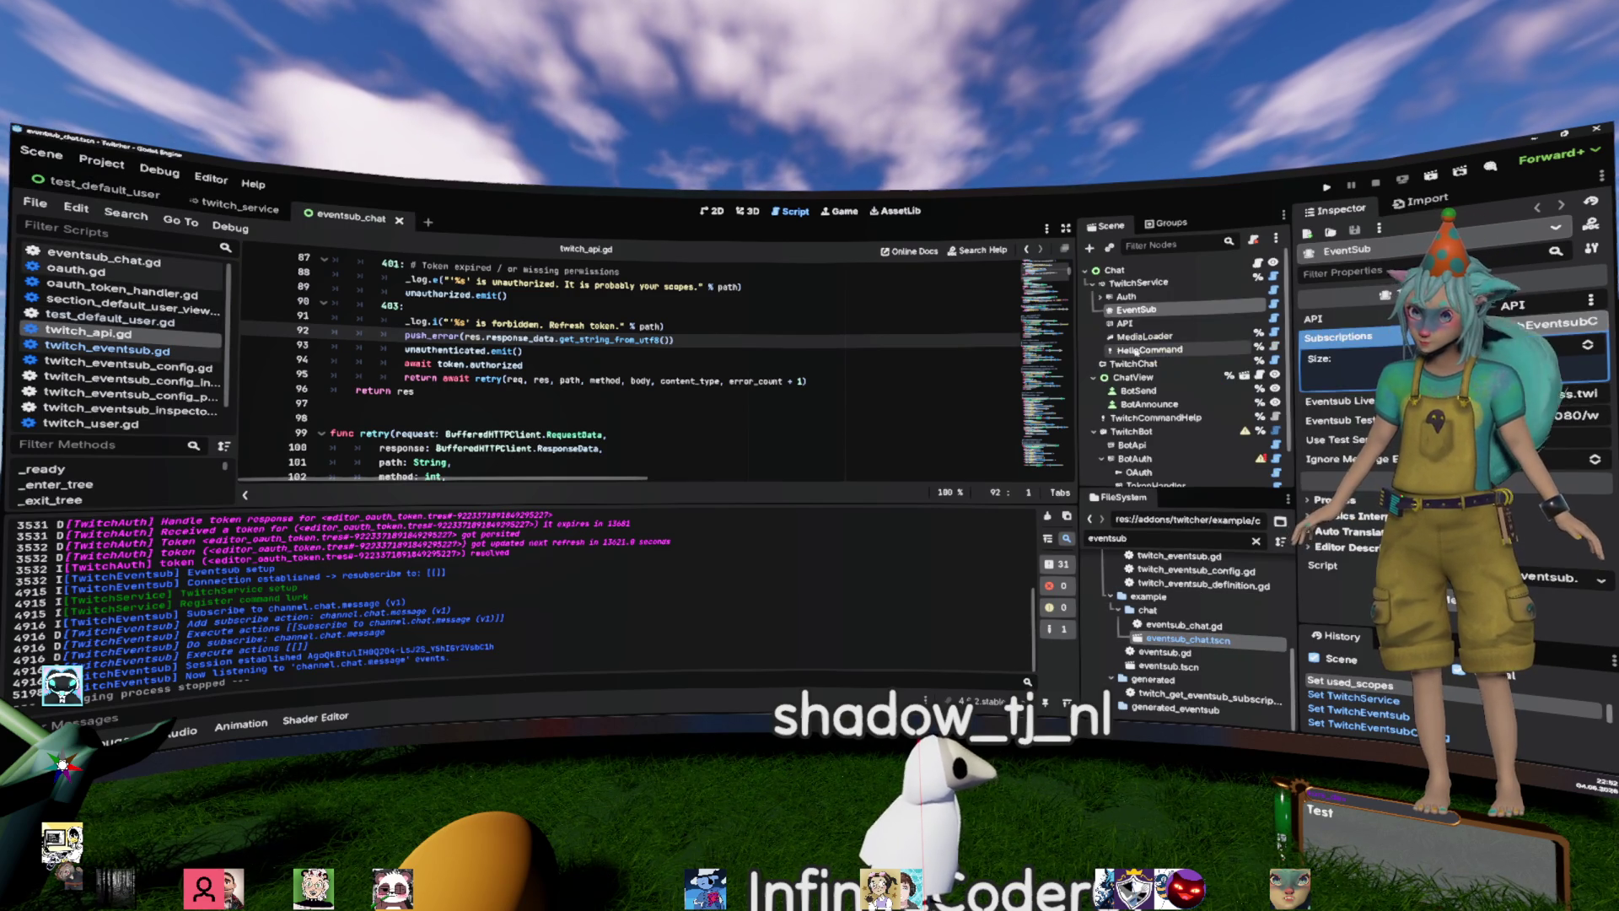
{"action": "left_click", "coordinate": [1179, 284]}
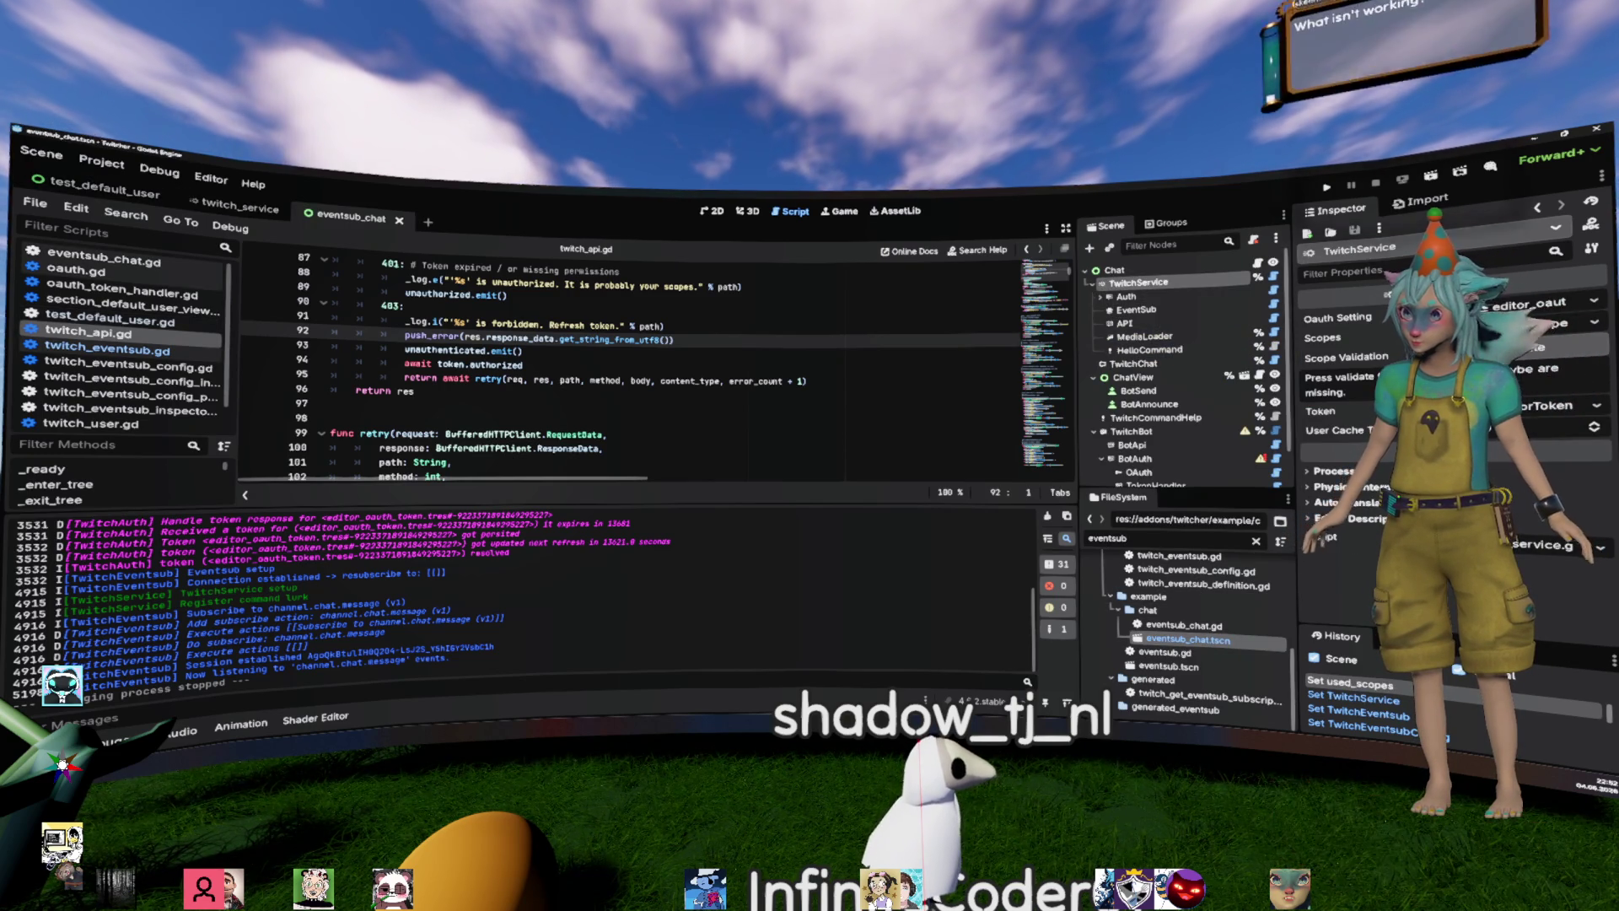
{"action": "left_click", "coordinate": [1543, 405]}
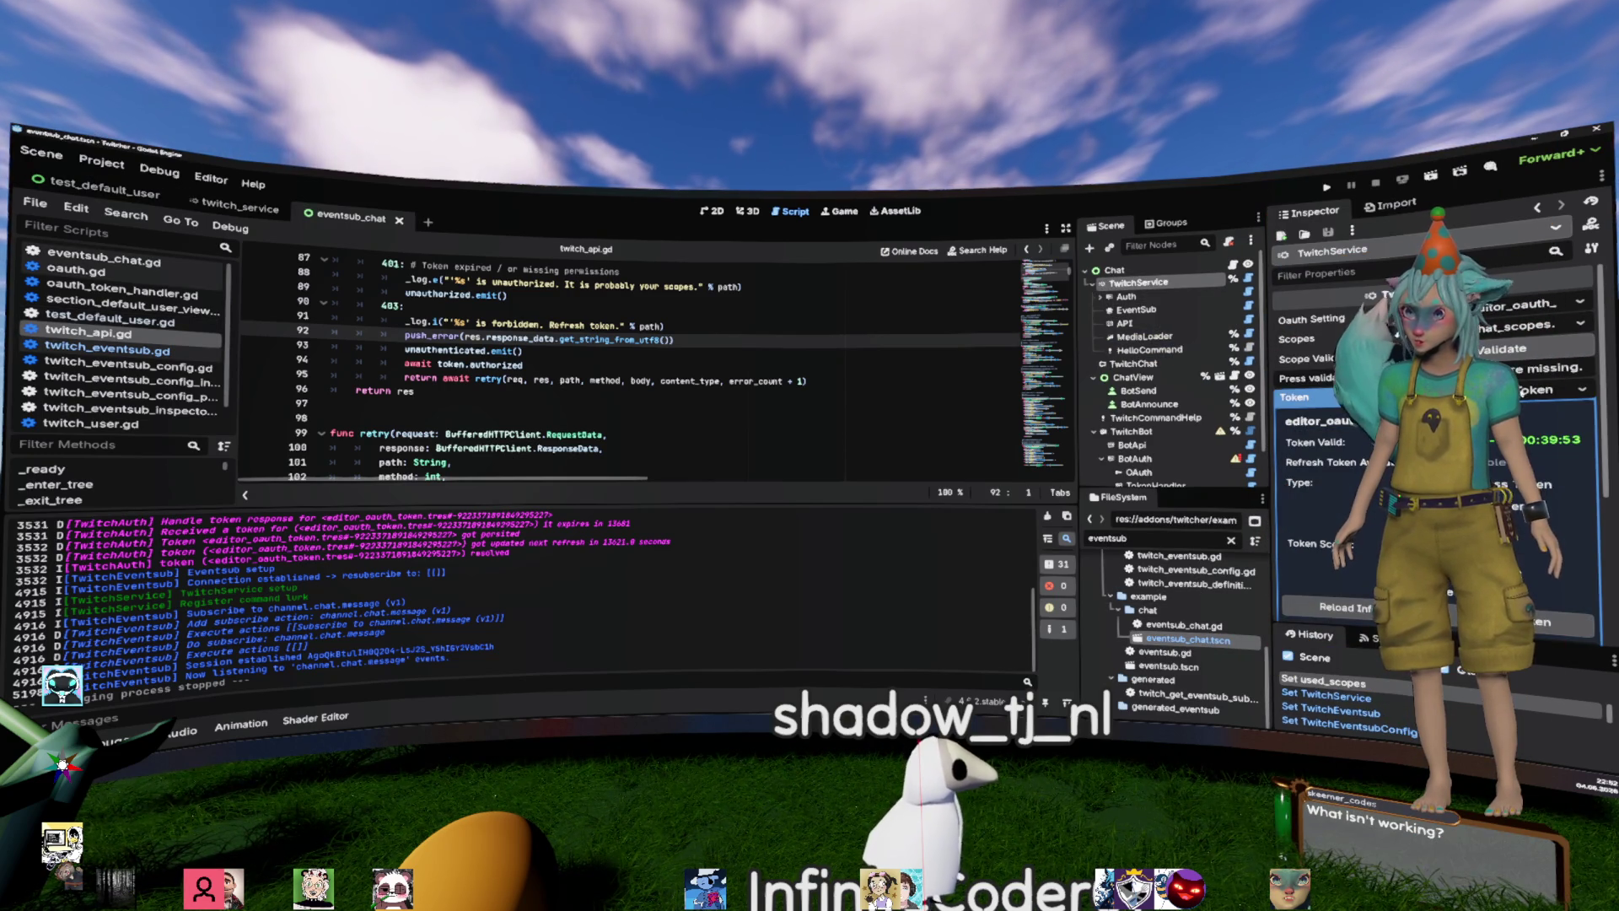
{"action": "left_click", "coordinate": [1534, 389]}
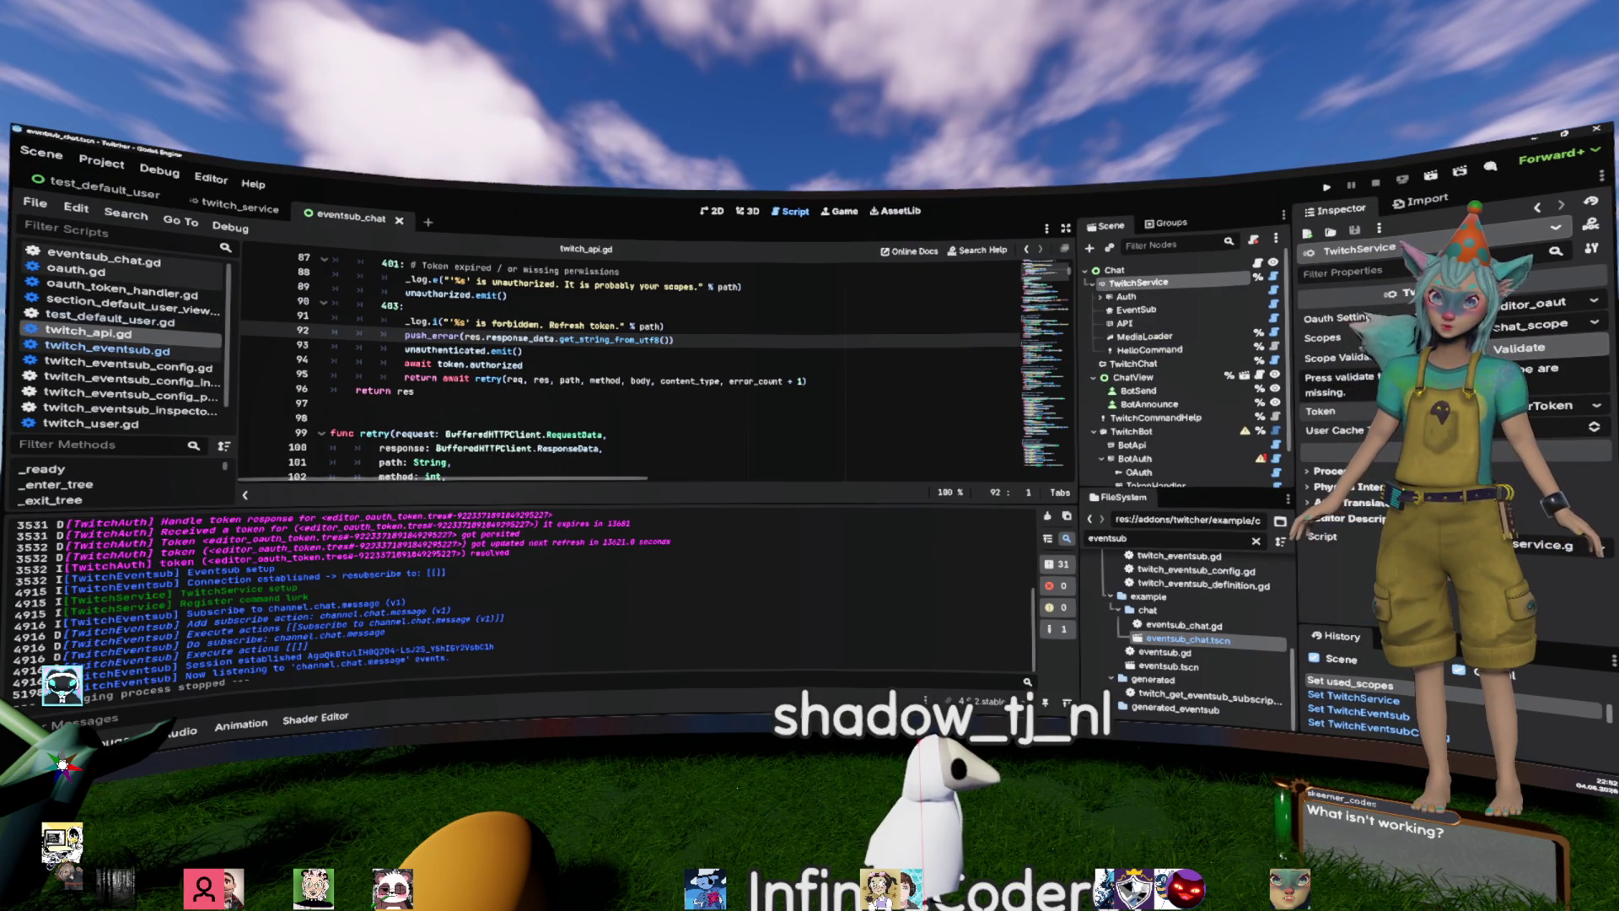
{"action": "key", "text": "Down"}
{"action": "key", "text": "Down"}
{"action": "key", "text": "Down"}
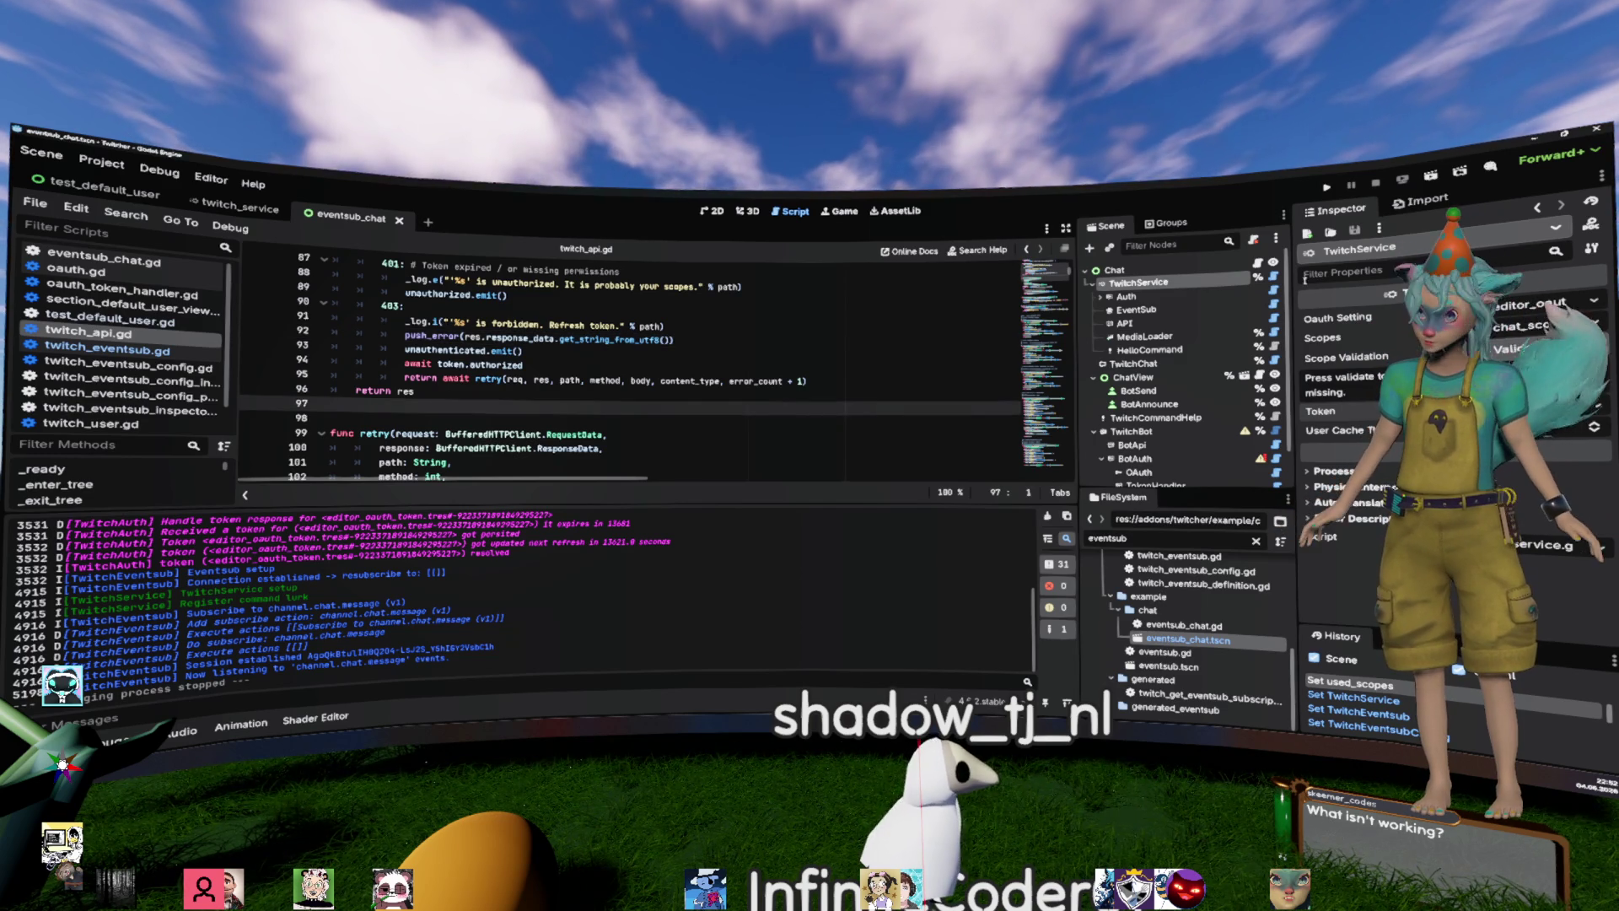
Return to the test_default_user scene and open its test_default_user.gd script.
{"action": "key", "text": "ctrl+Tab"}
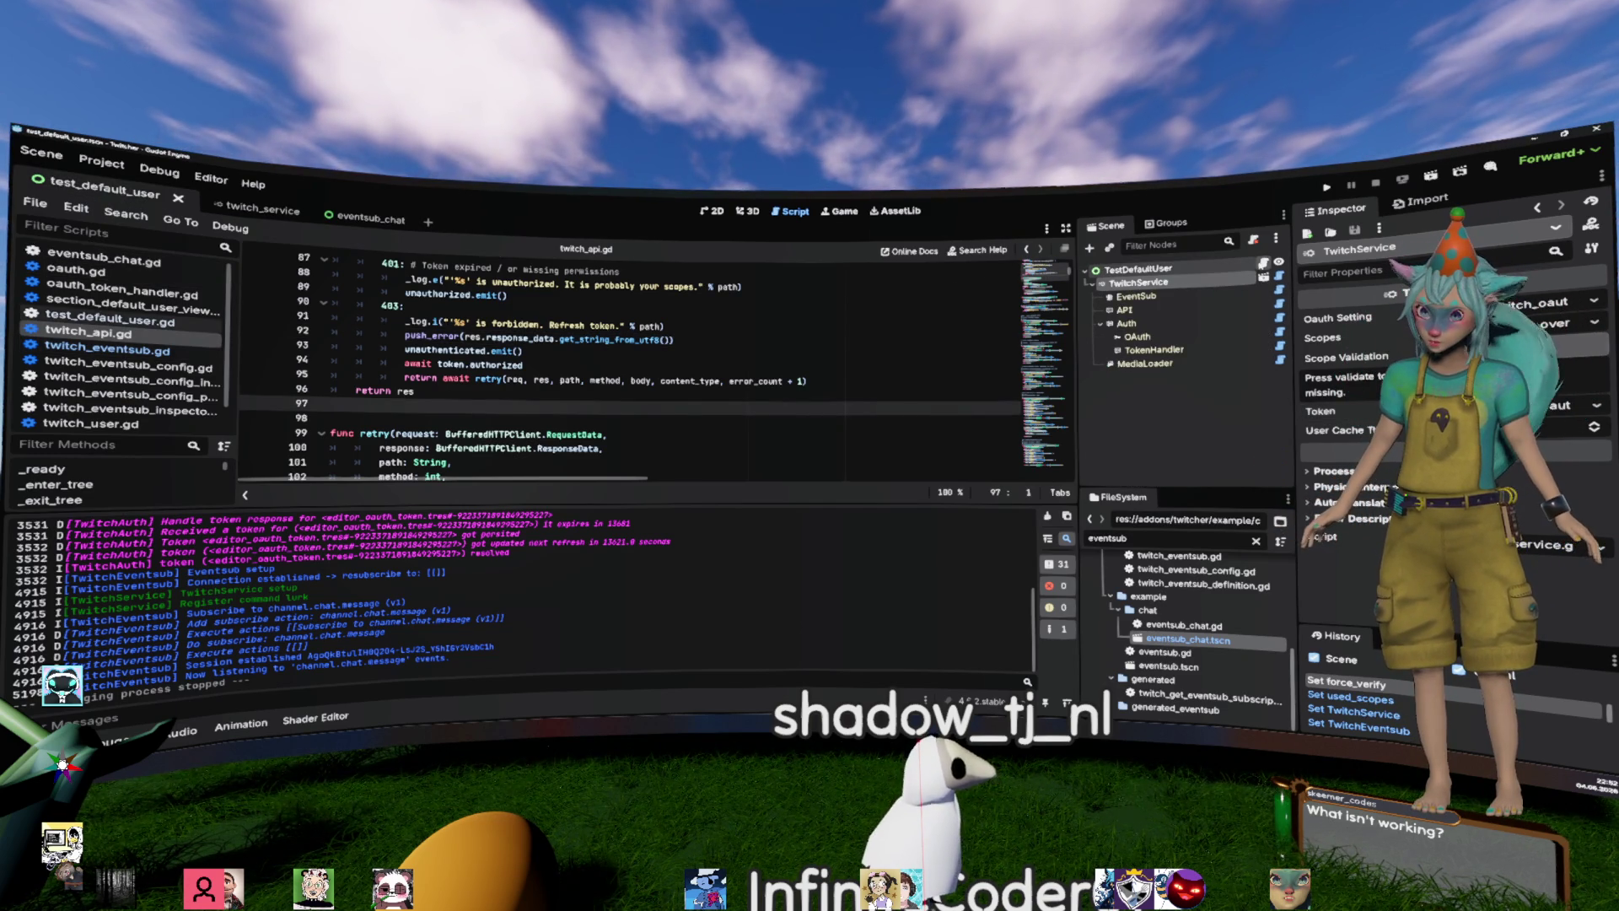
{"action": "left_click", "coordinate": [1262, 262]}
{"action": "left_click", "coordinate": [636, 317]}
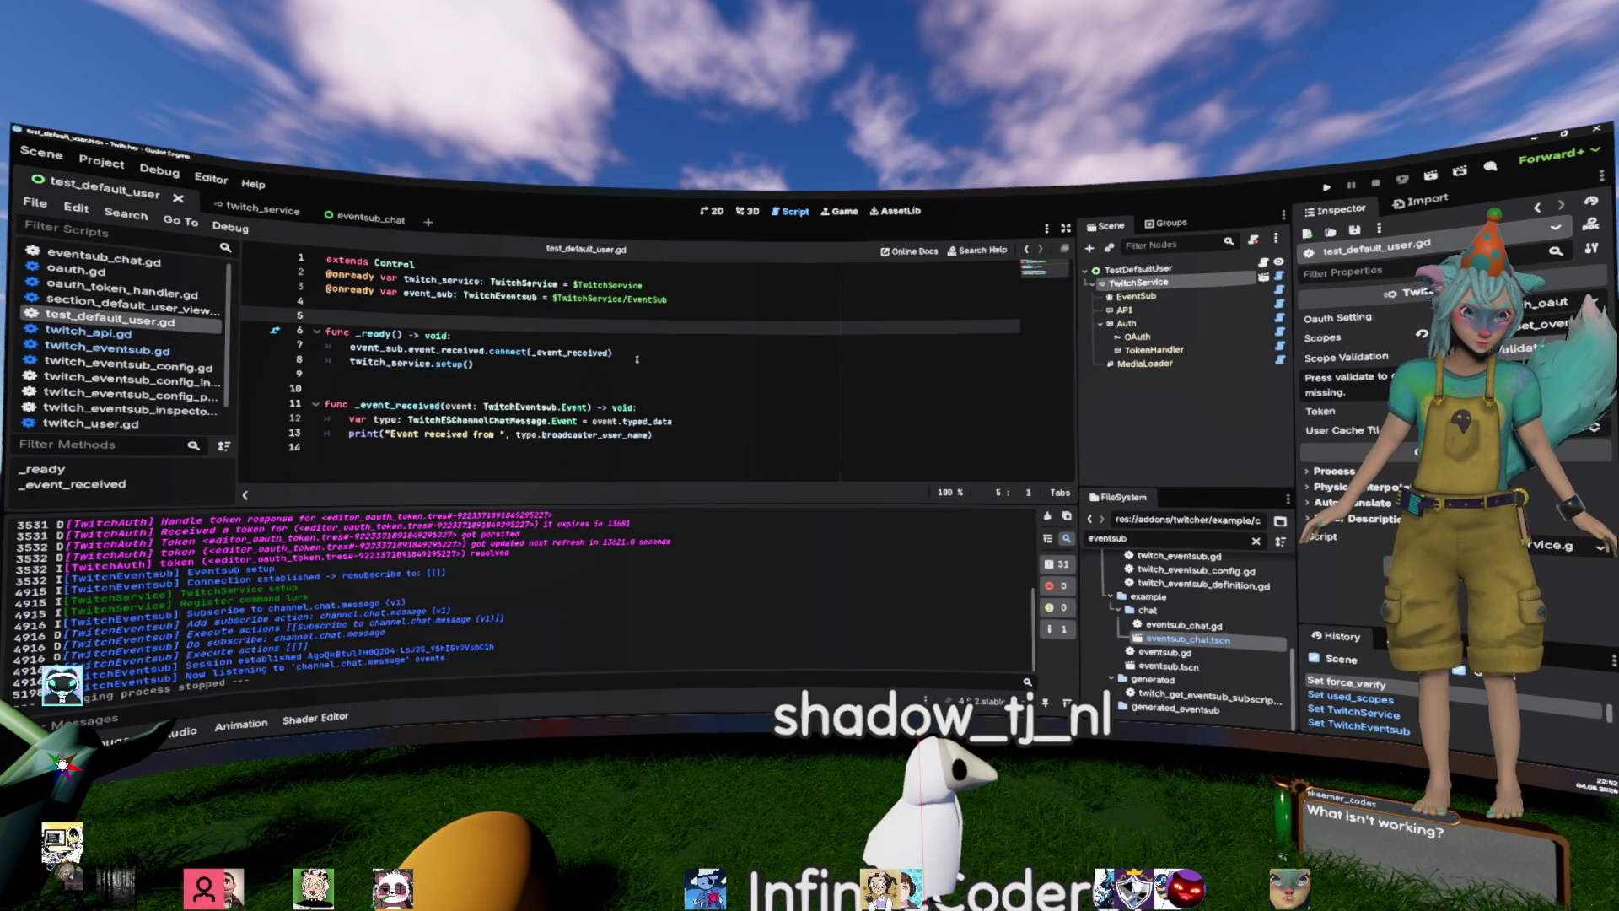
Review line 7's event_received connection and the _event_received function on lines 11–13, then rerun the test scene.
{"action": "left_click", "coordinate": [500, 354]}
{"action": "left_click", "coordinate": [505, 365]}
{"action": "key", "text": "shift+Home"}
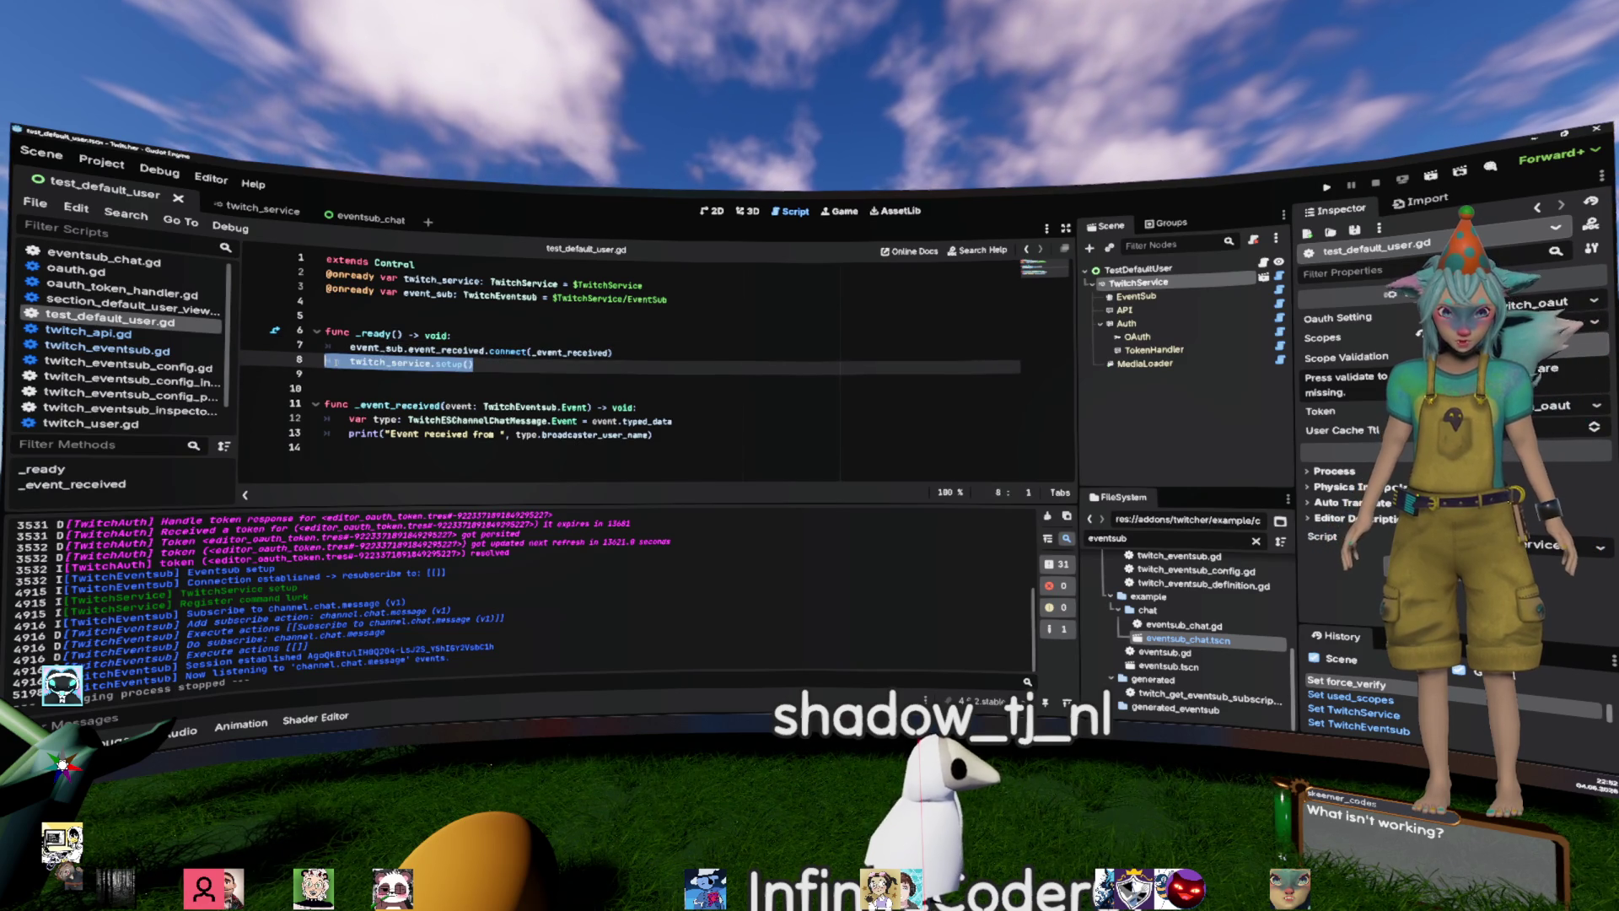
{"action": "left_click", "coordinate": [582, 434]}
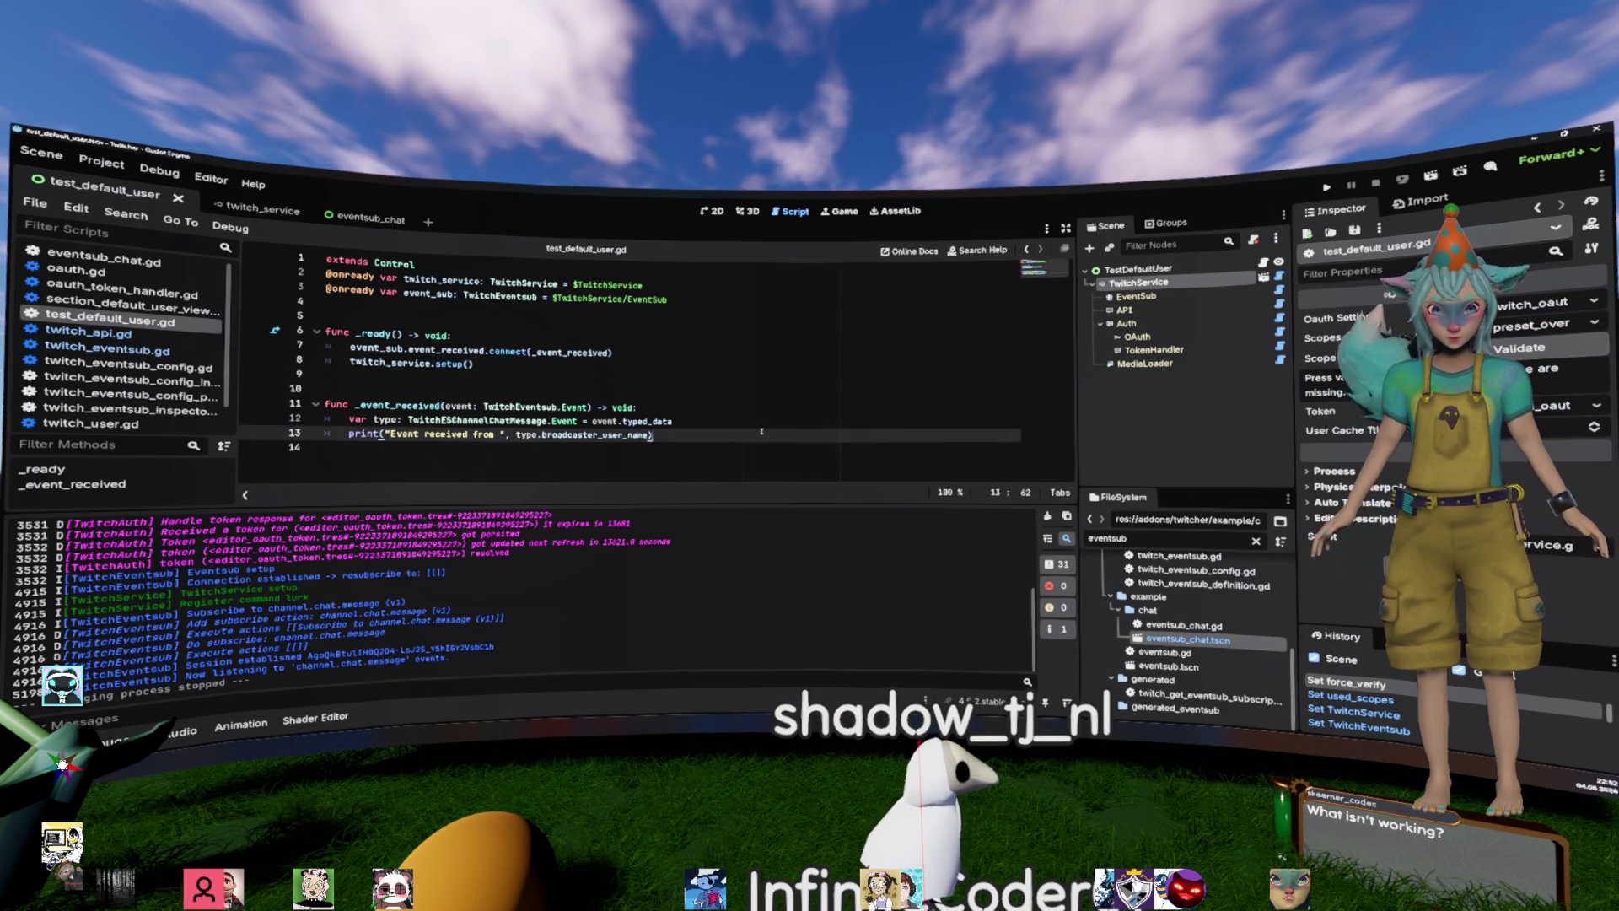
{"action": "left_click", "coordinate": [637, 353]}
{"action": "left_click_drag", "start_coordinate": [636, 353], "coordinate": [281, 346]}
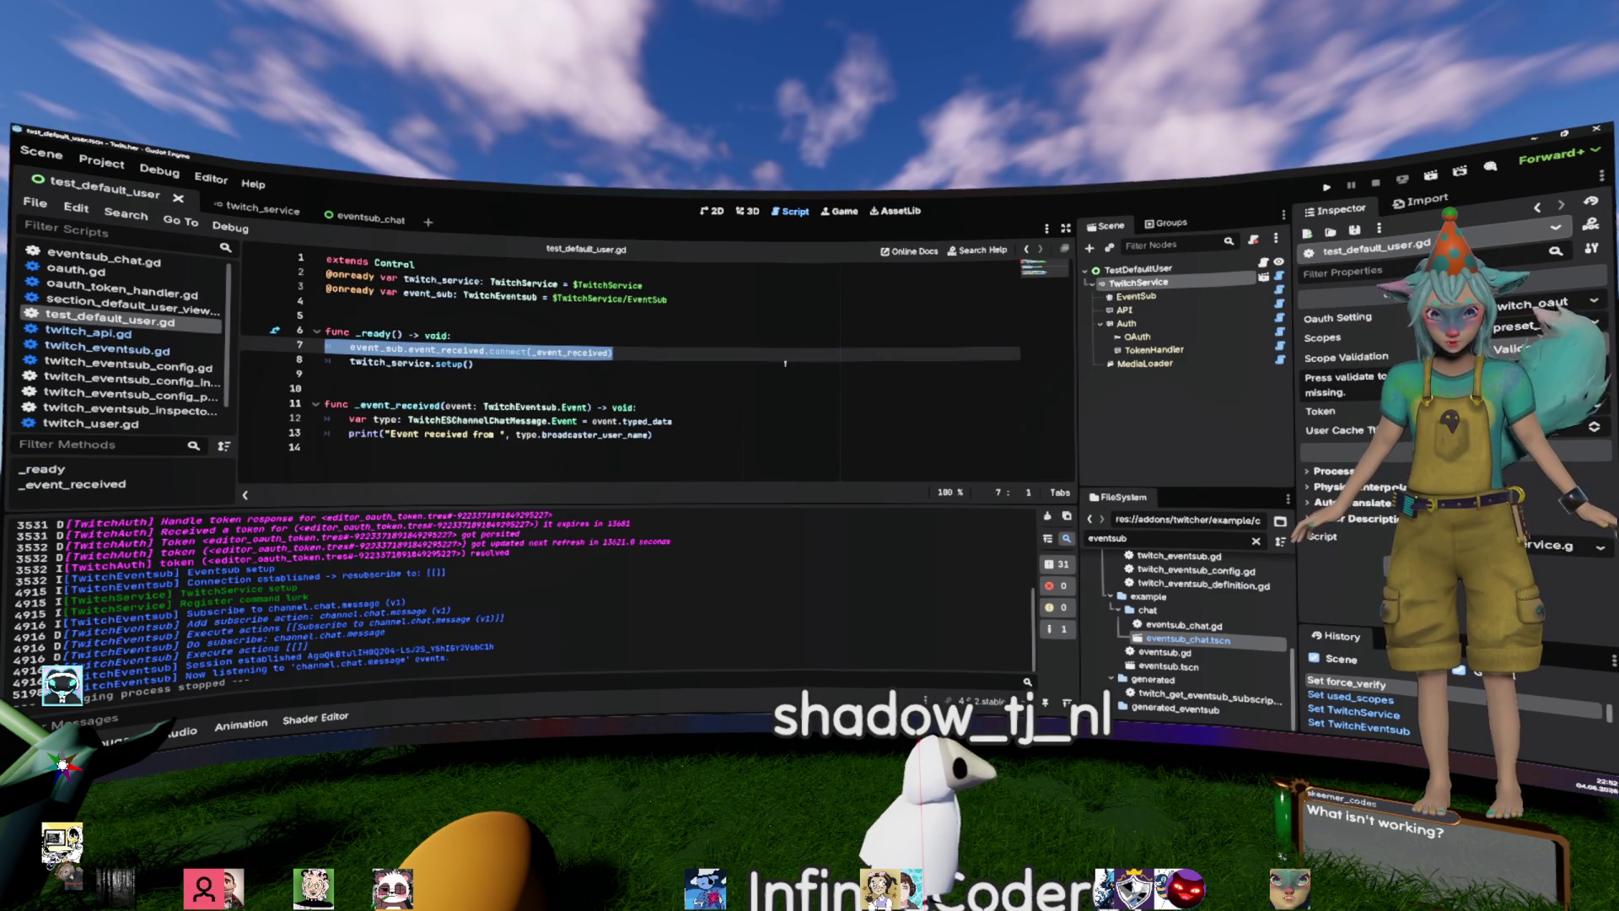
{"action": "left_click_drag", "start_coordinate": [687, 430], "coordinate": [320, 405]}
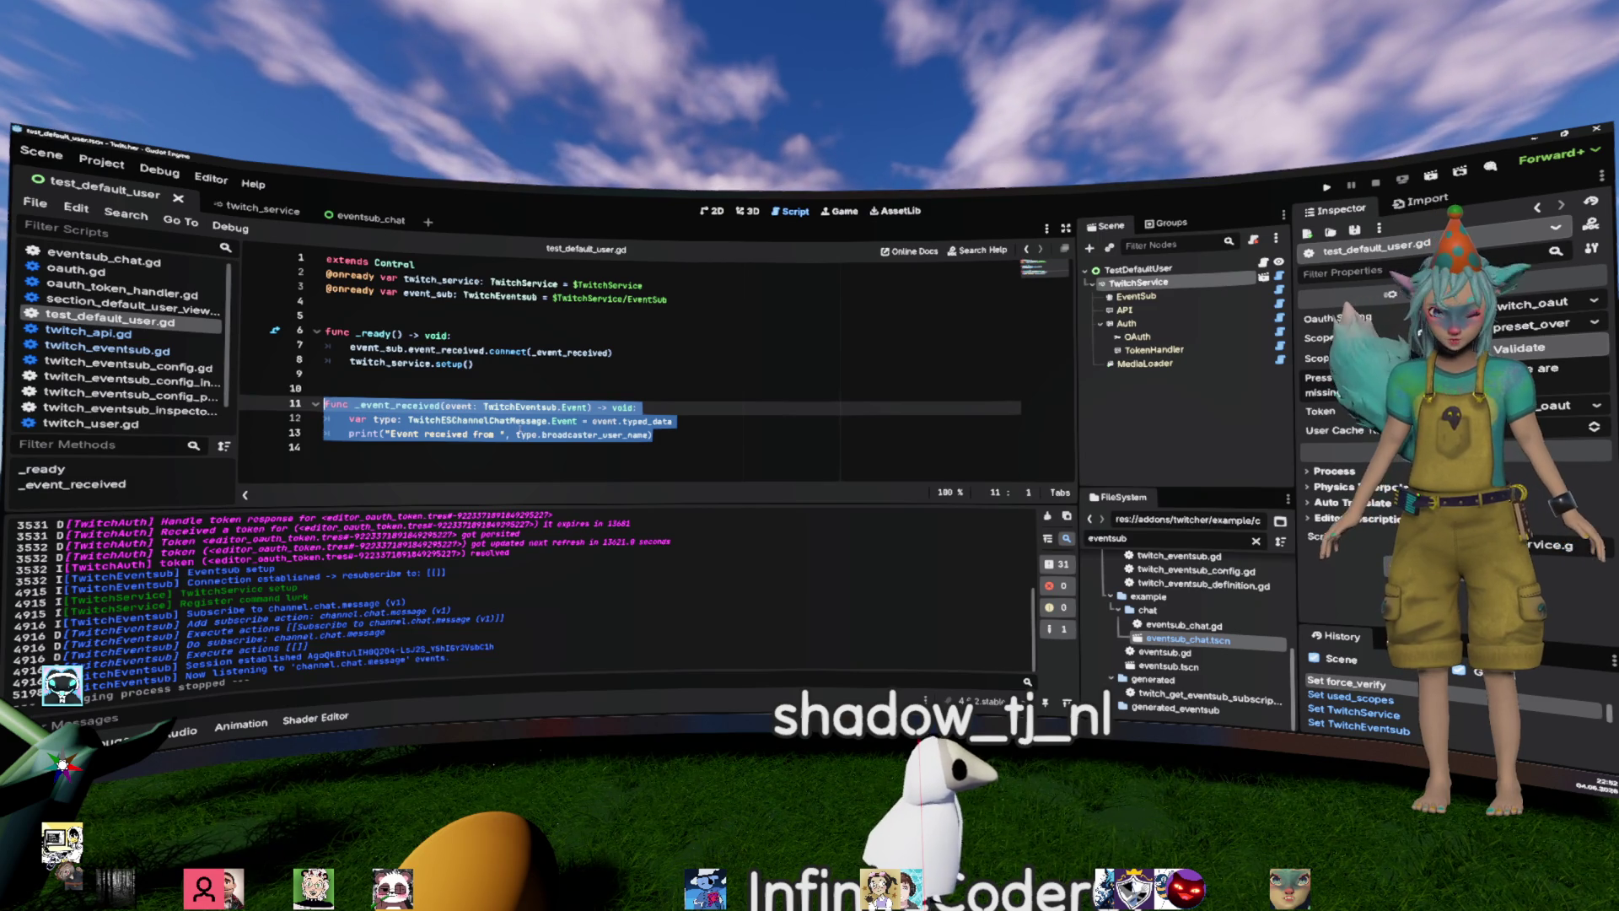
{"action": "left_click", "coordinate": [1433, 177]}
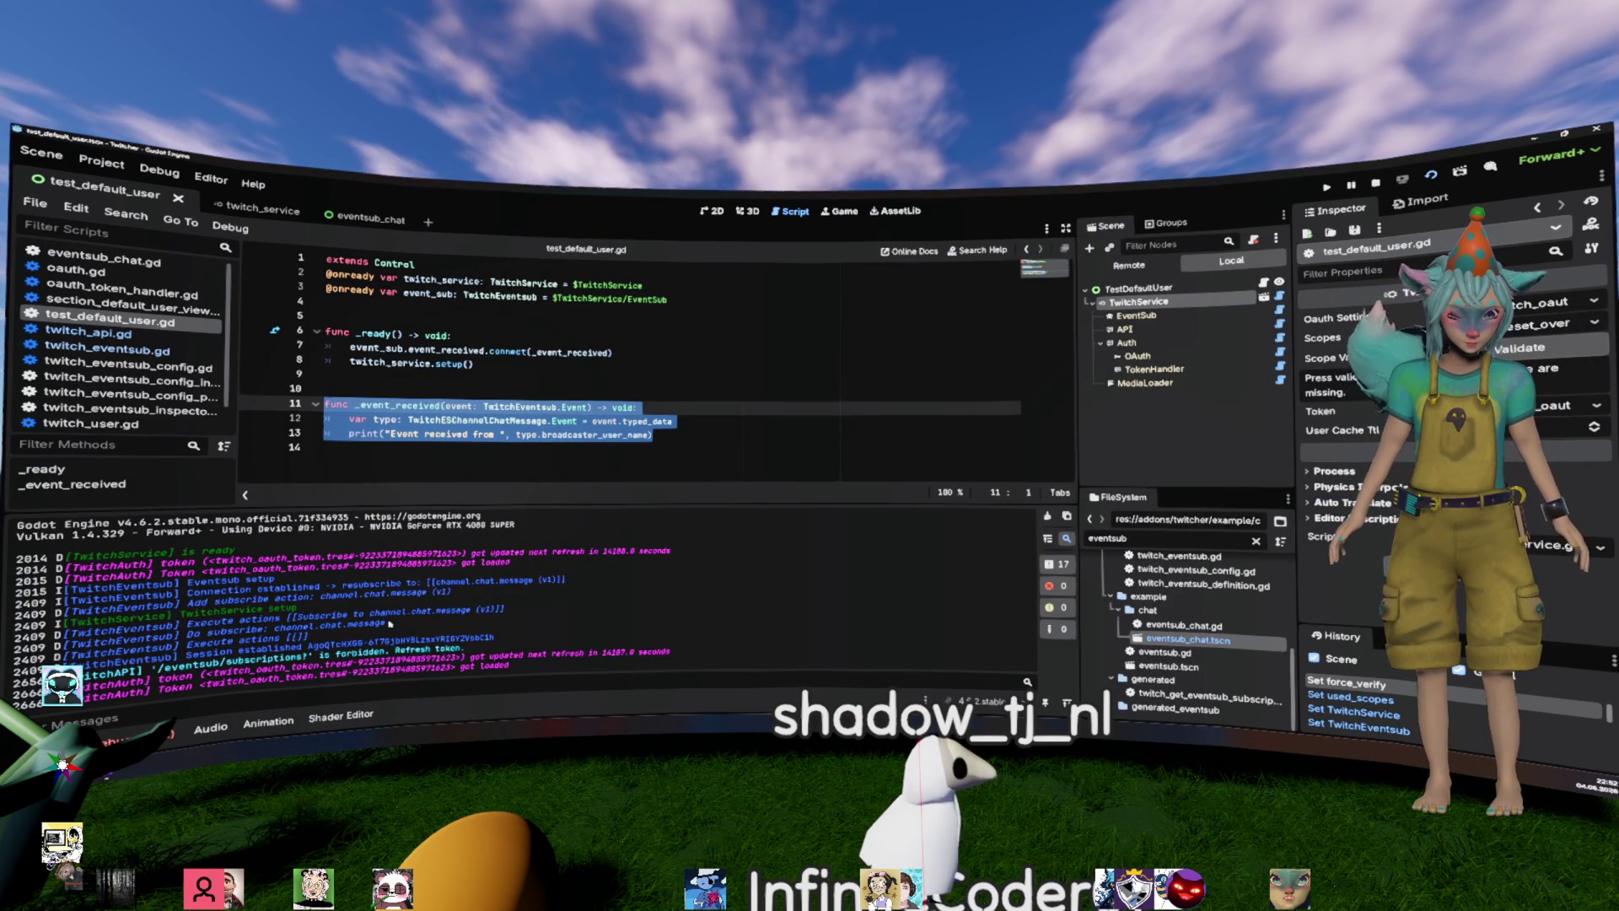
Jump from the 403 forbidden subscription error to twitch_api.gd line 92, then stop the scene with F8.
{"action": "mouse_move", "coordinate": [253, 666]}
{"action": "left_mouse_down"}
{"action": "mouse_move", "coordinate": [432, 645]}
{"action": "mouse_move", "coordinate": [211, 666]}
{"action": "left_mouse_up"}
{"action": "left_click", "coordinate": [437, 647]}
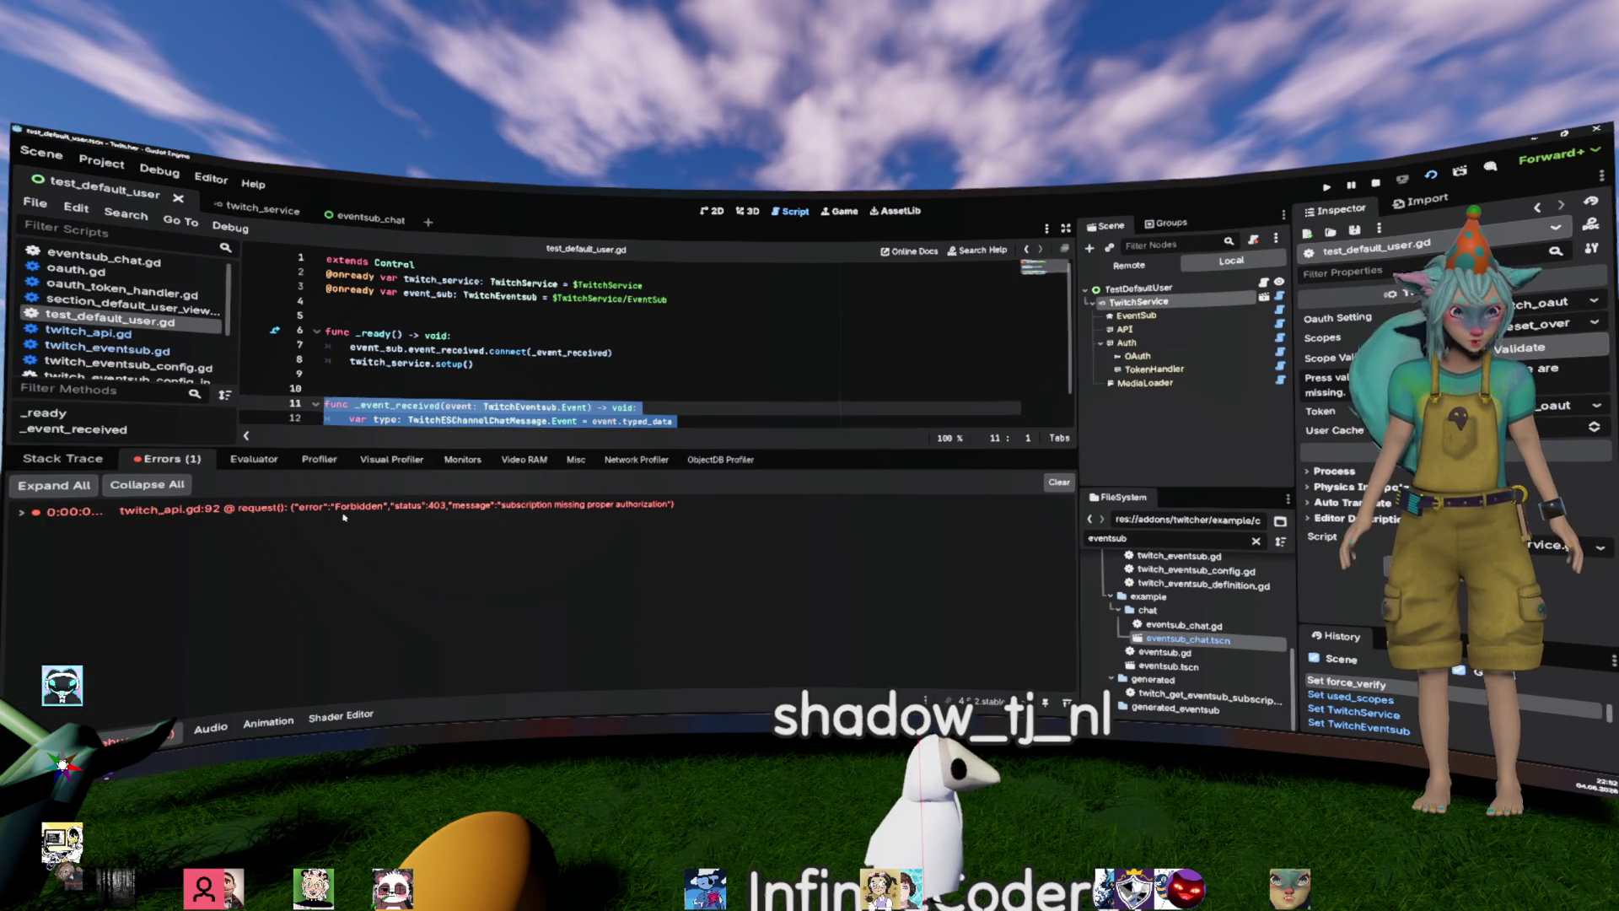
{"action": "left_click", "coordinate": [488, 510]}
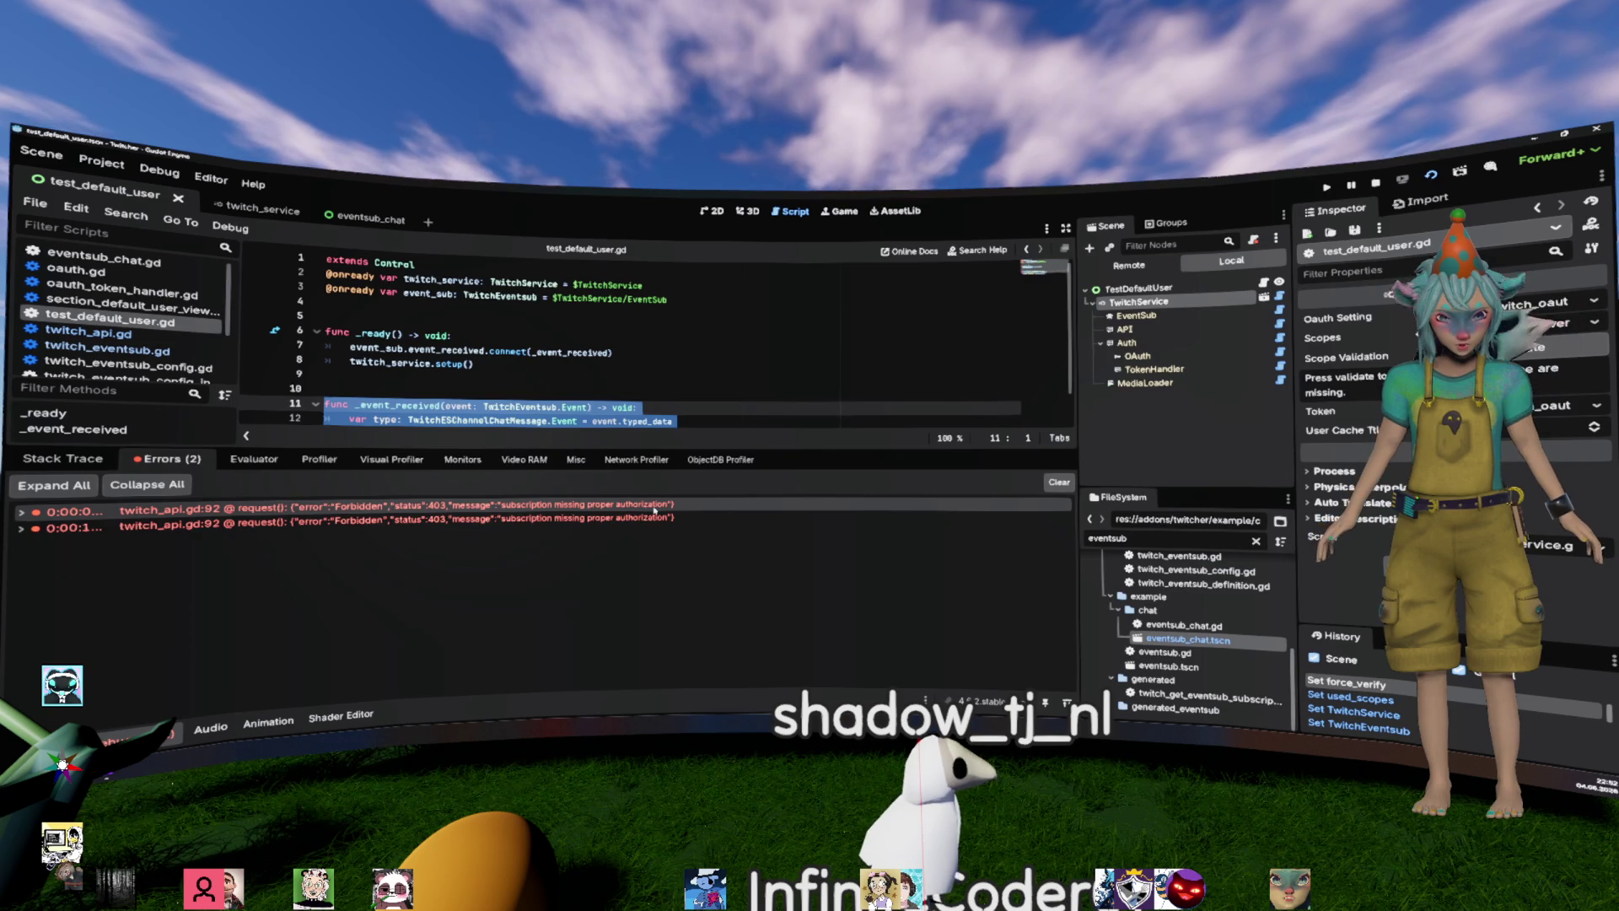
{"action": "double_click", "coordinate": [655, 522]}
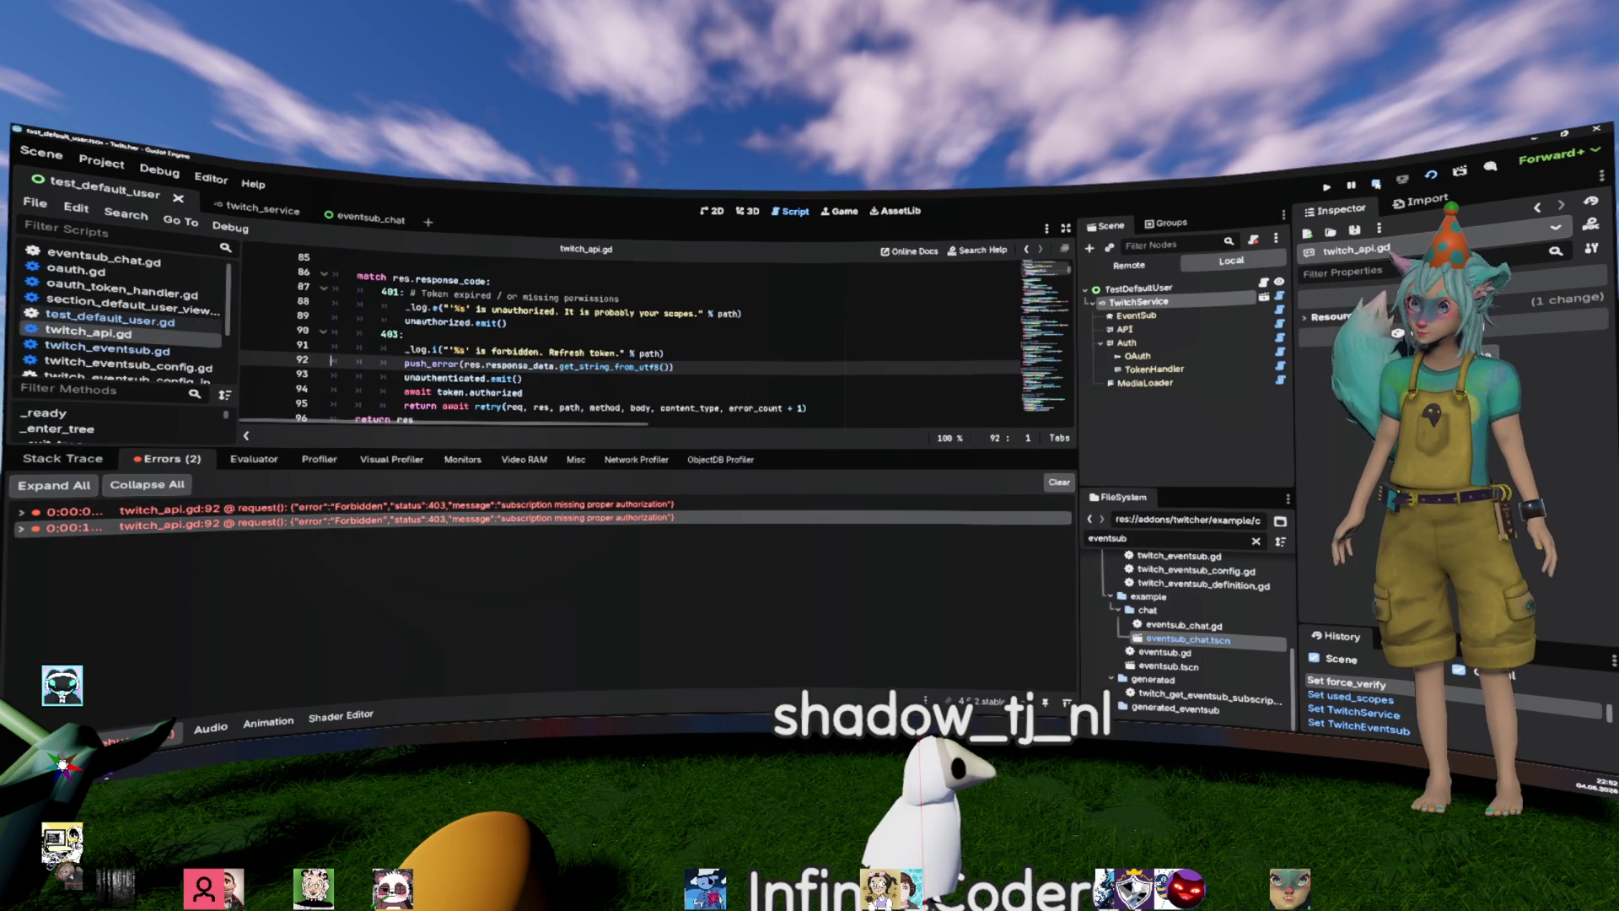
{"action": "key", "text": "F8"}
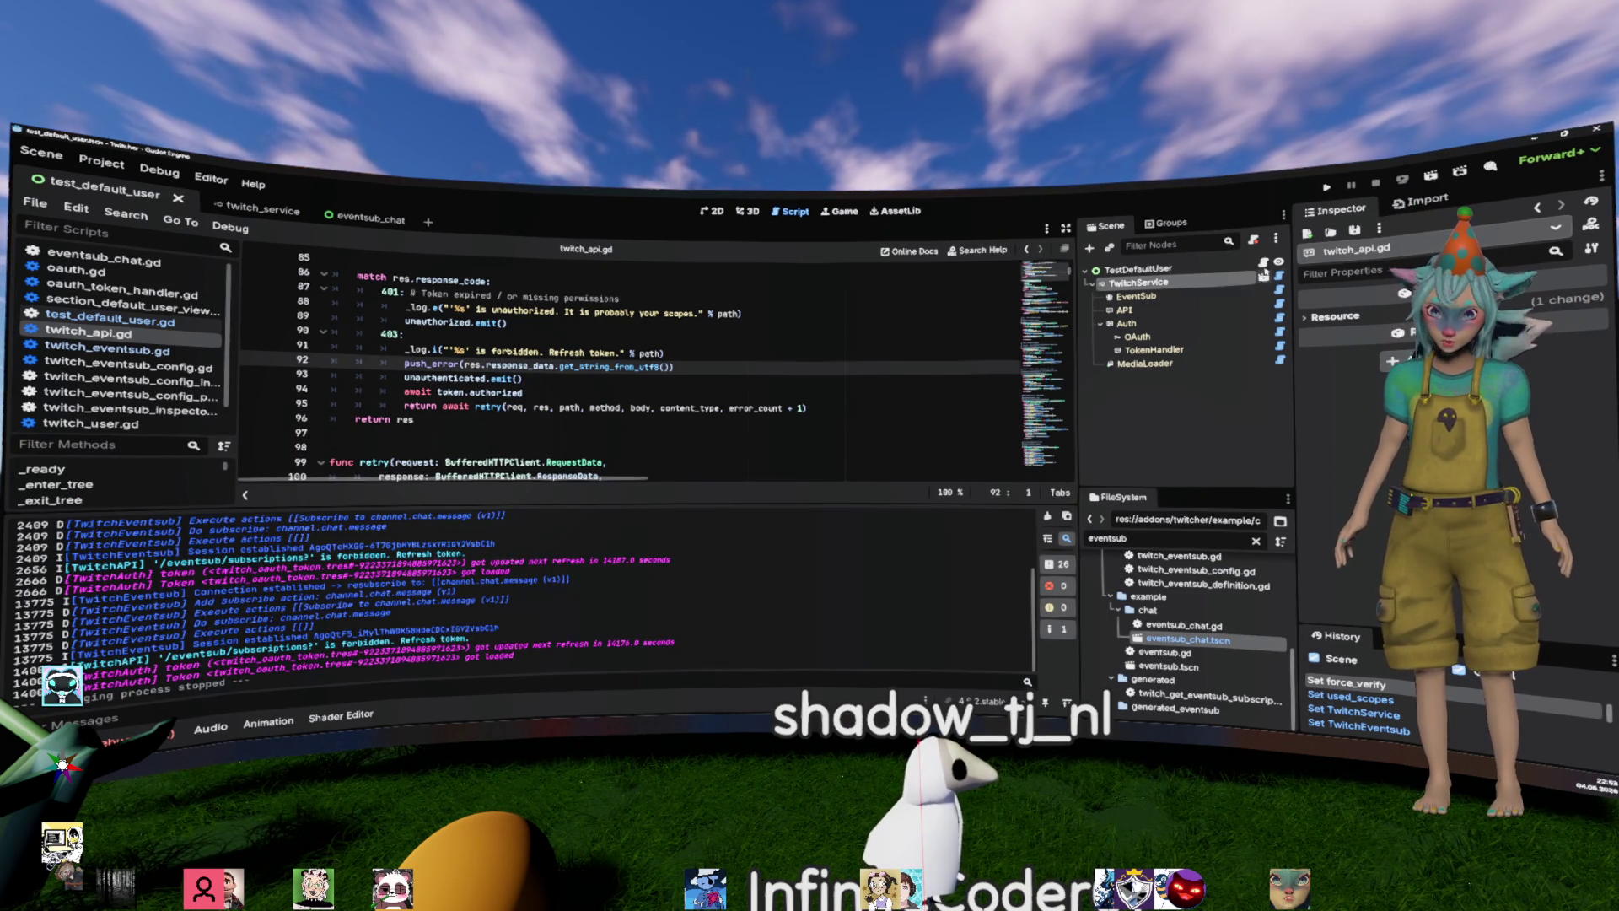
Return to test_default_user.gd, look over lines 3–12, and rerun the scene with F6.
{"action": "left_click", "coordinate": [1262, 267]}
{"action": "left_click_drag", "start_coordinate": [673, 421], "coordinate": [326, 289]}
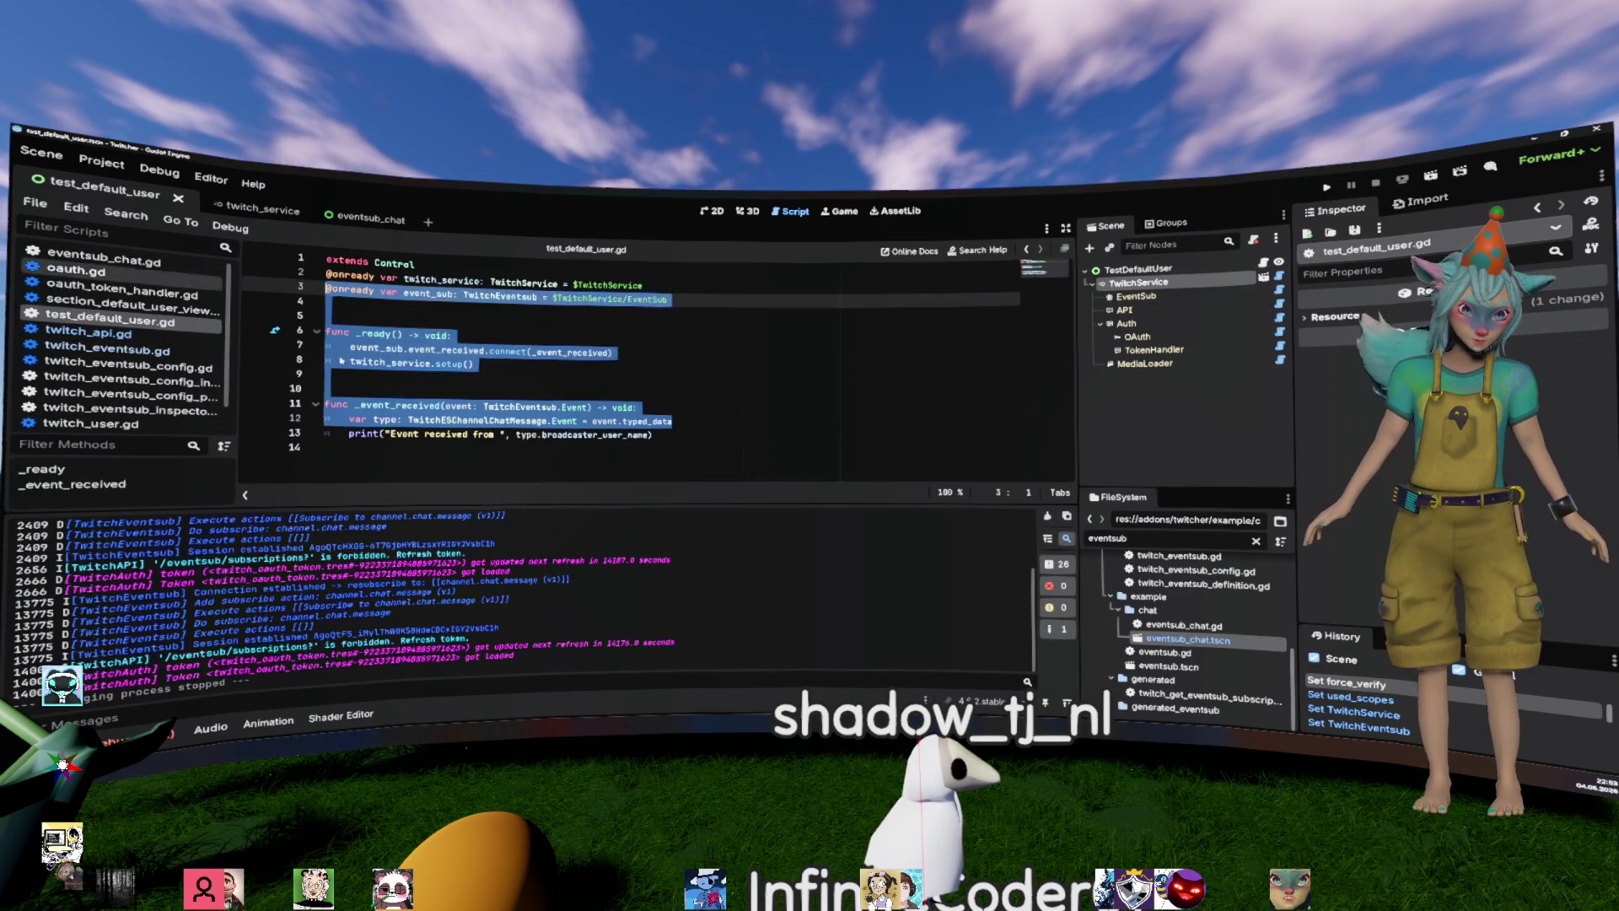
{"action": "mouse_move", "coordinate": [337, 447]}
{"action": "left_mouse_down"}
{"action": "mouse_move", "coordinate": [506, 404]}
{"action": "mouse_move", "coordinate": [379, 321]}
{"action": "left_mouse_up"}
{"action": "left_click", "coordinate": [738, 406]}
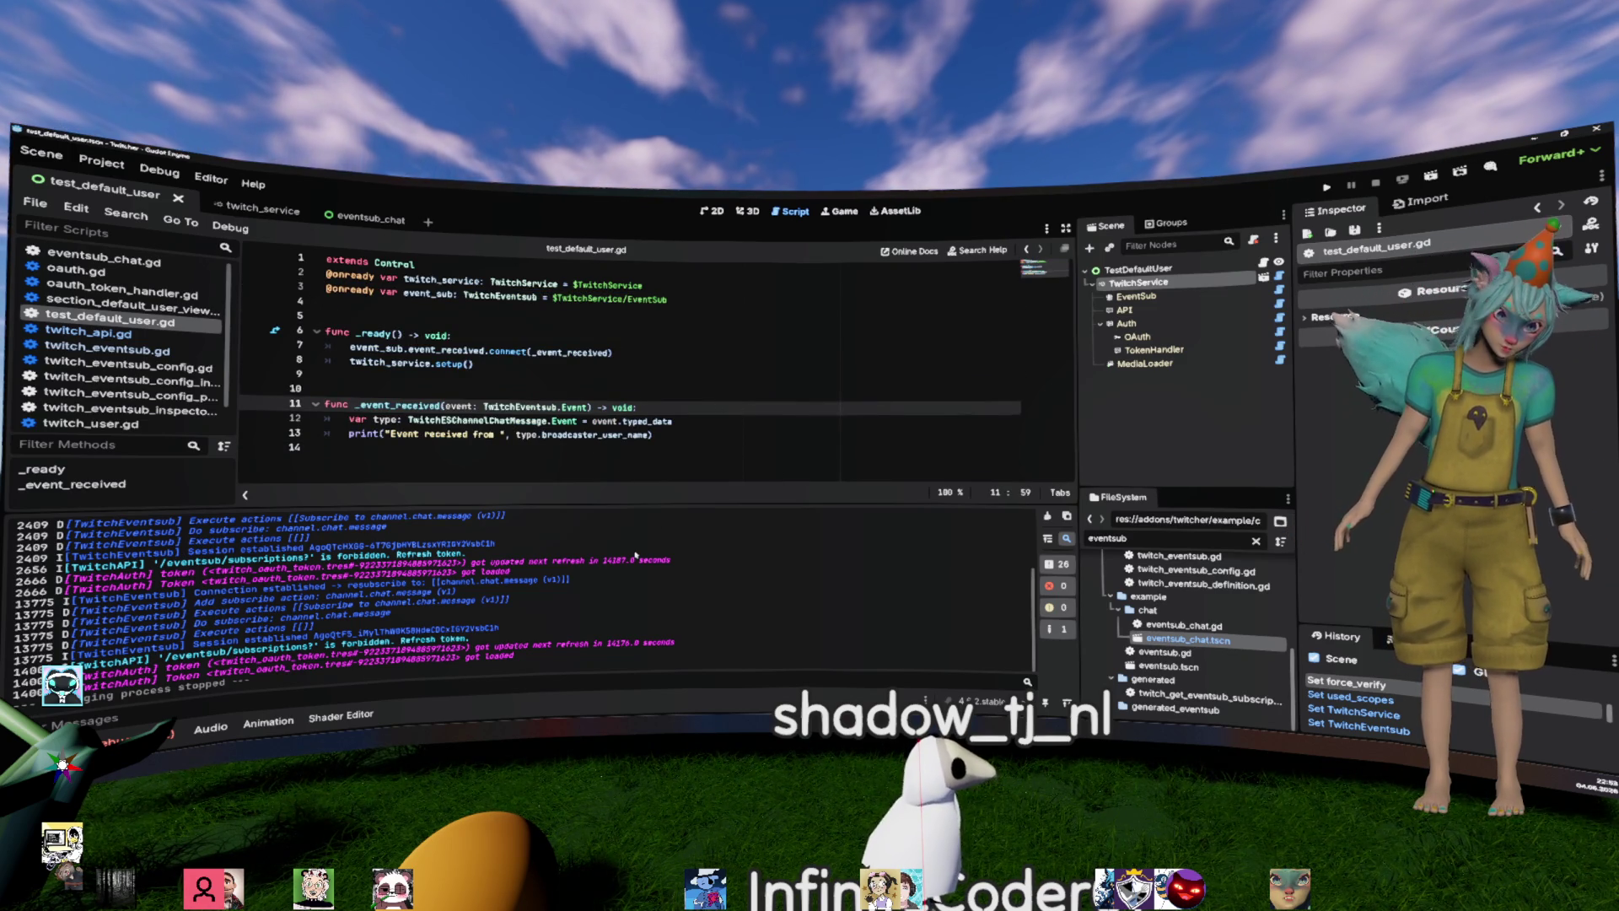
{"action": "key", "text": "F6"}
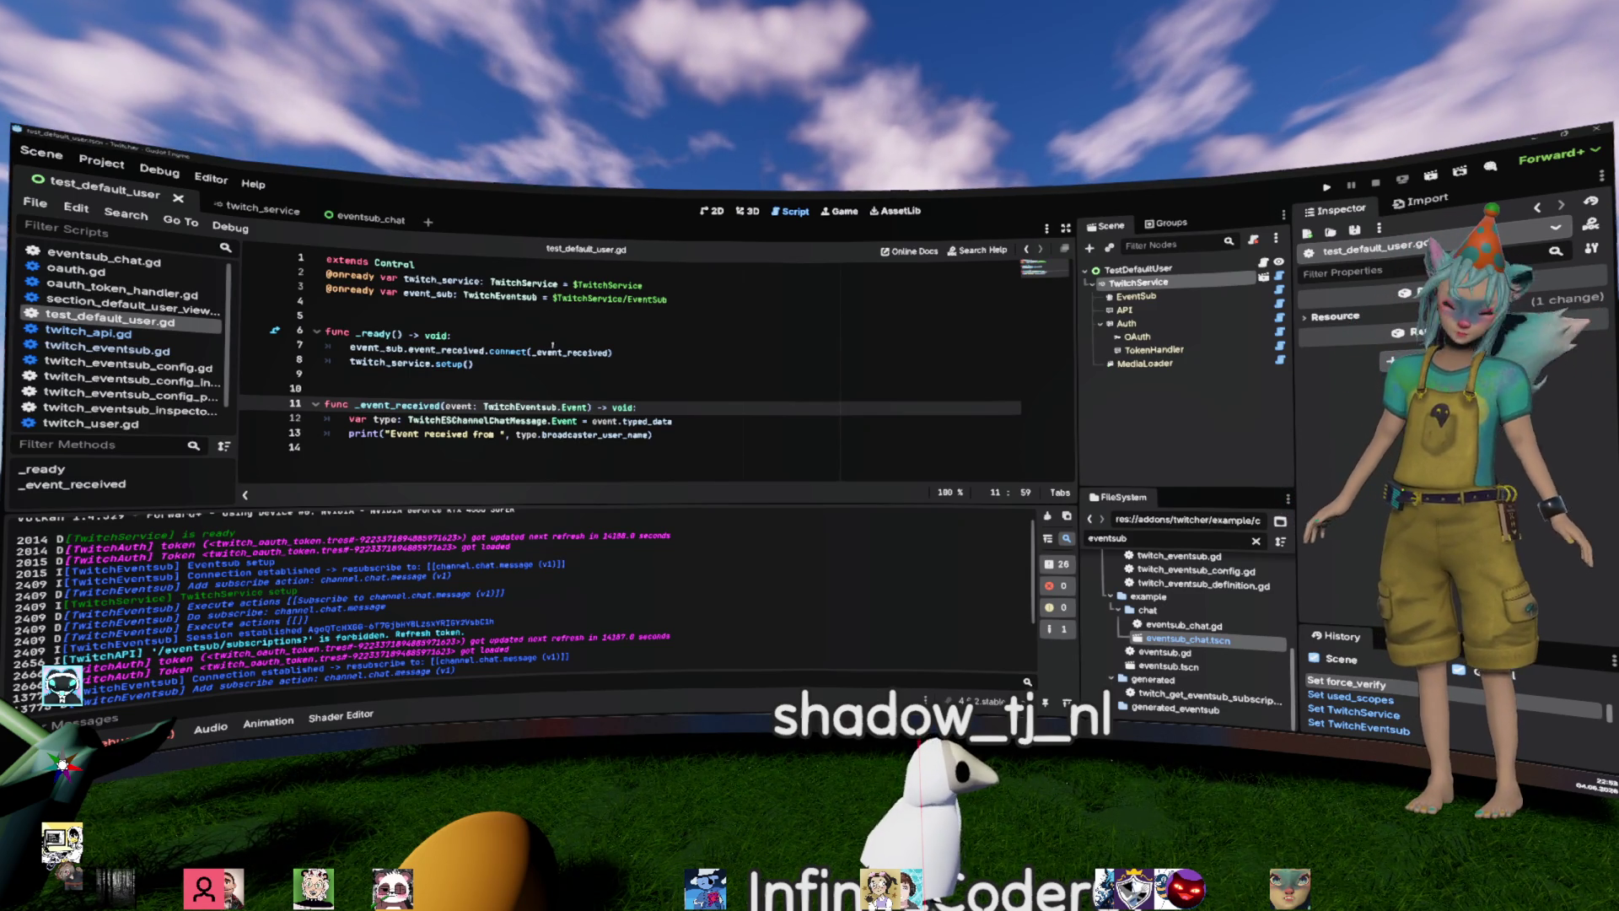
Select the TwitchService node and bring up the list of OAuth token files for its Token.
{"action": "left_click", "coordinate": [582, 364]}
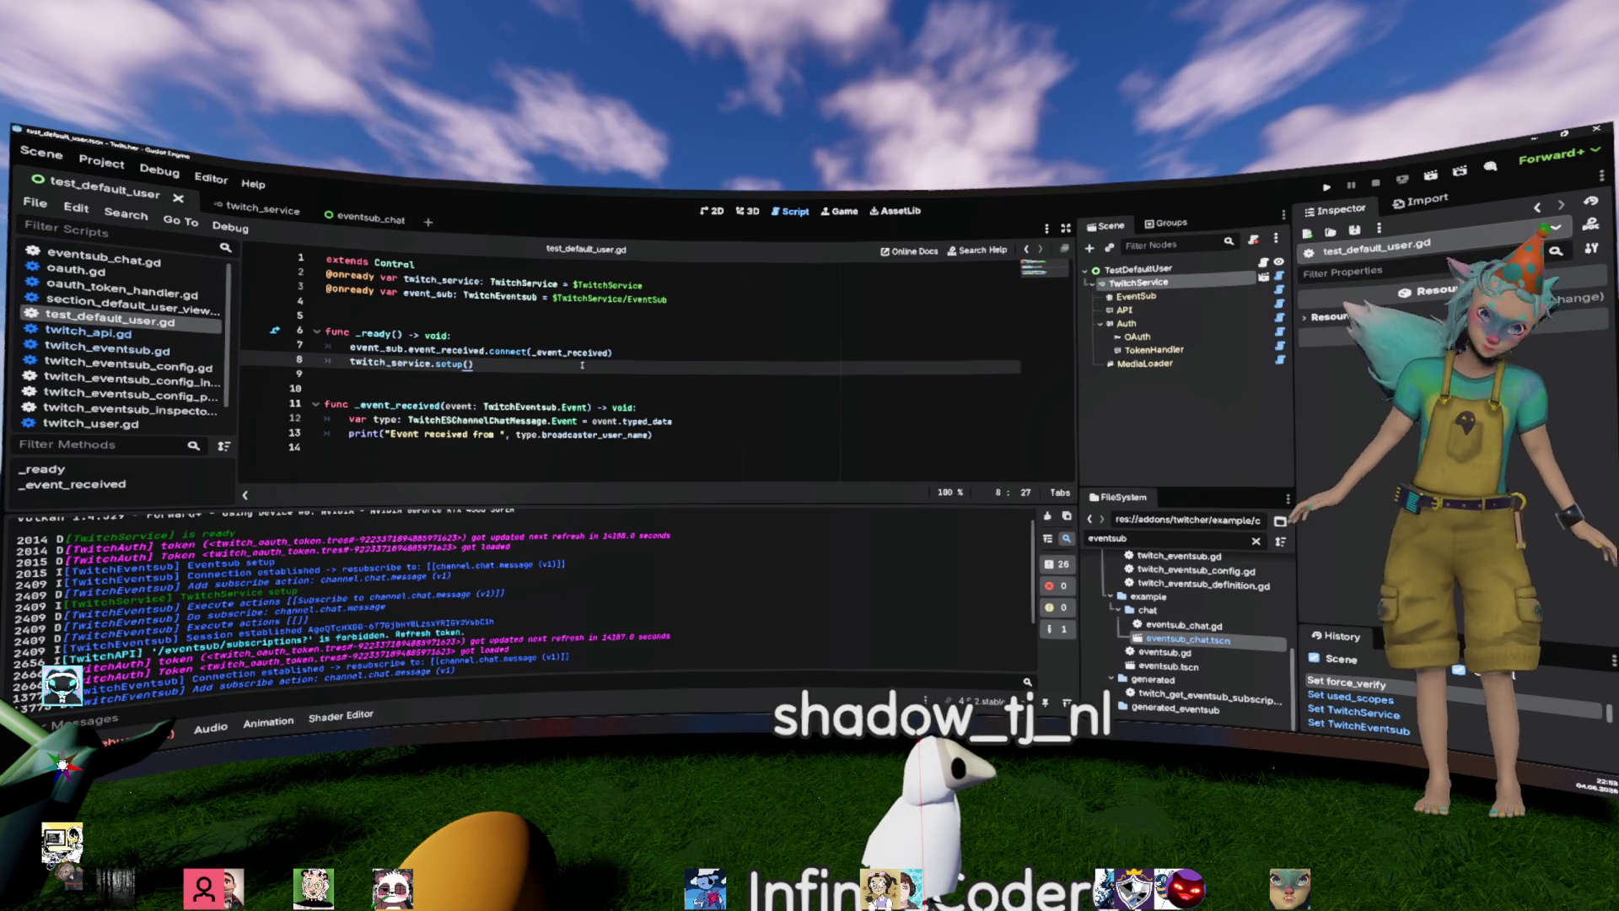
{"action": "left_click", "coordinate": [1181, 282]}
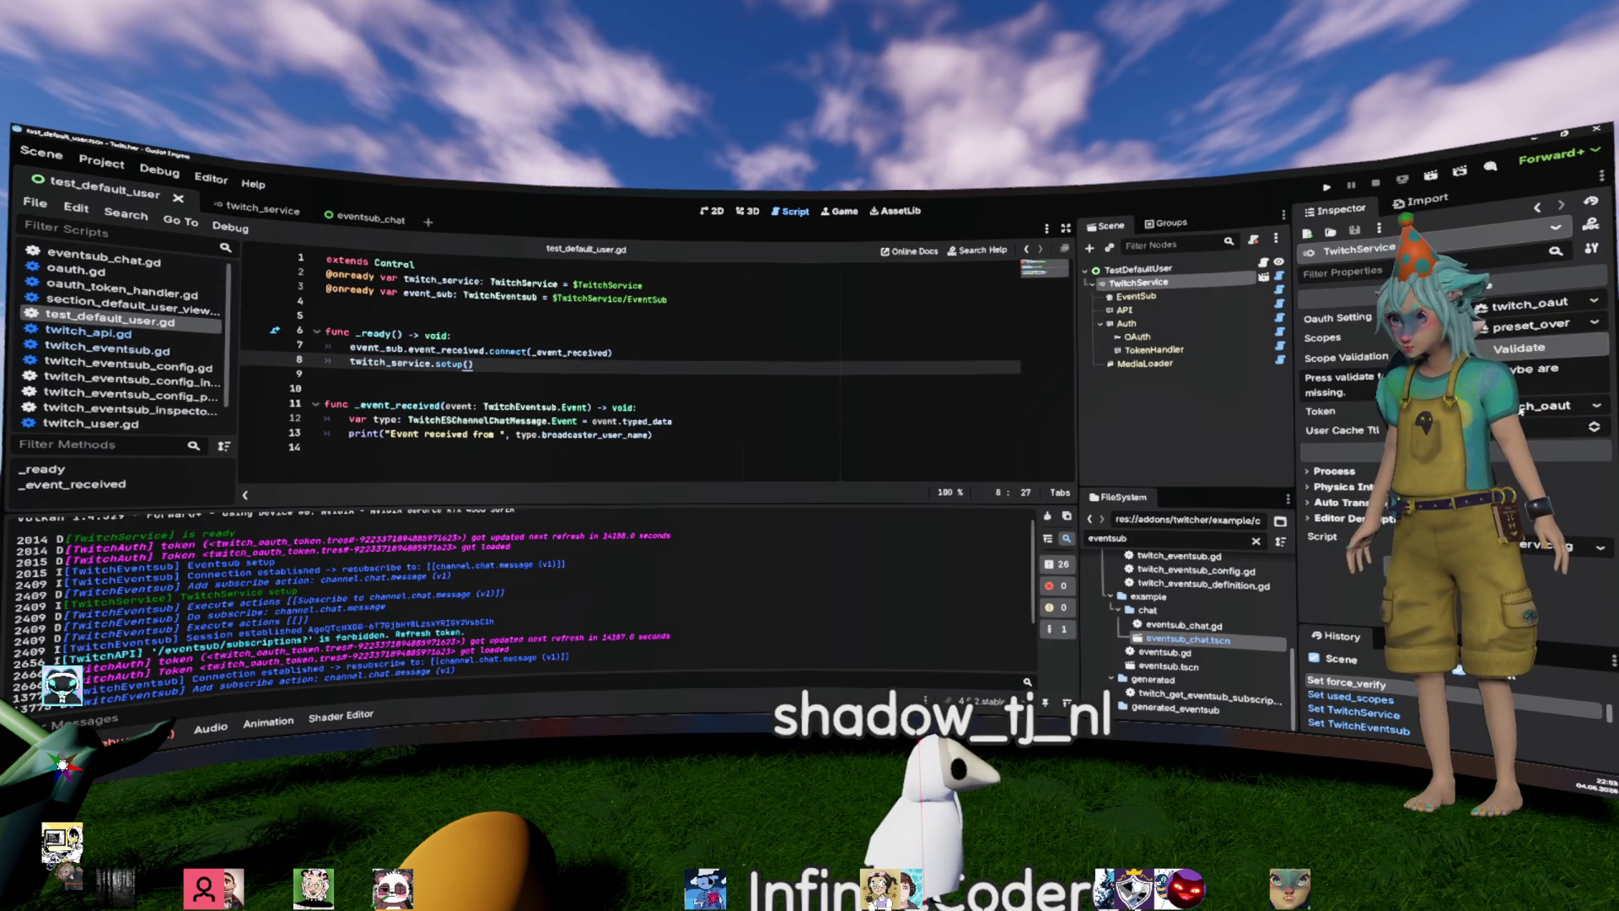
{"action": "left_click", "coordinate": [1596, 404]}
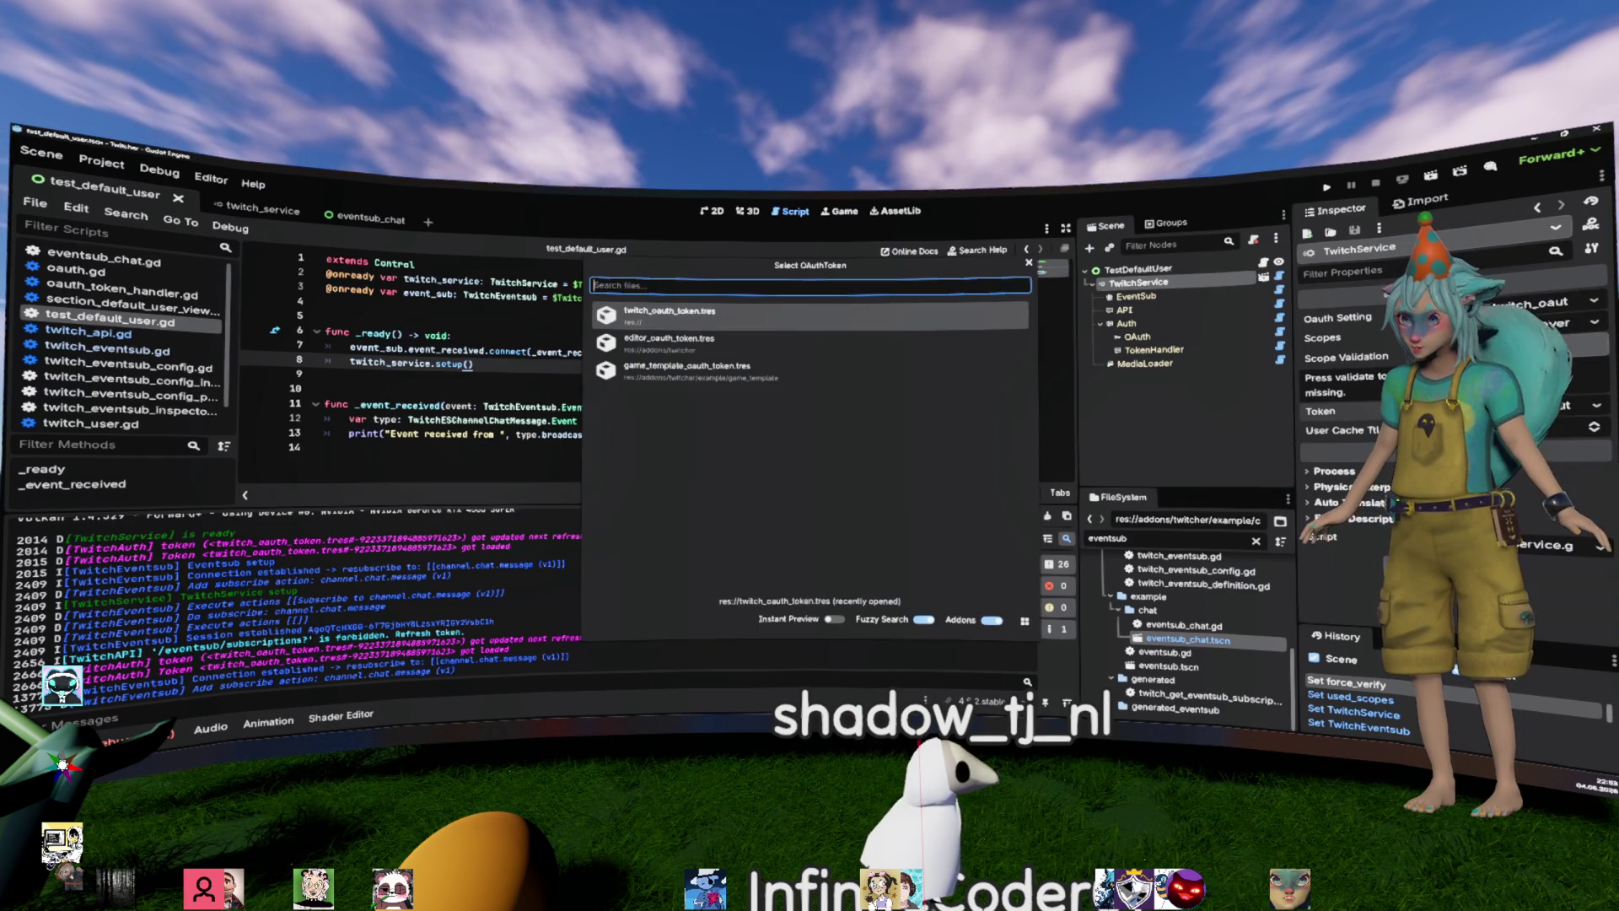
Assign an OAuth token file to TwitchService, save the test scene, and run it.
{"action": "left_click", "coordinate": [687, 368]}
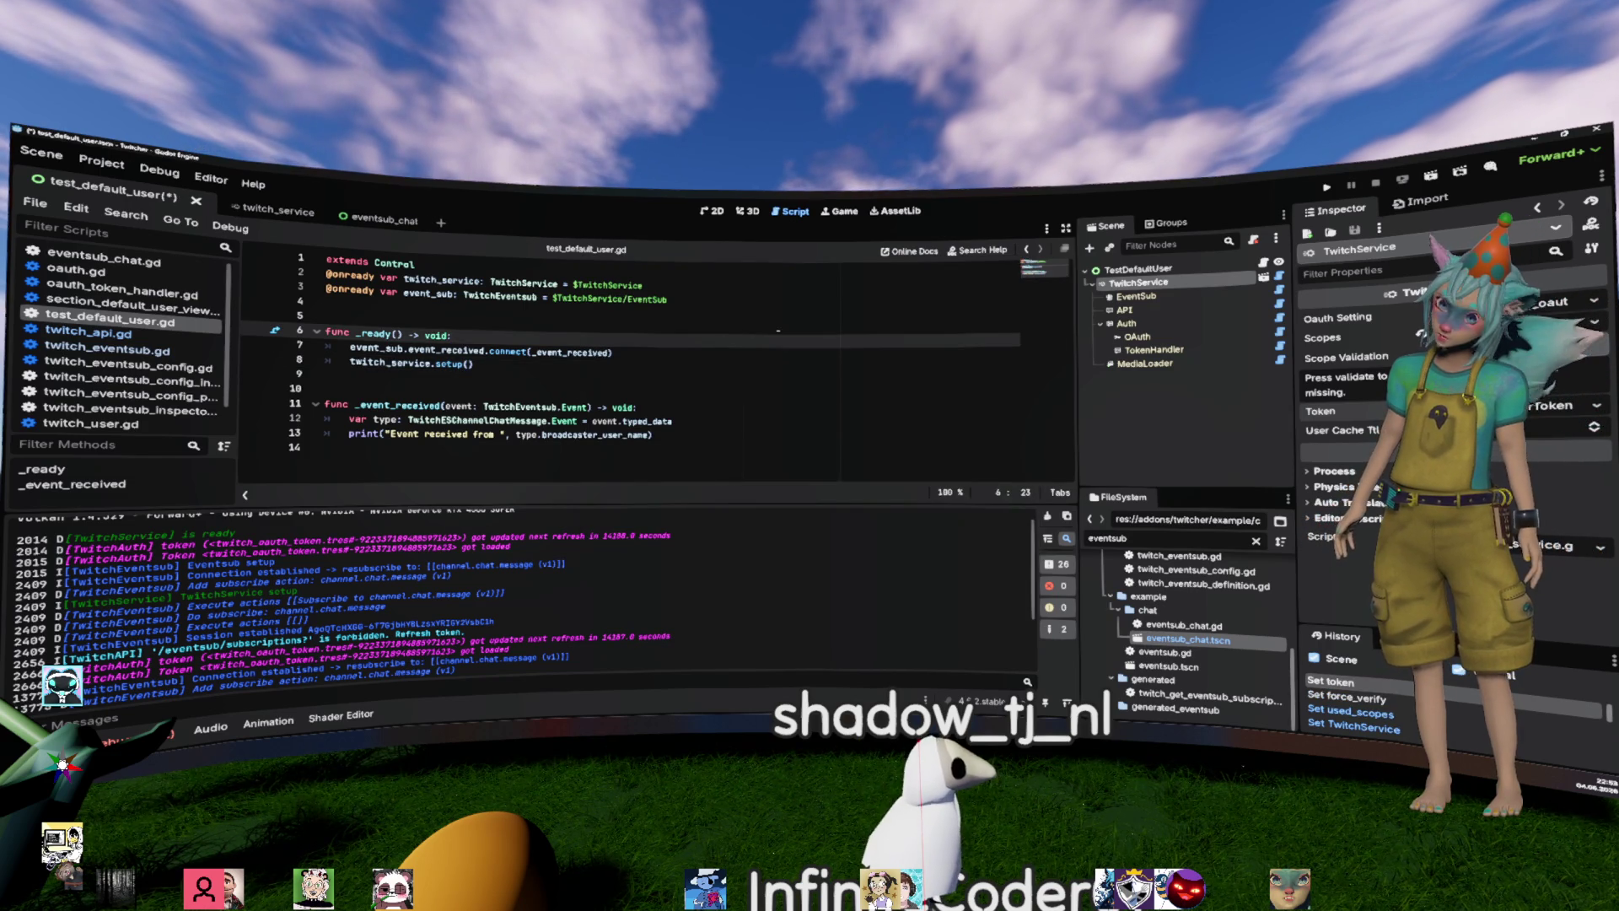
{"action": "left_click", "coordinate": [435, 321]}
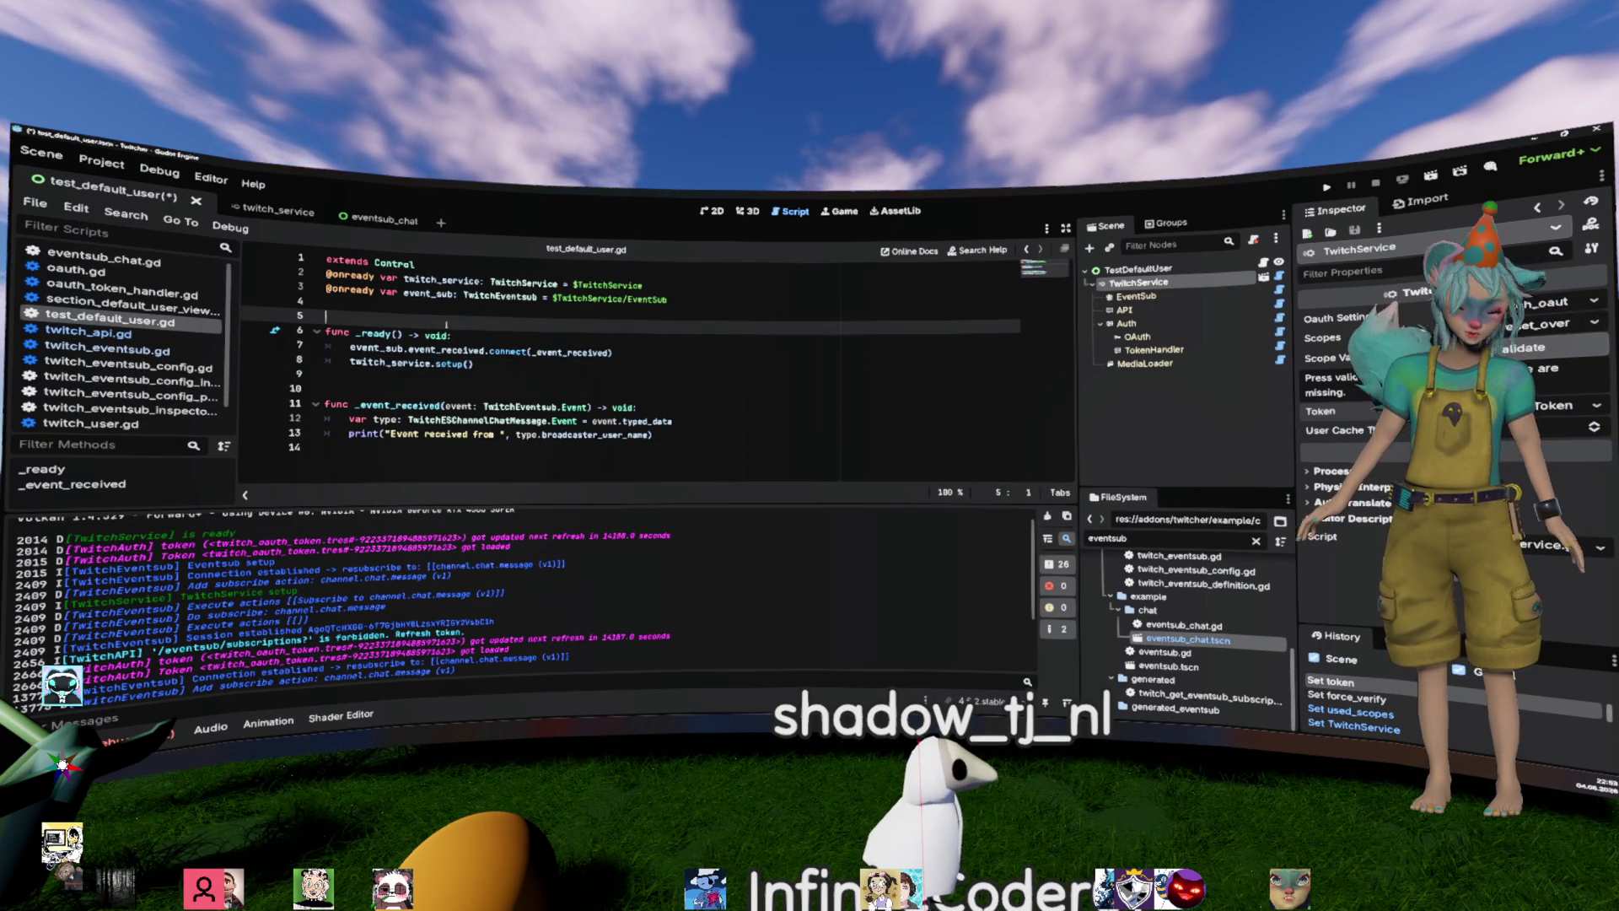
{"action": "key", "text": "ctrl+s"}
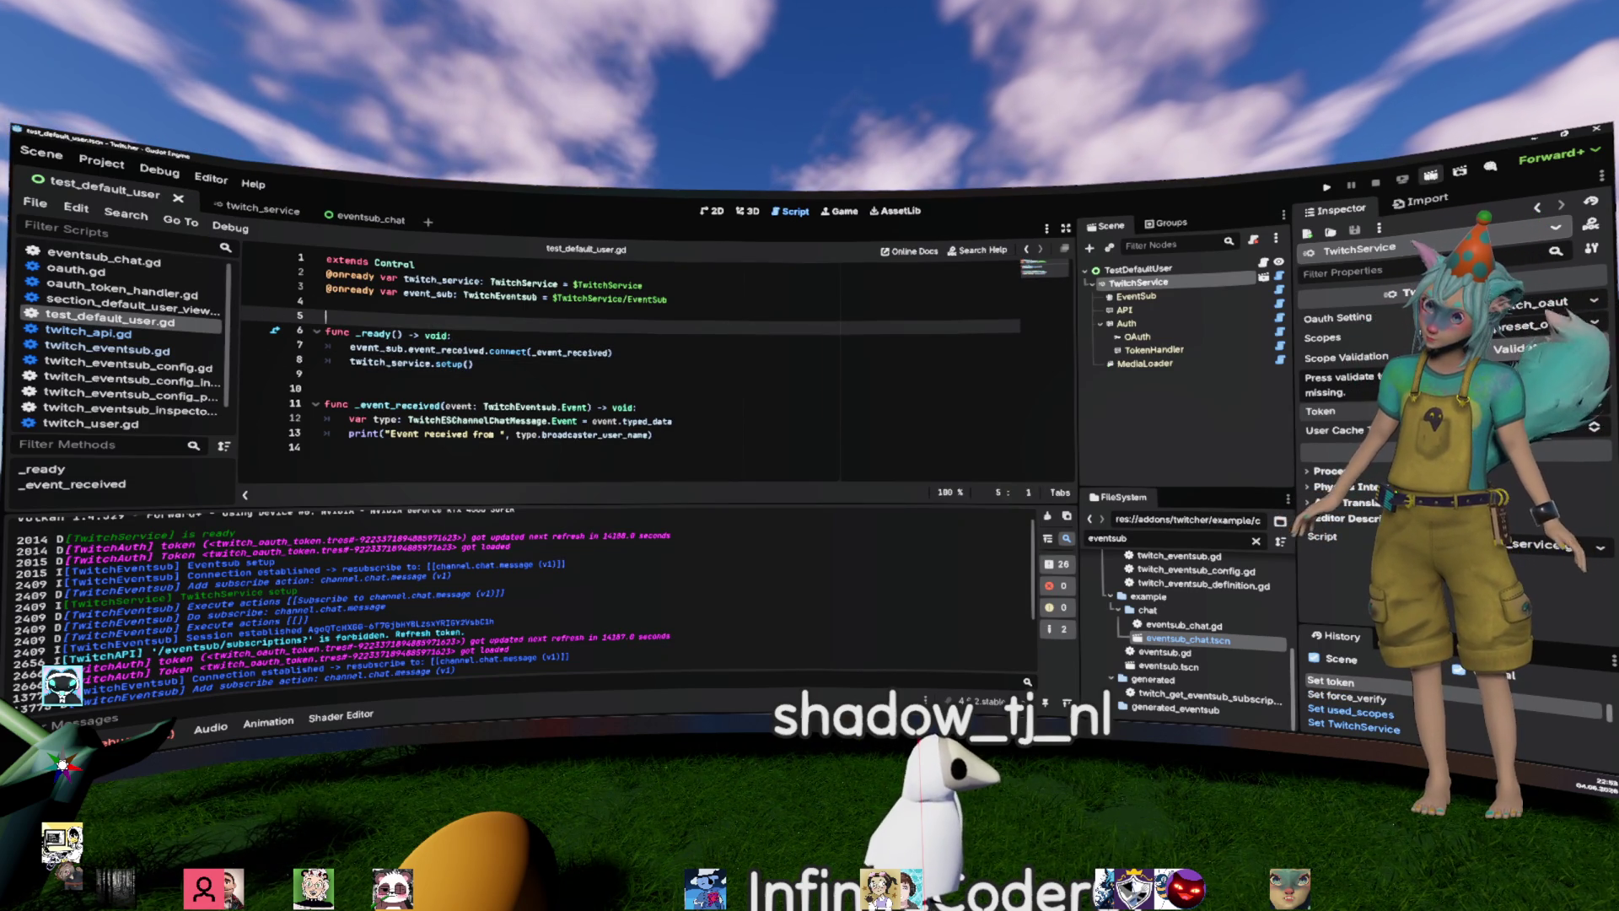
{"action": "left_click", "coordinate": [1431, 175]}
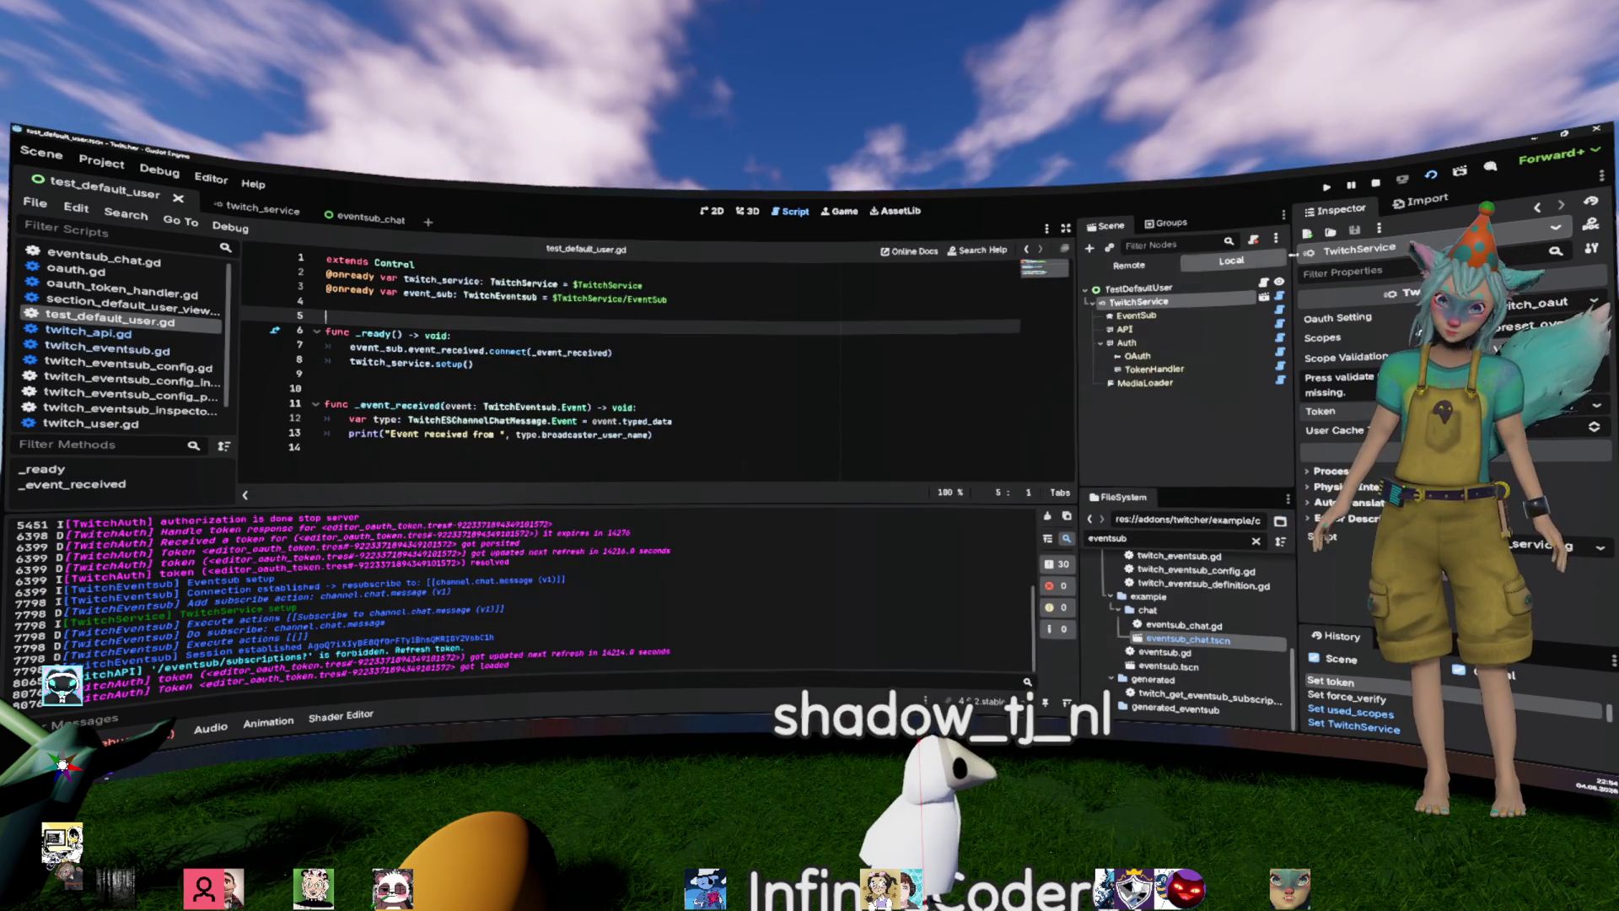
Inspect the API and Auth nodes, then load twitch_oauth_token.tres into TwitchService's Token.
{"action": "left_click", "coordinate": [1178, 312]}
{"action": "left_click", "coordinate": [1150, 323]}
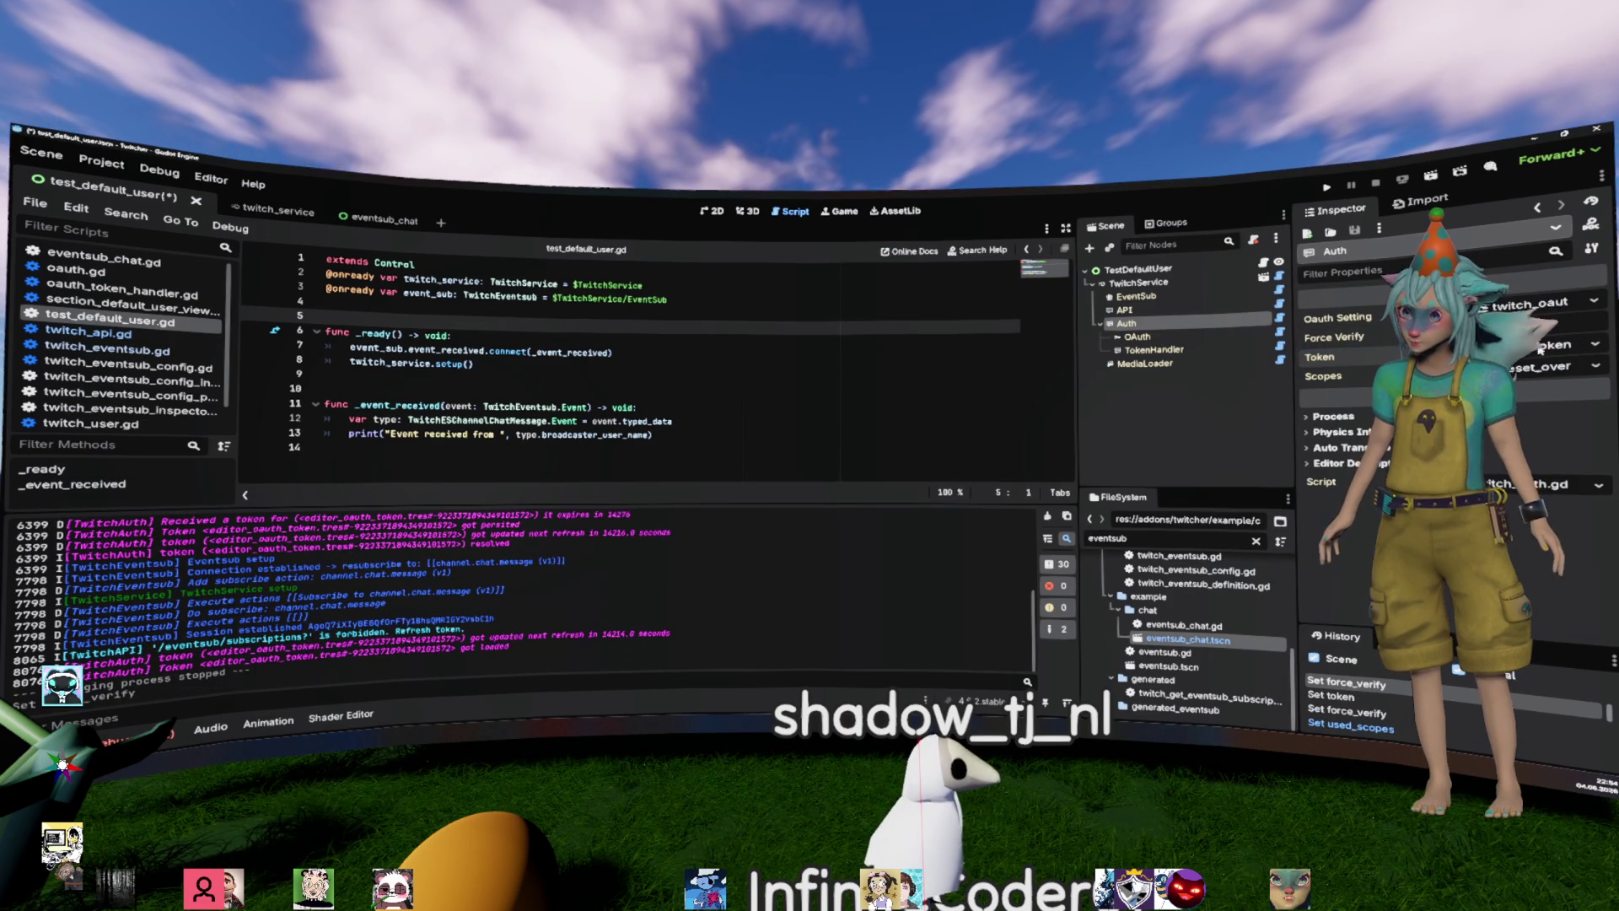
{"action": "left_click", "coordinate": [1138, 282]}
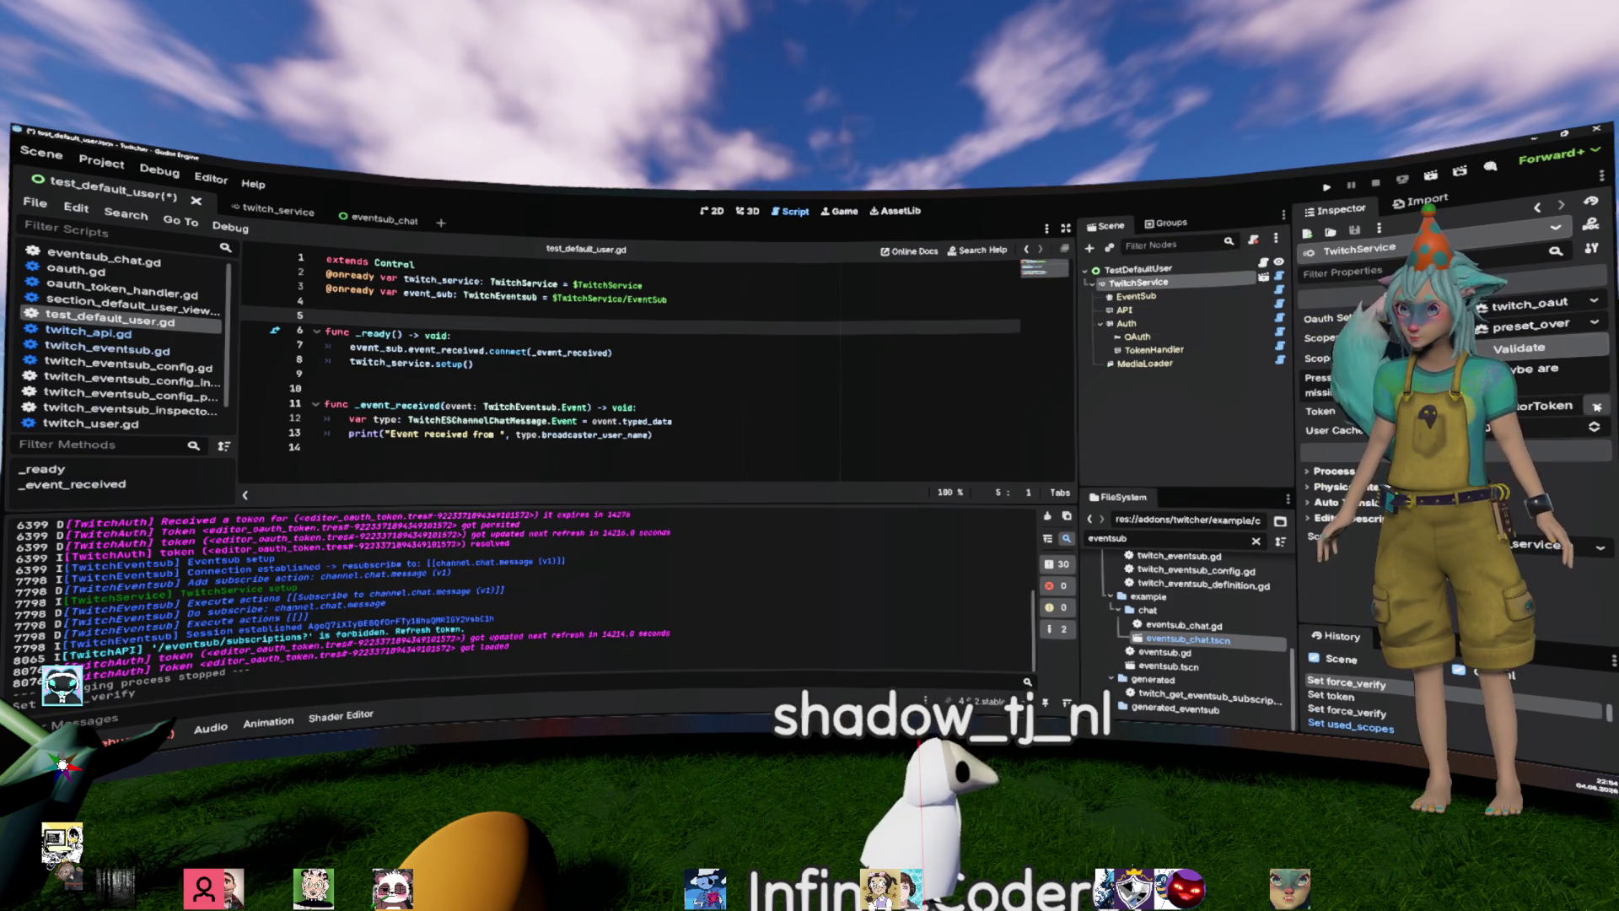
{"action": "left_click", "coordinate": [1500, 472]}
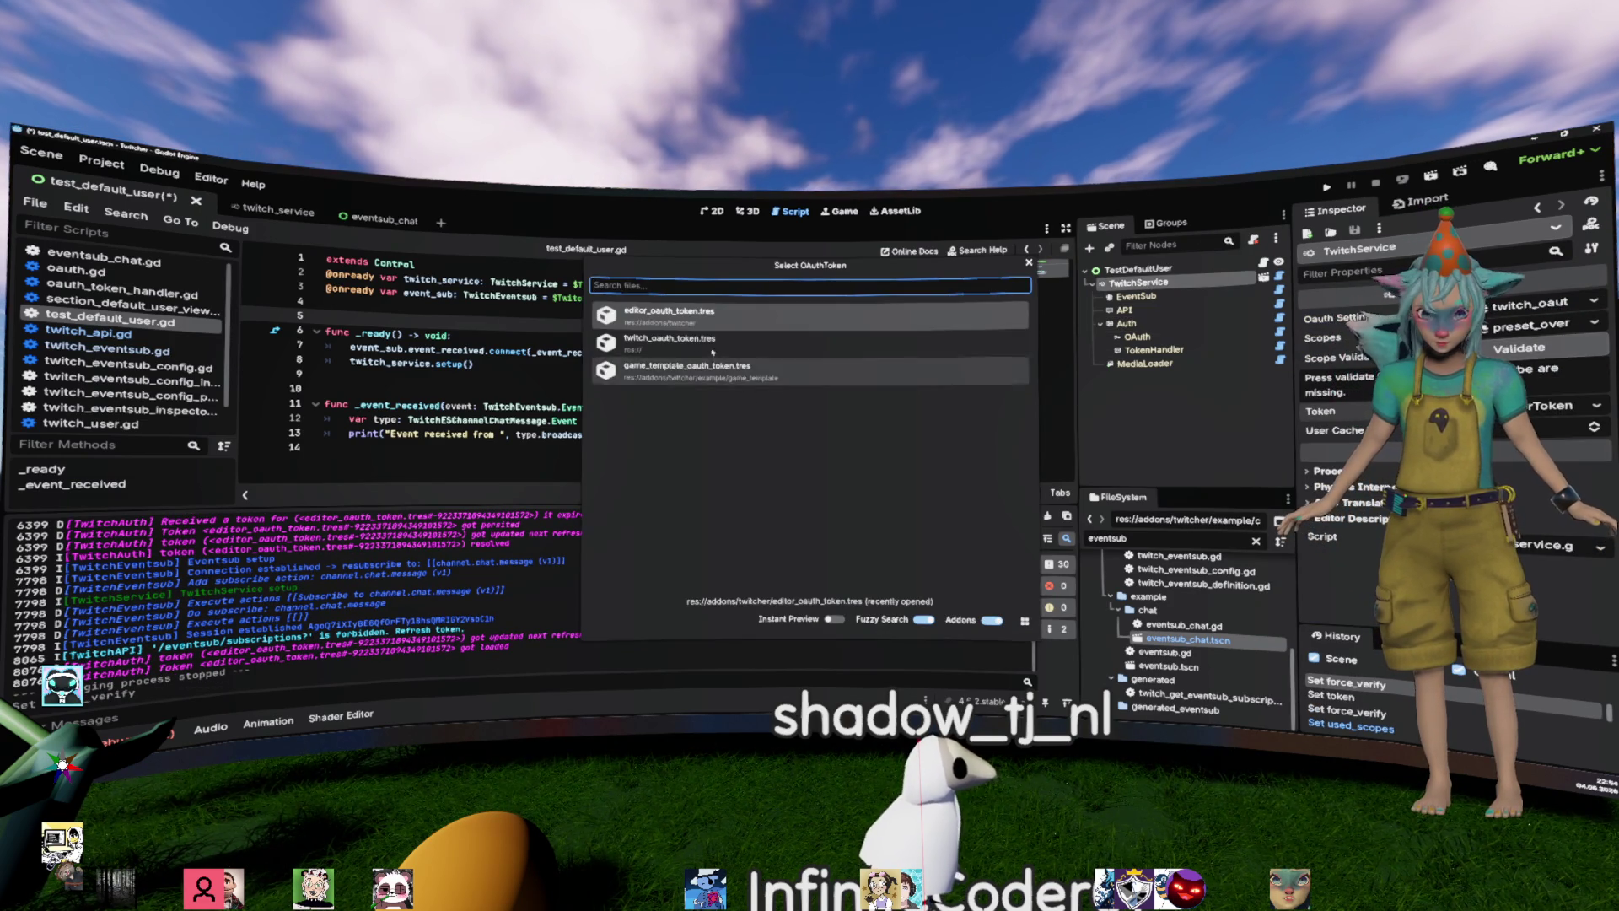
{"action": "key", "text": "Return"}
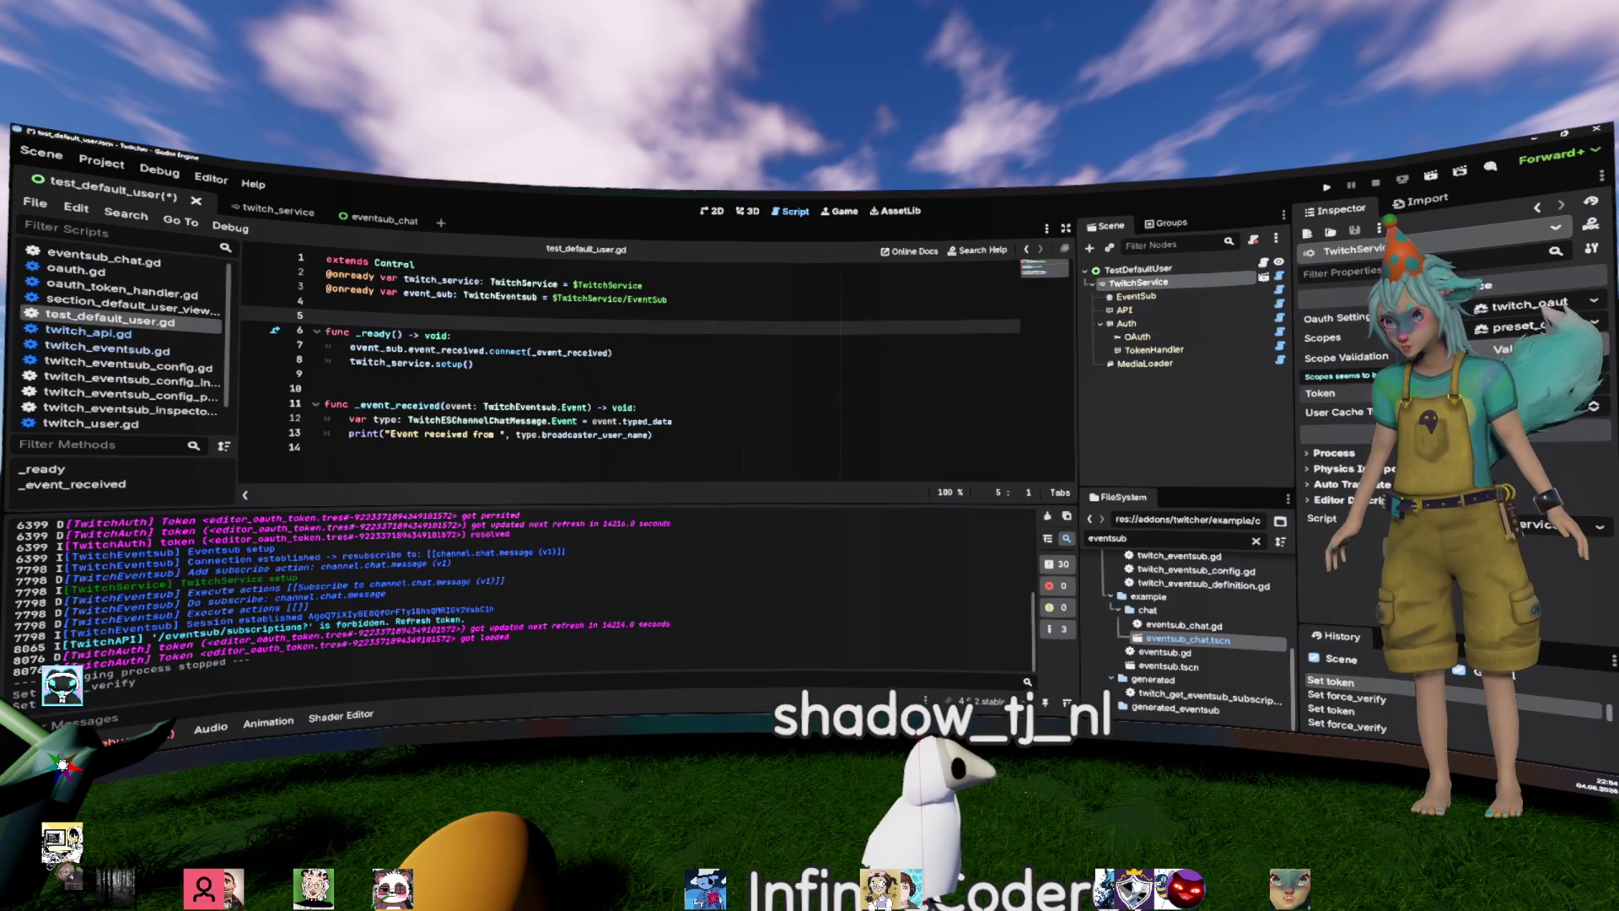
Expand and review the Scopes, Used Scopes and Oauth Setting fields of TwitchService.
{"action": "left_click", "coordinate": [1349, 339]}
{"action": "left_click", "coordinate": [1511, 341]}
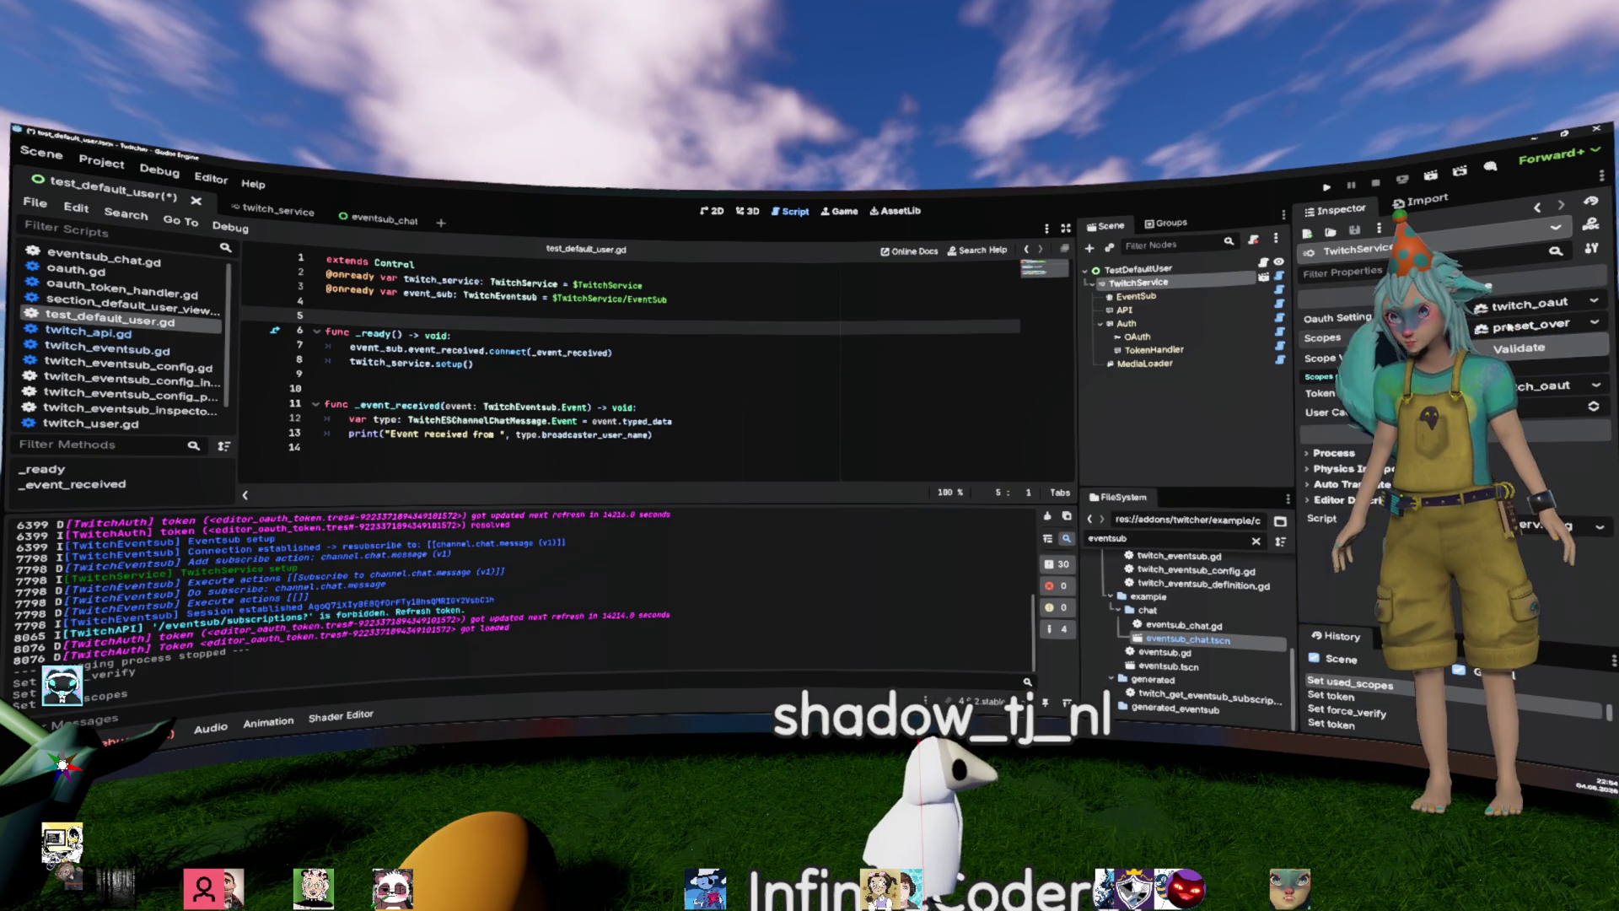
{"action": "left_click", "coordinate": [1509, 325]}
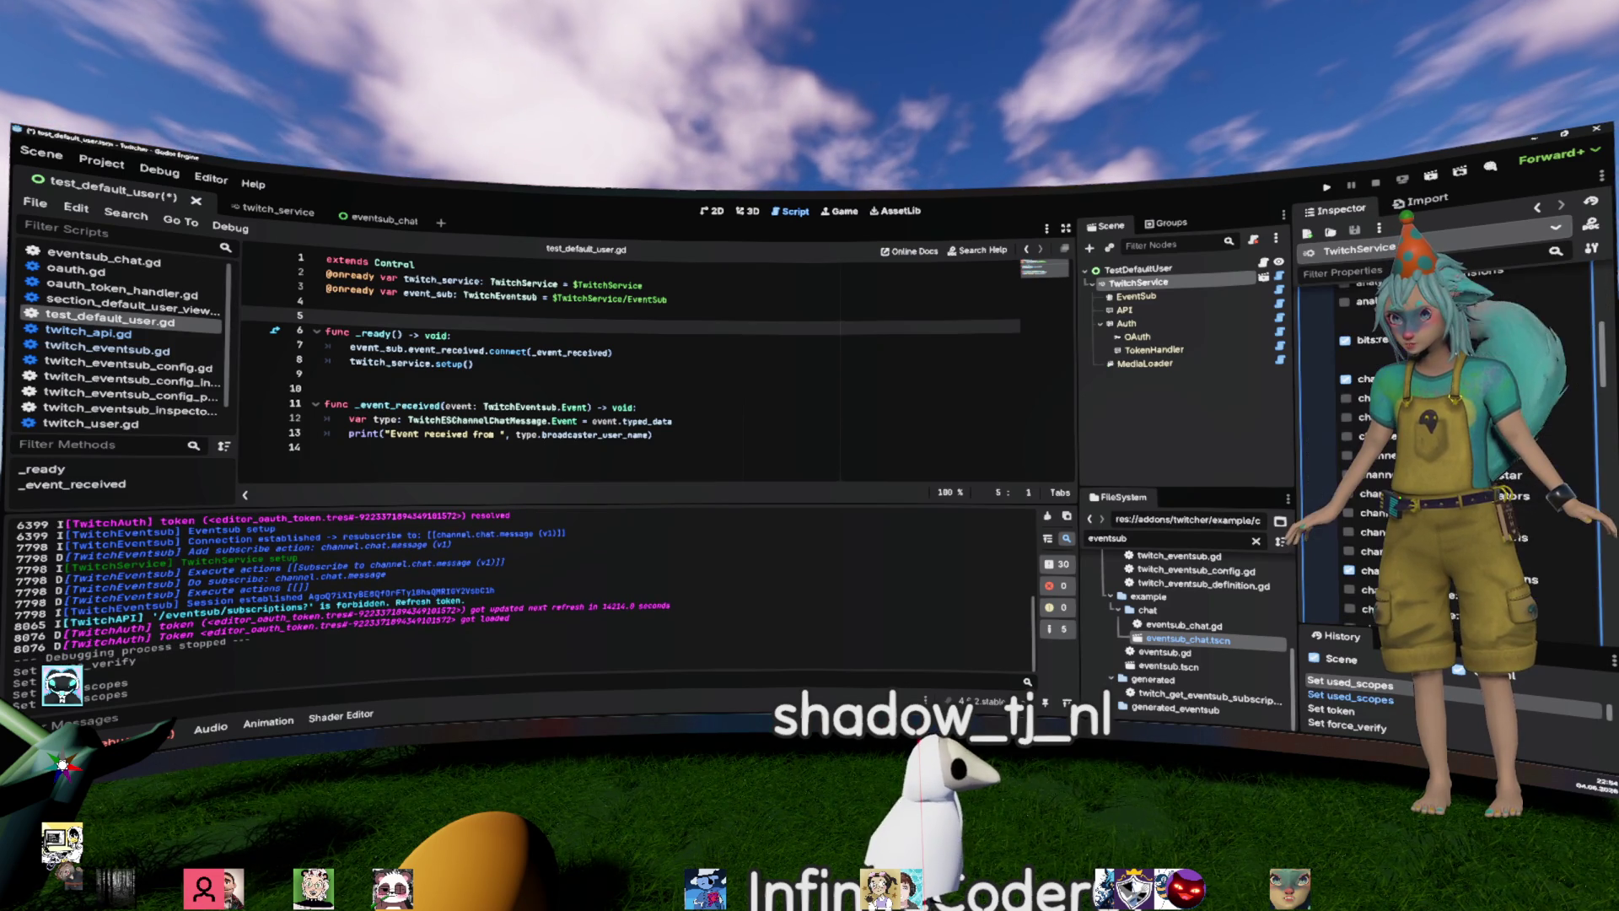
{"action": "left_click", "coordinate": [1505, 325]}
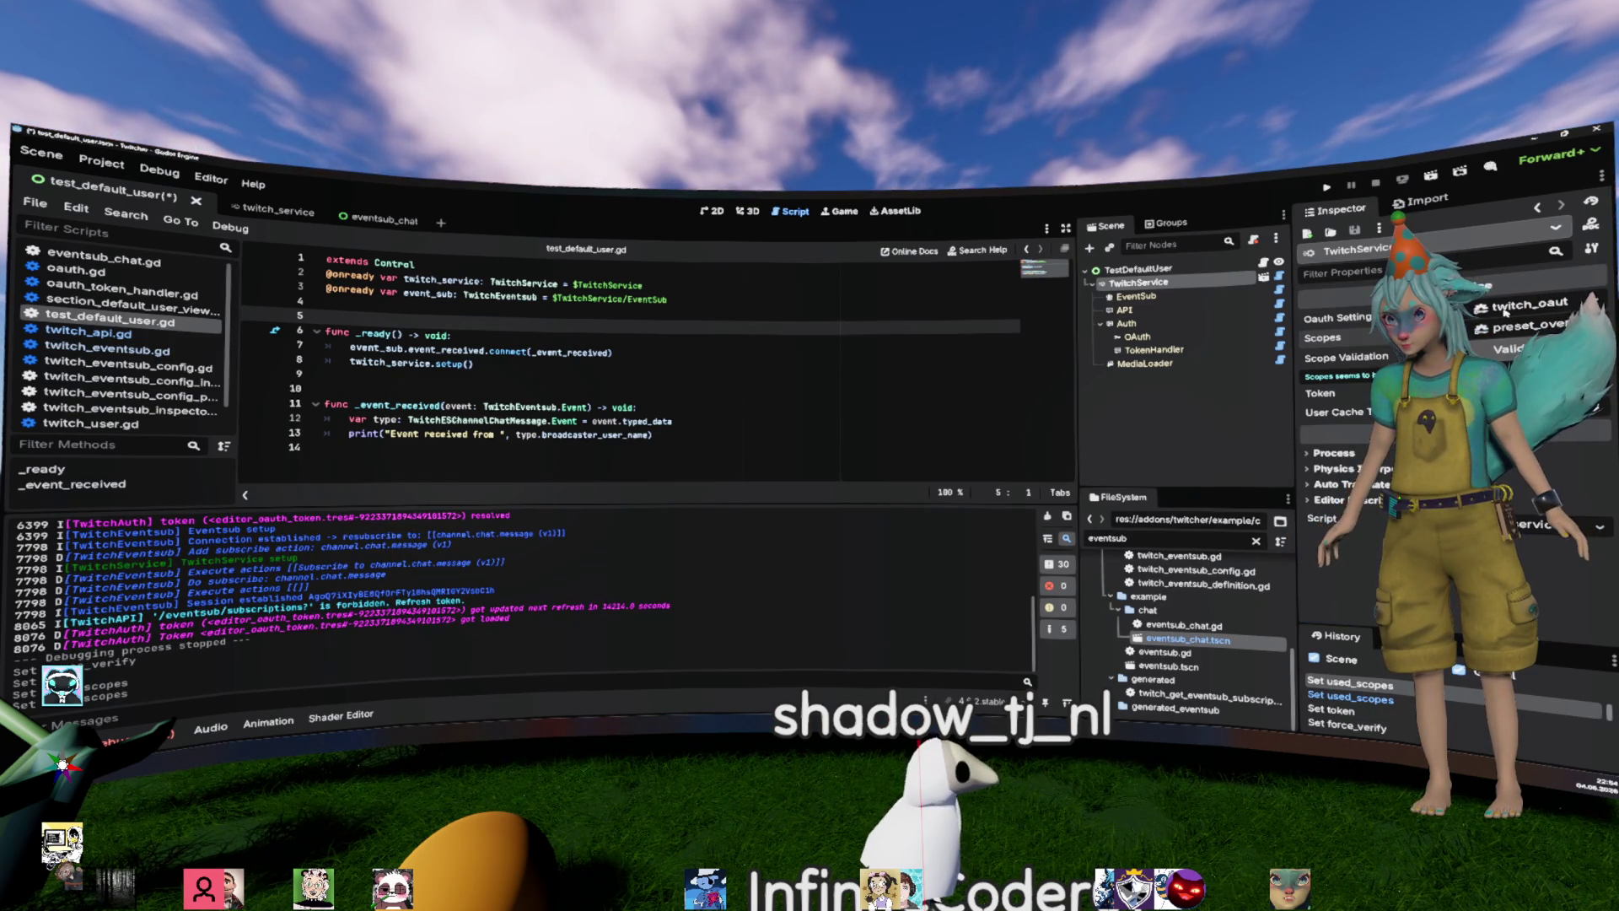
{"action": "left_click", "coordinate": [1505, 310]}
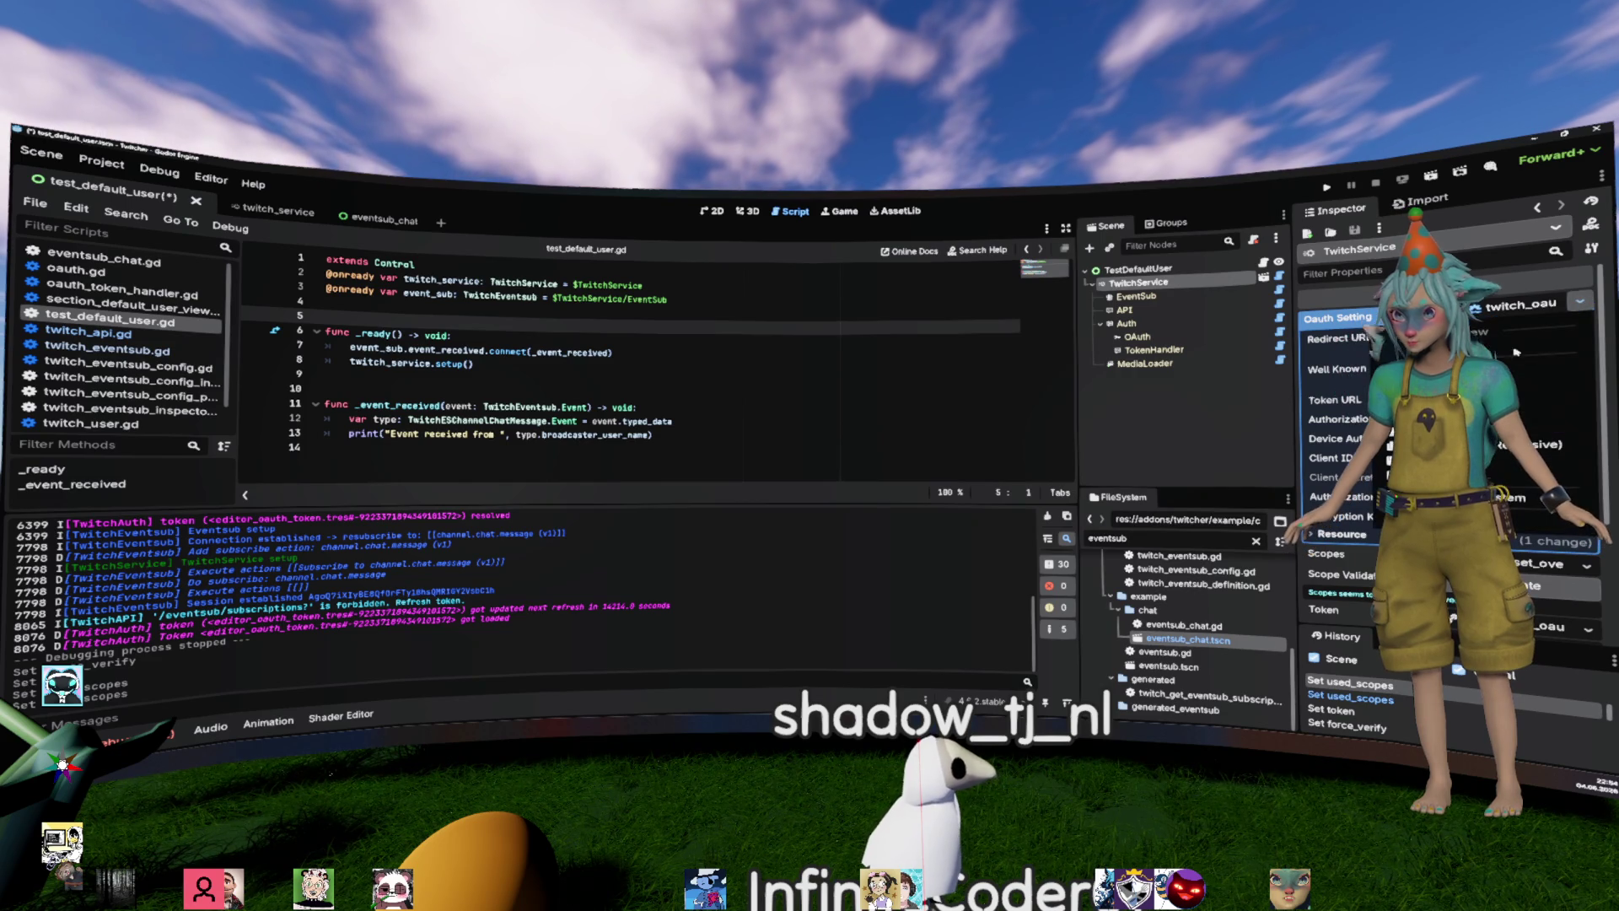
Load editor_oauth_setting.tres as TwitchService's Oauth Setting, save with Ctrl+S, and run the scene.
{"action": "left_click", "coordinate": [1524, 347]}
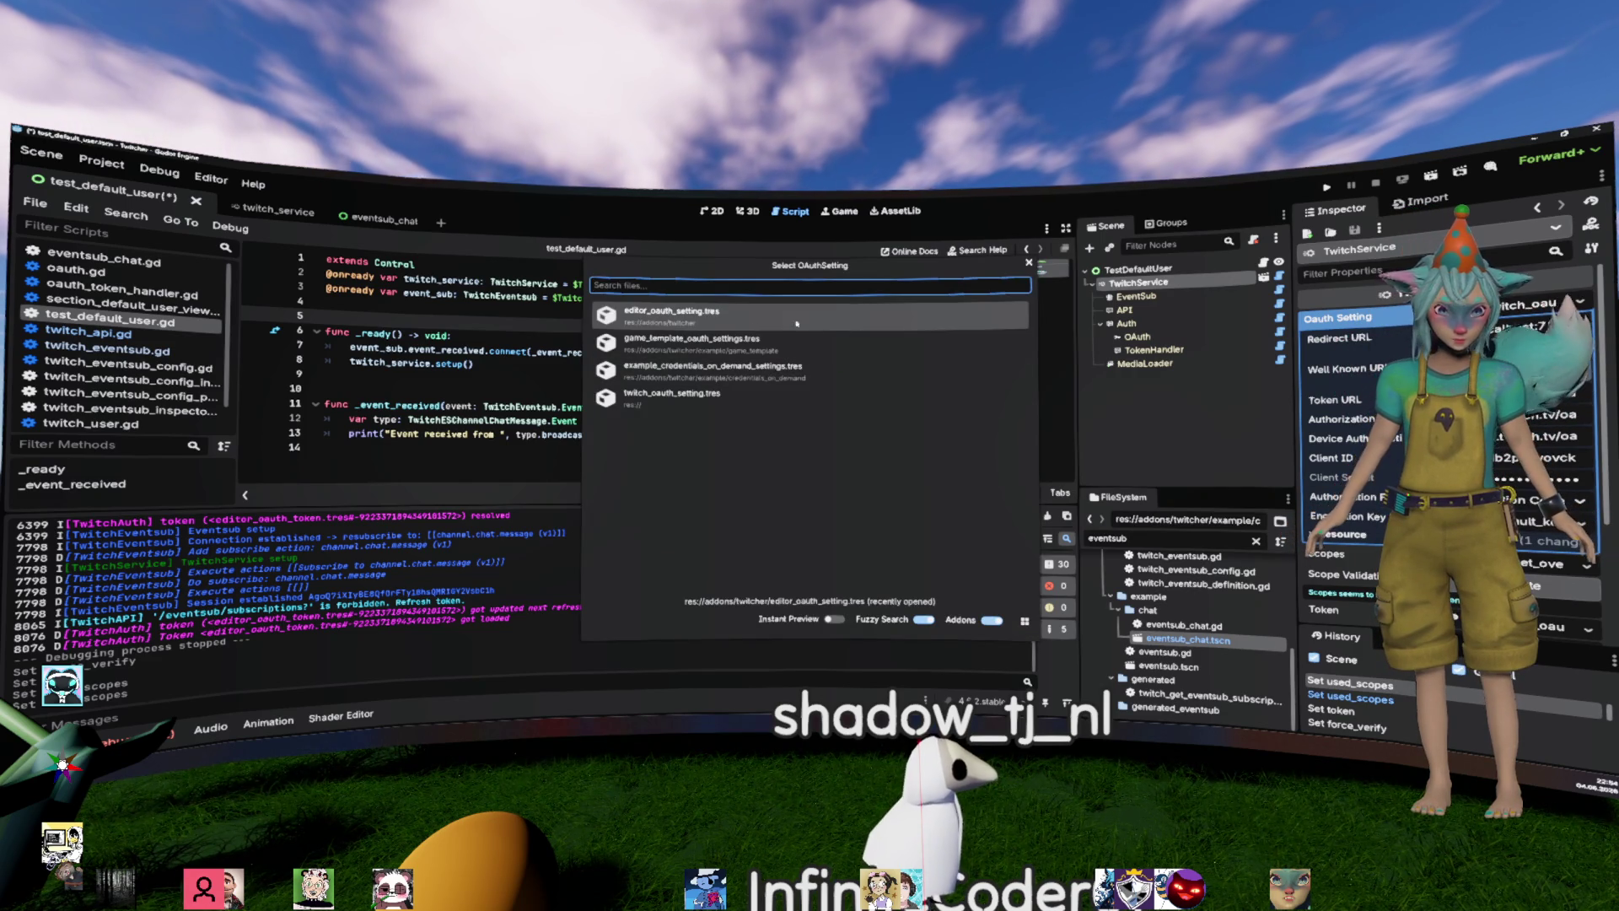
{"action": "double_click", "coordinate": [716, 313]}
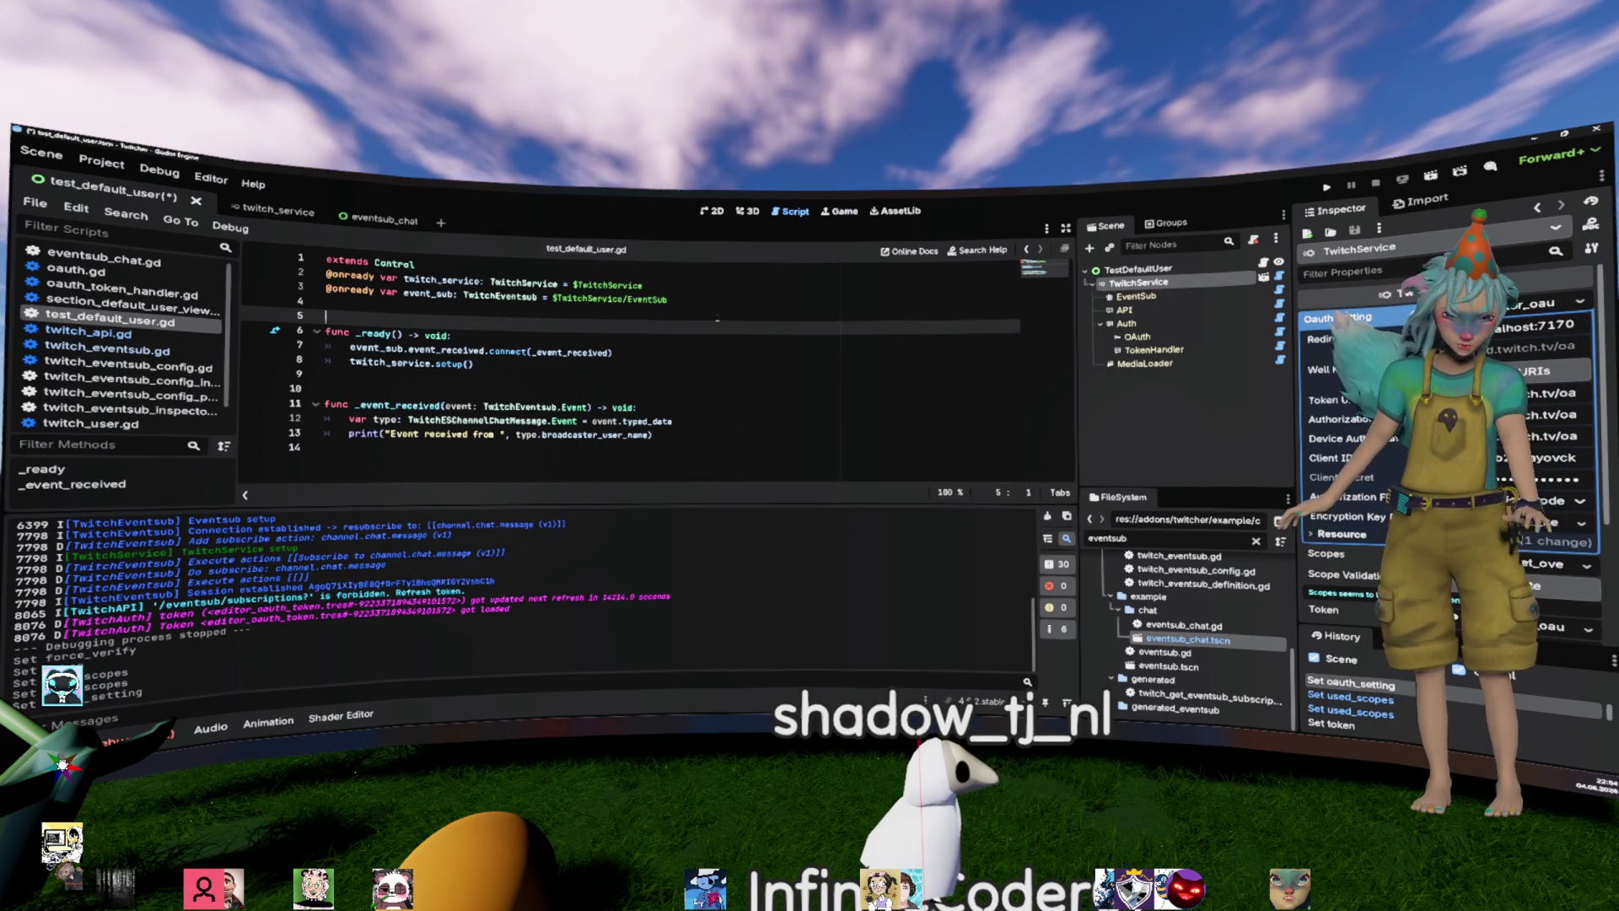
{"action": "key", "text": "ctrl+s"}
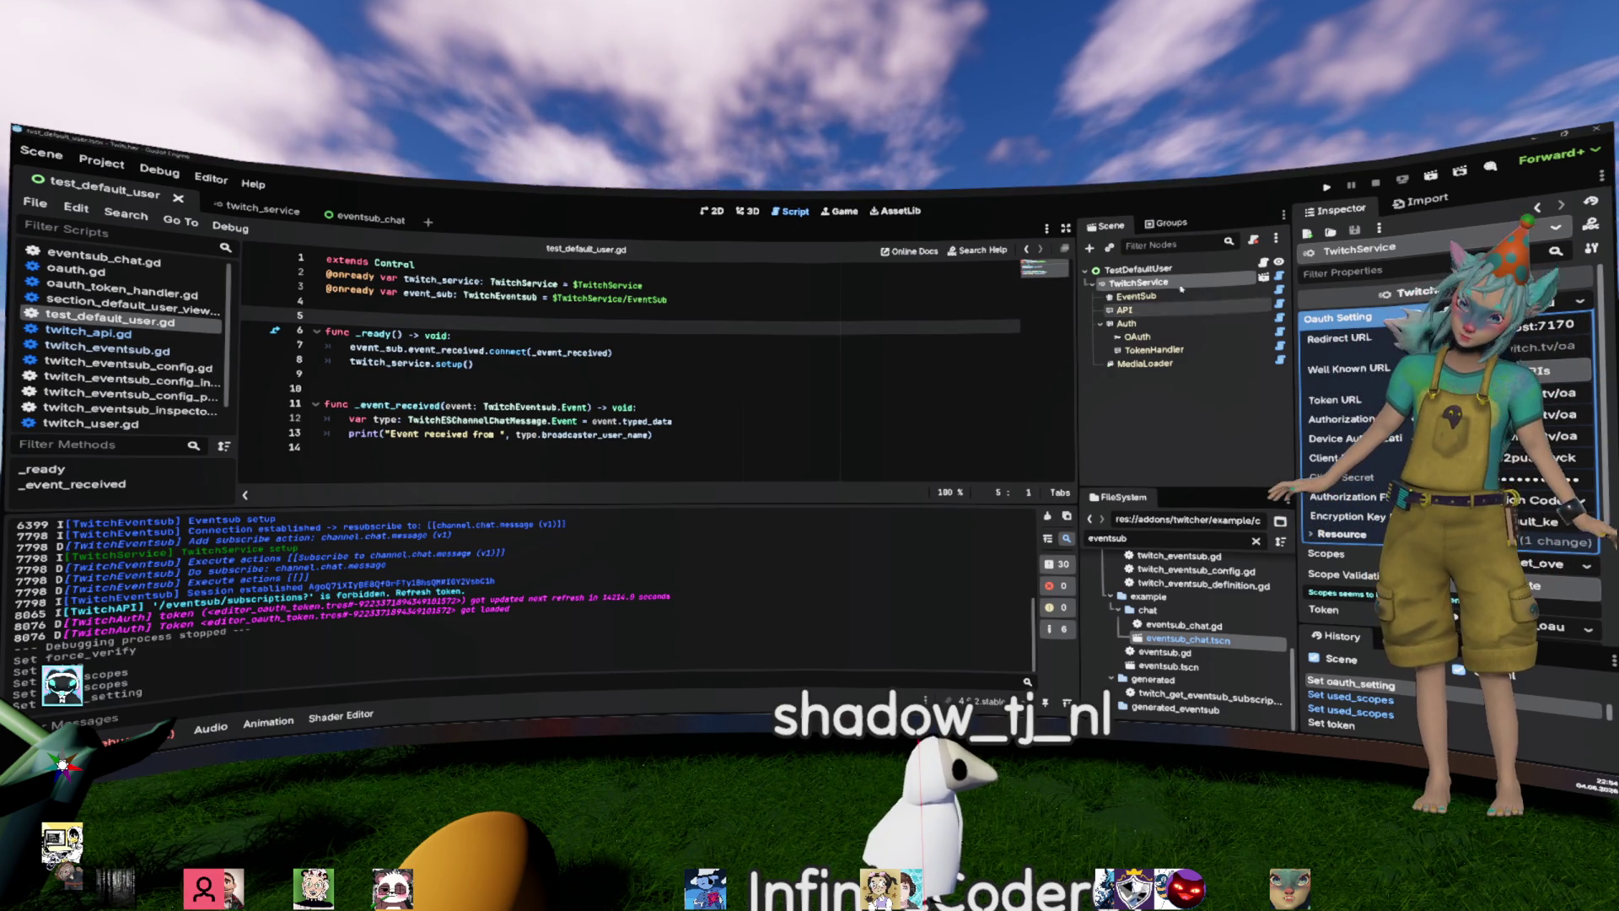
{"action": "left_click", "coordinate": [1430, 174]}
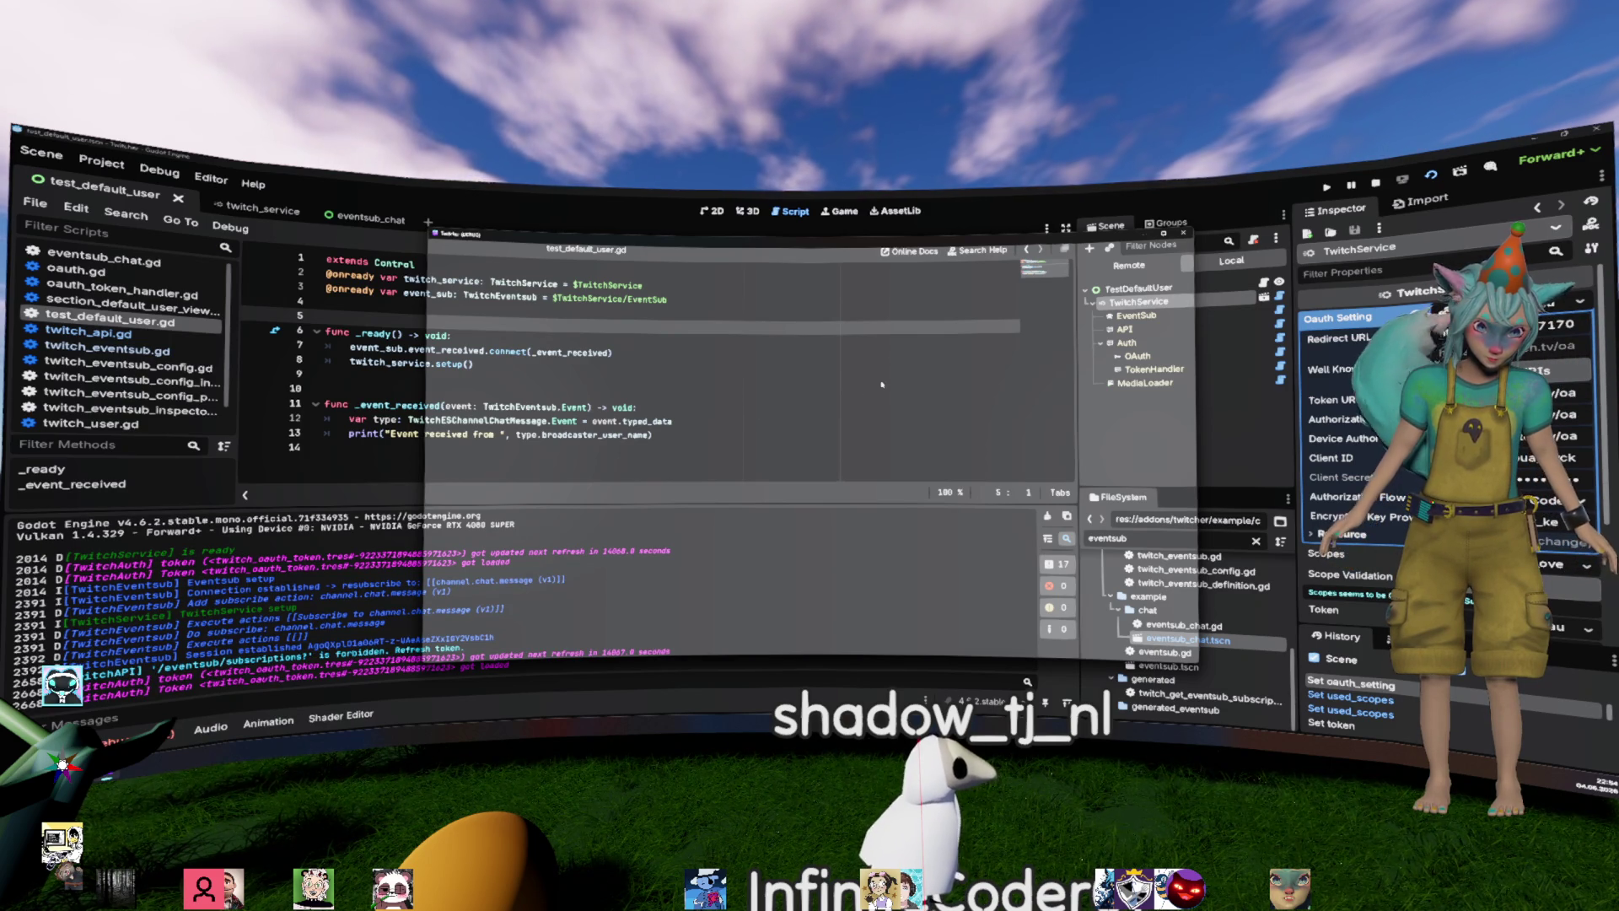
Read the log from Eventsub setup through the forbidden subscription lines, then open the TestDefaultUser script.
{"action": "left_click_drag", "start_coordinate": [193, 563], "coordinate": [286, 539]}
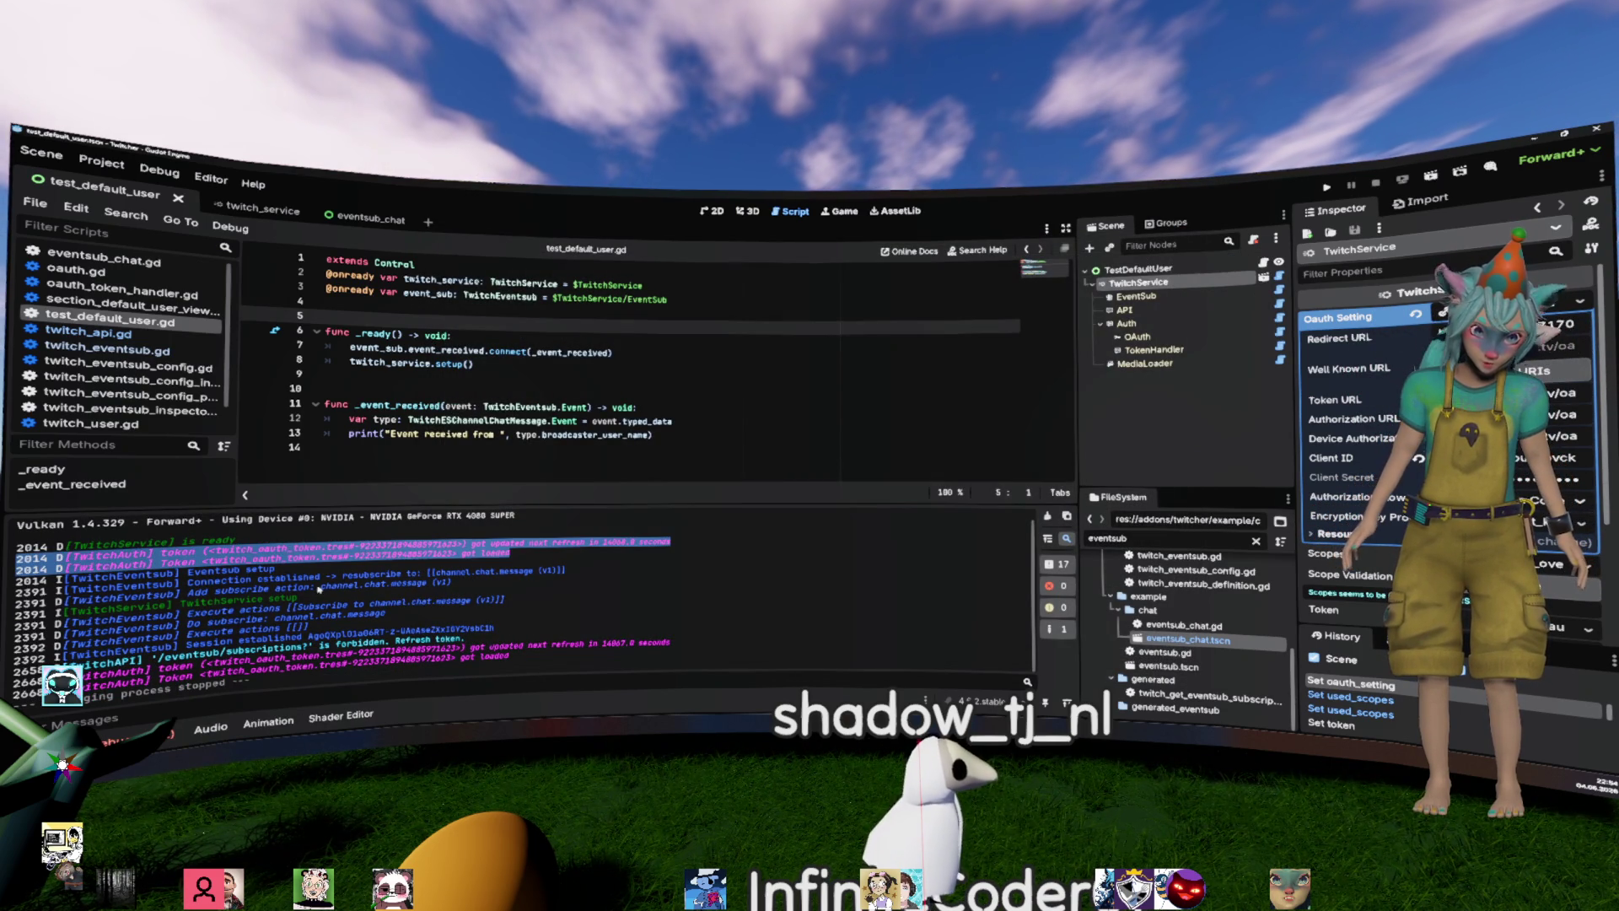
{"action": "mouse_move", "coordinate": [182, 572]}
{"action": "left_mouse_down"}
{"action": "mouse_move", "coordinate": [380, 622]}
{"action": "mouse_move", "coordinate": [286, 641]}
{"action": "left_mouse_up"}
{"action": "left_click", "coordinate": [286, 645]}
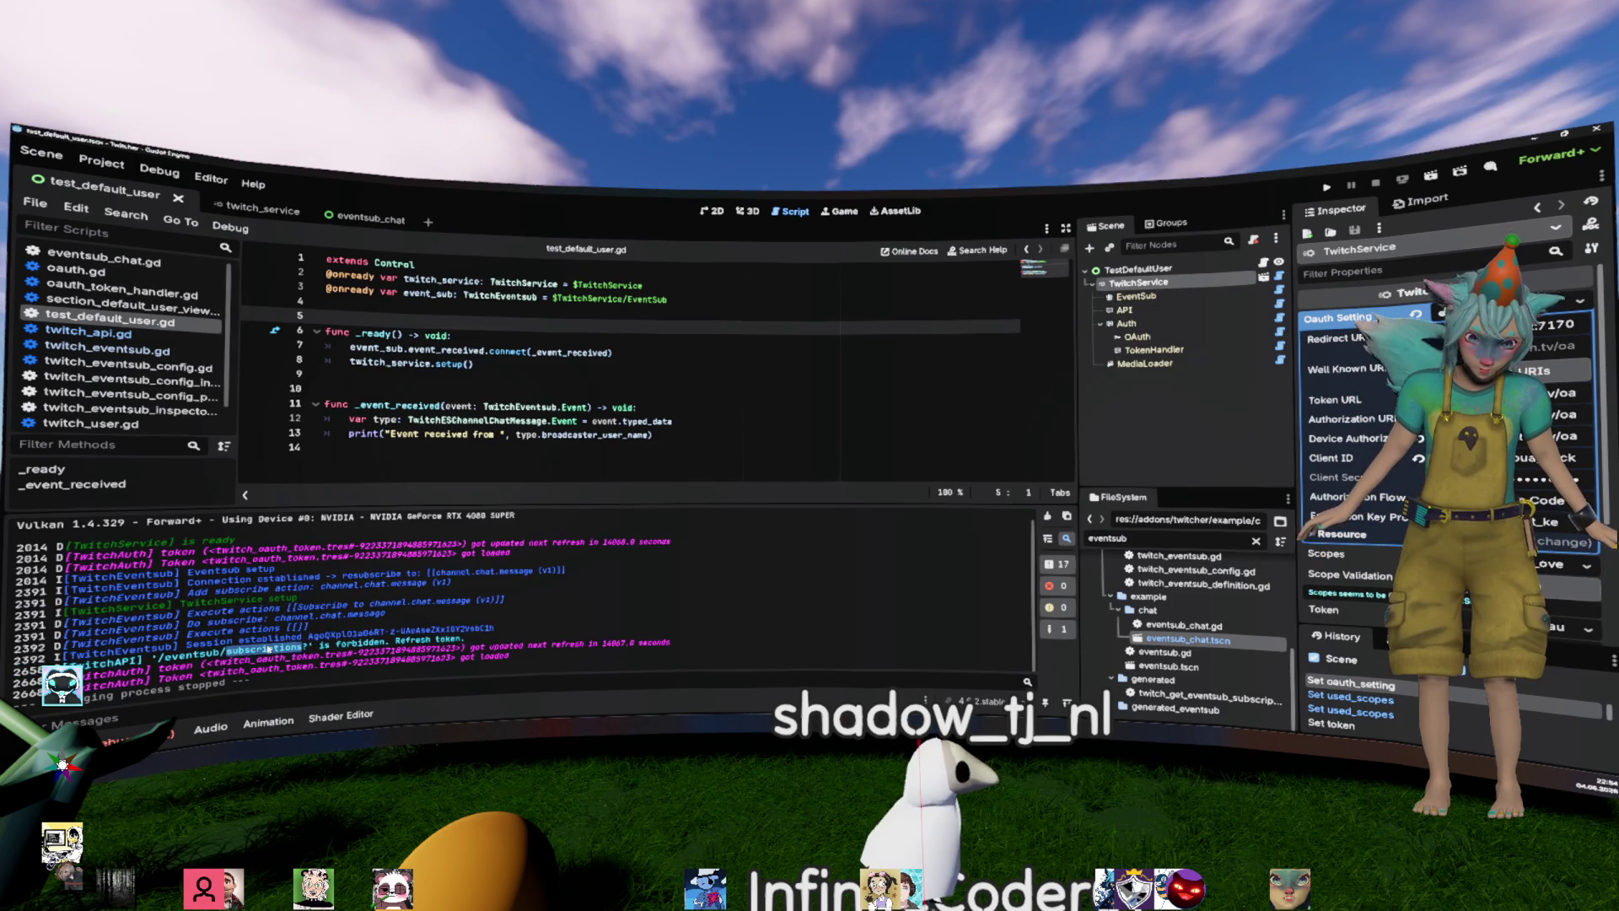
{"action": "mouse_move", "coordinate": [466, 638]}
{"action": "left_mouse_down"}
{"action": "mouse_move", "coordinate": [25, 670]}
{"action": "mouse_move", "coordinate": [127, 649]}
{"action": "mouse_move", "coordinate": [17, 672]}
{"action": "left_mouse_up"}
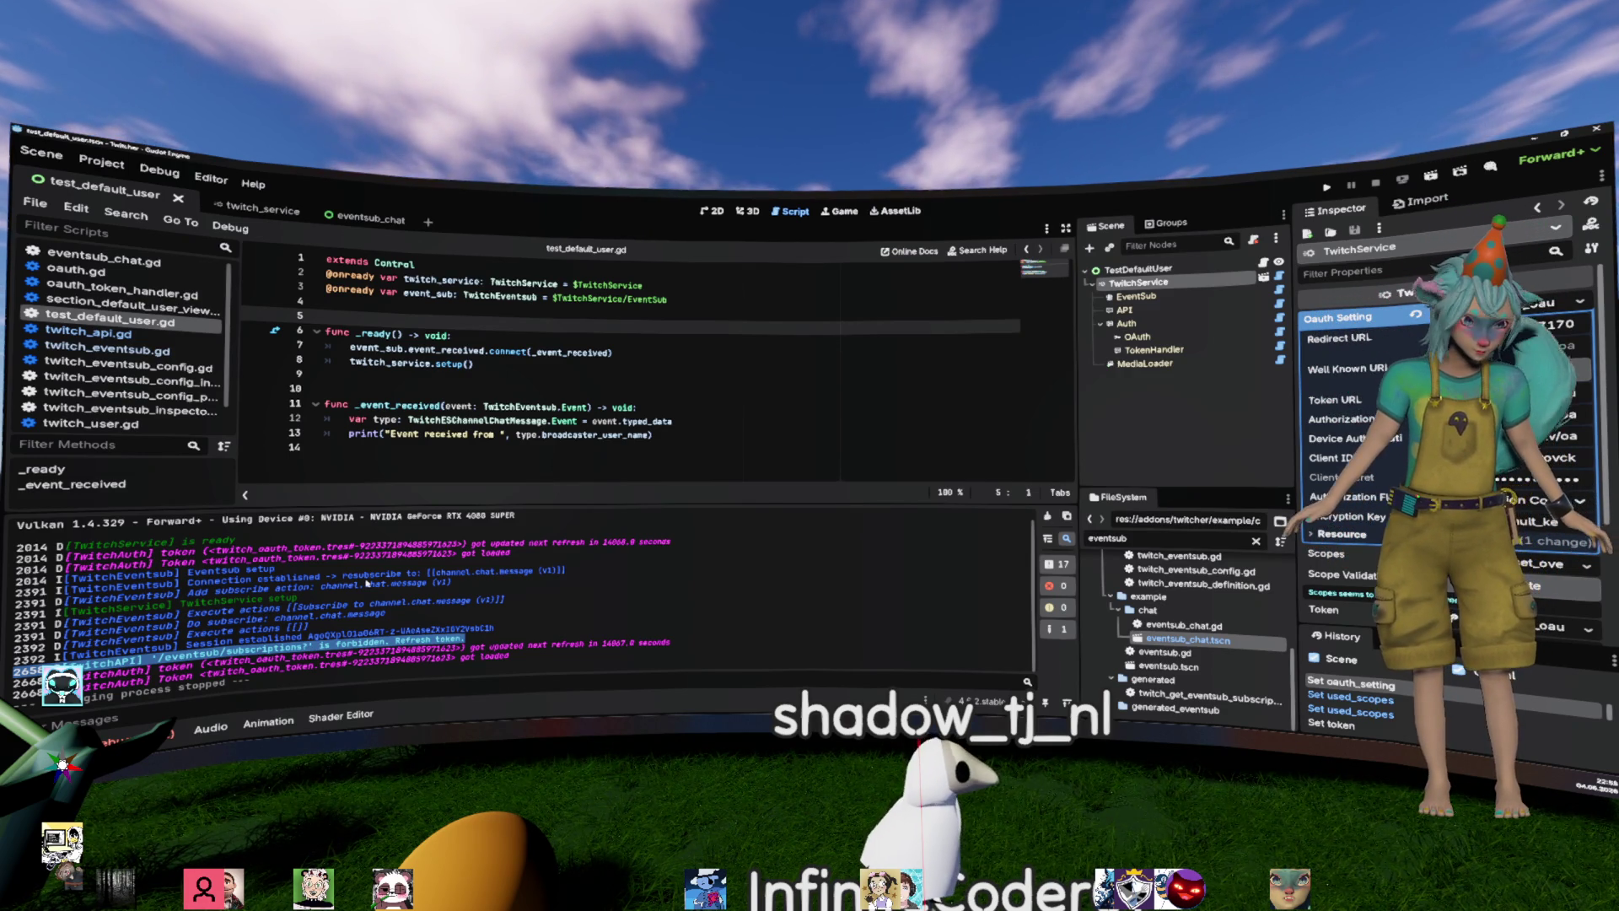
{"action": "mouse_move", "coordinate": [239, 578]}
{"action": "left_mouse_down"}
{"action": "mouse_move", "coordinate": [349, 579]}
{"action": "mouse_move", "coordinate": [295, 580]}
{"action": "left_mouse_up"}
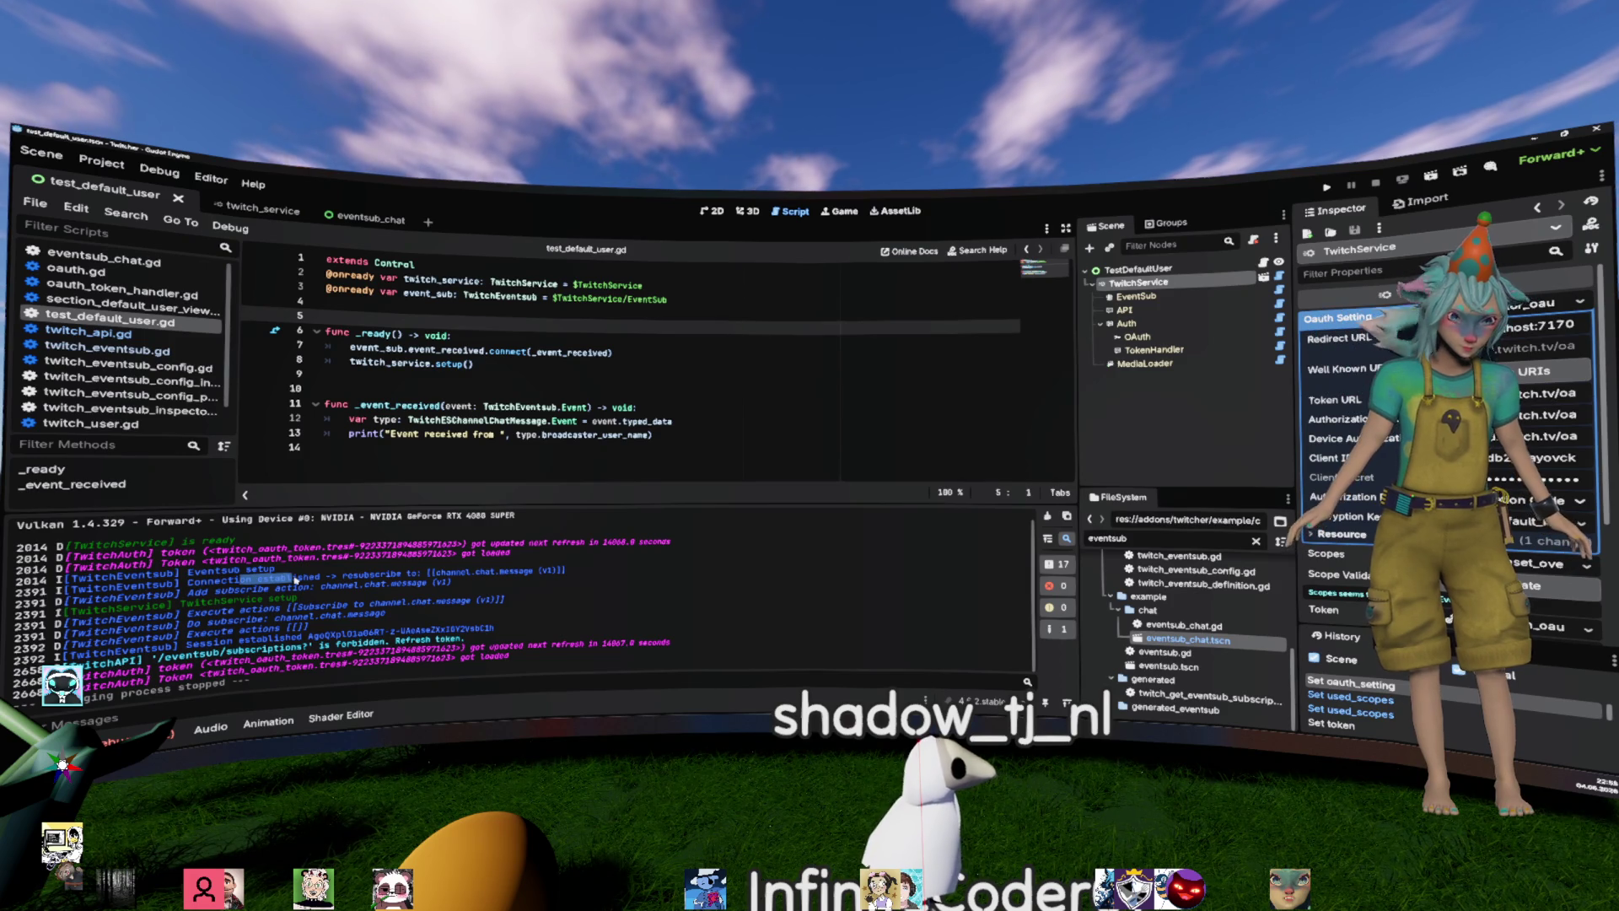
{"action": "left_click", "coordinate": [345, 601]}
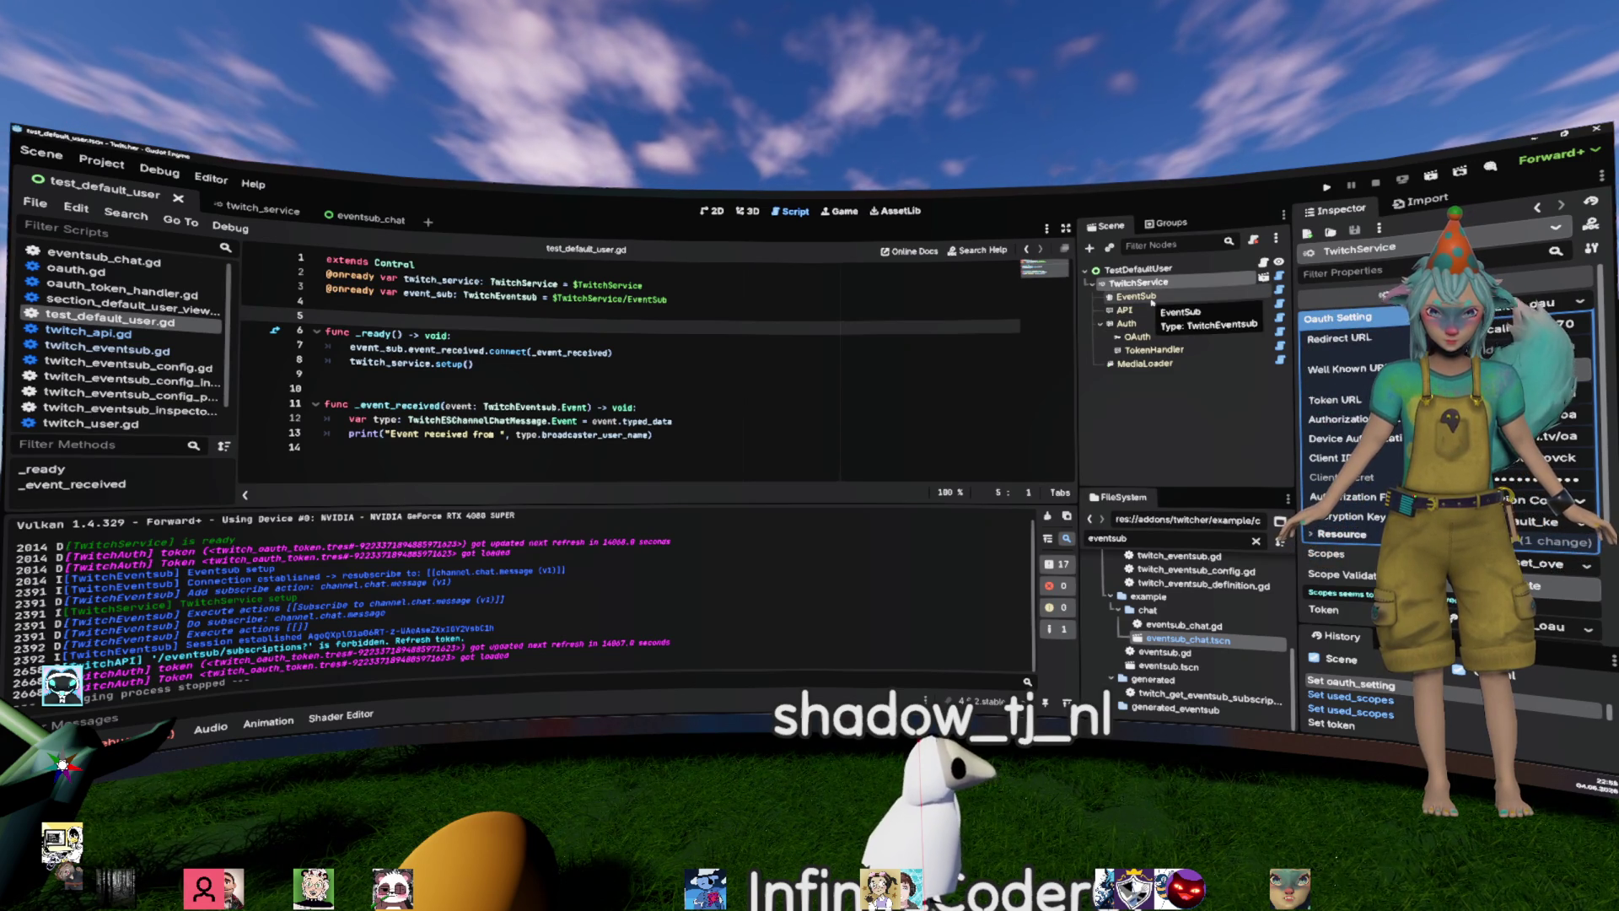
{"action": "left_click", "coordinate": [1262, 263]}
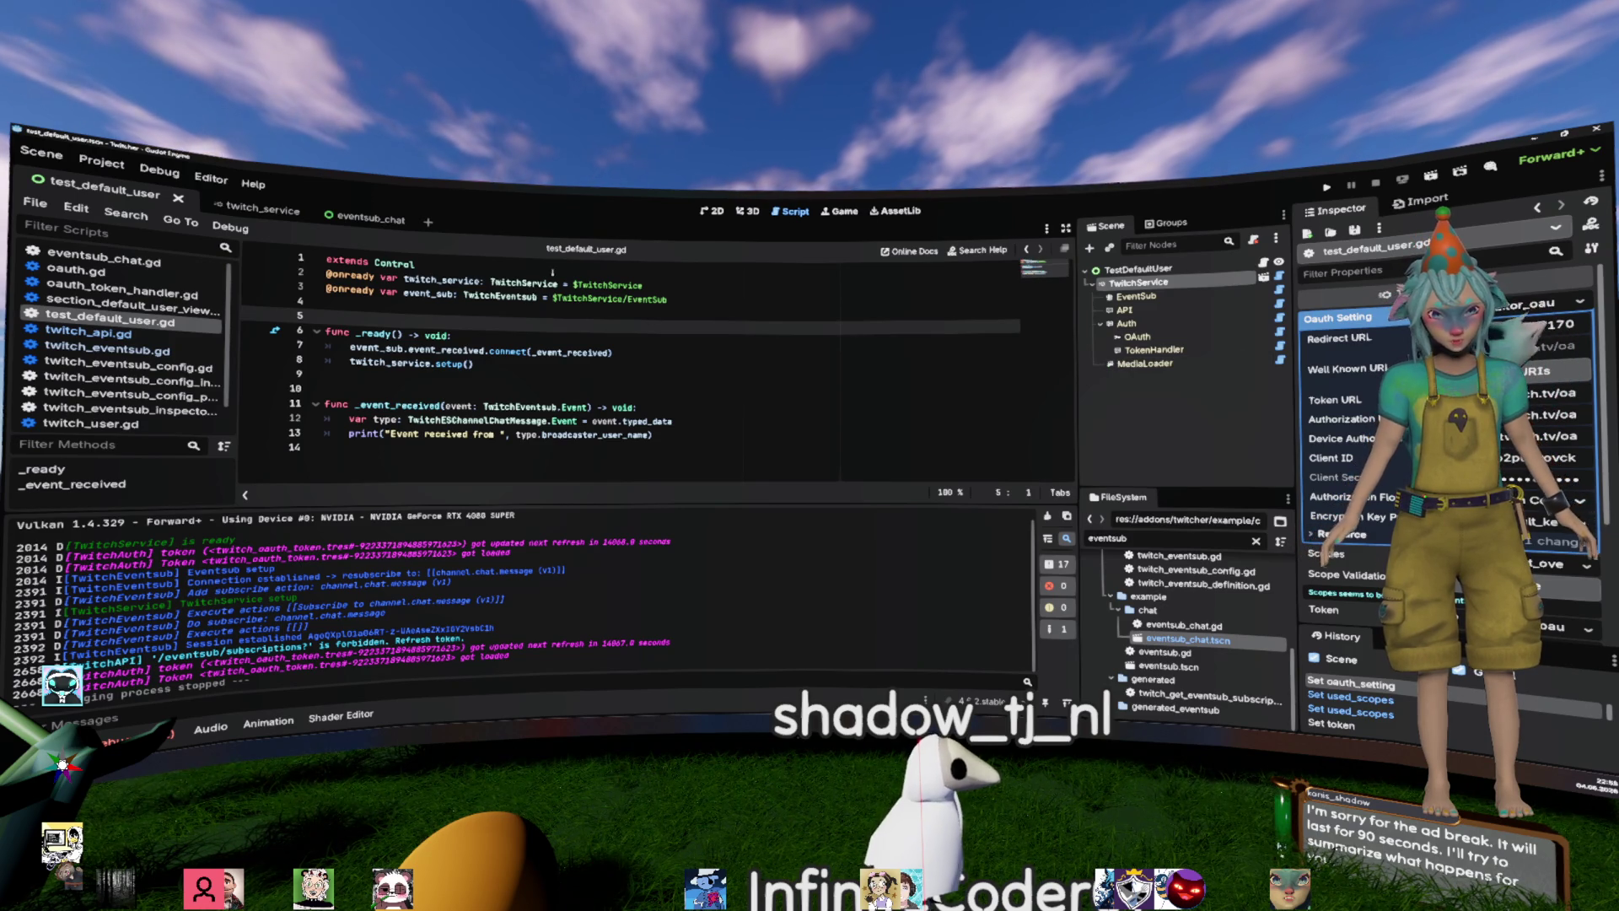
Open the eventsub_chat.tscn example scene and its eventsub_chat.gd script.
{"action": "double_click", "coordinate": [1187, 639]}
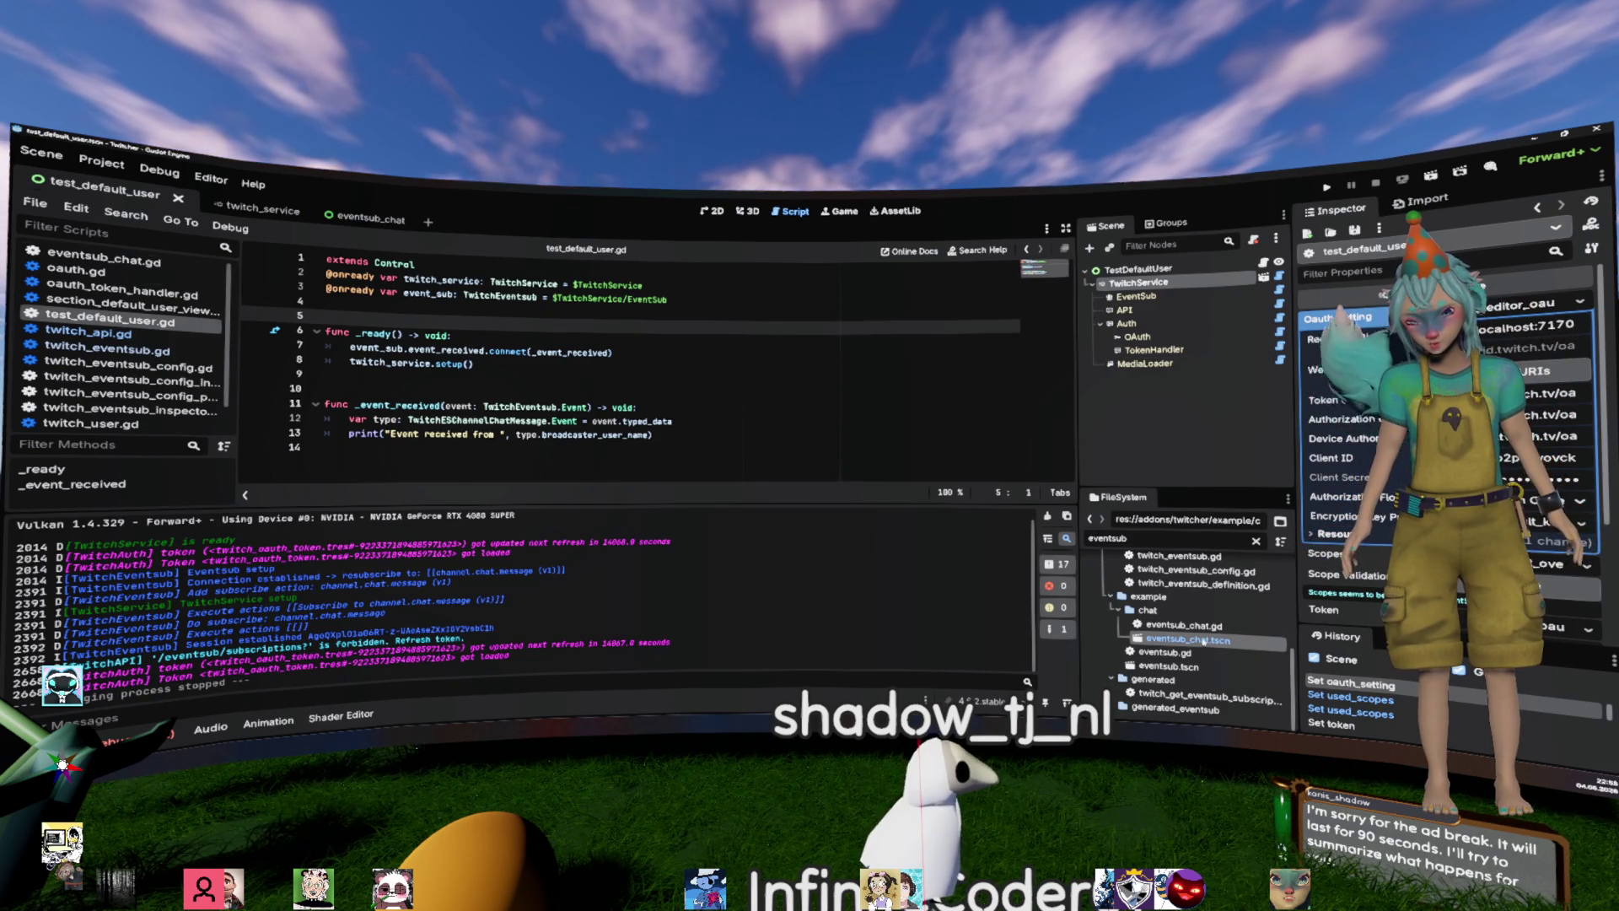
{"action": "left_click", "coordinate": [1252, 268]}
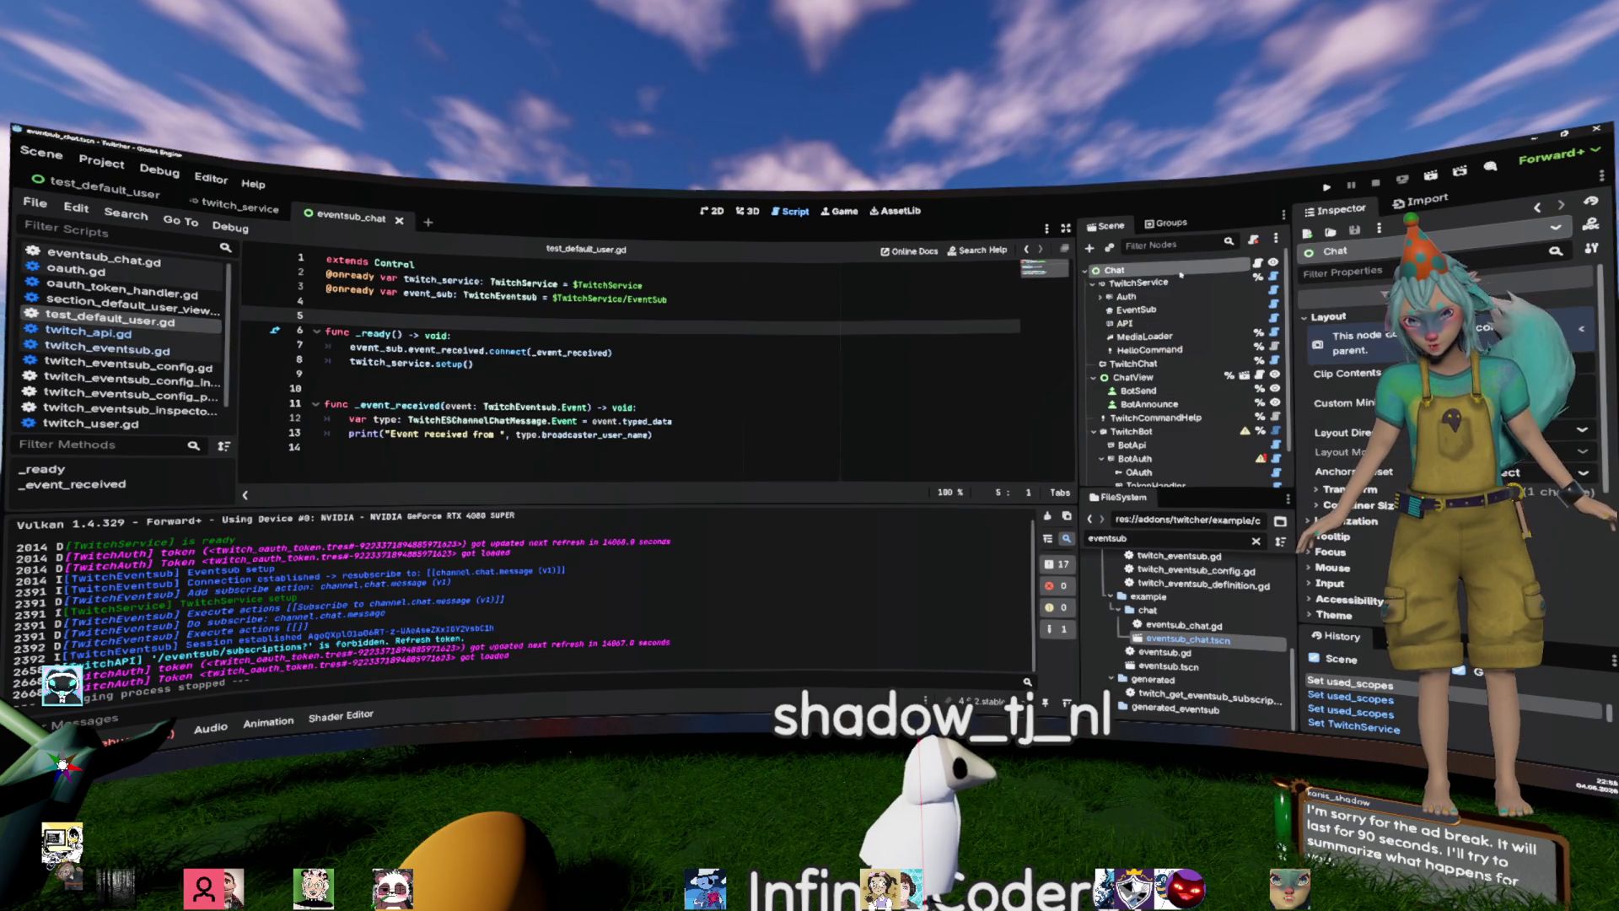
{"action": "left_click", "coordinate": [1256, 263]}
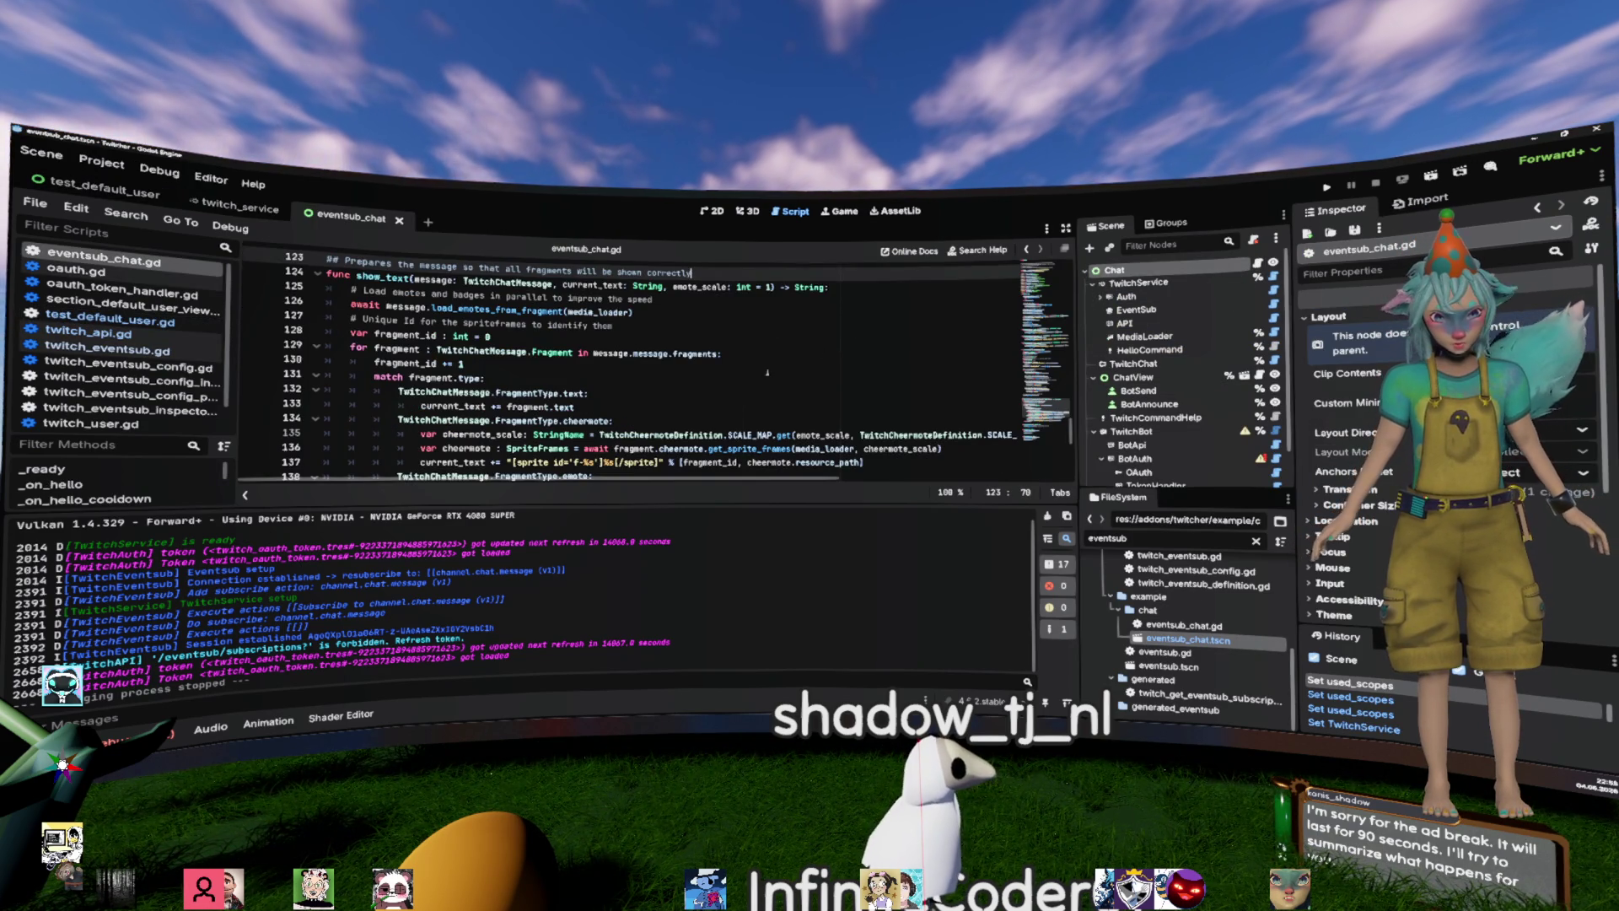
Find the await twitch_service.setup() line in eventsub_chat.gd, then return to test_default_user.gd.
{"action": "scroll", "coordinate": [766, 371], "scroll_direction": "up", "scroll_amount": 20}
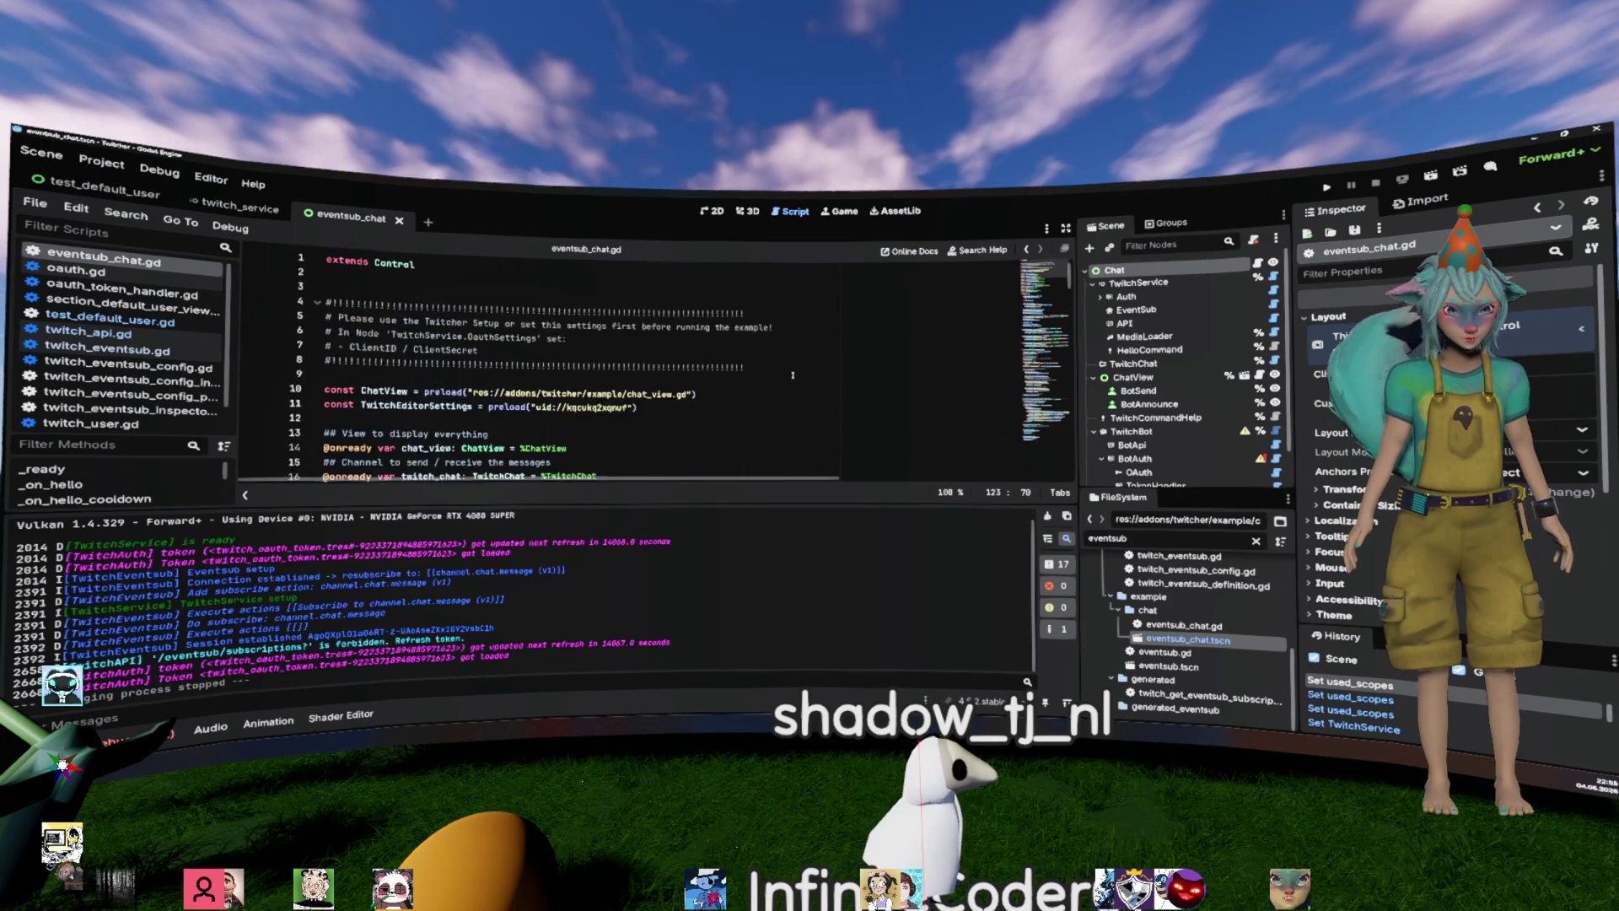
{"action": "scroll", "coordinate": [791, 375], "scroll_direction": "down", "scroll_amount": 9}
{"action": "left_click", "coordinate": [528, 404]}
{"action": "left_click_drag", "start_coordinate": [505, 392], "coordinate": [307, 385]}
{"action": "key", "text": "alt+Up"}
{"action": "key", "text": "alt+Up"}
{"action": "key", "text": "alt+Up"}
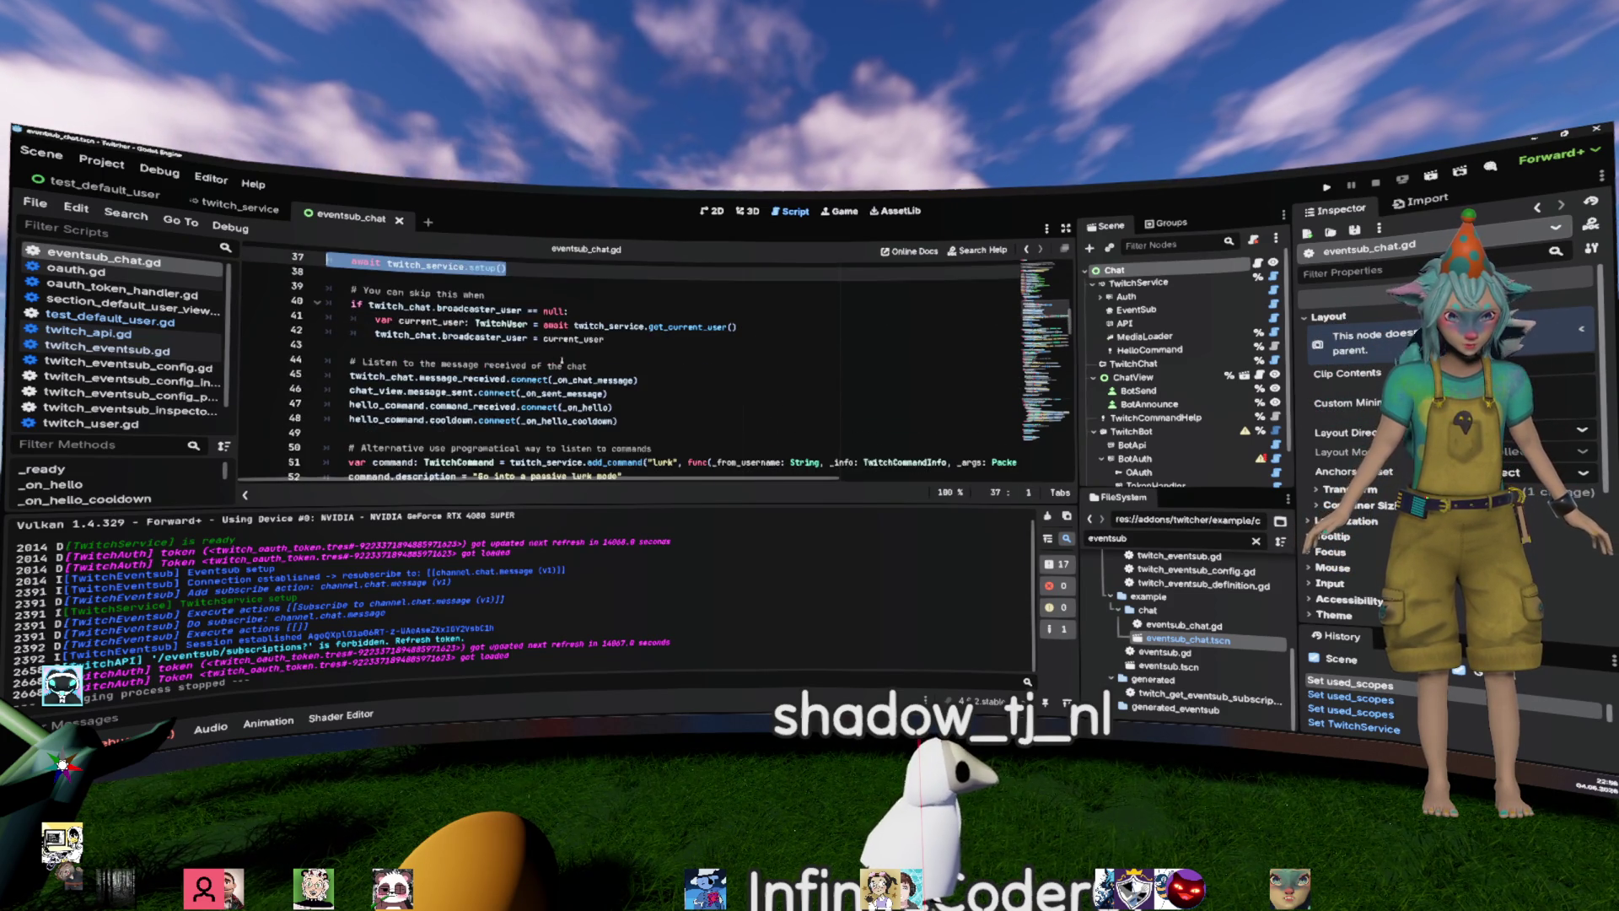
{"action": "key", "text": "alt+Down"}
{"action": "key", "text": "alt+Down"}
{"action": "key", "text": "alt+Down"}
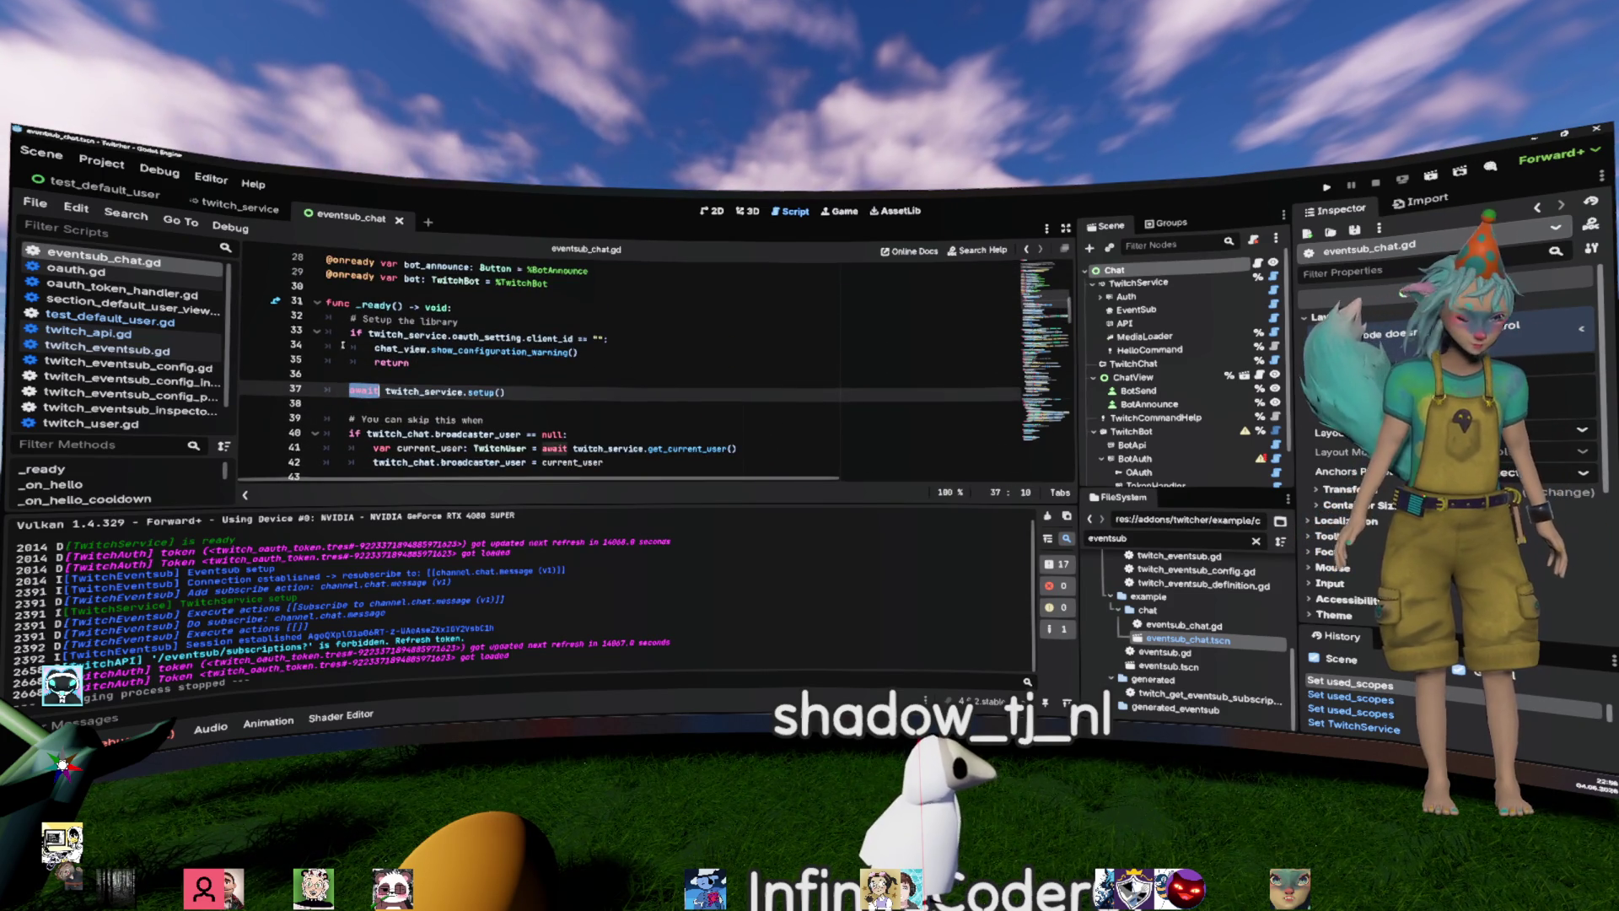
{"action": "left_click", "coordinate": [109, 321]}
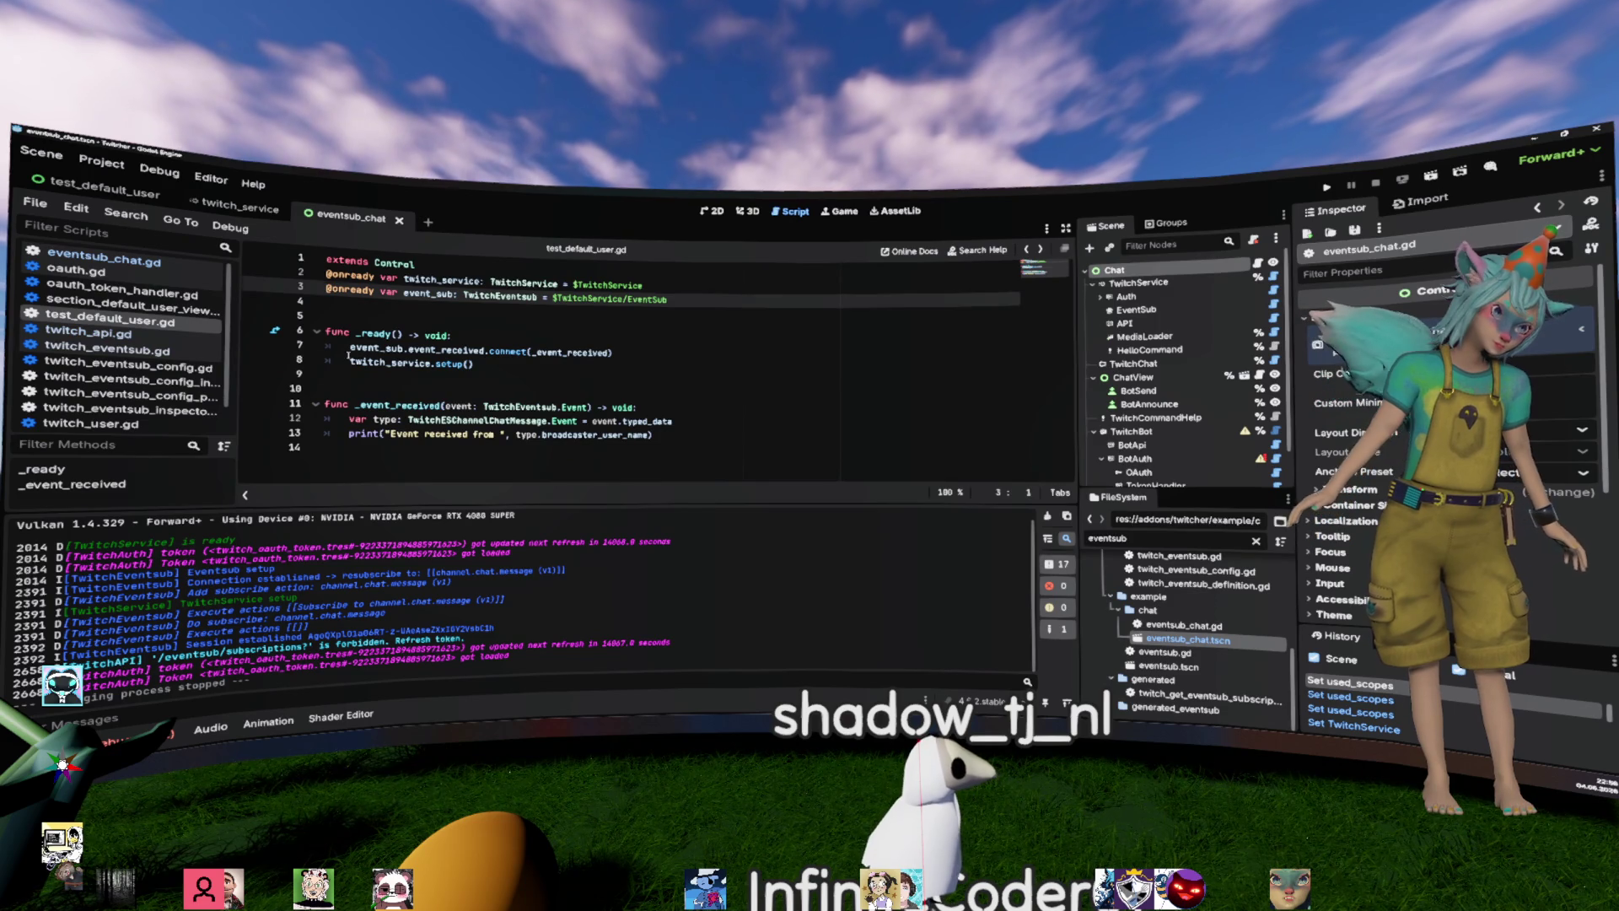
Add 'await' before twitch_service.setup() on line 8, rerun with F6, and check the scopes changed log.
{"action": "left_click", "coordinate": [350, 363]}
{"action": "type", "text": "await"}
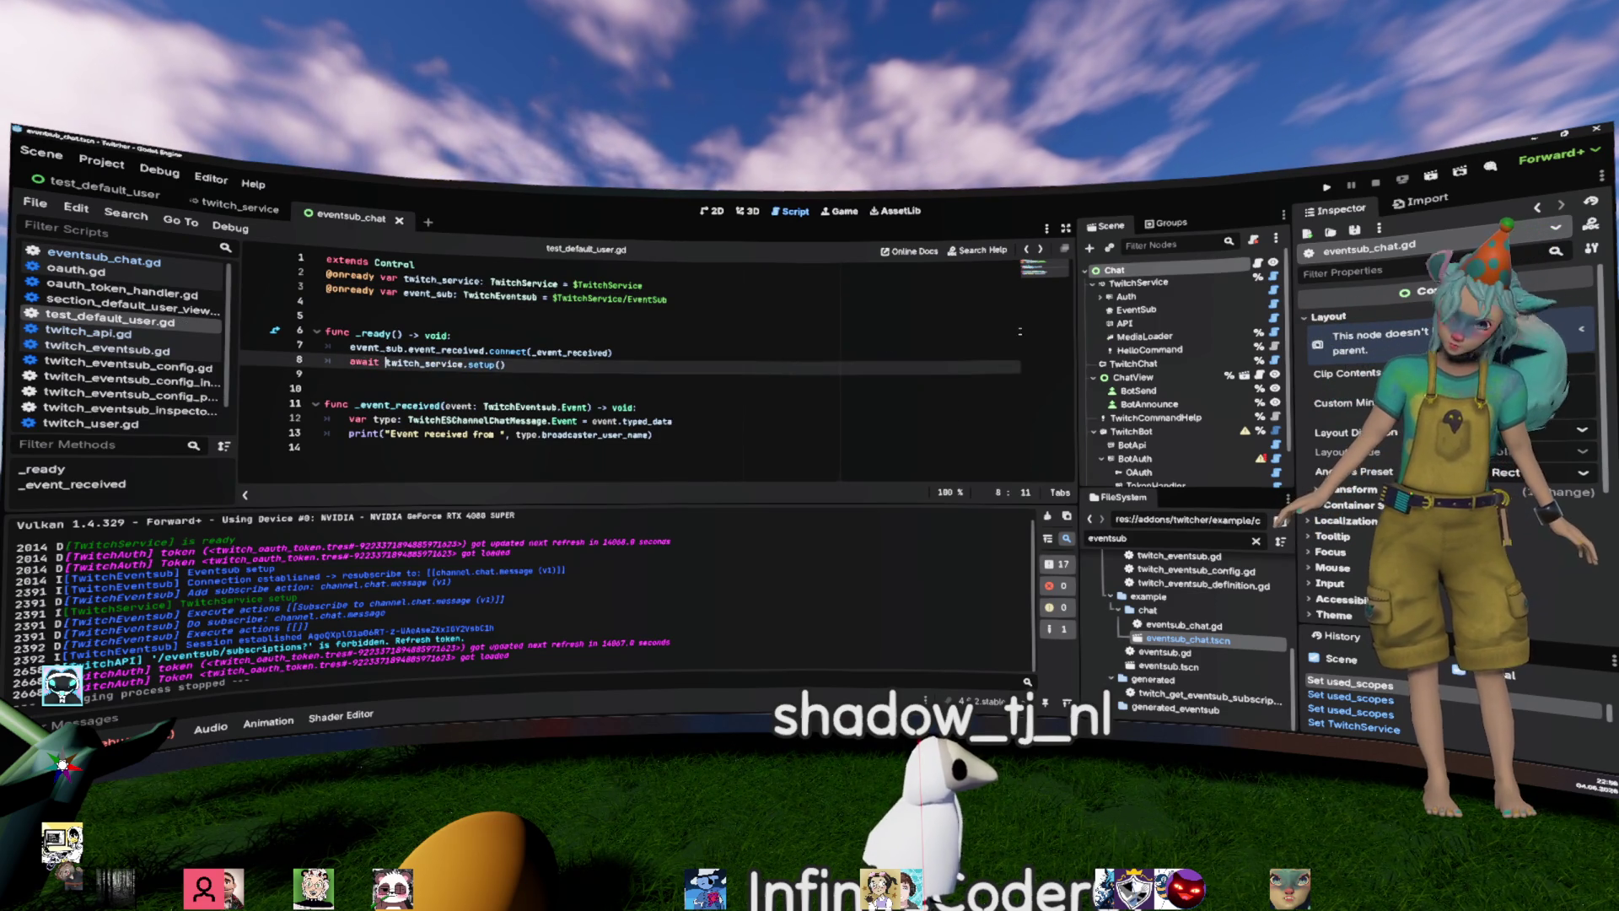
{"action": "key", "text": "F6"}
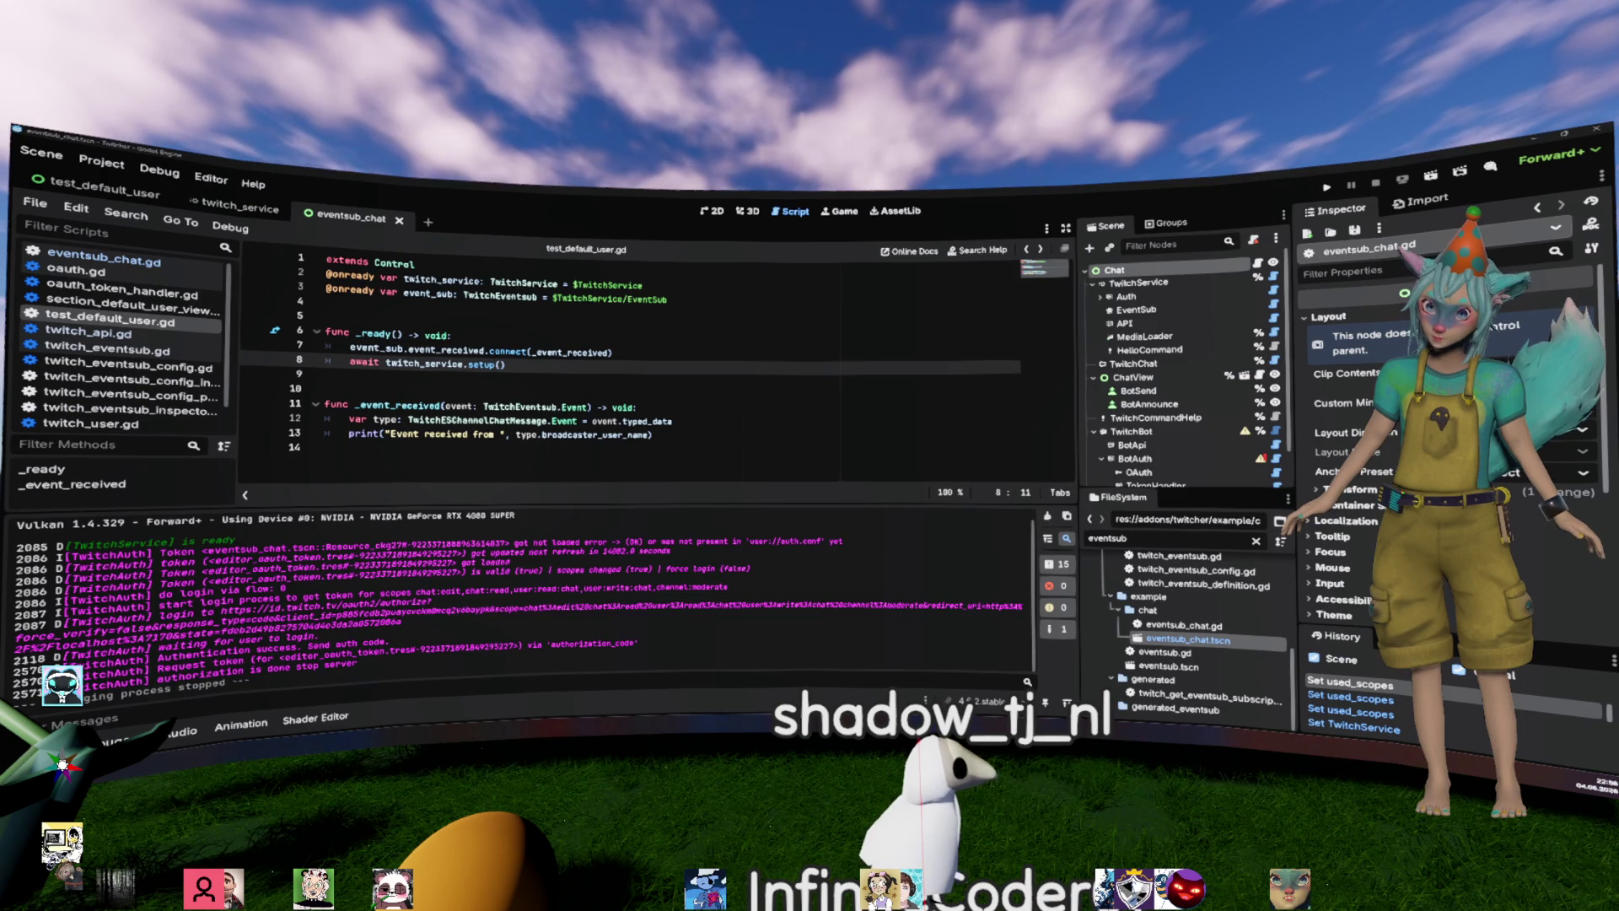
{"action": "key", "text": "ctrl+Tab"}
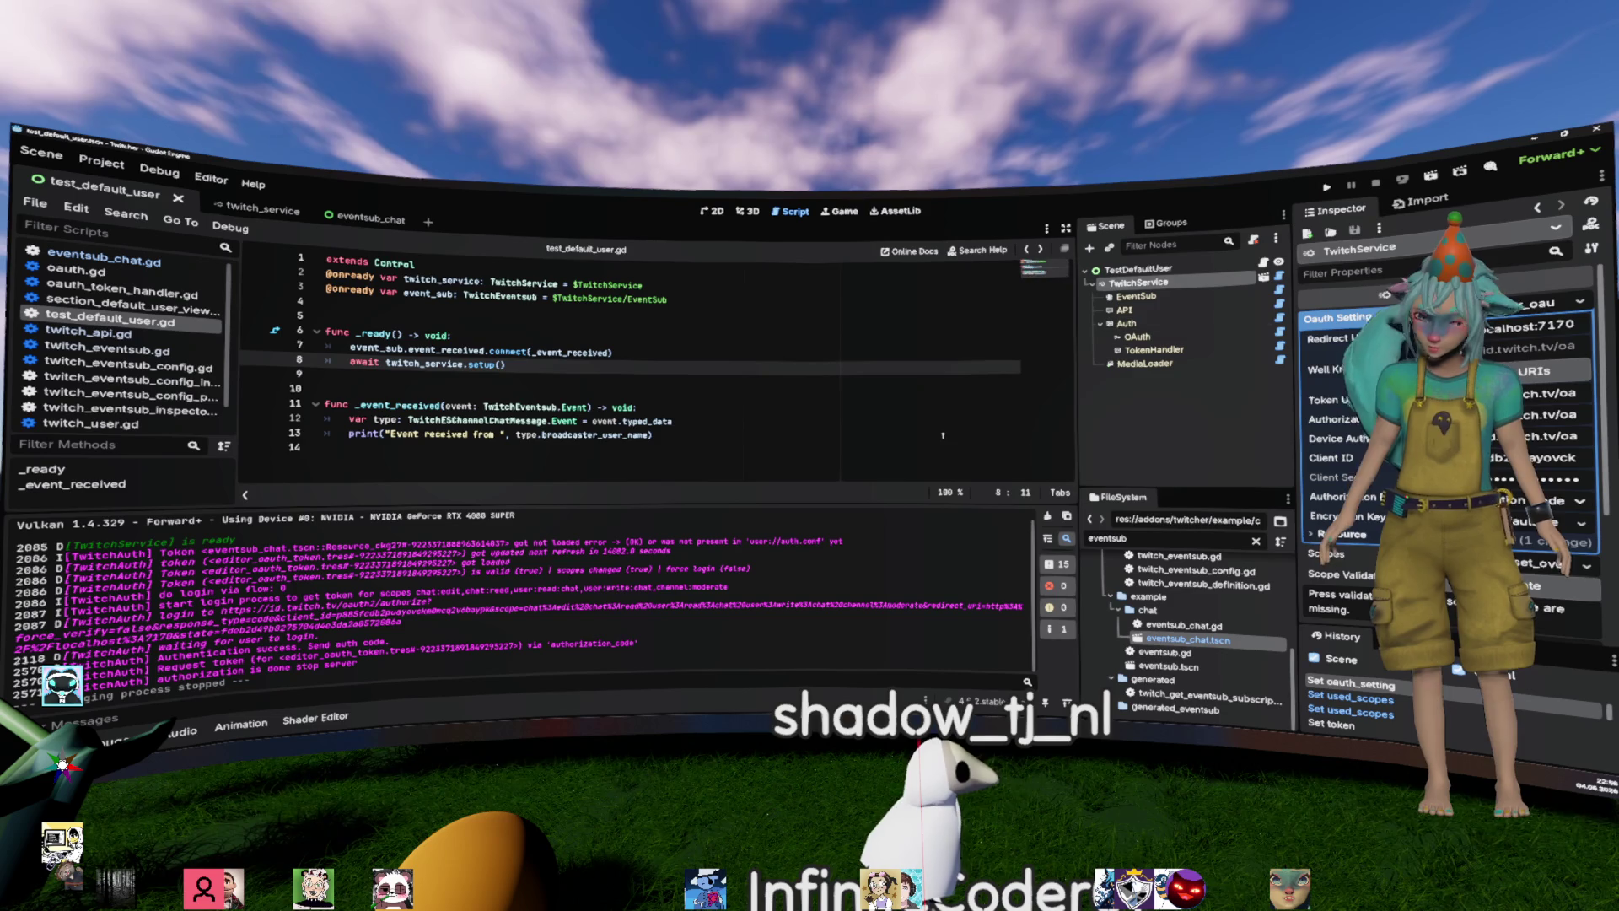
{"action": "left_click_drag", "start_coordinate": [552, 570], "coordinate": [652, 570]}
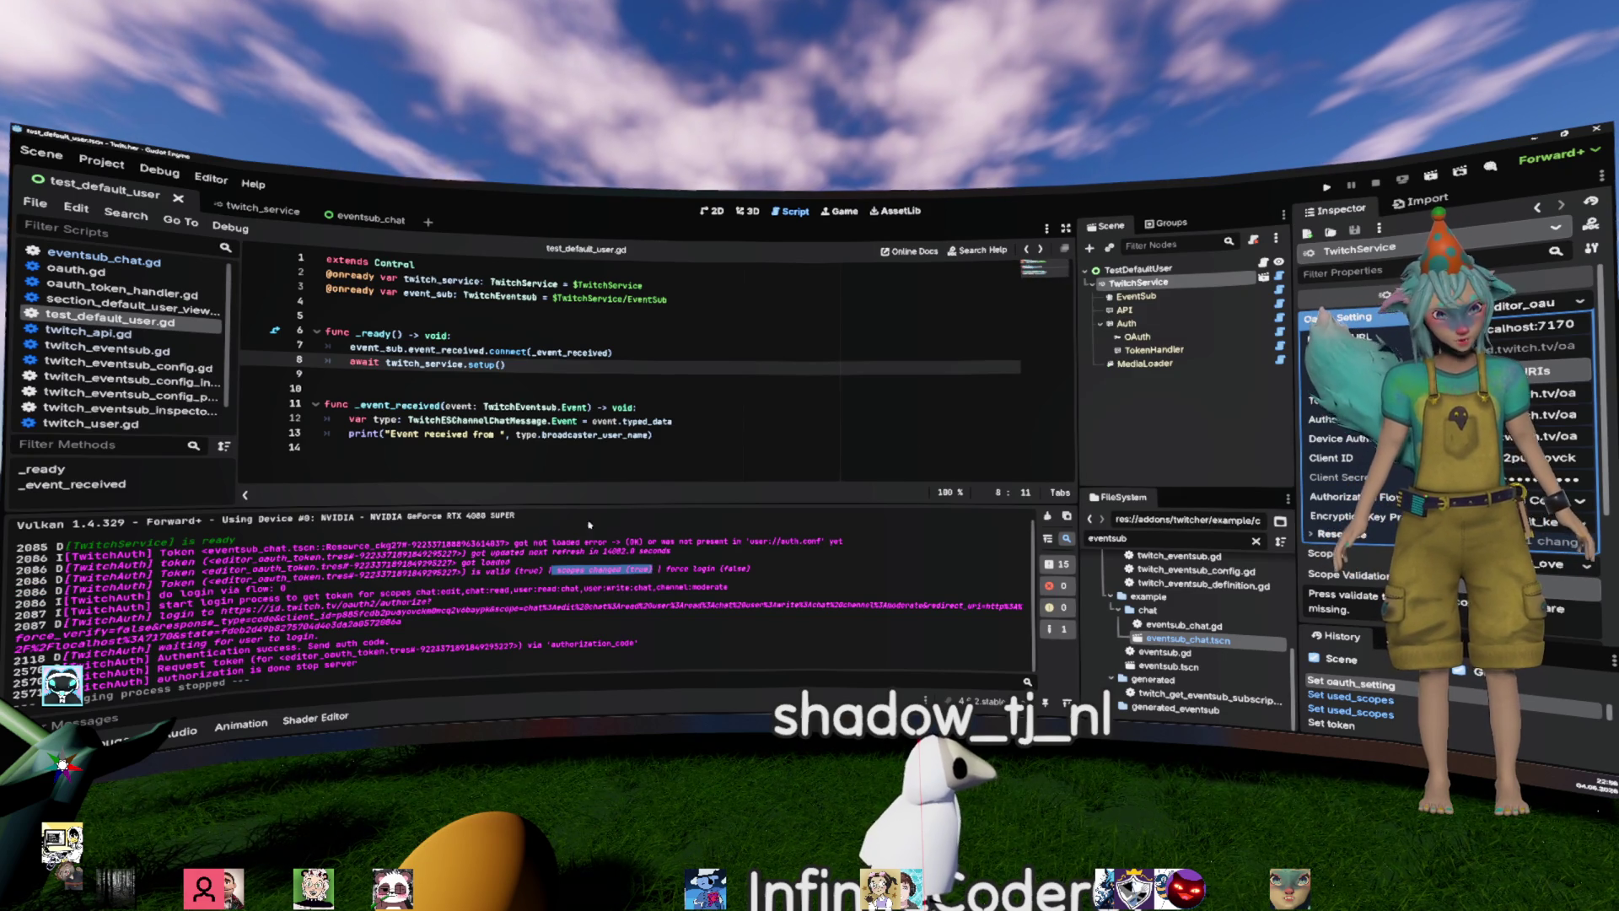
Compare against the eventsub_chat scene's TwitchService scopes, then switch back to test_default_user.
{"action": "left_click", "coordinate": [354, 217]}
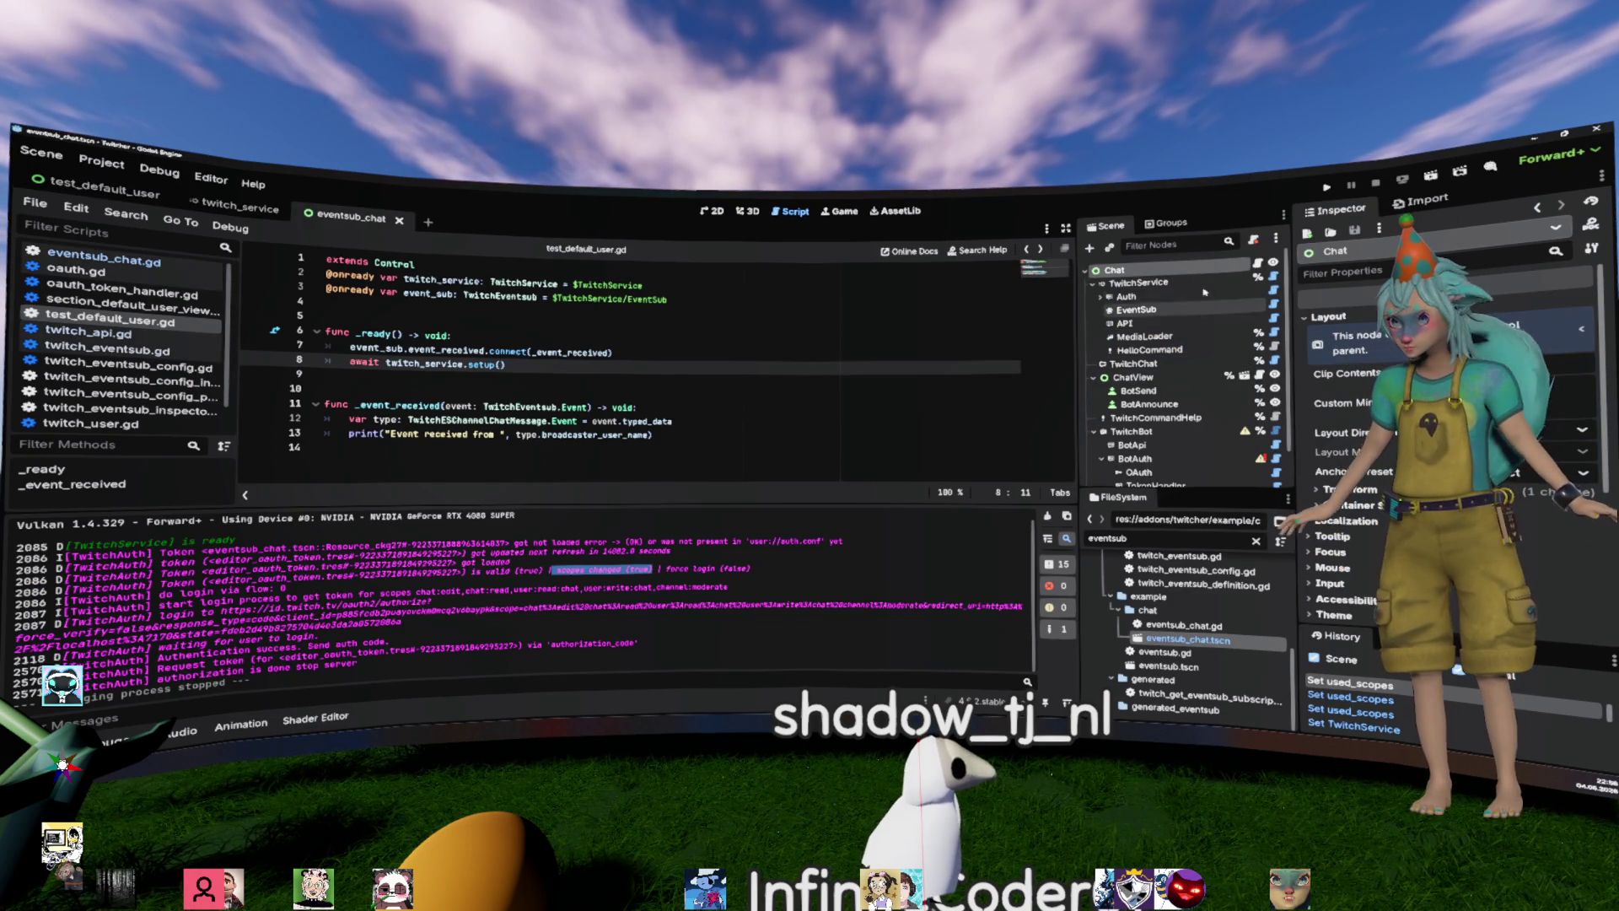
{"action": "left_click", "coordinate": [1172, 282]}
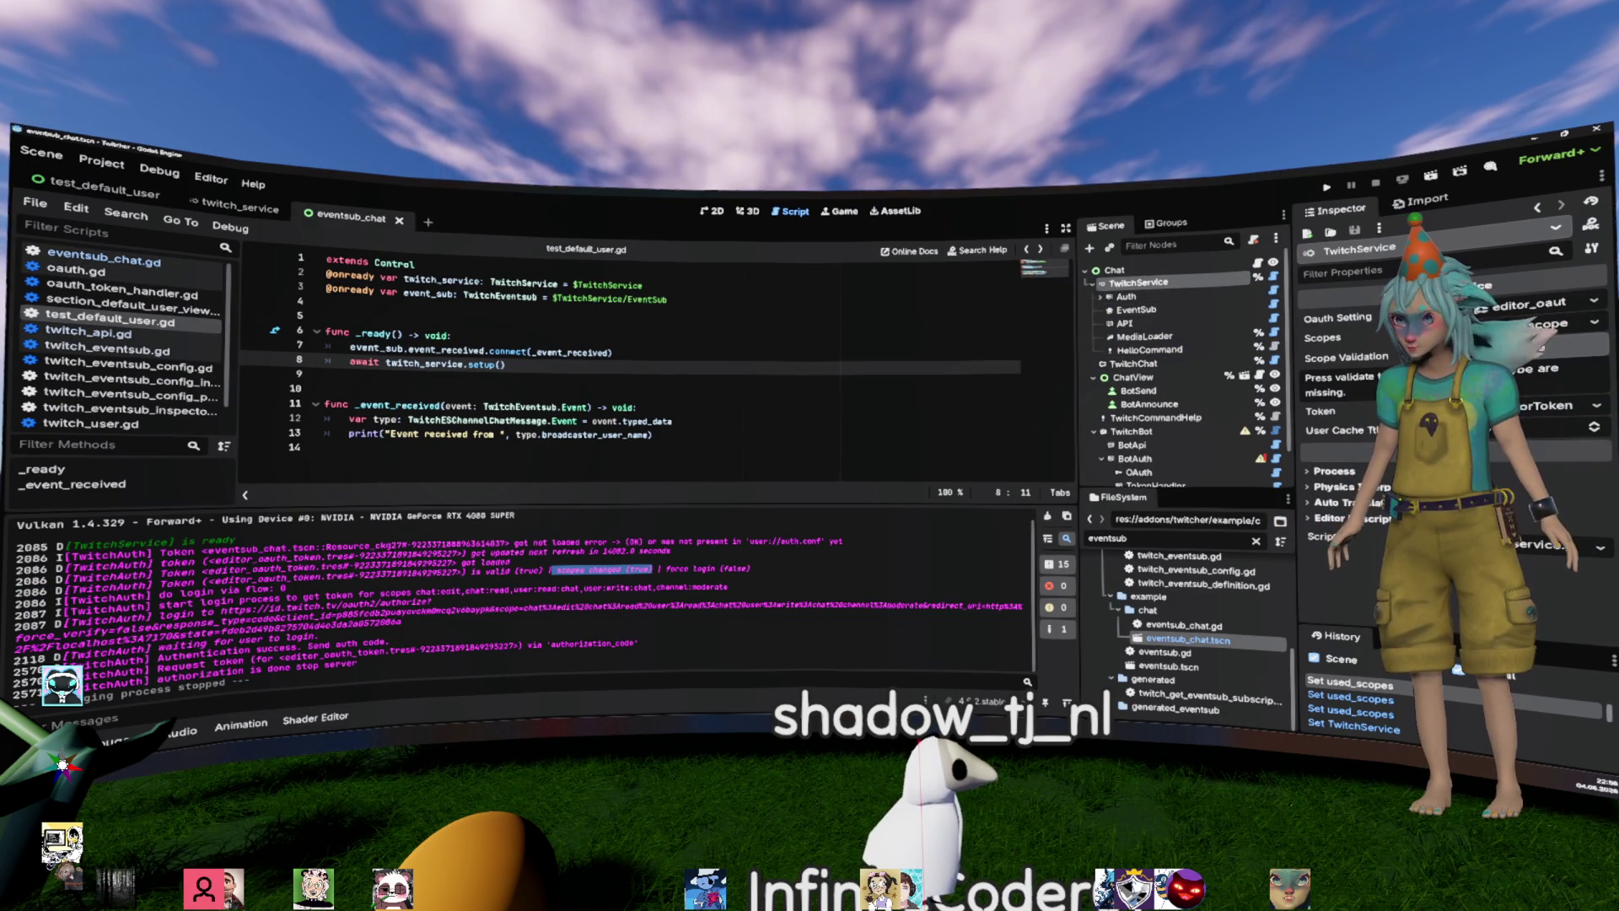
{"action": "left_click", "coordinate": [1512, 333]}
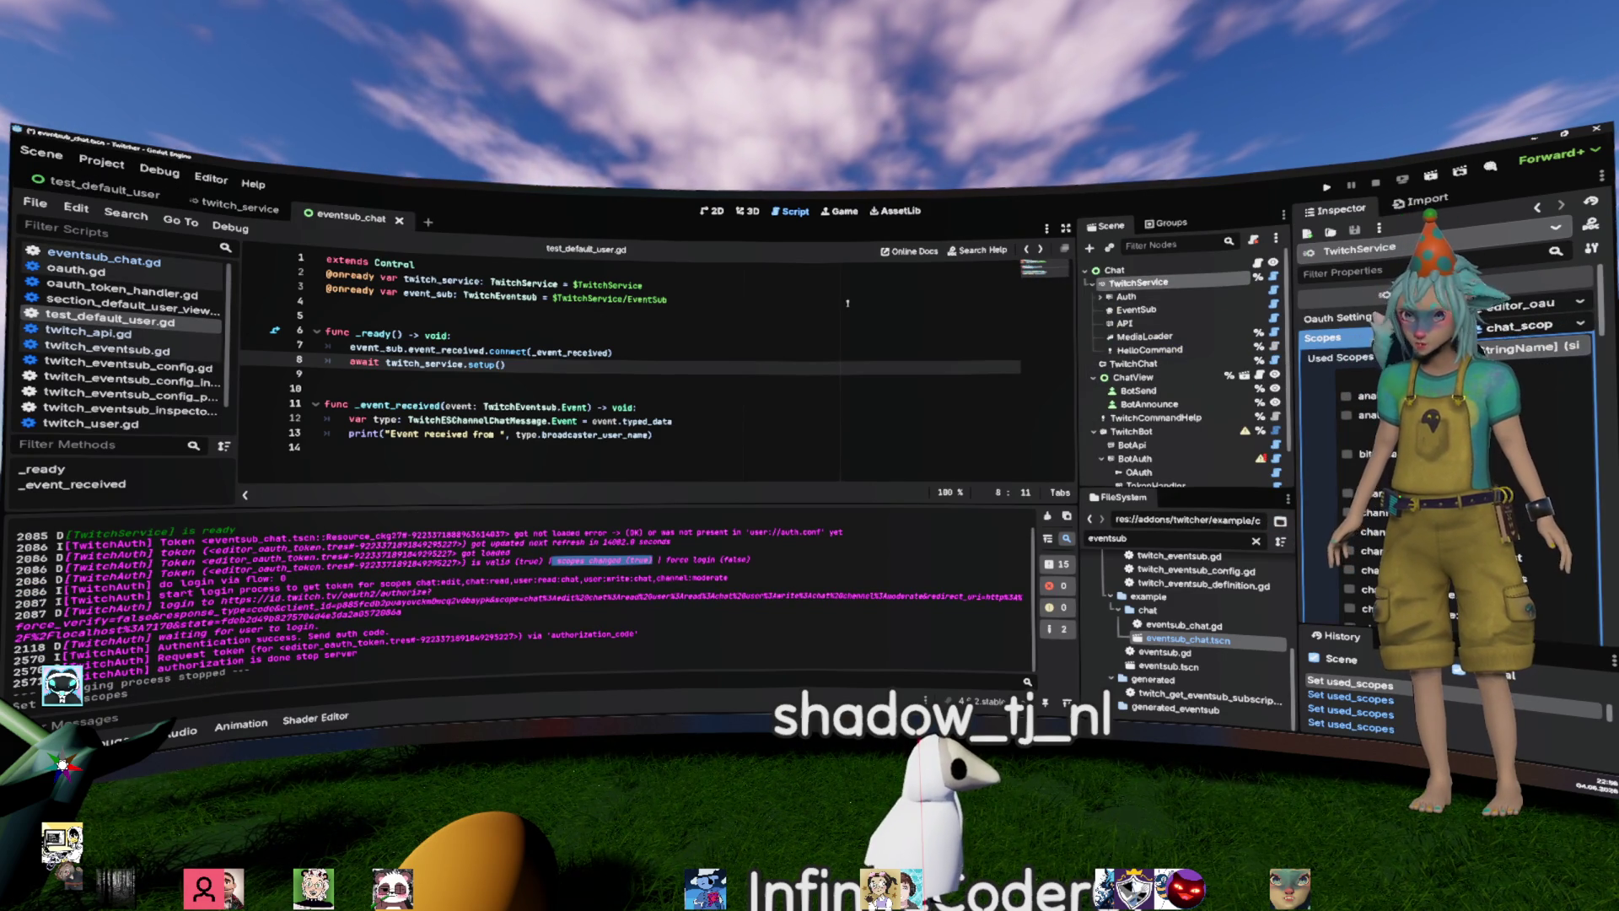
{"action": "left_click", "coordinate": [132, 194]}
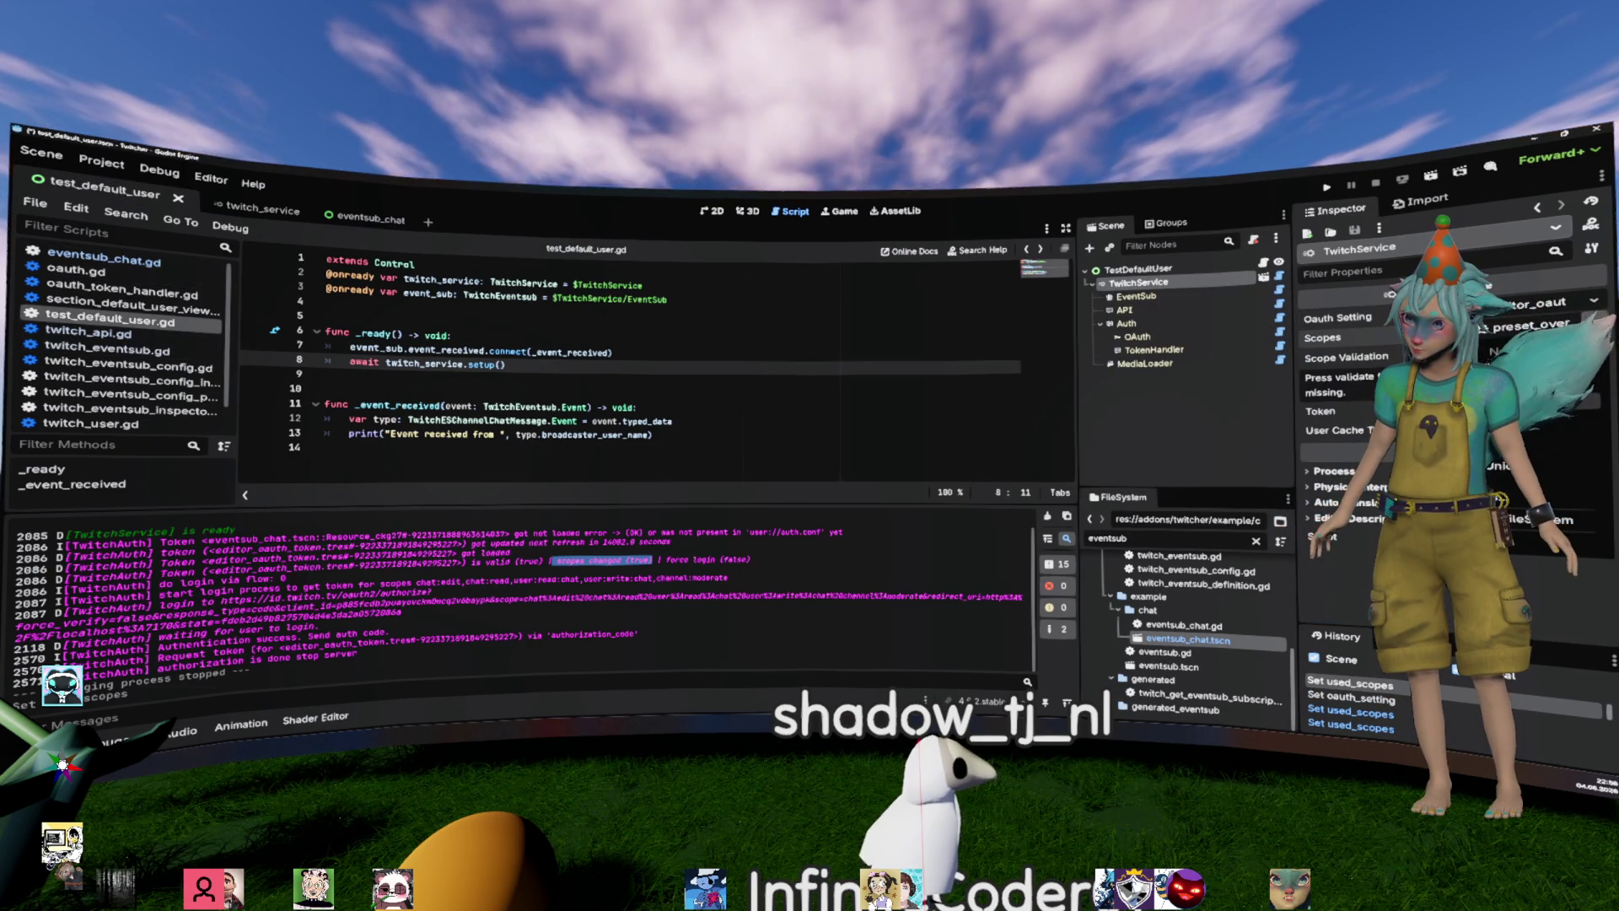
Load a scopes resource into TwitchService's Scopes, save, check Used Scopes, and run the project.
{"action": "left_click", "coordinate": [1517, 369]}
{"action": "double_click", "coordinate": [677, 396]}
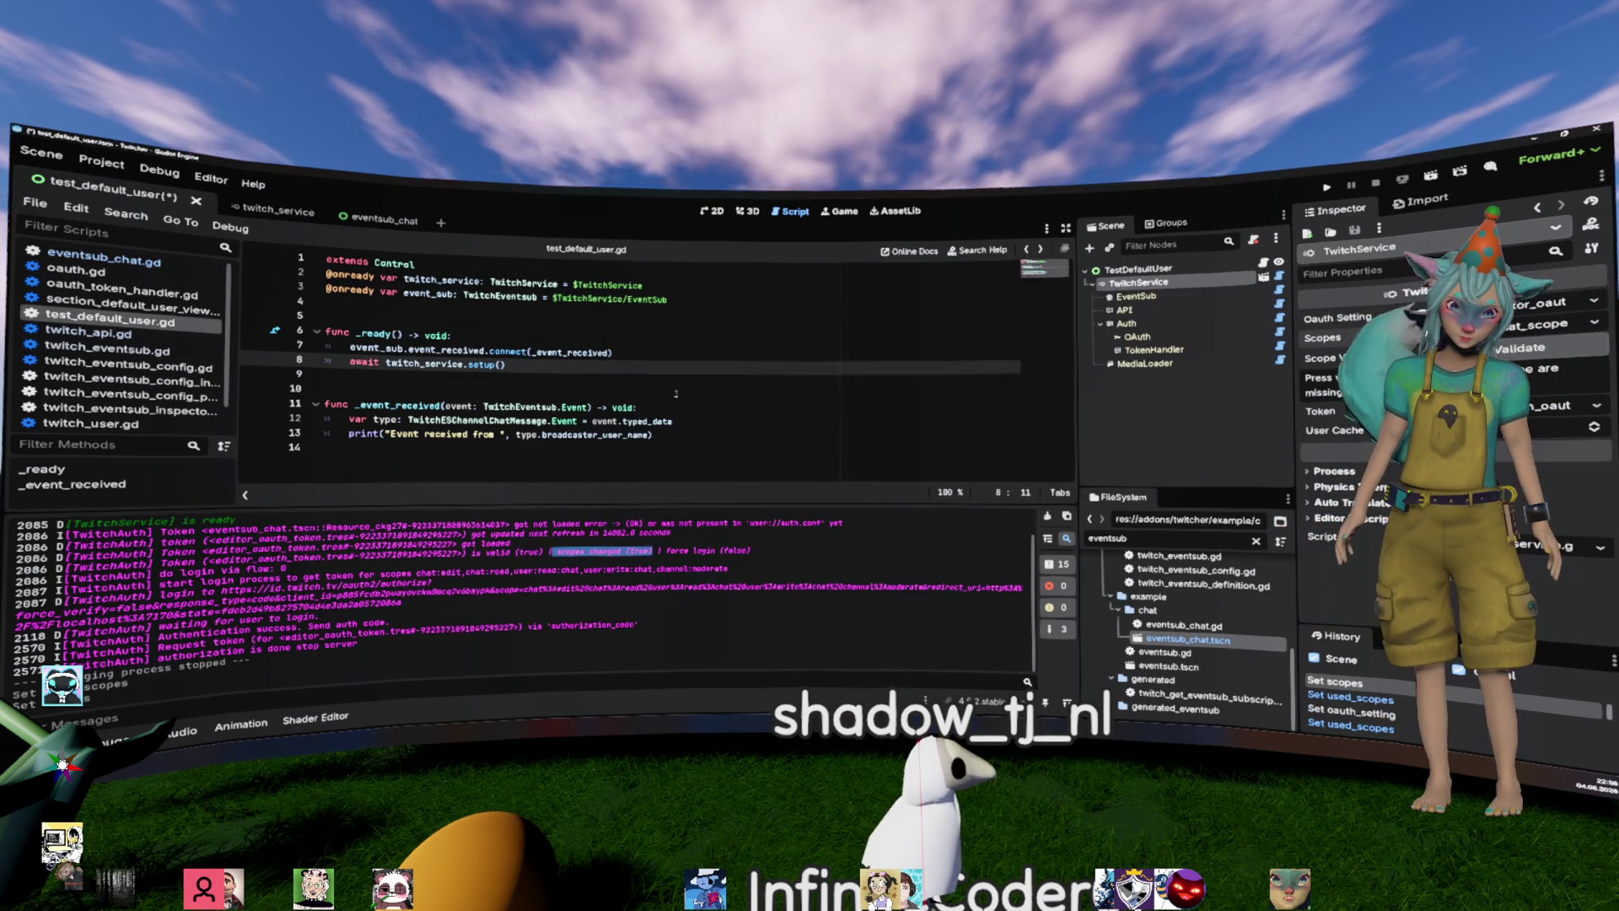
{"action": "left_click", "coordinate": [677, 397]}
{"action": "key", "text": "ctrl+s"}
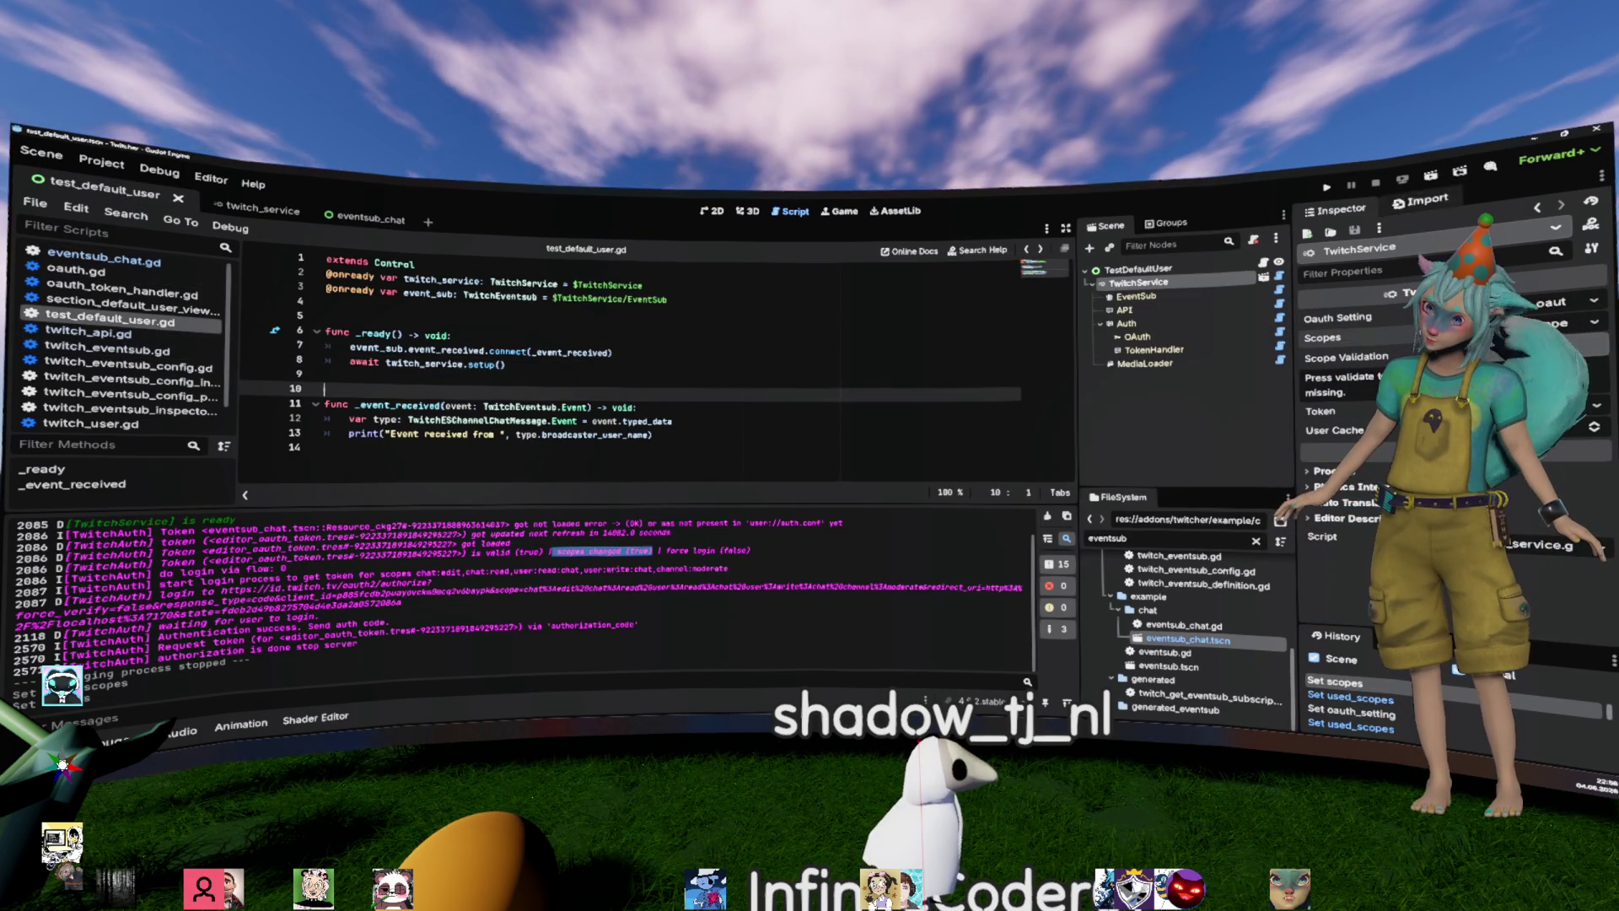
{"action": "left_click", "coordinate": [1522, 331]}
{"action": "left_click", "coordinate": [1415, 354]}
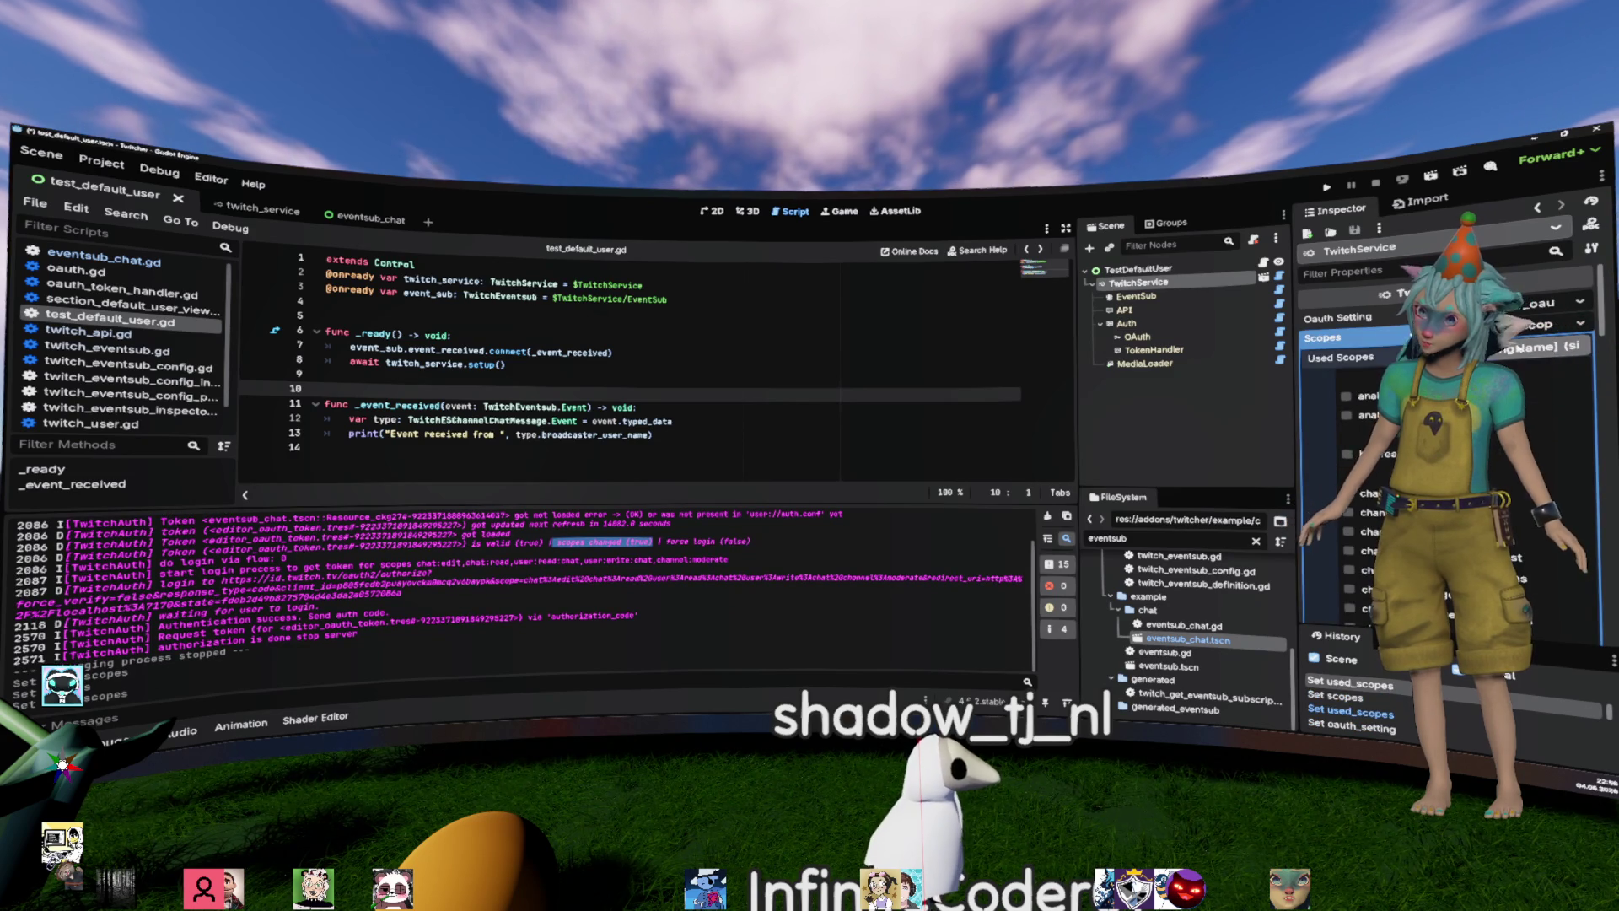
{"action": "left_click", "coordinate": [1320, 357]}
{"action": "left_click", "coordinate": [1430, 174]}
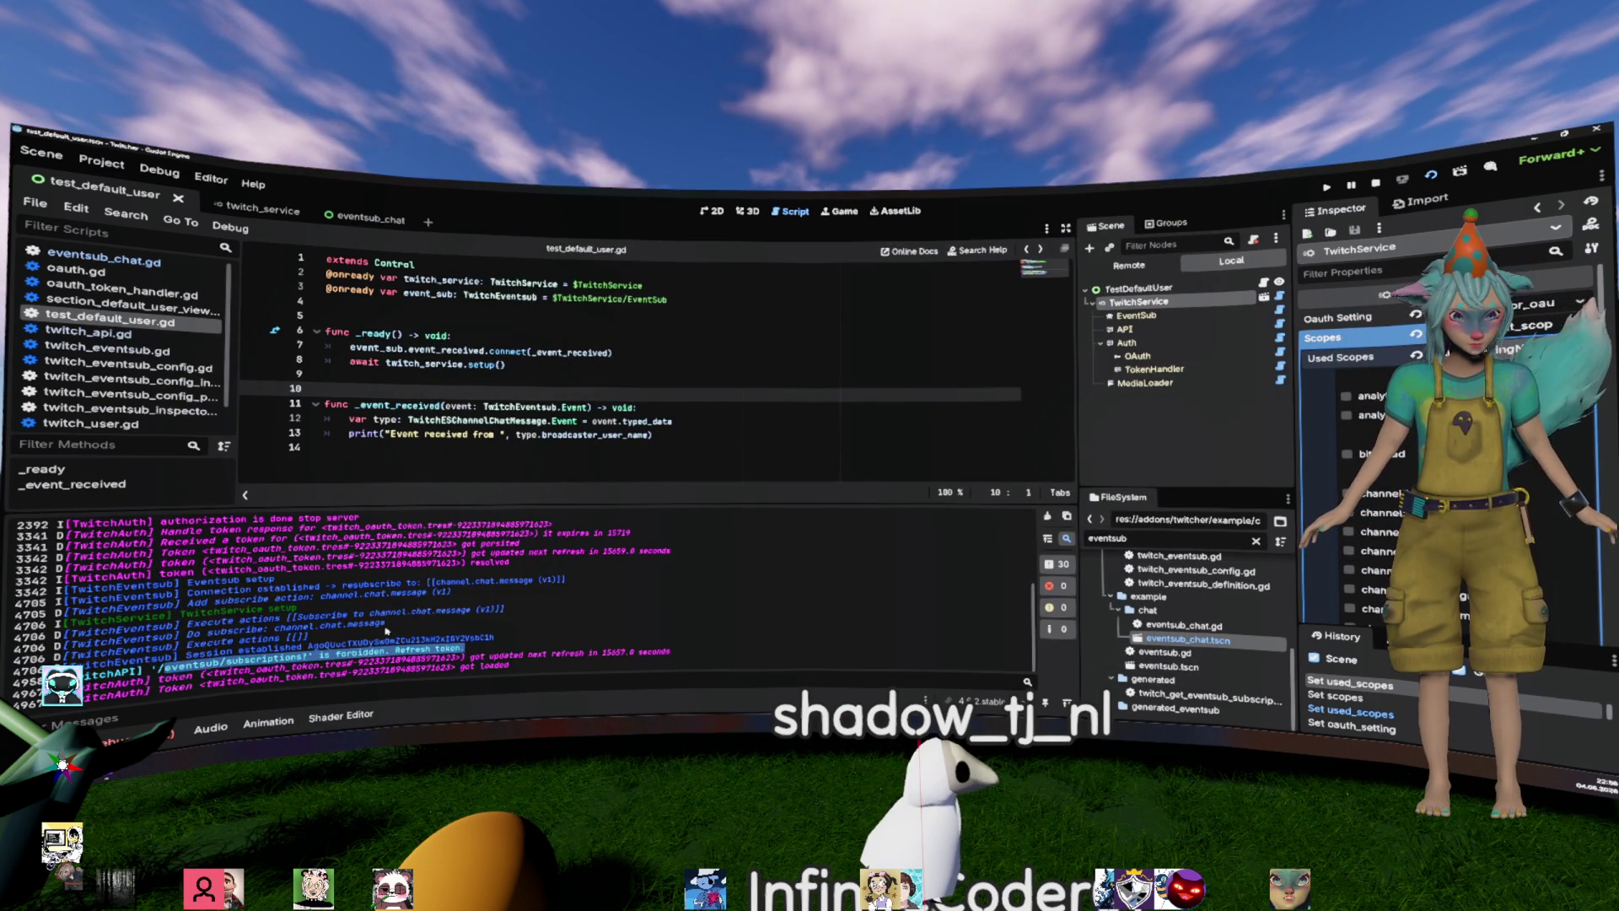
Rerun the scene and read the forbidden '/eventsub/subscriptions?' error in the Output log.
{"action": "key", "text": "F6"}
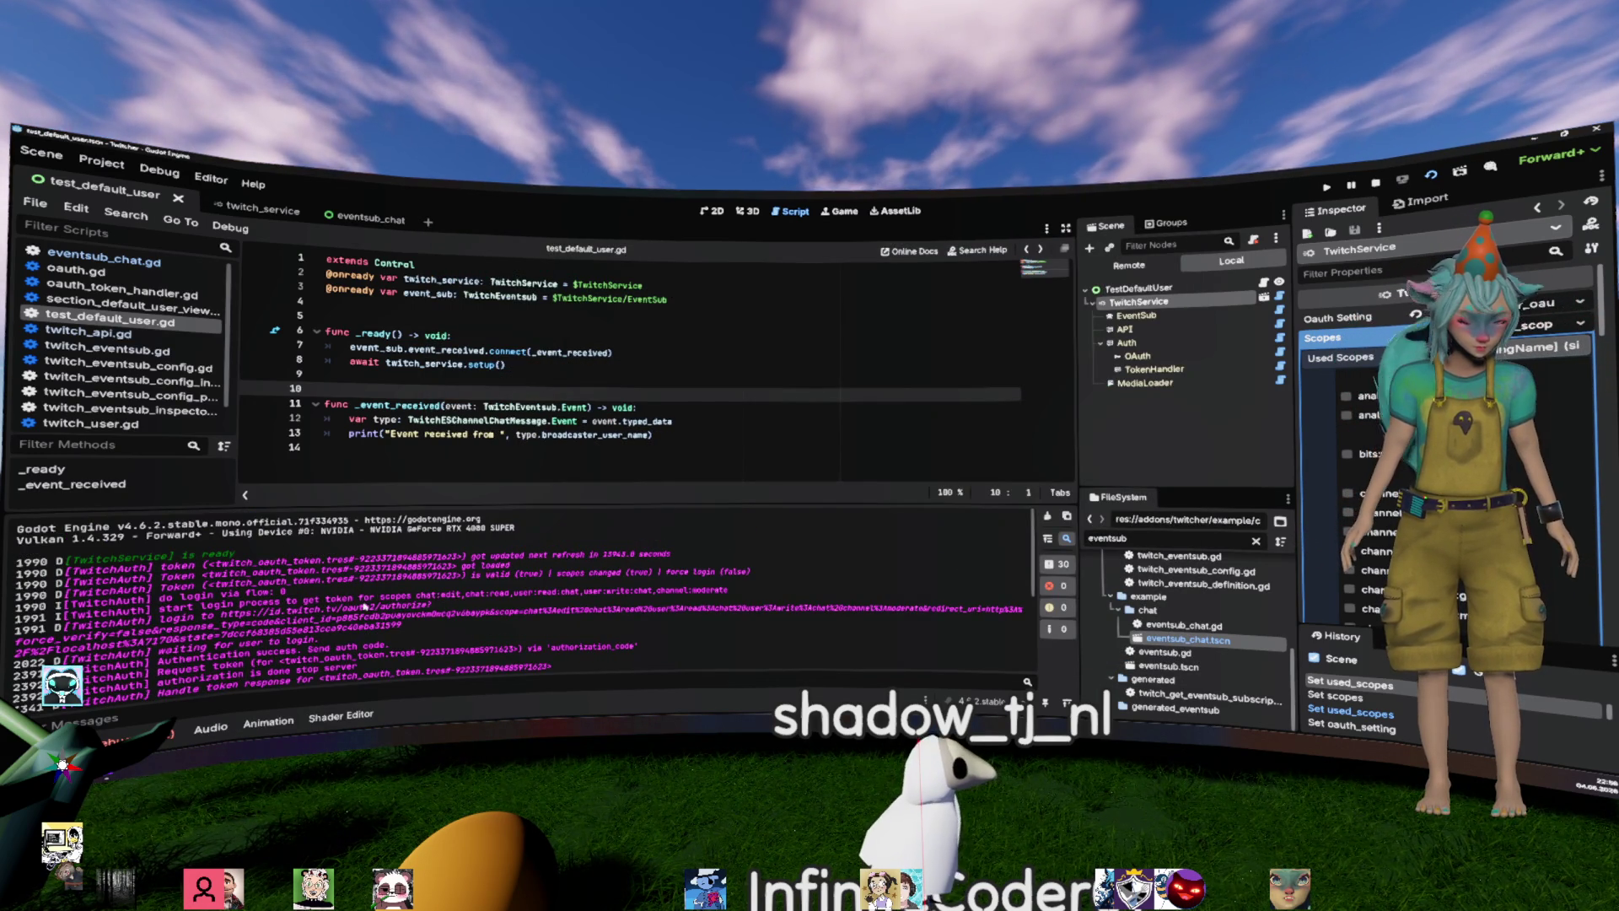
{"action": "scroll", "coordinate": [520, 550], "scroll_direction": "up", "scroll_amount": 2}
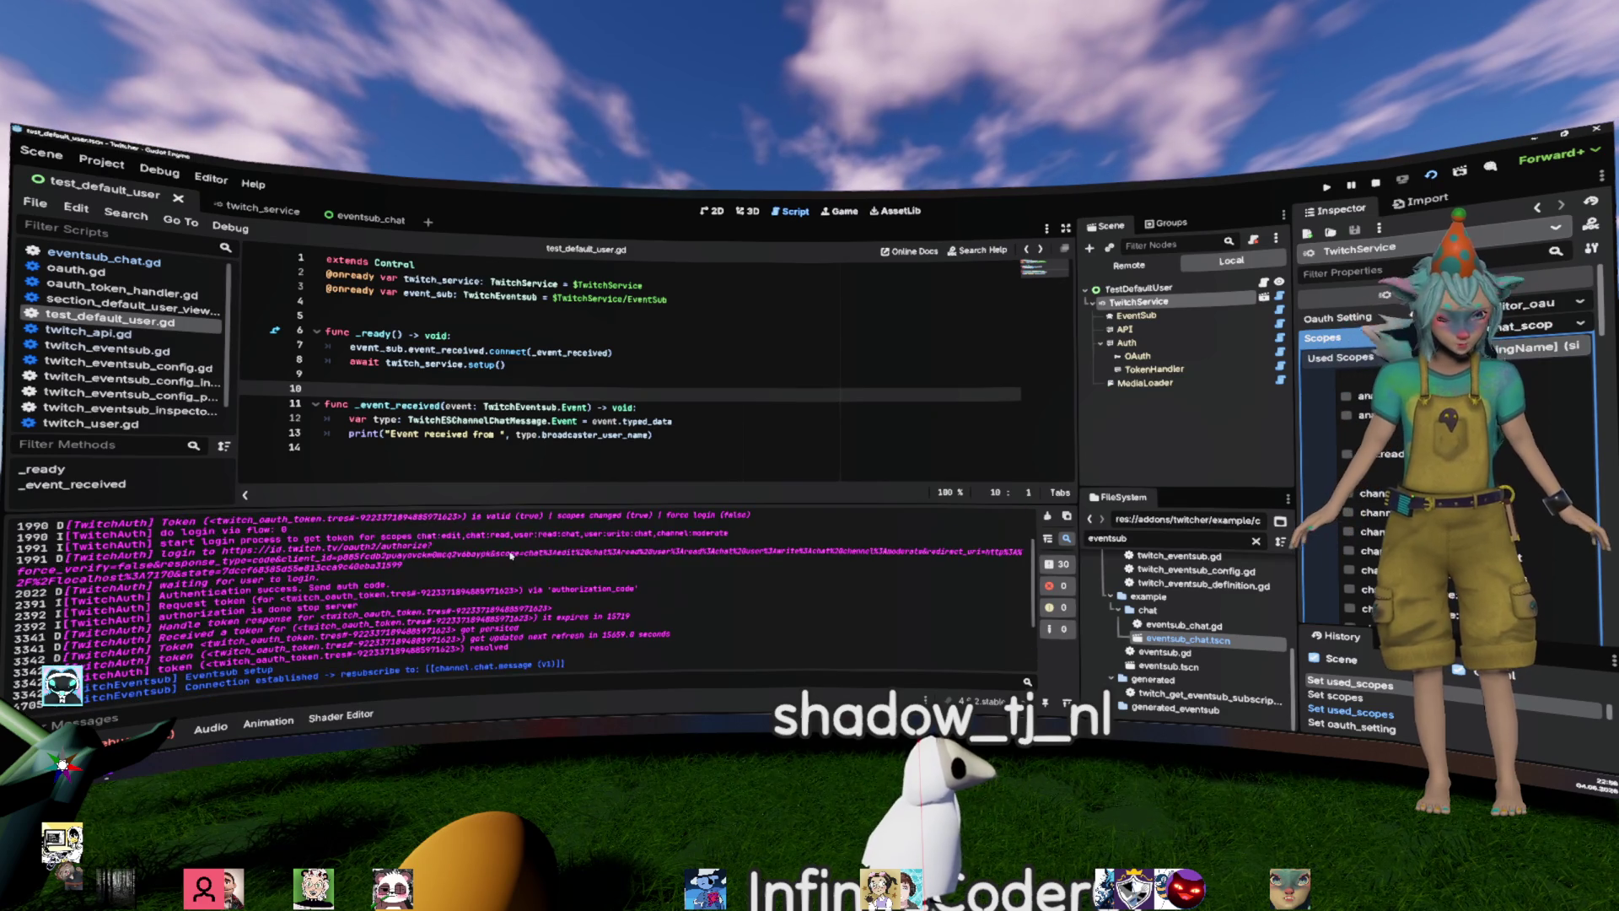
{"action": "scroll", "coordinate": [454, 575], "scroll_direction": "down", "scroll_amount": 3}
{"action": "left_click_drag", "start_coordinate": [163, 667], "coordinate": [471, 654]}
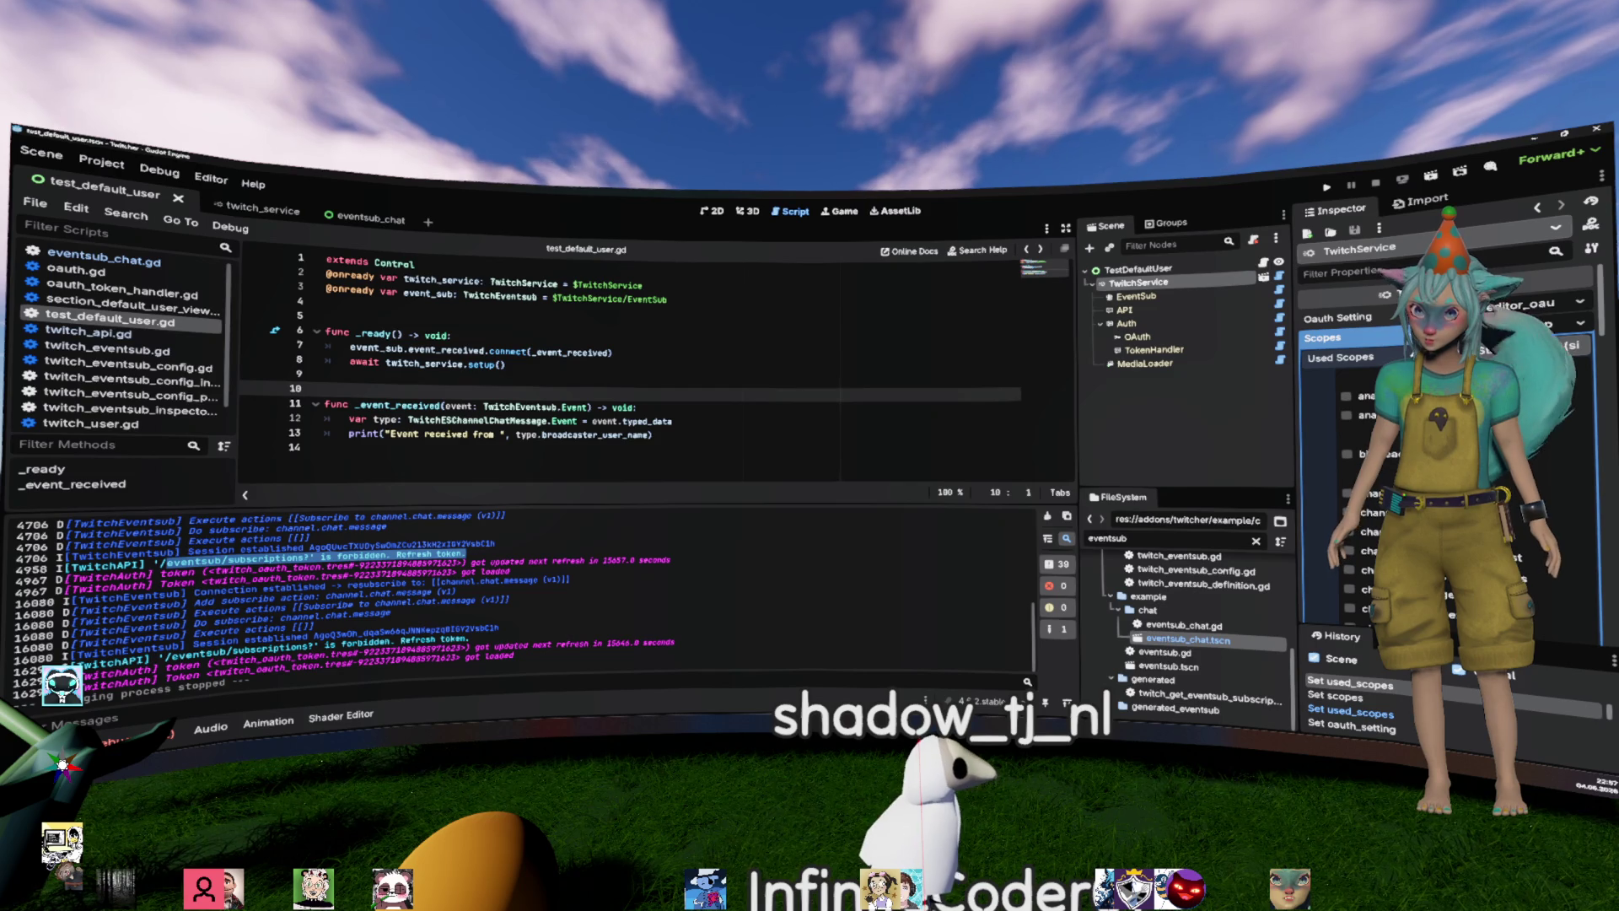
{"action": "left_click", "coordinate": [742, 421]}
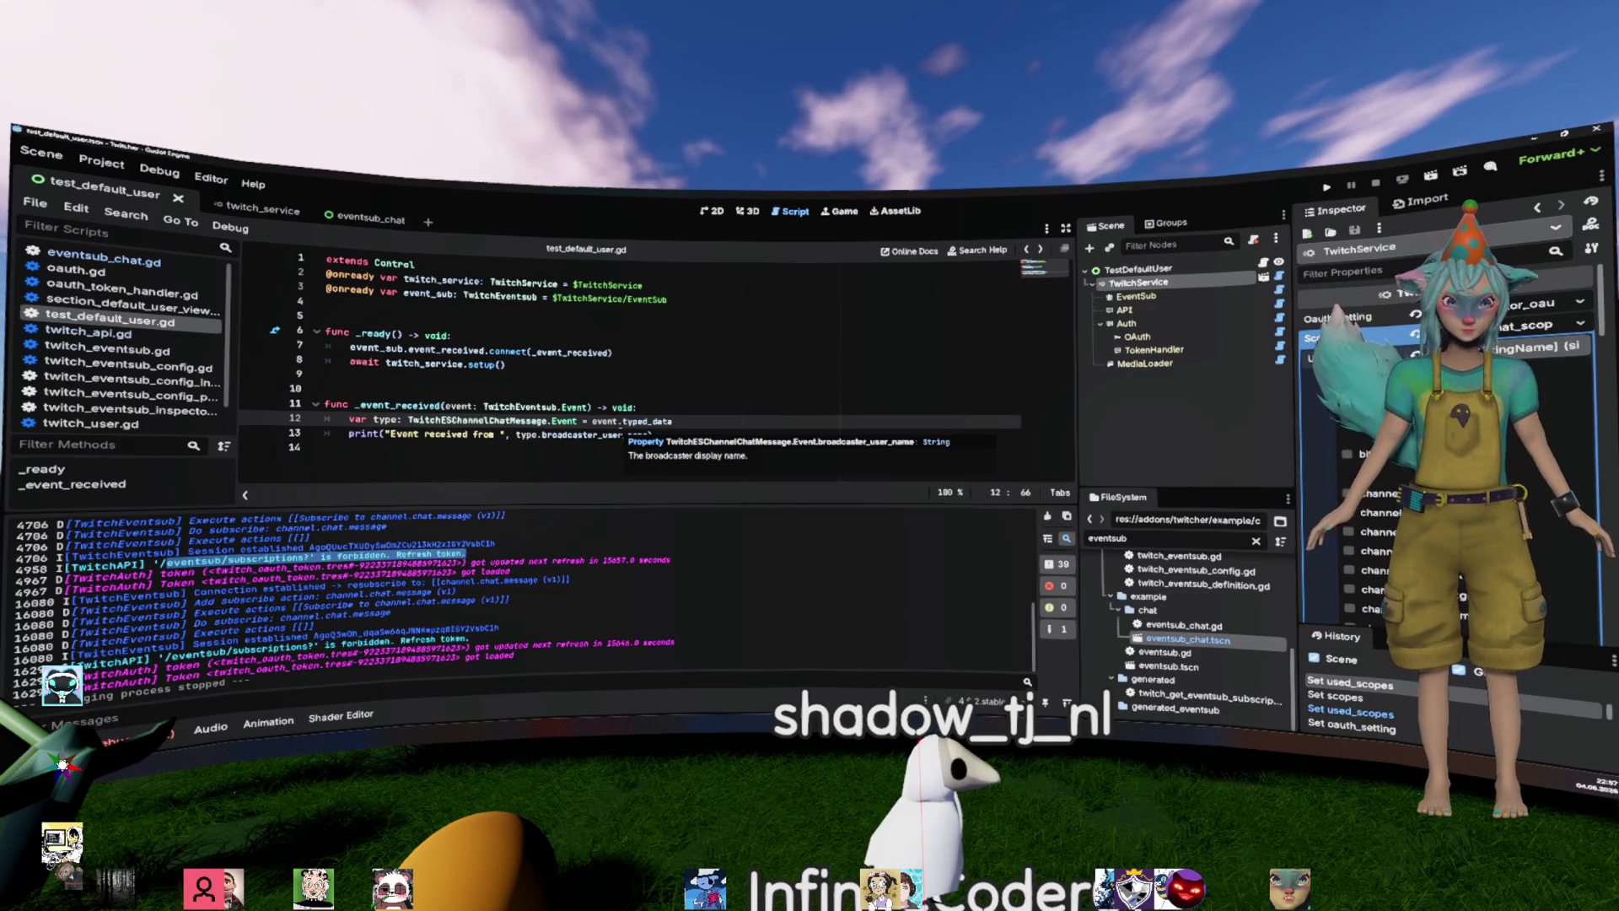
Open eventsub_chat.gd, read through its _ready() setup and subscription code, then open the Project menu.
{"action": "left_click", "coordinate": [103, 261]}
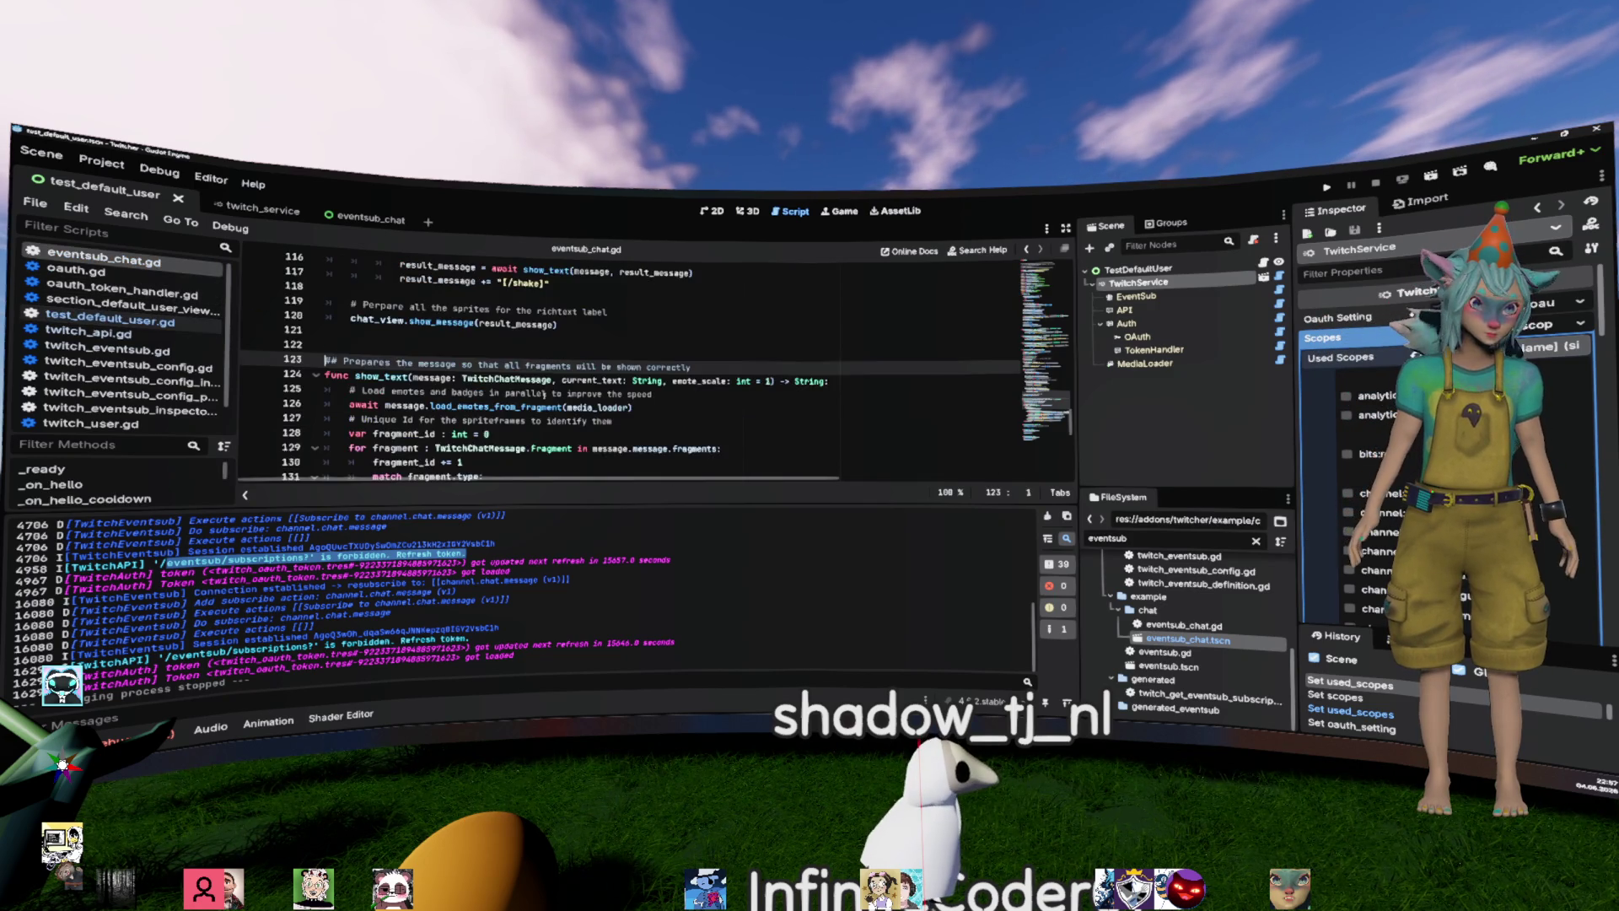
{"action": "scroll", "coordinate": [533, 394], "scroll_direction": "up", "scroll_amount": 20}
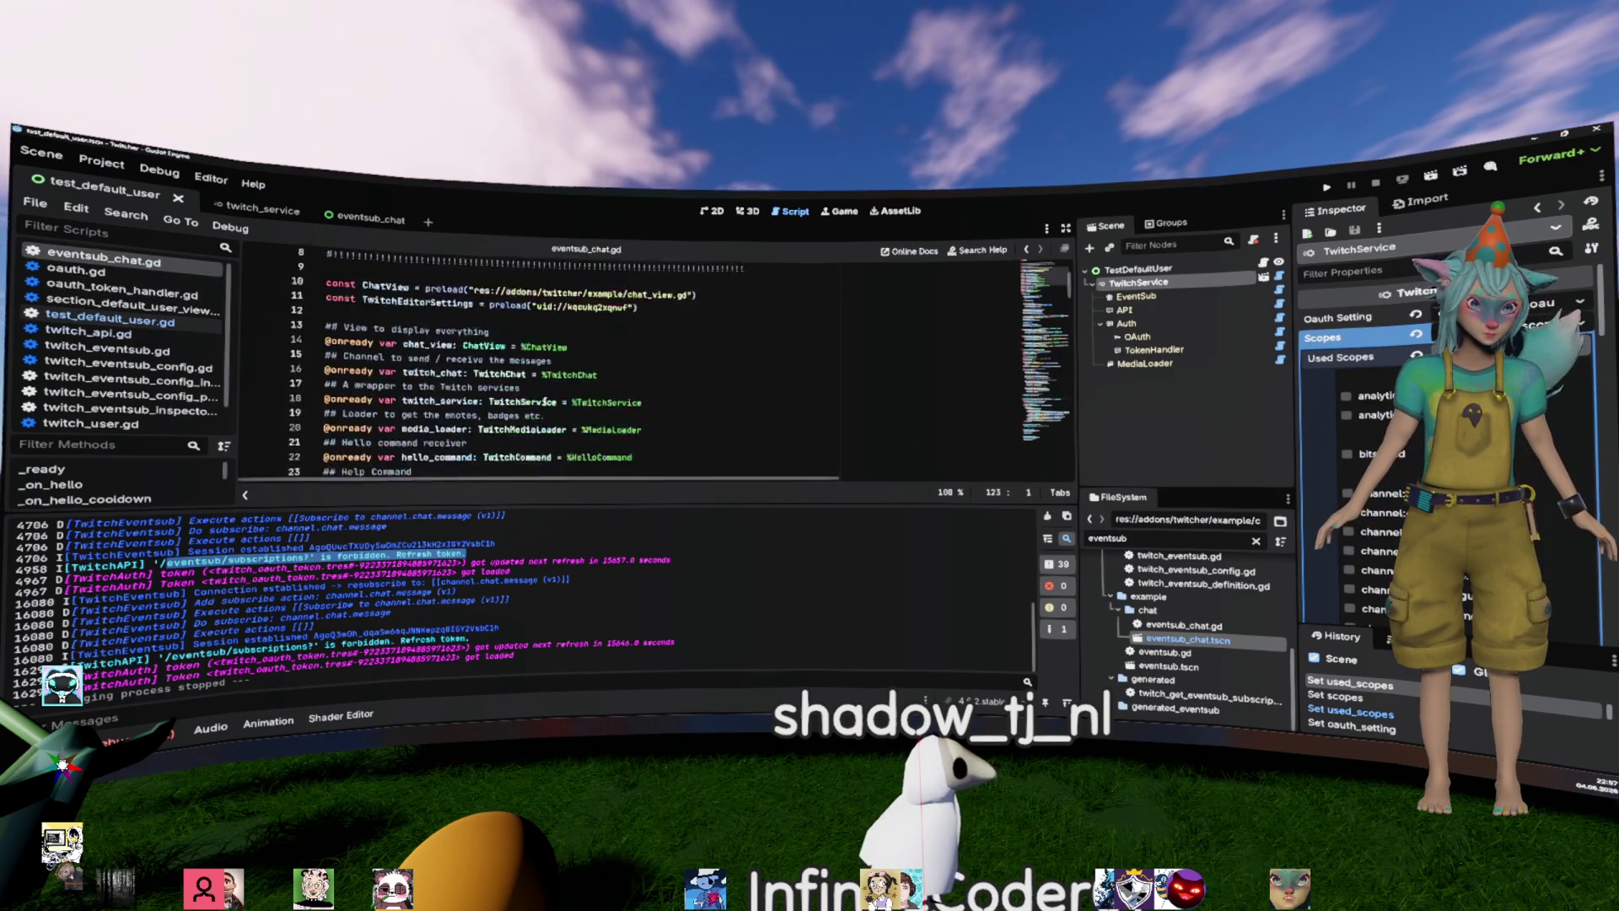
{"action": "scroll", "coordinate": [544, 399], "scroll_direction": "down", "scroll_amount": 5}
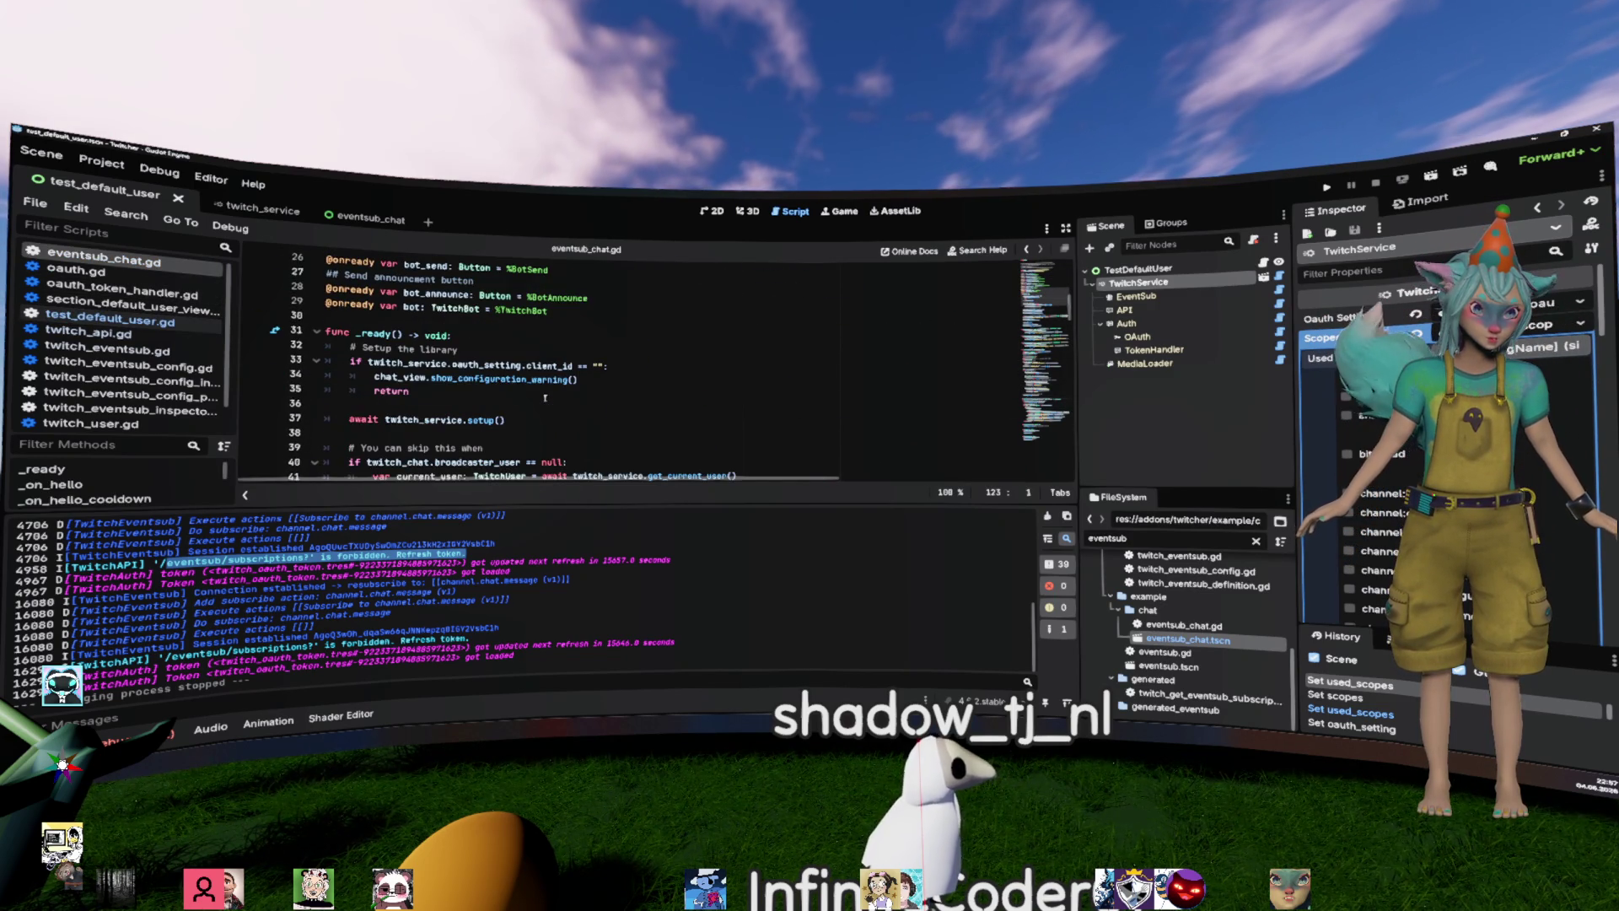
{"action": "left_click", "coordinate": [545, 394]}
{"action": "scroll", "coordinate": [544, 394], "scroll_direction": "down", "scroll_amount": 2}
{"action": "scroll", "coordinate": [544, 393], "scroll_direction": "down", "scroll_amount": 1}
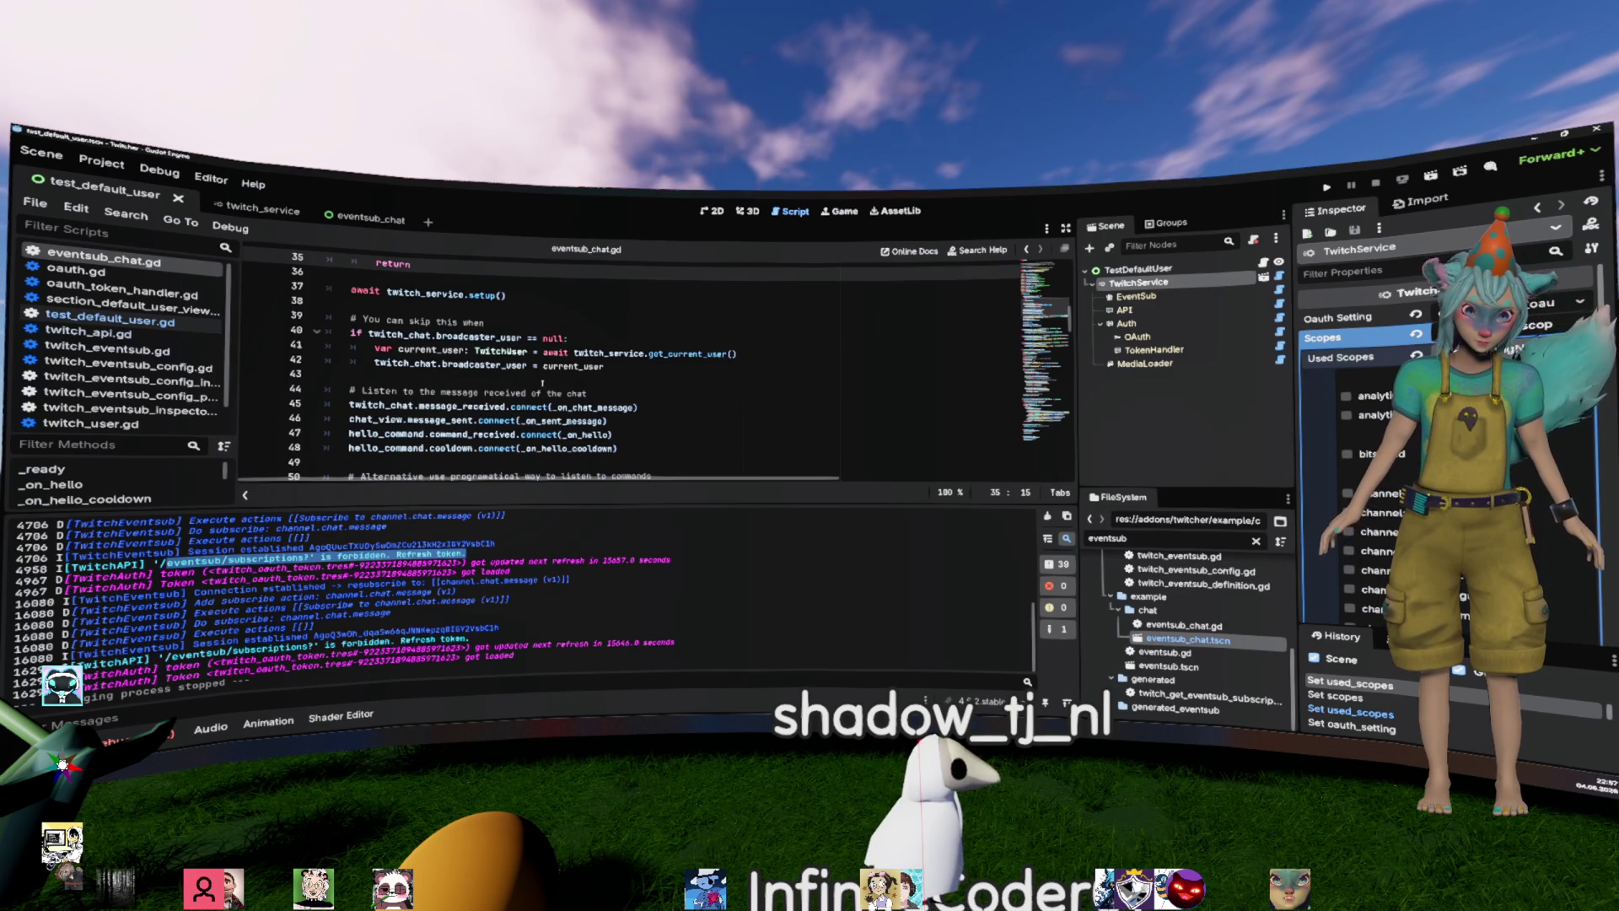
{"action": "scroll", "coordinate": [542, 384], "scroll_direction": "down", "scroll_amount": 2}
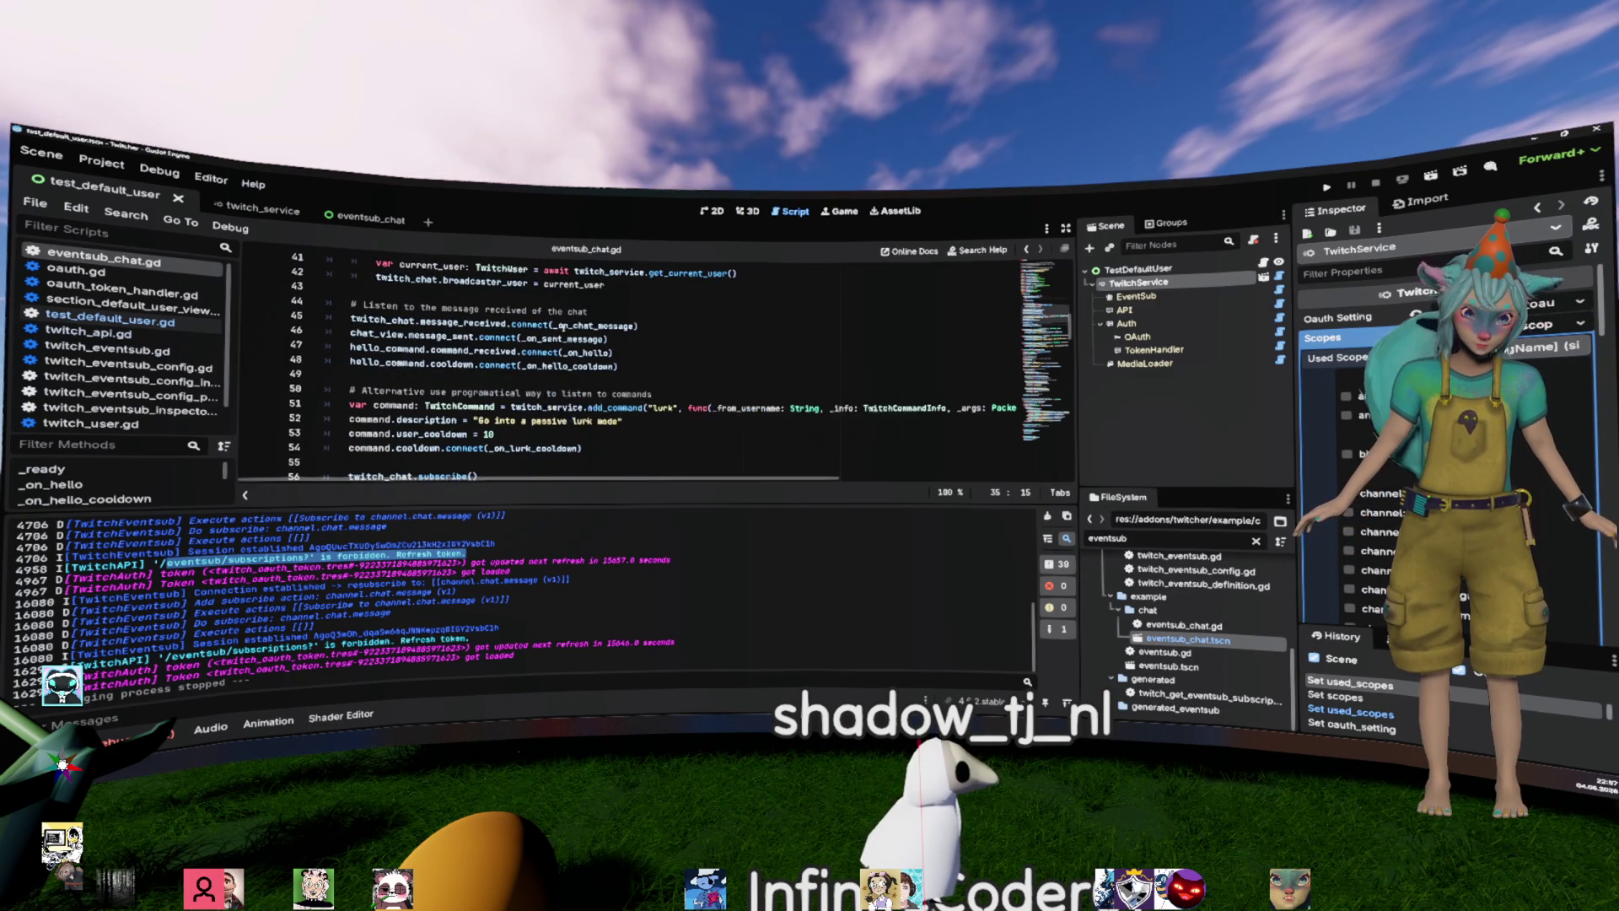
{"action": "scroll", "coordinate": [563, 328], "scroll_direction": "down", "scroll_amount": 2}
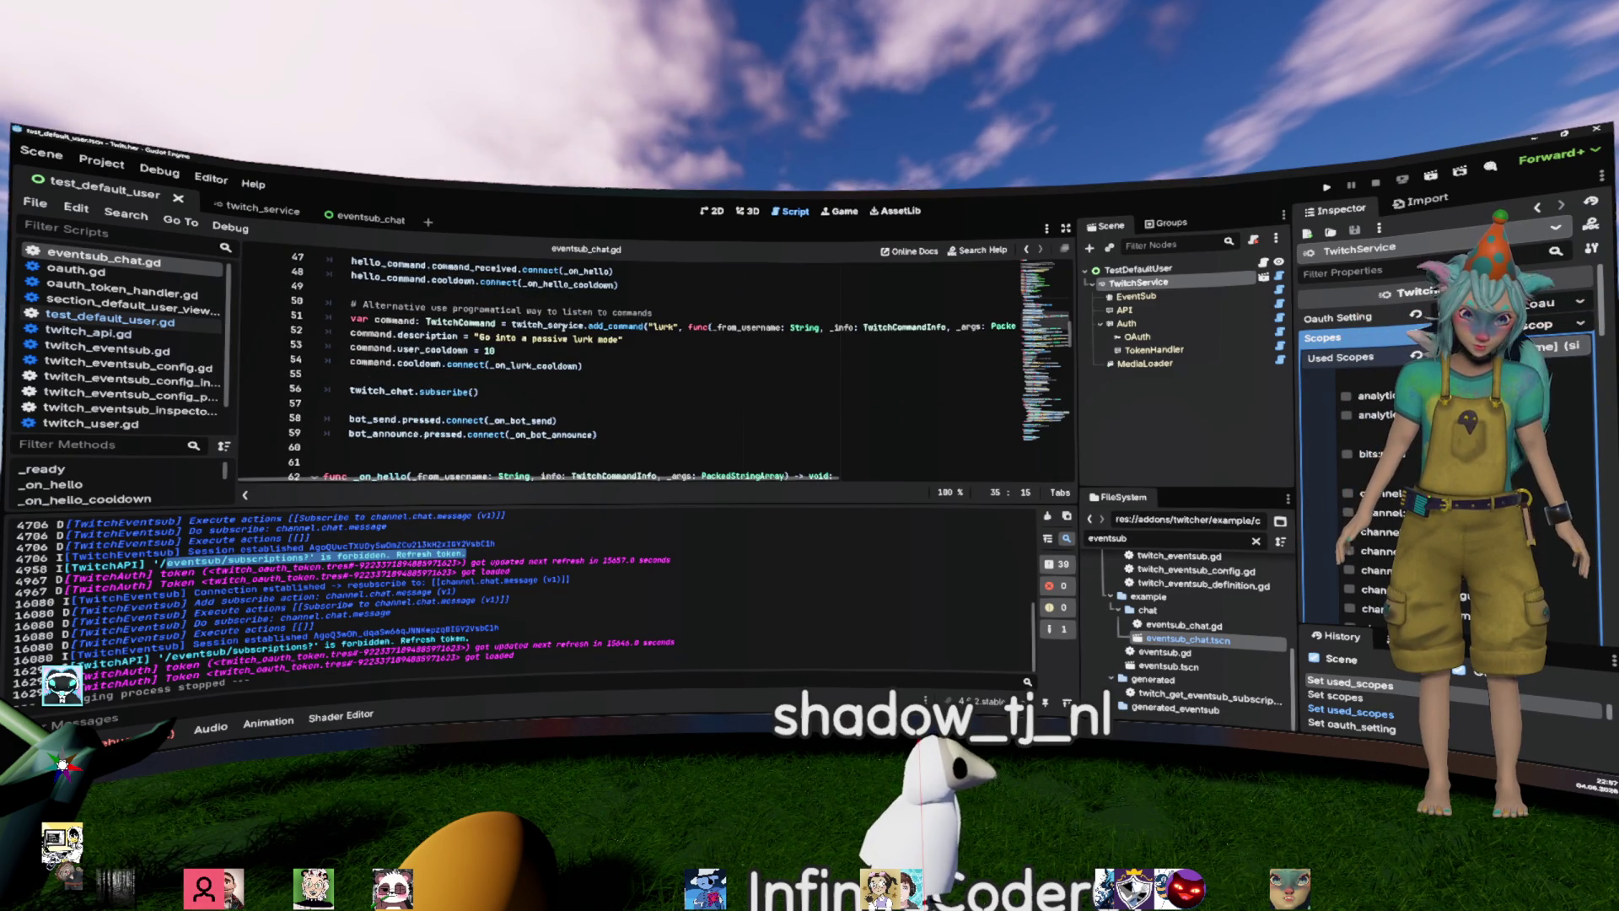
{"action": "scroll", "coordinate": [564, 327], "scroll_direction": "down", "scroll_amount": 1}
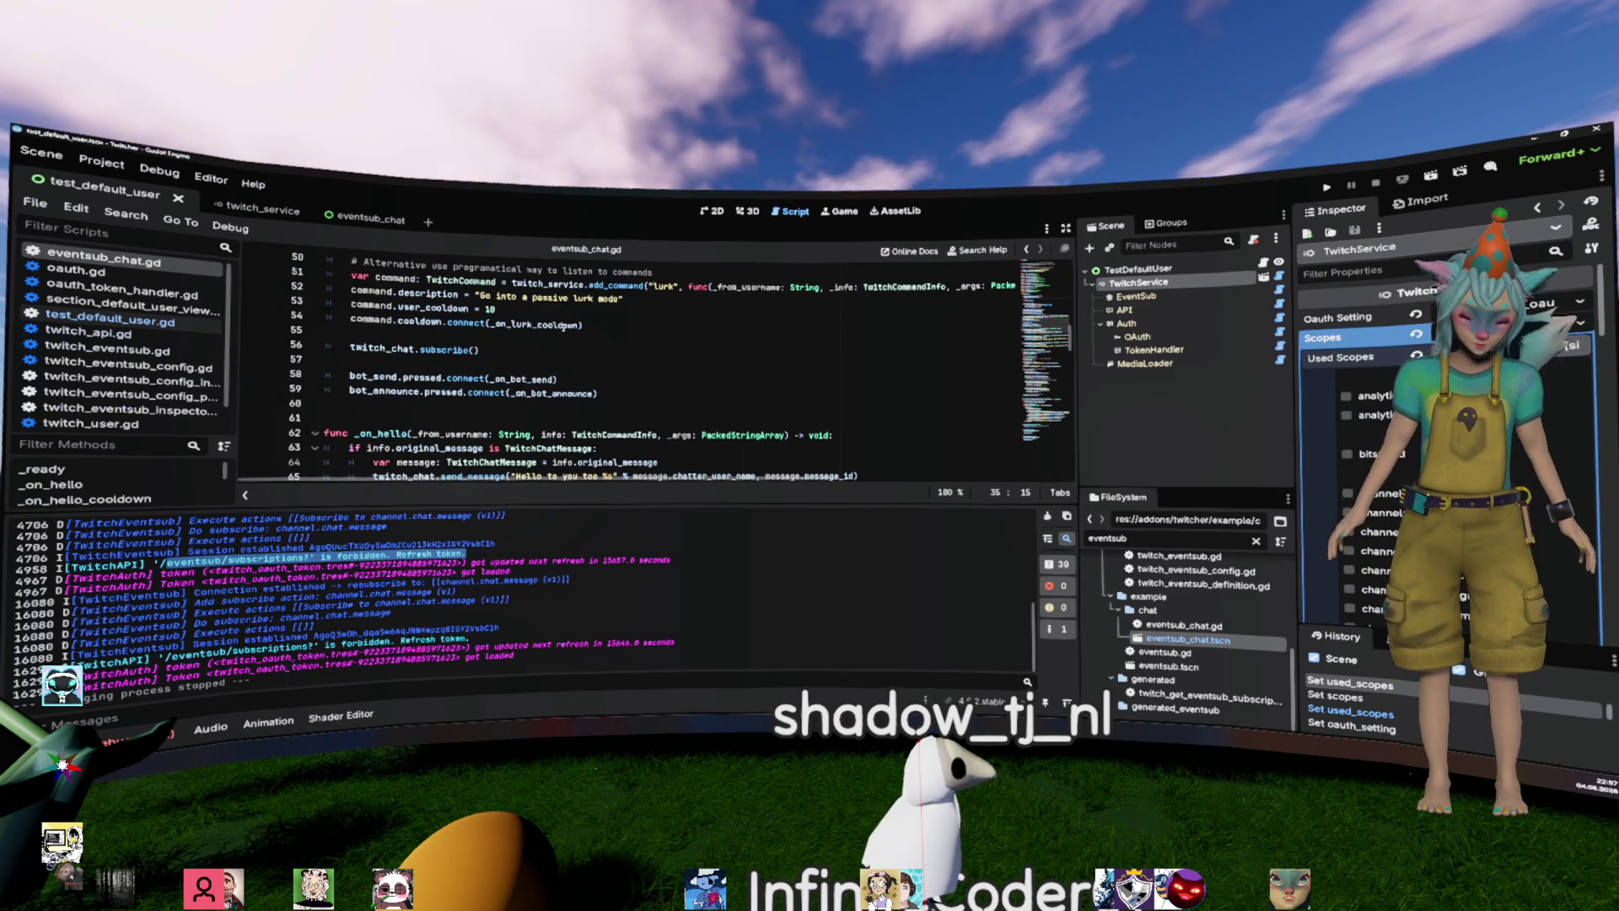
{"action": "left_click", "coordinate": [563, 324]}
{"action": "left_click", "coordinate": [101, 162]}
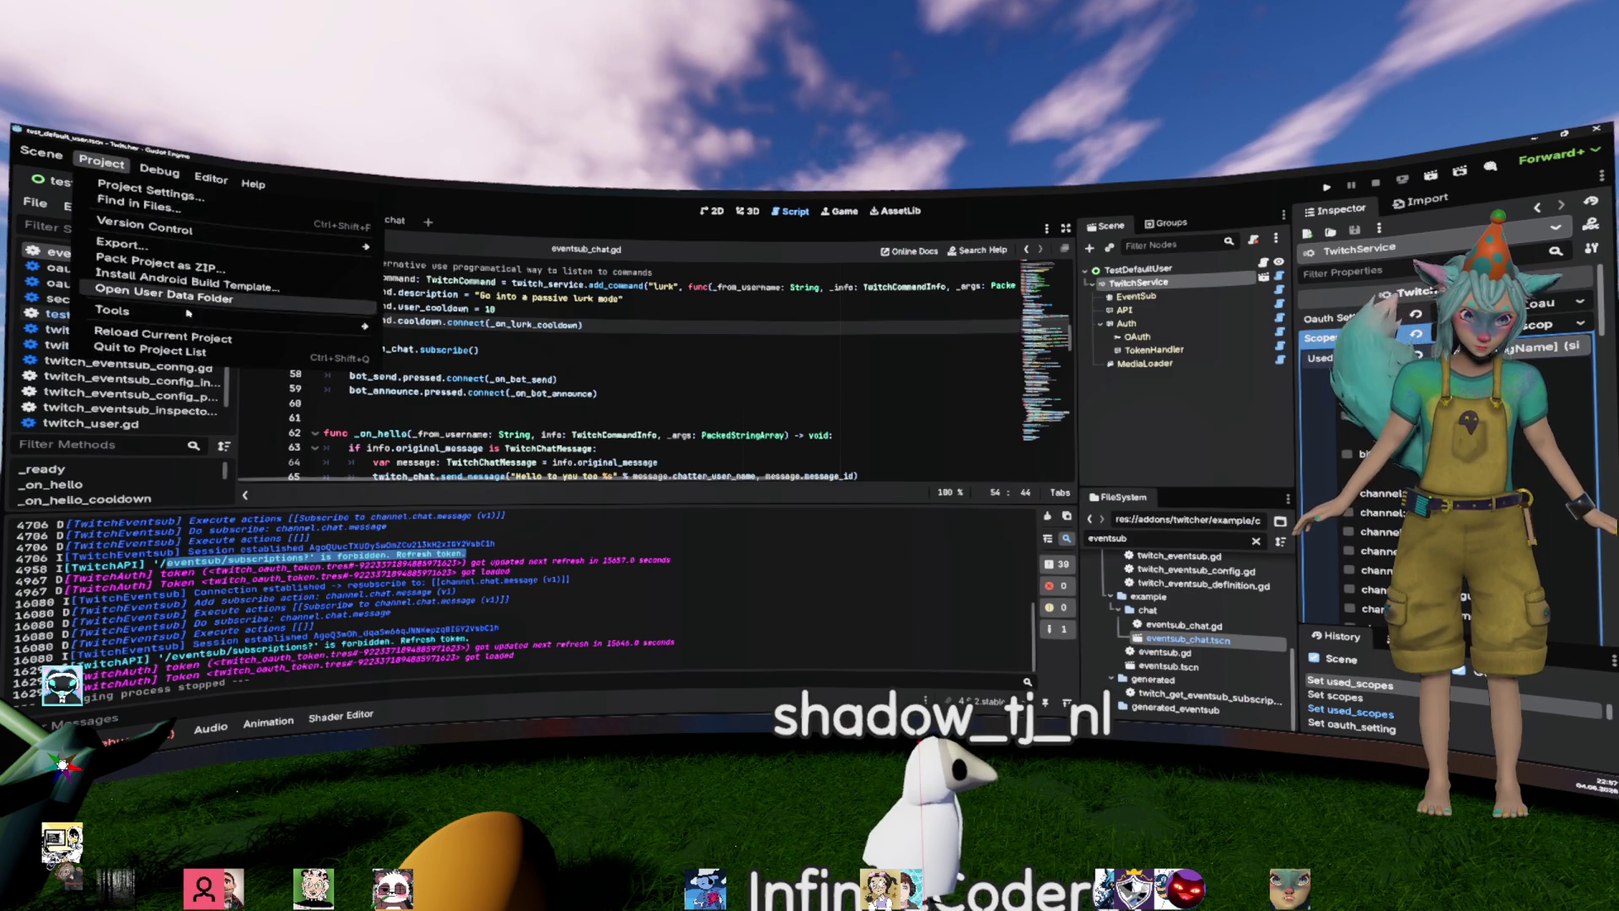
Reload the current project and close the Setup Twitcher welcome dialog that appears.
{"action": "left_click", "coordinate": [181, 336]}
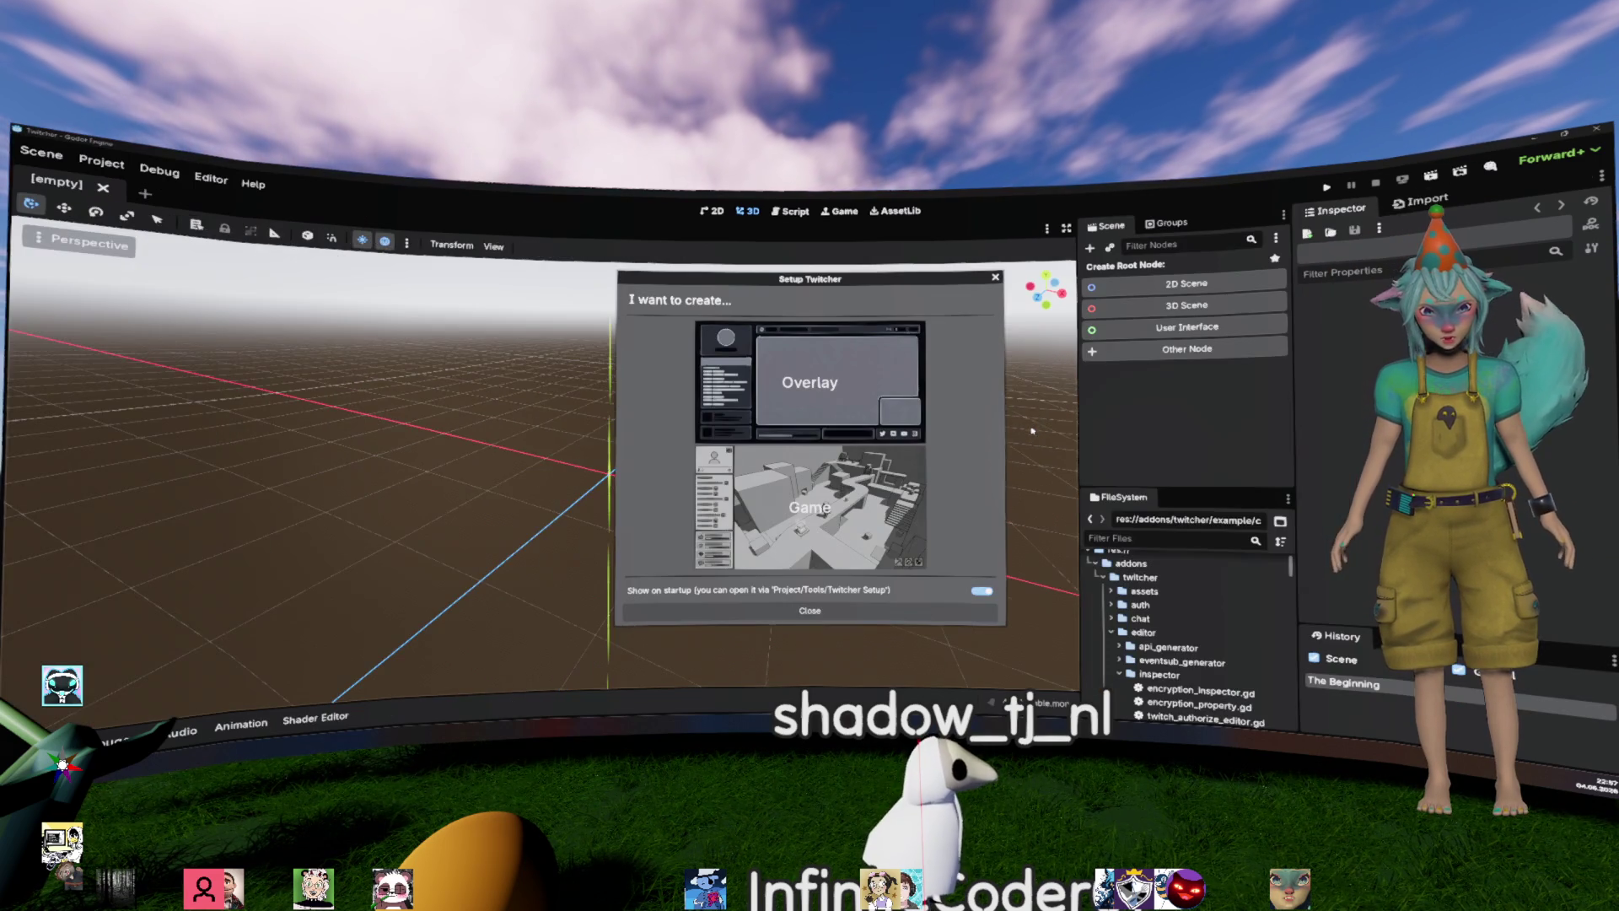
{"action": "left_click", "coordinate": [809, 610]}
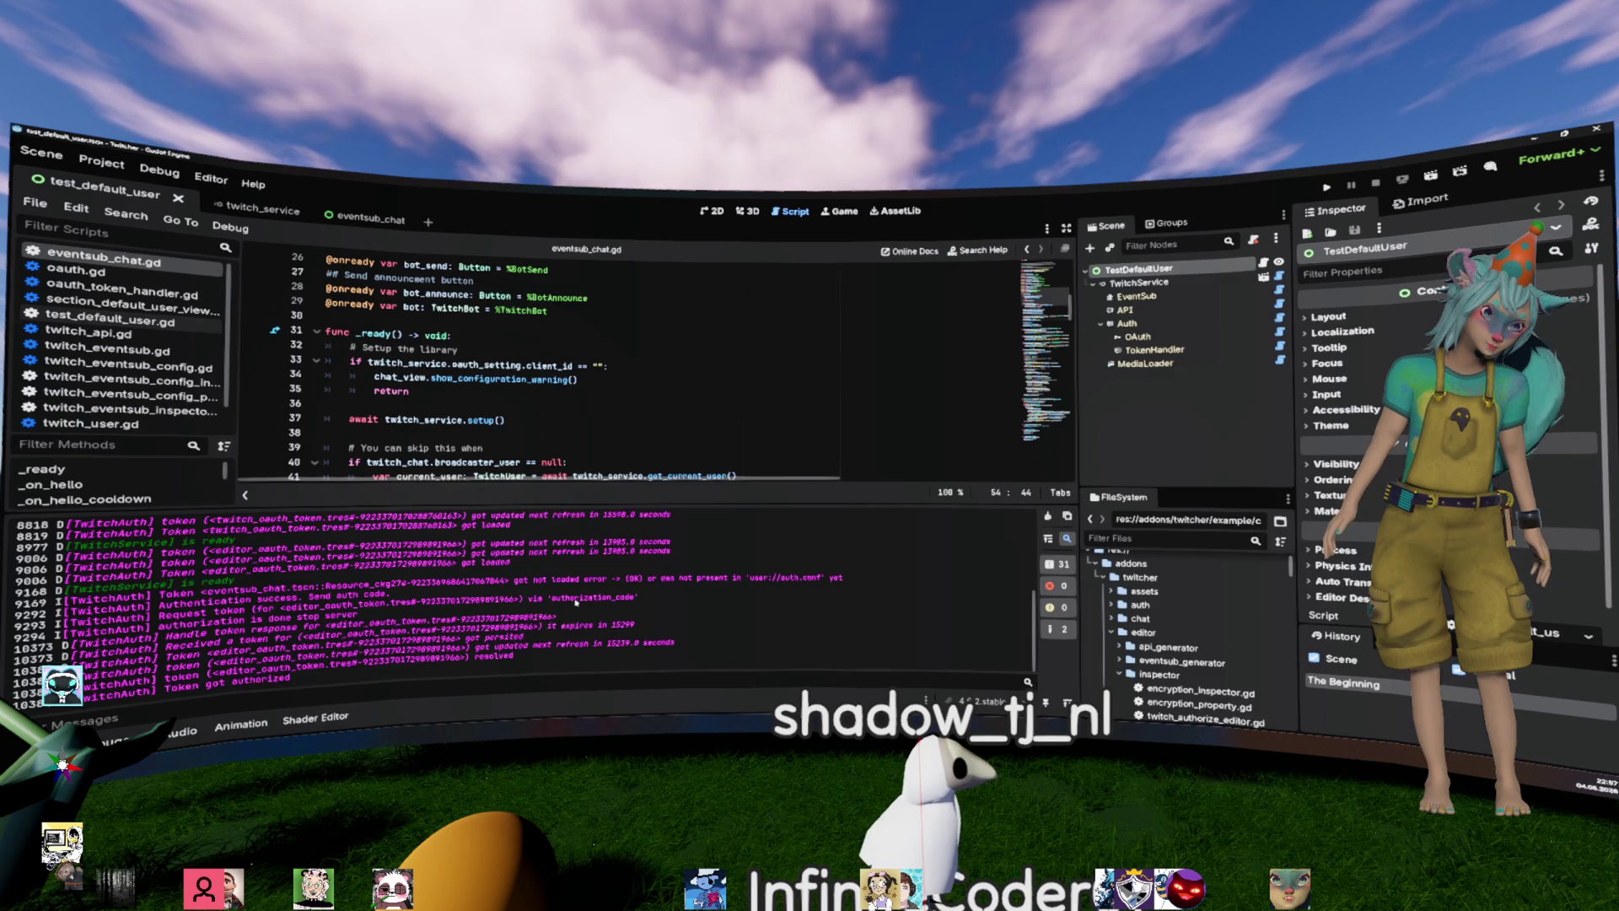
Highlight 'scopes changed (true)' in the Output log, then run the current scene.
{"action": "scroll", "coordinate": [576, 601], "scroll_direction": "up", "scroll_amount": 5}
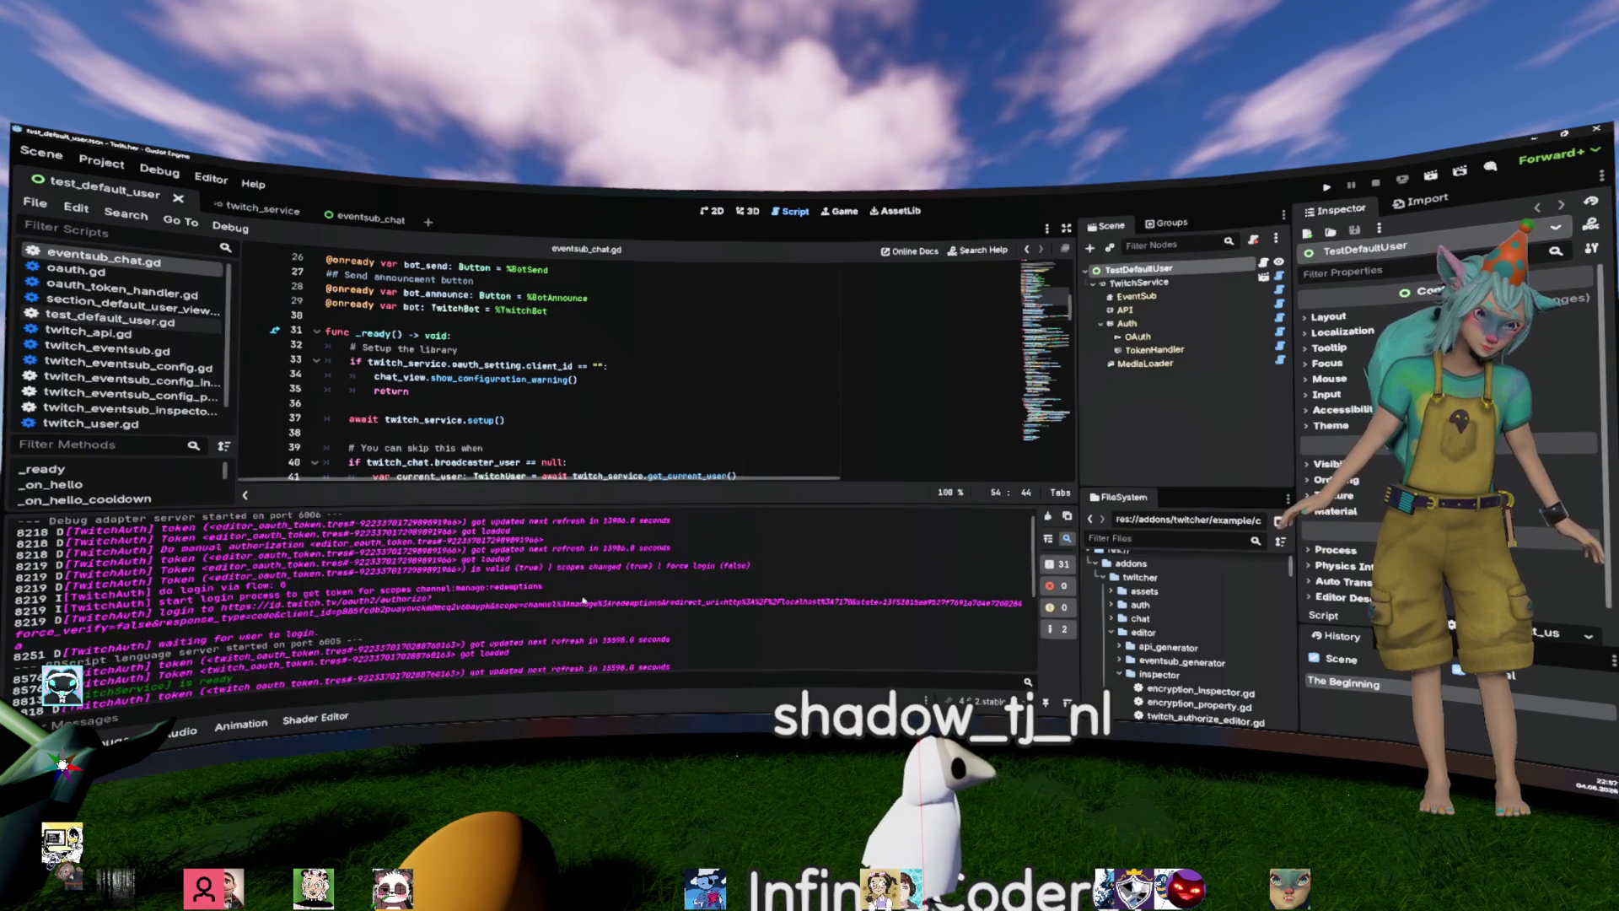
{"action": "scroll", "coordinate": [582, 600], "scroll_direction": "down", "scroll_amount": 5}
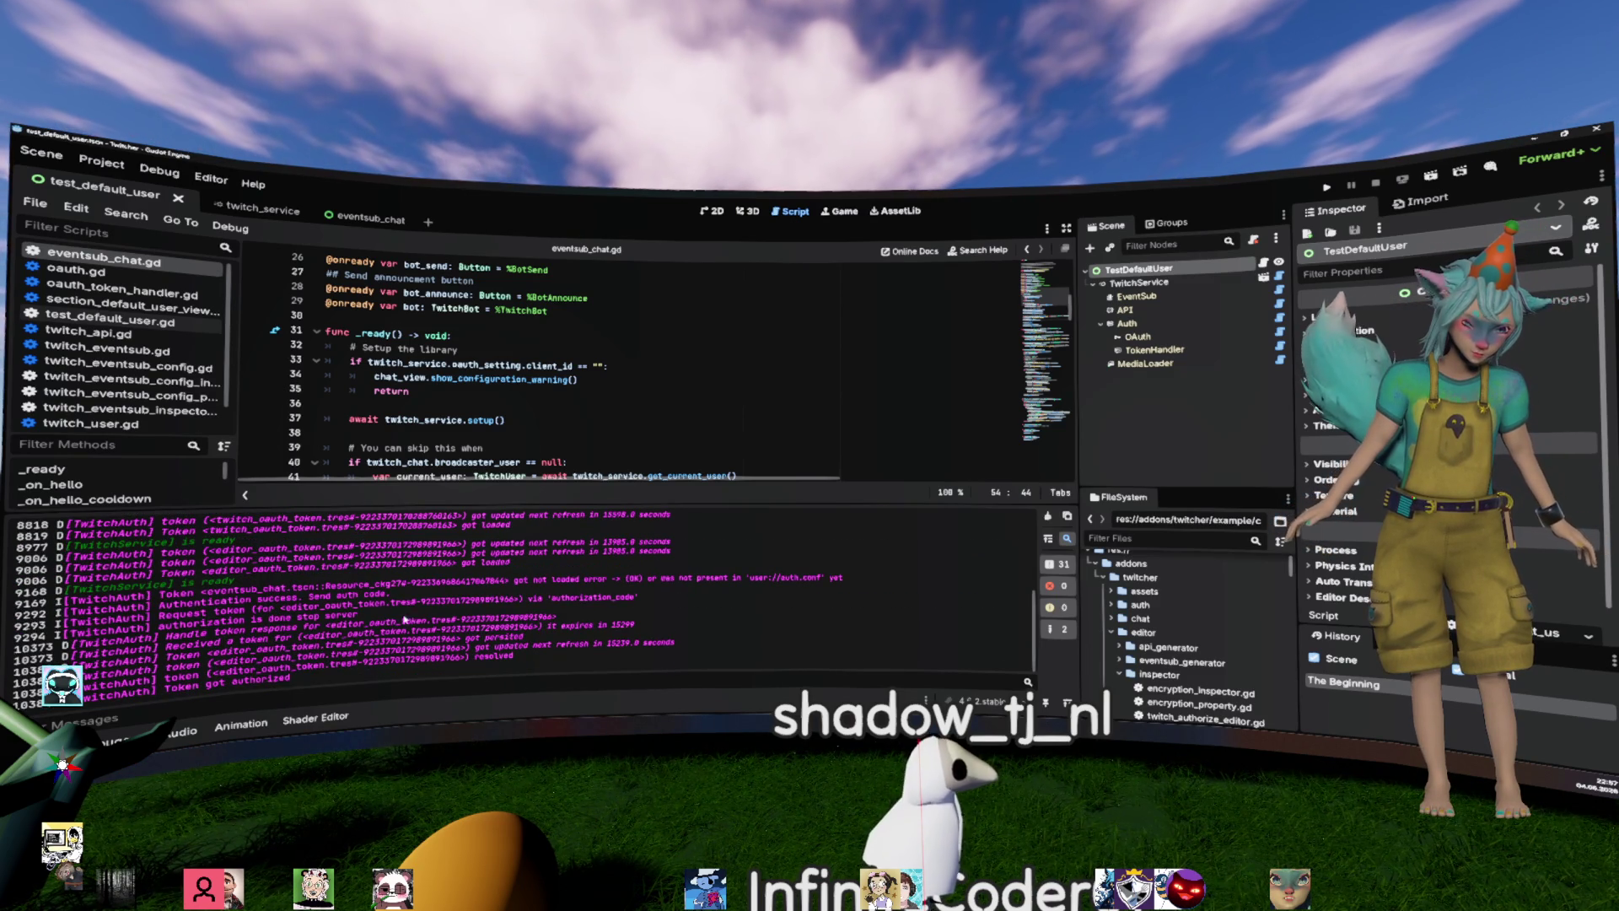
{"action": "scroll", "coordinate": [452, 565], "scroll_direction": "up", "scroll_amount": 5}
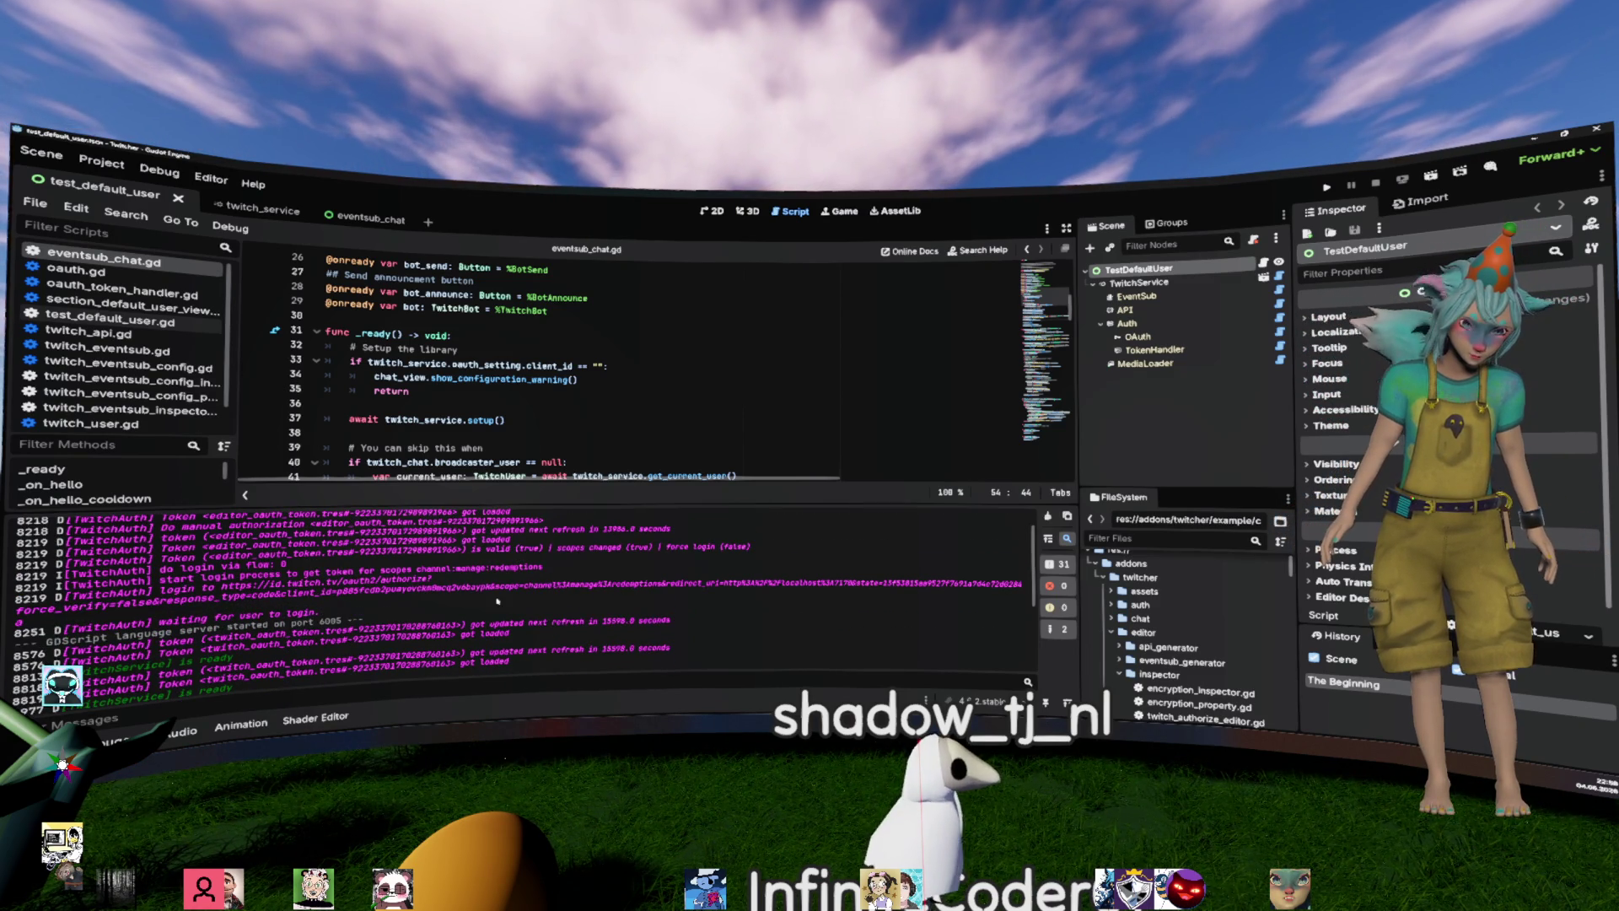
{"action": "left_click_drag", "start_coordinate": [493, 548], "coordinate": [655, 548]}
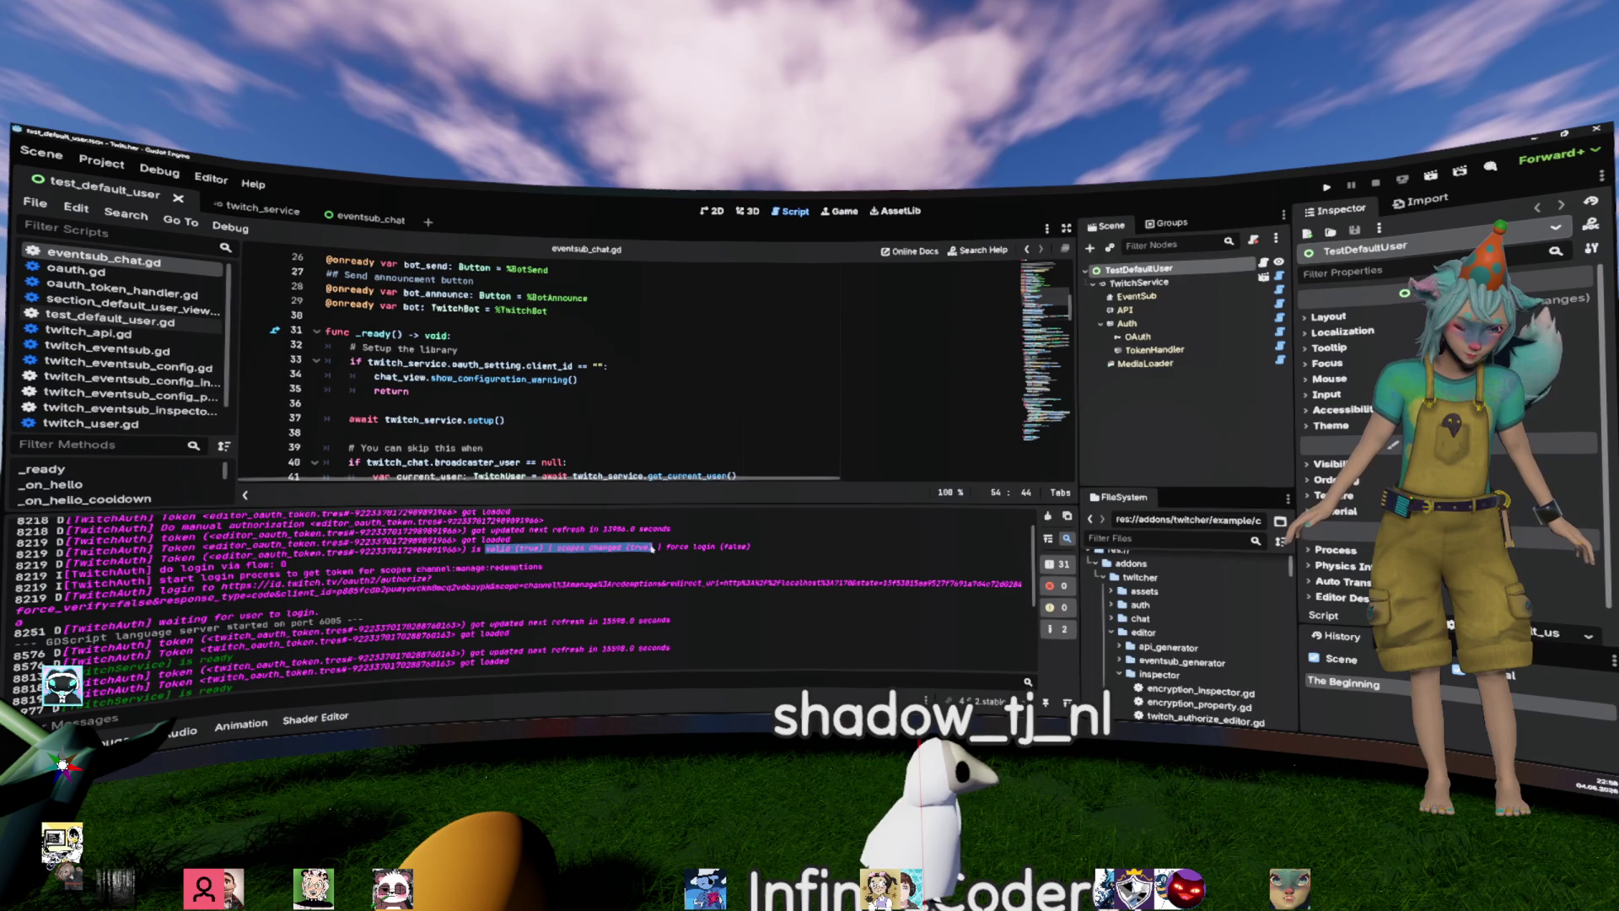
{"action": "left_click", "coordinate": [631, 547]}
{"action": "left_click_drag", "start_coordinate": [556, 547], "coordinate": [653, 547]}
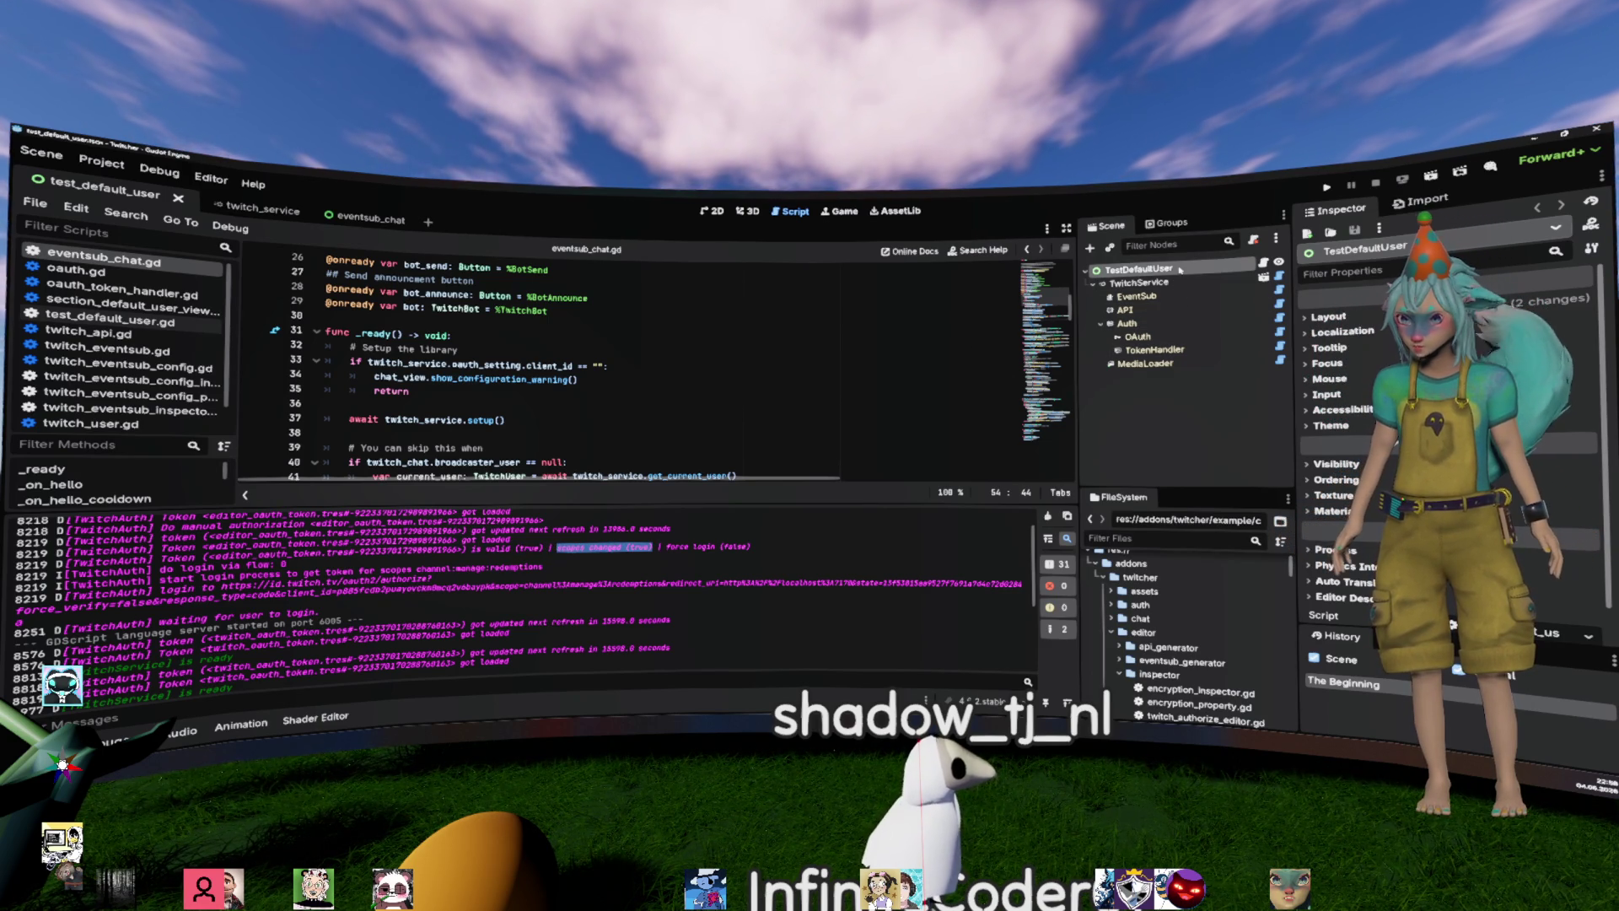
{"action": "key", "text": "F6"}
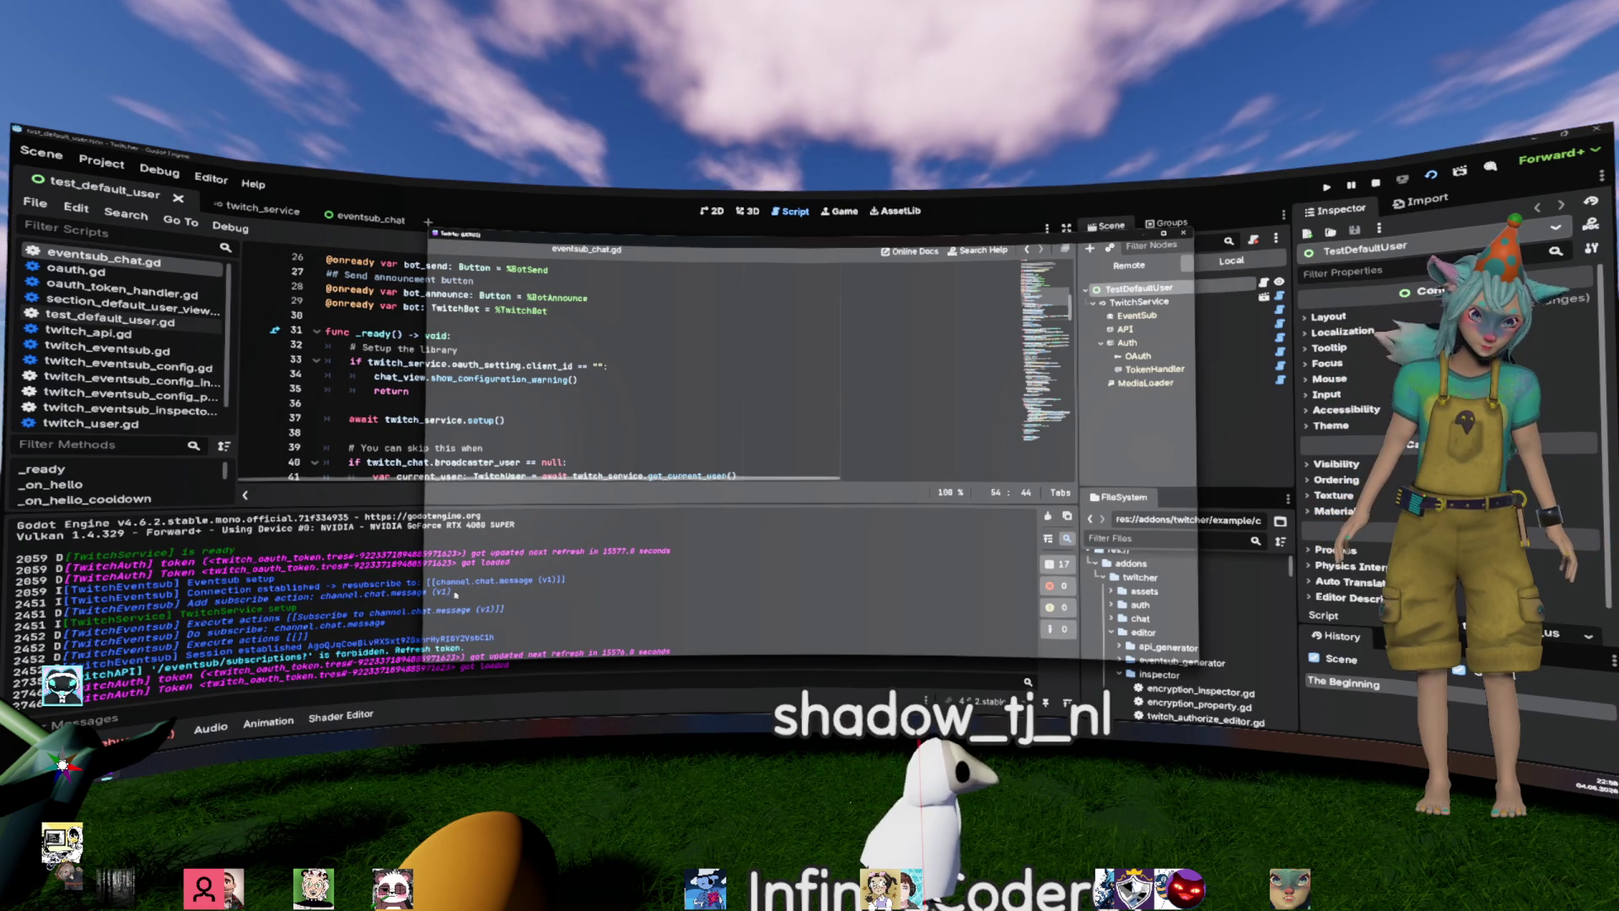
Stop the running scene, mark the token line in Output, and return to test_default_user.gd.
{"action": "key", "text": "F8"}
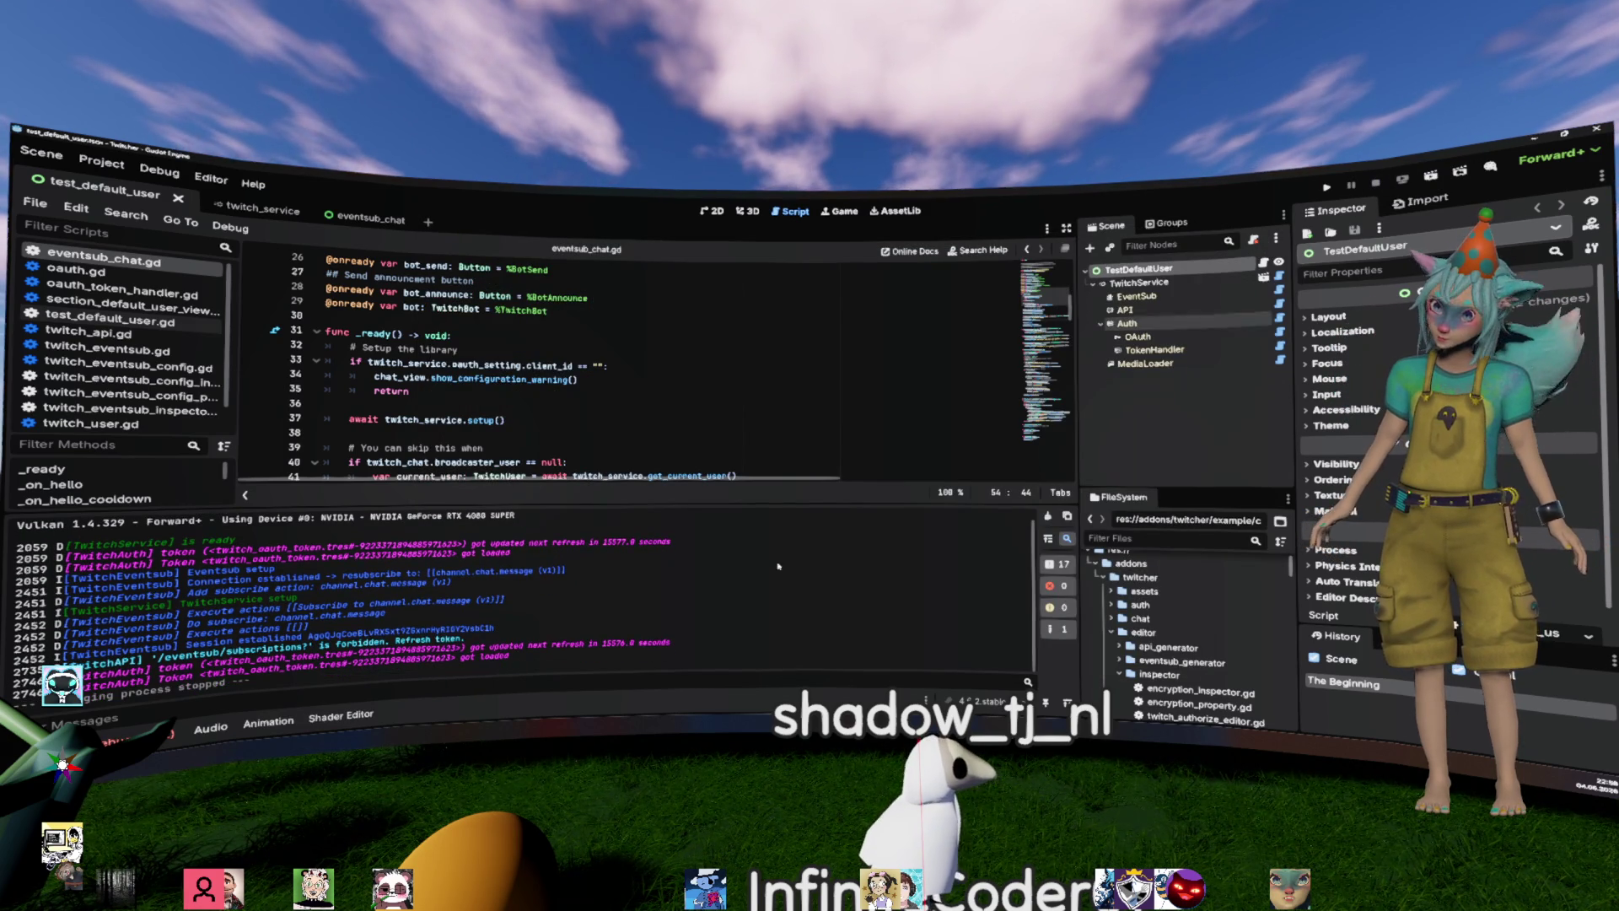
{"action": "left_click_drag", "start_coordinate": [468, 654], "coordinate": [224, 661]}
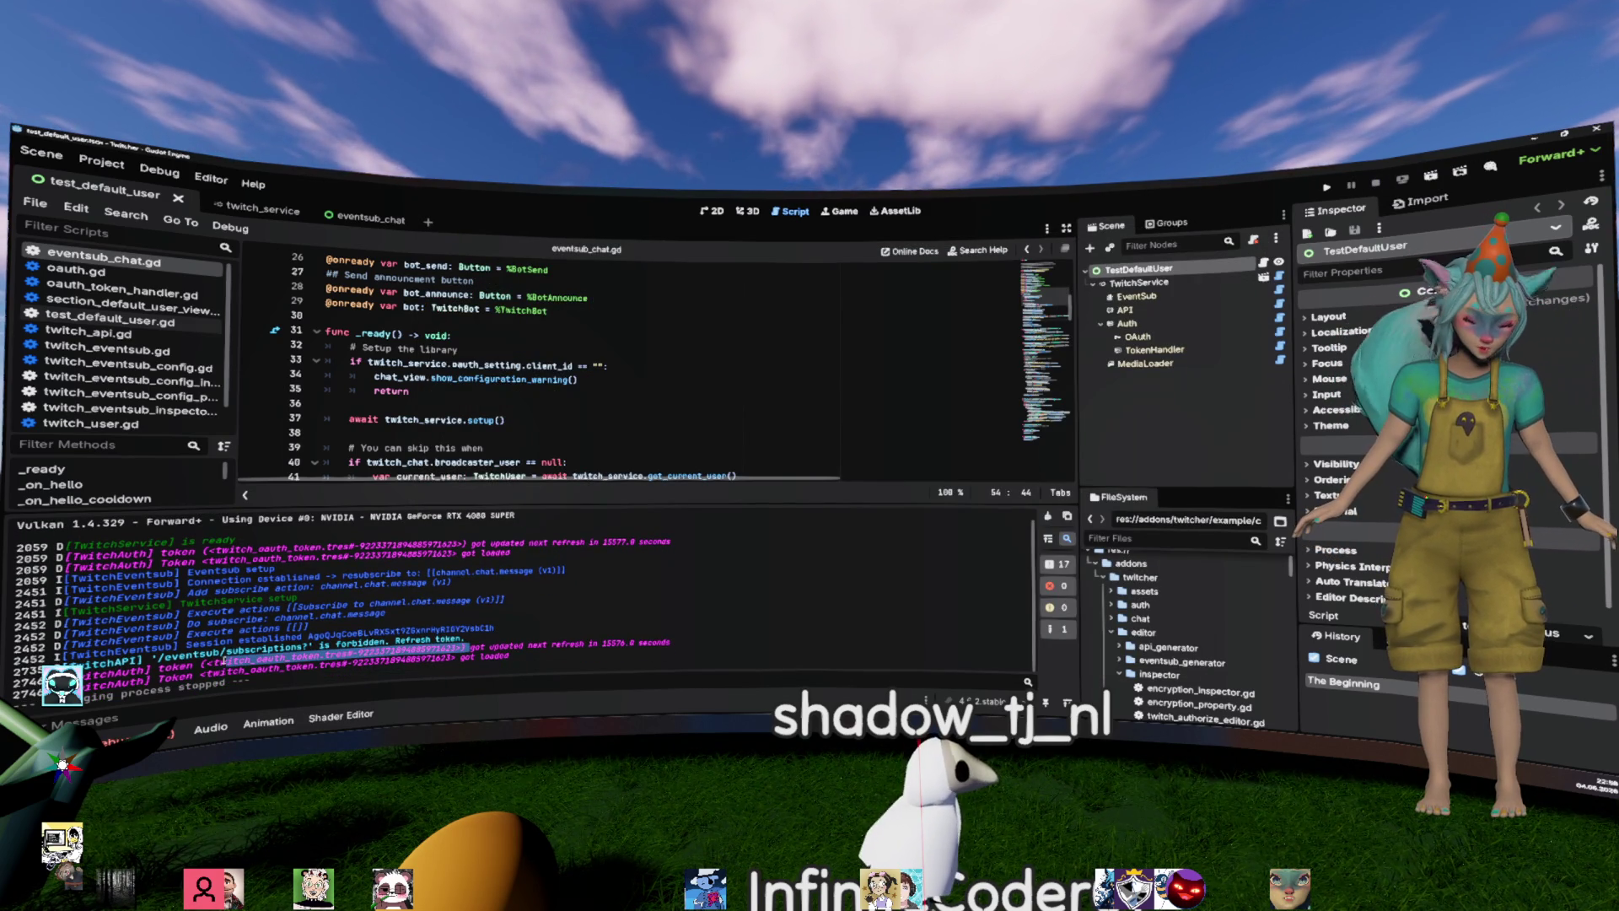
{"action": "left_click", "coordinate": [558, 432]}
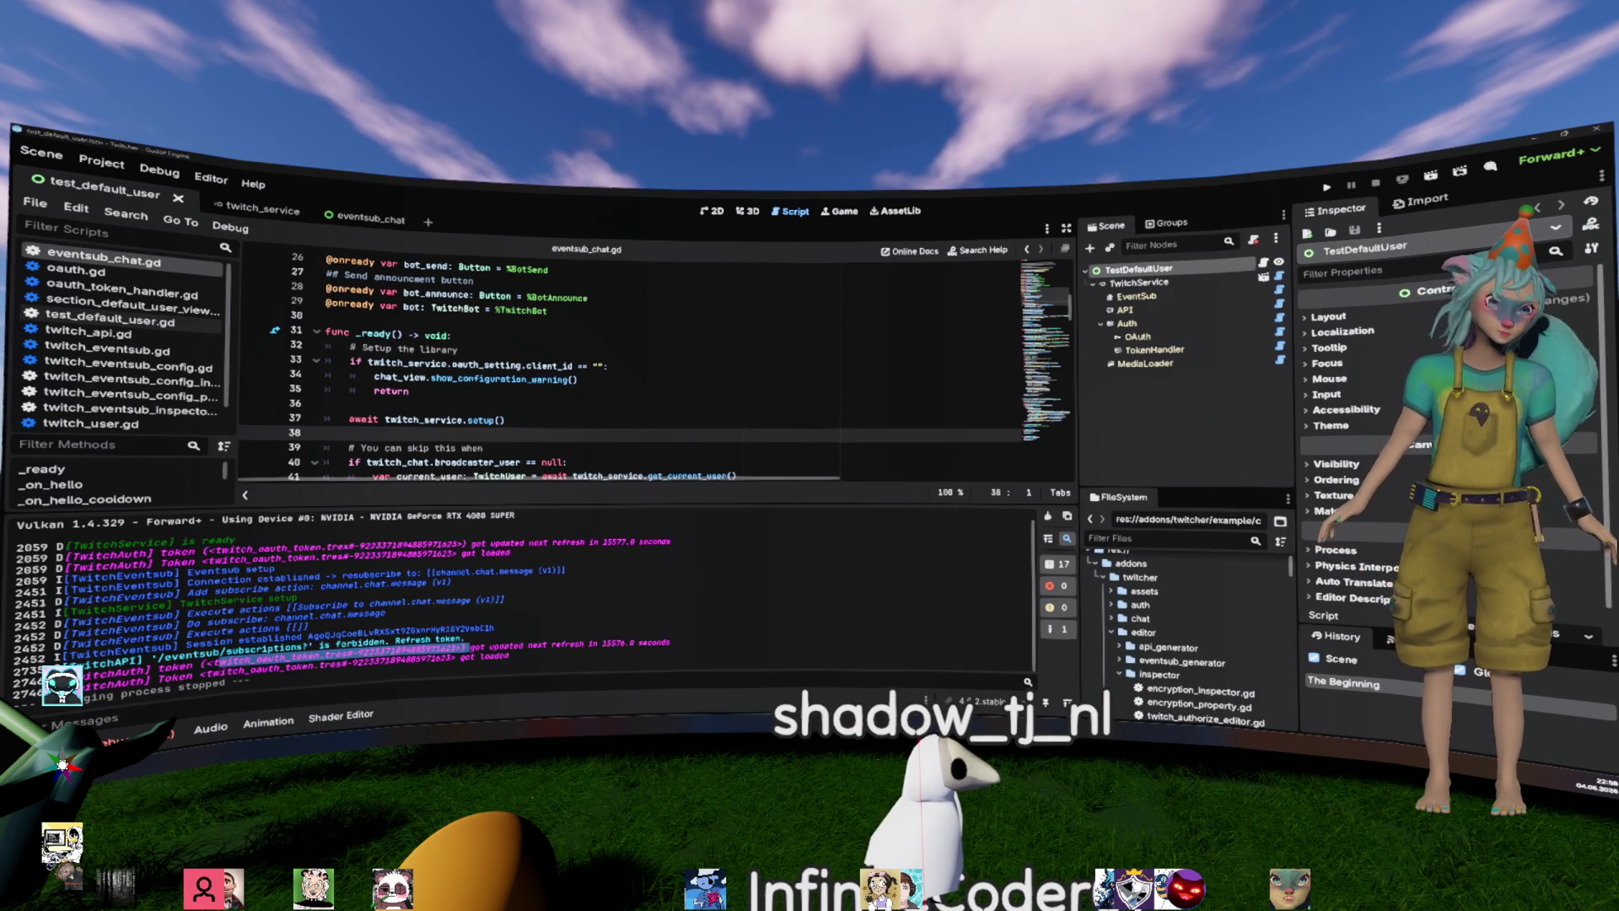
{"action": "left_click", "coordinate": [173, 321]}
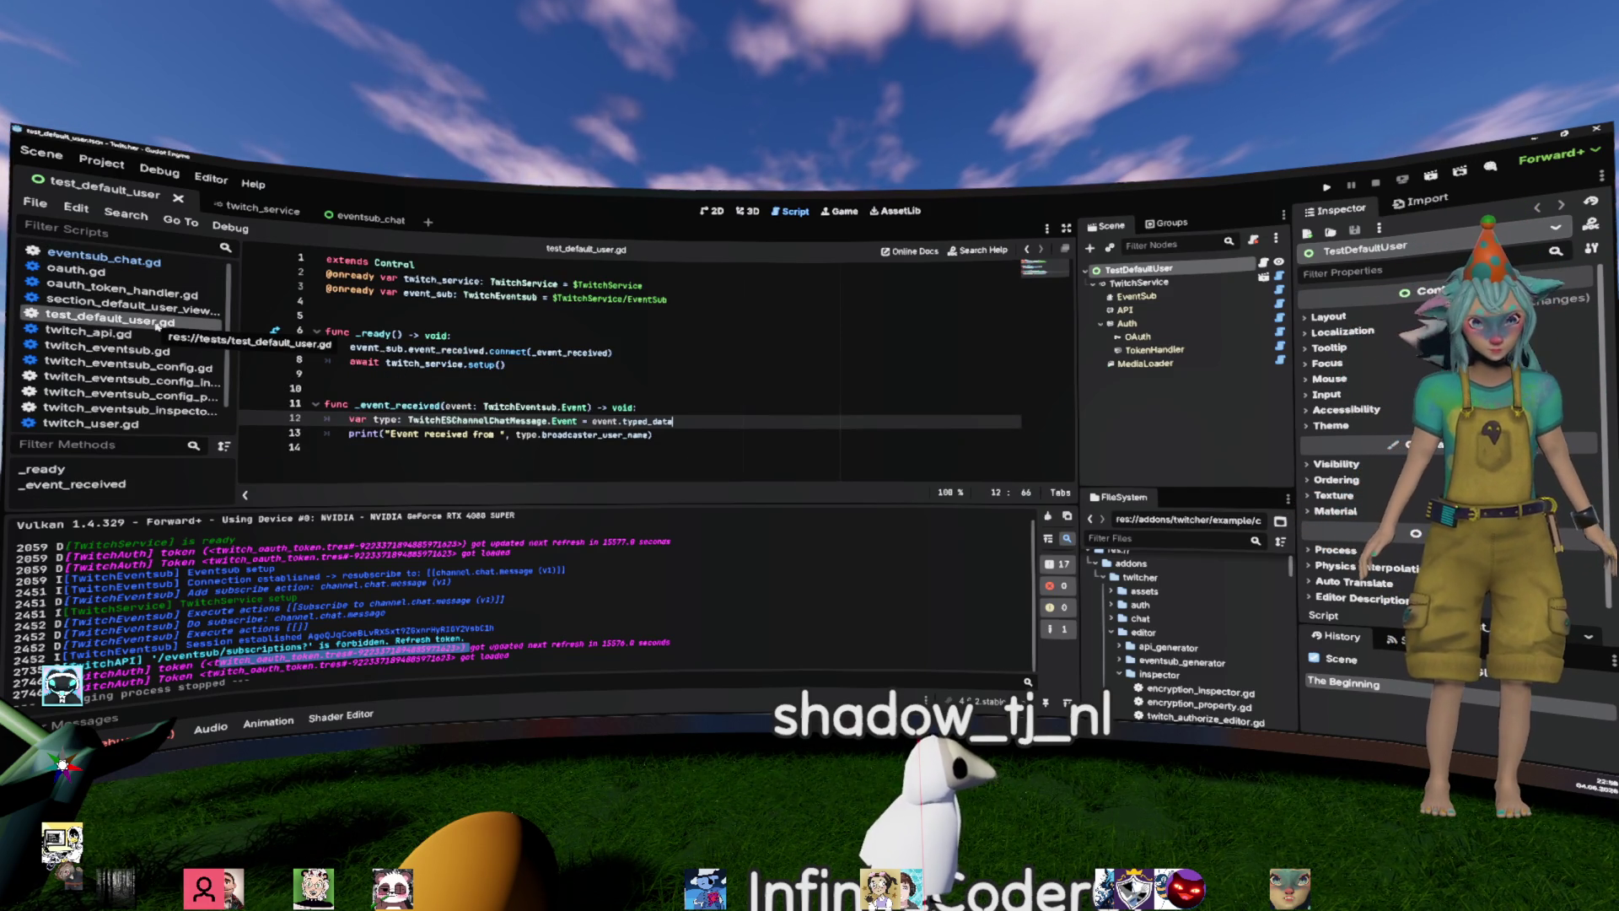
Follow the setup() call to the TwitchService definition at the top of twitch_service.gd.
{"action": "left_click", "coordinate": [529, 353]}
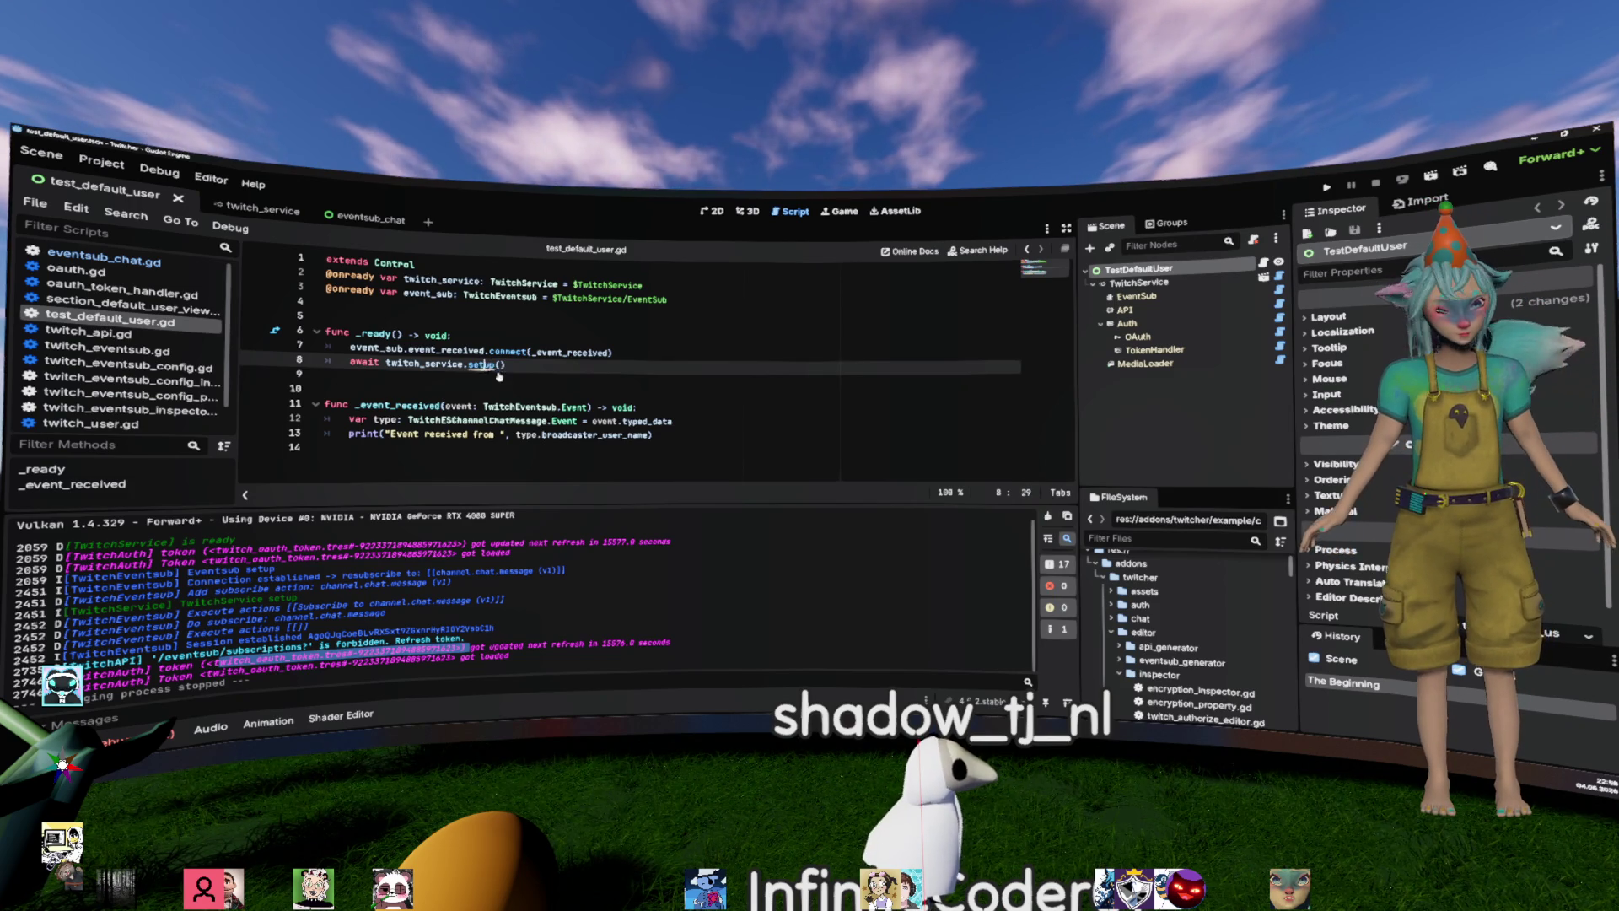
{"action": "left_click", "coordinate": [485, 364], "text": "ctrl"}
{"action": "key", "text": "ctrl+Home"}
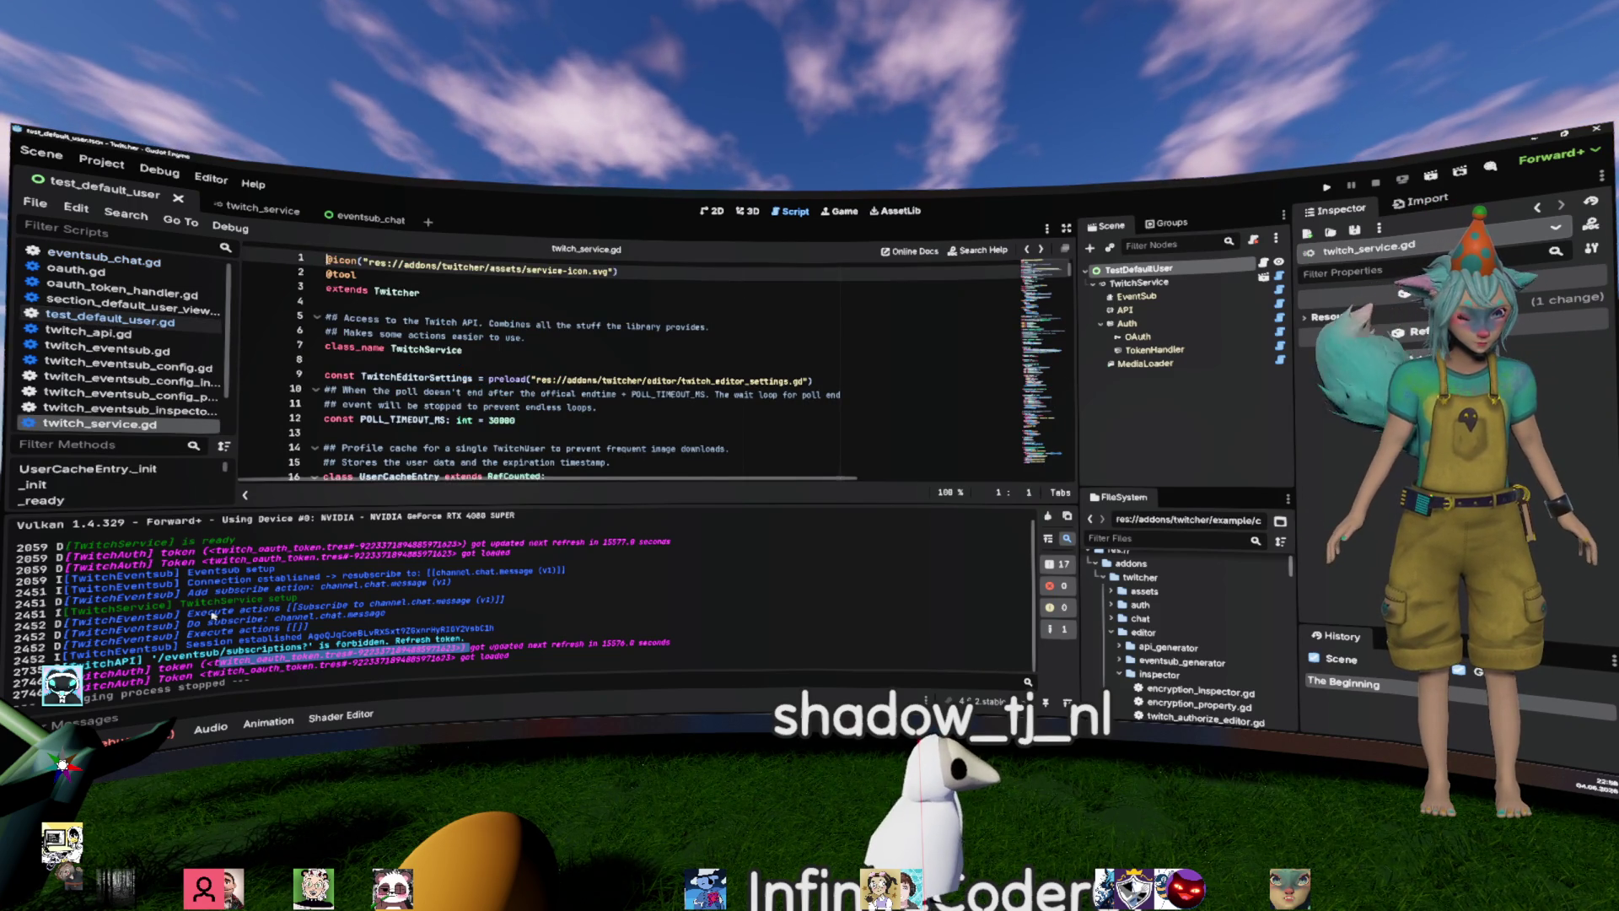
Check the 403 missing-authorization failure in Debugger Errors, then collapse the bottom panel.
{"action": "left_click_drag", "start_coordinate": [214, 615], "coordinate": [466, 618]}
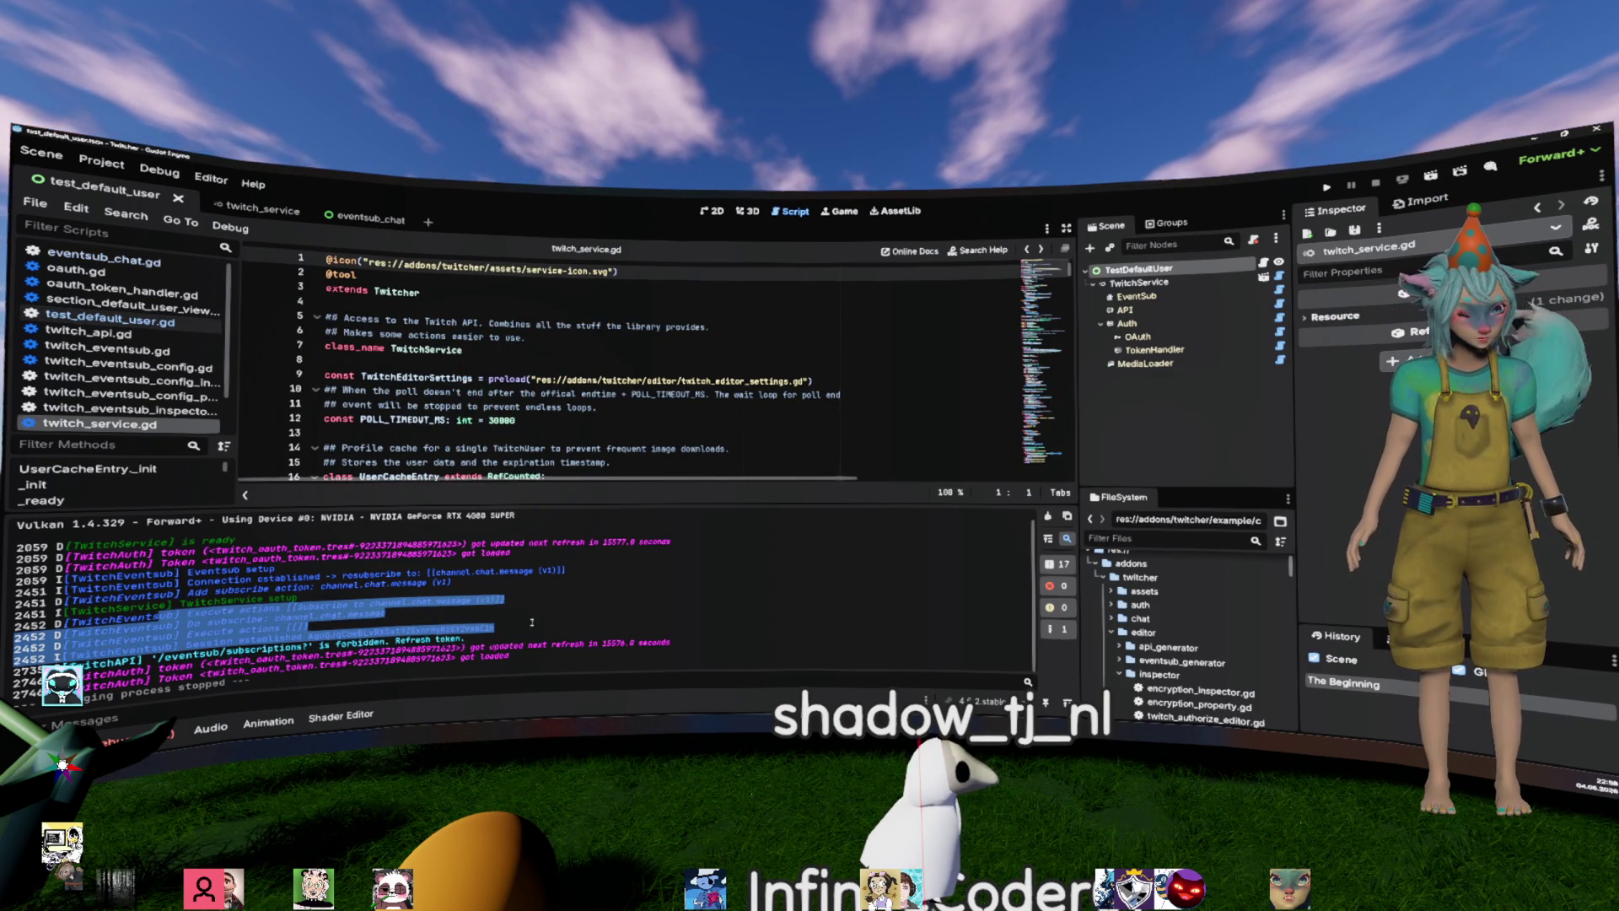
{"action": "left_click", "coordinate": [531, 622]}
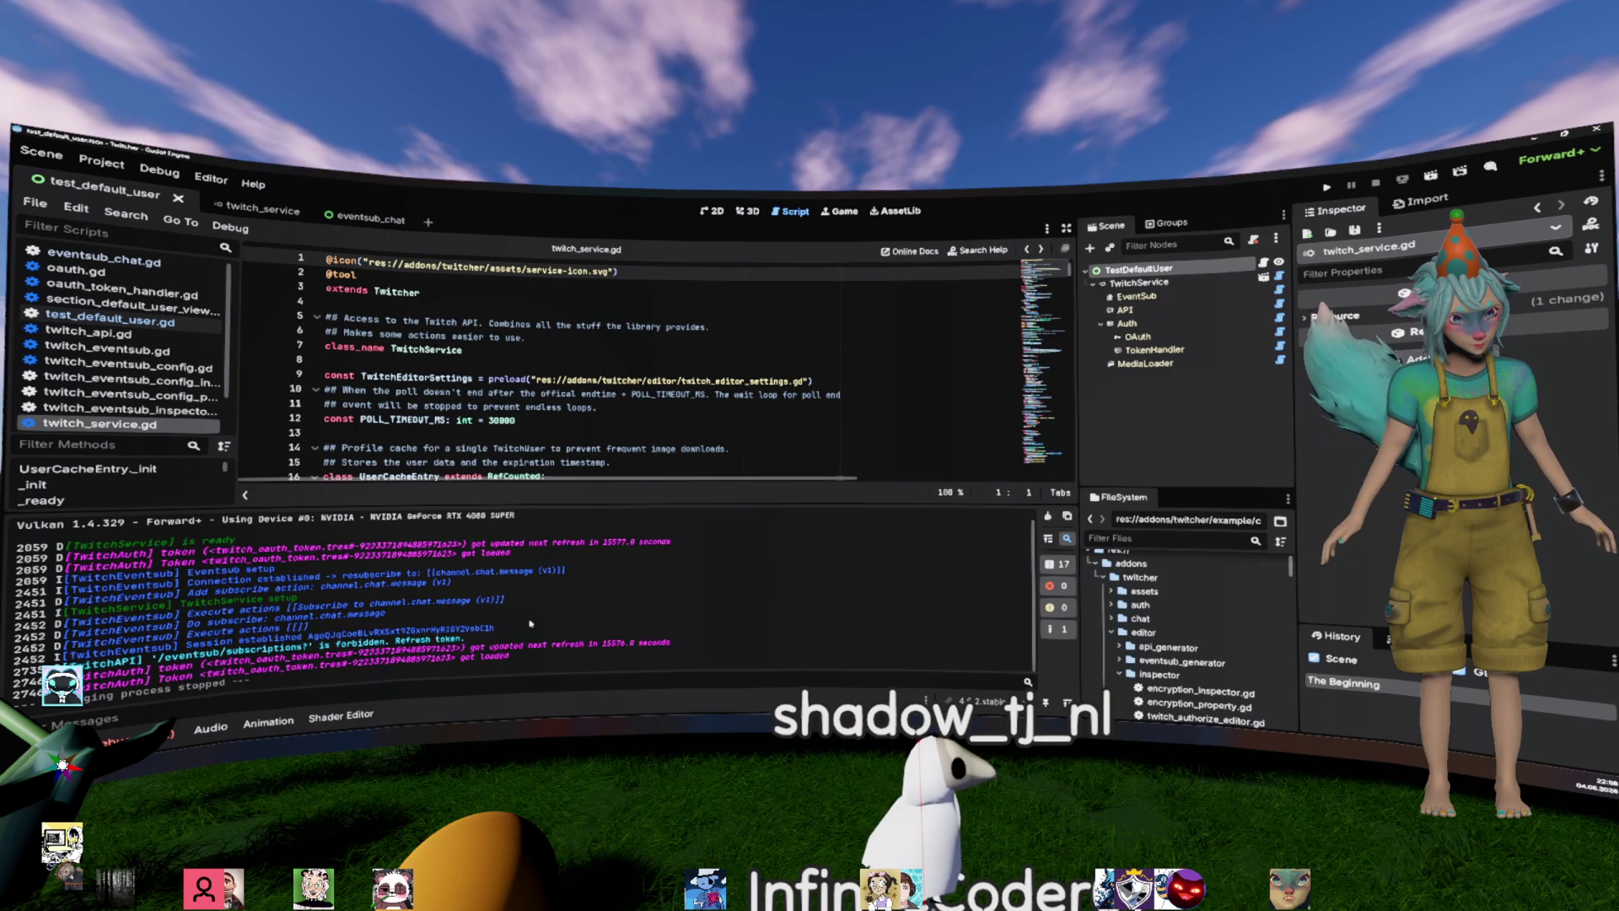
{"action": "left_click", "coordinate": [118, 735]}
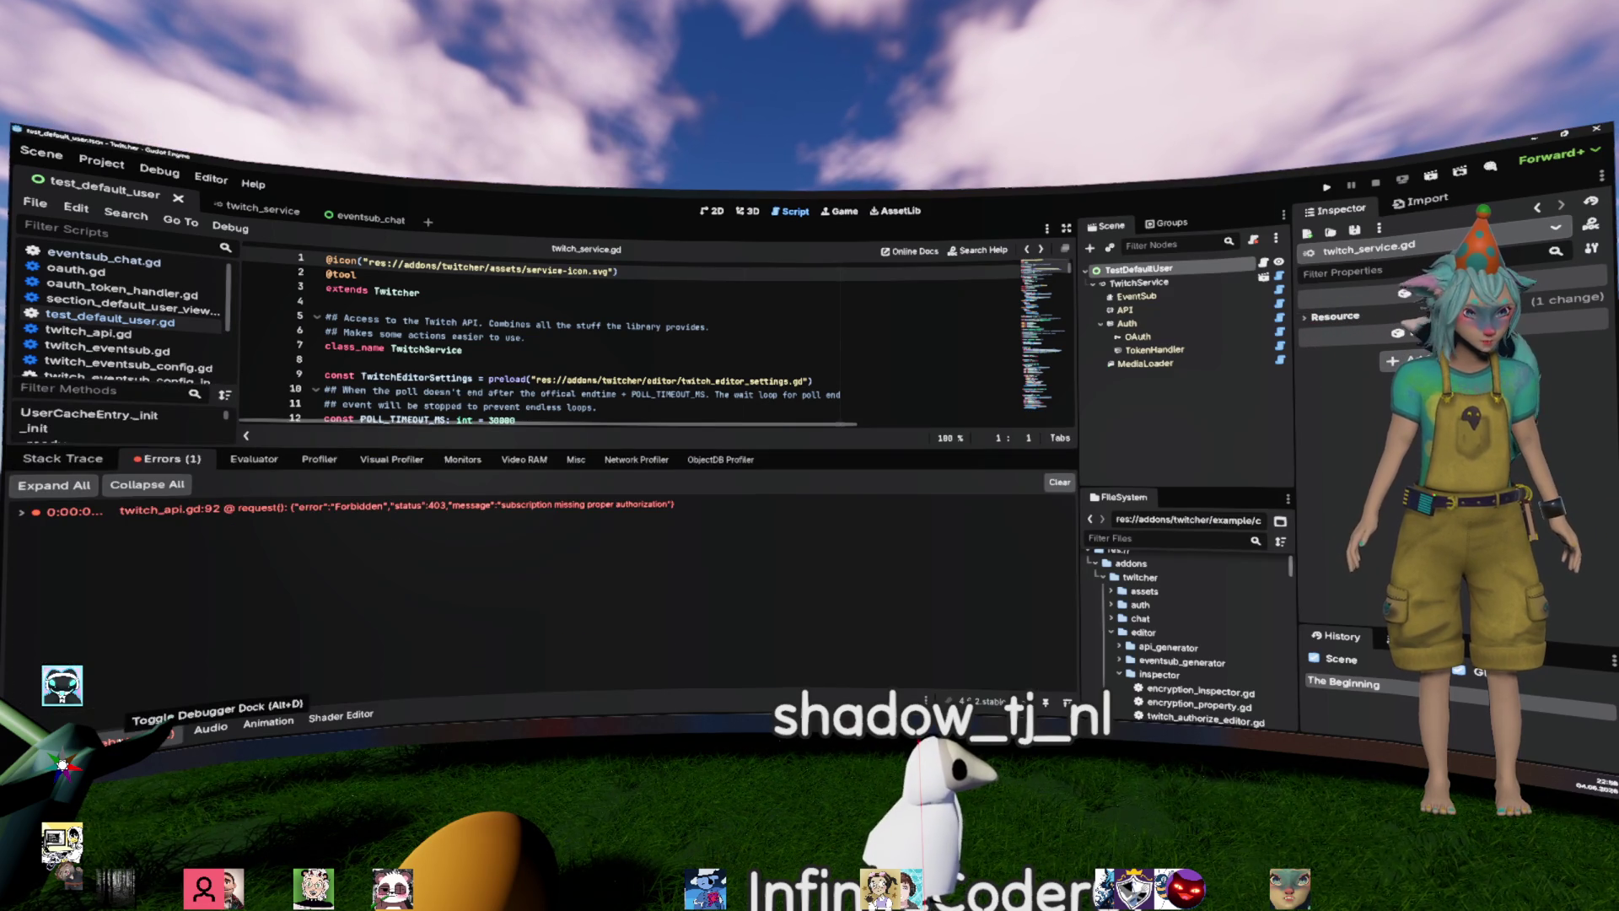
{"action": "left_click", "coordinate": [118, 735]}
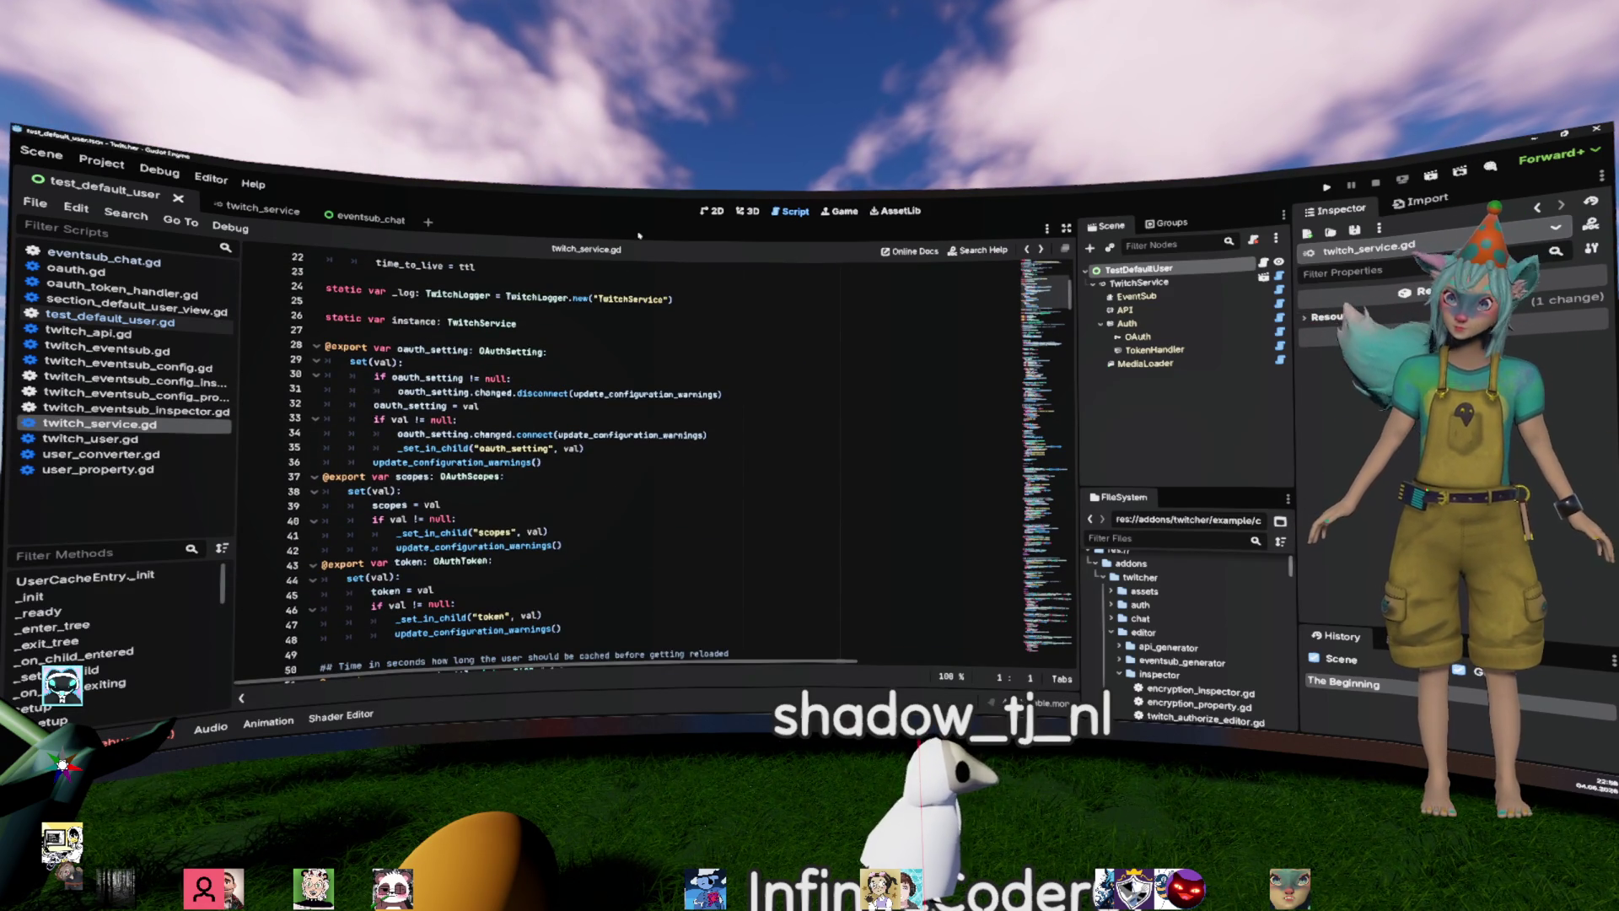
Read down through twitch_service.gd's oauth_setting, scopes and token property setters.
{"action": "left_click", "coordinate": [534, 434]}
{"action": "scroll", "coordinate": [534, 437], "scroll_direction": "down", "scroll_amount": 3}
{"action": "scroll", "coordinate": [534, 437], "scroll_direction": "down", "scroll_amount": 5}
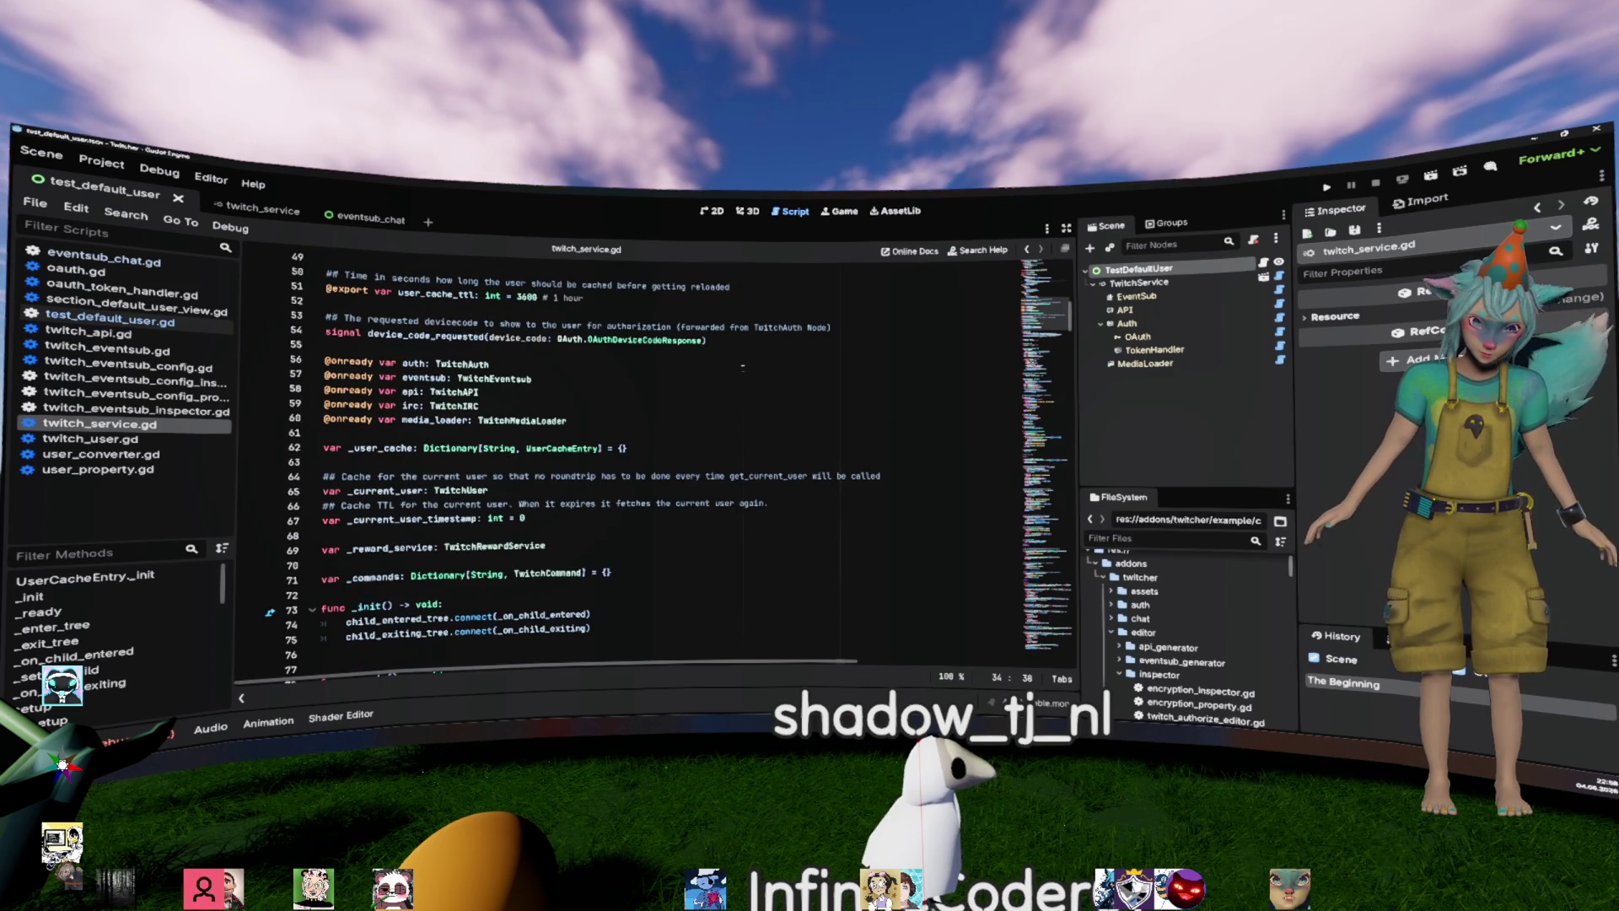
{"action": "scroll", "coordinate": [742, 366], "scroll_direction": "down", "scroll_amount": 6}
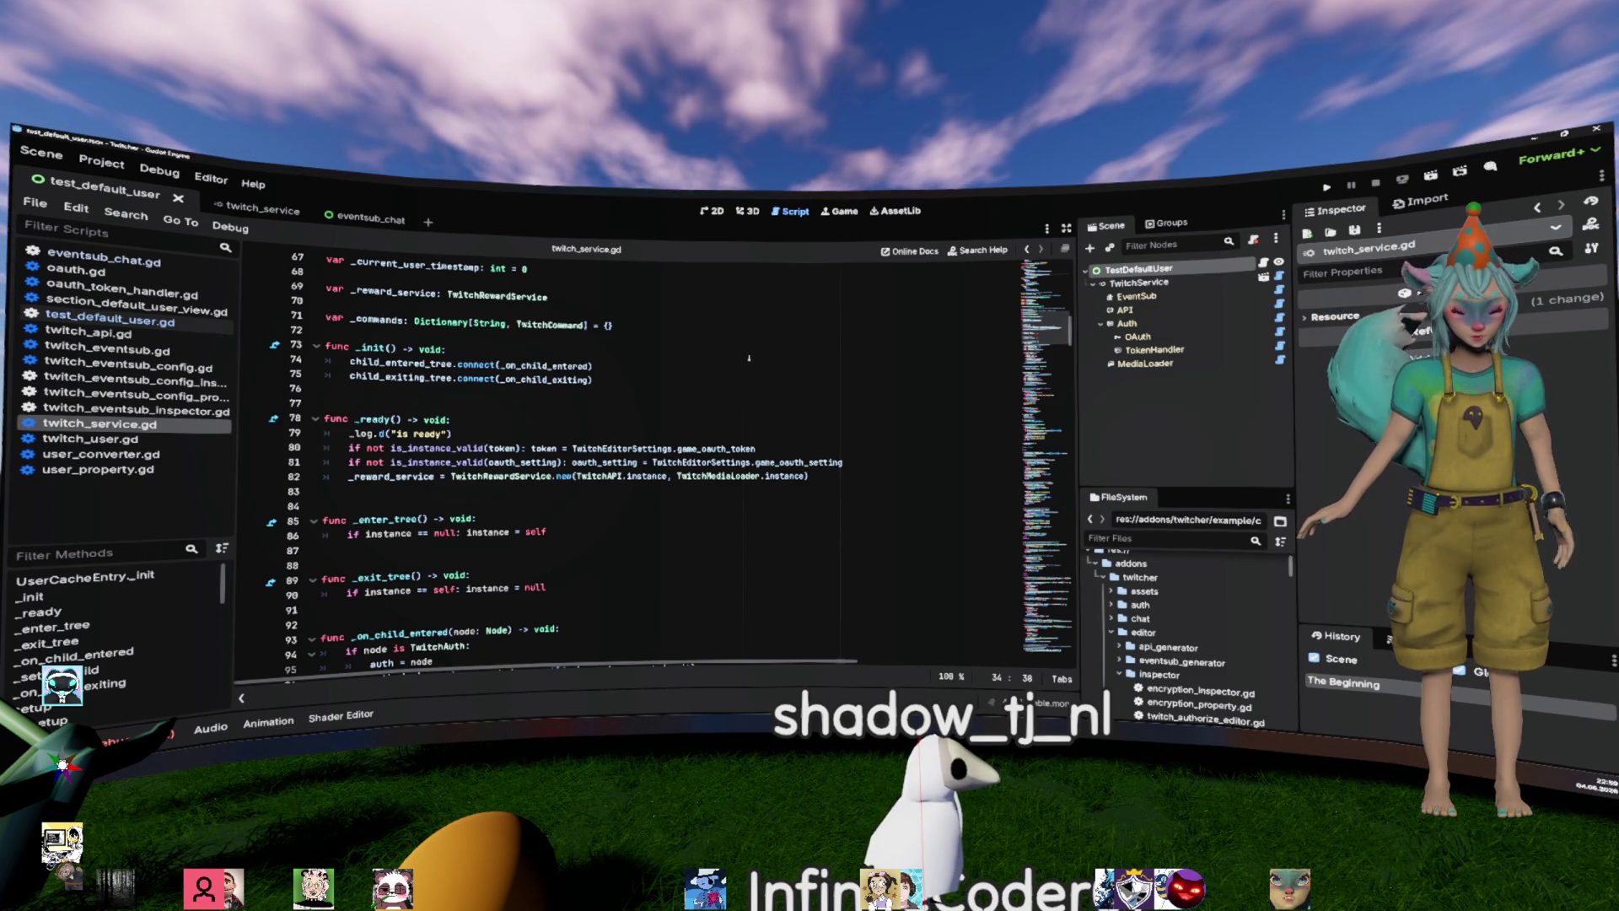
{"action": "scroll", "coordinate": [748, 357], "scroll_direction": "down", "scroll_amount": 6}
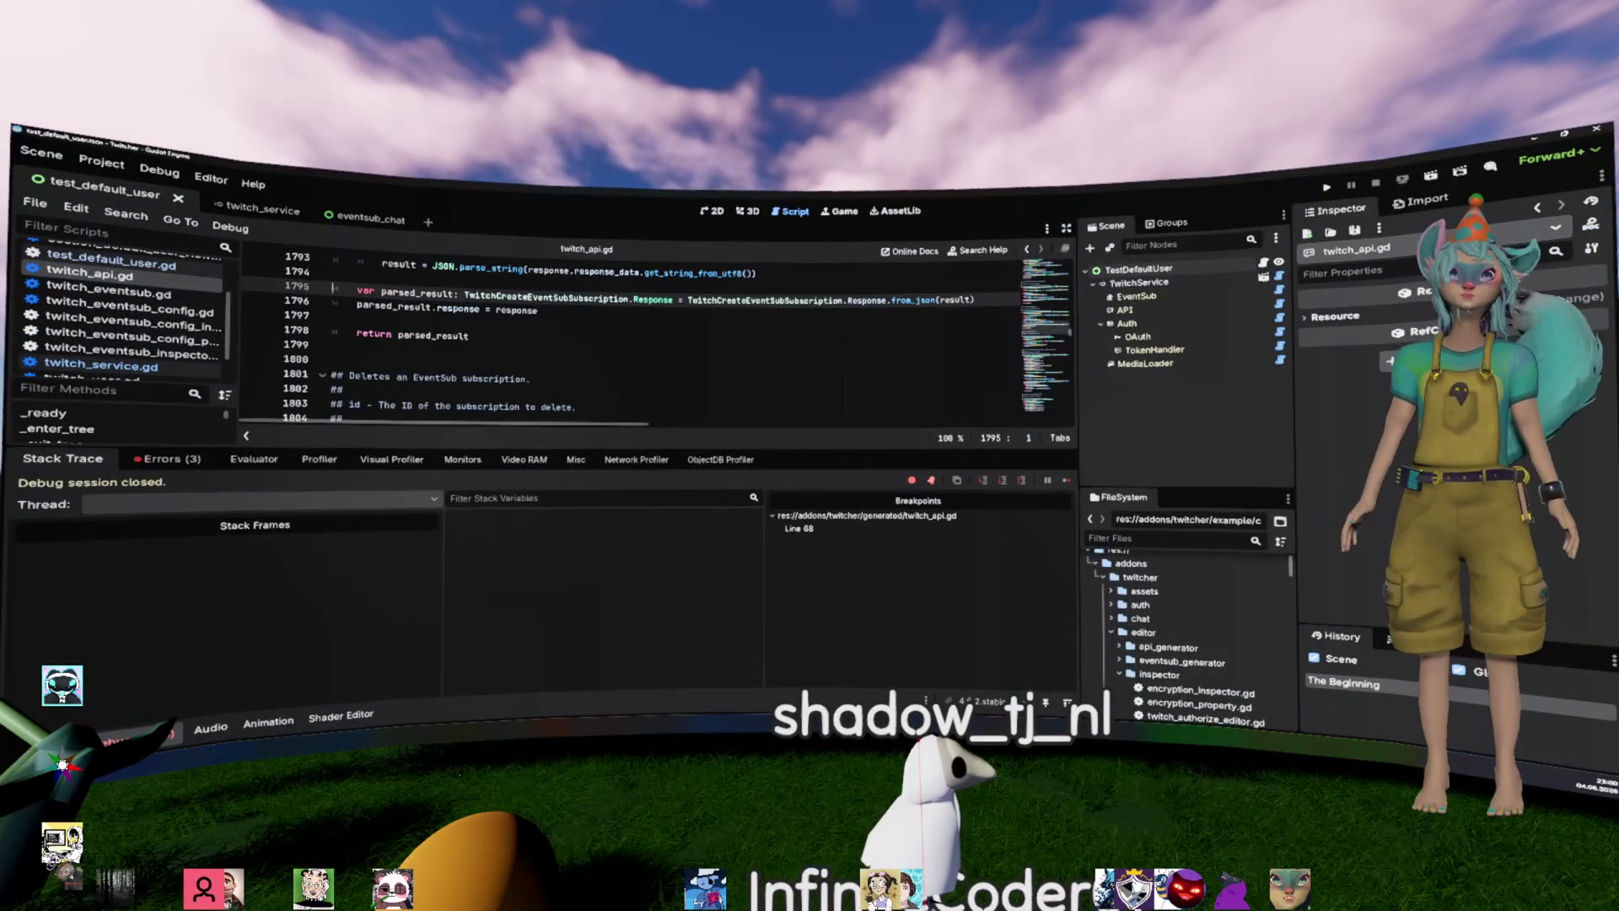
Review the three Debugger errors, then hide the panel and return to line 1808 of twitch_api.gd.
{"action": "left_click", "coordinate": [167, 457]}
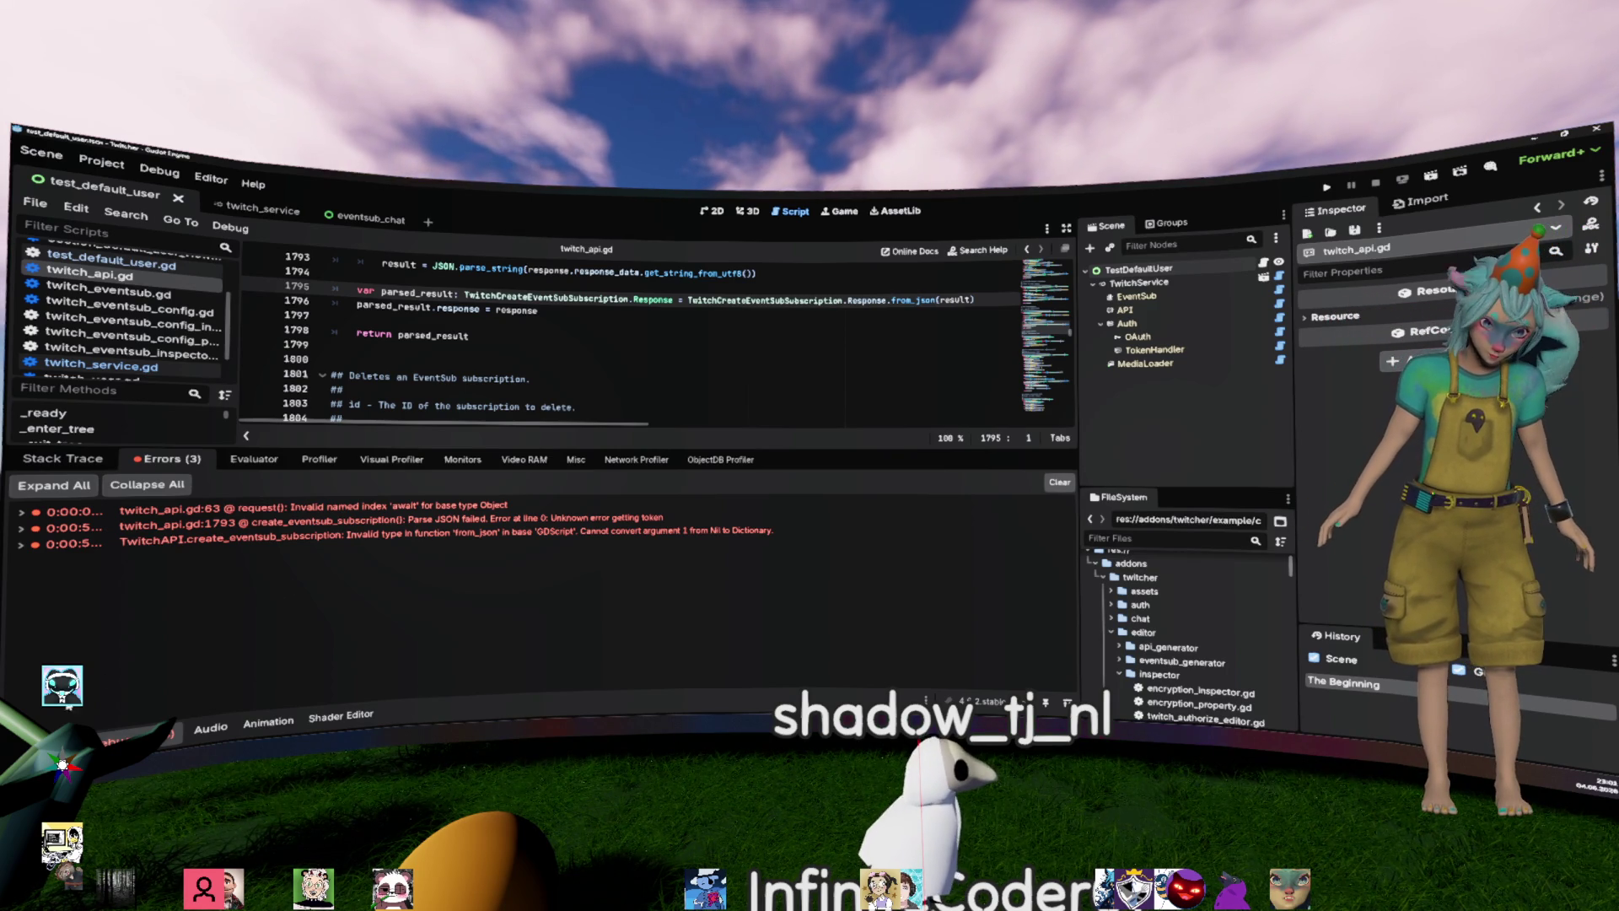
{"action": "left_click", "coordinate": [108, 736]}
{"action": "left_click", "coordinate": [485, 490]}
{"action": "scroll", "coordinate": [485, 489], "scroll_direction": "up", "scroll_amount": 3}
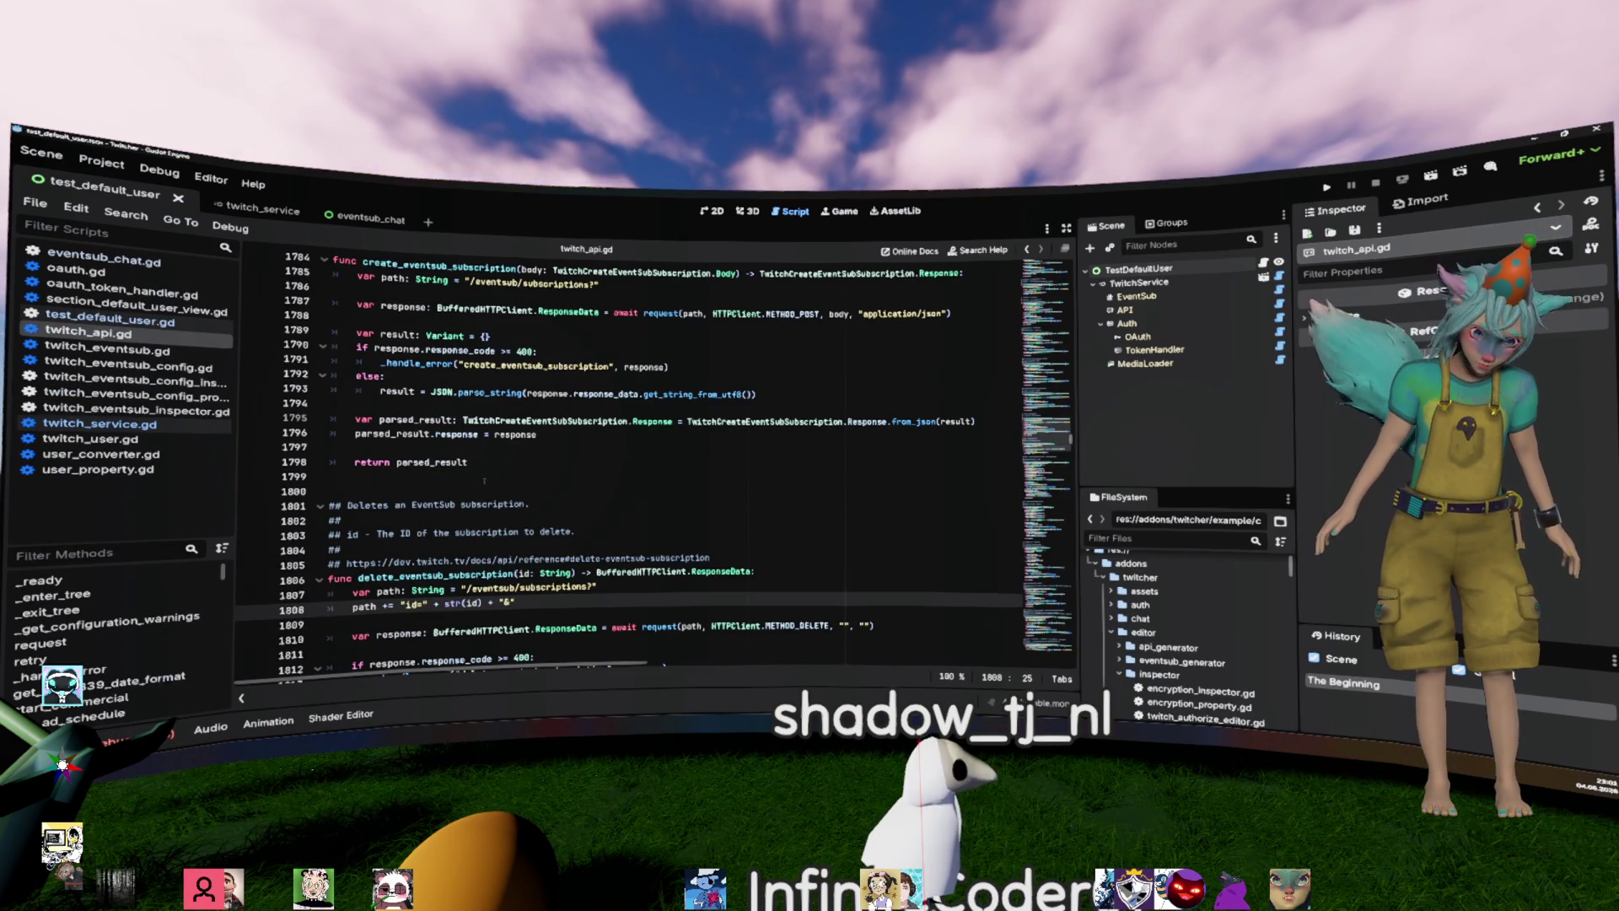
Inspect create_eventsub_subscription's error handling on lines 1787–1791, selecting its error label.
{"action": "scroll", "coordinate": [485, 480], "scroll_direction": "up", "scroll_amount": 2}
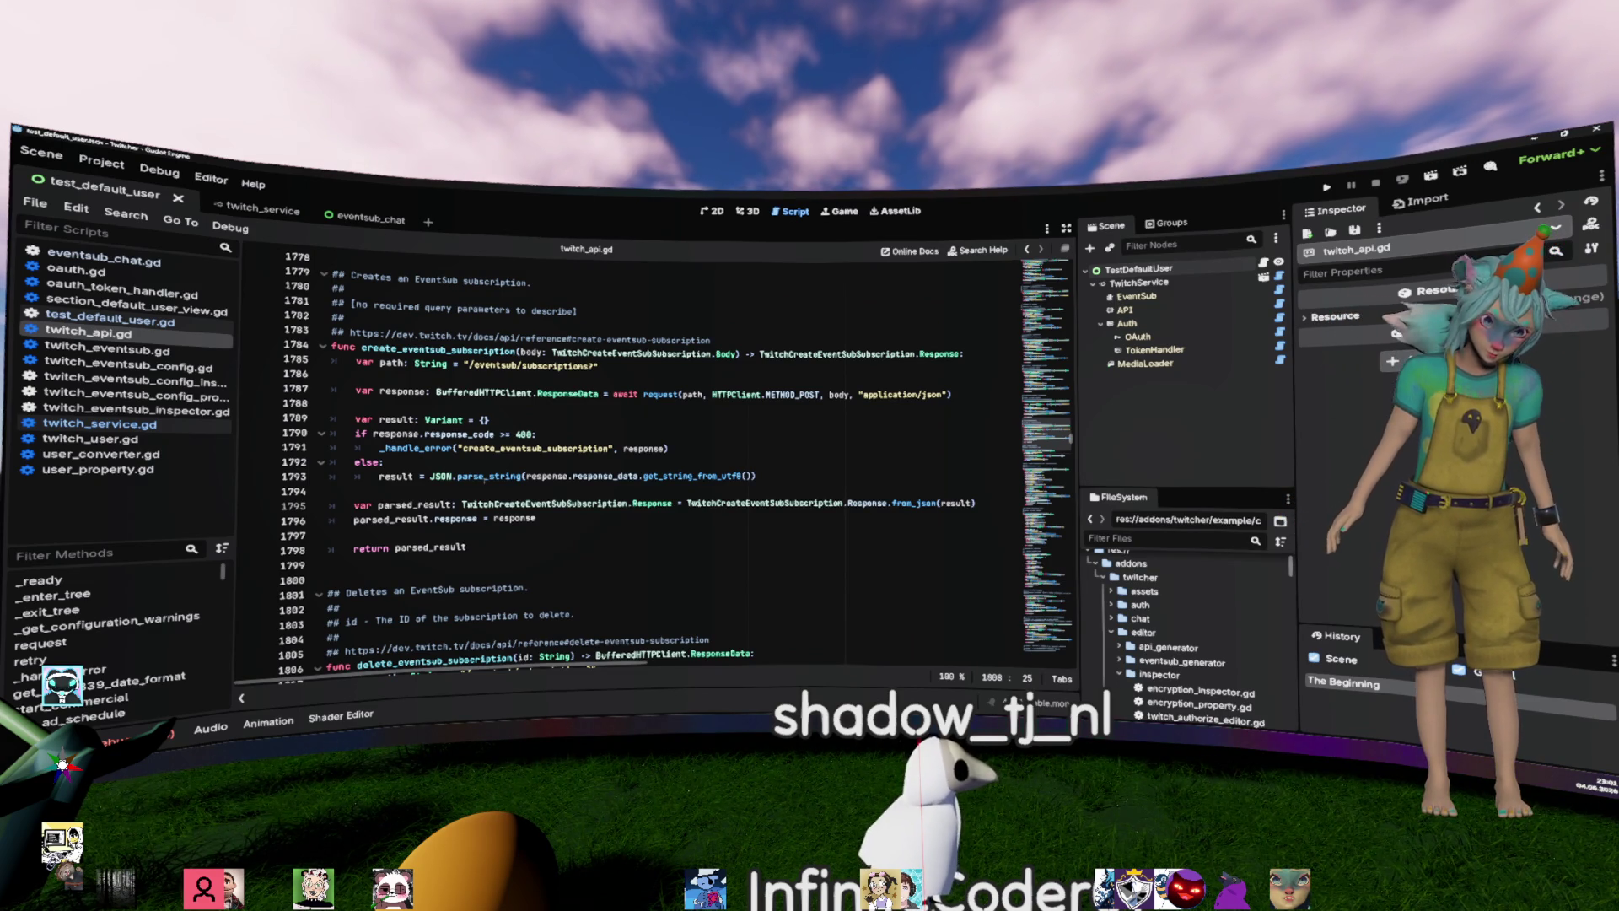
{"action": "double_click", "coordinate": [535, 449]}
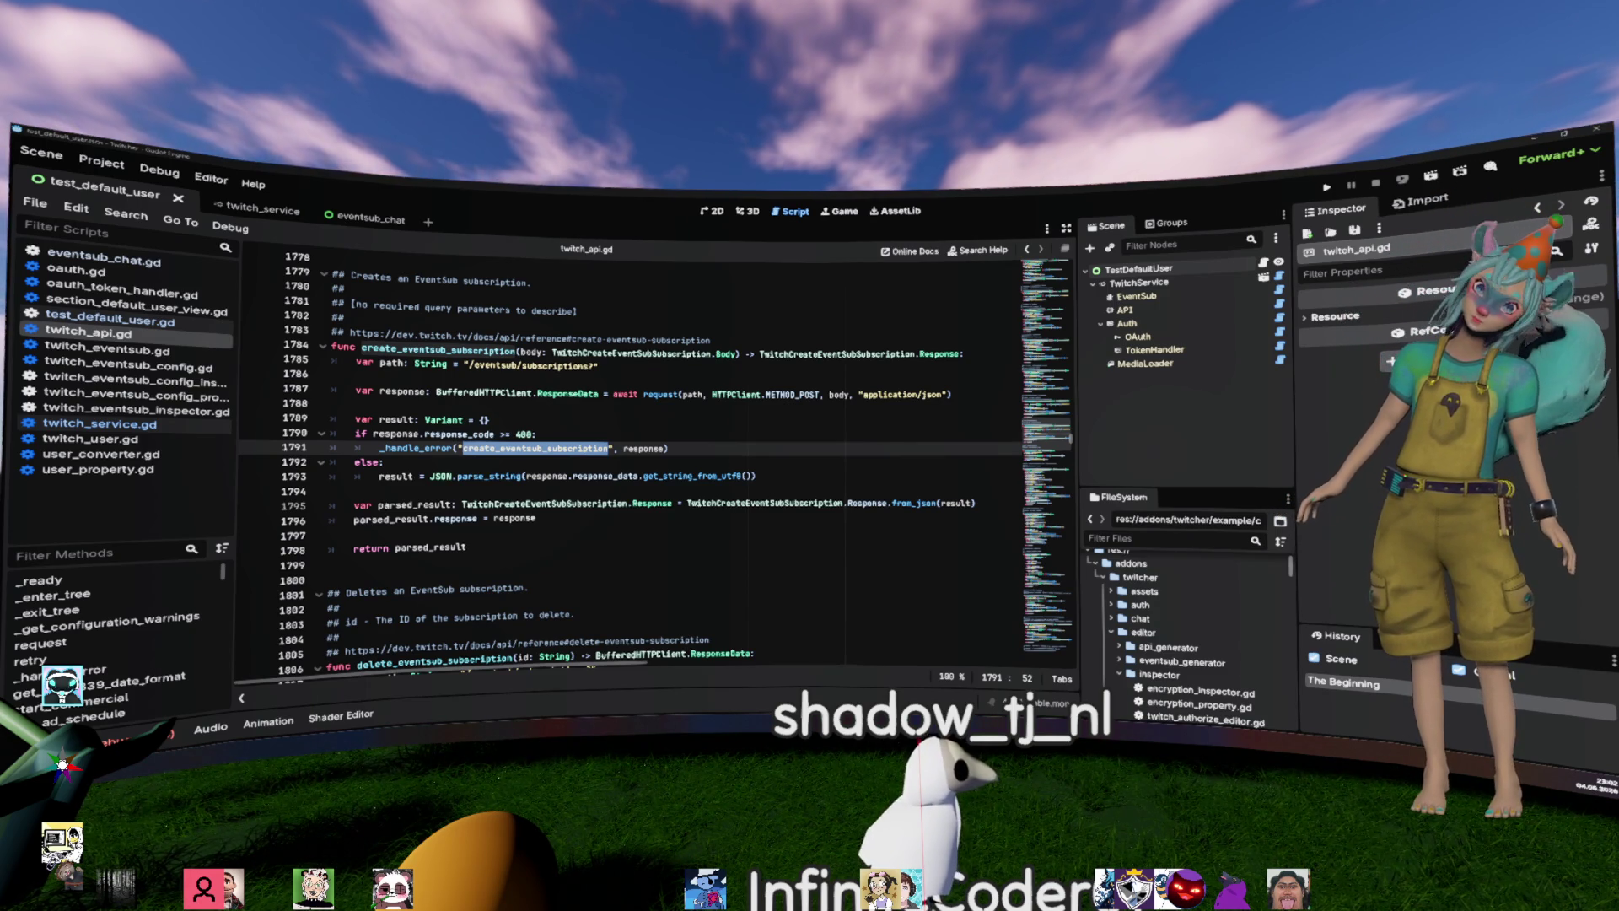
{"action": "left_click", "coordinate": [429, 392]}
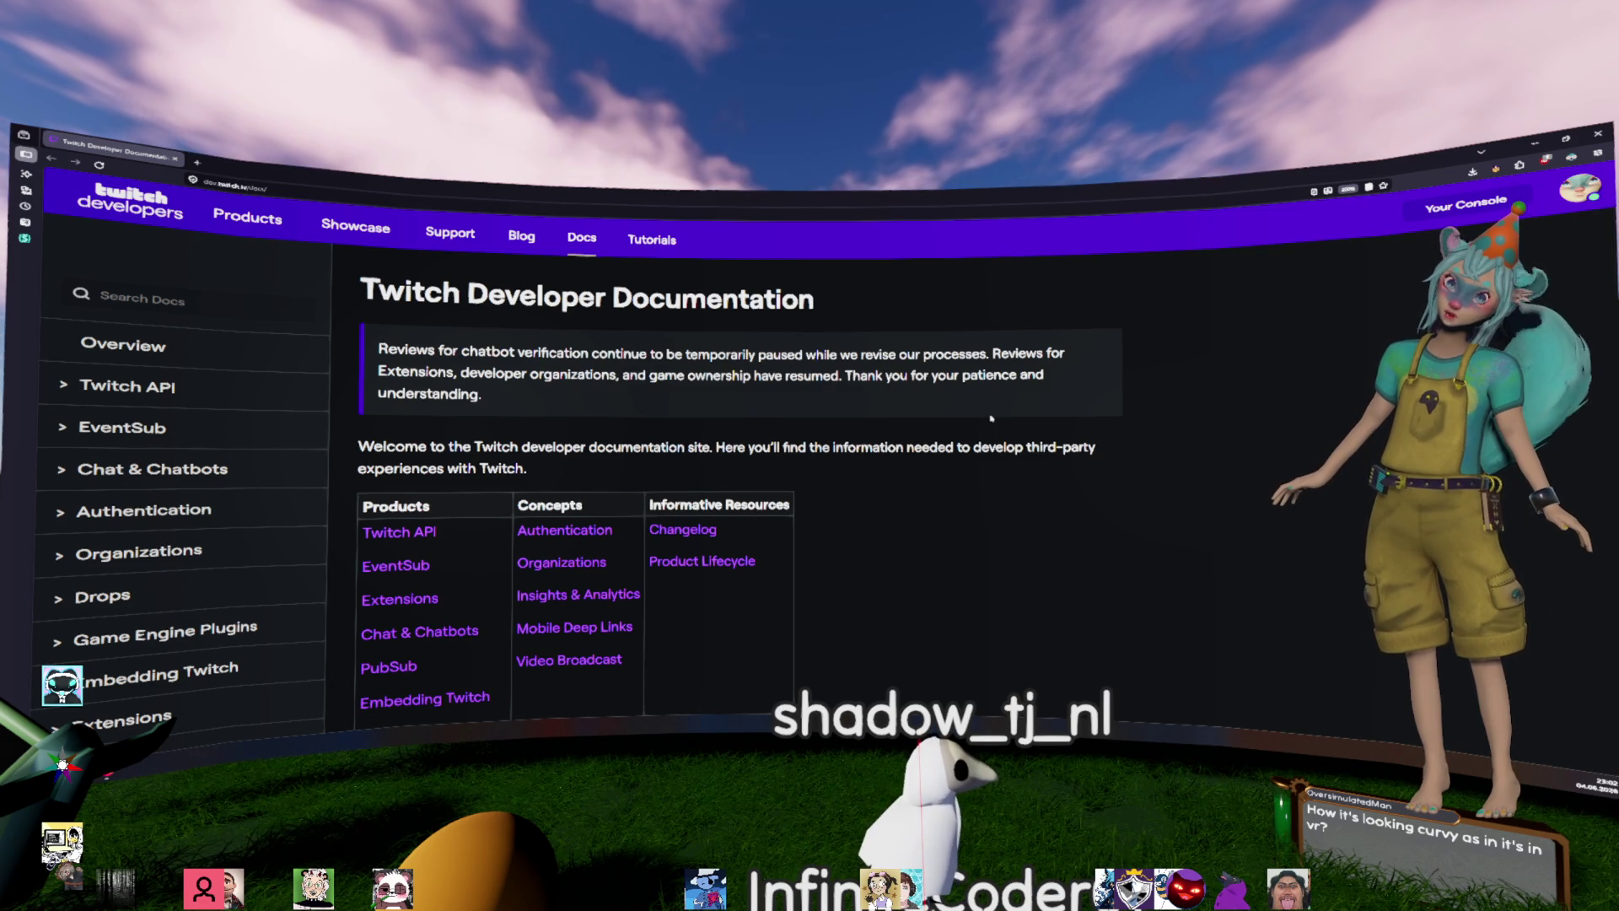
Minimize the Twitch documentation browser to get back to Godot's twitch_api.gd.
{"action": "left_click", "coordinate": [1536, 145]}
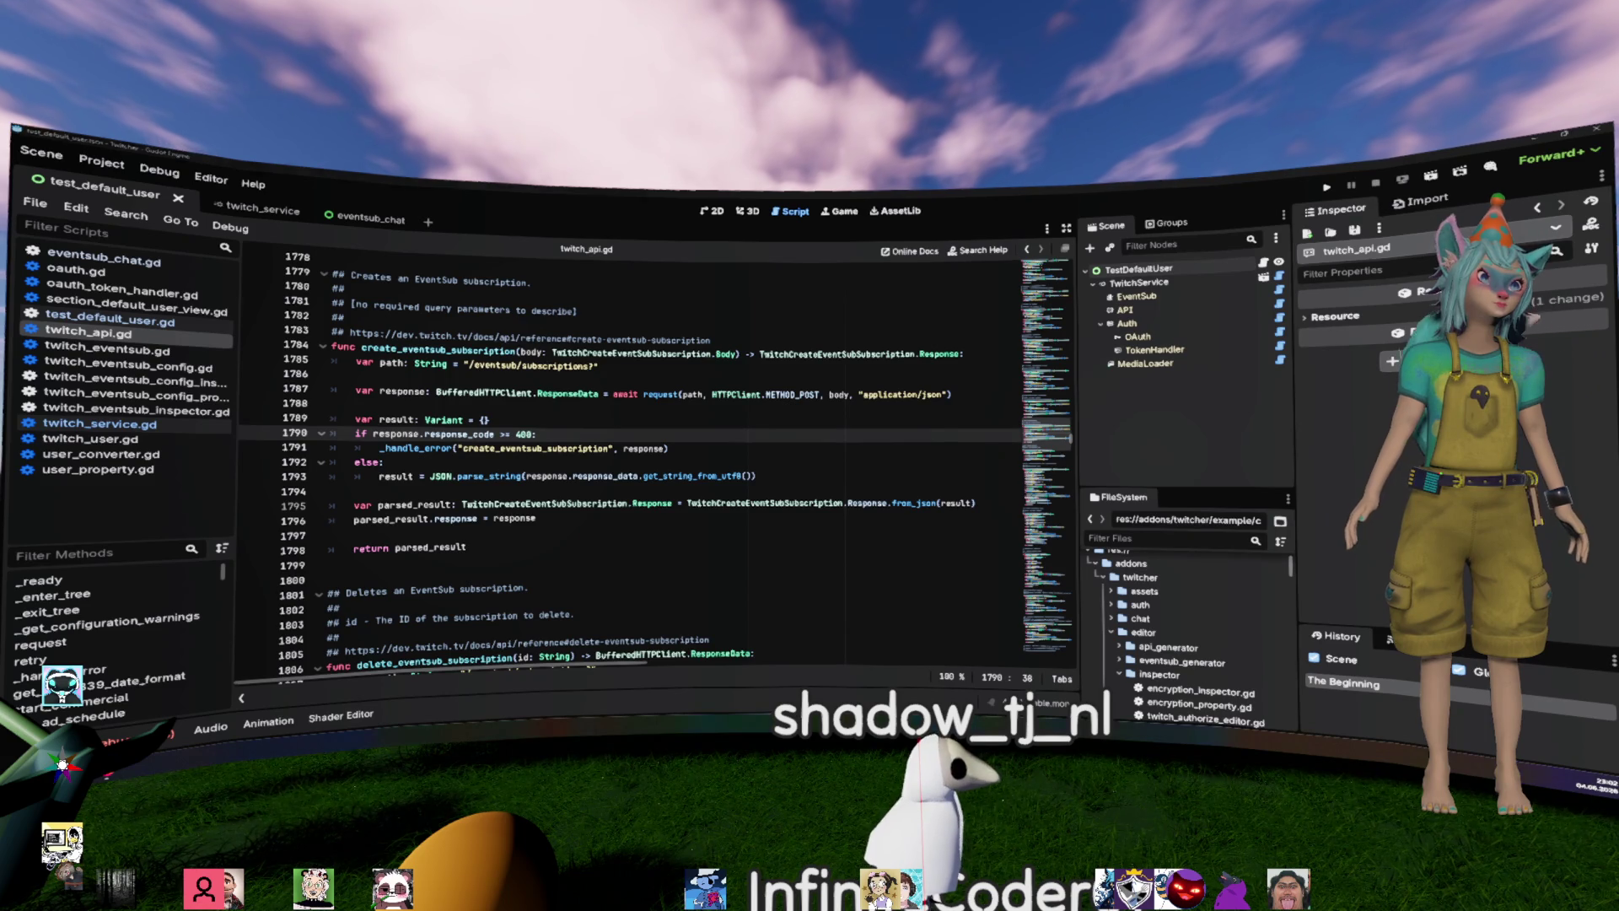
Run the Twitcher project again with F5 to test the EventSub subscriptions.
{"action": "key", "text": "F5"}
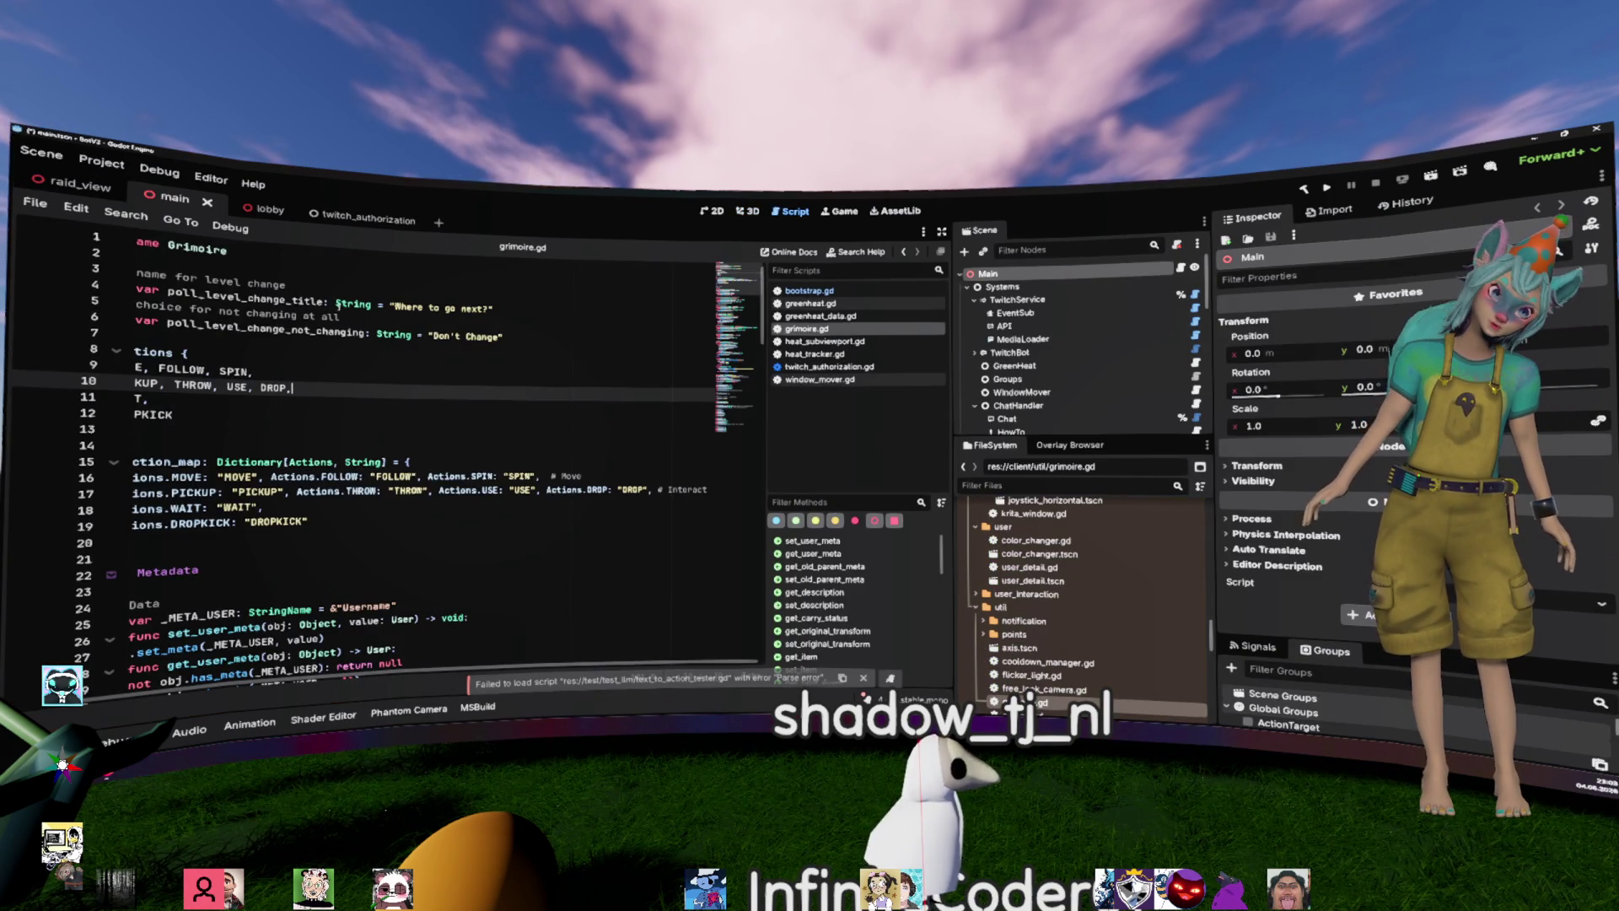
Open the lobby scene in the 3D view and frame the Dekstop screen mesh.
{"action": "left_click", "coordinate": [265, 286]}
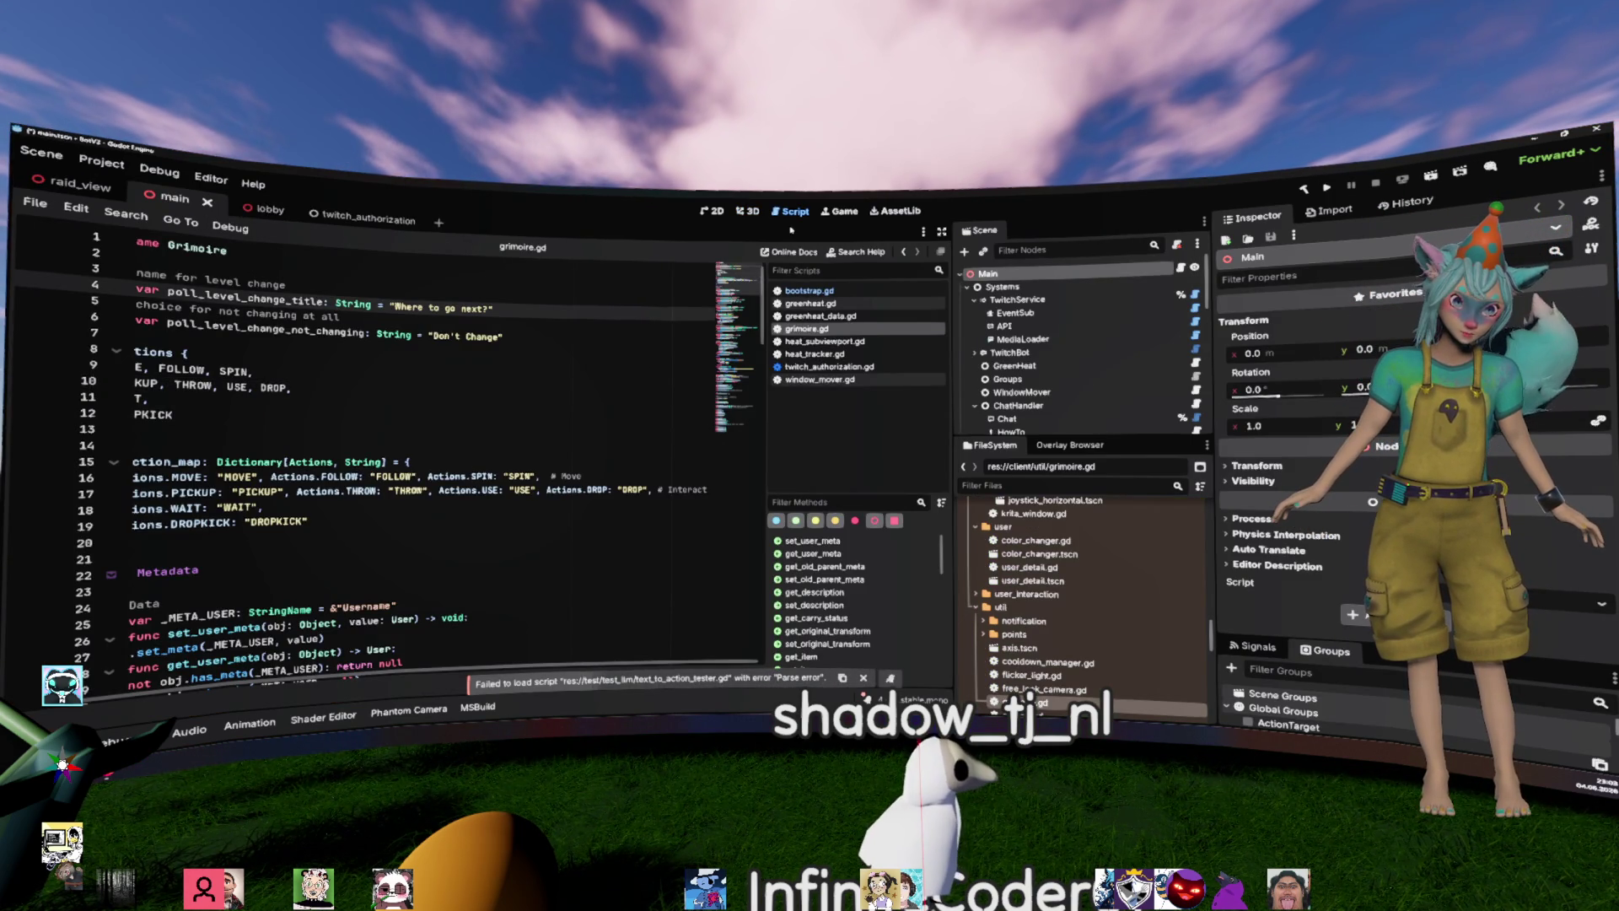
{"action": "left_click", "coordinate": [748, 211]}
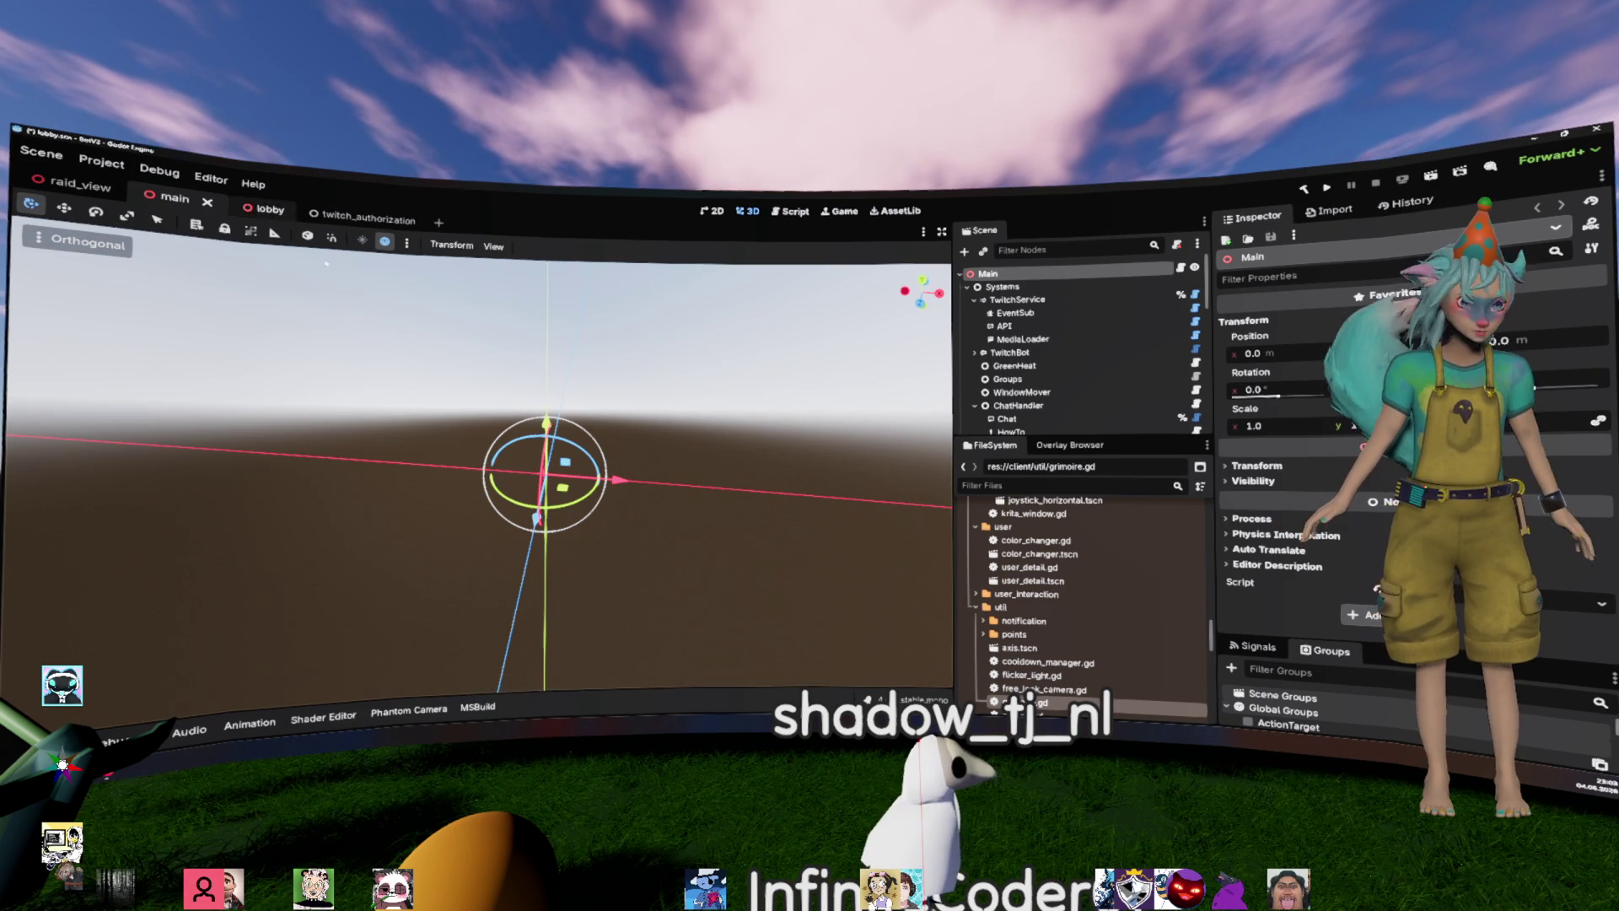
{"action": "left_click", "coordinate": [253, 208]}
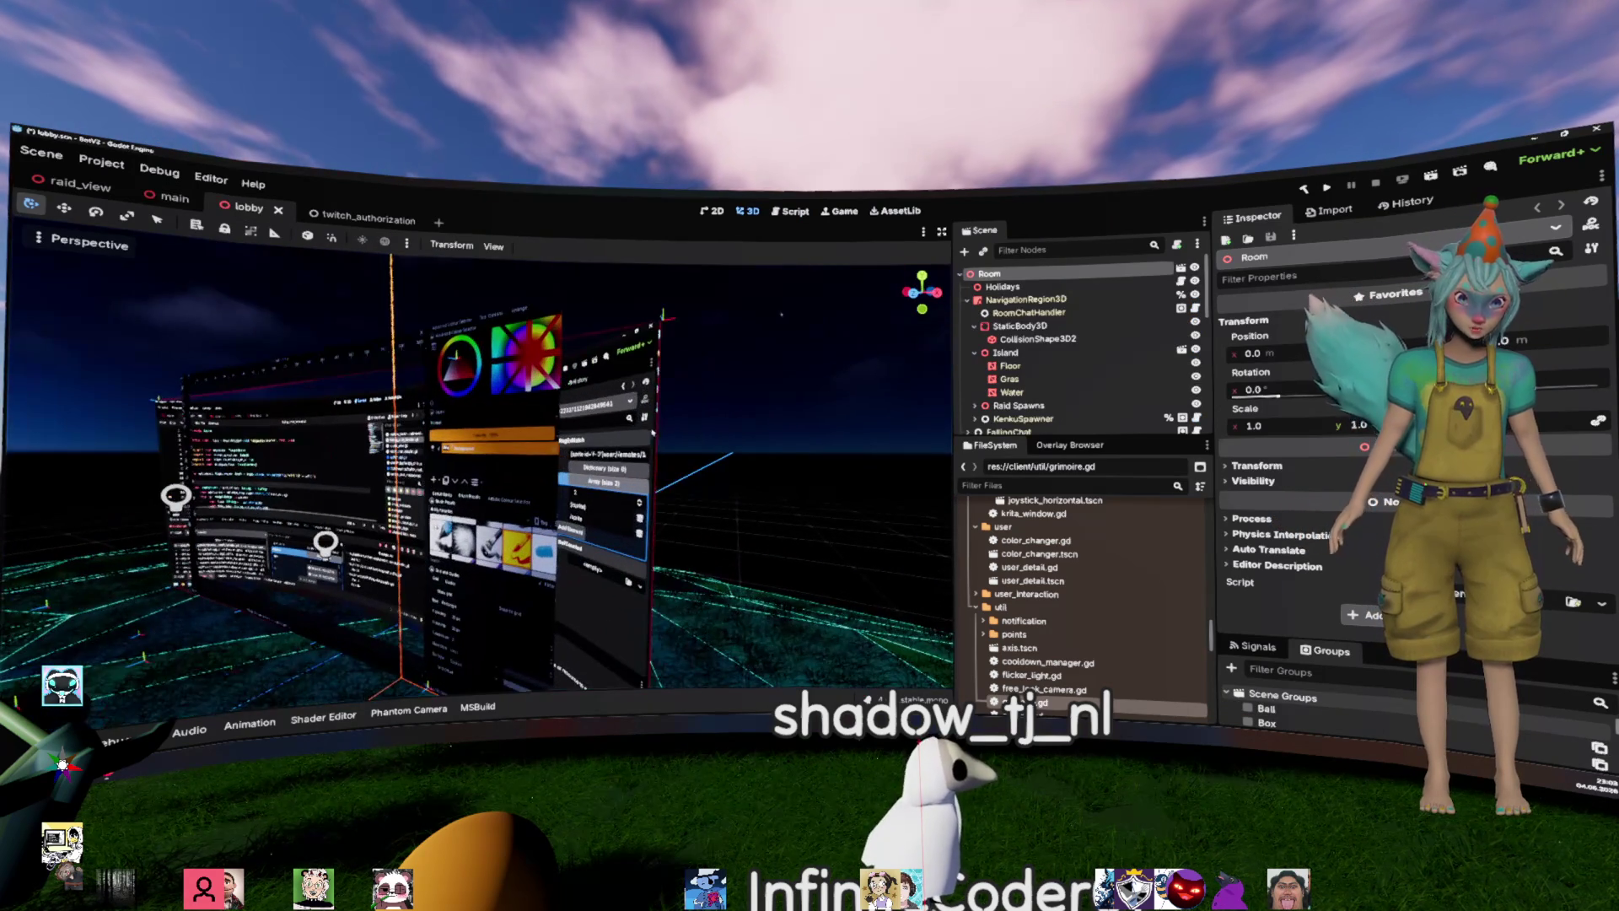
{"action": "left_click", "coordinate": [287, 506]}
{"action": "key", "text": "f"}
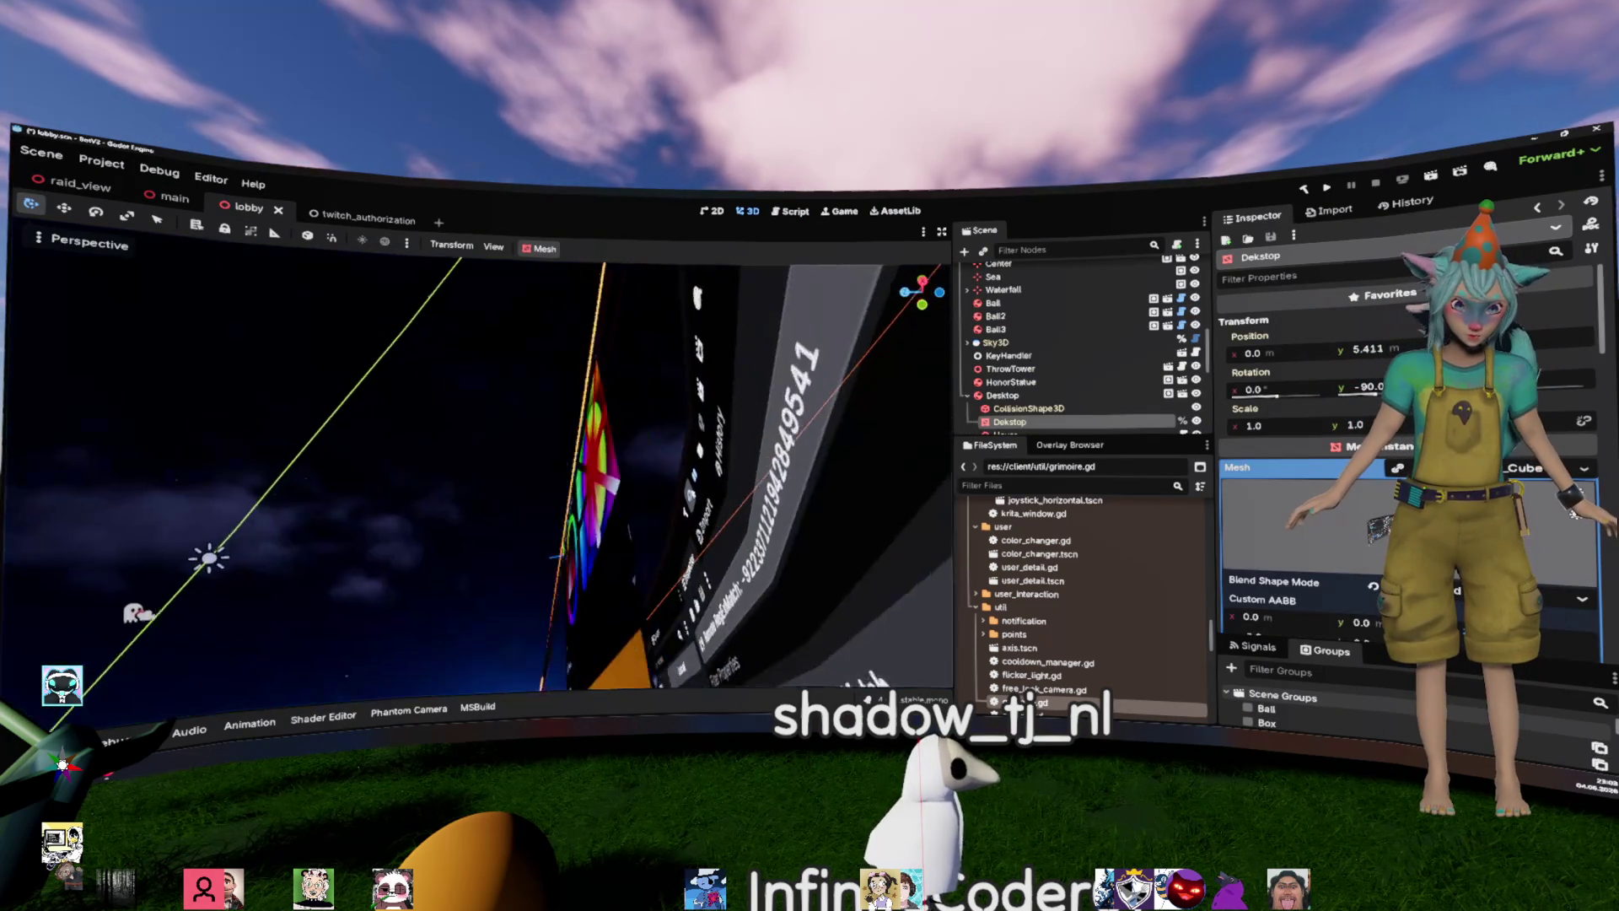
Expand the Texture Albedo preview of the Dekstop mesh's material in the Inspector.
{"action": "scroll", "coordinate": [477, 472], "scroll_direction": "down", "scroll_amount": 5}
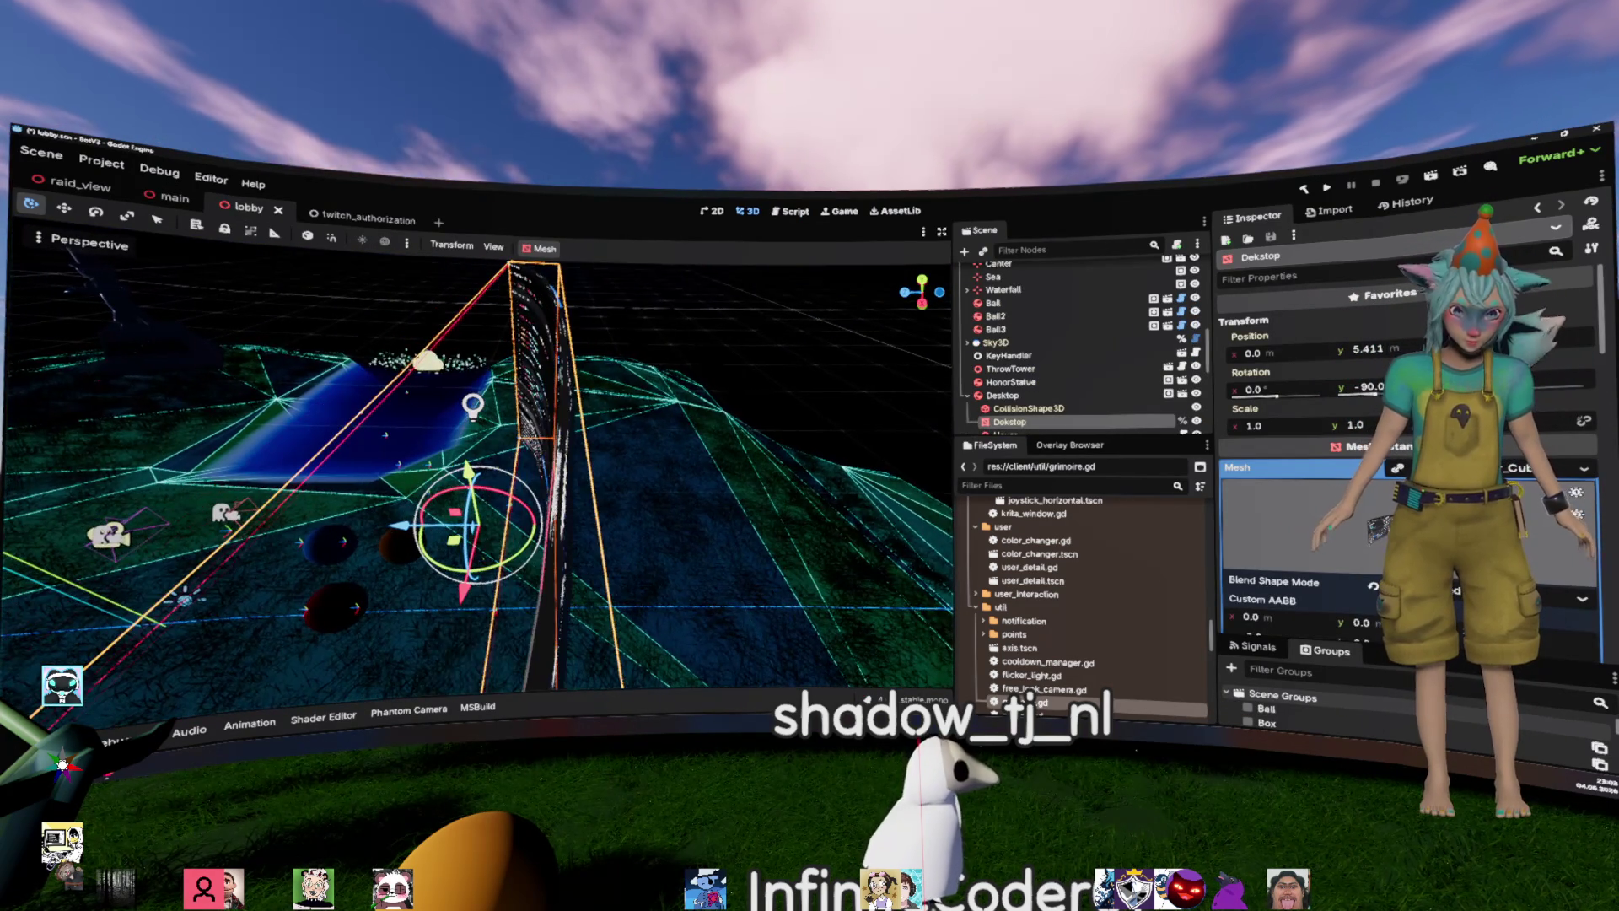
{"action": "scroll", "coordinate": [1408, 456], "scroll_direction": "down", "scroll_amount": 3}
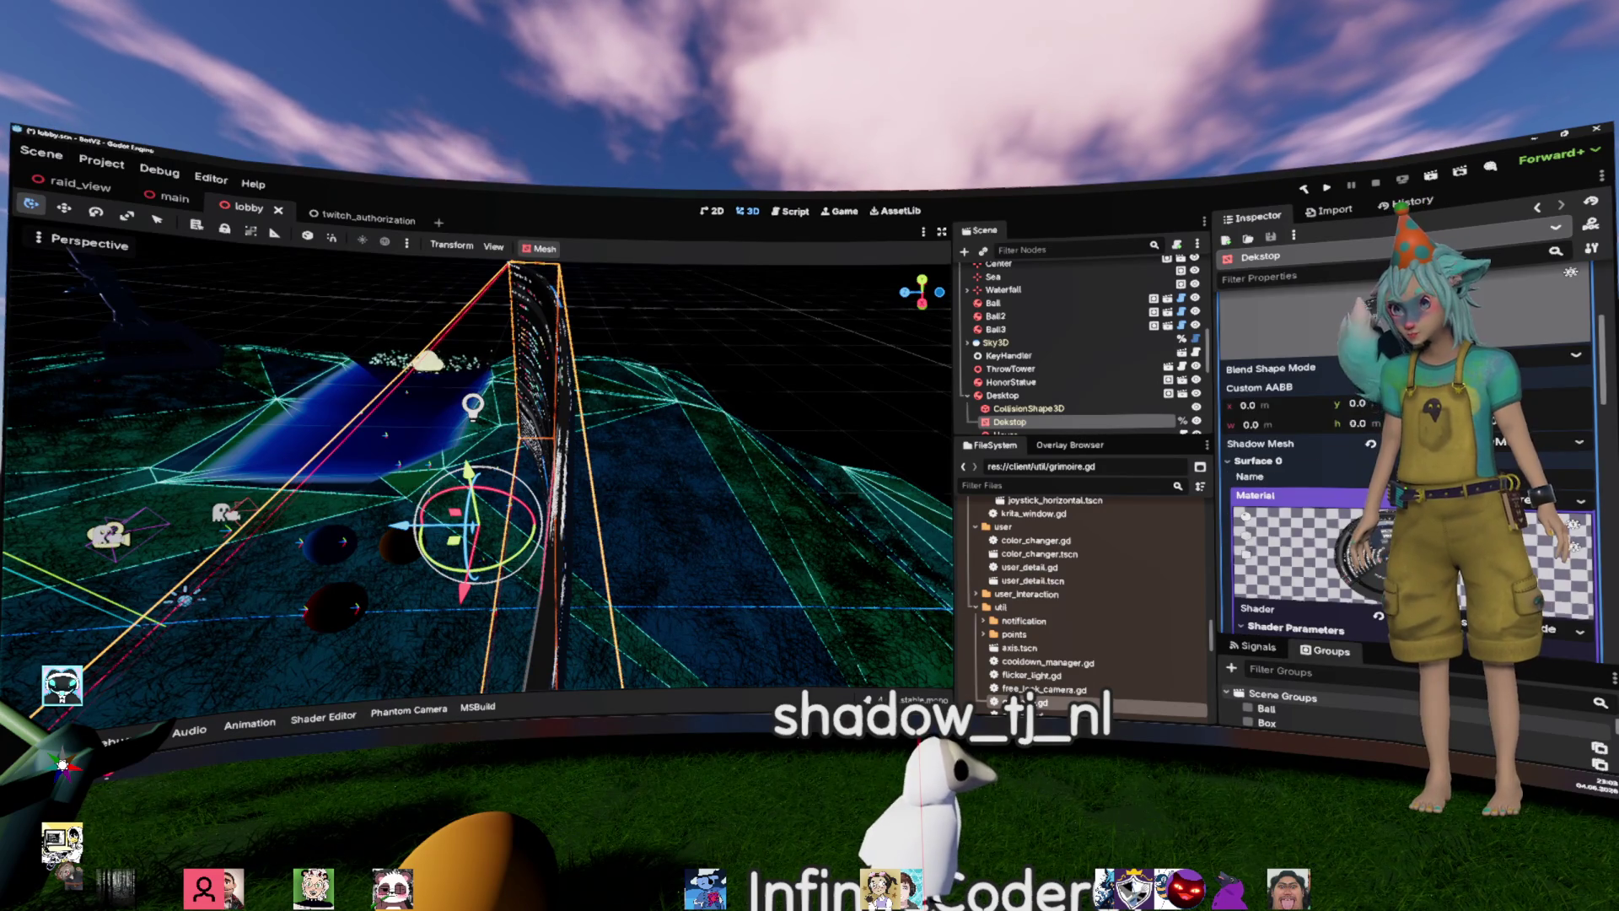
{"action": "scroll", "coordinate": [1315, 473], "scroll_direction": "down", "scroll_amount": 2}
{"action": "scroll", "coordinate": [1315, 473], "scroll_direction": "down", "scroll_amount": 2}
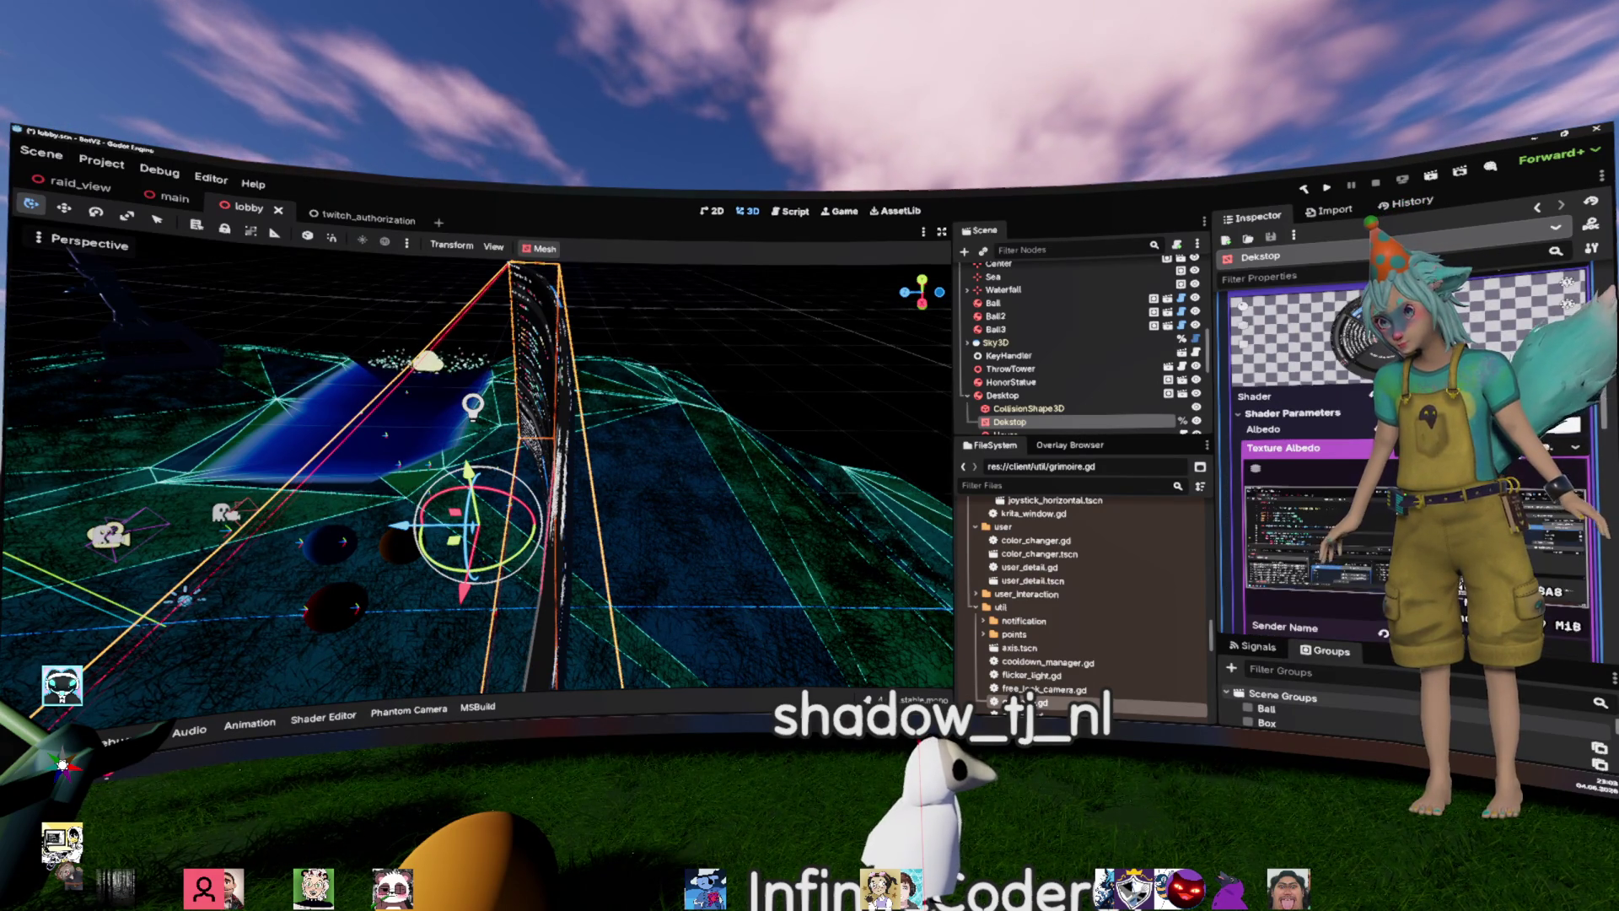
{"action": "left_click", "coordinate": [1484, 448]}
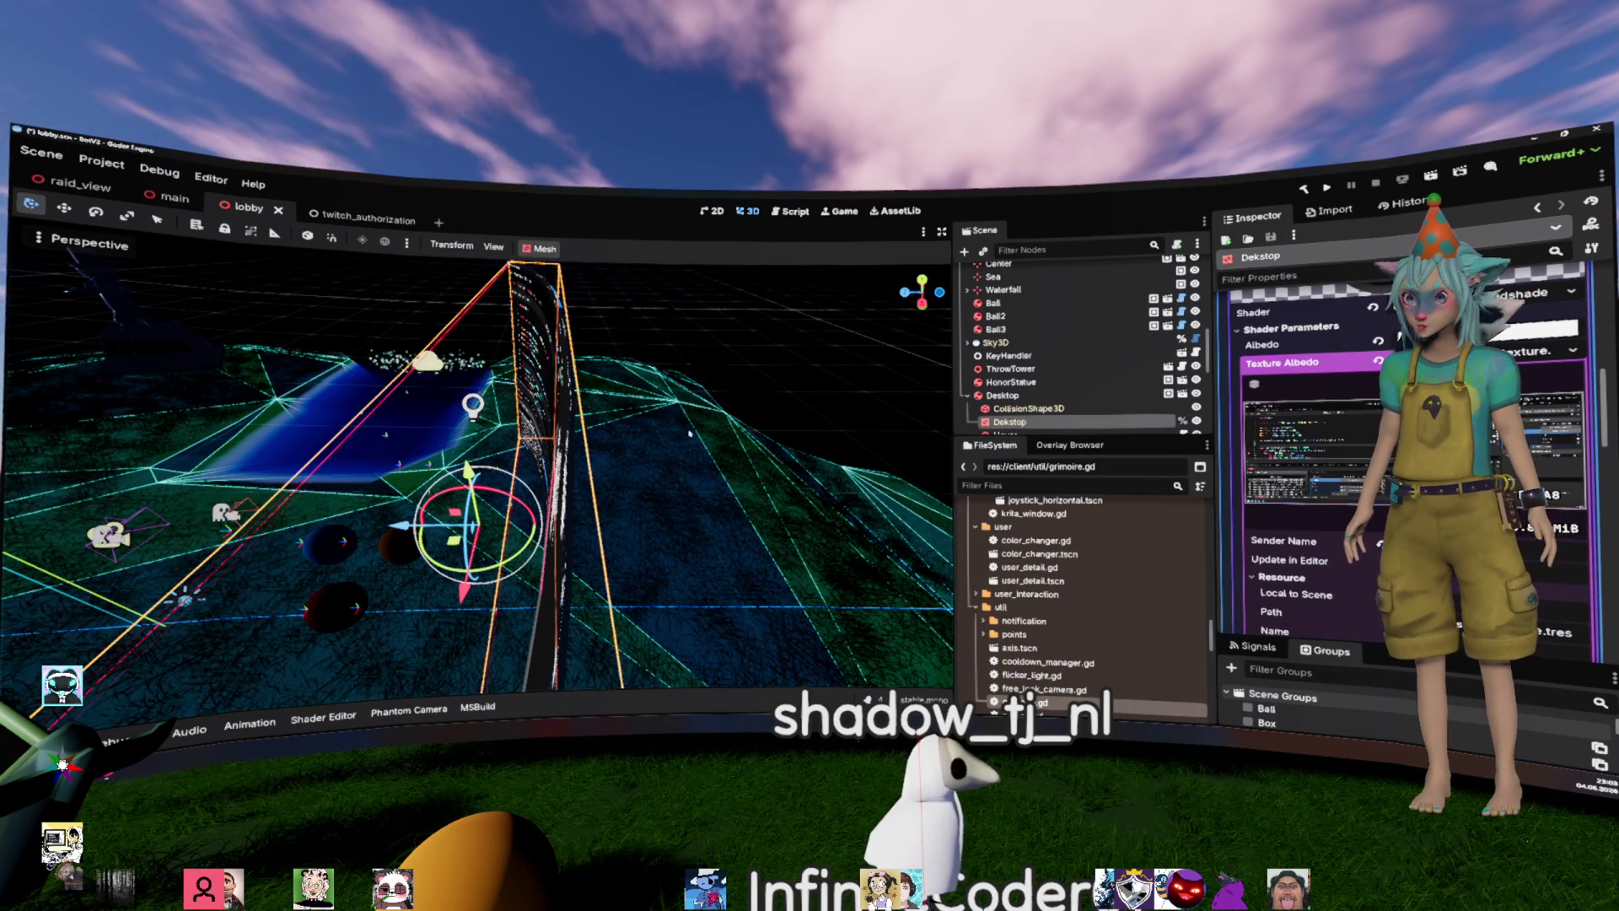
Orbit over the terrain, glance at the Game view, then select Box2's CollisionShape3D in 3D.
{"action": "mouse_move", "coordinate": [477, 472]}
{"action": "left_mouse_down"}
{"action": "mouse_move", "coordinate": [574, 422]}
{"action": "mouse_move", "coordinate": [623, 371]}
{"action": "mouse_move", "coordinate": [531, 443]}
{"action": "left_mouse_up"}
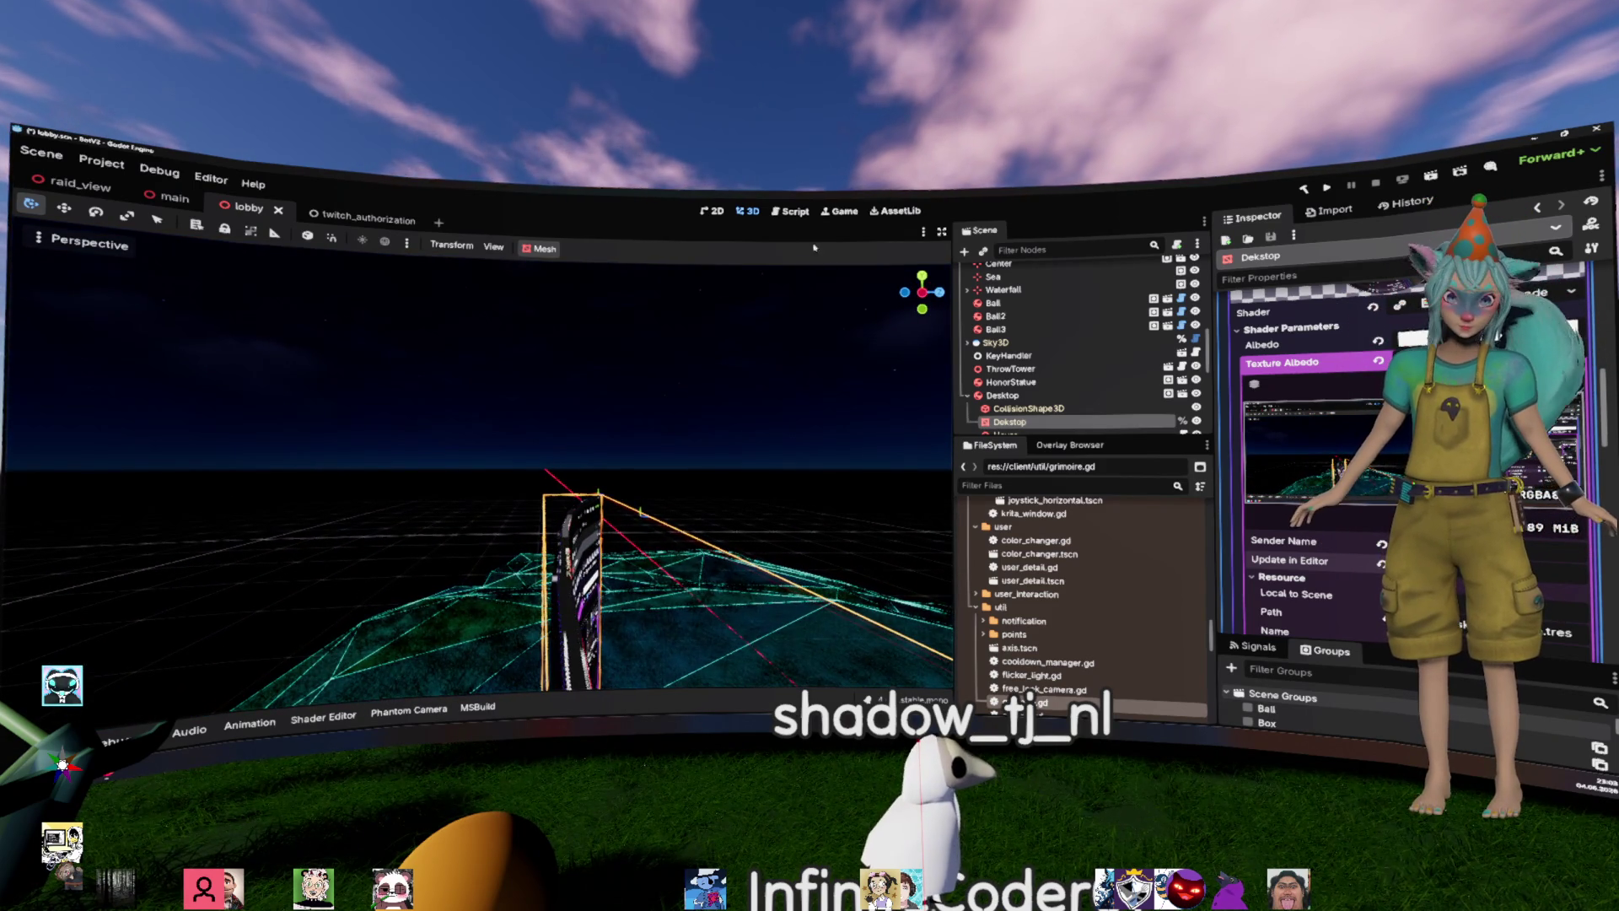
{"action": "left_click", "coordinate": [840, 211]}
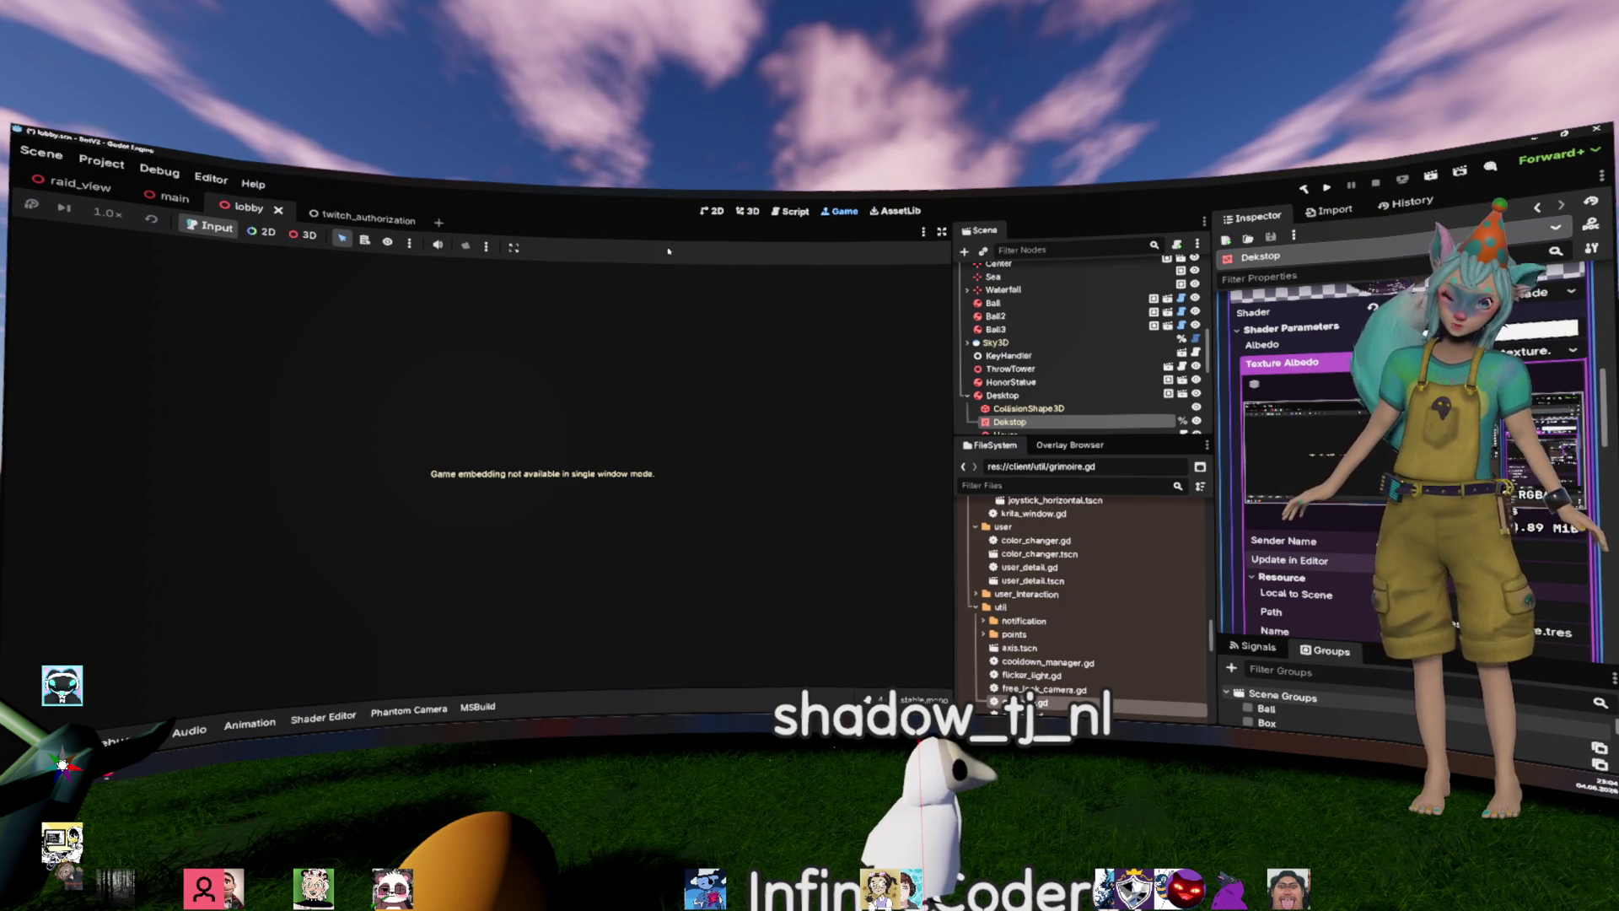
{"action": "left_click", "coordinate": [753, 215]}
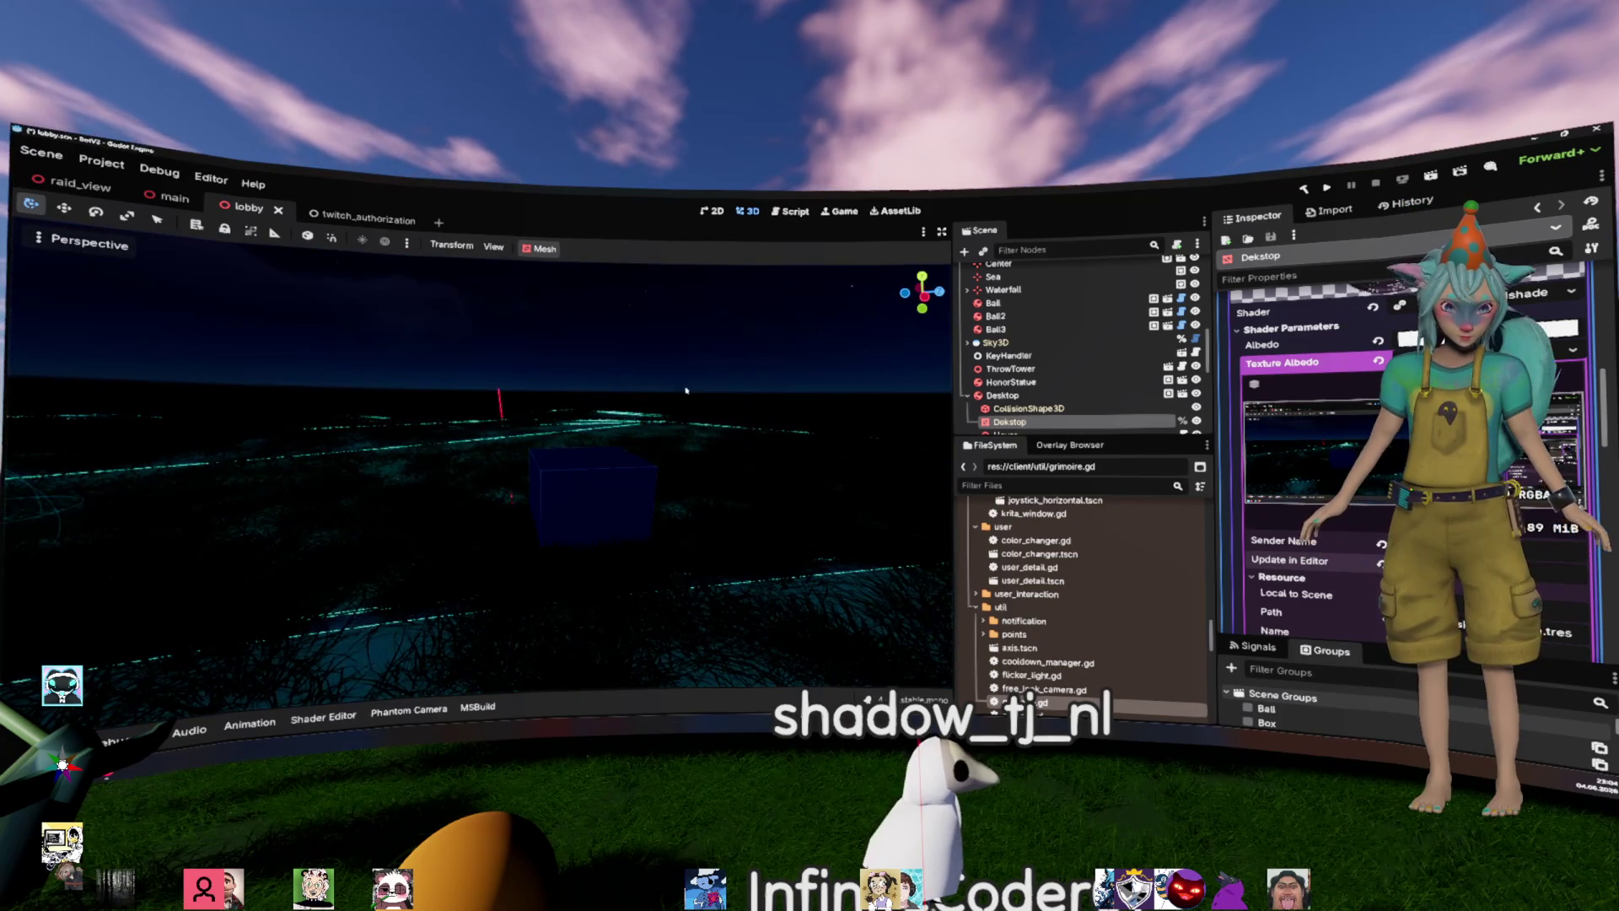
{"action": "left_click", "coordinate": [638, 463]}
{"action": "left_click", "coordinate": [638, 463]}
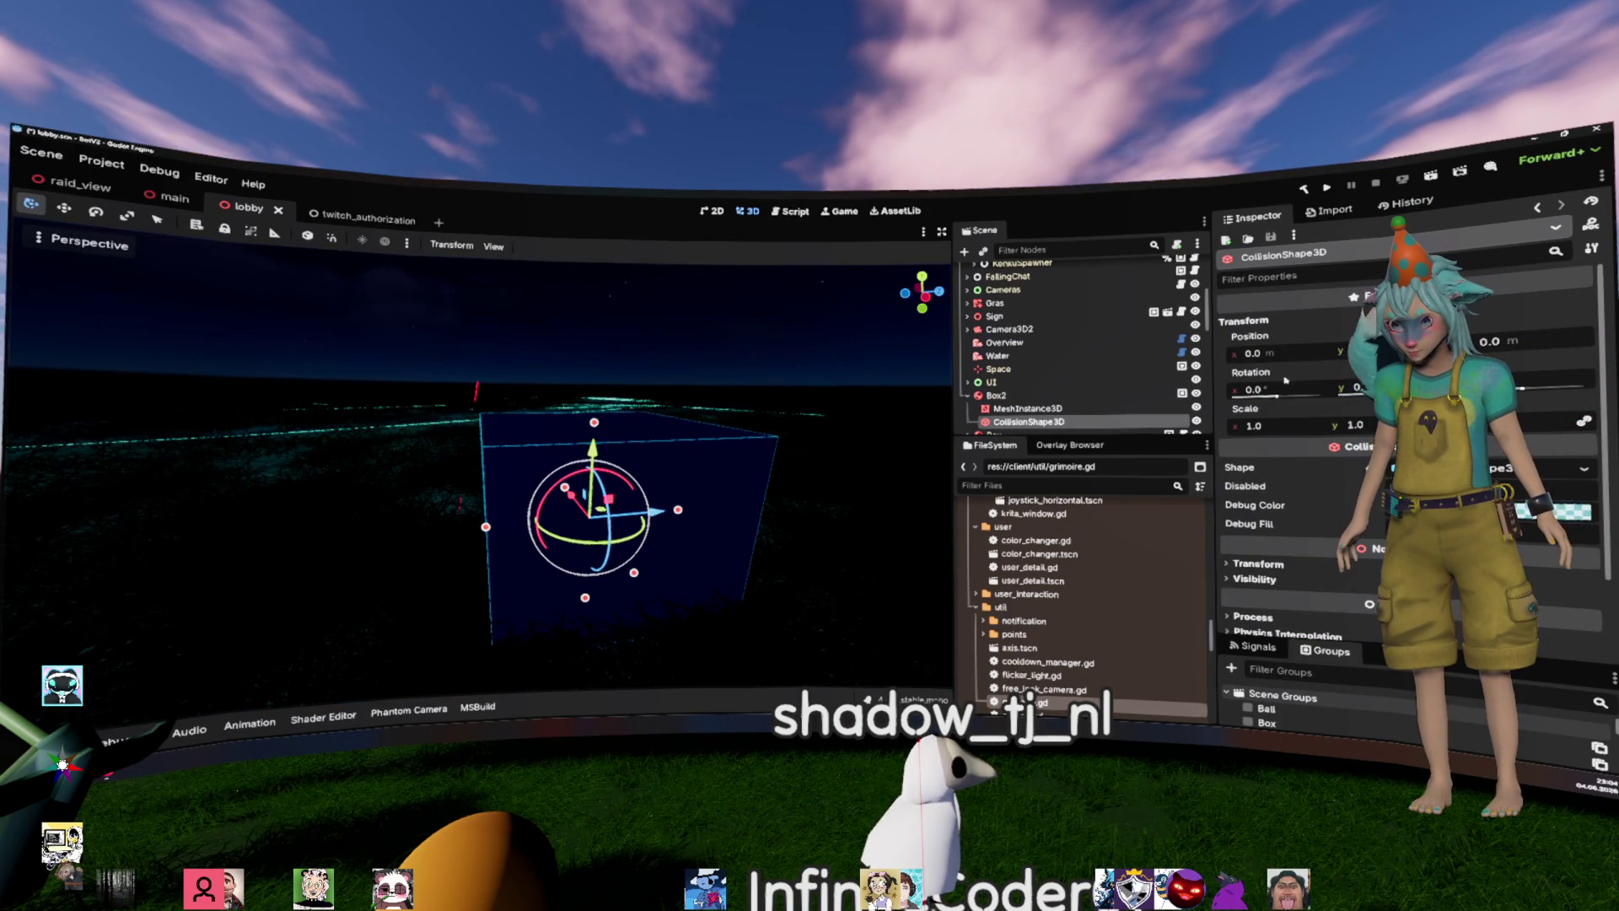
Assign desktop_texture as the albedo texture of Box2's mesh material.
{"action": "scroll", "coordinate": [1282, 456], "scroll_direction": "down", "scroll_amount": 2}
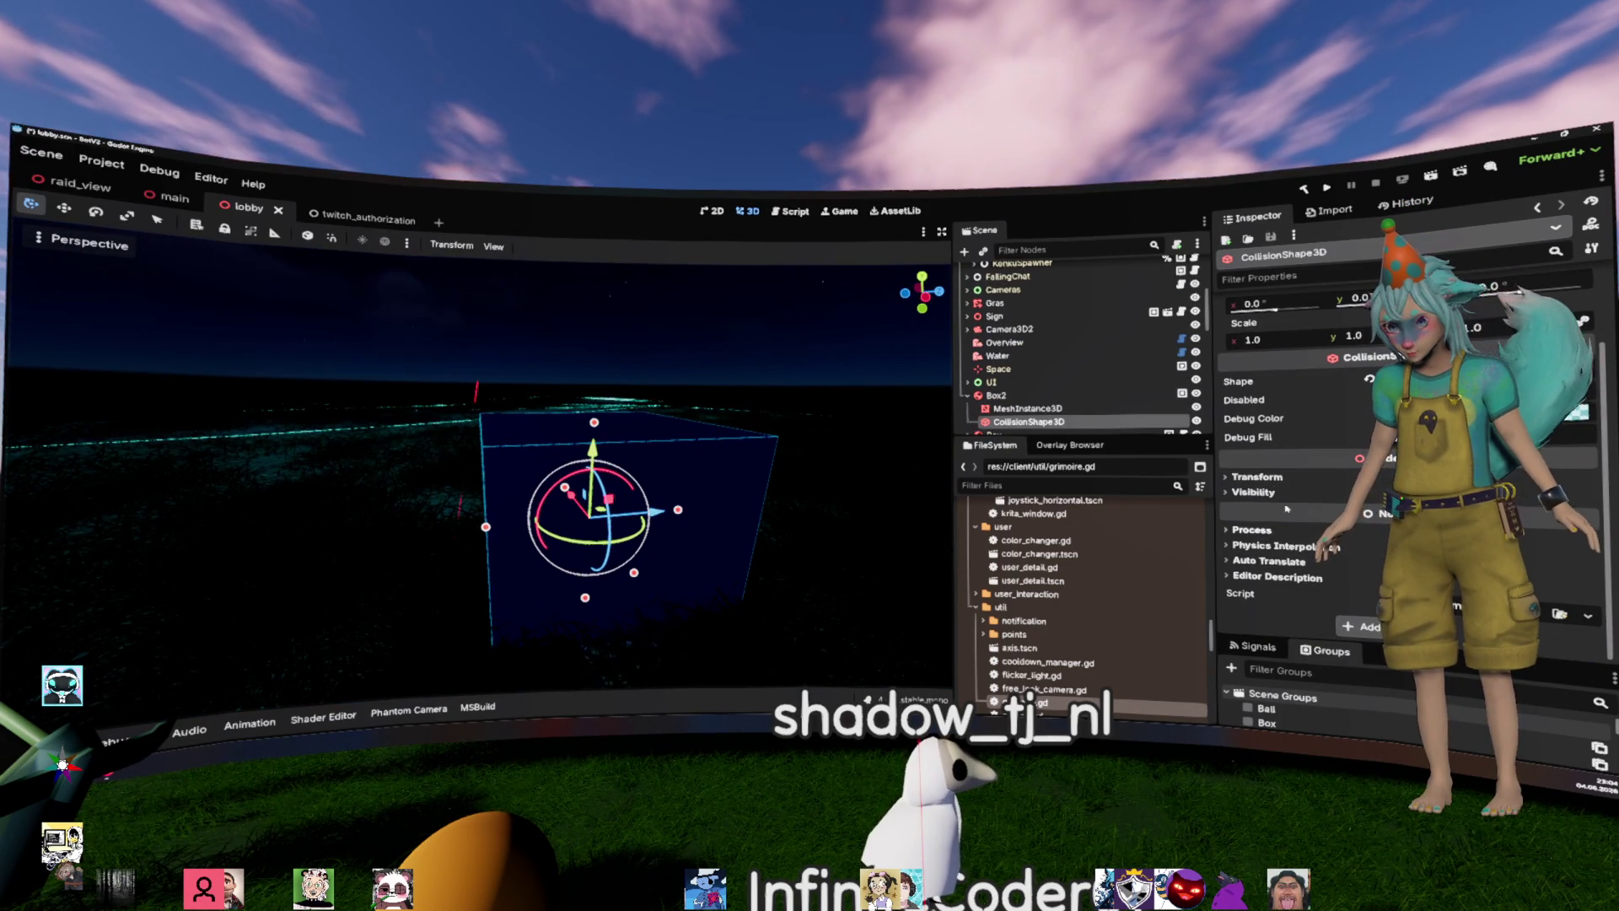
{"action": "scroll", "coordinate": [1277, 440], "scroll_direction": "up", "scroll_amount": 2}
{"action": "left_click", "coordinate": [996, 395]}
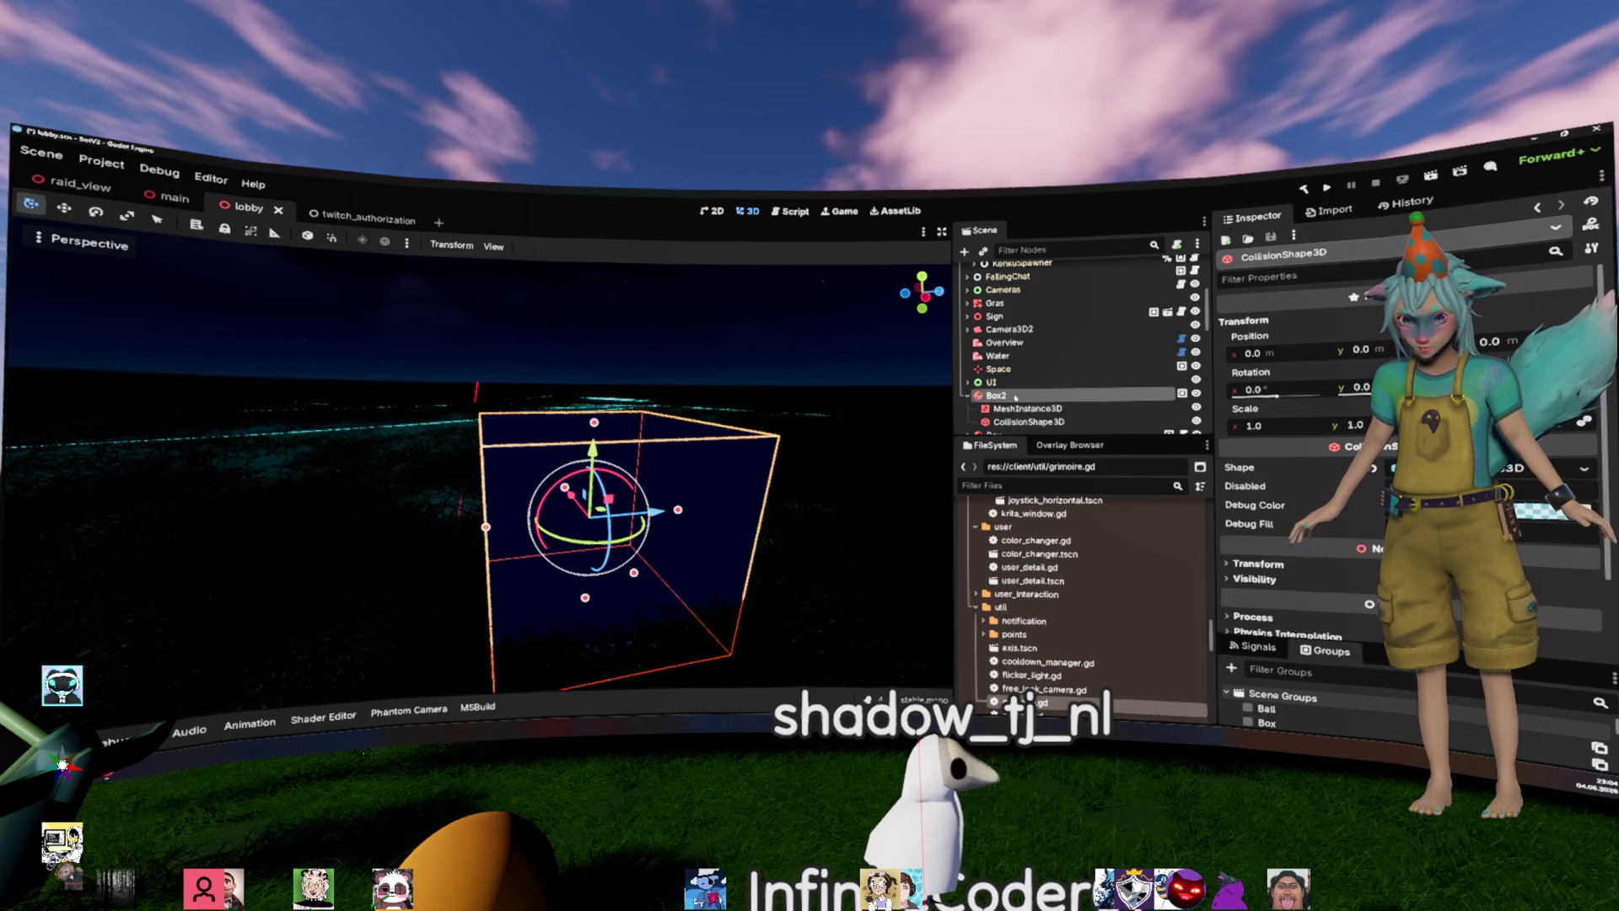
{"action": "left_click", "coordinate": [1027, 408]}
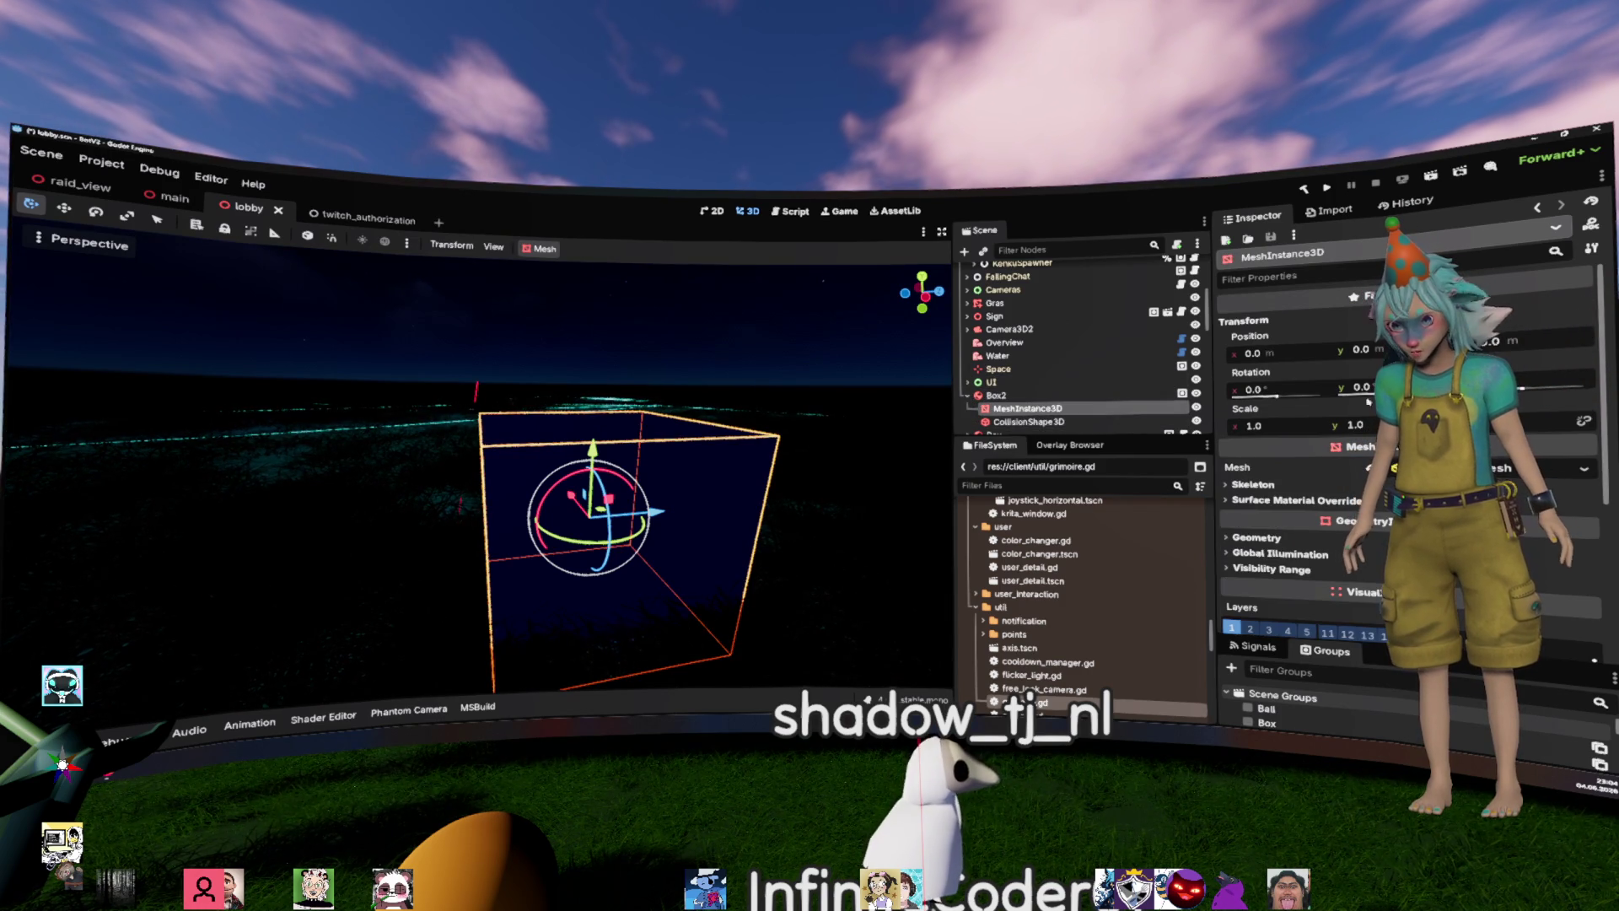
{"action": "left_click", "coordinate": [1501, 467]}
{"action": "scroll", "coordinate": [1349, 473], "scroll_direction": "down", "scroll_amount": 4}
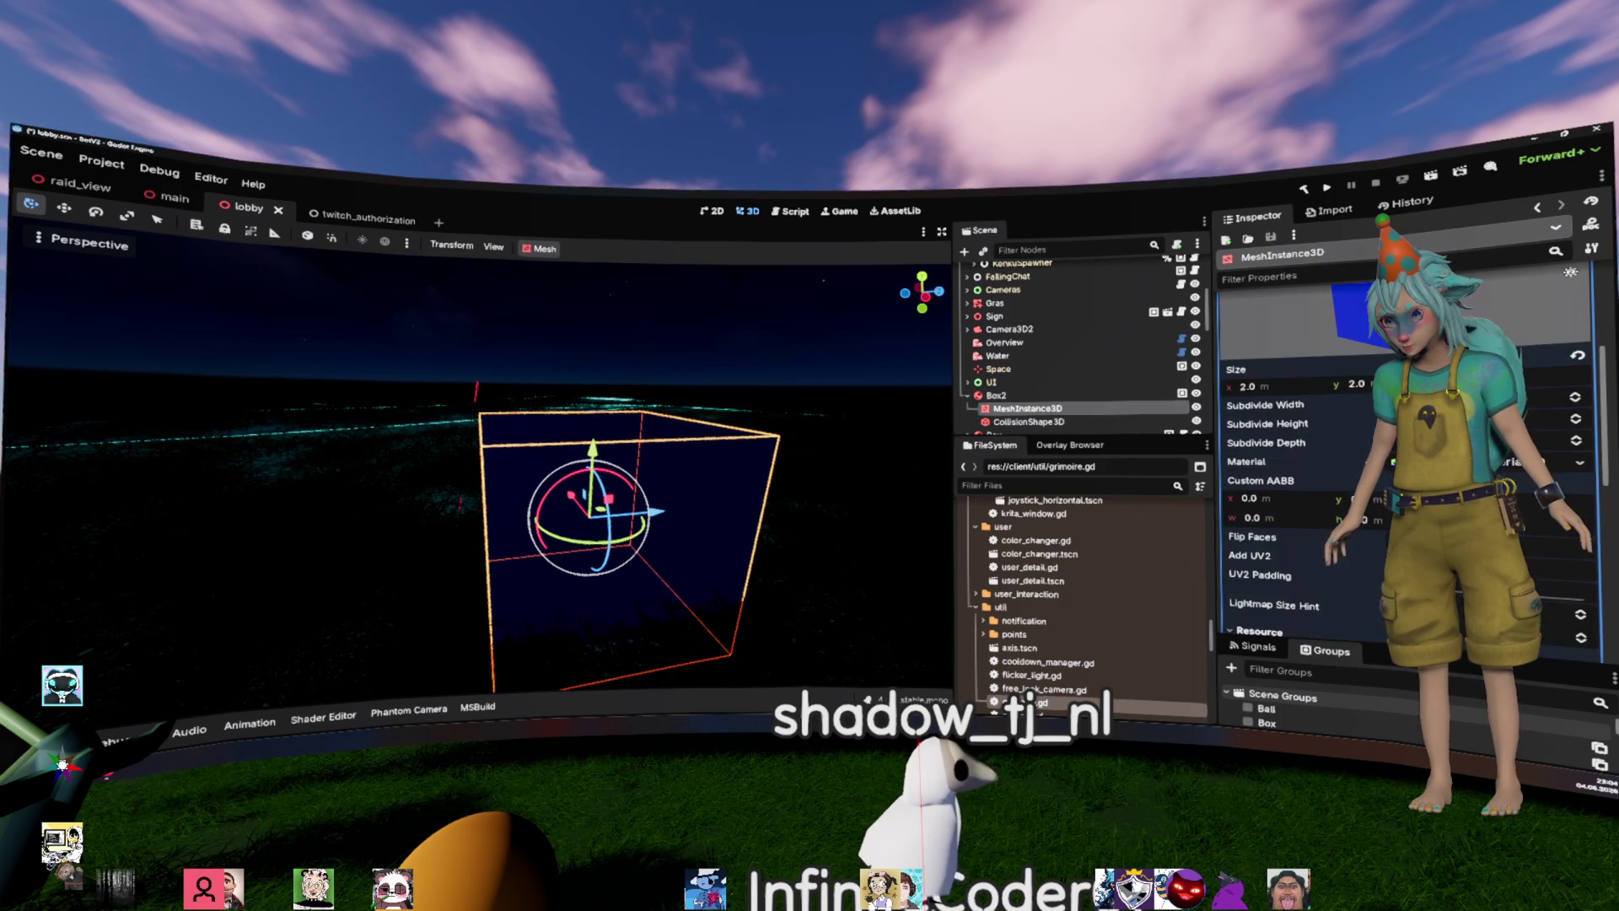
{"action": "left_click", "coordinate": [1475, 462]}
{"action": "scroll", "coordinate": [1349, 472], "scroll_direction": "down", "scroll_amount": 3}
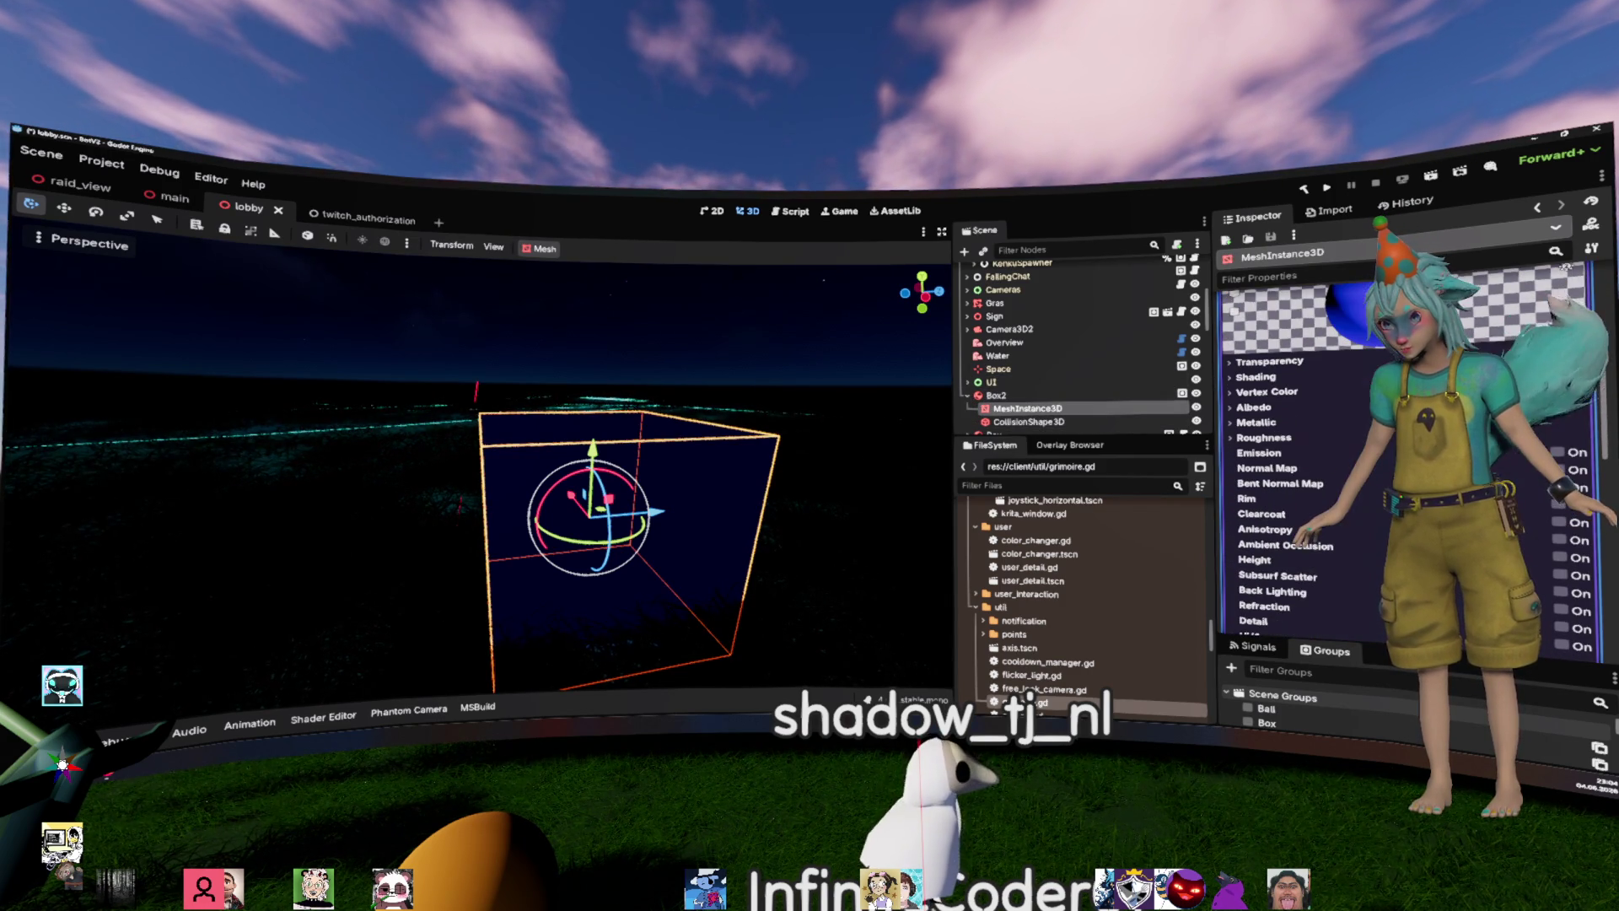
{"action": "left_click", "coordinate": [1265, 407]}
{"action": "left_click", "coordinate": [1509, 453]}
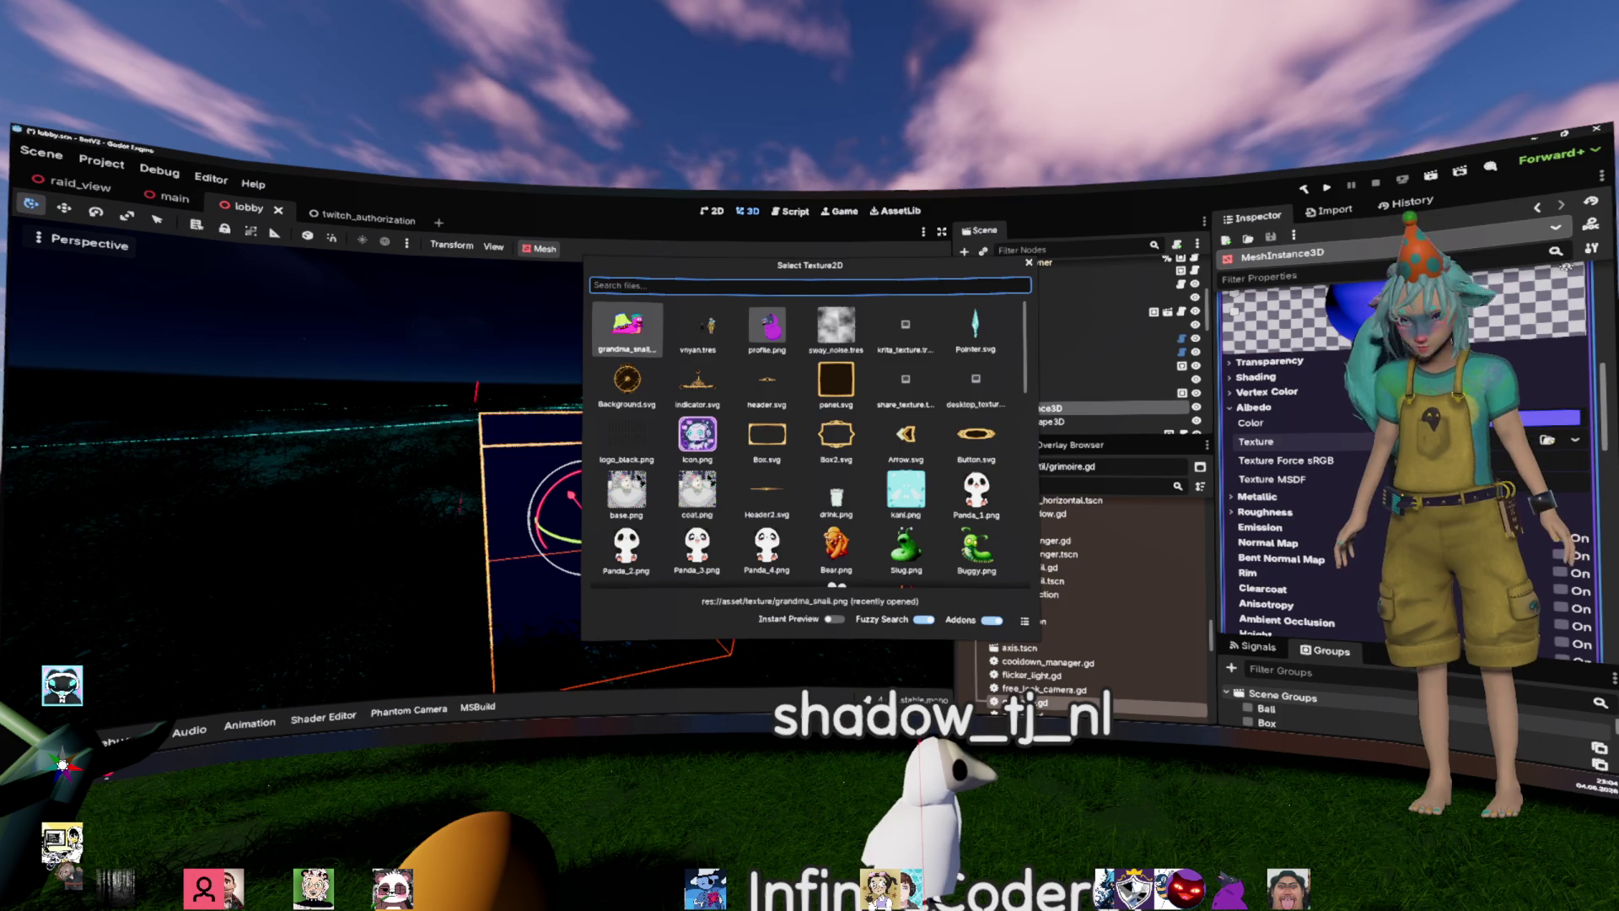
{"action": "type", "text": "desk"}
{"action": "key", "text": "Return"}
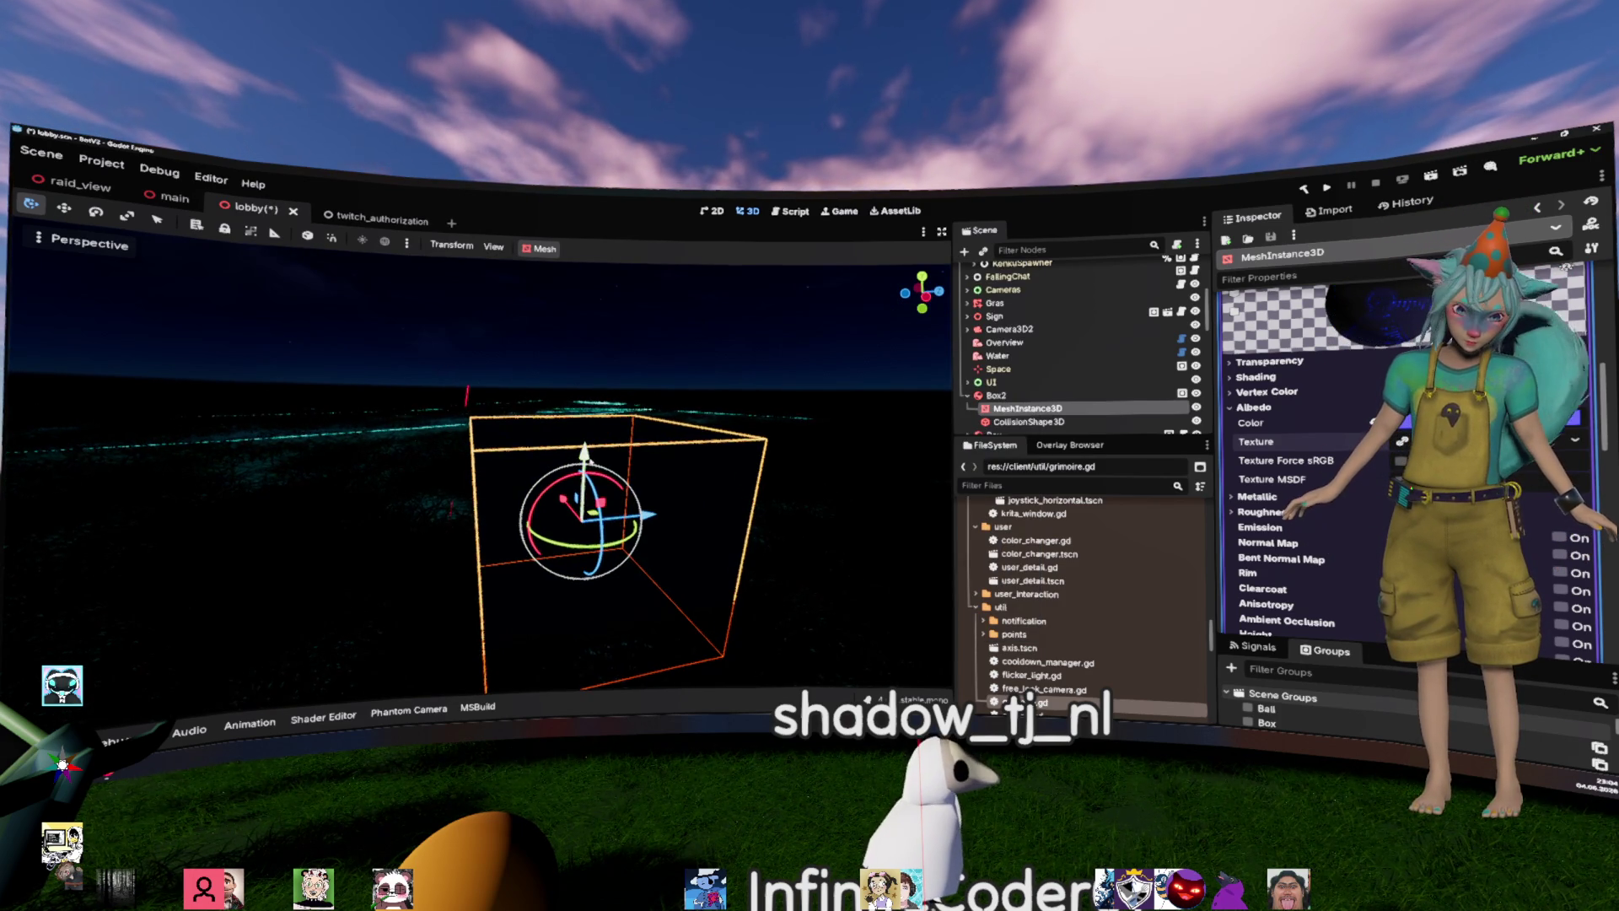
Raise Box2 about 1.24 units upward with the Y gizmo and deselect it.
{"action": "left_click_drag", "start_coordinate": [592, 449], "coordinate": [591, 333]}
{"action": "scroll", "coordinate": [590, 455], "scroll_direction": "up", "scroll_amount": 5}
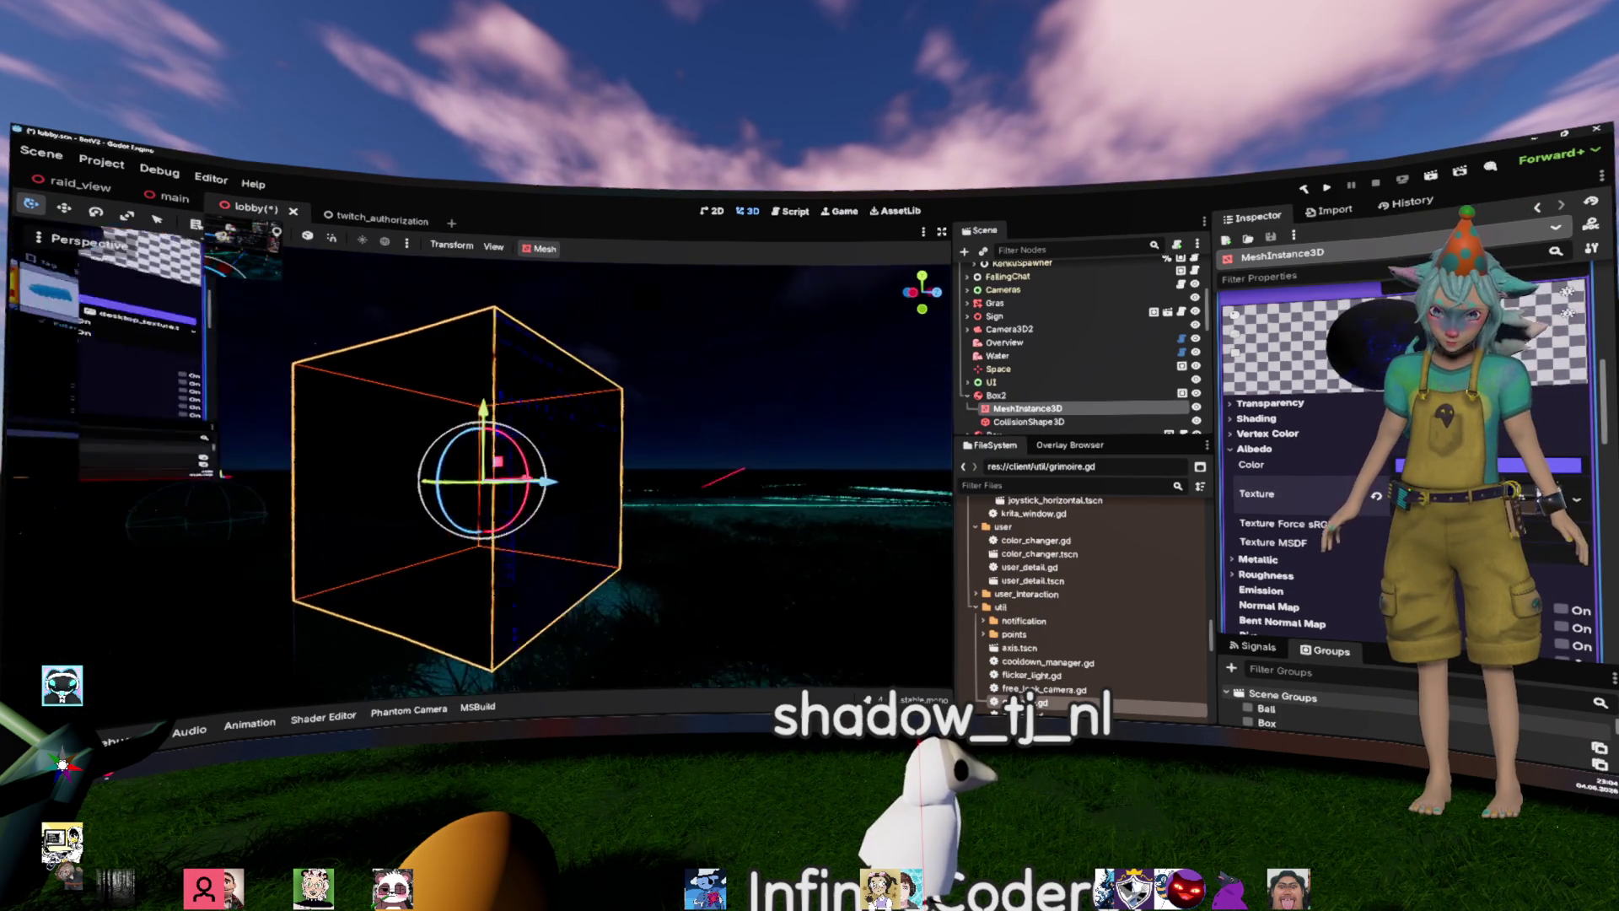
{"action": "scroll", "coordinate": [611, 464], "scroll_direction": "down", "scroll_amount": 5}
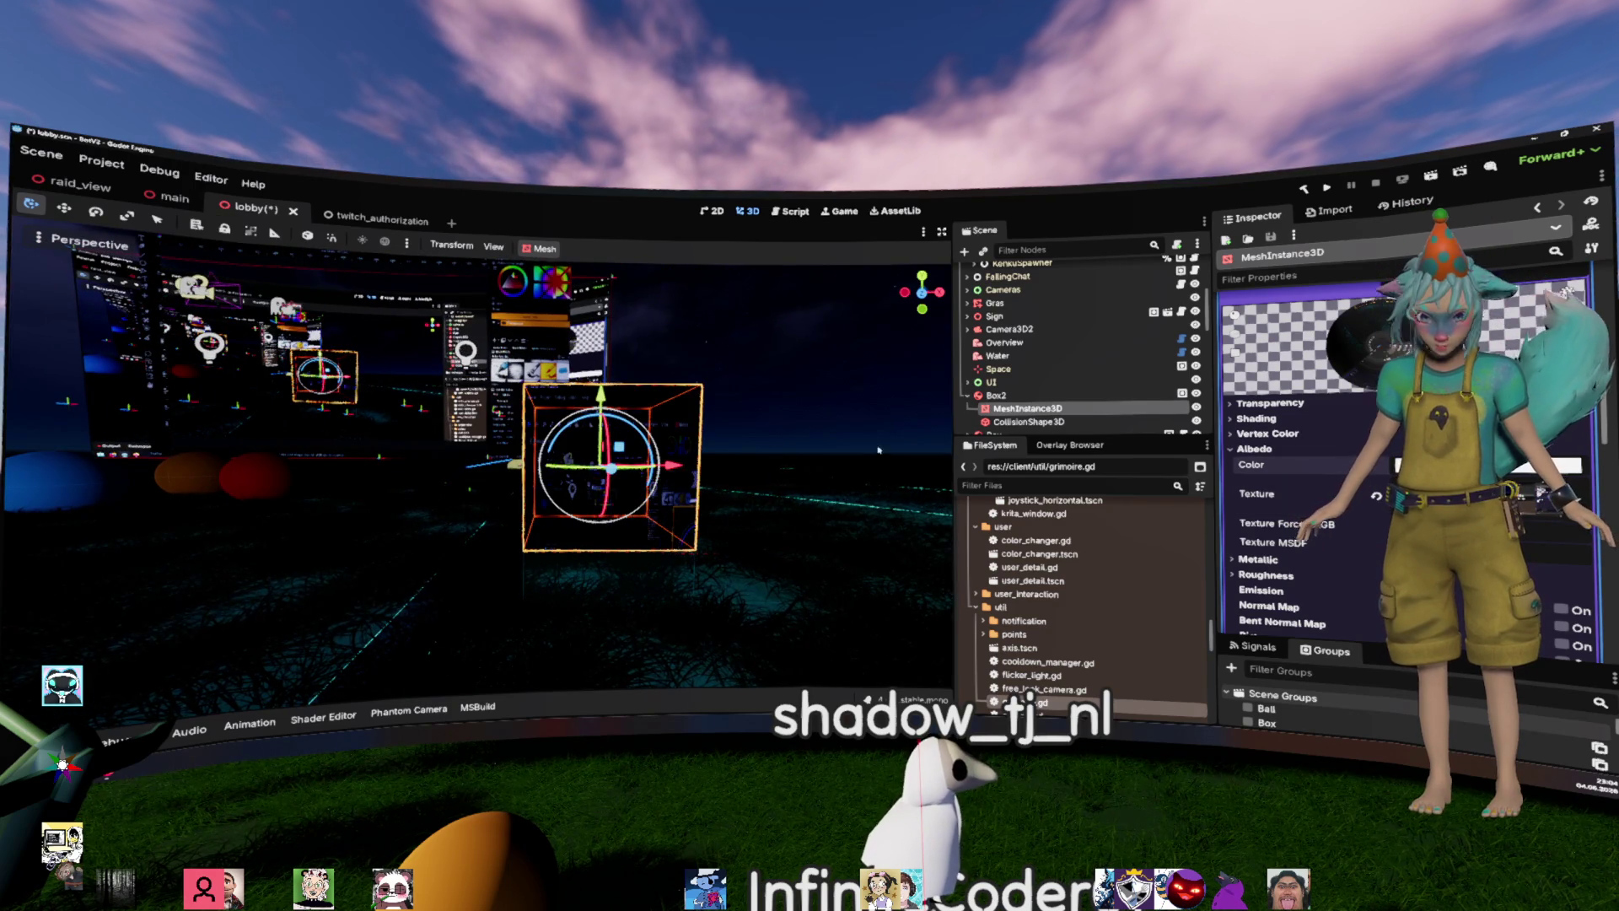
{"action": "scroll", "coordinate": [590, 464], "scroll_direction": "up", "scroll_amount": 3}
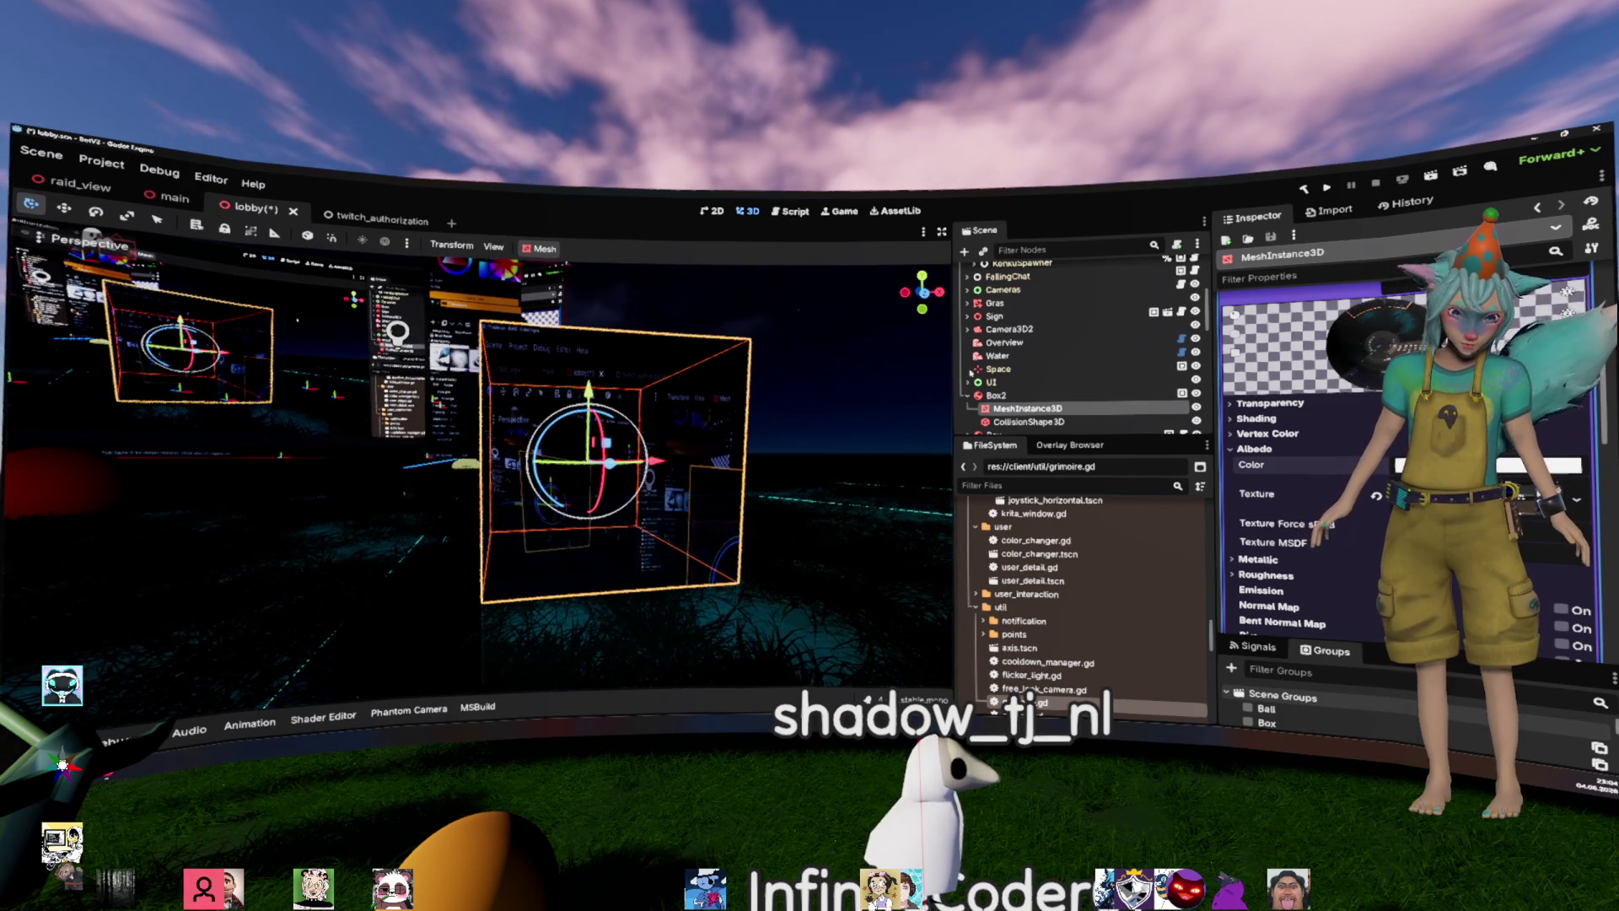
{"action": "scroll", "coordinate": [1315, 464], "scroll_direction": "down", "scroll_amount": 3}
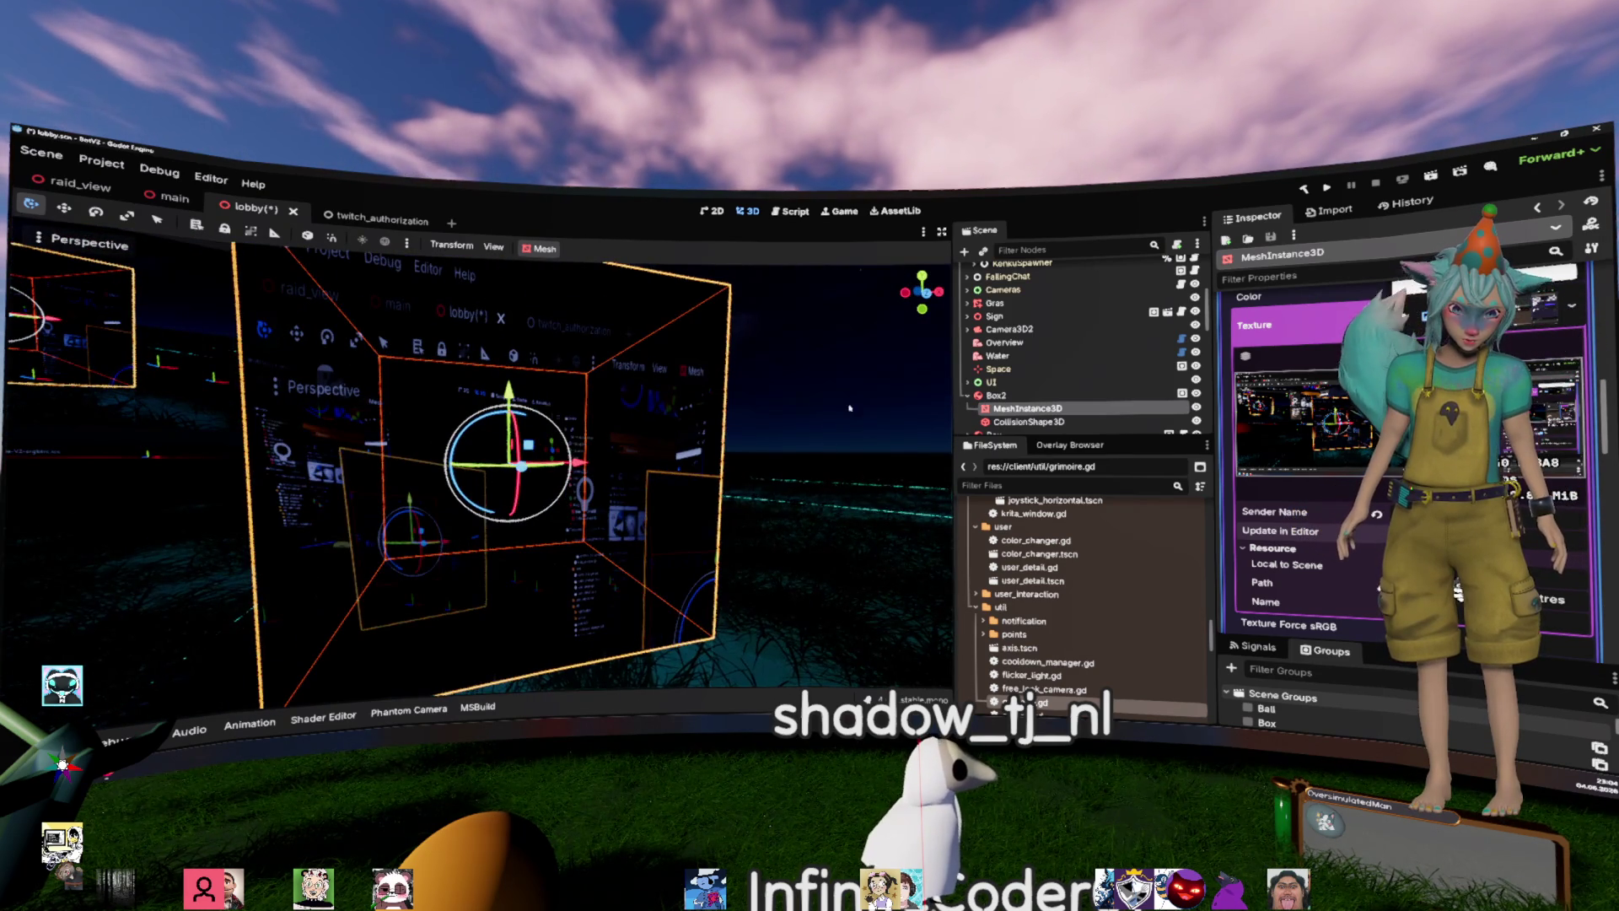
{"action": "left_click", "coordinate": [830, 395]}
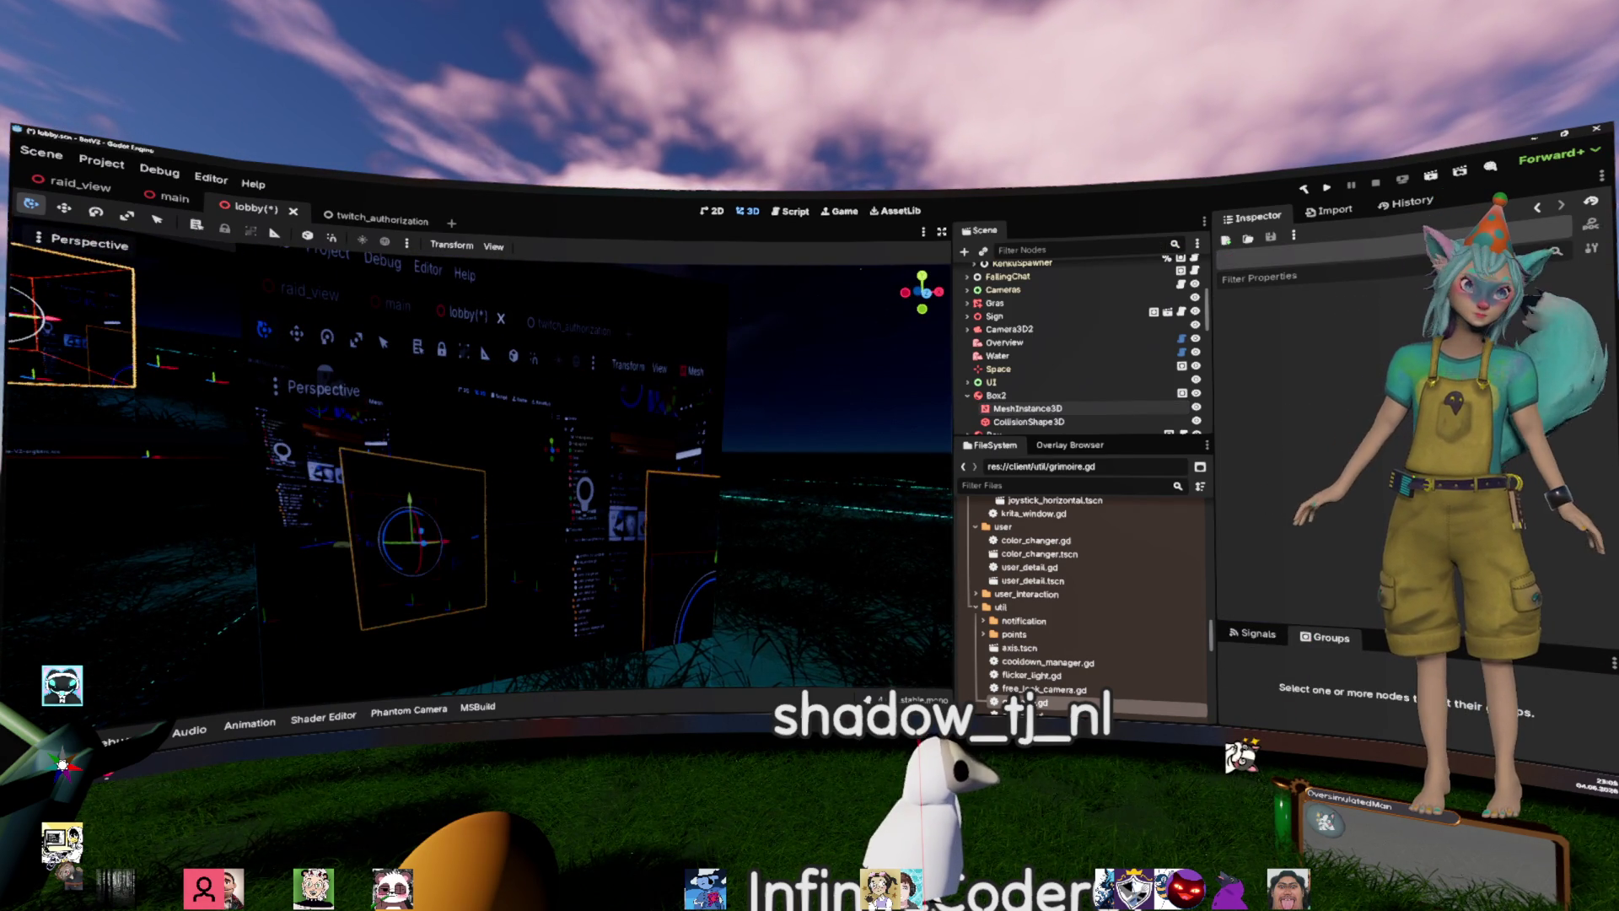
{"action": "left_click_drag", "start_coordinate": [831, 395], "coordinate": [831, 395]}
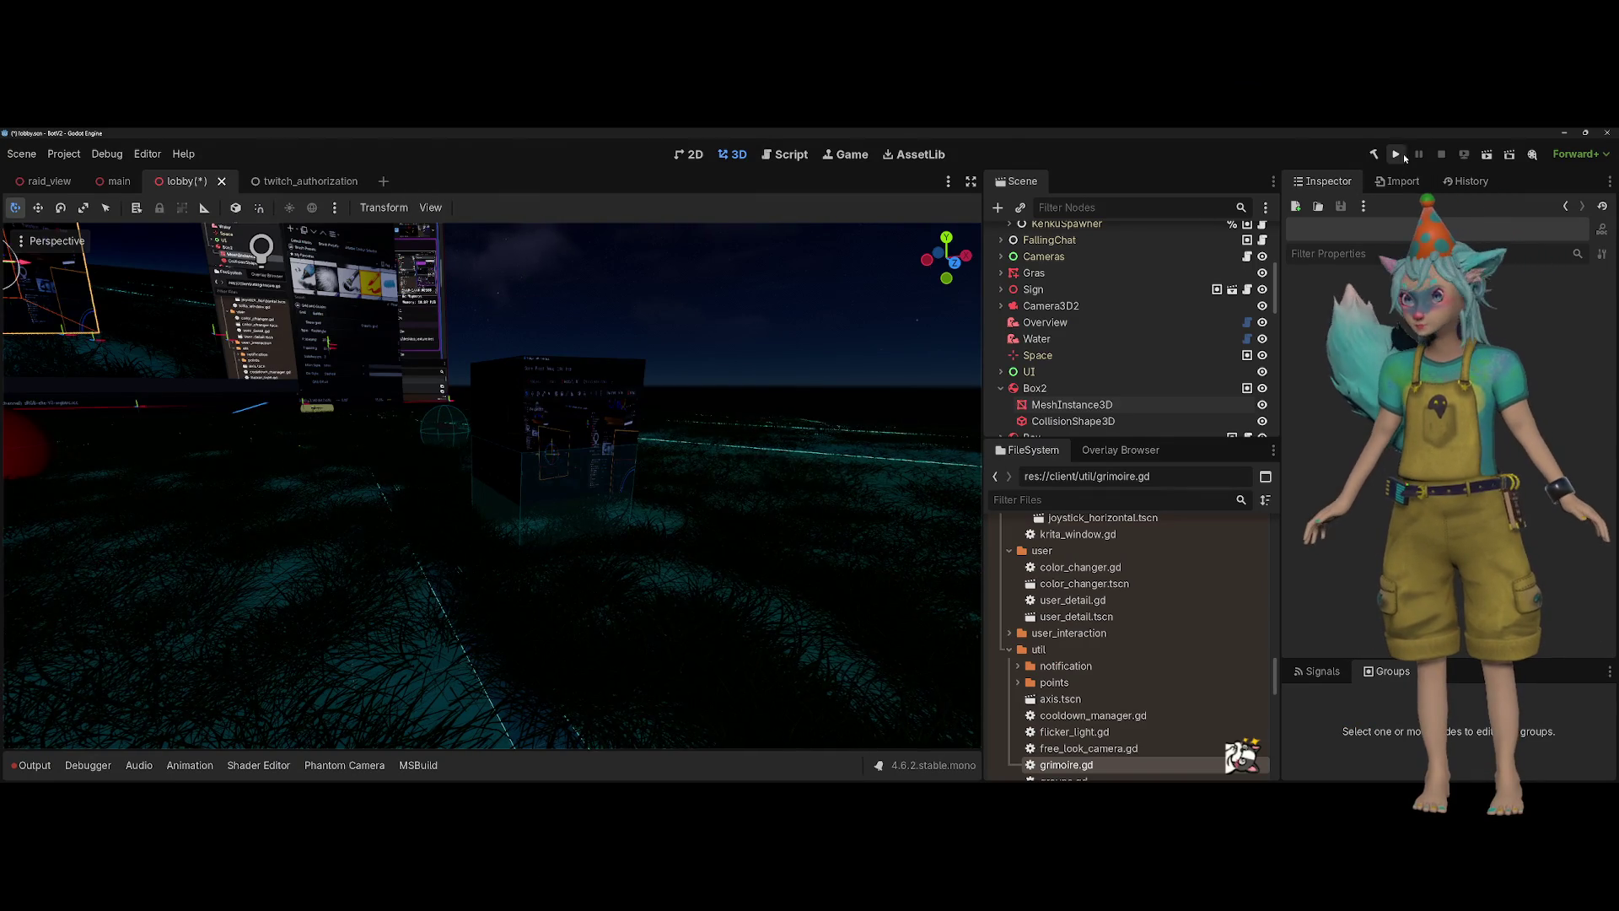
Save the lobby scene with the textured, raised Box2 and run the project (F5).
{"action": "key", "text": "F5"}
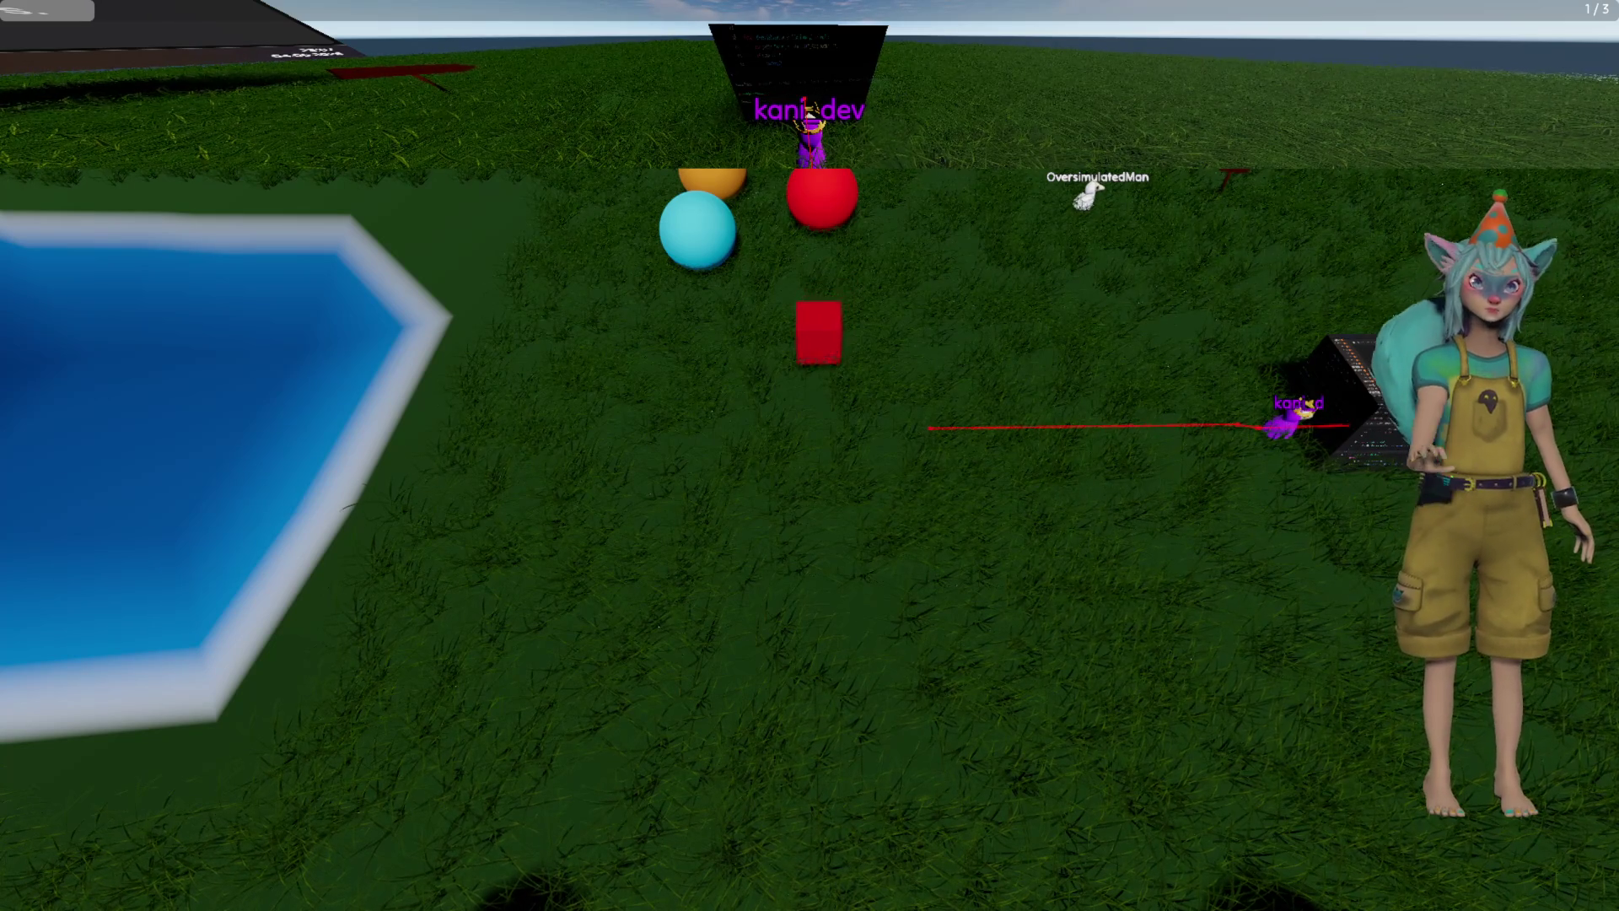
Open the in-game admin panel, review kani_dev's queued Actions log, then close it.
{"action": "key", "text": "F1"}
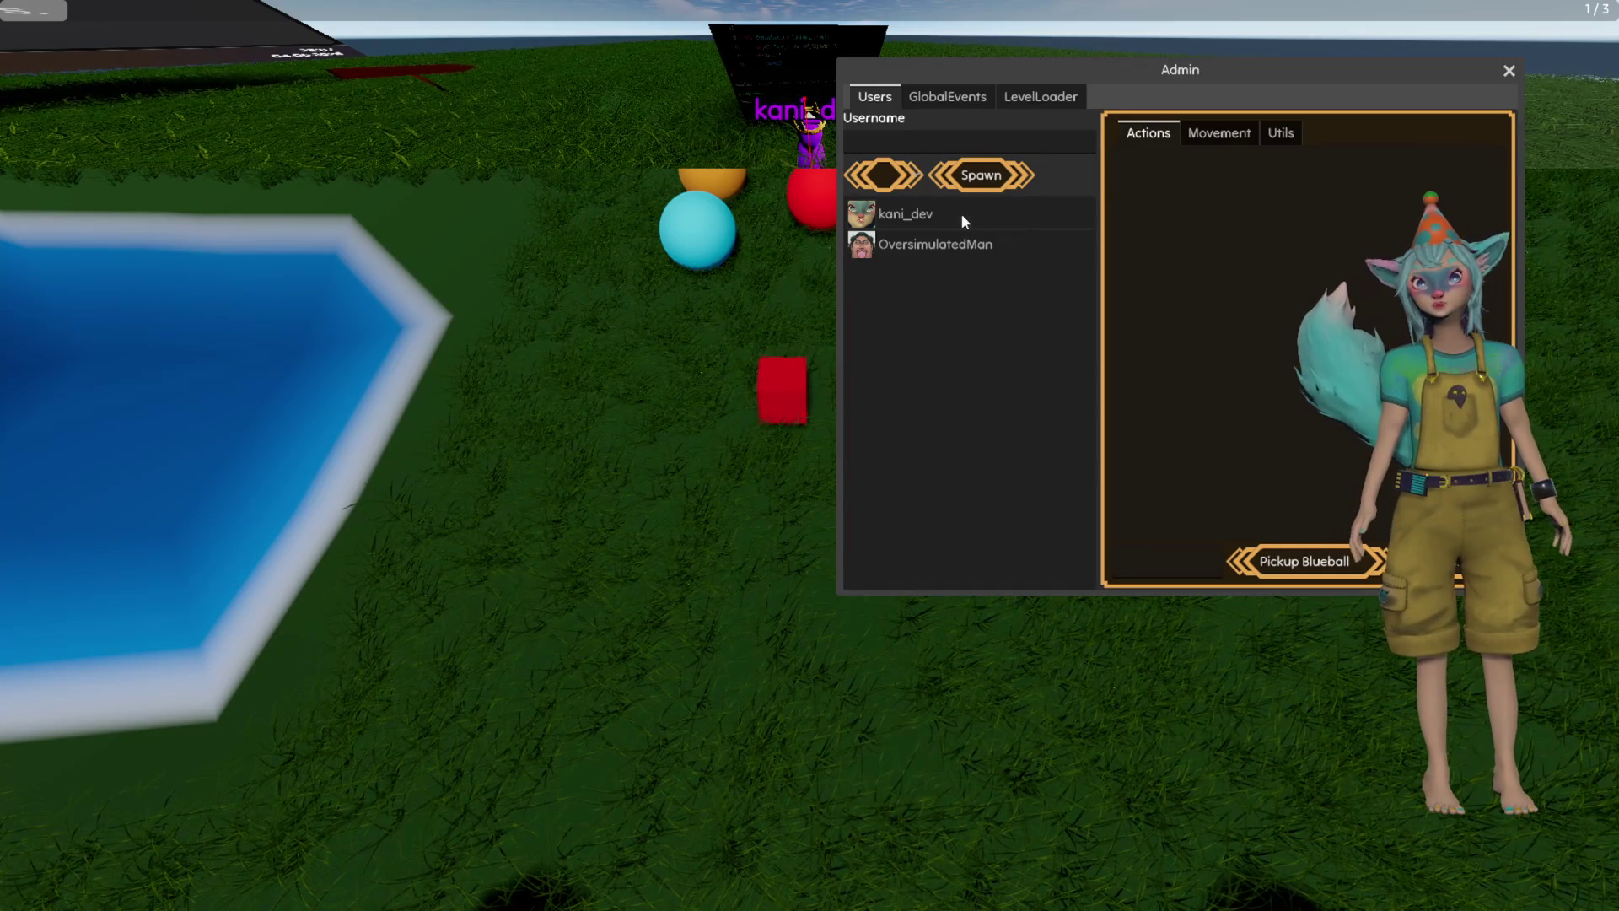
{"action": "left_click", "coordinate": [953, 214]}
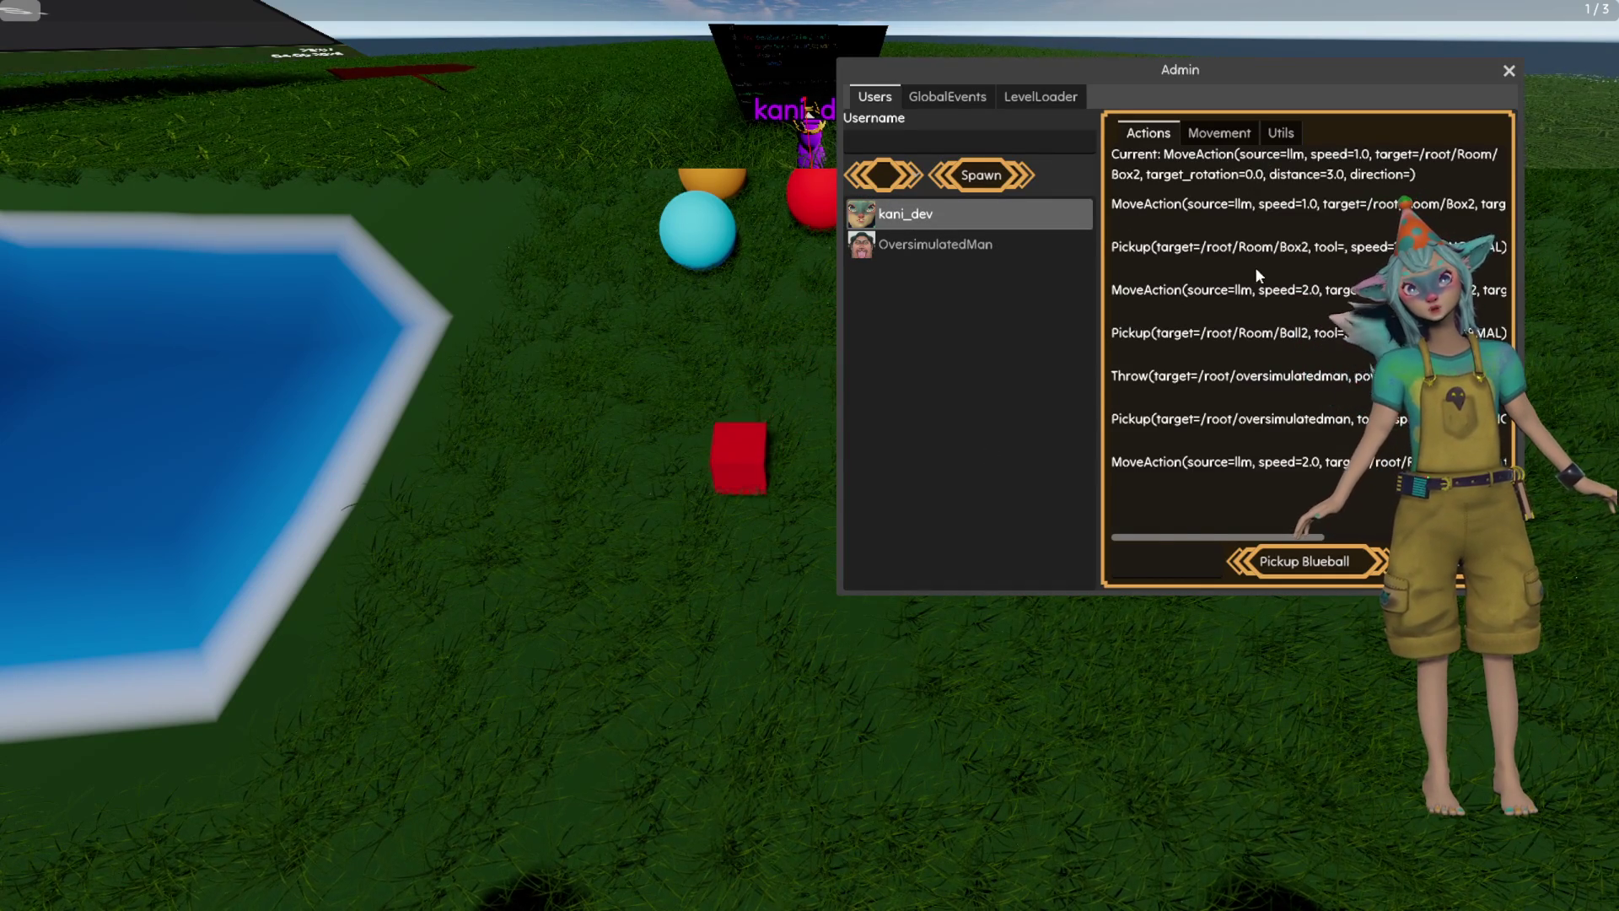
{"action": "scroll", "coordinate": [1207, 523], "scroll_direction": "right", "scroll_amount": 5}
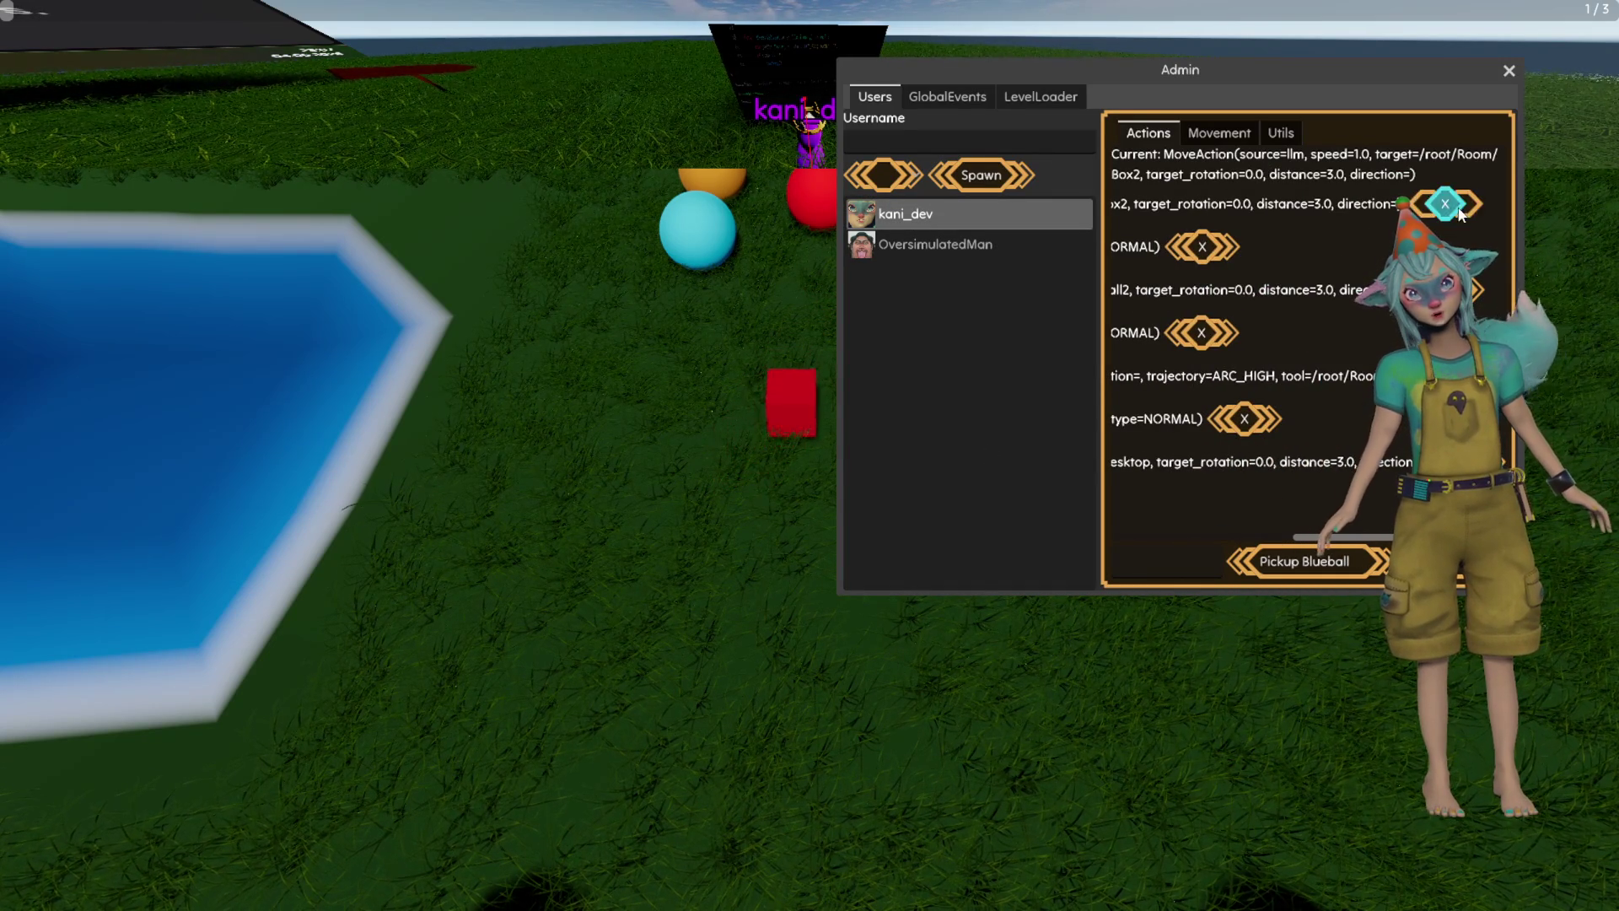
{"action": "scroll", "coordinate": [1327, 327], "scroll_direction": "left", "scroll_amount": 5}
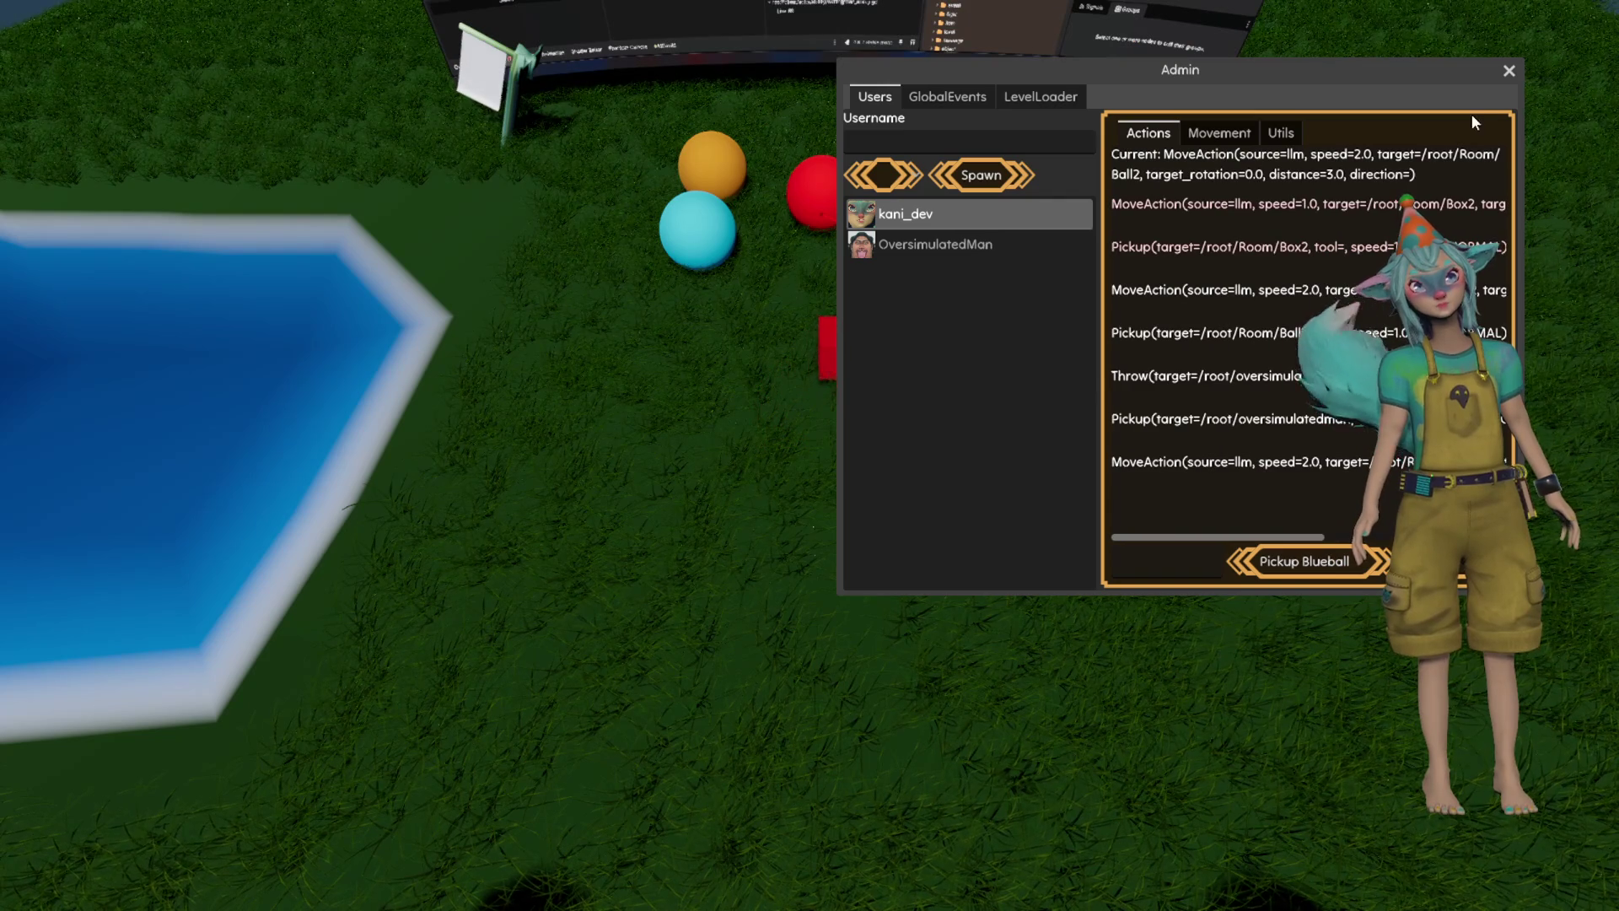
{"action": "left_click", "coordinate": [1508, 70]}
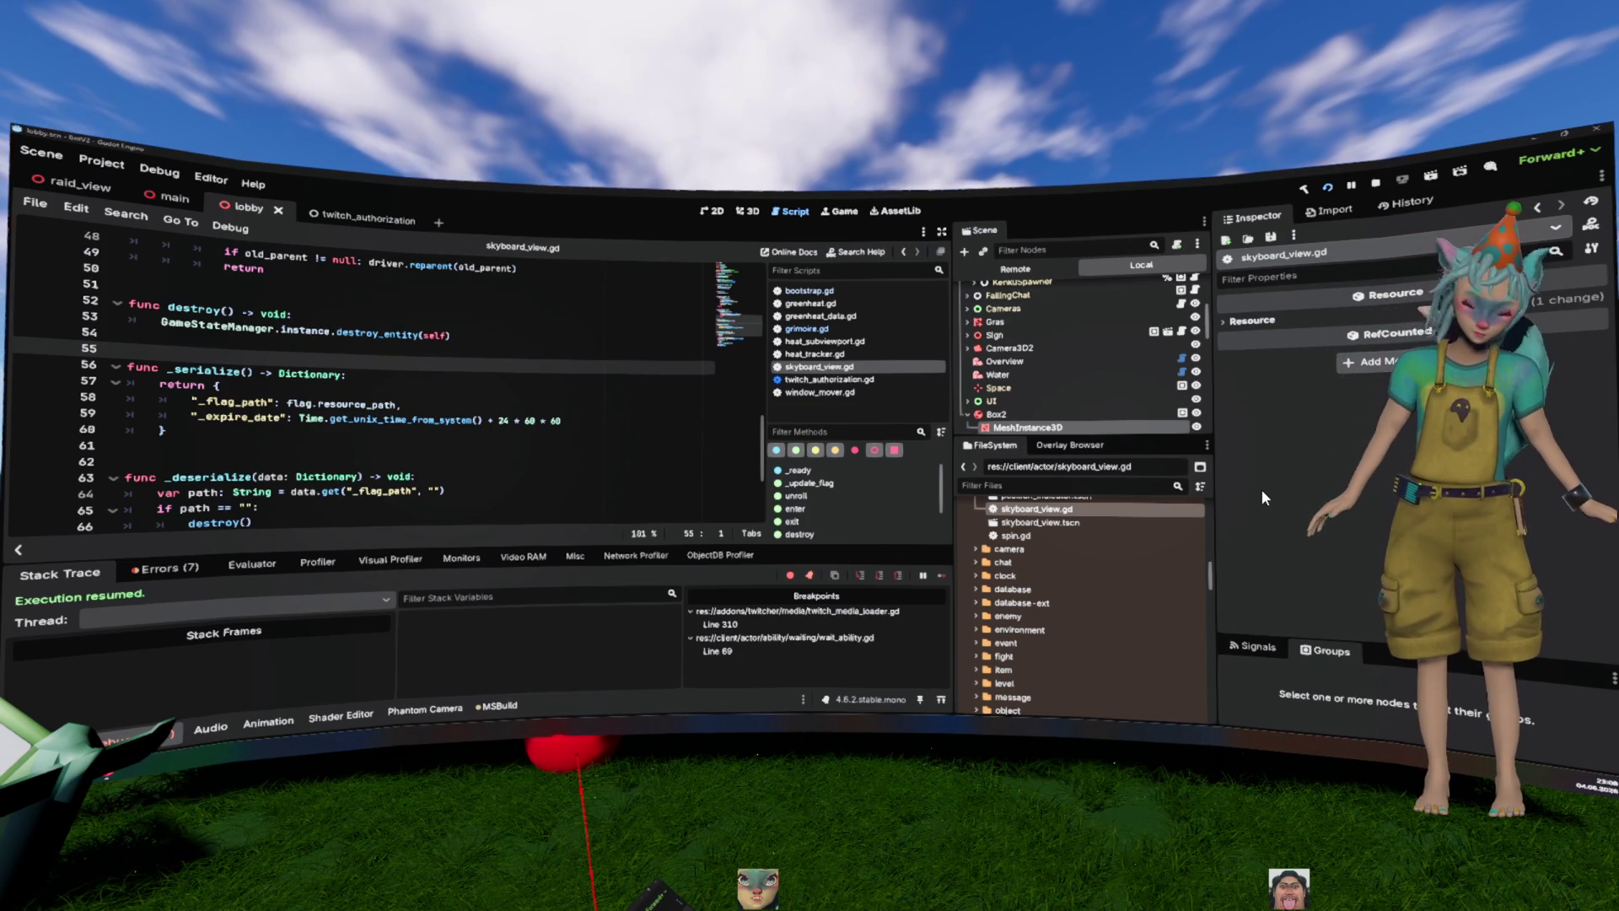
Show the debugger's Errors list and jump to the code behind the third error.
{"action": "left_click", "coordinate": [358, 331]}
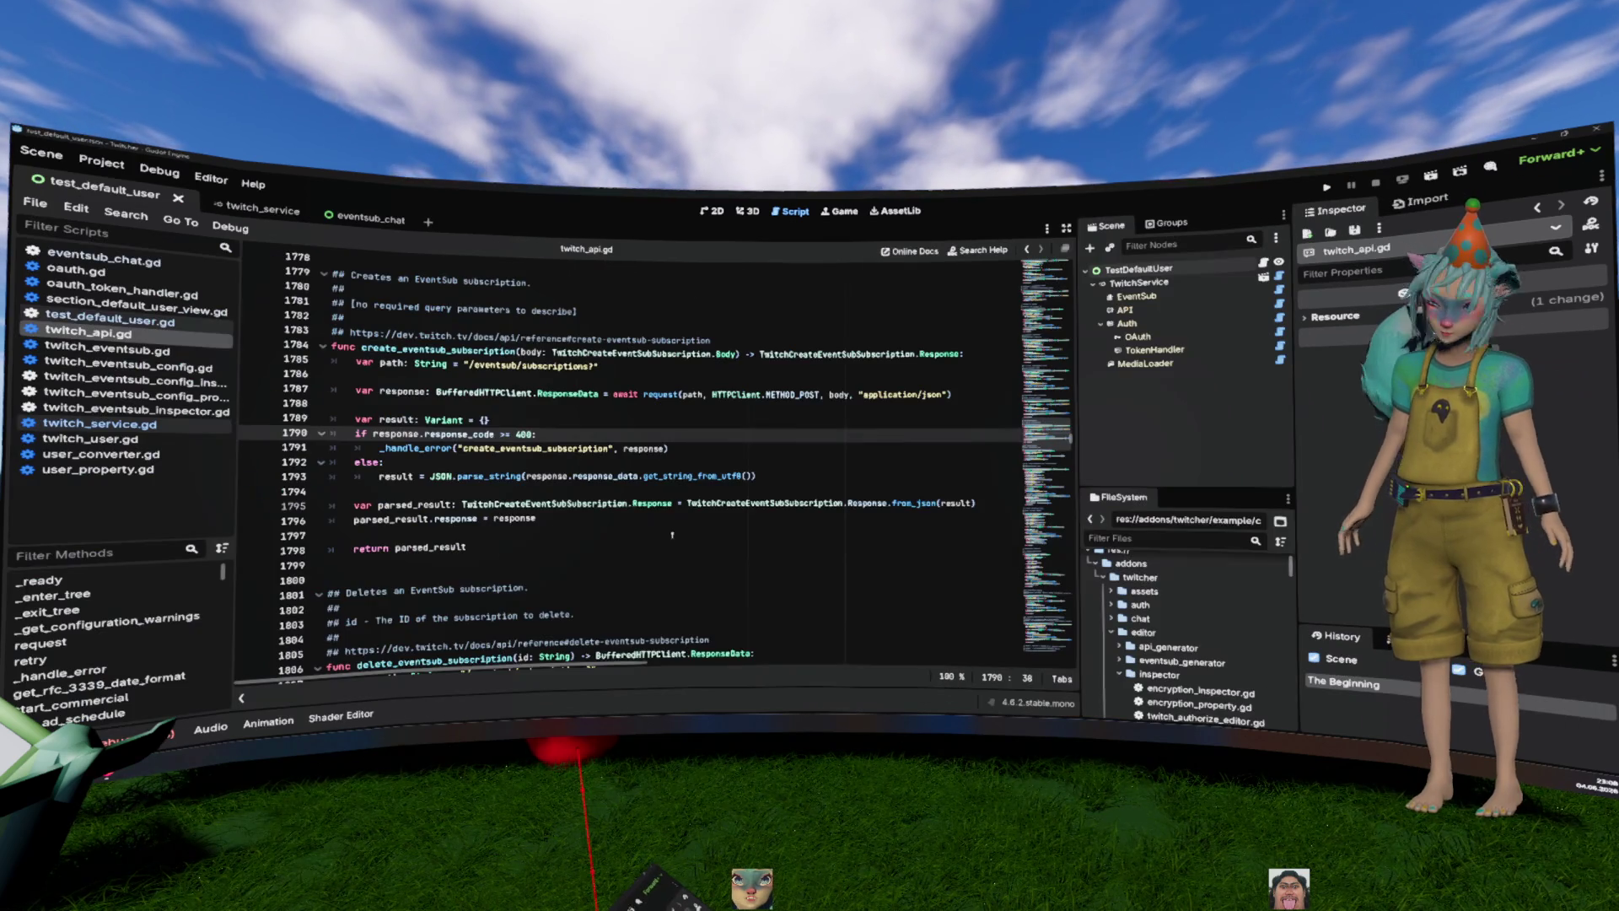
{"action": "left_click", "coordinate": [672, 534]}
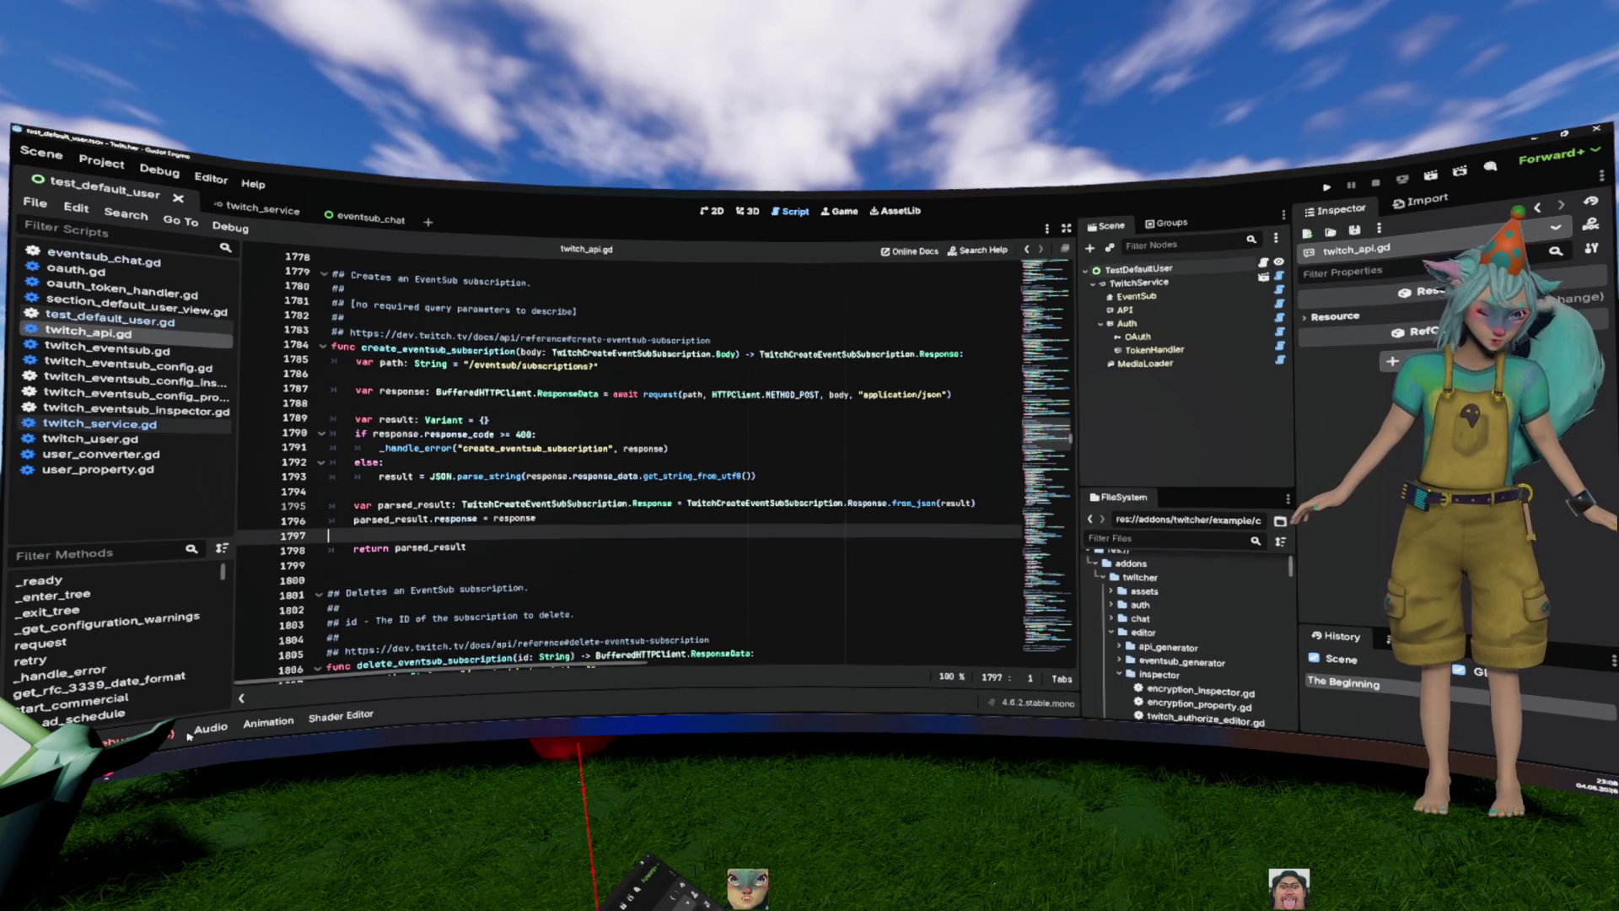
{"action": "key", "text": "alt+d"}
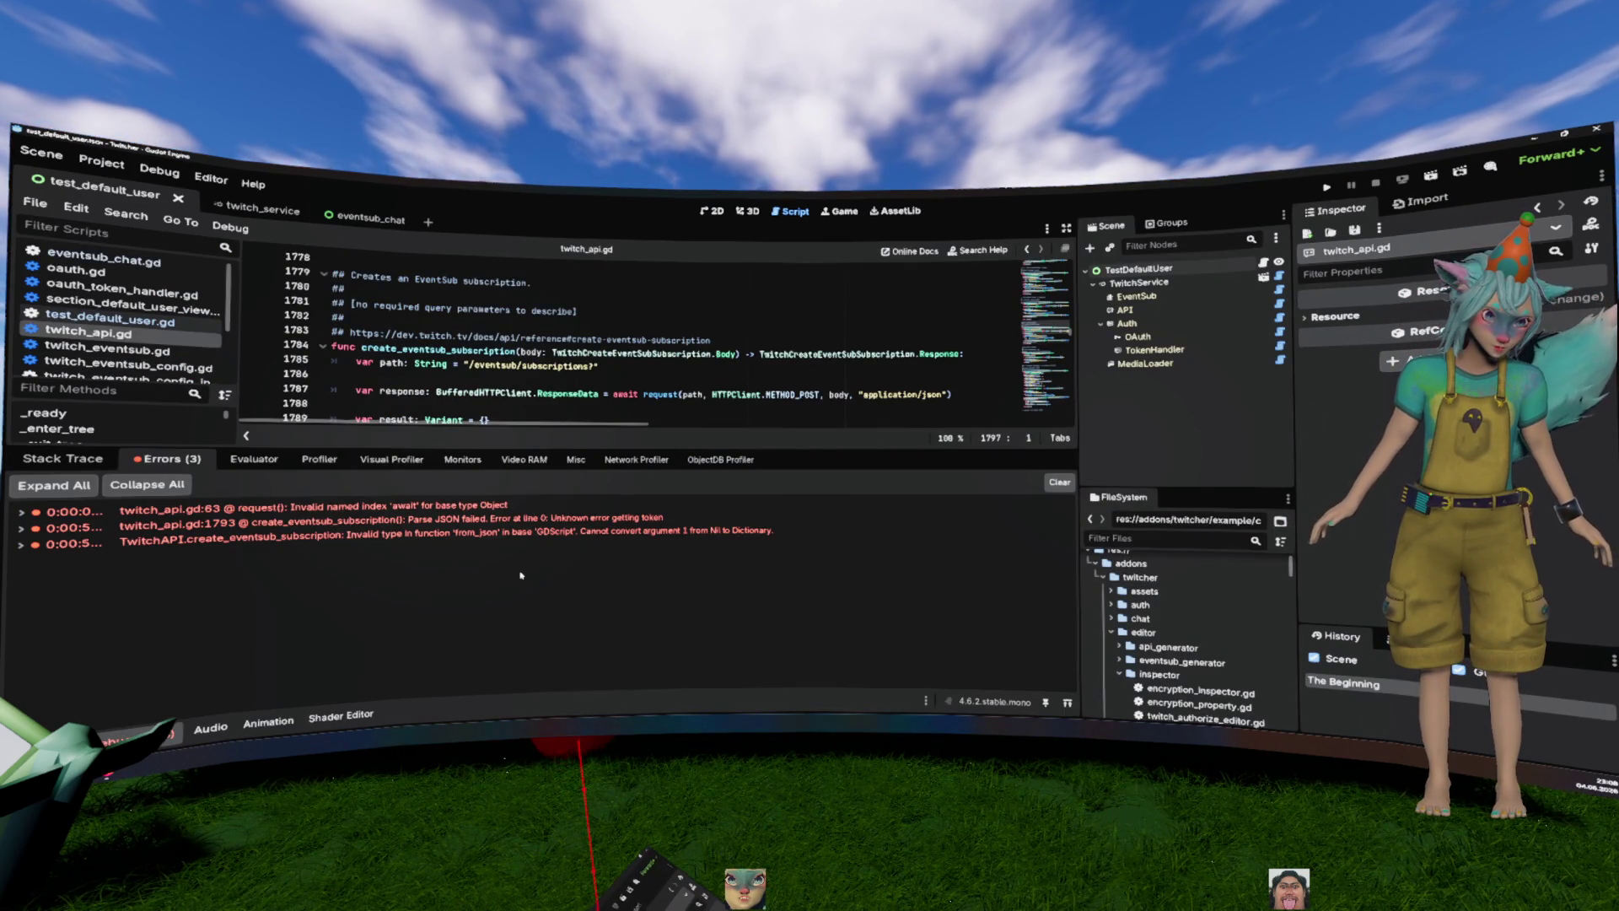
{"action": "double_click", "coordinate": [455, 544]}
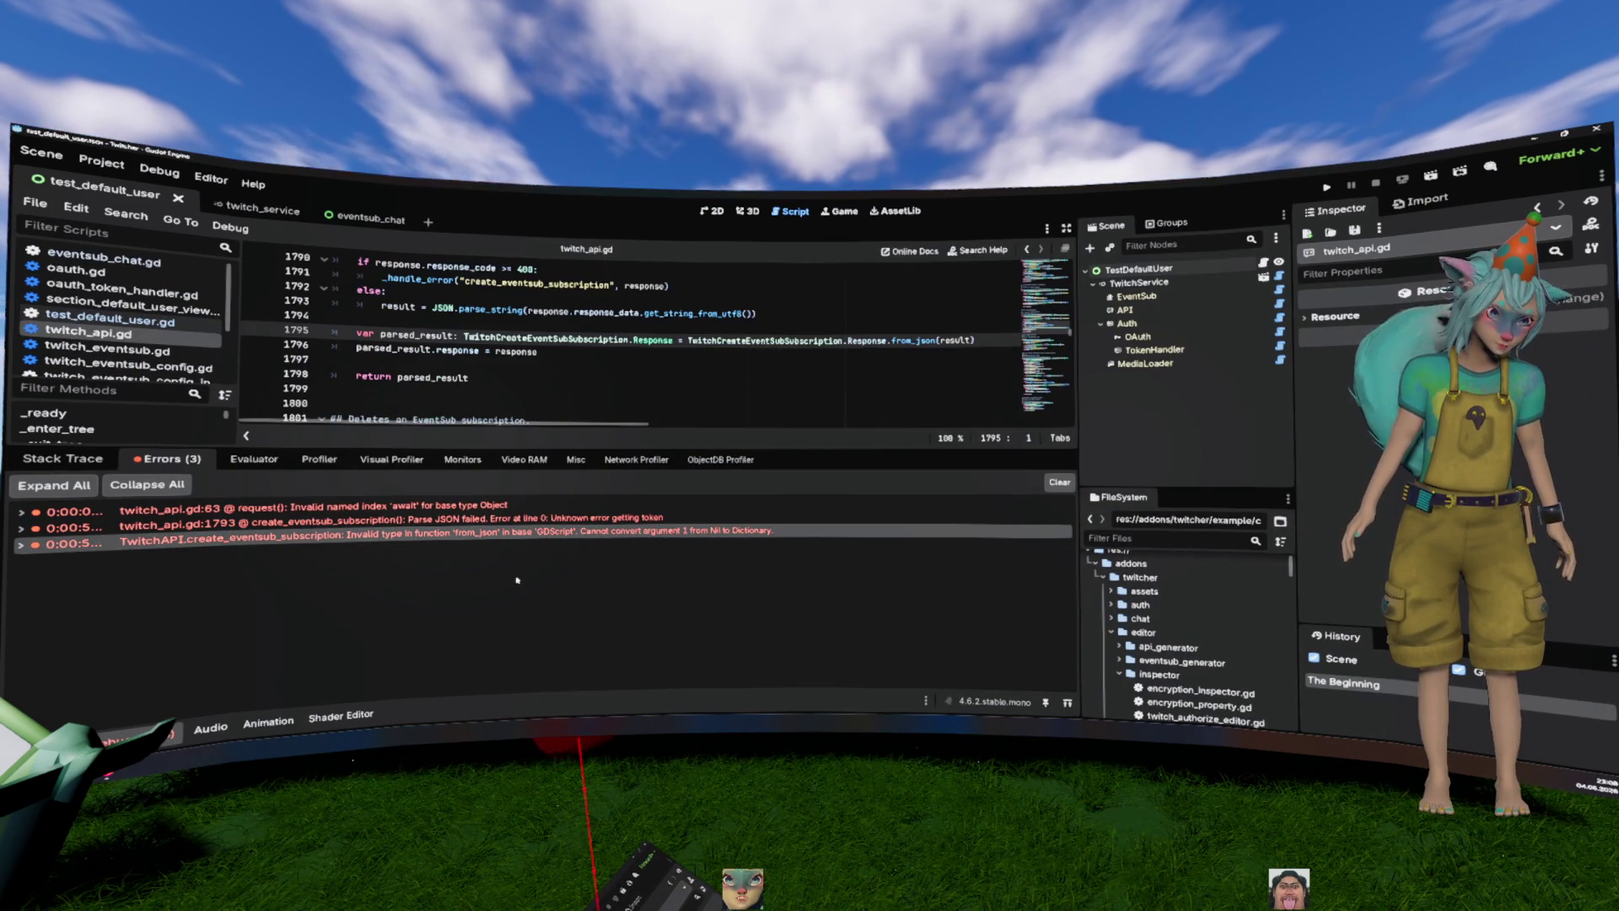
{"action": "left_click", "coordinate": [561, 379]}
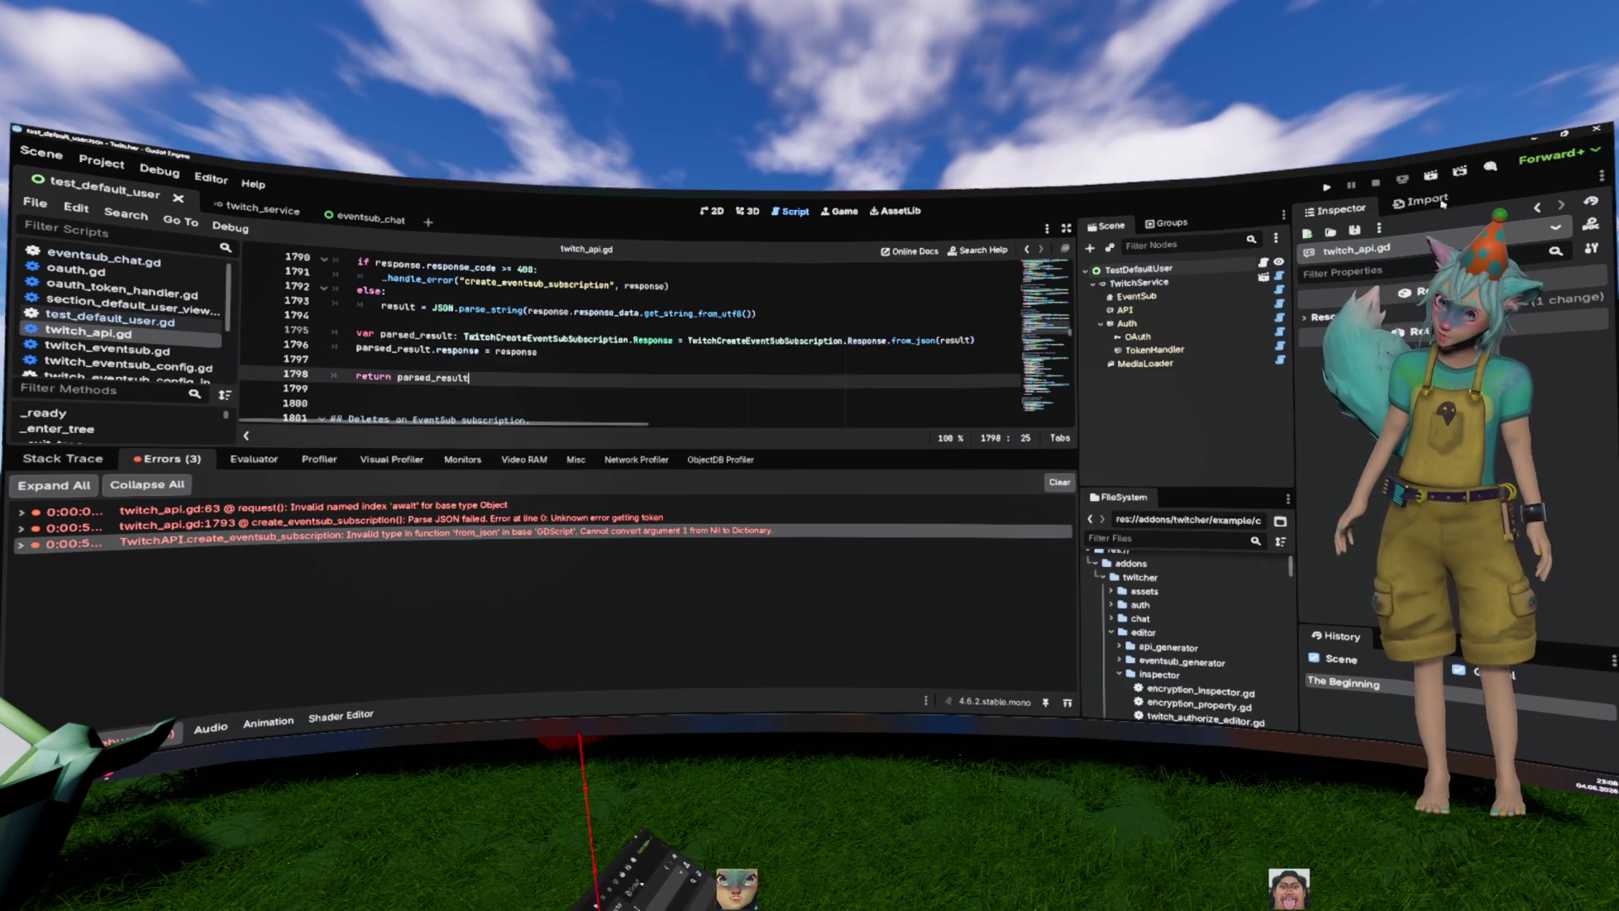
Rerun past the breakpoint, jump to the 403 missing-authorization error at twitch_api.gd line 92, then stop.
{"action": "key", "text": "F6"}
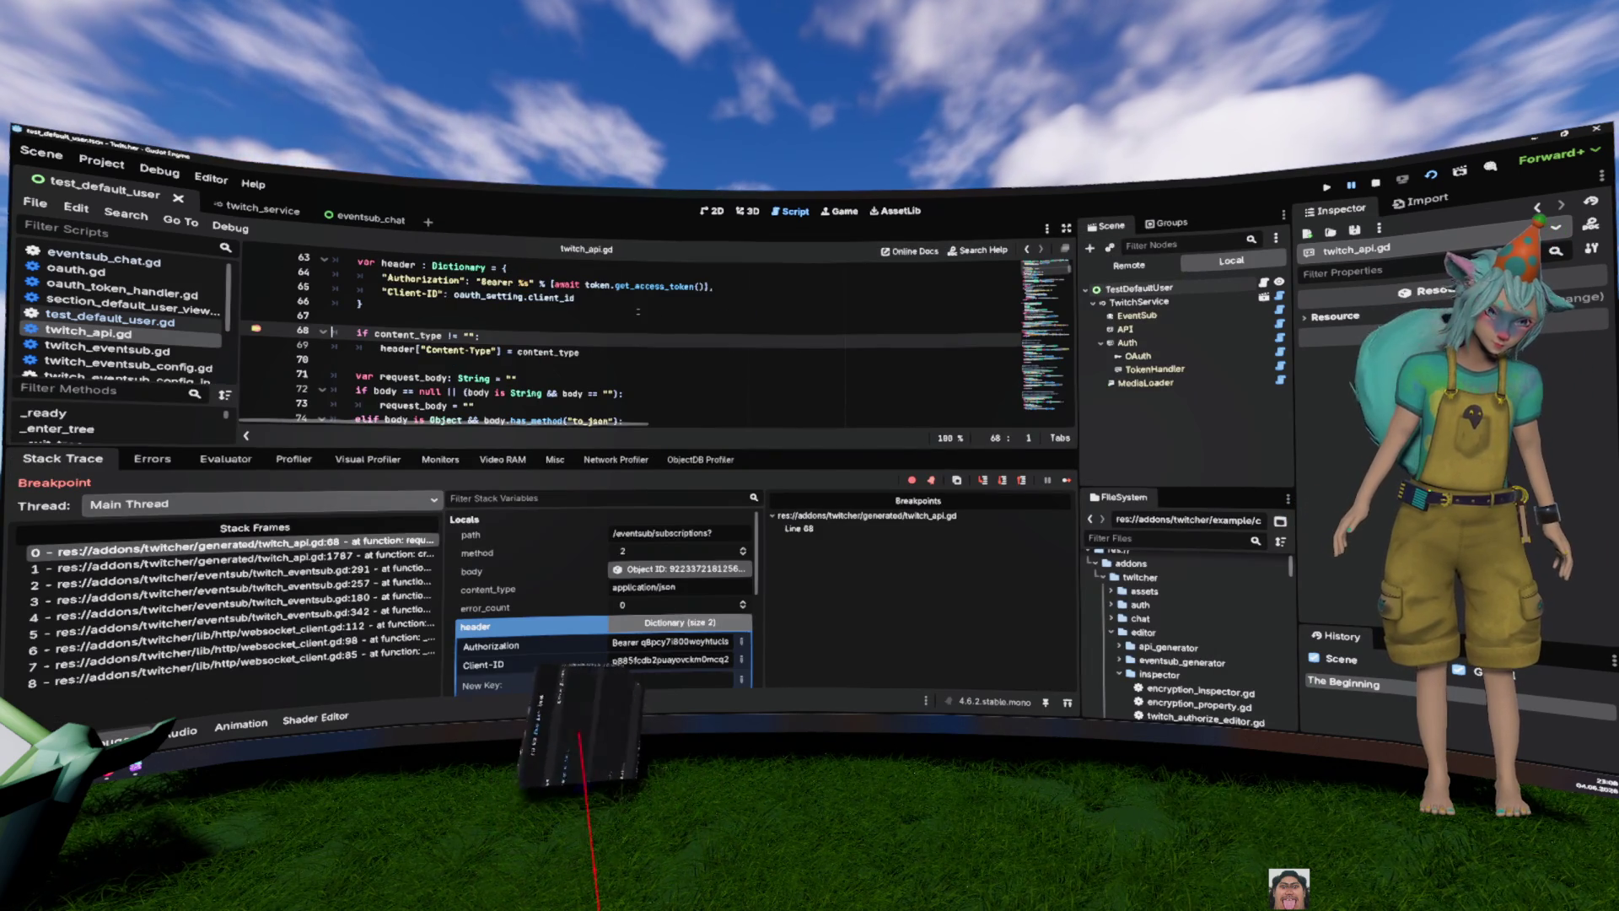
{"action": "scroll", "coordinate": [637, 311], "scroll_direction": "up", "scroll_amount": 3}
{"action": "scroll", "coordinate": [638, 311], "scroll_direction": "down", "scroll_amount": 2}
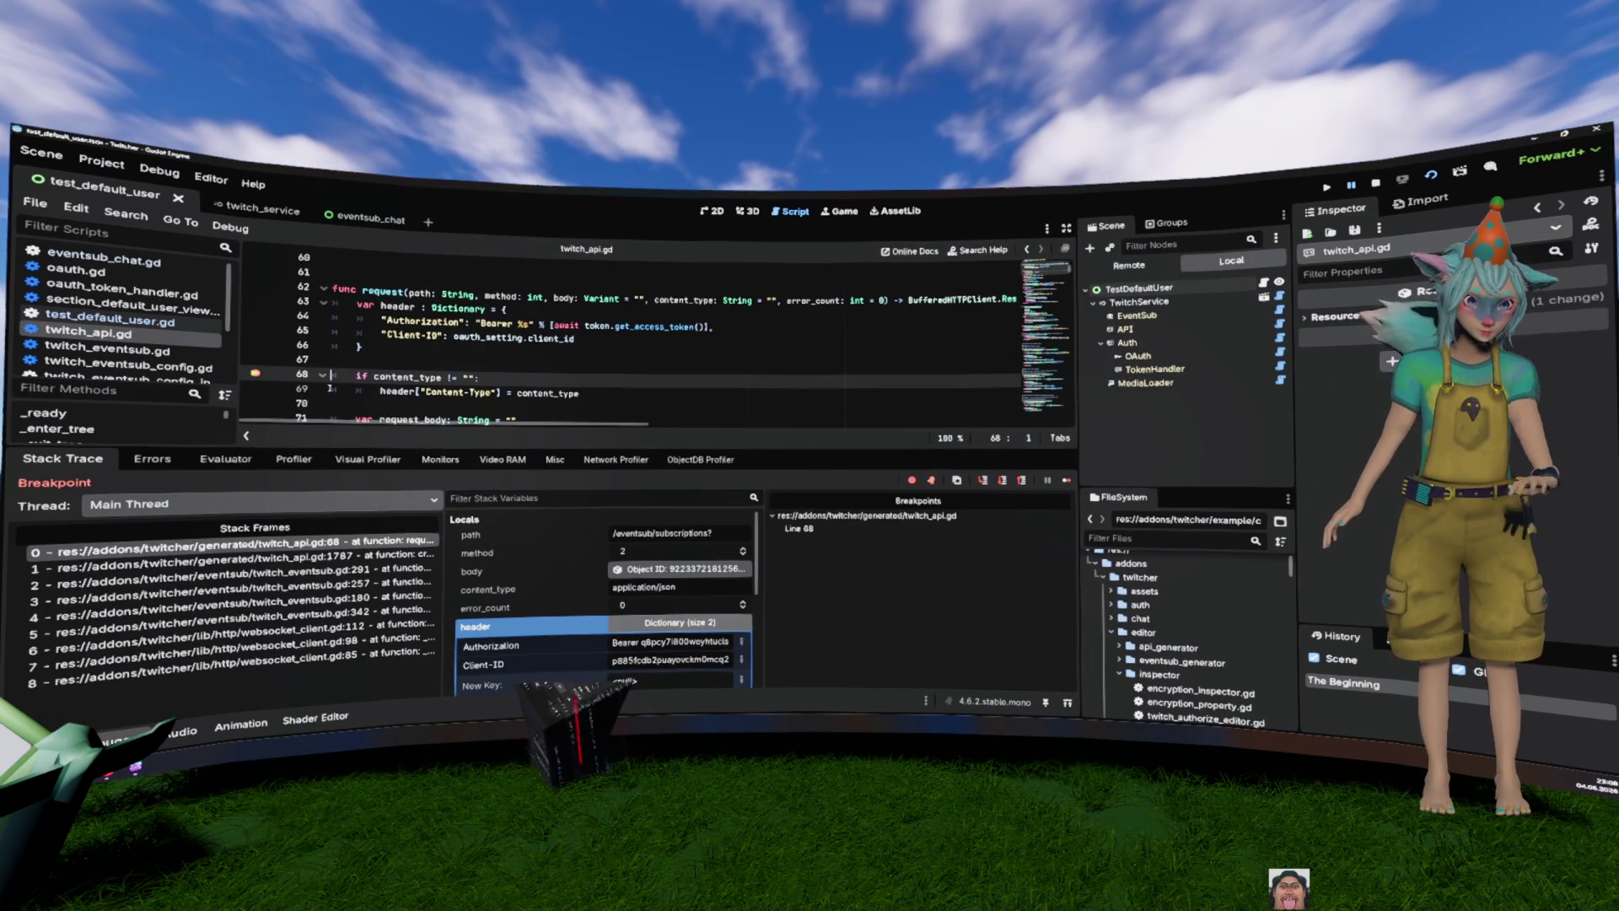
{"action": "key", "text": "F12"}
{"action": "left_click", "coordinate": [356, 361]}
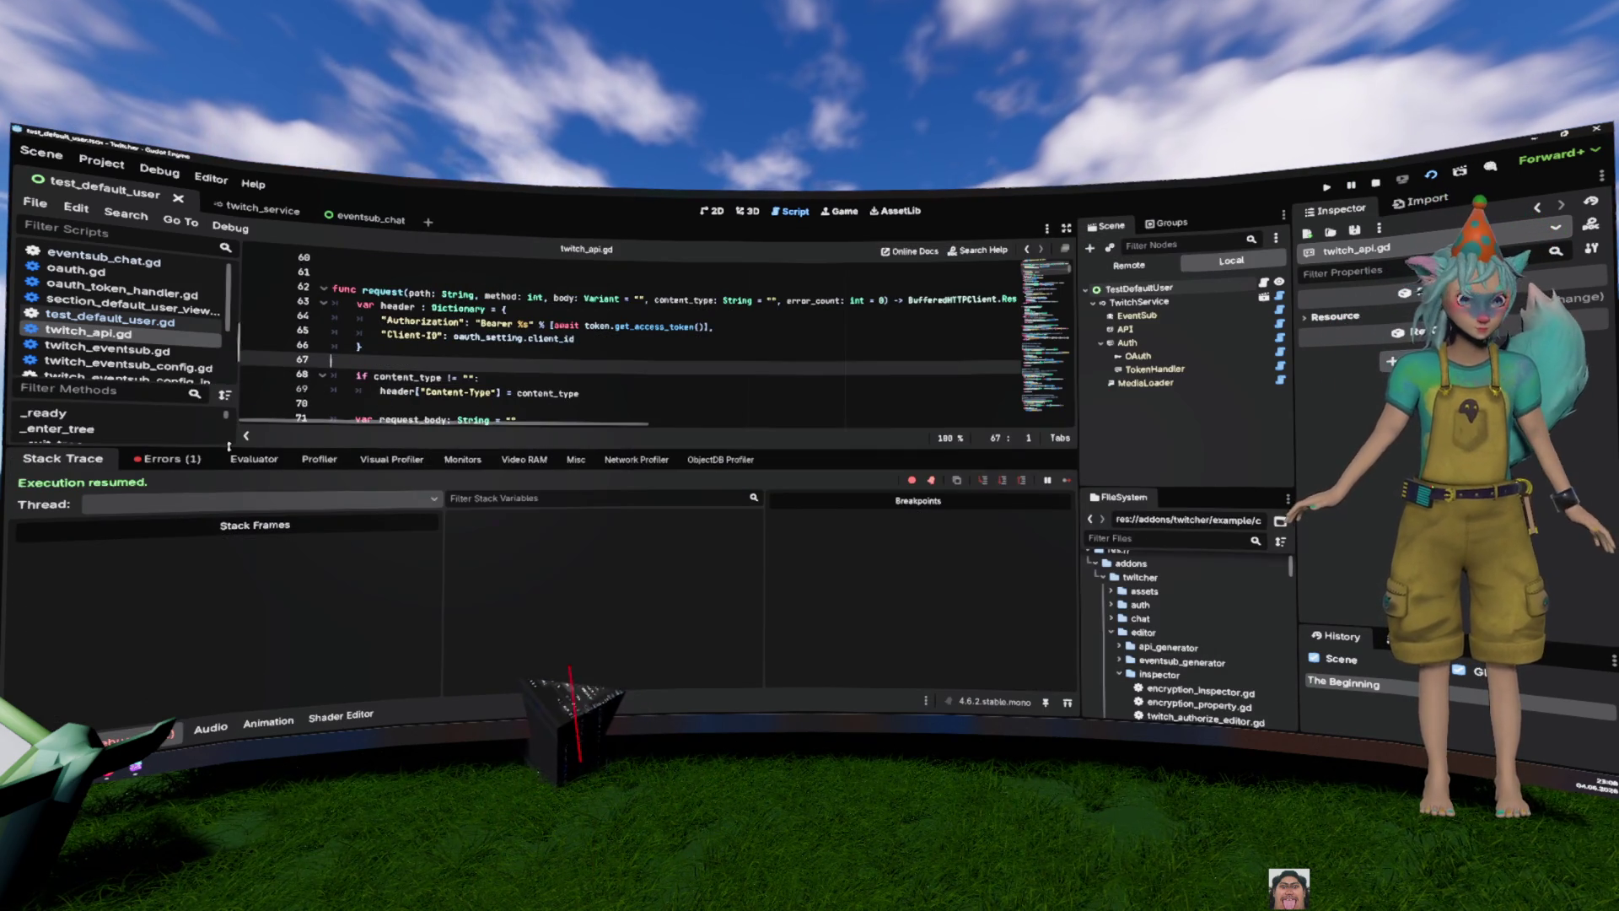
{"action": "left_click", "coordinate": [167, 458]}
{"action": "left_click", "coordinate": [398, 508]}
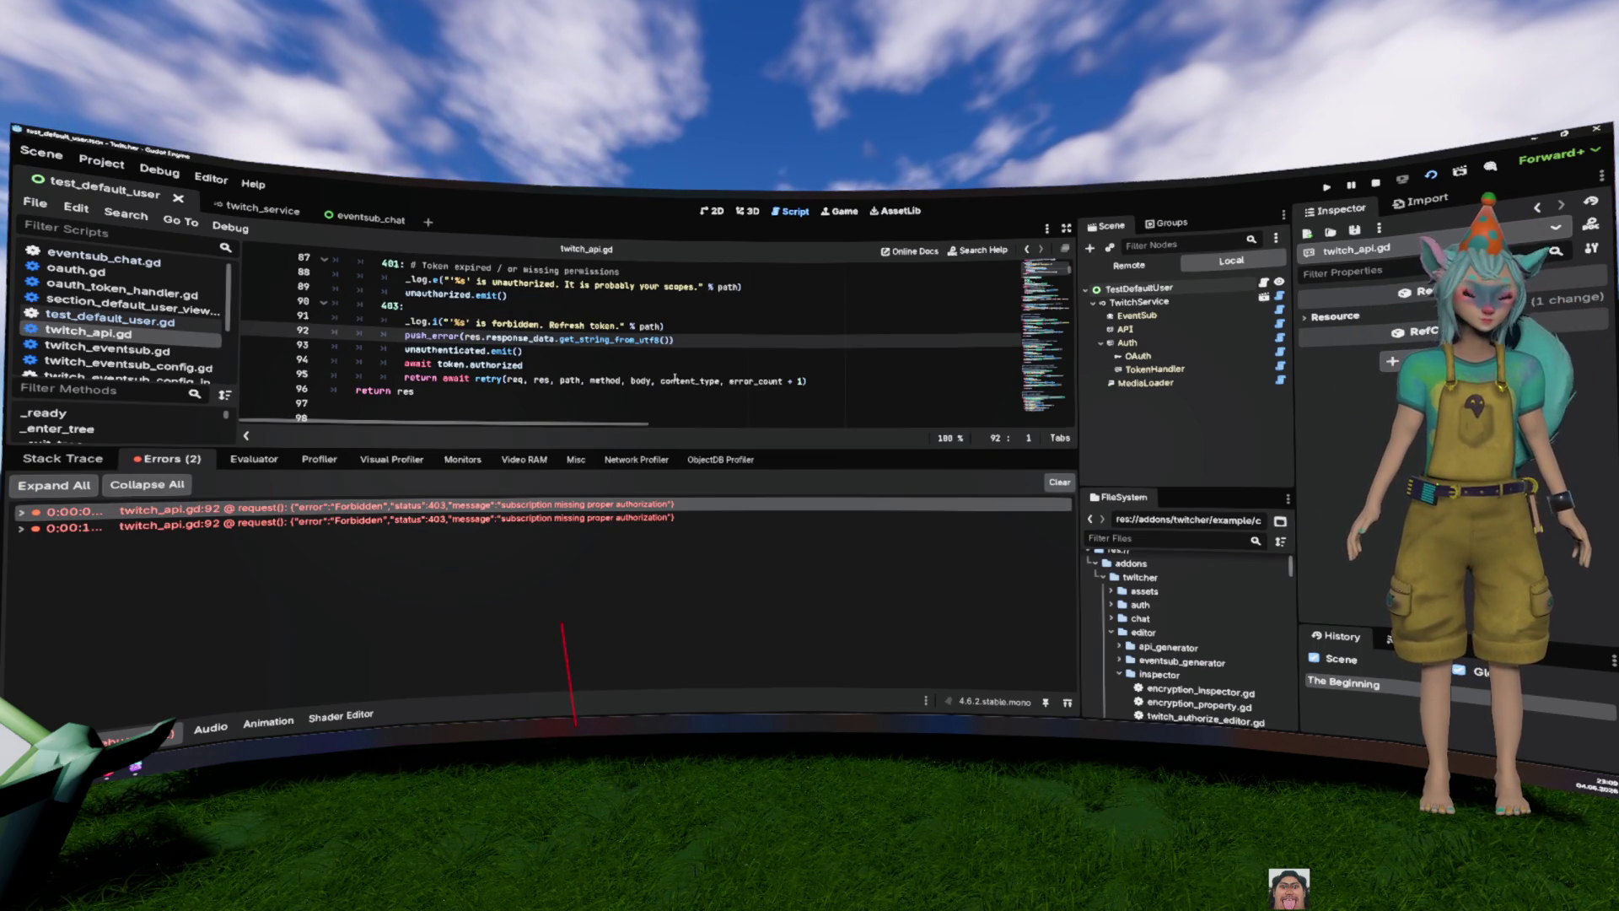
{"action": "key", "text": "F8"}
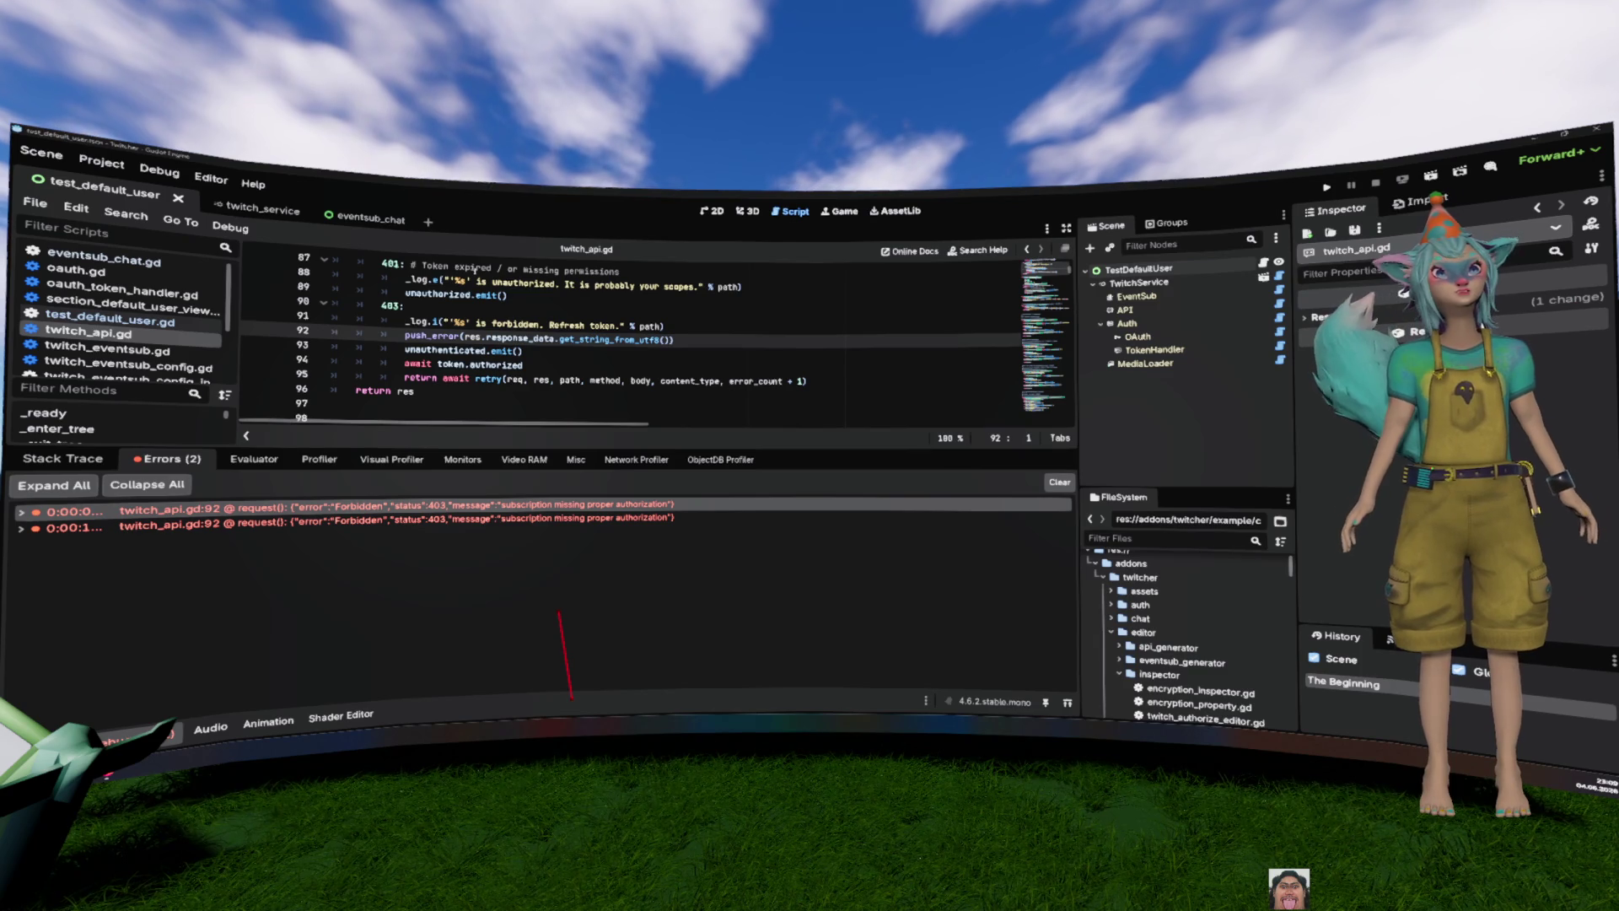
{"action": "key", "text": "alt+Tab"}
Browse the Twitch EventSub documentation pages, briefly visiting the changelog.
{"action": "scroll", "coordinate": [383, 312], "scroll_direction": "down", "scroll_amount": 3}
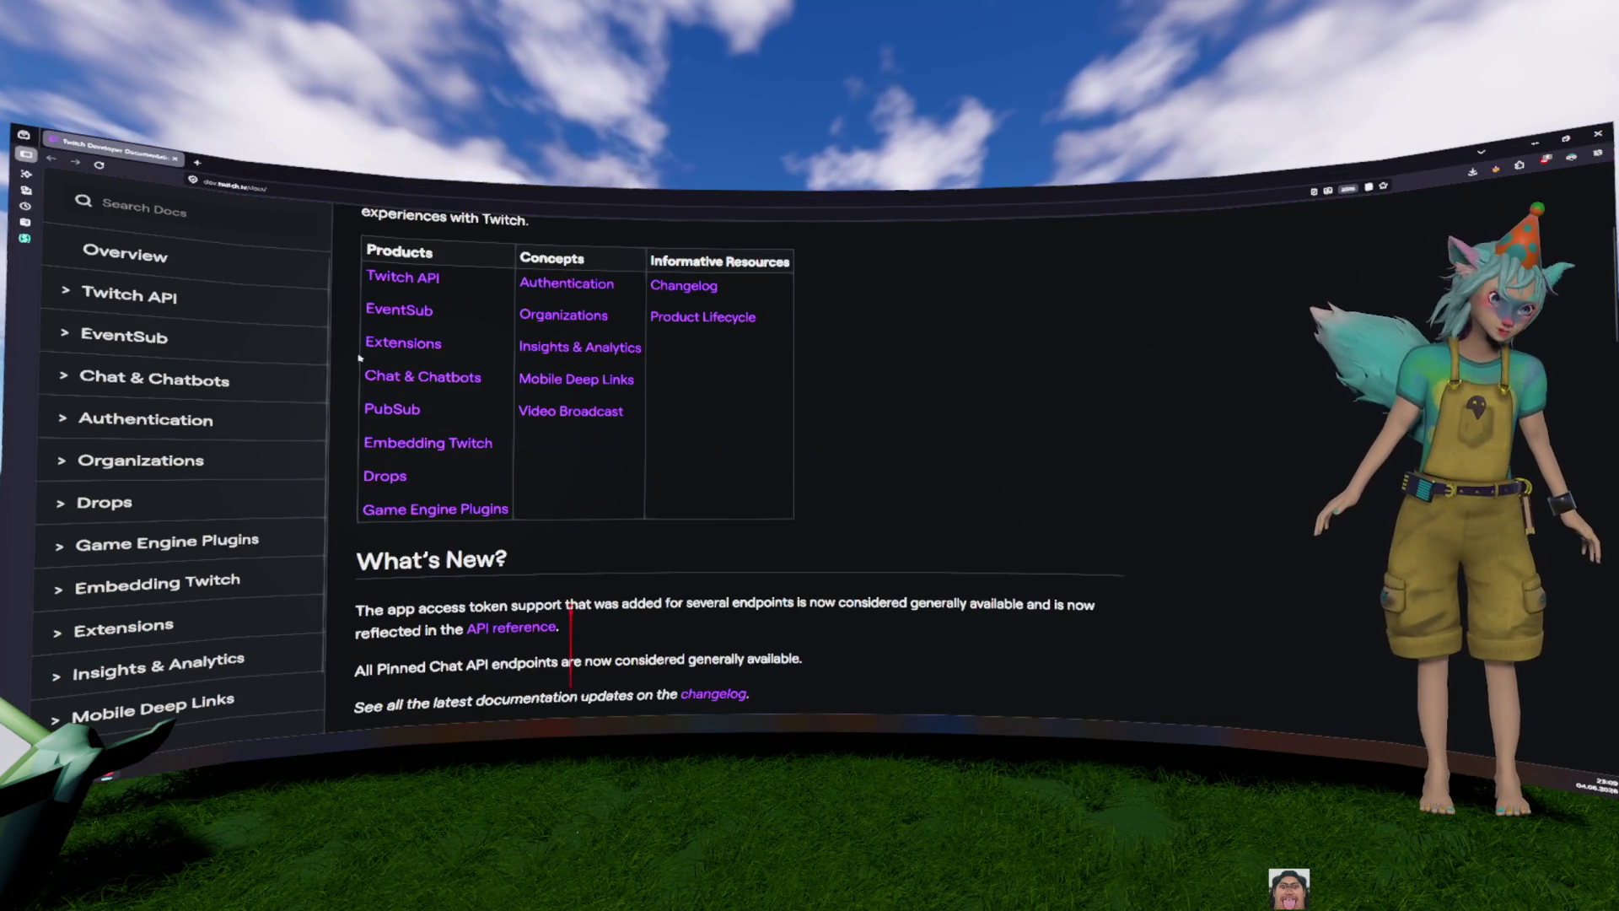
{"action": "left_click", "coordinate": [382, 311]}
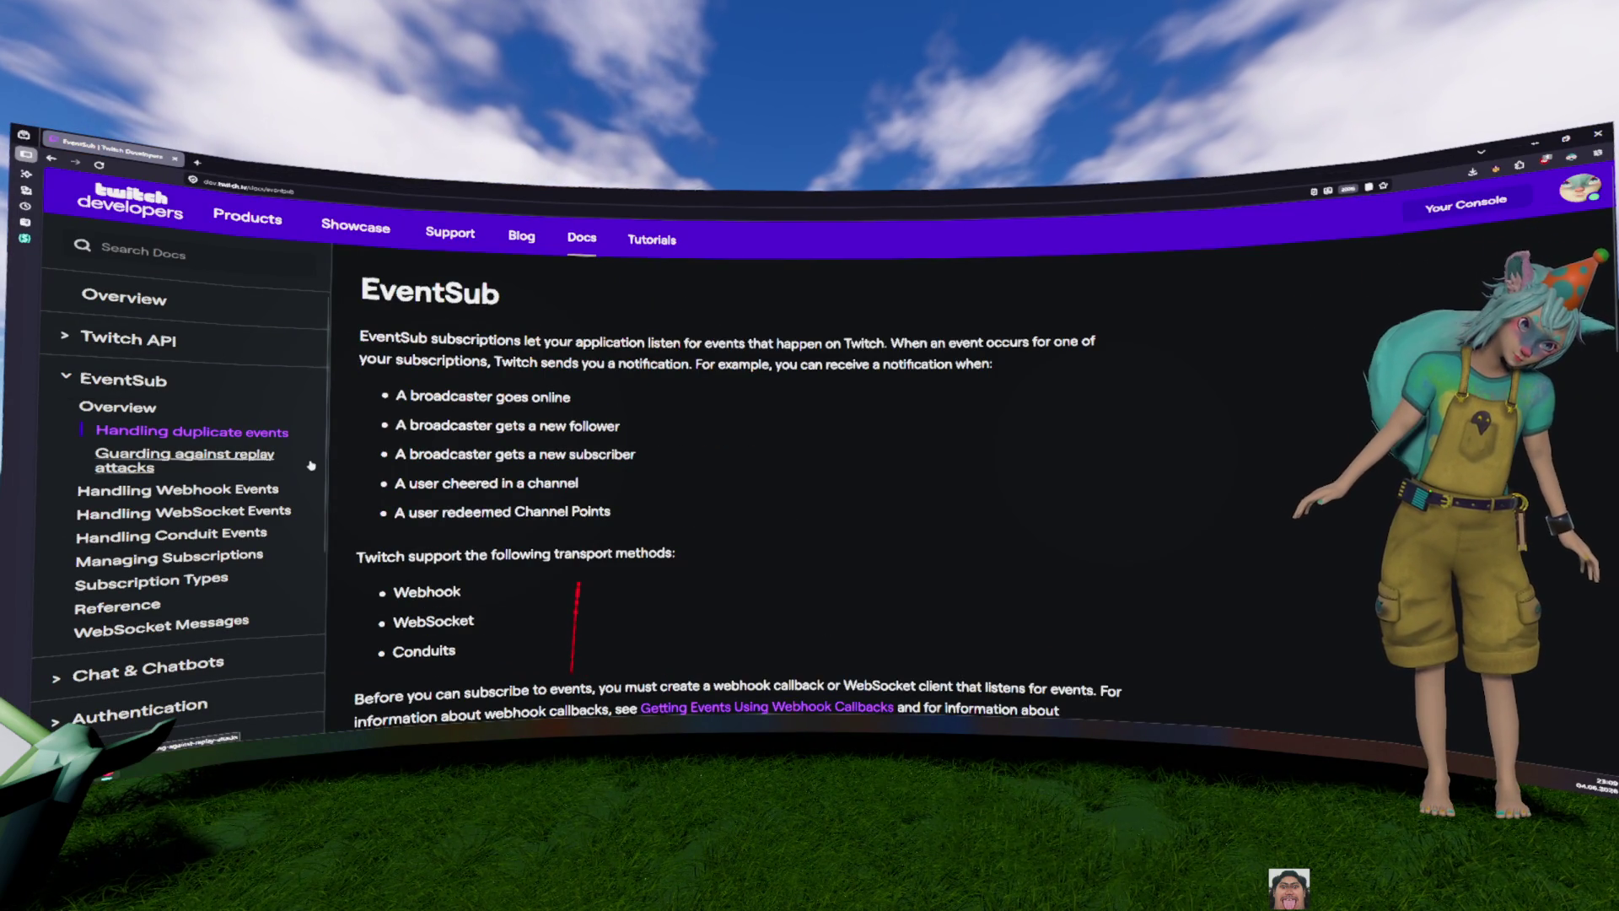
{"action": "scroll", "coordinate": [169, 330], "scroll_direction": "down", "scroll_amount": 1}
{"action": "scroll", "coordinate": [168, 330], "scroll_direction": "down", "scroll_amount": 5}
{"action": "scroll", "coordinate": [651, 479], "scroll_direction": "down", "scroll_amount": 3}
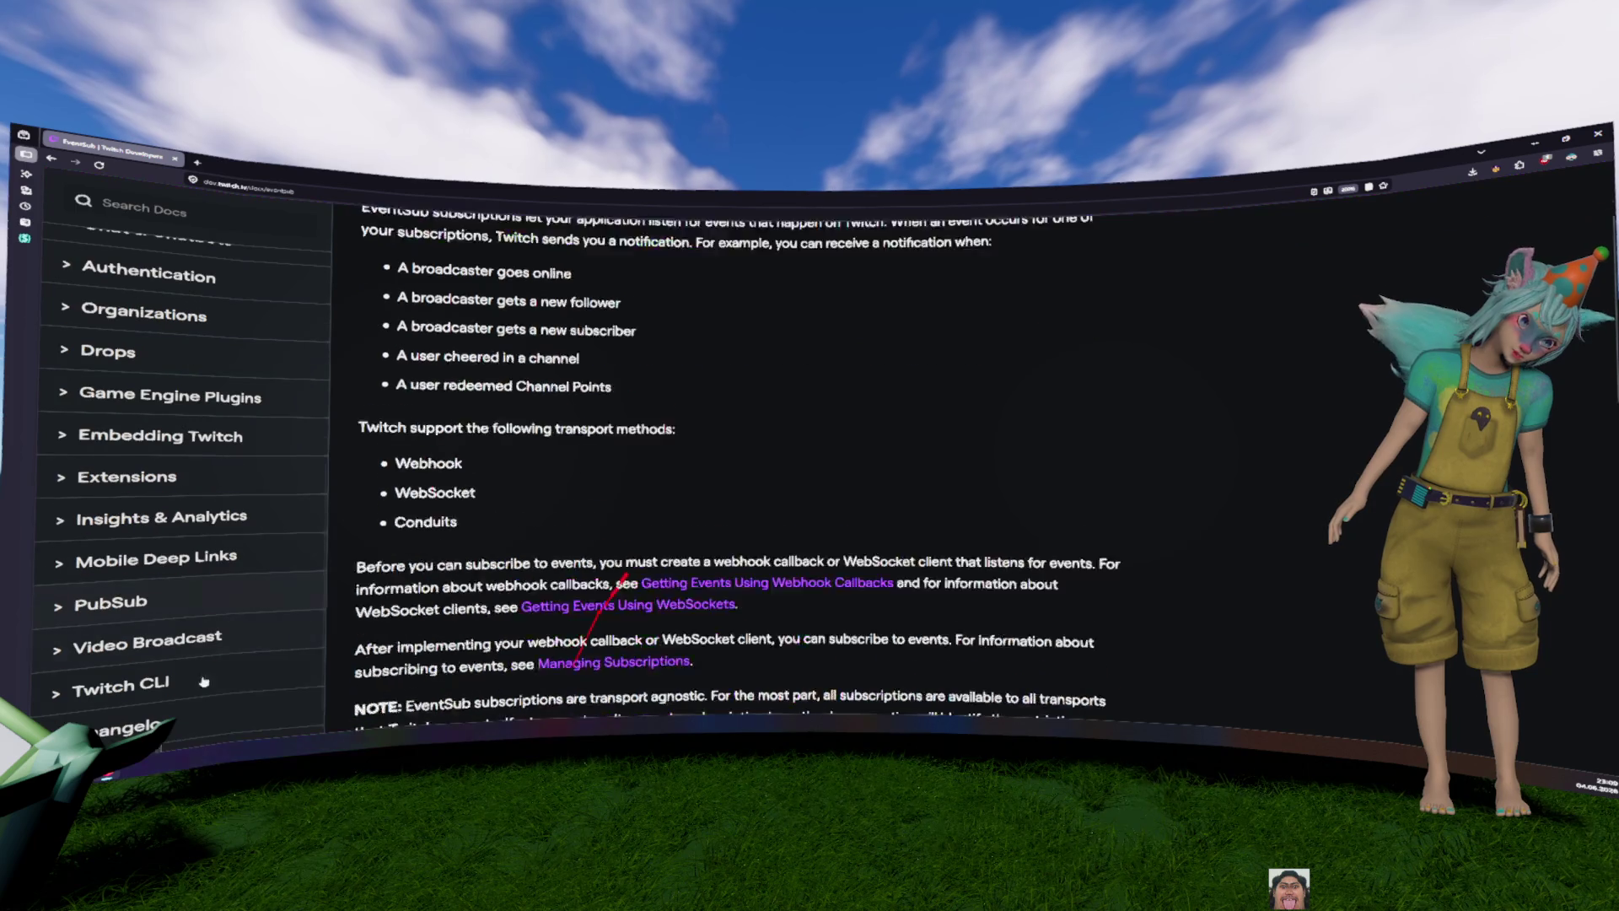
{"action": "key", "text": "alt+Left"}
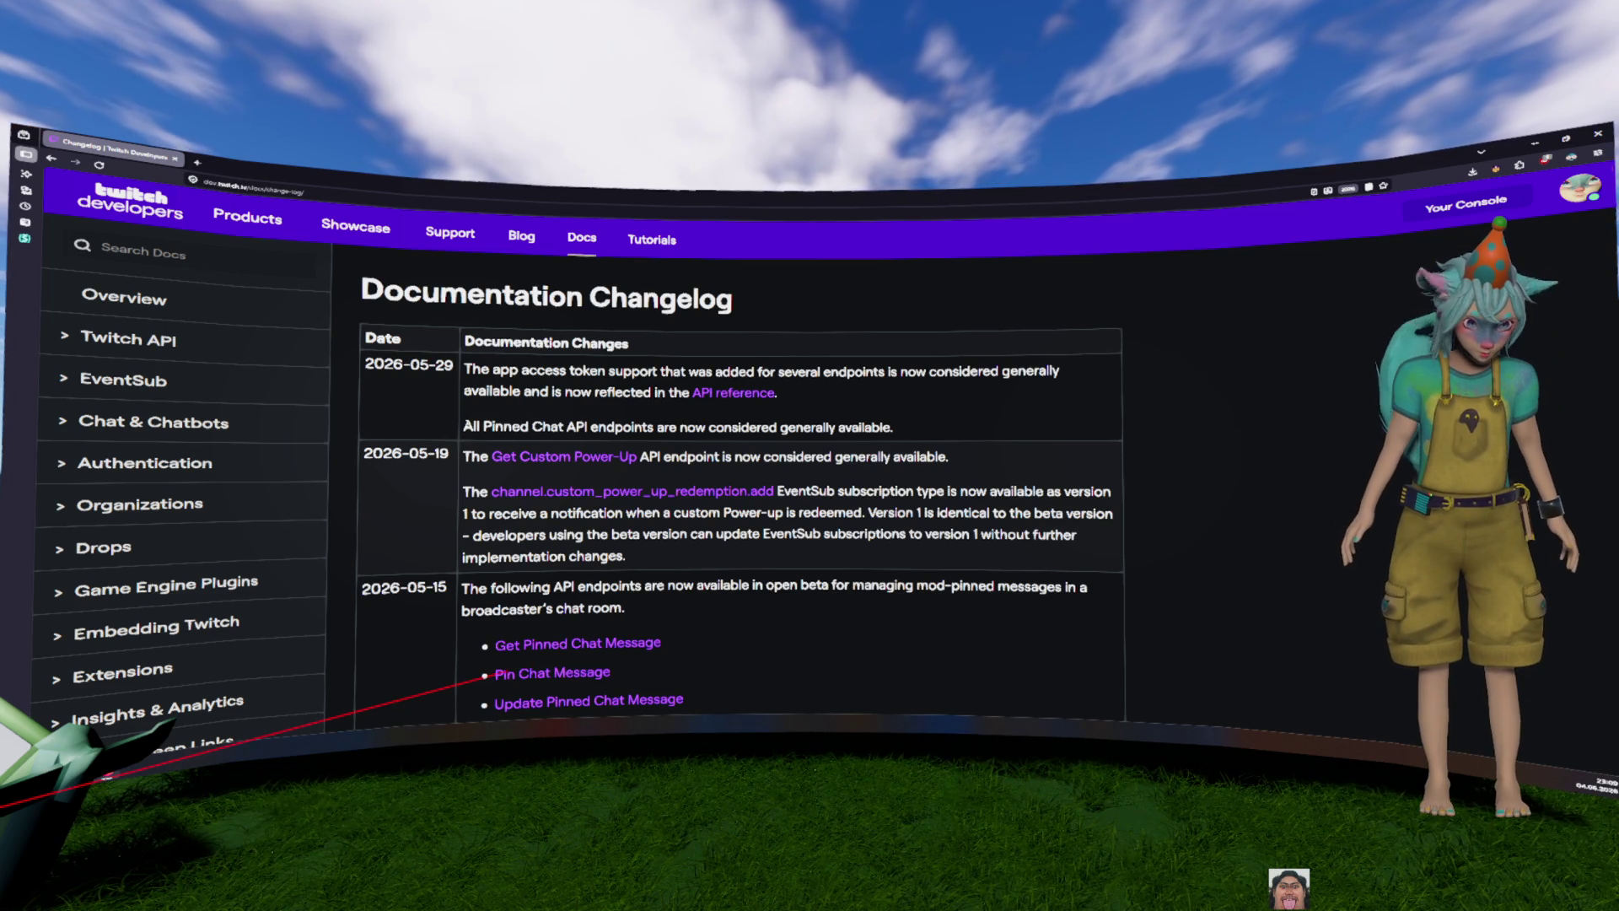
{"action": "left_click", "coordinate": [210, 390]}
{"action": "scroll", "coordinate": [519, 394], "scroll_direction": "down", "scroll_amount": 5}
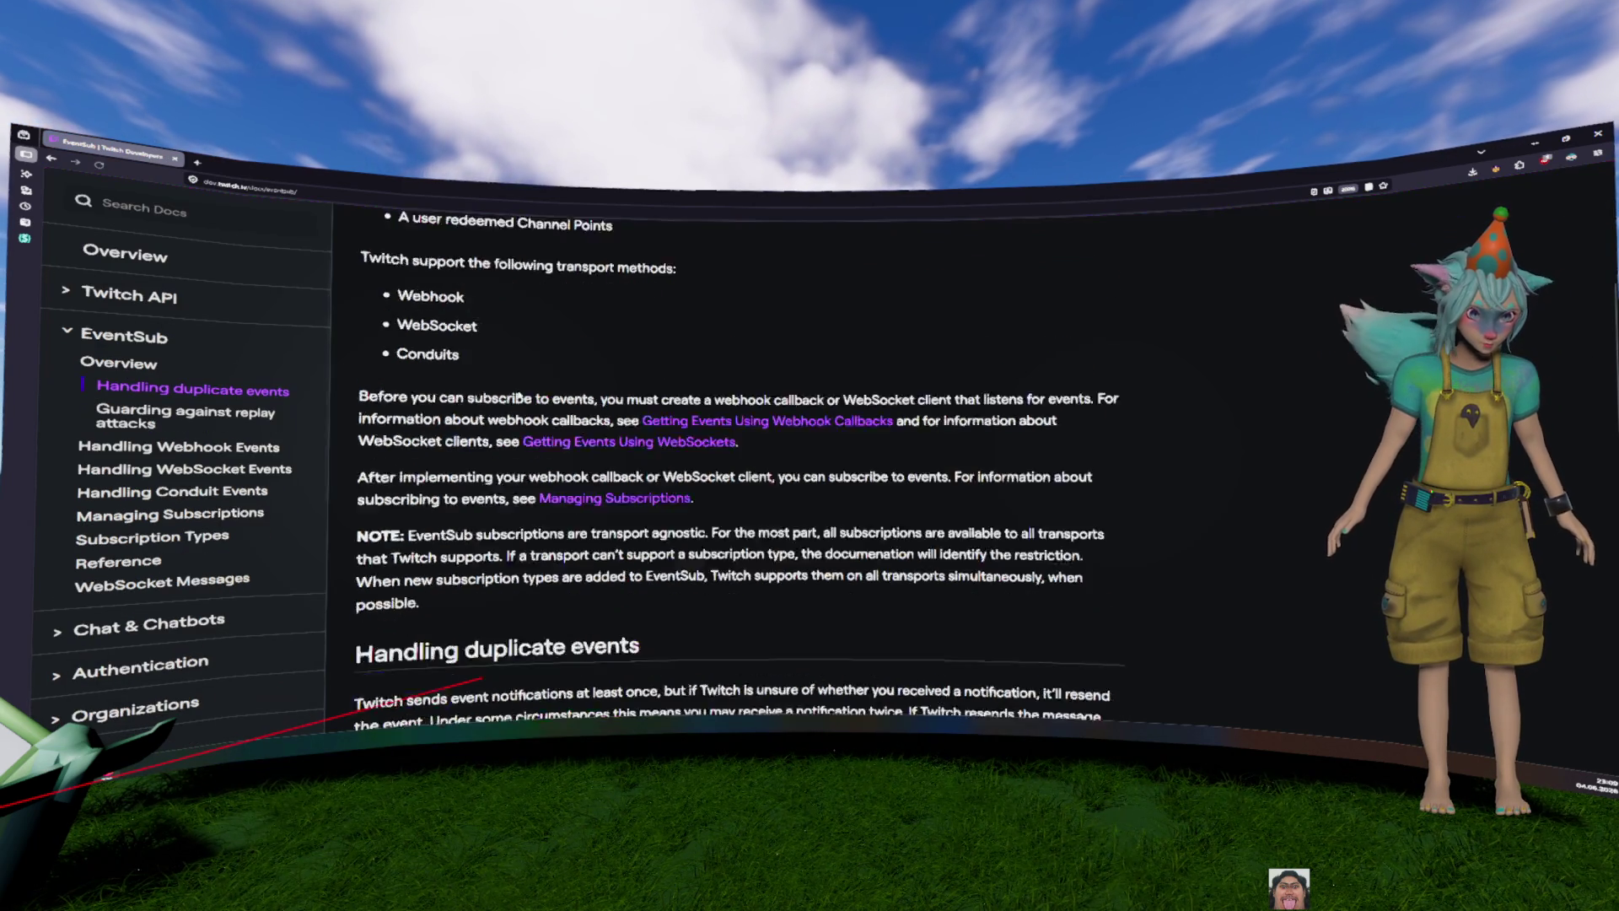
{"action": "scroll", "coordinate": [519, 394], "scroll_direction": "down", "scroll_amount": 3}
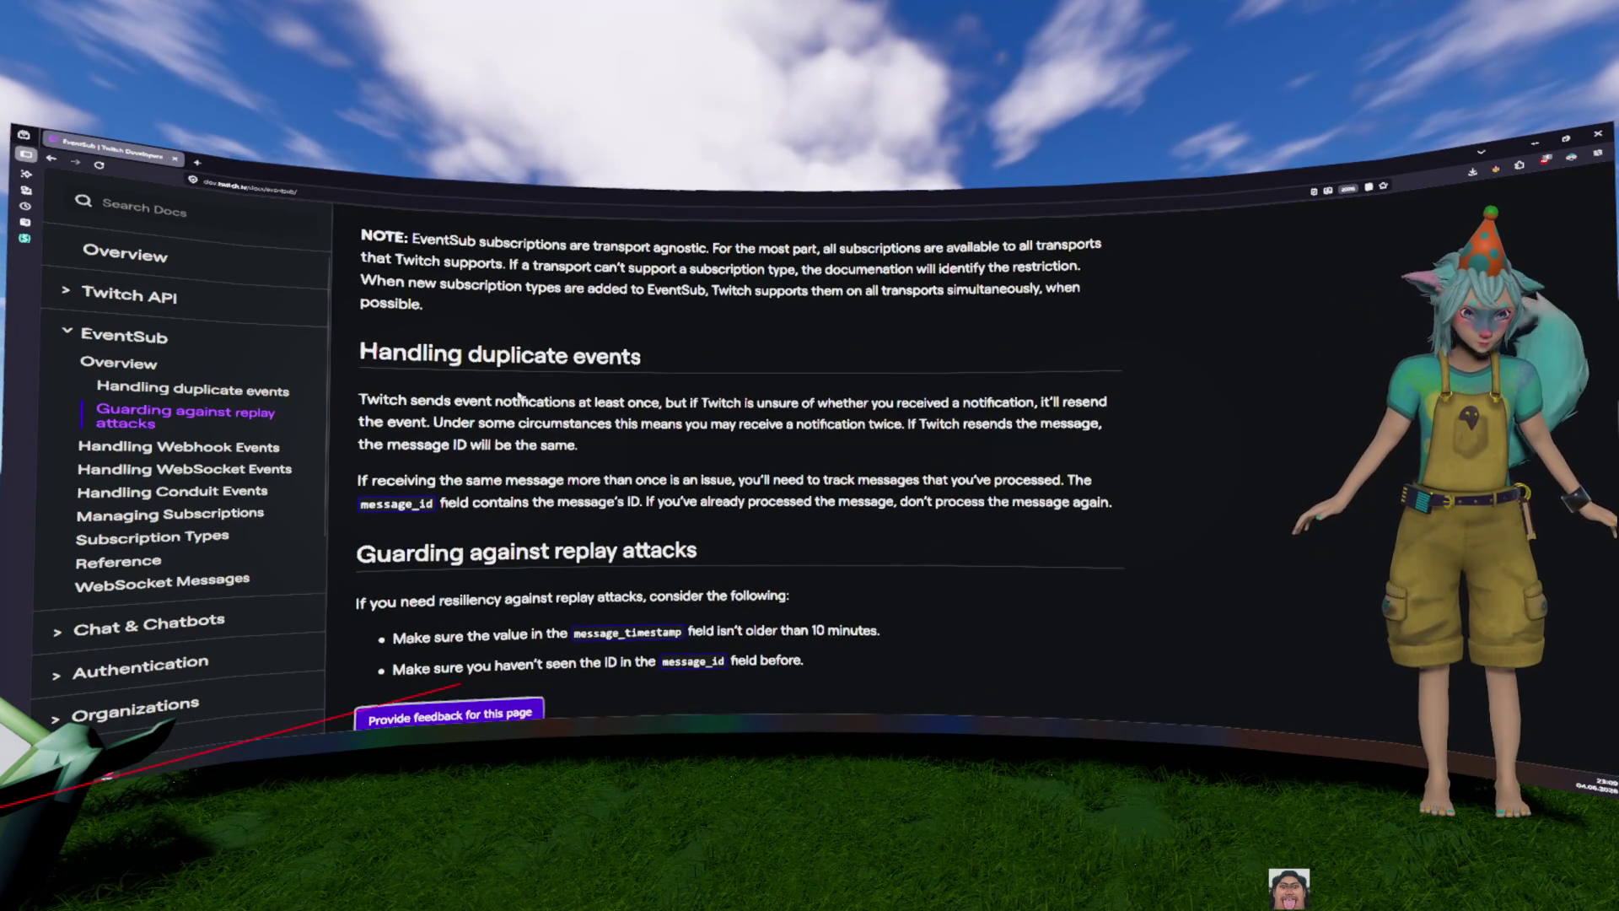
{"action": "scroll", "coordinate": [518, 395], "scroll_direction": "down", "scroll_amount": 3}
{"action": "scroll", "coordinate": [518, 396], "scroll_direction": "up", "scroll_amount": 6}
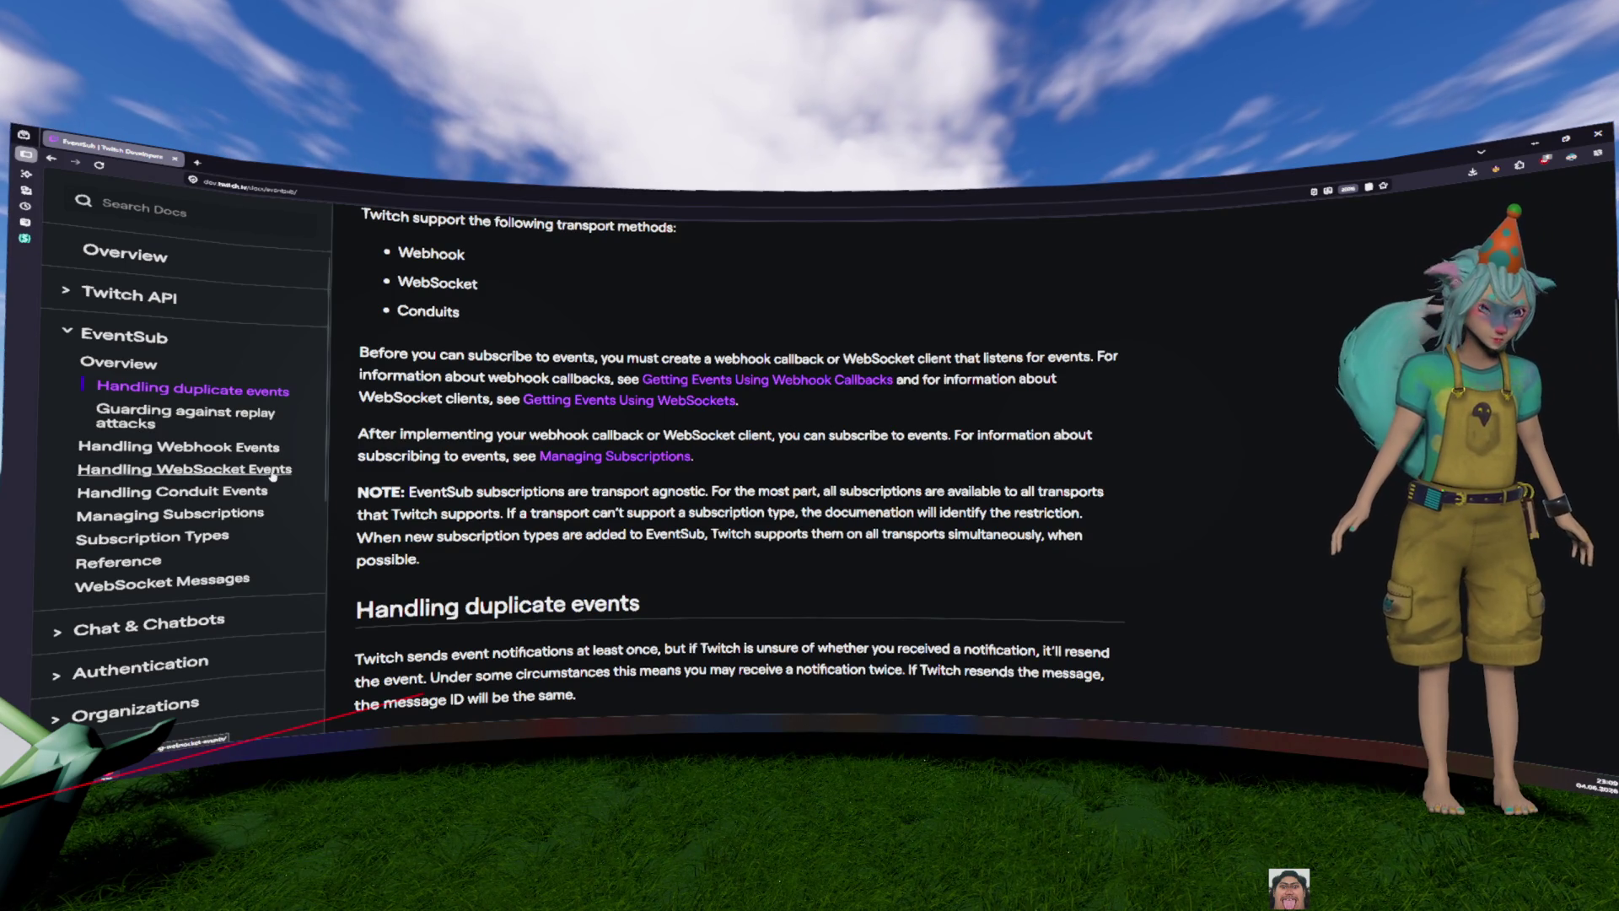
On Managing Event Subscriptions, highlight the curl example's authorization, client-id headers and type field.
{"action": "left_click", "coordinate": [168, 514]}
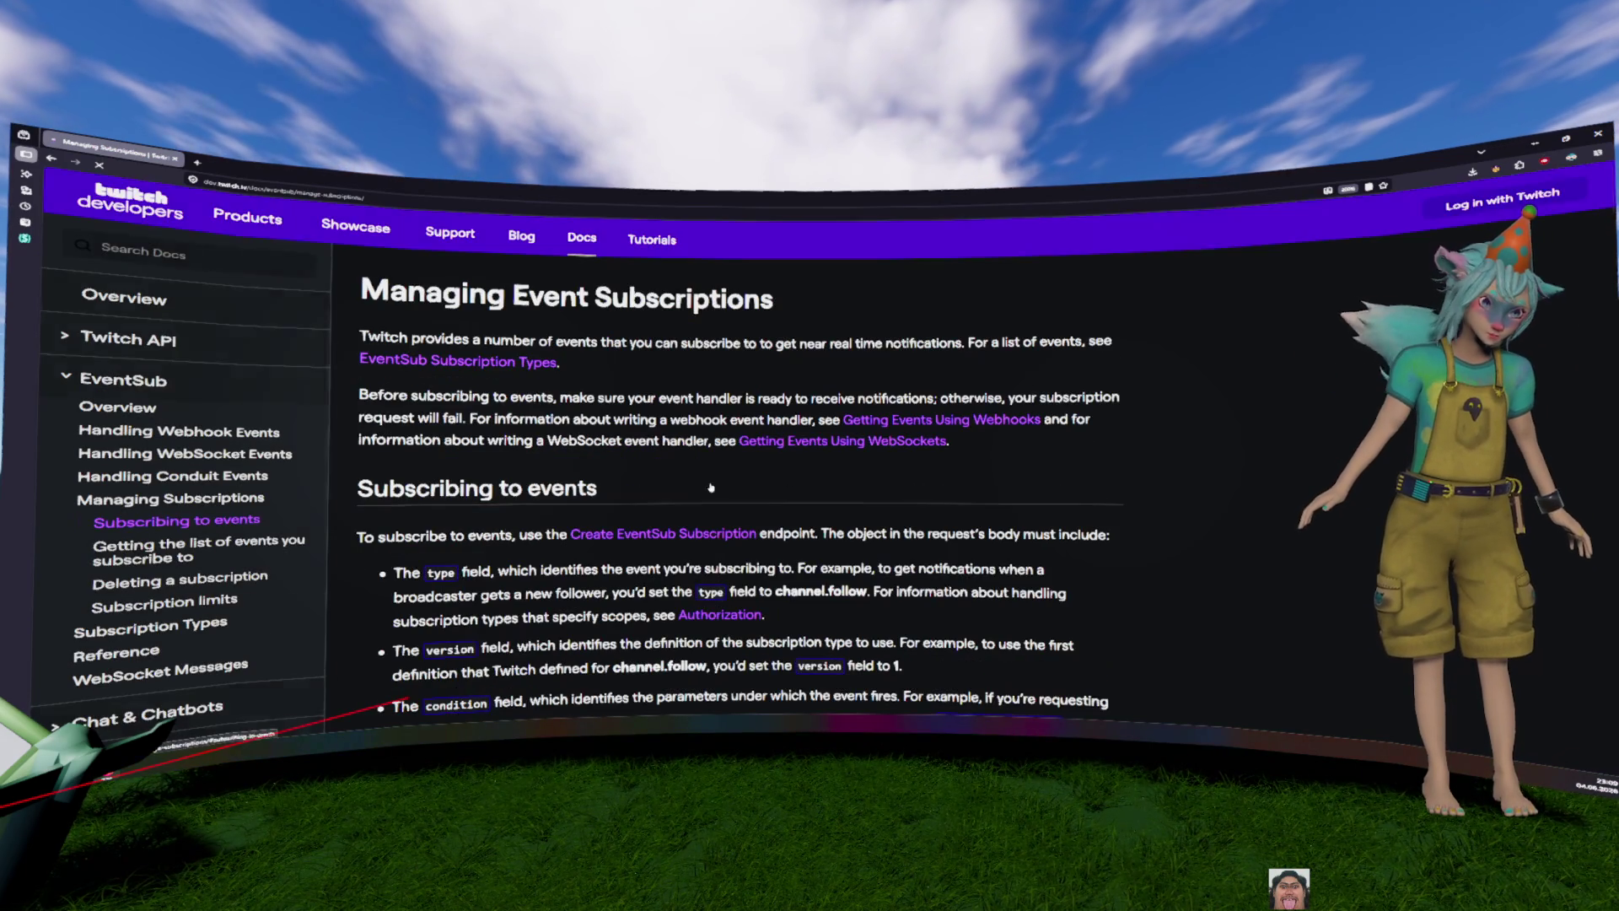
{"action": "scroll", "coordinate": [780, 434], "scroll_direction": "down", "scroll_amount": 3}
{"action": "scroll", "coordinate": [780, 434], "scroll_direction": "down", "scroll_amount": 2}
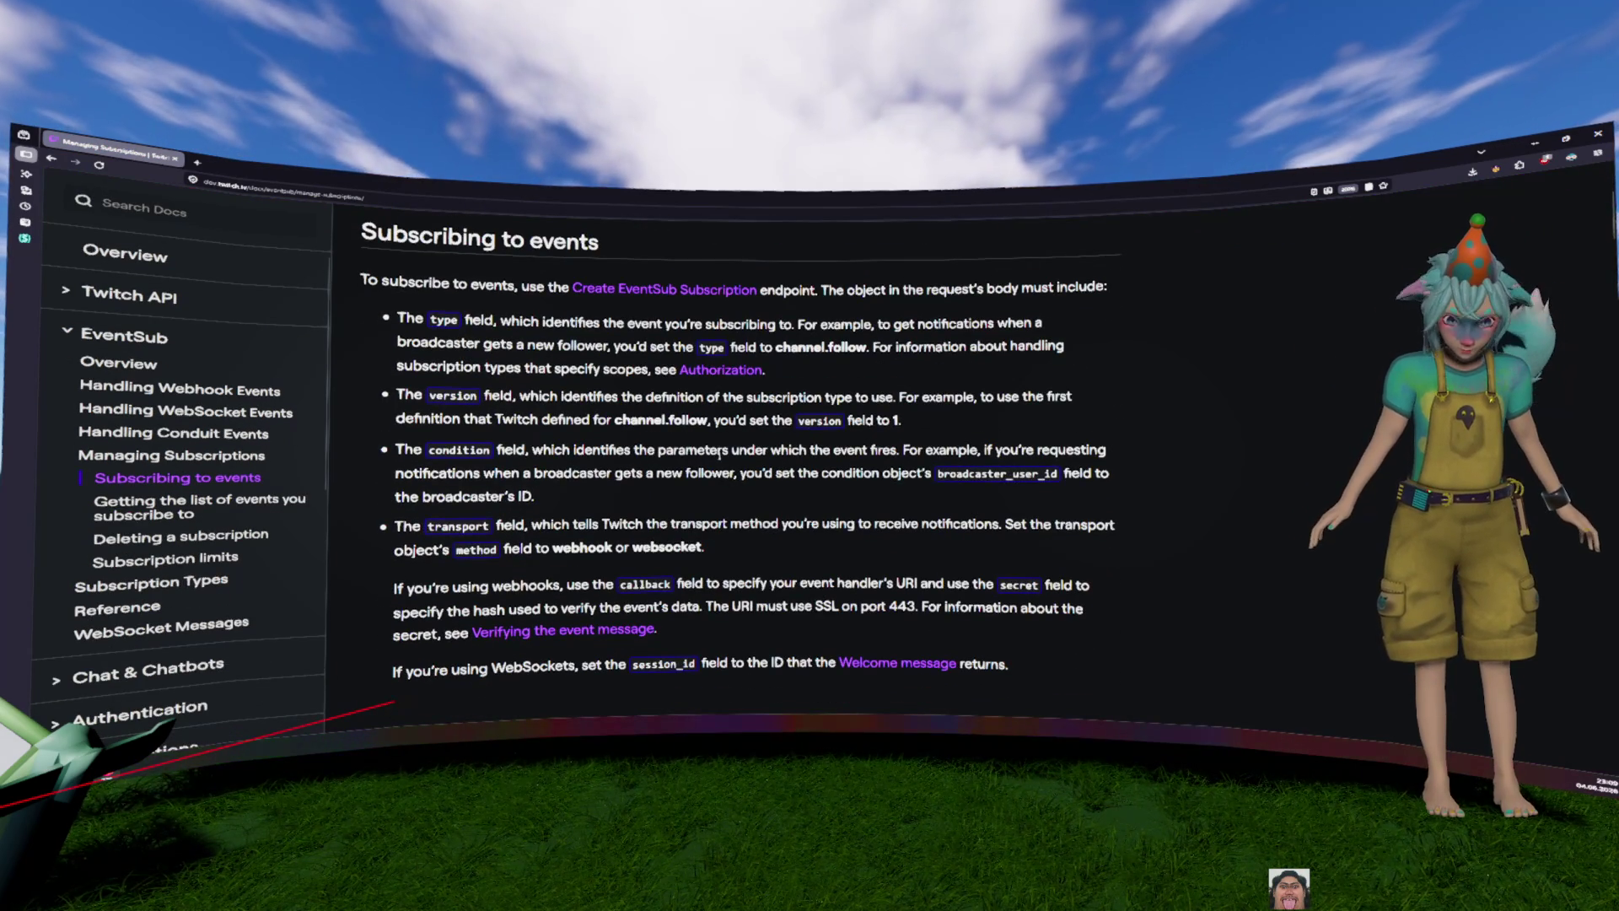
{"action": "scroll", "coordinate": [534, 375], "scroll_direction": "down", "scroll_amount": 4}
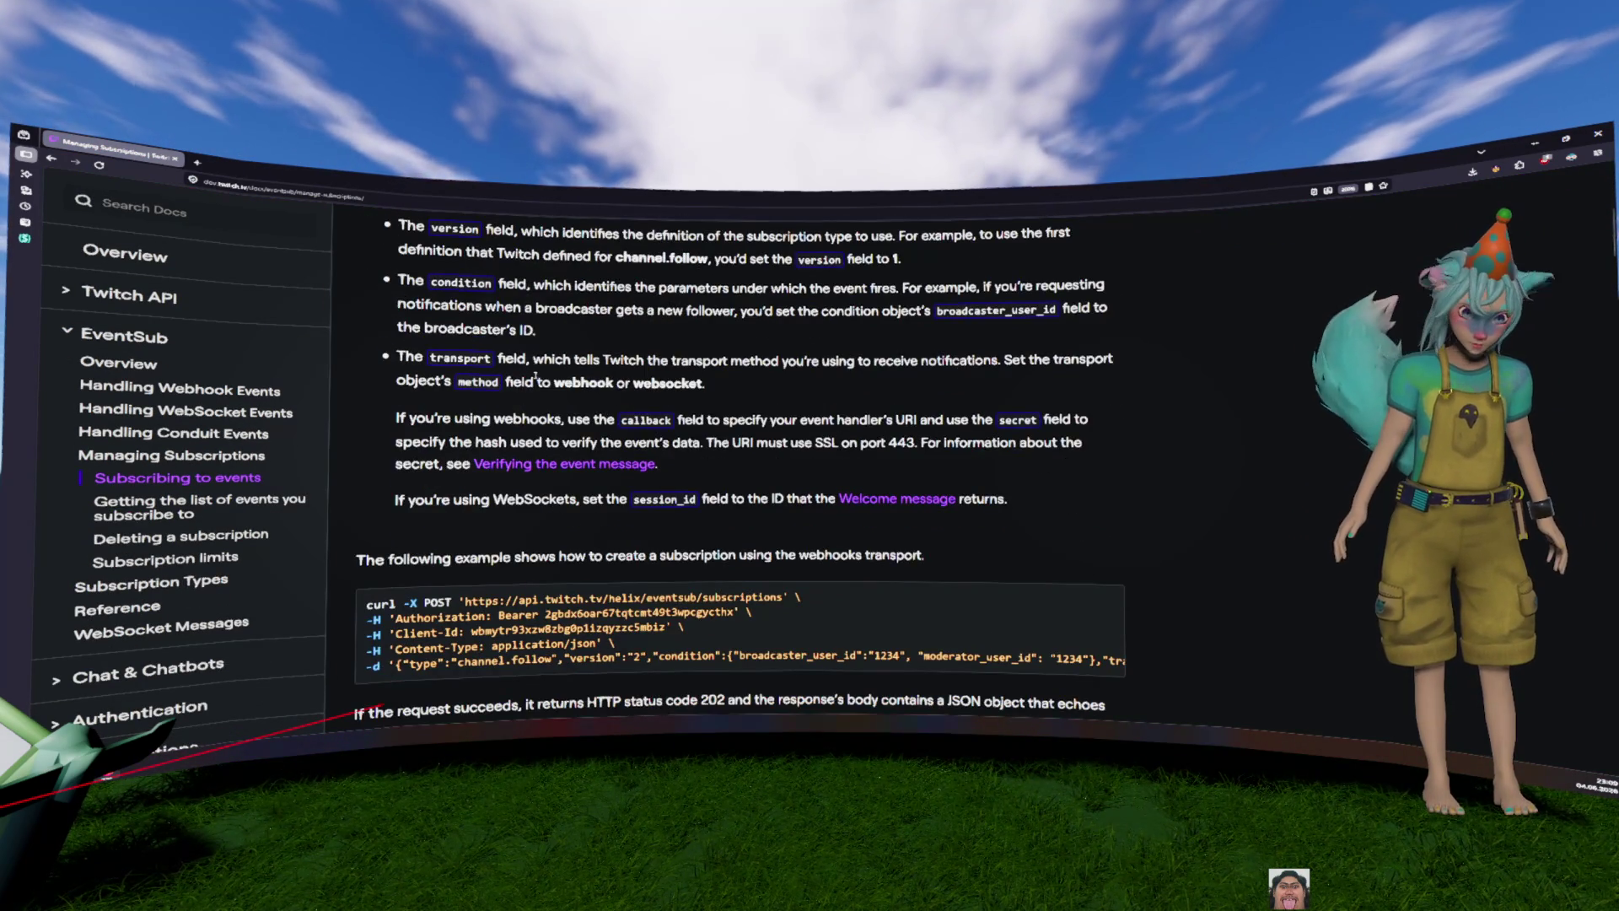
{"action": "scroll", "coordinate": [534, 380], "scroll_direction": "down", "scroll_amount": 1}
{"action": "left_click_drag", "start_coordinate": [398, 448], "coordinate": [650, 462]}
{"action": "scroll", "coordinate": [469, 408], "scroll_direction": "down", "scroll_amount": 1}
{"action": "left_click", "coordinate": [469, 408]}
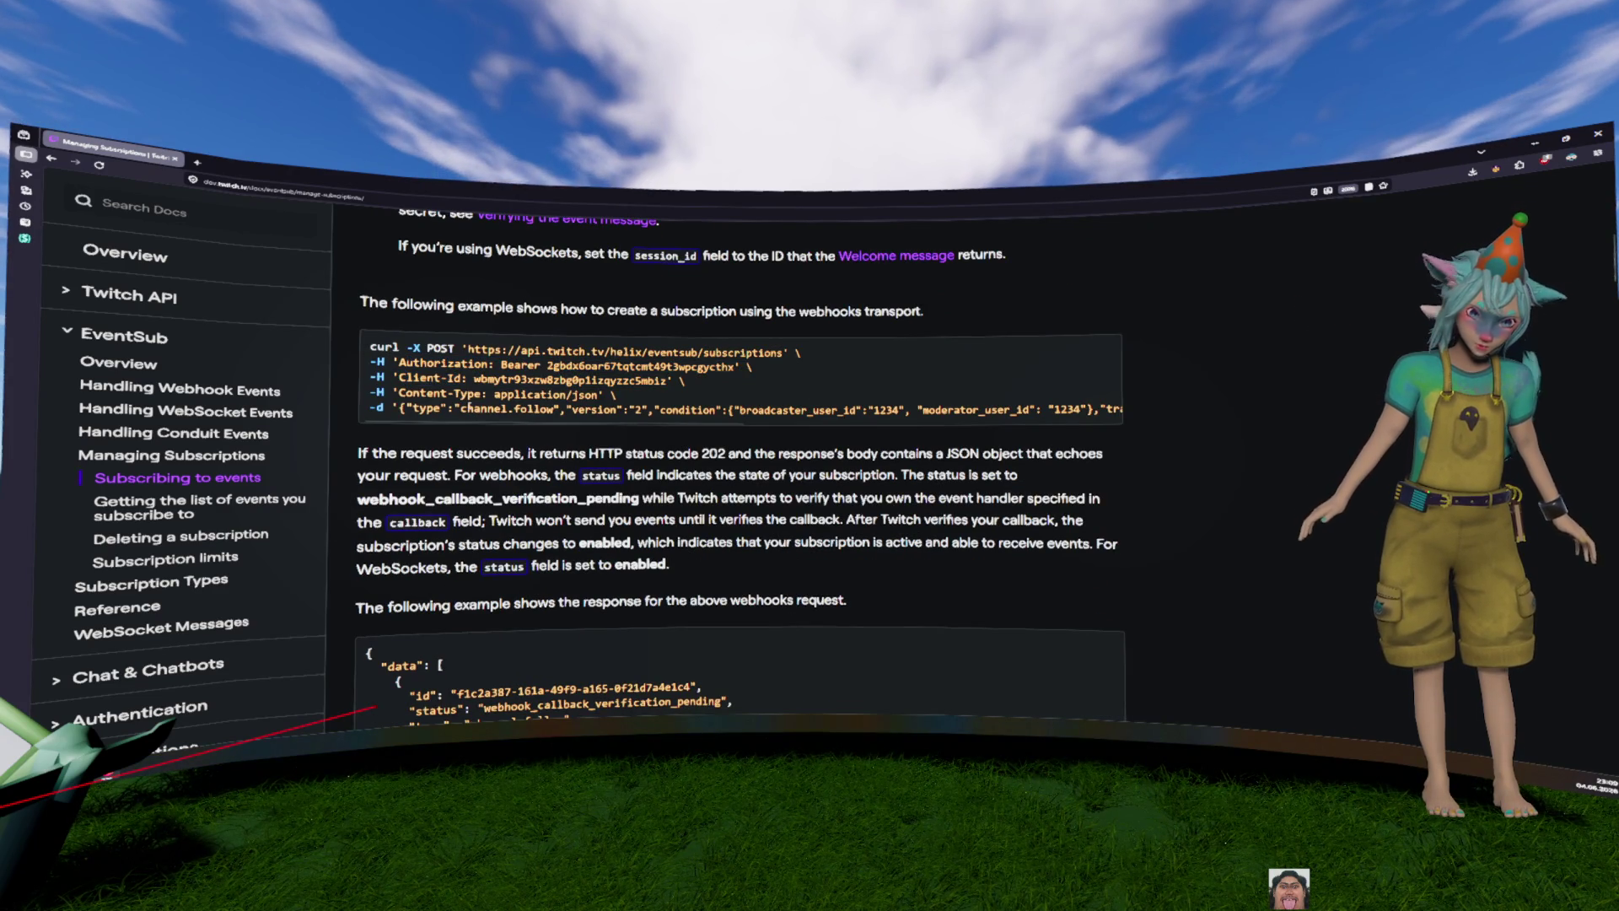
{"action": "left_click_drag", "start_coordinate": [412, 409], "coordinate": [795, 410]}
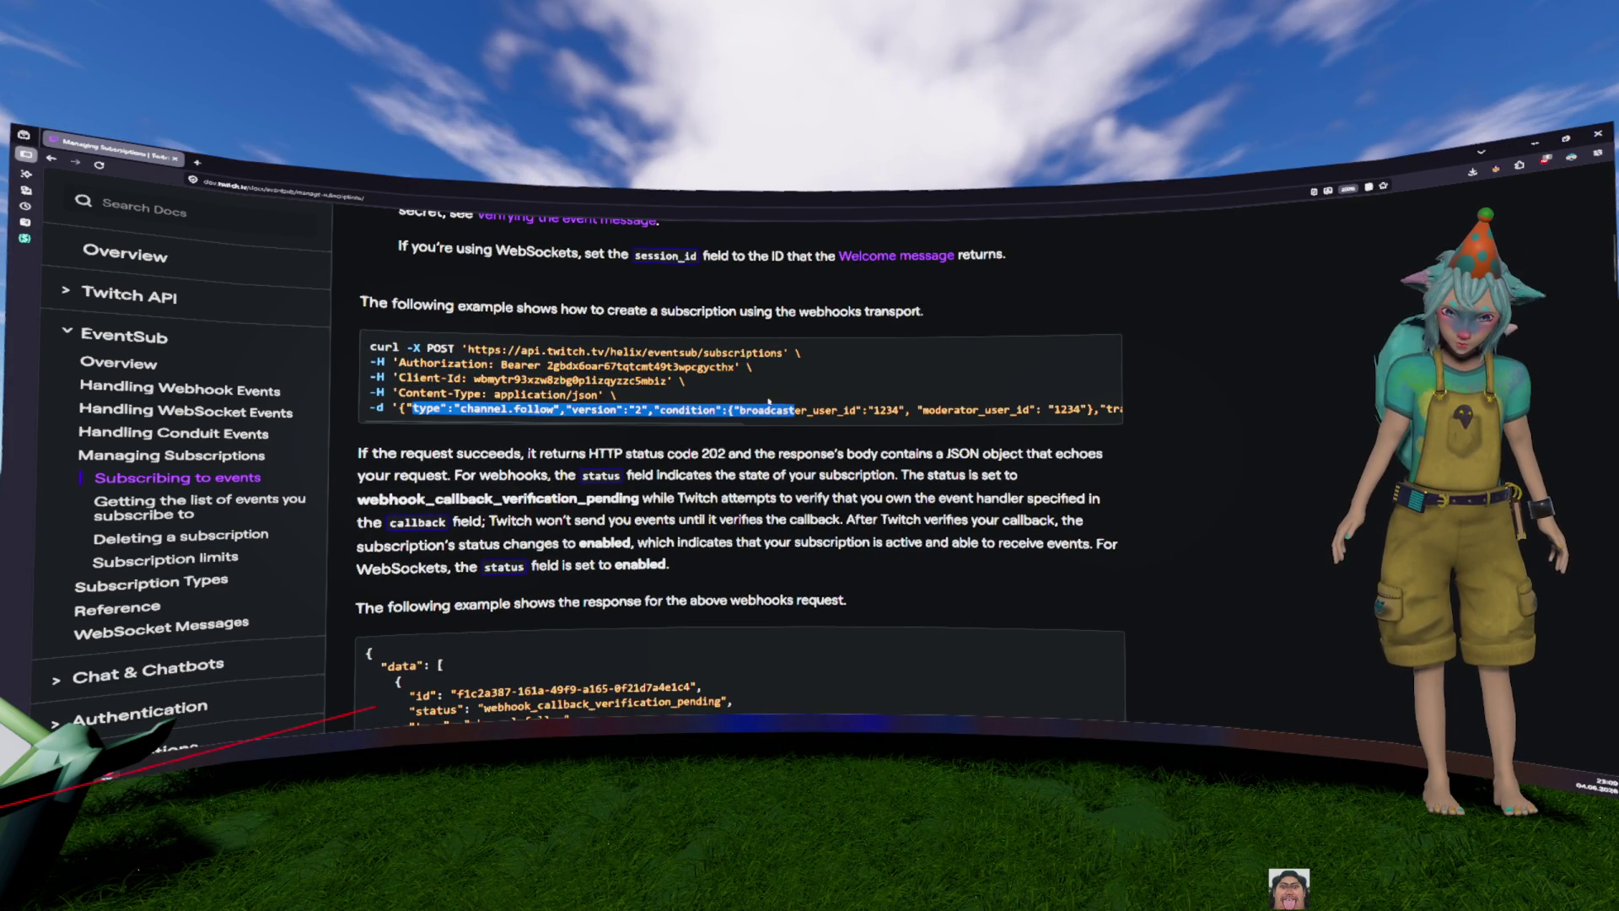
{"action": "key", "text": "alt+Tab"}
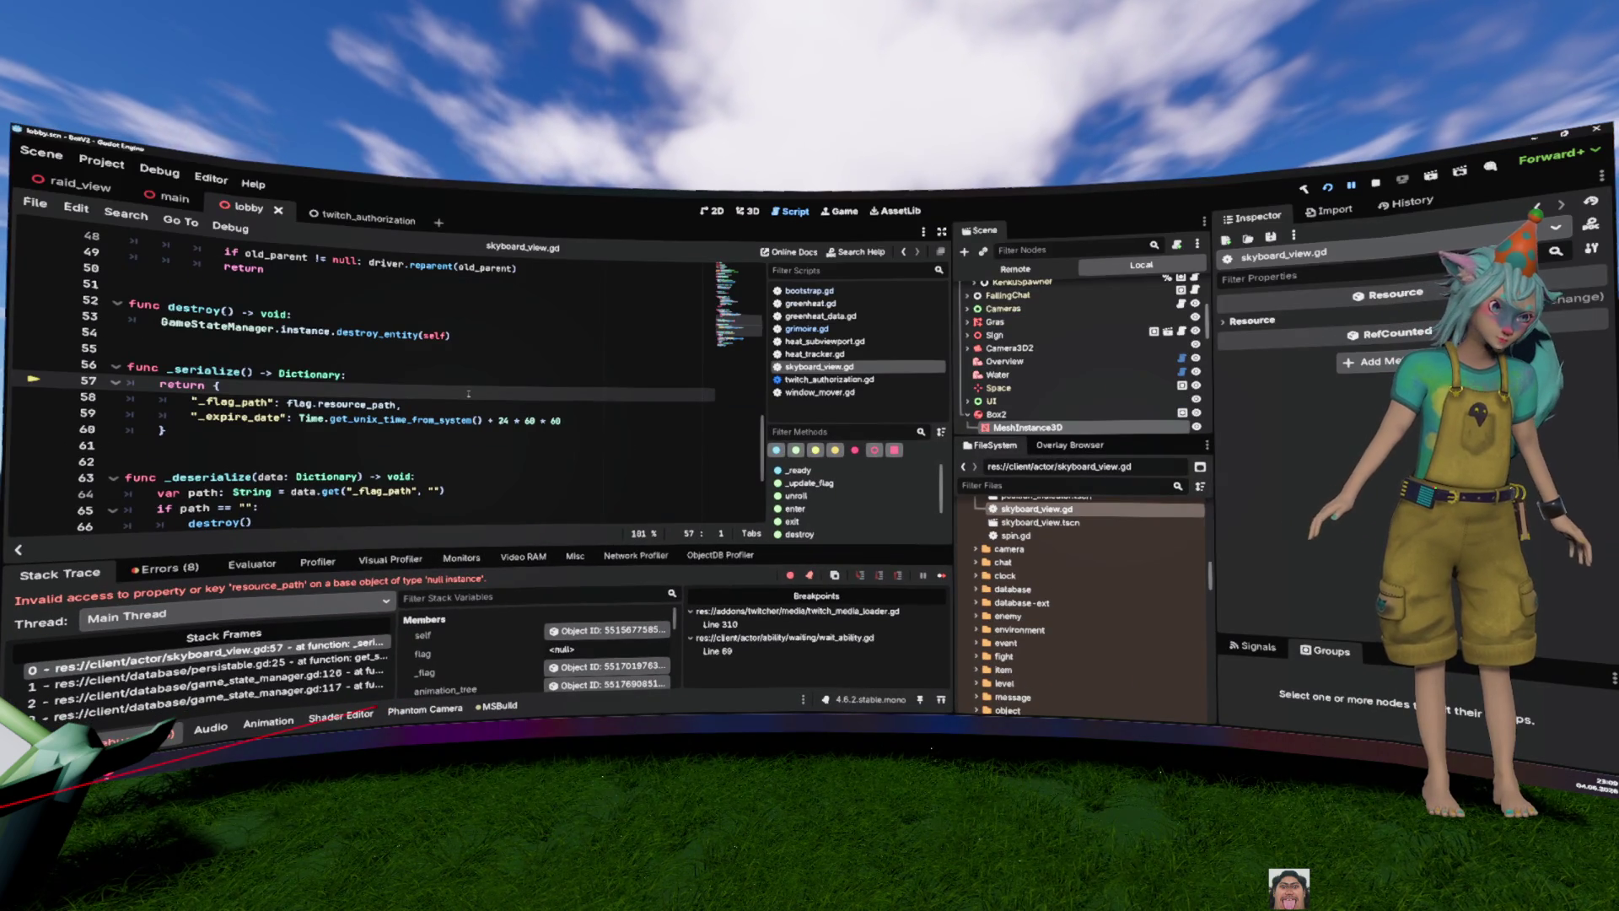
Locate flag.resource_path on line 58 of skyboard_view.gd's _serialize and select resource_path.
{"action": "left_click", "coordinate": [331, 404]}
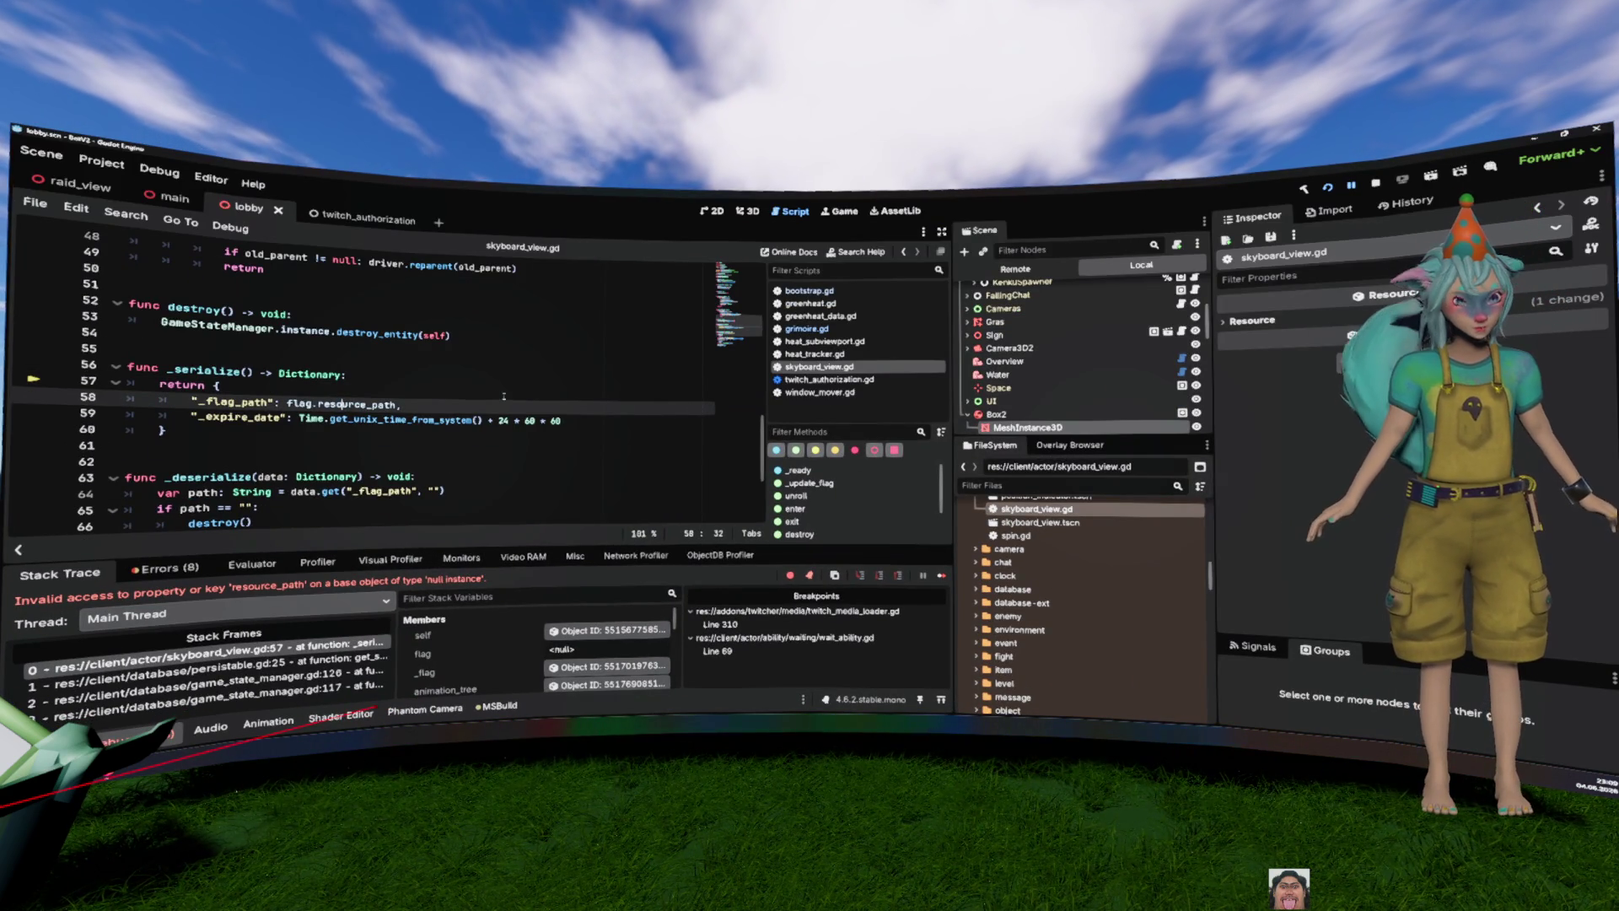
{"action": "double_click", "coordinate": [372, 404]}
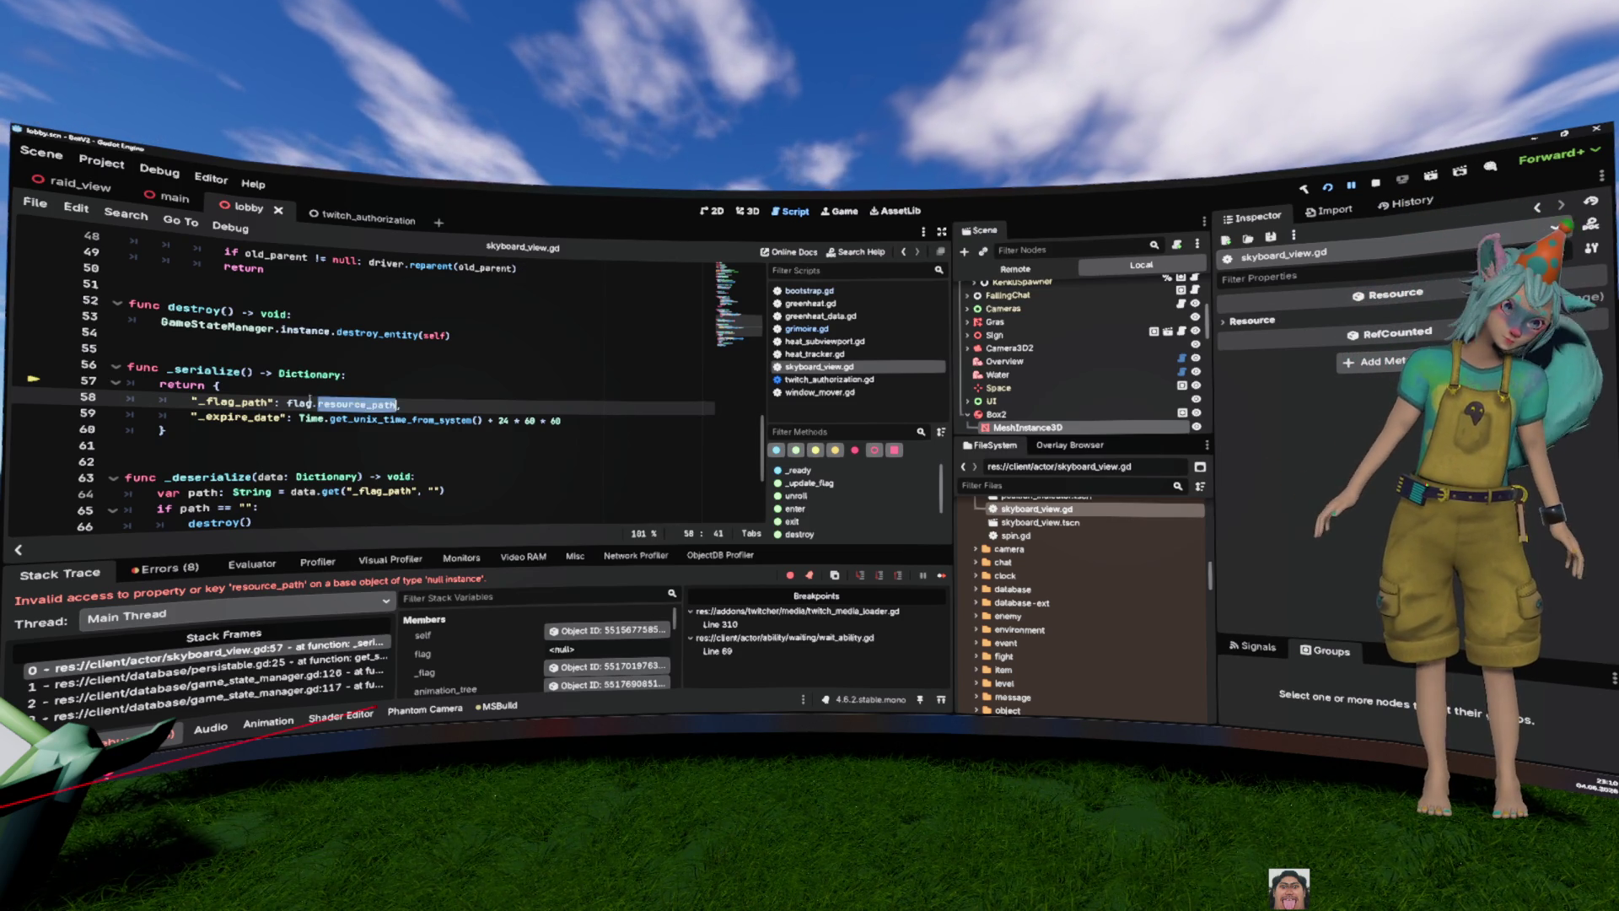
{"action": "left_click", "coordinate": [402, 377]}
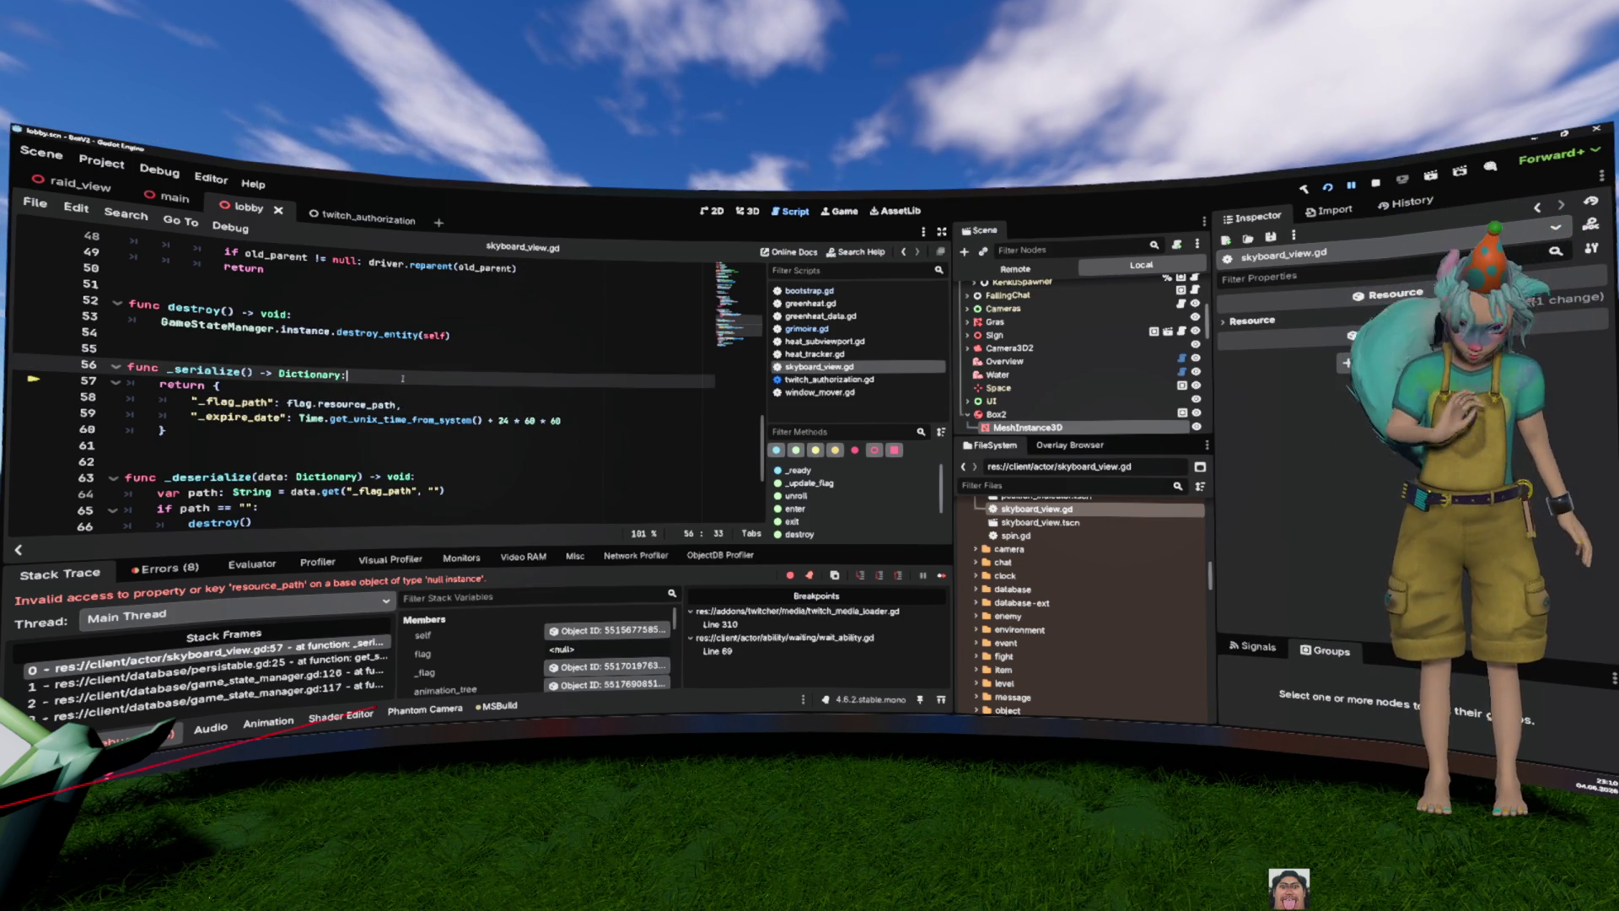
Add an 'if not flag: return {}' guard at the top of _serialize.
{"action": "key", "text": "Return"}
{"action": "type", "text": "flag"}
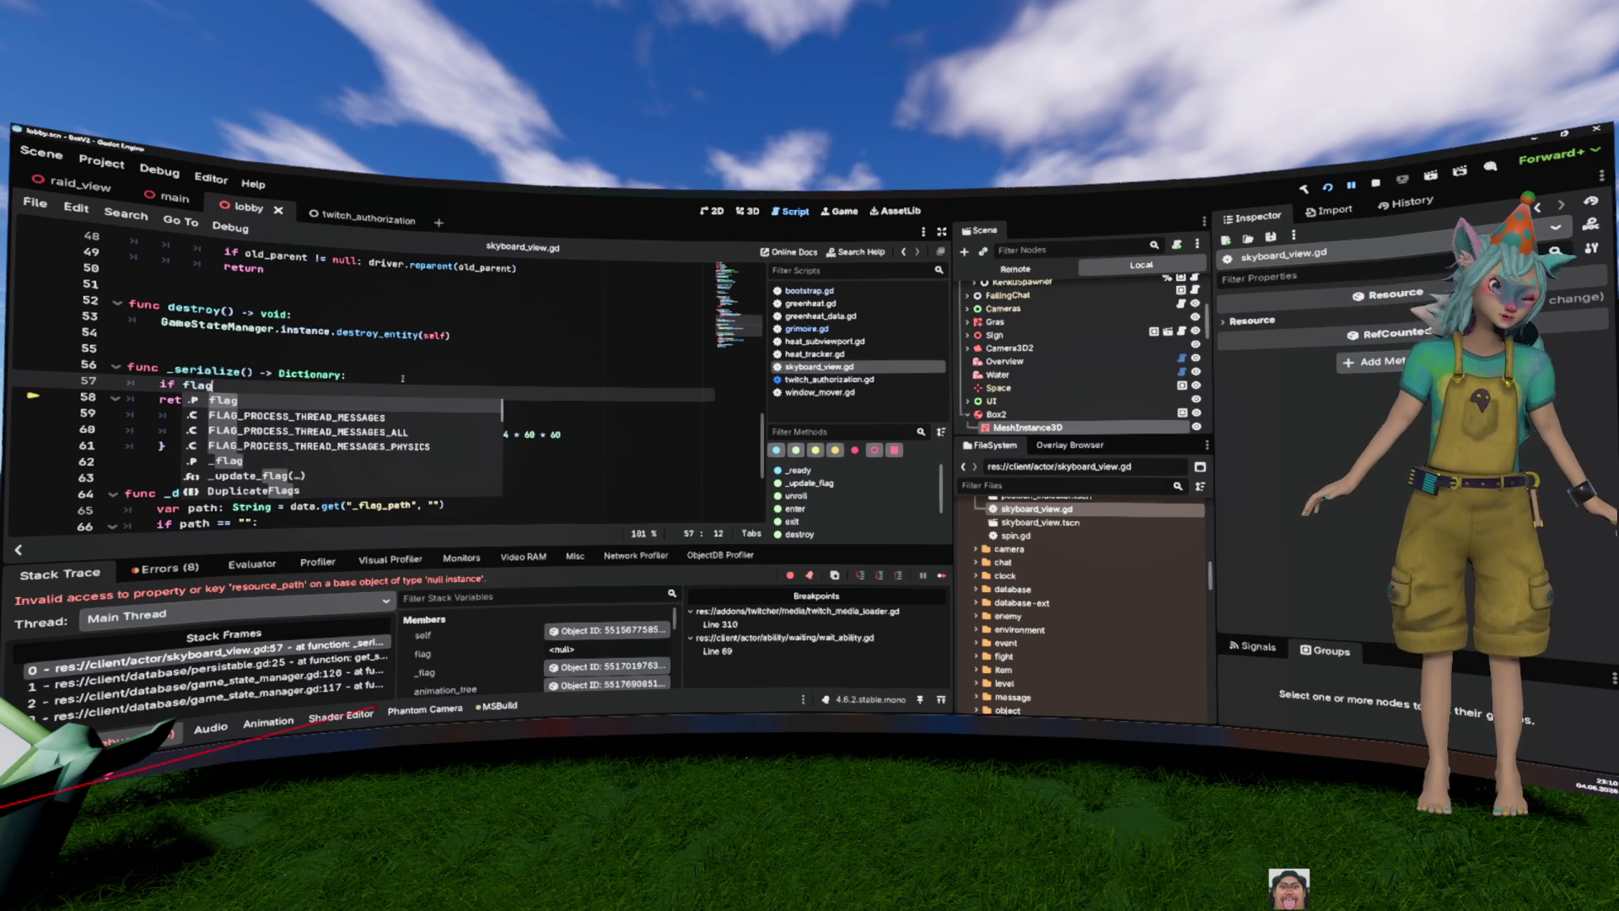
{"action": "type", "text": ":"}
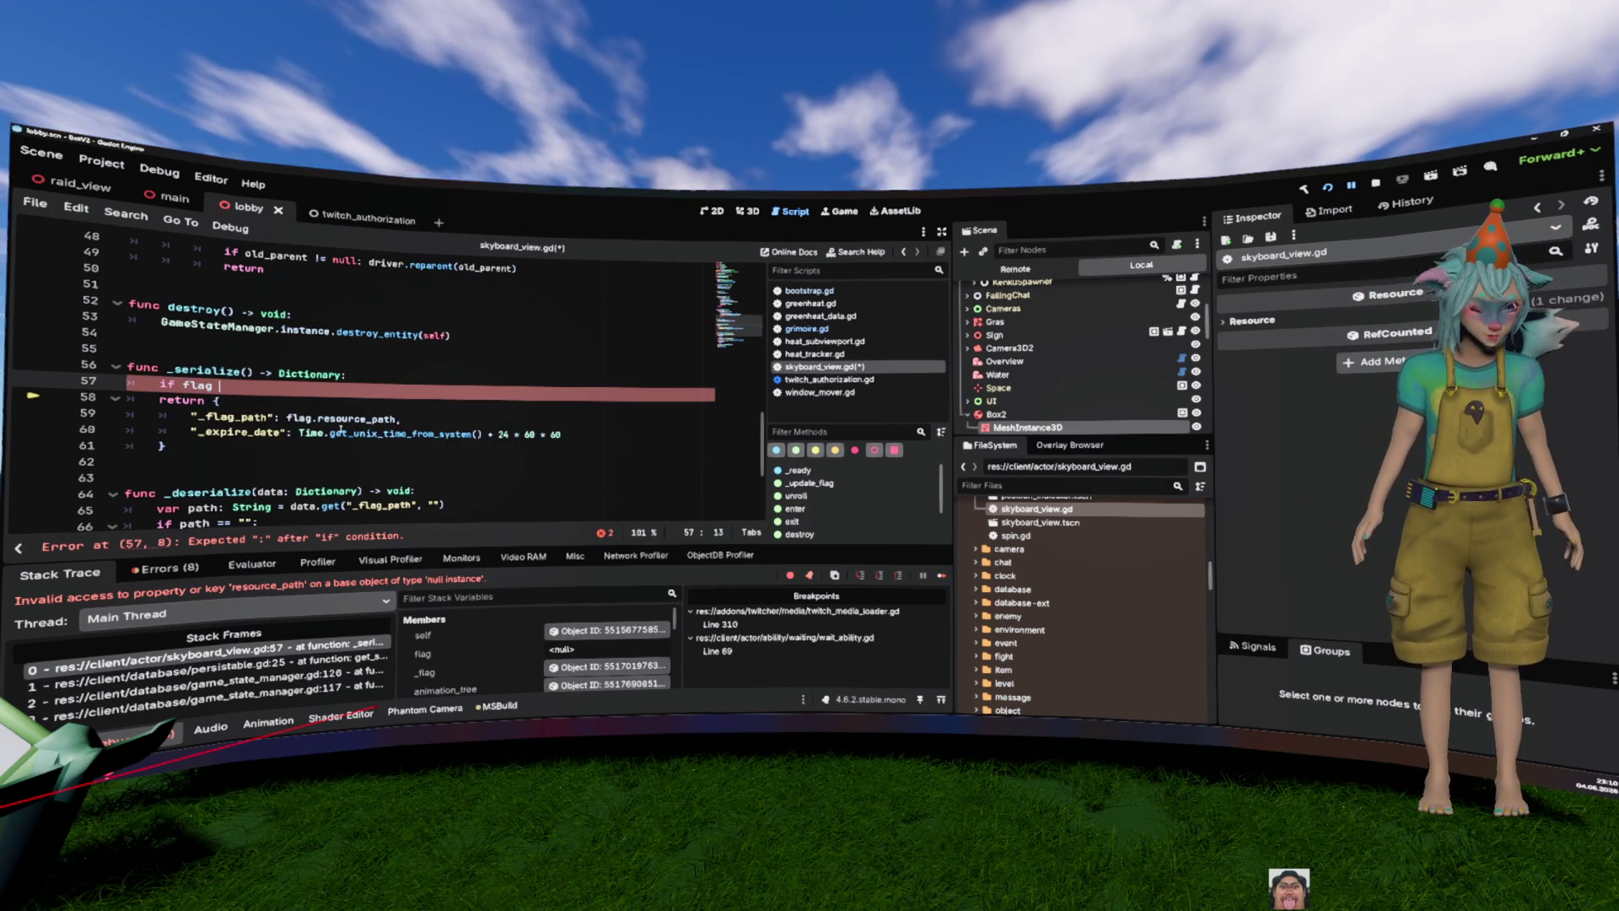
{"action": "key", "text": "ctrl+Left"}
{"action": "type", "text": "not"}
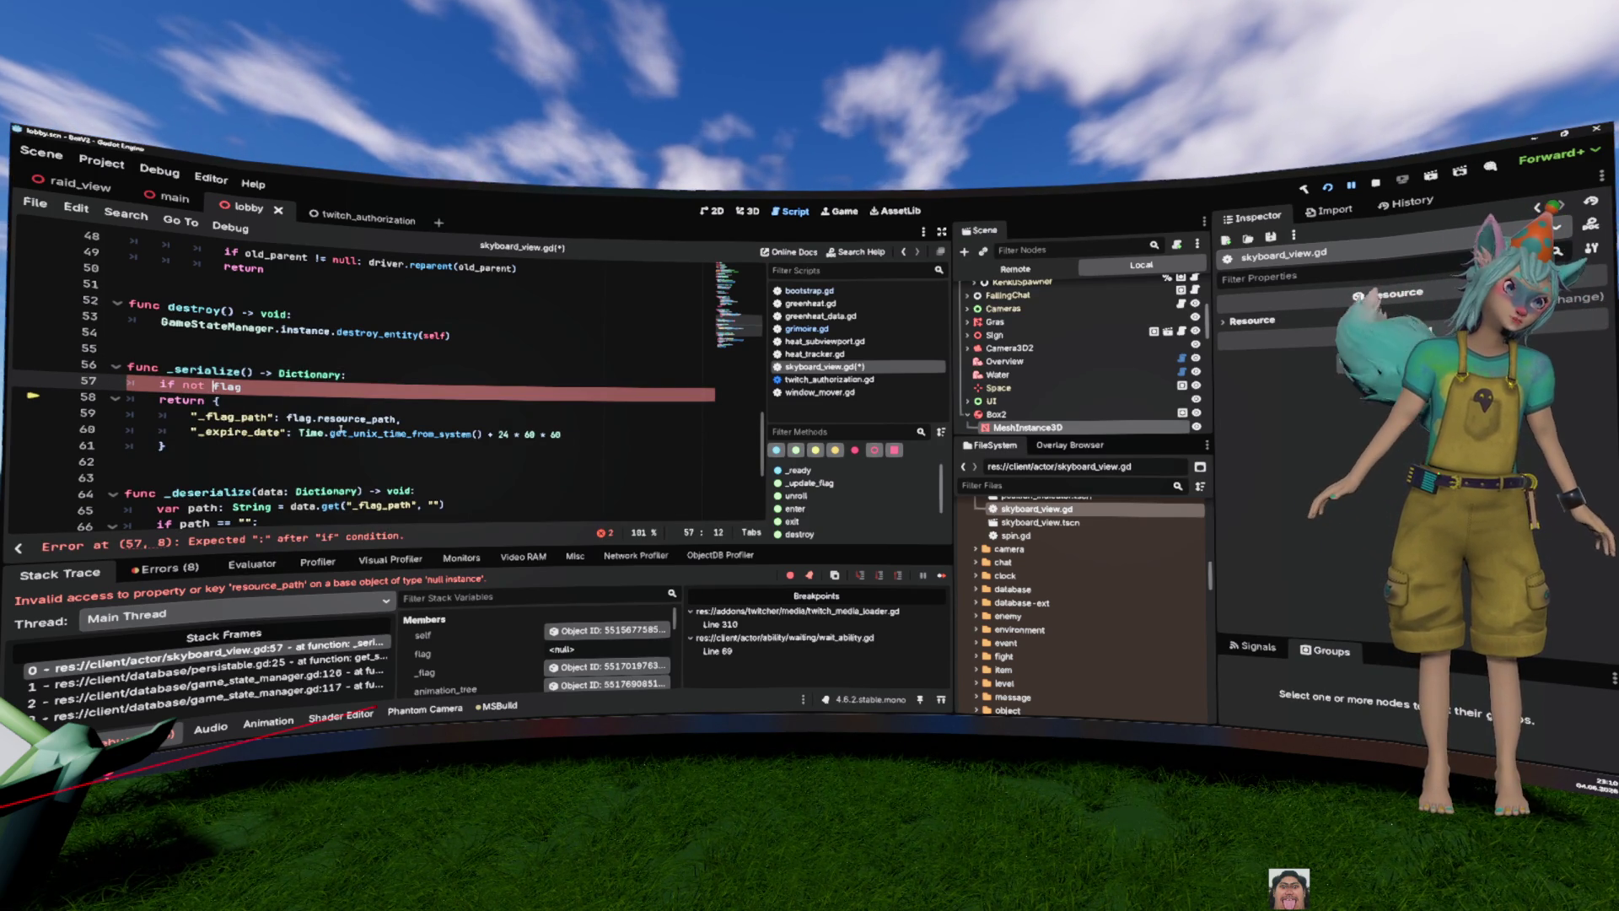
{"action": "key", "text": "End"}
{"action": "type", "text": ":"}
{"action": "key", "text": "Return"}
{"action": "type", "text": "ret"}
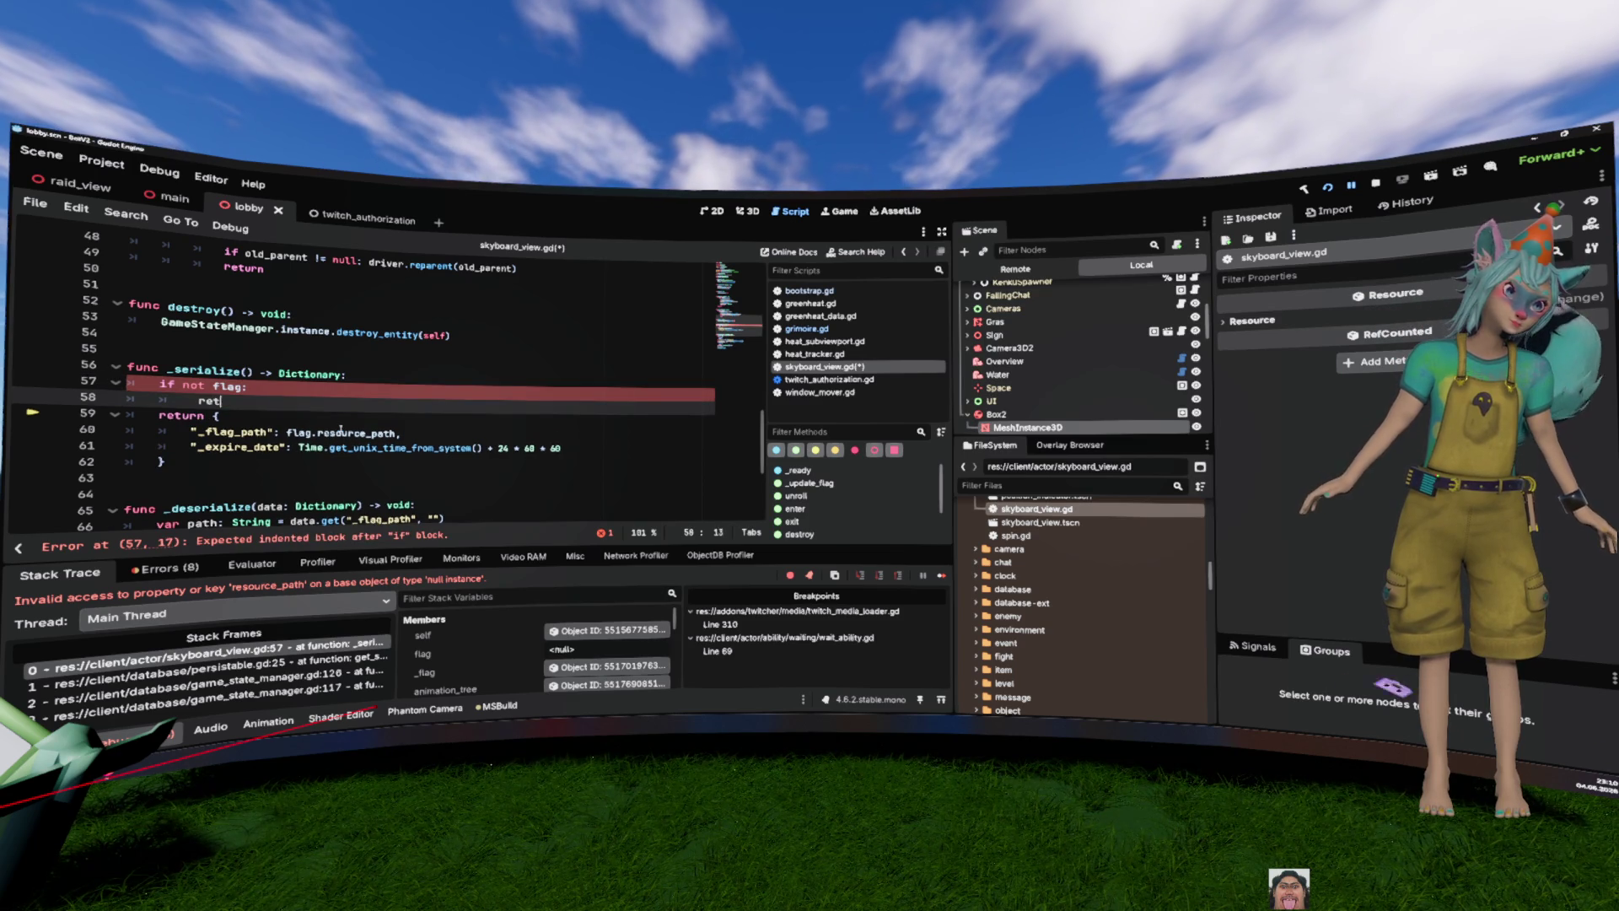
{"action": "type", "text": "urn {}"}
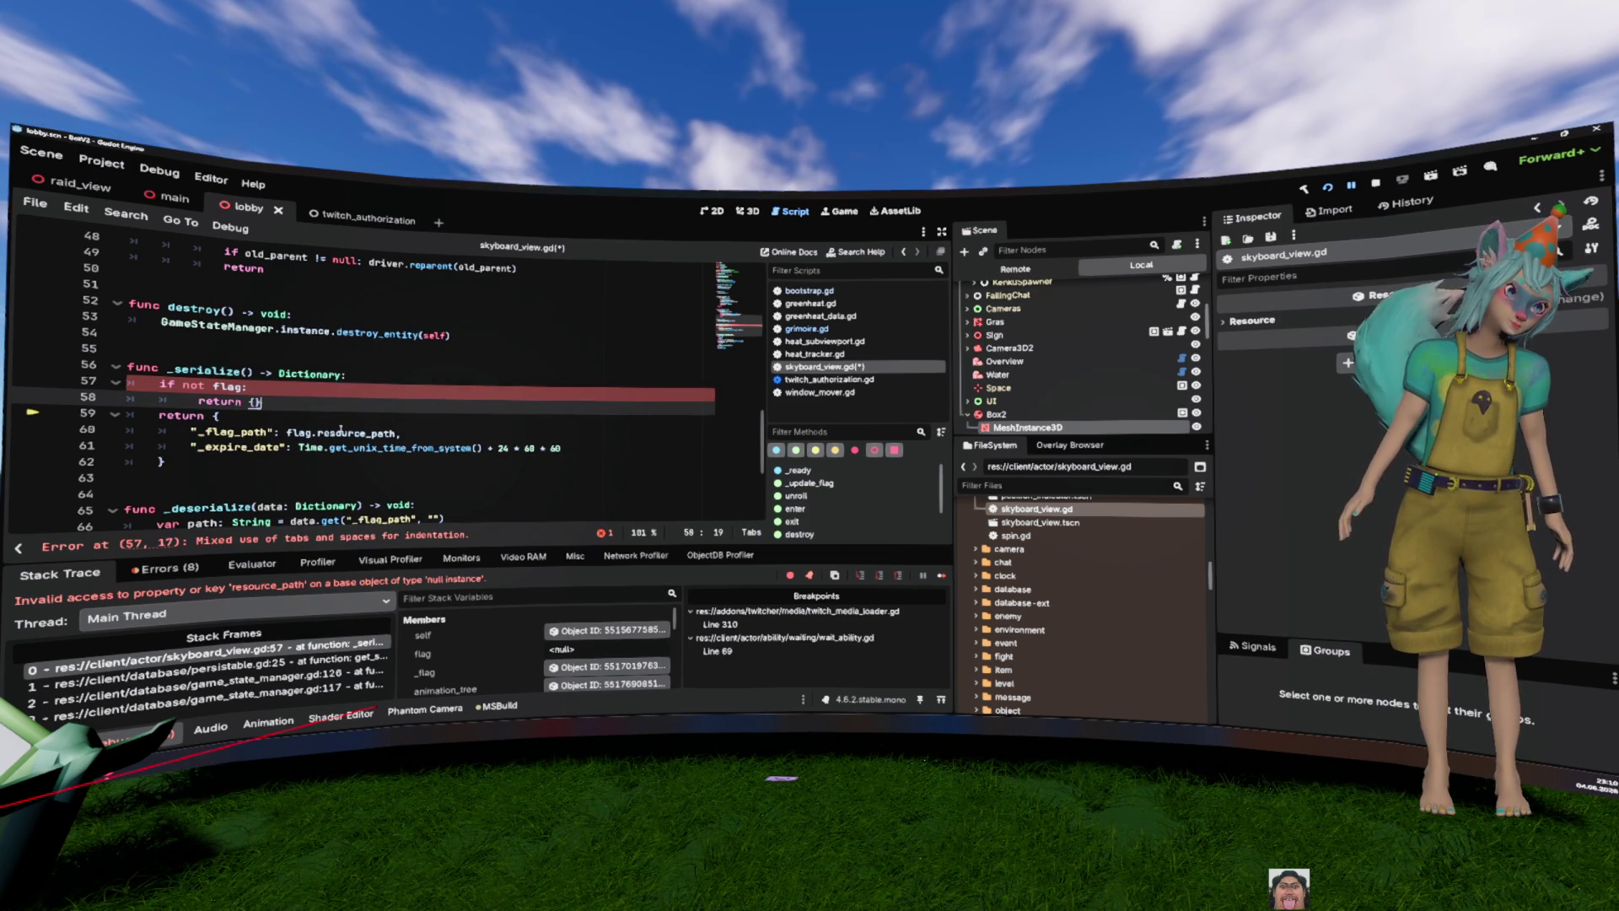
{"action": "key", "text": "Home"}
{"action": "key", "text": "BackSpace"}
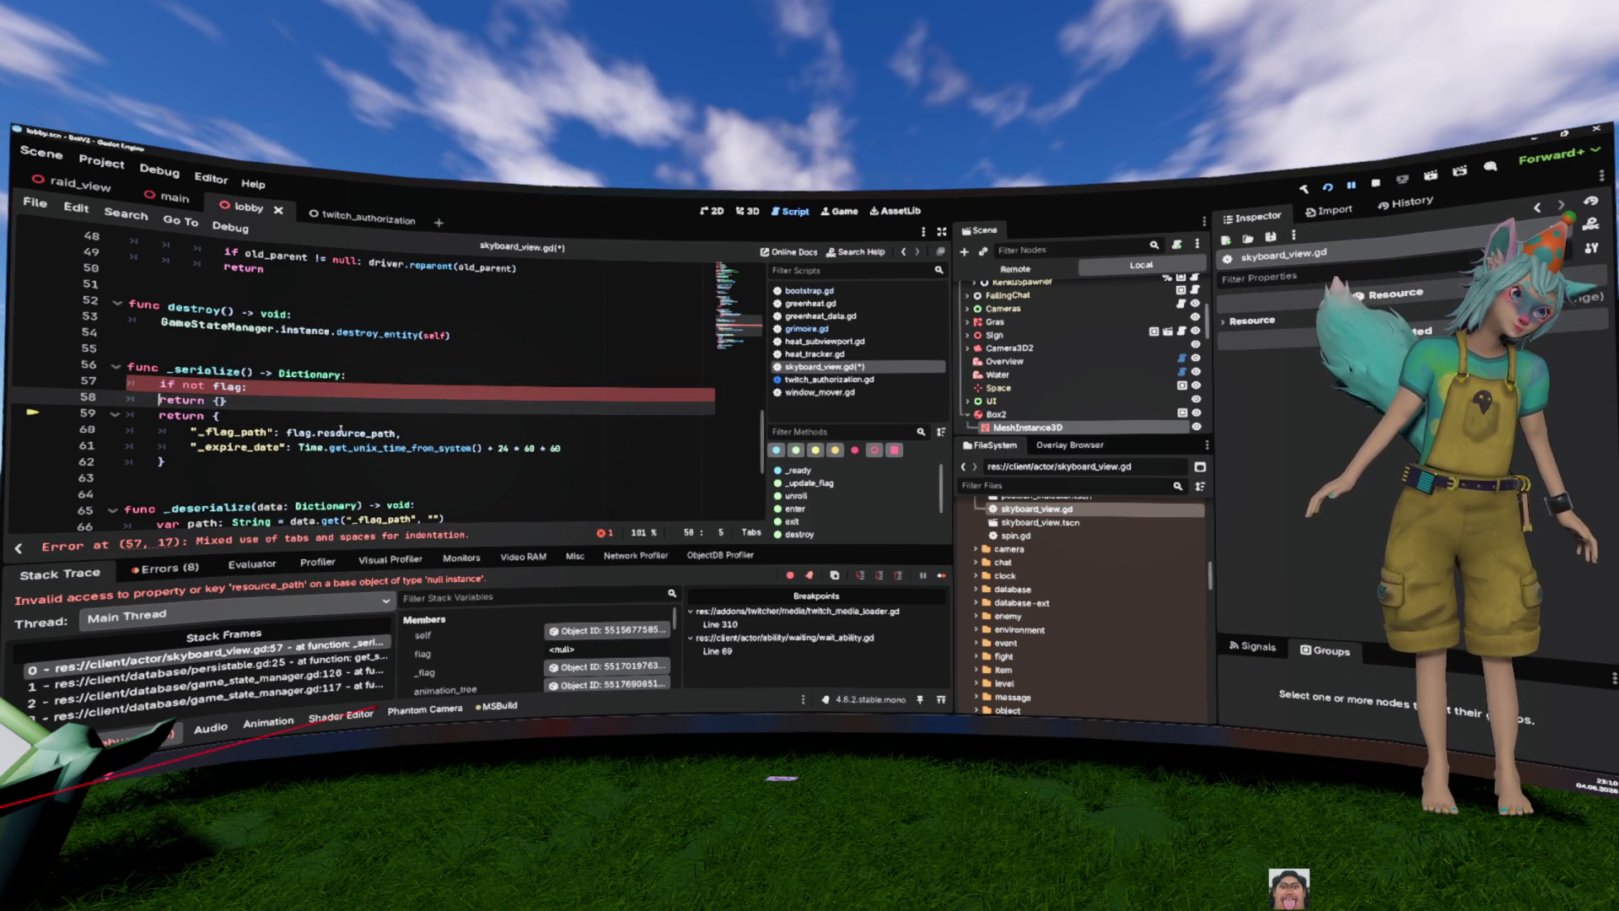
{"action": "key", "text": "Tab"}
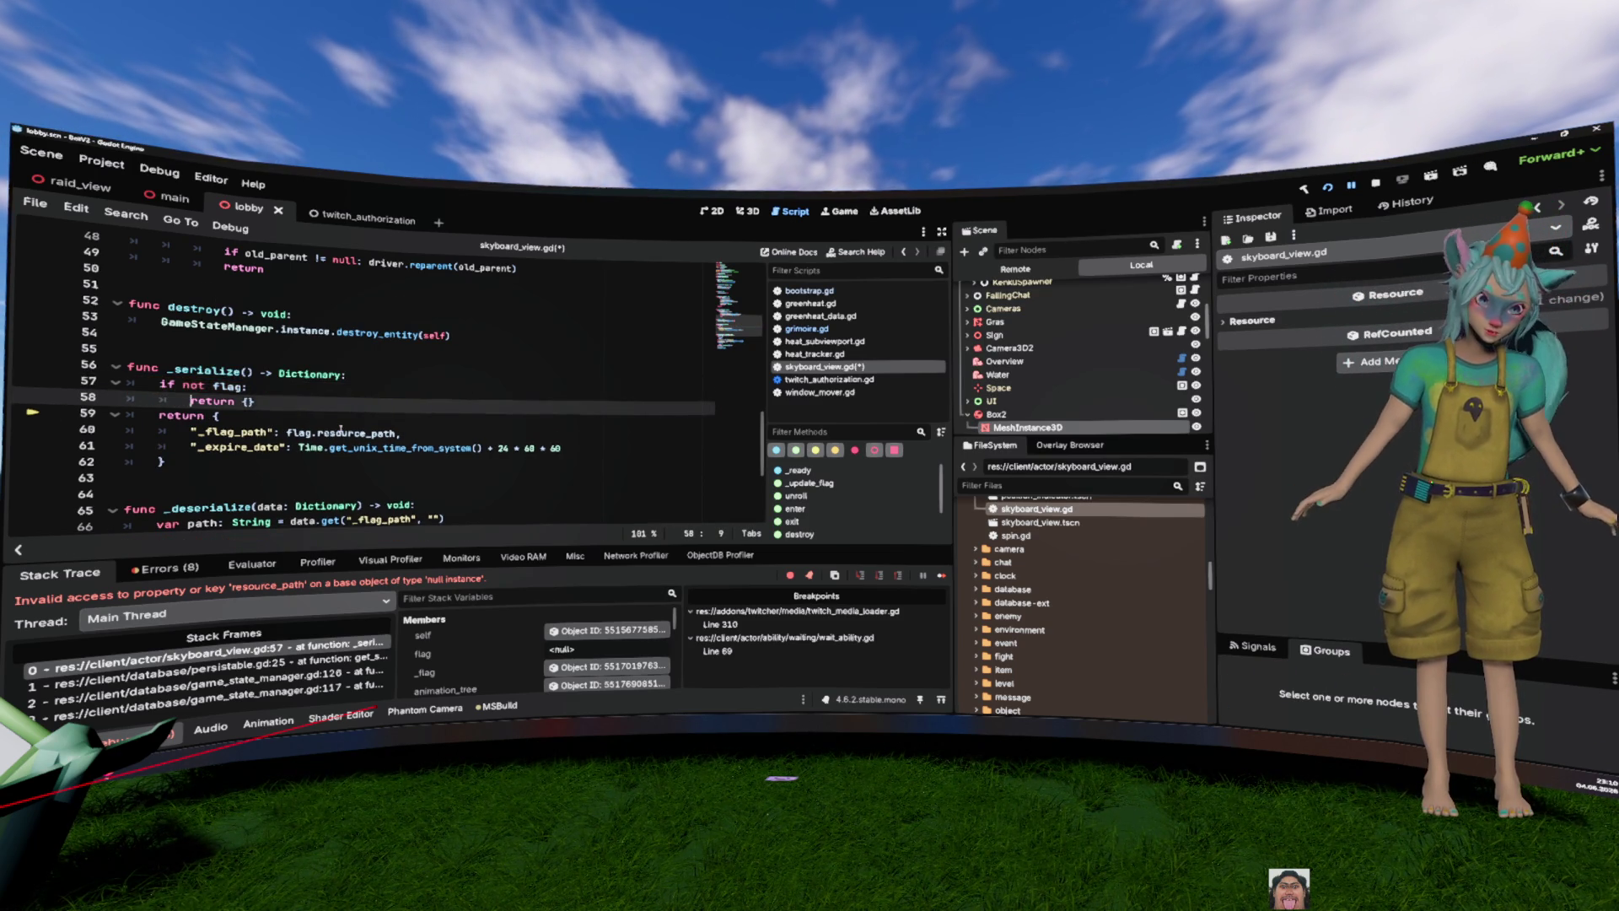
{"action": "key", "text": "BackSpace"}
{"action": "key", "text": "BackSpace"}
{"action": "key", "text": "BackSpace"}
Save skyboard_view.gd and resume the paused game.
{"action": "key", "text": "ctrl+s"}
{"action": "left_click", "coordinate": [414, 335]}
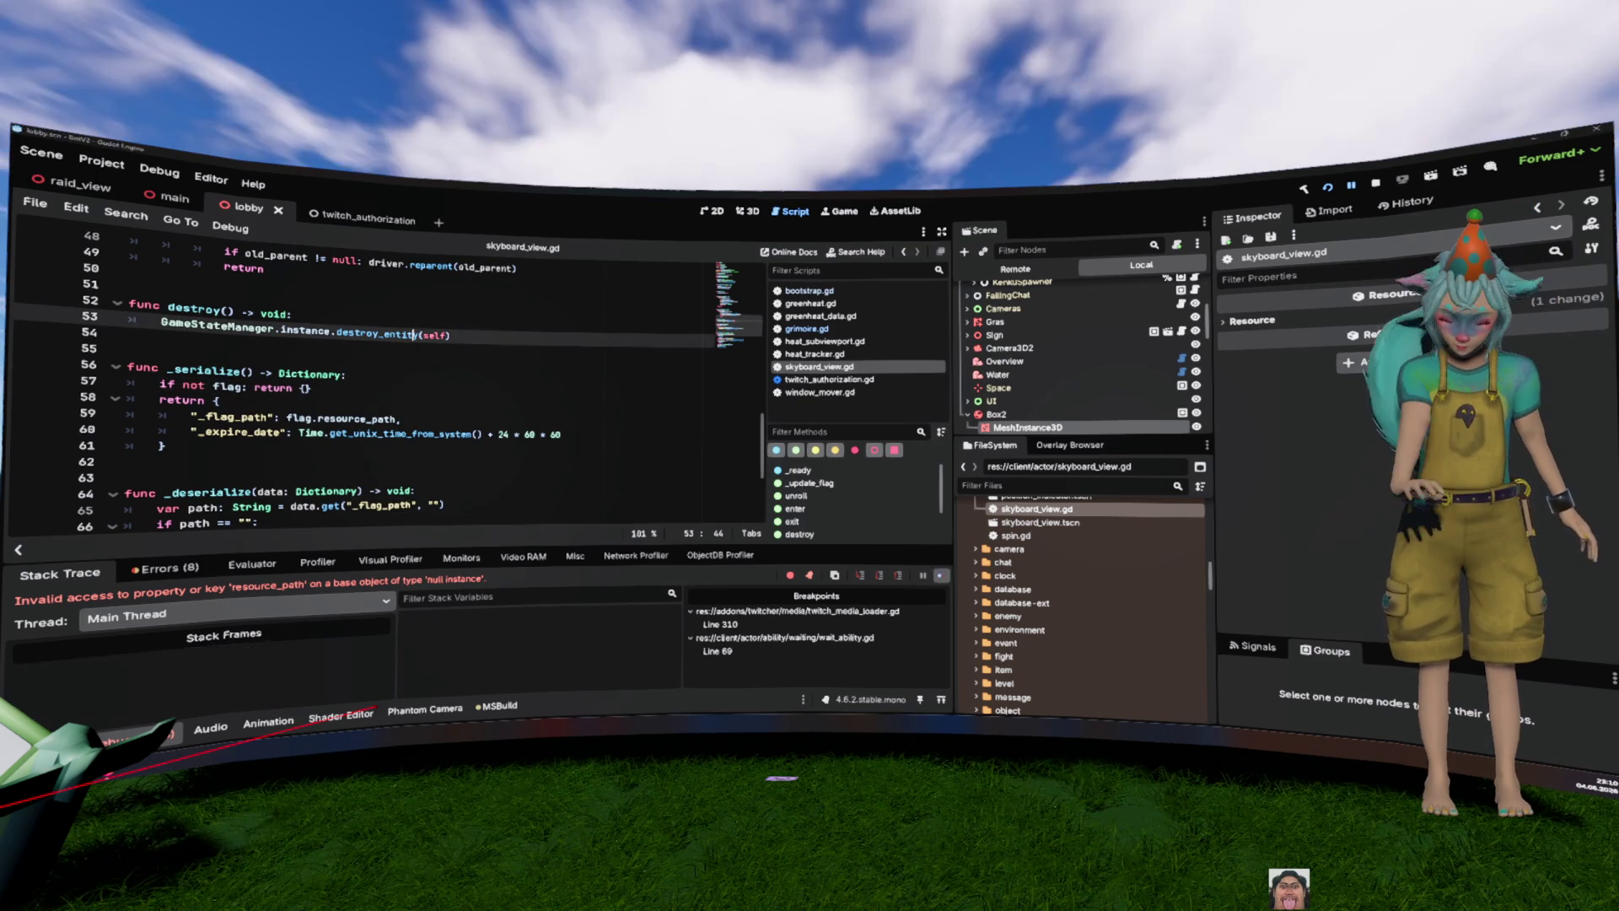
{"action": "key", "text": "F12"}
{"action": "mouse_move", "coordinate": [415, 335]}
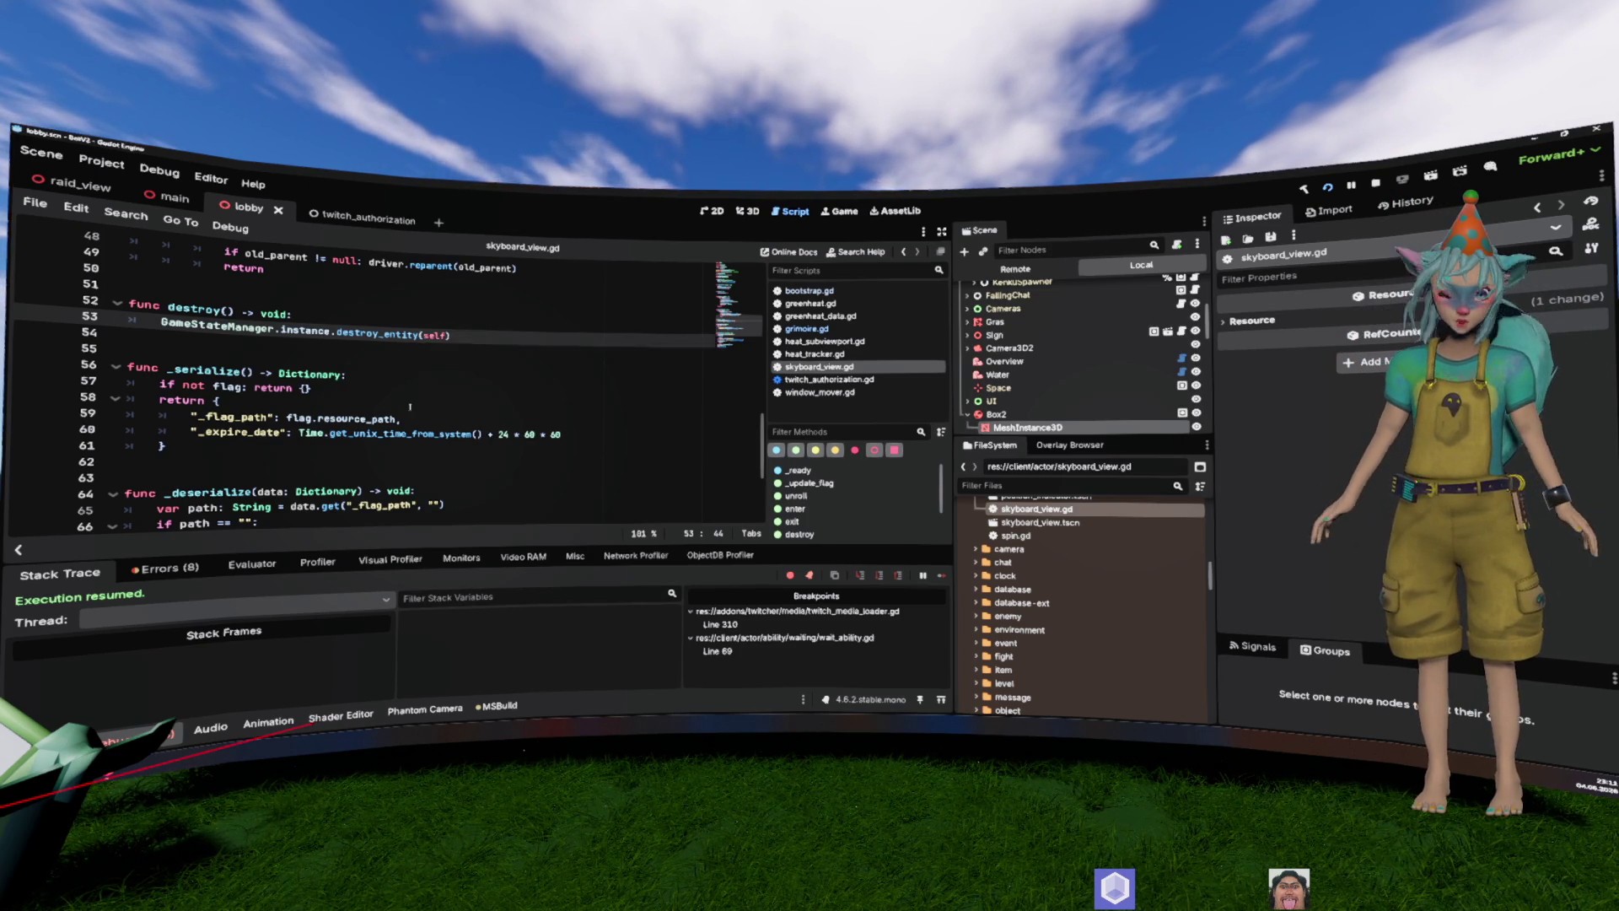
Bring the Twitcher project's editor forward, showing twitch_api.gd and its two 403 Forbidden errors.
{"action": "left_click", "coordinate": [217, 400]}
{"action": "left_click", "coordinate": [366, 218]}
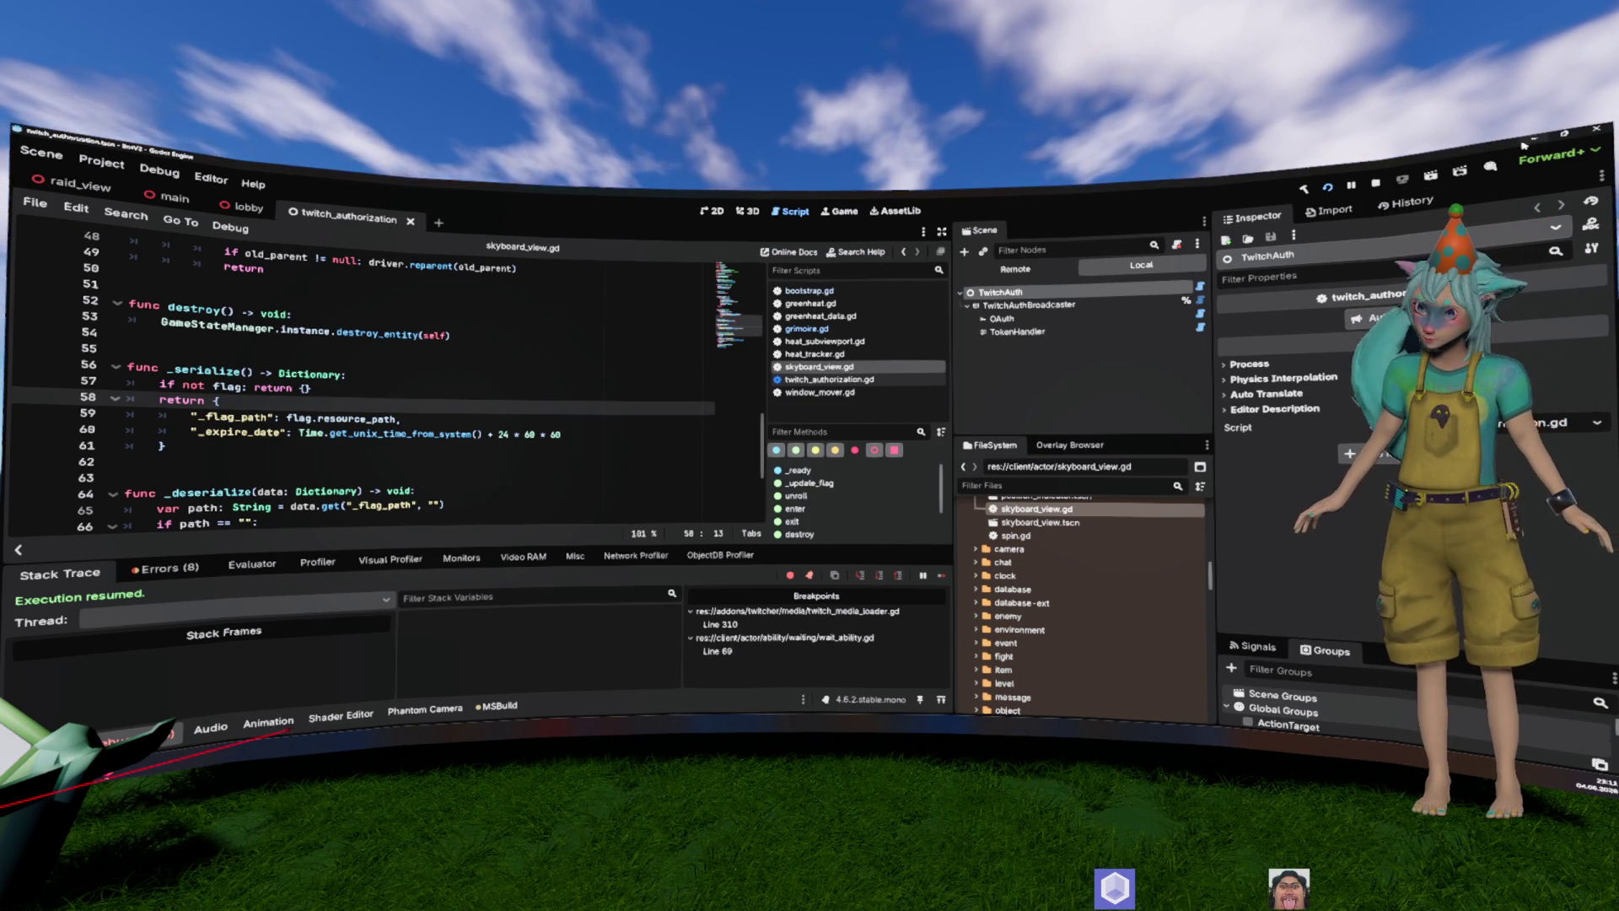
{"action": "key", "text": "alt+Tab"}
{"action": "key", "text": "alt+Tab"}
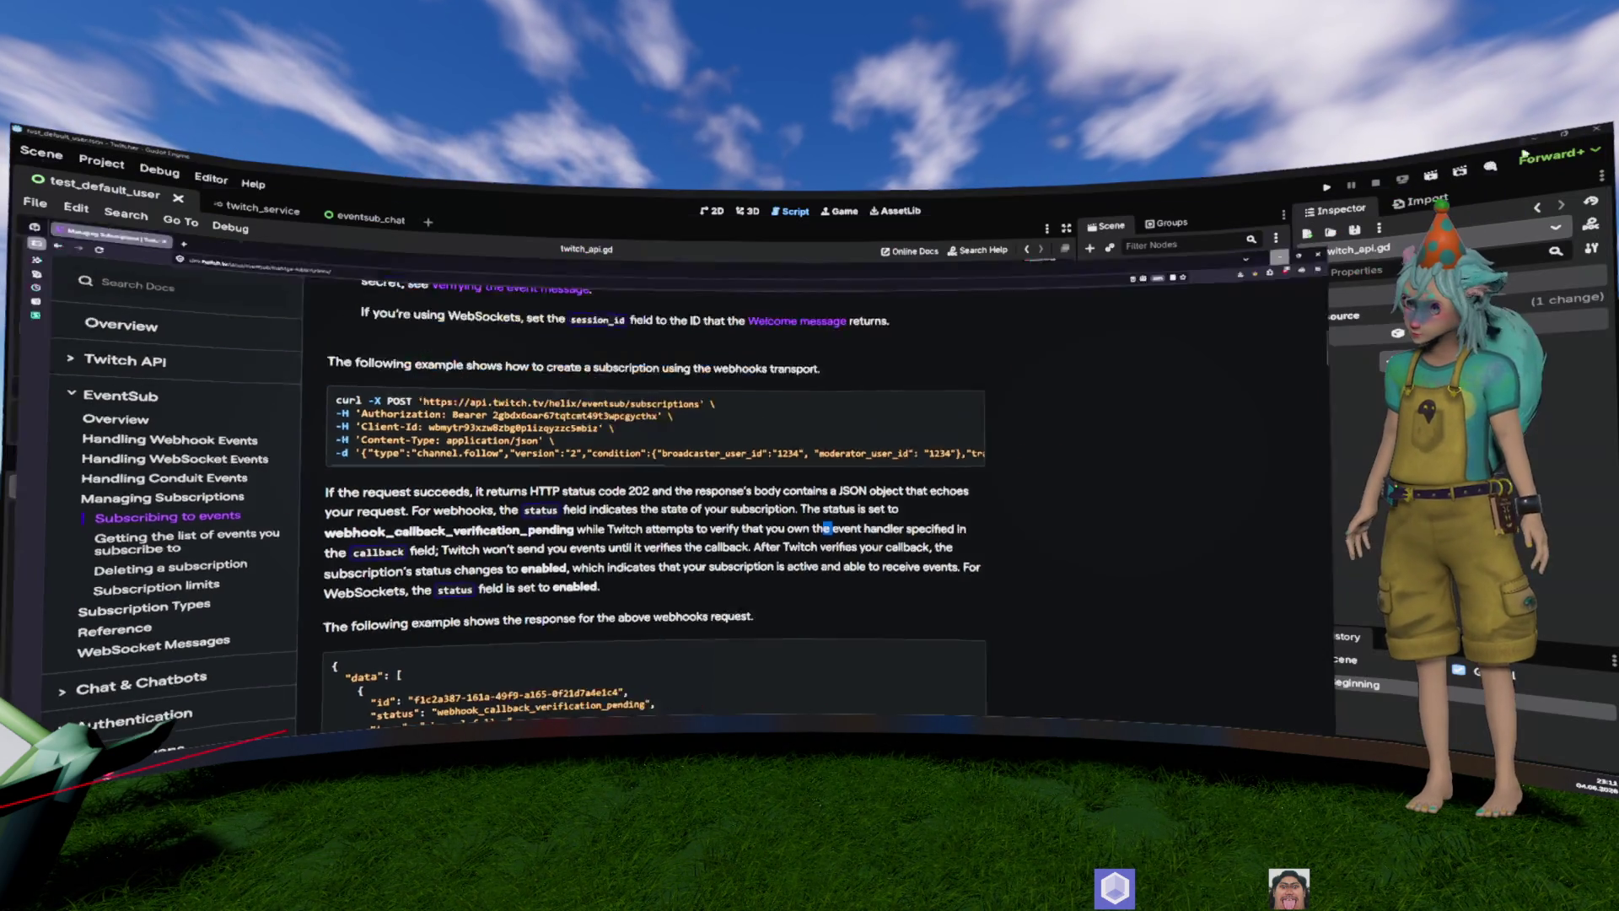
{"action": "left_click", "coordinate": [752, 363]}
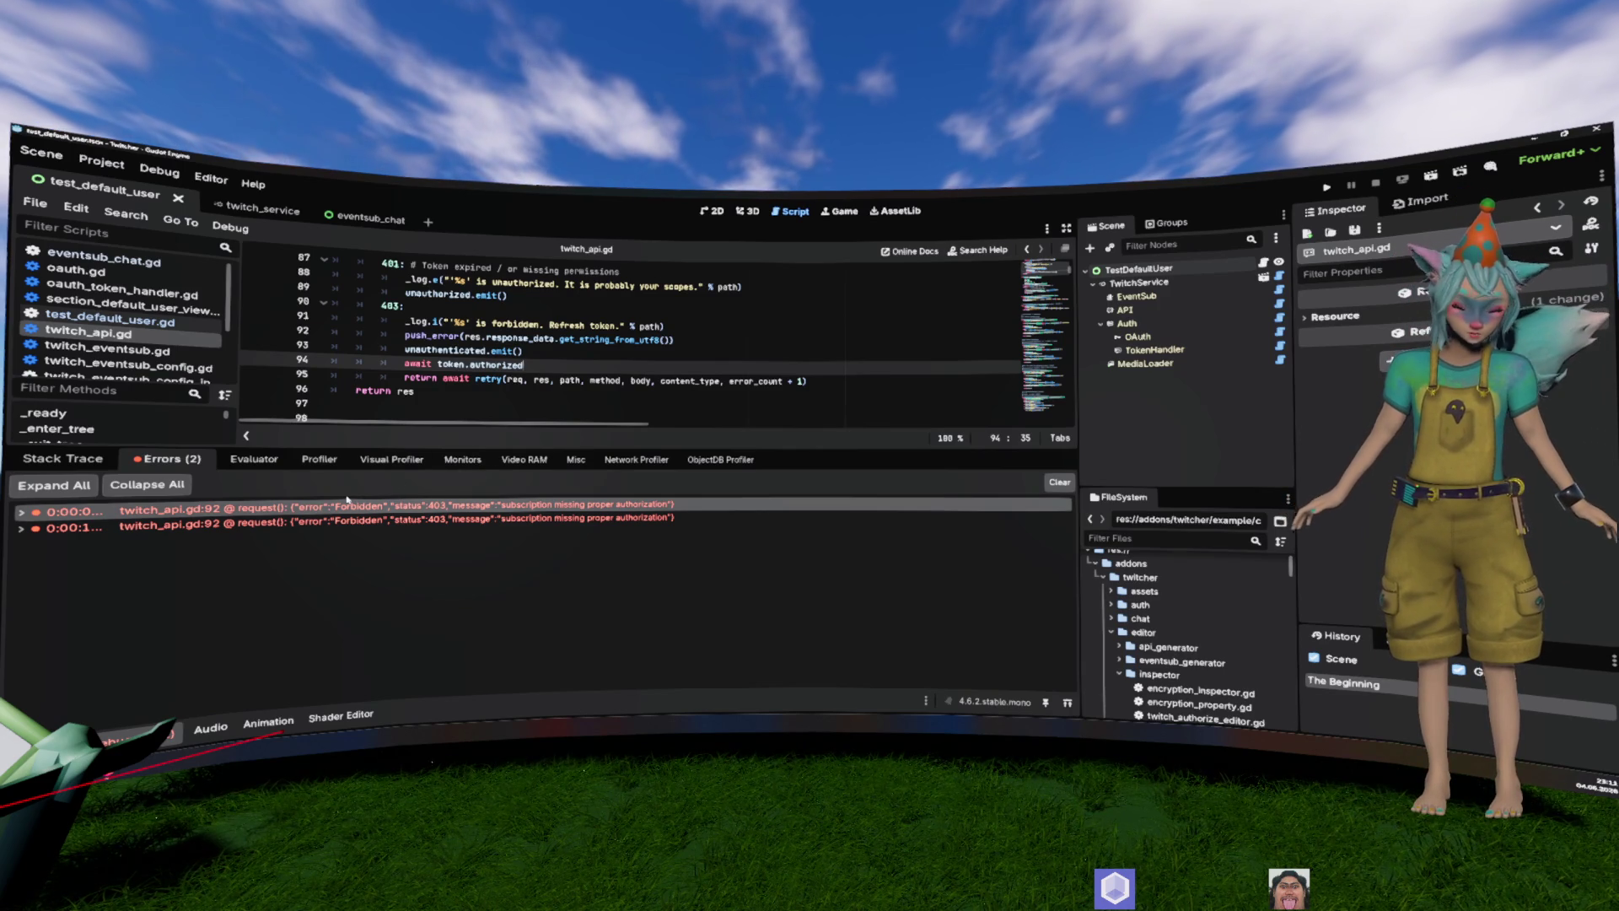
Collapse the debugger, open test_default_user.gd, and open the EventSub node's twitch_eventsub.gd script.
{"action": "left_click", "coordinate": [122, 730]}
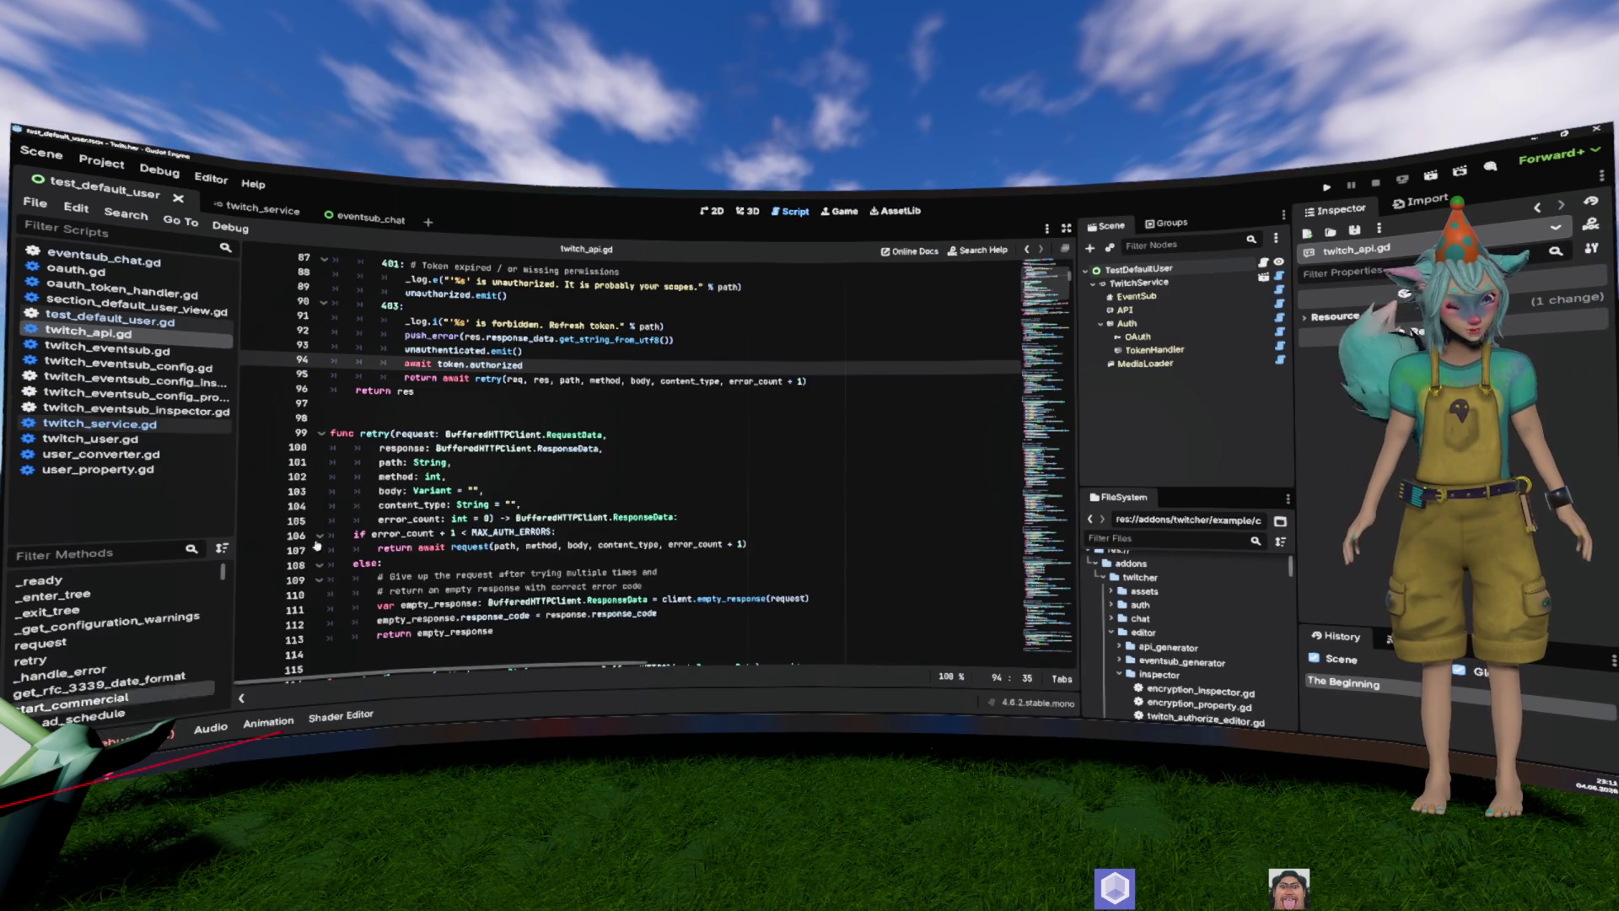
{"action": "left_click", "coordinate": [473, 405]}
{"action": "scroll", "coordinate": [473, 402], "scroll_direction": "up", "scroll_amount": 5}
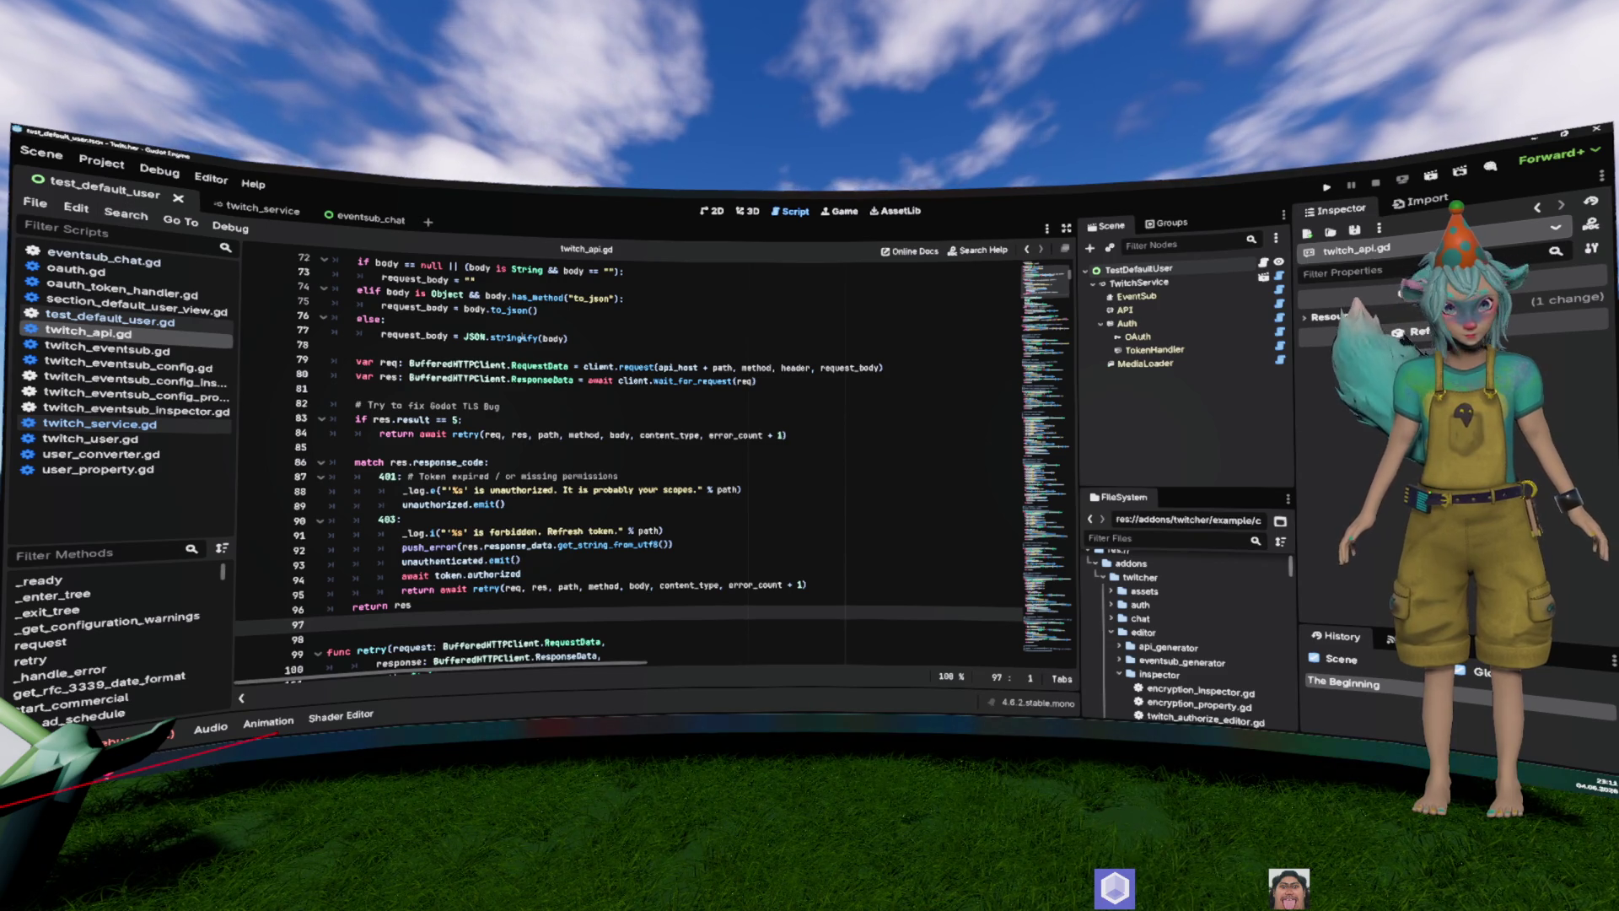
{"action": "left_click", "coordinate": [1263, 263]}
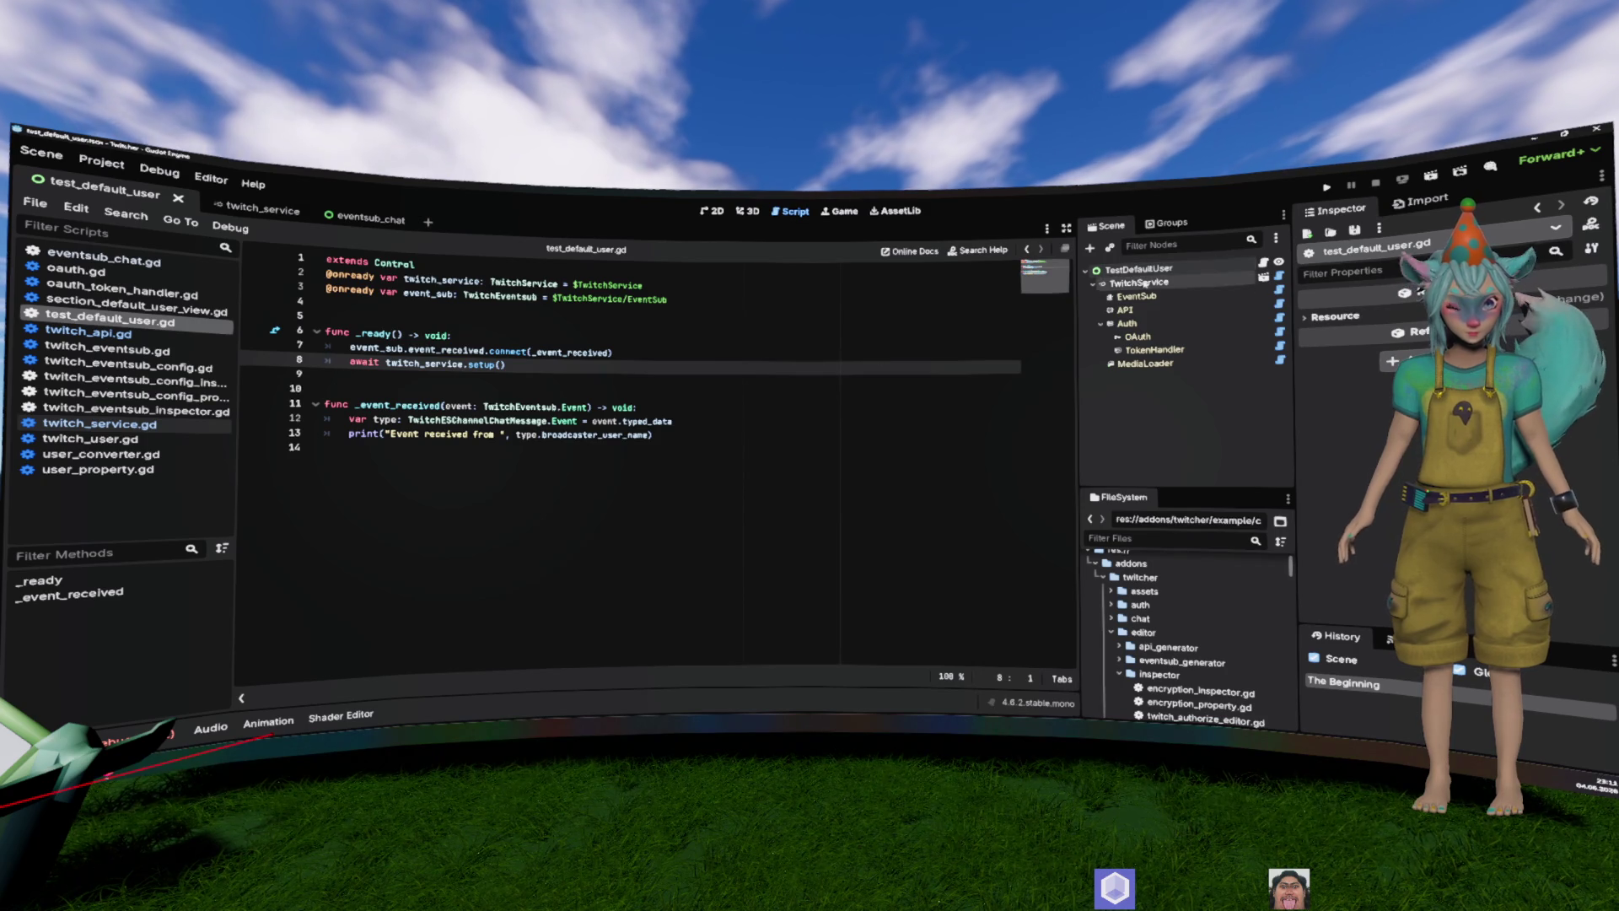
{"action": "left_click", "coordinate": [1197, 296]}
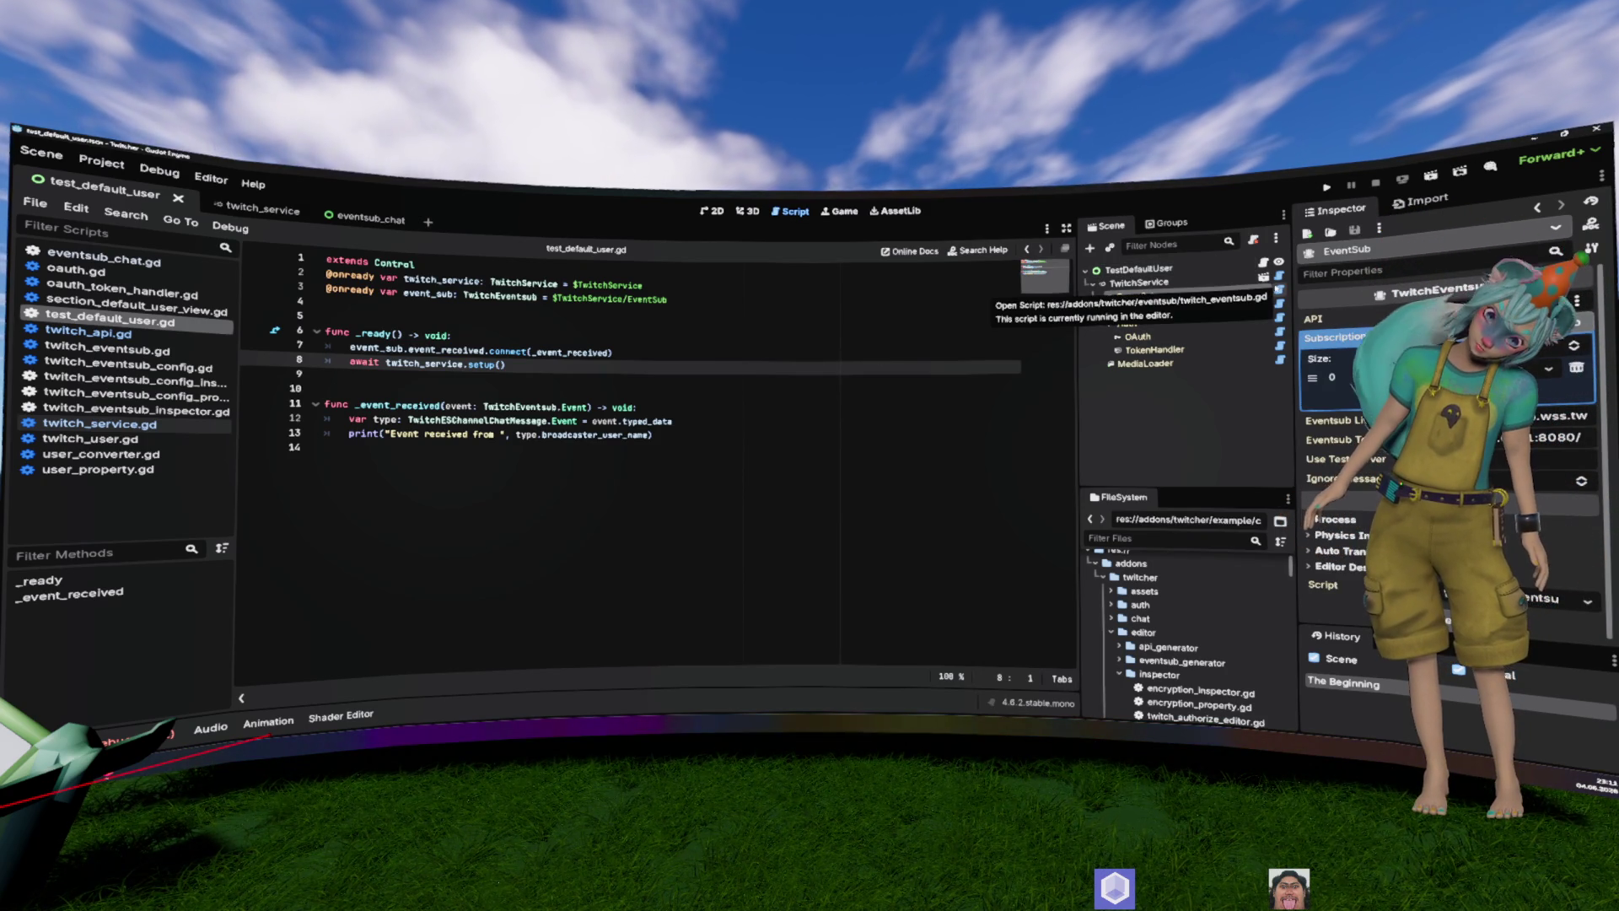
{"action": "left_click", "coordinate": [1278, 290]}
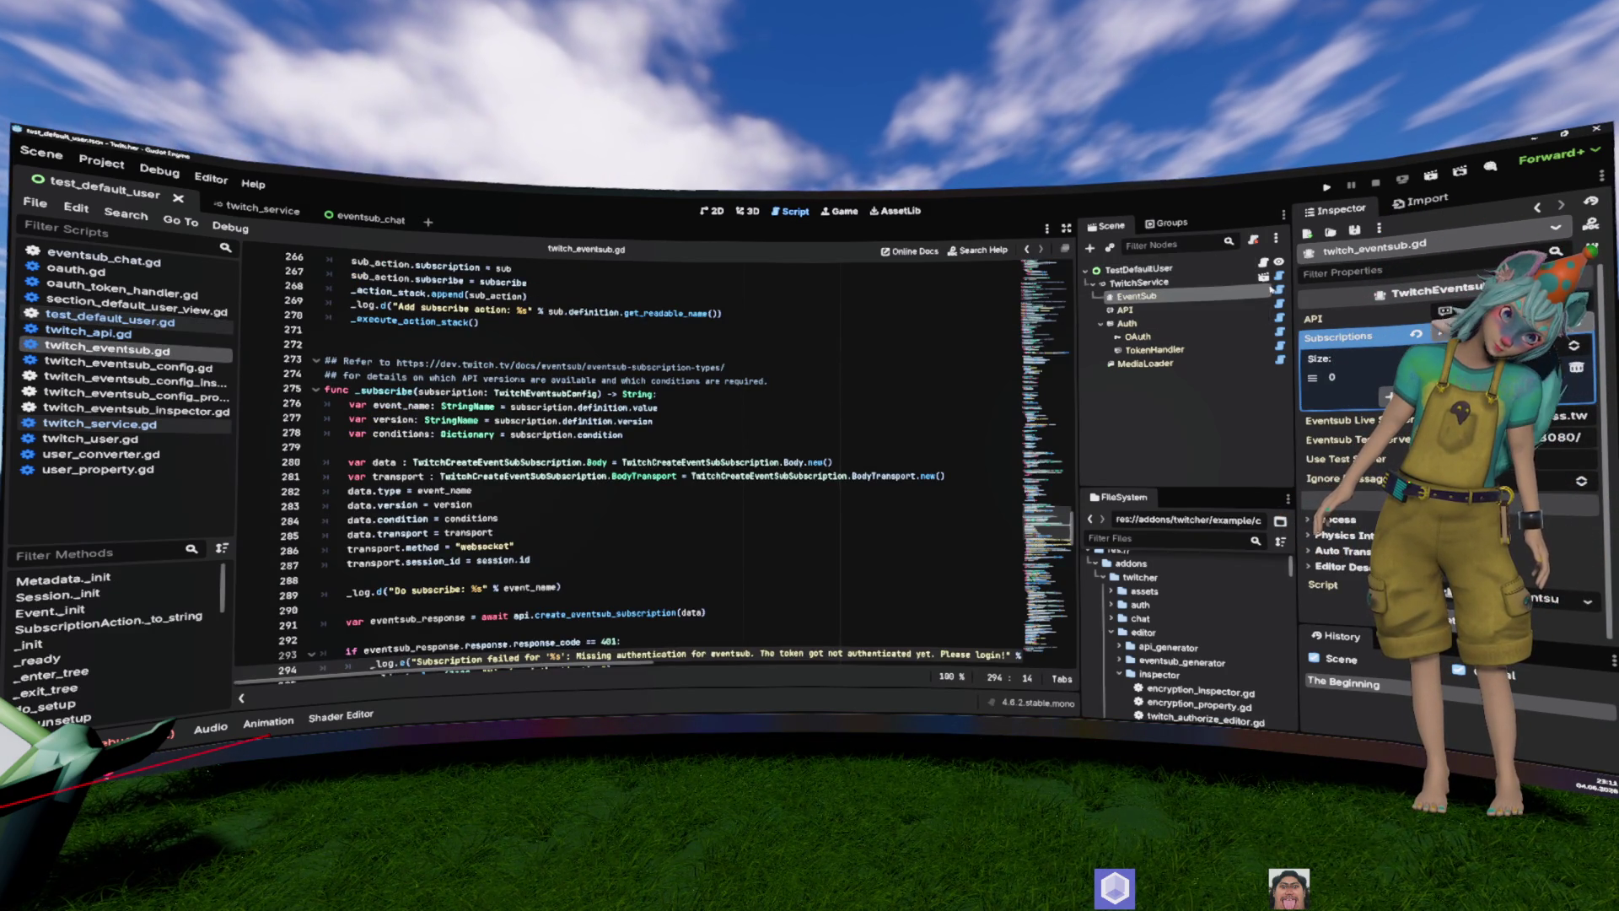
{"action": "scroll", "coordinate": [728, 429], "scroll_direction": "down", "scroll_amount": 2}
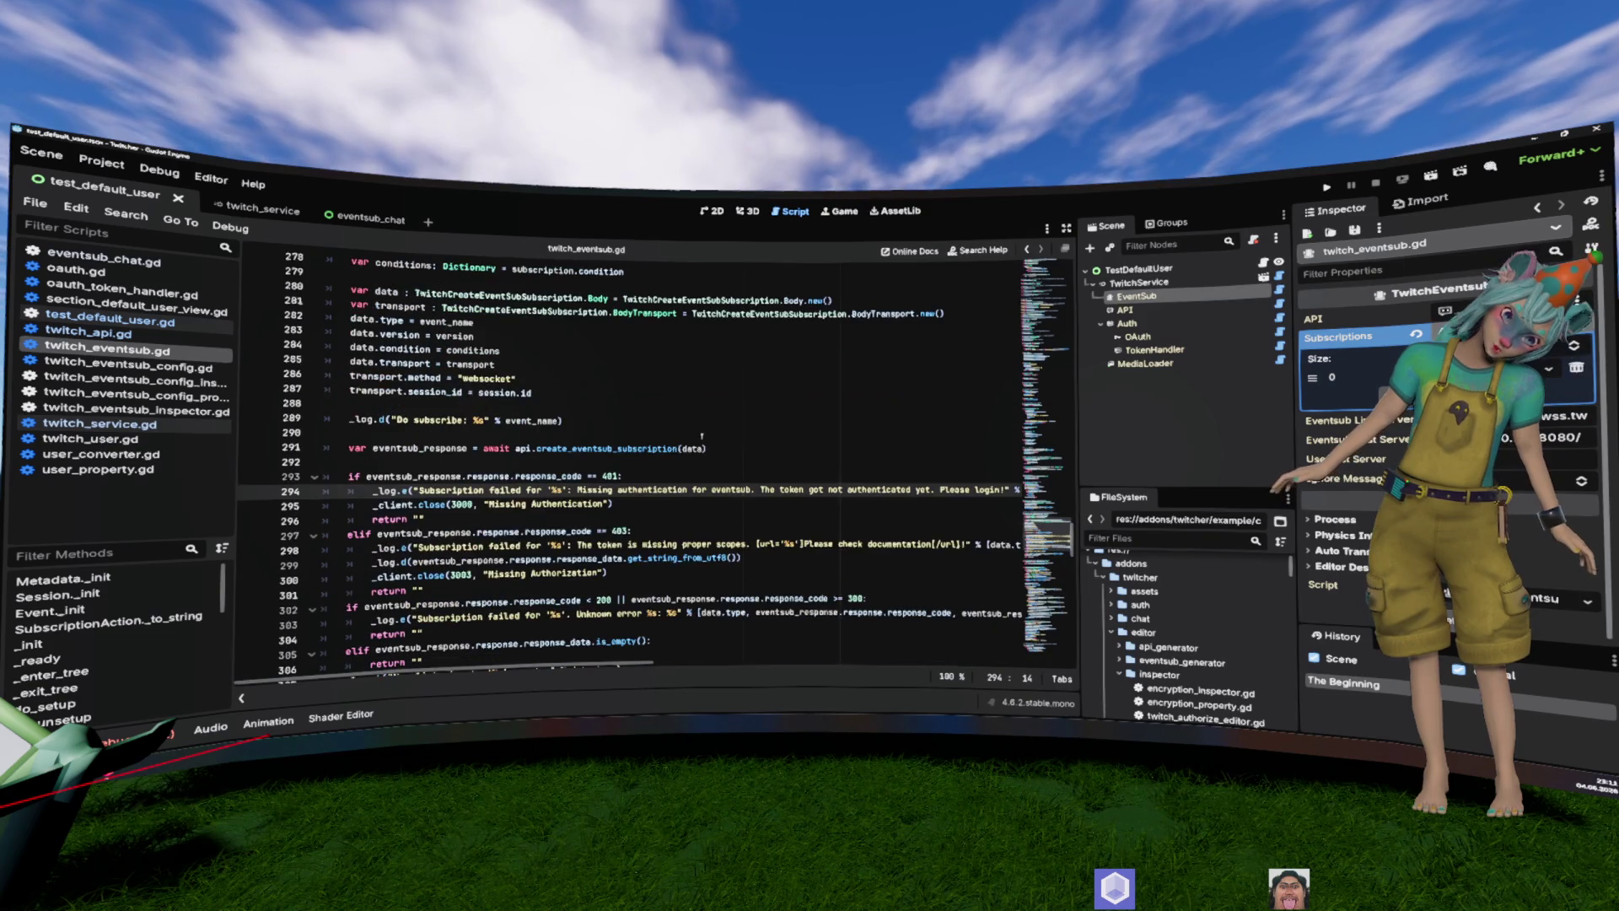
{"action": "scroll", "coordinate": [704, 431], "scroll_direction": "down", "scroll_amount": 1}
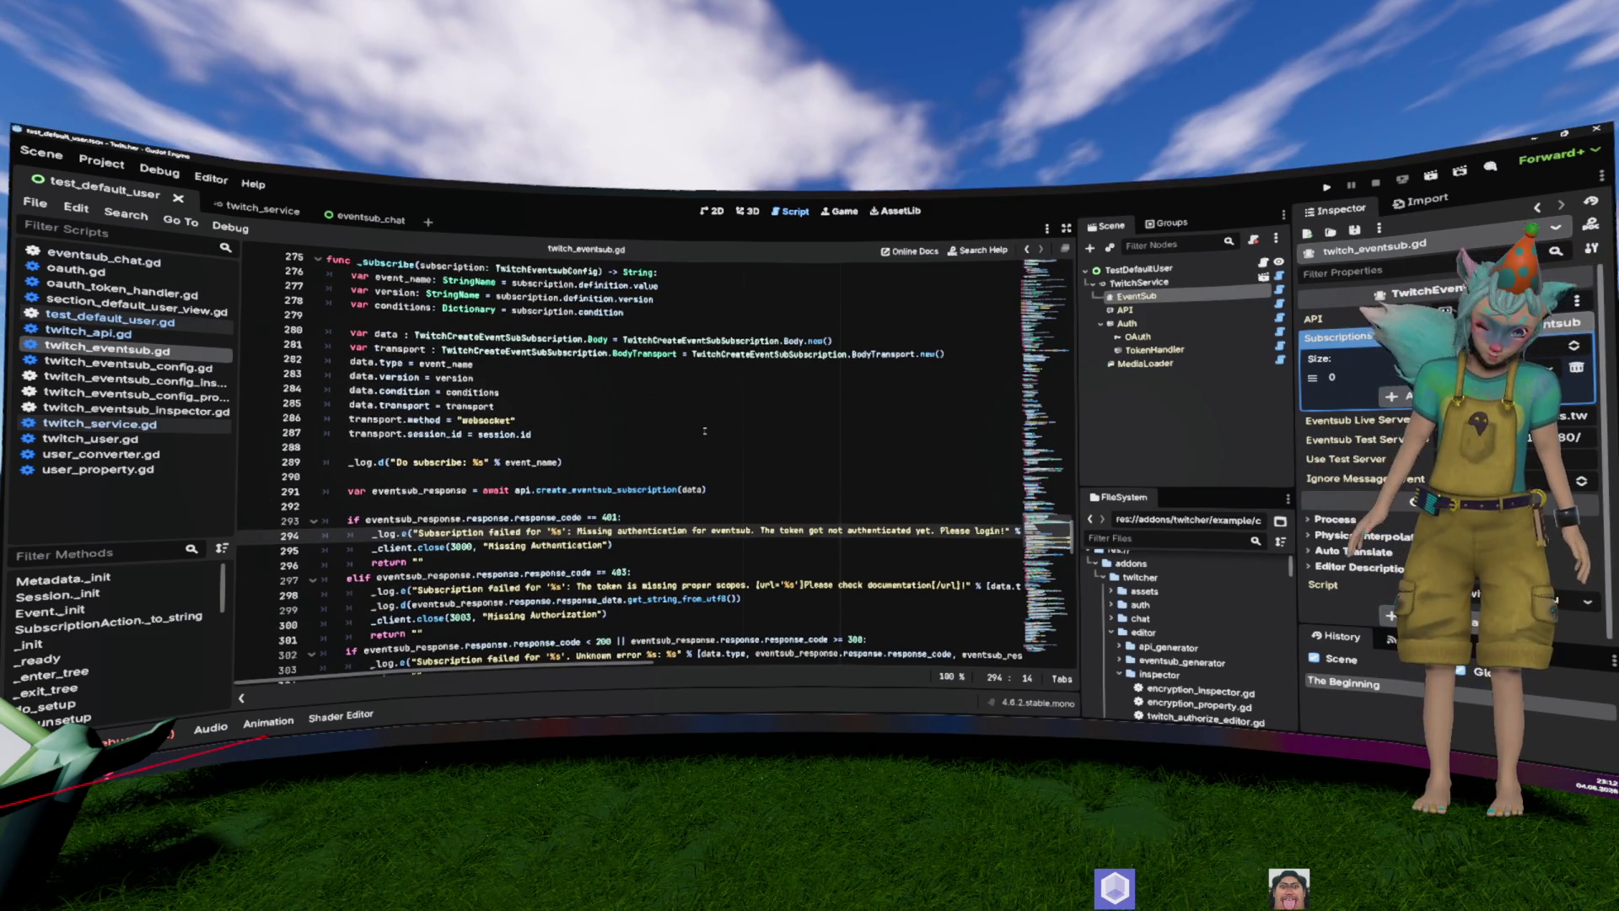
{"action": "scroll", "coordinate": [704, 431], "scroll_direction": "down", "scroll_amount": 1}
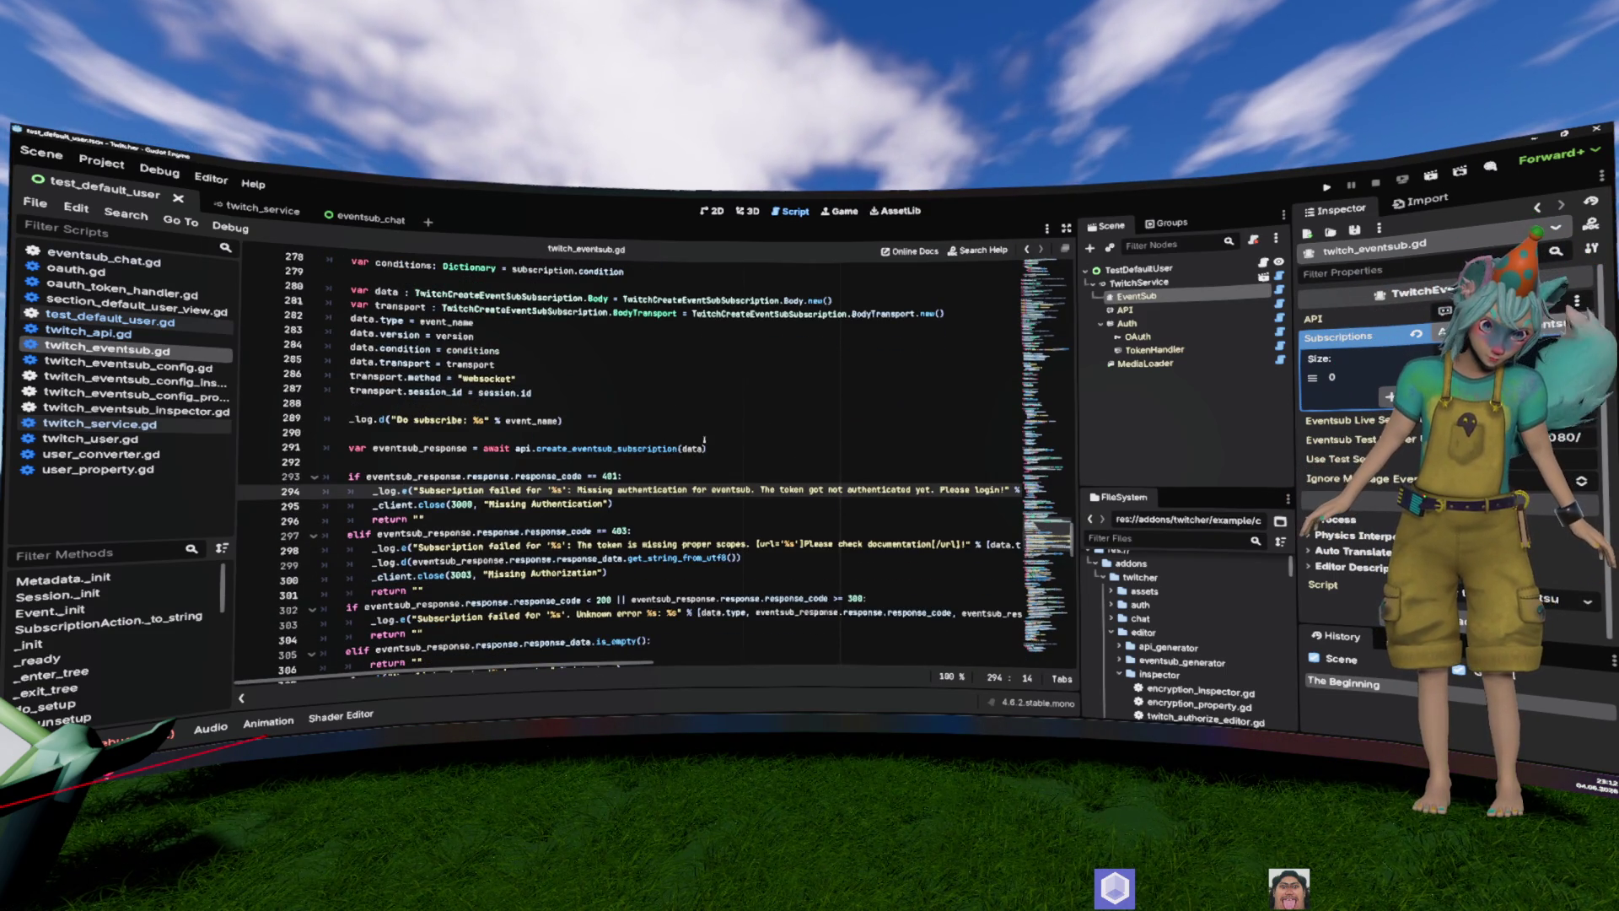
{"action": "scroll", "coordinate": [704, 431], "scroll_direction": "right", "scroll_amount": 3}
{"action": "scroll", "coordinate": [696, 419], "scroll_direction": "left", "scroll_amount": 3}
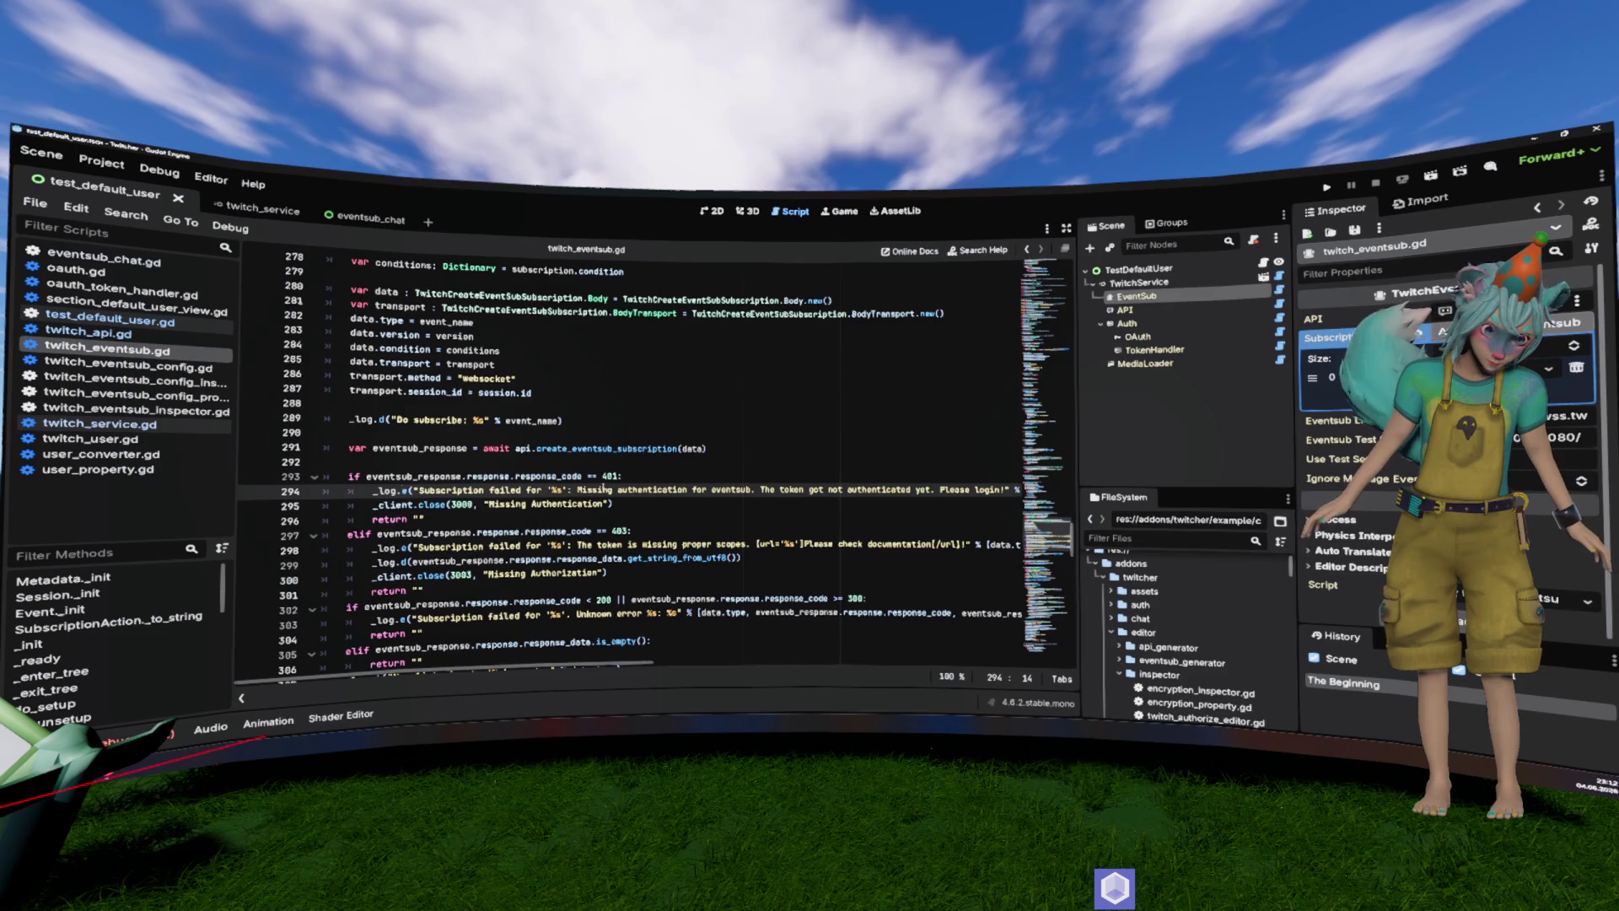
{"action": "left_click_drag", "start_coordinate": [389, 532], "coordinate": [635, 578]}
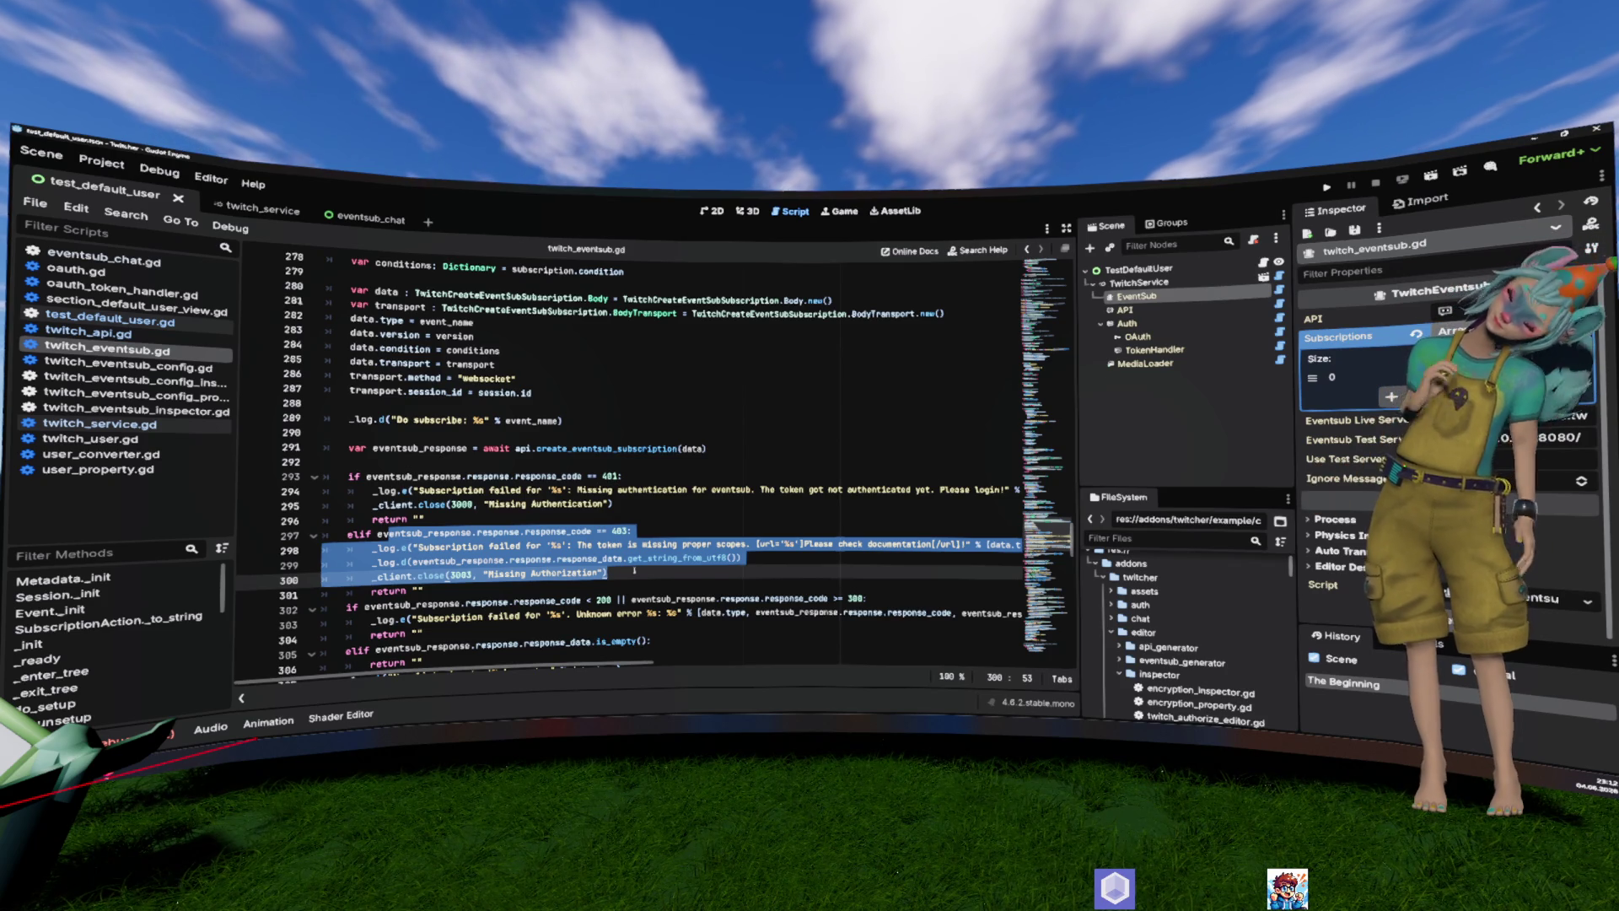
{"action": "left_click", "coordinate": [722, 502]}
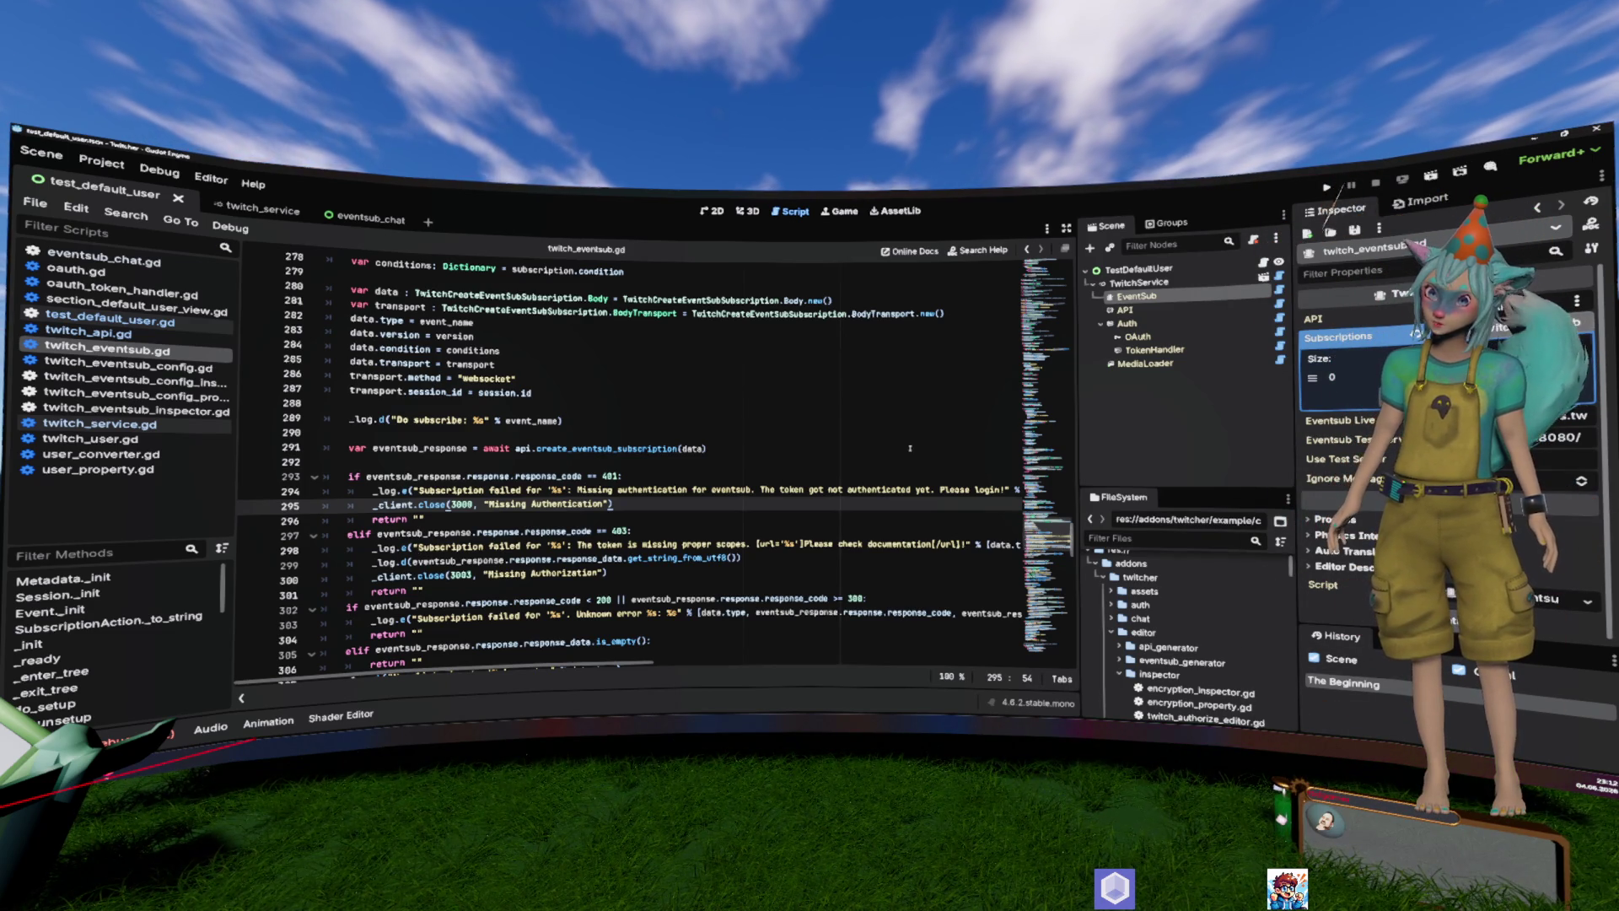
{"action": "left_click", "coordinate": [1111, 432]}
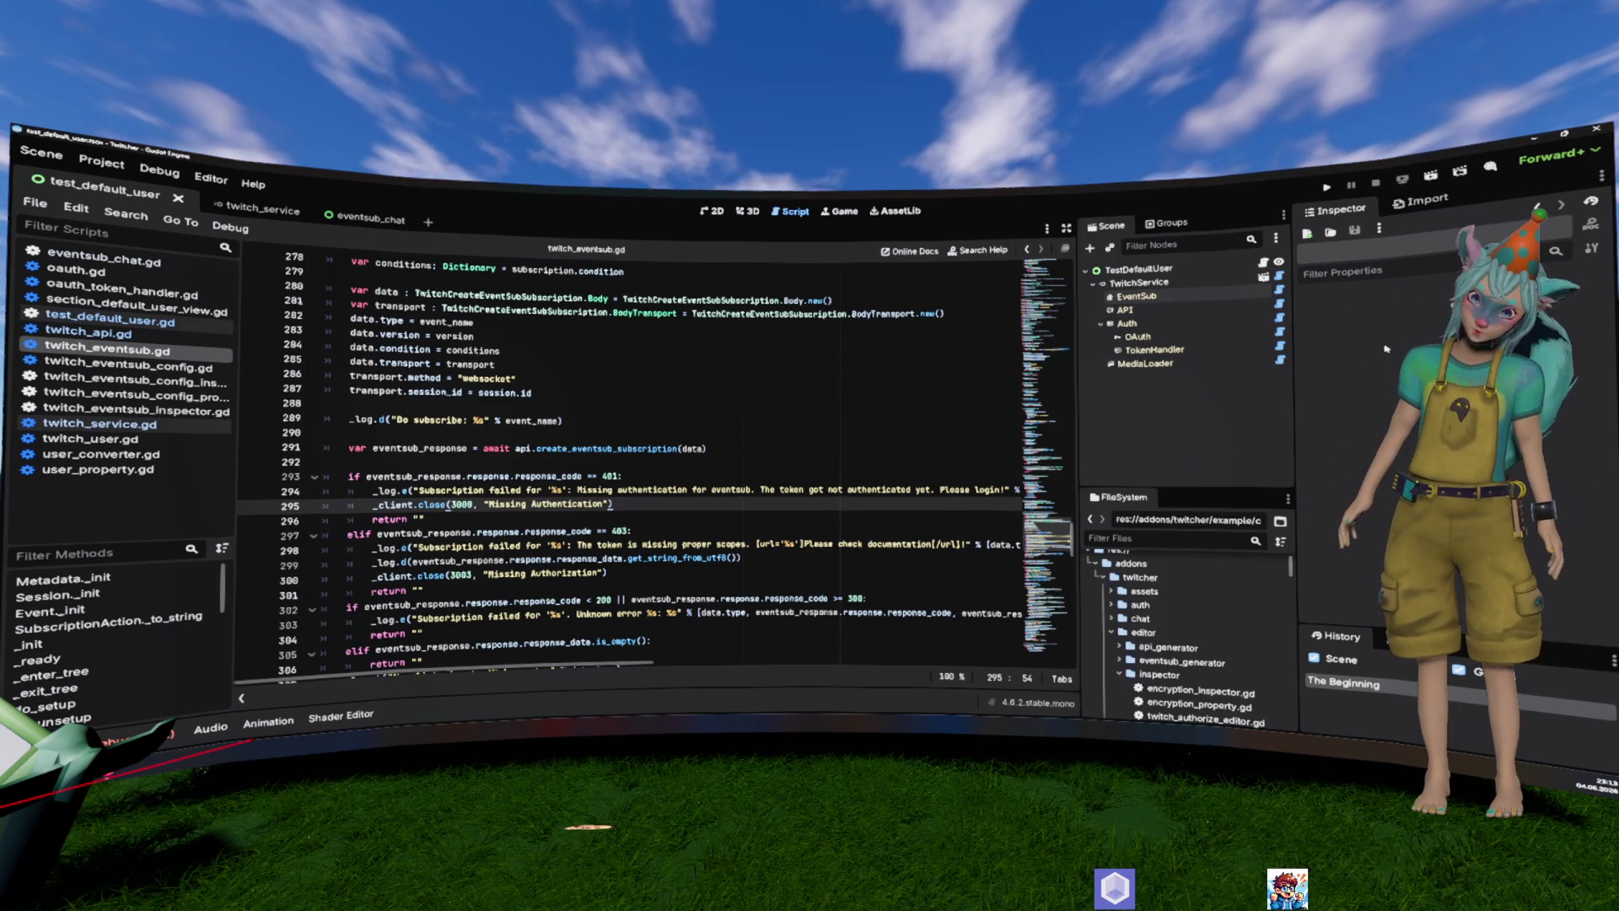
{"action": "left_click", "coordinate": [1010, 344]}
{"action": "scroll", "coordinate": [1010, 345], "scroll_direction": "down", "scroll_amount": 6}
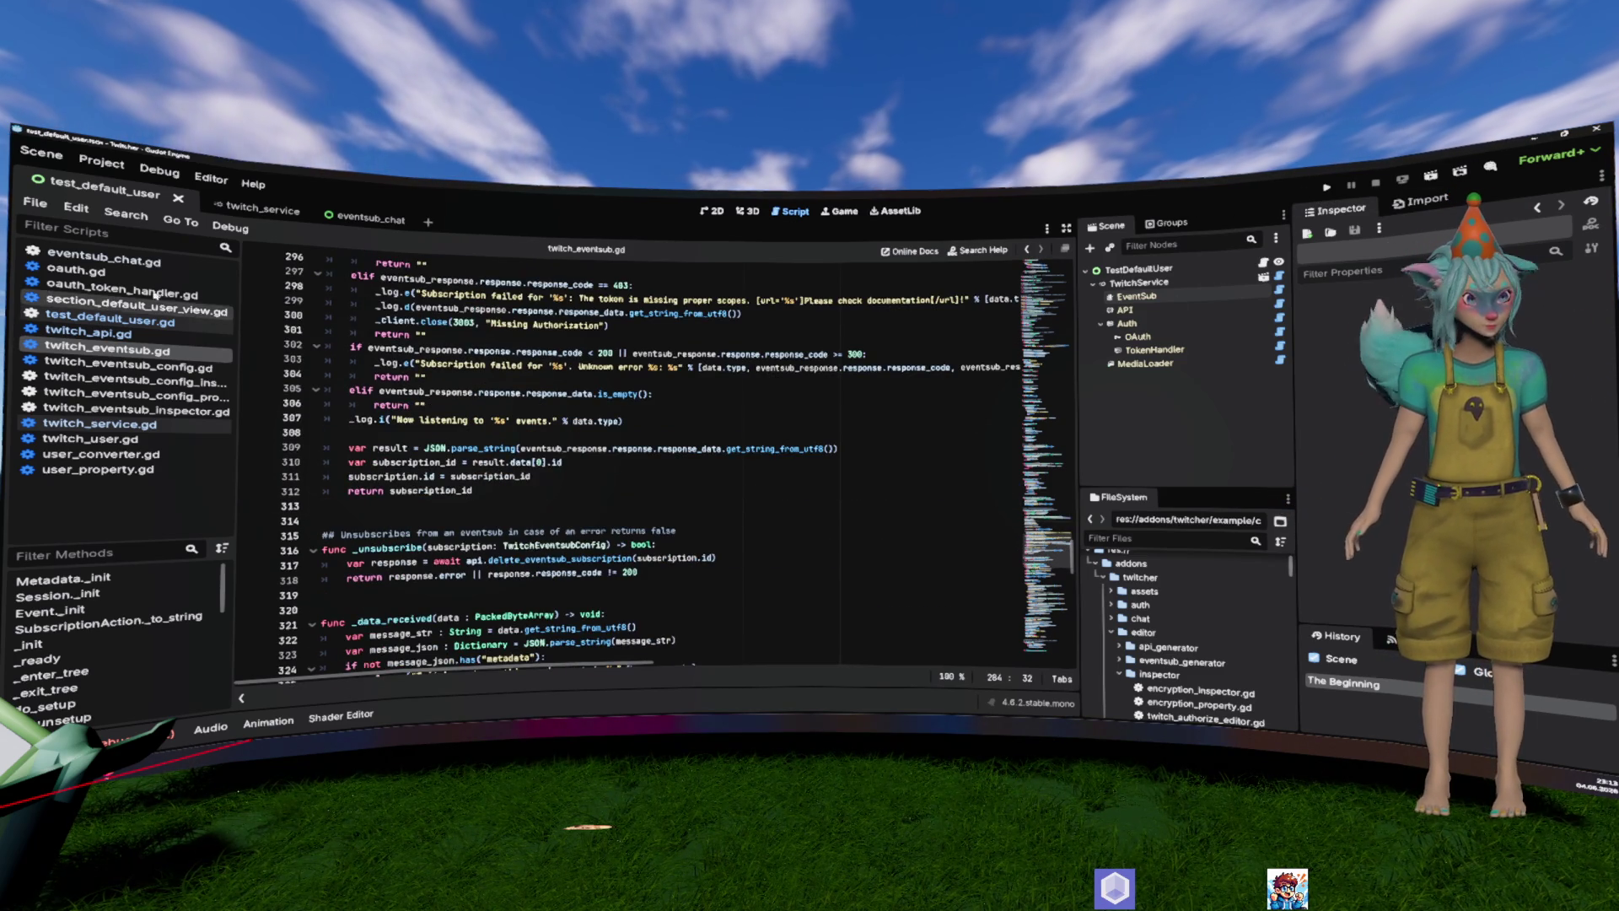
Open eventsub_chat.gd and review its _ready library setup, chat subscribe and message listener lines.
{"action": "left_click", "coordinate": [101, 261]}
{"action": "left_click", "coordinate": [479, 437]}
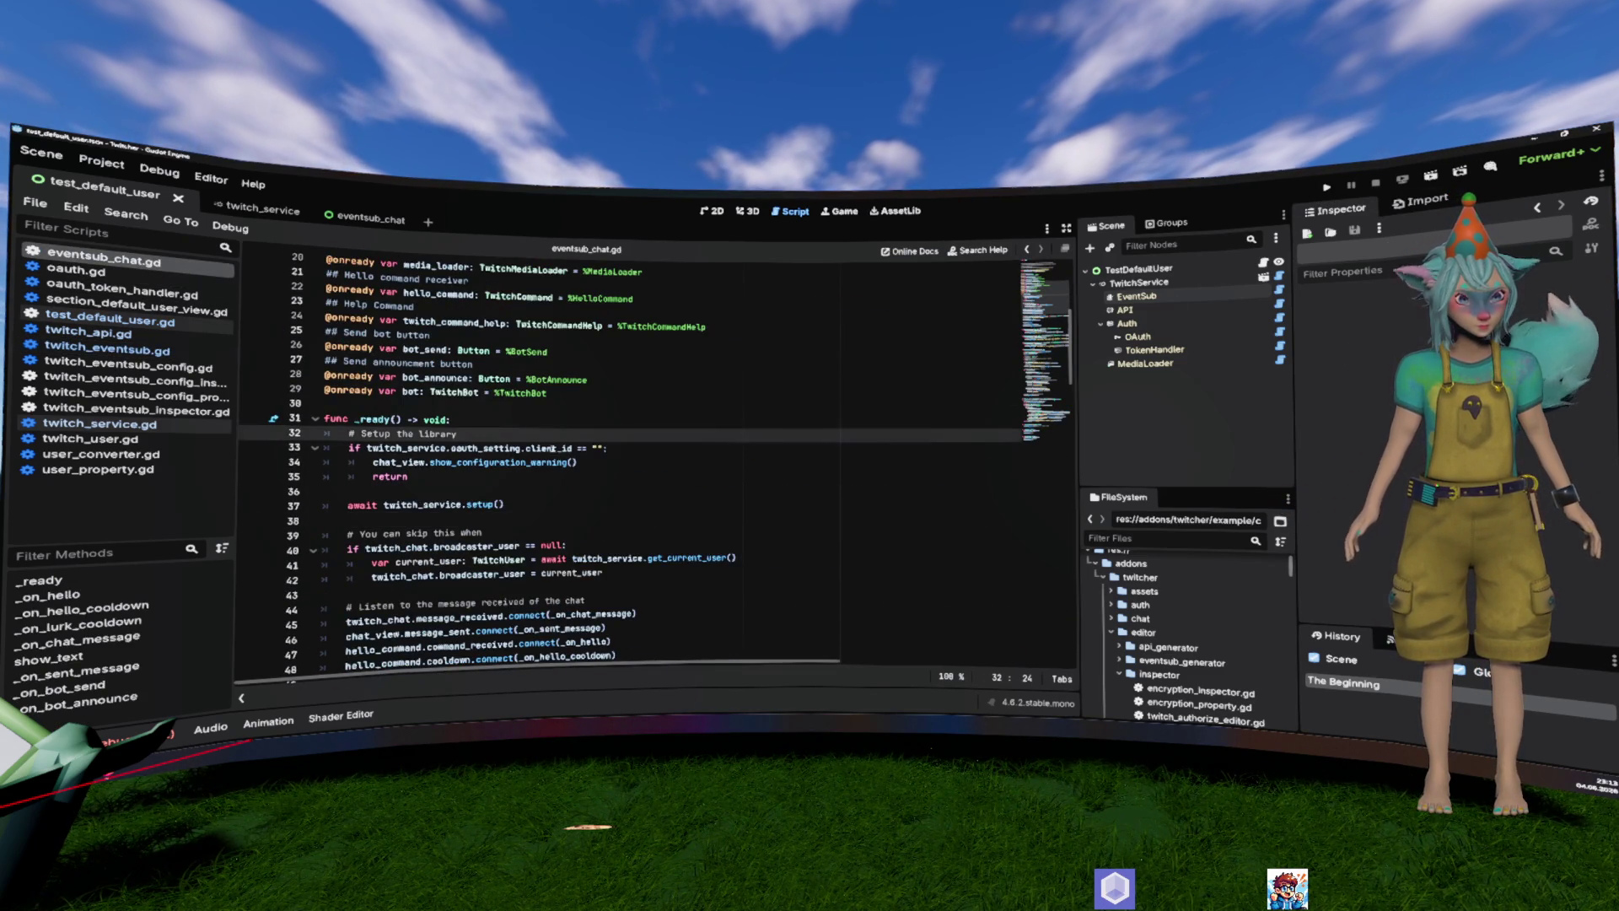
{"action": "scroll", "coordinate": [553, 447], "scroll_direction": "down", "scroll_amount": 2}
{"action": "mouse_move", "coordinate": [325, 348]}
{"action": "left_mouse_down"}
{"action": "mouse_move", "coordinate": [345, 409]}
{"action": "mouse_move", "coordinate": [327, 432]}
{"action": "left_mouse_up"}
{"action": "scroll", "coordinate": [370, 430], "scroll_direction": "down", "scroll_amount": 3}
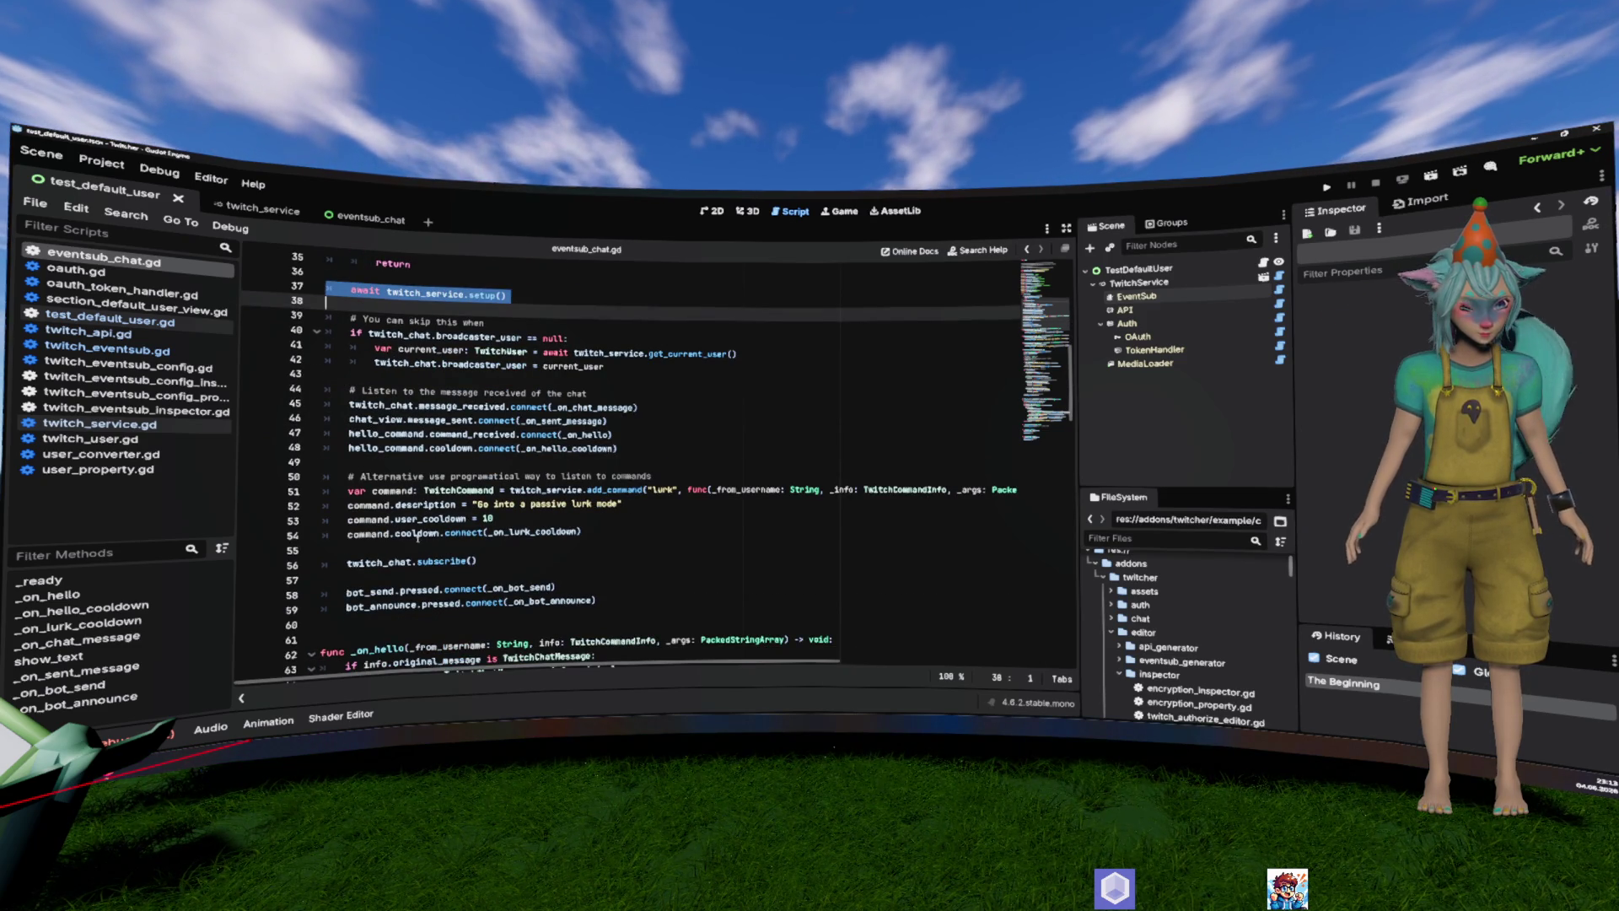
{"action": "left_click", "coordinate": [417, 561]}
{"action": "left_click", "coordinate": [527, 406]}
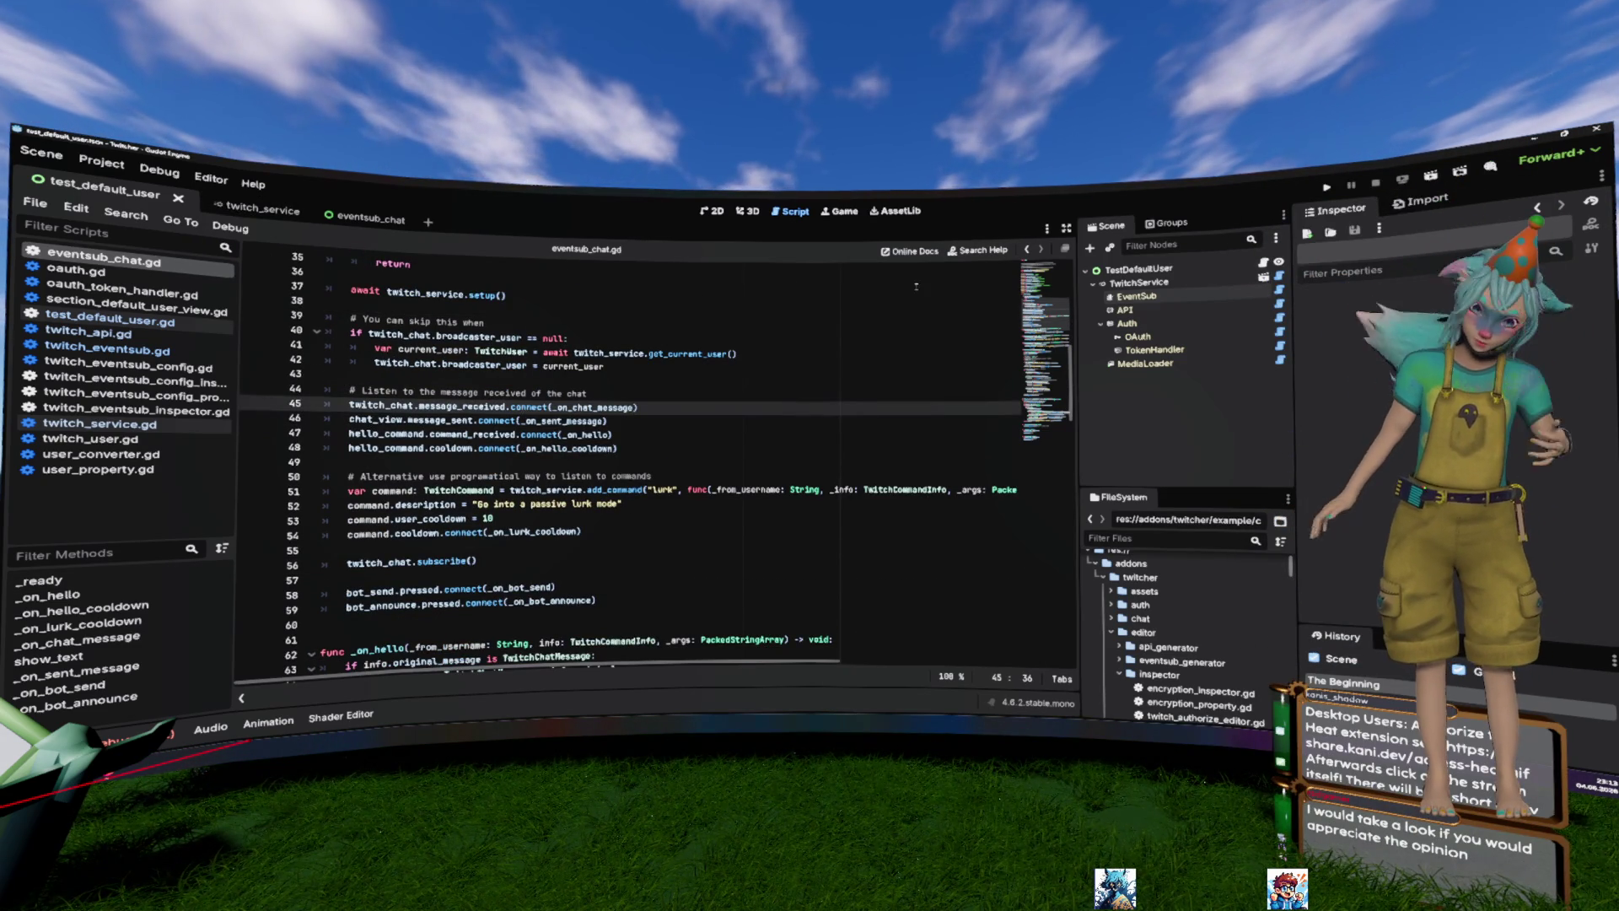
{"action": "left_click_drag", "start_coordinate": [477, 561], "coordinate": [390, 533]}
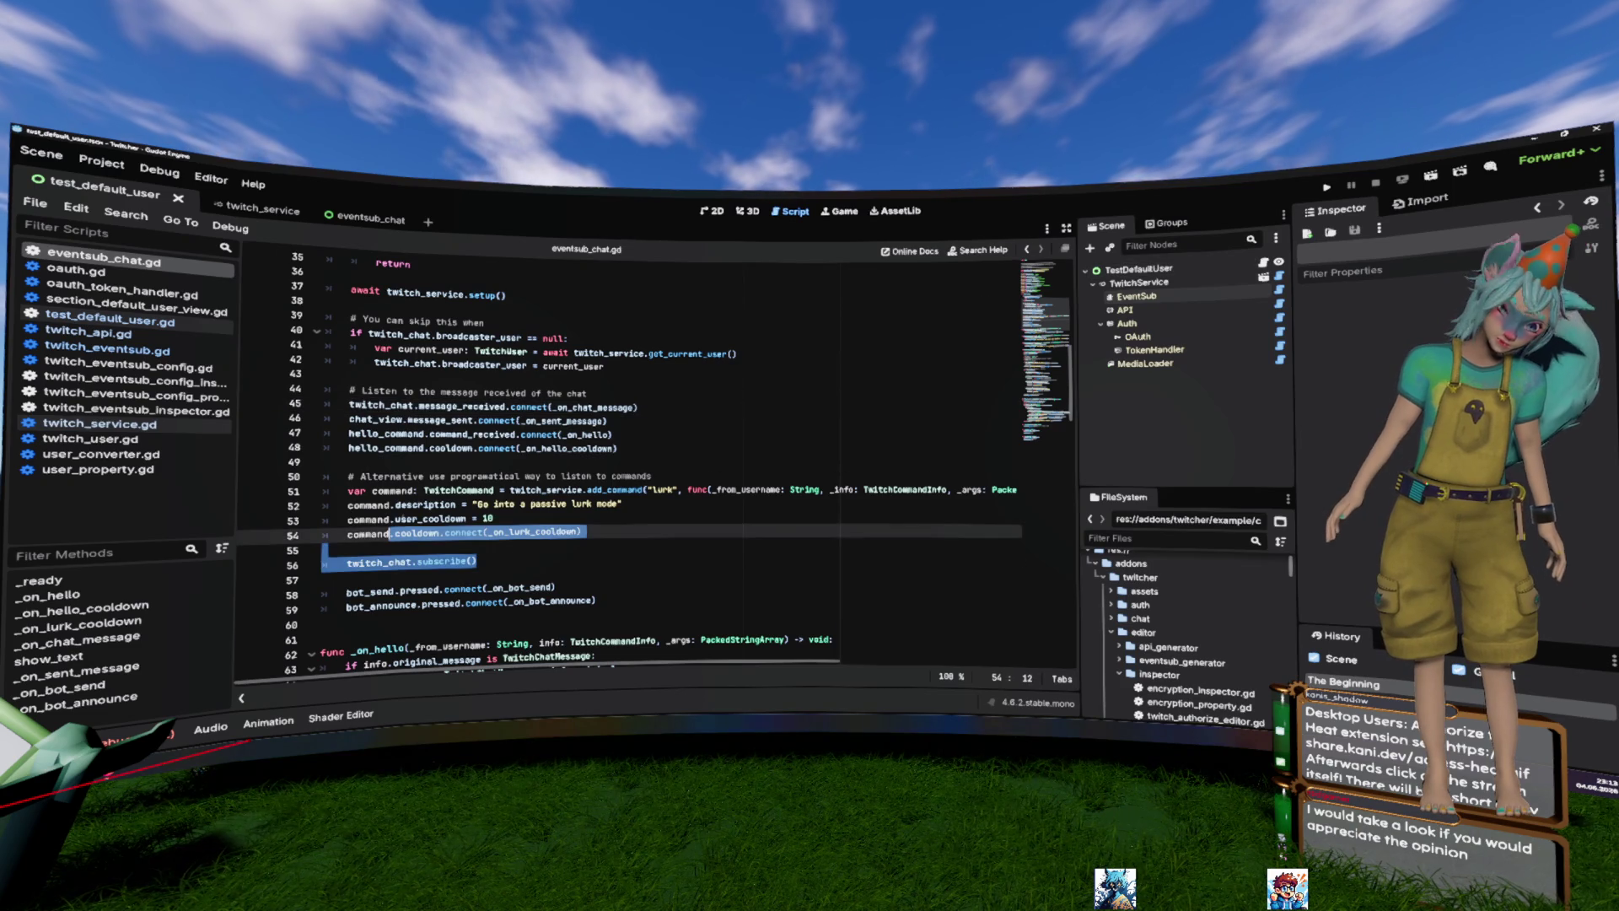
{"action": "mouse_move", "coordinate": [808, 489]}
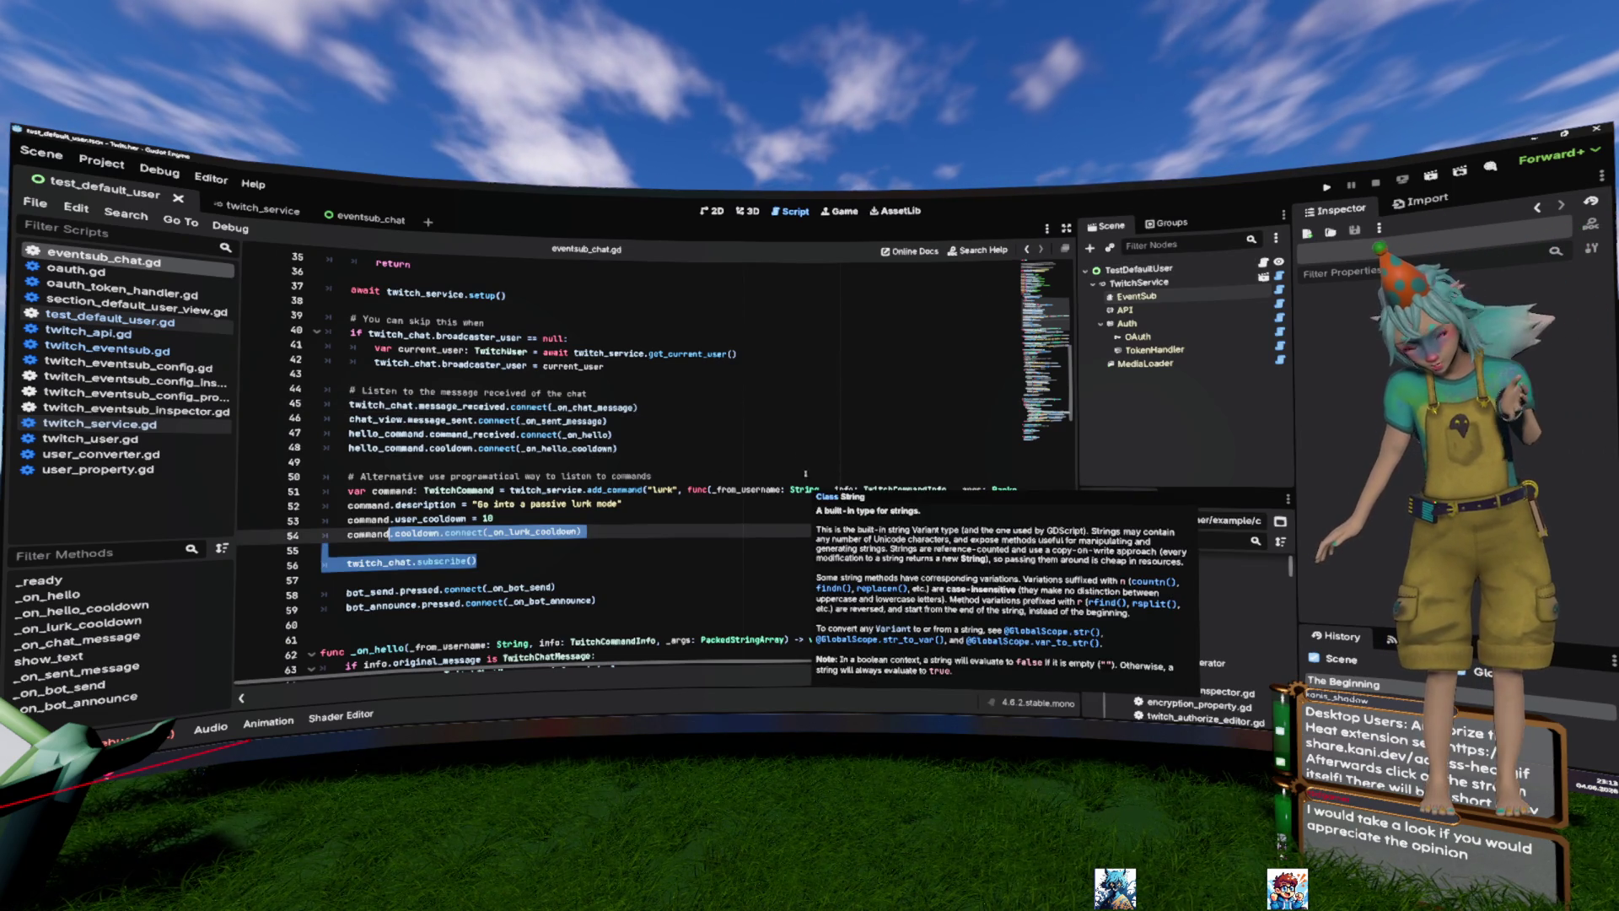
{"action": "left_click", "coordinate": [810, 460]}
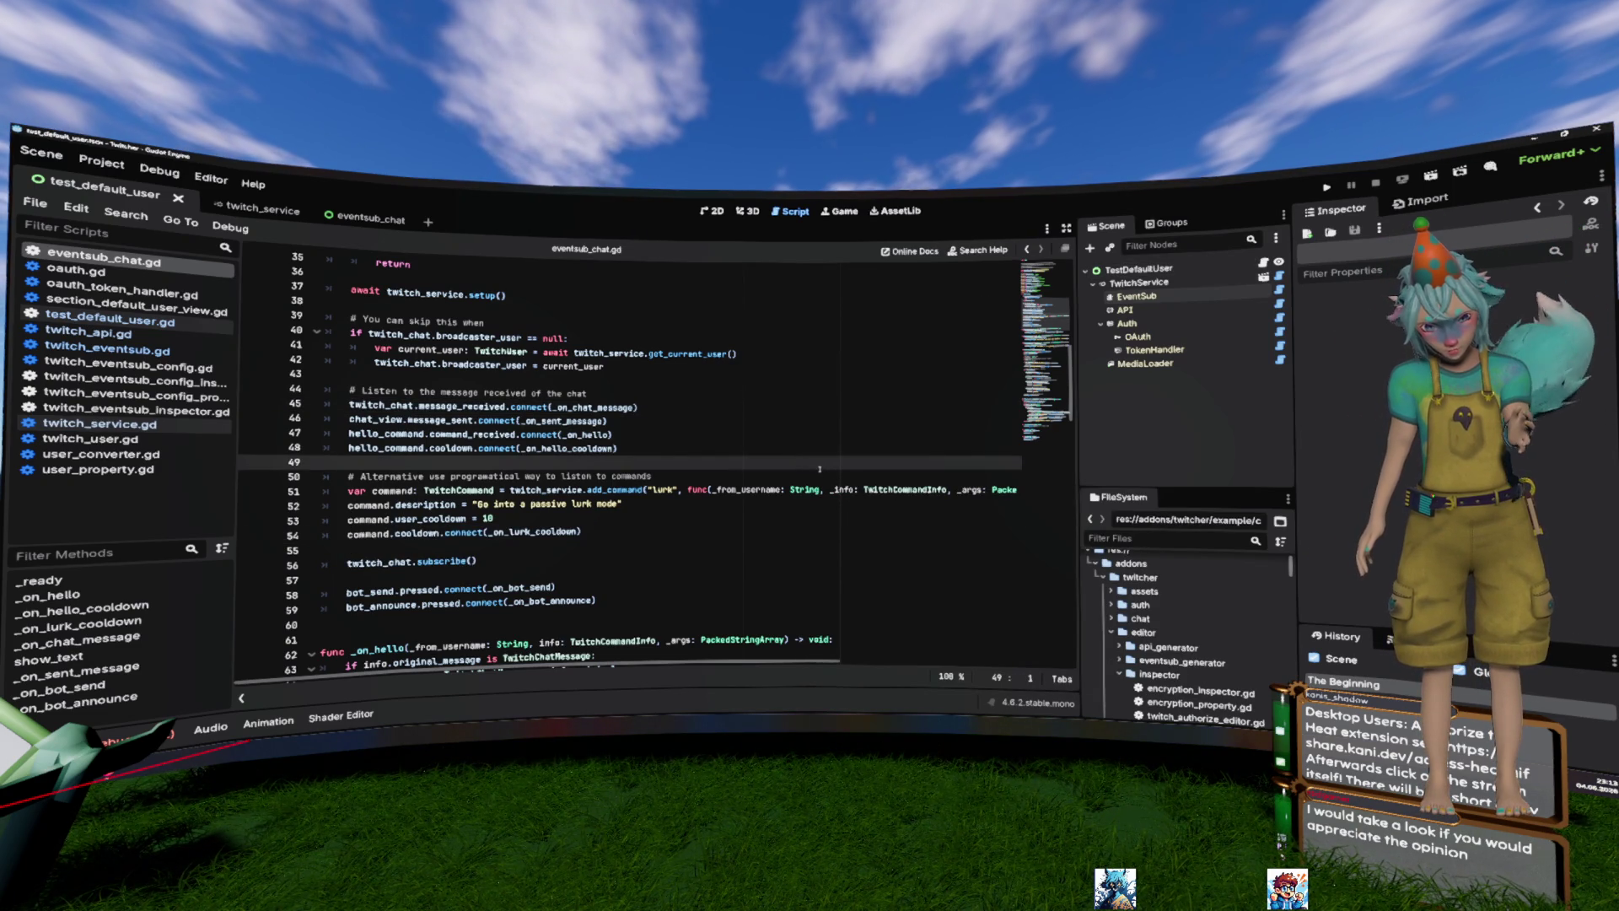
{"action": "scroll", "coordinate": [819, 468], "scroll_direction": "up", "scroll_amount": 3}
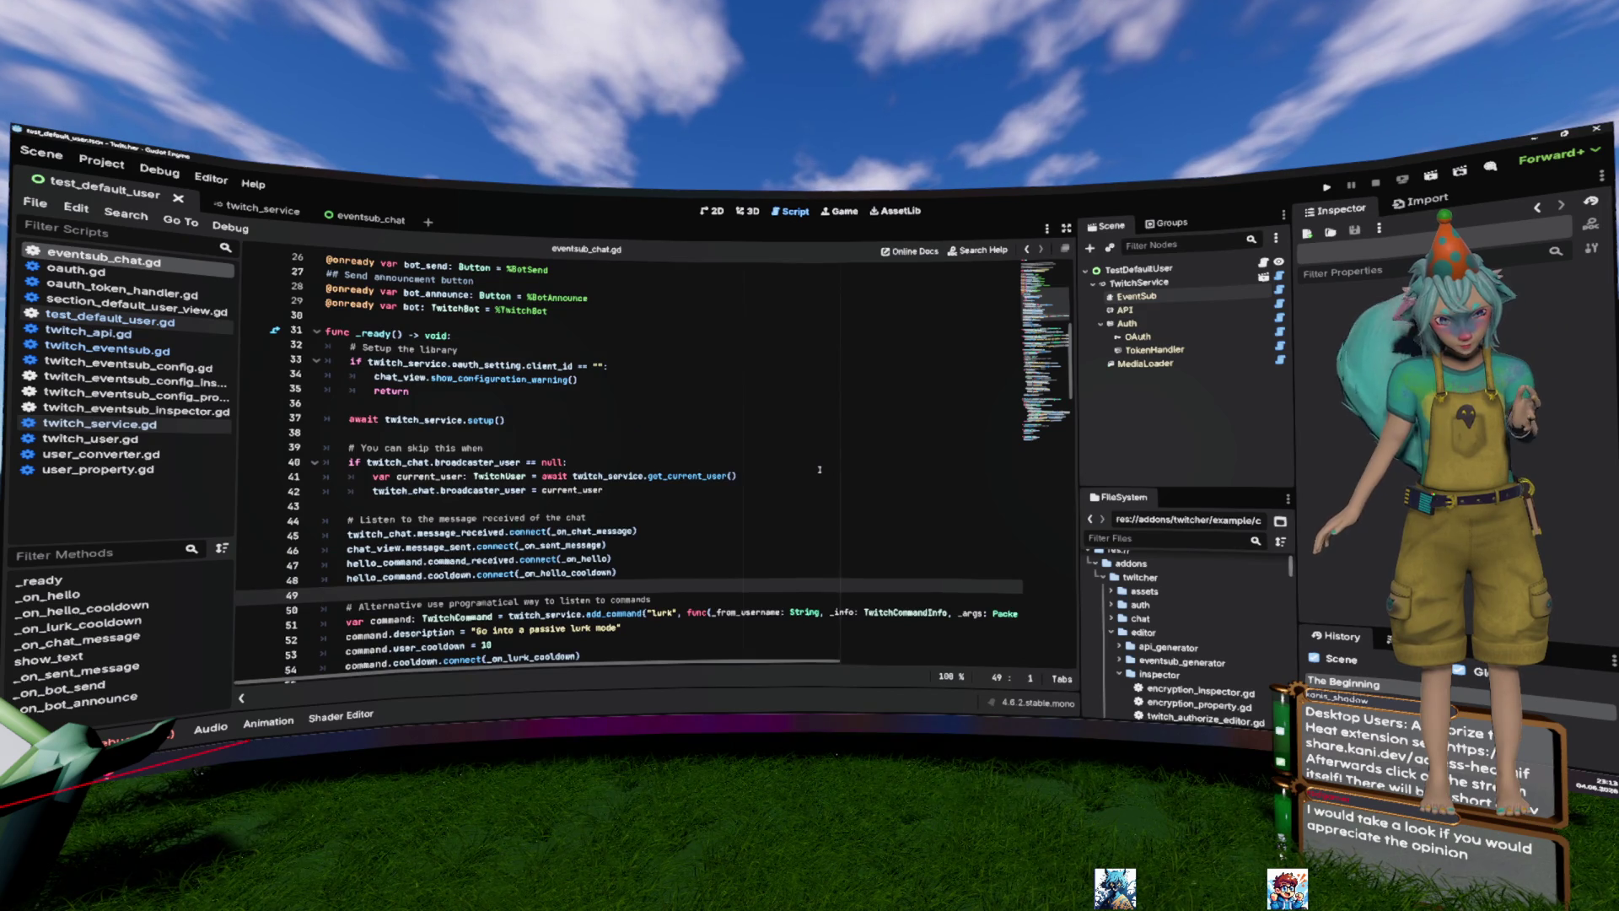
{"action": "scroll", "coordinate": [819, 469], "scroll_direction": "up", "scroll_amount": 6}
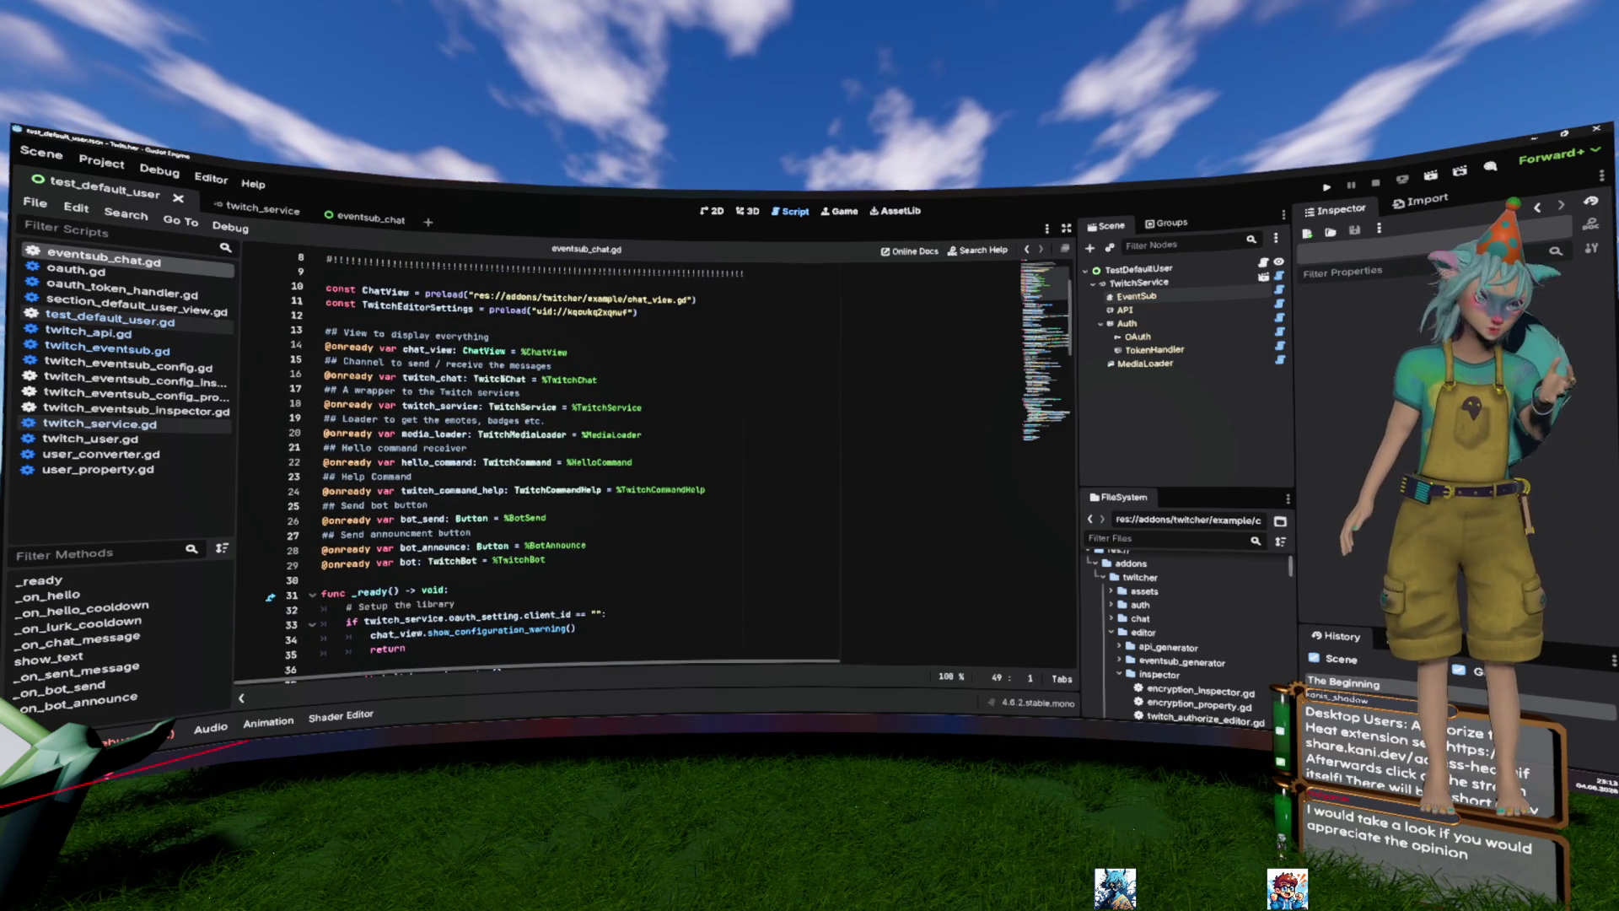
Close the twitch_service and eventsub_chat scenes, leaving only test_default_user open.
{"action": "key", "text": "ctrl+Tab"}
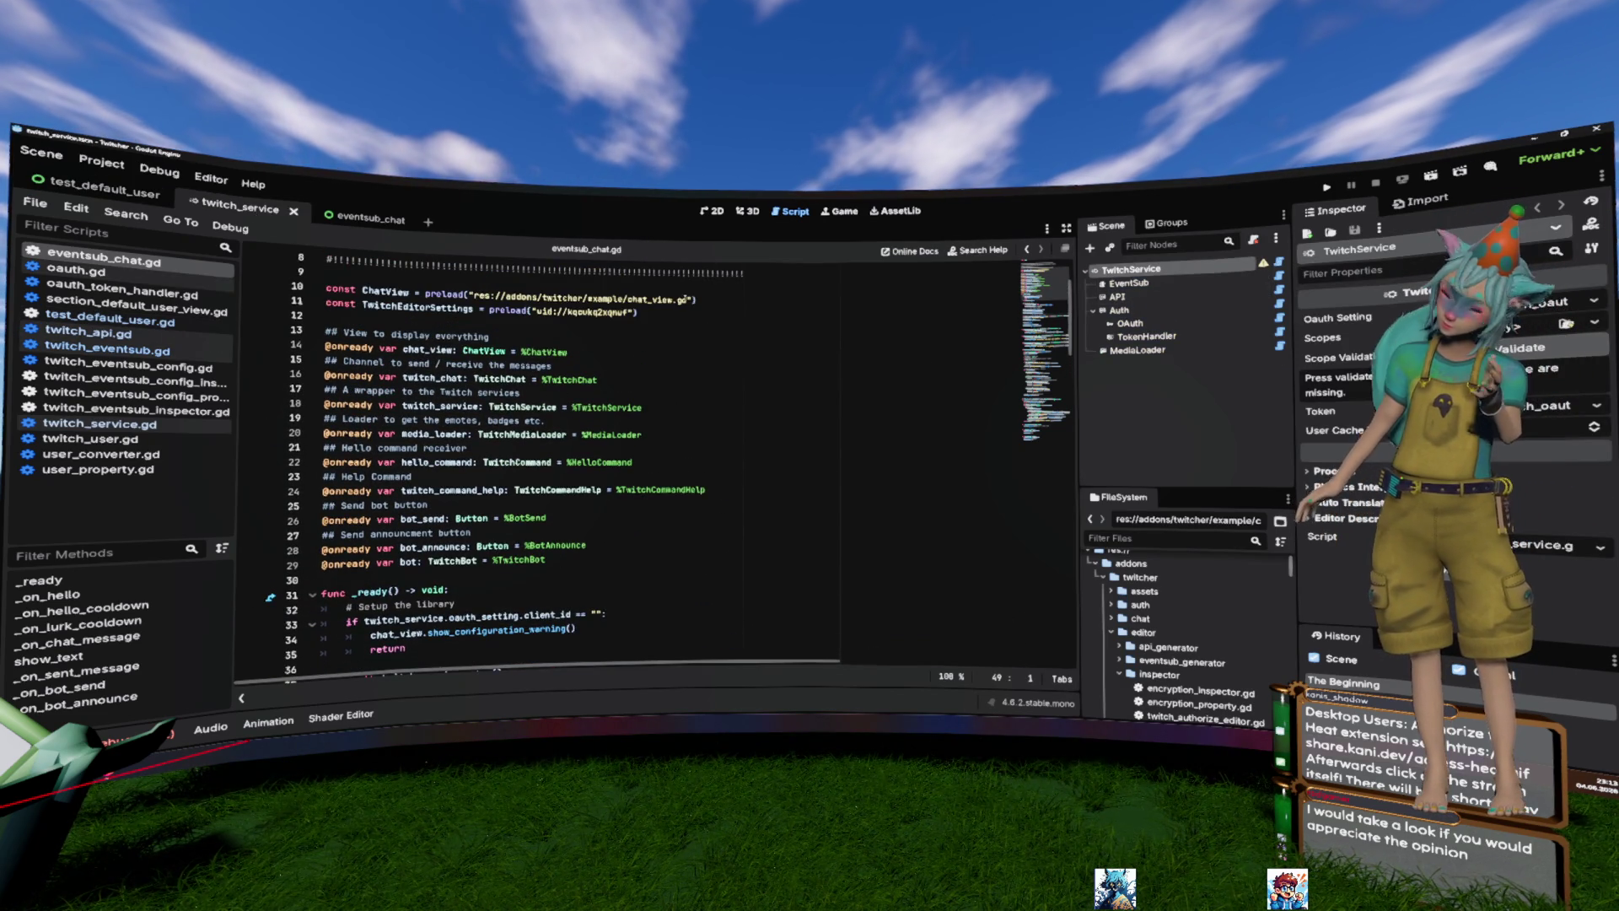
{"action": "key", "text": "ctrl+Tab"}
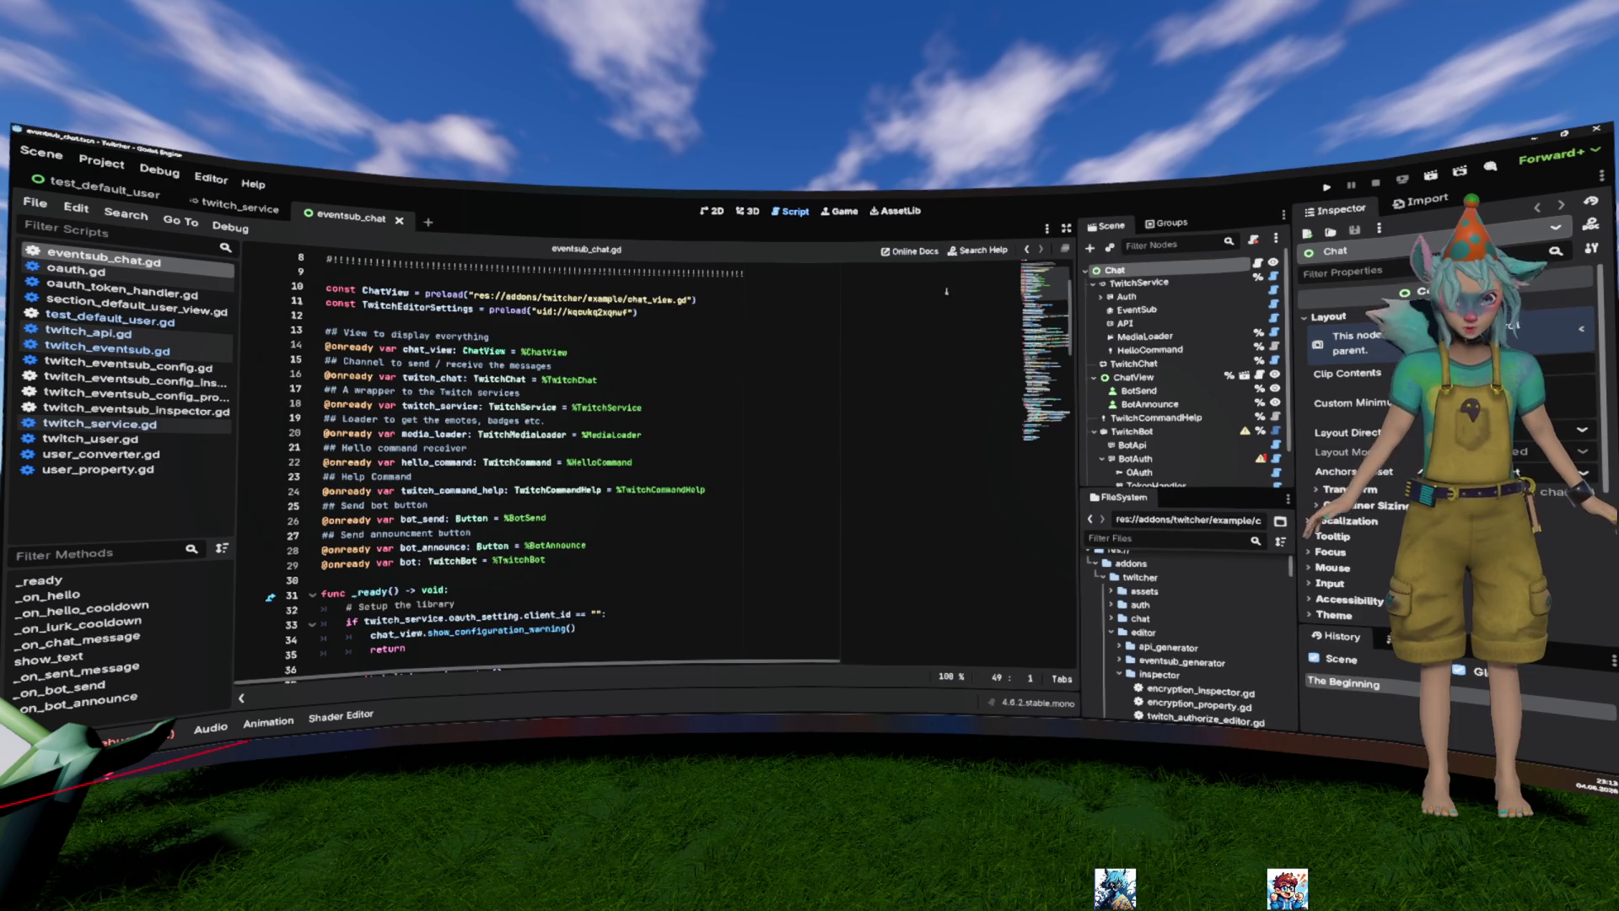
{"action": "key", "text": "ctrl+shift+w"}
{"action": "key", "text": "ctrl+shift+w"}
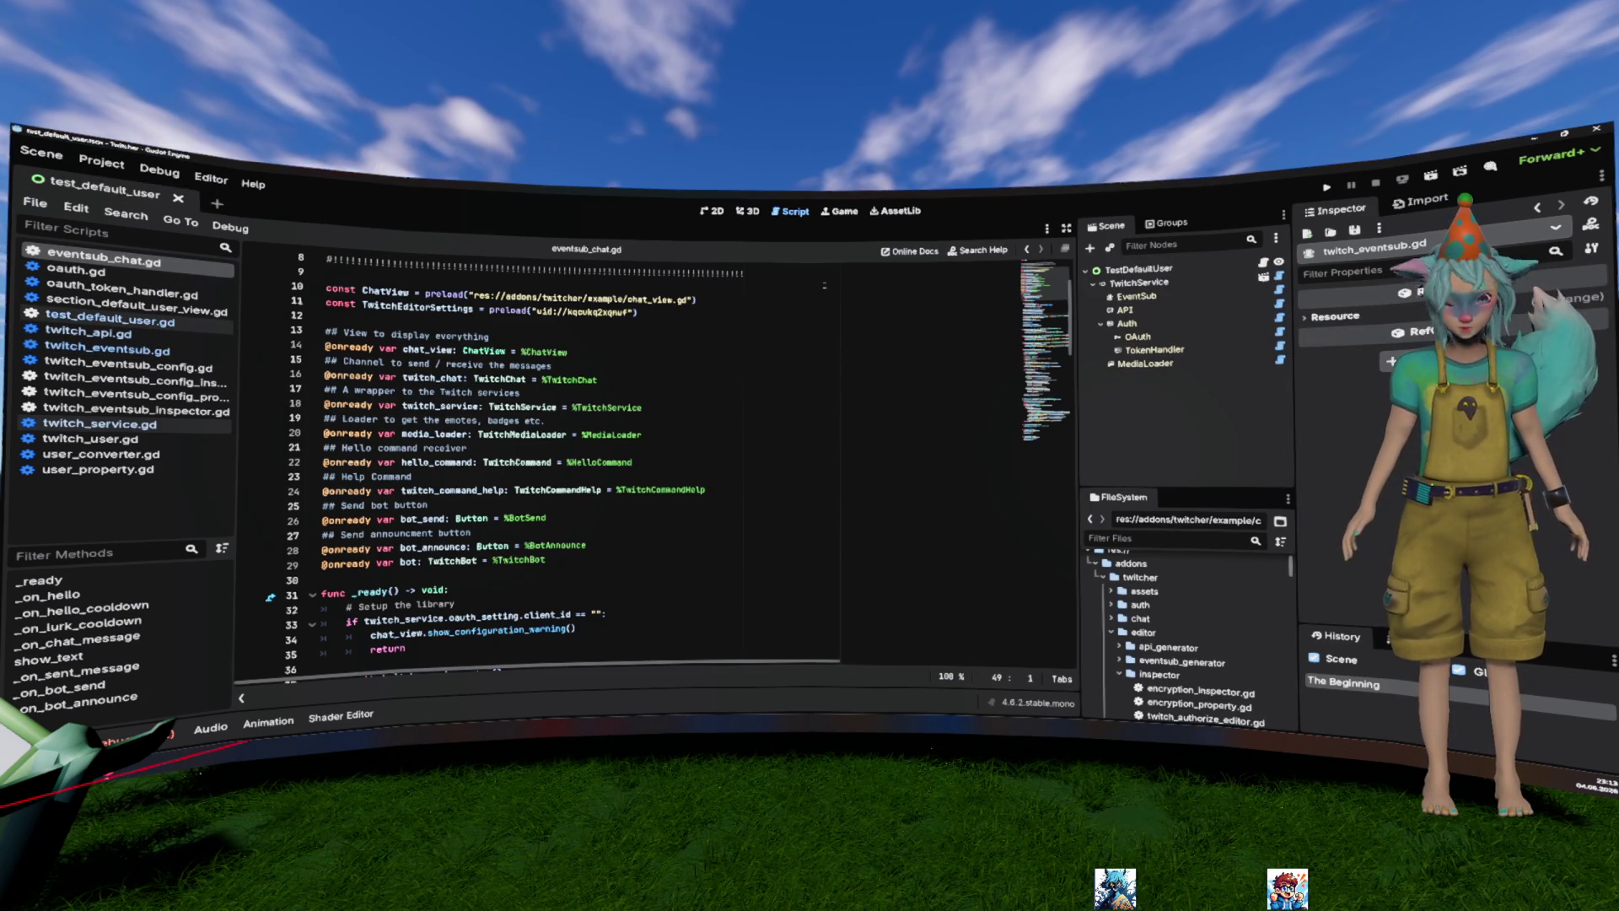
Make the TwitchService instance local, then show the Auth node's token validity and scopes.
{"action": "right_click", "coordinate": [1151, 283]}
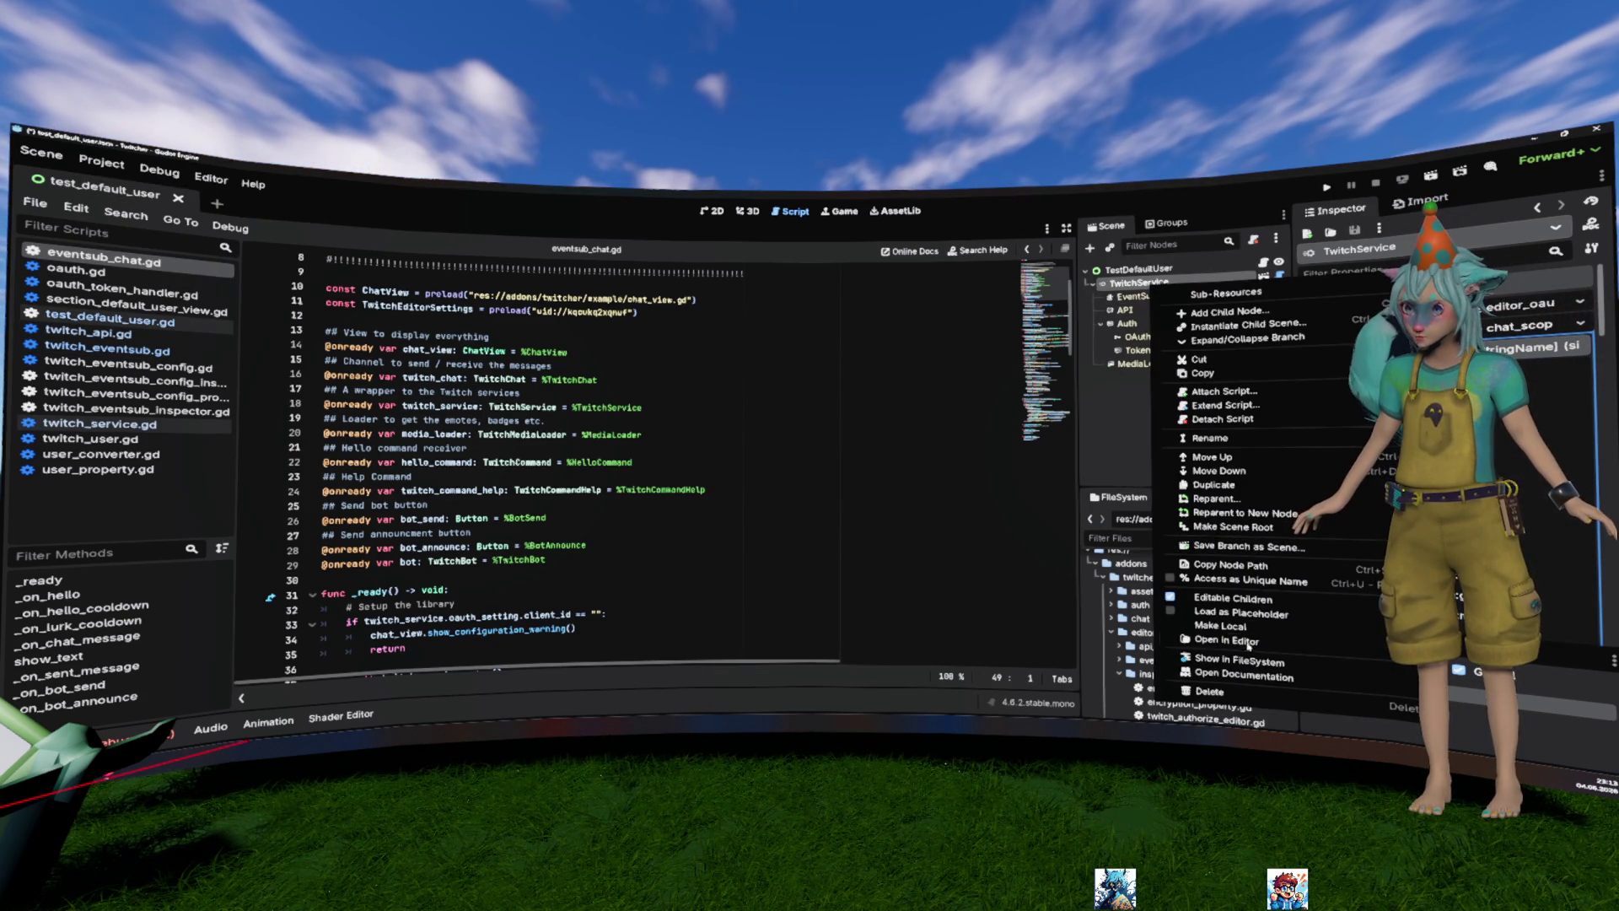
{"action": "left_click", "coordinate": [1250, 628]}
{"action": "left_click", "coordinate": [1145, 363]}
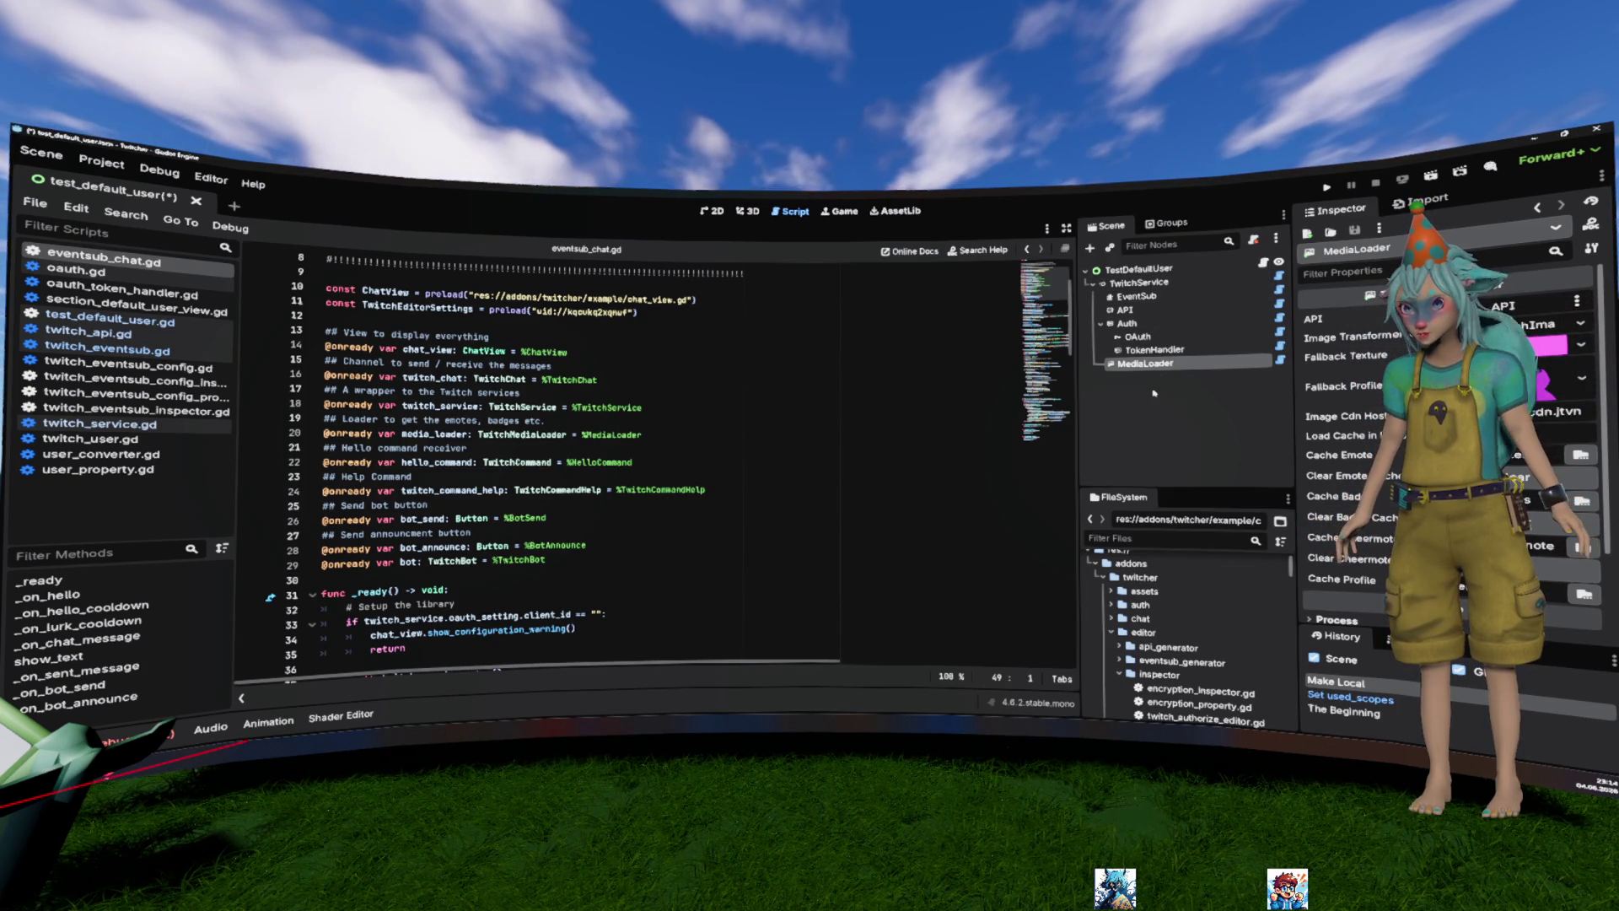
{"action": "left_click", "coordinate": [1134, 324]}
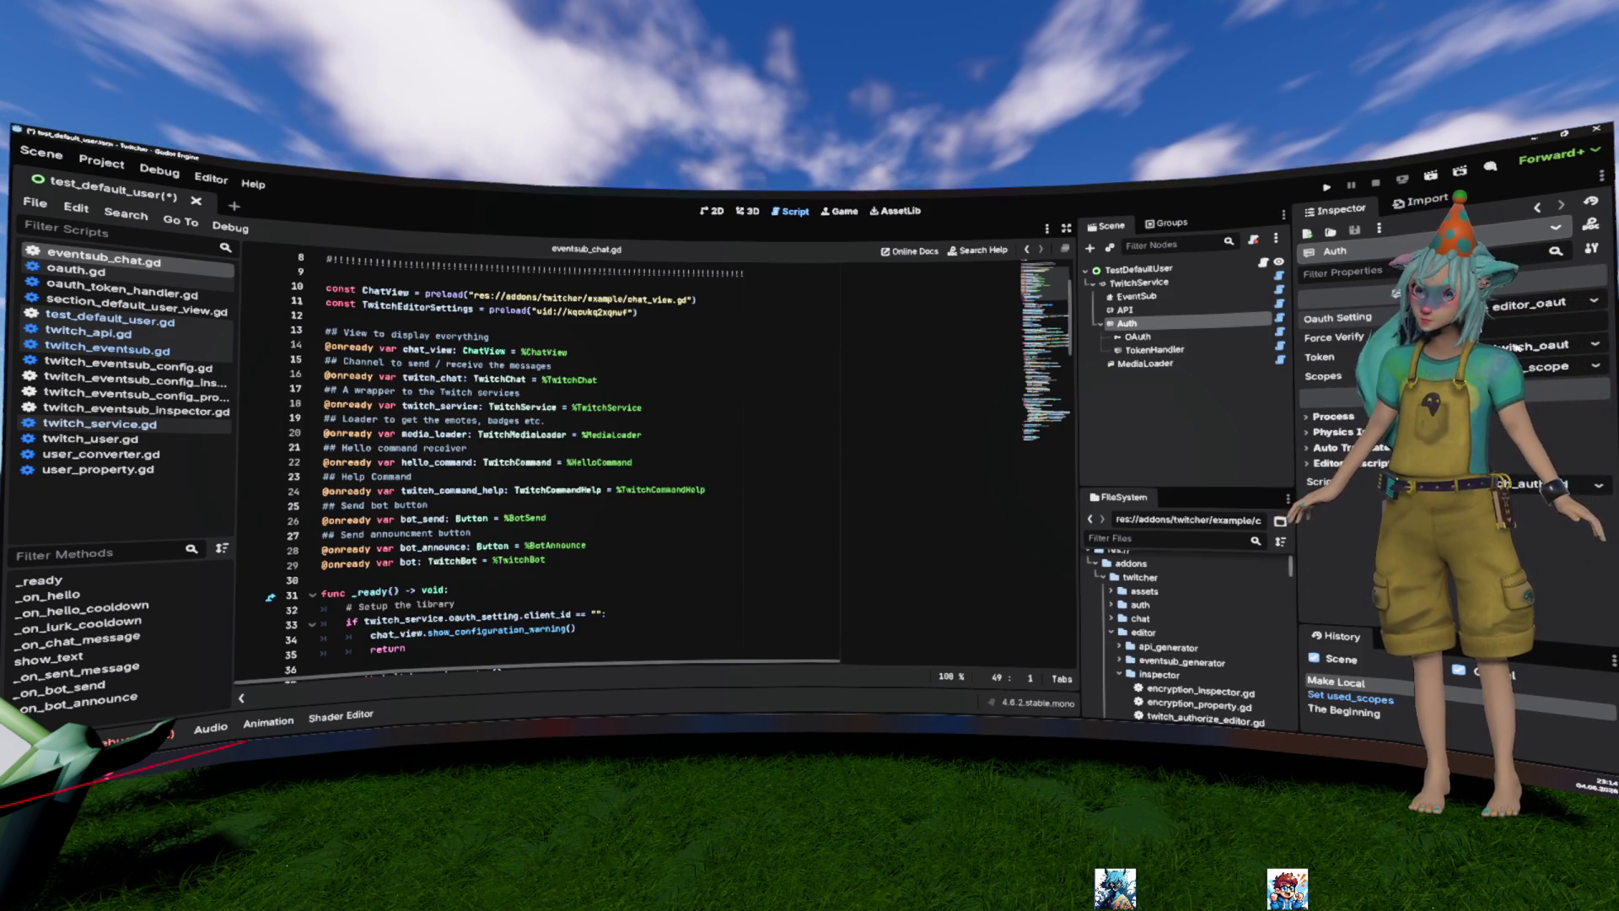
{"action": "left_click", "coordinate": [1319, 356]}
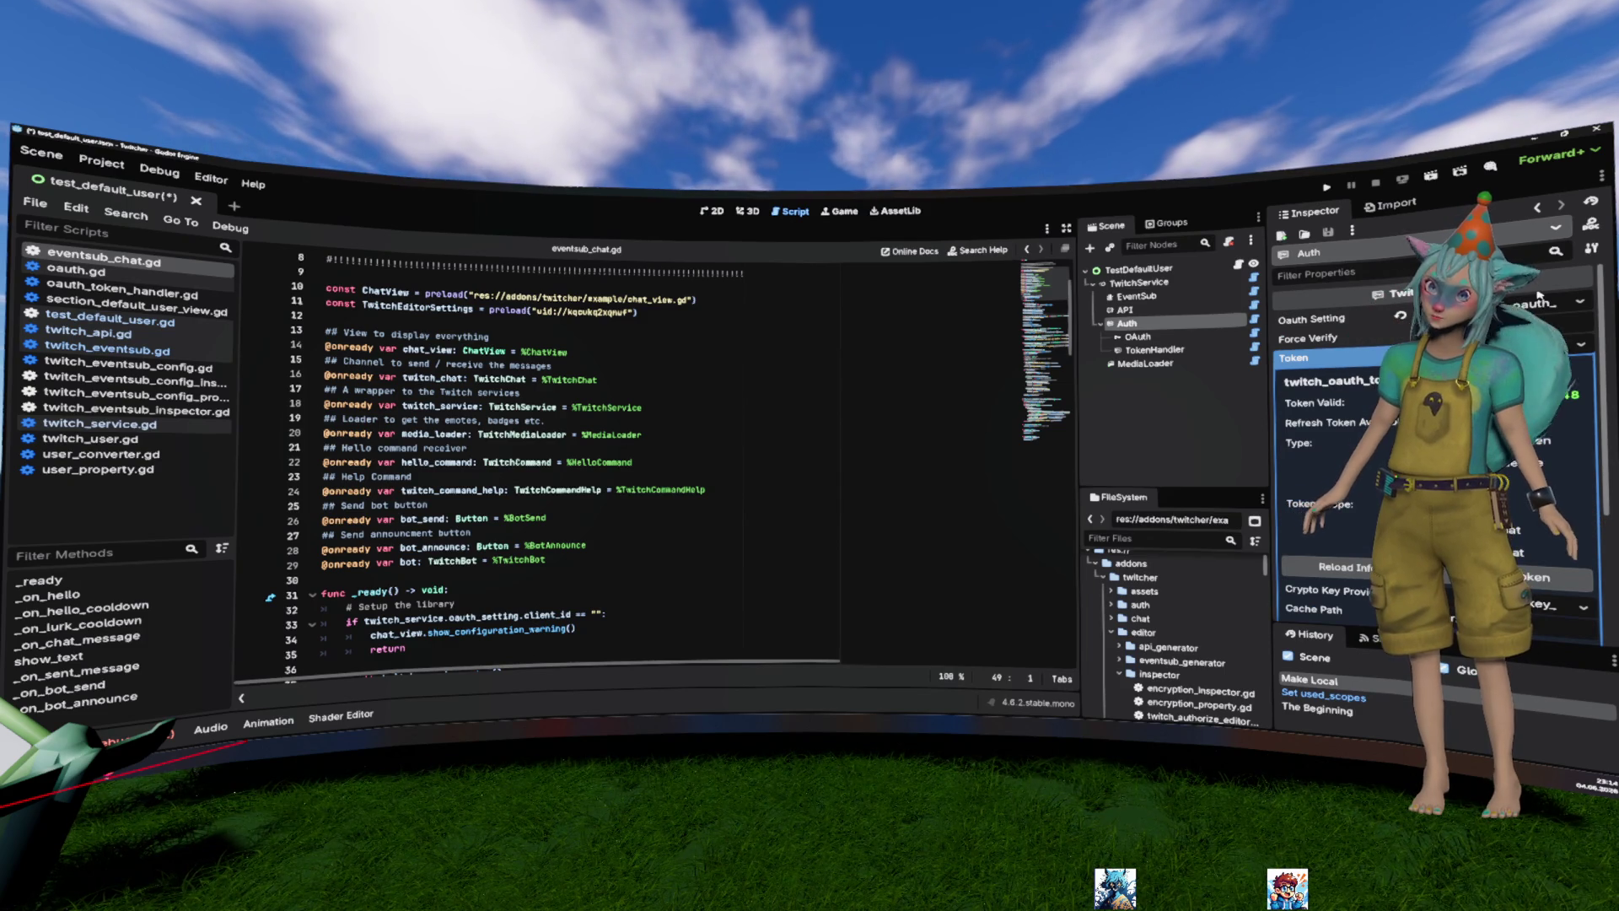
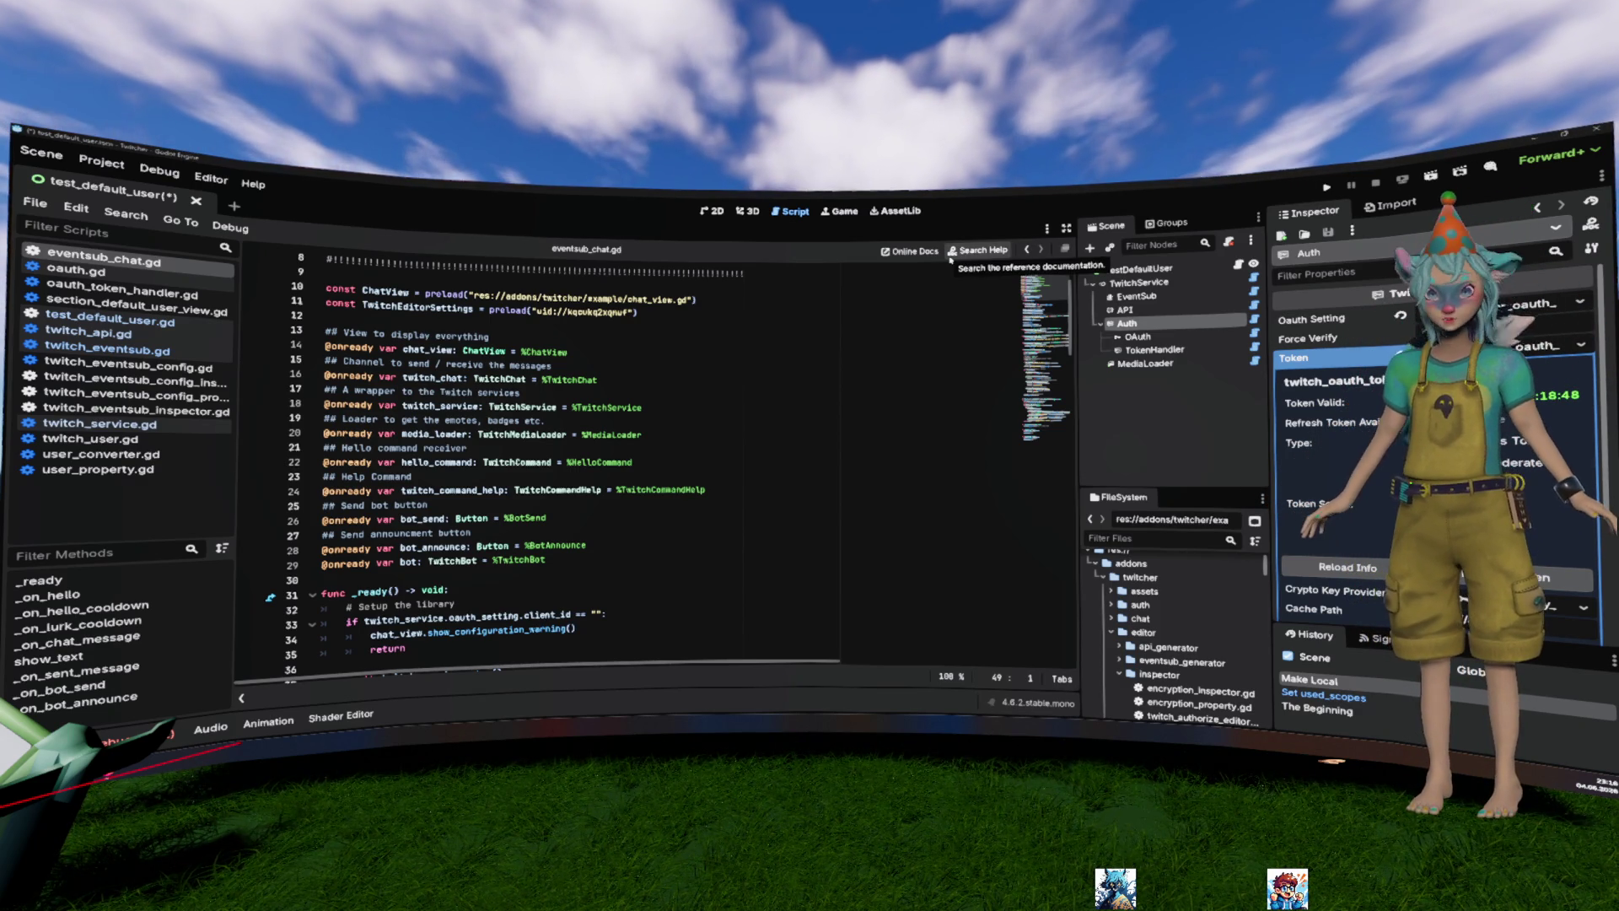
Inspect the Auth, TokenHandler, OAuth, MediaLoader and EventSub nodes, ending on EventSub's Subscriptions.
{"action": "left_click", "coordinate": [860, 380]}
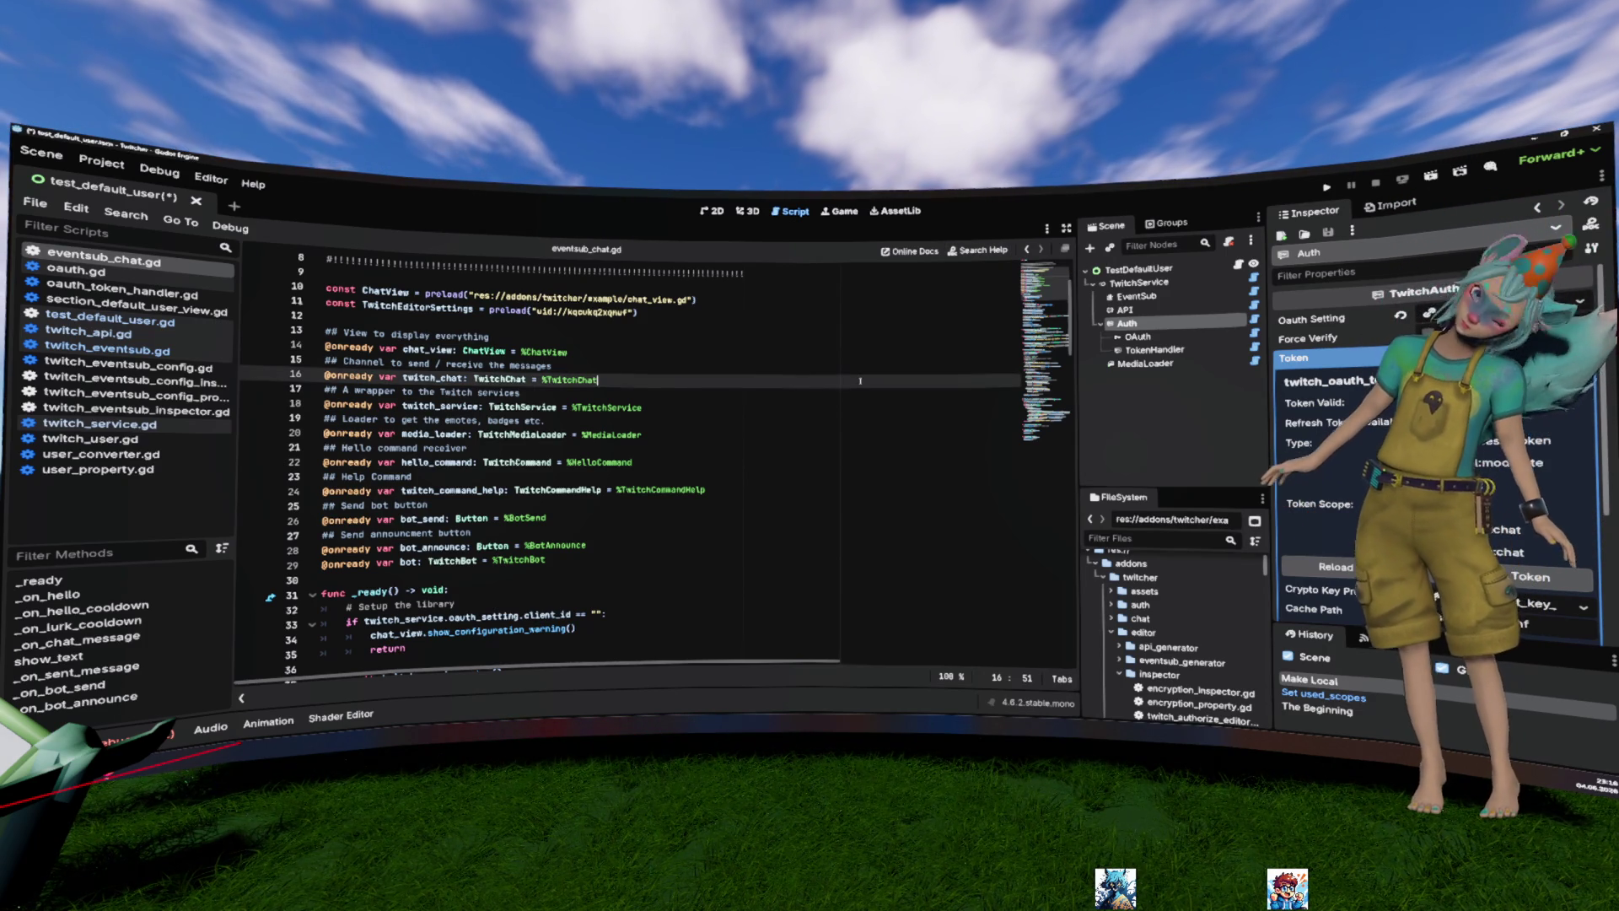
{"action": "left_click", "coordinate": [1114, 417]}
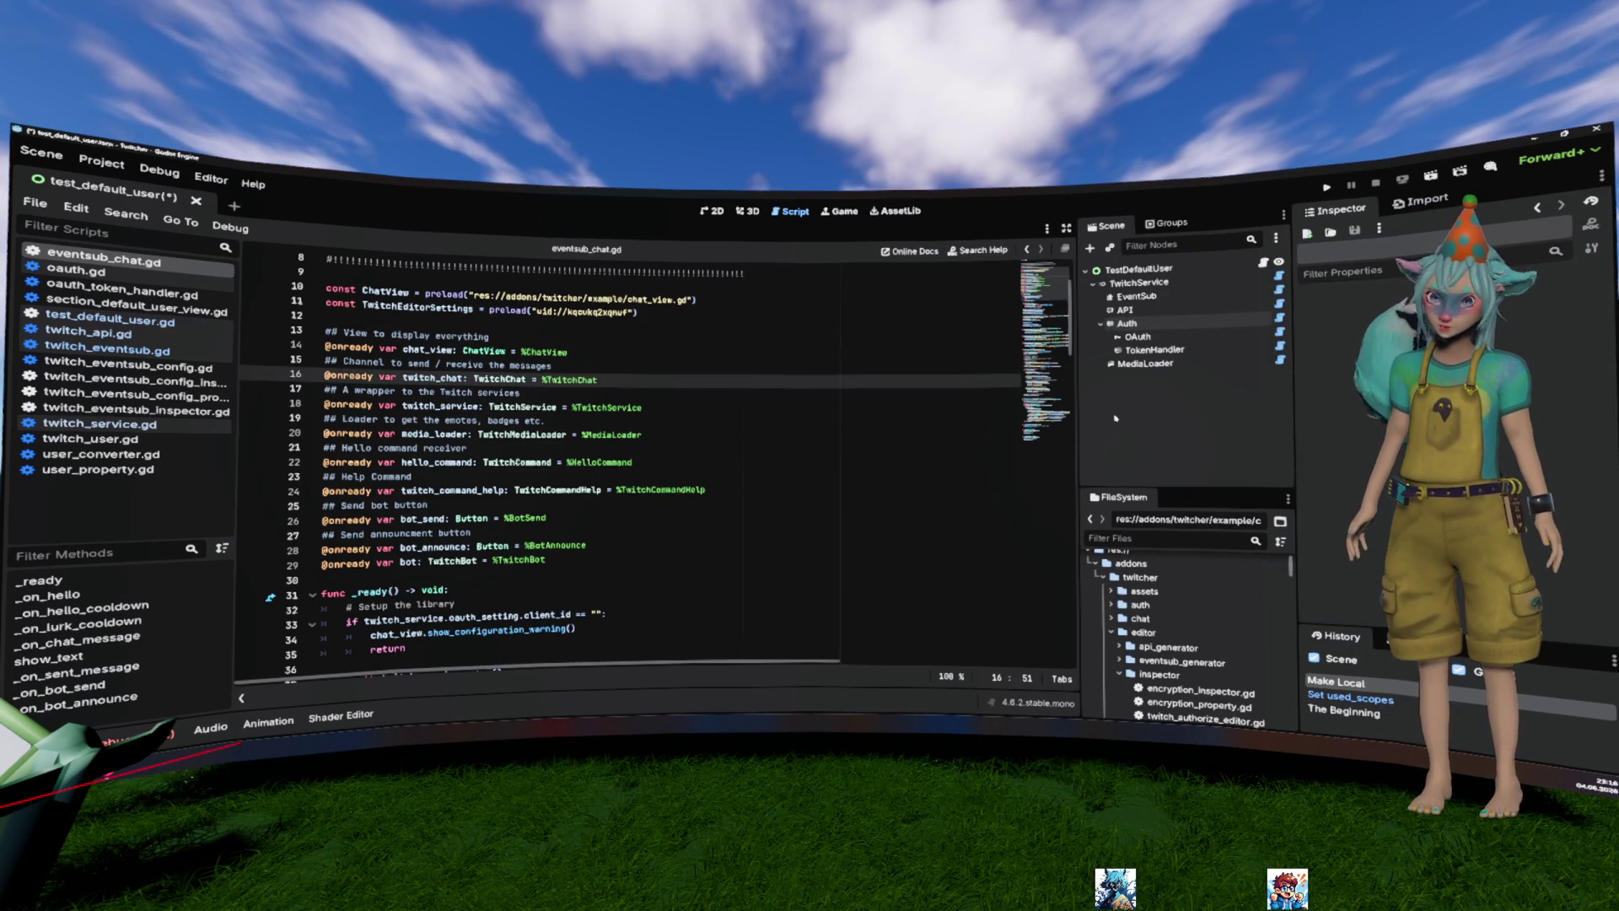
{"action": "left_click", "coordinate": [1124, 320]}
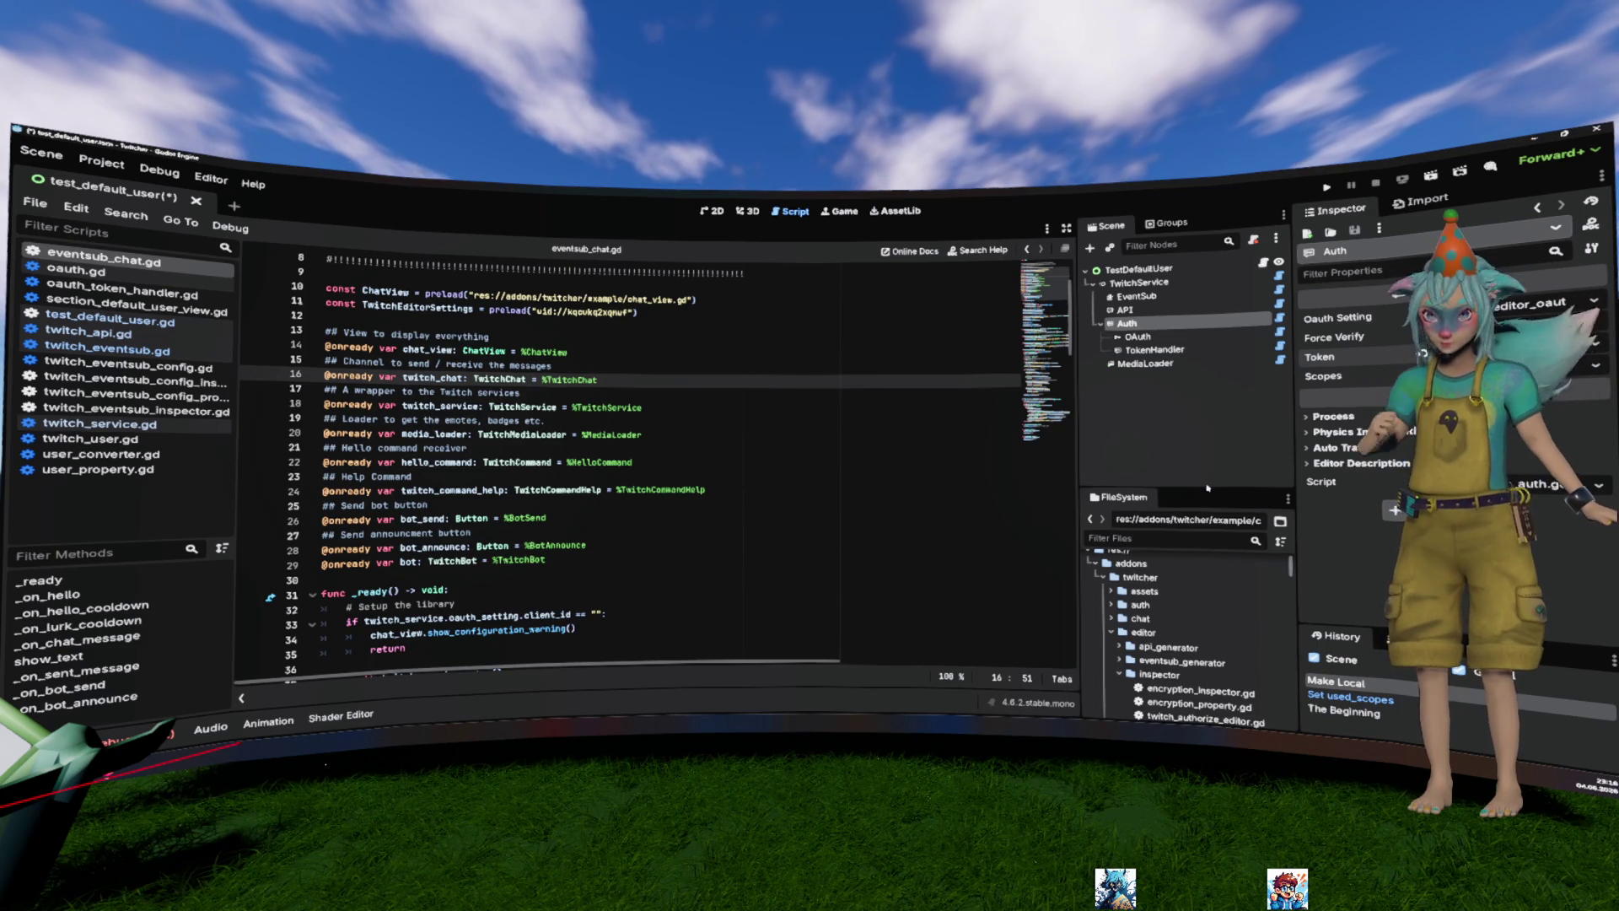
{"action": "left_click", "coordinate": [1155, 349]}
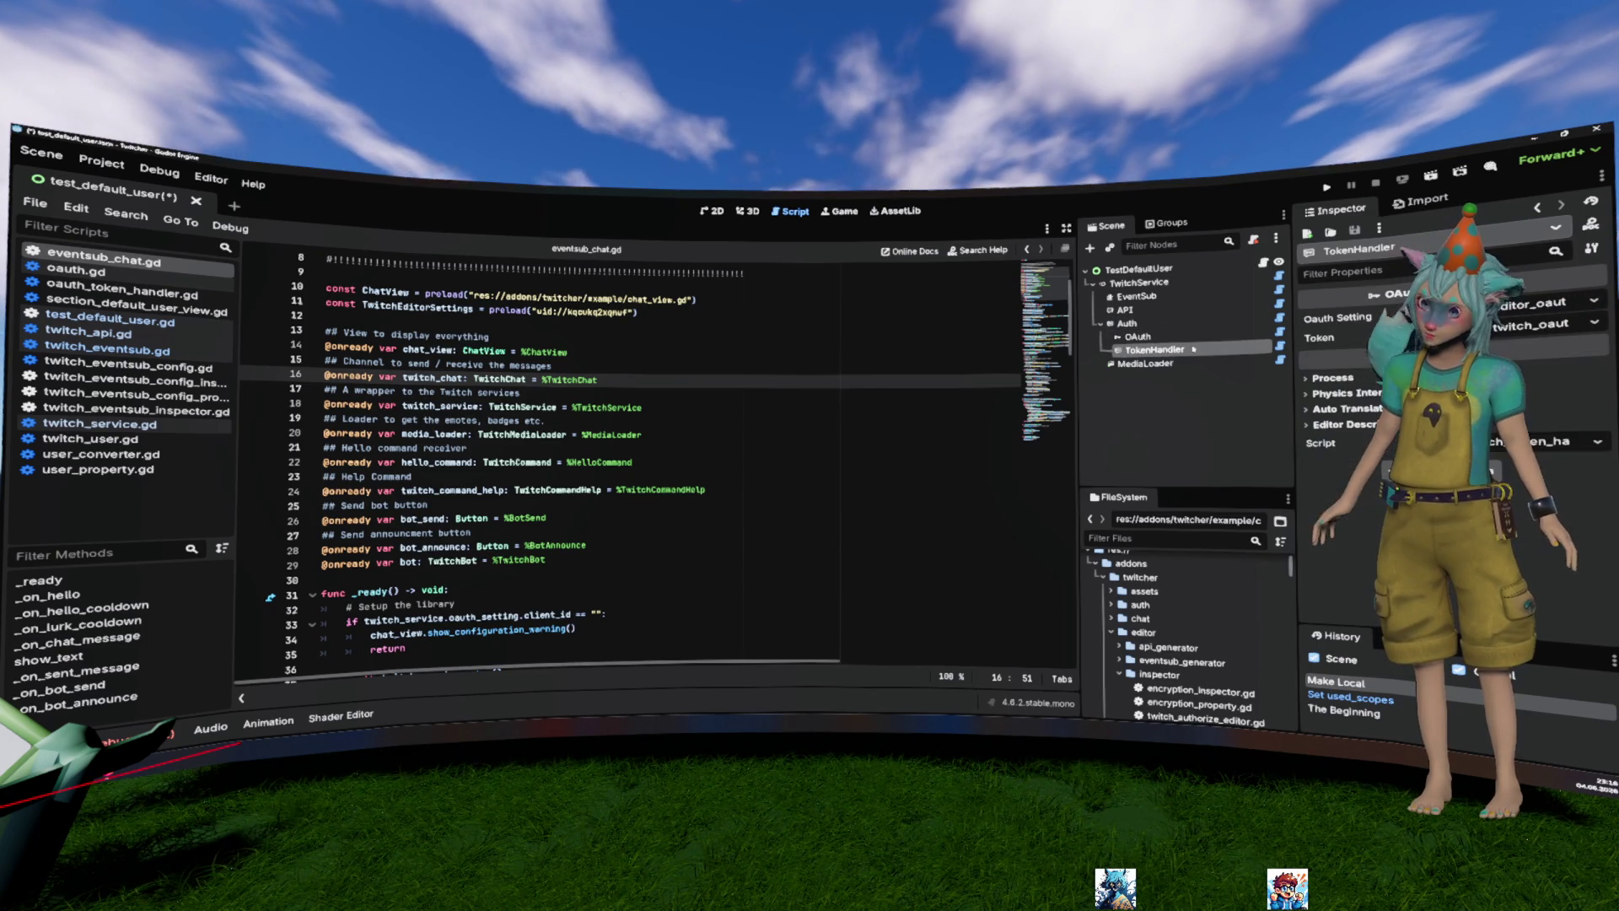
{"action": "left_click", "coordinate": [1191, 340]}
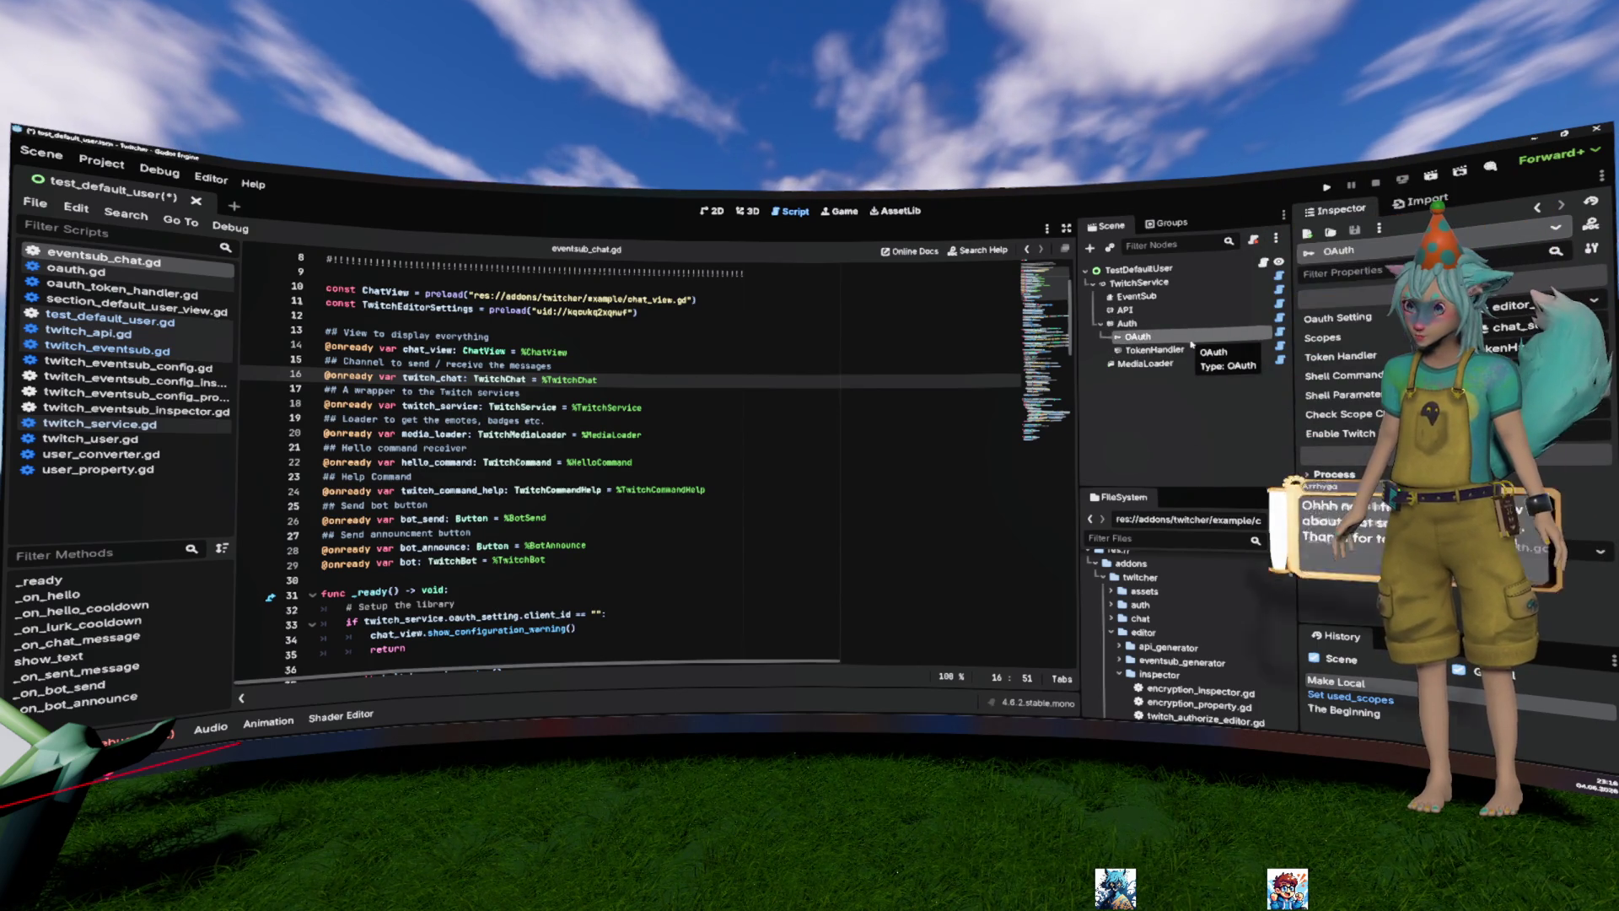
{"action": "left_click", "coordinate": [1151, 364]}
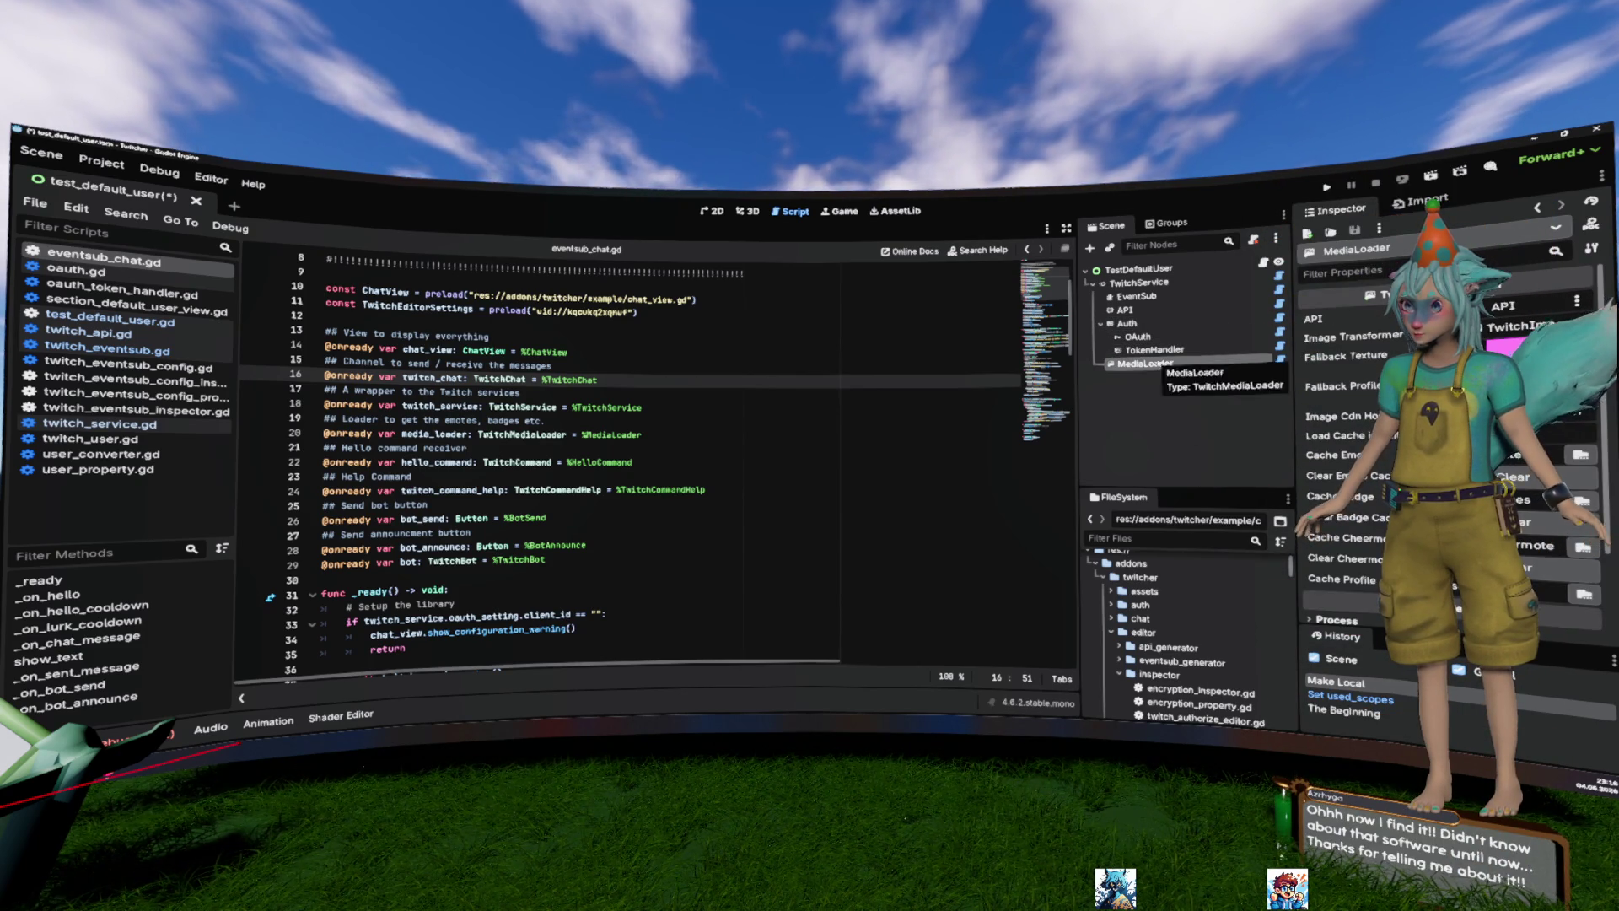
{"action": "left_click", "coordinate": [1138, 296]}
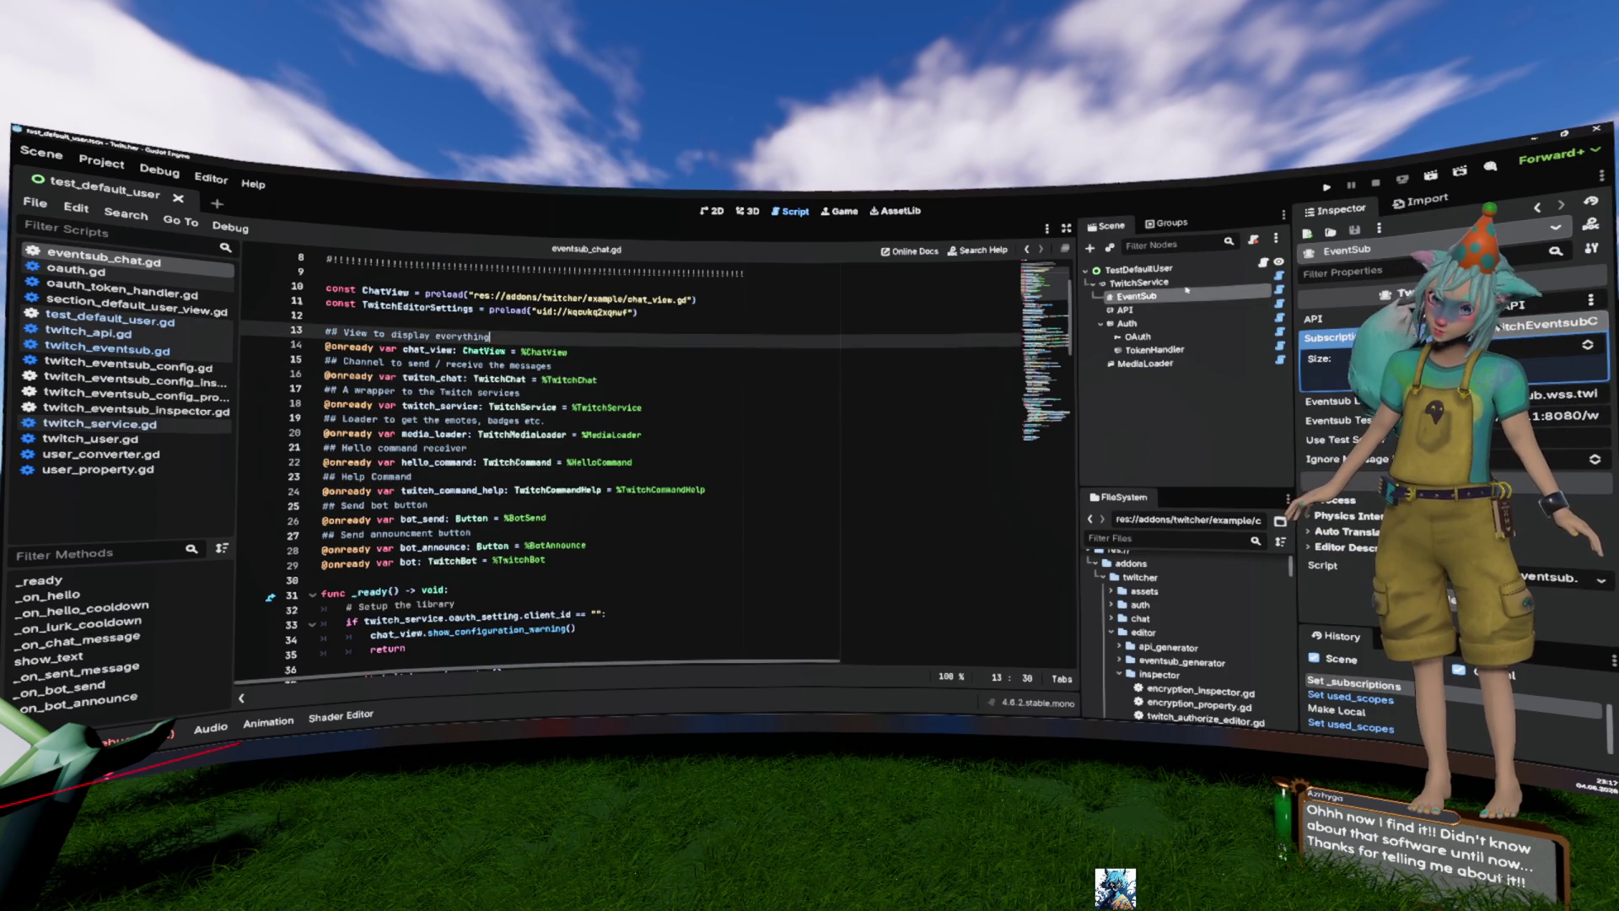
{"action": "left_click", "coordinate": [1262, 262]}
{"action": "left_click", "coordinate": [639, 392]}
Add event_sub.subscribe(config) after the setup() line and insert 'var config =' above it.
{"action": "left_click", "coordinate": [642, 365]}
{"action": "key", "text": "Return"}
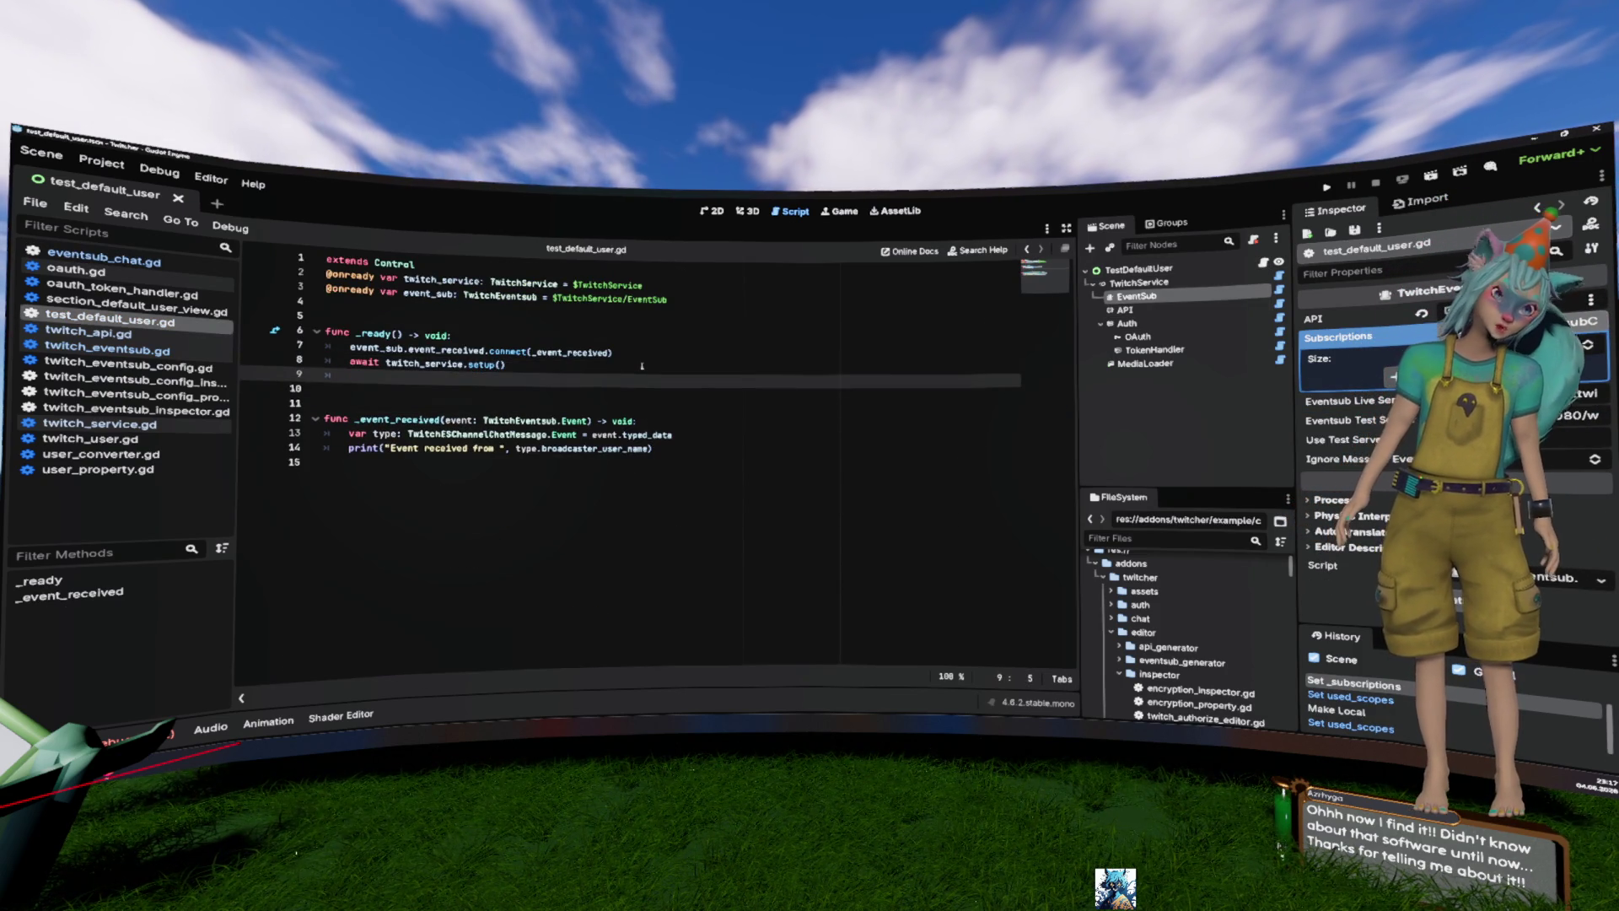
{"action": "type", "text": "event_sub.sub"}
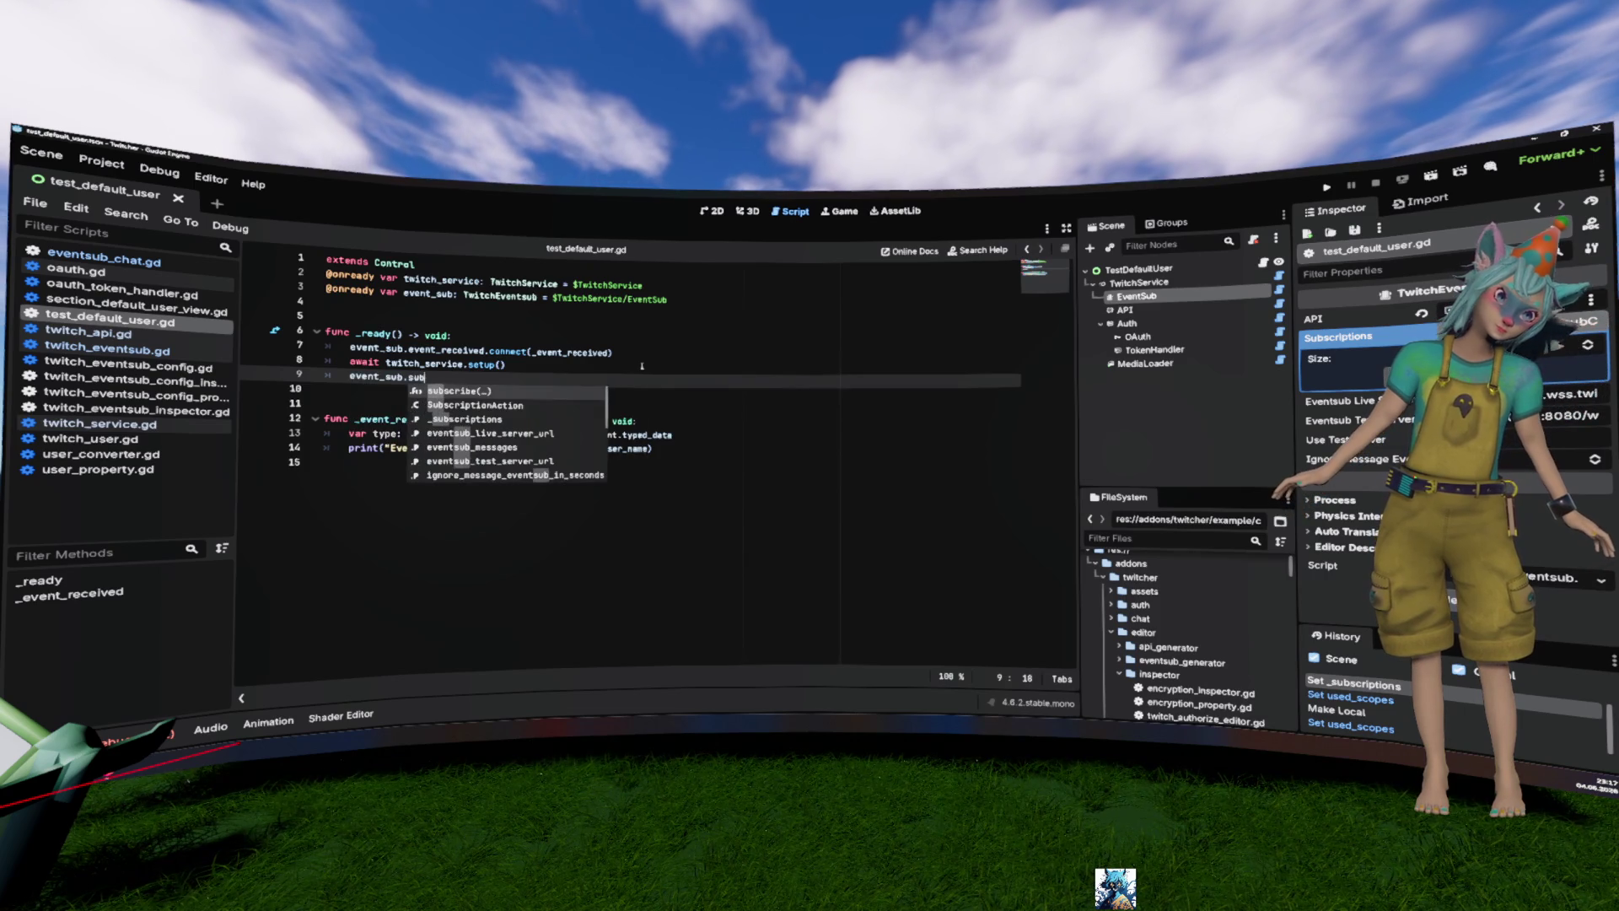
{"action": "key", "text": "Return"}
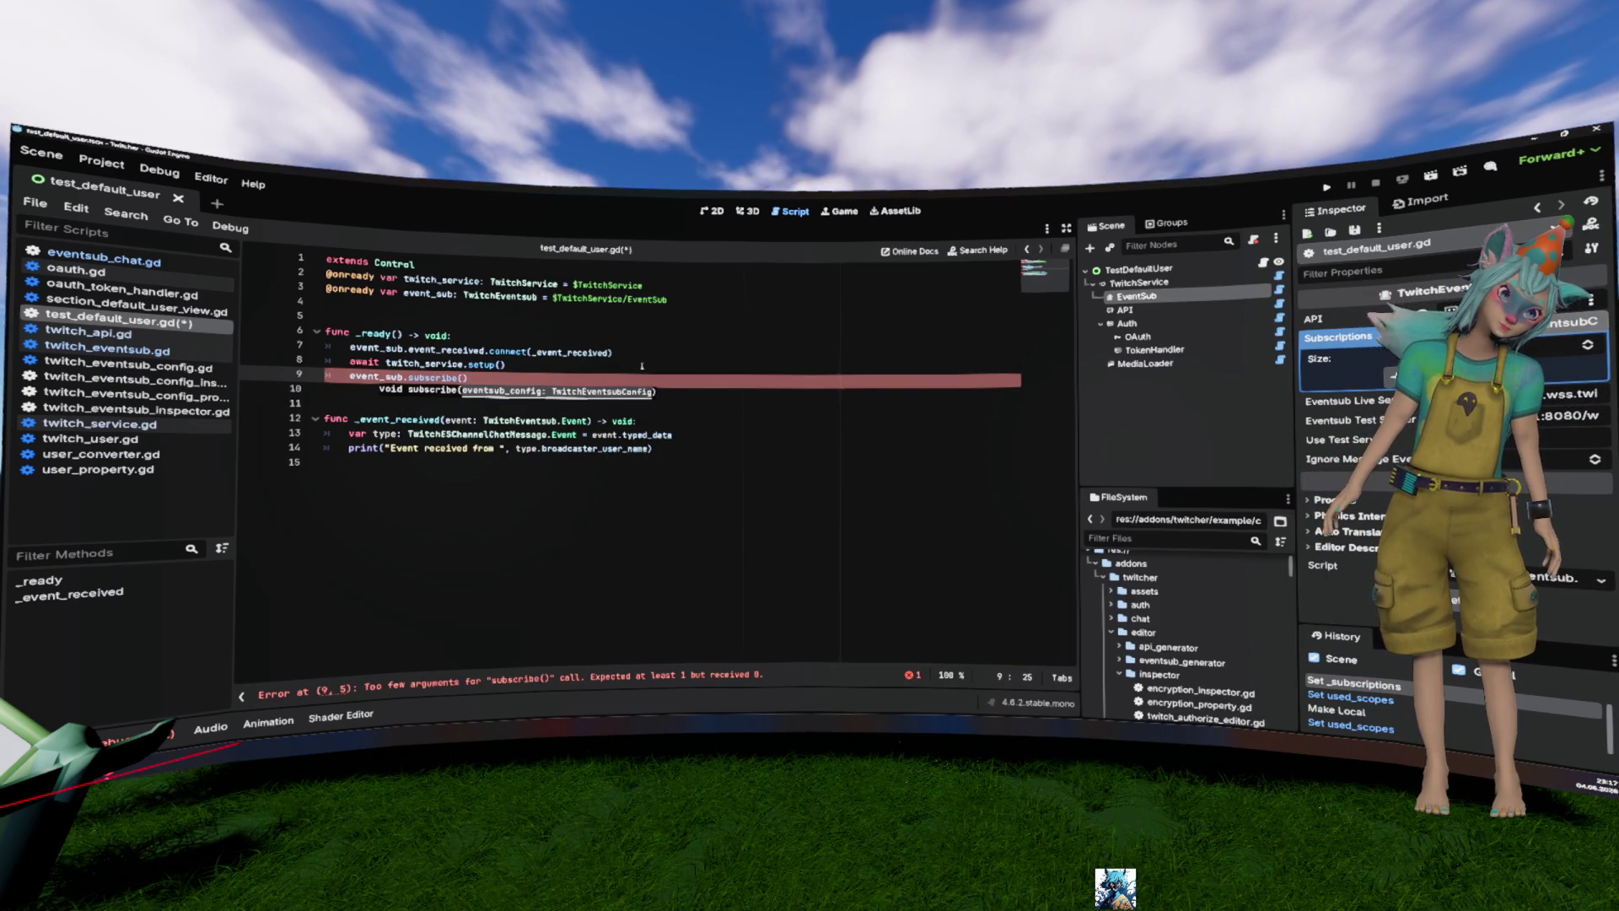
{"action": "type", "text": "config"}
{"action": "key", "text": "ctrl+shift+Return"}
{"action": "type", "text": "va"}
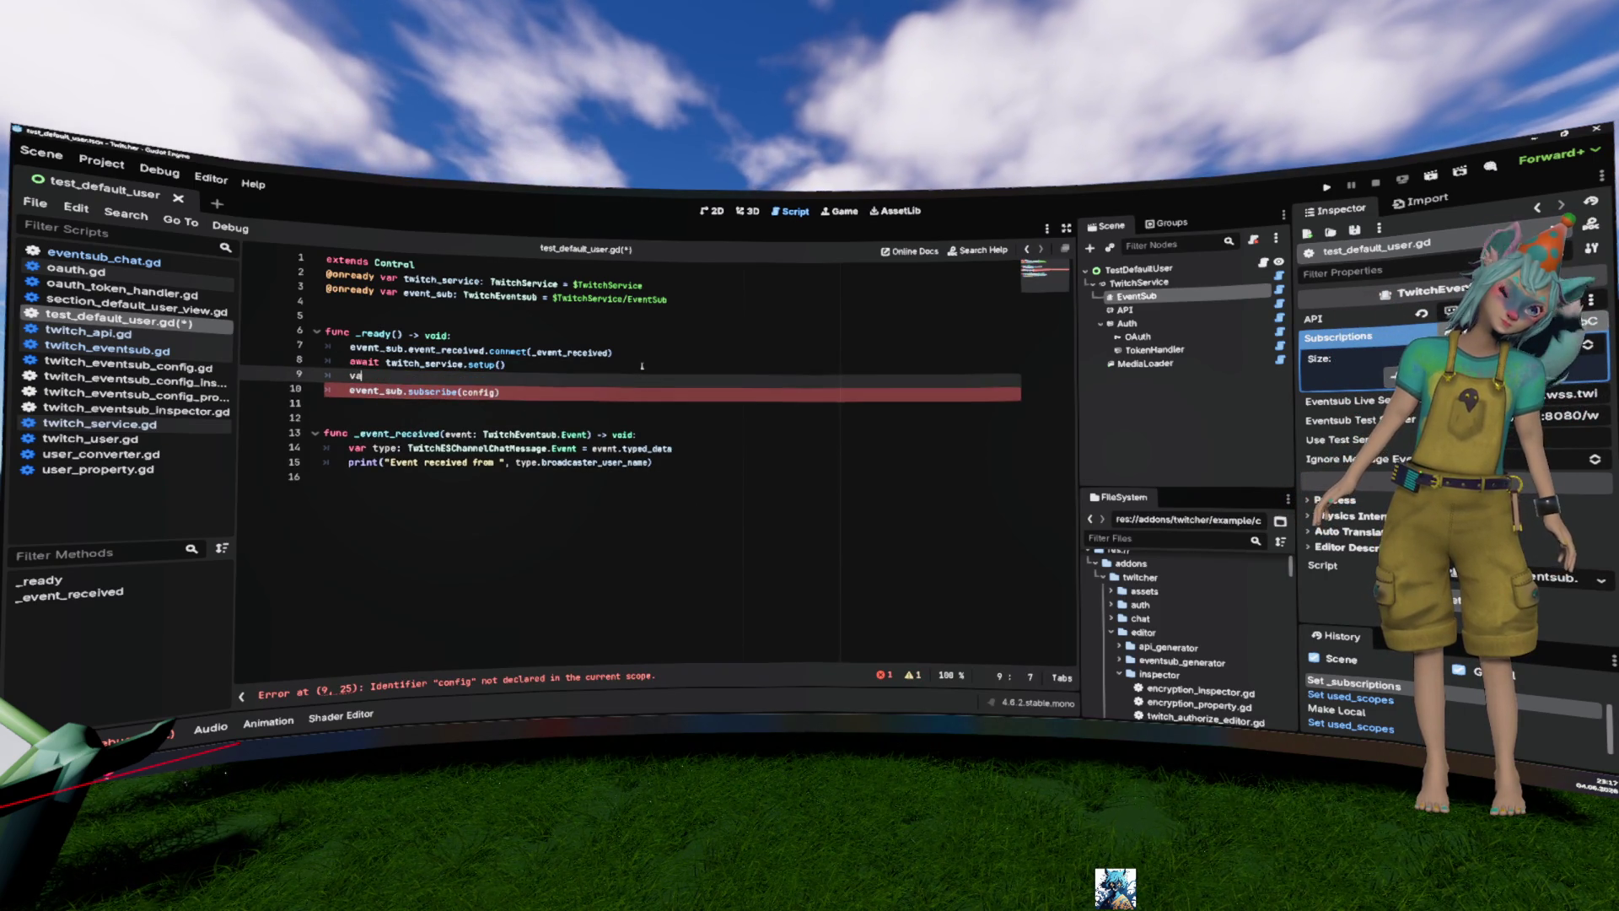
{"action": "type", "text": "r config"}
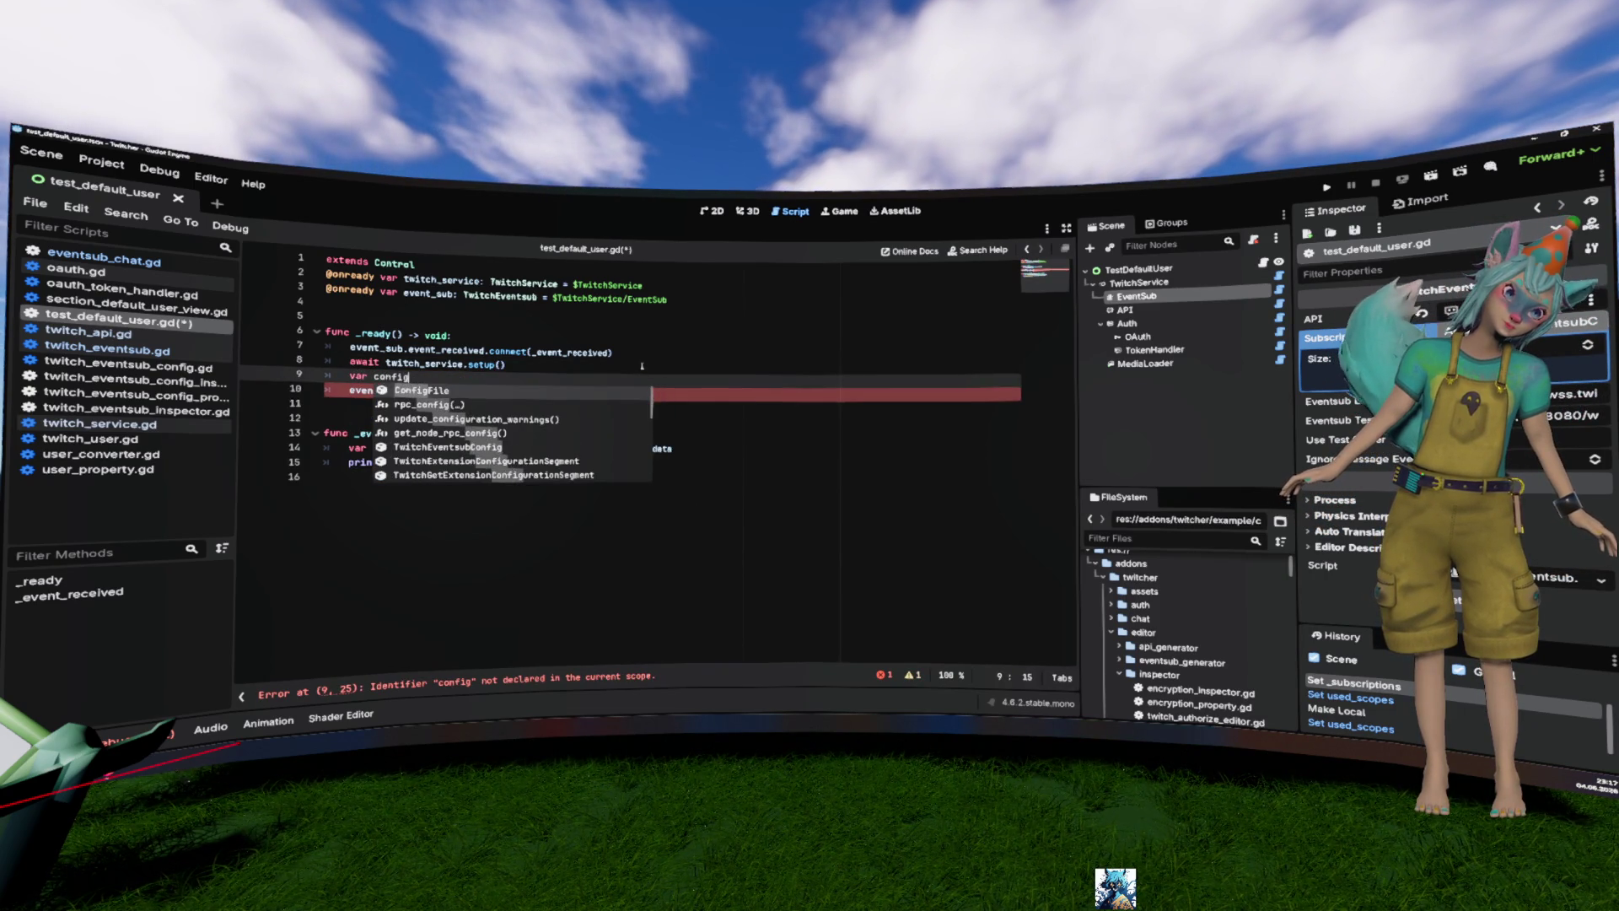
{"action": "key", "text": "Escape"}
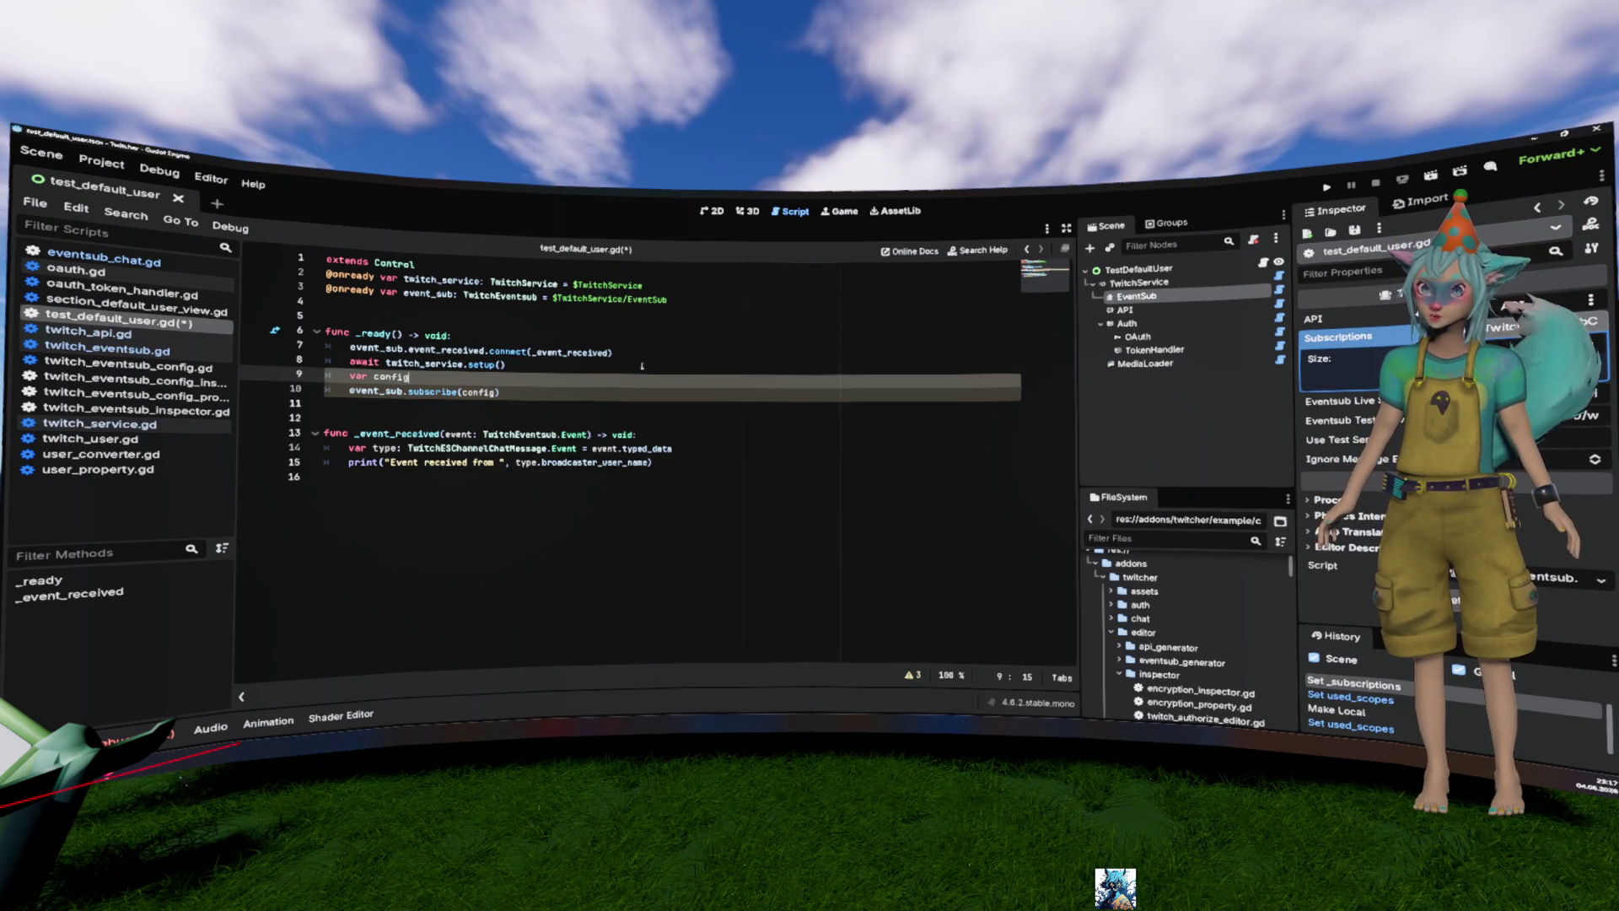
{"action": "type", "text": "="}
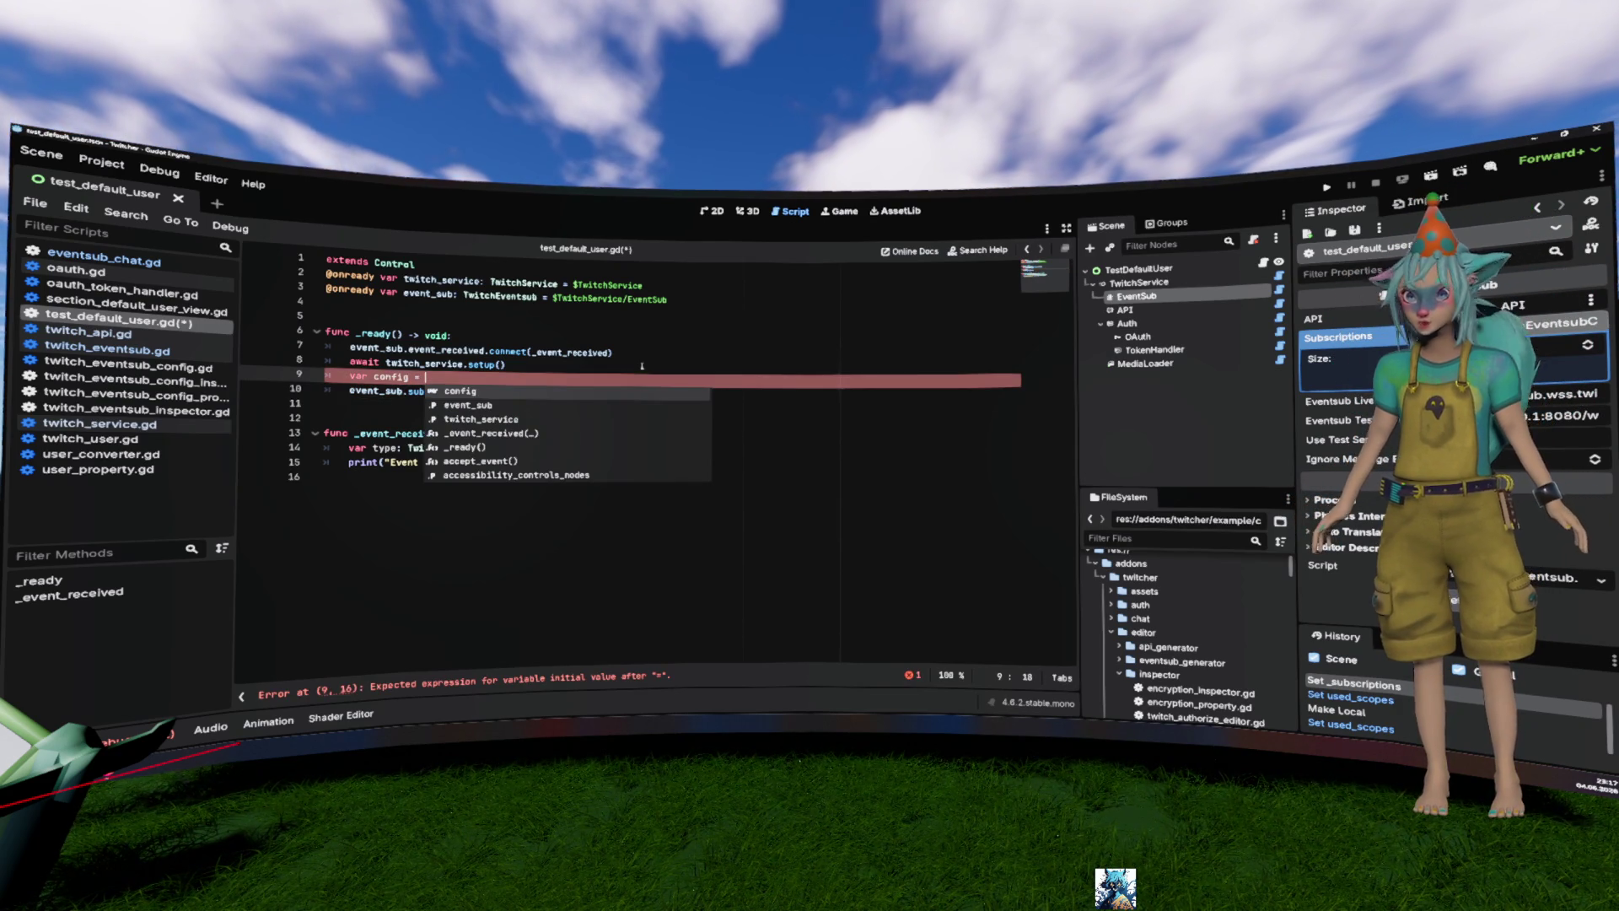
{"action": "key", "text": "Escape"}
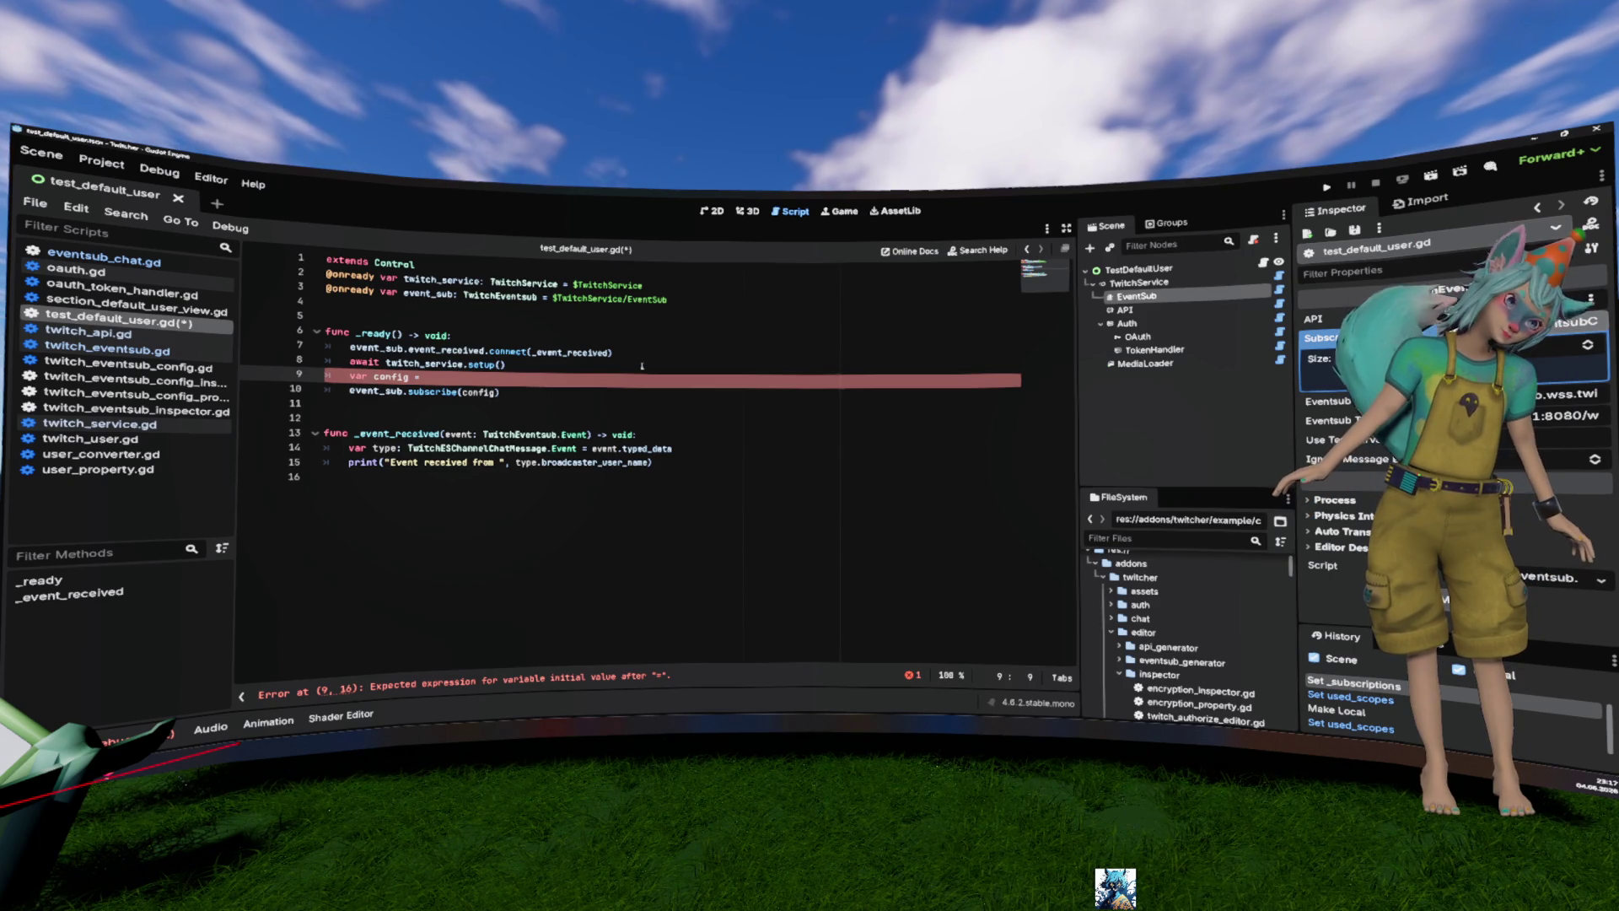
Type ': Twitch' after var config and browse the Twitch class suggestions.
{"action": "key", "text": "End"}
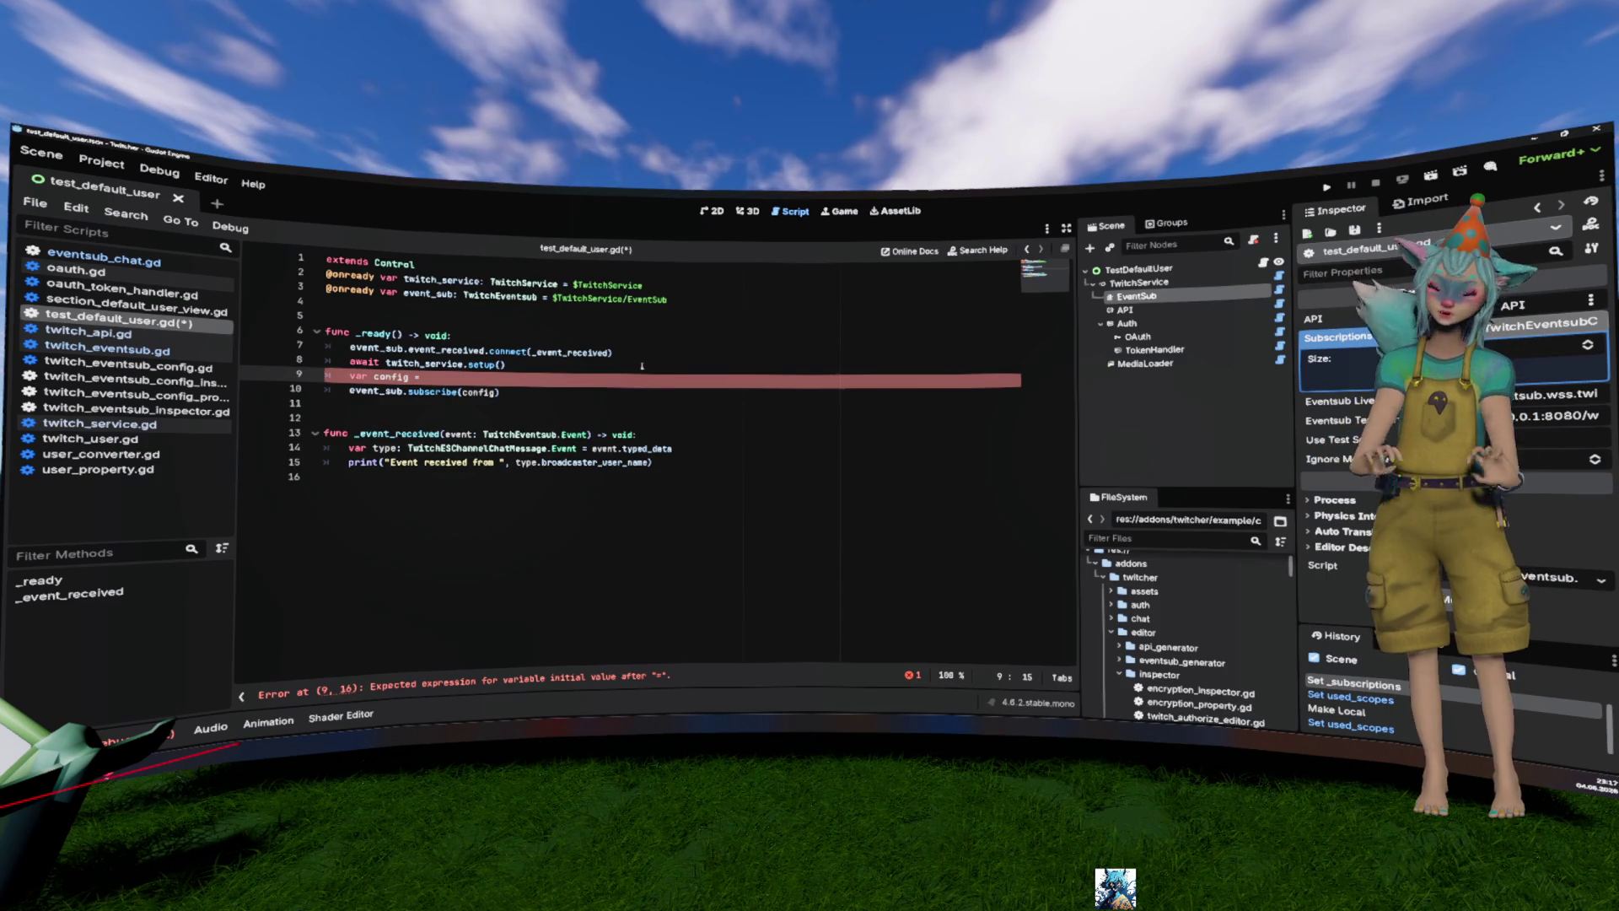
{"action": "type", "text": "Twitch"}
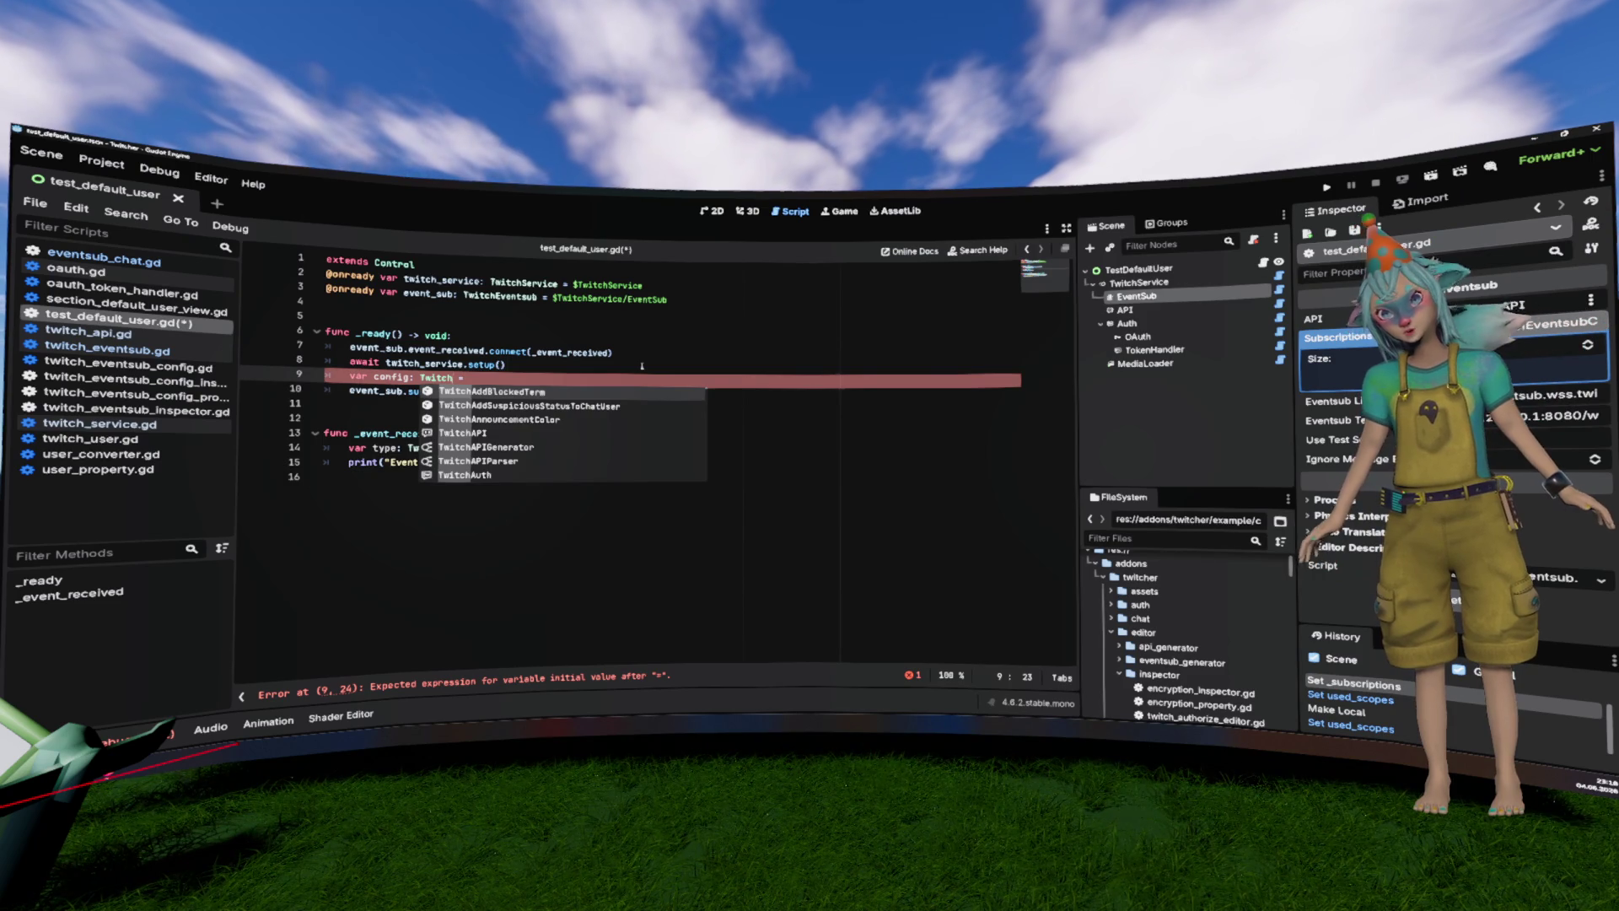
{"action": "key", "text": "Down"}
{"action": "key", "text": "Down"}
{"action": "key", "text": "Down"}
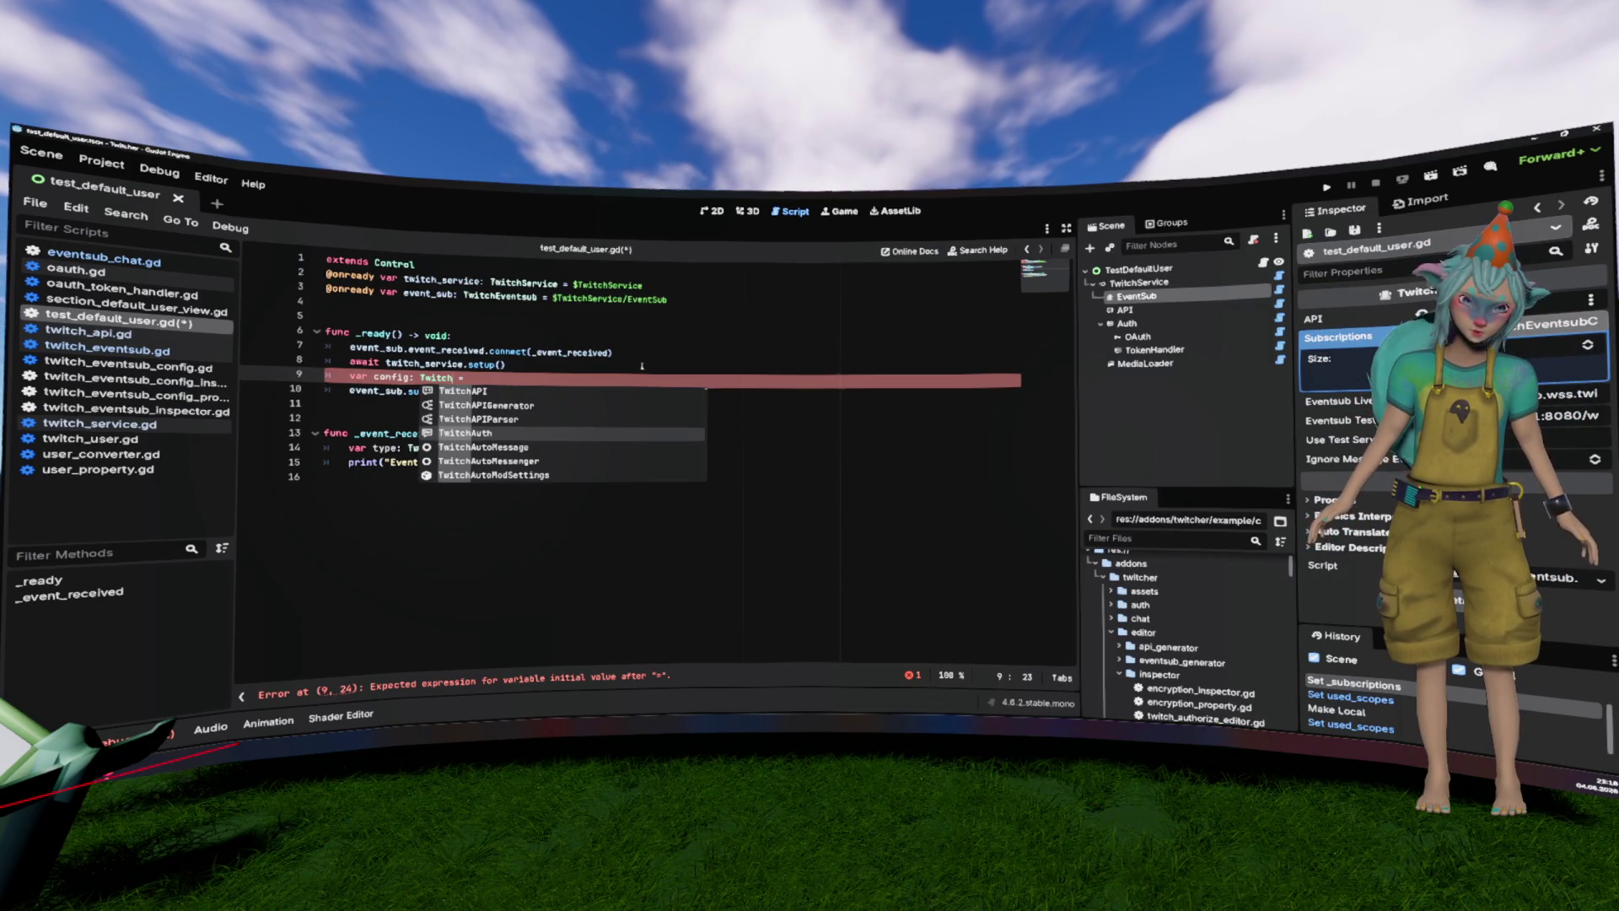
Declare config as TwitchEventsubConfig initialised with TwitchEventsubConfig.new().
{"action": "type", "text": "Eventsub"}
{"action": "key", "text": "Down"}
{"action": "key", "text": "Return"}
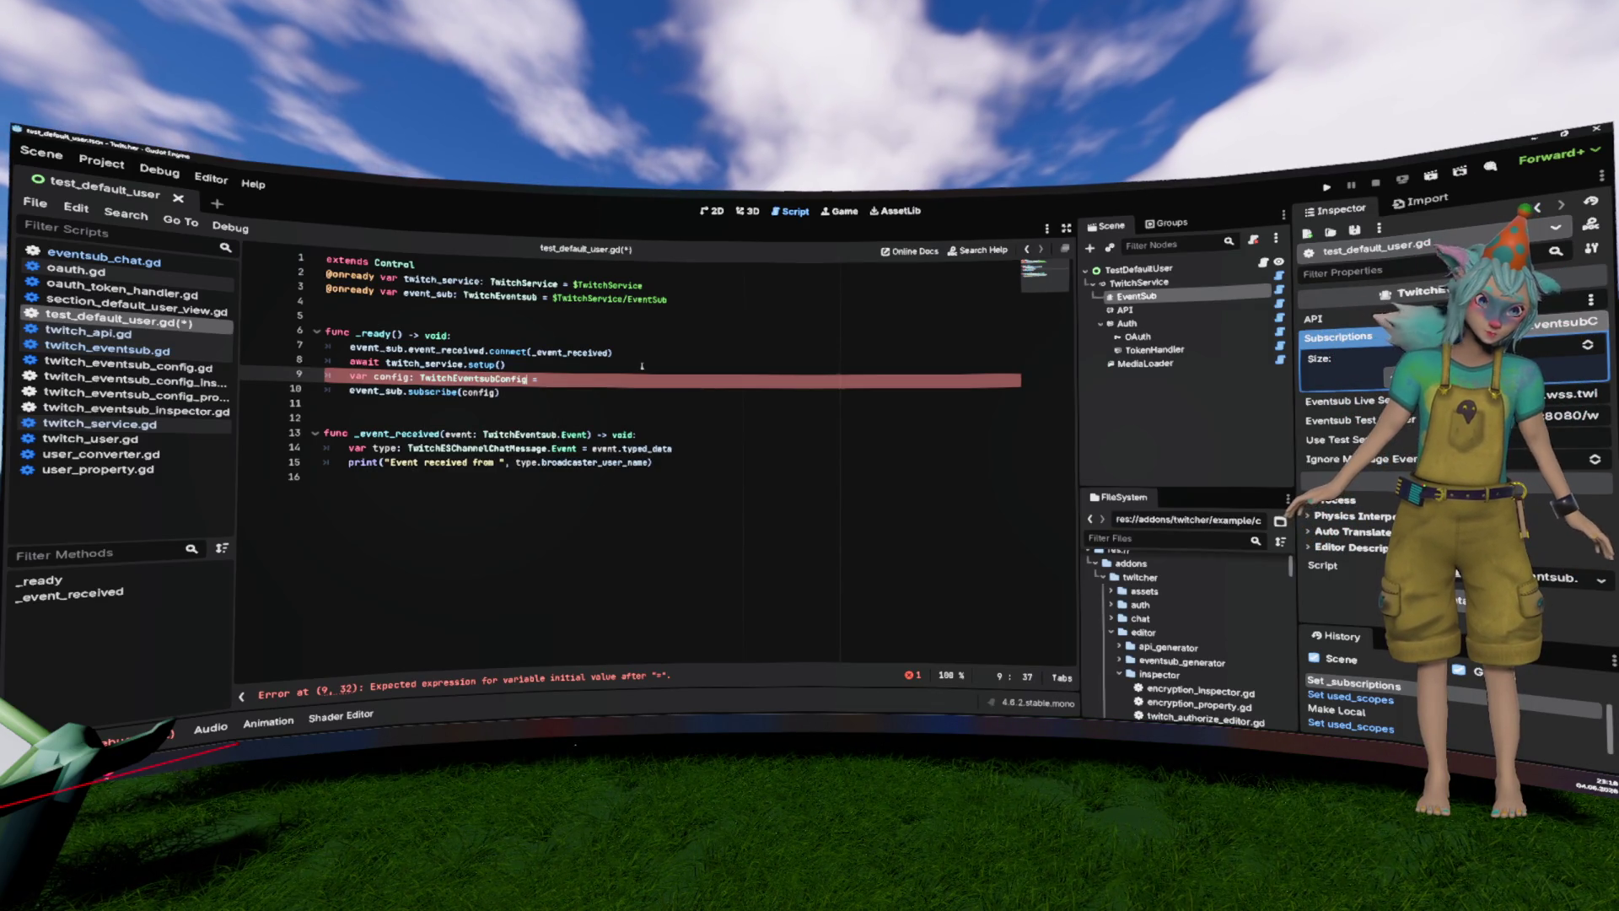
{"action": "type", "text": "TwitchEventsubConfig.new("}
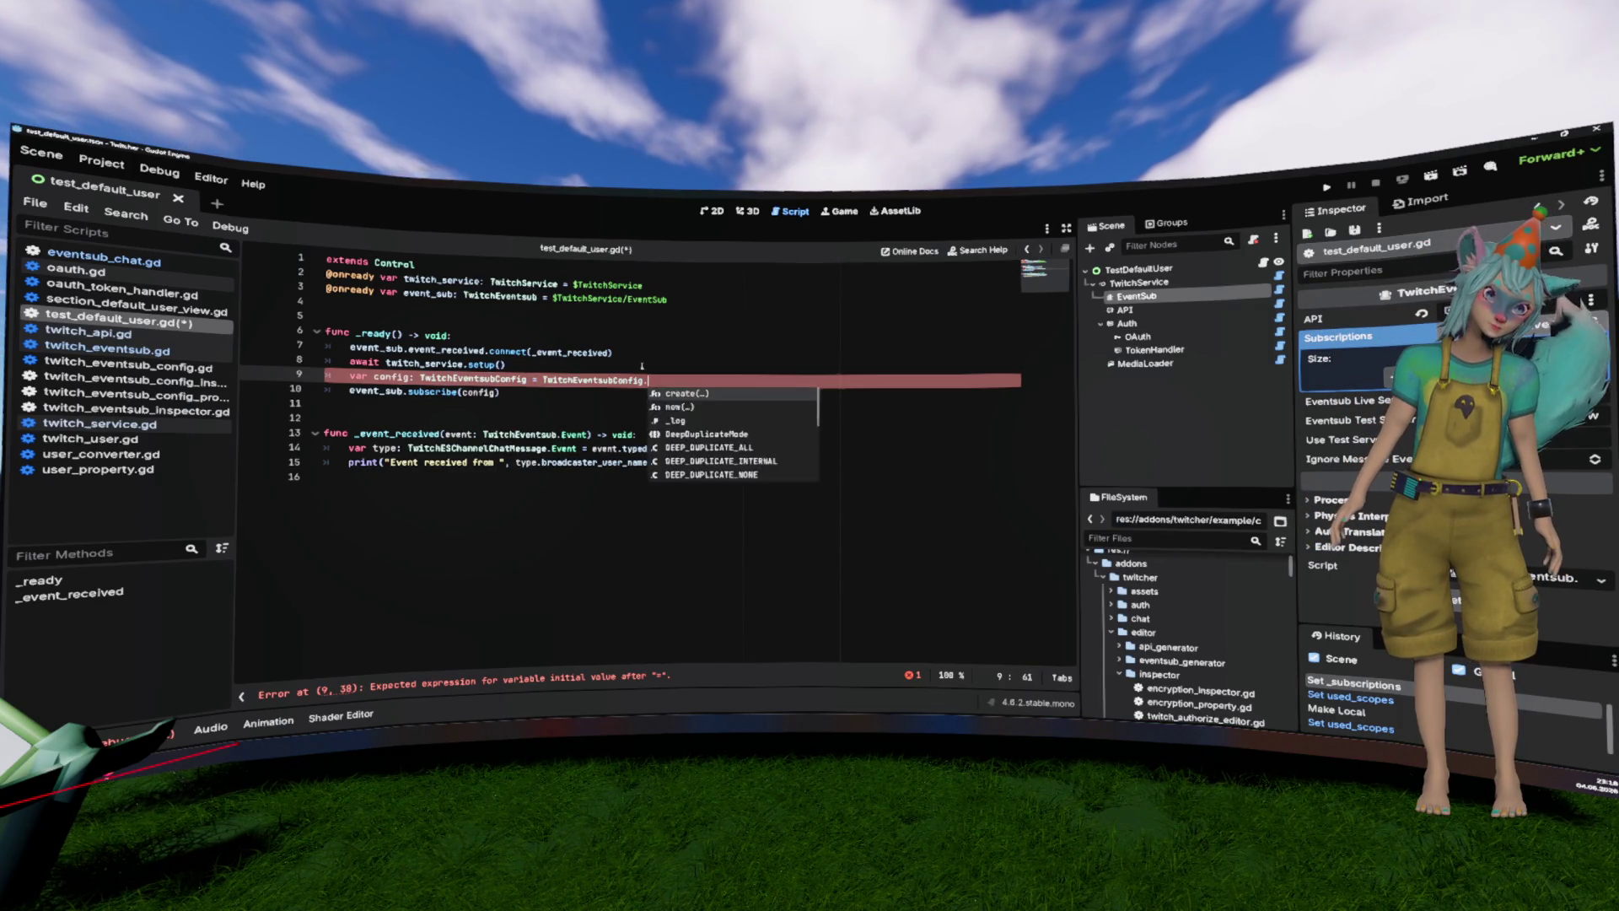
{"action": "key", "text": "Return"}
{"action": "key", "text": "BackSpace"}
{"action": "key", "text": "BackSpace"}
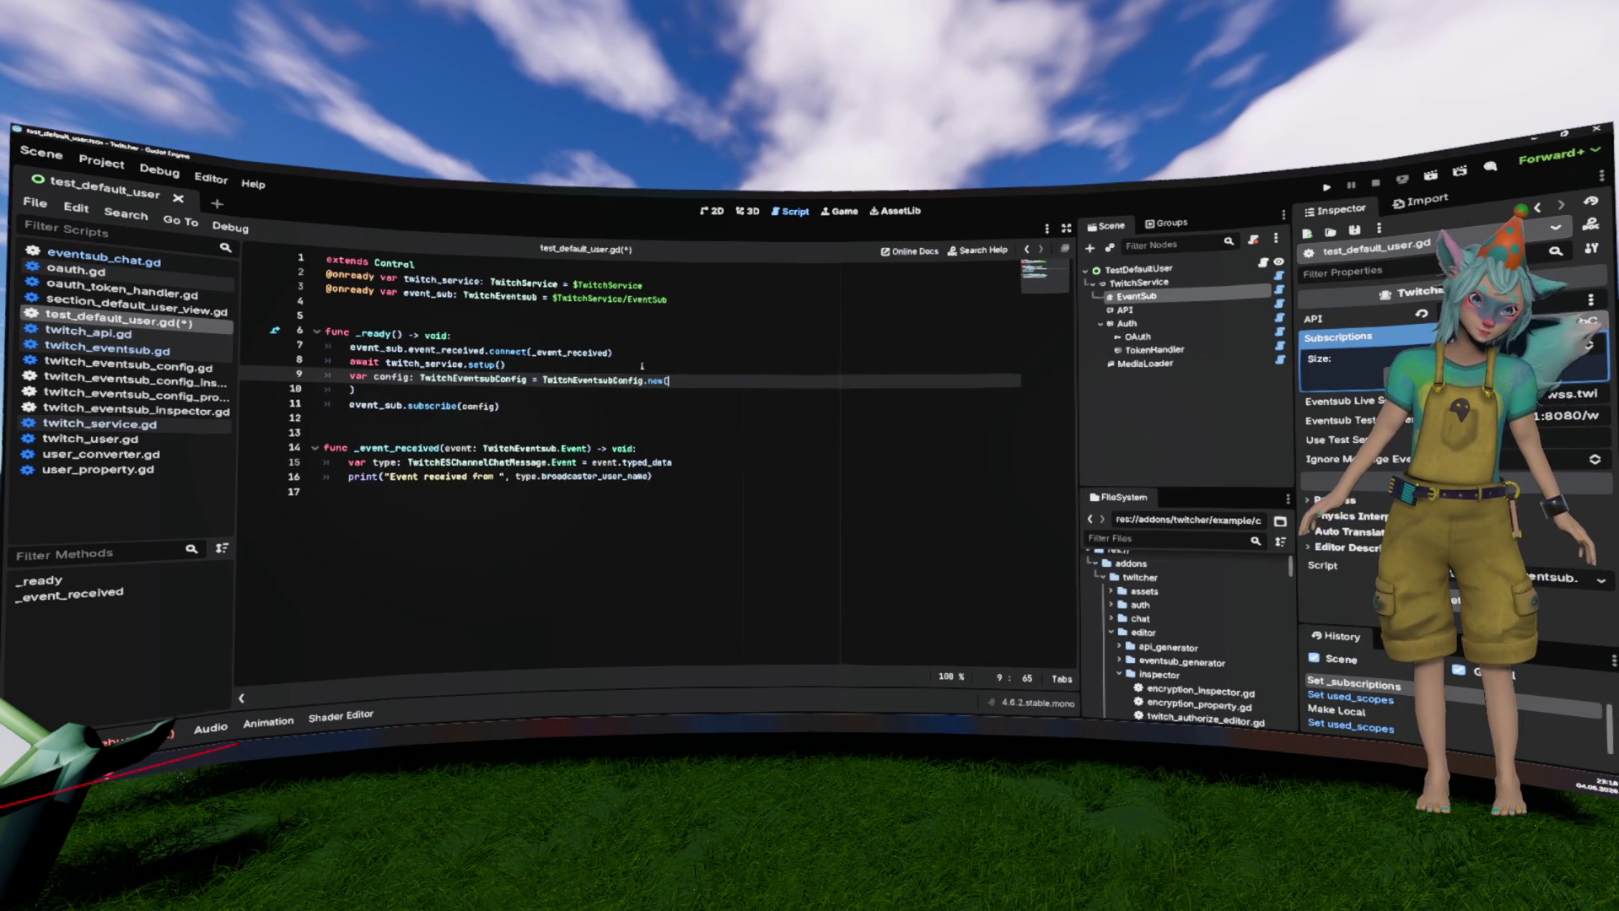
{"action": "key", "text": "Delete"}
{"action": "key", "text": "Delete"}
Begin a config.type assignment on line 10.
{"action": "key", "text": "Return"}
{"action": "type", "text": "e"}
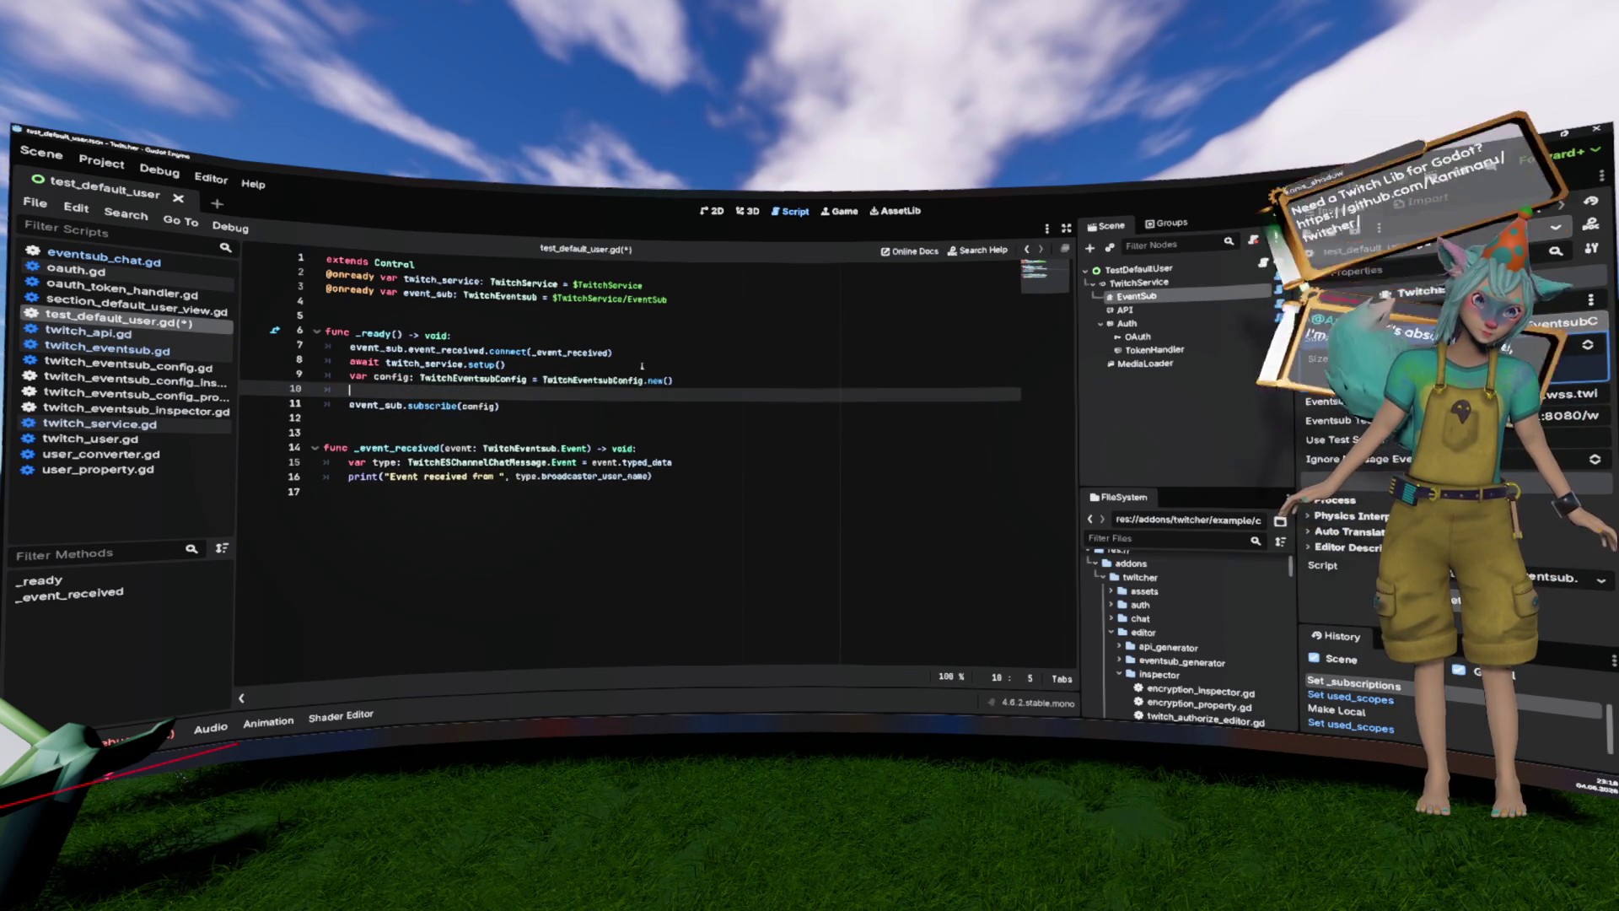
{"action": "key", "text": "BackSpace"}
{"action": "type", "text": "cof"}
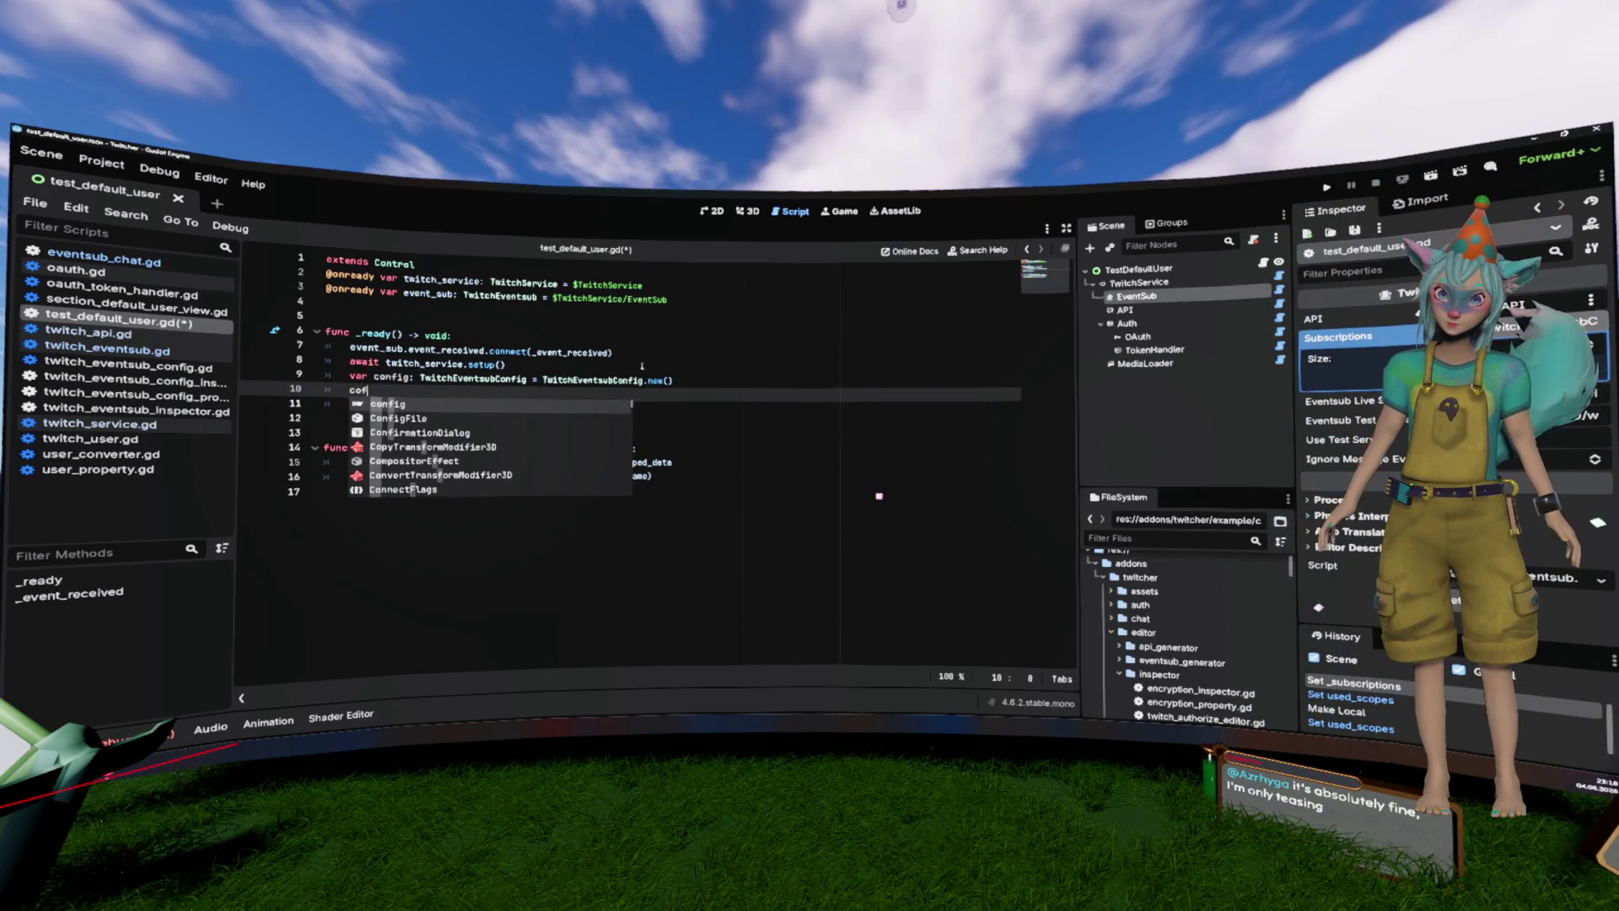
{"action": "key", "text": "Return"}
{"action": "type", "text": "."}
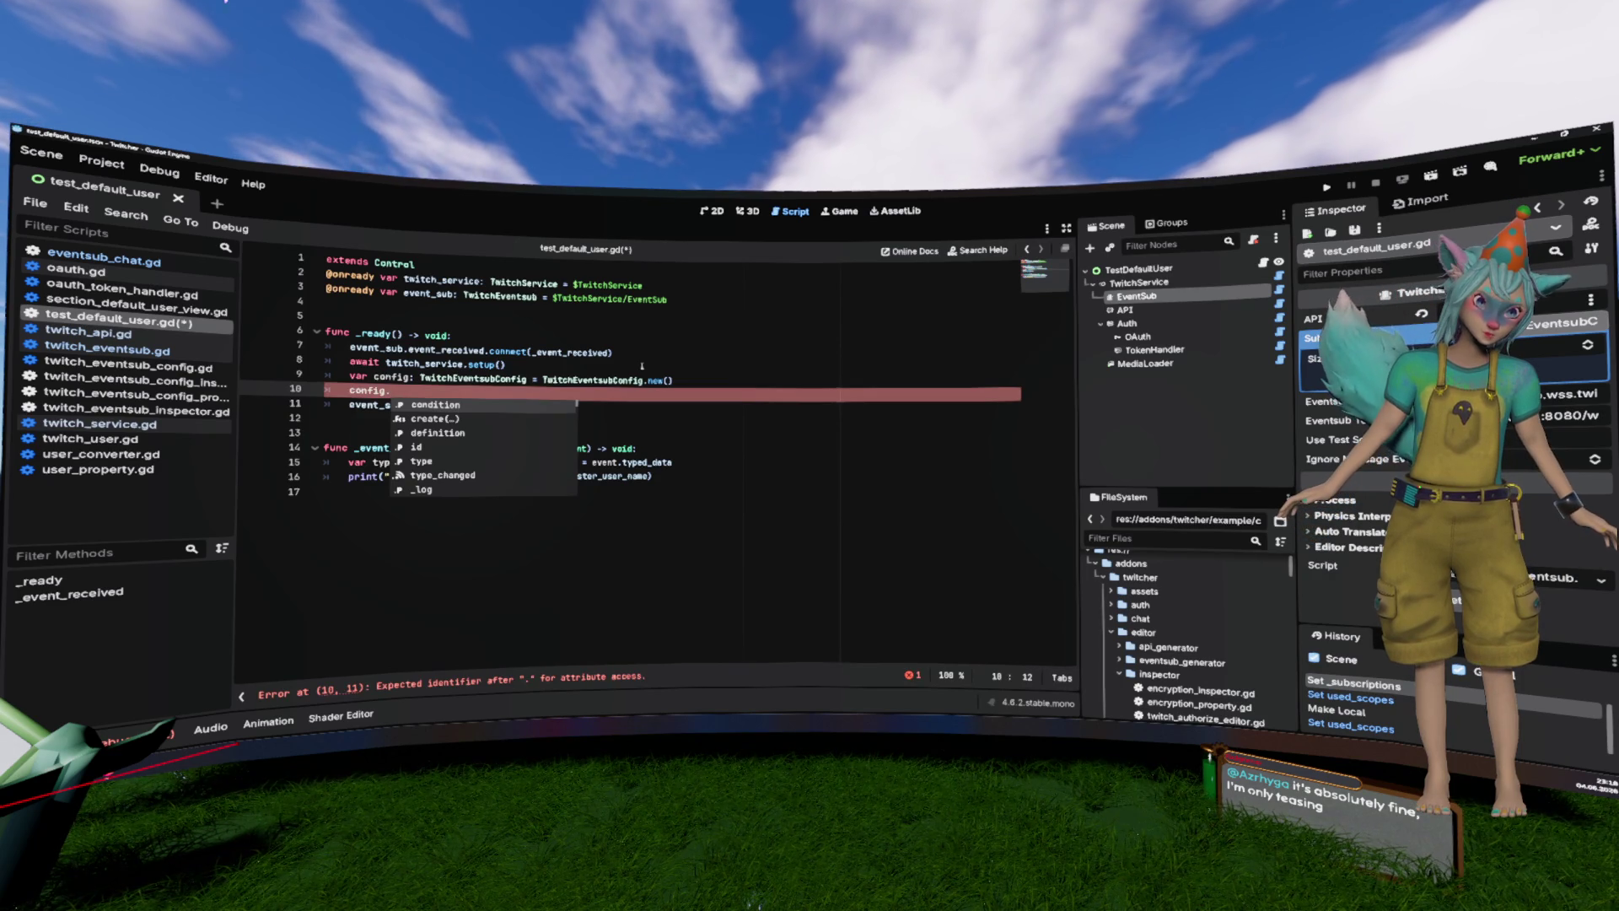
{"action": "type", "text": "type"}
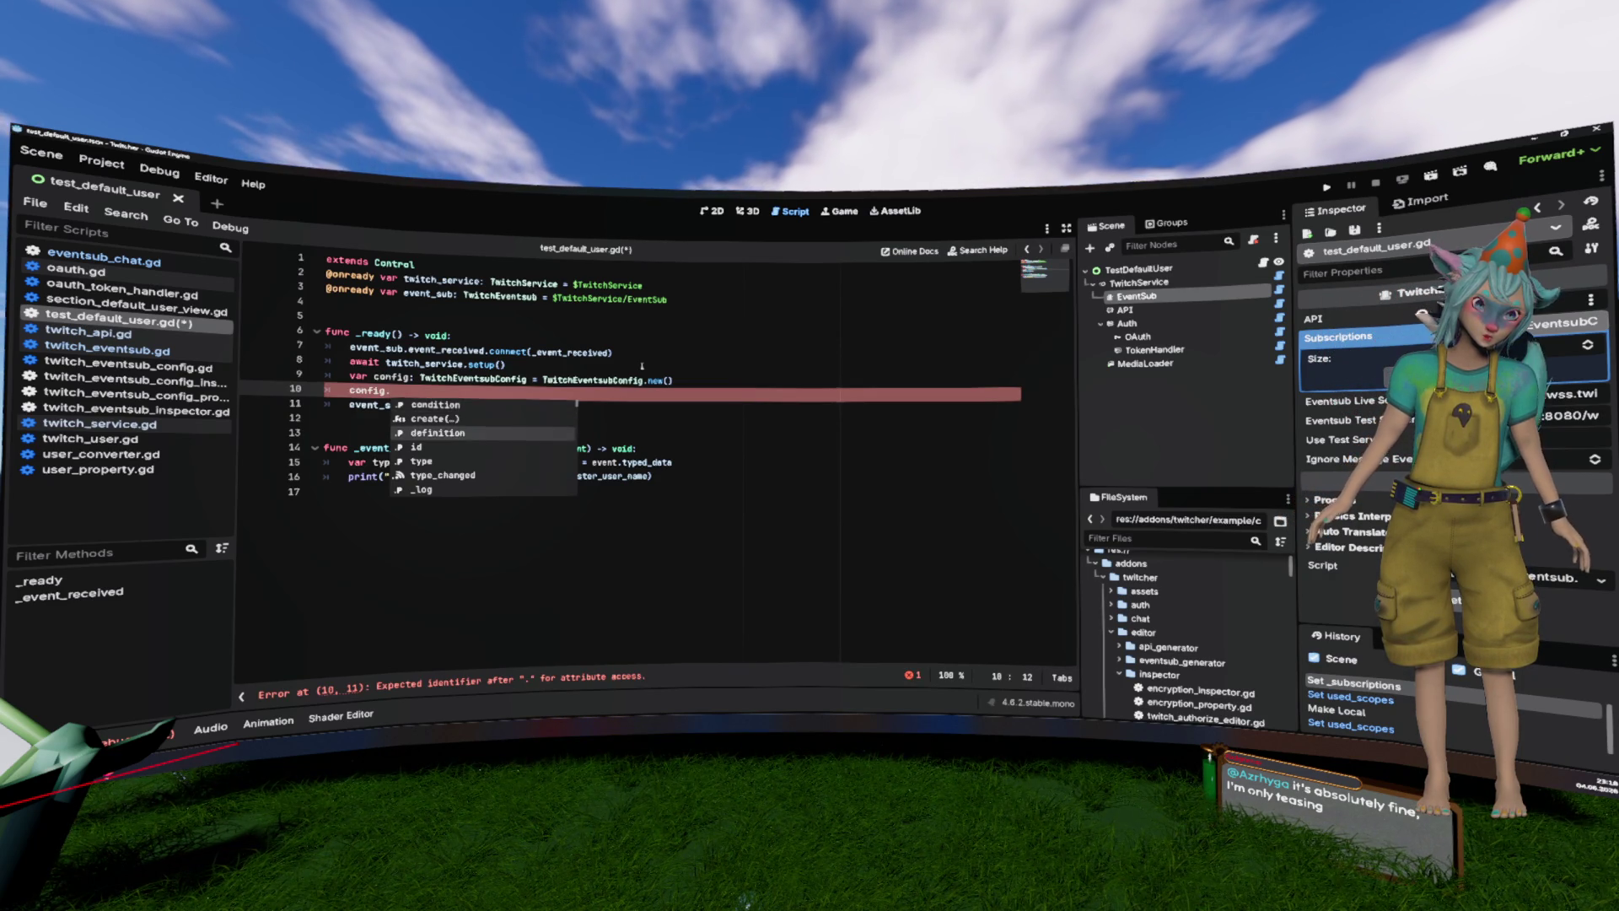
{"action": "key", "text": "Return"}
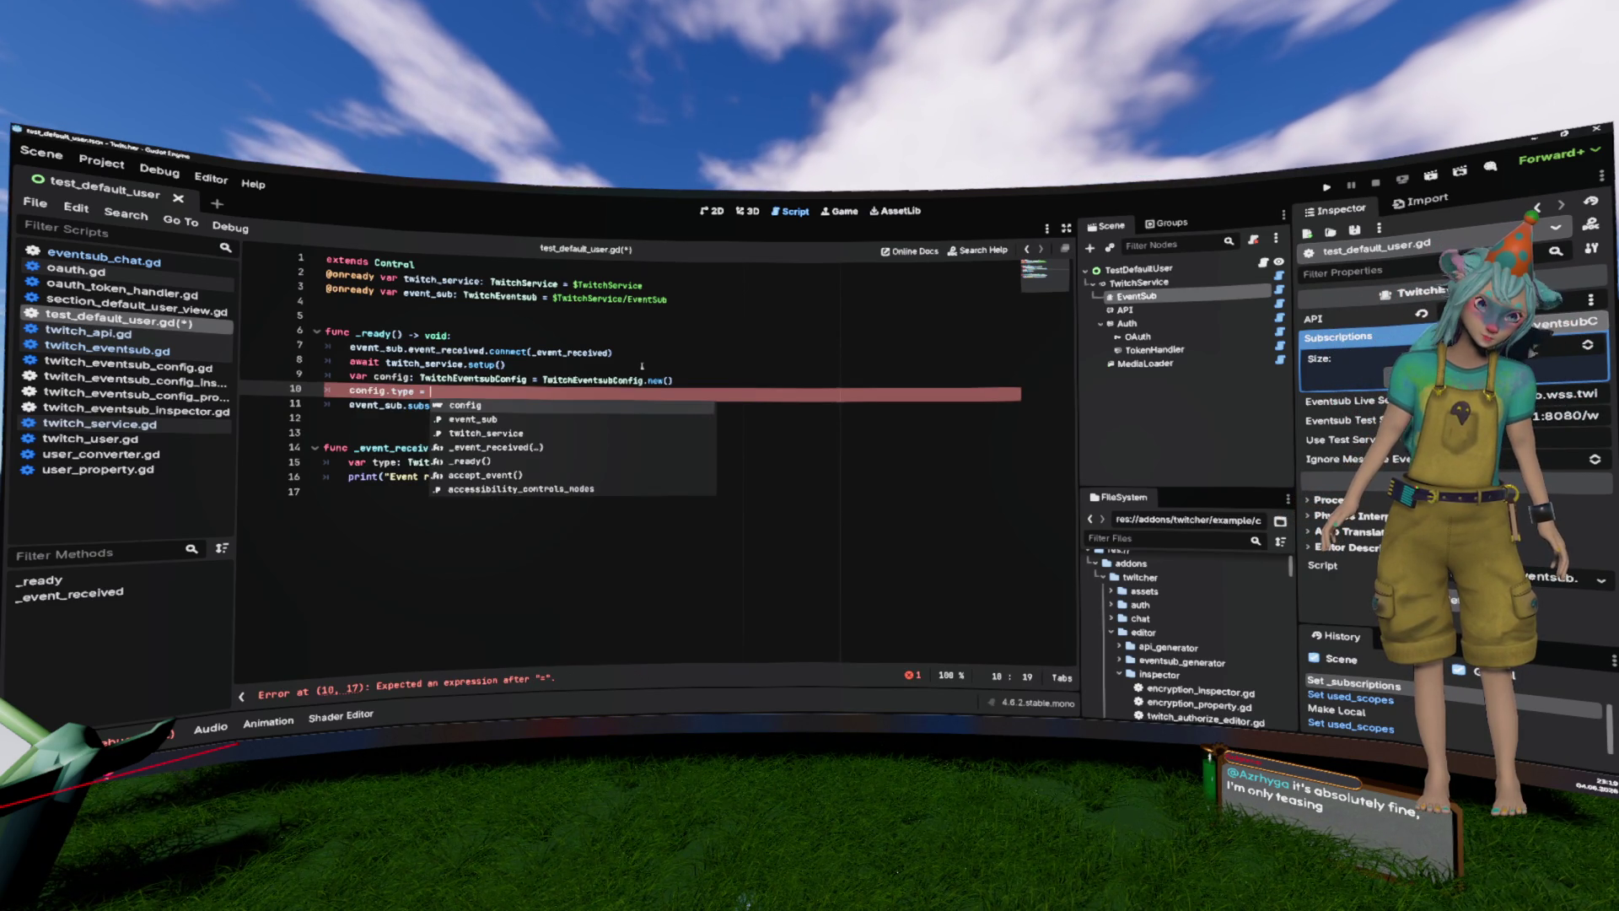
Assign TwitchEventsubDefinition.CHANNEL_CHAT_MESSAGE.type to config.type and begin a config.condition line.
{"action": "type", "text": "TwitchEve"}
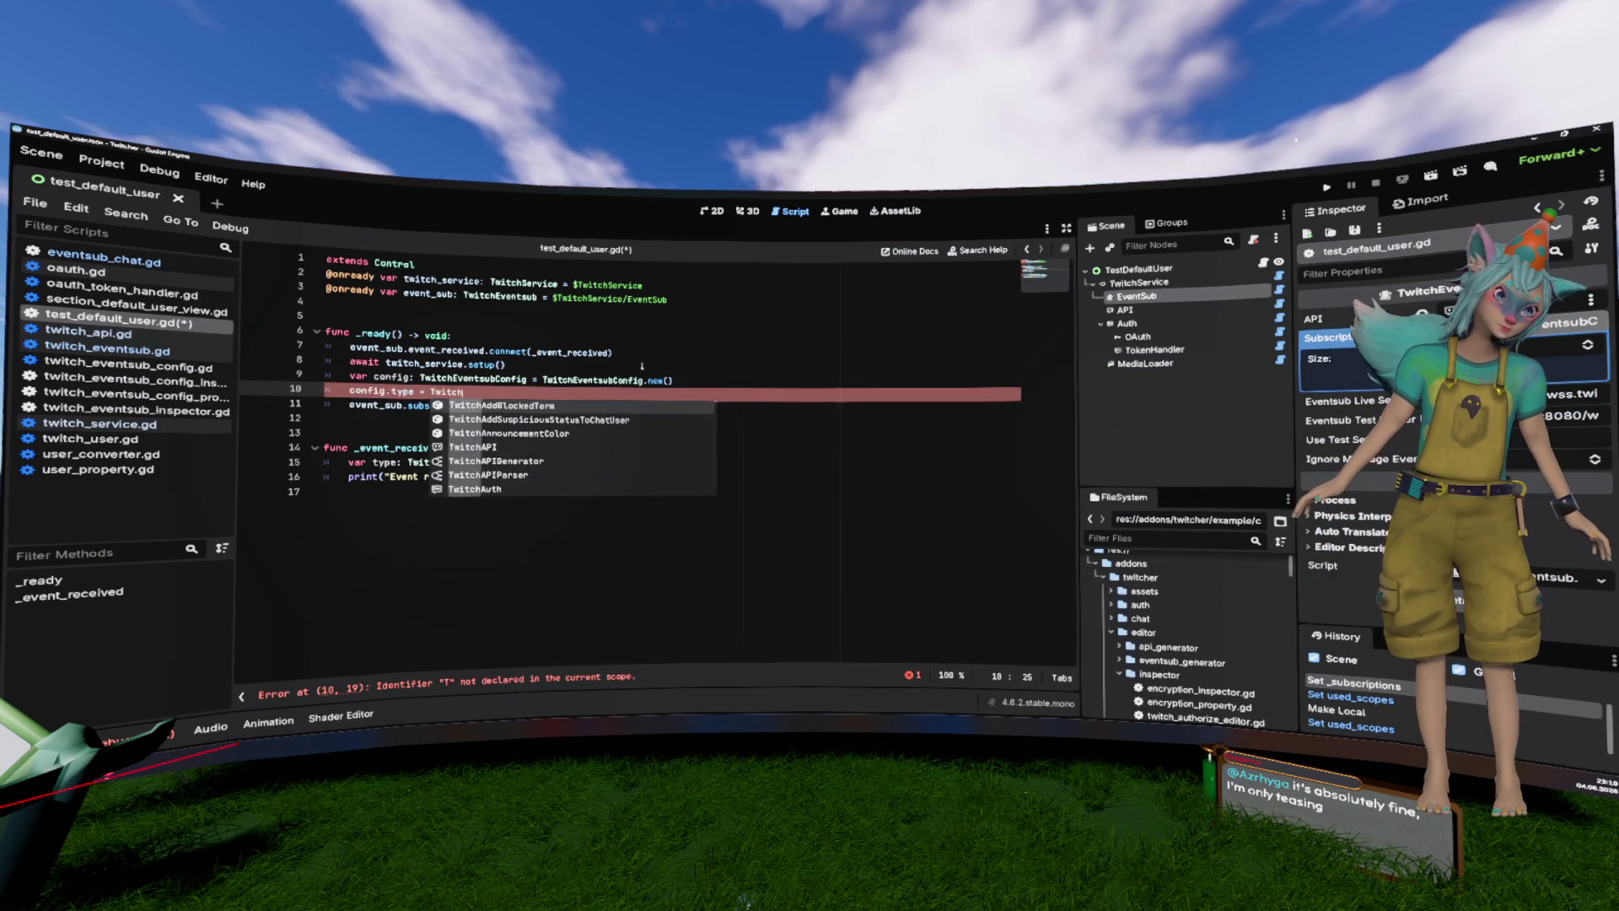
{"action": "type", "text": "ntsubD"}
{"action": "key", "text": "Return"}
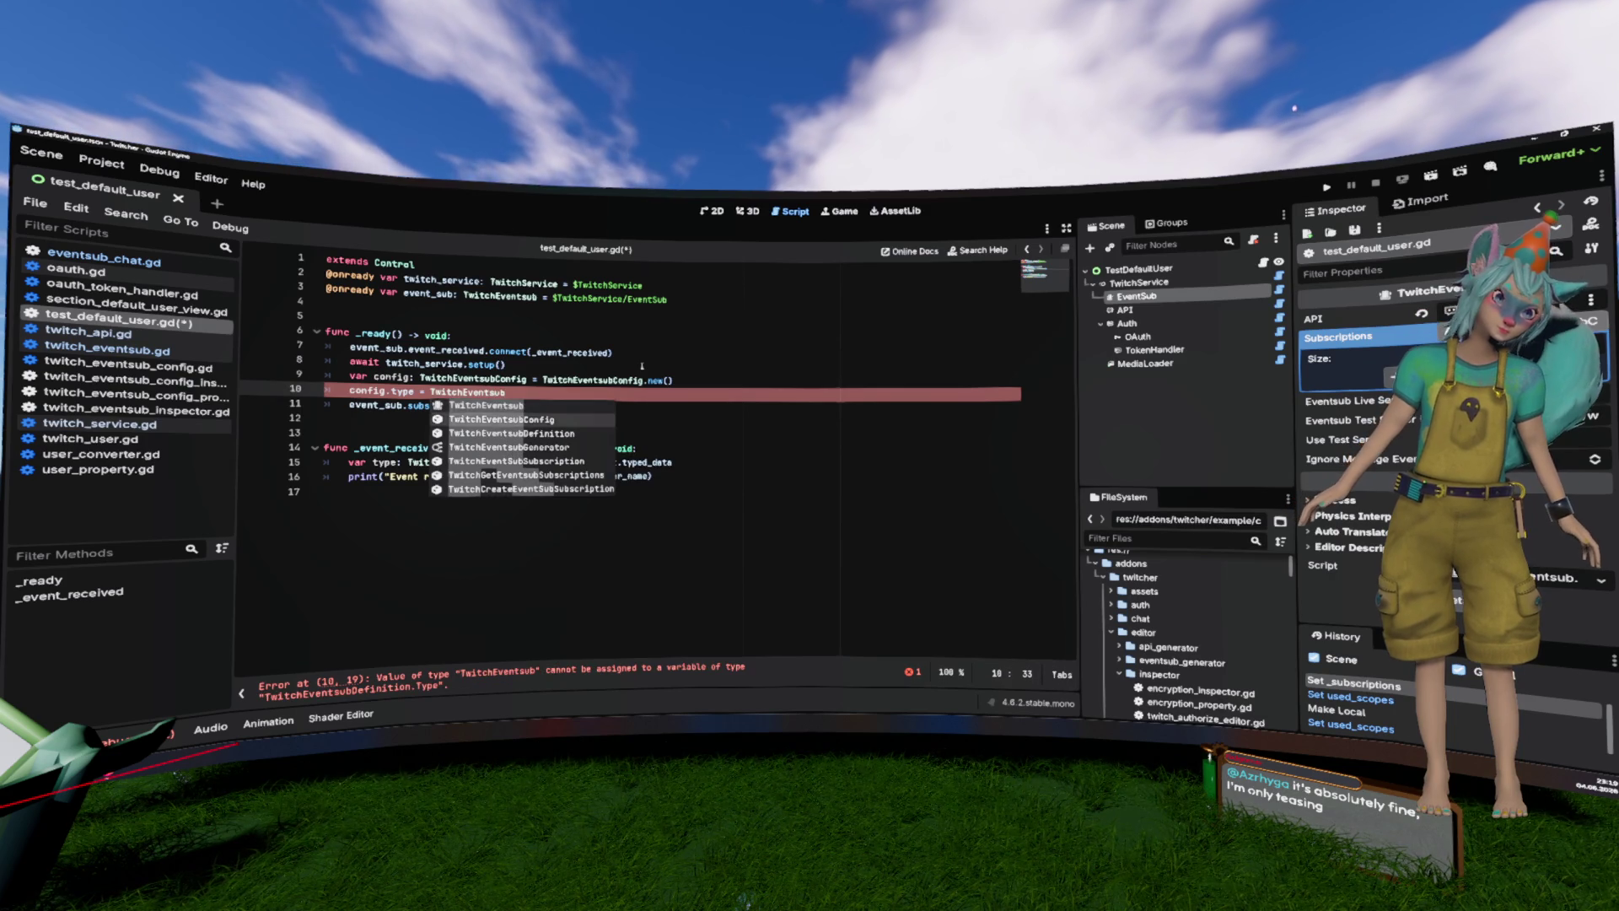
{"action": "type", "text": "."}
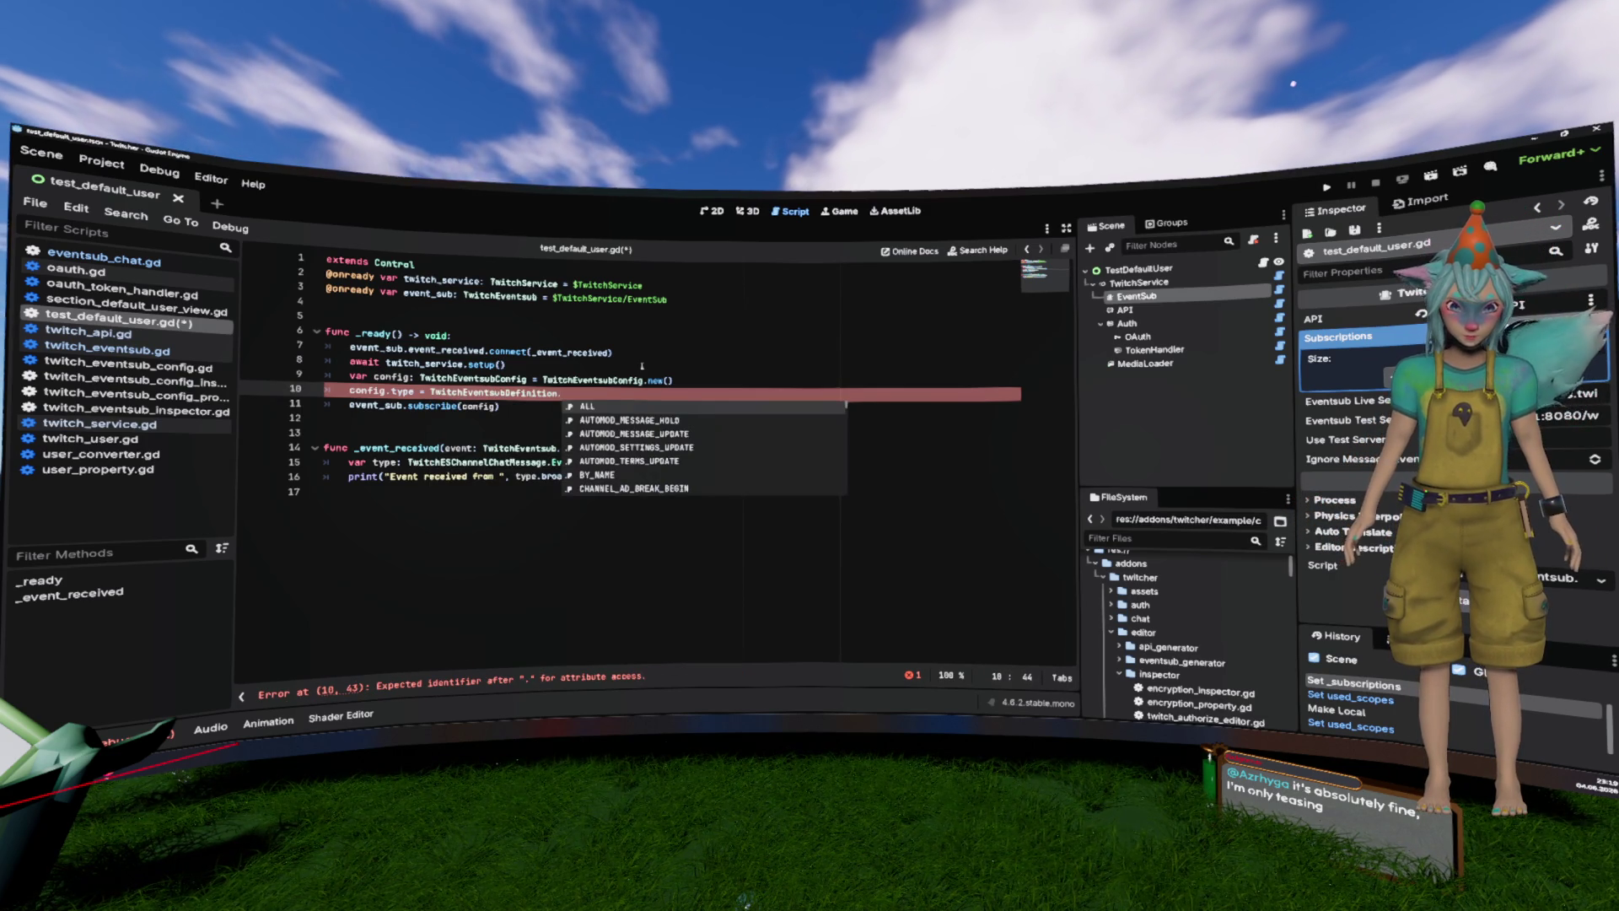
{"action": "type", "text": "CHANNEL_CHG"}
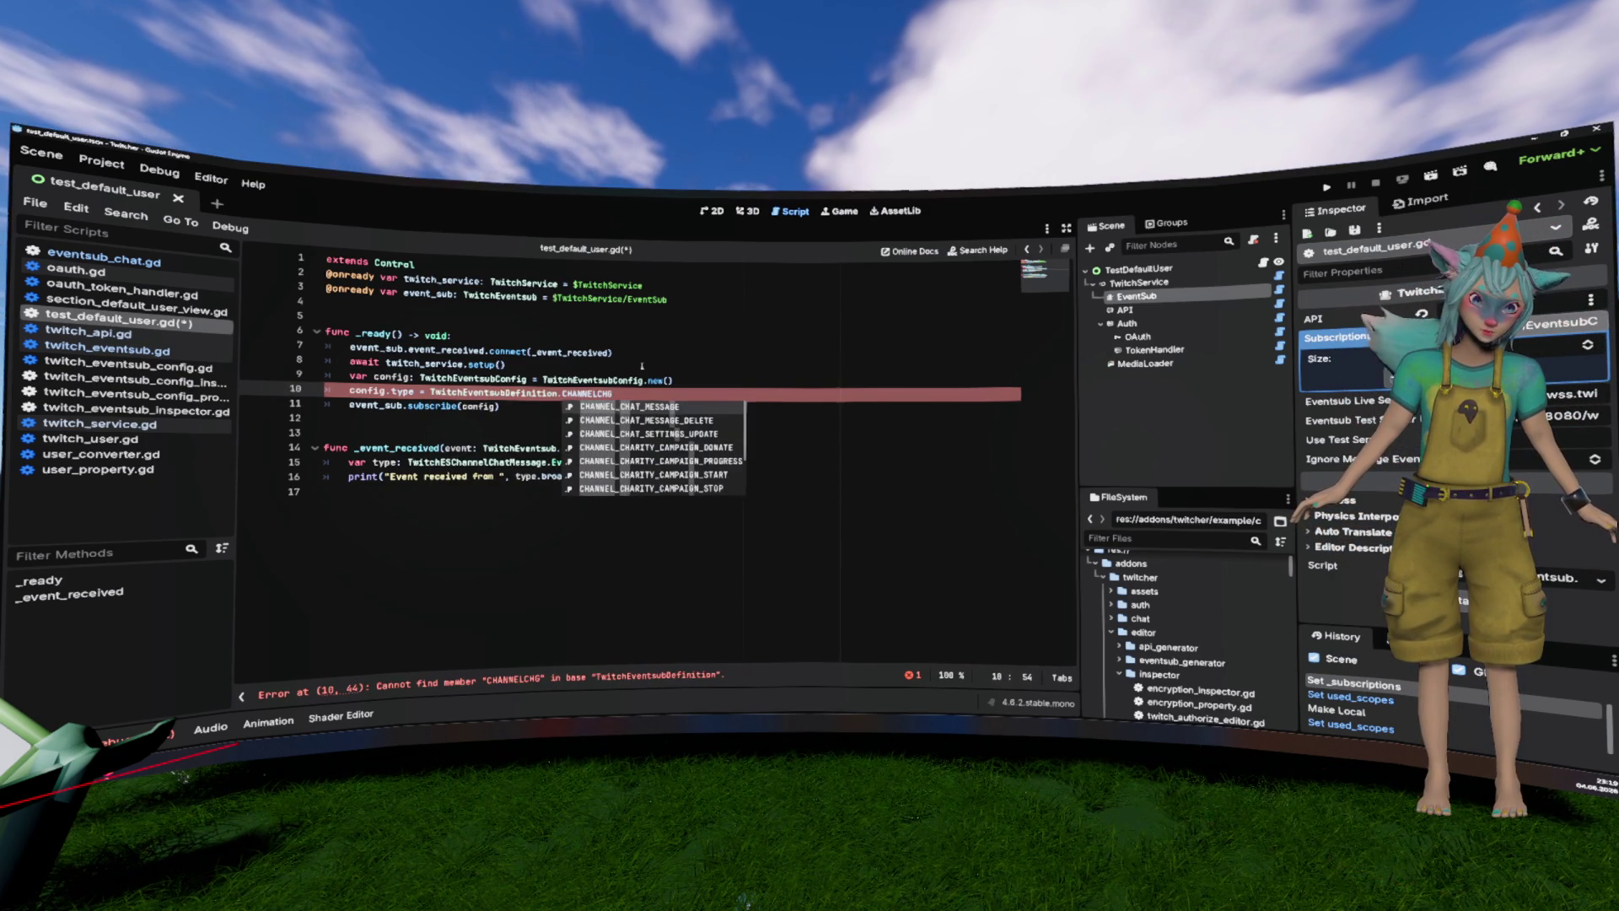
{"action": "key", "text": "Return"}
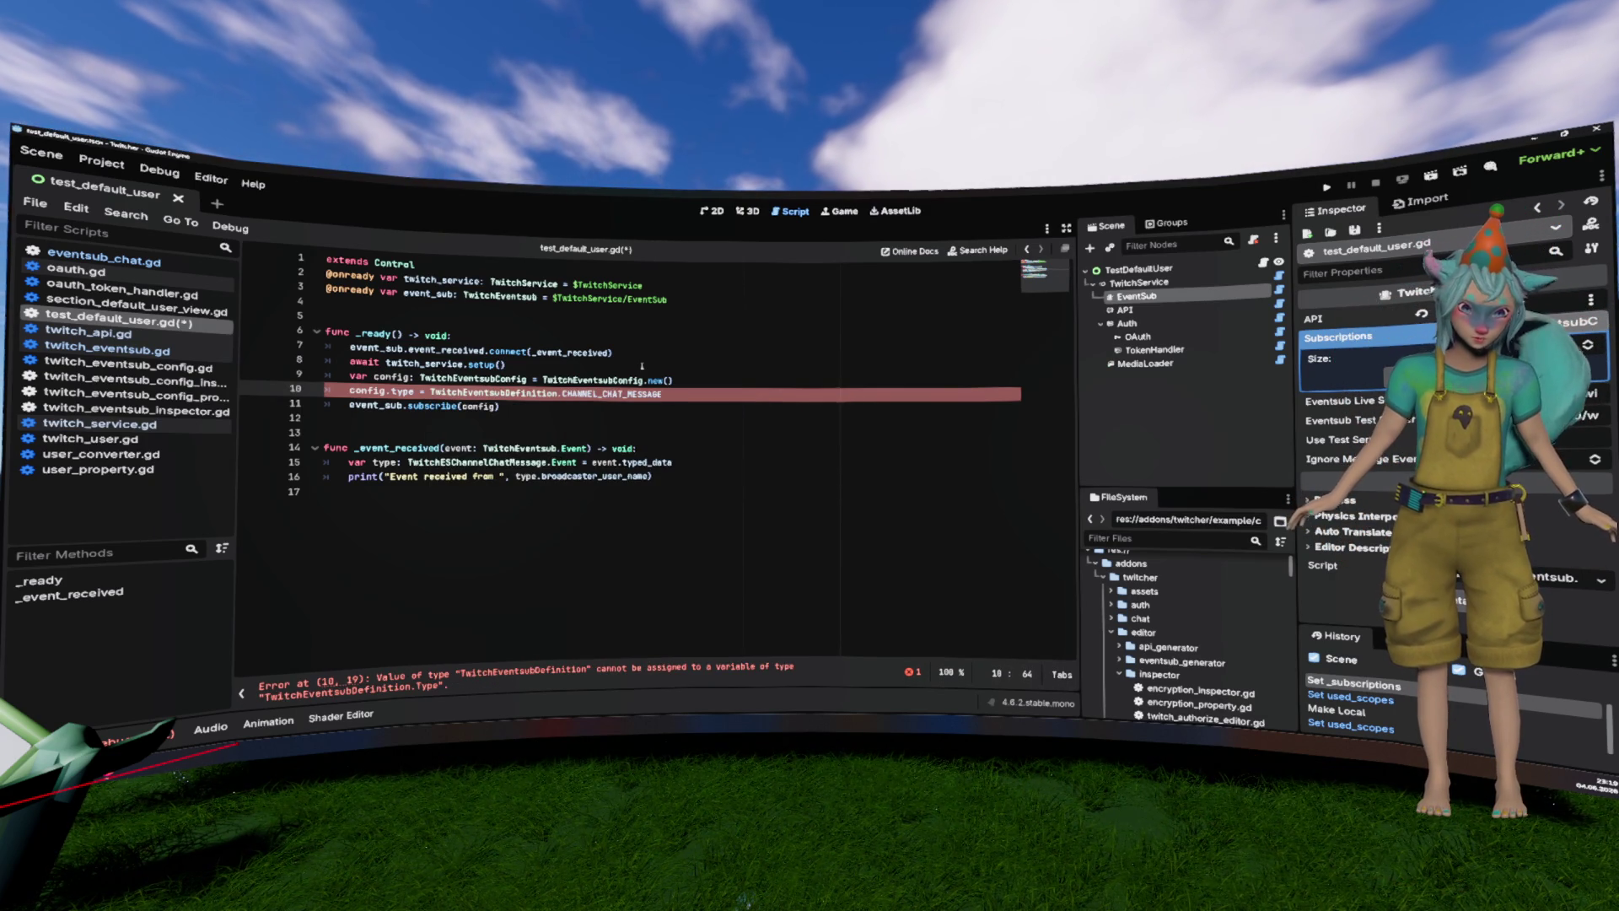
{"action": "type", "text": "."}
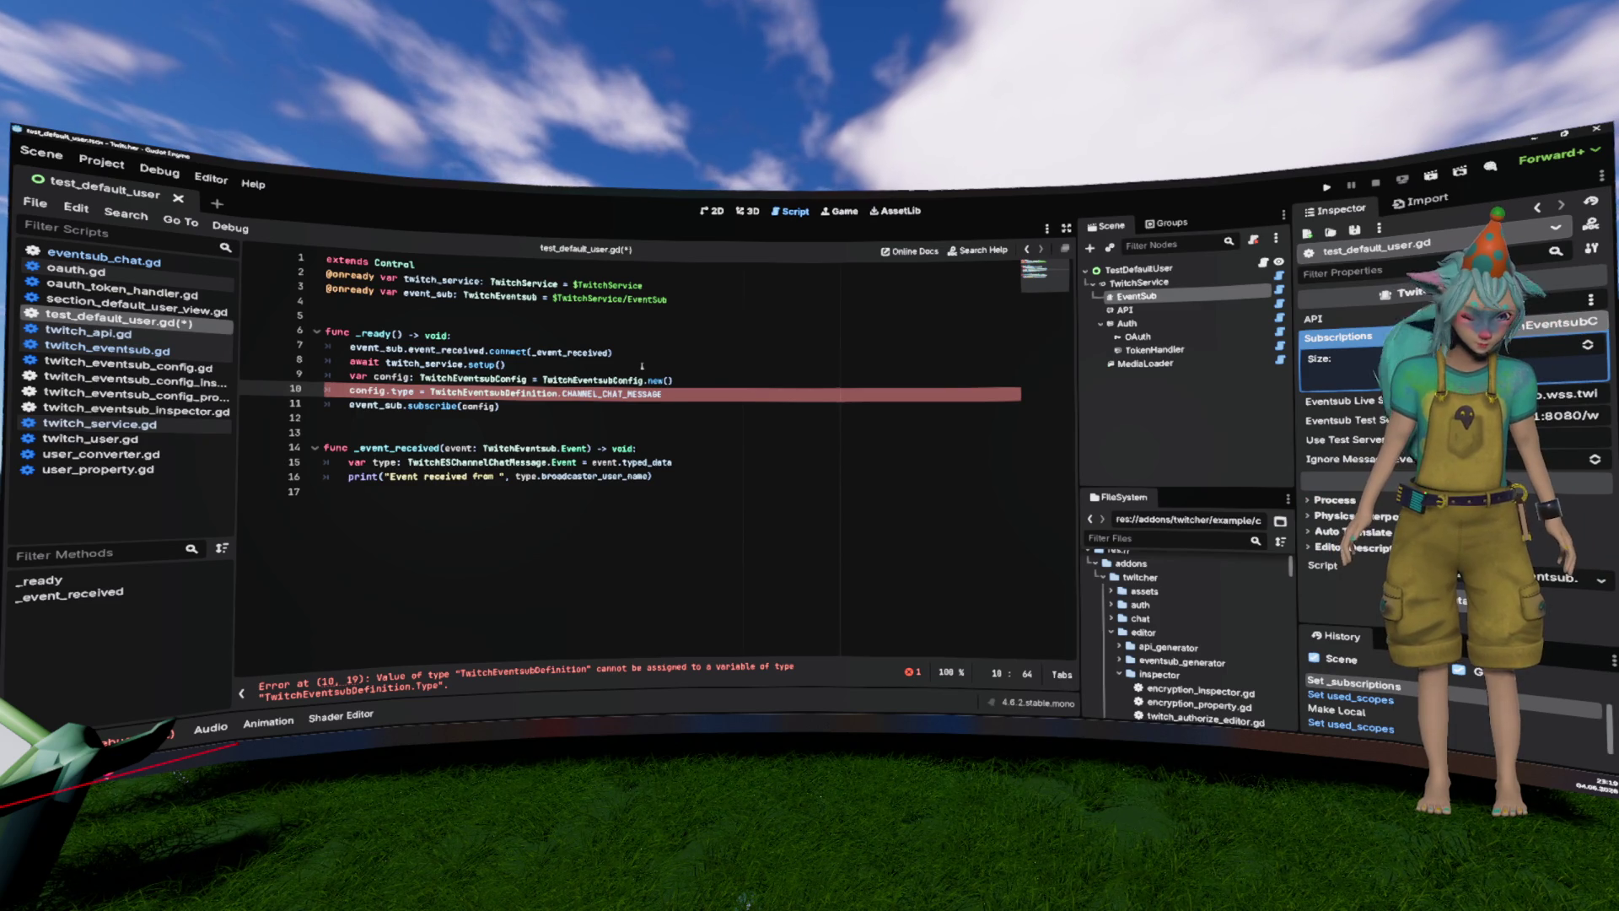
{"action": "key", "text": "BackSpace"}
{"action": "type", "text": ".type"}
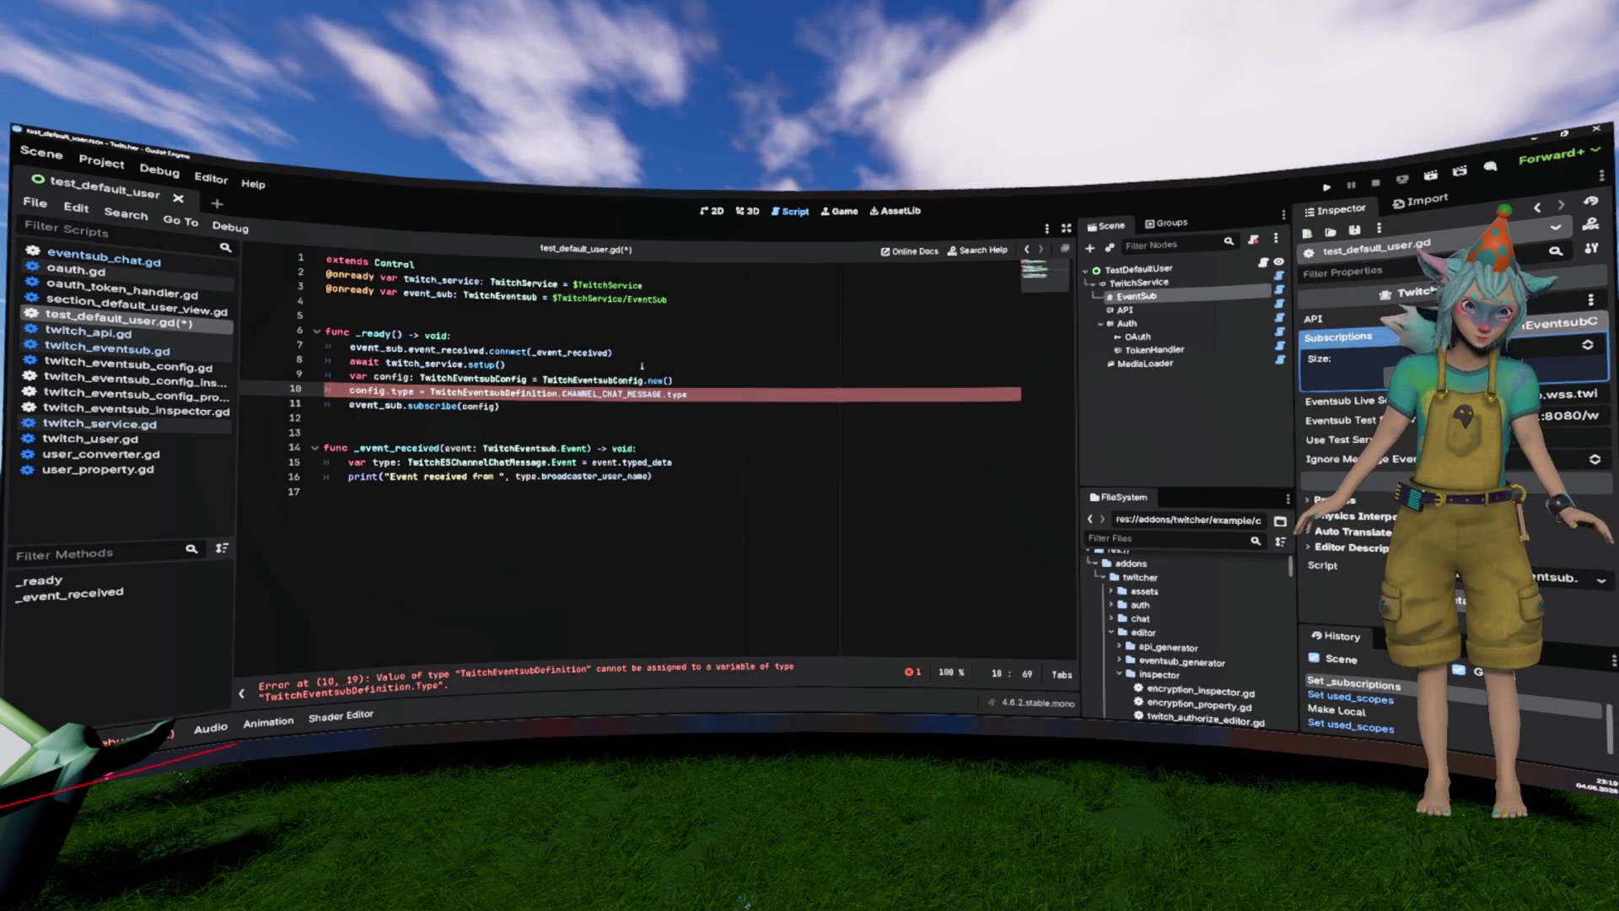
{"action": "key", "text": "Up"}
{"action": "key", "text": "Down"}
{"action": "key", "text": "Return"}
{"action": "type", "text": "config"}
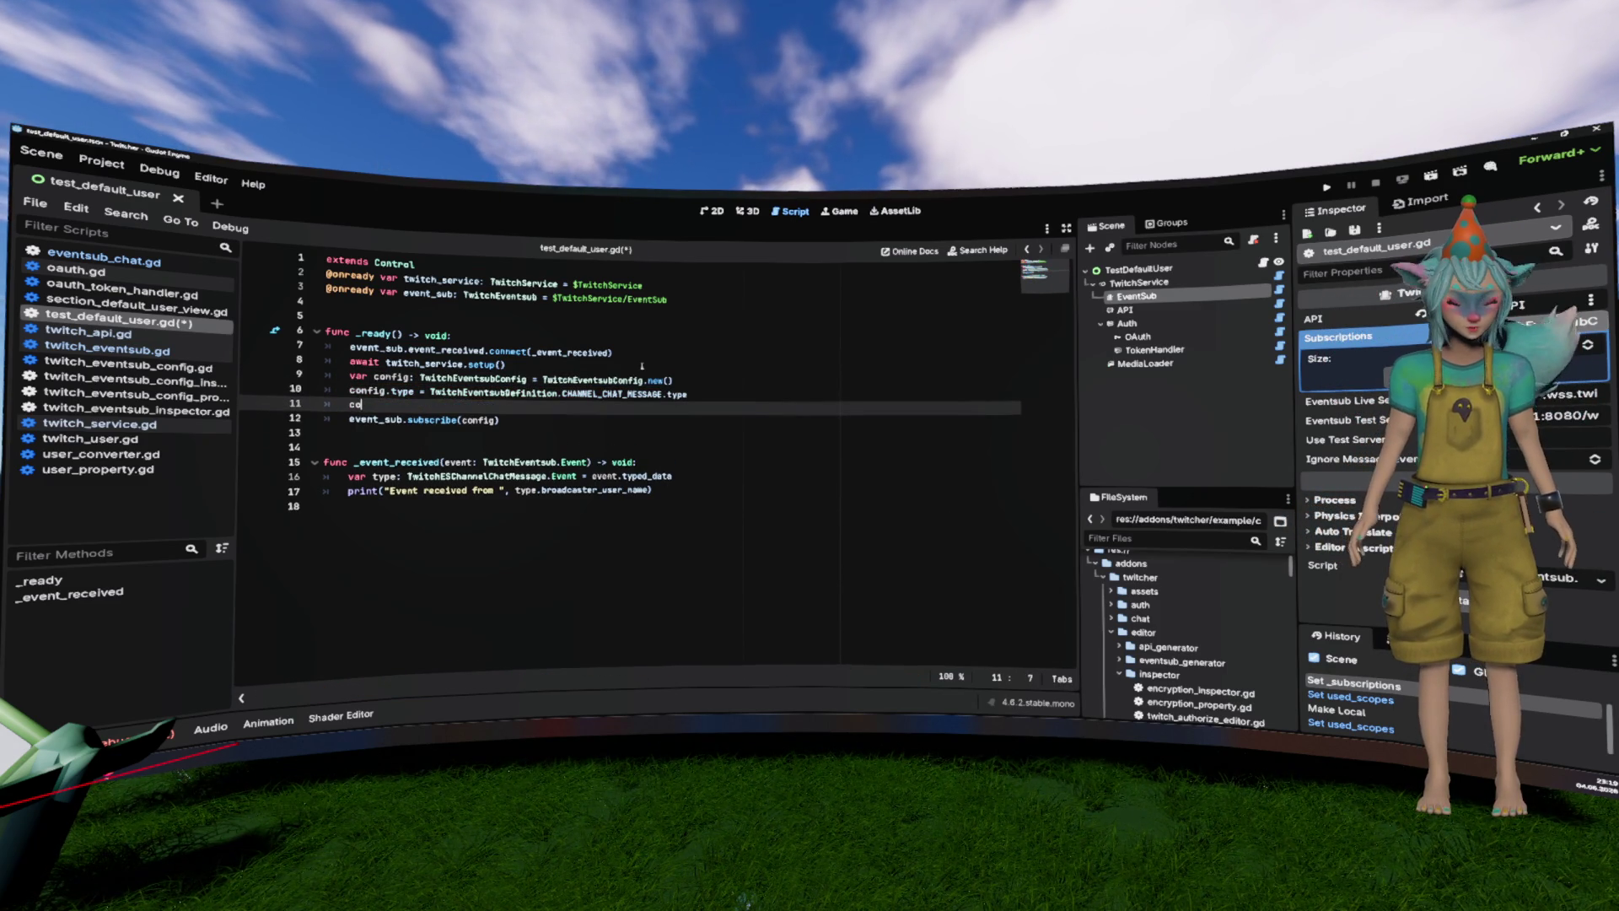
{"action": "type", "text": ".condition = {"}
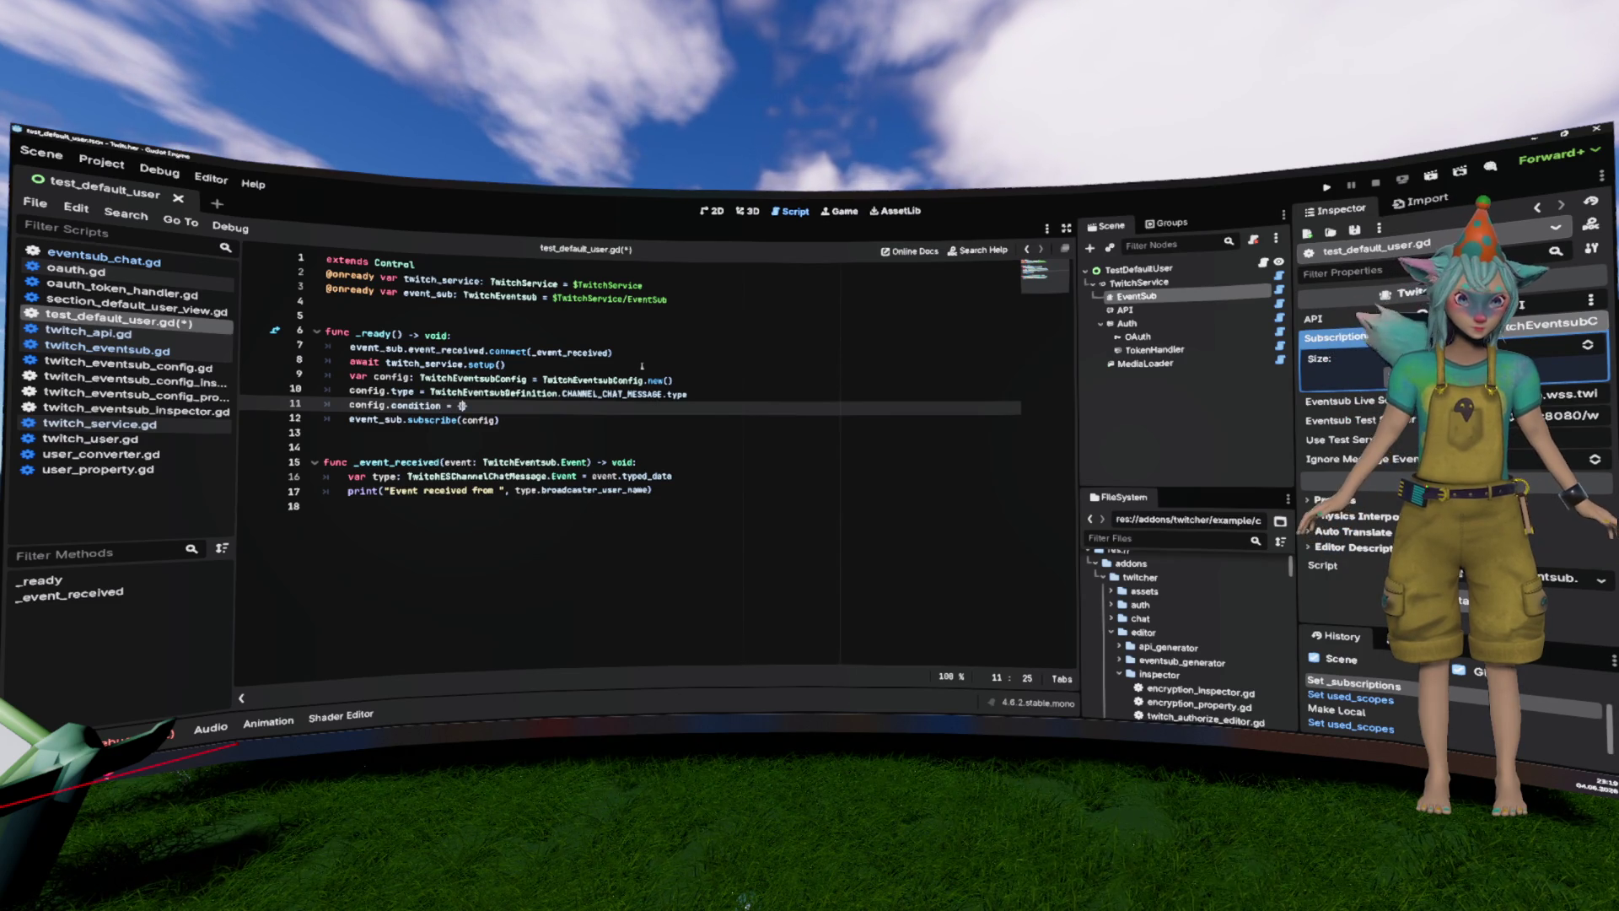
Open the condition dictionary with a "broadcaster_id" entry and filter FileSystem files by 'twitch'.
{"action": "key", "text": "Return"}
{"action": "type", "text": "\"broa"}
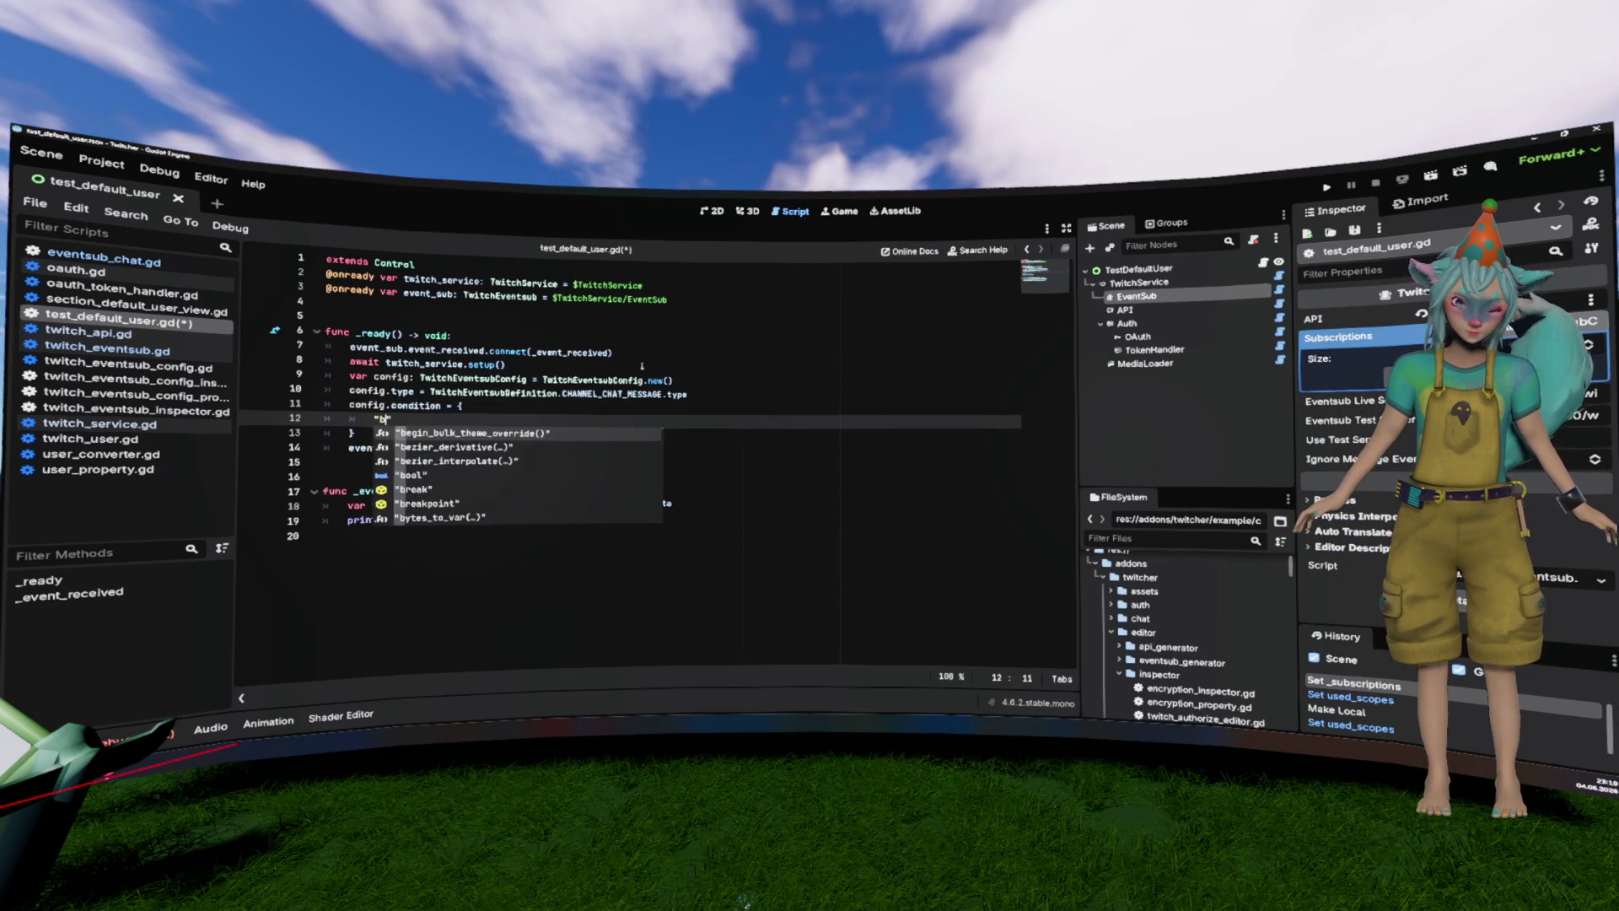
{"action": "type", "text": "dcaster_id\": T"}
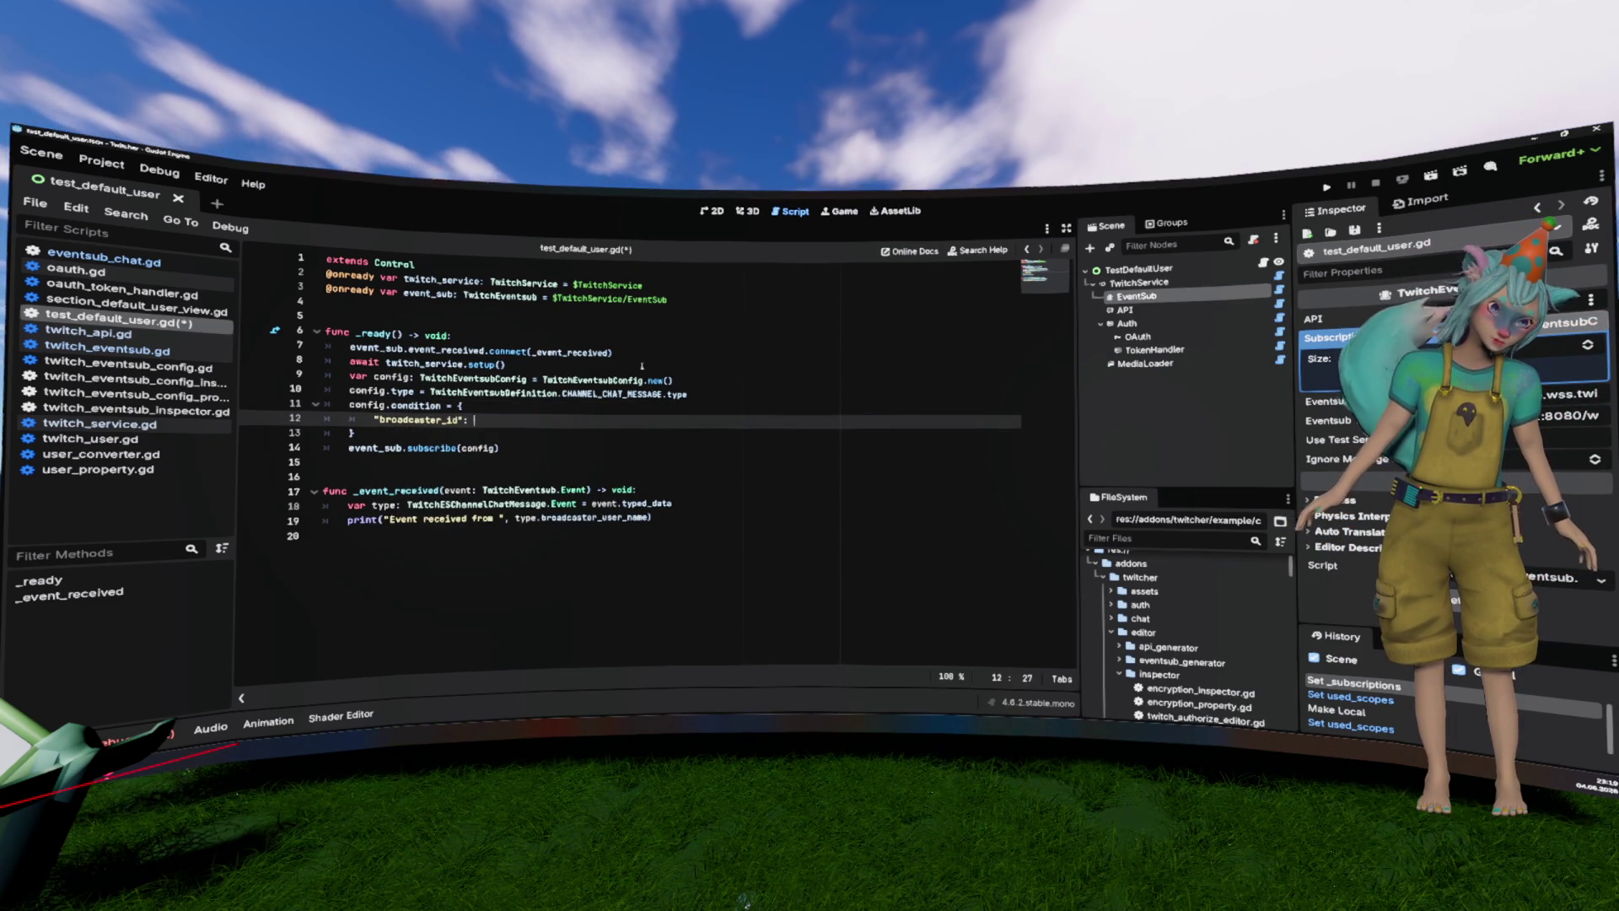
{"action": "type", "text": "witchEditor"}
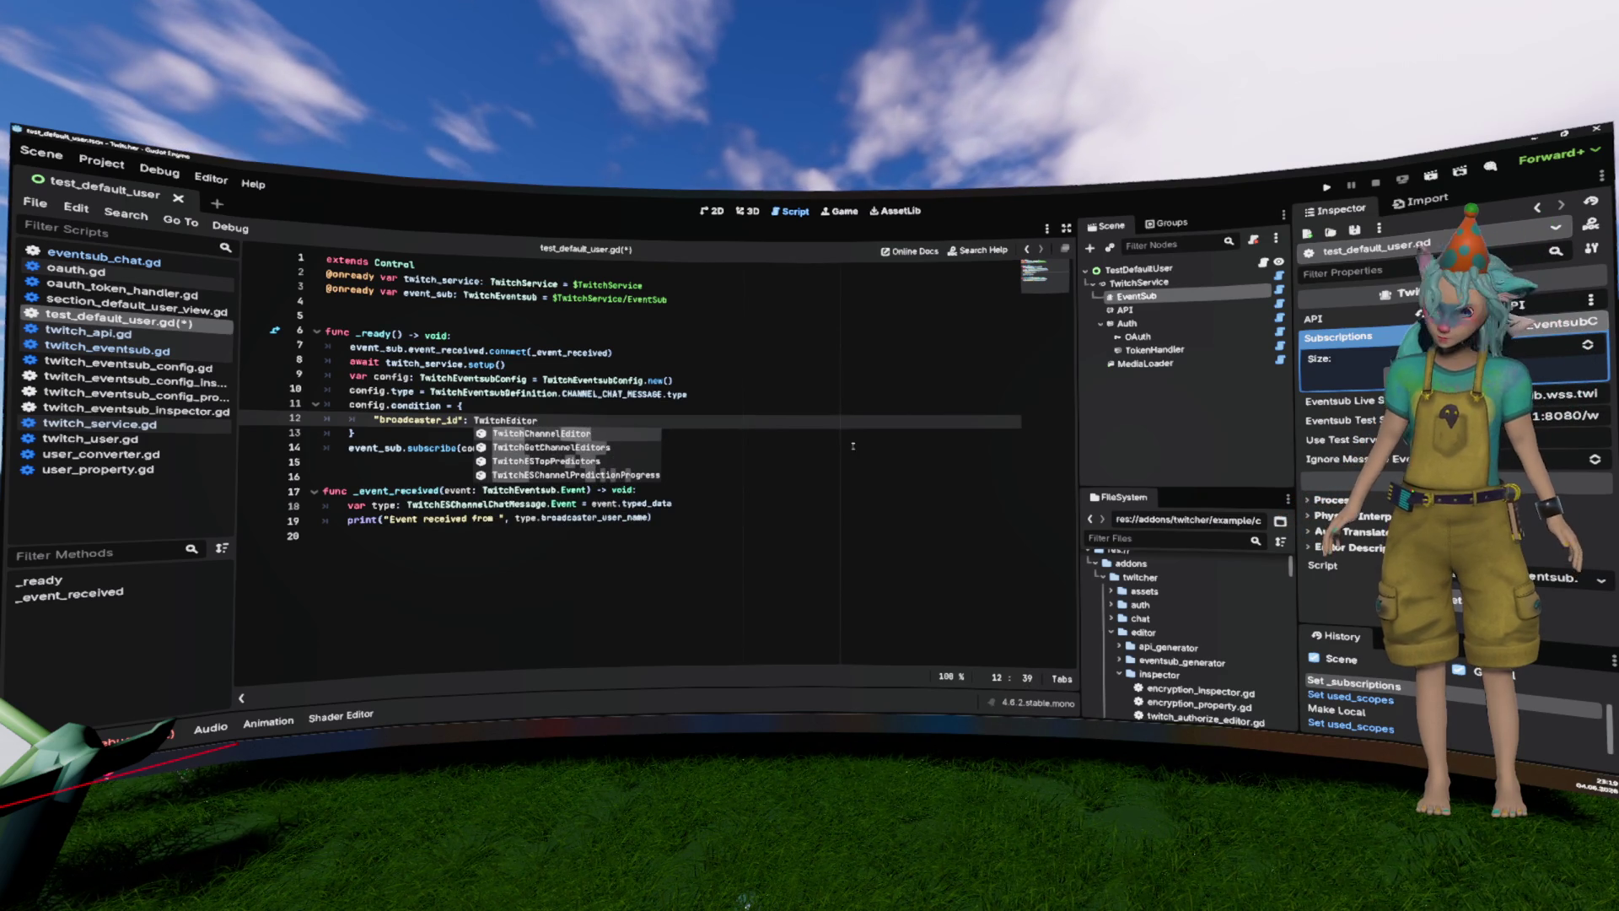
{"action": "left_click", "coordinate": [1148, 538]}
{"action": "type", "text": "twitch"}
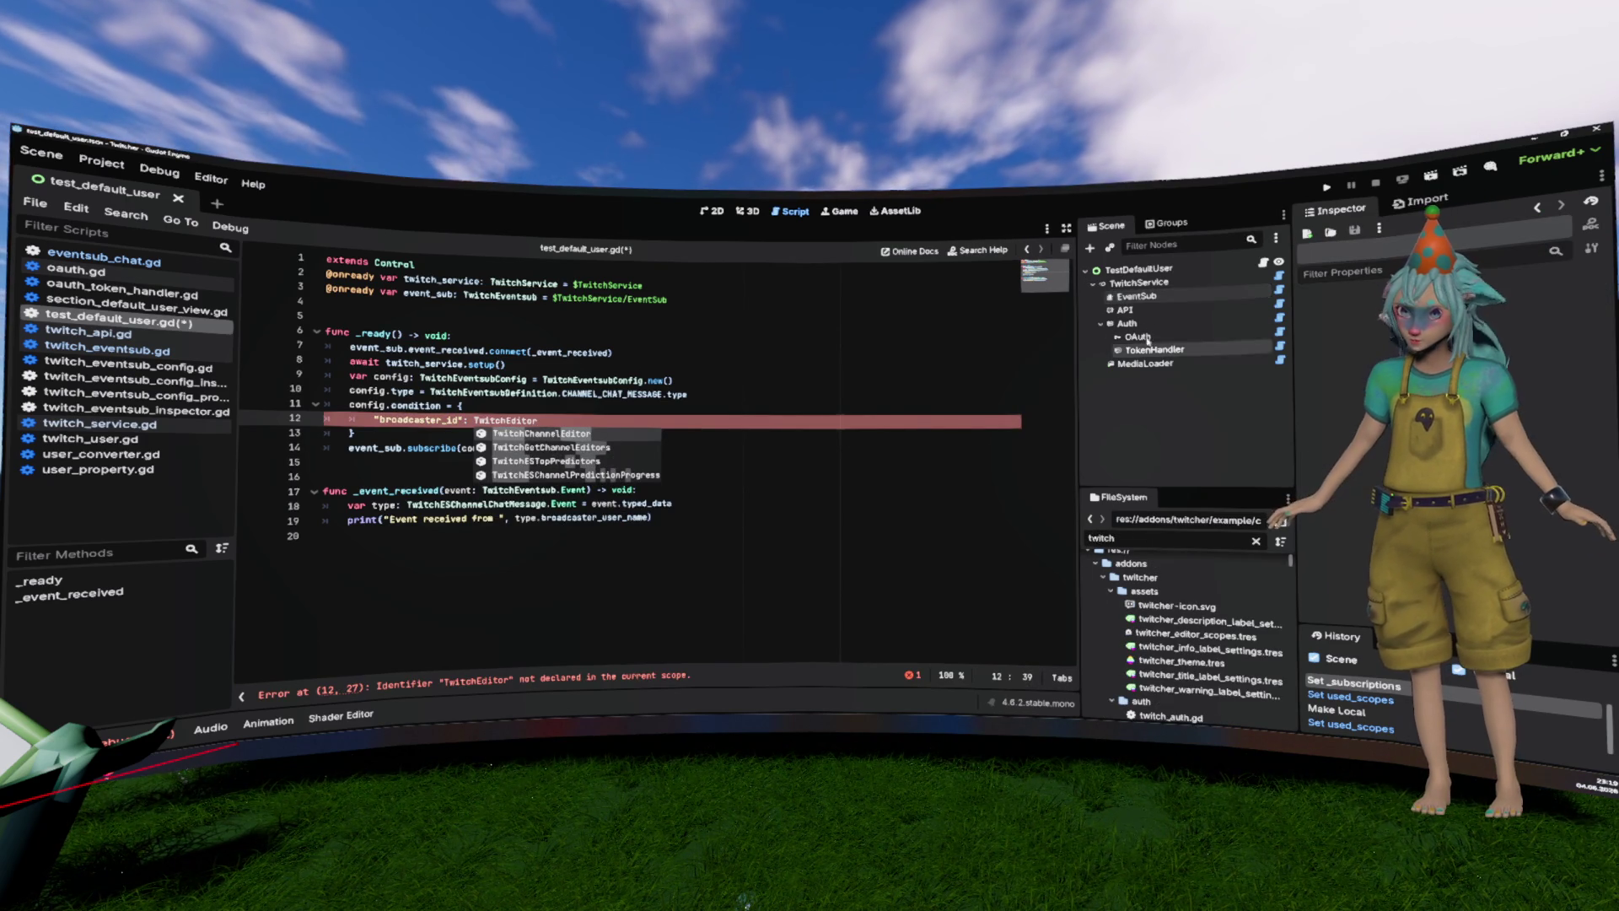
{"action": "left_click", "coordinate": [1134, 296]}
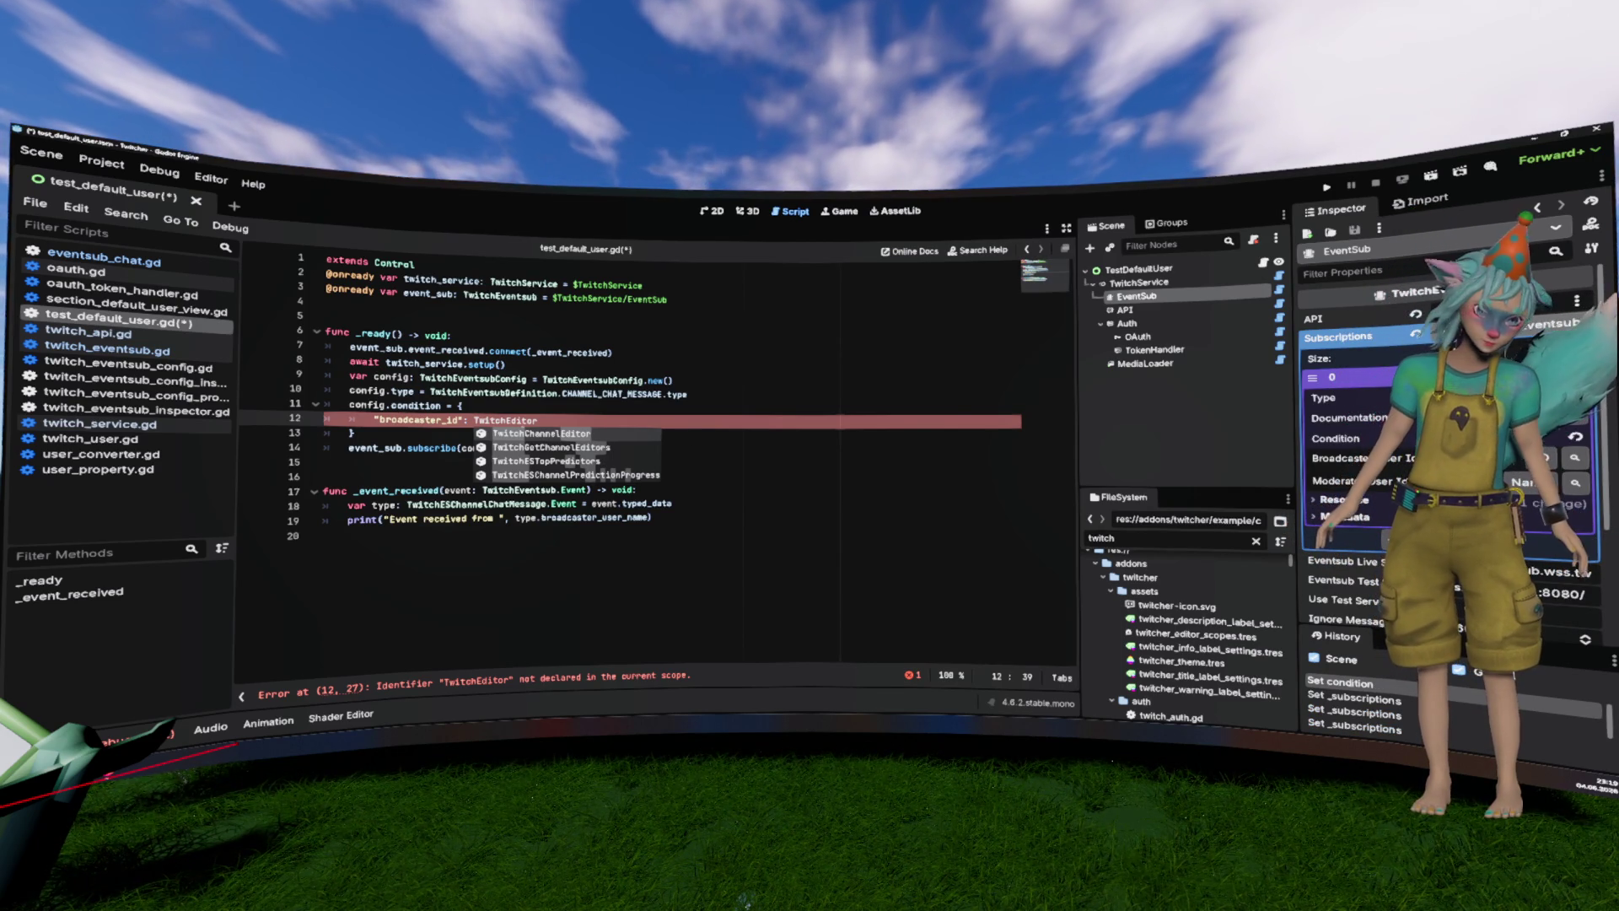
Set broadcaster_user_id and moderator_user_id condition entries to the channel's user id.
{"action": "key", "text": "BackSpace"}
{"action": "key", "text": "BackSpace"}
{"action": "key", "text": "BackSpace"}
{"action": "type", "text": "\"1051589814\""}
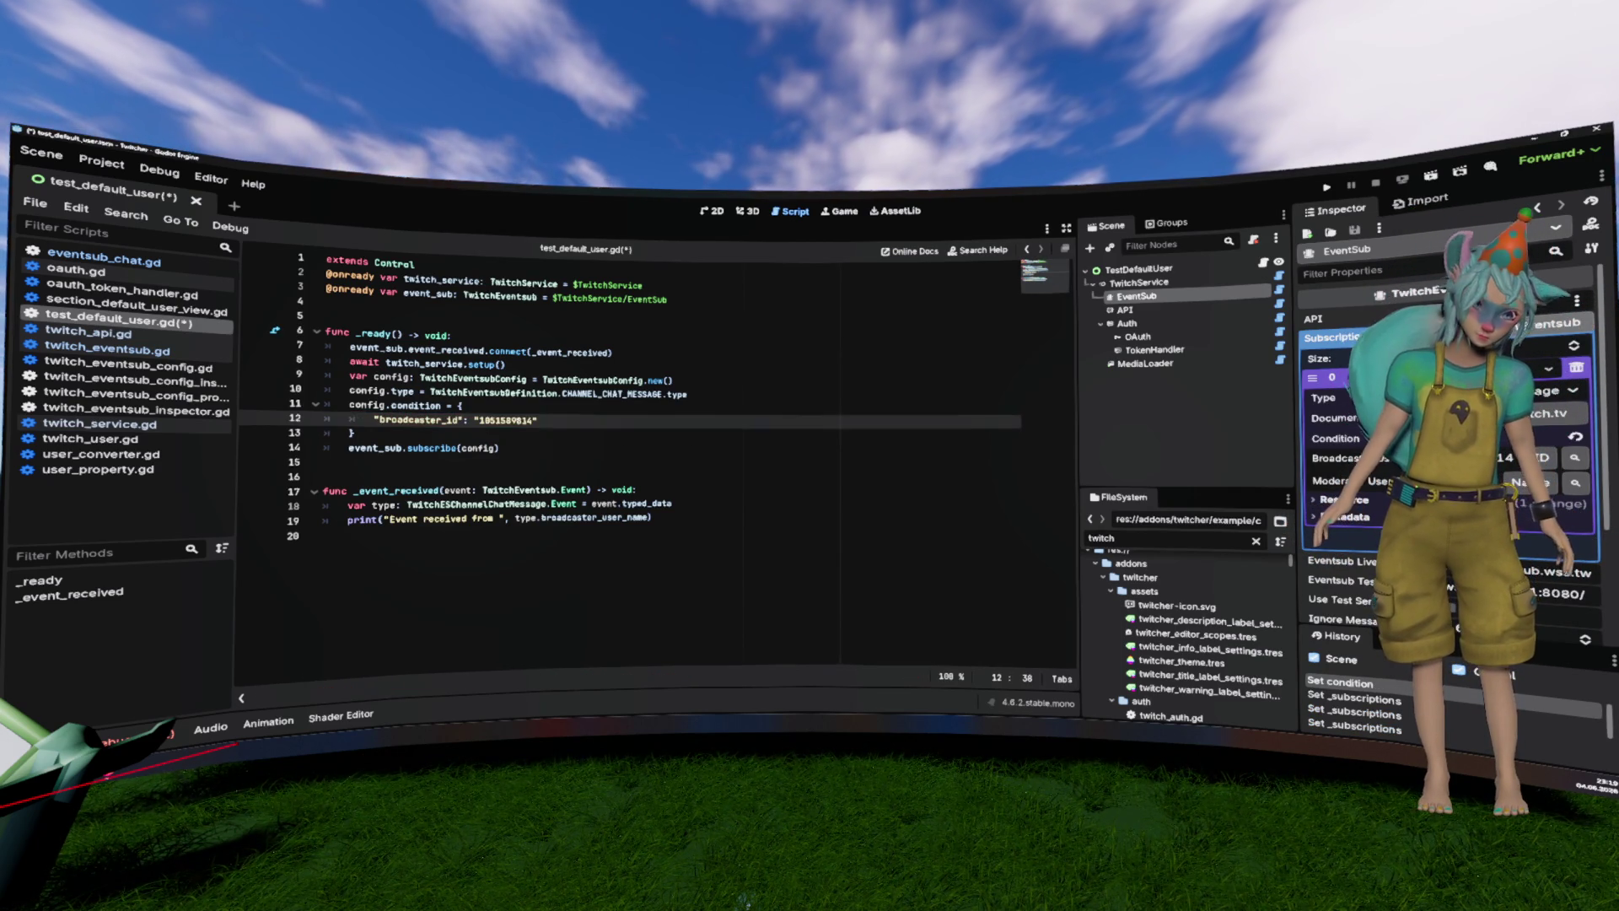
{"action": "key", "text": "ctrl+shift+d"}
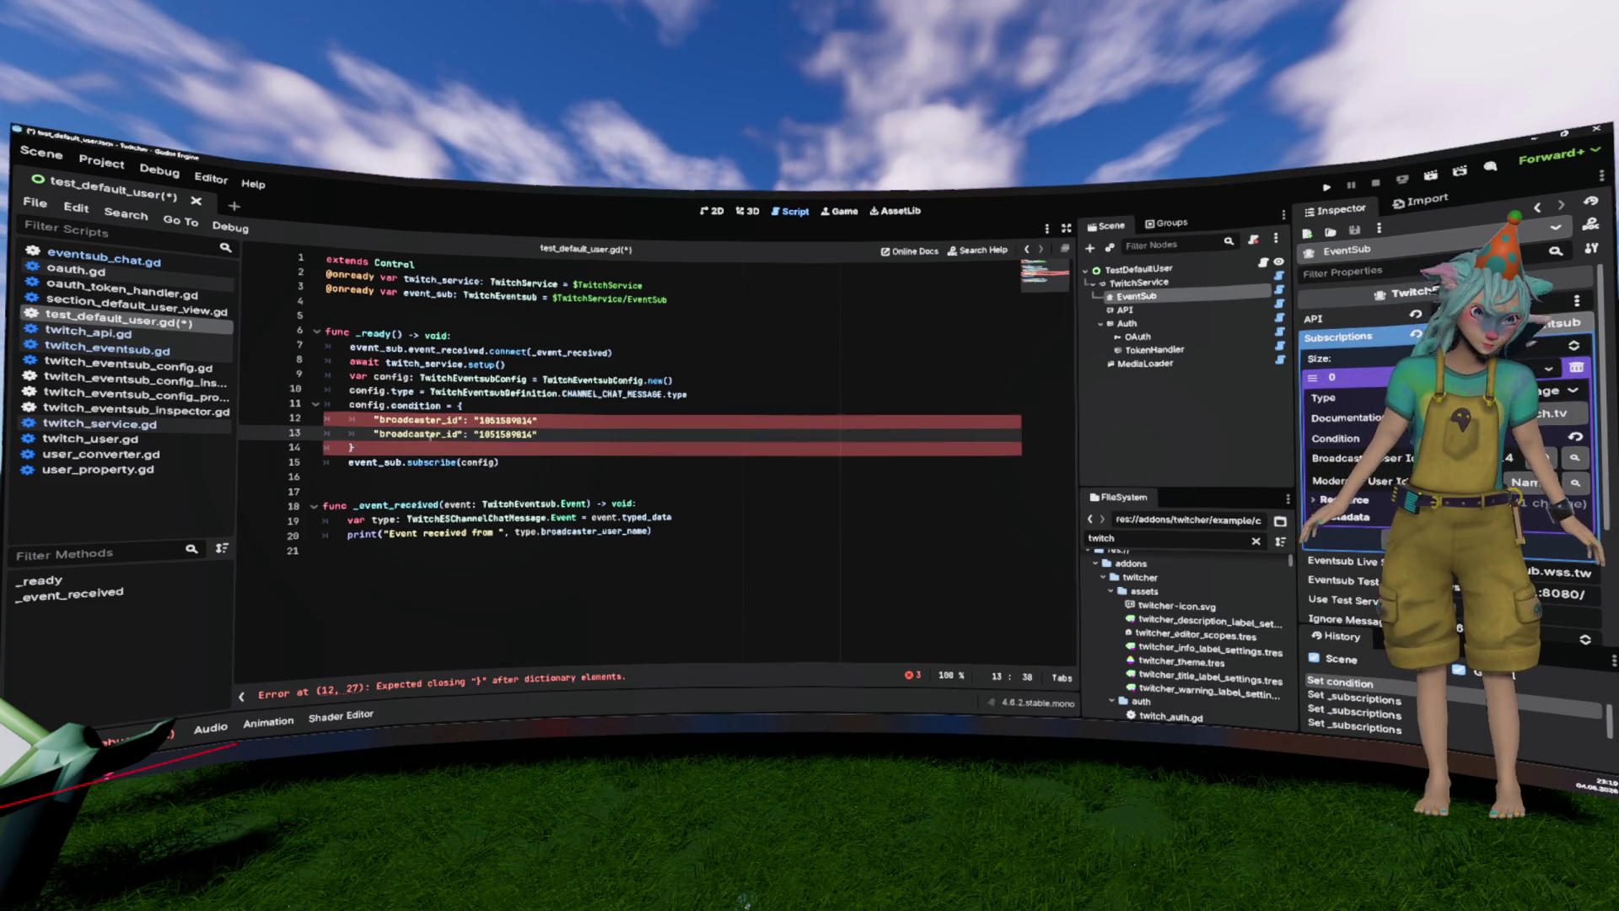
{"action": "left_click", "coordinate": [440, 420]}
{"action": "type", "text": "_user"}
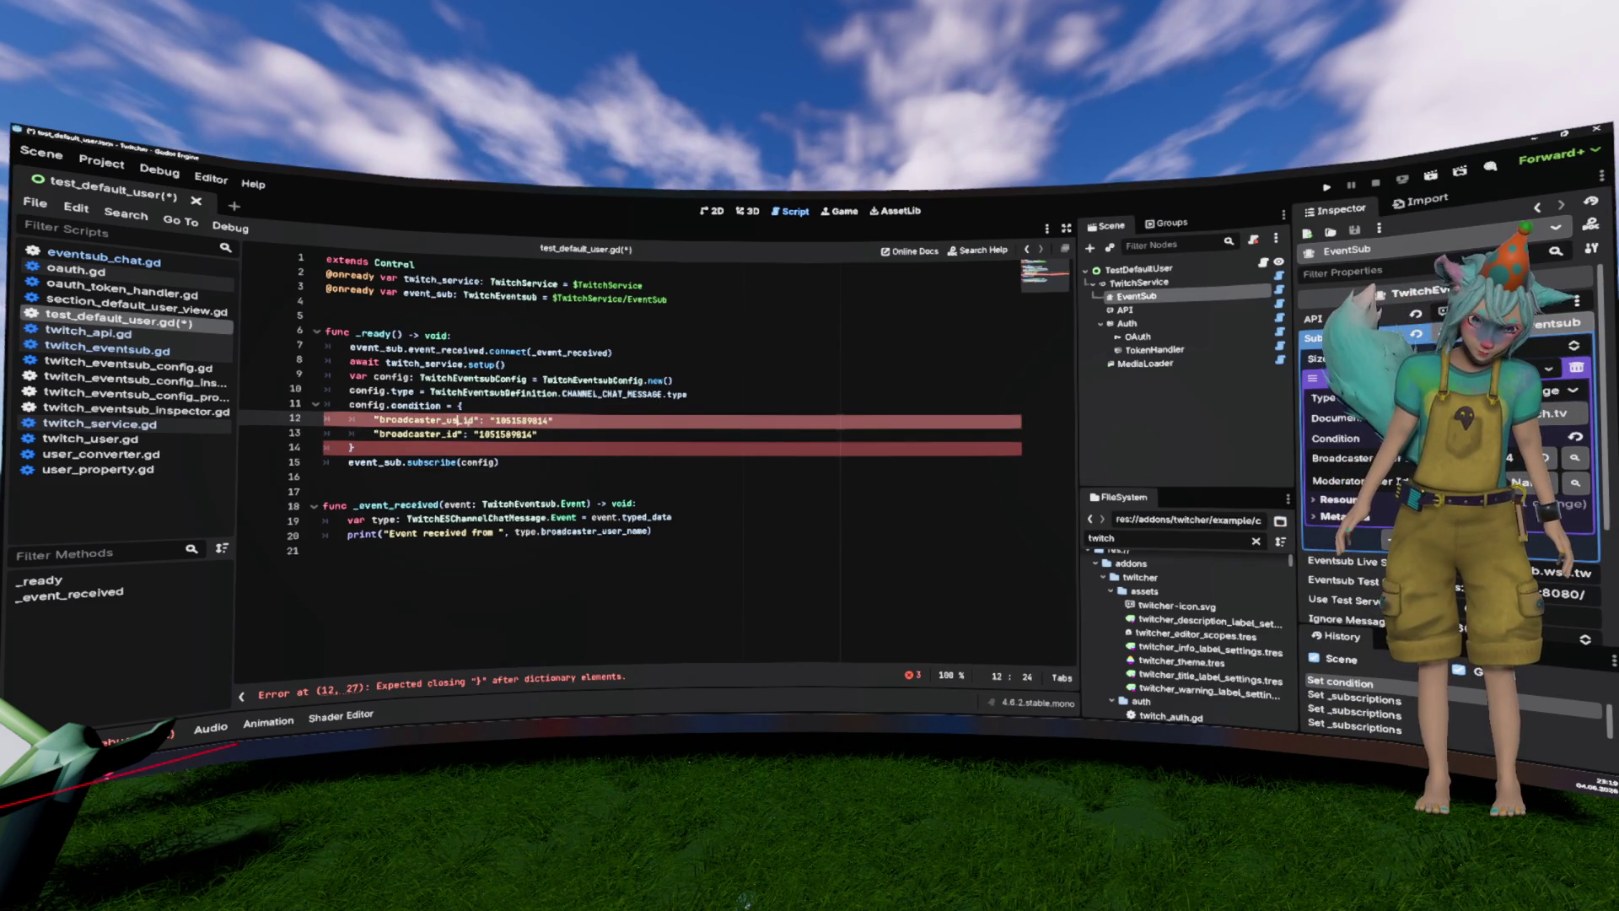
{"action": "key", "text": "Down"}
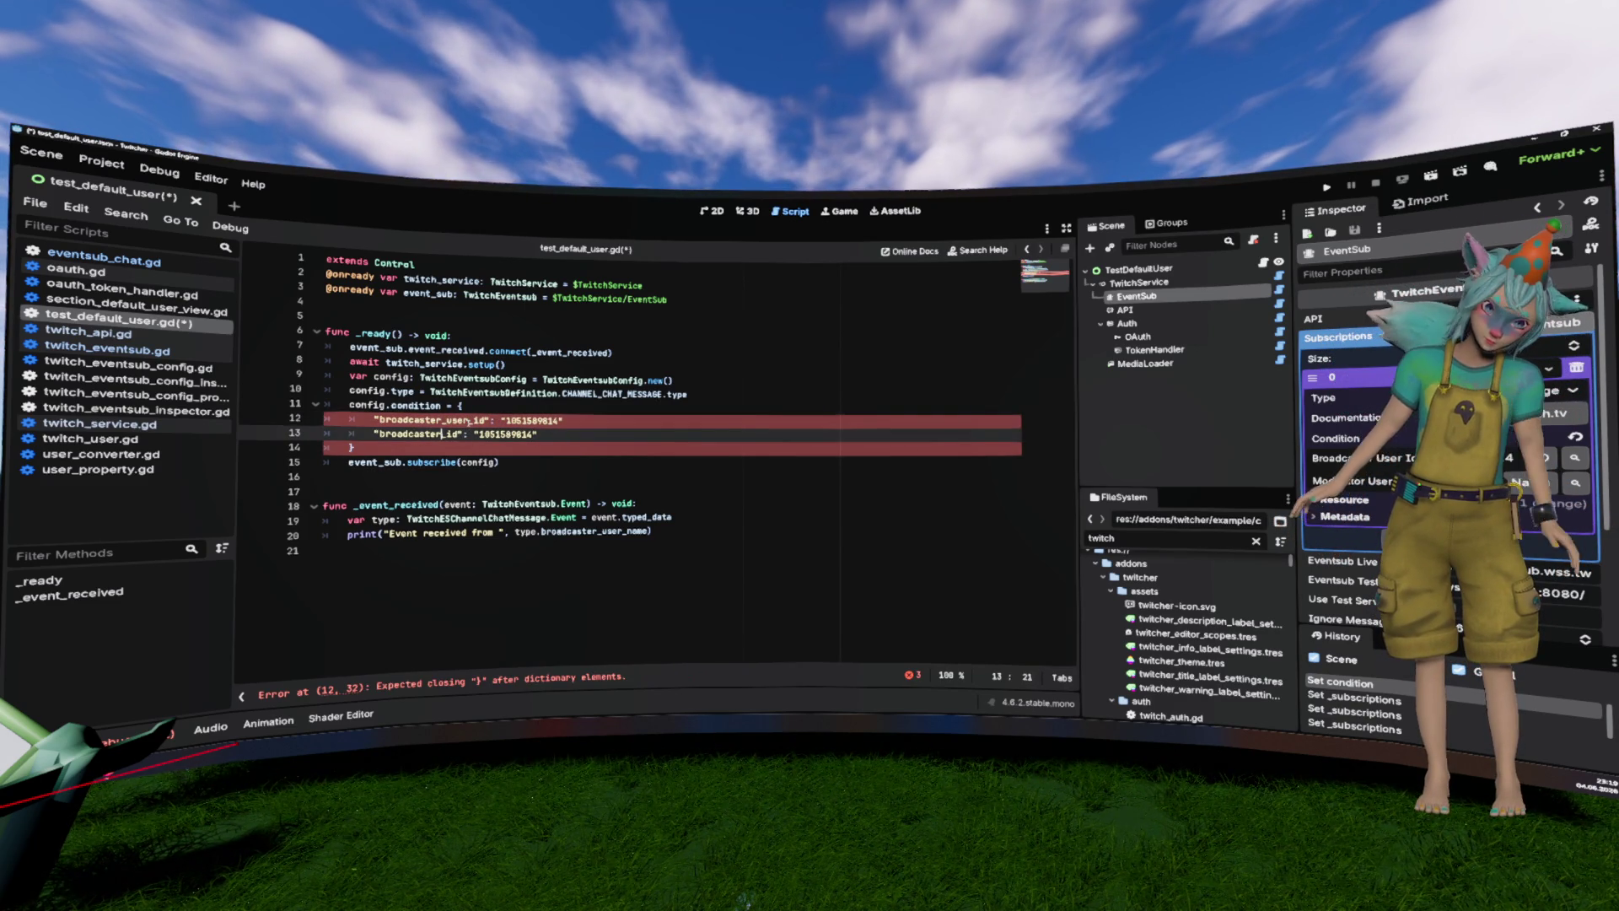
{"action": "key", "text": "Up"}
{"action": "key", "text": "End"}
{"action": "type", "text": ",,"}
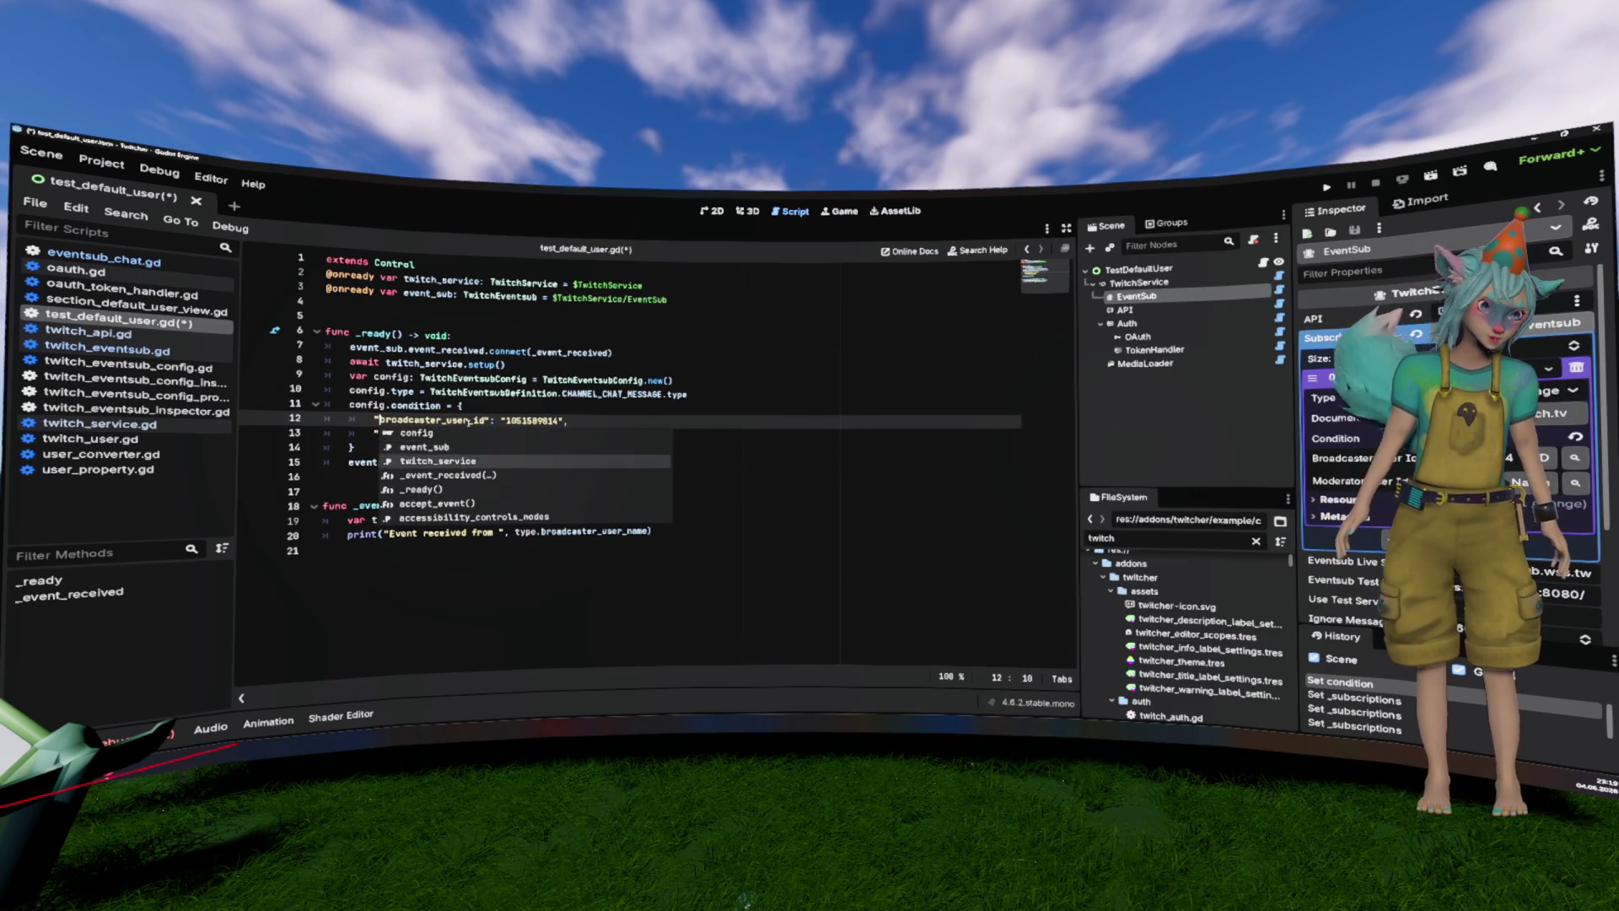
{"action": "key", "text": "Escape"}
{"action": "key", "text": "Down"}
{"action": "key", "text": "ctrl+shift+Right"}
{"action": "type", "text": "moderator"}
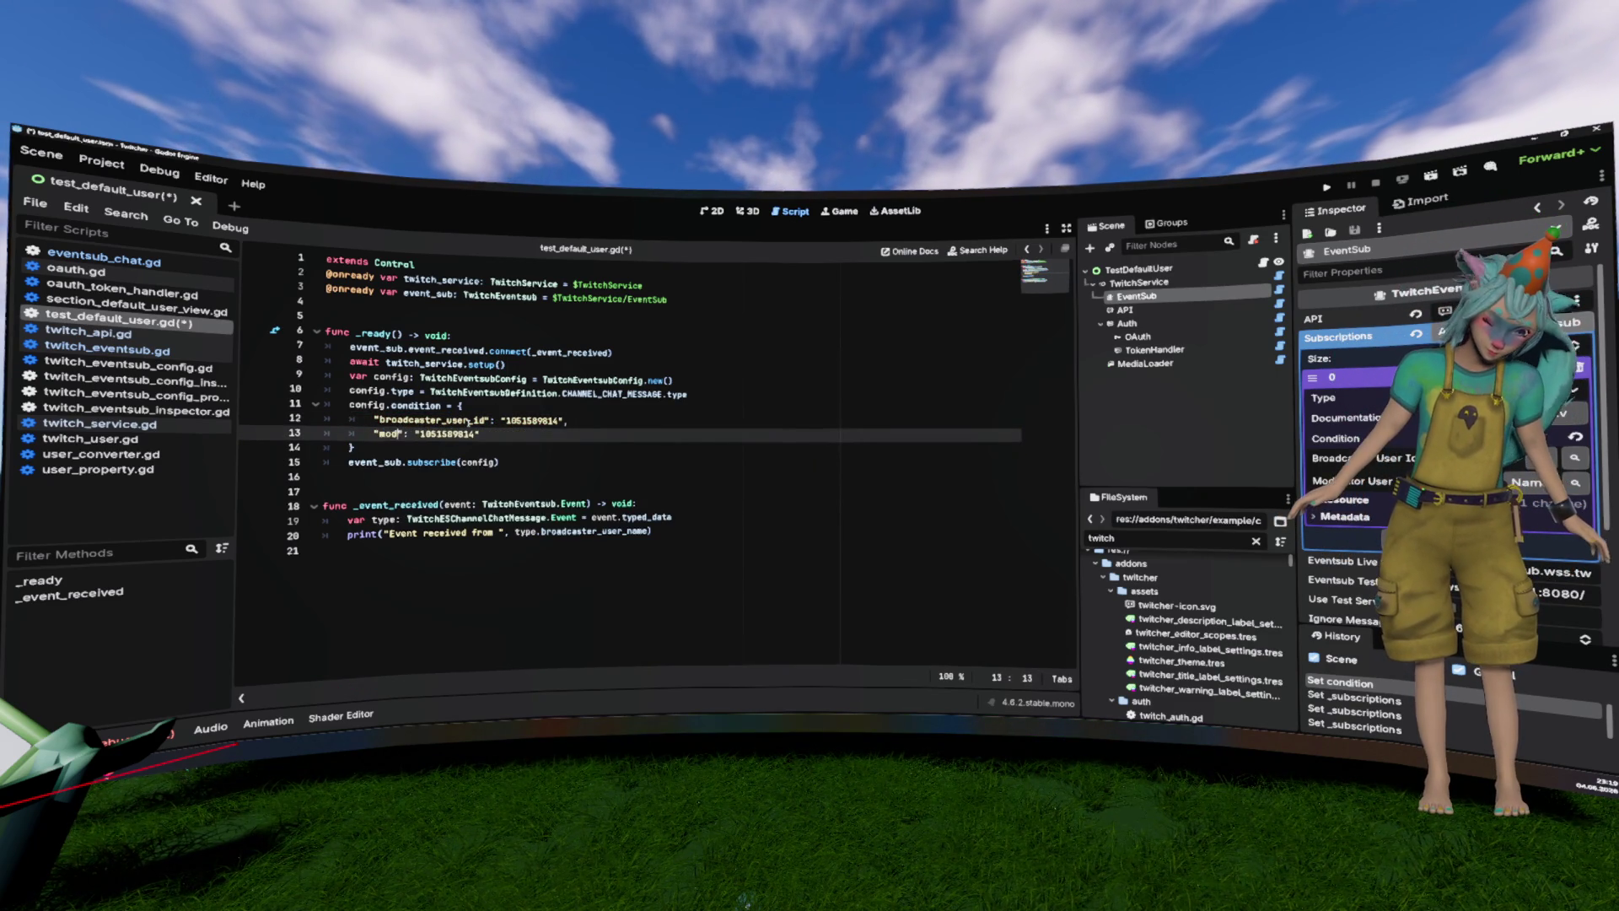
{"action": "type", "text": "_user_id"}
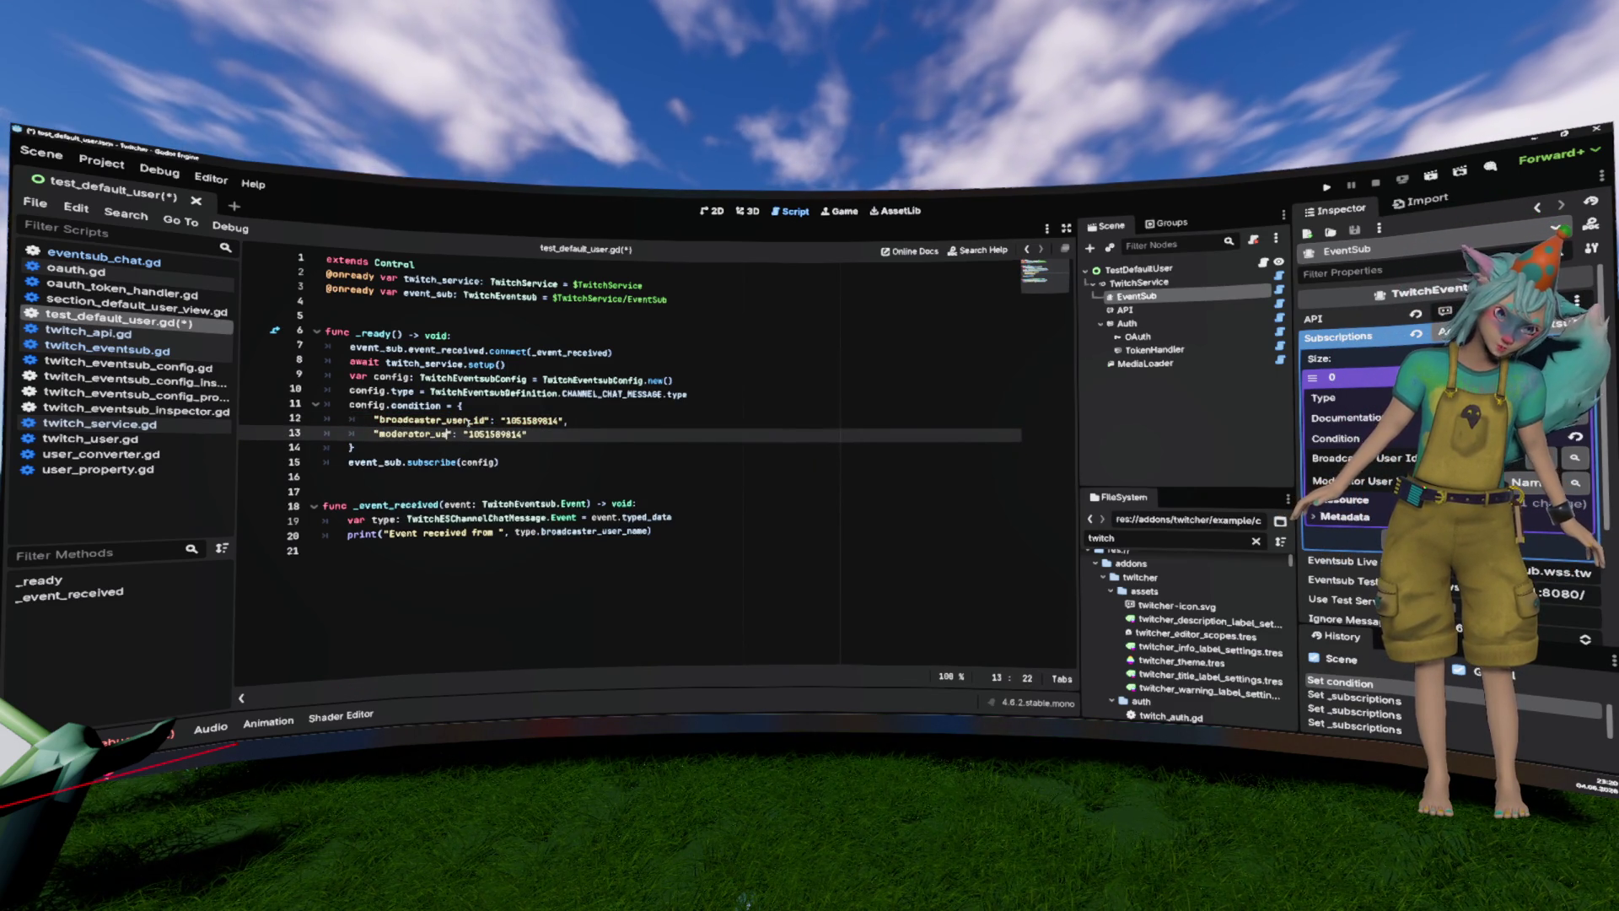
Save test_default_user.gd and run the current scene.
{"action": "left_click", "coordinate": [572, 410]}
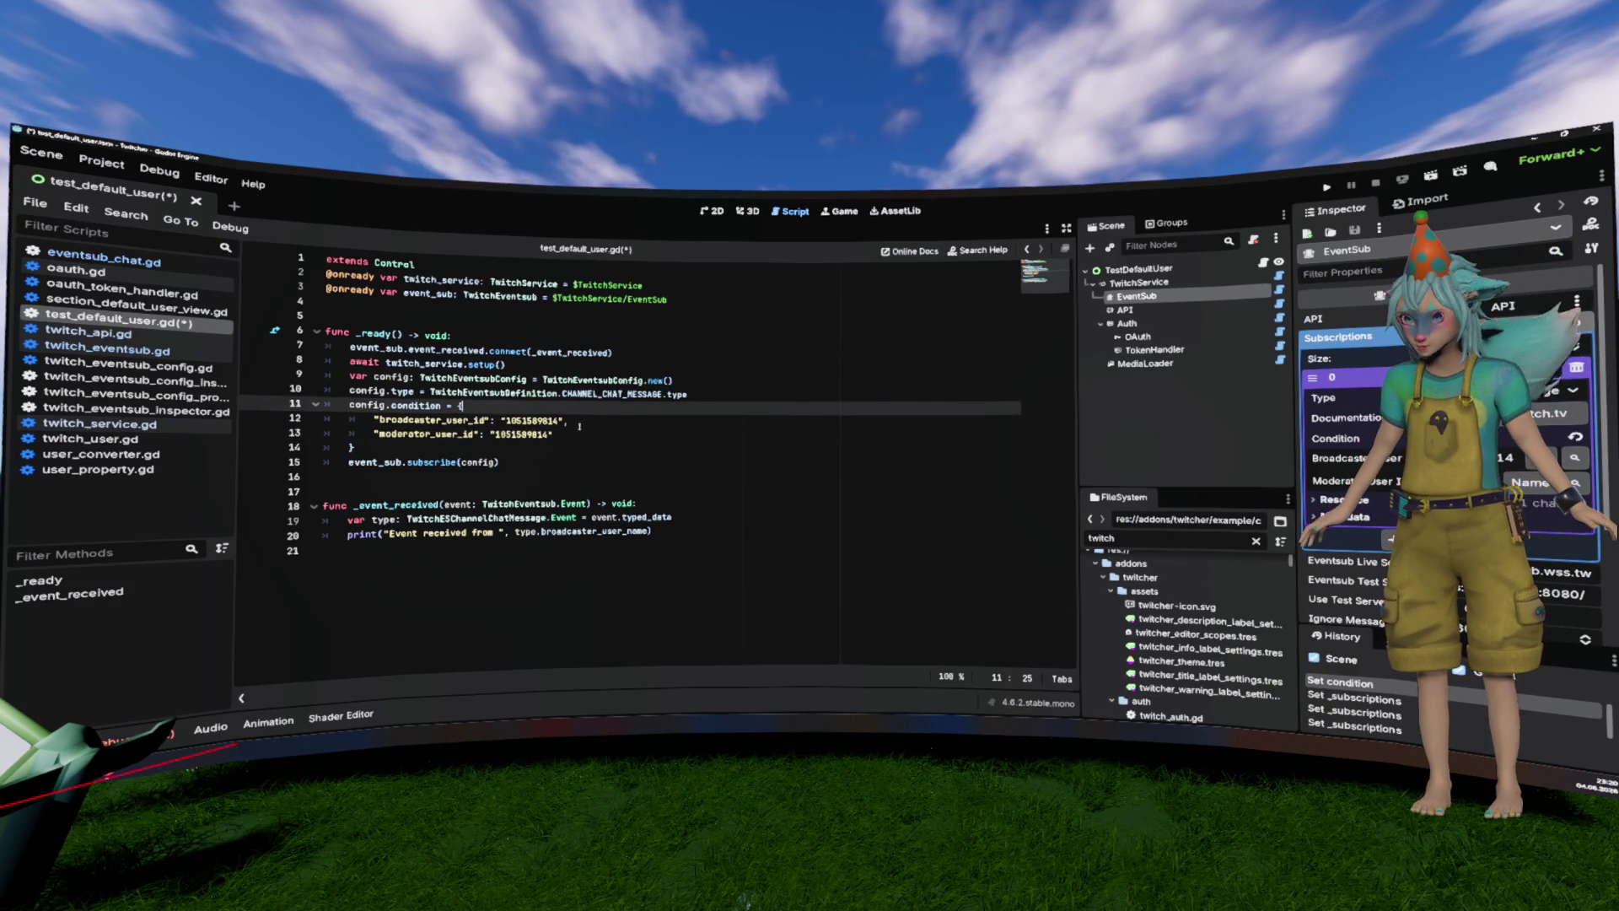
{"action": "key", "text": "ctrl+s"}
{"action": "left_click", "coordinate": [594, 428]}
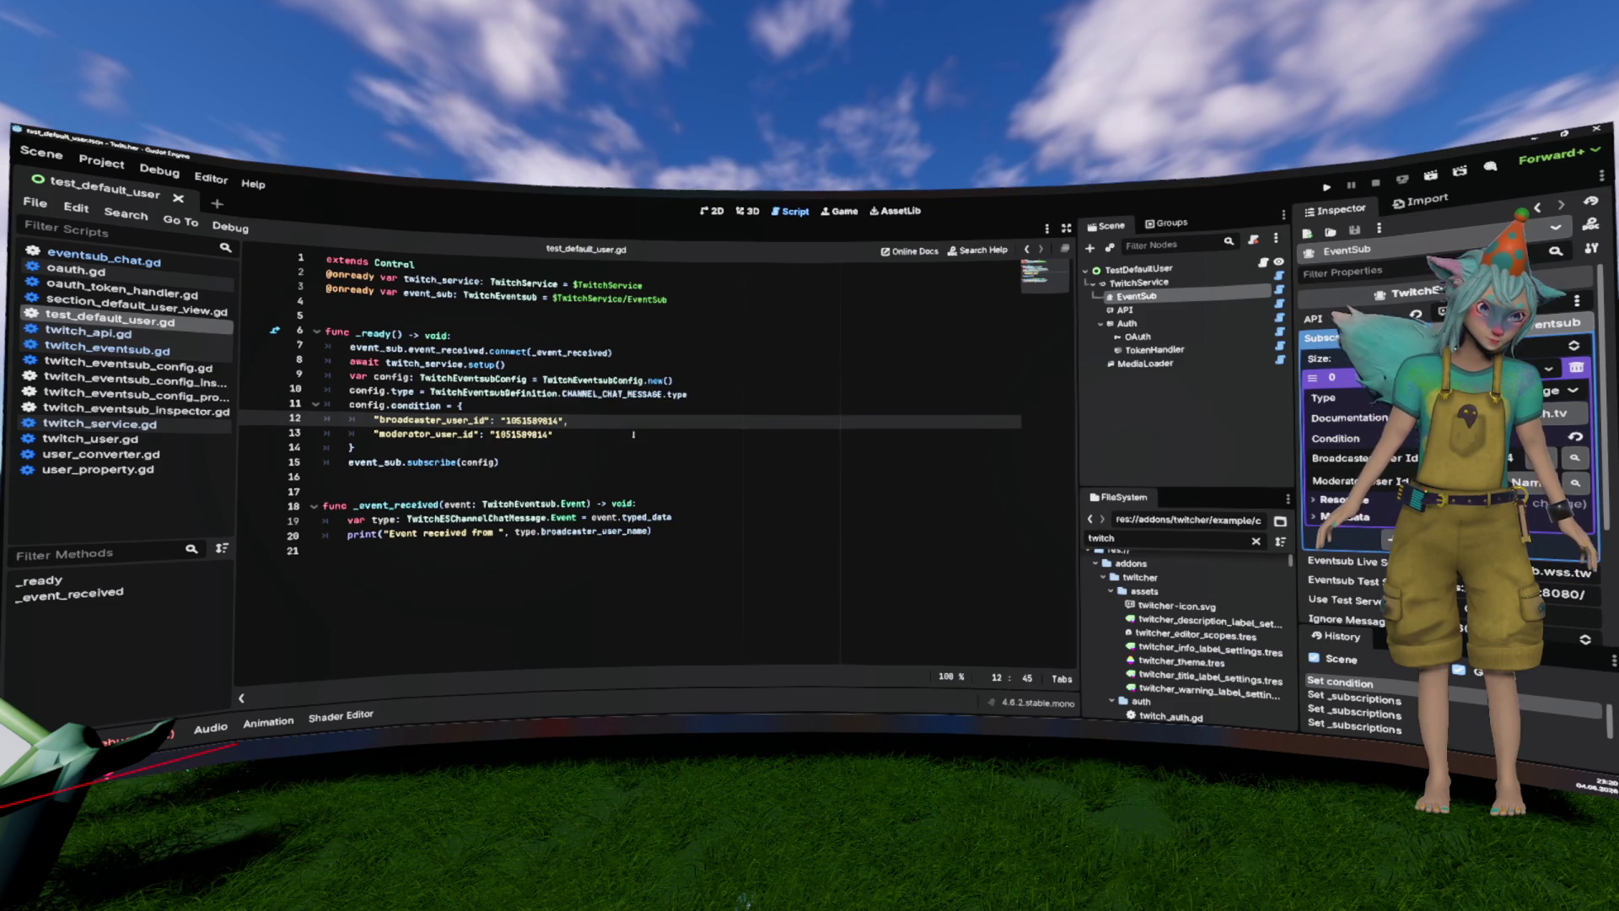
{"action": "key", "text": "F6"}
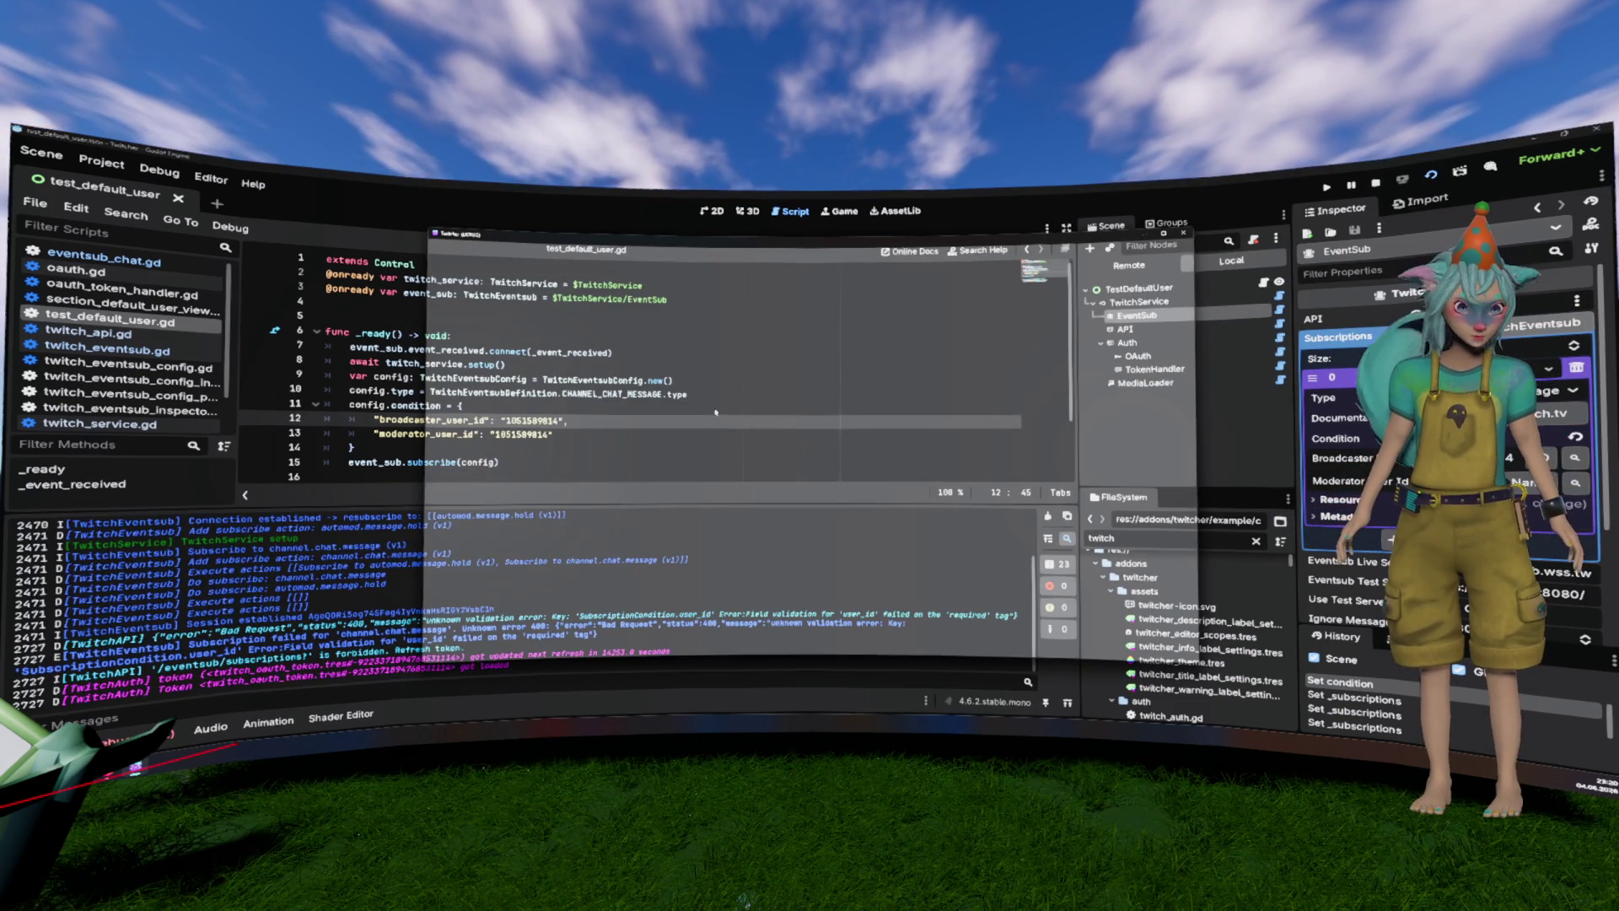
Shorten the line-12 key to user_id and rerun the scene.
{"action": "left_click", "coordinate": [388, 583]}
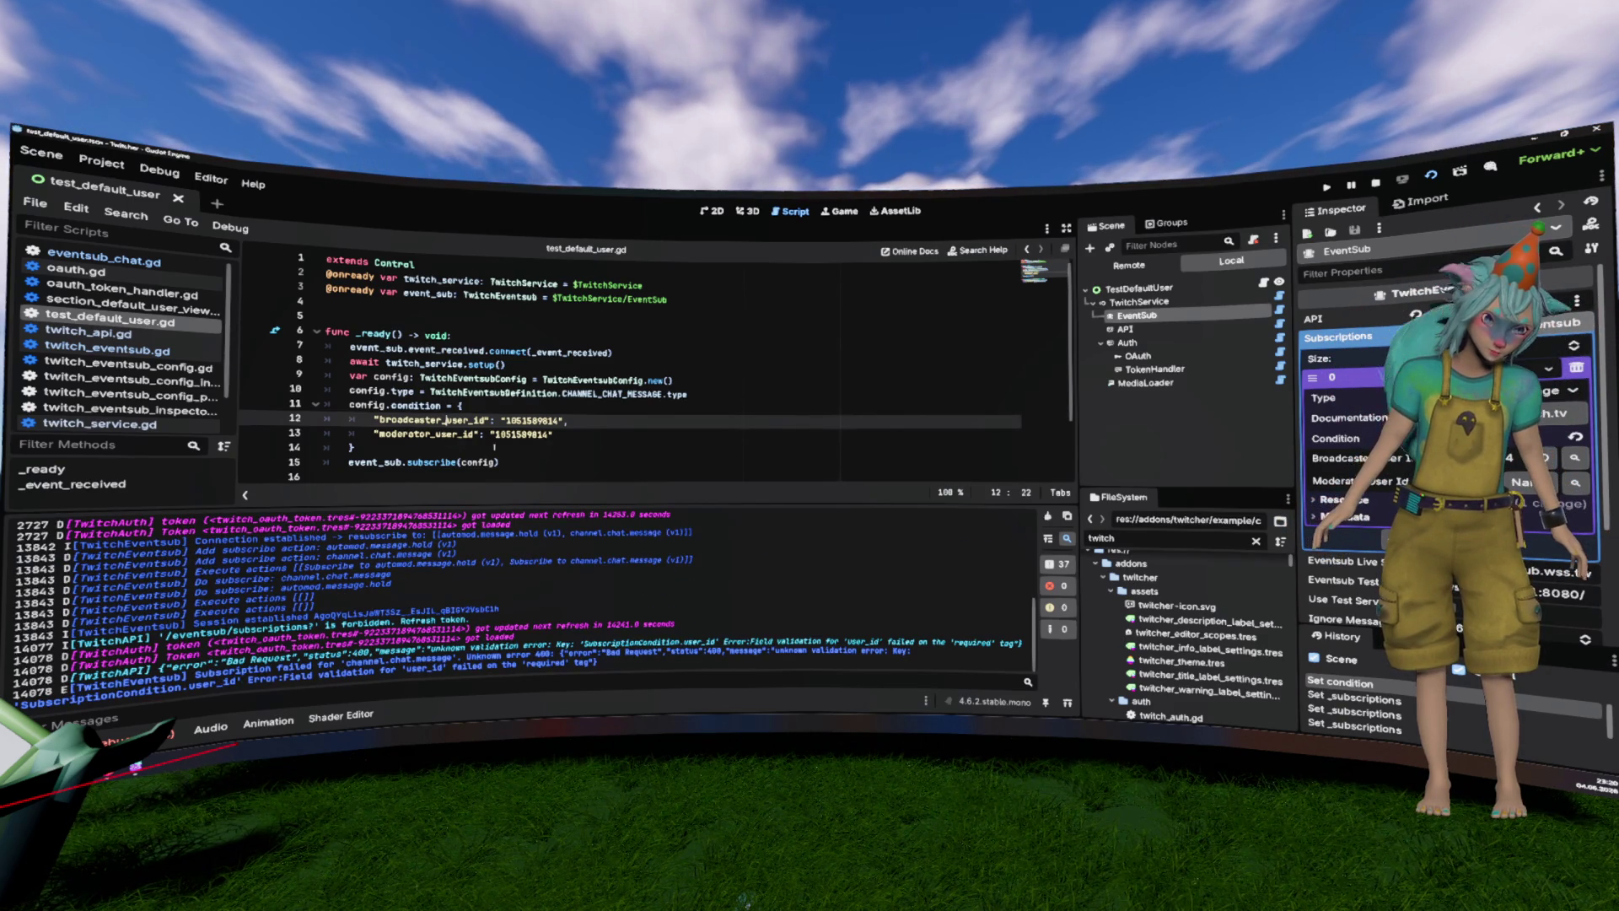
{"action": "key", "text": "ctrl+shift+Left"}
{"action": "key", "text": "BackSpace"}
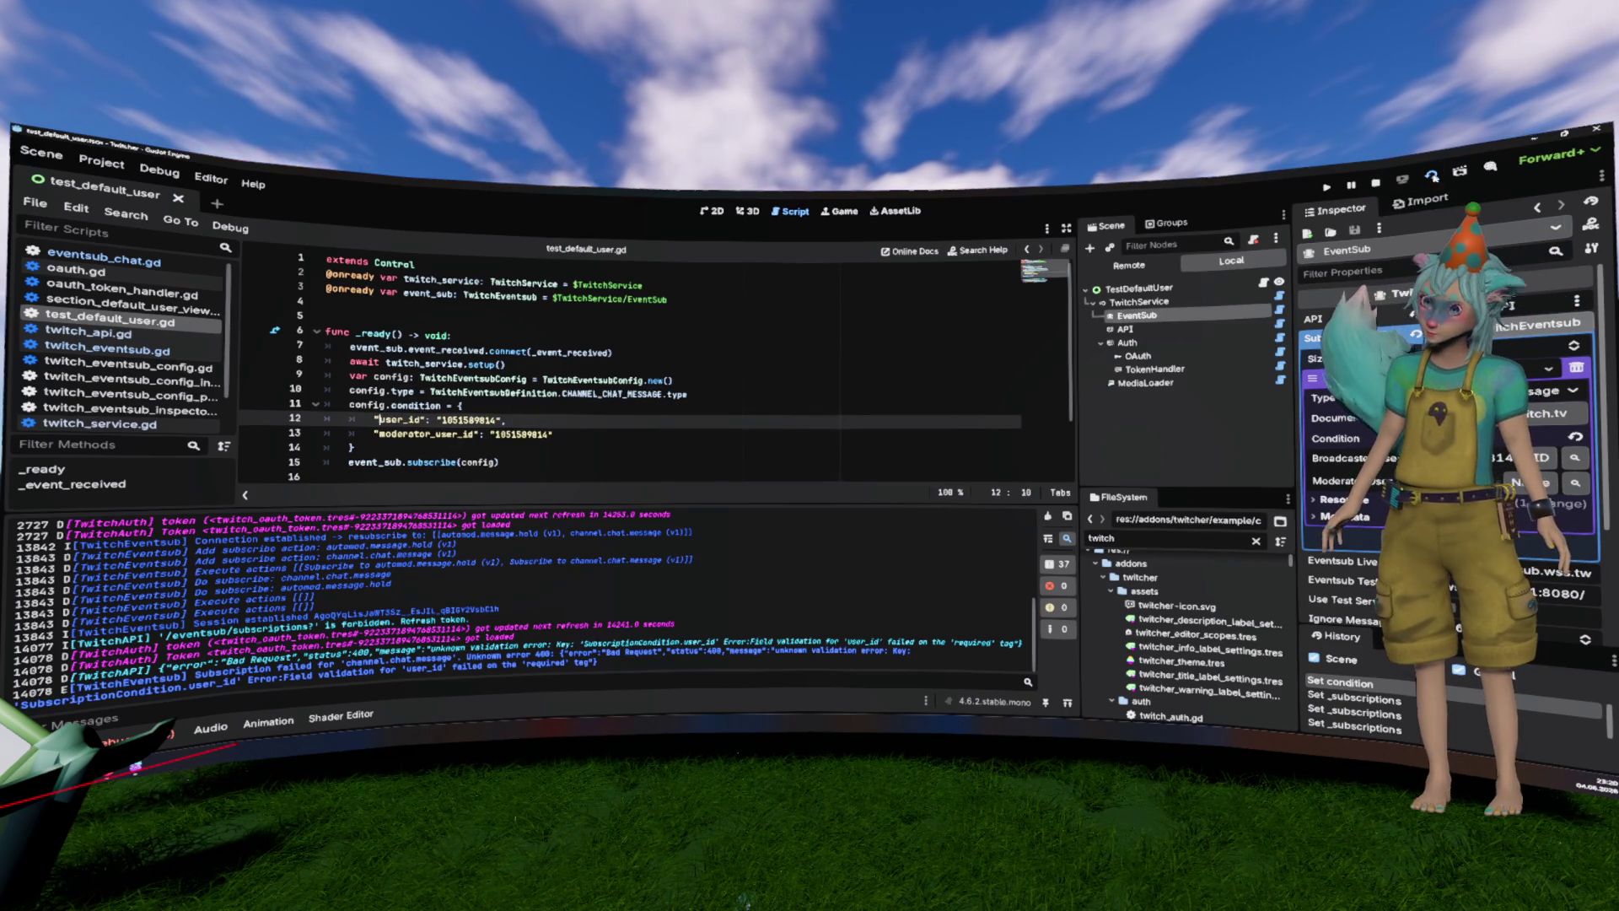
{"action": "key", "text": "F6"}
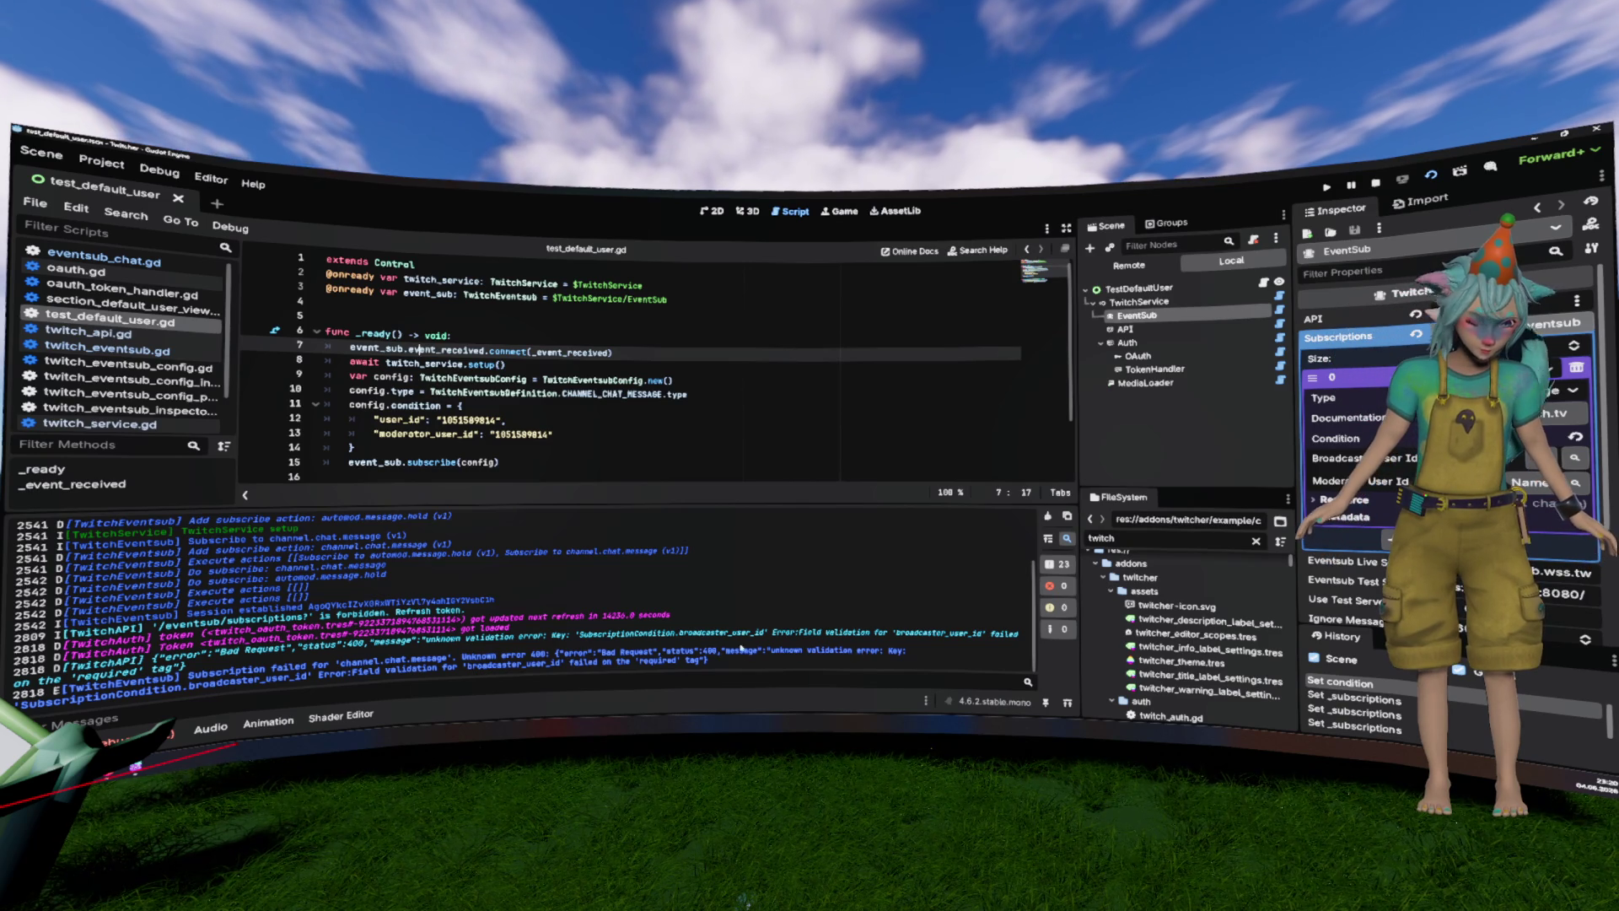
Replace moderator_user_id with broadcaster_user_id from the error, rerun, and select the forbidden log lines.
{"action": "double_click", "coordinate": [302, 678]}
{"action": "key", "text": "ctrl+c"}
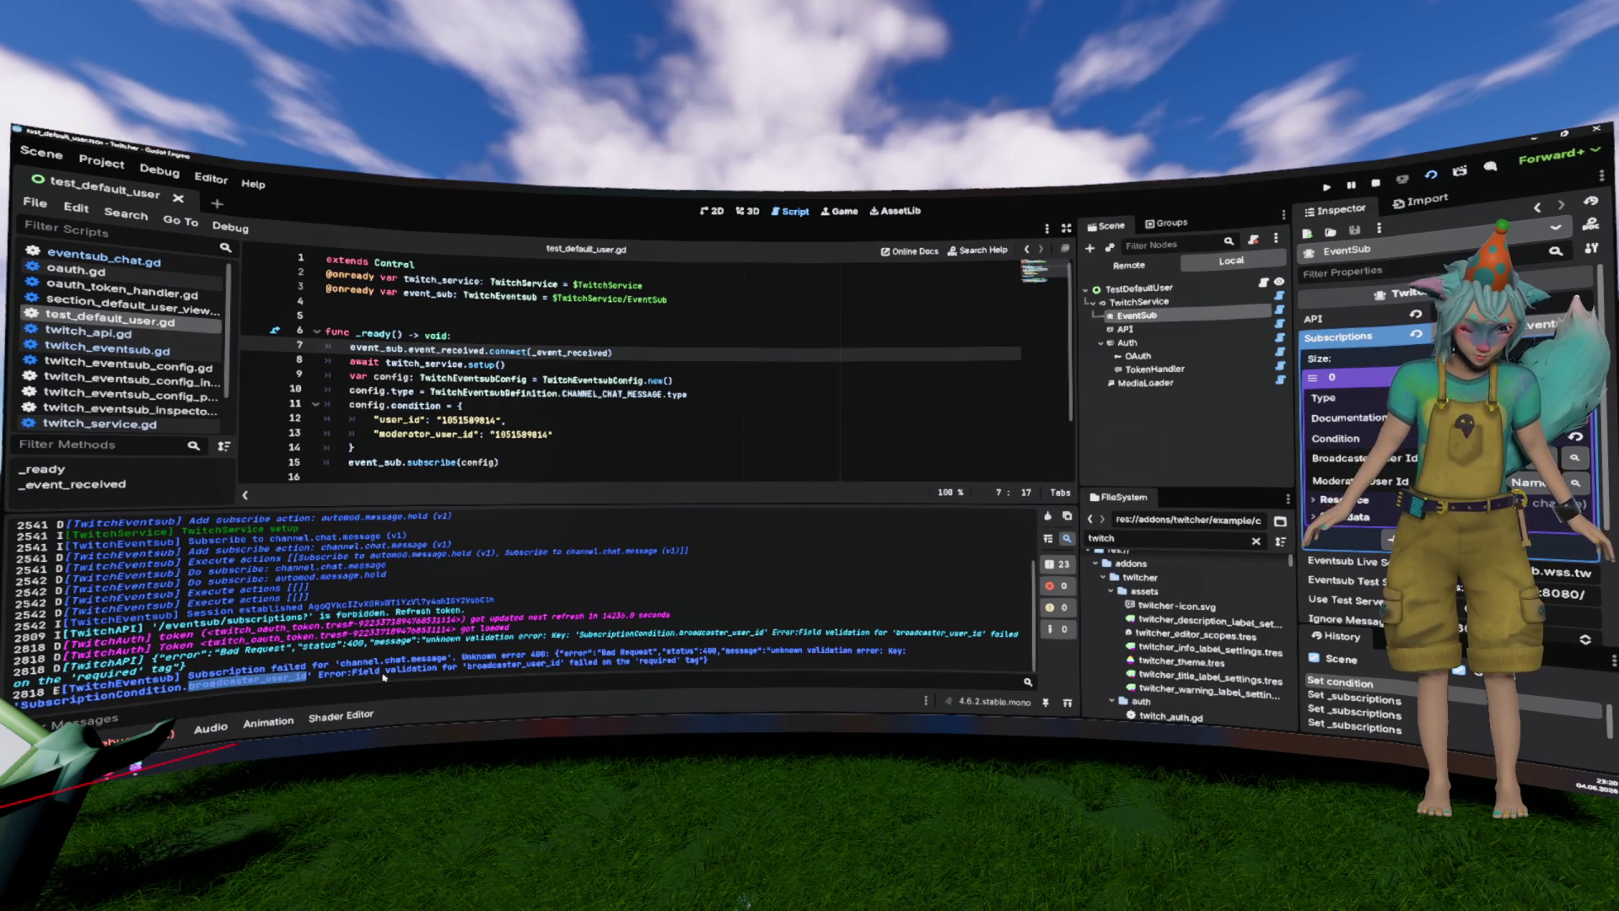
{"action": "double_click", "coordinate": [464, 433]}
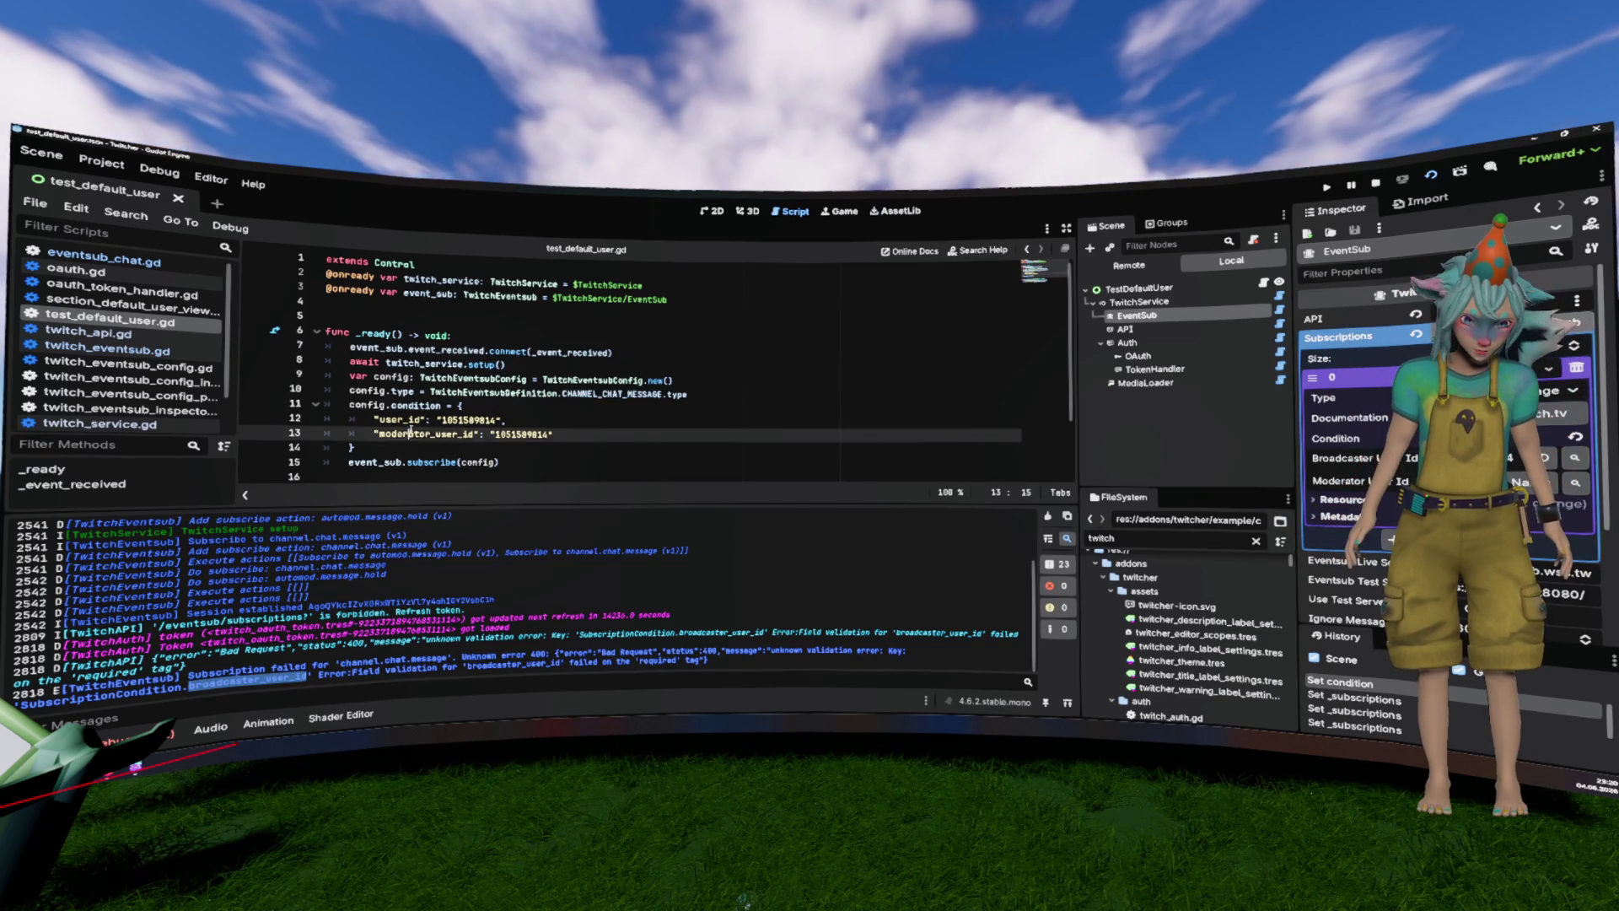
{"action": "key", "text": "ctrl+v"}
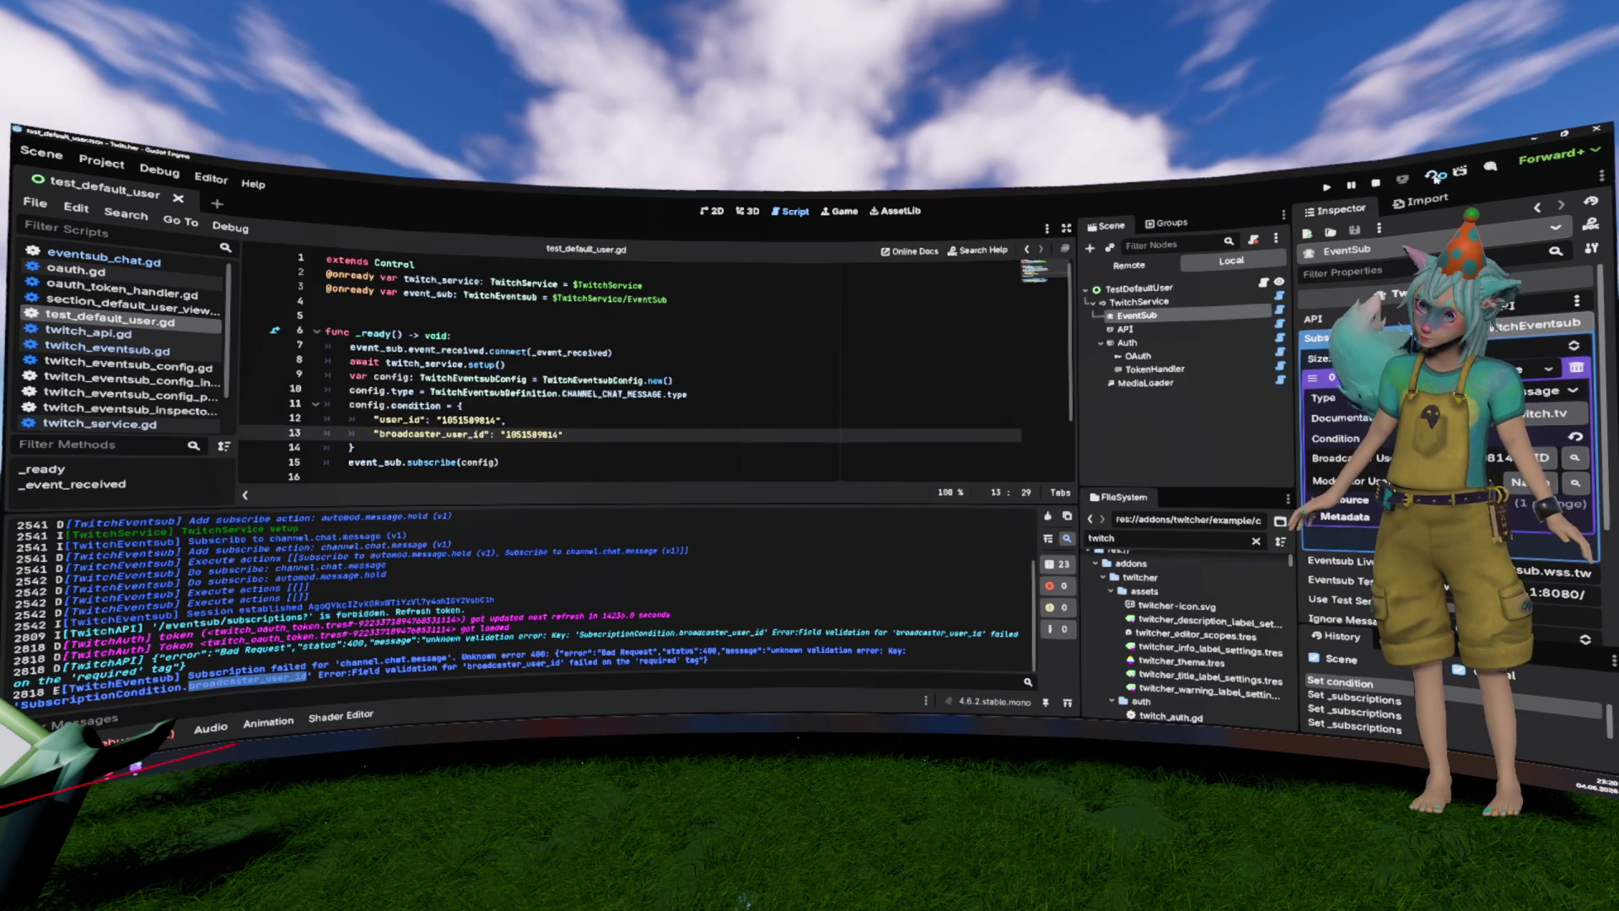
{"action": "key", "text": "F6"}
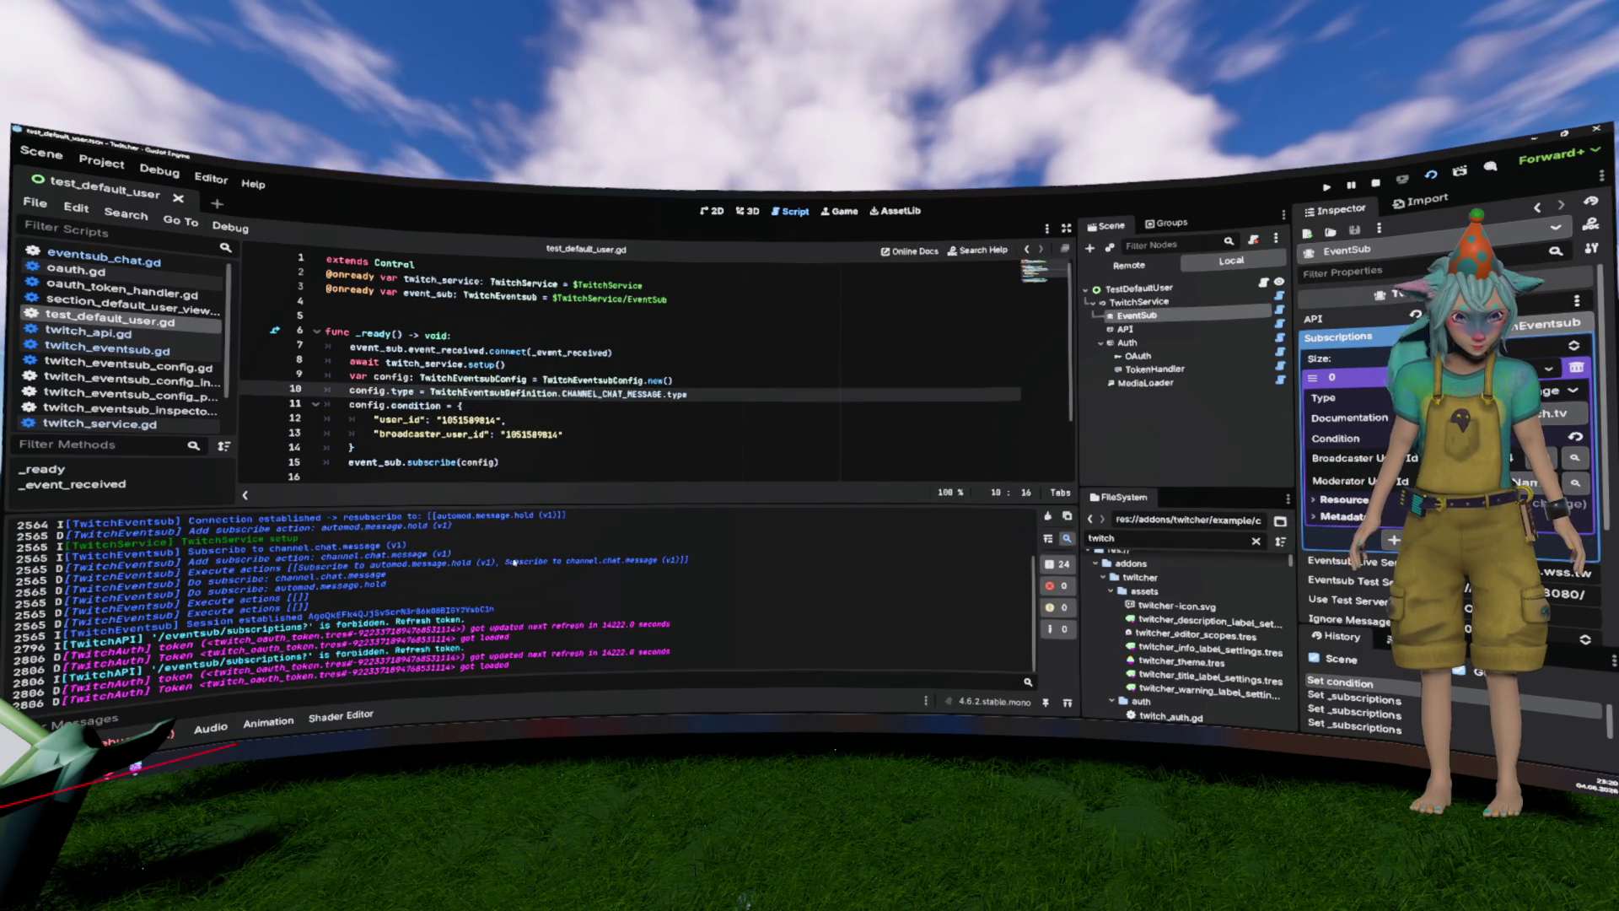
{"action": "left_click_drag", "start_coordinate": [388, 623], "coordinate": [564, 647]}
Stop the game, revert EventSub's Subscriptions, rerun the scene and mark the forbidden log message.
{"action": "scroll", "coordinate": [666, 599], "scroll_direction": "up", "scroll_amount": 3}
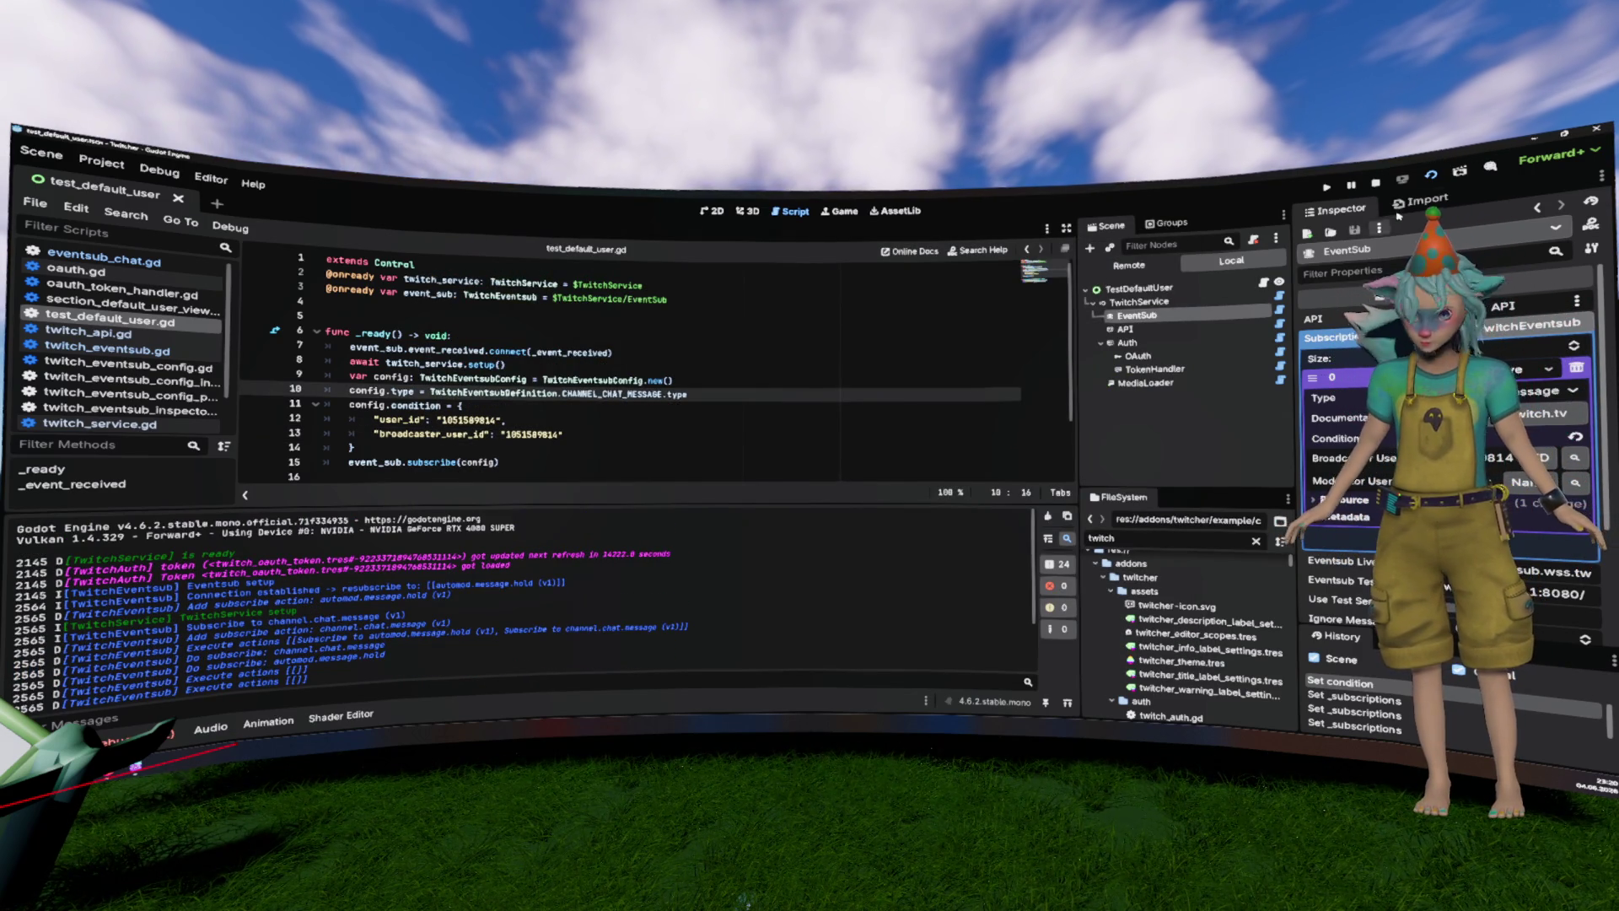
{"action": "left_click", "coordinate": [1376, 182]}
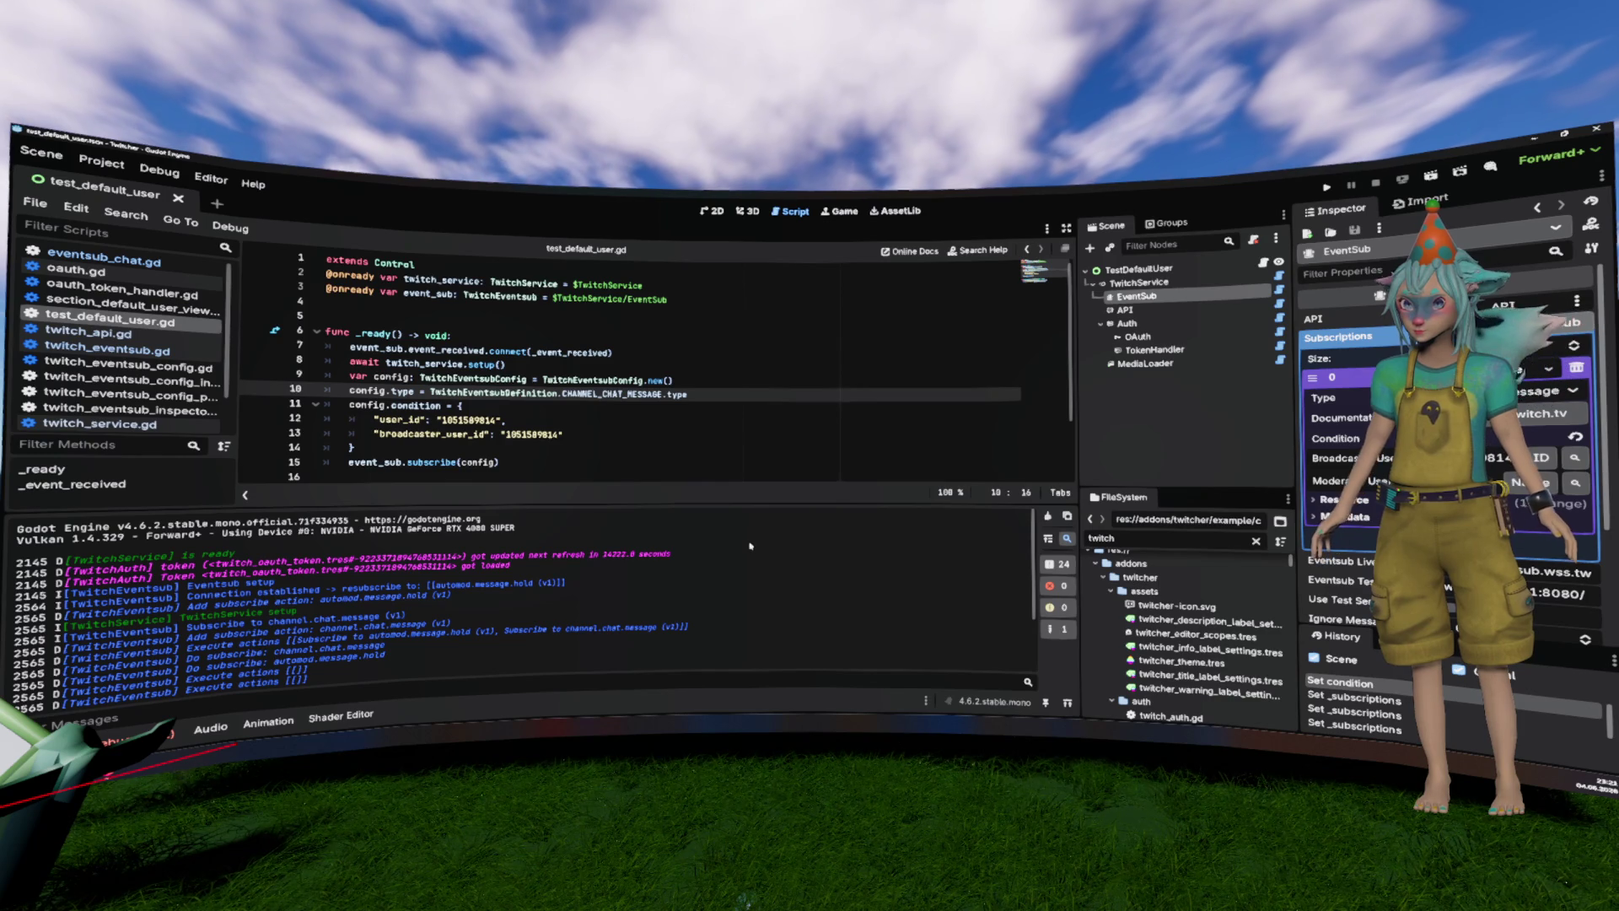
{"action": "left_click", "coordinate": [1565, 347]}
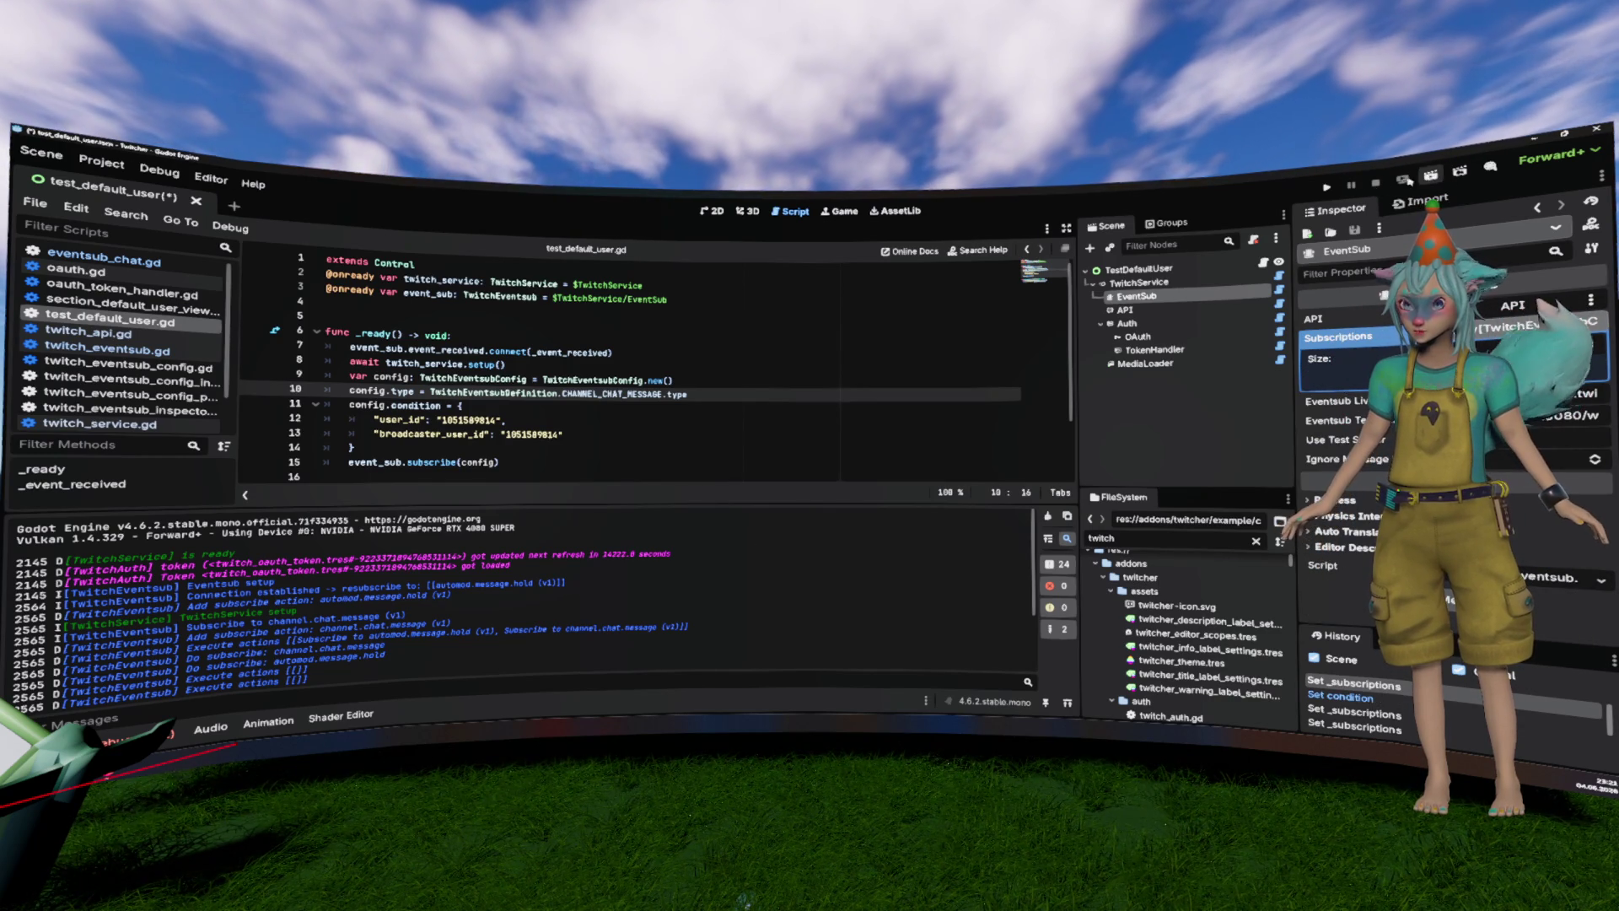
{"action": "left_click", "coordinate": [1442, 182]}
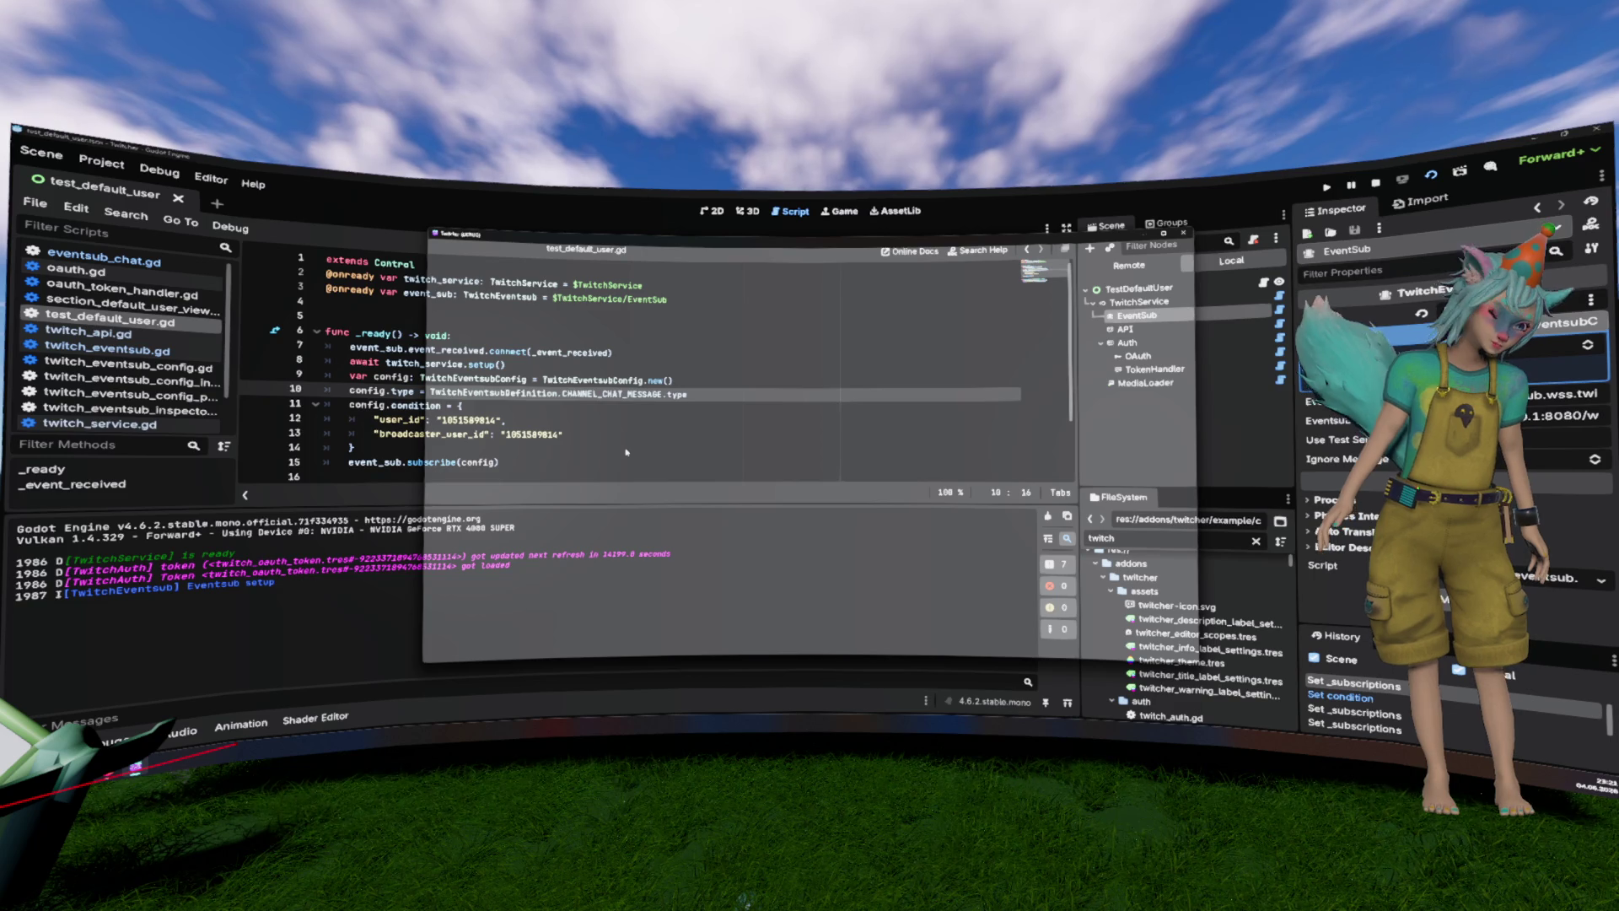
{"action": "left_click", "coordinate": [372, 571]}
{"action": "left_click_drag", "start_coordinate": [226, 661], "coordinate": [458, 647]}
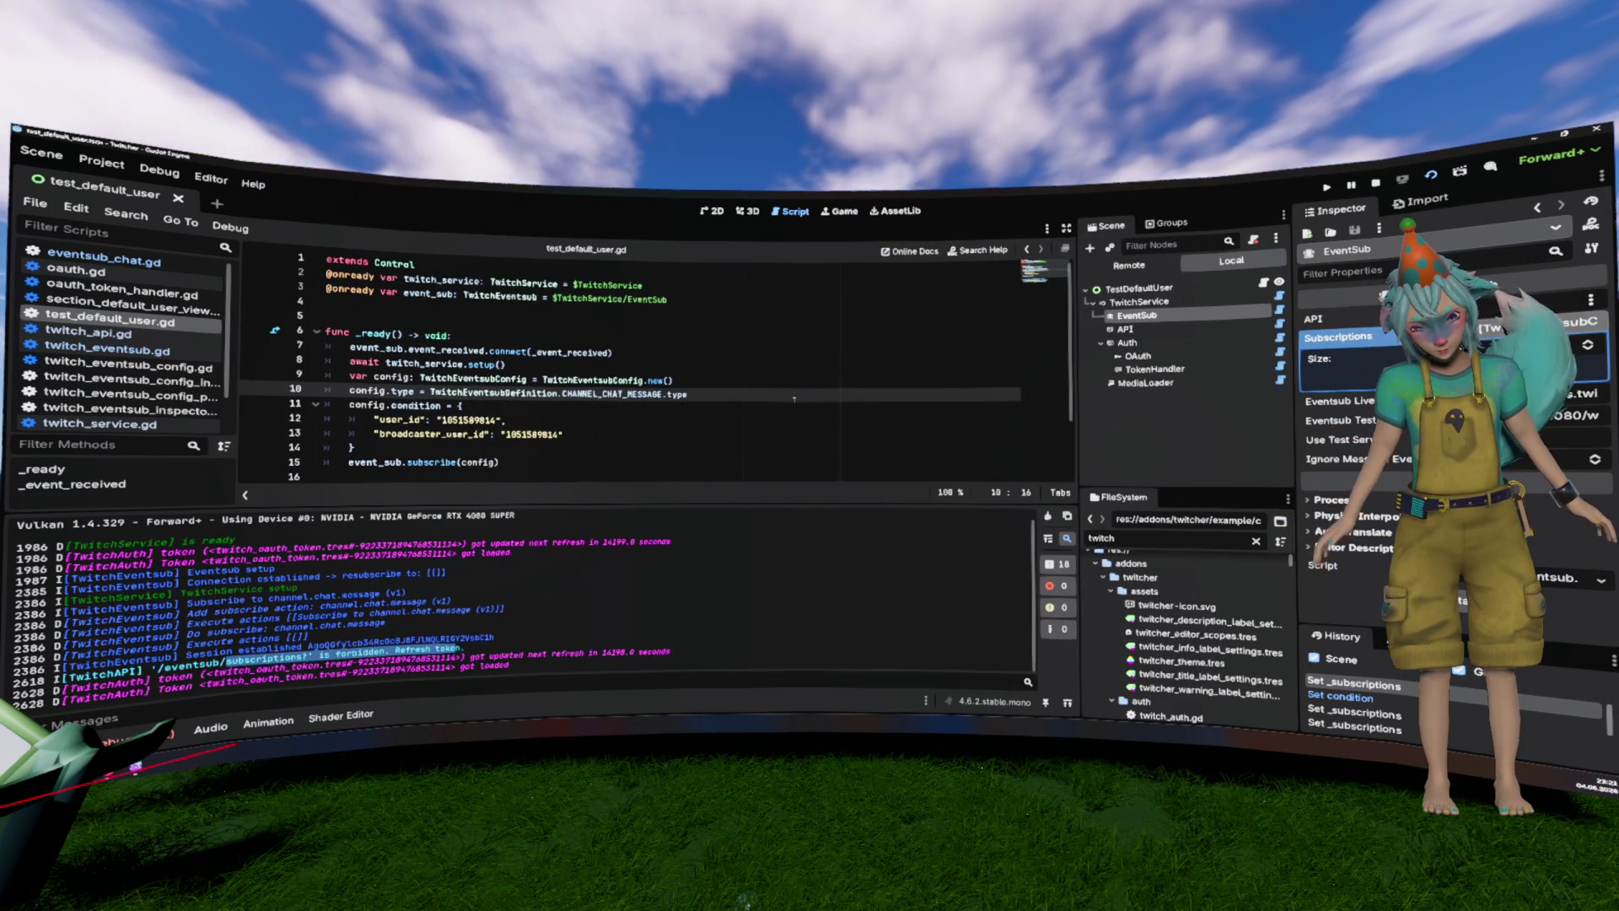
Show the Errors list, stop the scene, jump to the 403 error in twitch_api.gd, then go to the browser.
{"action": "left_click", "coordinate": [126, 733]}
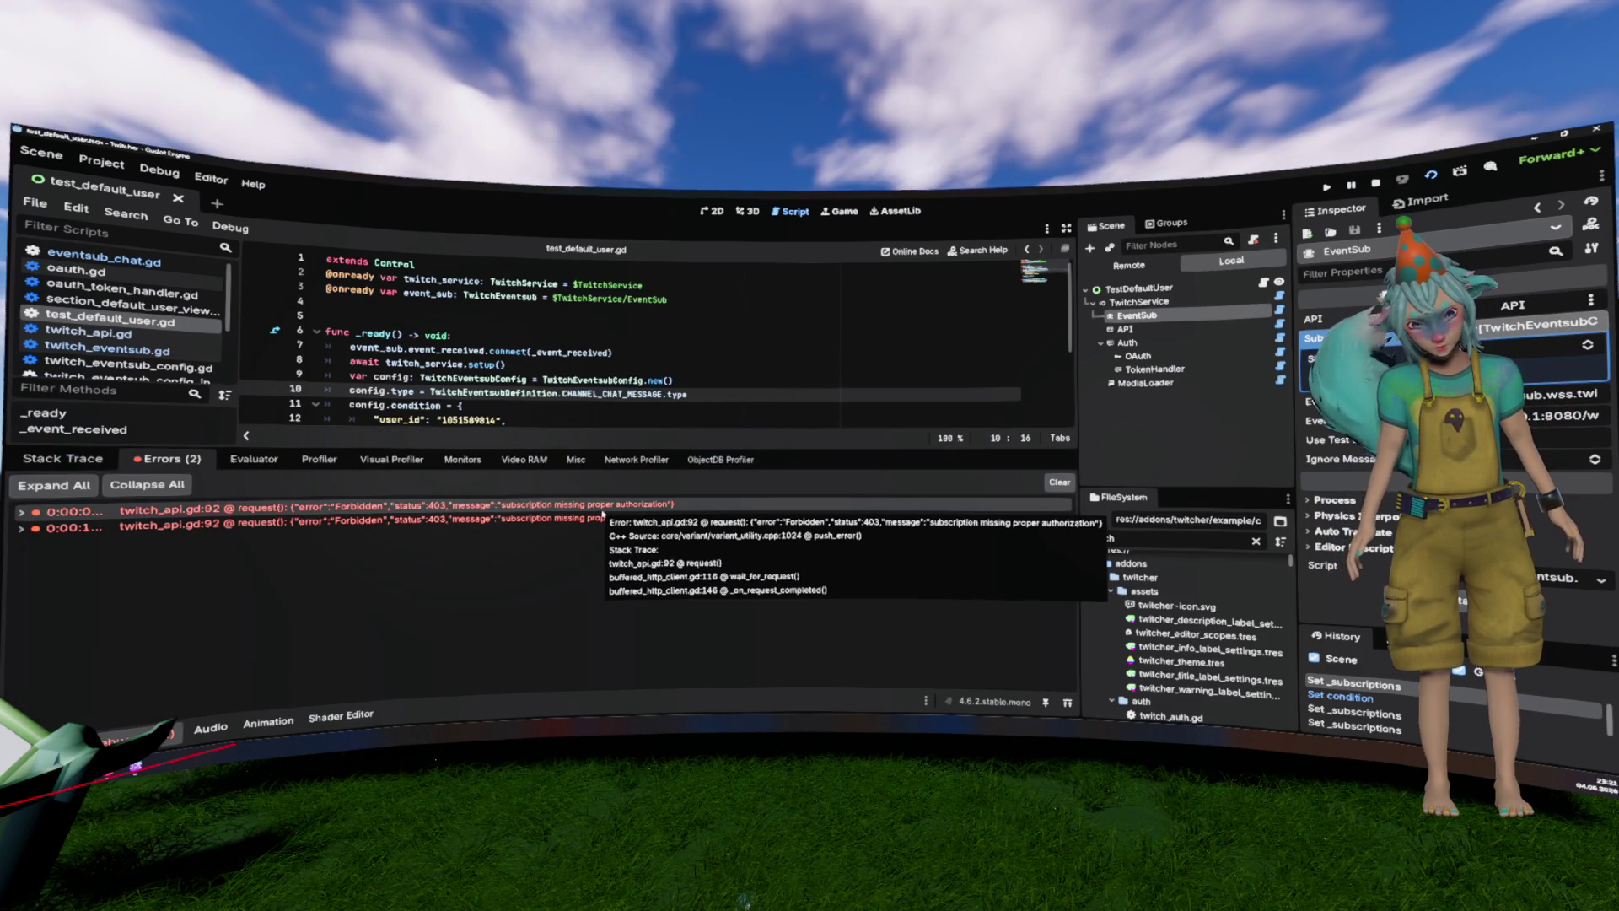
{"action": "left_click", "coordinate": [1423, 189]}
{"action": "double_click", "coordinate": [553, 507]}
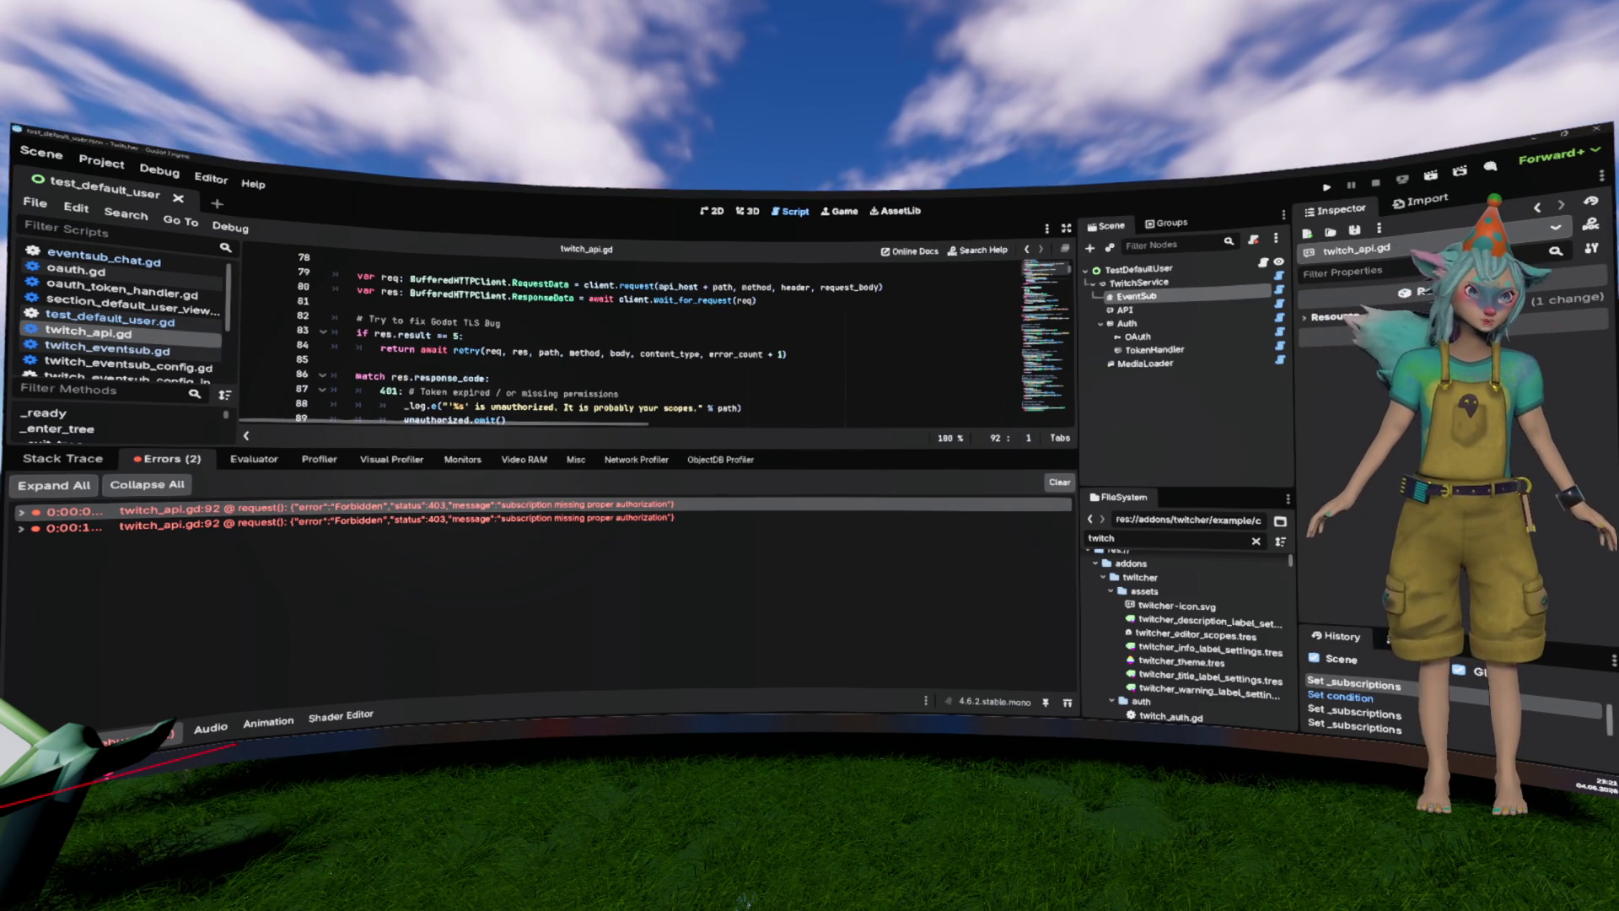
{"action": "key", "text": "alt+Tab"}
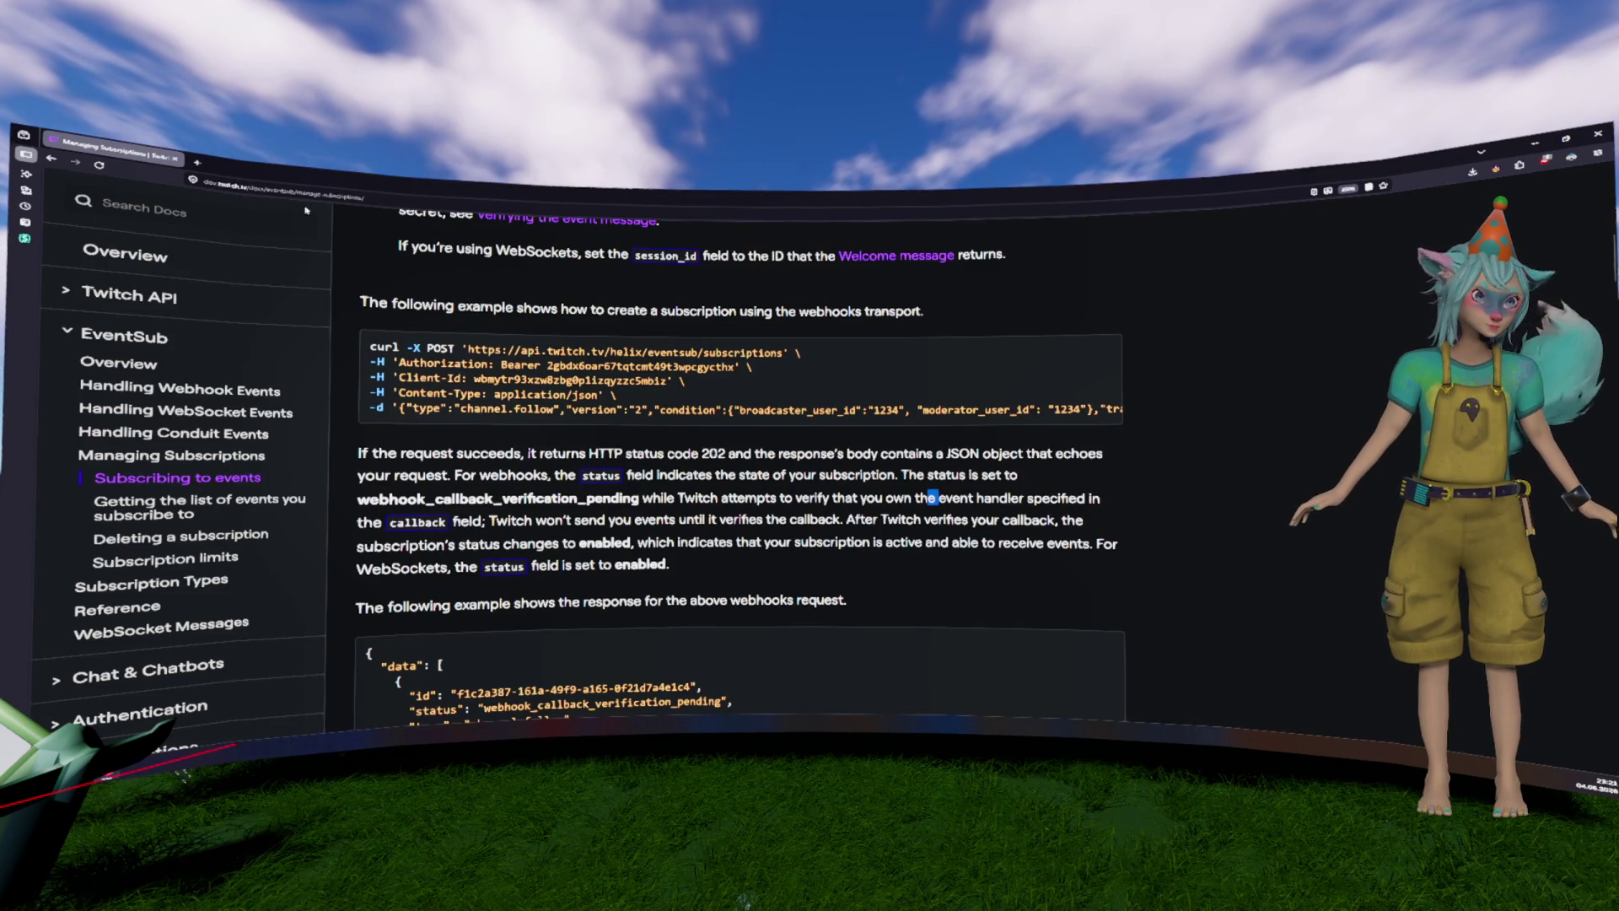
{"action": "key", "text": "ctrl+l"}
Search 'subscription missing proper authorization twitch' and open the Twitch forum thread.
{"action": "type", "text": "subscr"}
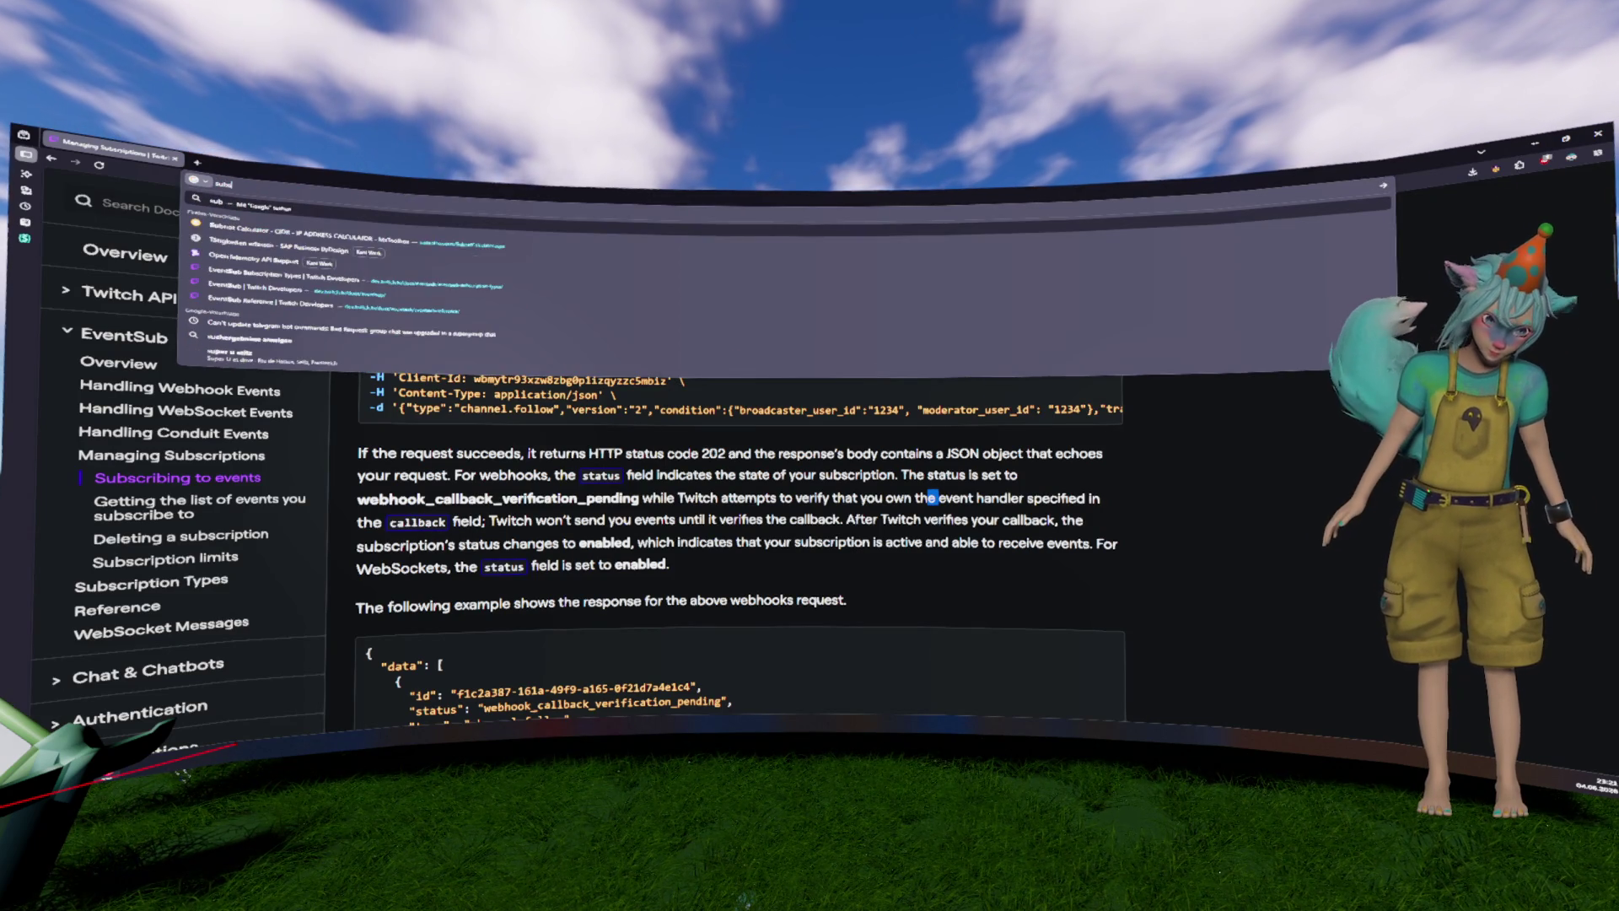
{"action": "type", "text": "iption mi"}
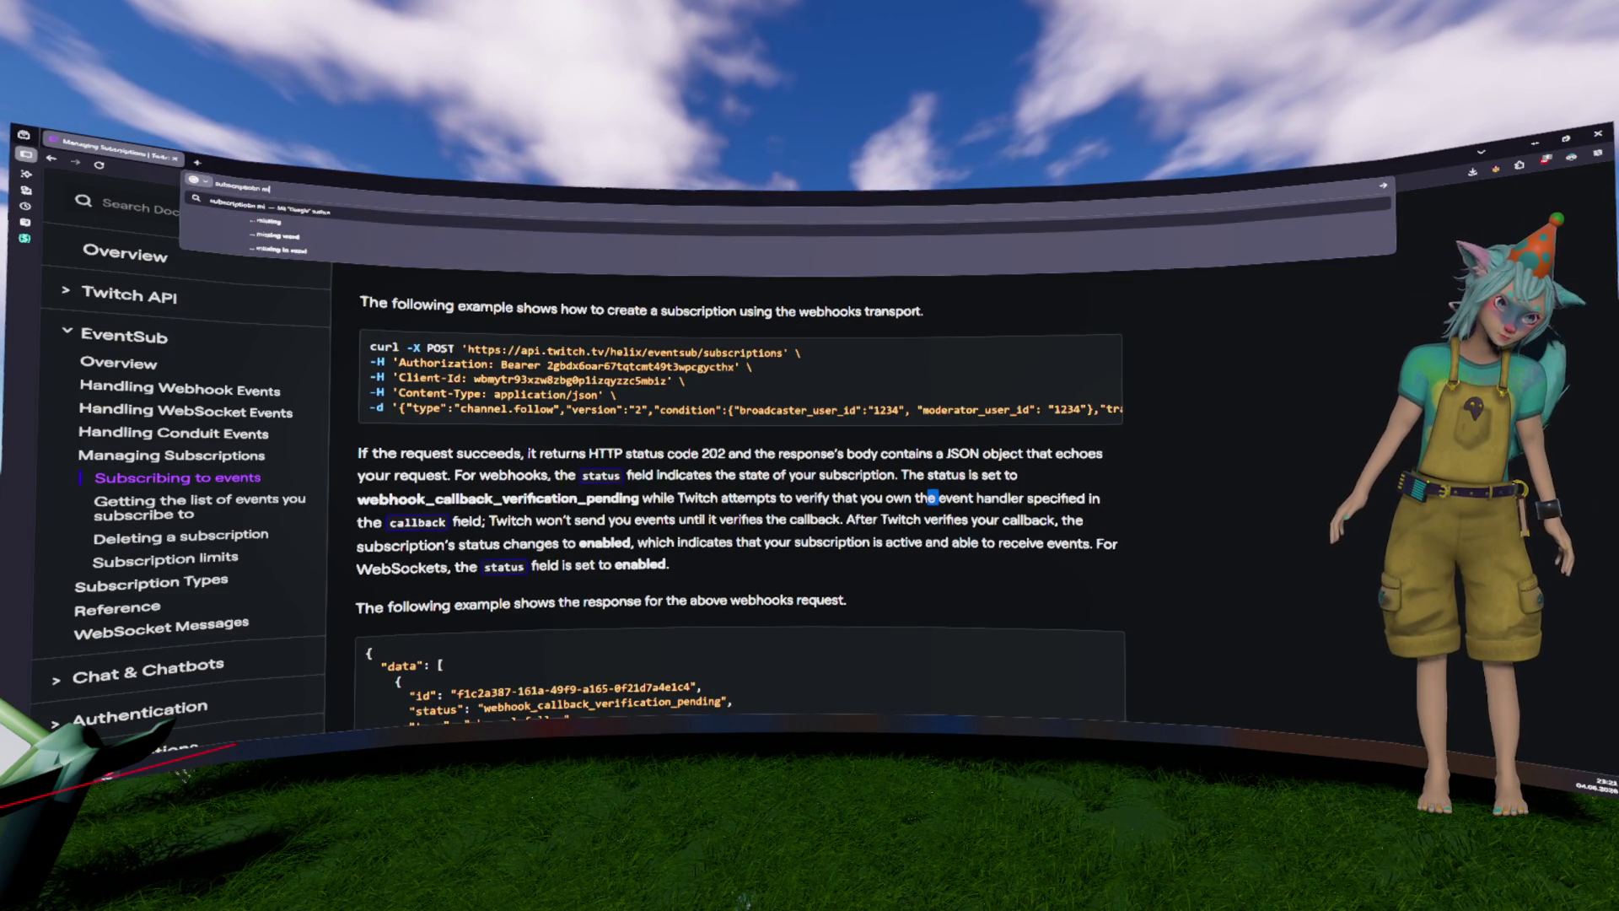
{"action": "type", "text": "ssing"}
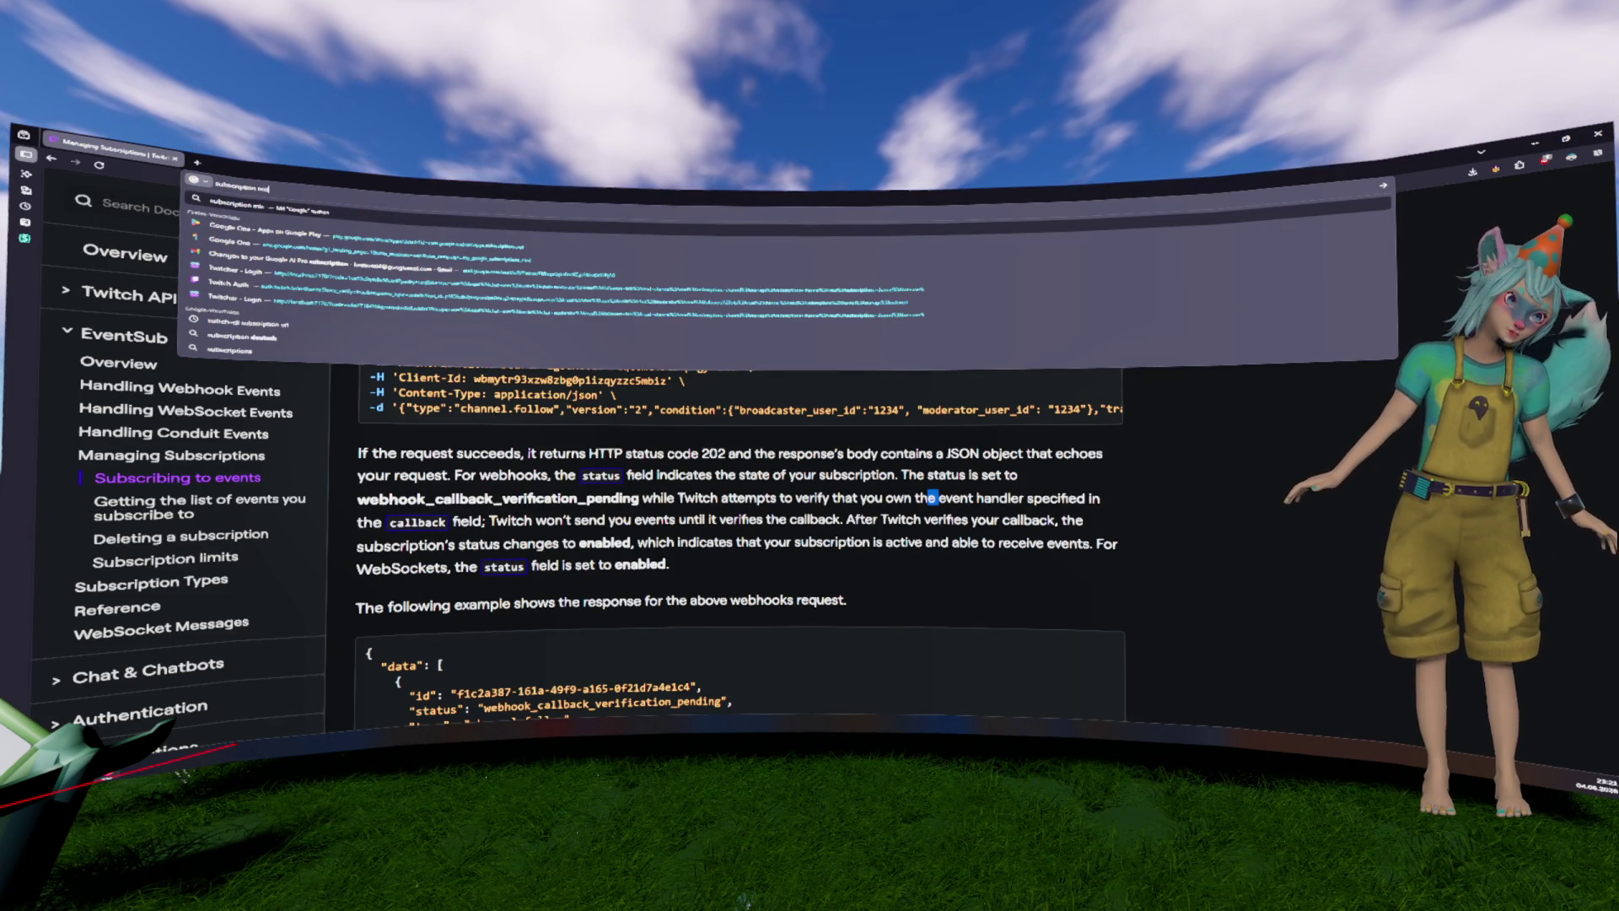
{"action": "type", "text": " proper"}
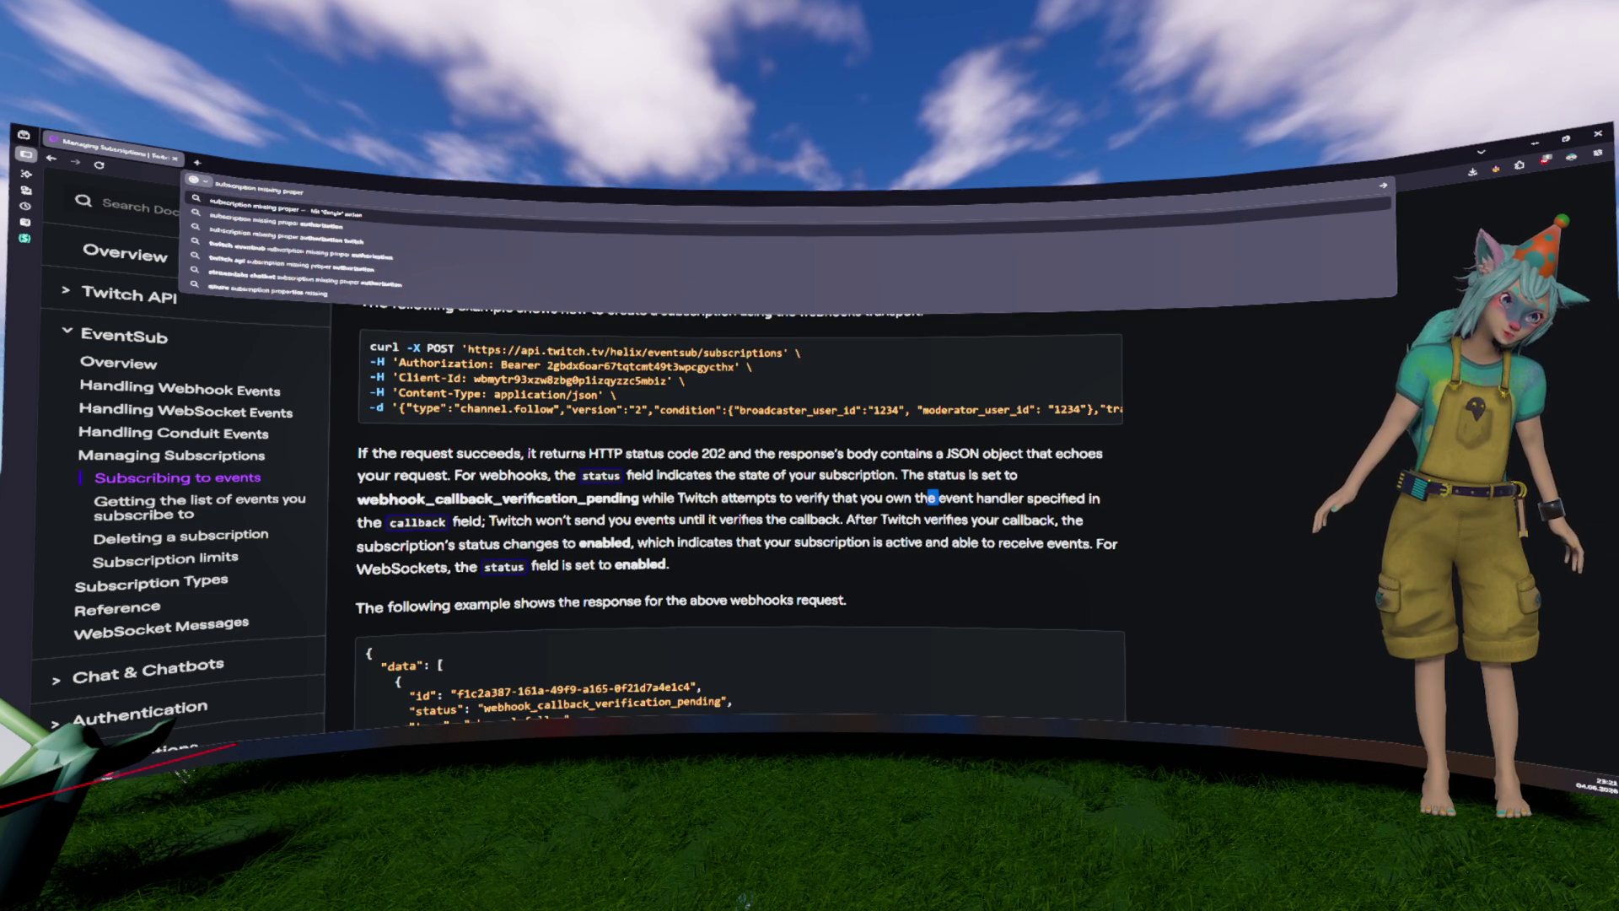
{"action": "type", "text": " authorization twitch"}
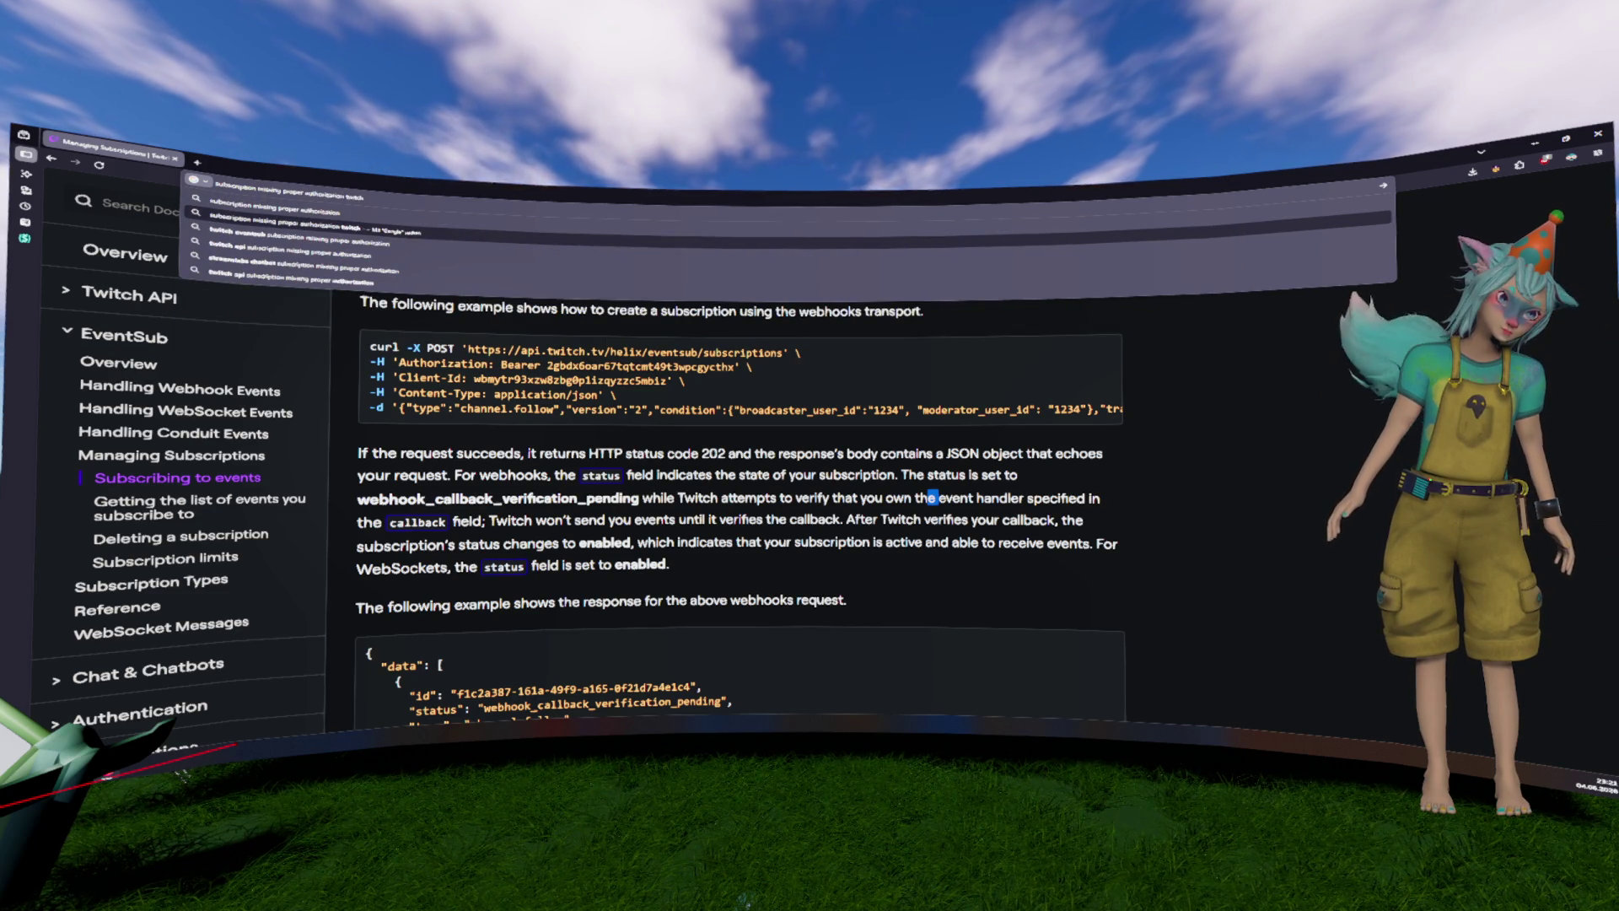
{"action": "key", "text": "Return"}
{"action": "left_click", "coordinate": [384, 301]}
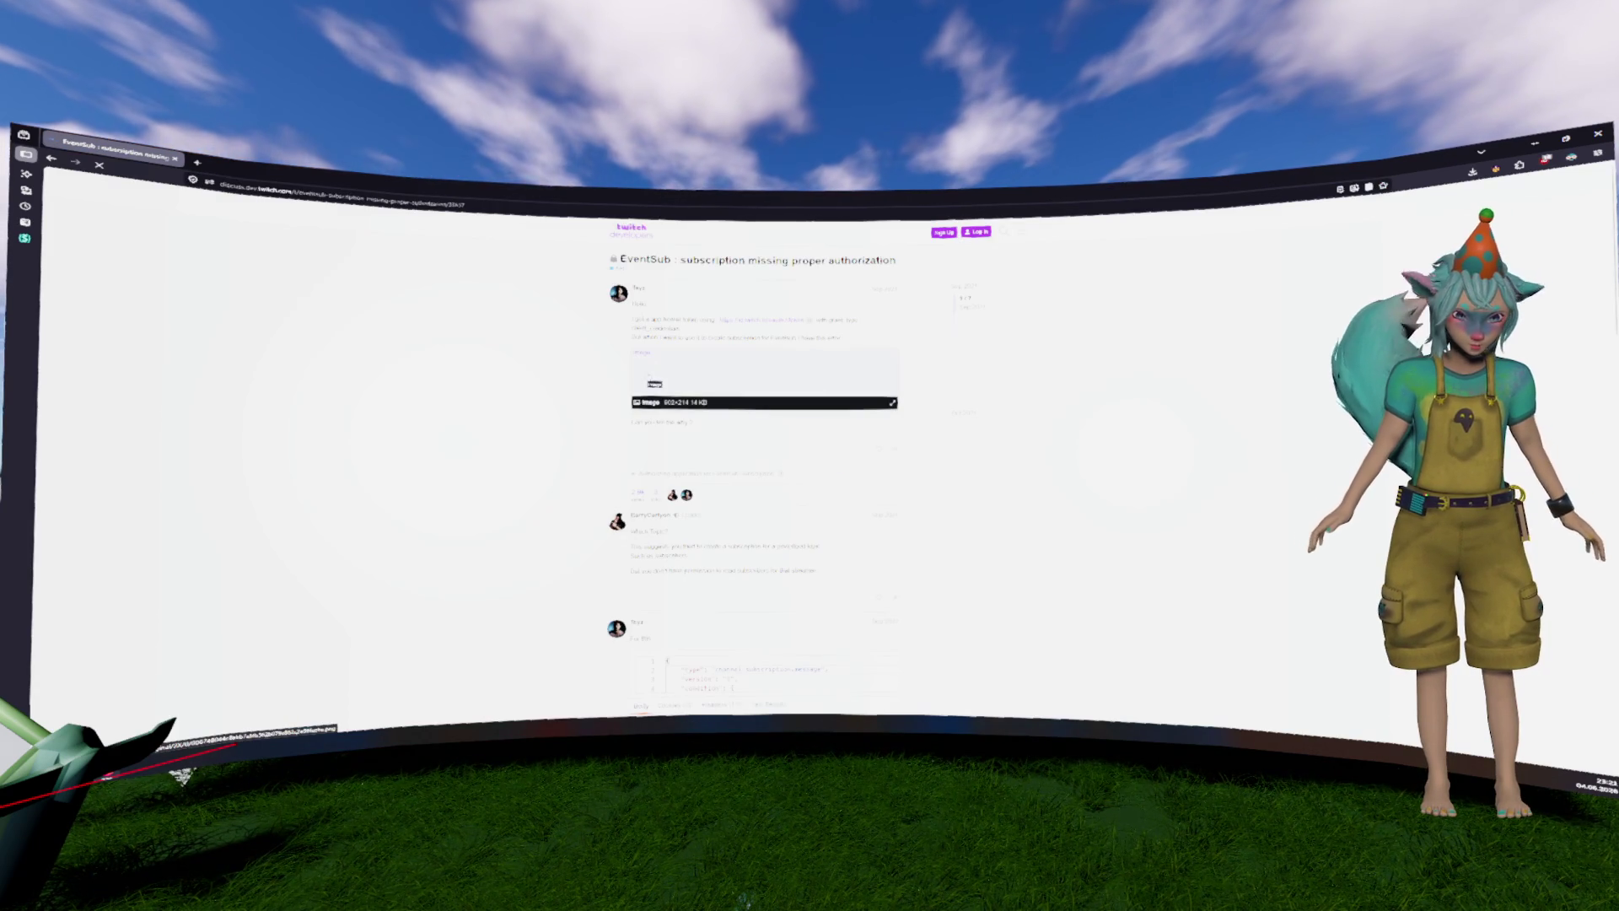
{"action": "key", "text": "alt+Tab"}
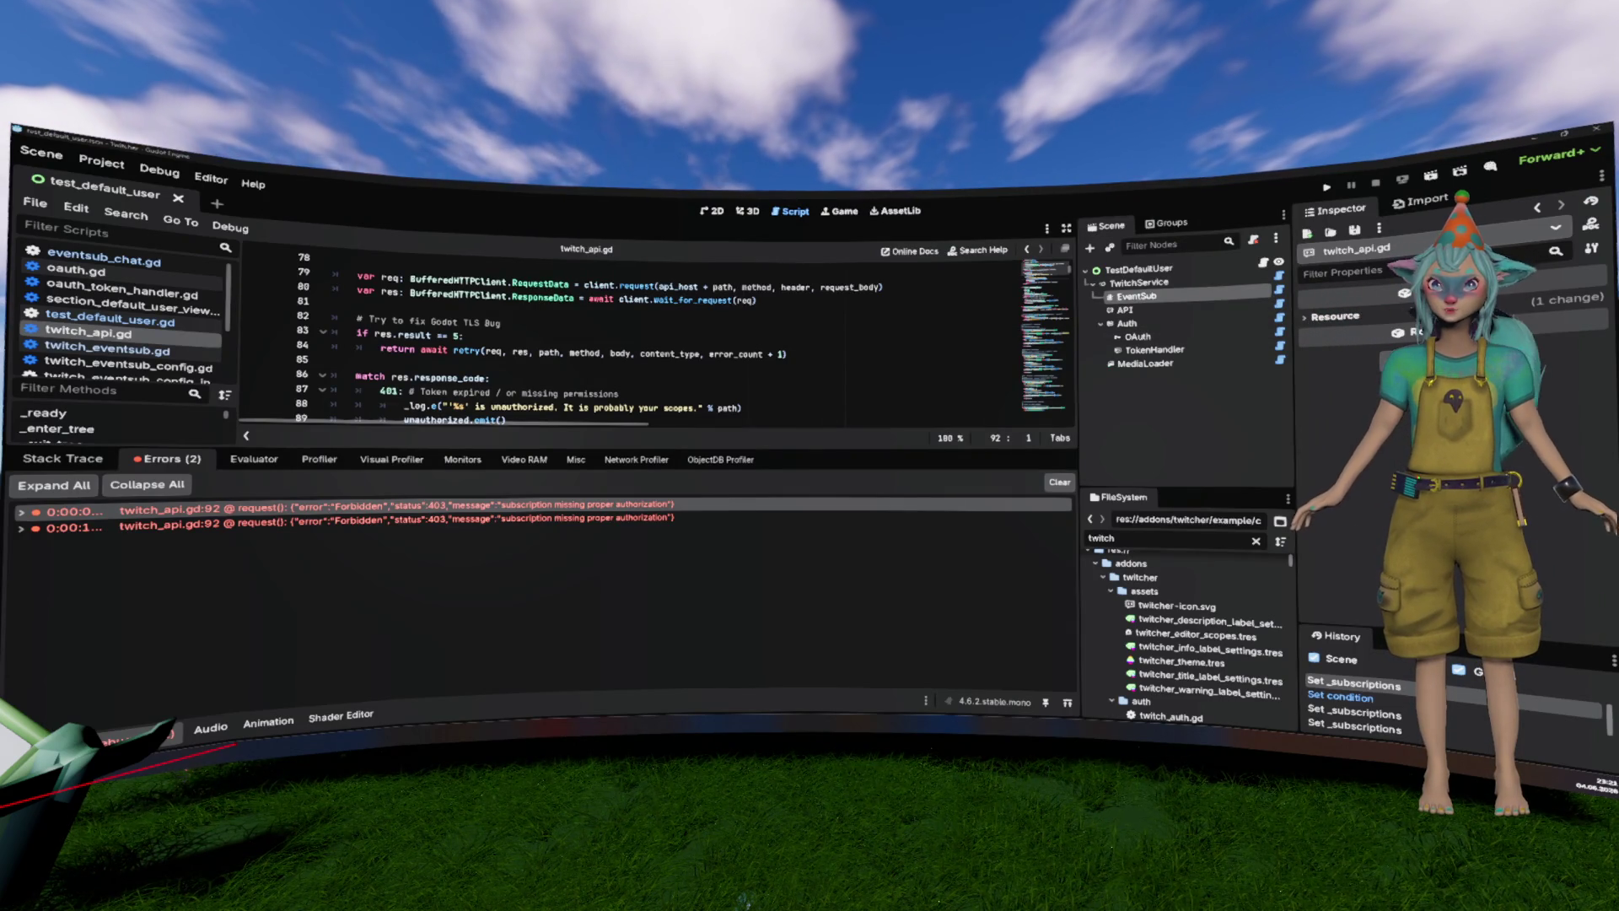
{"action": "key", "text": "alt+Tab"}
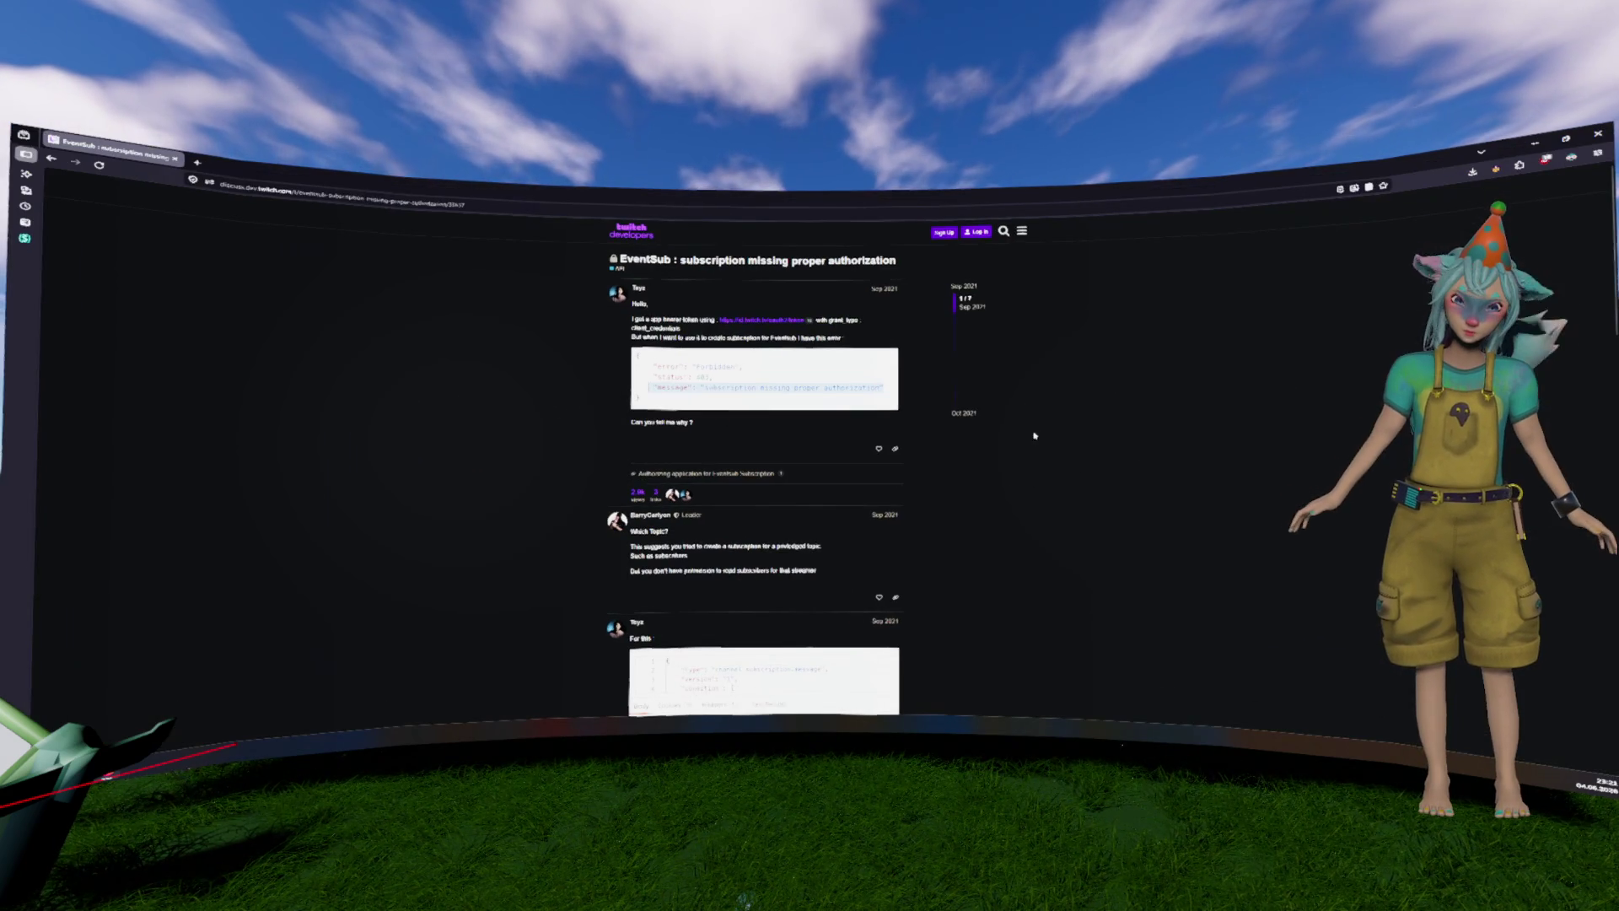
Scroll through the replies, highlighting the sentence about missing authorization.
{"action": "scroll", "coordinate": [745, 454], "scroll_direction": "down", "scroll_amount": 2}
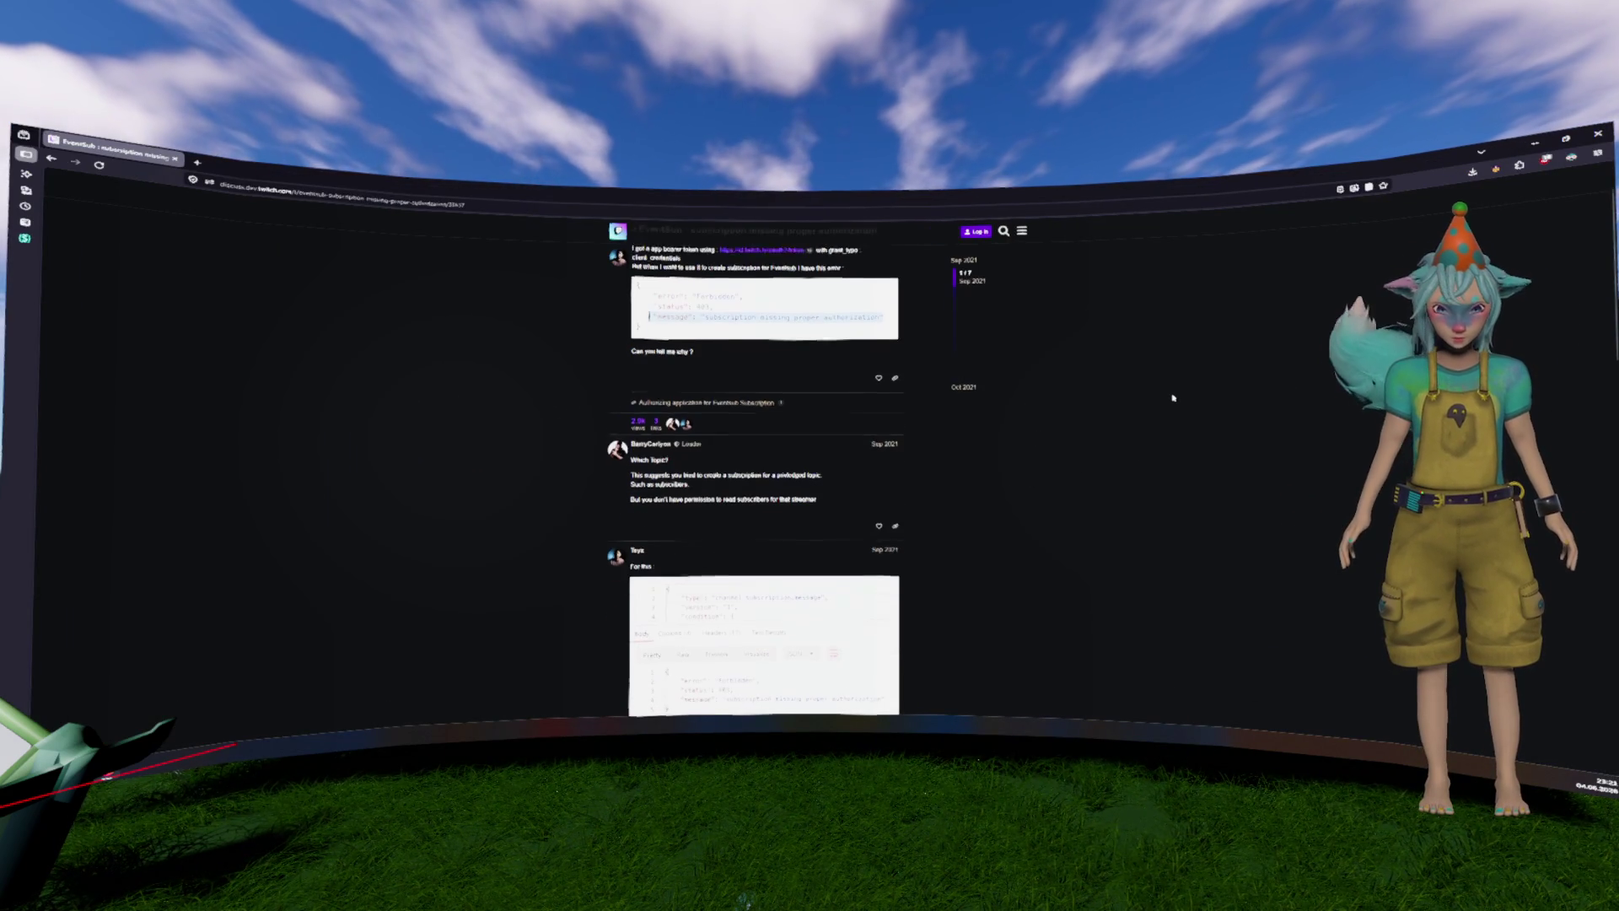
{"action": "left_click", "coordinate": [848, 473]}
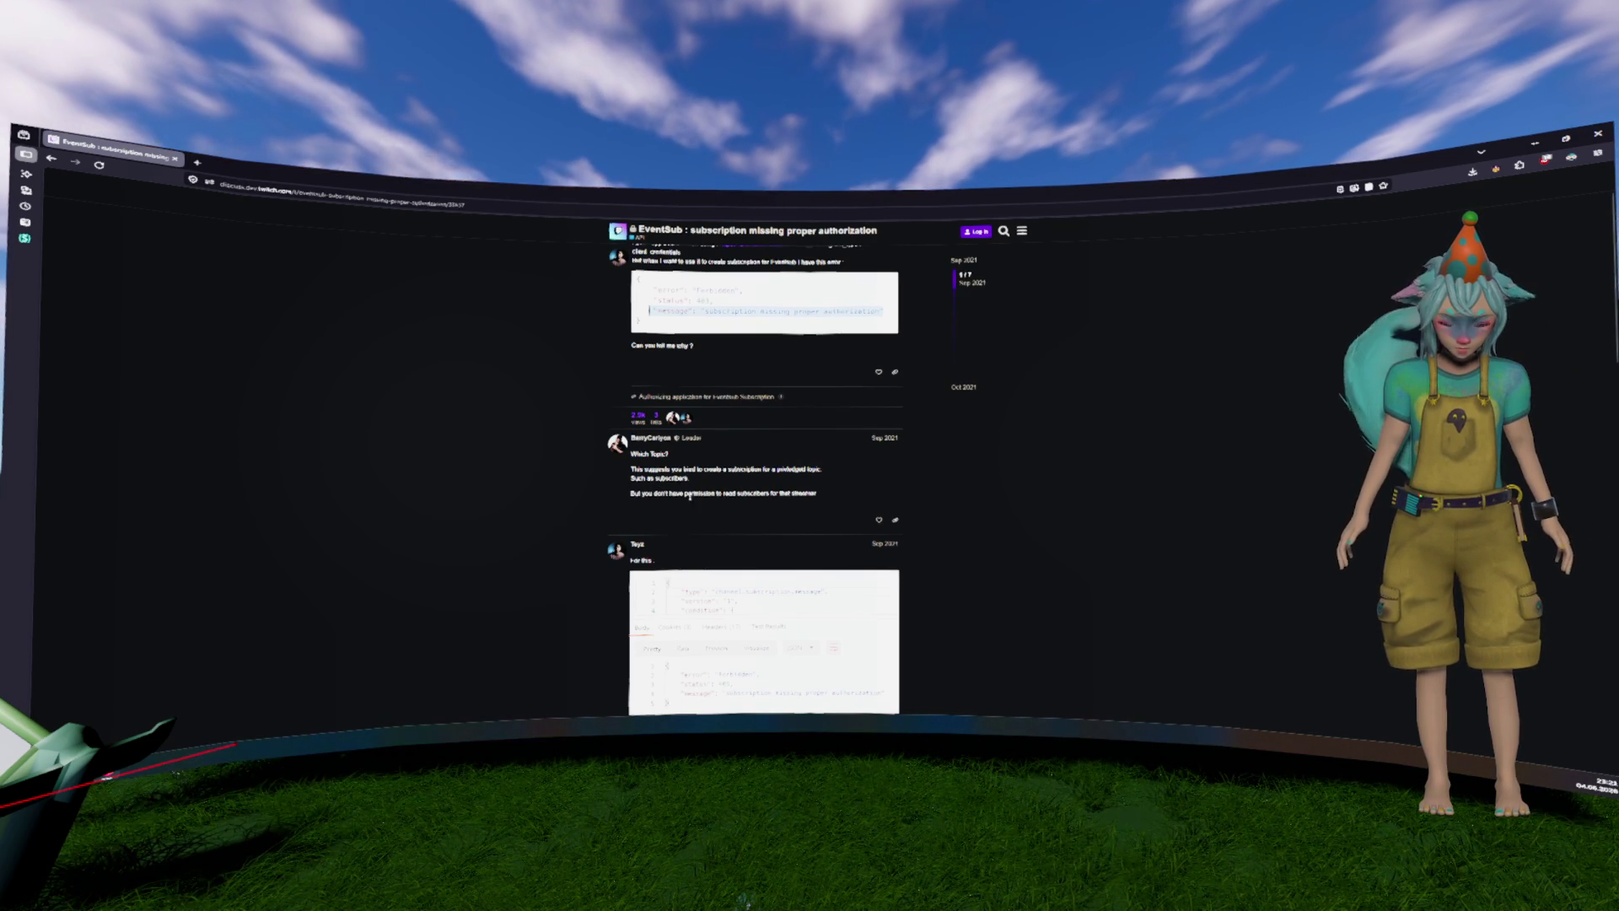
{"action": "left_click_drag", "start_coordinate": [731, 493], "coordinate": [817, 495]}
{"action": "scroll", "coordinate": [817, 495], "scroll_direction": "down", "scroll_amount": 2}
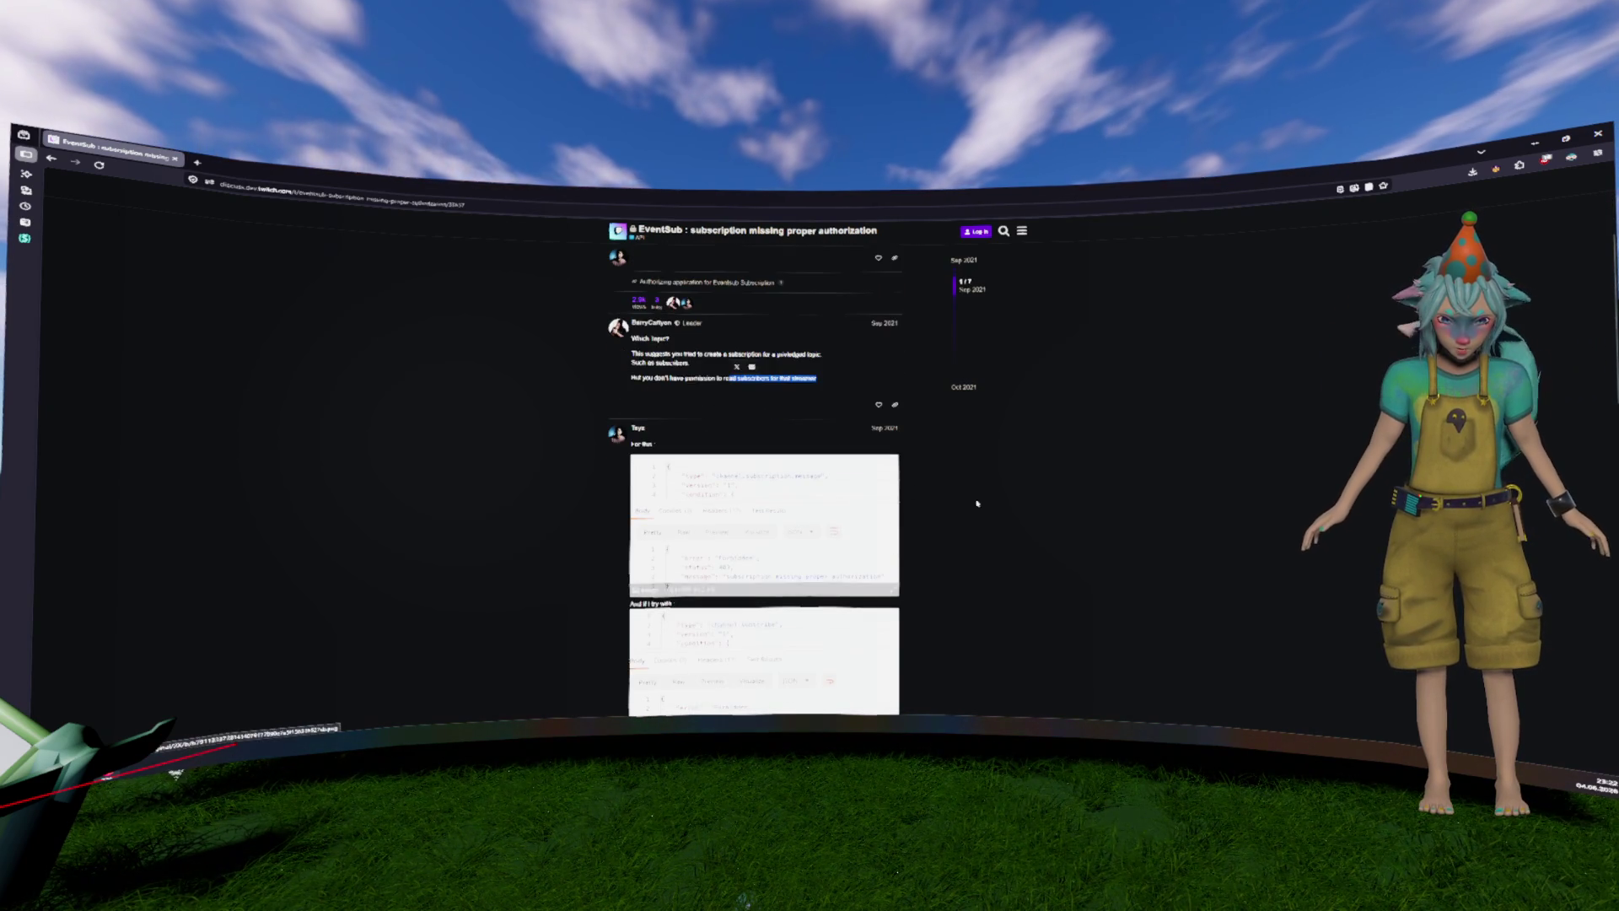
{"action": "left_click", "coordinate": [1024, 509]}
{"action": "scroll", "coordinate": [1024, 509], "scroll_direction": "down", "scroll_amount": 1}
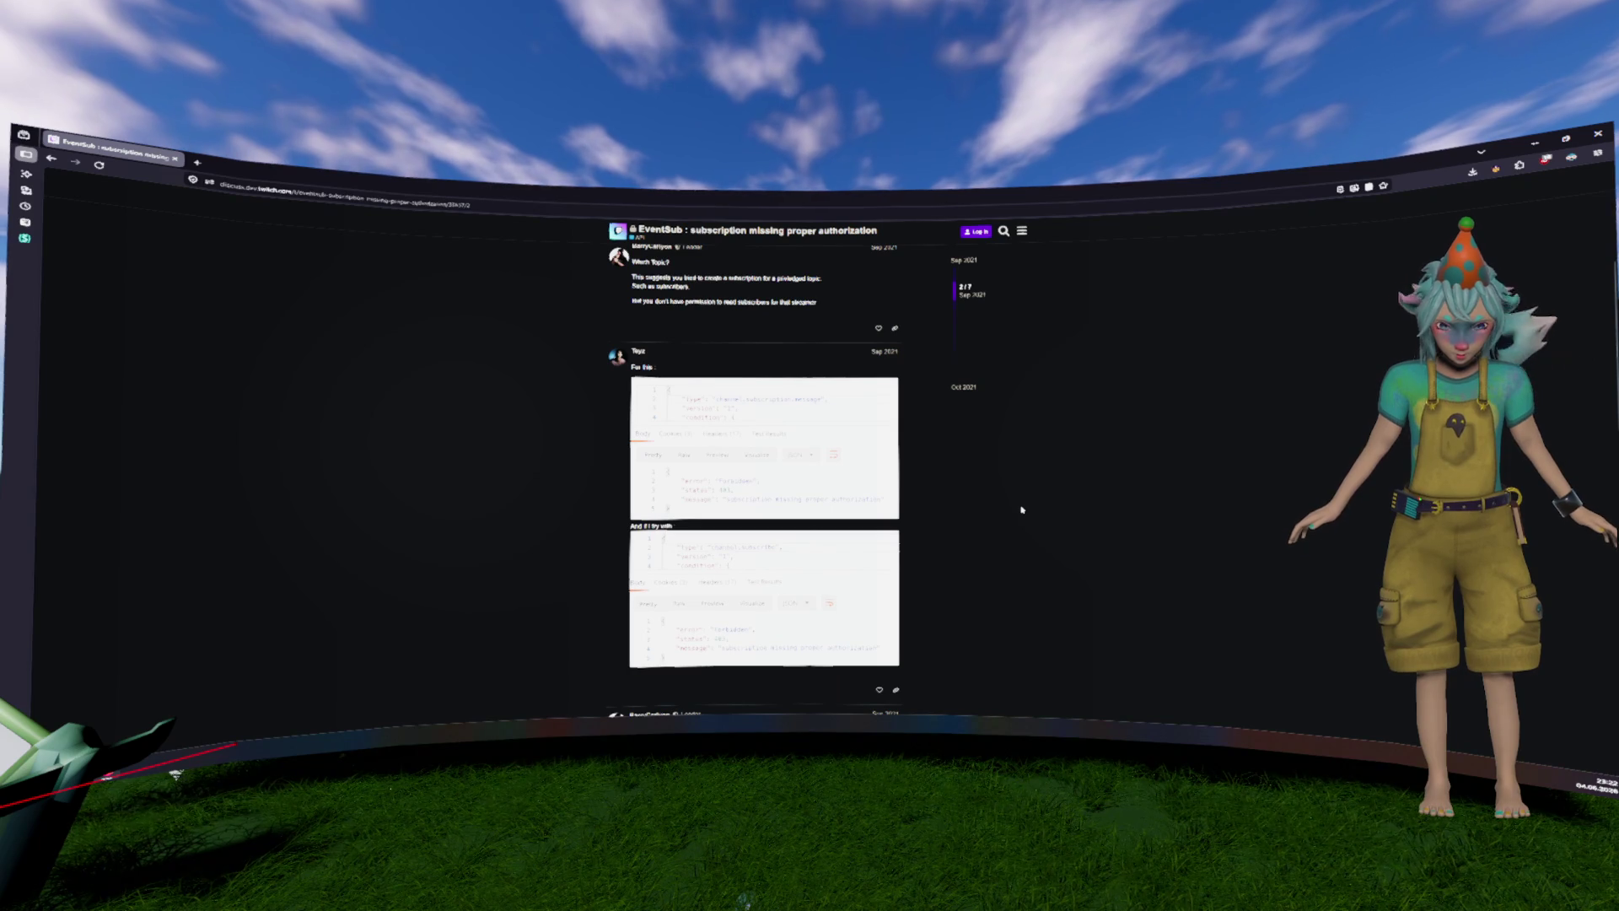
{"action": "scroll", "coordinate": [1020, 509], "scroll_direction": "down", "scroll_amount": 1}
{"action": "scroll", "coordinate": [1016, 512], "scroll_direction": "down", "scroll_amount": 2}
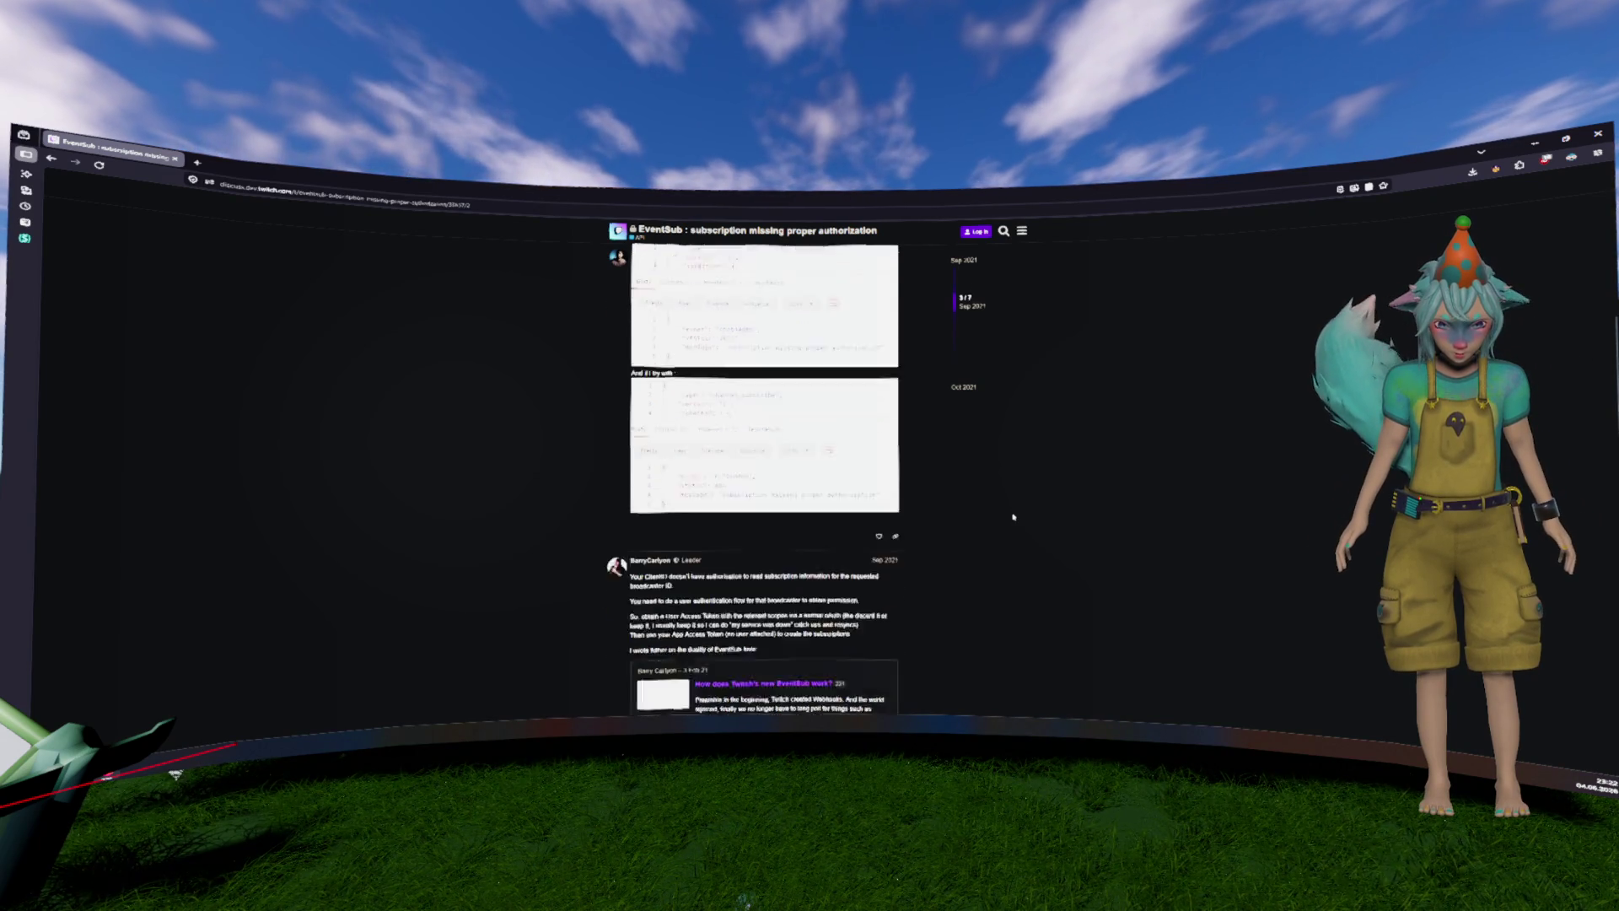
{"action": "left_click_drag", "start_coordinate": [679, 498], "coordinate": [850, 497]}
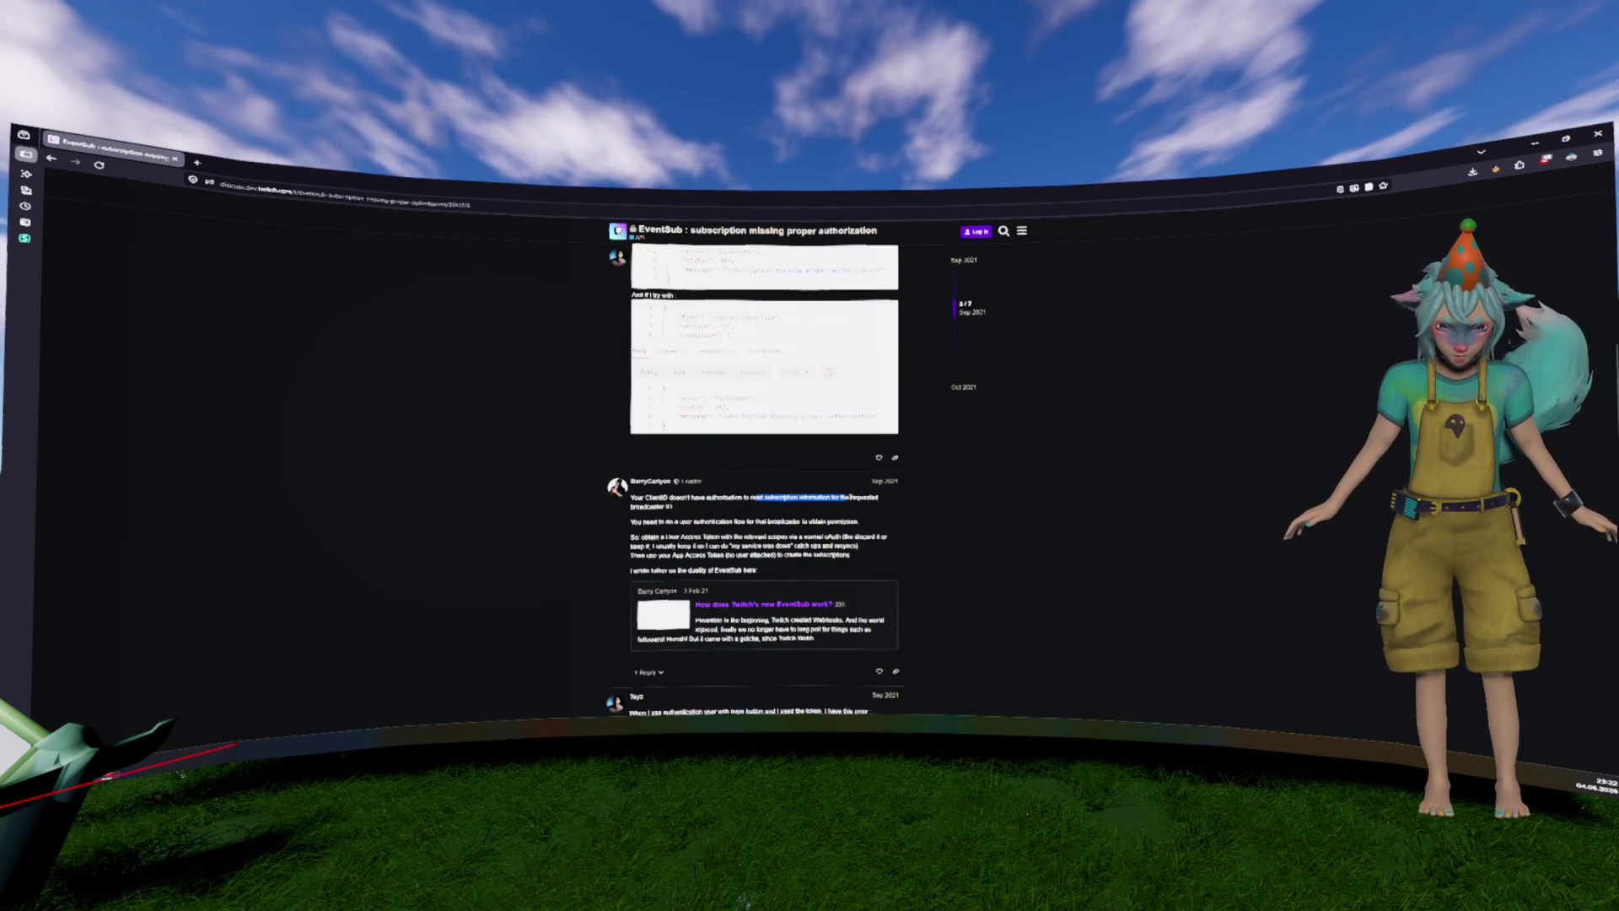
{"action": "left_click", "coordinate": [675, 510]}
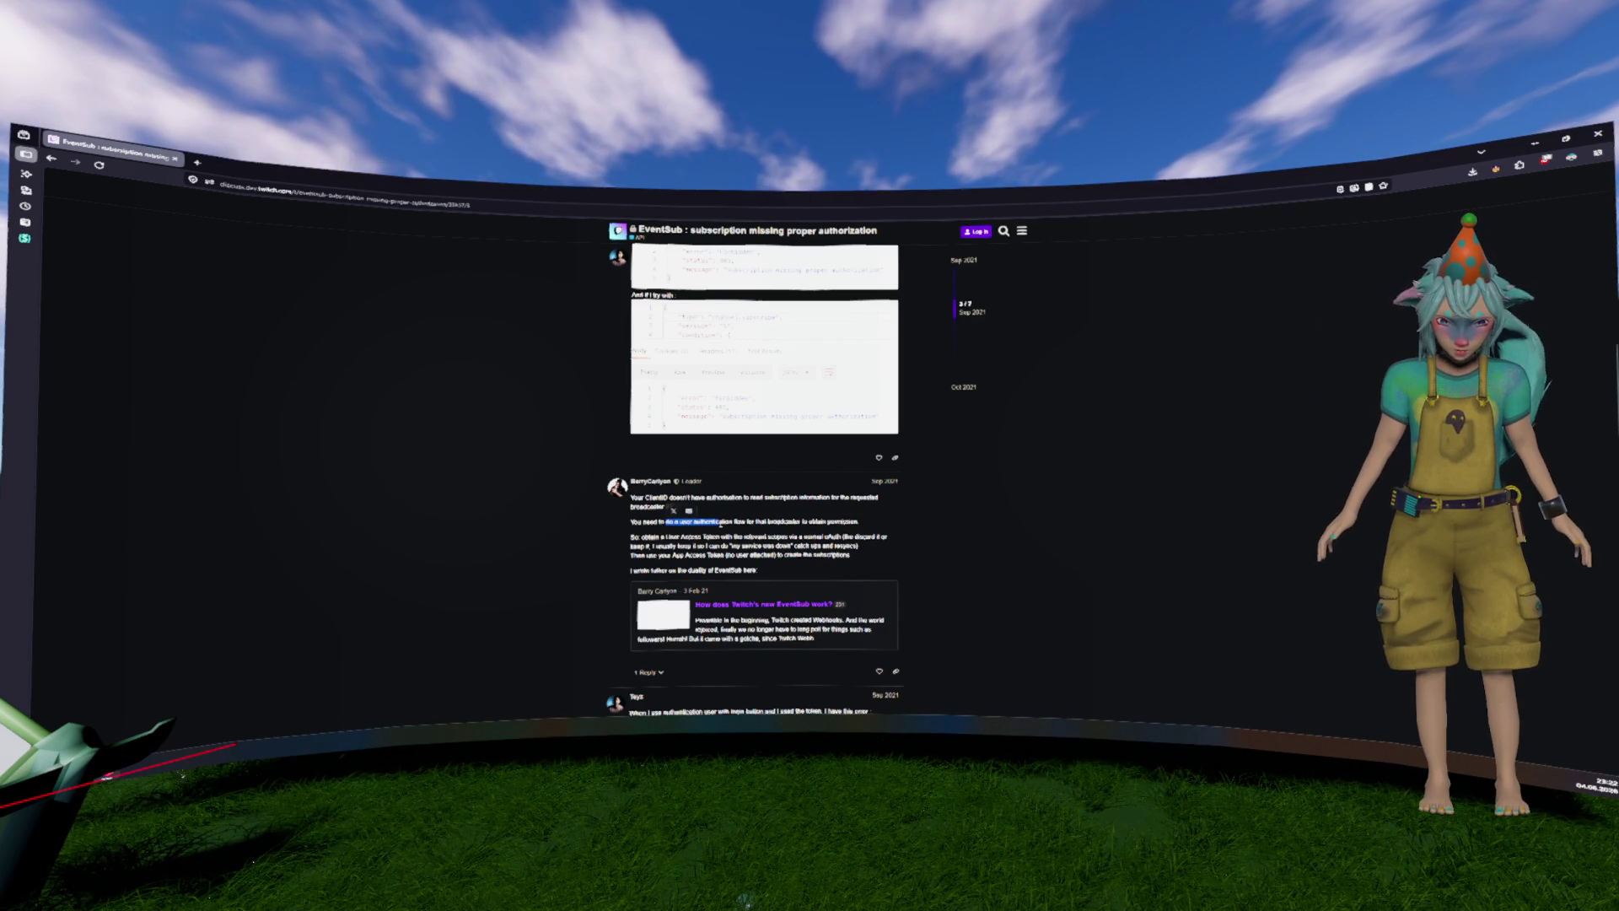
Highlight the advice to use a user authentication flow, finish reading, and return to Godot.
{"action": "left_click_drag", "start_coordinate": [731, 522], "coordinate": [765, 523]}
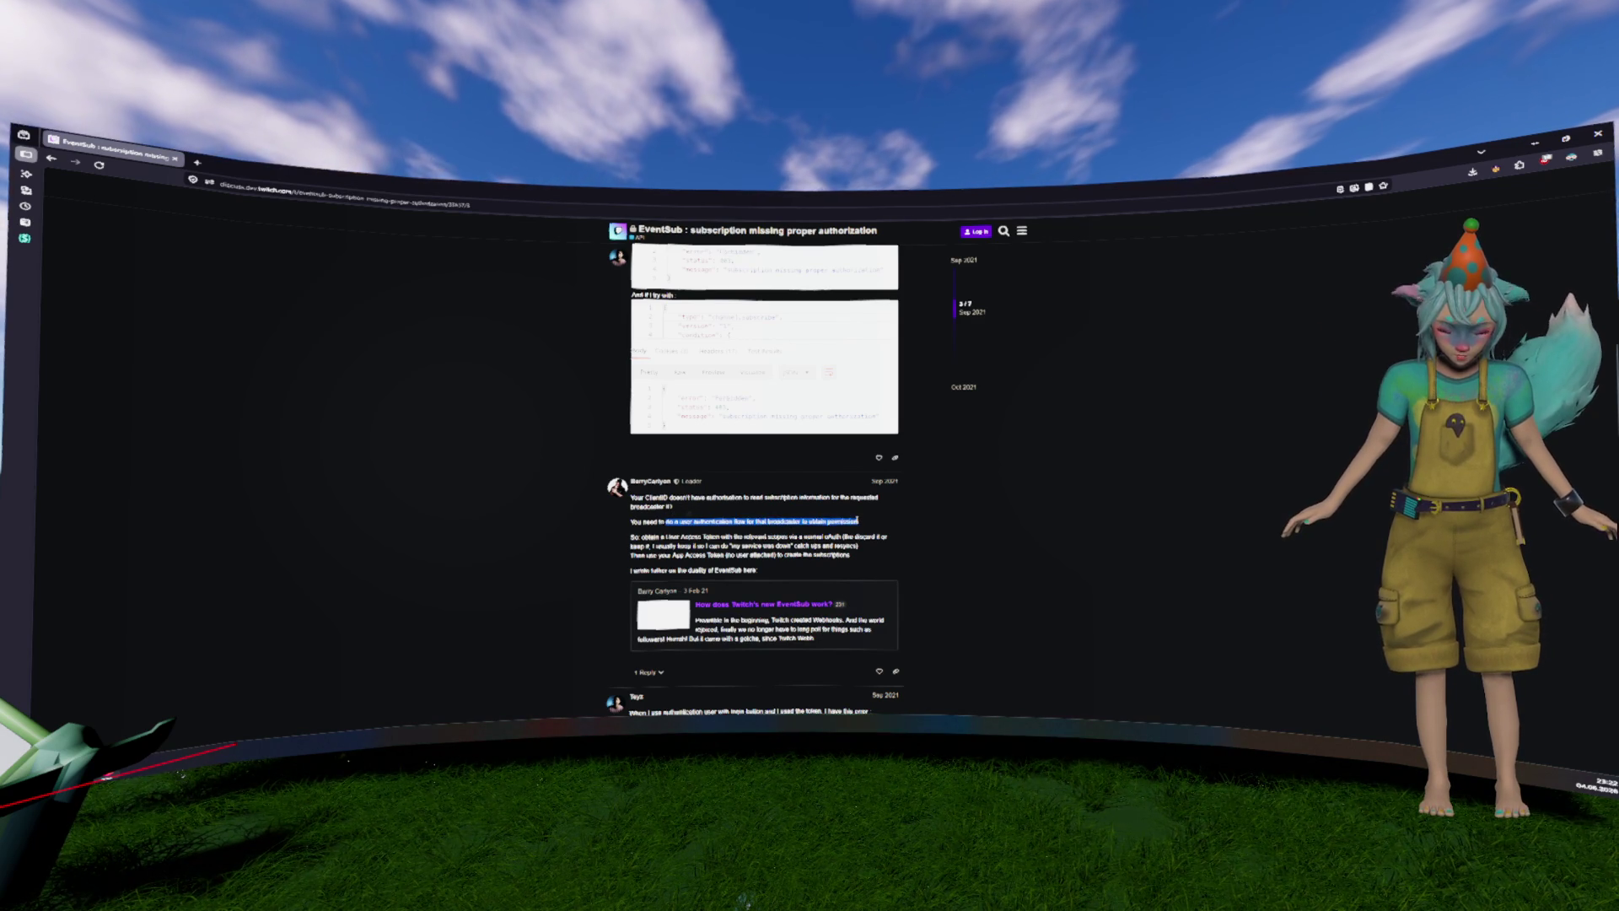
{"action": "left_click", "coordinate": [926, 532]}
{"action": "scroll", "coordinate": [936, 535], "scroll_direction": "down", "scroll_amount": 2}
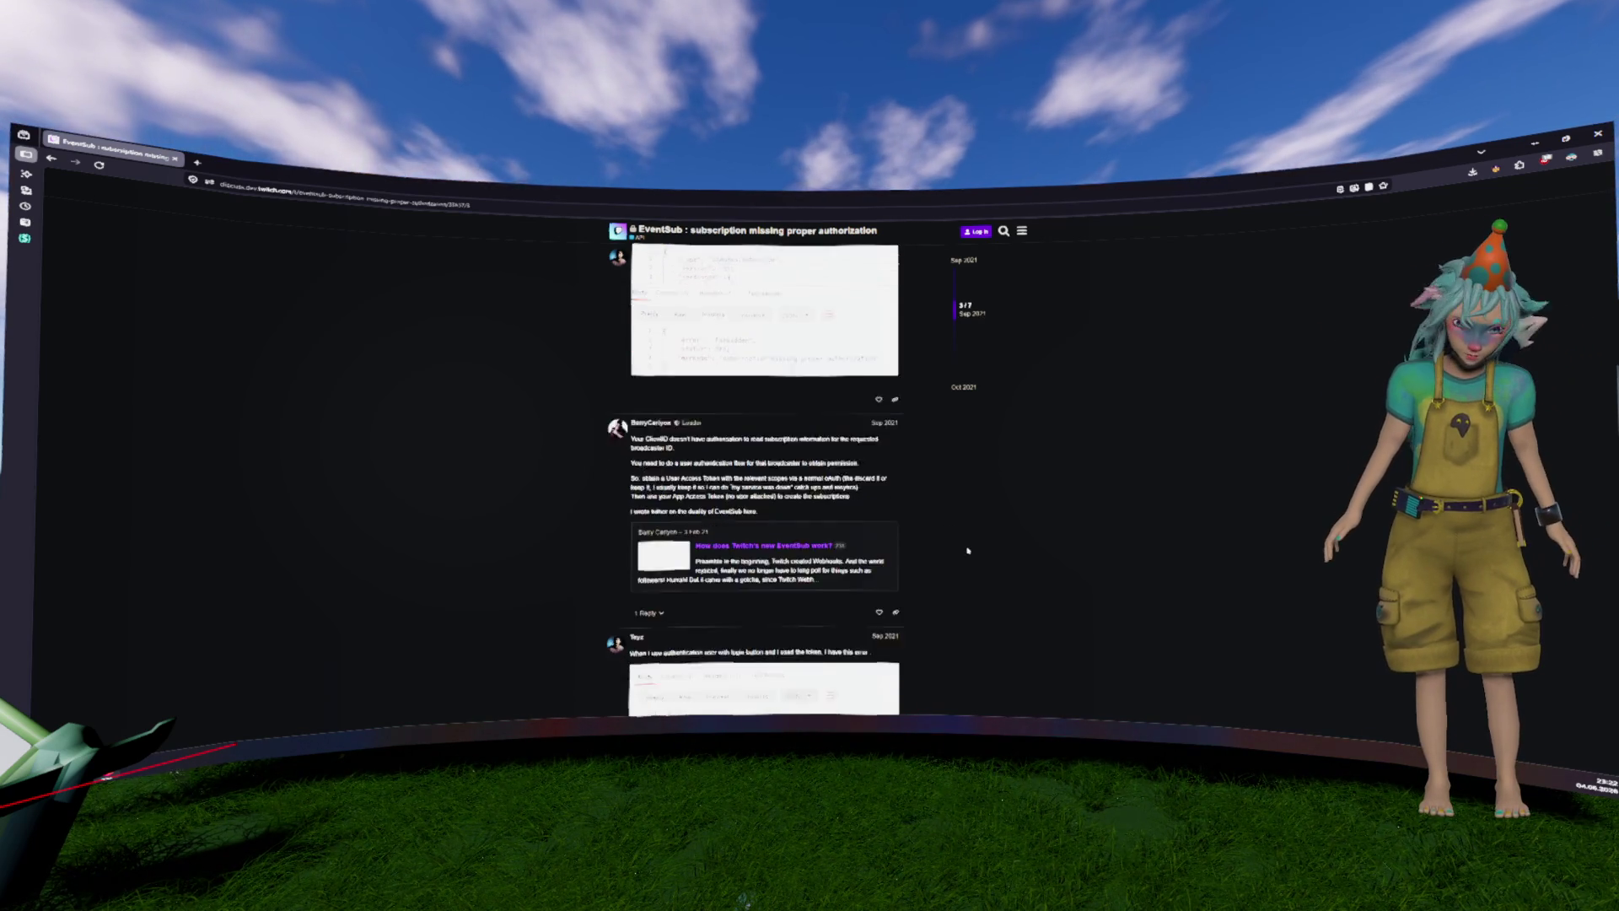
{"action": "scroll", "coordinate": [949, 533], "scroll_direction": "up", "scroll_amount": 2}
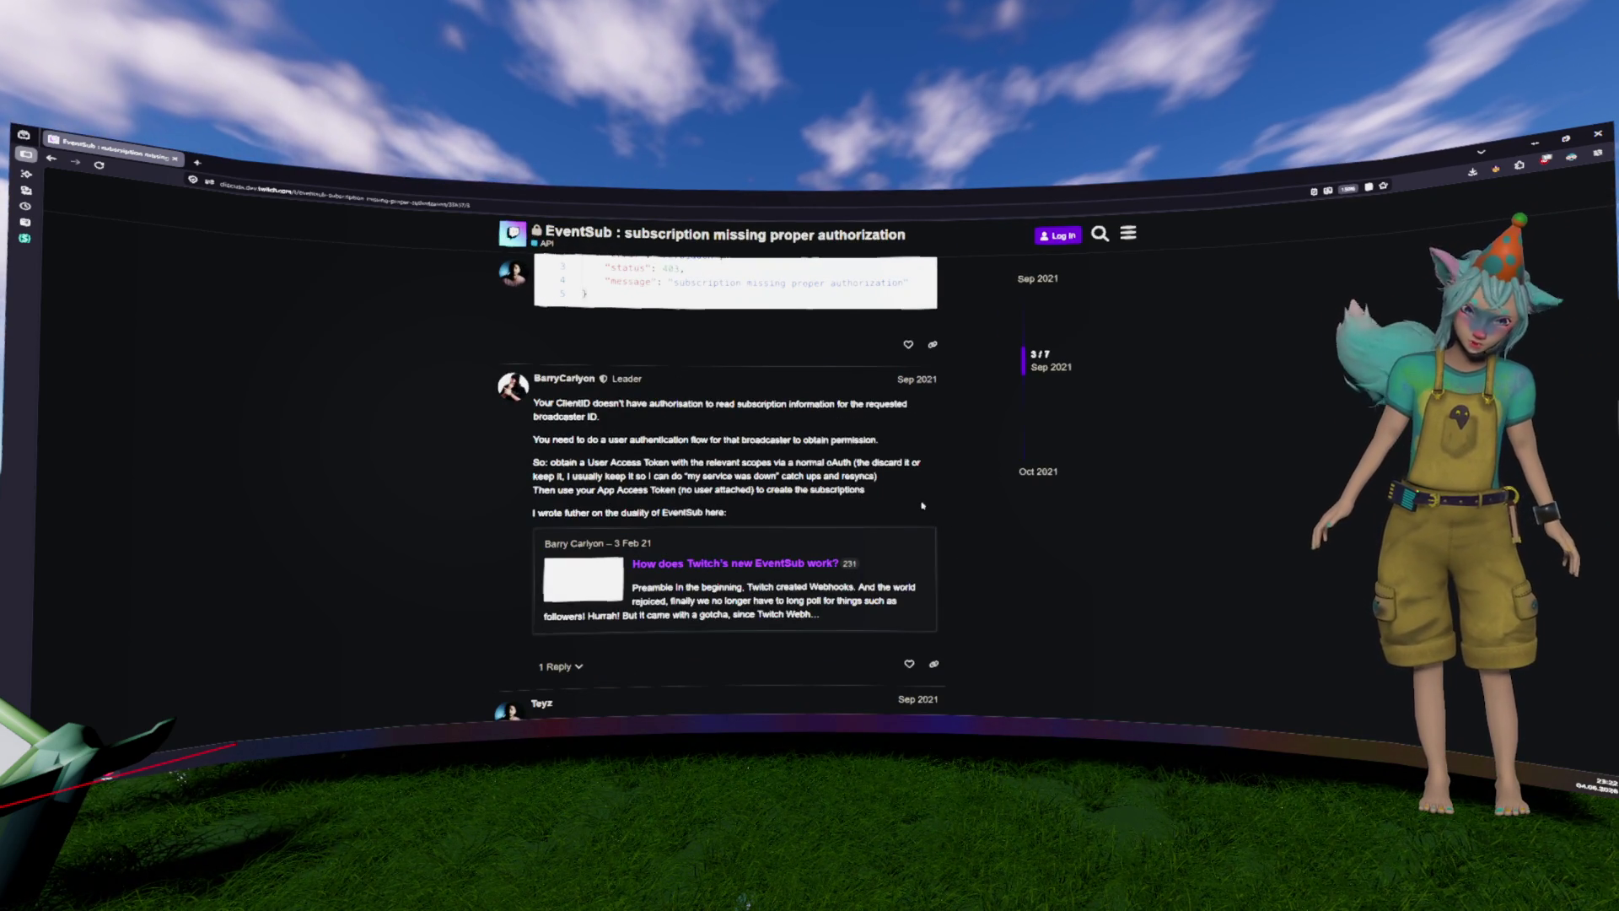
{"action": "scroll", "coordinate": [917, 503], "scroll_direction": "down", "scroll_amount": 3}
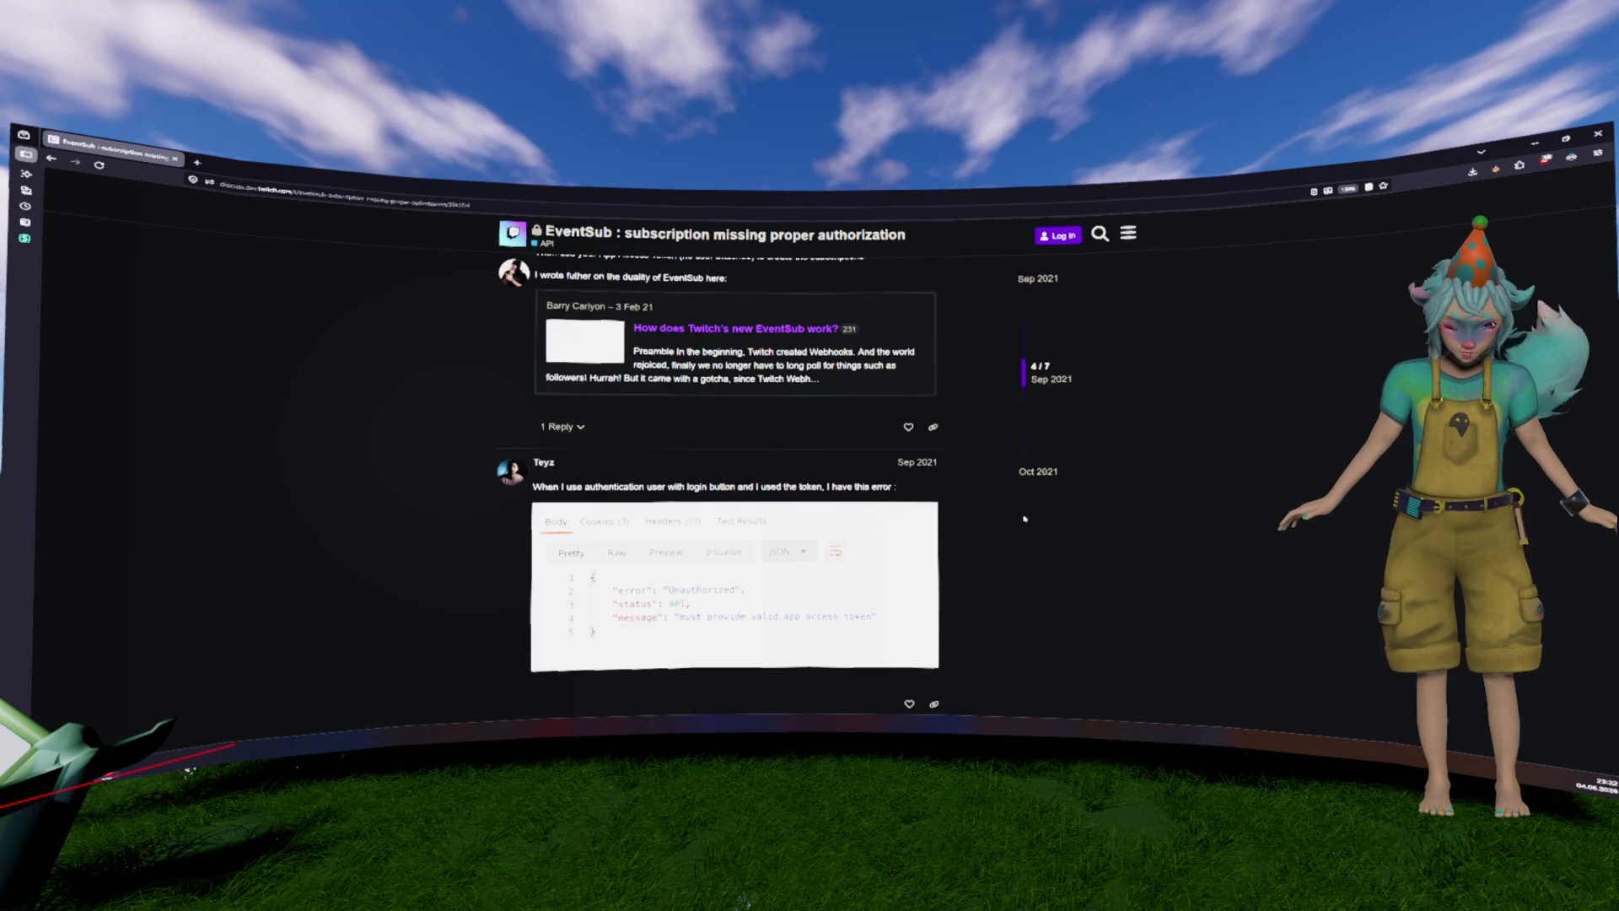
{"action": "scroll", "coordinate": [1025, 519], "scroll_direction": "down", "scroll_amount": 5}
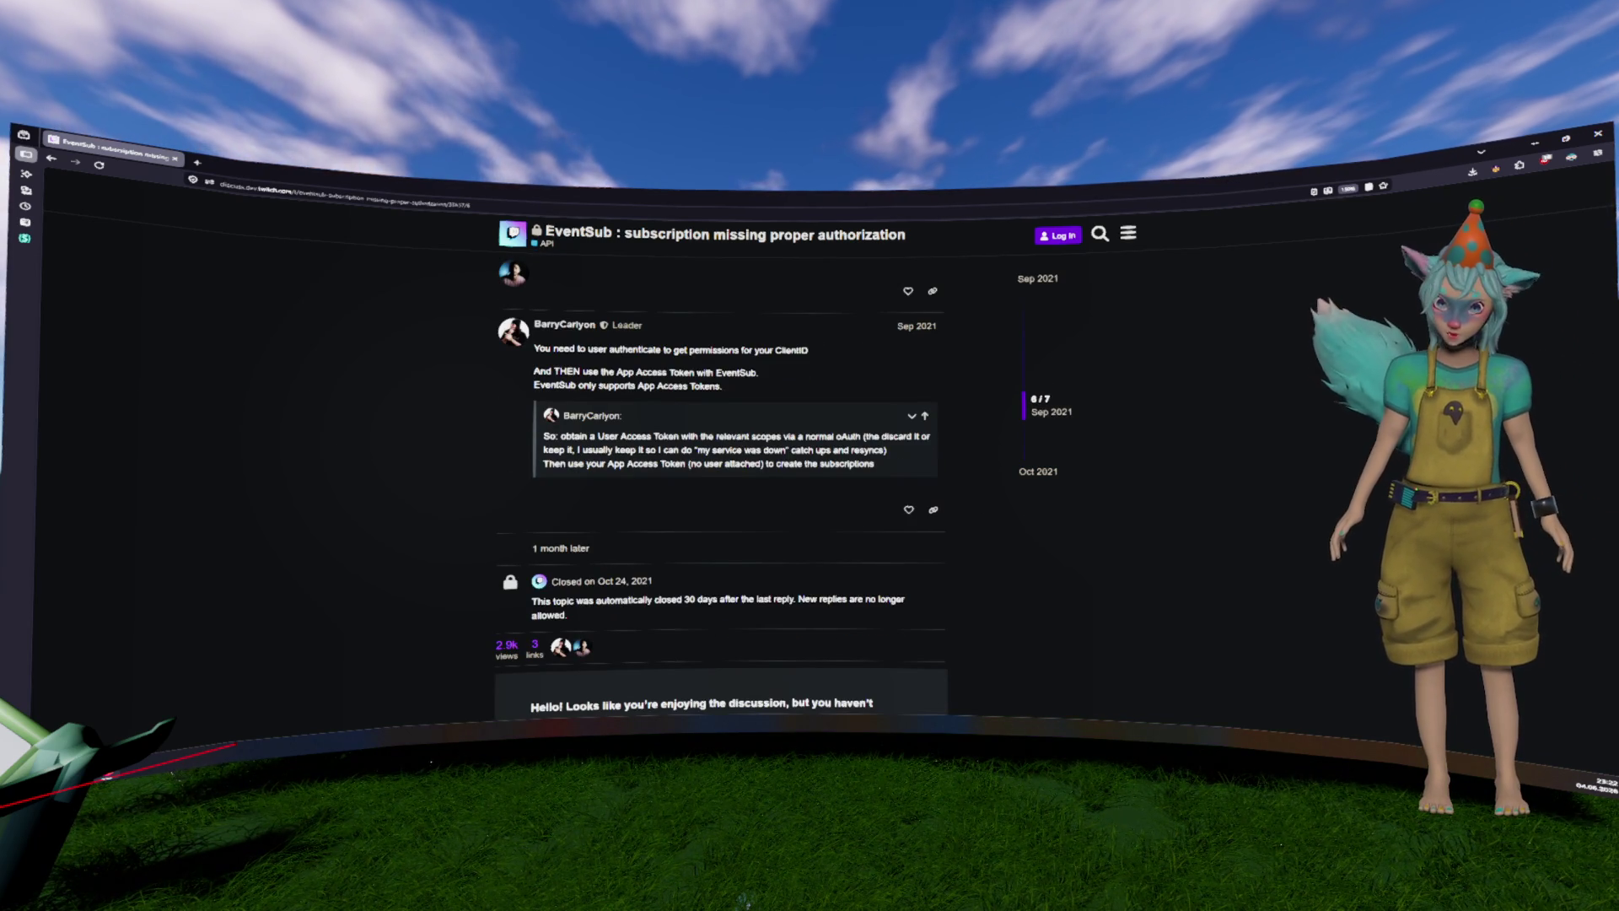
{"action": "scroll", "coordinate": [1091, 368], "scroll_direction": "up", "scroll_amount": 5}
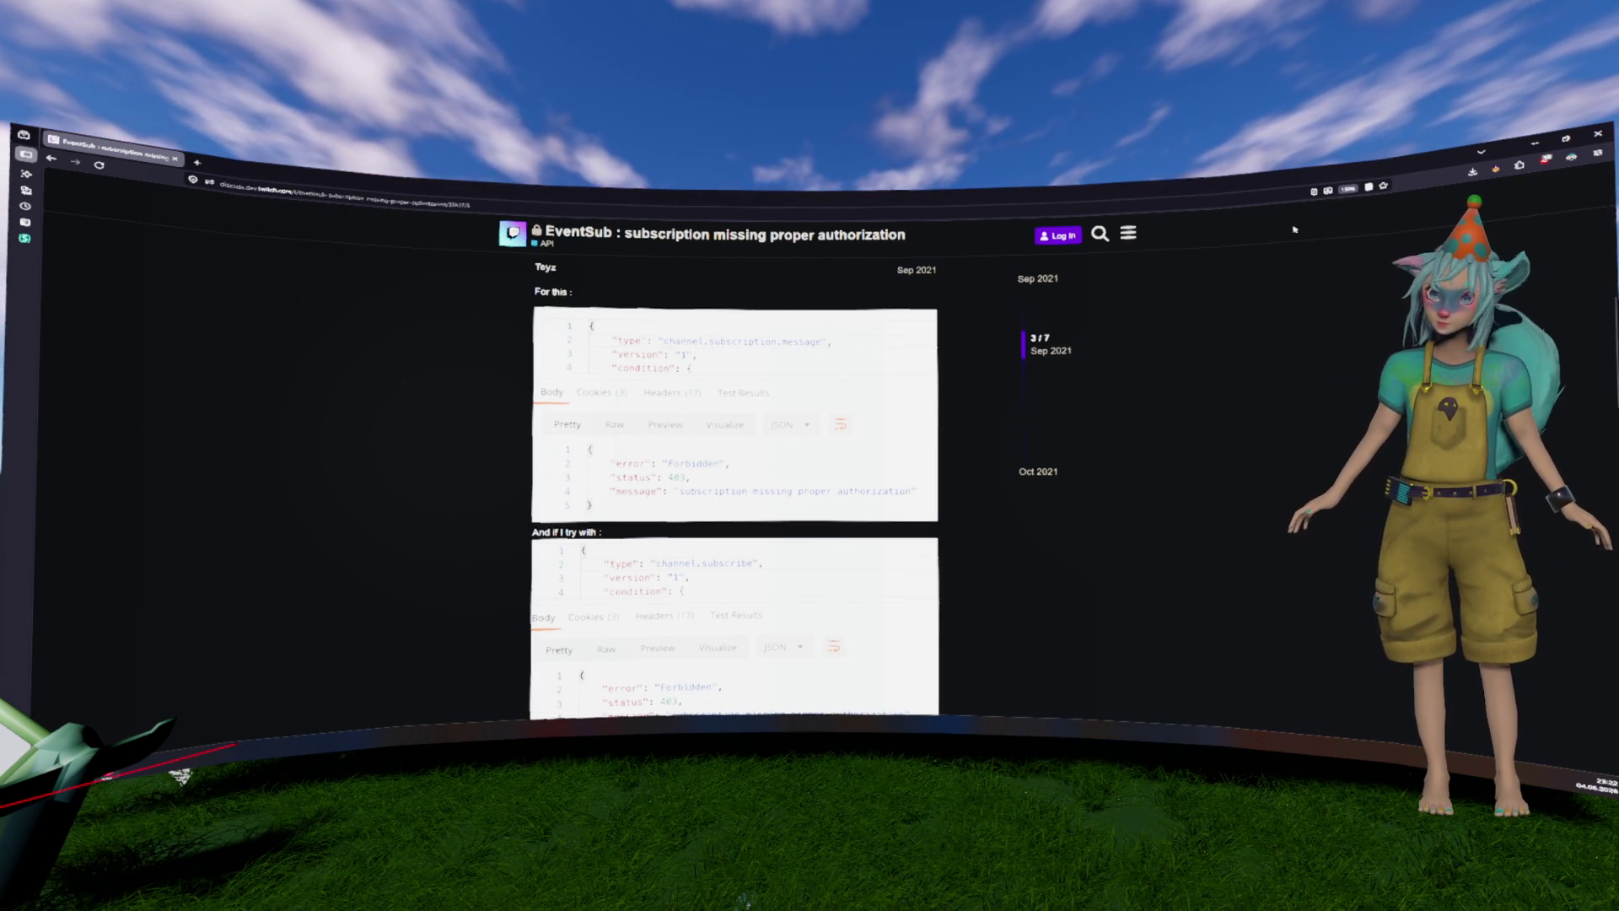
{"action": "key", "text": "alt+Tab"}
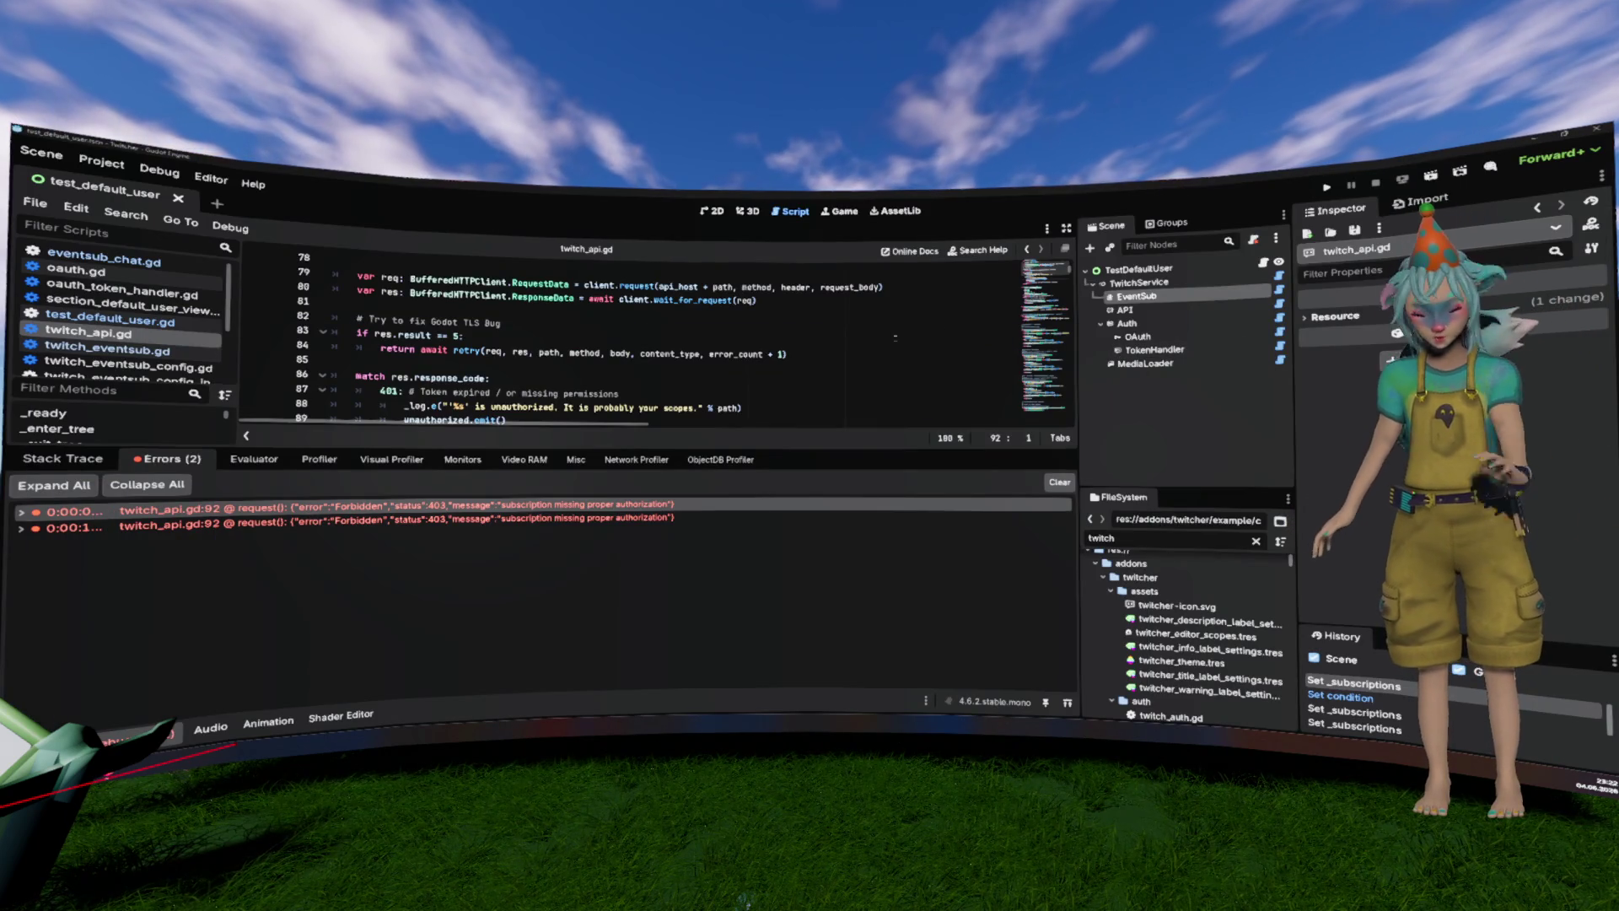
Hide the debugger and inspect the TwitchService node's token settings in the Inspector.
{"action": "key", "text": "ctrl+j"}
{"action": "left_click", "coordinate": [620, 525]}
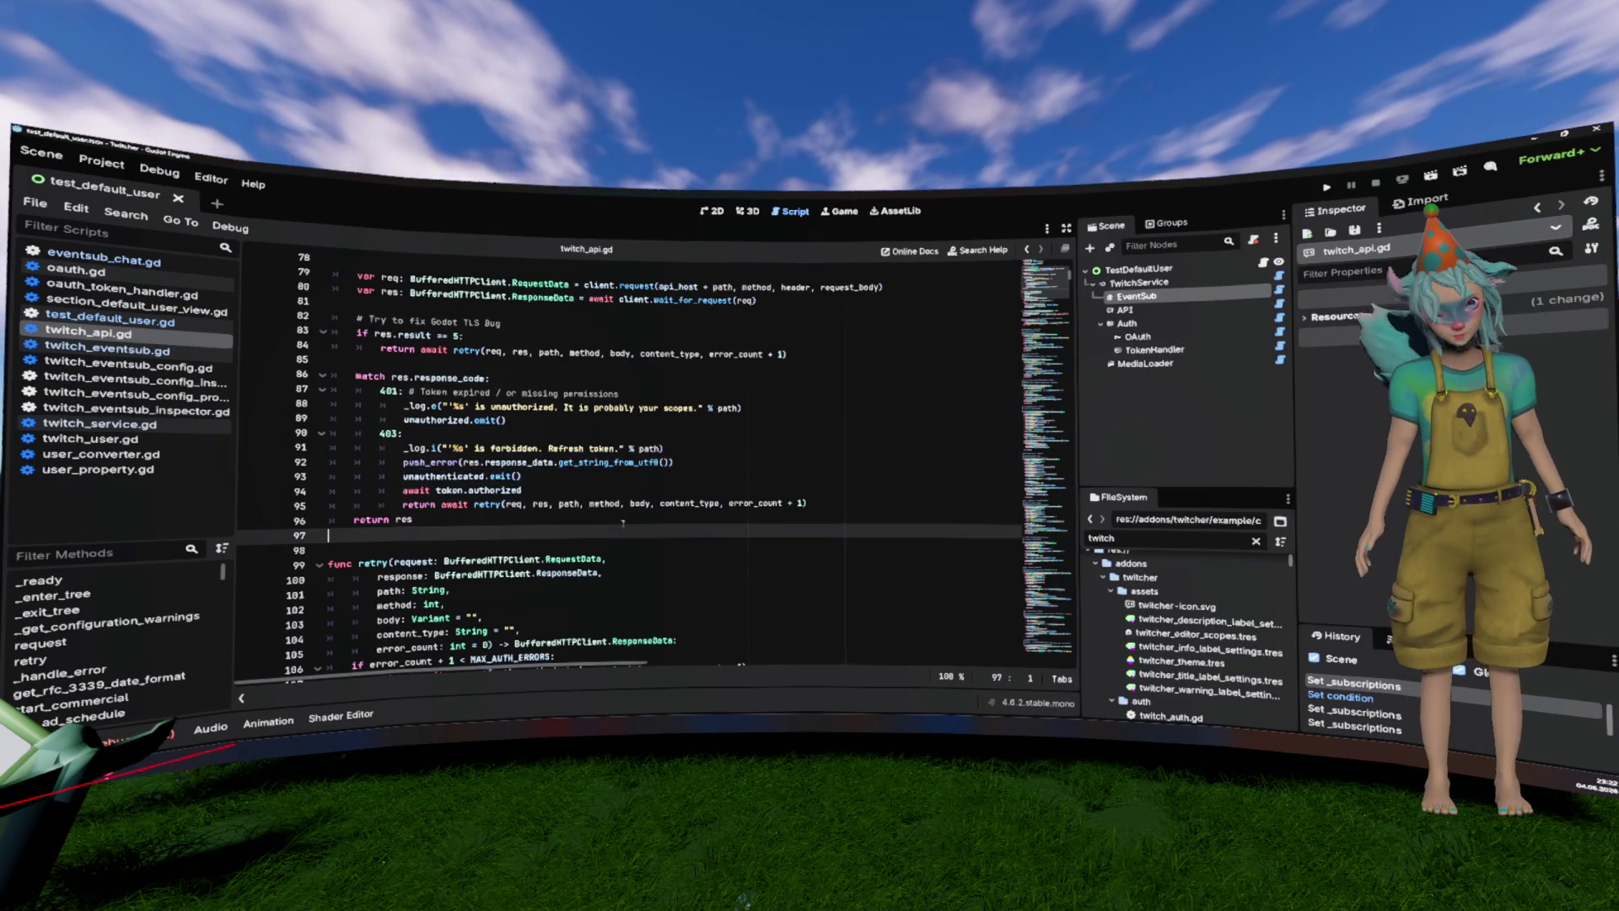
{"action": "left_click", "coordinate": [1138, 283]}
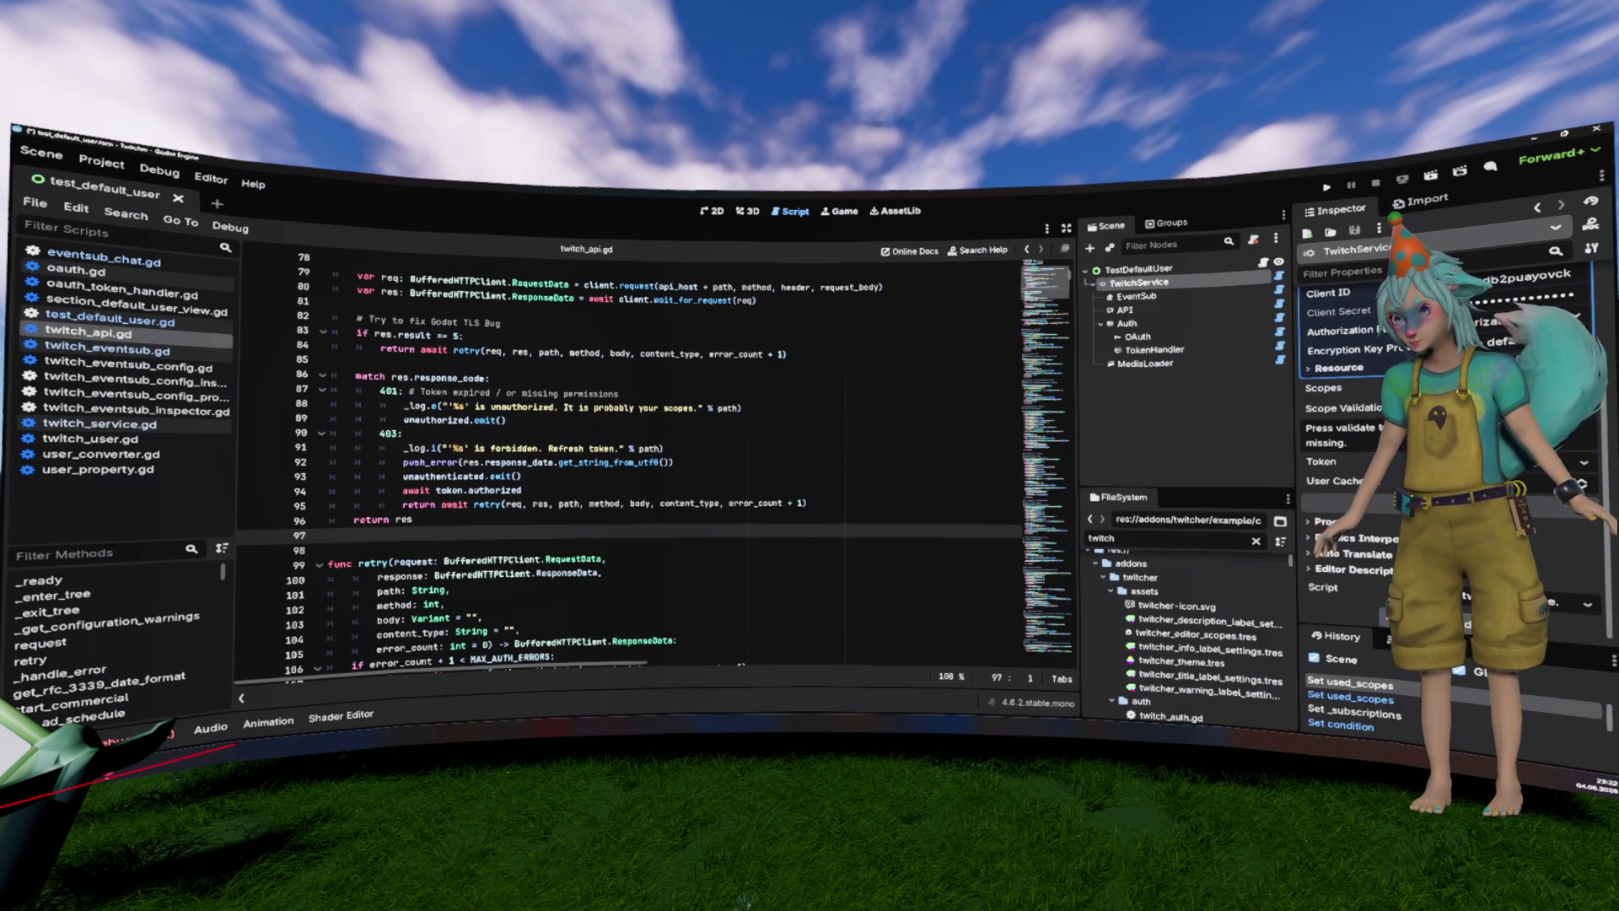
{"action": "left_click", "coordinate": [1321, 461]}
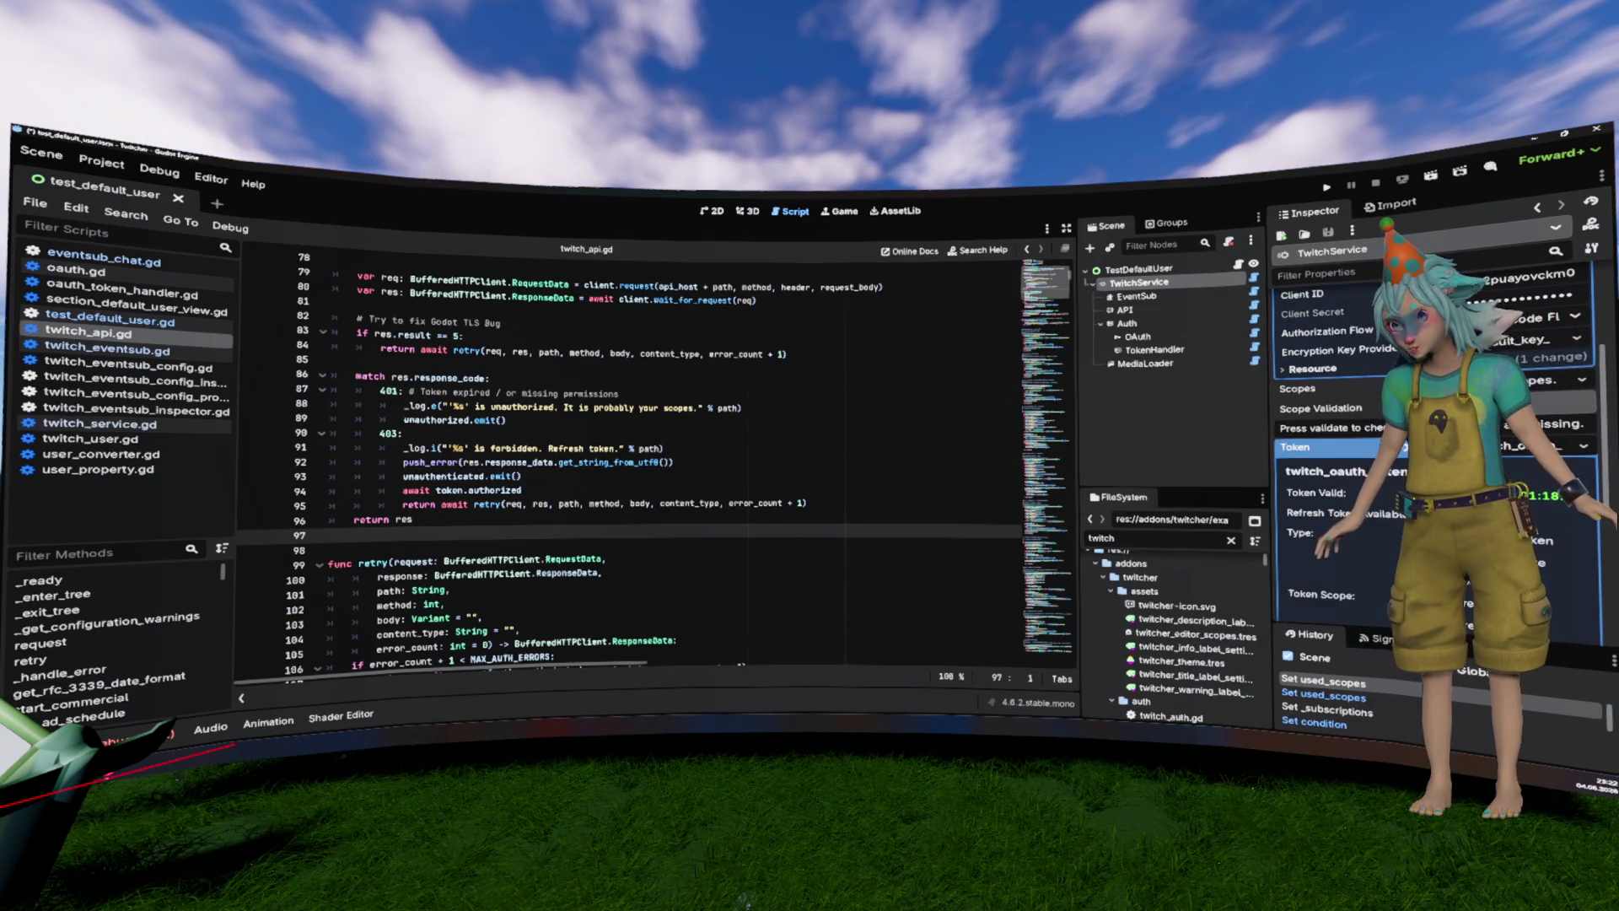
{"action": "scroll", "coordinate": [1434, 464], "scroll_direction": "down", "scroll_amount": 3}
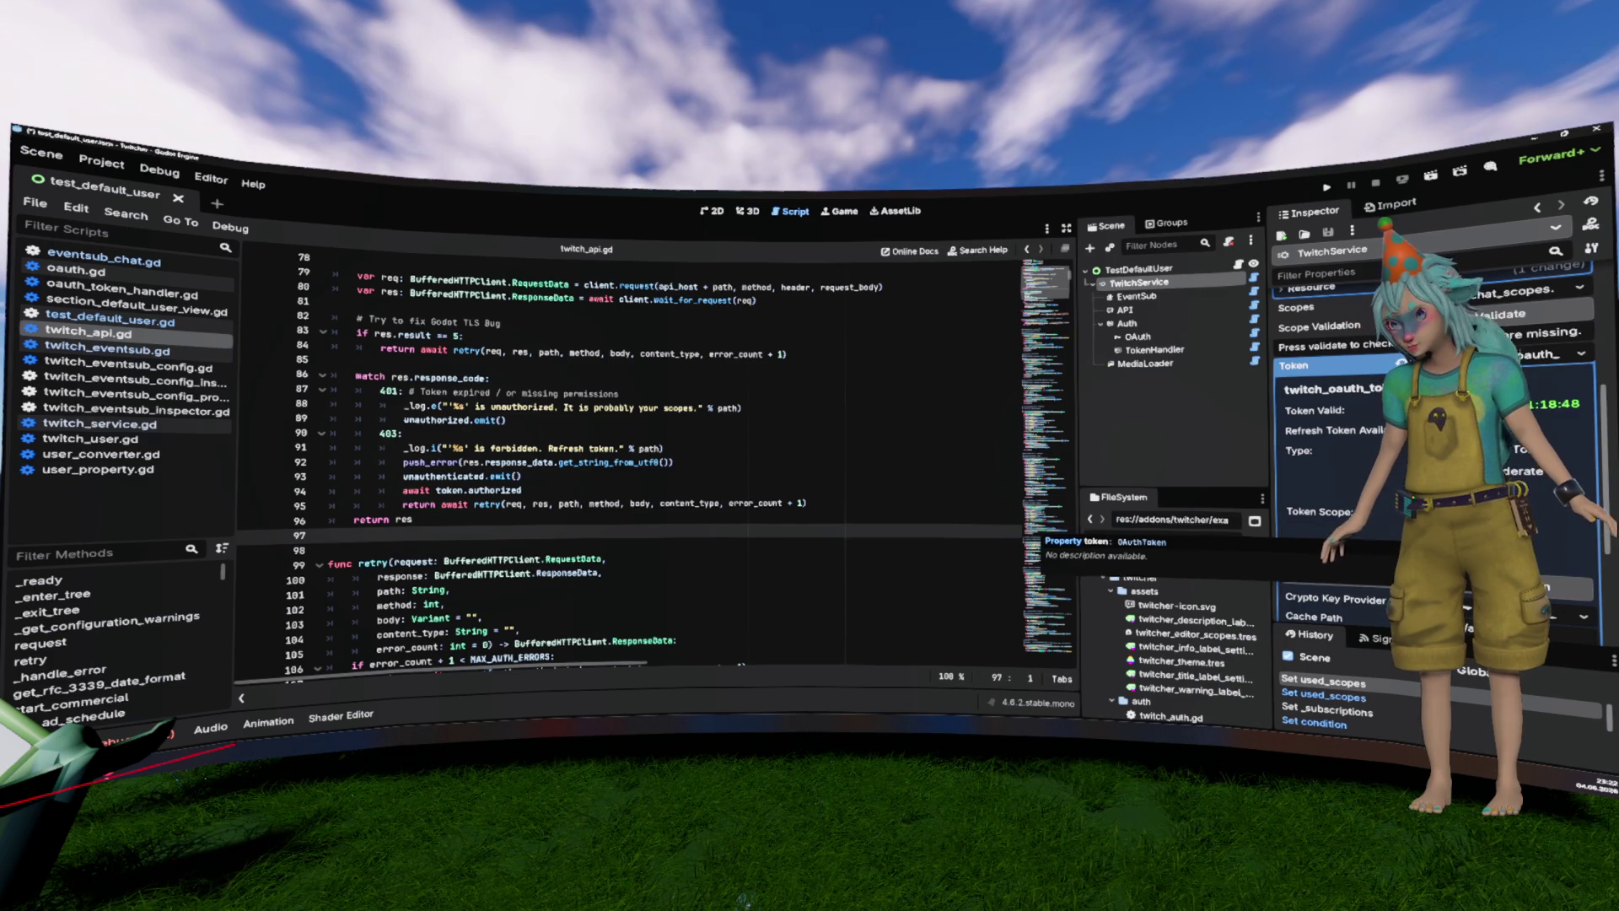
{"action": "scroll", "coordinate": [1395, 460], "scroll_direction": "down", "scroll_amount": 3}
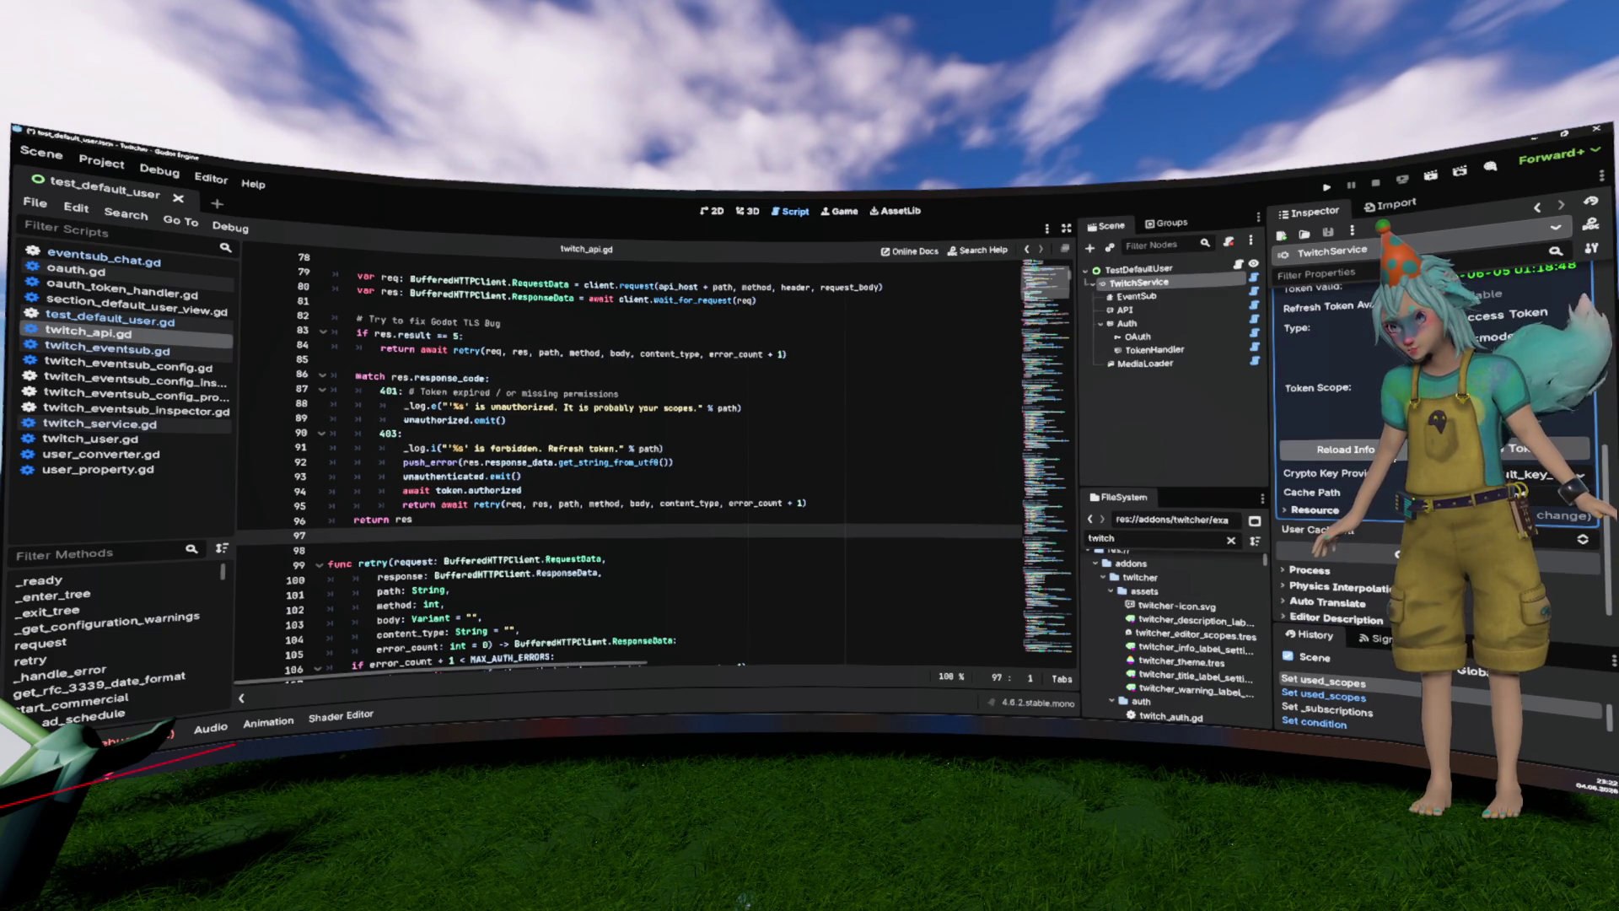
{"action": "scroll", "coordinate": [1375, 393], "scroll_direction": "up", "scroll_amount": 6}
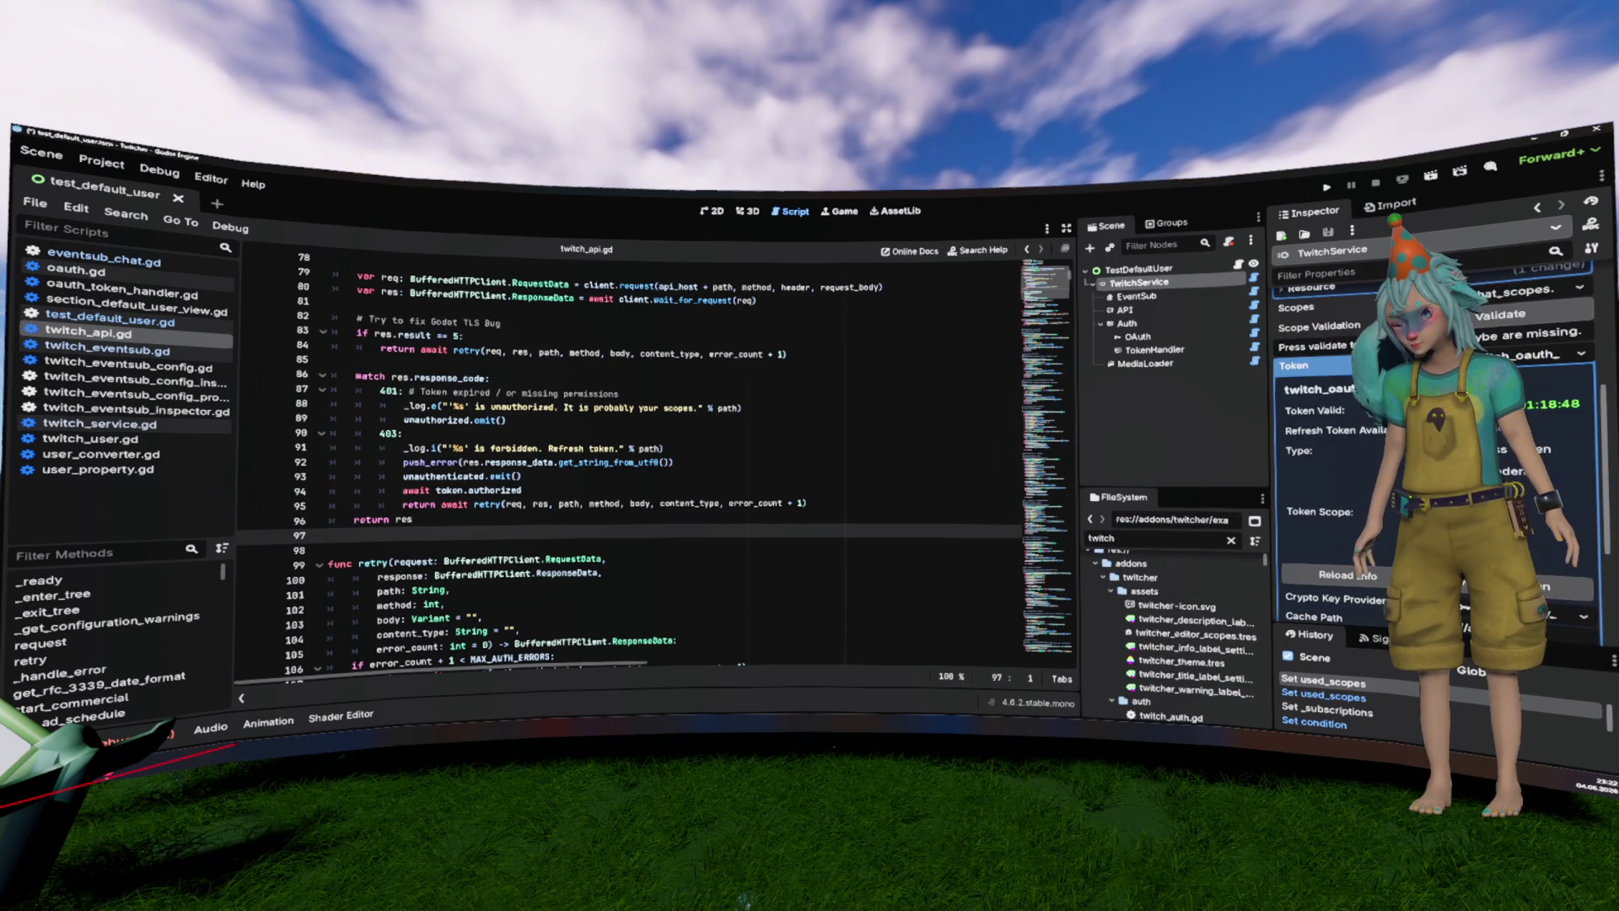
{"action": "left_click_drag", "start_coordinate": [1269, 379], "coordinate": [1294, 380]}
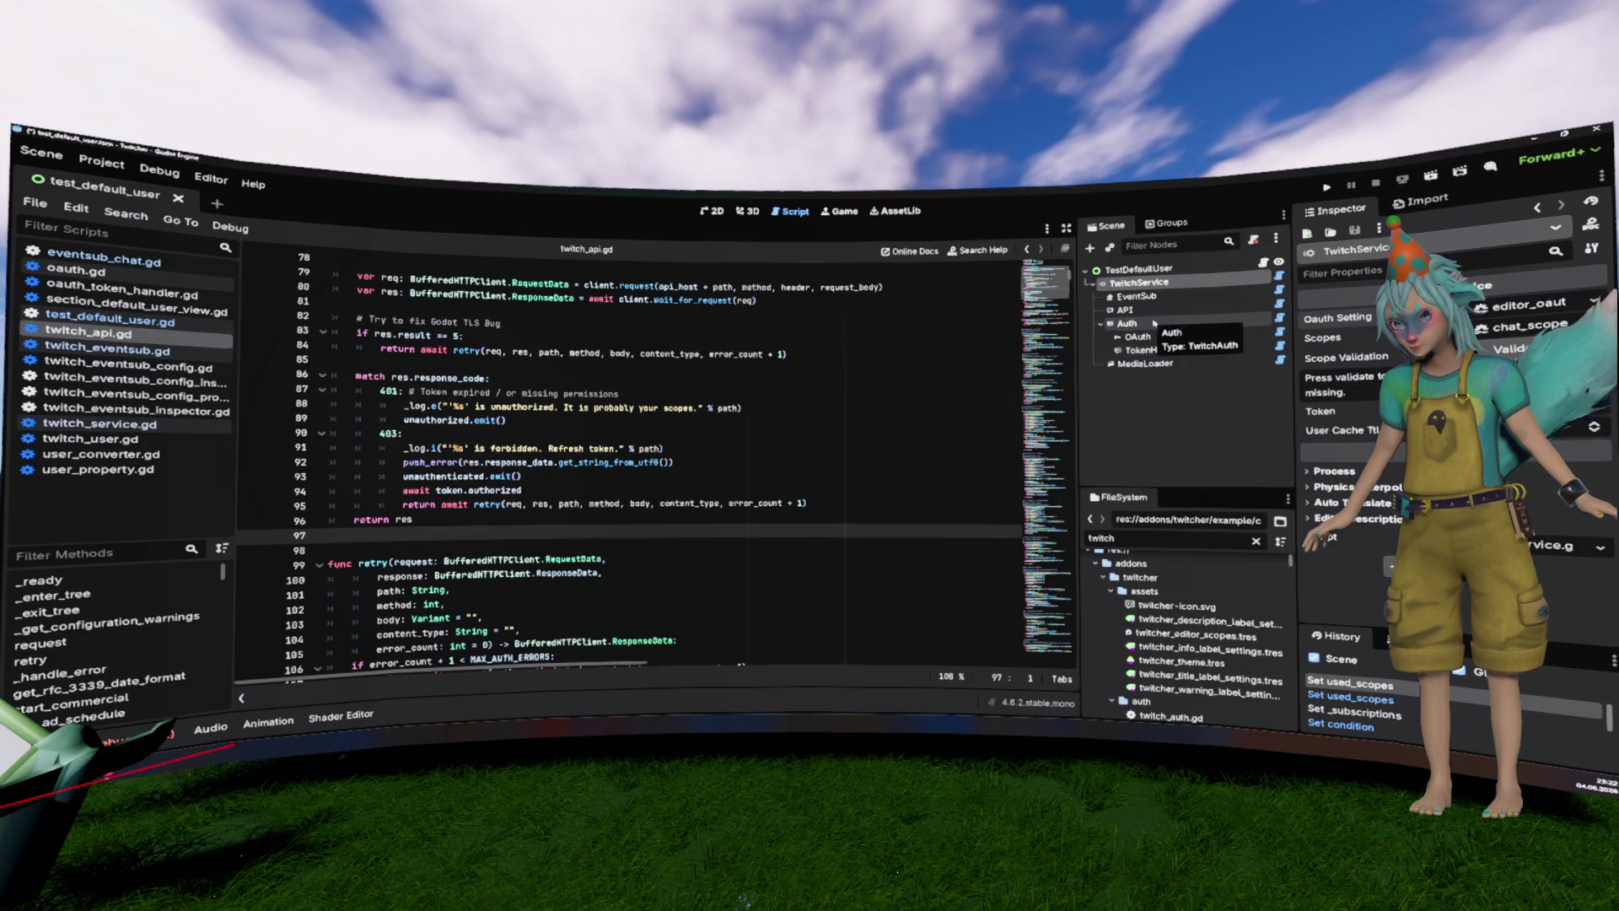
Inspect the API node's token details and the EventSub node's properties.
{"action": "left_click", "coordinate": [1125, 309]}
{"action": "left_click", "coordinate": [1526, 303]}
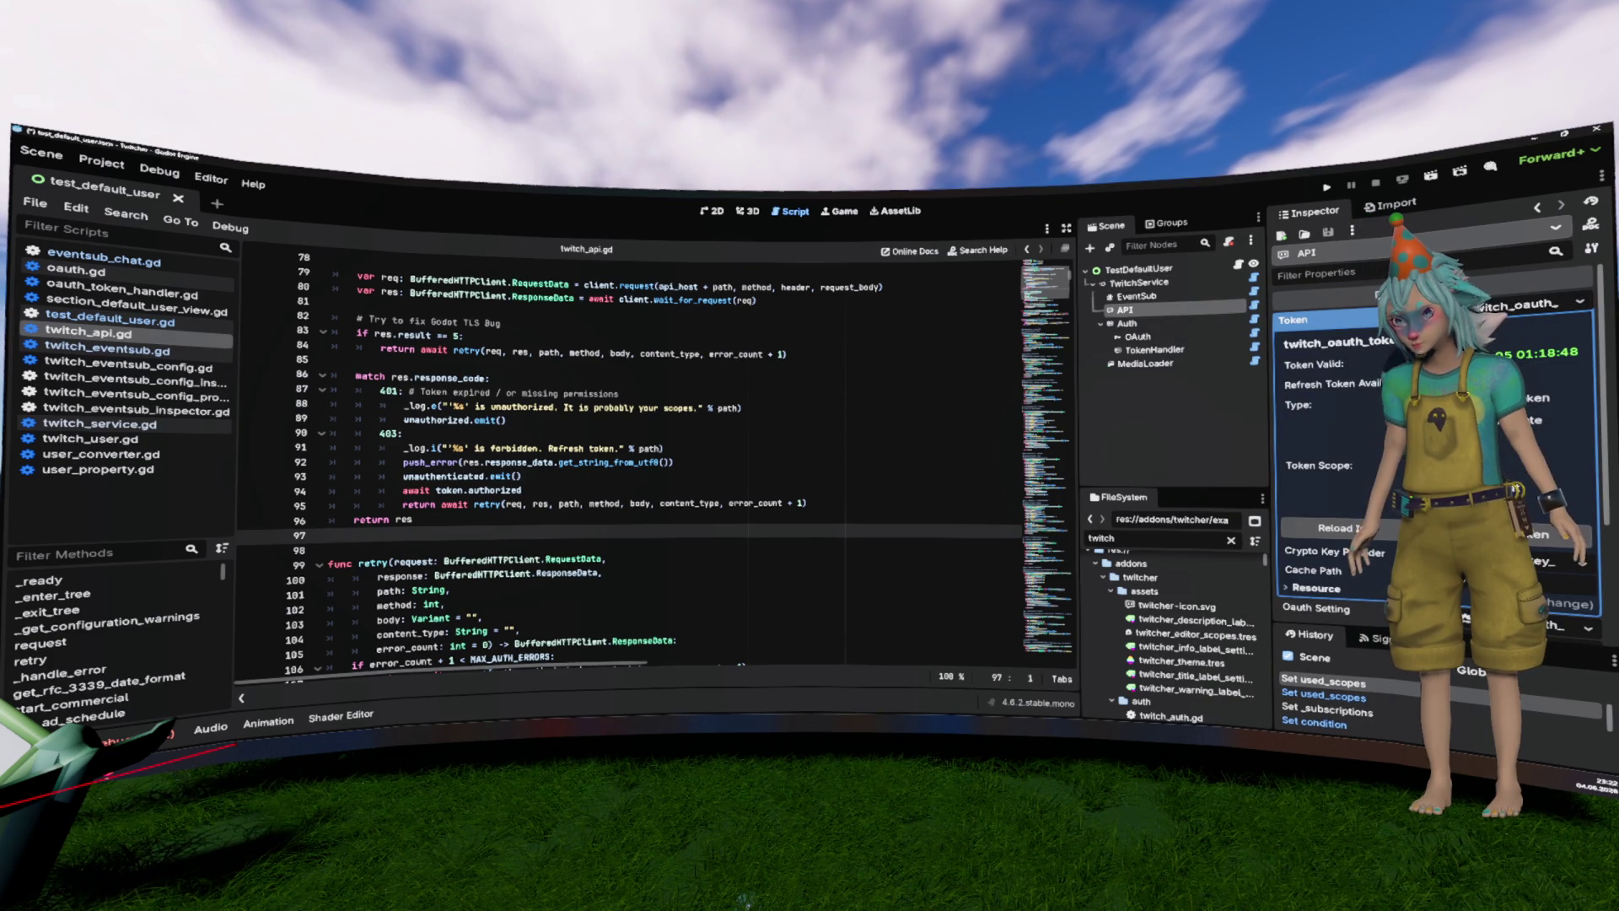
{"action": "left_click", "coordinate": [1518, 318]}
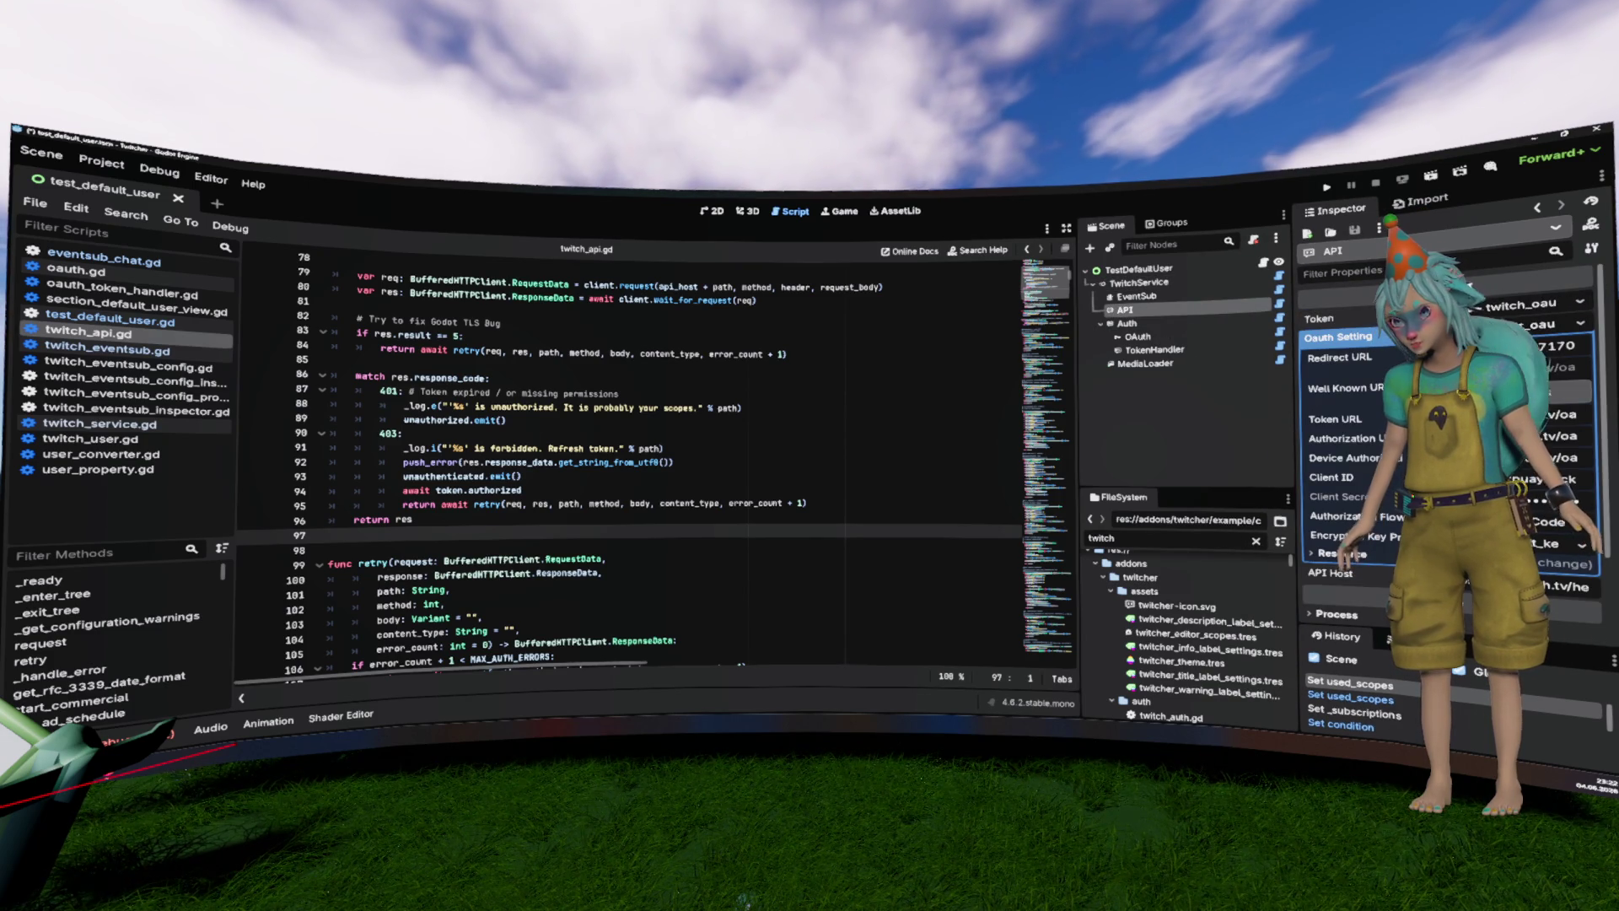
{"action": "left_click", "coordinate": [1184, 297]}
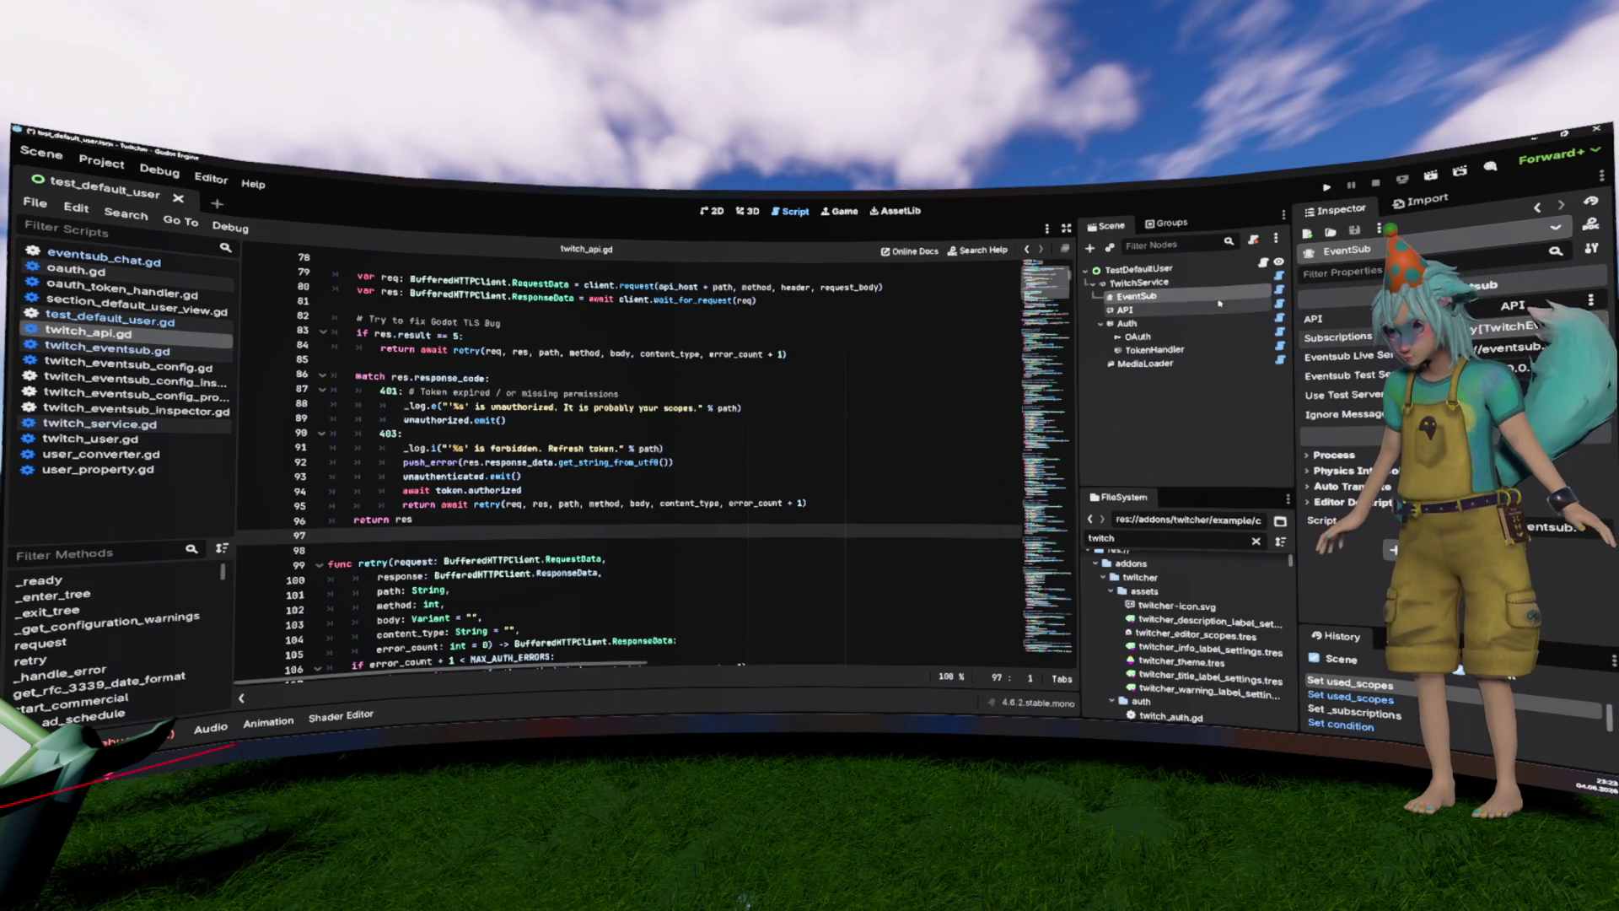
Review the Auth node's OAuth settings, token details and list of used scopes.
{"action": "left_click", "coordinate": [1160, 325]}
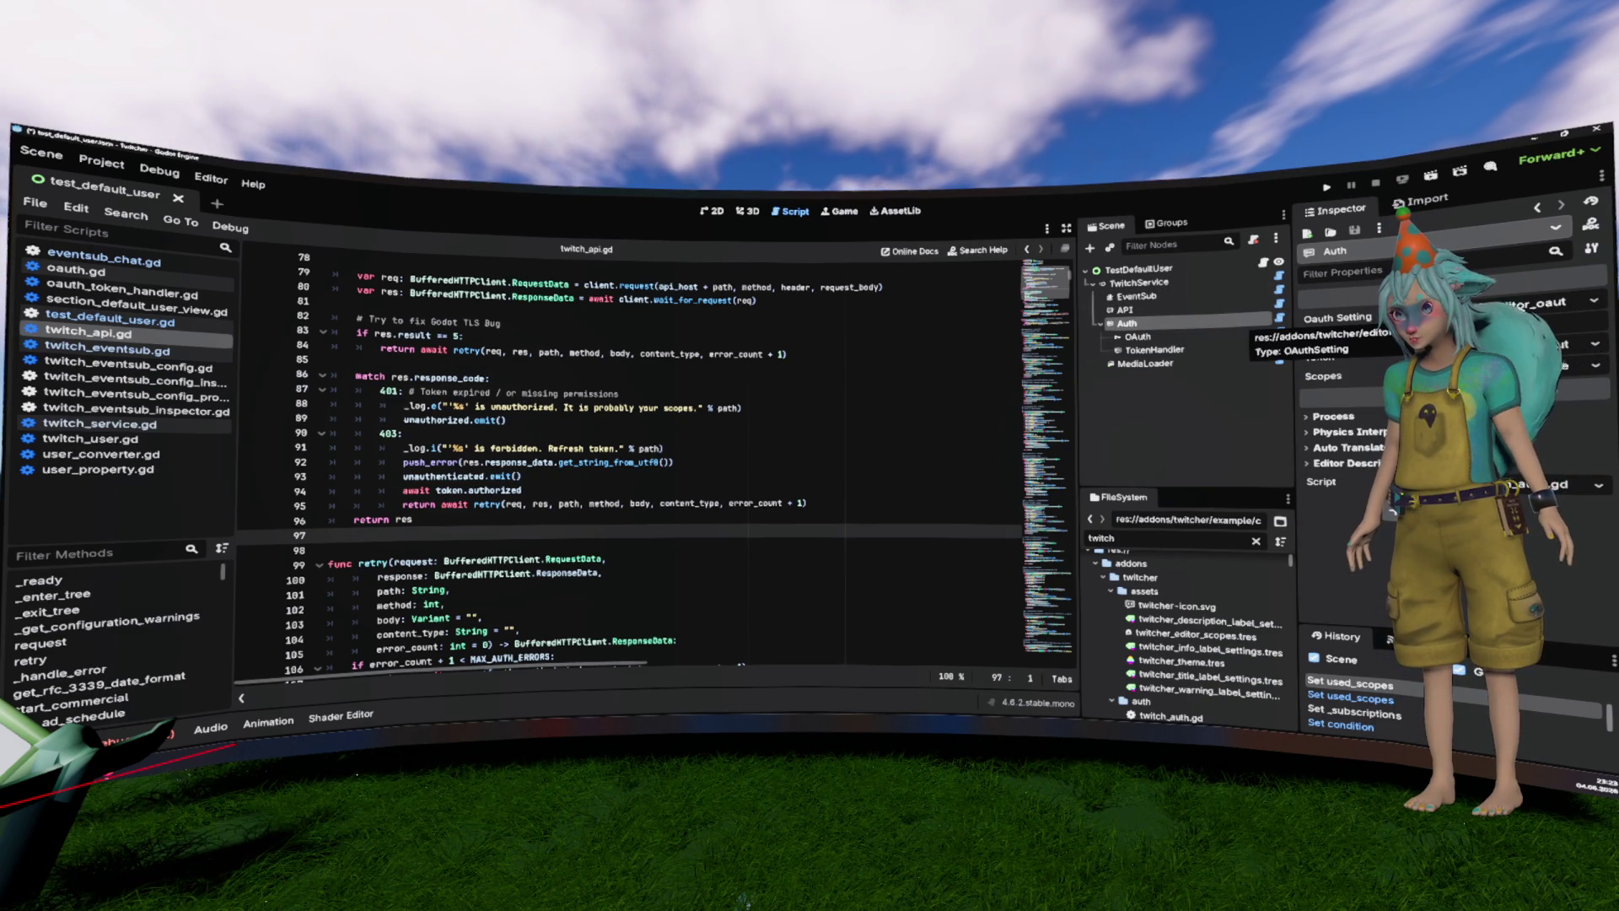
{"action": "left_click", "coordinate": [1535, 305]}
{"action": "left_click", "coordinate": [1514, 307]}
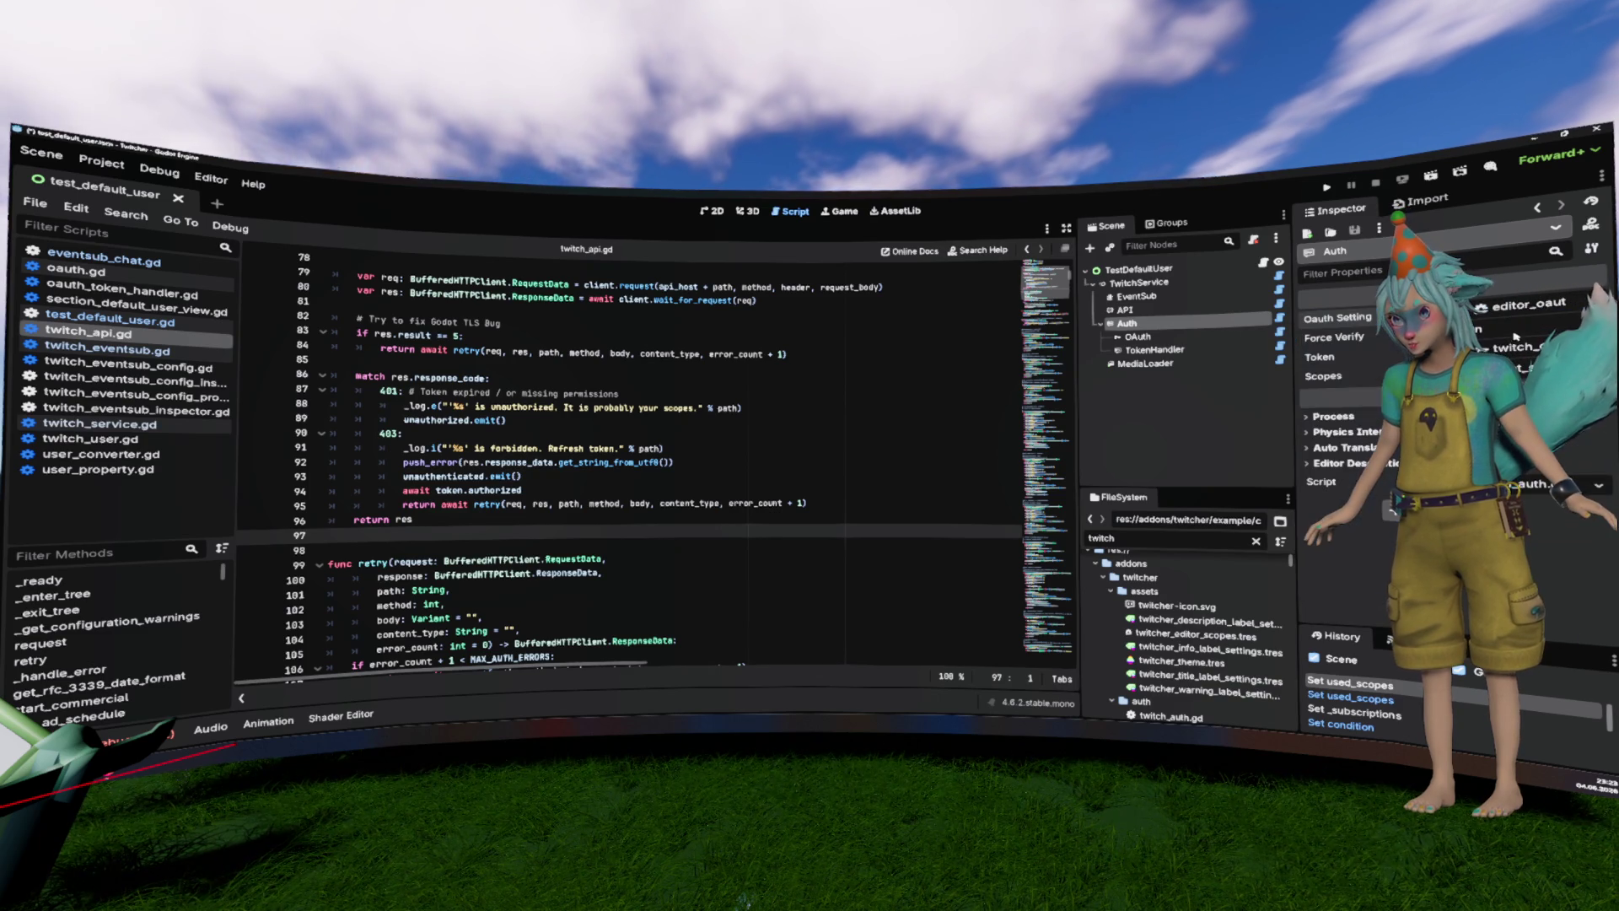
{"action": "left_click", "coordinate": [1500, 348]}
{"action": "left_click", "coordinate": [1500, 357]}
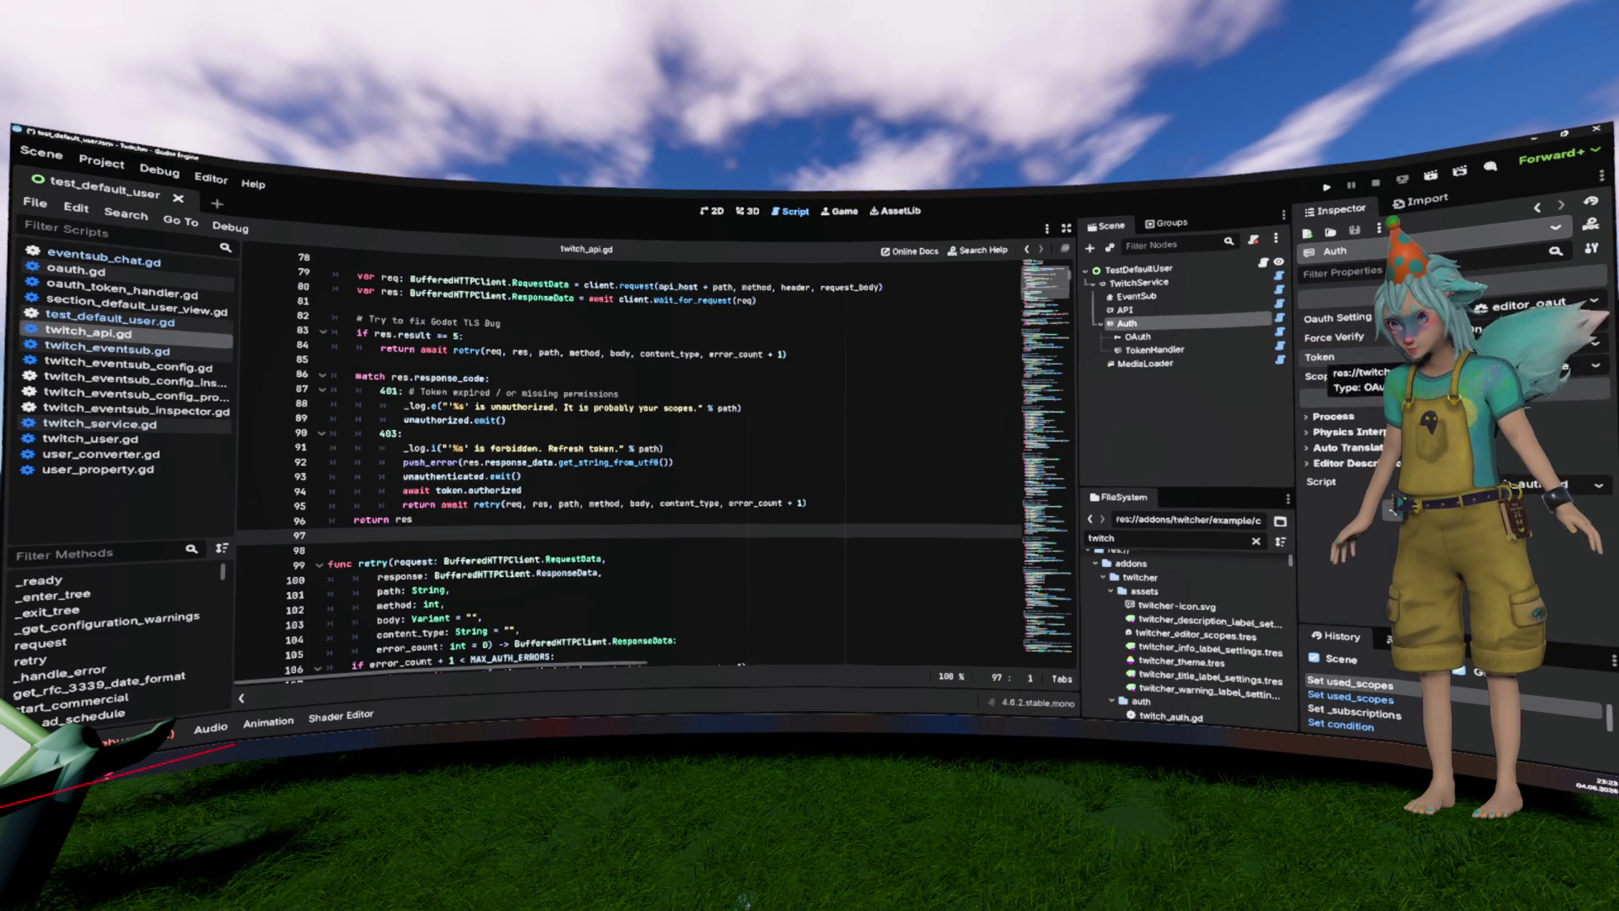
{"action": "left_click", "coordinate": [1522, 371]}
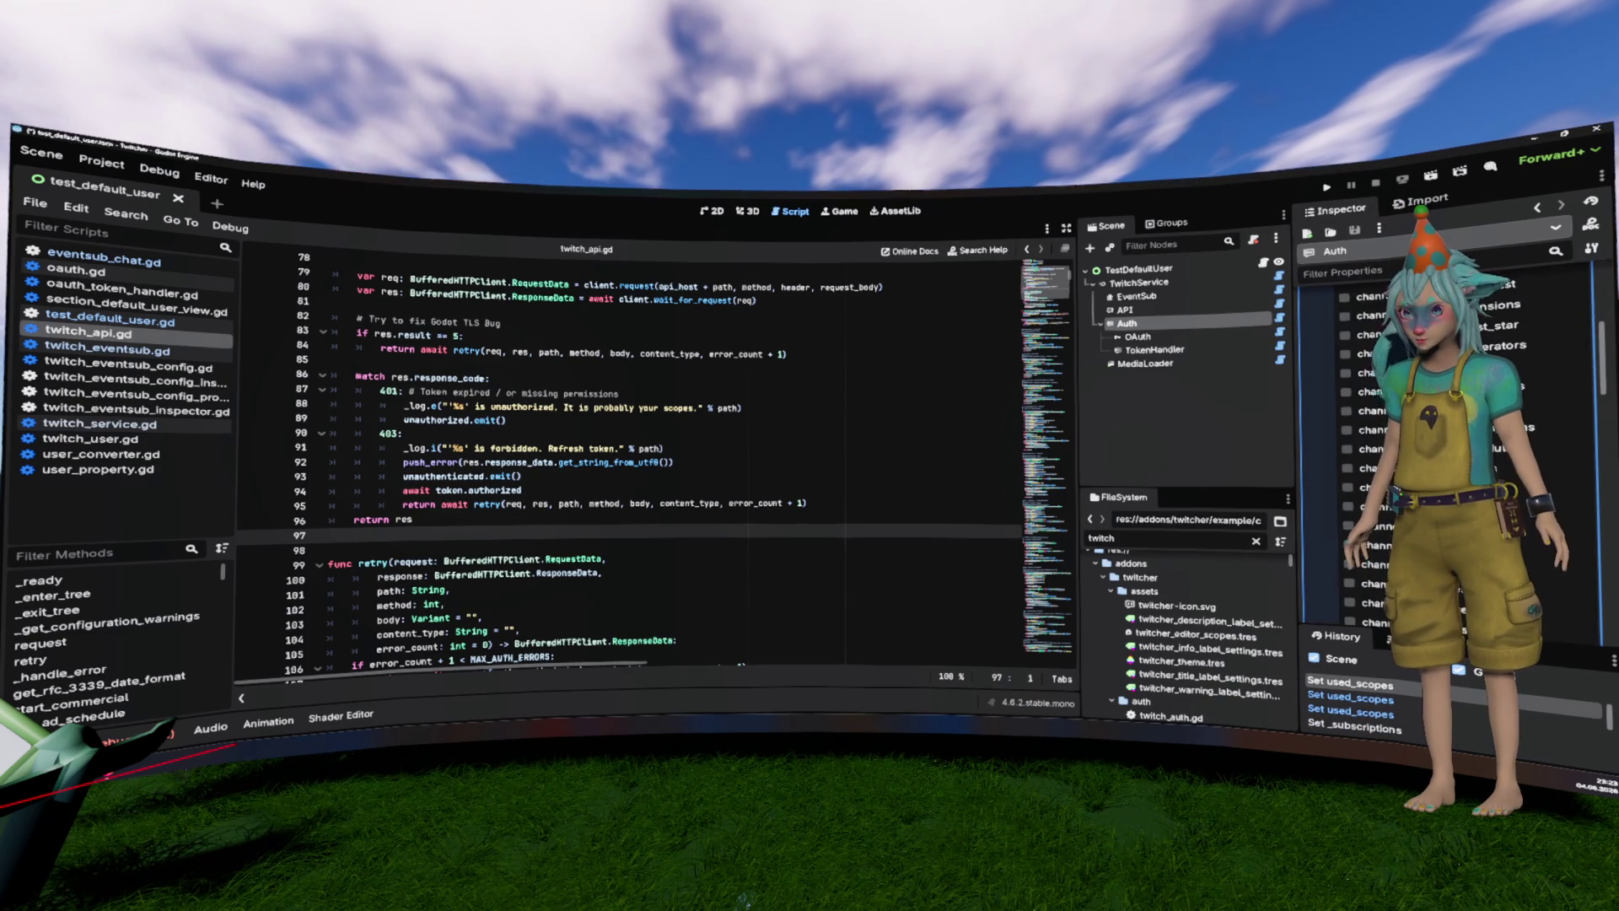
{"action": "left_click", "coordinate": [1552, 389]}
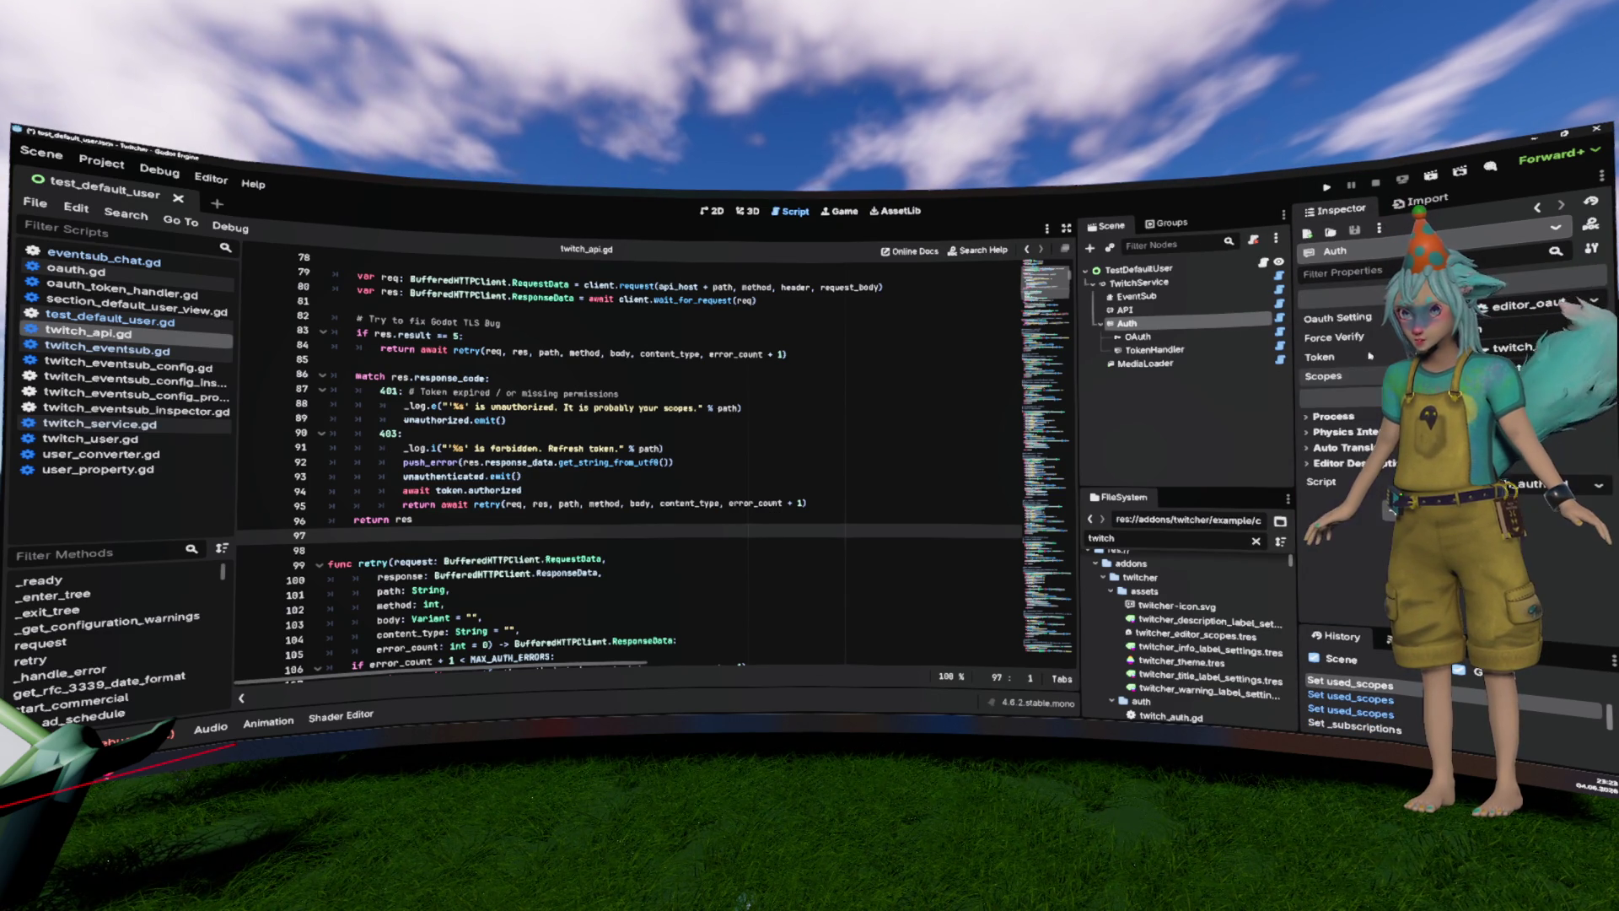
Check the OAuth, TokenHandler and MediaLoader nodes, then reopen test_default_user.gd.
{"action": "left_click", "coordinate": [1254, 336]}
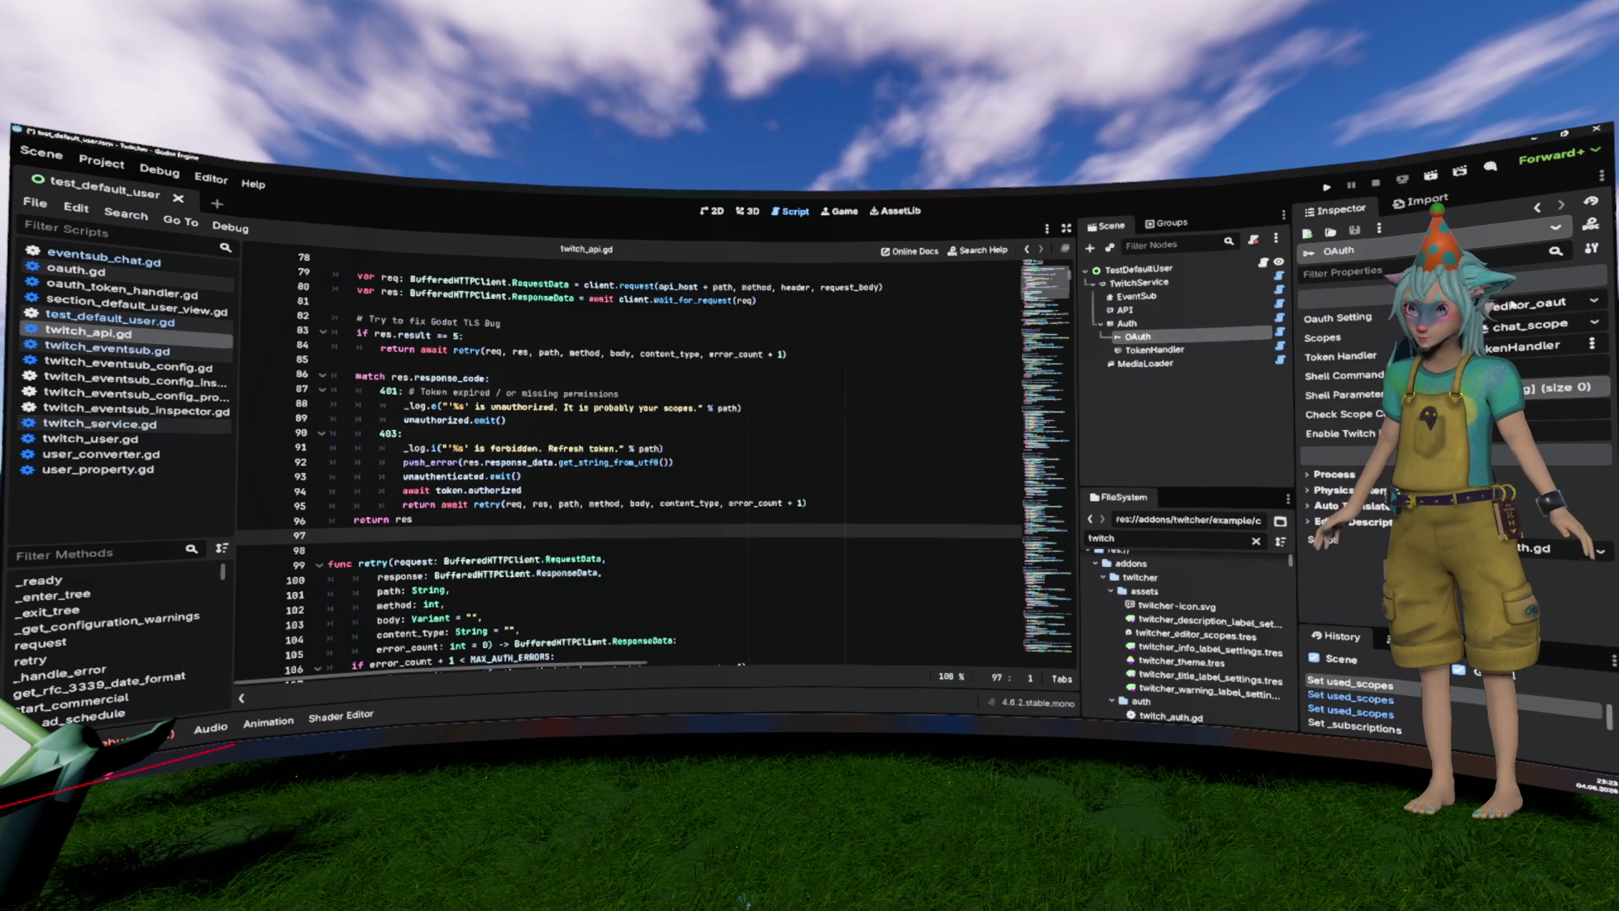
{"action": "left_click", "coordinate": [1123, 351]}
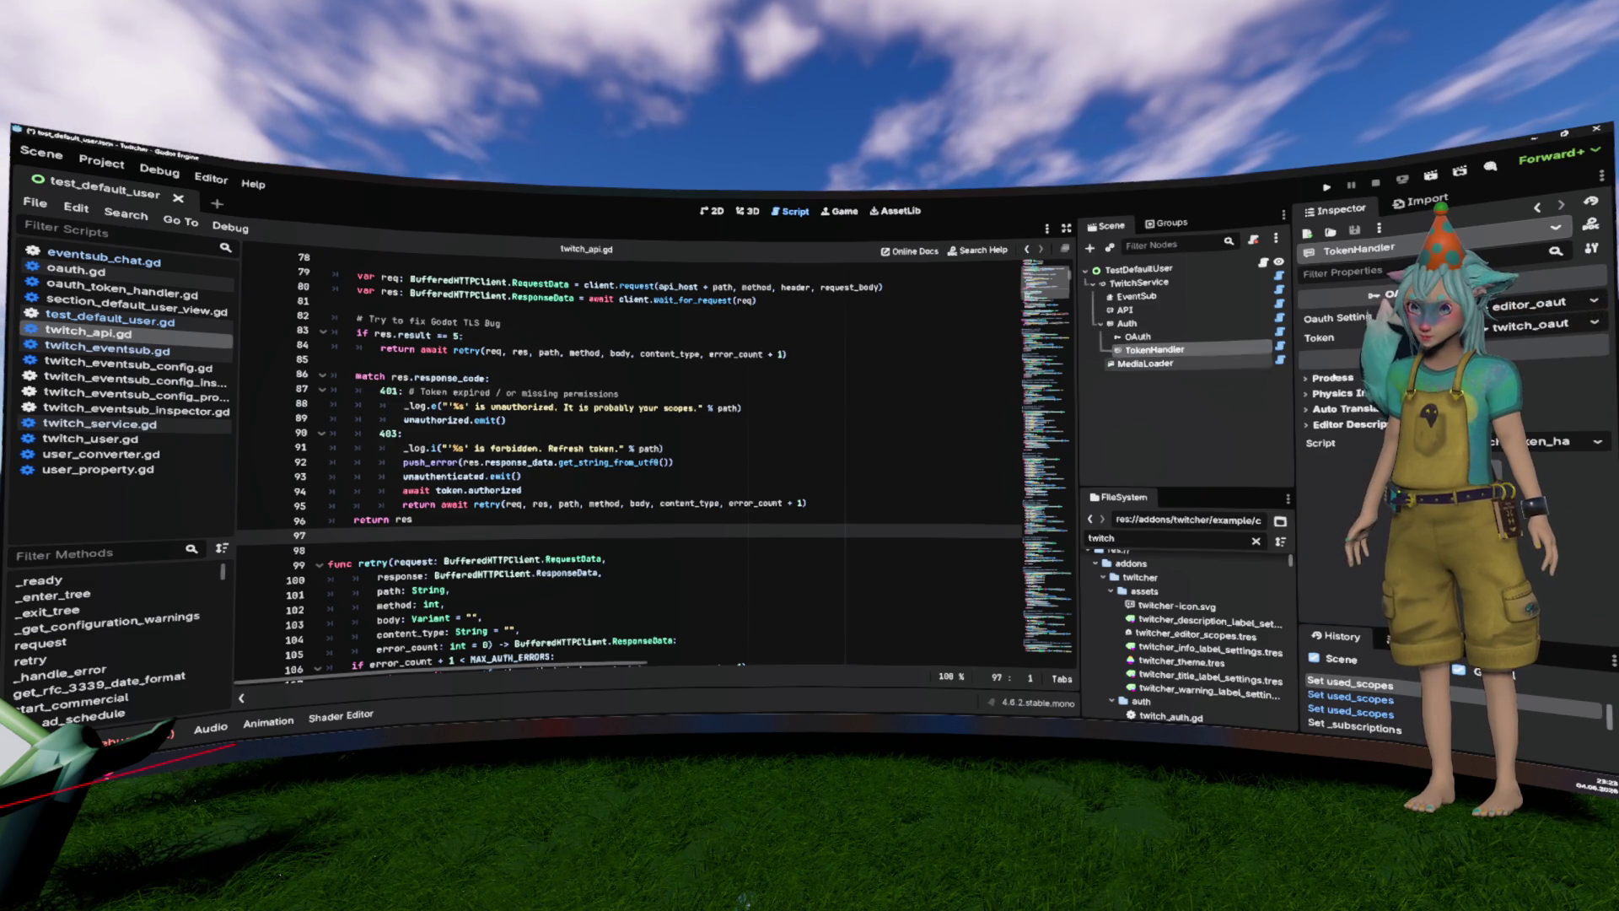
{"action": "left_click", "coordinate": [1521, 329]}
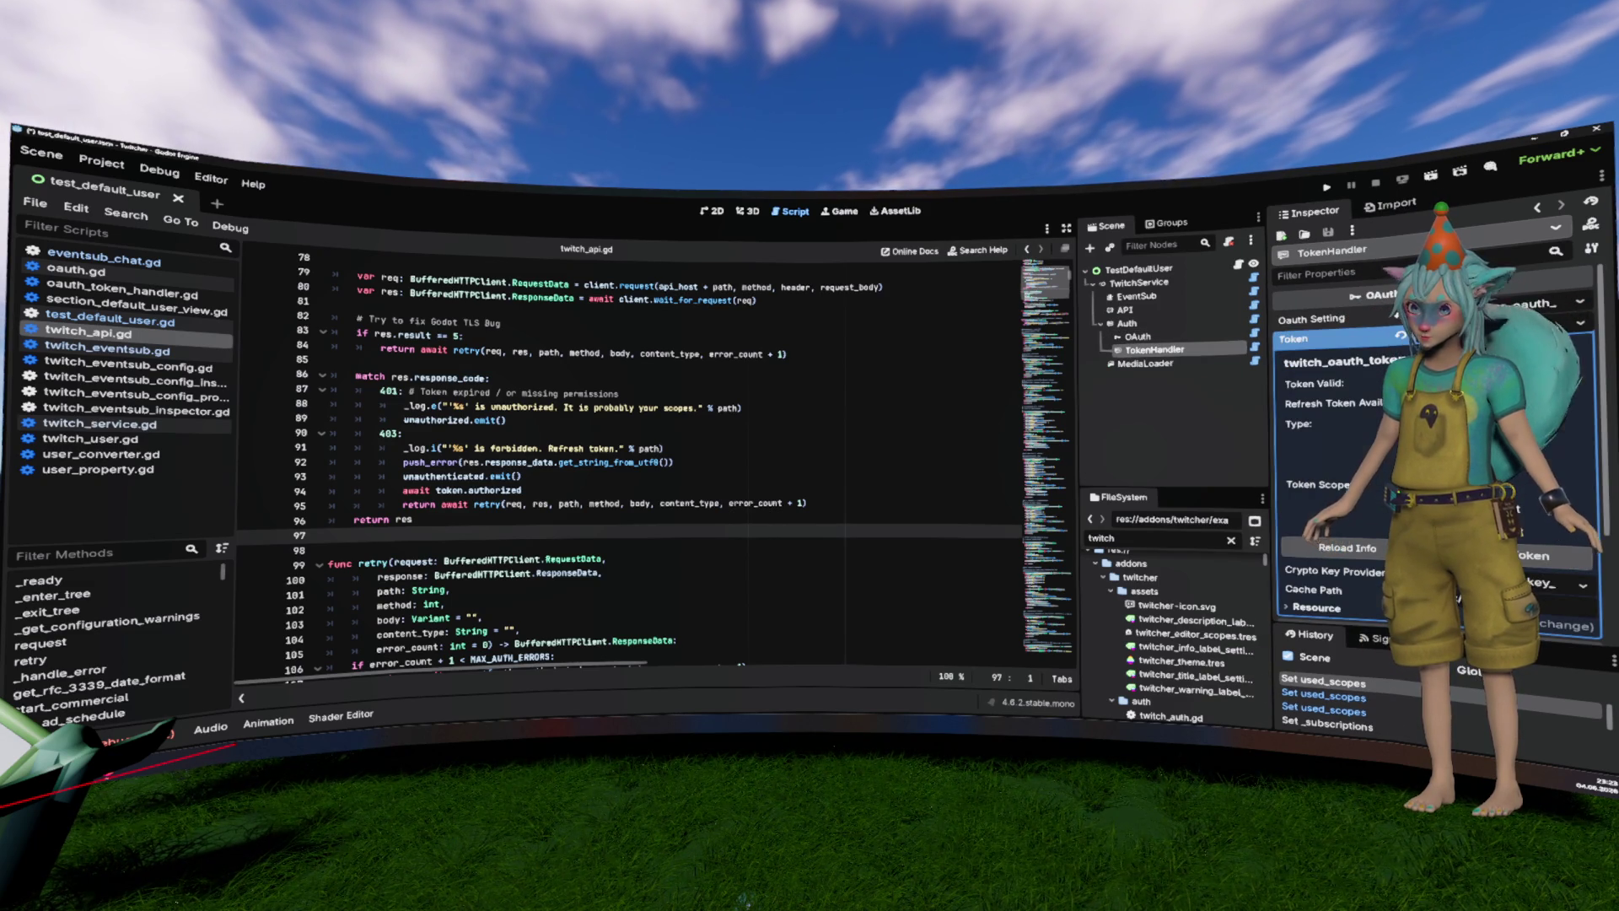
{"action": "left_click", "coordinate": [1145, 363]}
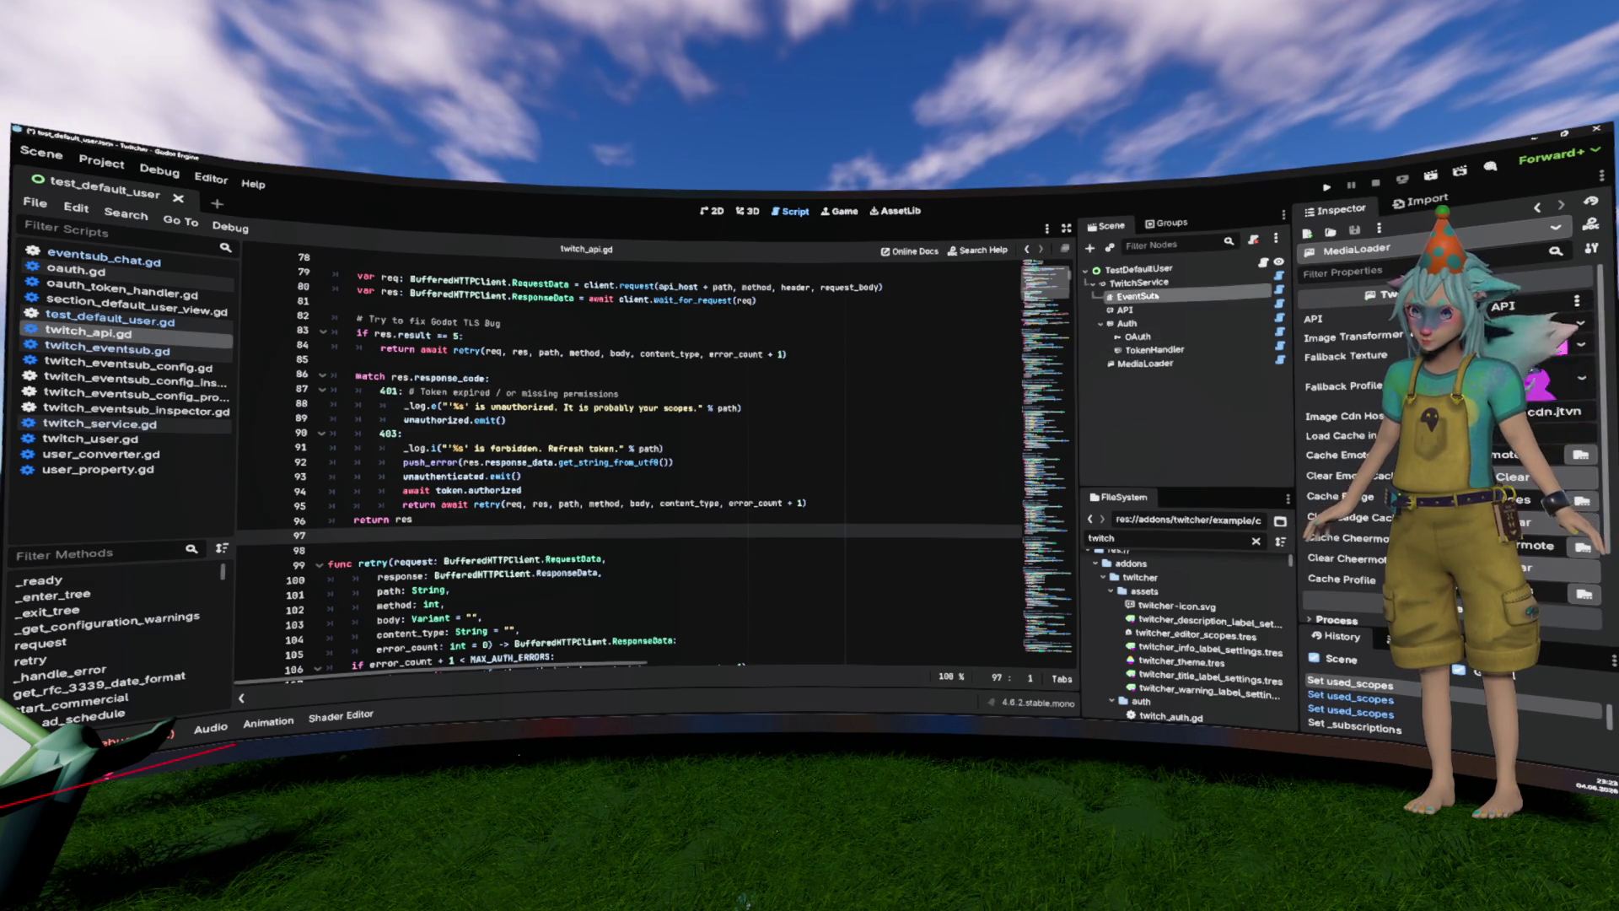
{"action": "left_click", "coordinate": [1138, 282]}
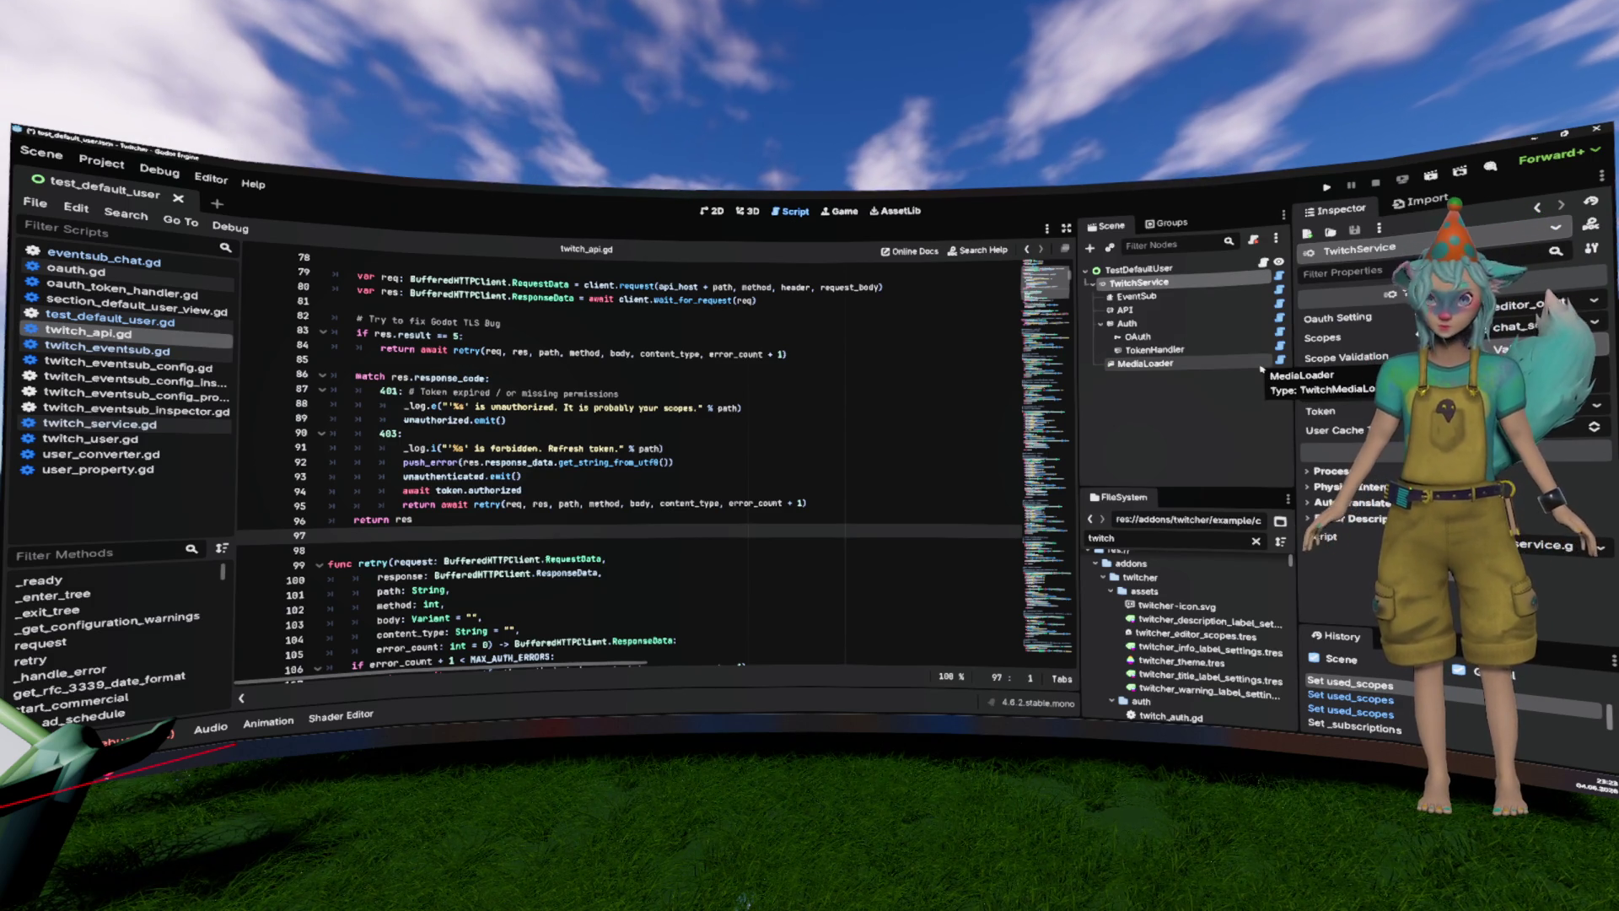
{"action": "left_click", "coordinate": [1262, 263]}
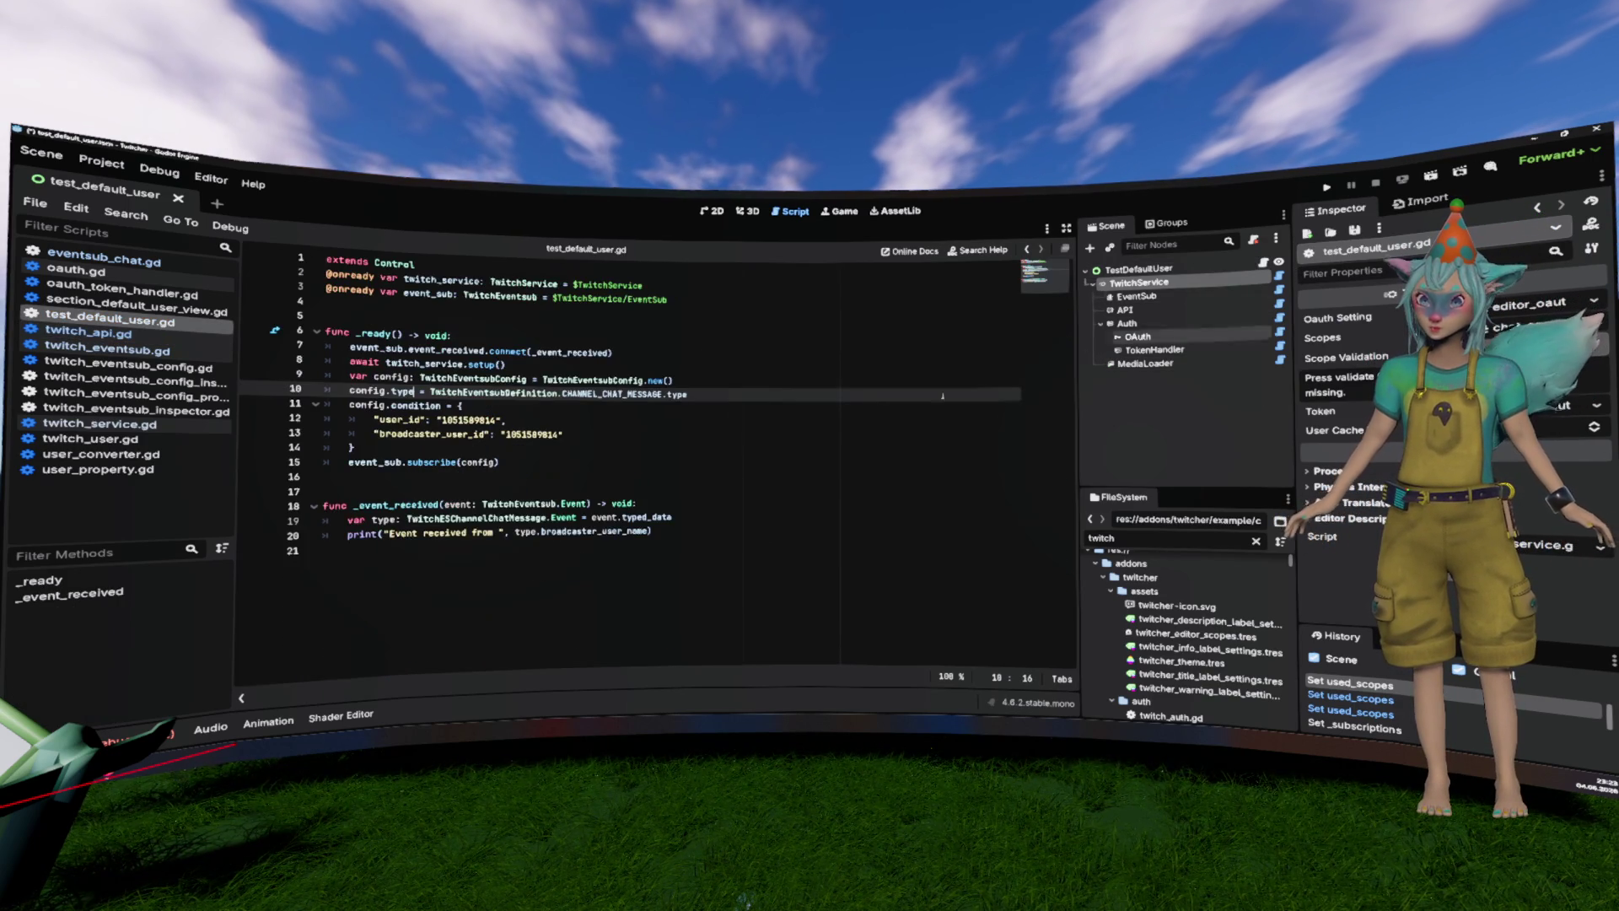
Add a plain Node child under TestDefaultUser and detach TestDefaultUser's script.
{"action": "left_click", "coordinate": [786, 397]}
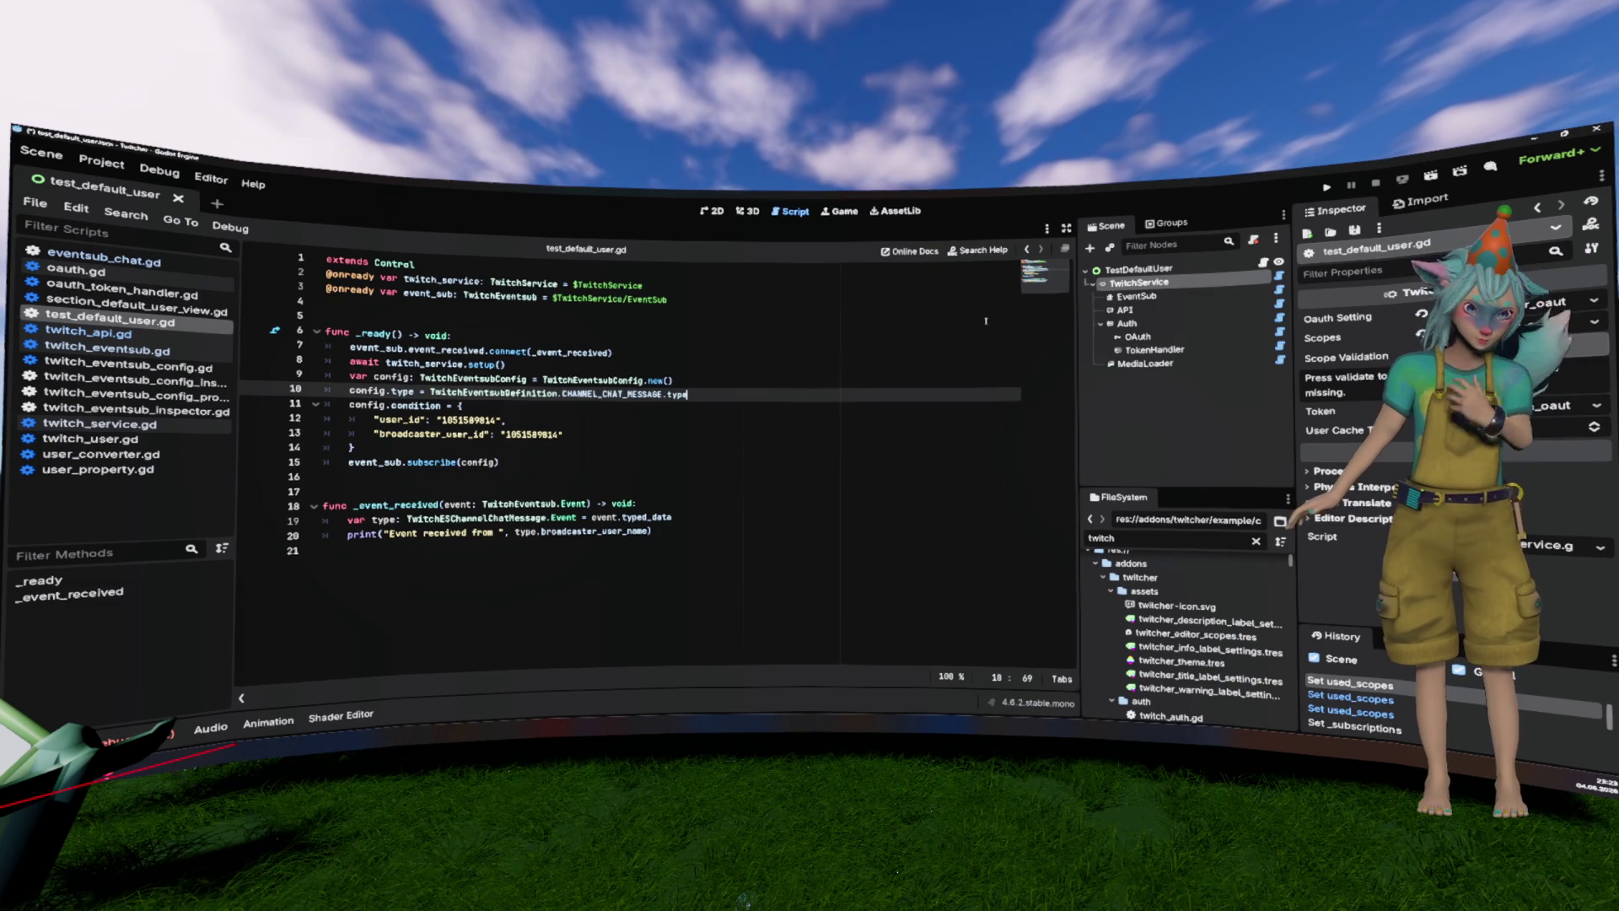
{"action": "left_click", "coordinate": [1092, 284]}
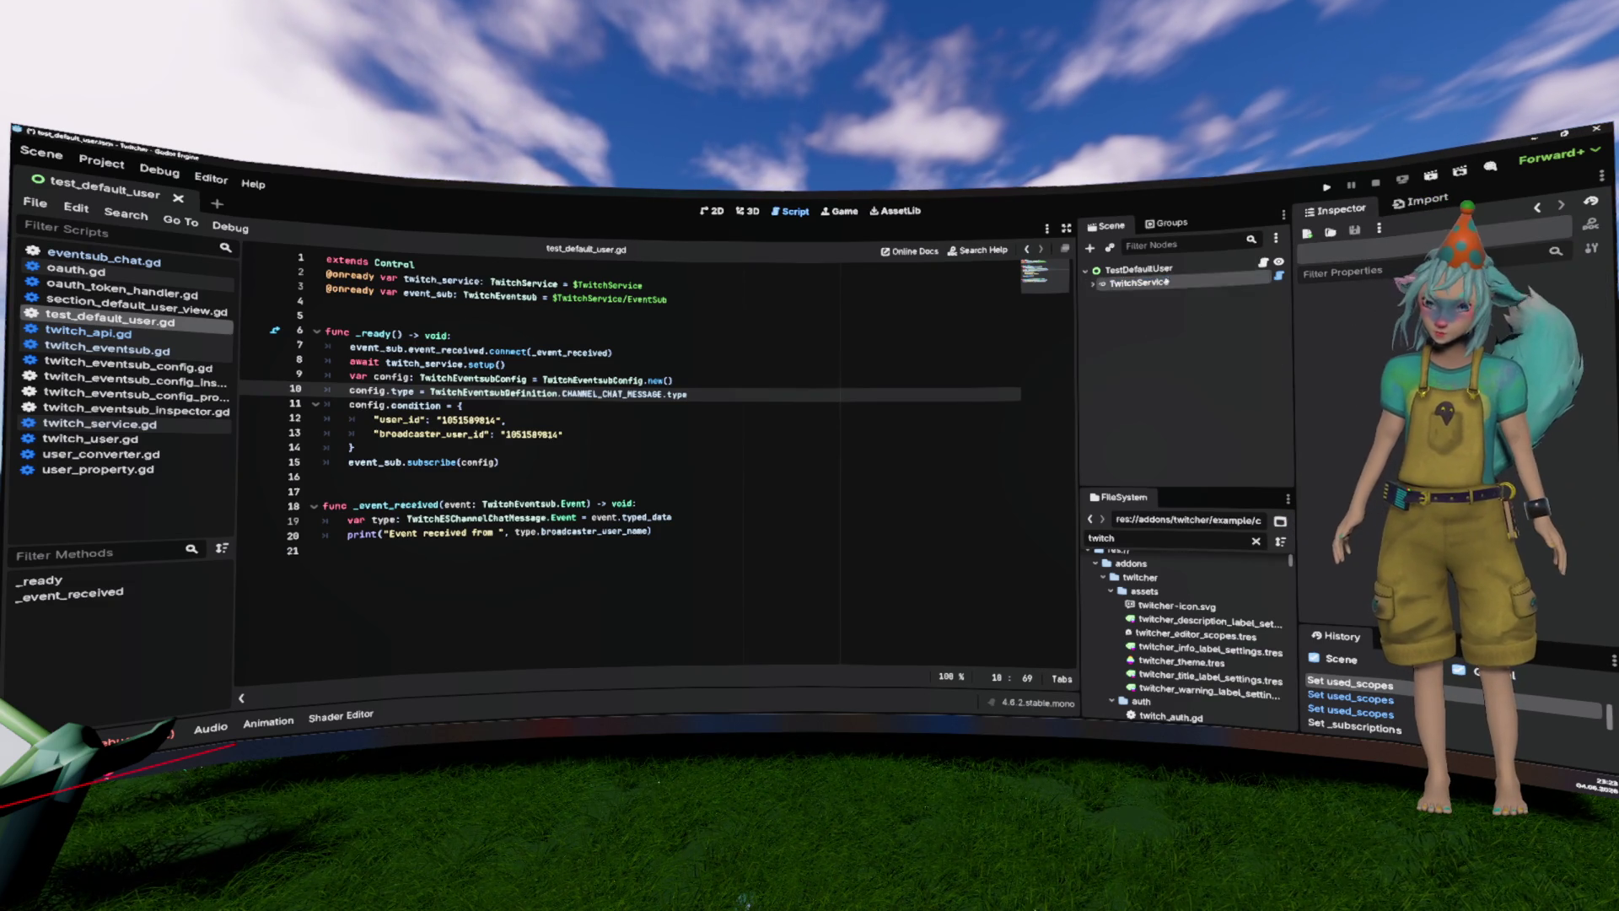
{"action": "right_click", "coordinate": [1164, 268]}
{"action": "left_click", "coordinate": [1217, 291]}
{"action": "key", "text": "Return"}
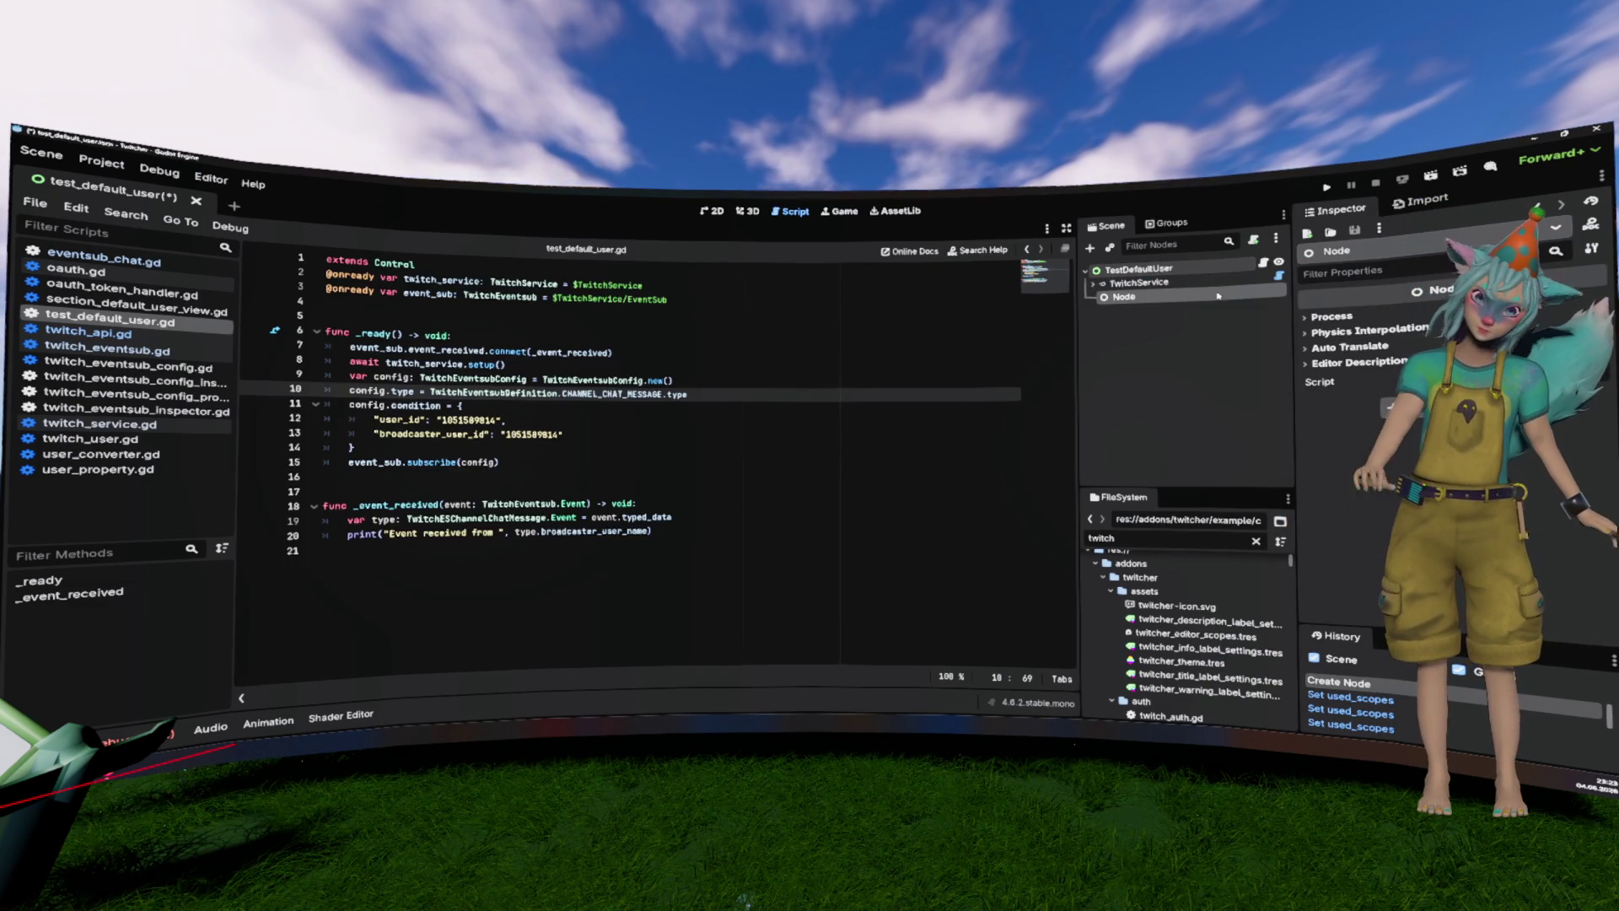
{"action": "left_click", "coordinate": [1180, 268]}
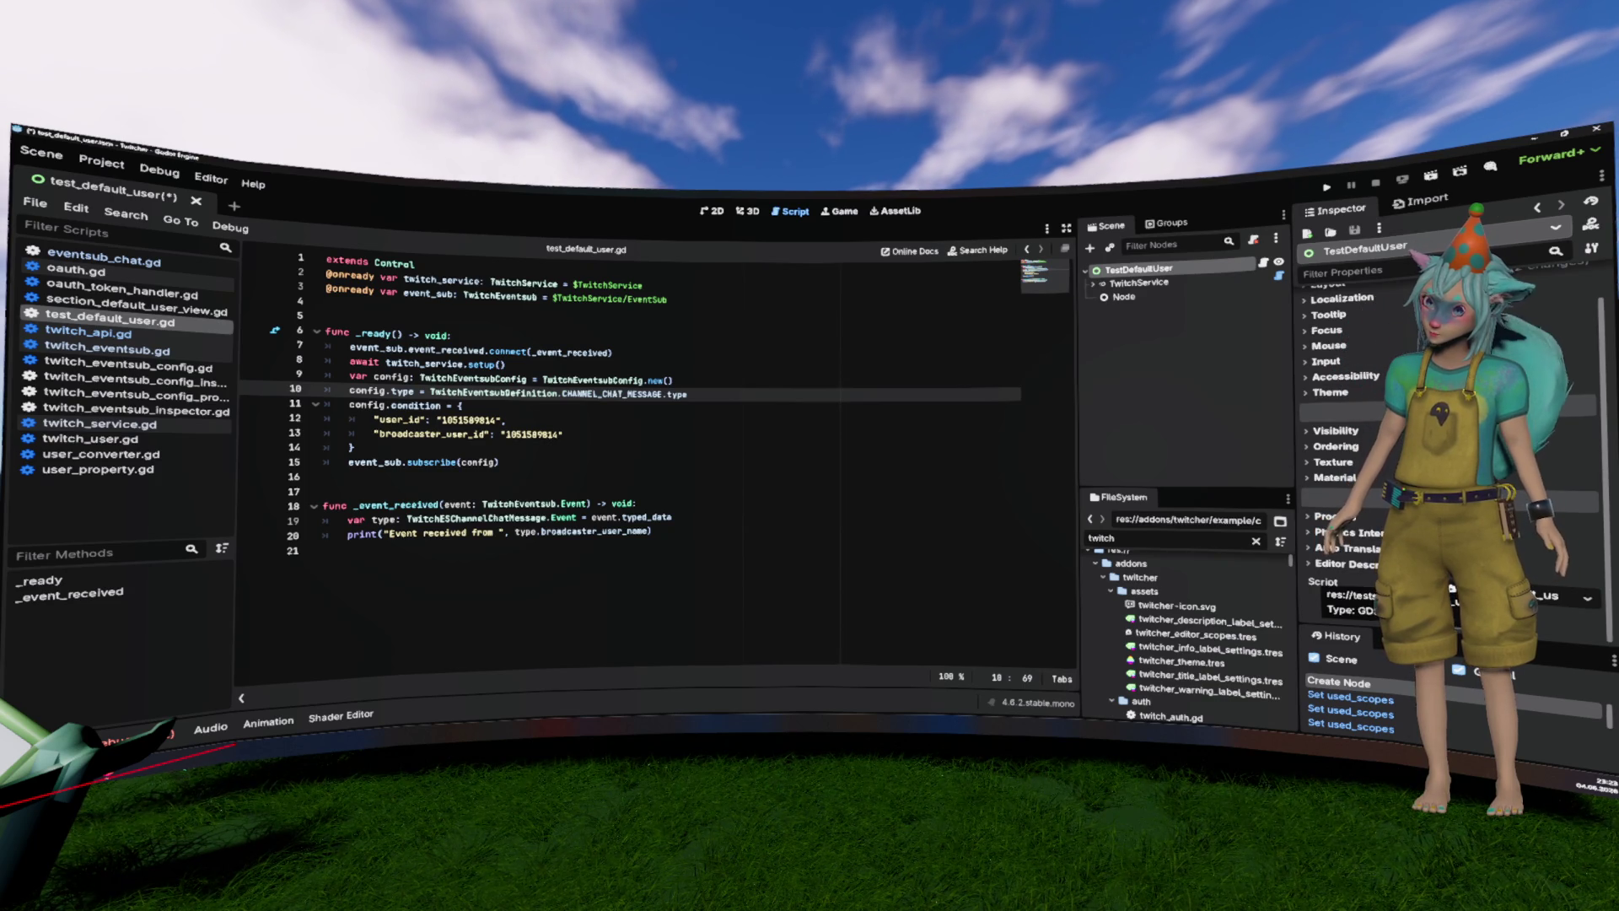
{"action": "left_click", "coordinate": [1254, 240]}
{"action": "left_click", "coordinate": [1163, 355]}
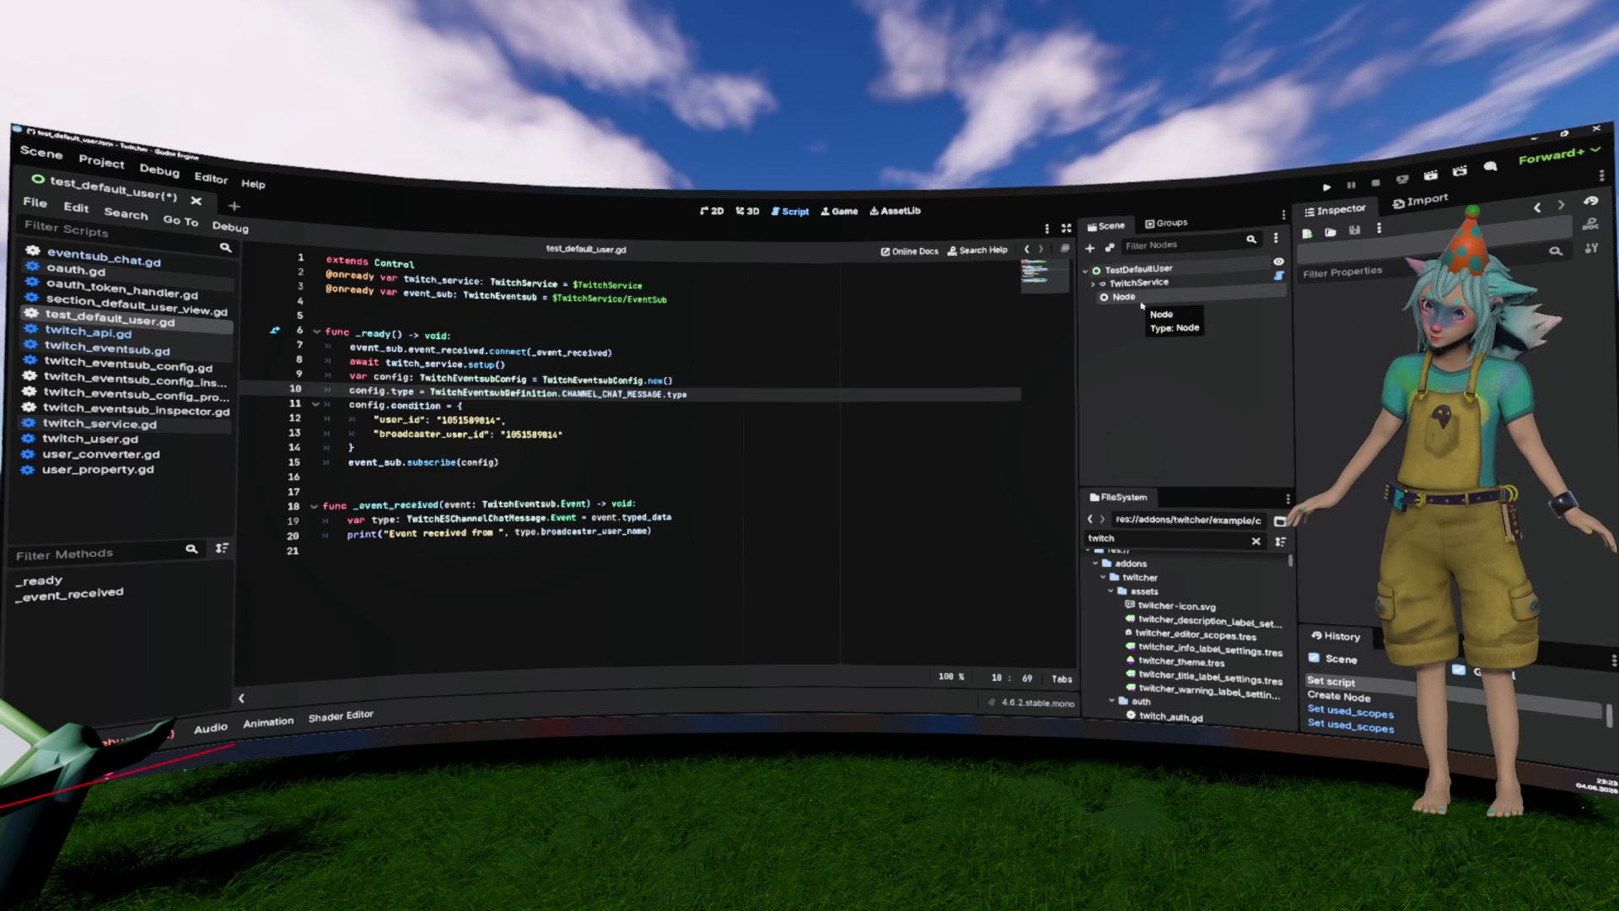
Attach test_default_user.gd to the new Node, save the scene and run it with F6.
{"action": "left_click", "coordinate": [1140, 299]}
{"action": "left_click", "coordinate": [1566, 371]}
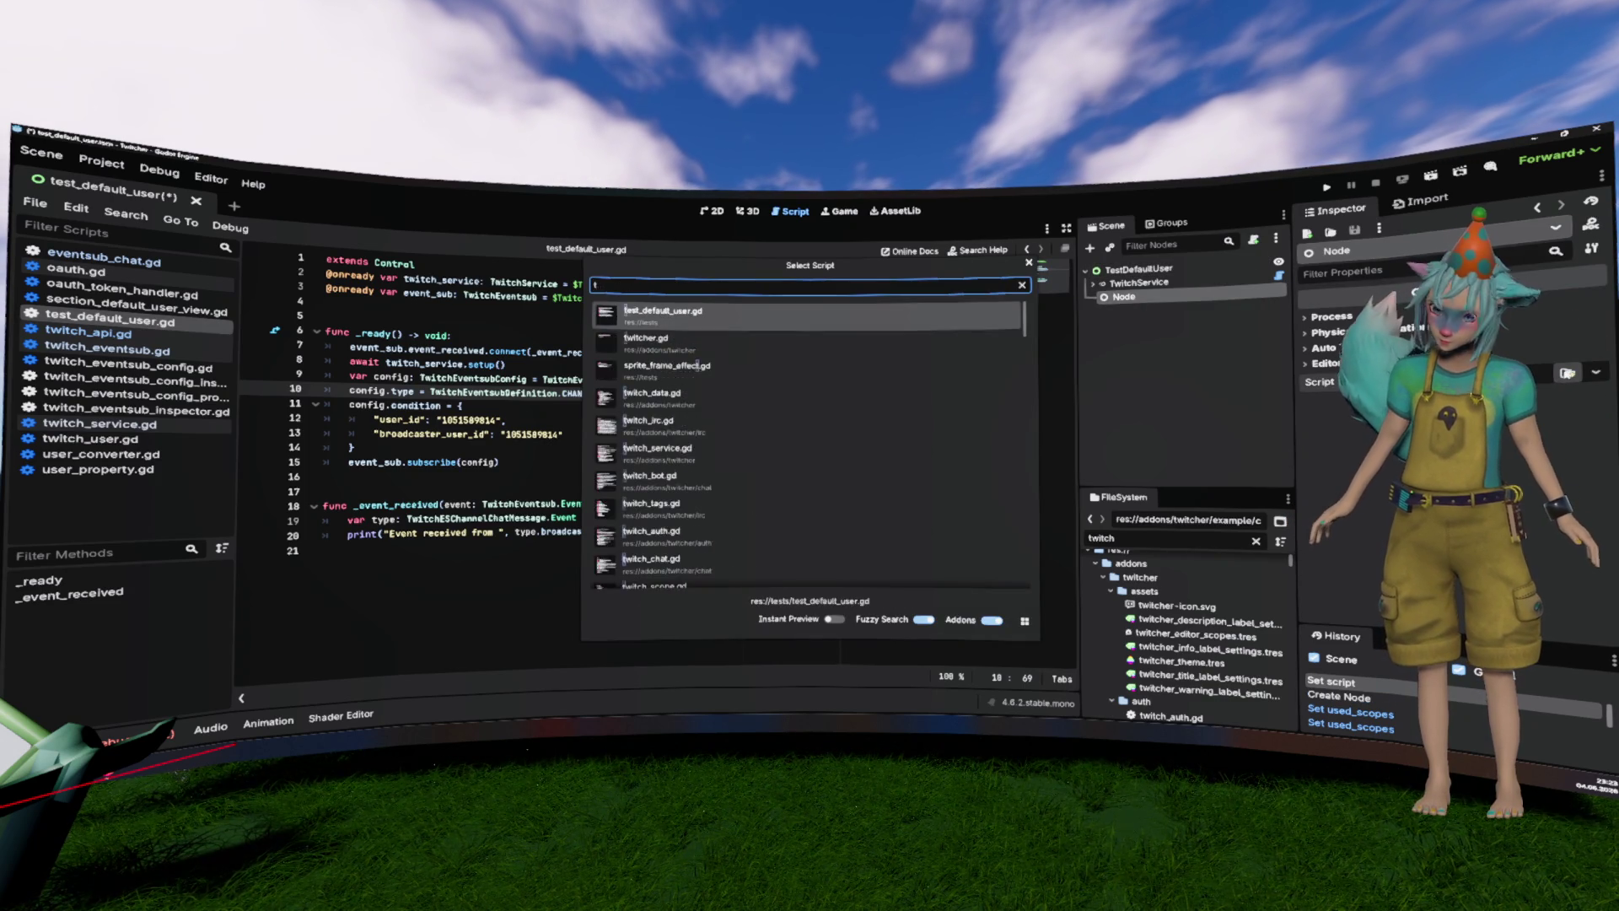
{"action": "key", "text": "Return"}
{"action": "key", "text": "ctrl+s"}
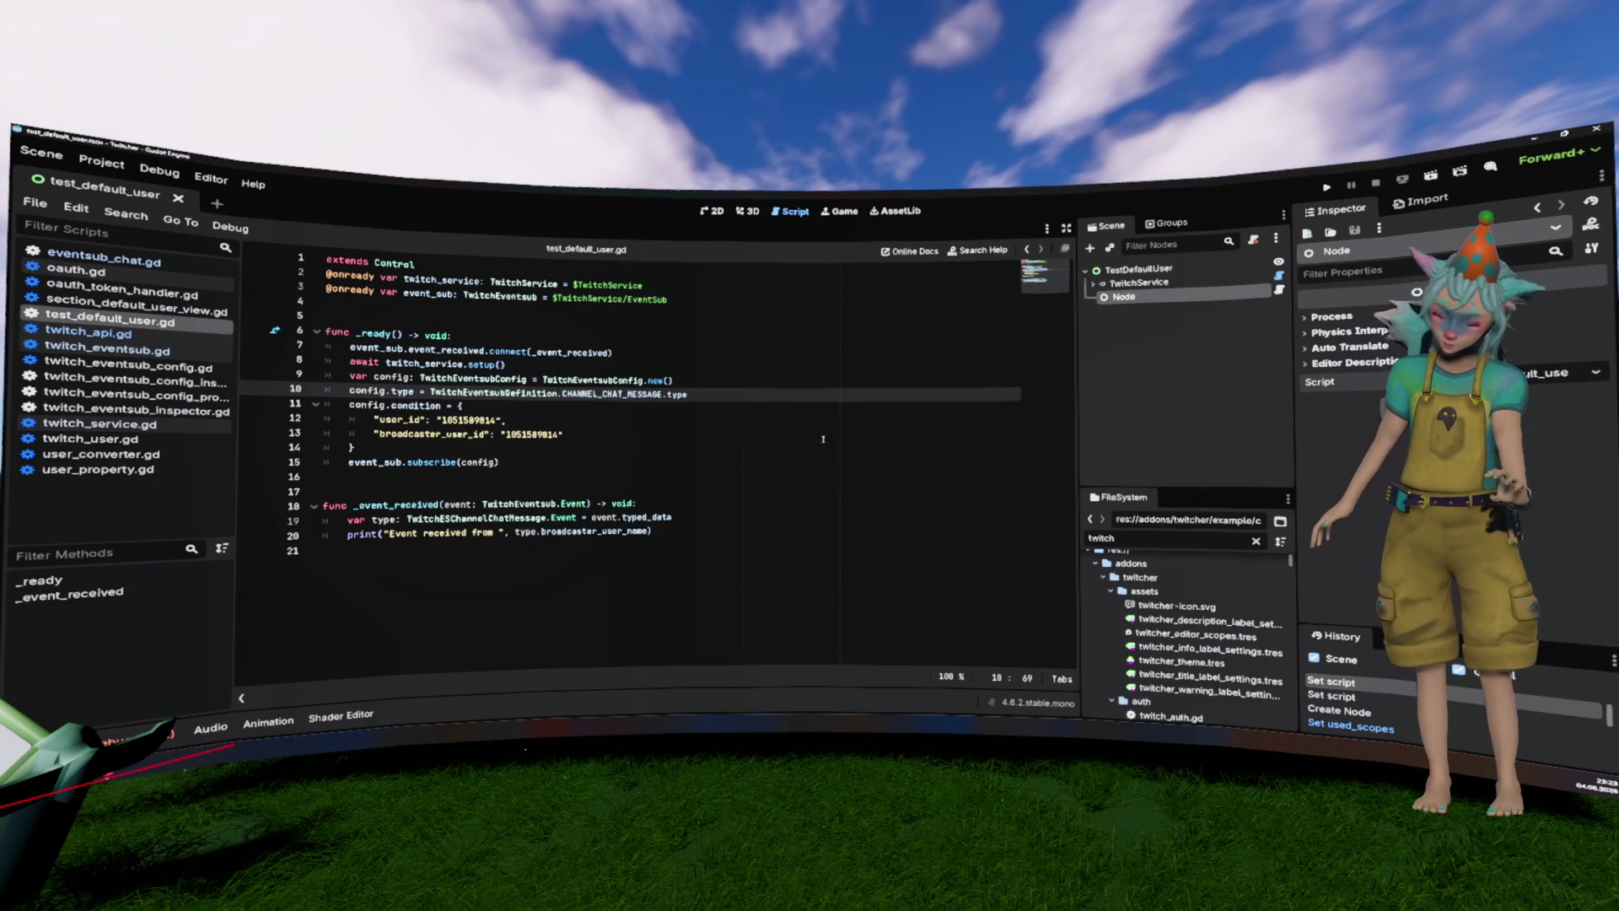
{"action": "key", "text": "Down"}
{"action": "key", "text": "Down"}
{"action": "key", "text": "Down"}
{"action": "key", "text": "F6"}
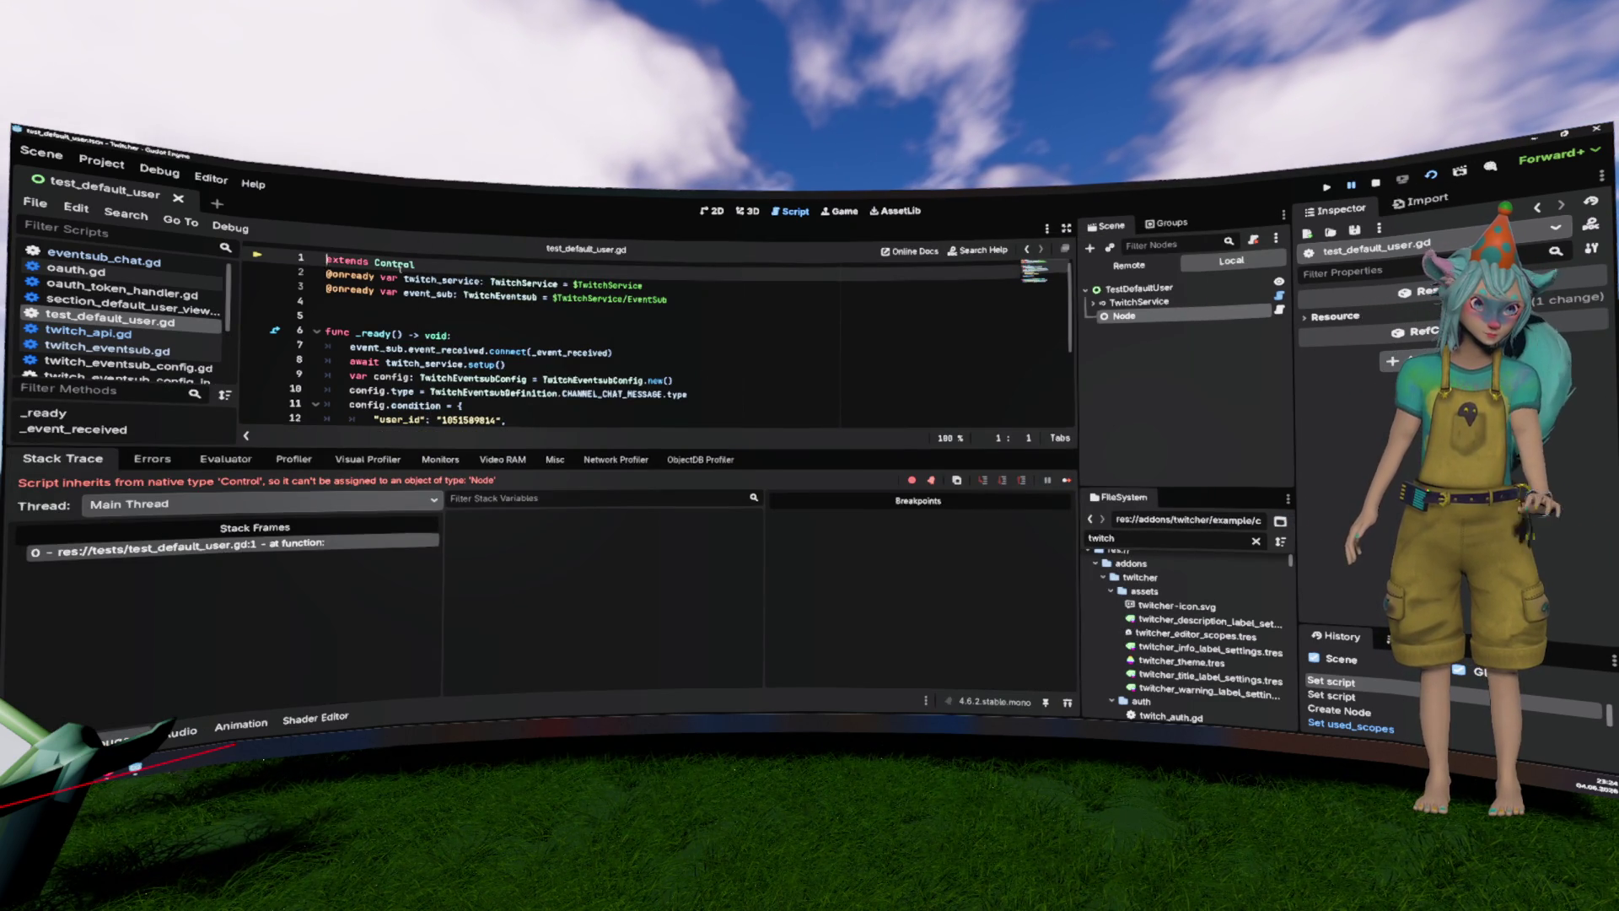
Change the script's base class from 'extends Control' to 'extends Node' and run the scene.
{"action": "double_click", "coordinate": [394, 263]}
{"action": "type", "text": "NB"}
{"action": "key", "text": "BackSpace"}
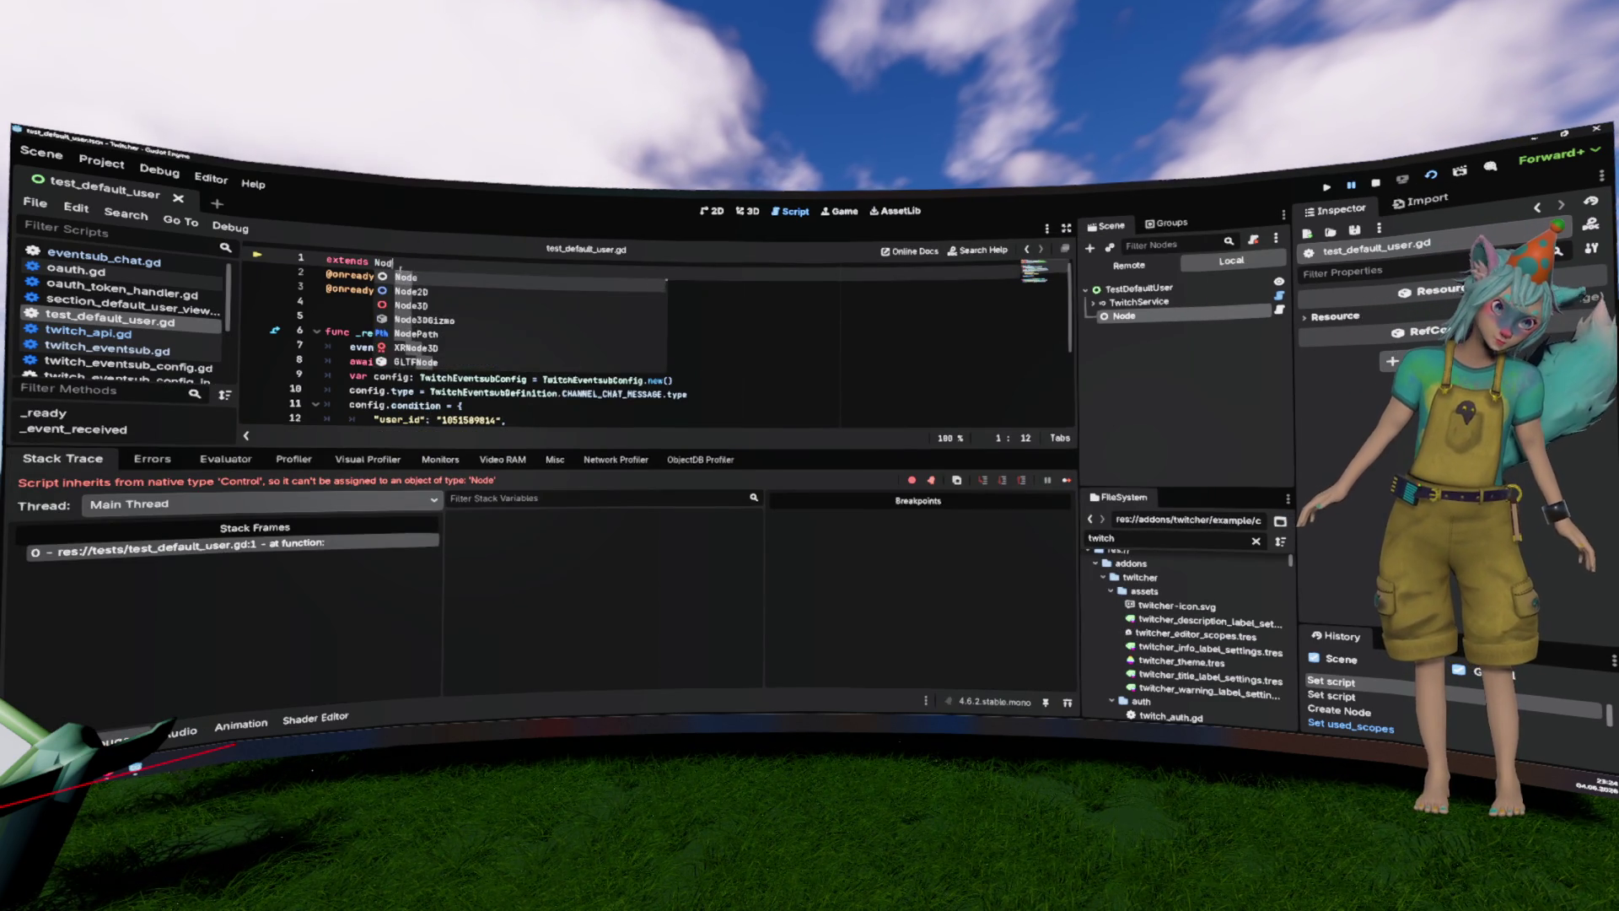
{"action": "type", "text": "ode"}
{"action": "key", "text": "F6"}
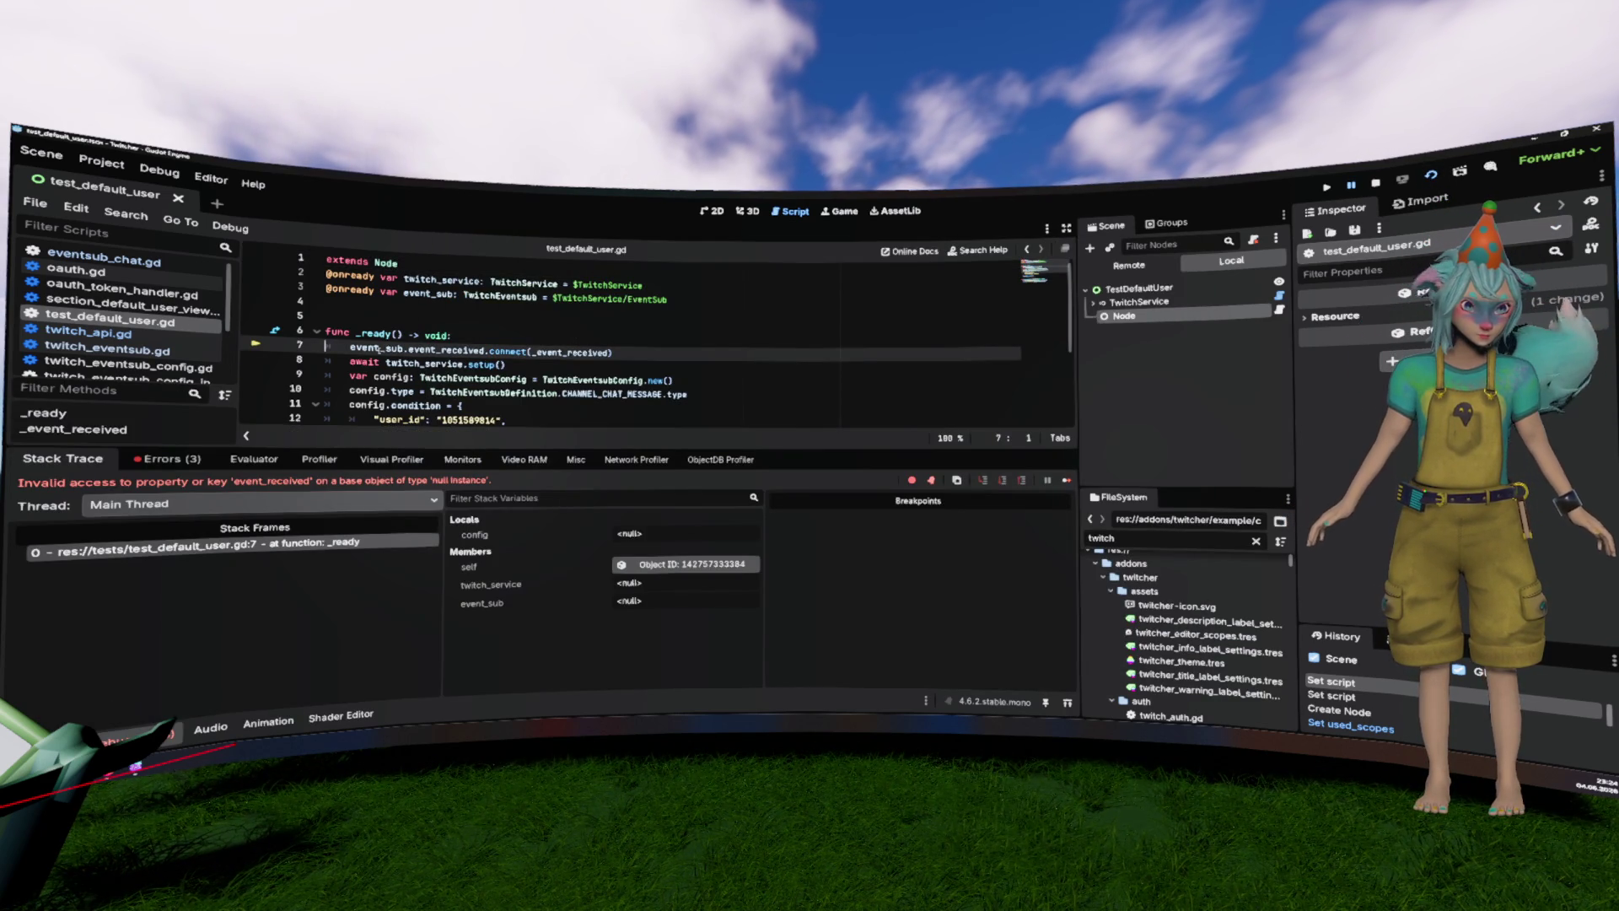
Give TwitchService and EventSub unique names, replace their node-path references with %TwitchService and %EventSub, and save.
{"action": "left_click", "coordinate": [582, 285]}
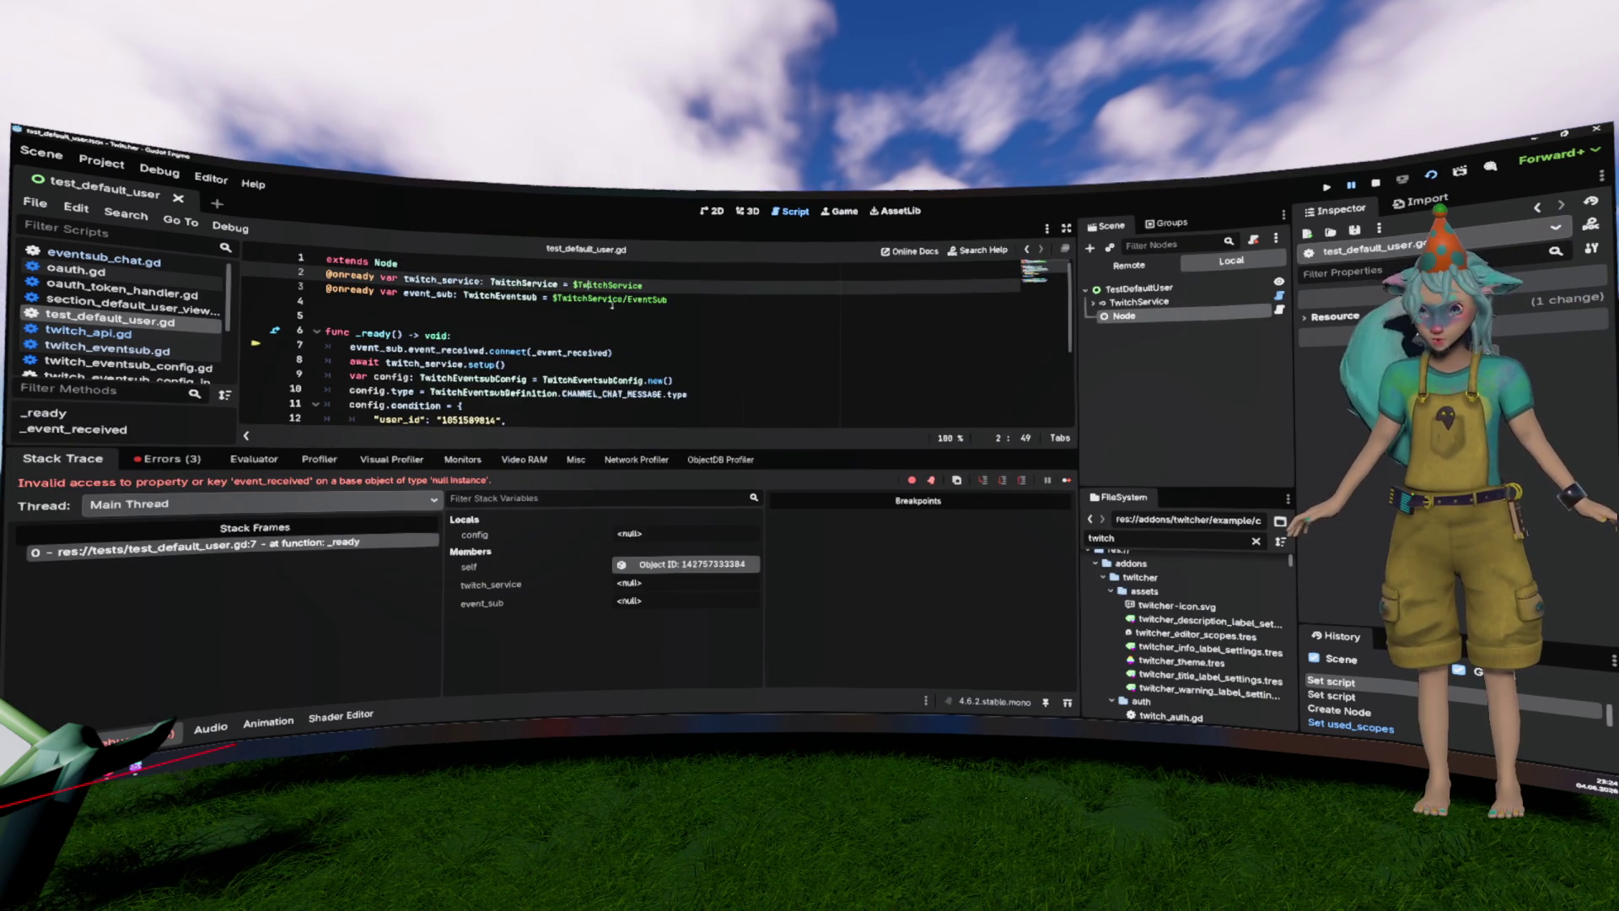
{"action": "left_click", "coordinate": [1138, 302]}
{"action": "left_click", "coordinate": [1094, 302]}
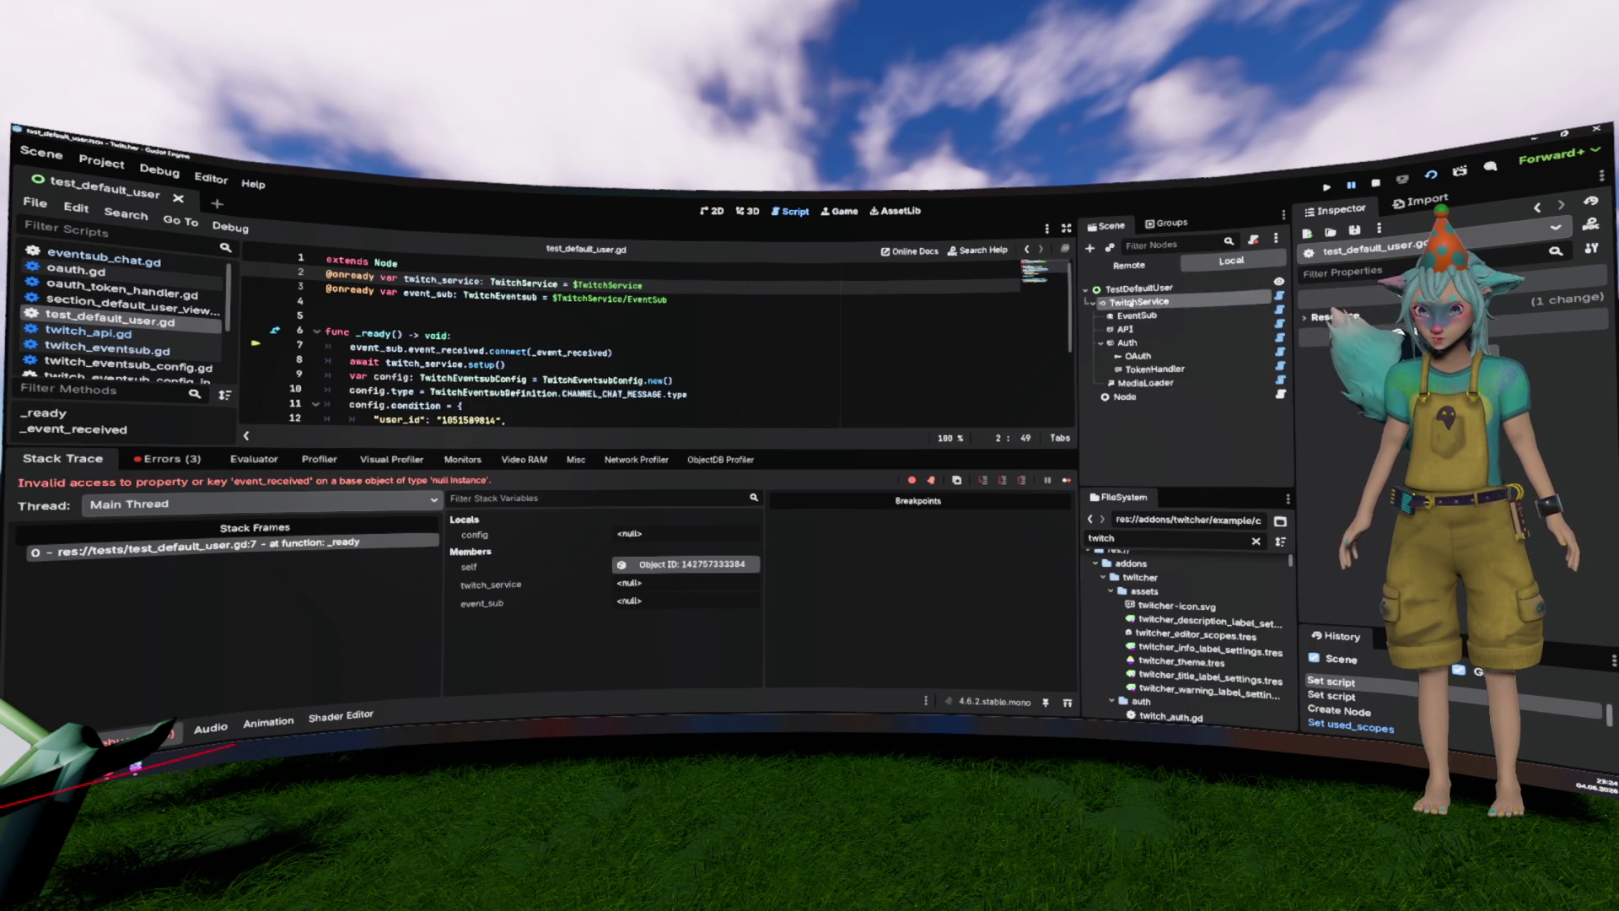
{"action": "left_click", "coordinate": [1152, 314]}
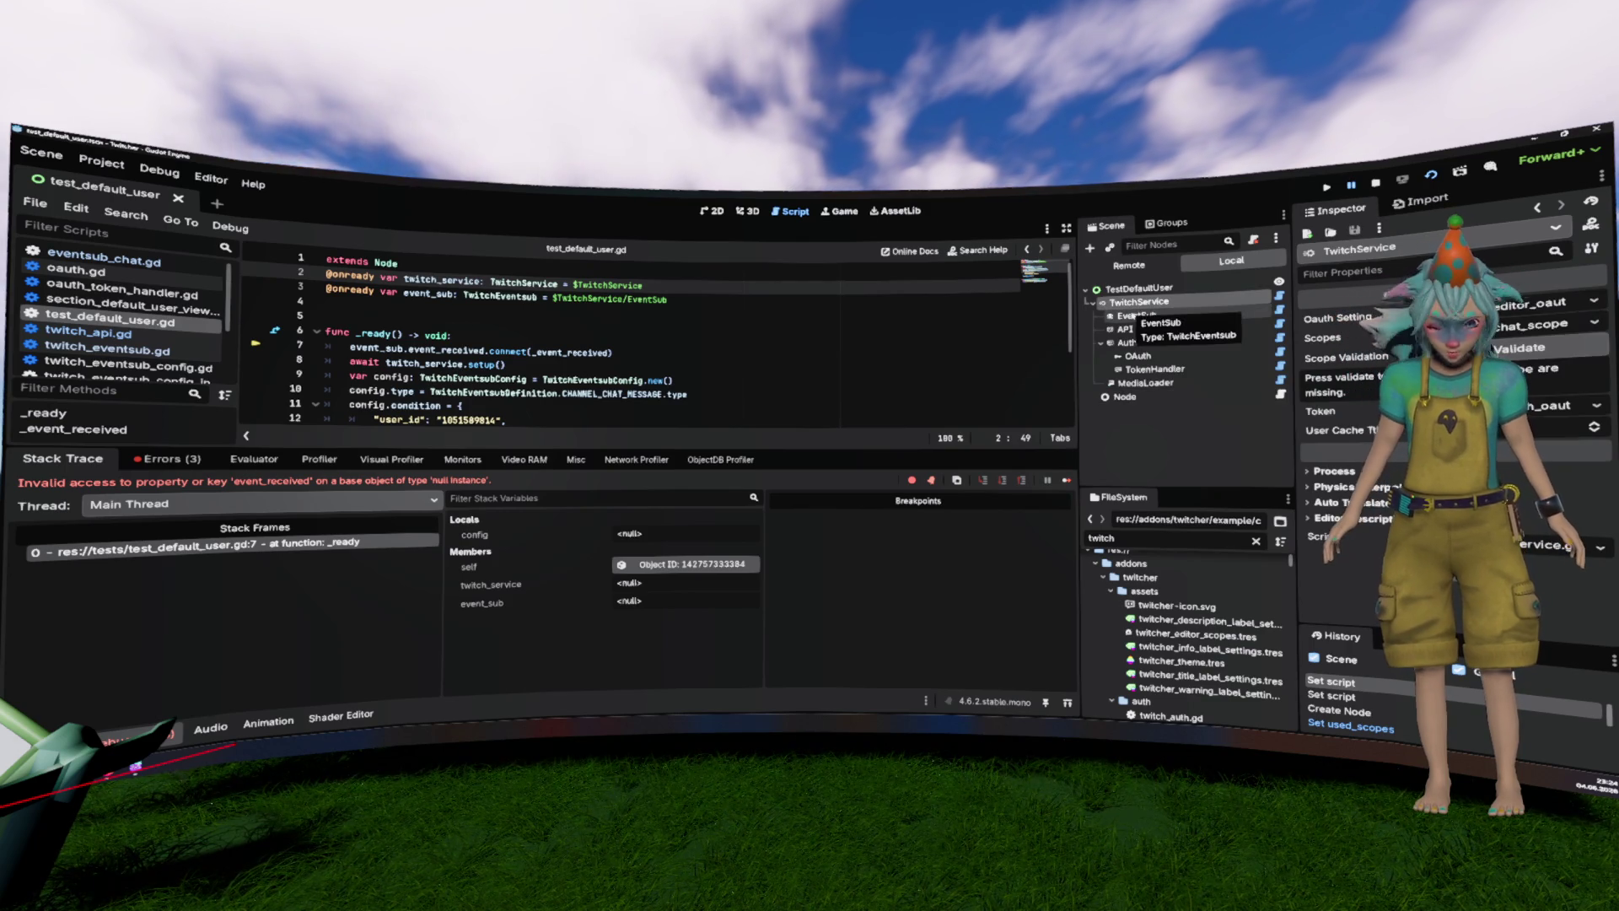
{"action": "left_click", "coordinate": [1138, 301], "text": "ctrl"}
{"action": "mouse_move", "coordinate": [1138, 301]}
{"action": "left_mouse_down"}
{"action": "mouse_move", "coordinate": [512, 307]}
{"action": "mouse_move", "coordinate": [523, 276]}
{"action": "left_mouse_up"}
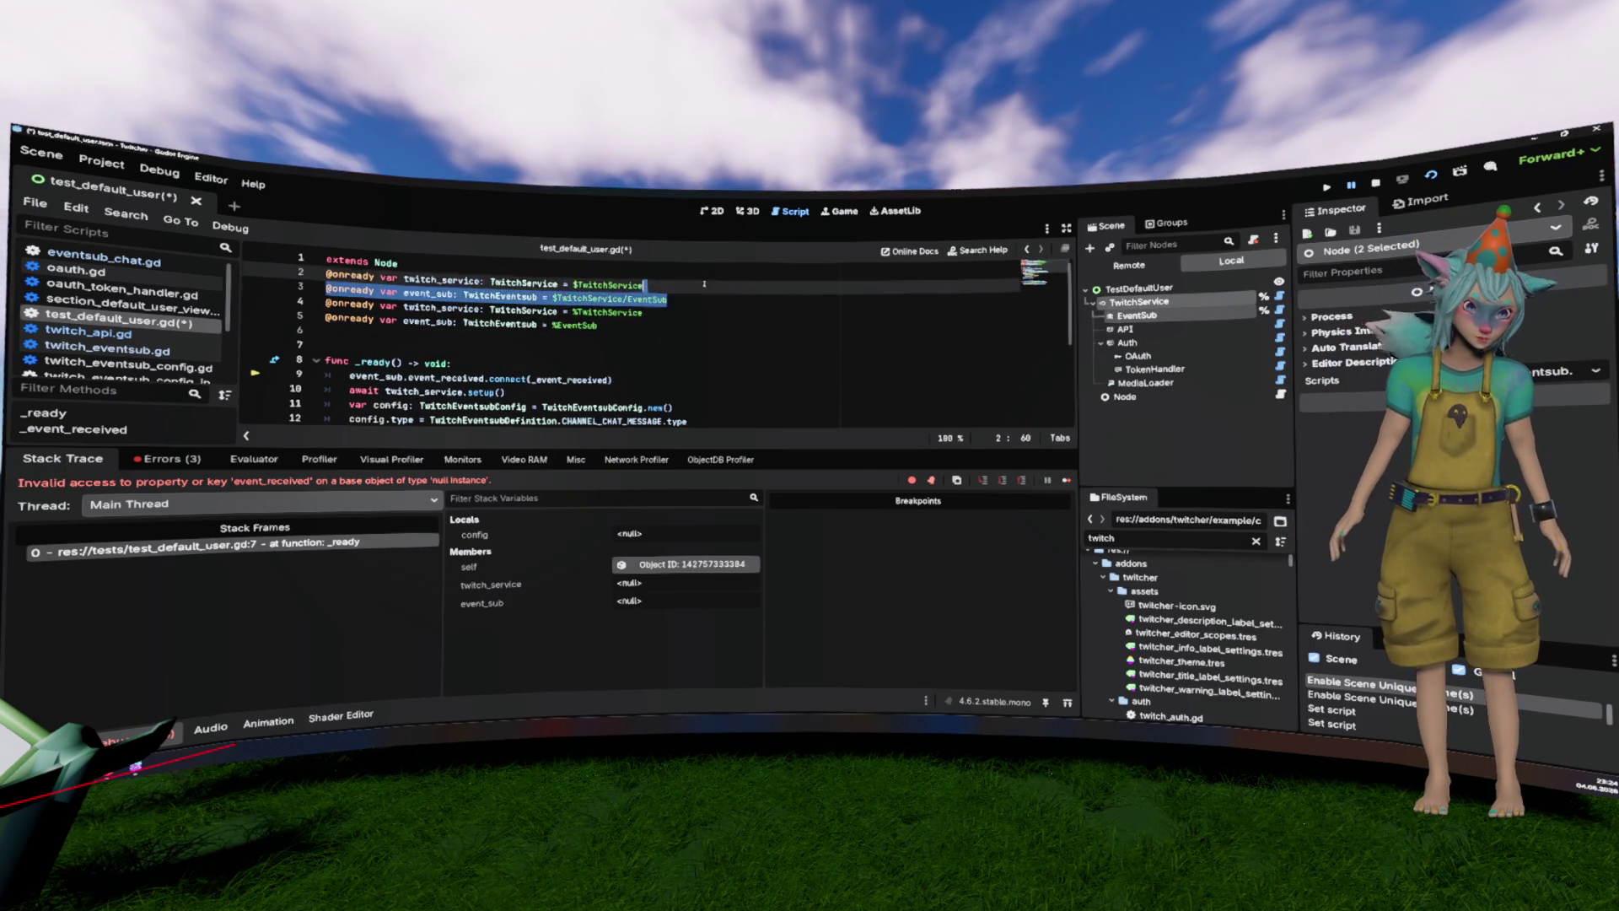
{"action": "key", "text": "Return"}
{"action": "key", "text": "ctrl+s"}
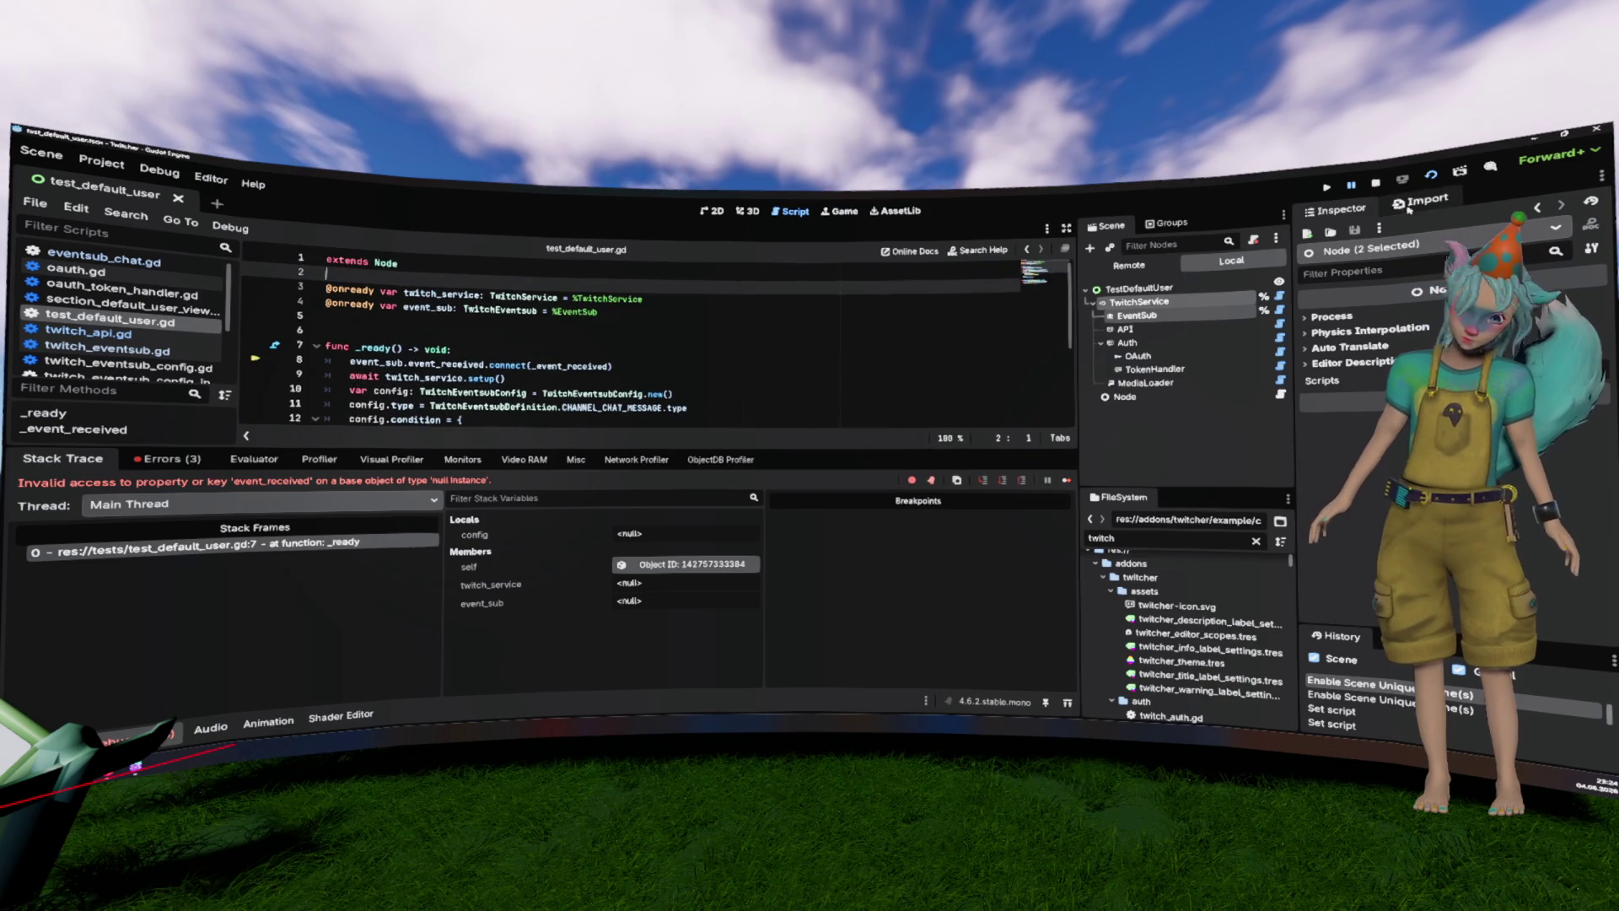
Rerun the scene, note the forbidden error in the log, and stop it.
{"action": "left_click", "coordinate": [1432, 176]}
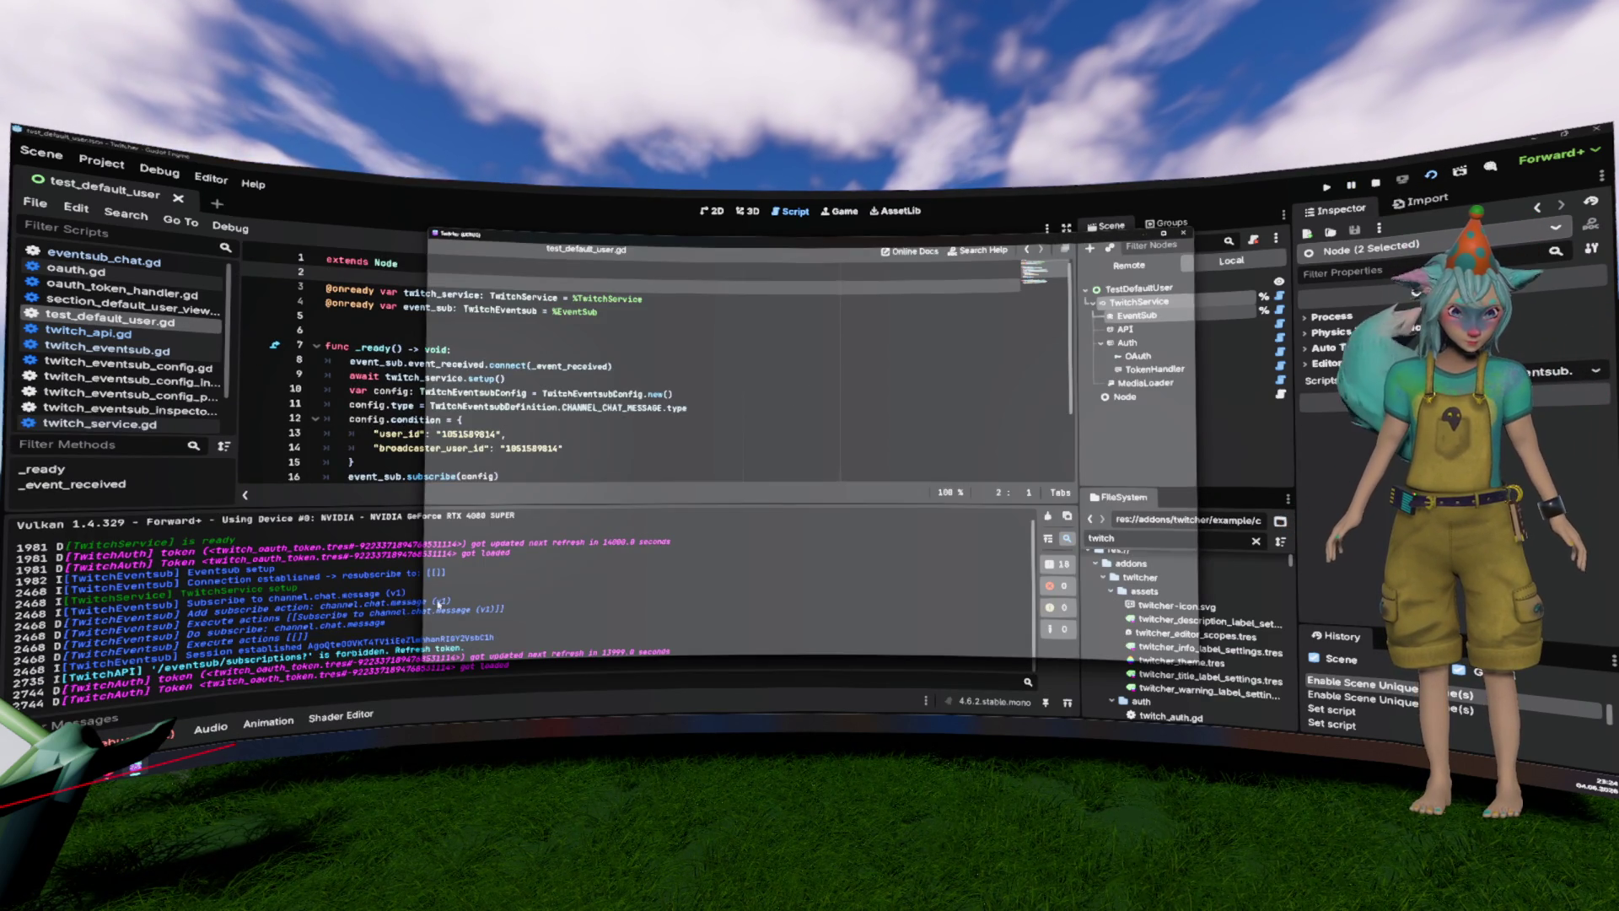
{"action": "left_click_drag", "start_coordinate": [337, 655], "coordinate": [432, 650]}
{"action": "left_click", "coordinate": [708, 447]}
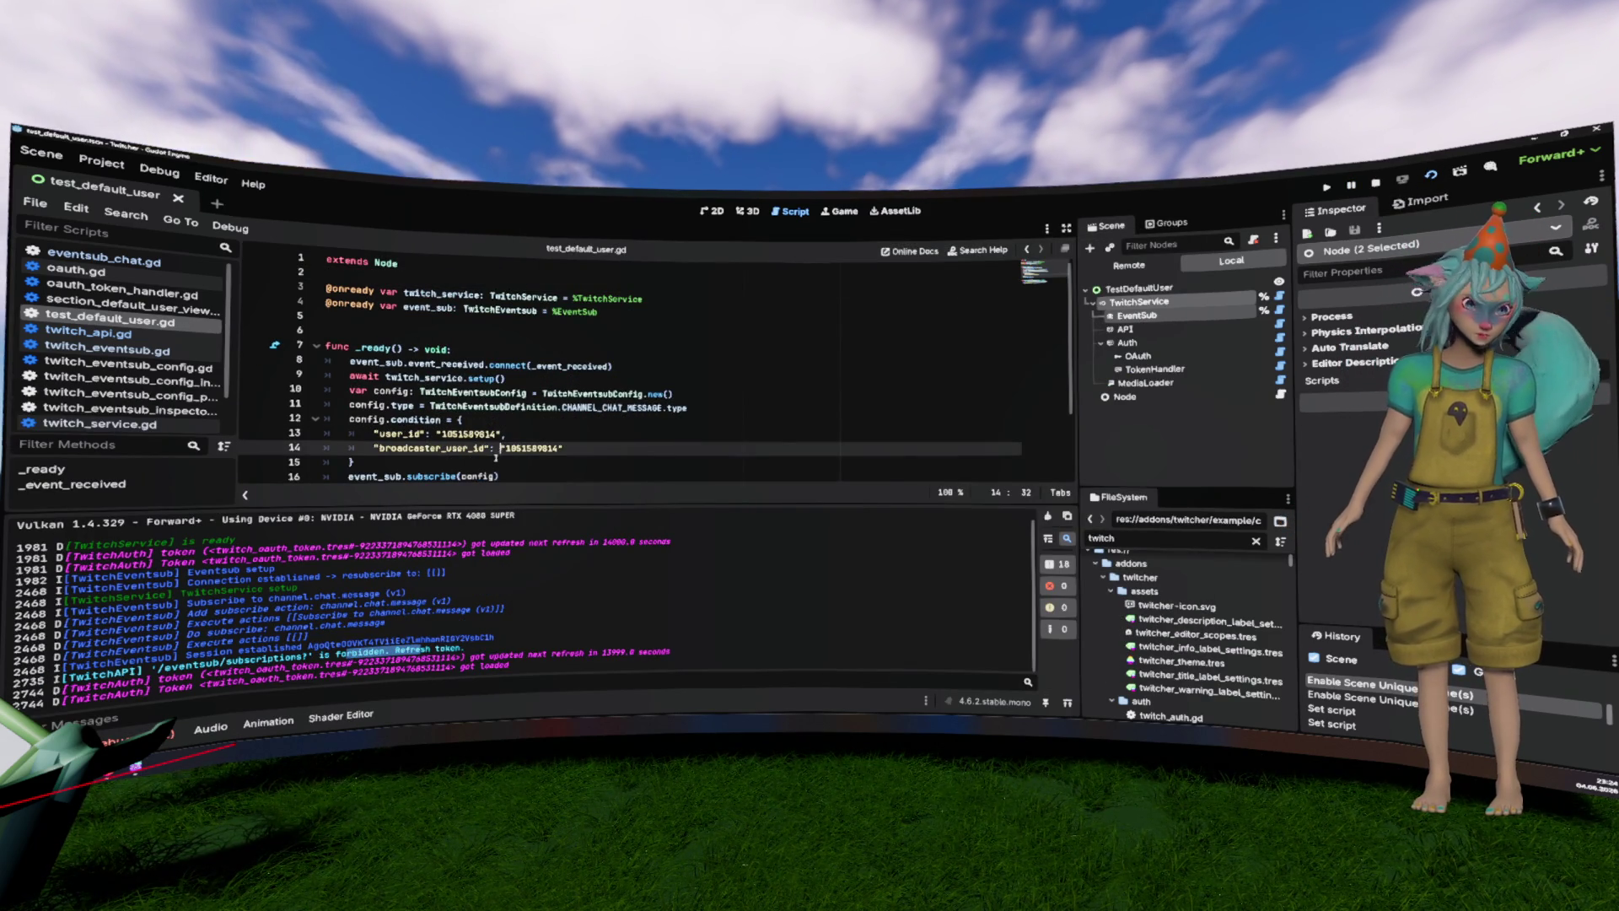
{"action": "left_click", "coordinate": [1376, 182]}
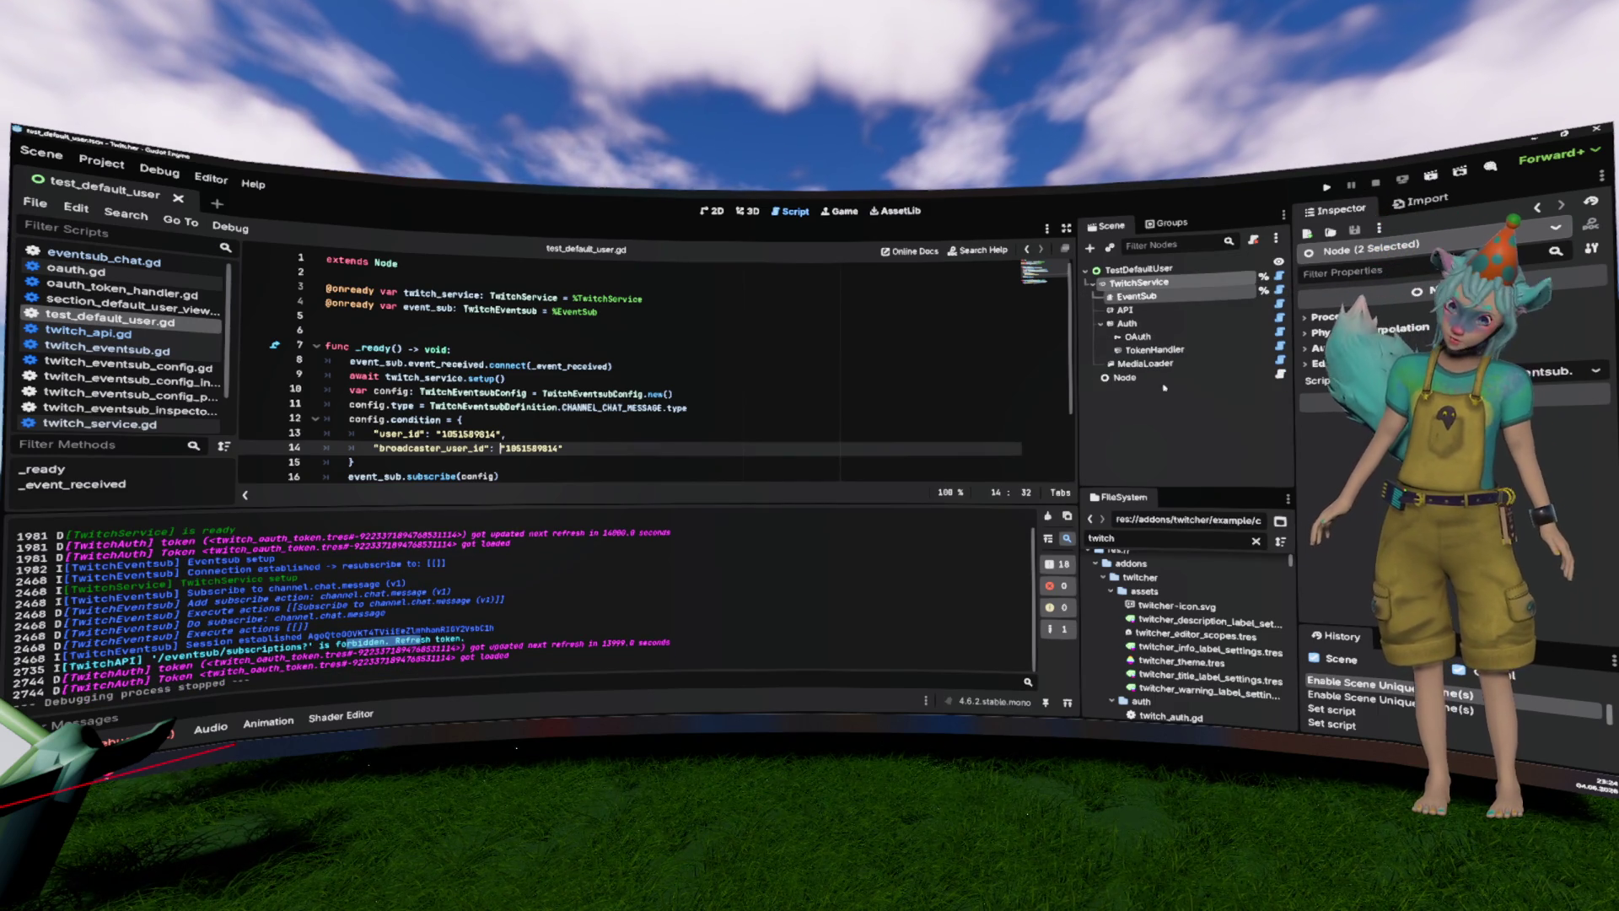
Delete the leftover plain Node from the scene tree.
{"action": "left_click", "coordinate": [1148, 378]}
{"action": "key", "text": "Delete"}
{"action": "key", "text": "Return"}
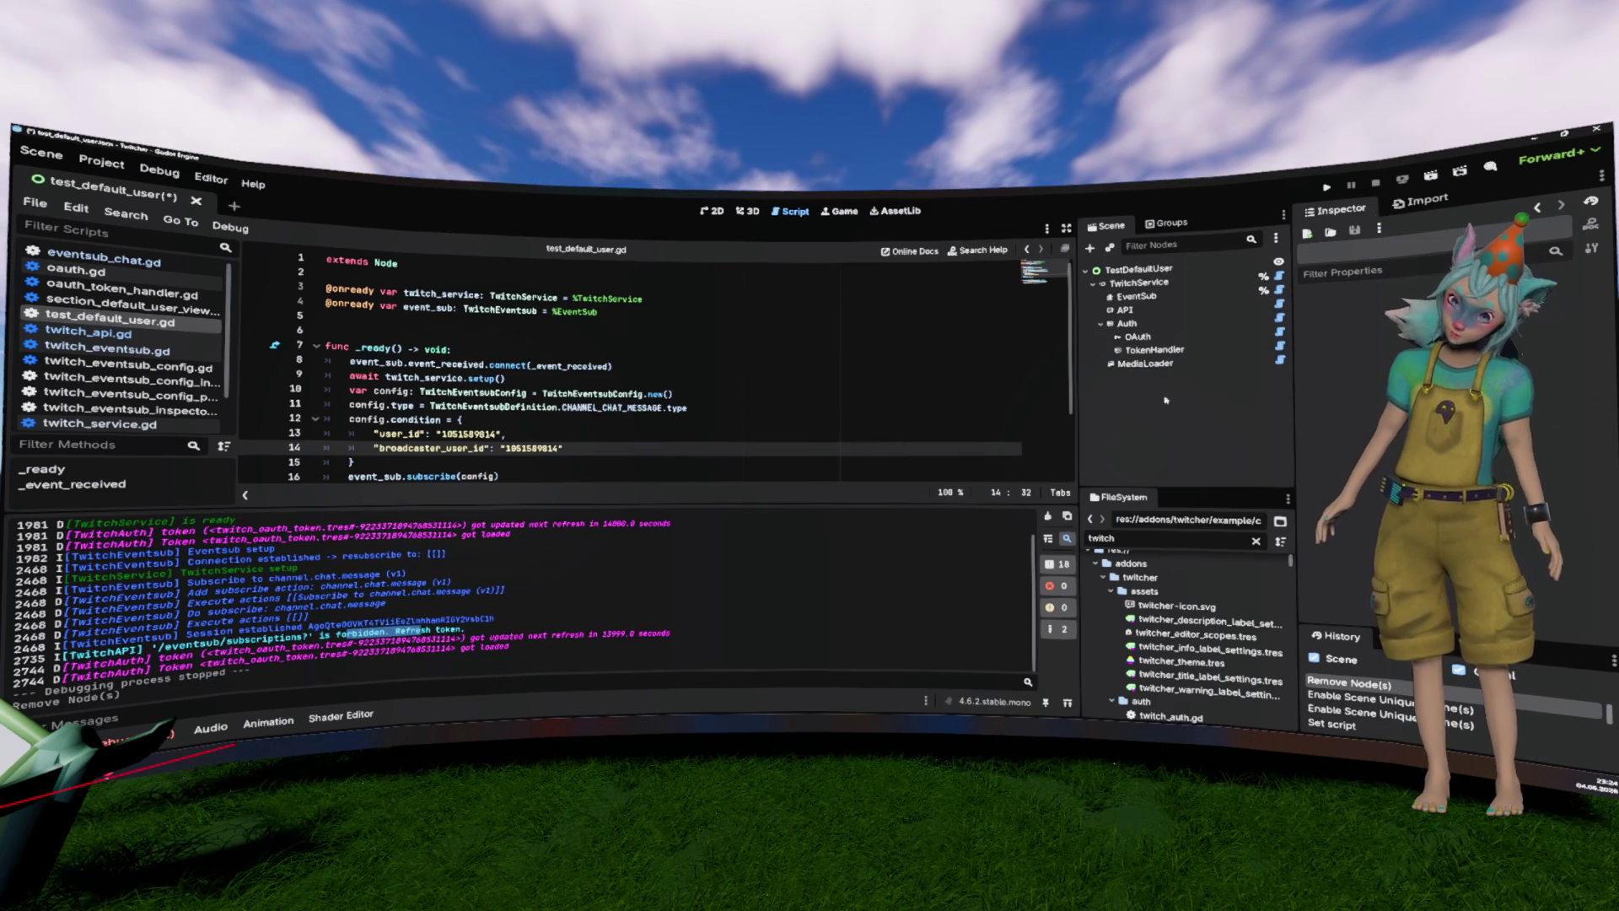
{"action": "scroll", "coordinate": [1192, 650], "scroll_direction": "down", "scroll_amount": 10}
{"action": "scroll", "coordinate": [1191, 651], "scroll_direction": "down", "scroll_amount": 3}
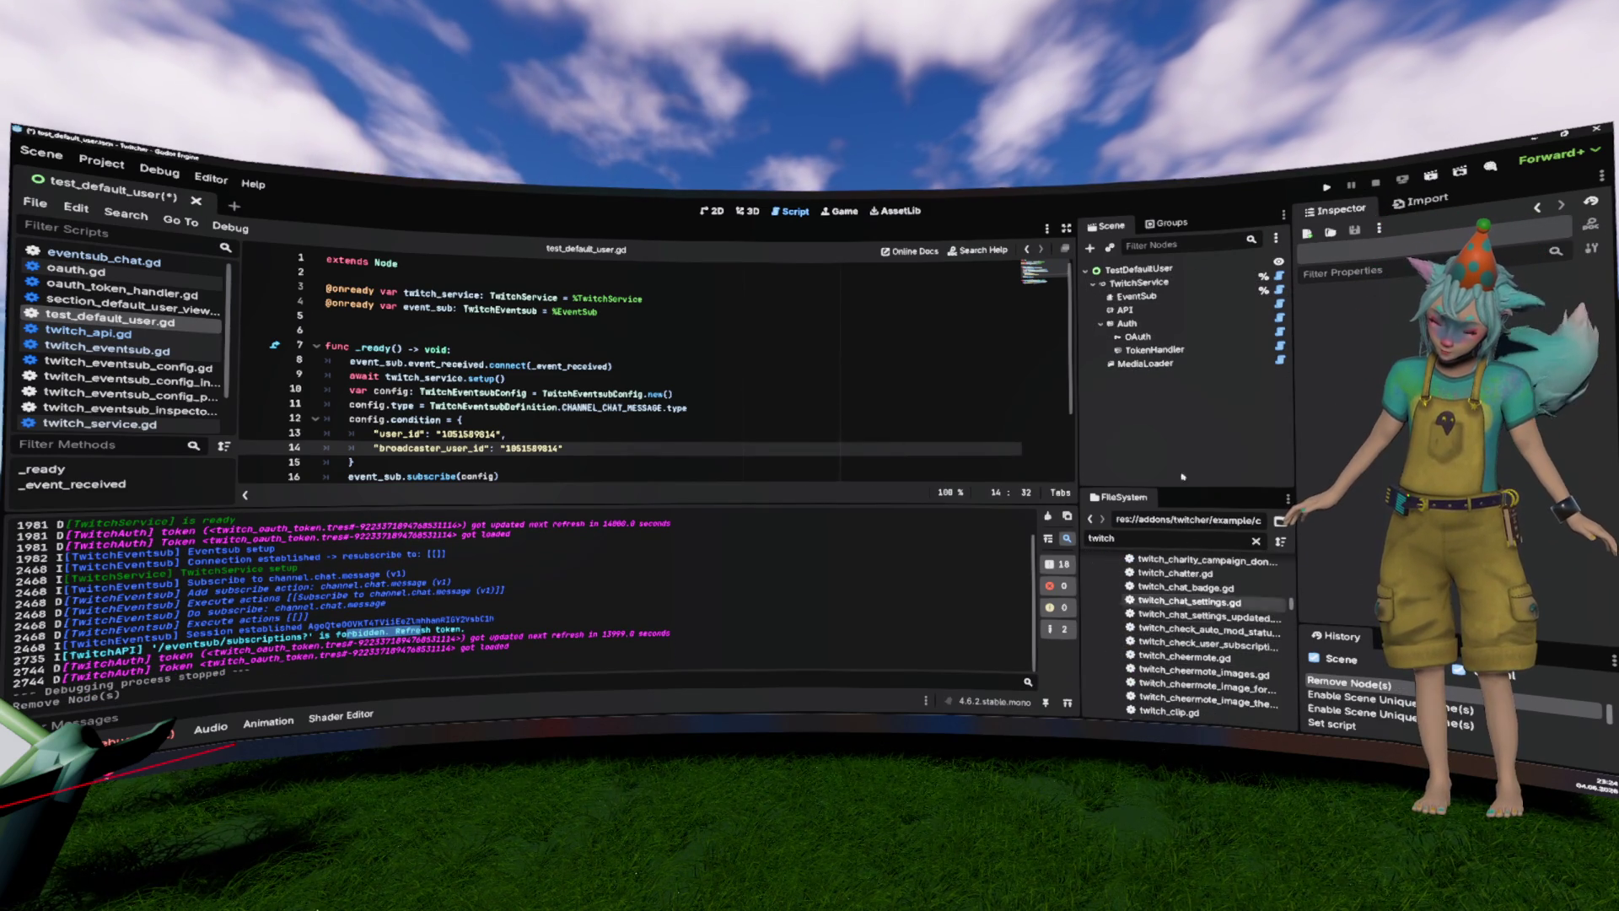
Attach test_default_user.gd to the TestDefaultUser root node and save the scene.
{"action": "right_click", "coordinate": [1156, 271]}
{"action": "key", "text": "Escape"}
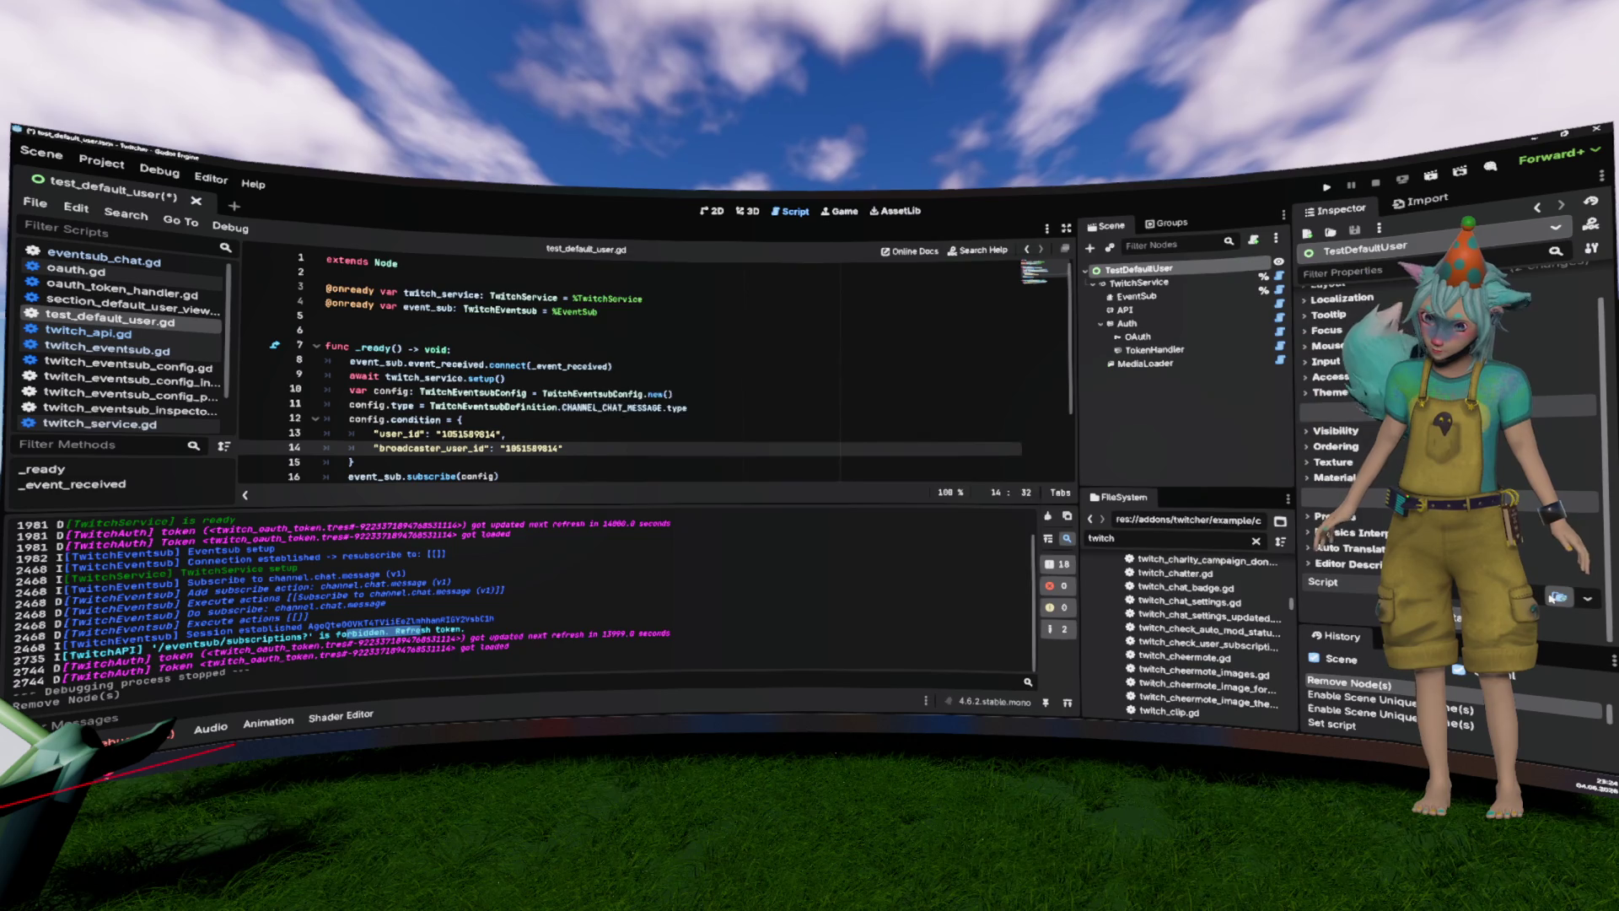
{"action": "key", "text": "ctrl+alt+o"}
{"action": "type", "text": "de"}
{"action": "key", "text": "Return"}
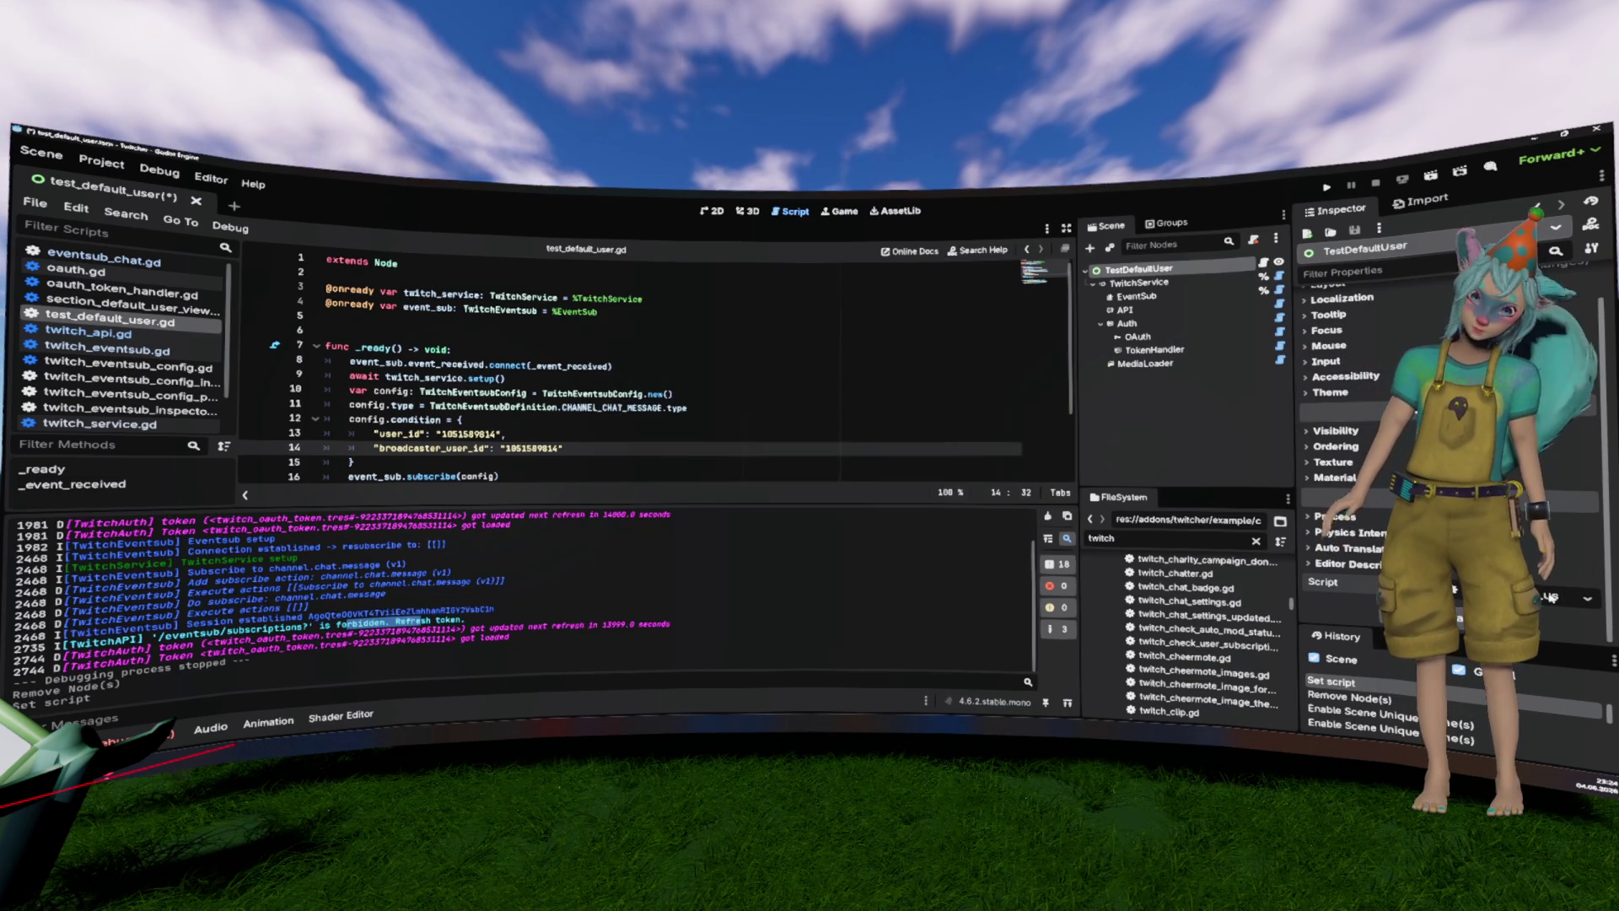
{"action": "key", "text": "ctrl+s"}
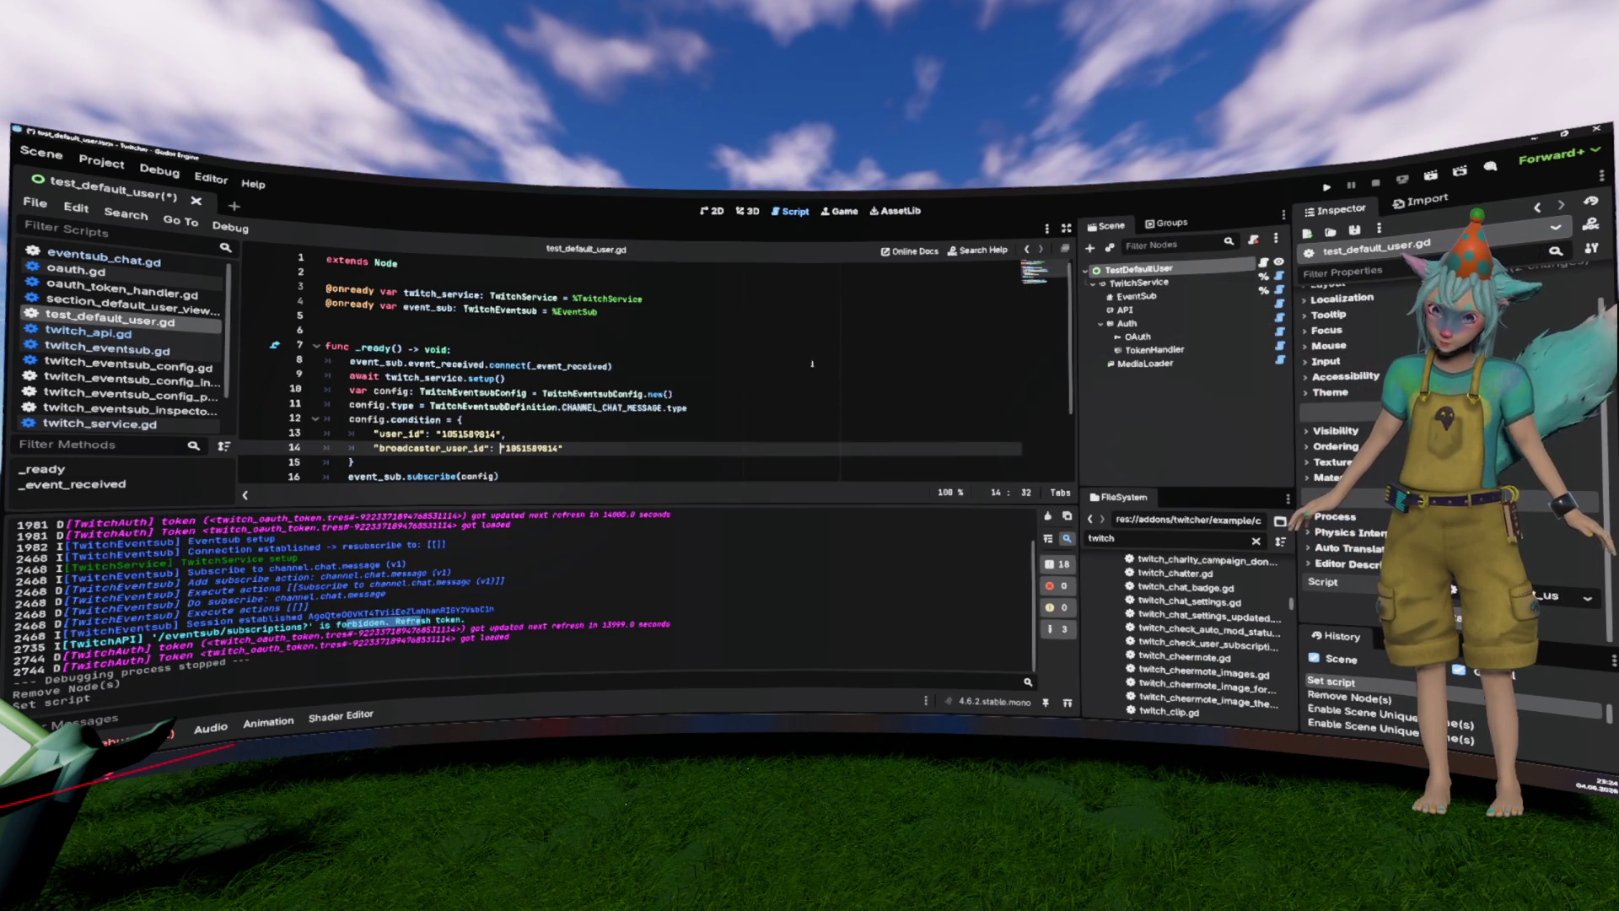
Hide the output log and jump to the TwitchService setup() definition.
{"action": "left_click", "coordinate": [699, 366]}
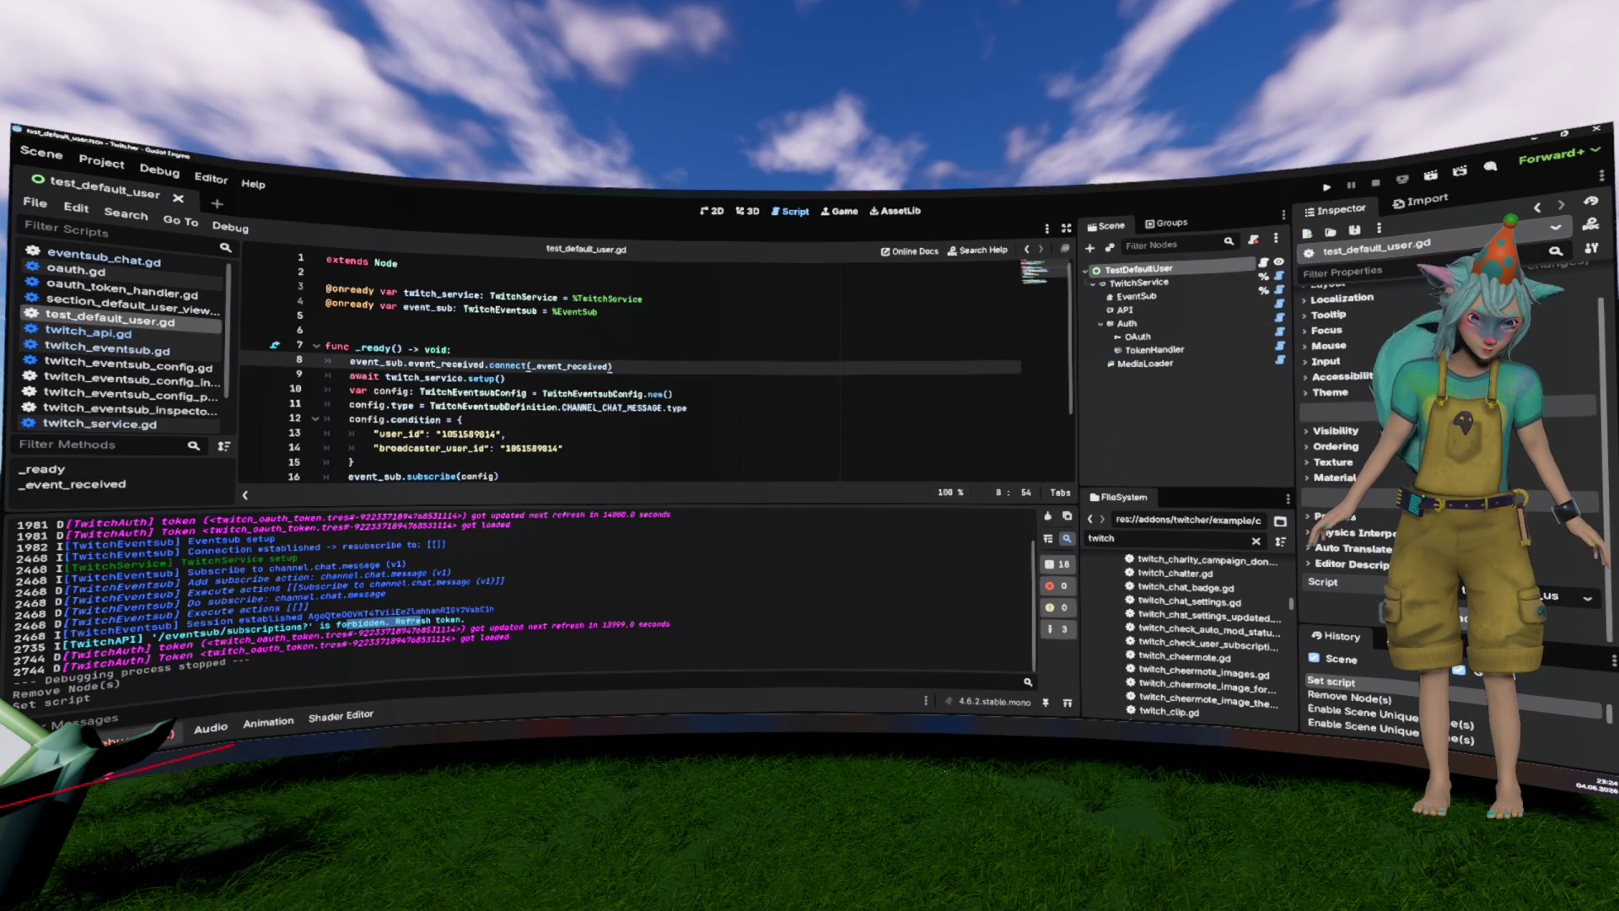
{"action": "left_click", "coordinate": [127, 733]}
{"action": "left_click", "coordinate": [413, 448]}
{"action": "left_click", "coordinate": [484, 378], "text": "ctrl"}
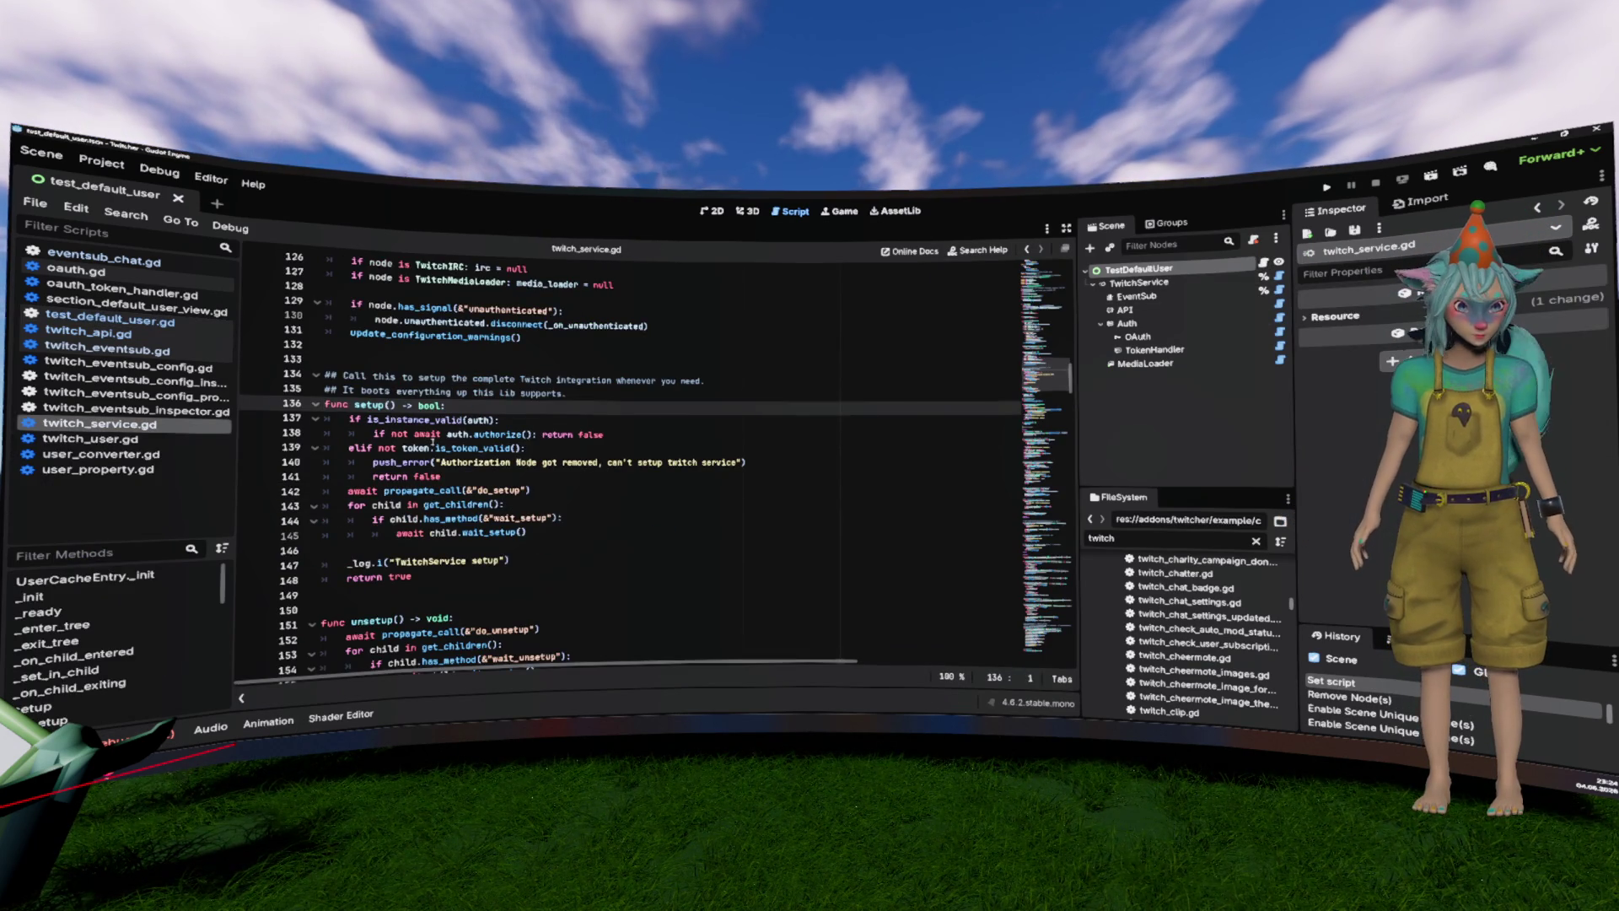
Read setup()'s doc comment in twitch_service.gd, then go back to test_default_user.gd.
{"action": "left_click_drag", "start_coordinate": [370, 377], "coordinate": [561, 379]}
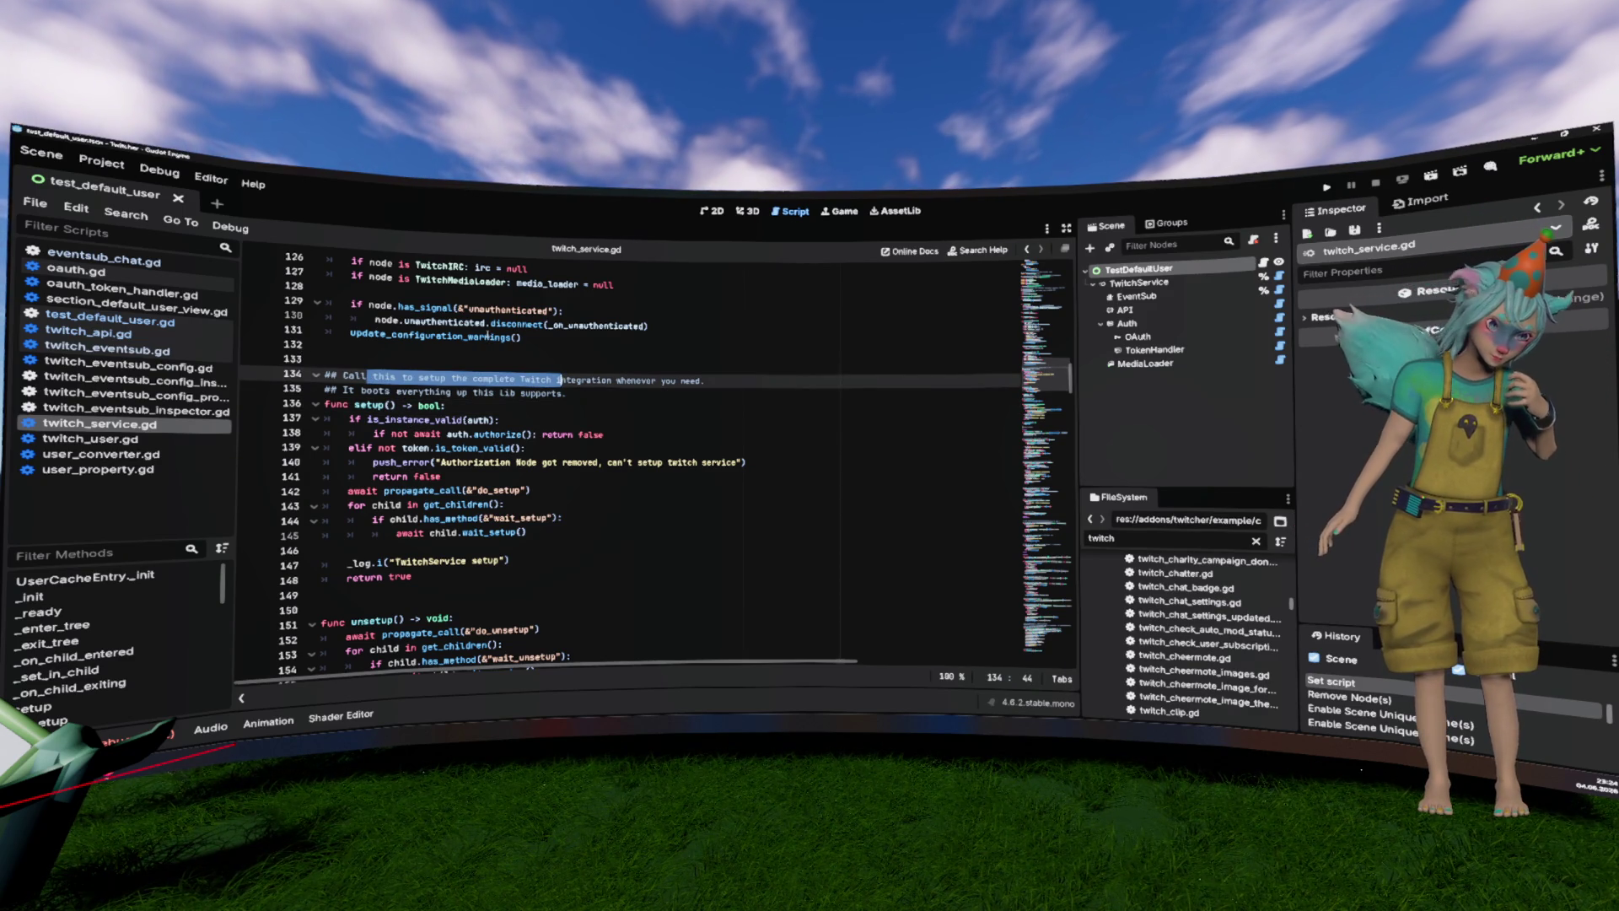
{"action": "mouse_move", "coordinate": [487, 337]}
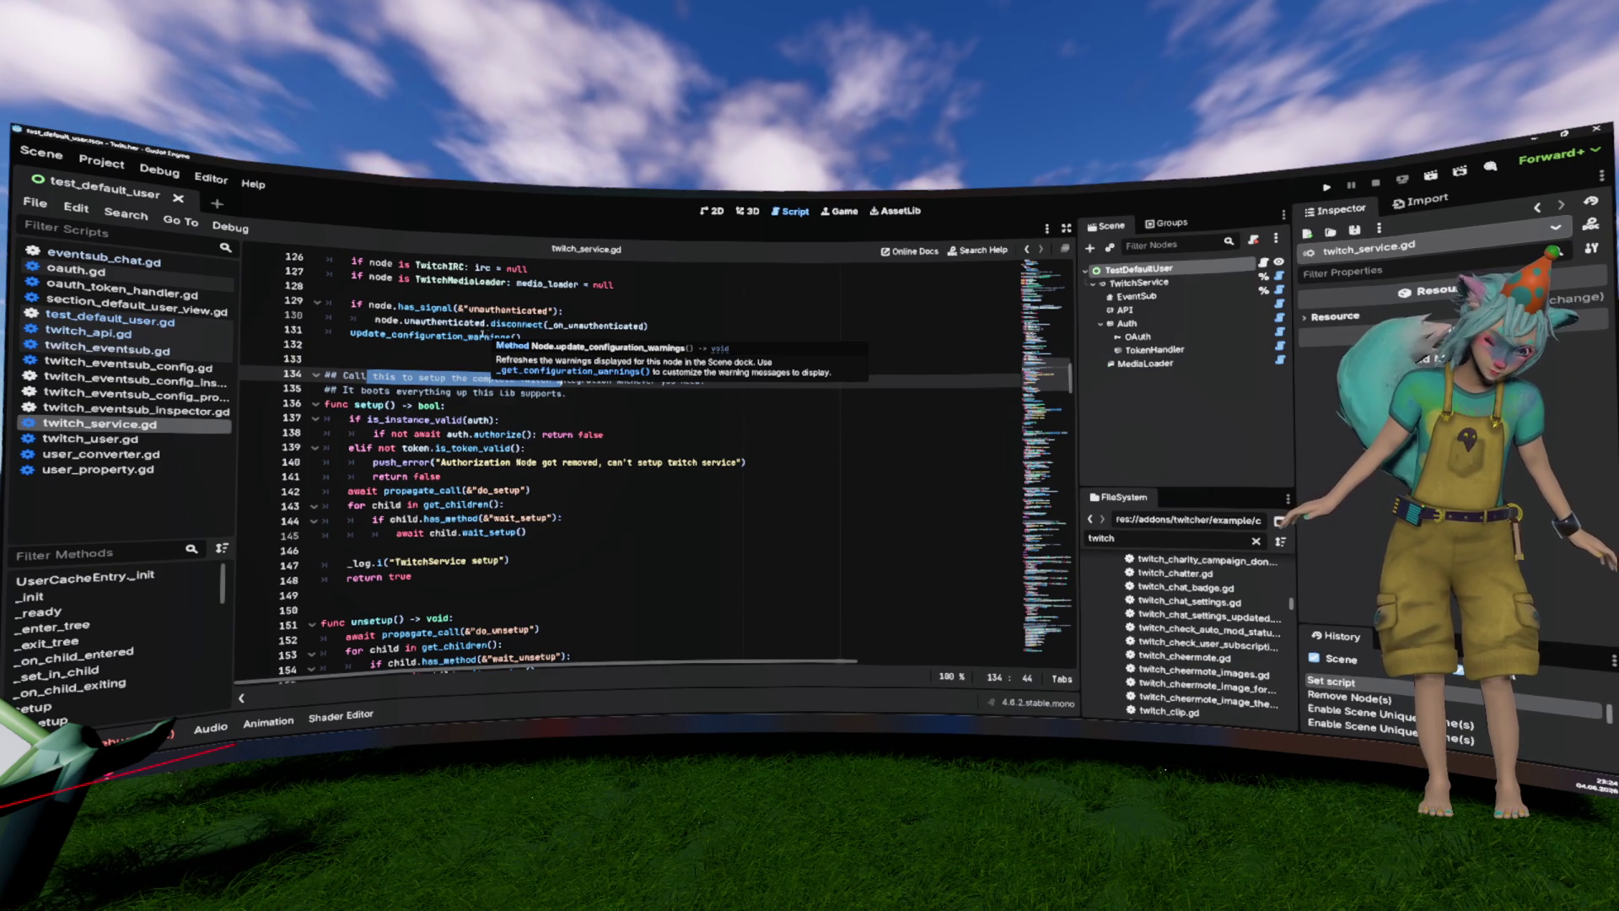
{"action": "scroll", "coordinate": [487, 337], "scroll_direction": "up", "scroll_amount": 10}
{"action": "key", "text": "alt+Left"}
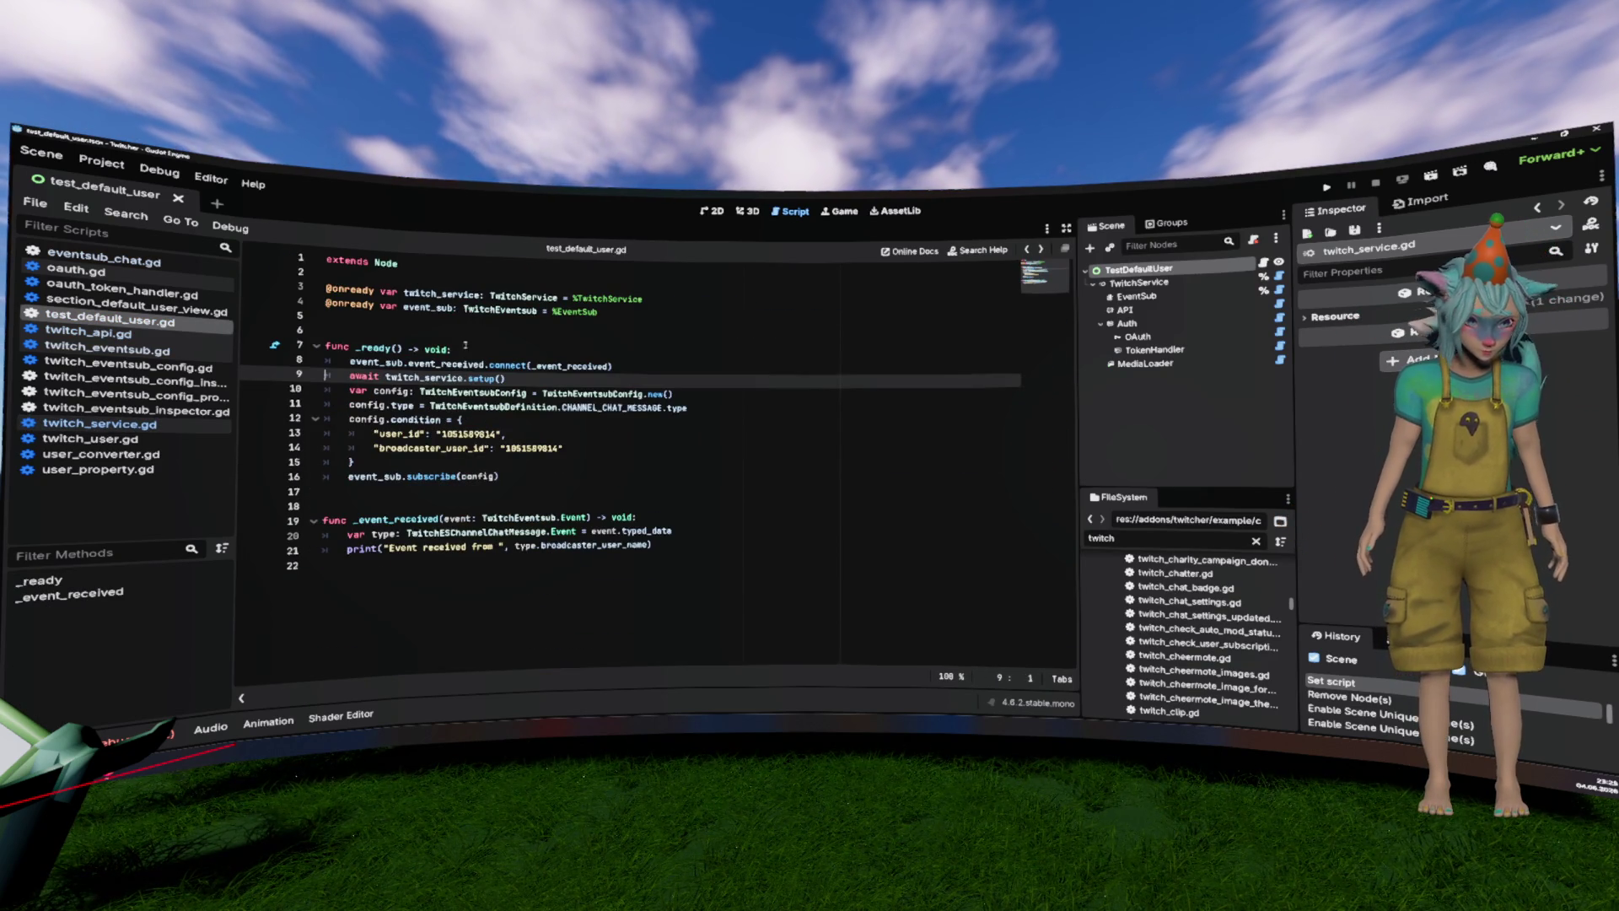
{"action": "left_click", "coordinate": [638, 370]}
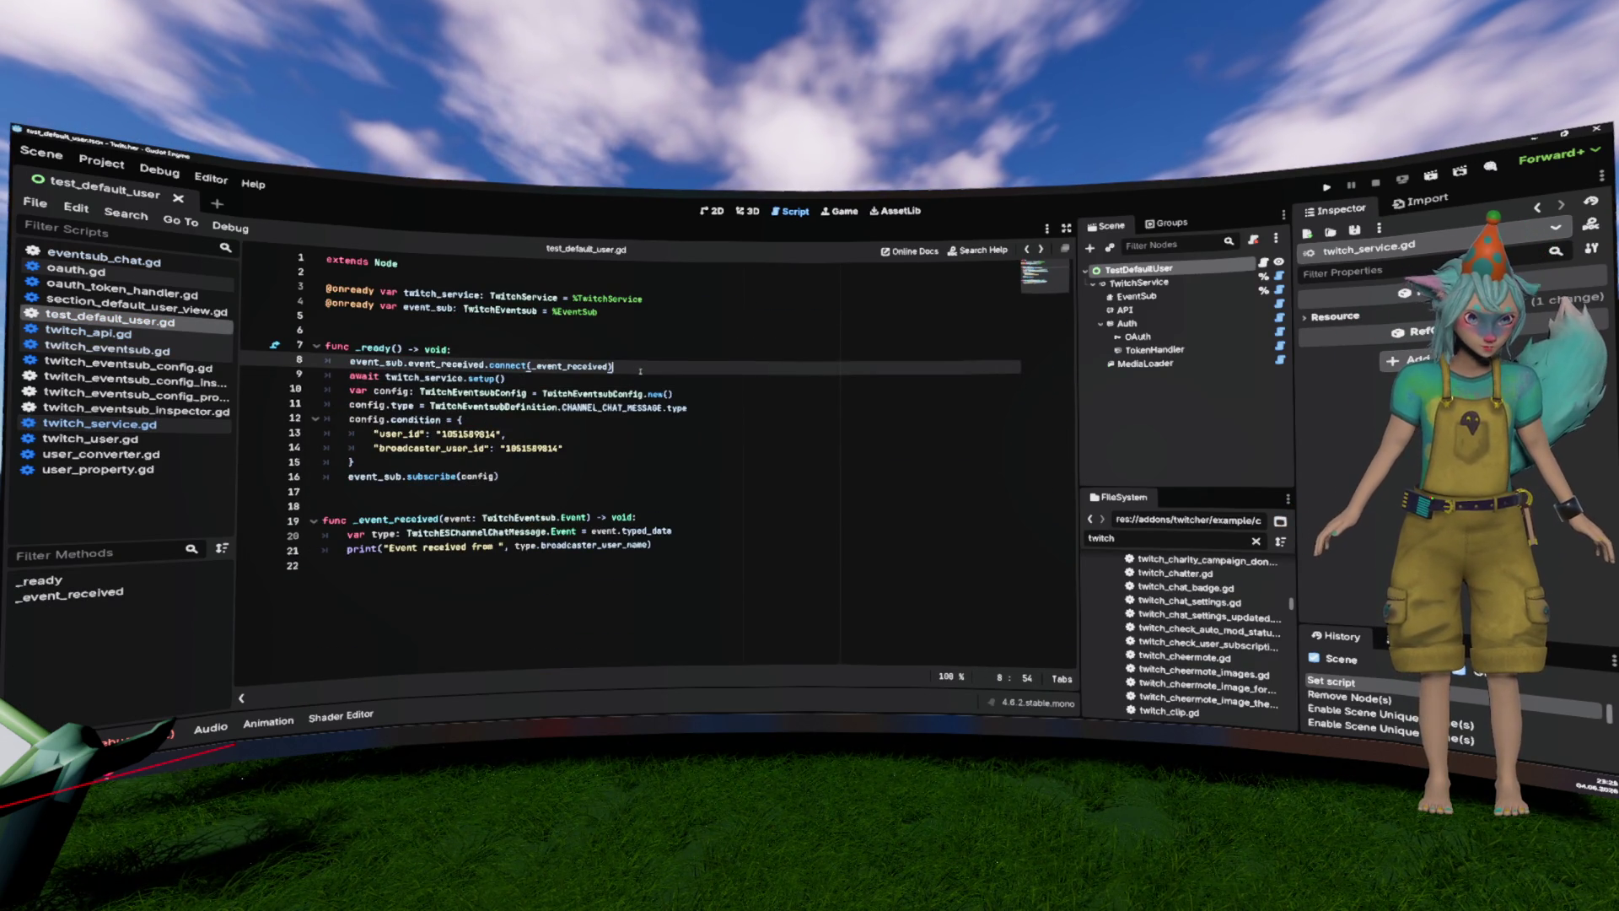
Comment out subscription lines 10–16, add a TwitchChat child under TestDefaultUser, save and run.
{"action": "mouse_move", "coordinate": [506, 476]}
{"action": "left_mouse_down"}
{"action": "mouse_move", "coordinate": [304, 405]}
{"action": "mouse_move", "coordinate": [201, 392]}
{"action": "left_mouse_up"}
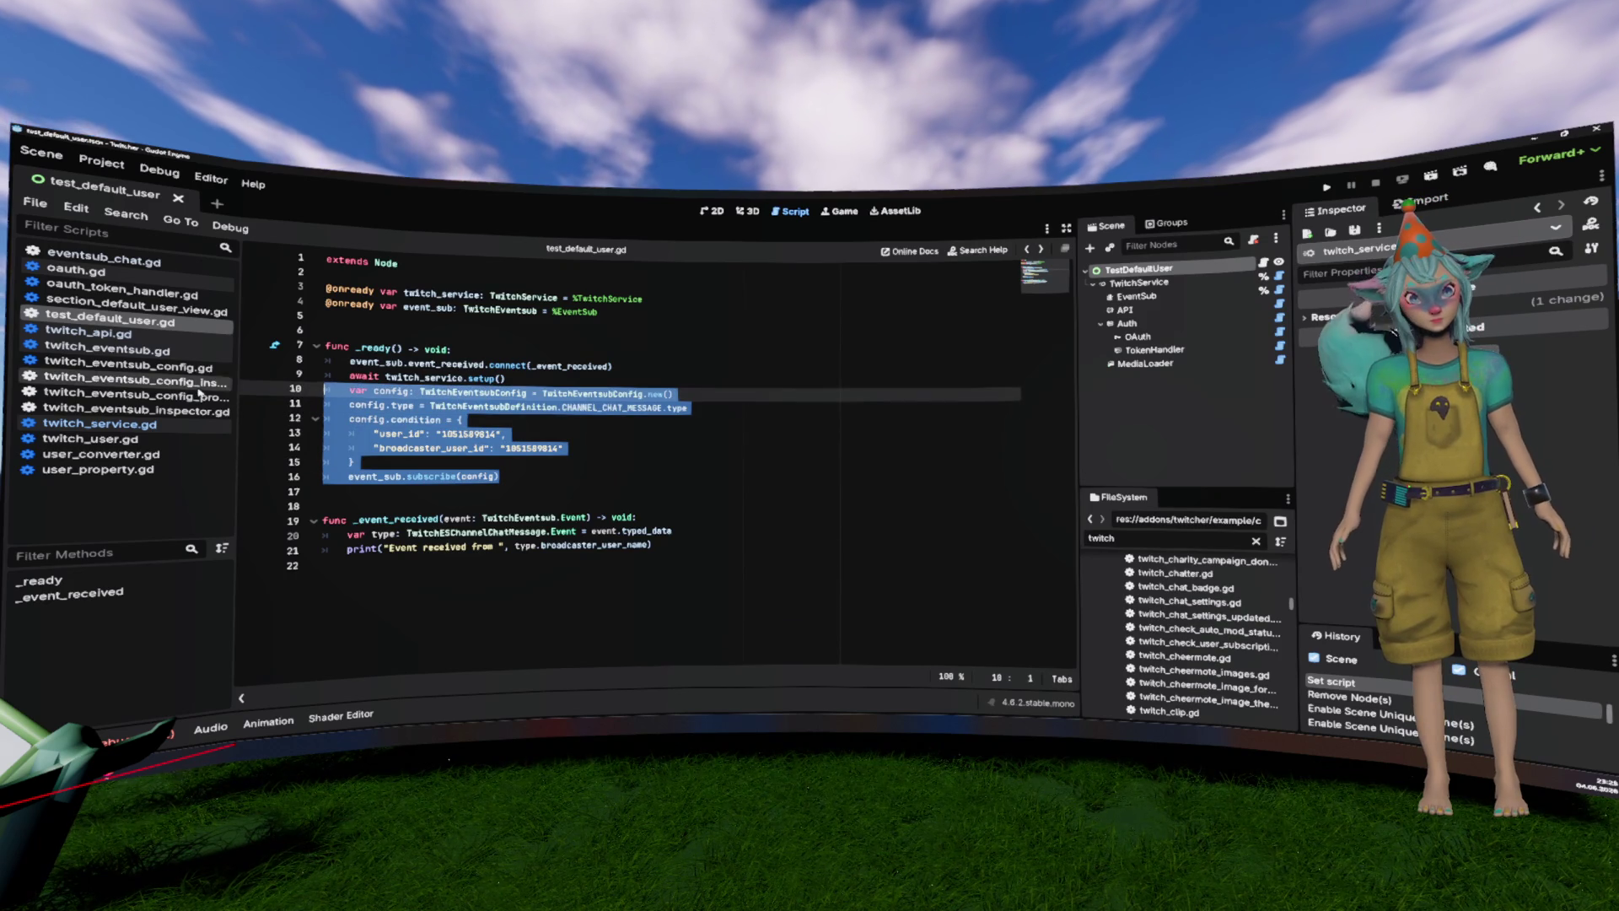
{"action": "key", "text": "ctrl+k"}
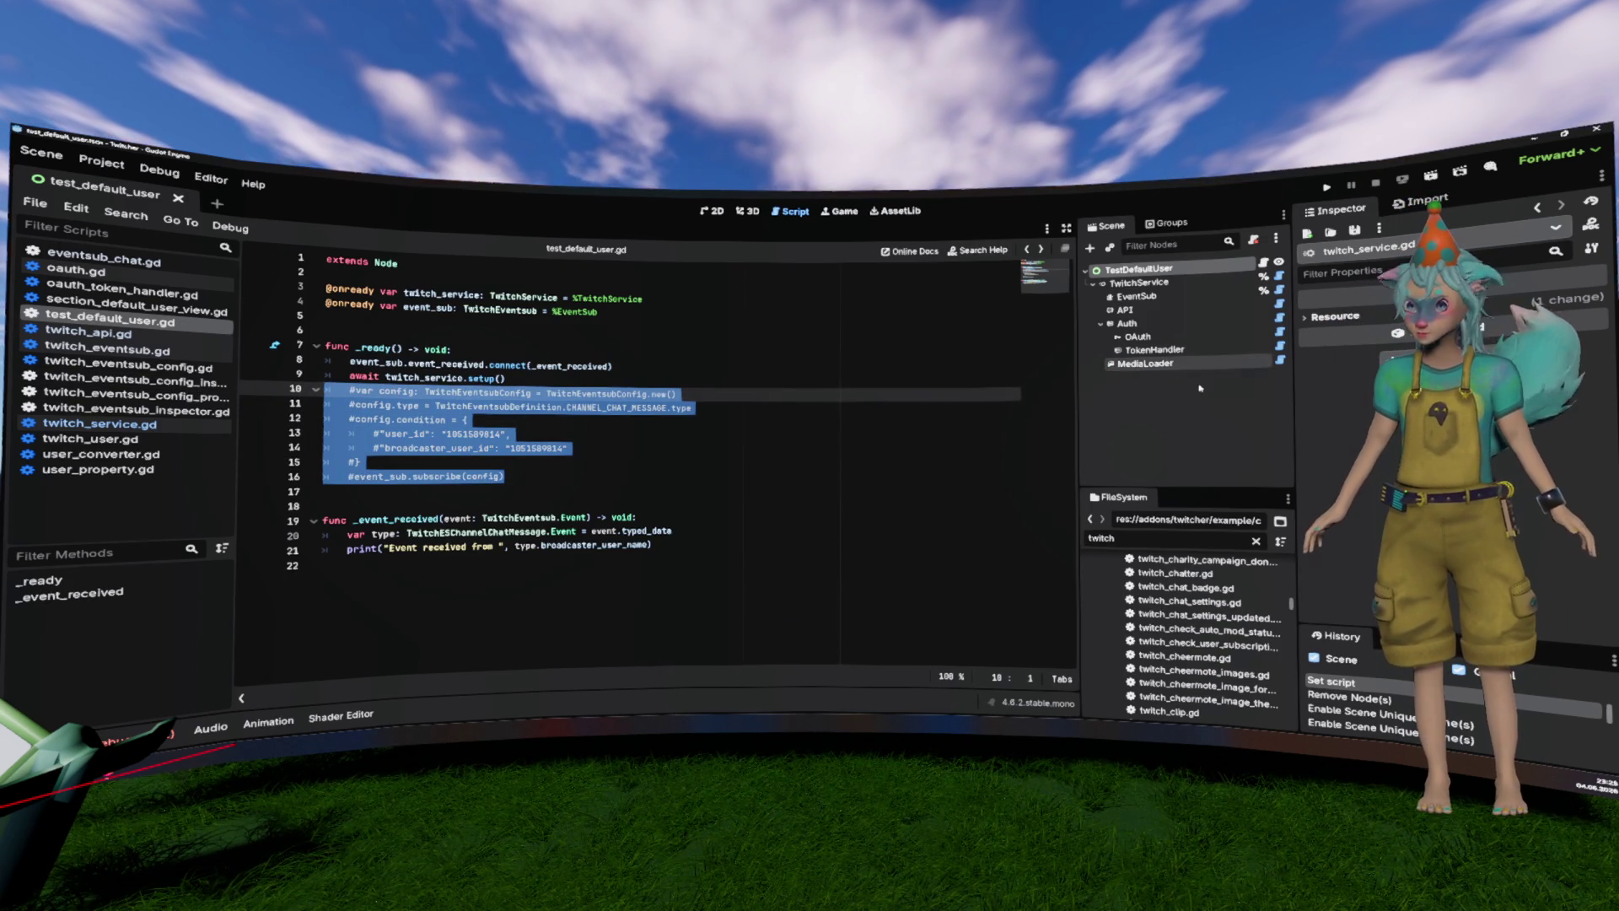
{"action": "right_click", "coordinate": [1180, 270]}
{"action": "left_click", "coordinate": [1224, 297]}
{"action": "type", "text": "twit"}
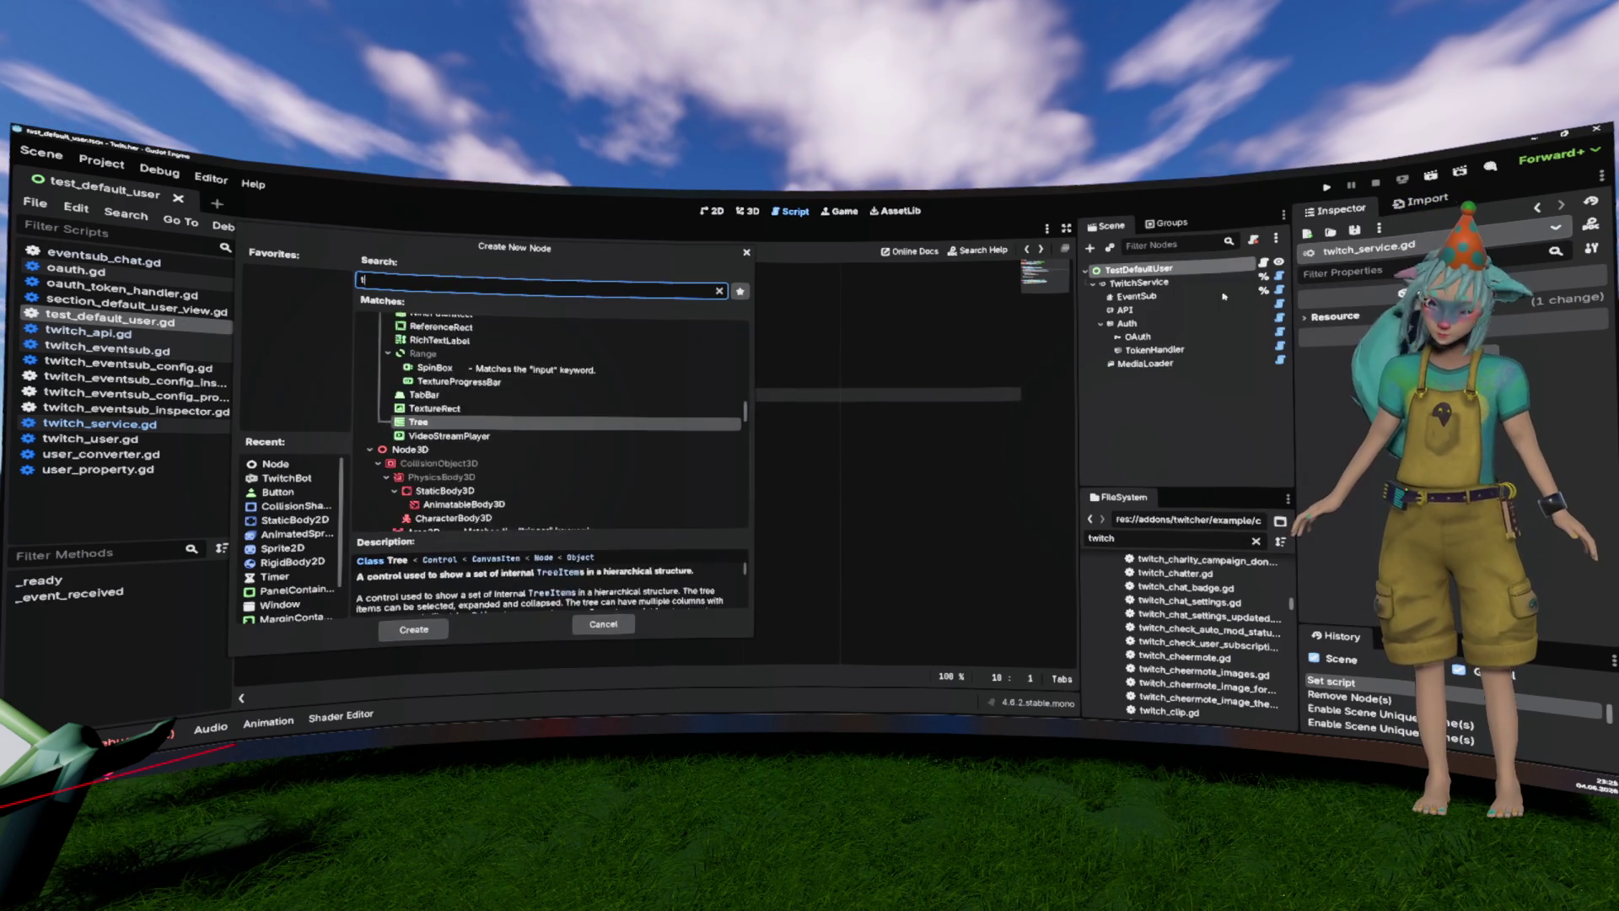
{"action": "type", "text": "chat"}
{"action": "key", "text": "Return"}
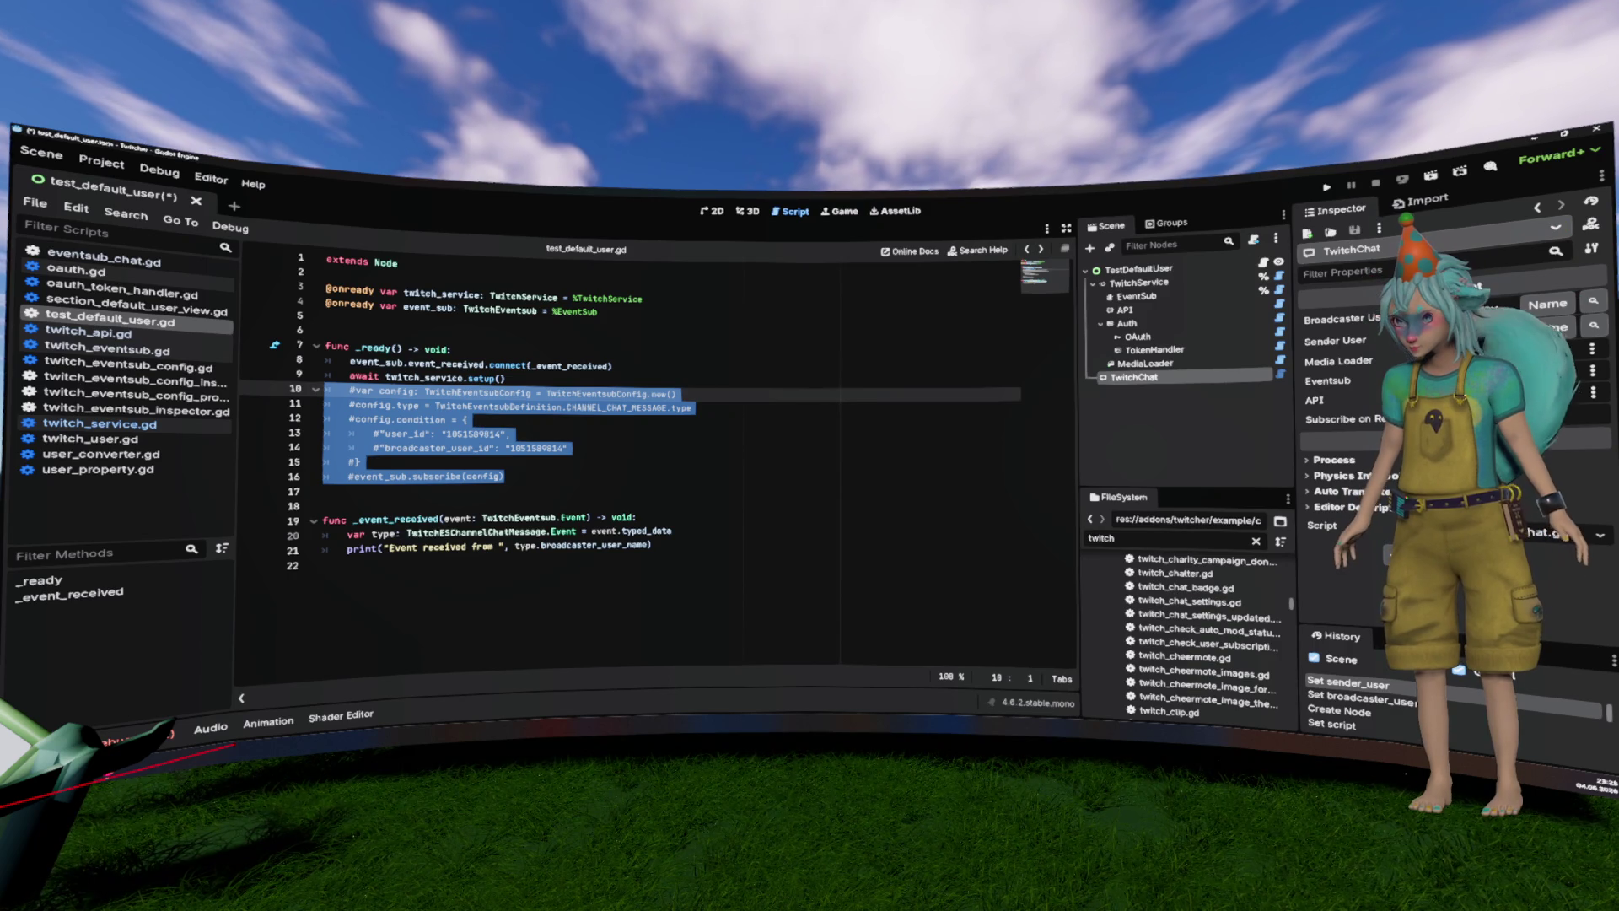
{"action": "key", "text": "ctrl+s"}
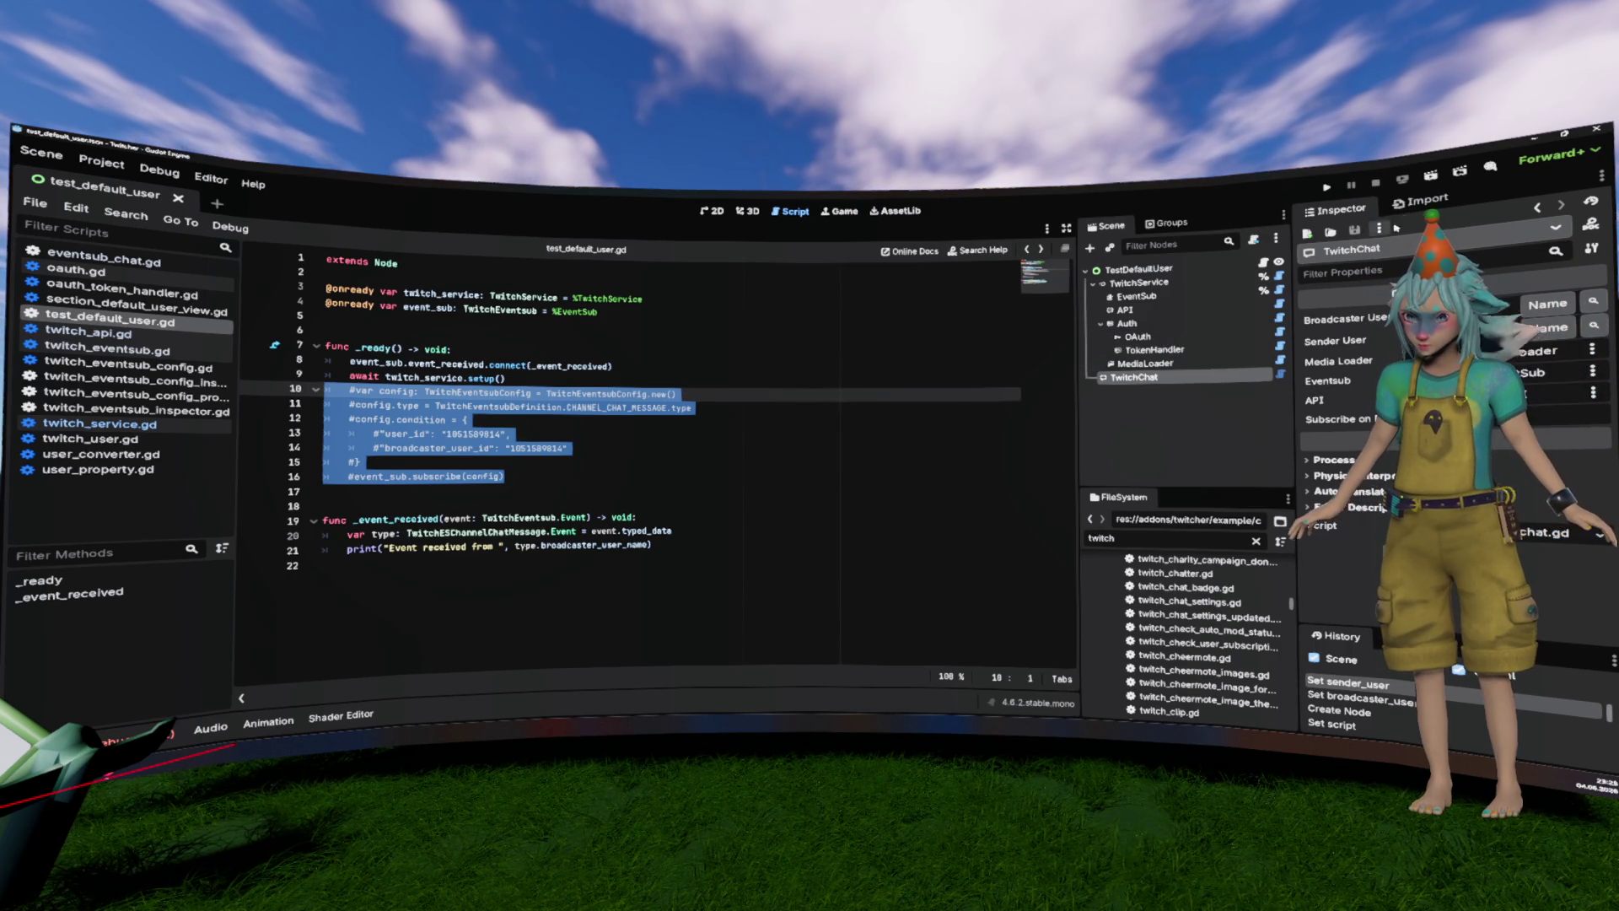
{"action": "left_click", "coordinate": [1430, 175]}
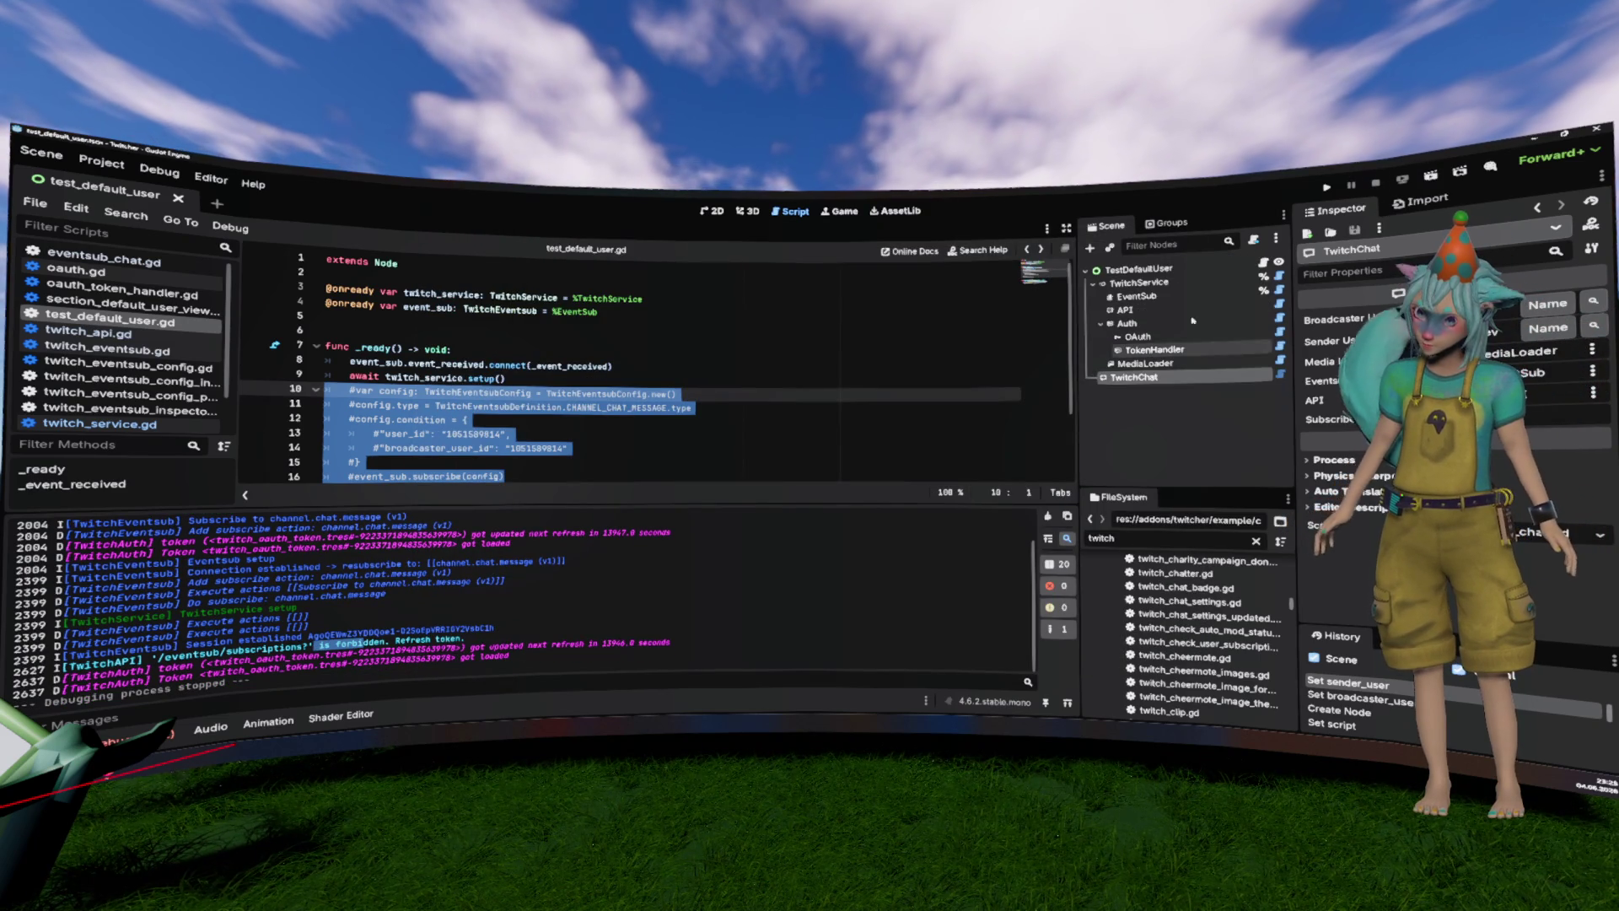
Stop the scene and set TwitchService's Token to twitch_oauth_token.tres.
{"action": "left_click", "coordinate": [1149, 267]}
{"action": "left_click", "coordinate": [1138, 283]}
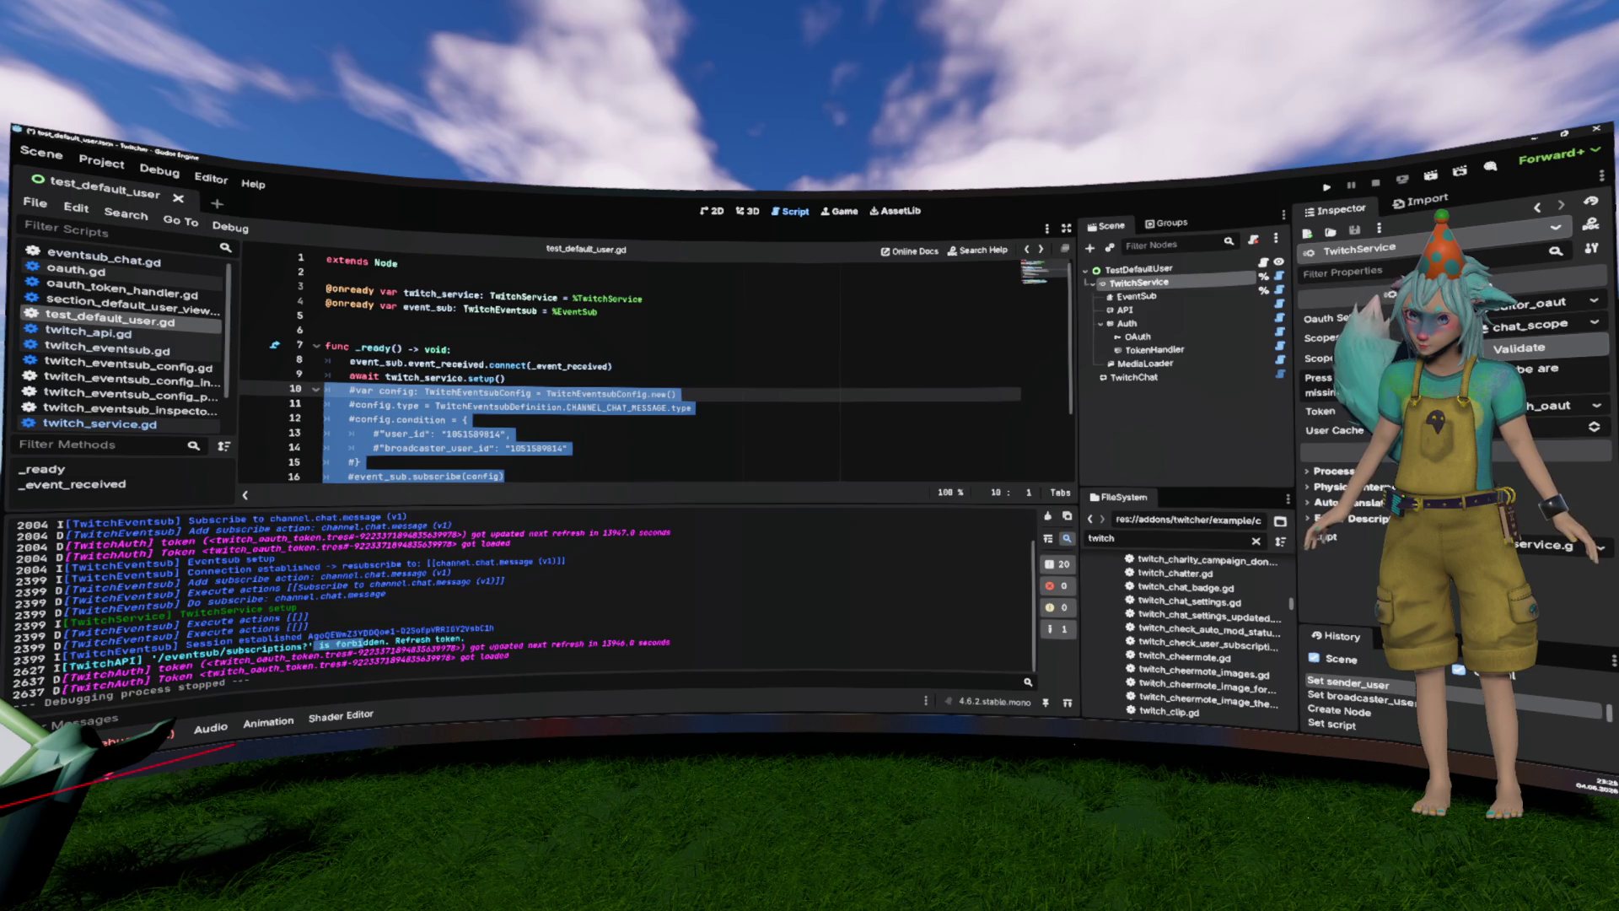
{"action": "left_click", "coordinate": [1593, 405]}
{"action": "left_click", "coordinate": [1568, 405]}
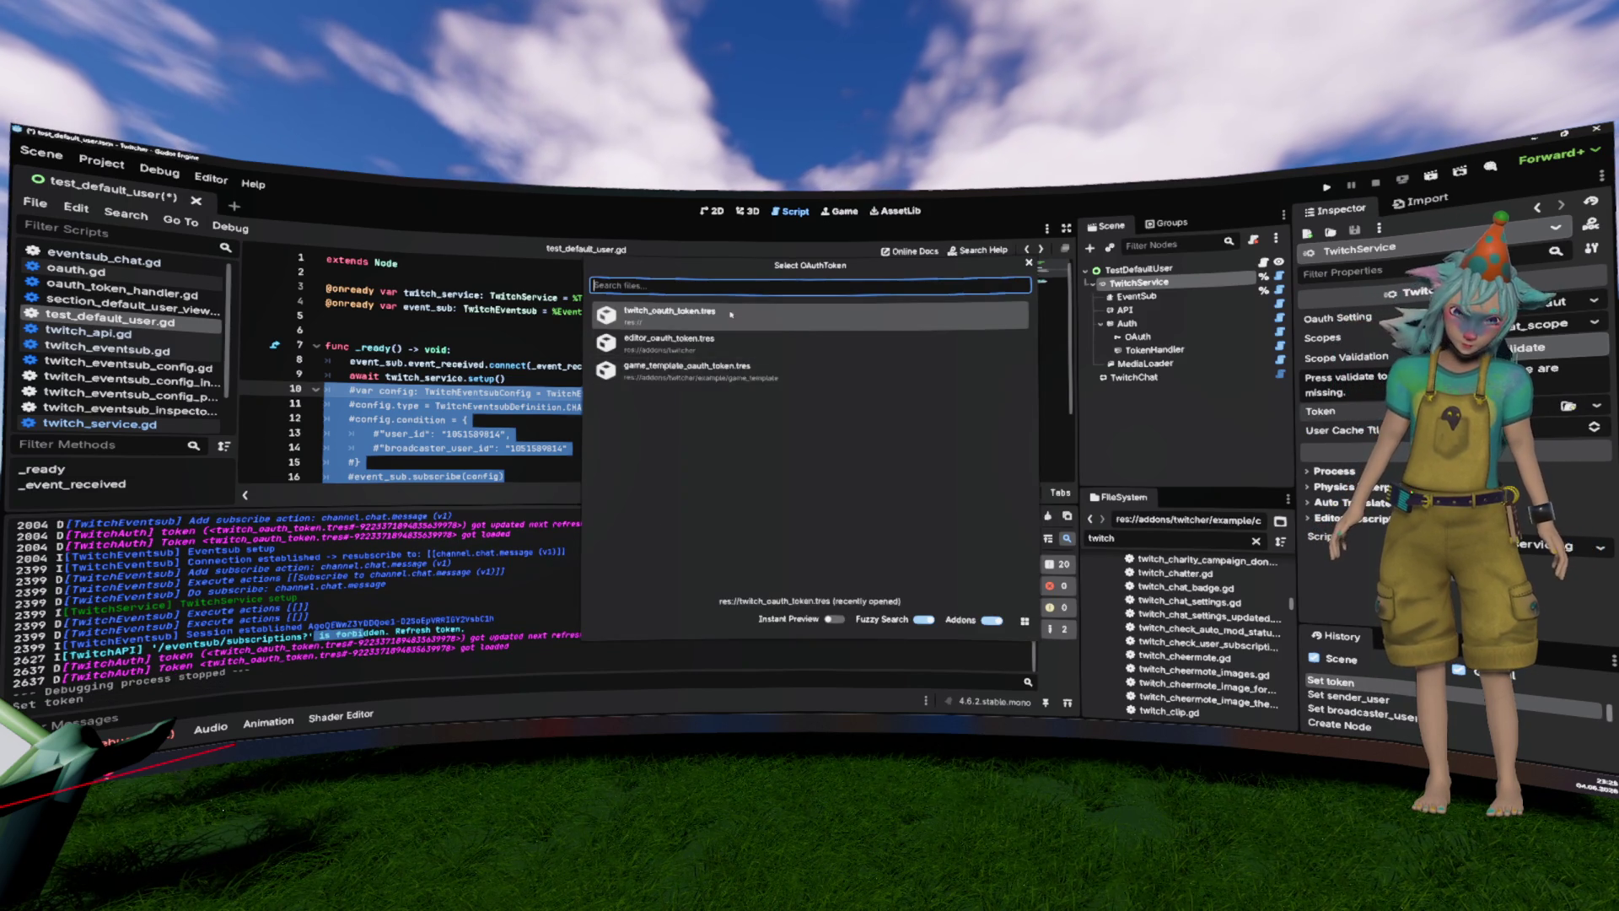
{"action": "left_click", "coordinate": [1016, 343]}
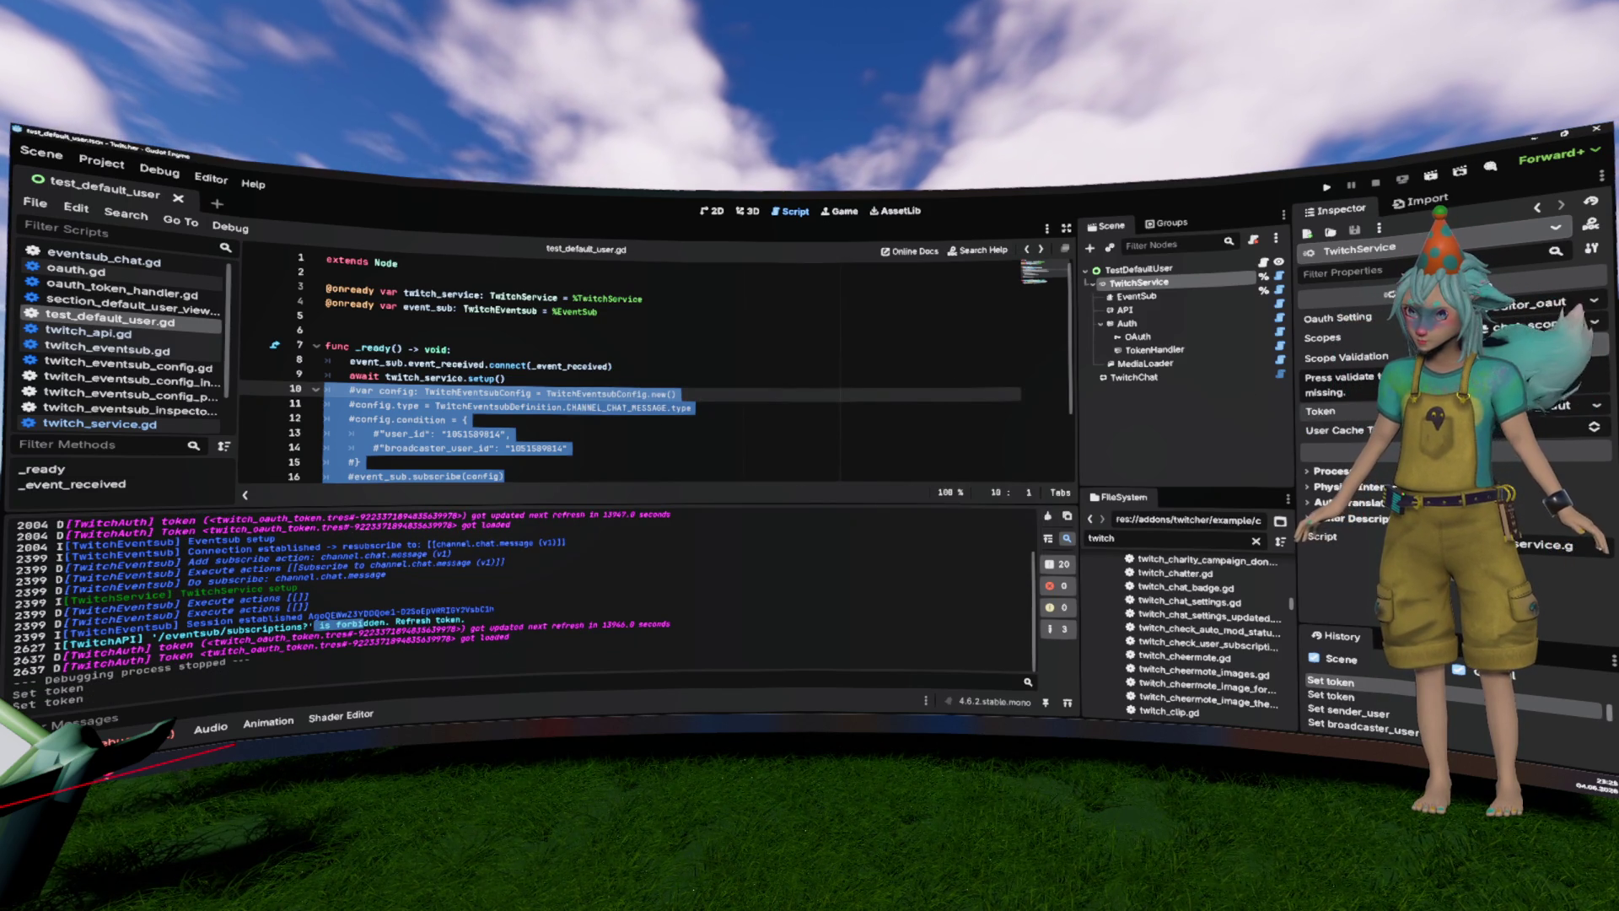
Set TwitchService's Oauth Setting to twitch_oauth_setting.tres and save the scene.
{"action": "left_click", "coordinate": [1365, 324]}
{"action": "left_click", "coordinate": [1562, 301]}
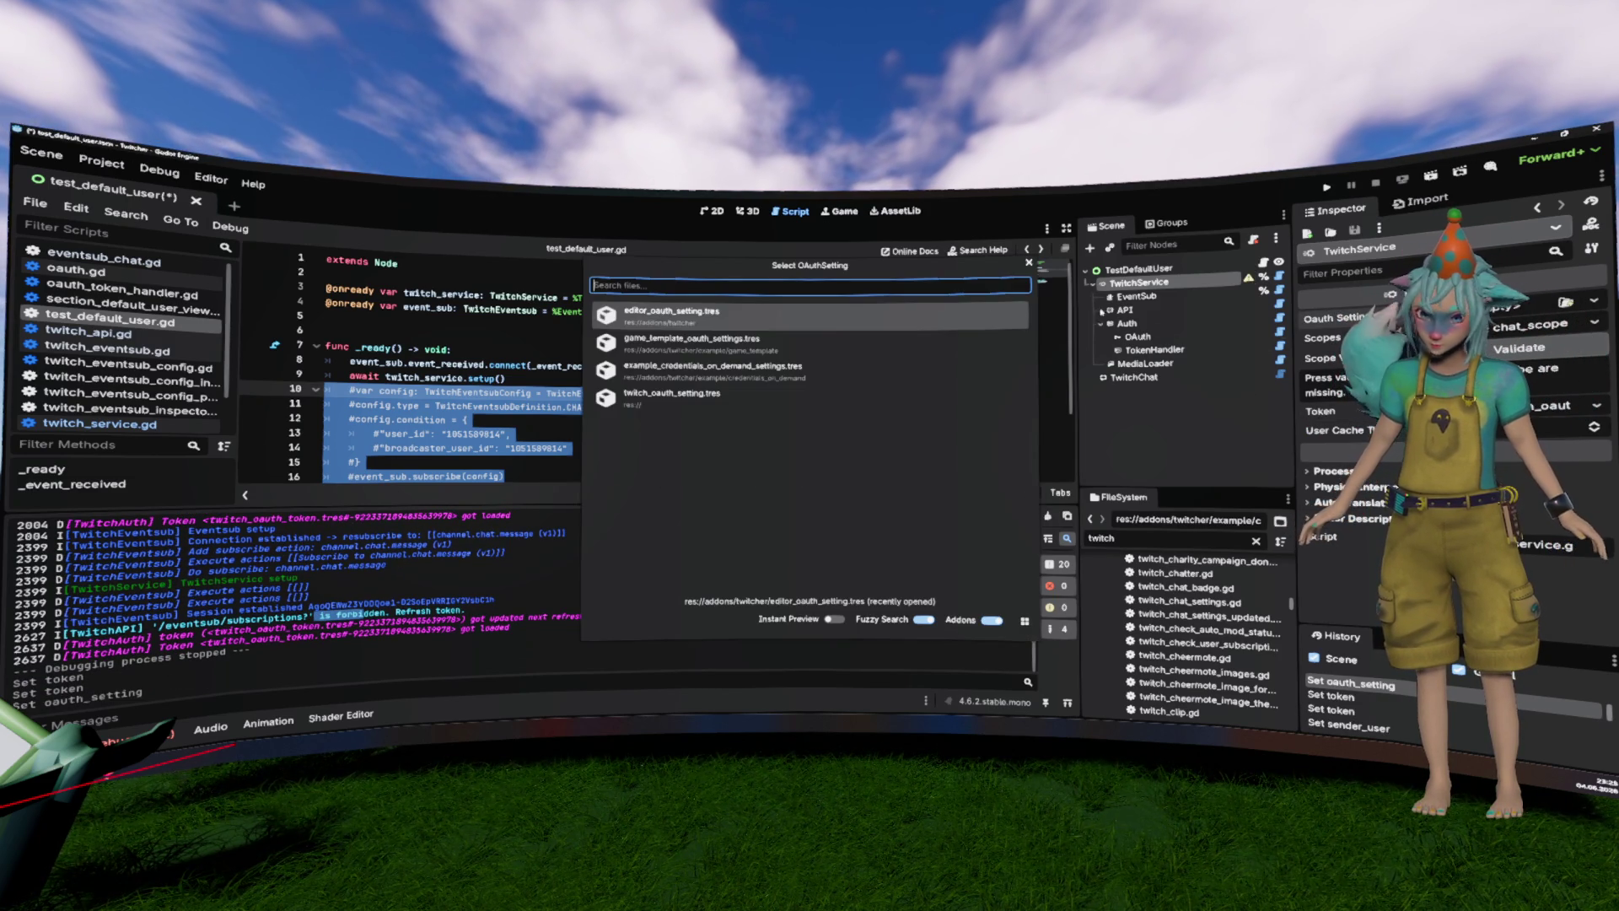
{"action": "left_click", "coordinate": [683, 399]}
{"action": "key", "text": "ctrl+s"}
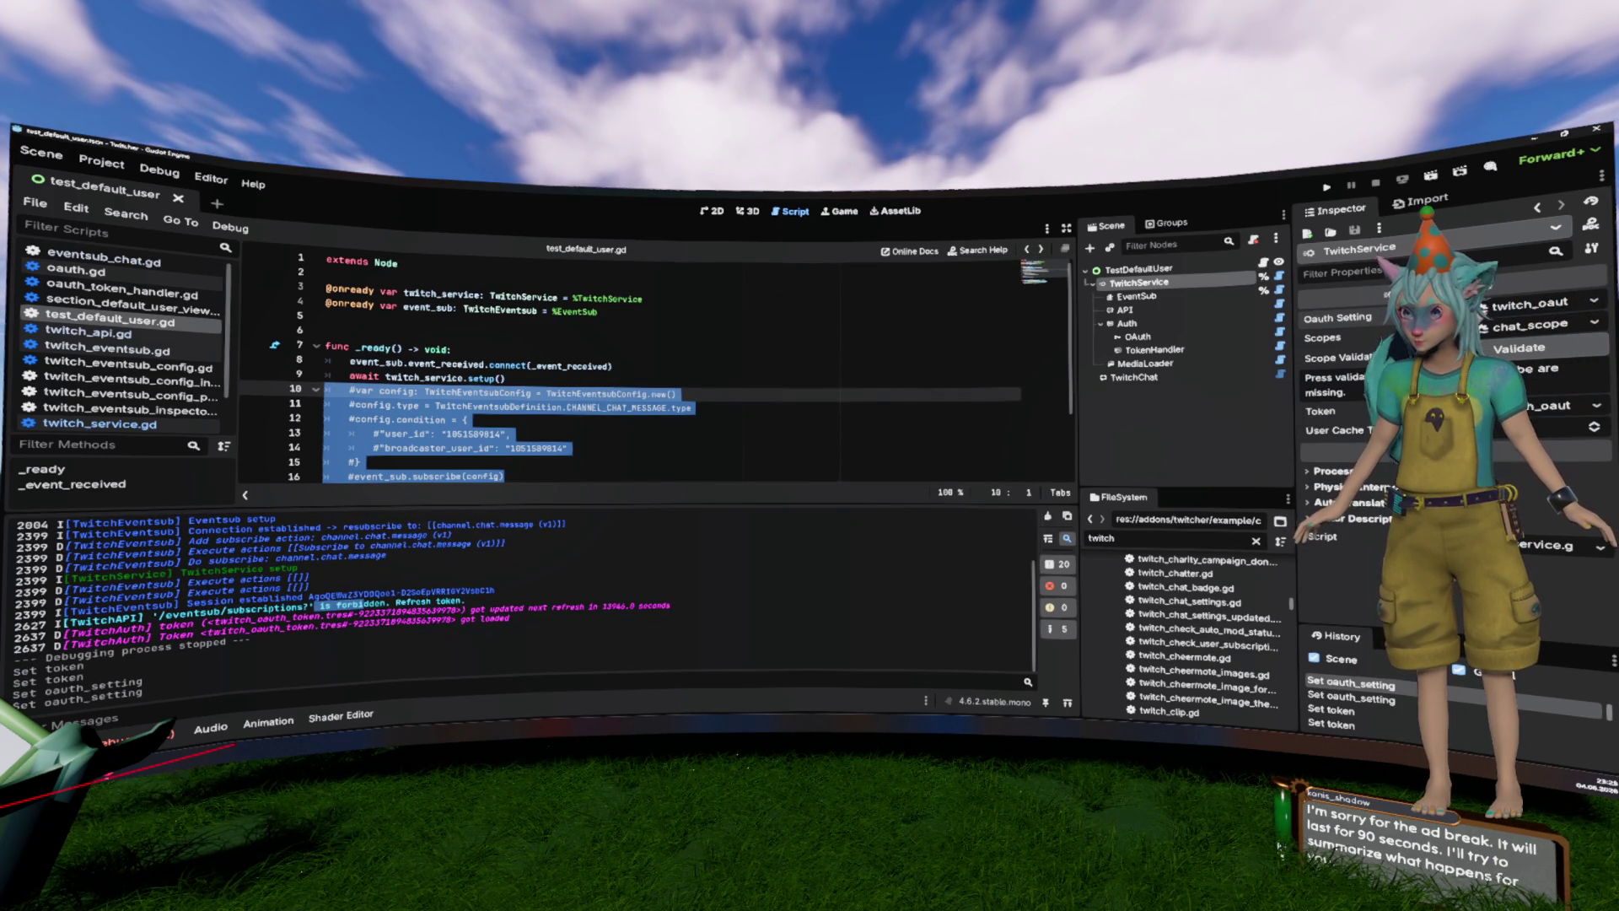
{"action": "left_click", "coordinate": [1299, 399]}
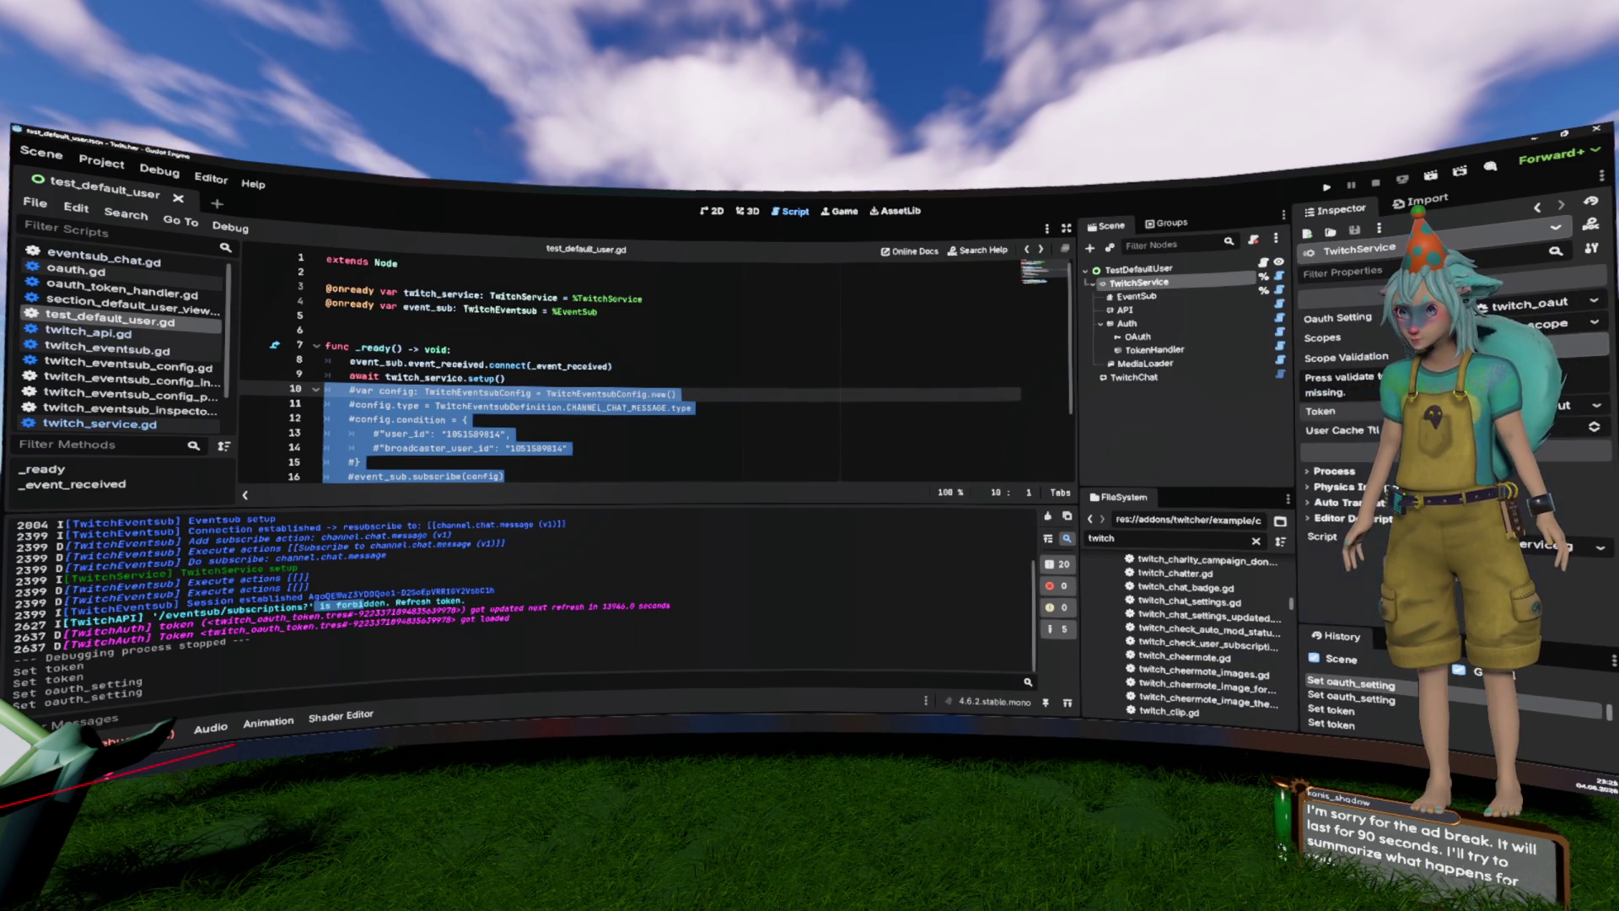
{"action": "key", "text": "ctrl+s"}
Run the scene with F6, close the game, and run it again.
{"action": "left_click", "coordinate": [729, 366]}
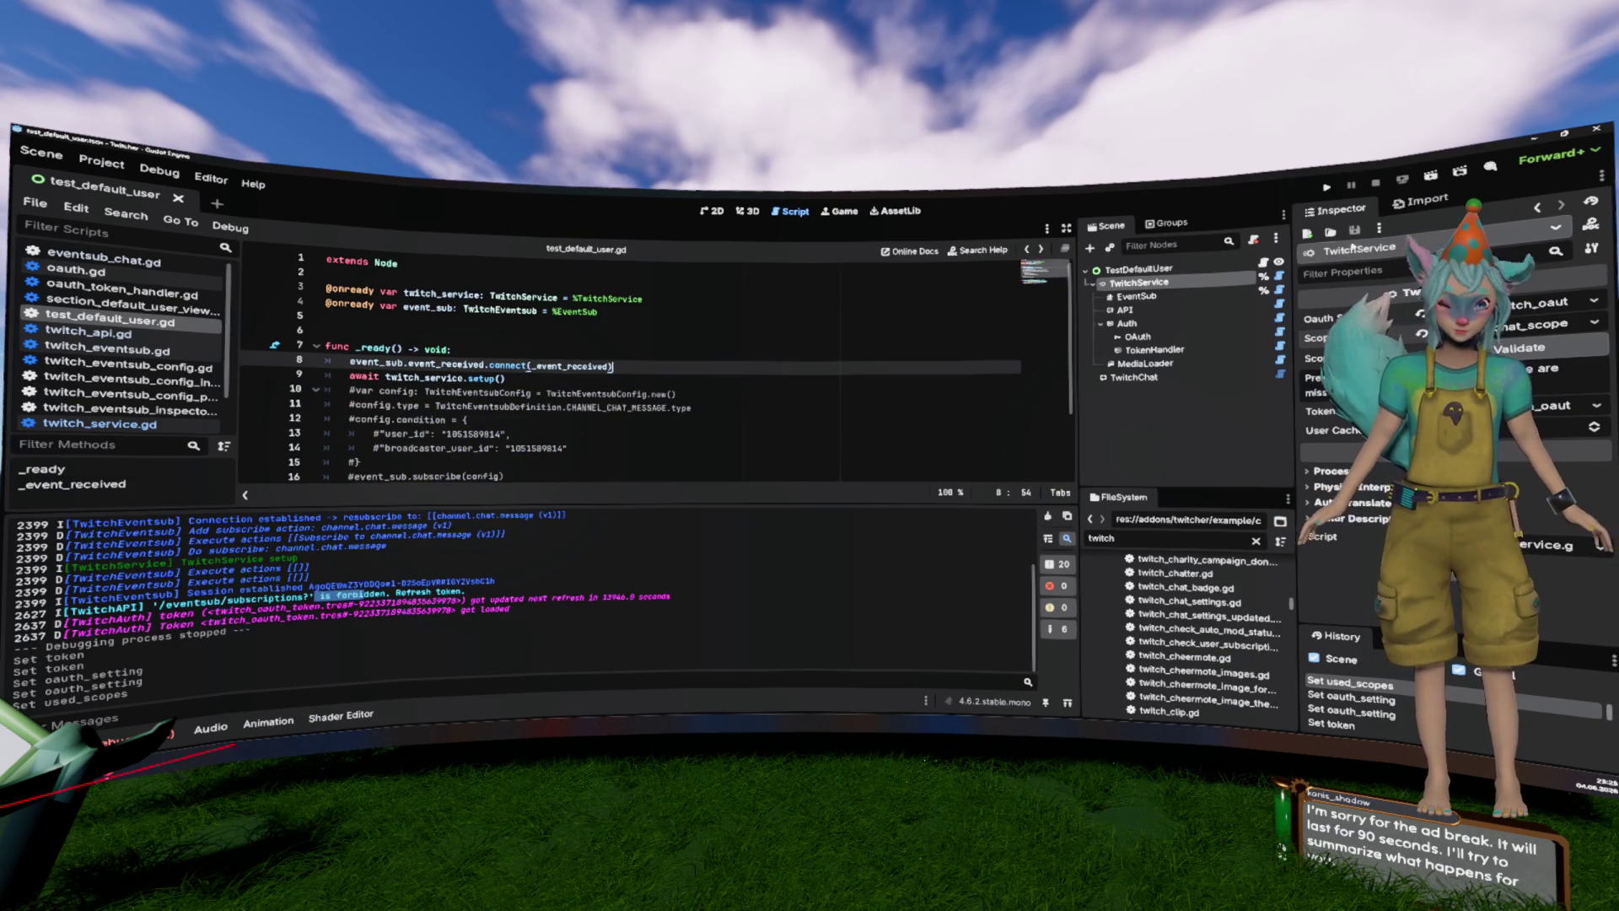
{"action": "key", "text": "F6"}
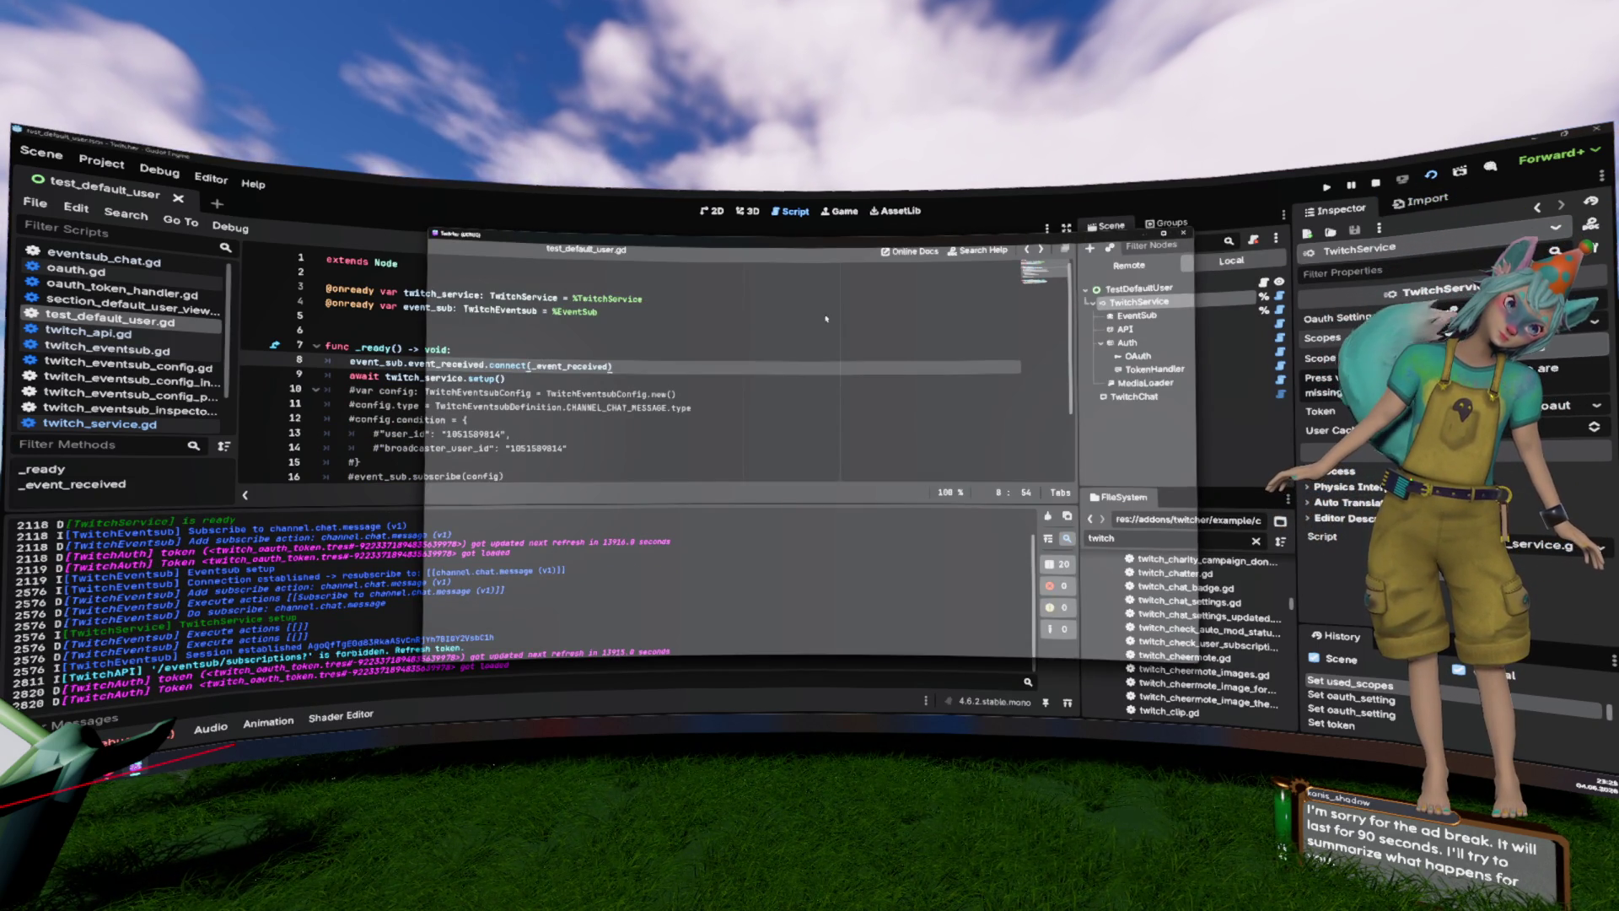
{"action": "left_click", "coordinate": [1183, 234]}
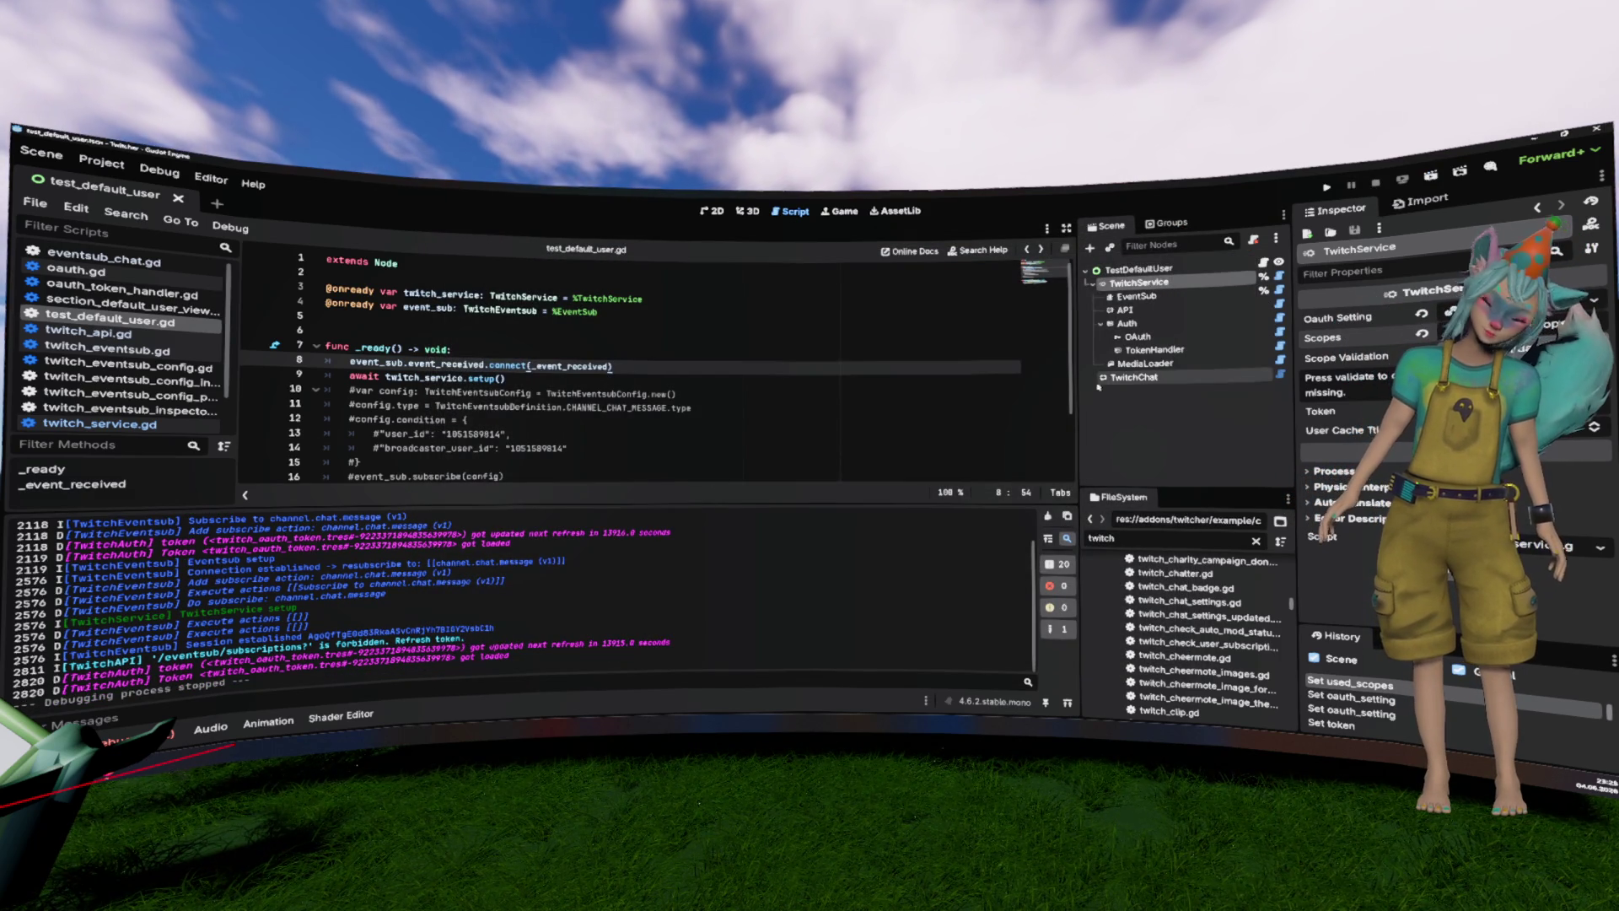
{"action": "left_click", "coordinate": [1326, 187]}
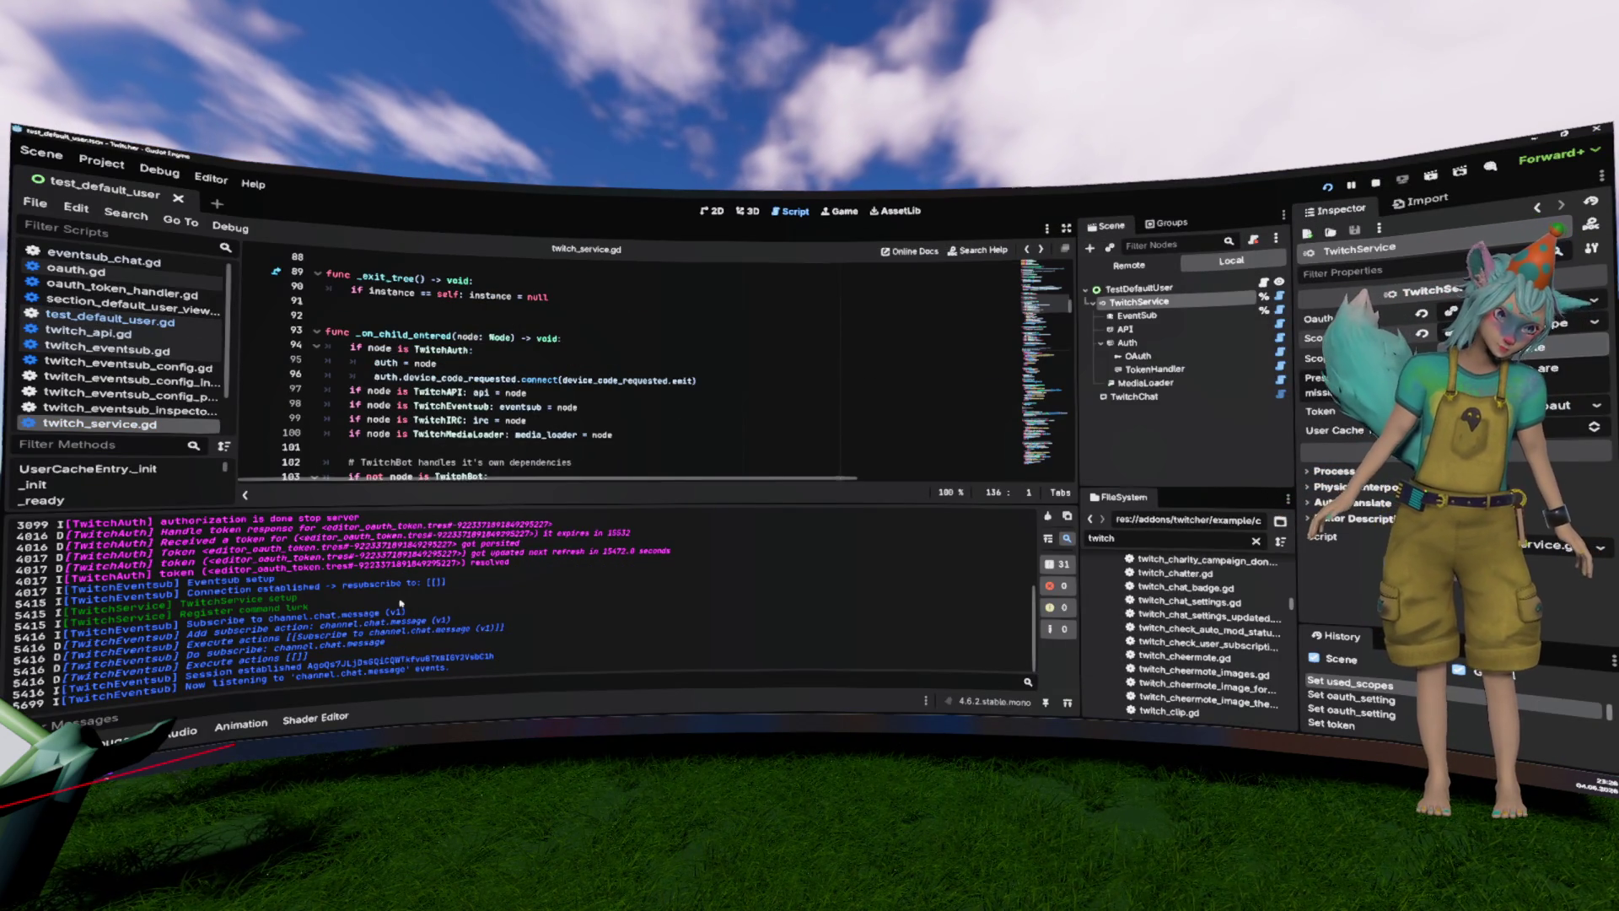
Check the log for the 'channel.chat.message' listening confirmation.
{"action": "scroll", "coordinate": [560, 559], "scroll_direction": "up", "scroll_amount": 2}
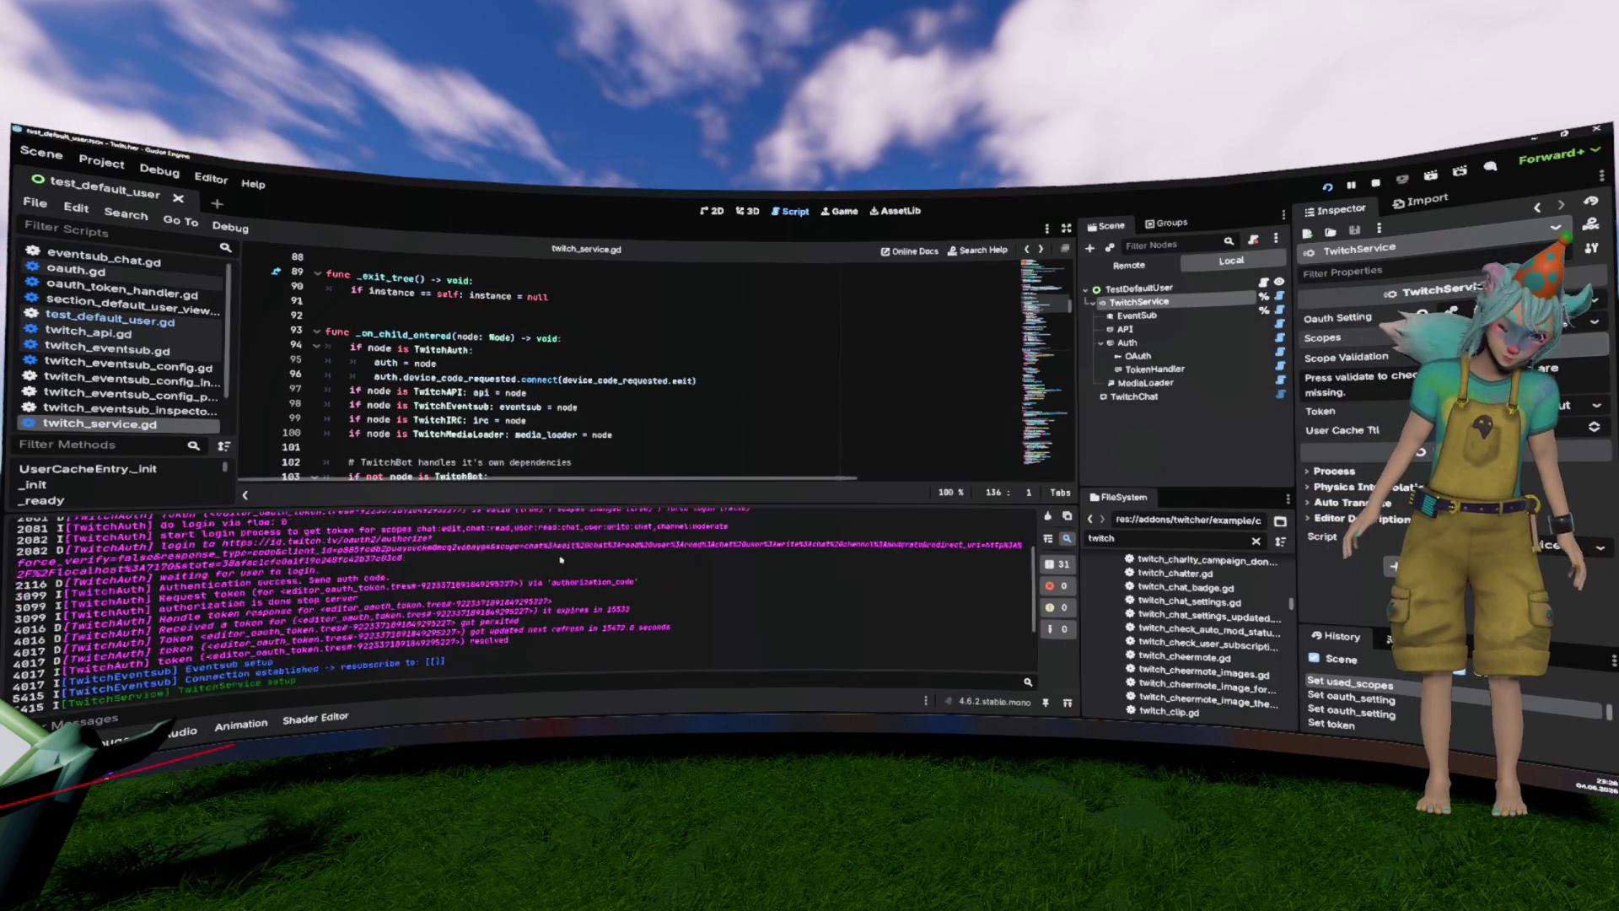
{"action": "scroll", "coordinate": [561, 559], "scroll_direction": "down", "scroll_amount": 2}
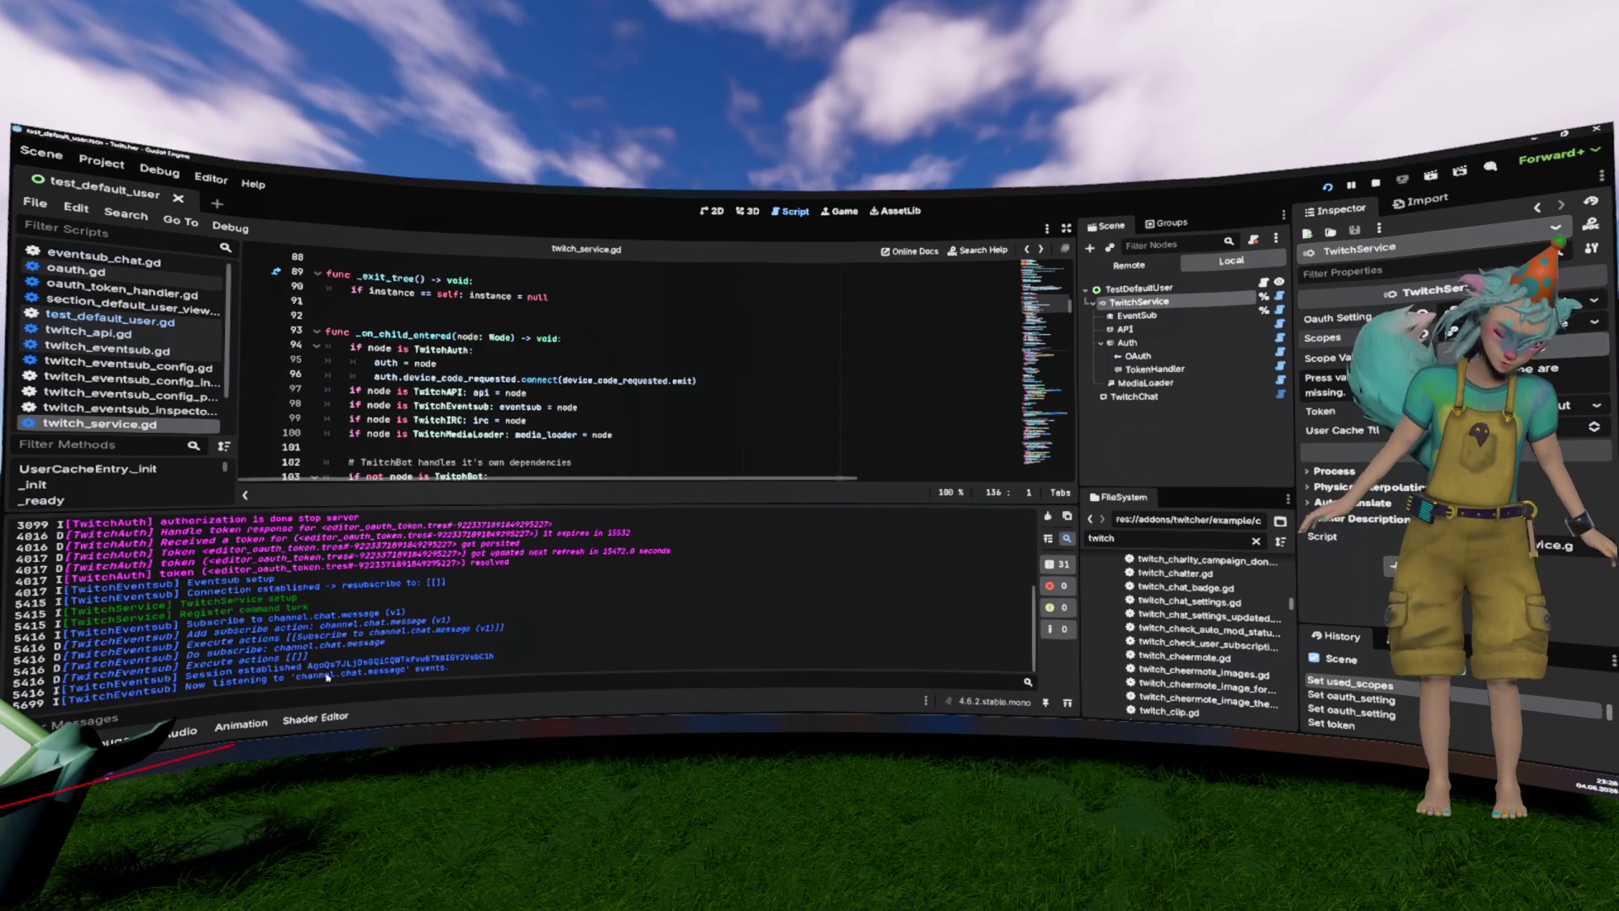
{"action": "left_click_drag", "start_coordinate": [256, 679], "coordinate": [449, 668]}
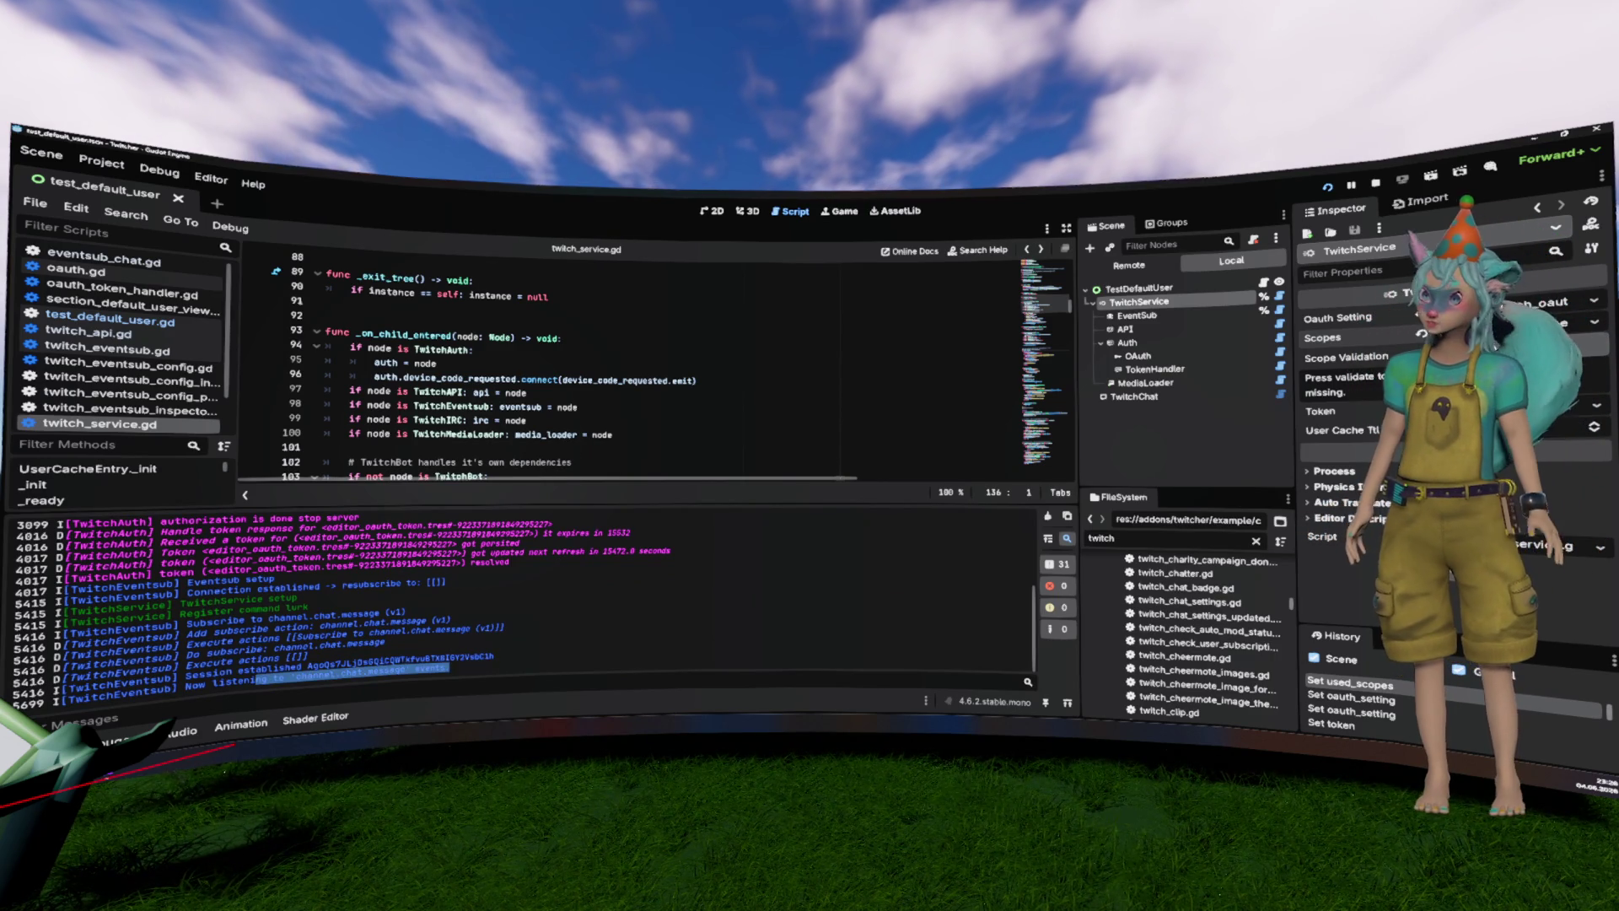
{"action": "left_click", "coordinate": [905, 280]}
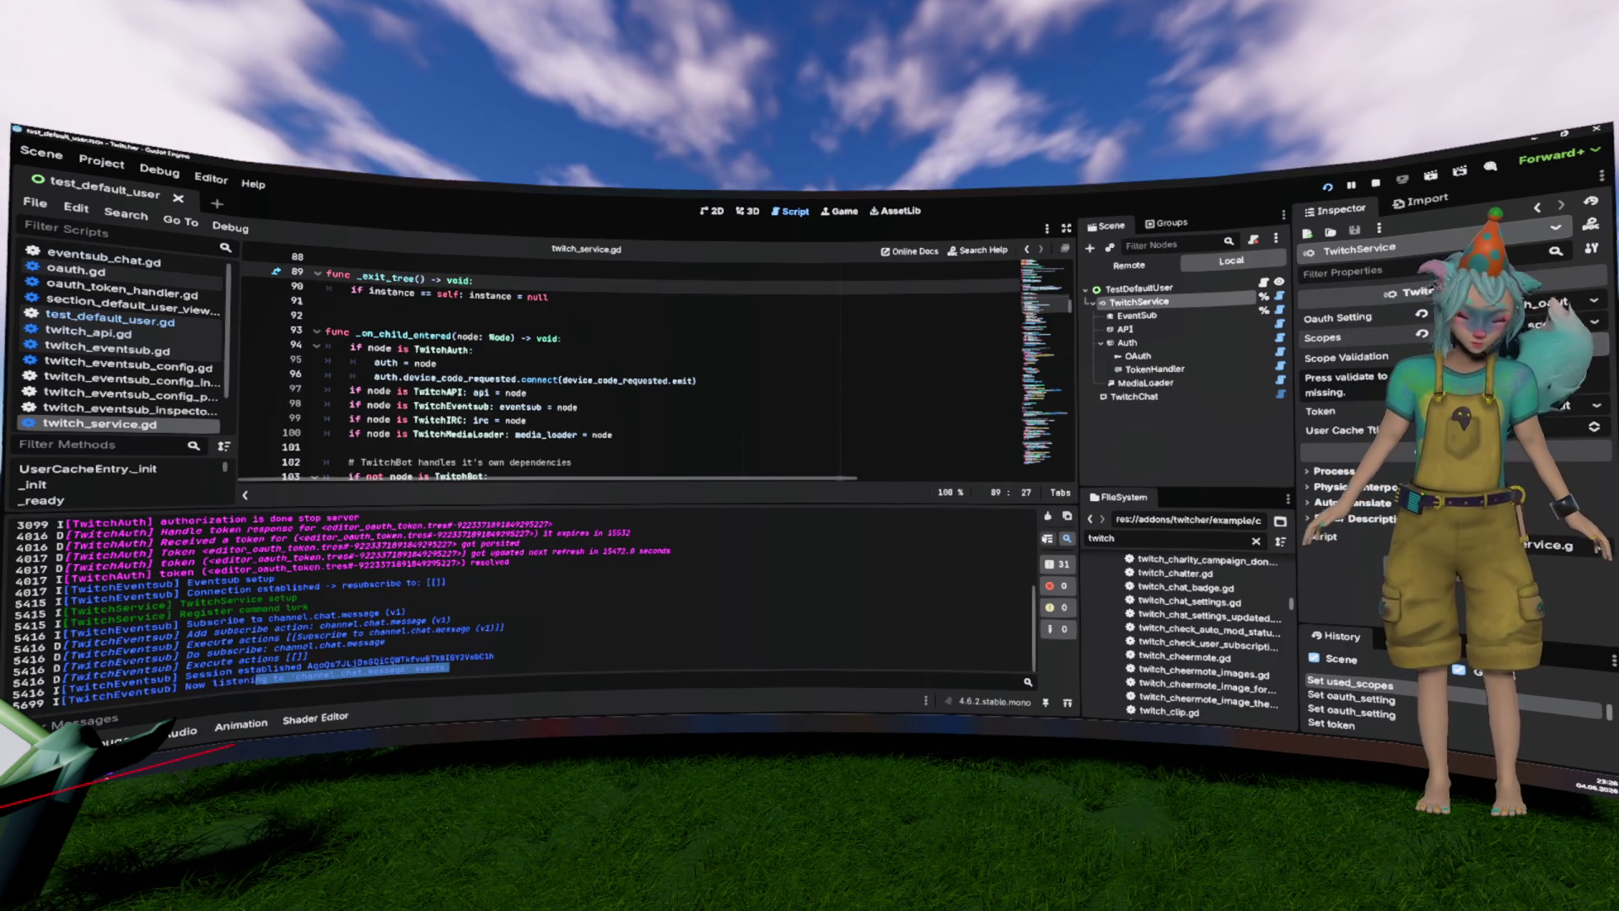
Filter the FileSystem for '_event' and open the eventsub_chat.tscn example scene.
{"action": "left_click", "coordinate": [1183, 541]}
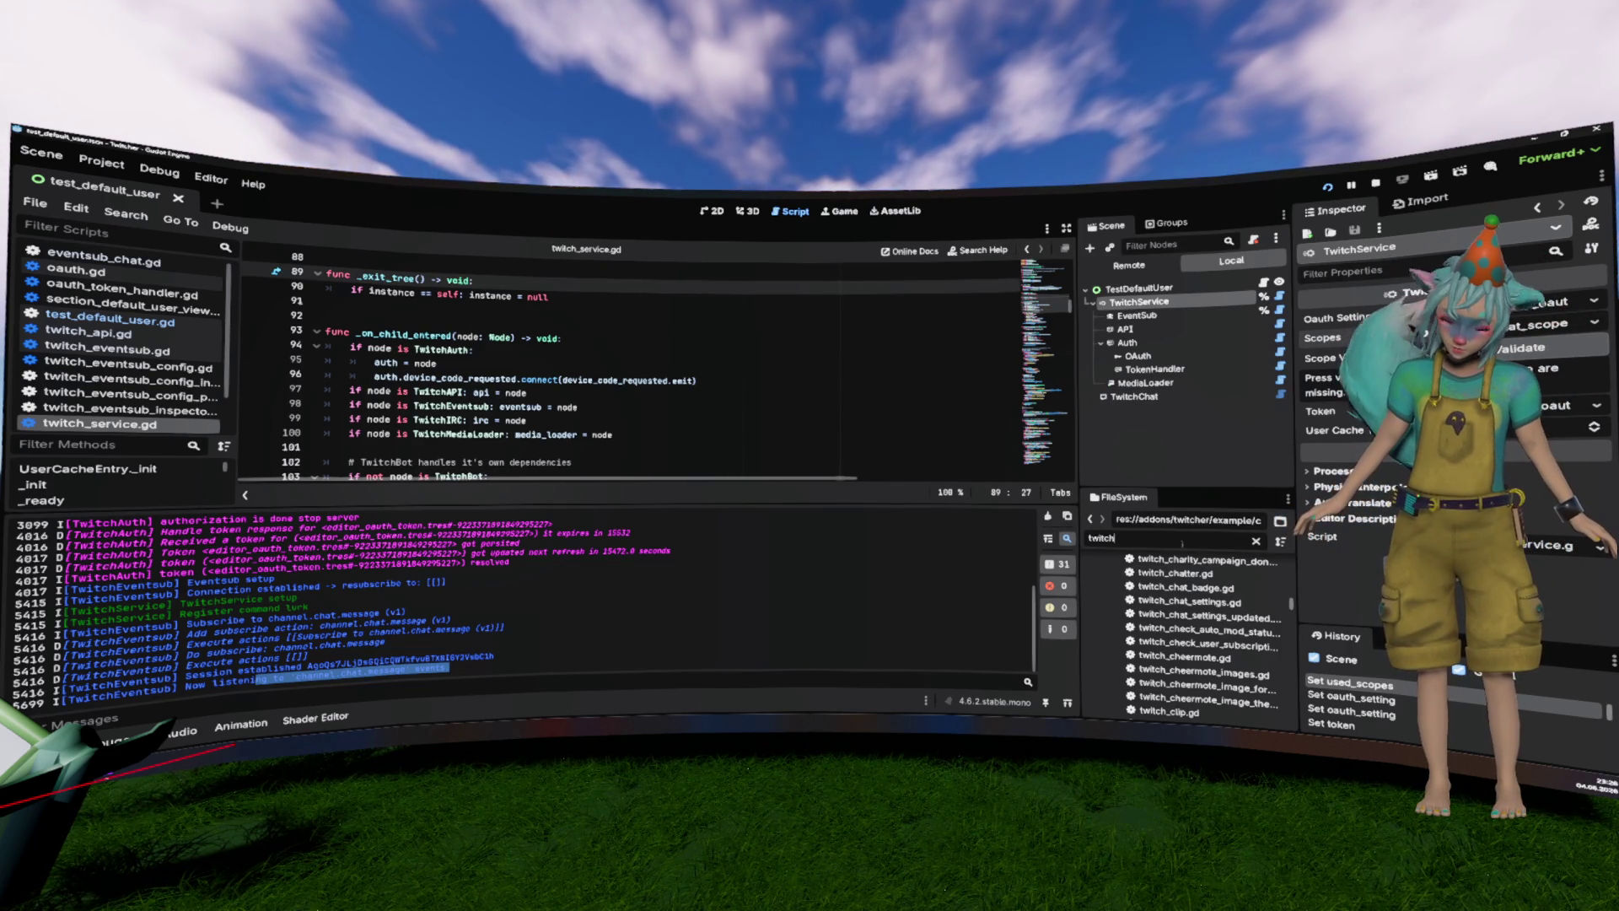
{"action": "type", "text": "_event"}
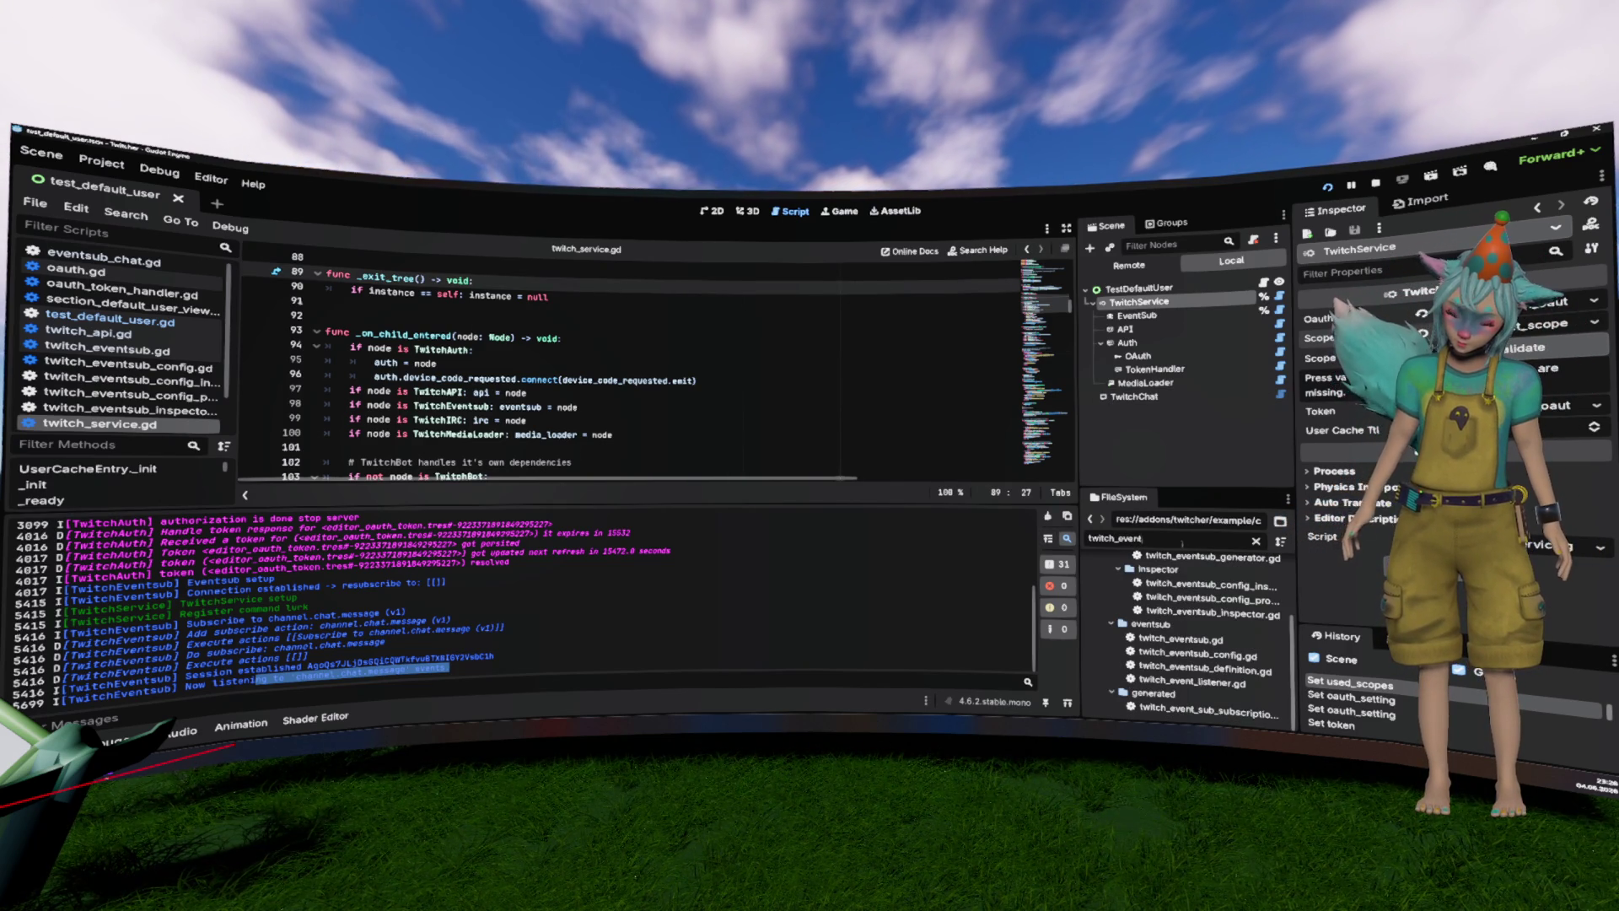
{"action": "key", "text": "ctrl+a"}
{"action": "key", "text": "BackSpace"}
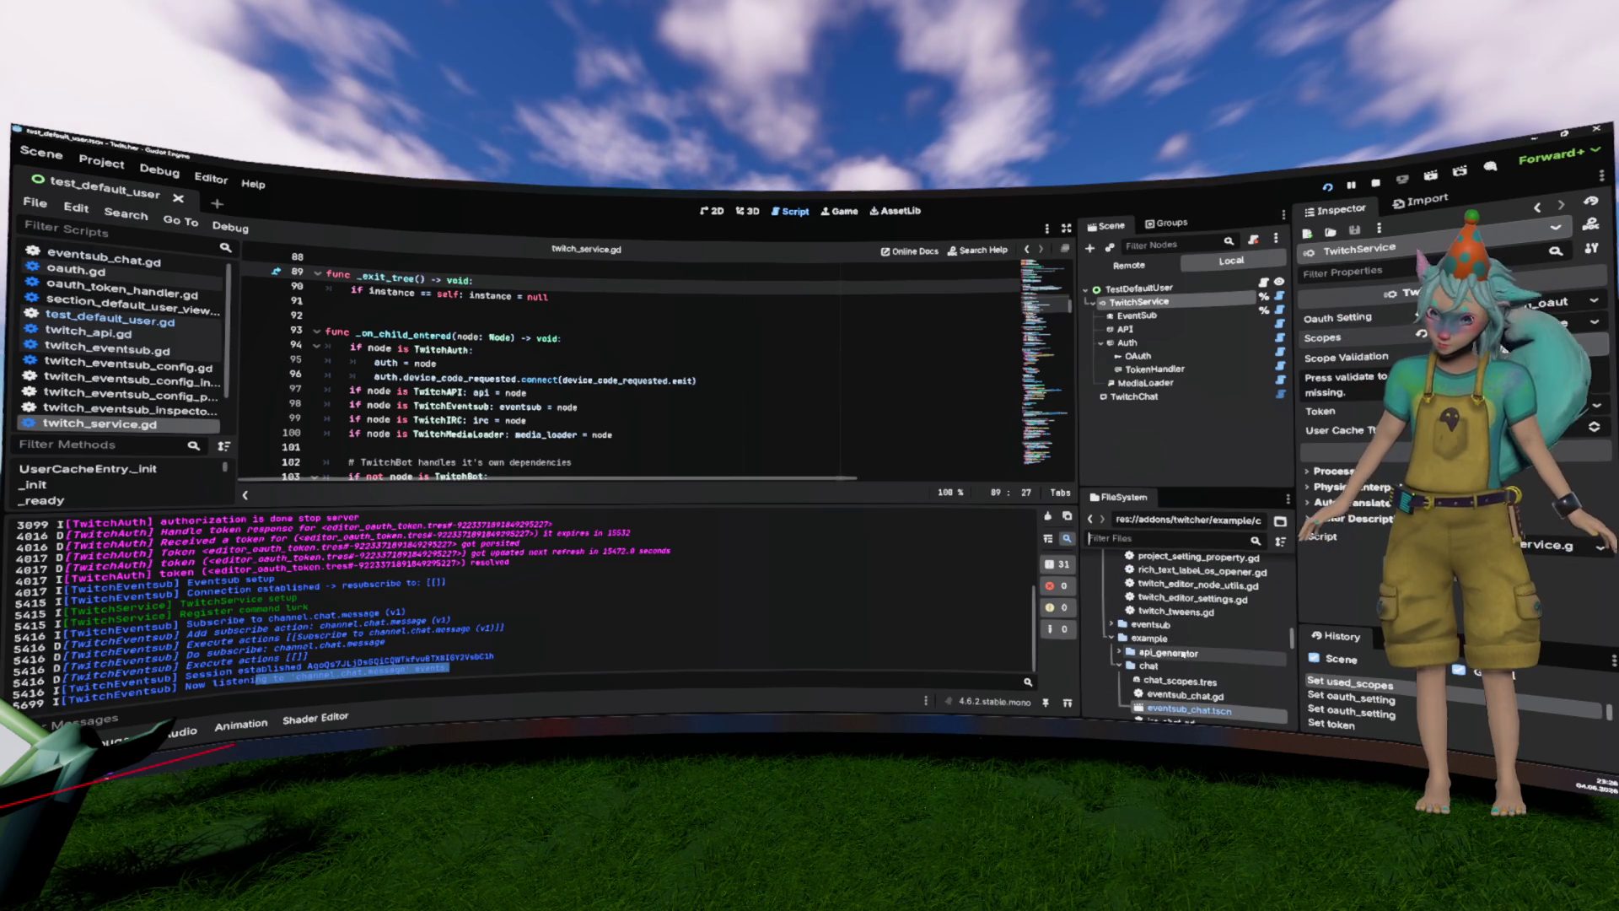
{"action": "double_click", "coordinate": [1189, 669]}
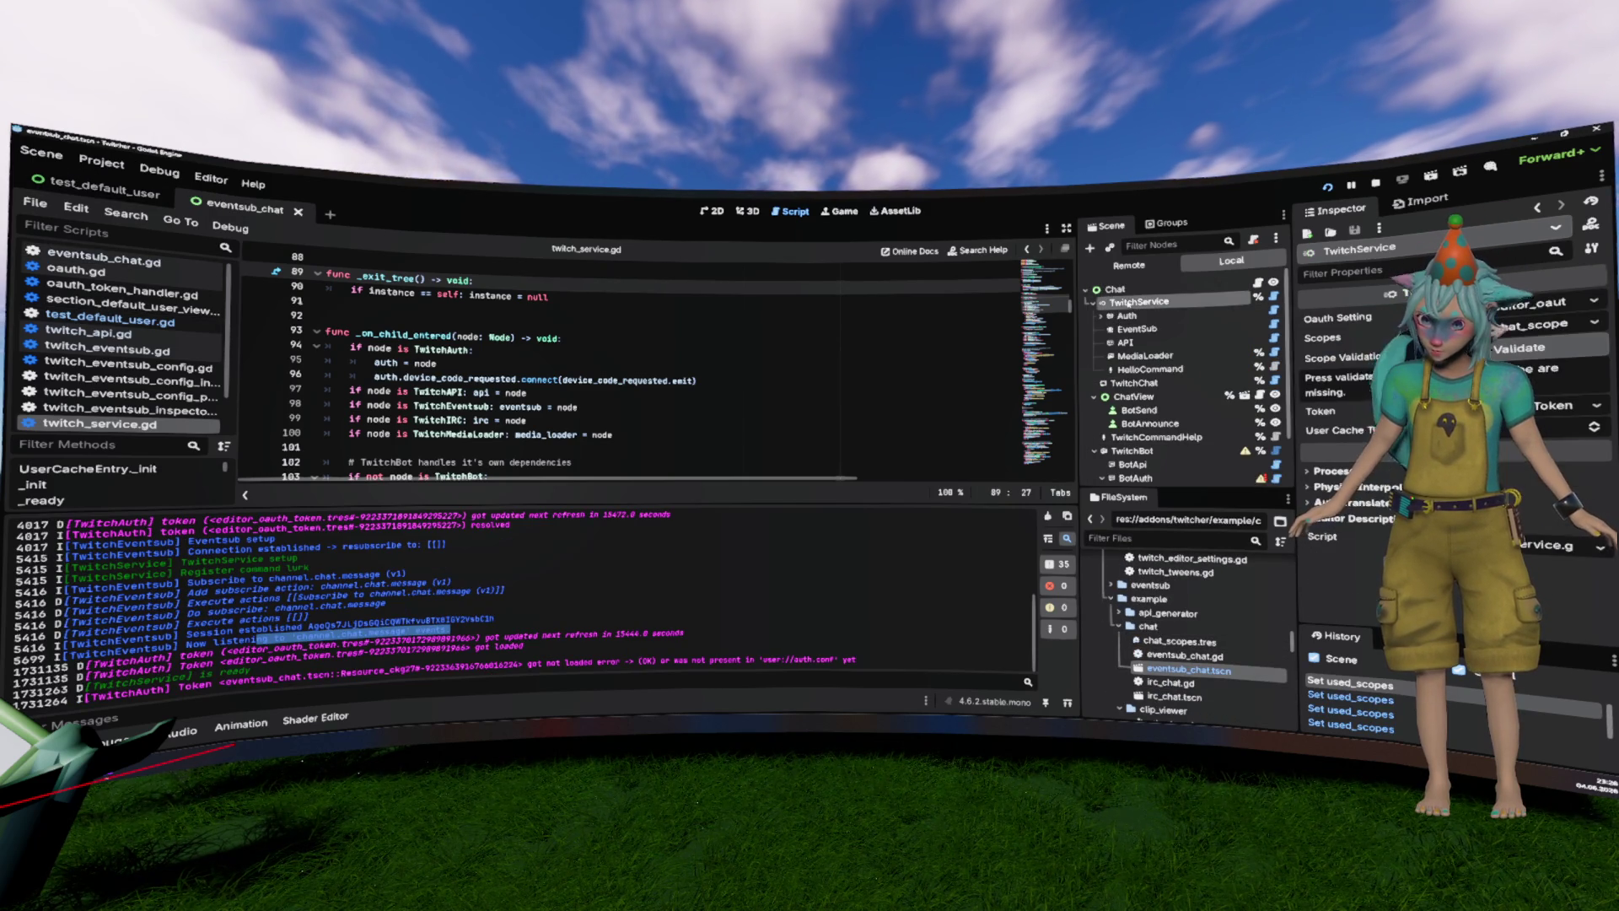
In test_default_user, cut and paste TwitchService under TestDefaultUser and move TwitchChat beside it.
{"action": "left_click", "coordinate": [115, 194]}
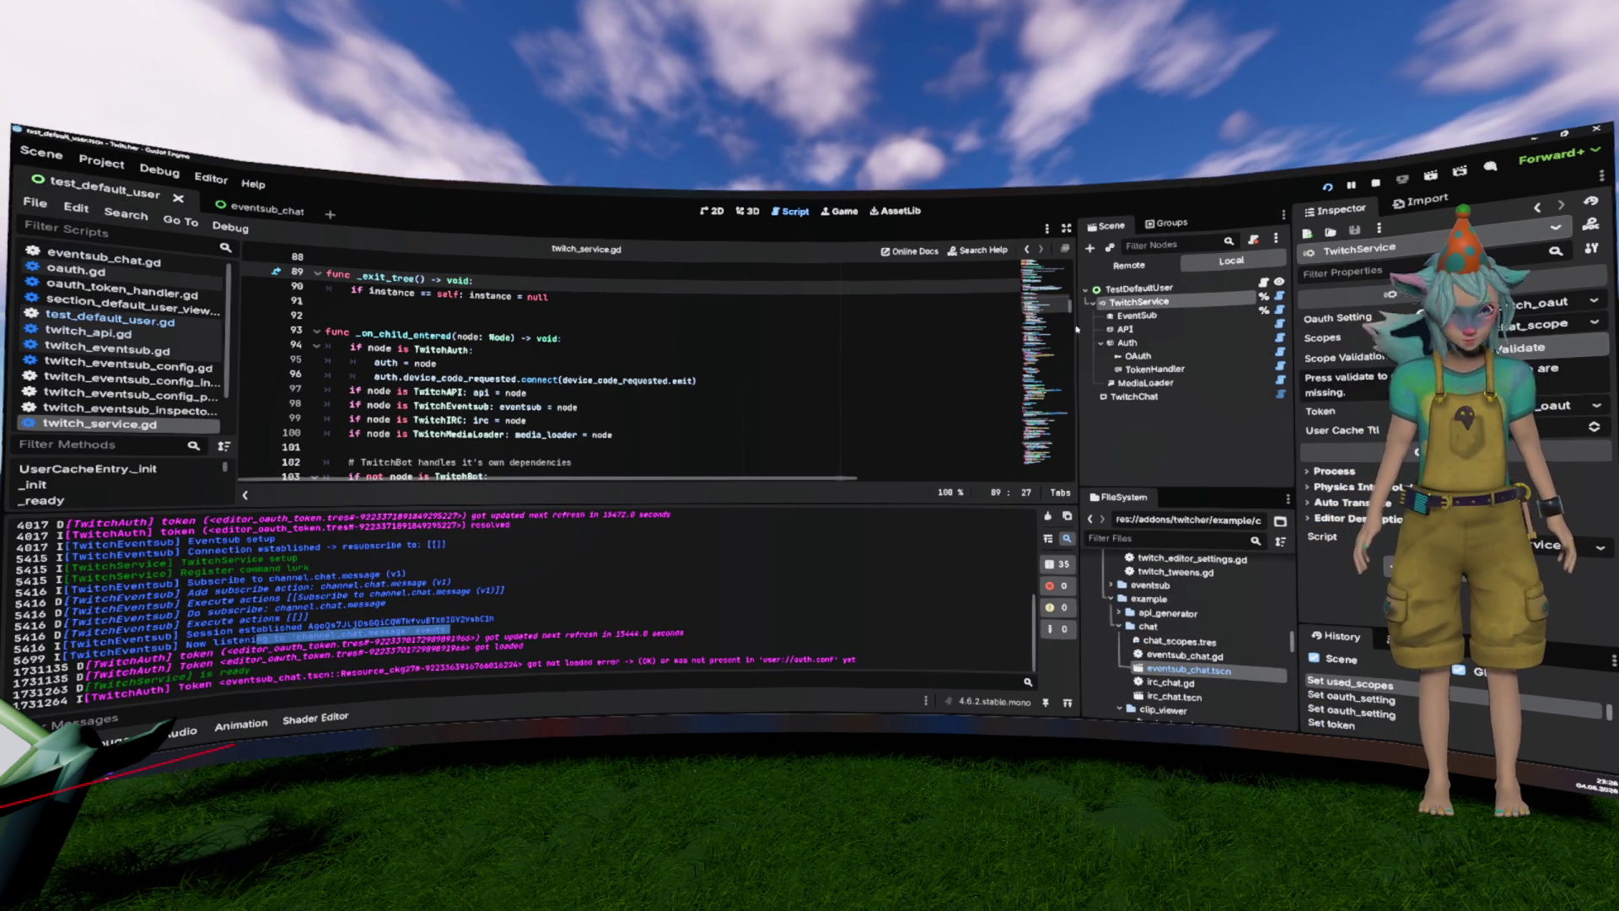
{"action": "key", "text": "ctrl+x"}
{"action": "left_click", "coordinate": [1138, 287]}
{"action": "key", "text": "ctrl+v"}
{"action": "mouse_move", "coordinate": [1133, 302]}
{"action": "left_mouse_down"}
{"action": "mouse_move", "coordinate": [1181, 387]}
{"action": "mouse_move", "coordinate": [1168, 311]}
{"action": "mouse_move", "coordinate": [1149, 314]}
{"action": "left_mouse_up"}
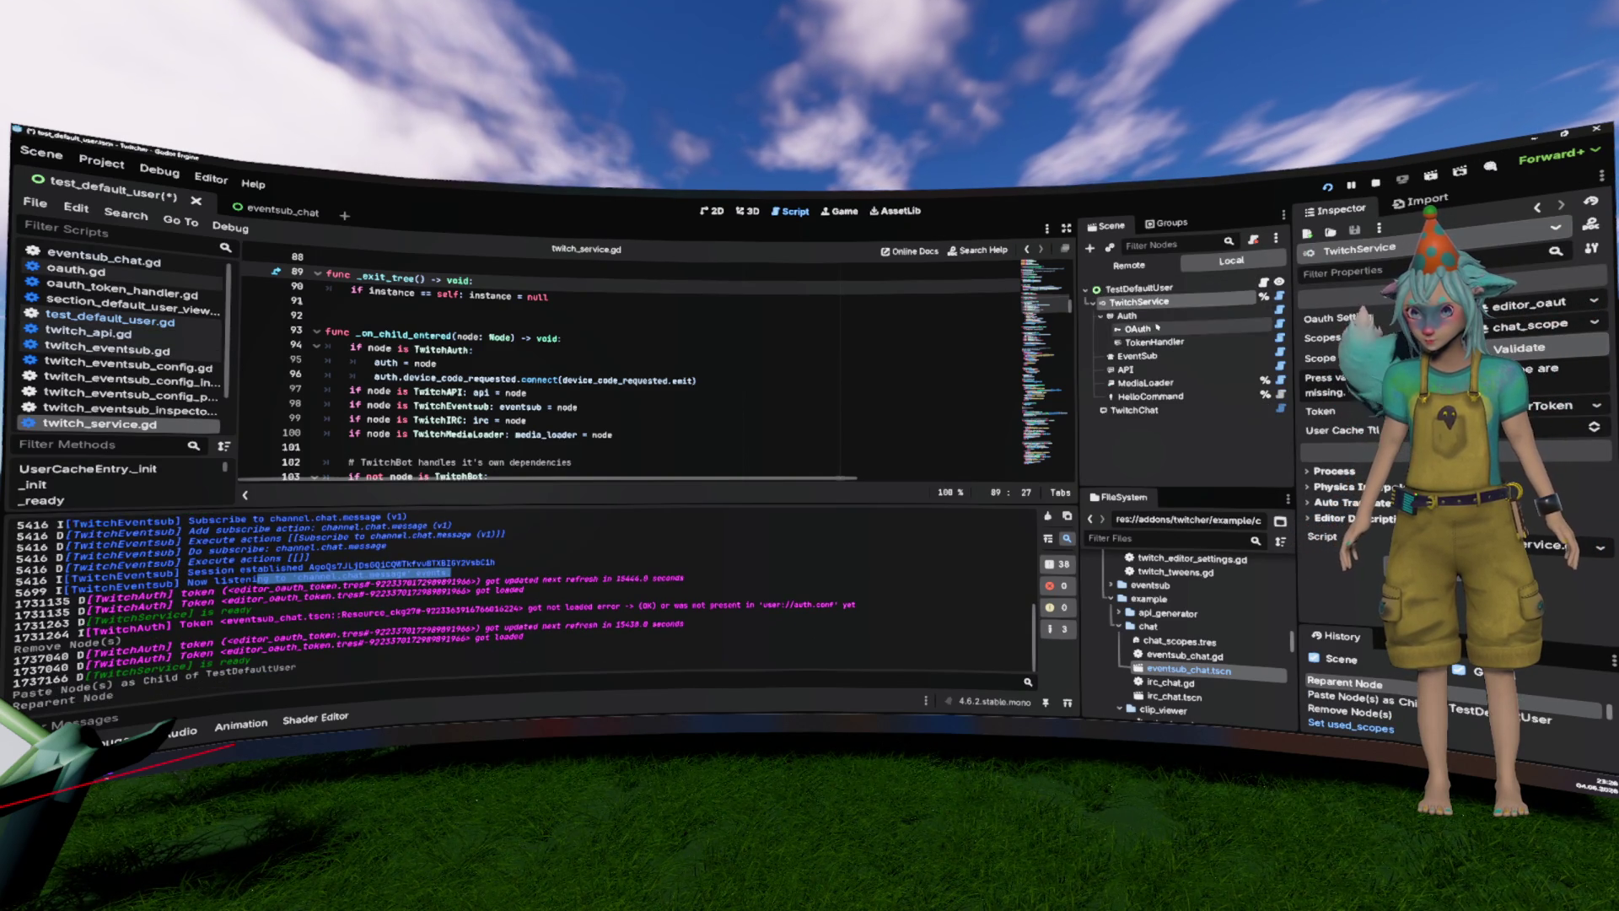
Rerun the scene, see it fail on a null EventSub, and stop debugging.
{"action": "left_click", "coordinate": [1375, 182]}
{"action": "key", "text": "F6"}
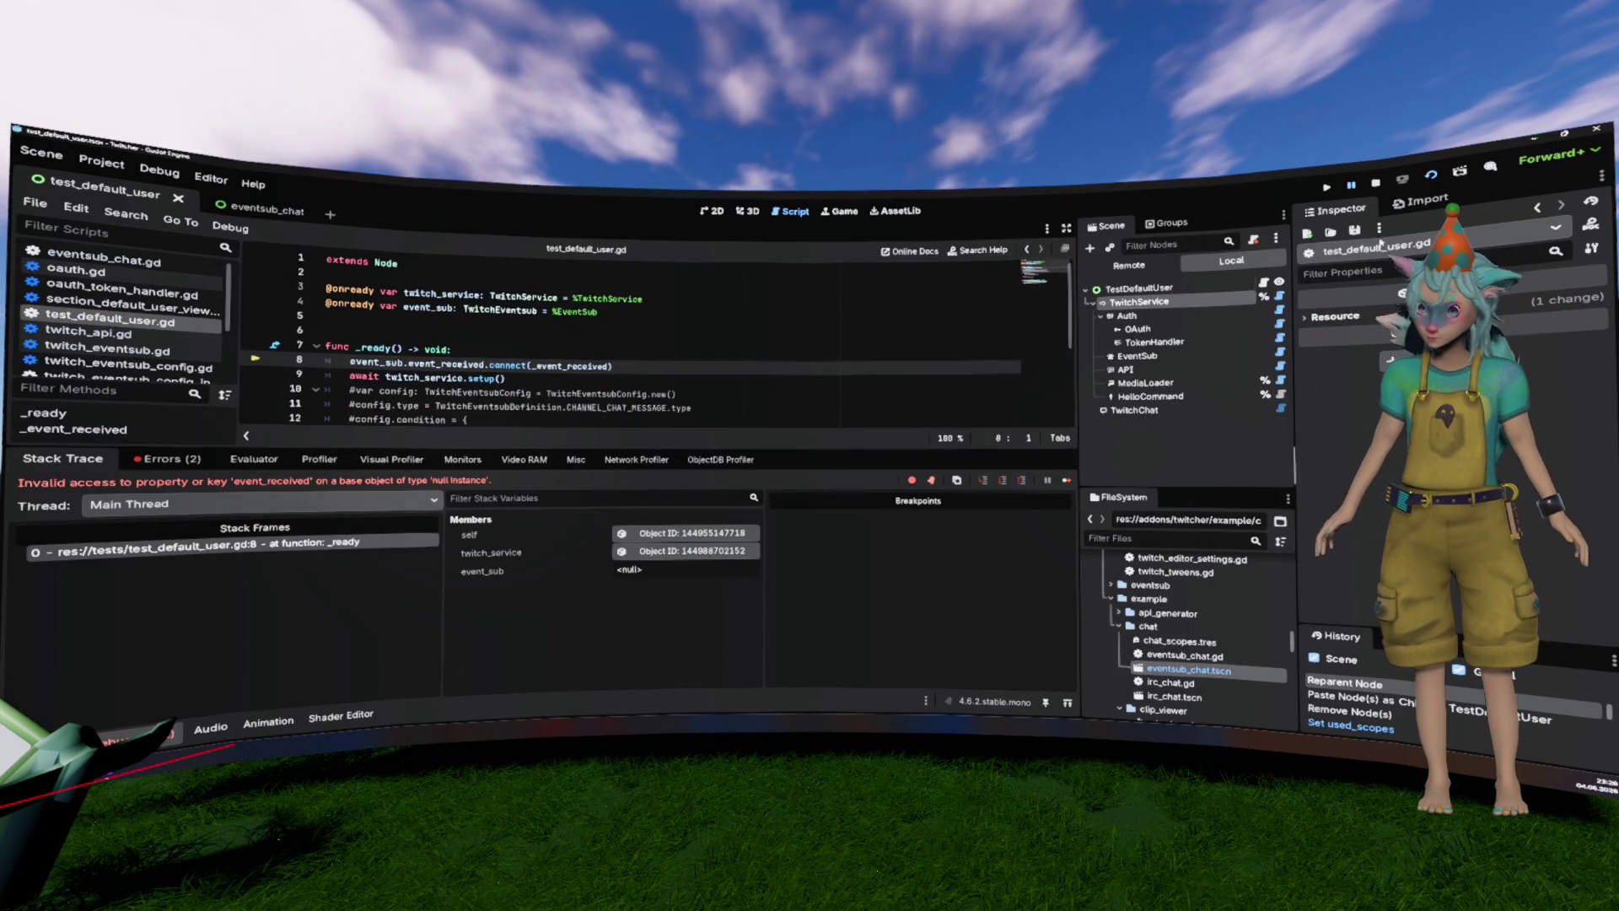
{"action": "left_click", "coordinate": [1375, 183]}
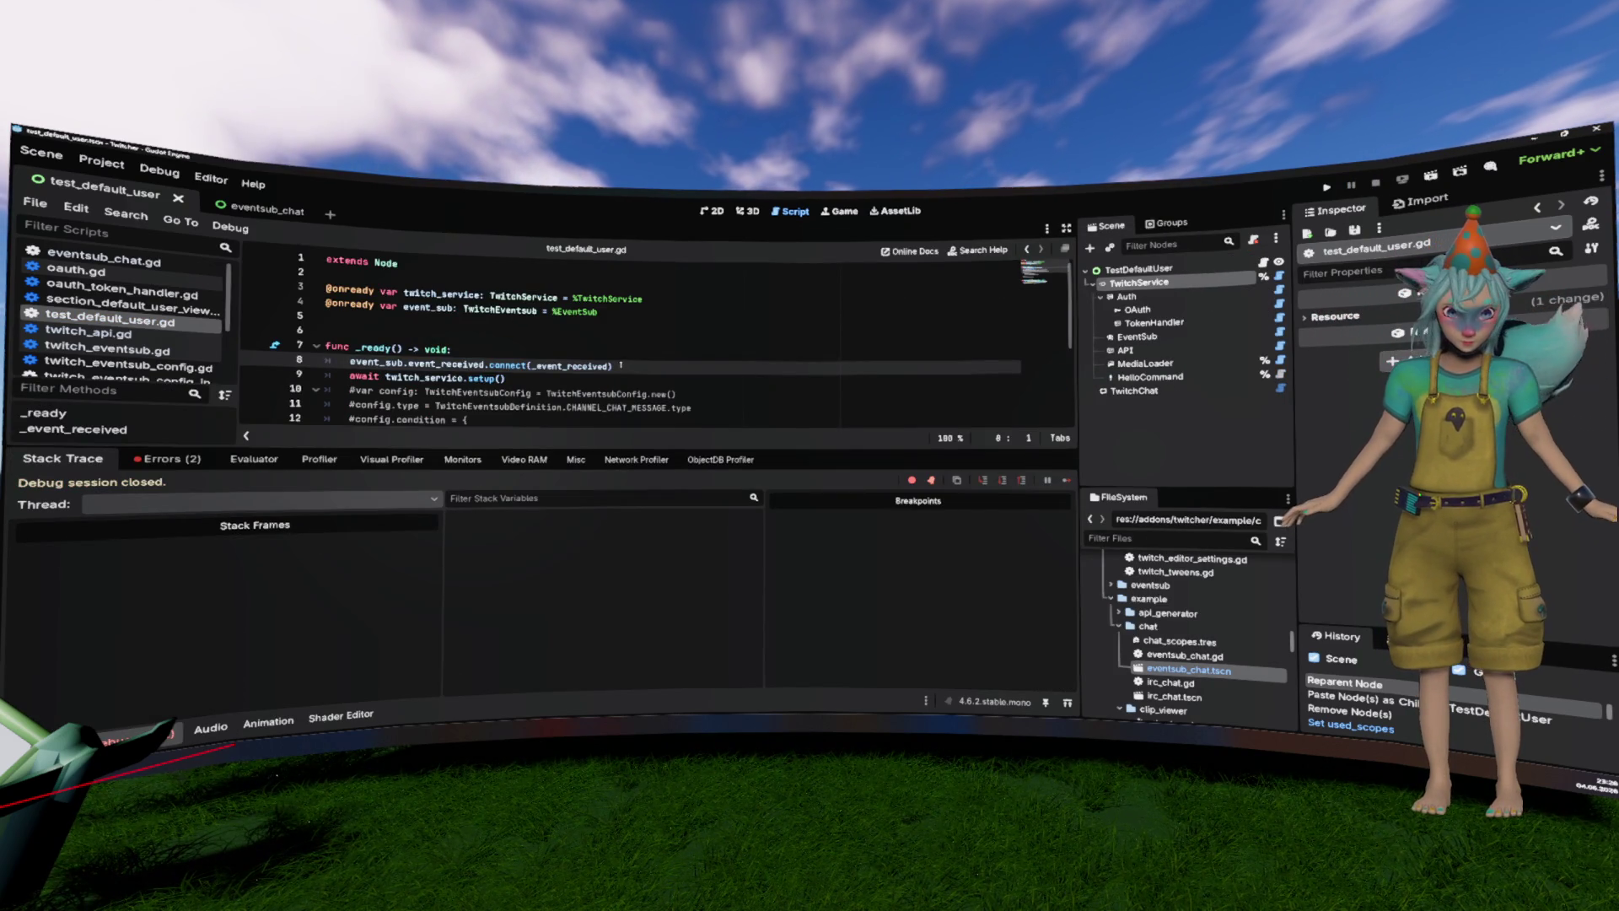
Delete the event_received connection on line 8, rerun the scene, then stop it.
{"action": "left_click_drag", "start_coordinate": [620, 368], "coordinate": [633, 356]}
{"action": "key", "text": "Delete"}
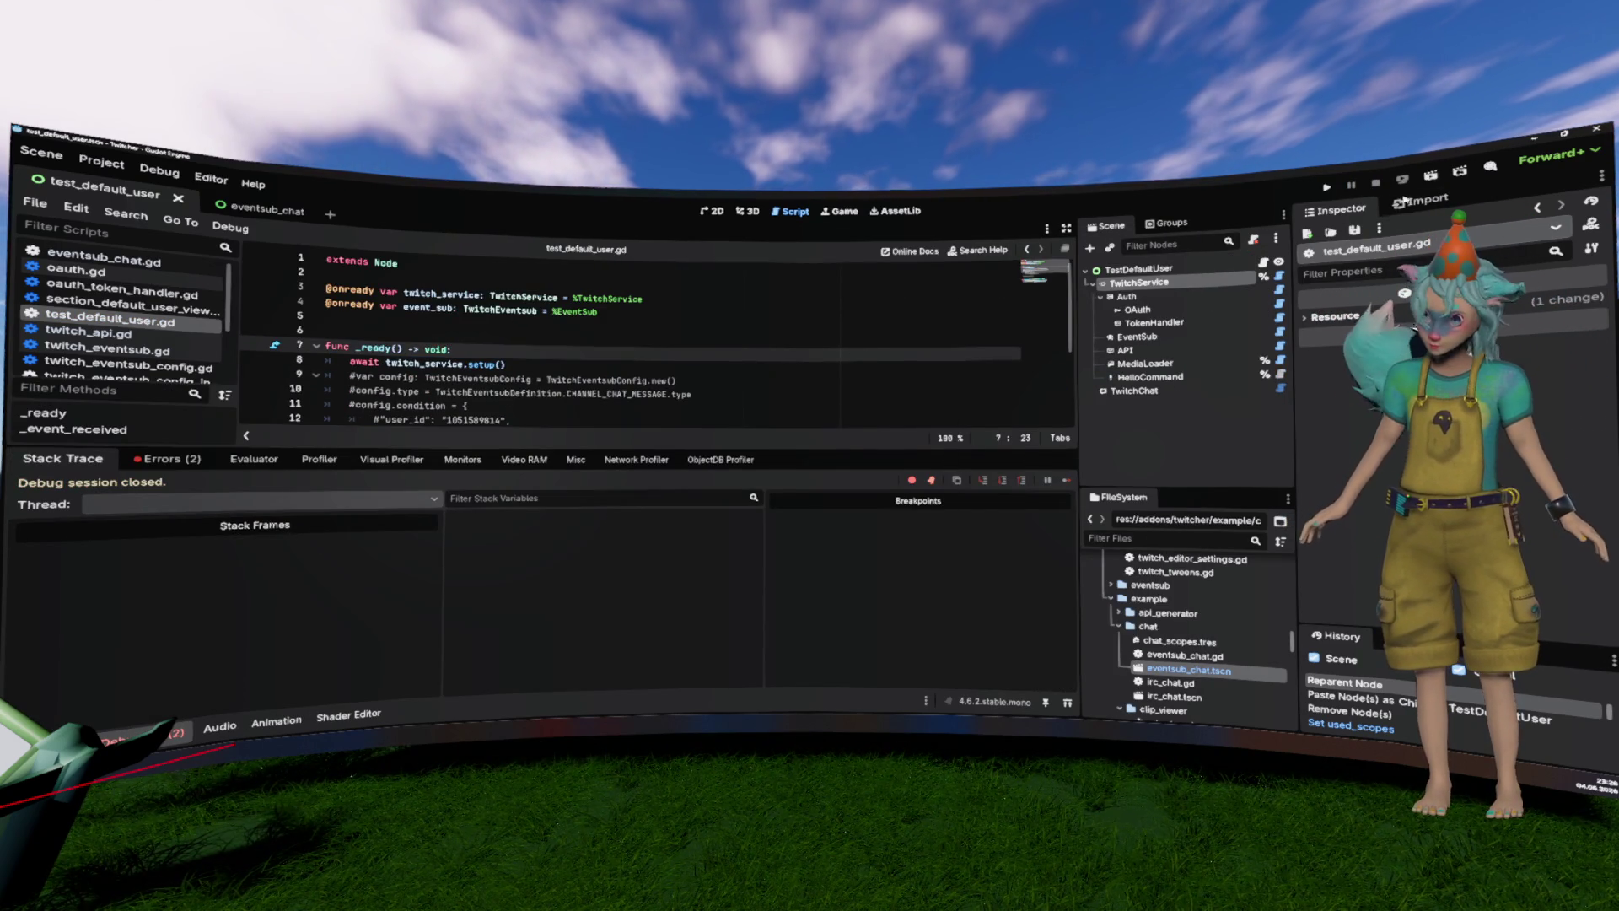
{"action": "key", "text": "F6"}
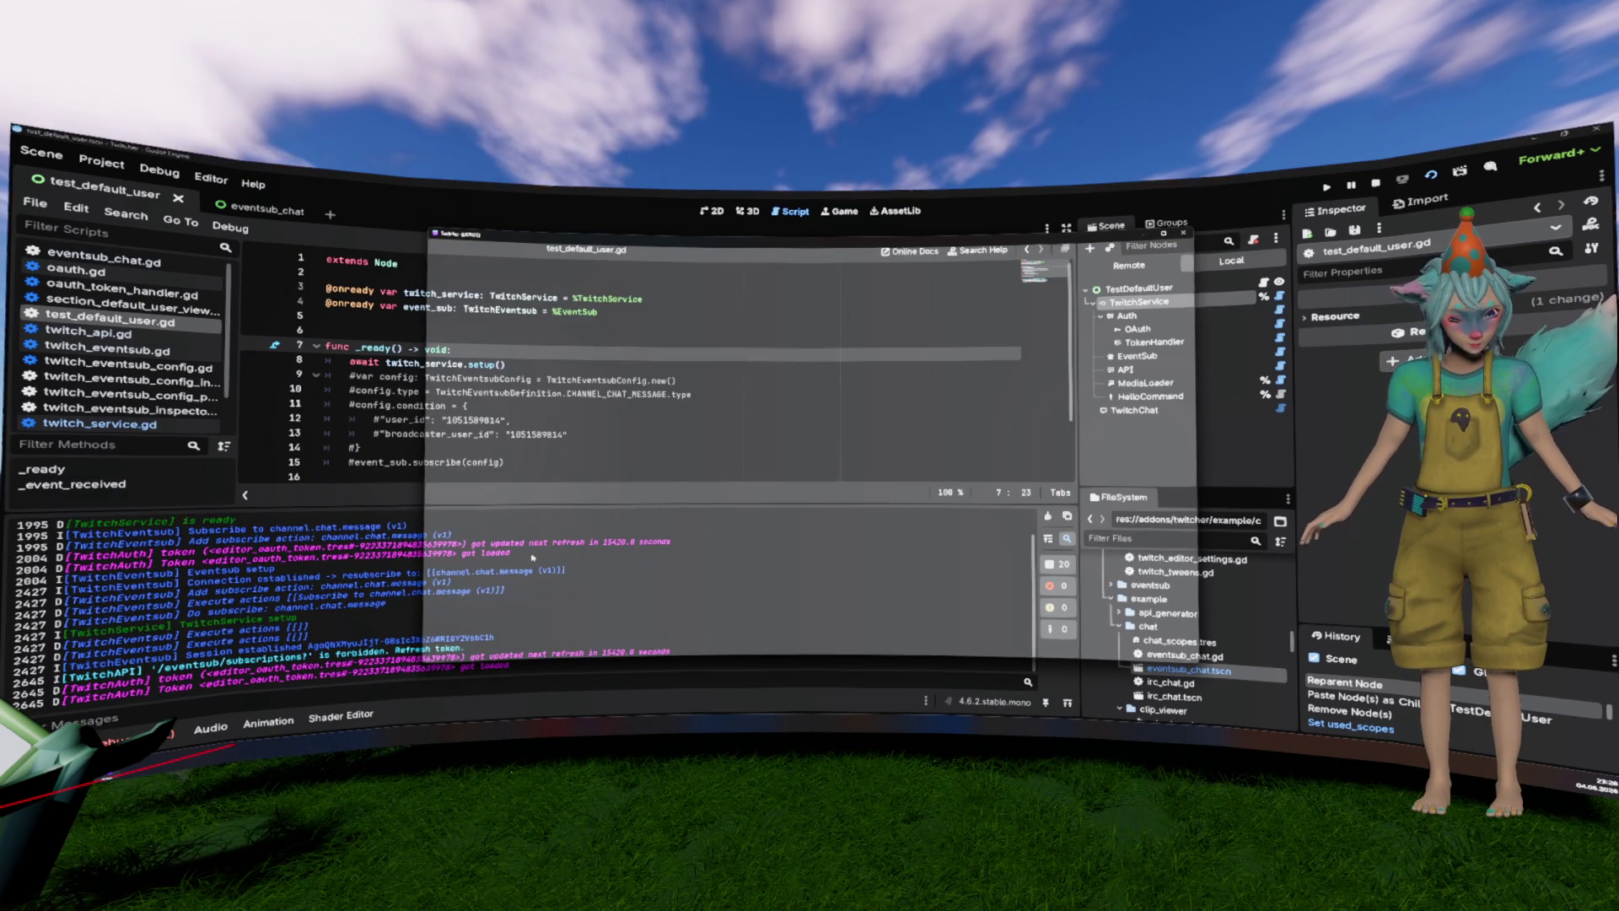
{"action": "left_click", "coordinate": [673, 522]}
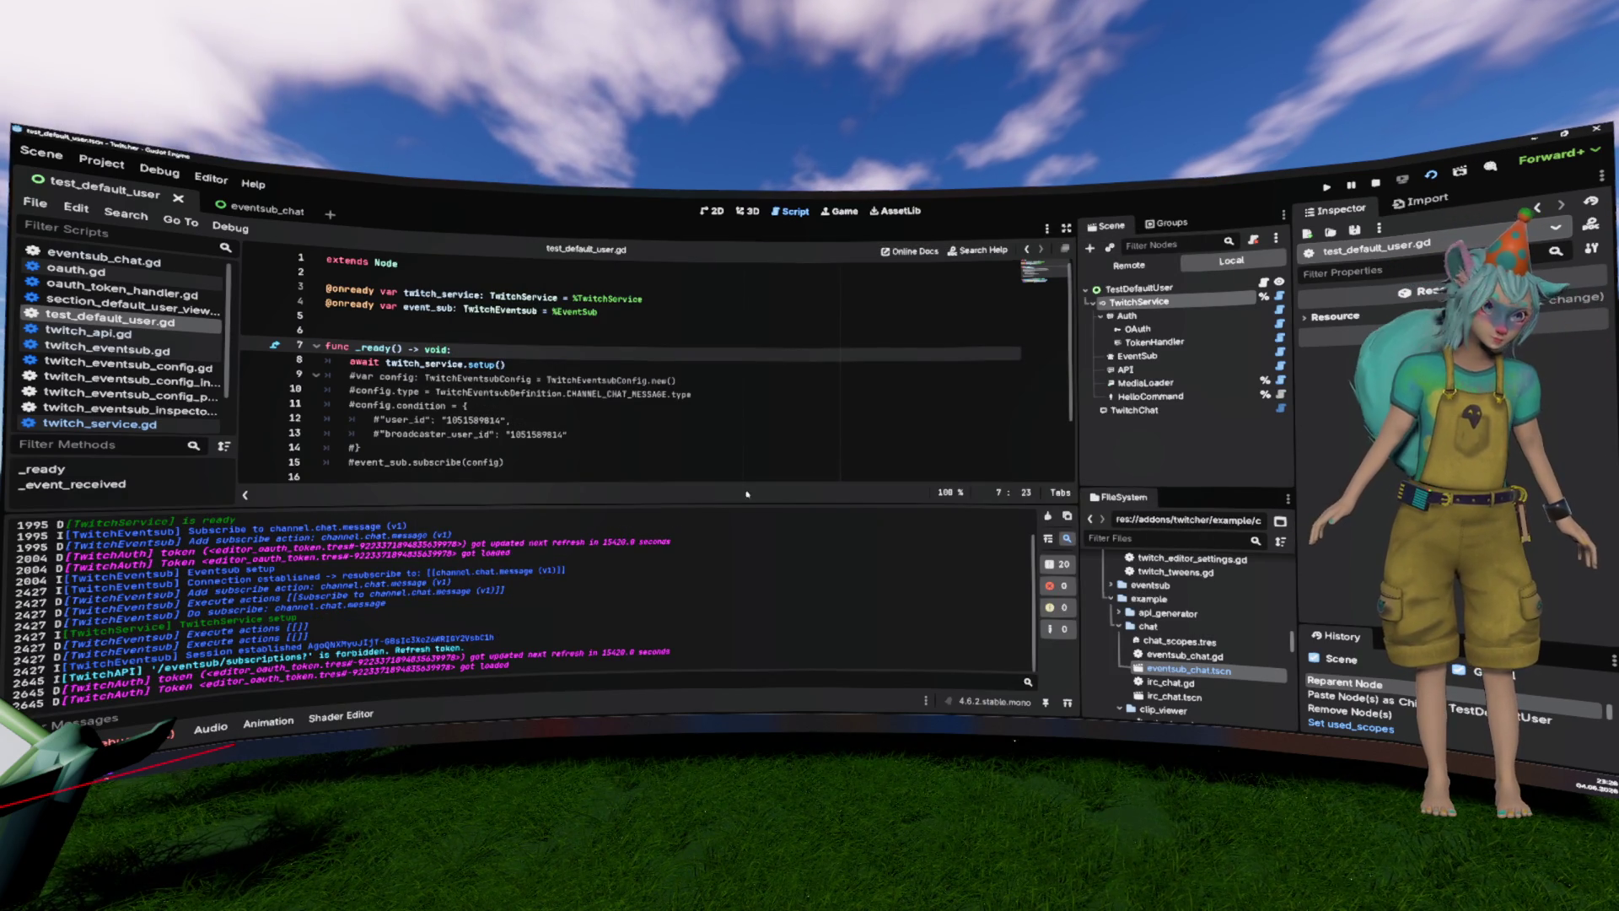
{"action": "key", "text": "F8"}
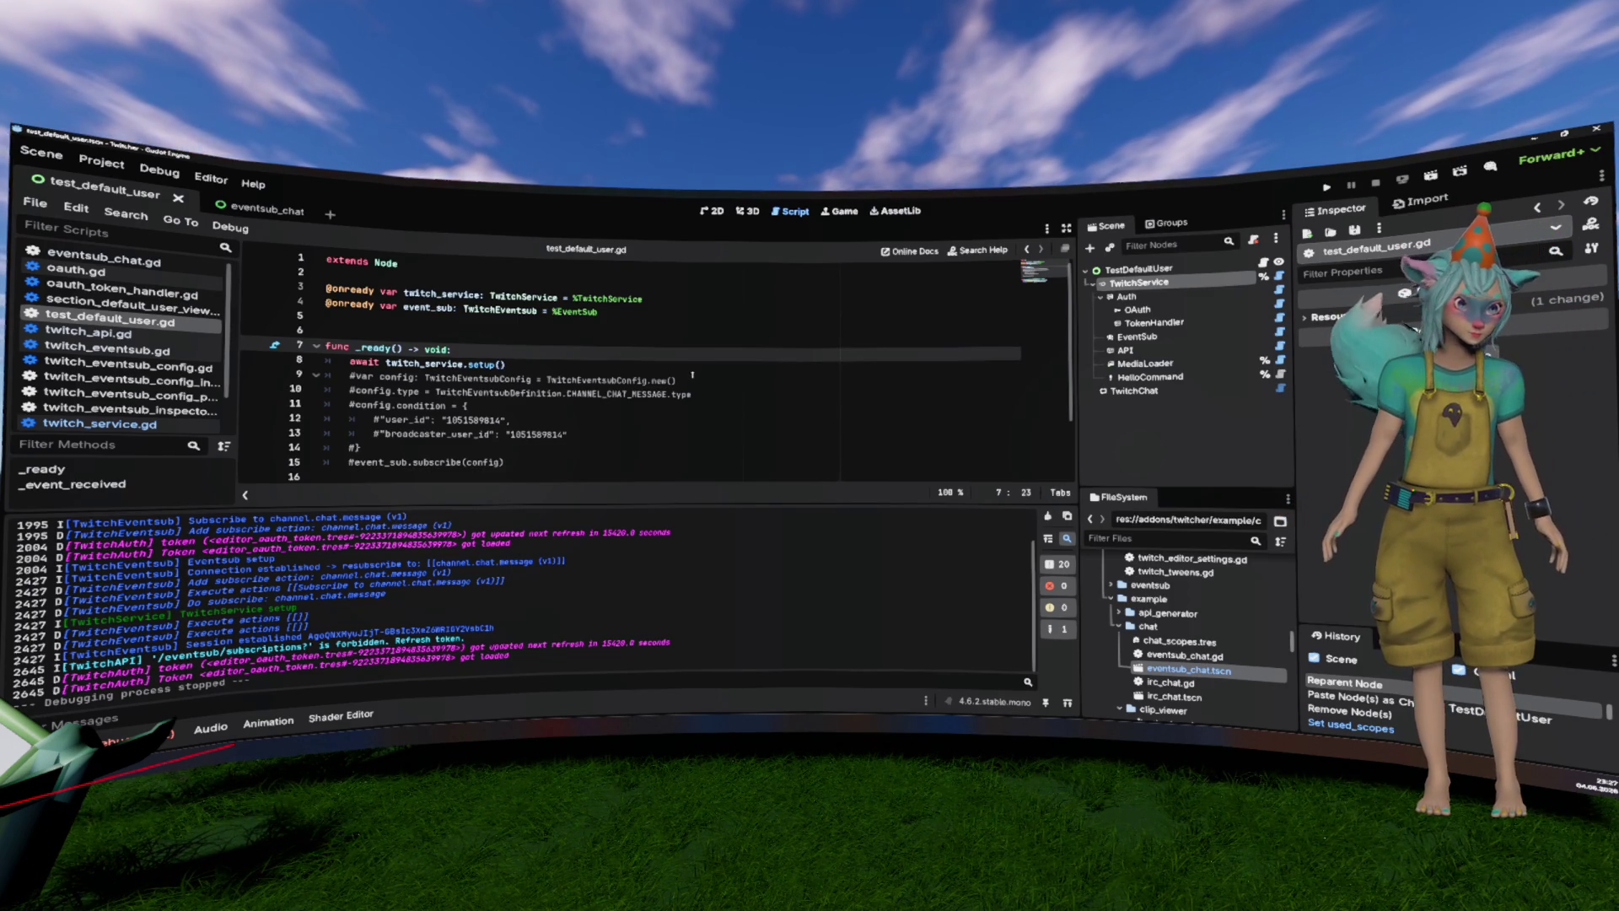
Open eventsub_chat.gd, collapse ChatView and TwitchBot, and select the Chat root node.
{"action": "left_click", "coordinate": [103, 260]}
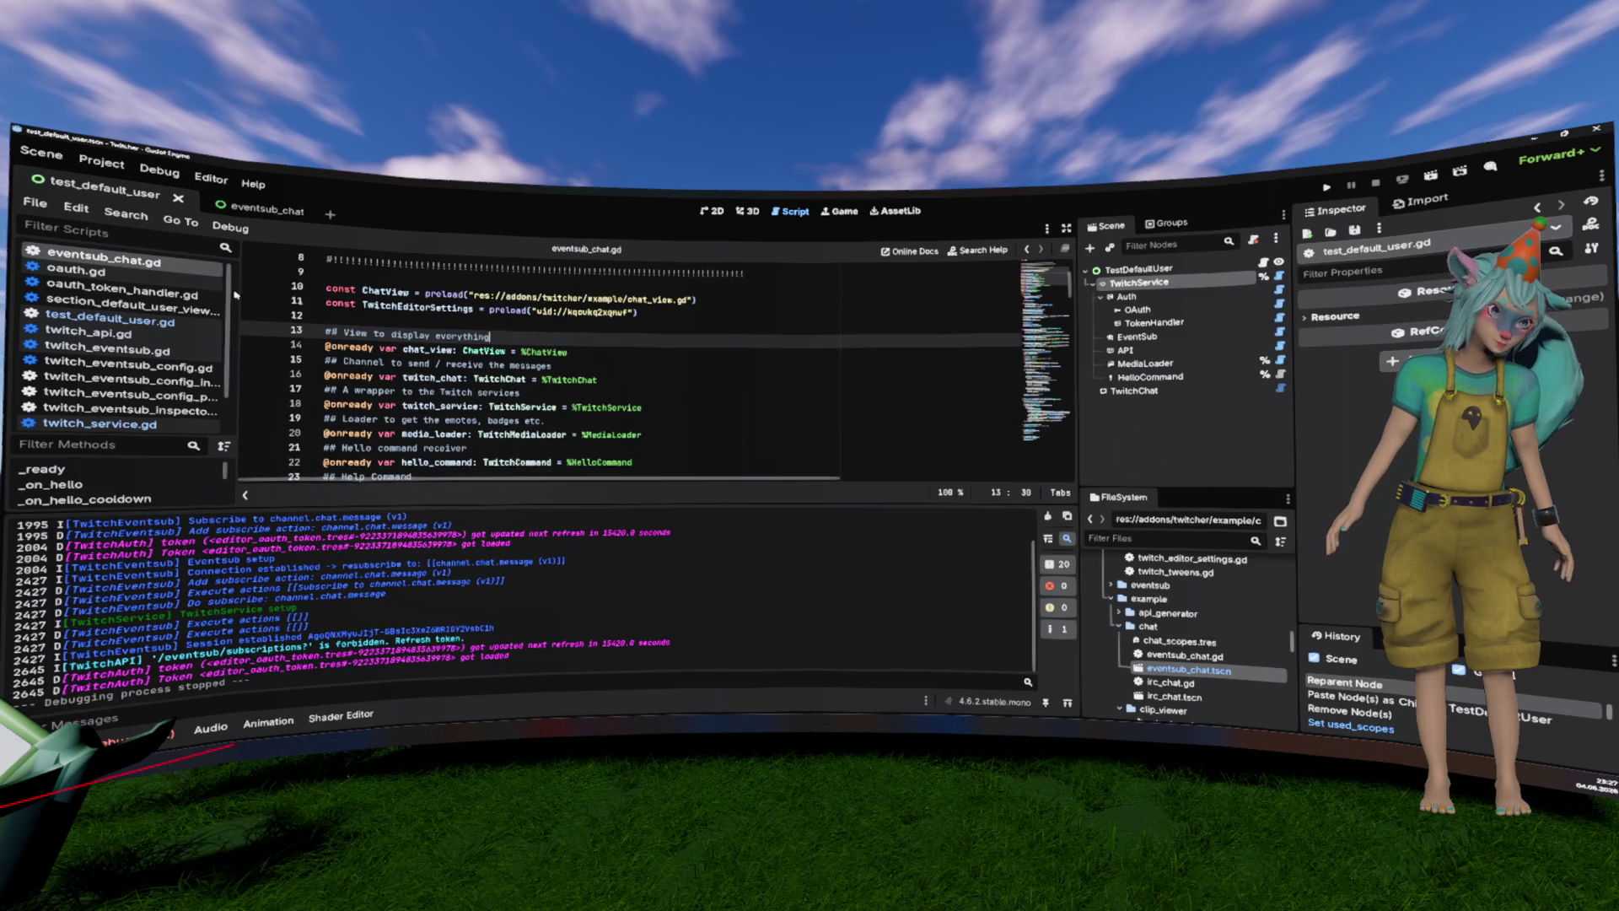
{"action": "scroll", "coordinate": [632, 363], "scroll_direction": "down", "scroll_amount": 10}
{"action": "scroll", "coordinate": [632, 363], "scroll_direction": "up", "scroll_amount": 4}
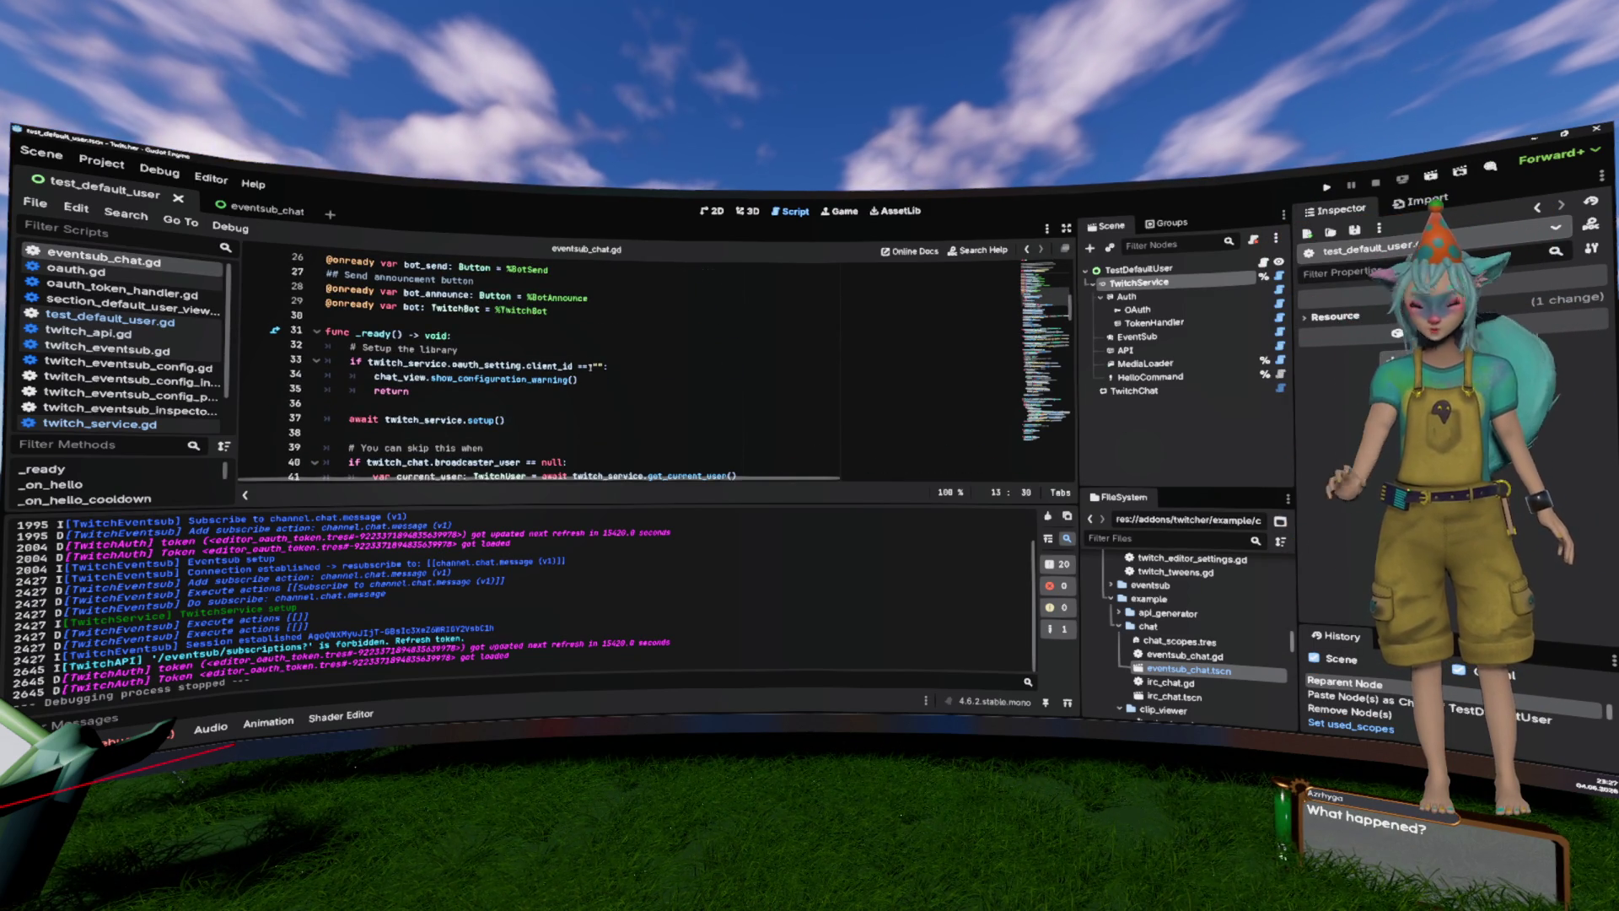
{"action": "left_click", "coordinate": [253, 209]}
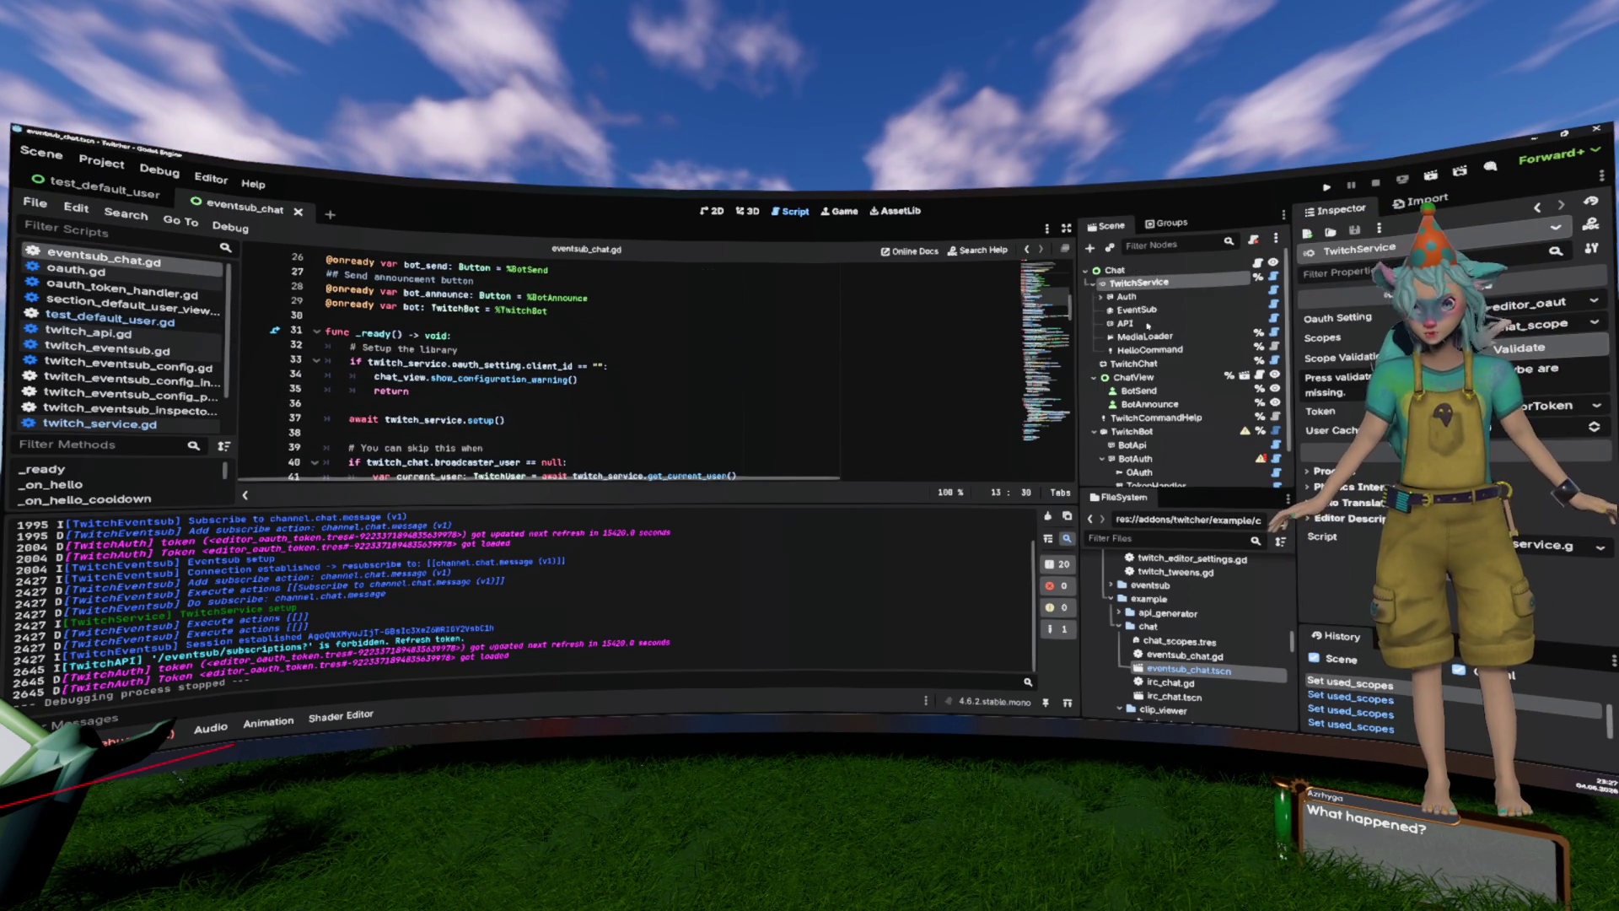
{"action": "left_click", "coordinate": [1093, 376]}
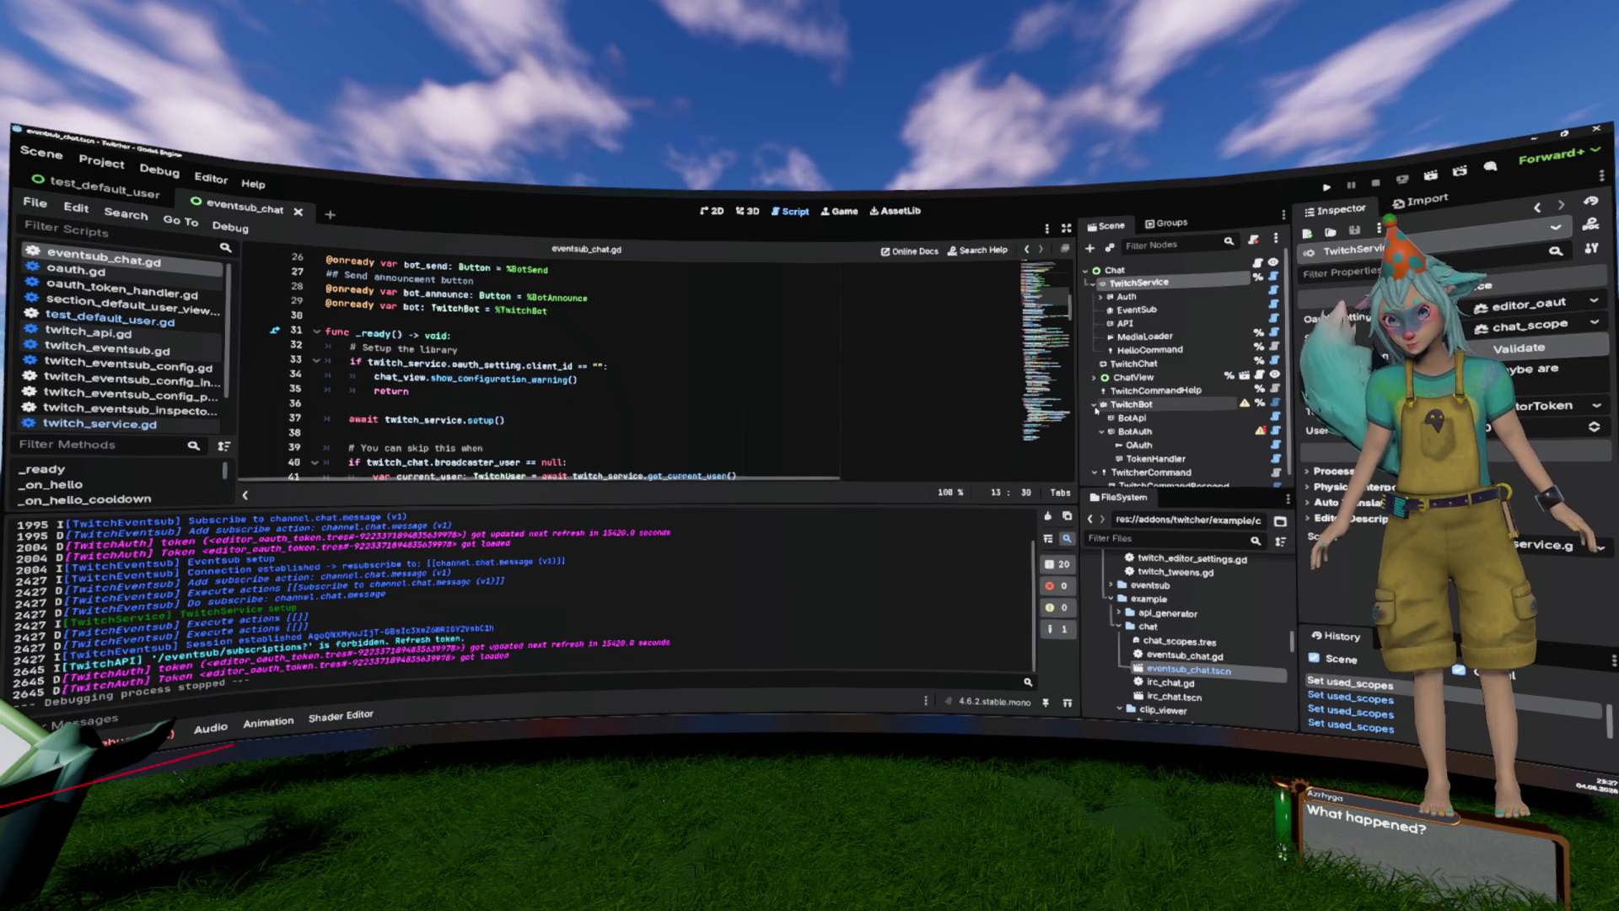
{"action": "left_click", "coordinate": [1093, 404]}
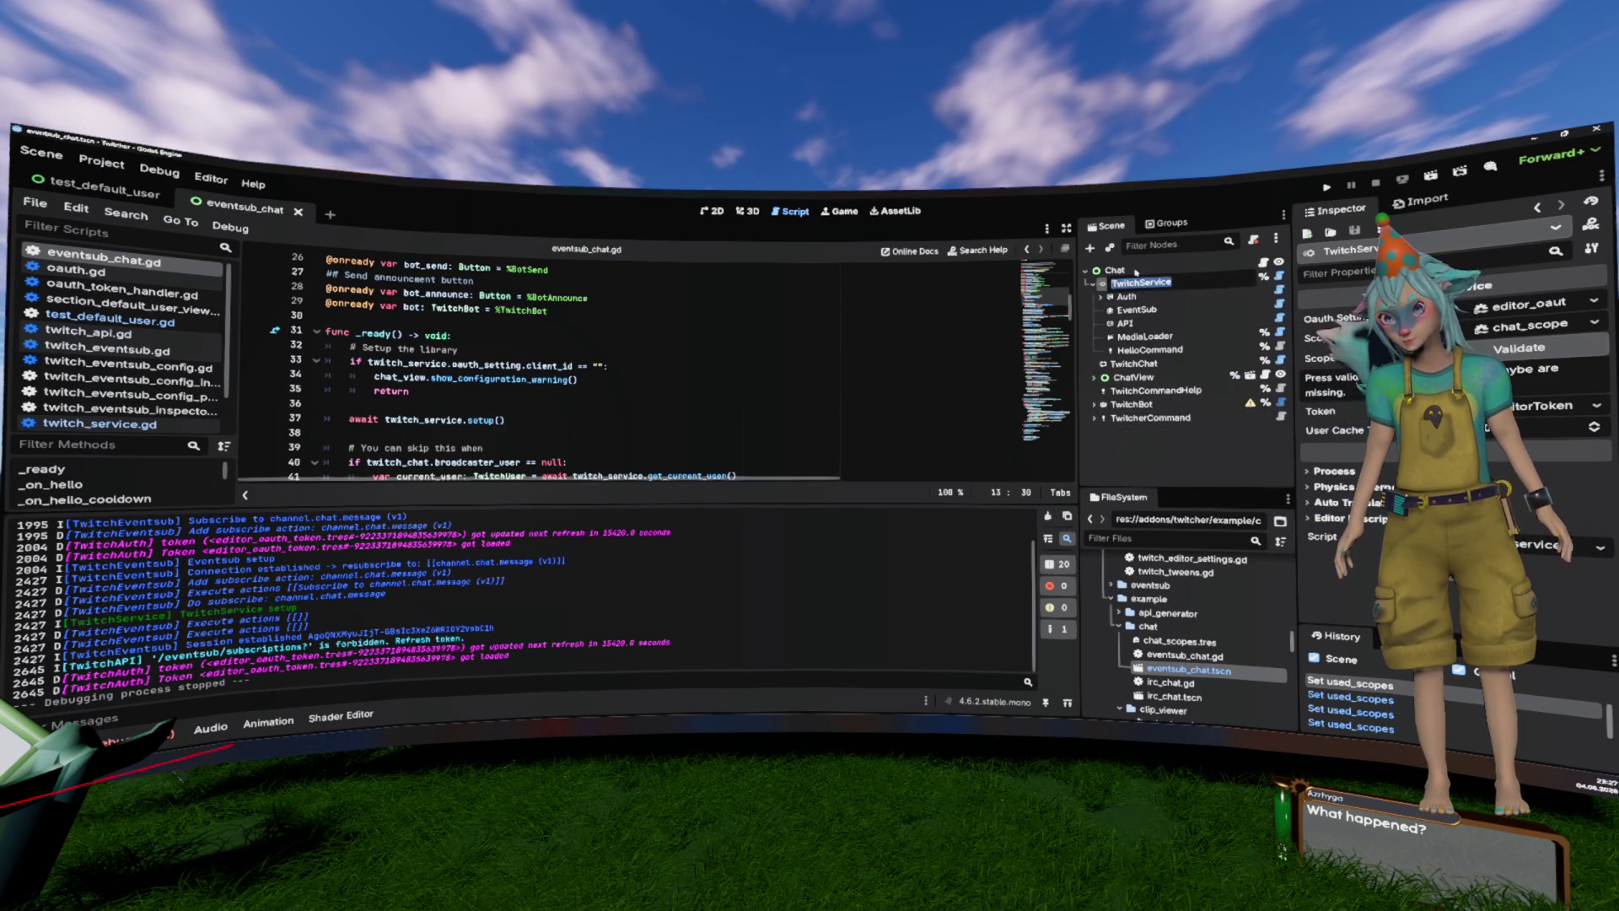
{"action": "left_click", "coordinate": [1239, 268]}
Review the twitch_service.setup() call on line 37, then run the project with F5.
{"action": "scroll", "coordinate": [578, 308], "scroll_direction": "up", "scroll_amount": 2}
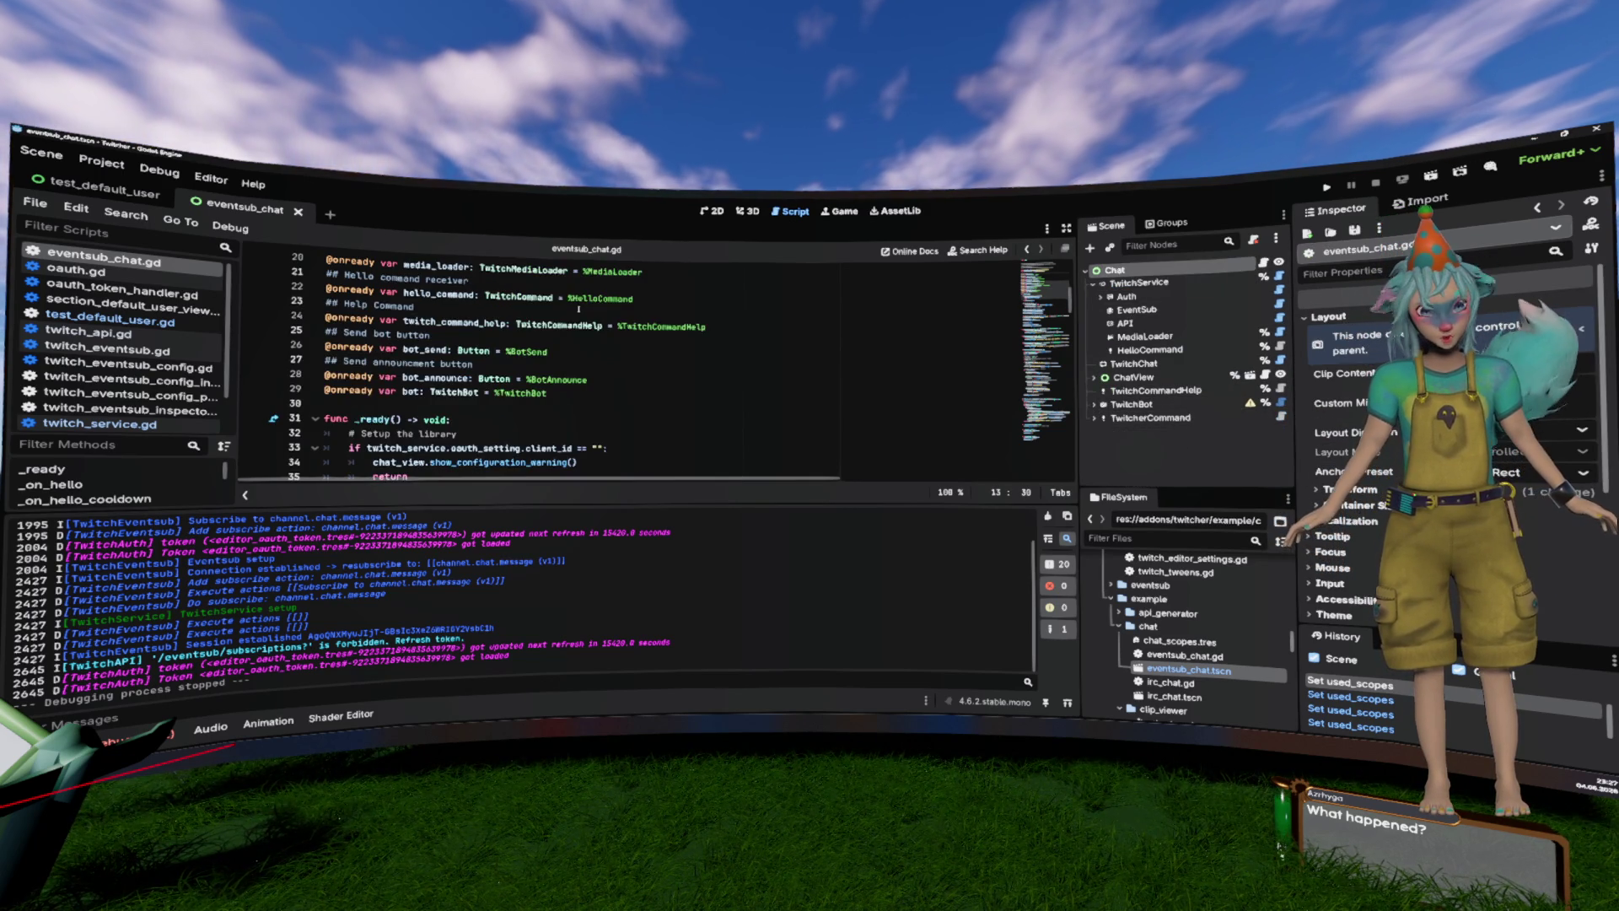
{"action": "scroll", "coordinate": [578, 363], "scroll_direction": "up", "scroll_amount": 6}
{"action": "scroll", "coordinate": [579, 362], "scroll_direction": "down", "scroll_amount": 10}
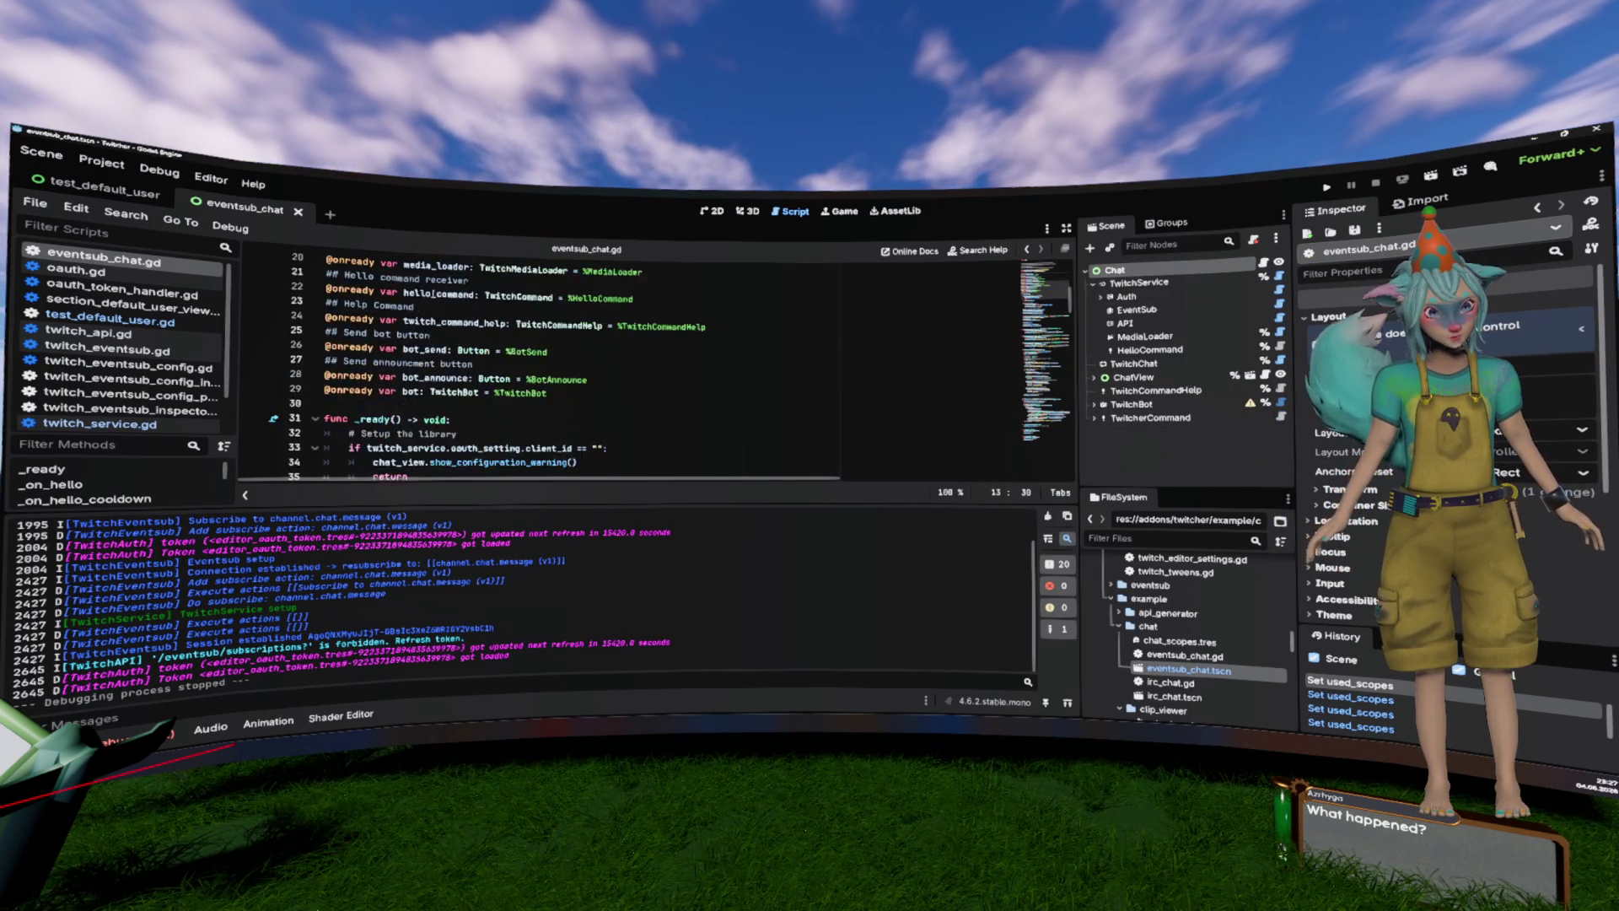
{"action": "scroll", "coordinate": [515, 345], "scroll_direction": "up", "scroll_amount": 1}
{"action": "left_click", "coordinate": [515, 345]}
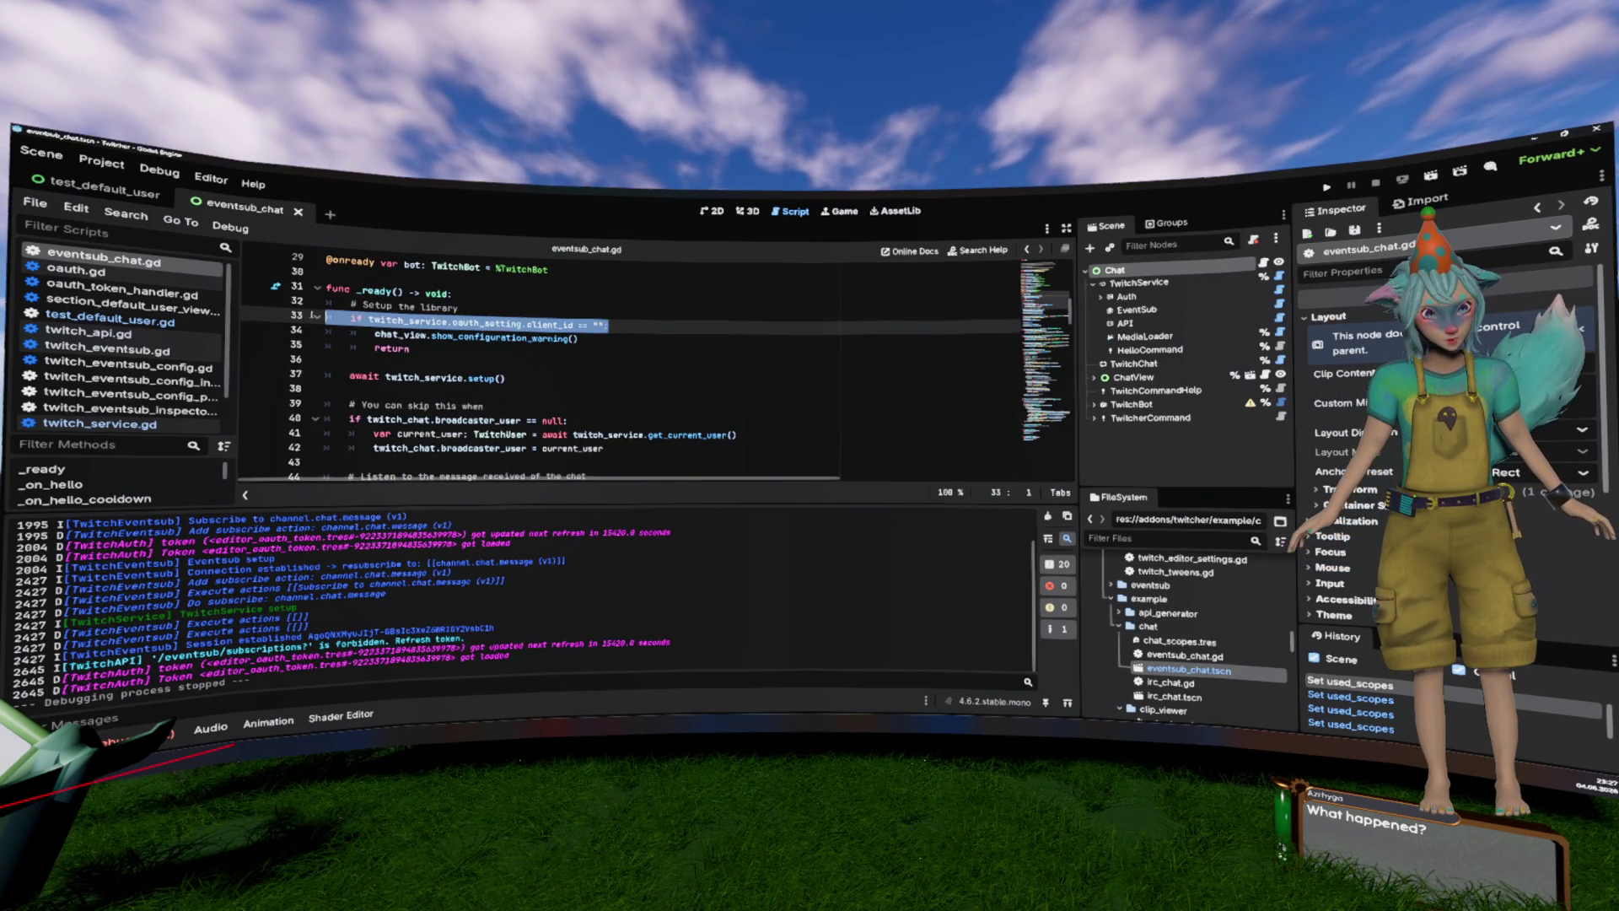
{"action": "left_click", "coordinate": [506, 378]}
{"action": "left_click_drag", "start_coordinate": [505, 378], "coordinate": [338, 373]}
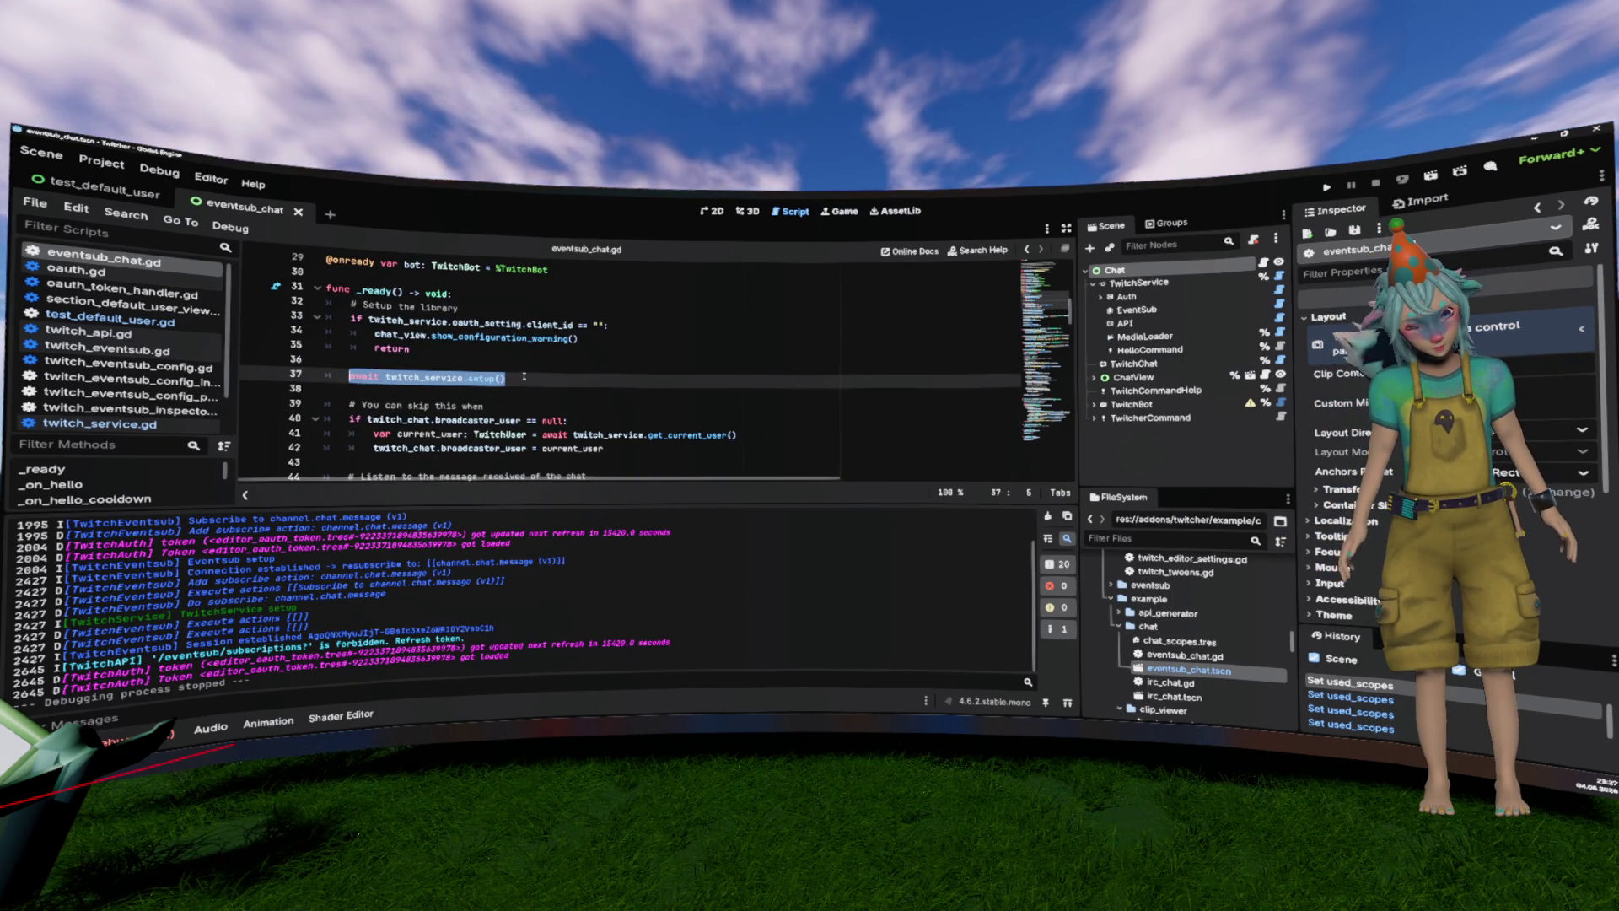
{"action": "left_click", "coordinate": [524, 376]}
{"action": "scroll", "coordinate": [472, 354], "scroll_direction": "down", "scroll_amount": 2}
{"action": "scroll", "coordinate": [456, 348], "scroll_direction": "up", "scroll_amount": 1}
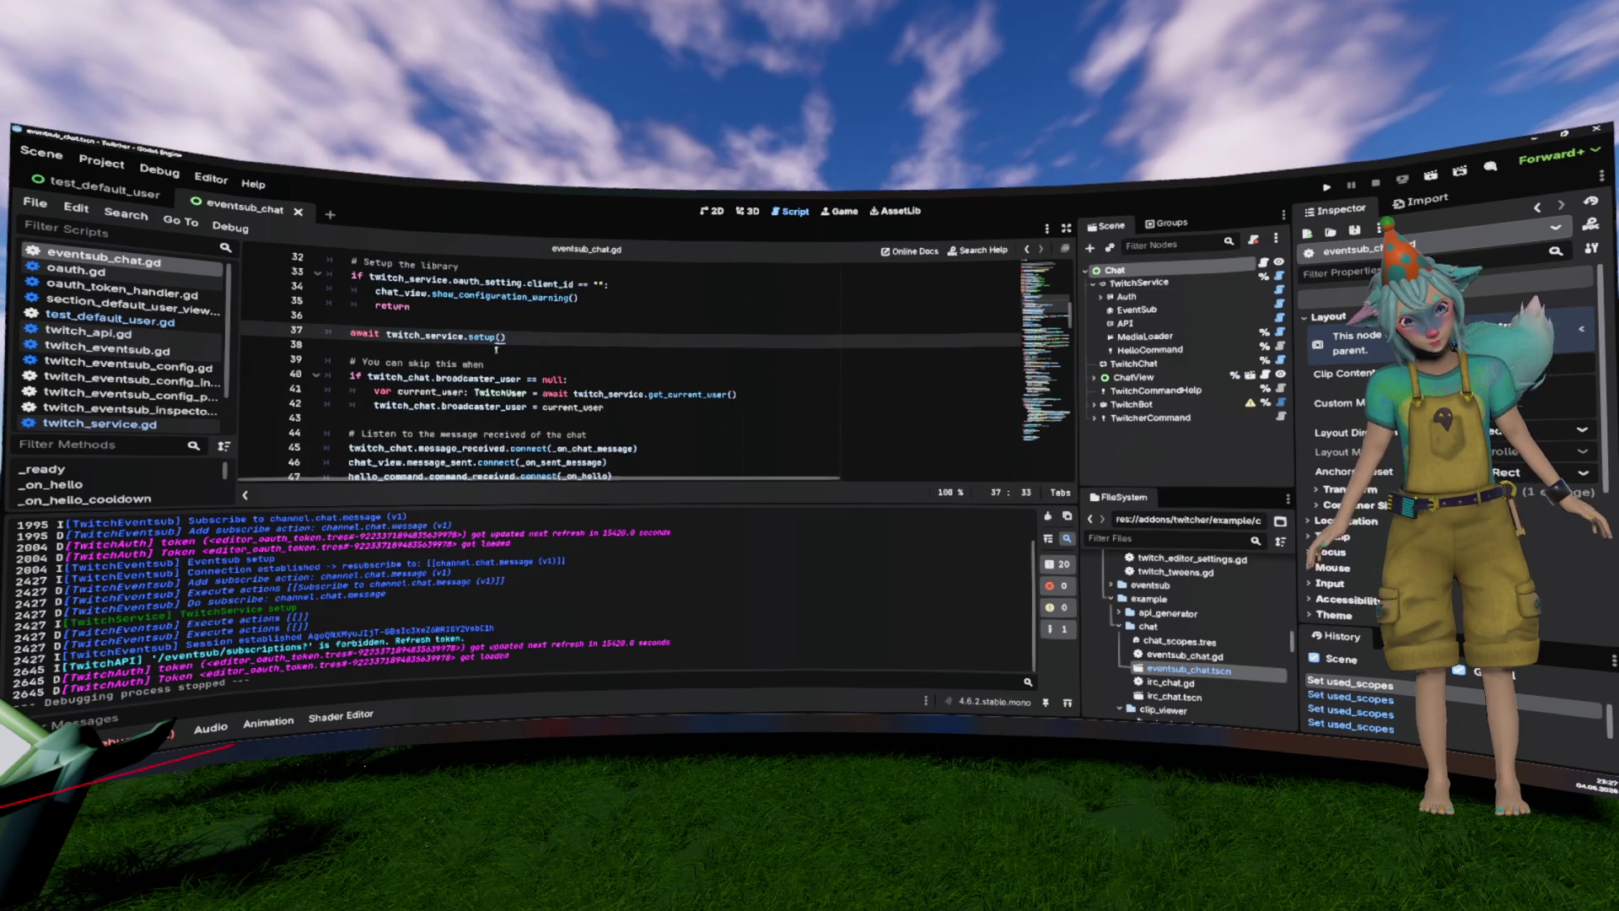
{"action": "mouse_move", "coordinate": [472, 340]}
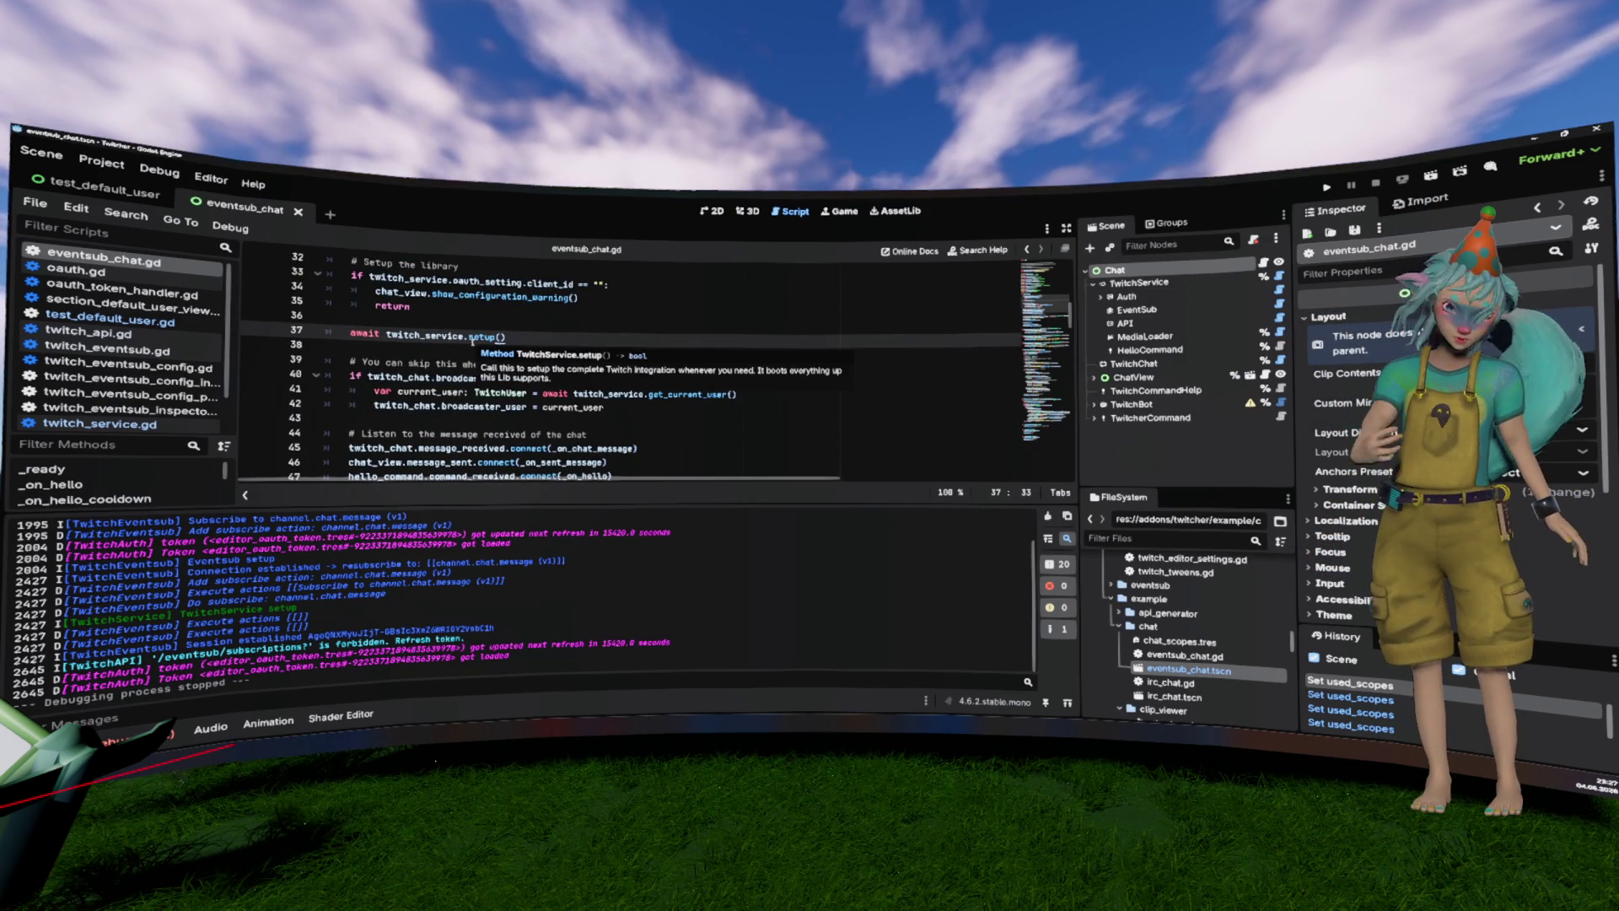
{"action": "double_click", "coordinate": [473, 337]}
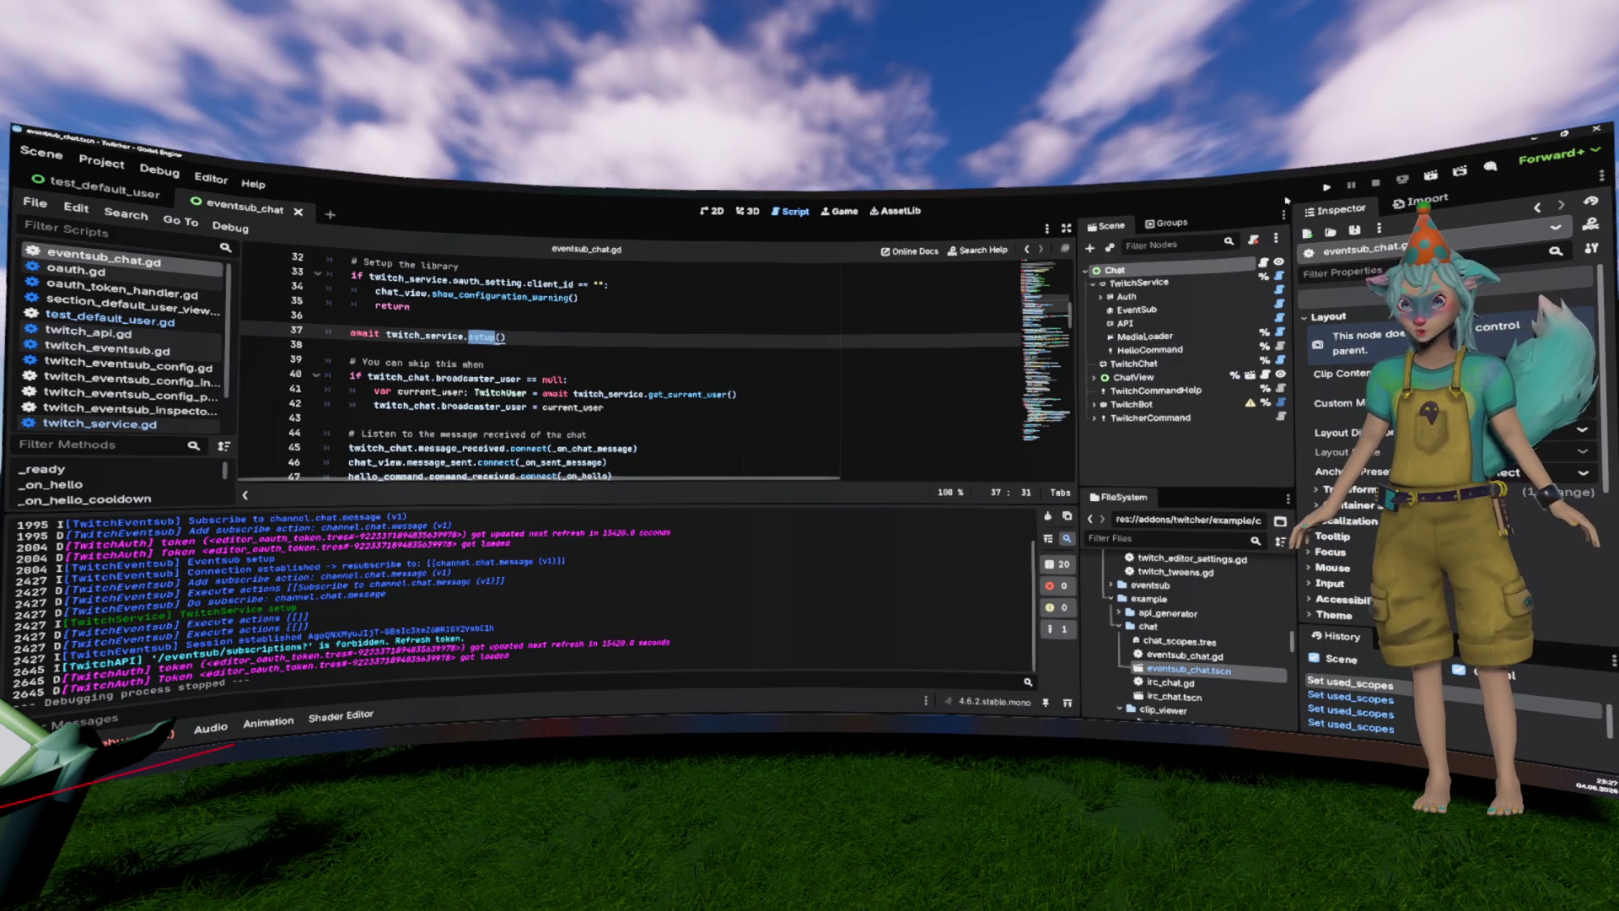
{"action": "left_click", "coordinate": [1326, 187]}
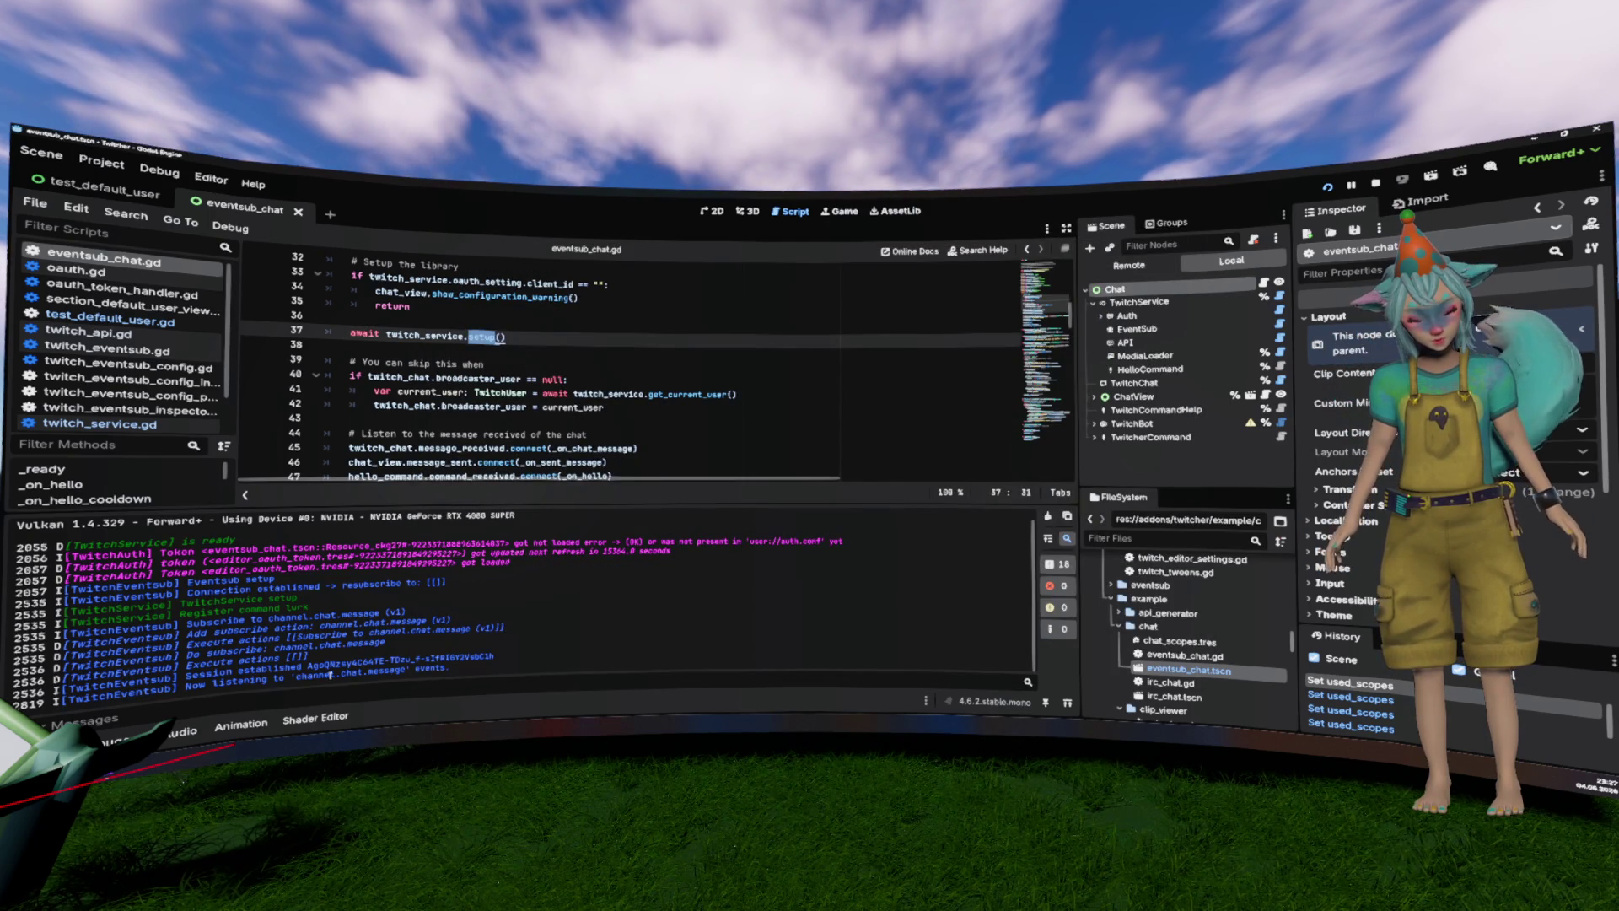
Confirm the 'channel.chat.message' listening log line, then stop the running Chat example.
{"action": "left_click_drag", "start_coordinate": [181, 685], "coordinate": [448, 668]}
{"action": "left_click", "coordinate": [462, 668]}
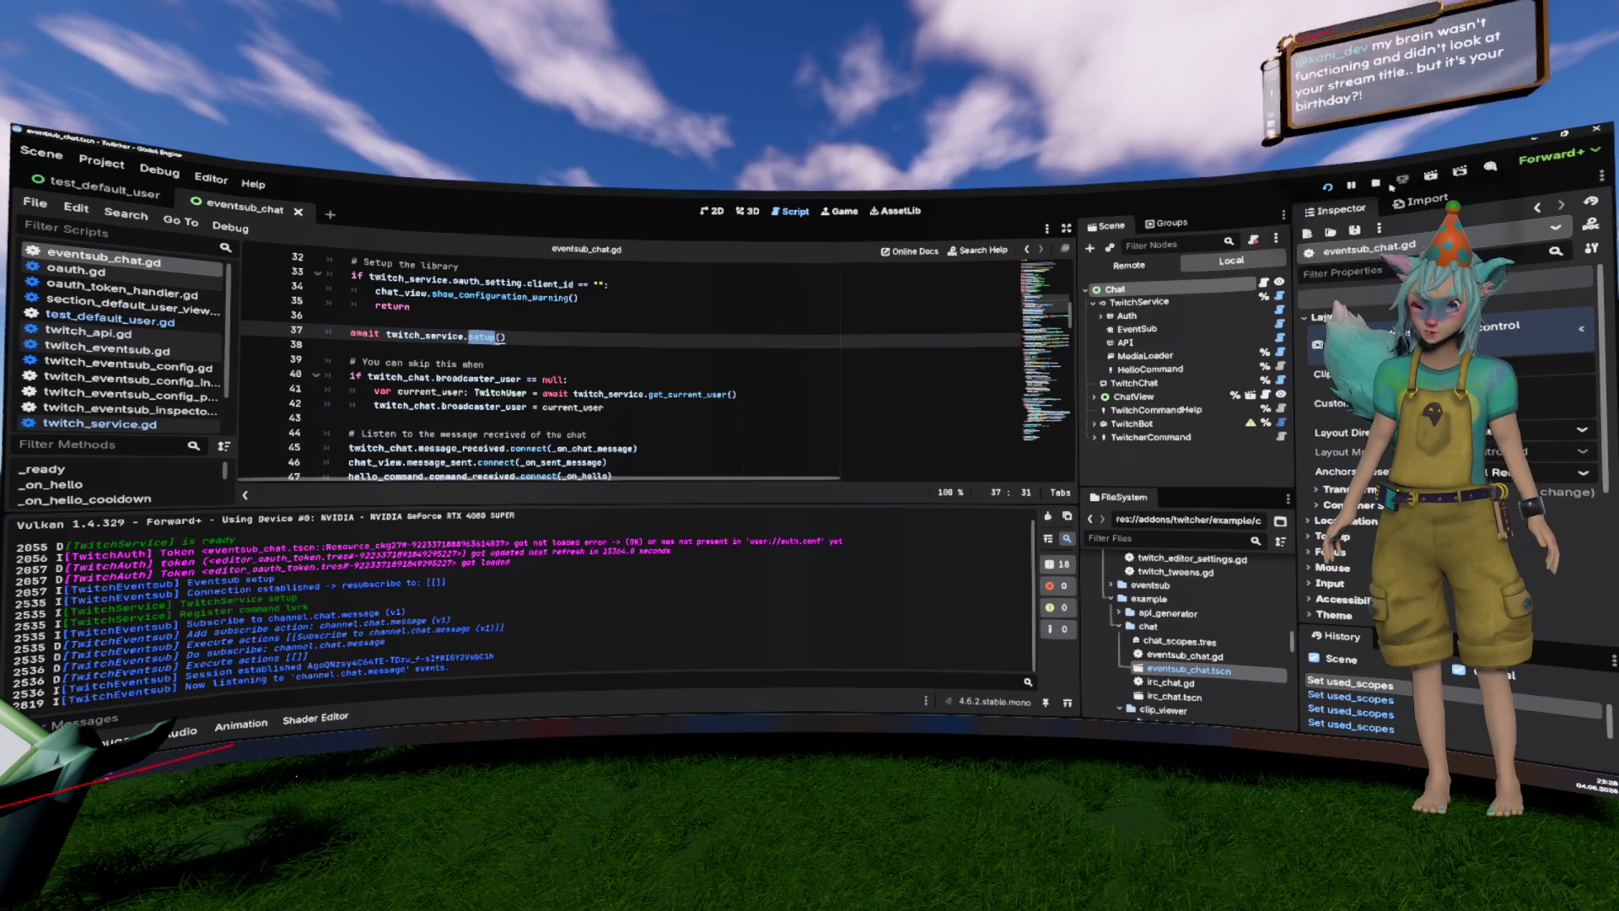
{"action": "left_click", "coordinate": [1375, 184]}
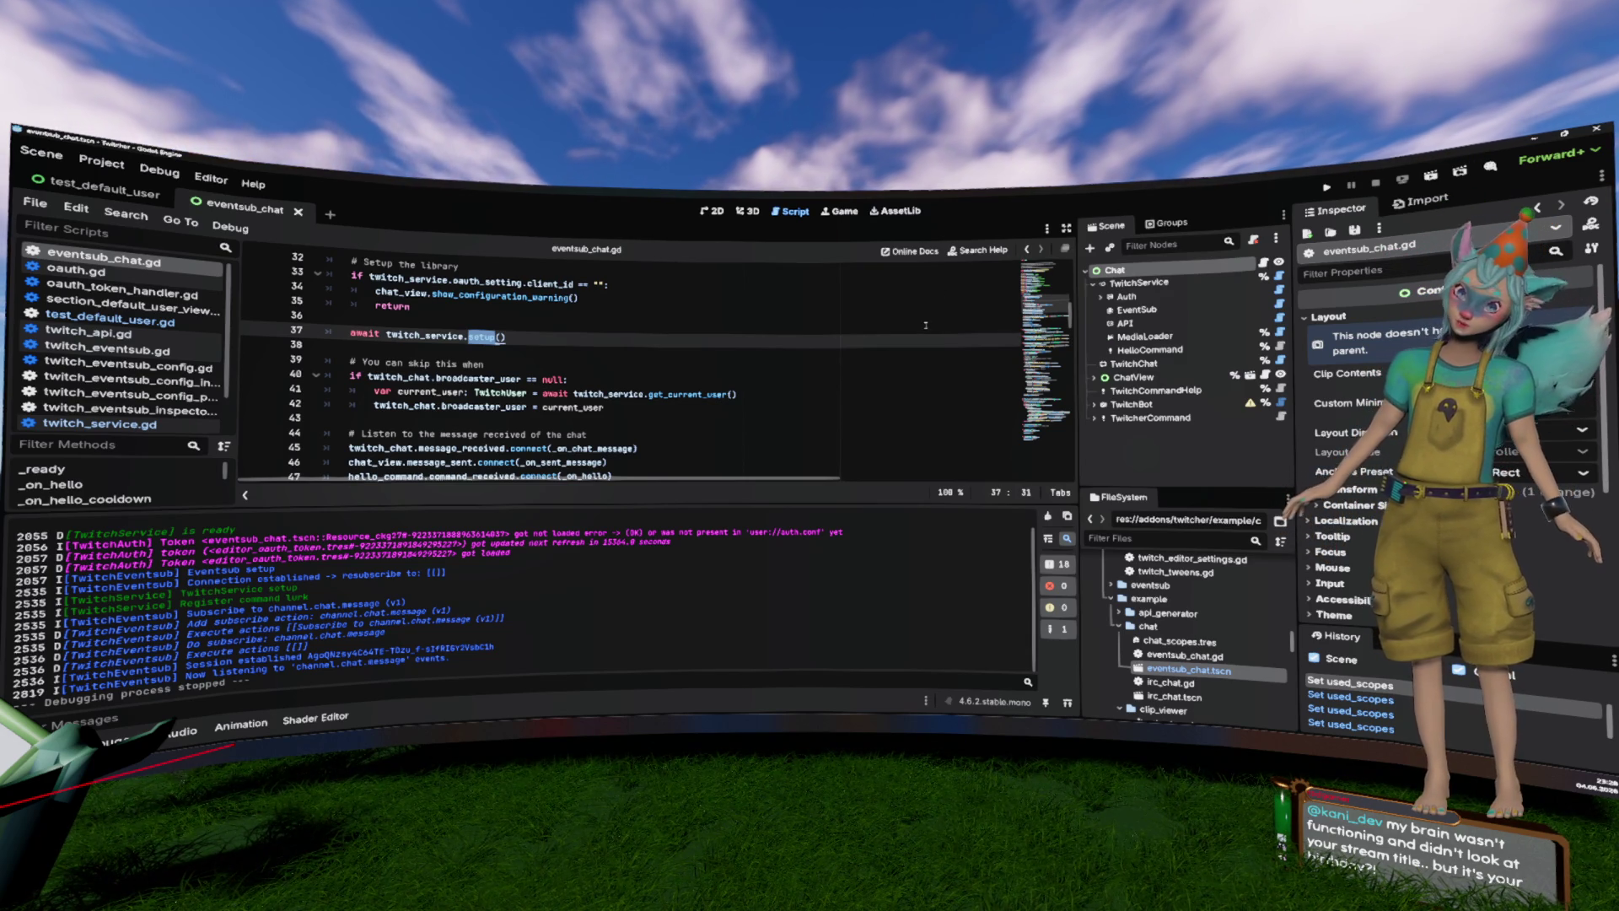
Switch to the test_default_user scene and select TwitchService under TestDefaultUser, folding its children.
{"action": "left_click", "coordinate": [103, 190]}
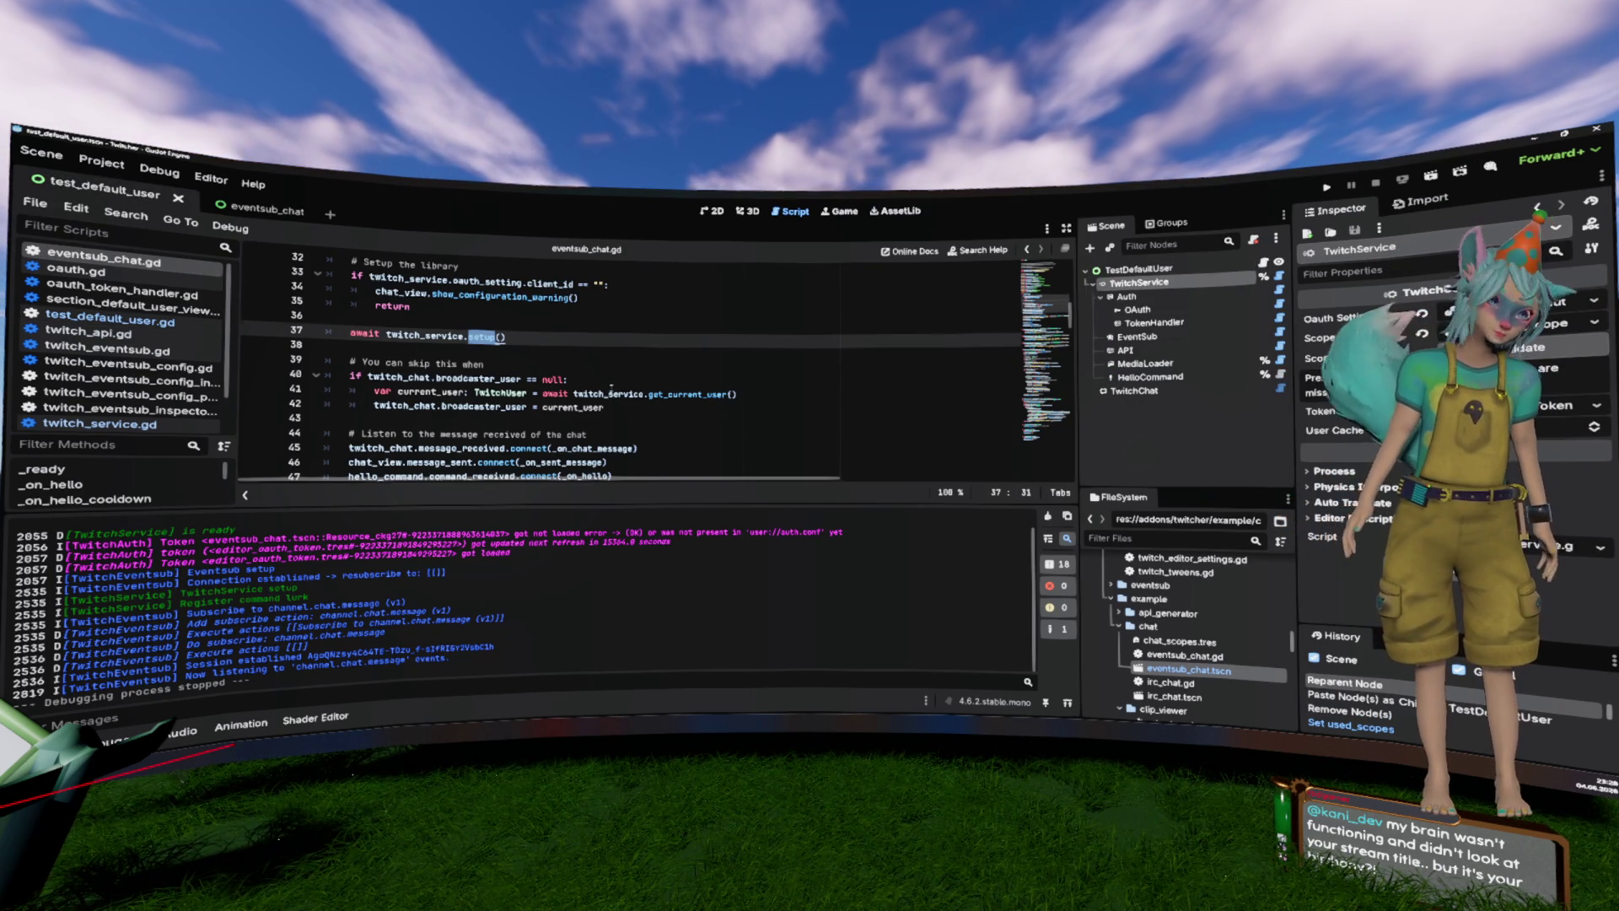
{"action": "left_click", "coordinate": [811, 385]}
{"action": "left_click", "coordinate": [1206, 421]}
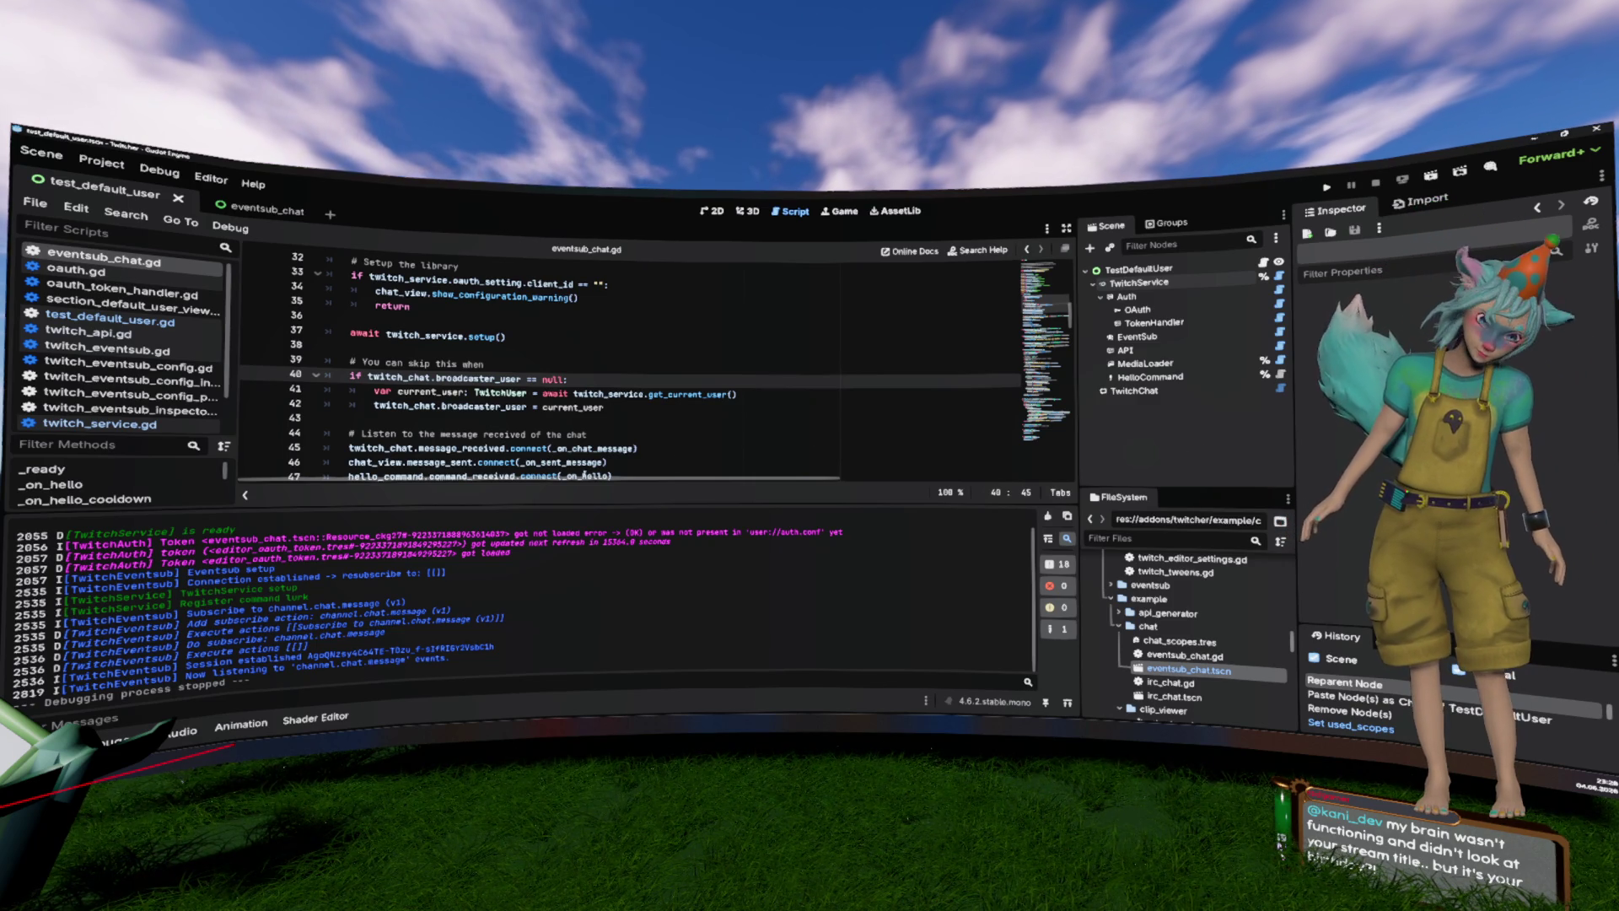
{"action": "left_click", "coordinate": [126, 736]}
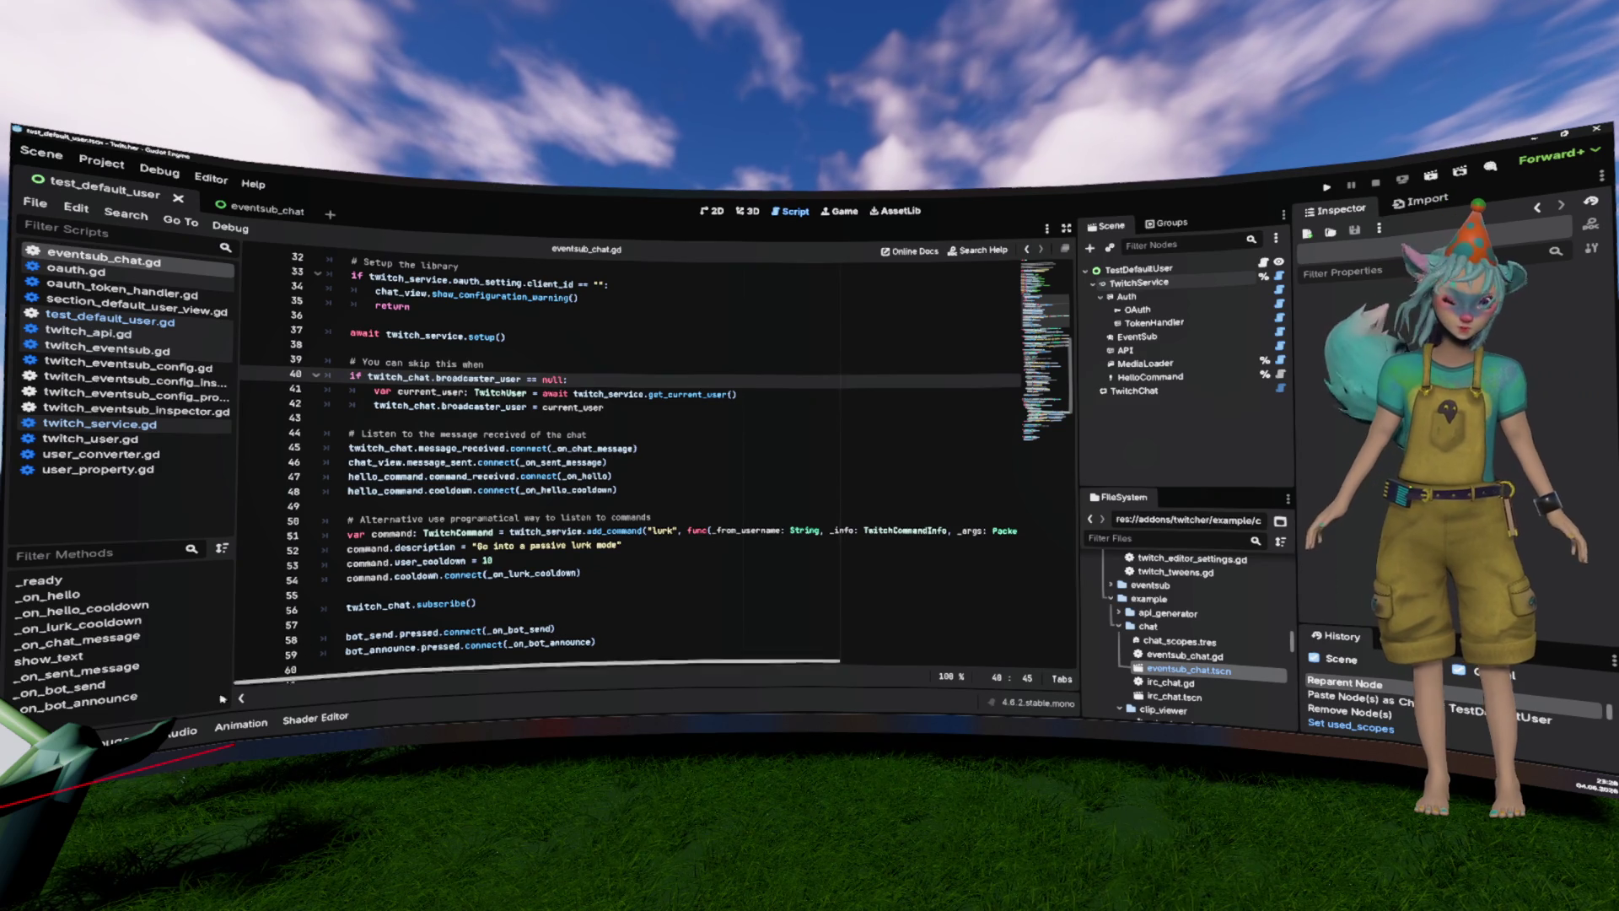
{"action": "left_click", "coordinate": [126, 736]}
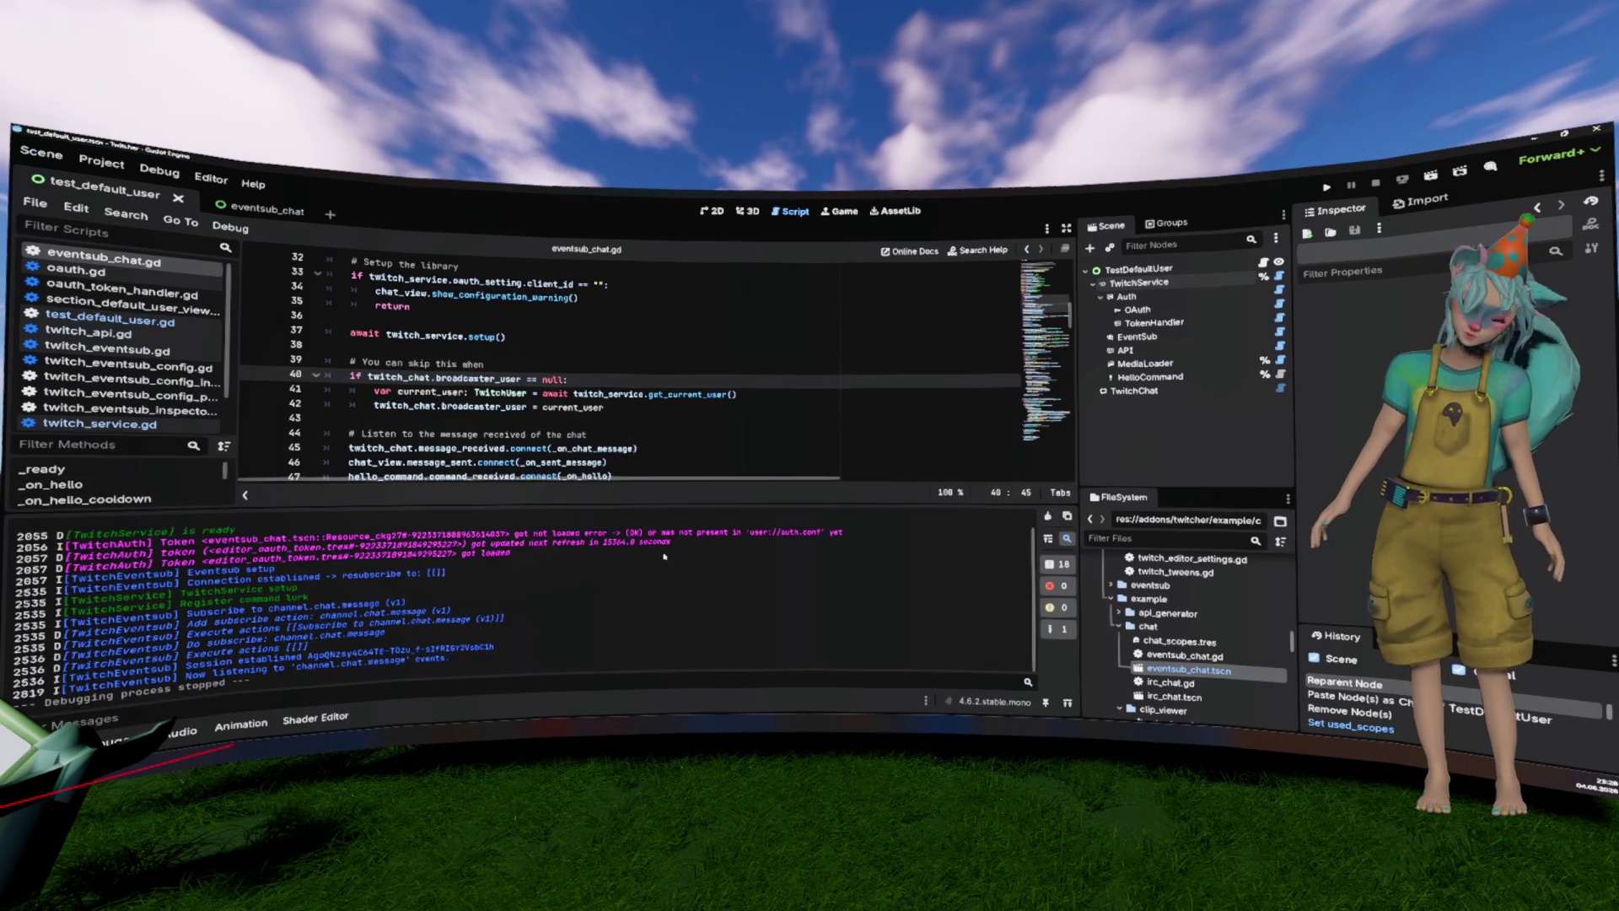
{"action": "left_click", "coordinate": [1199, 272]}
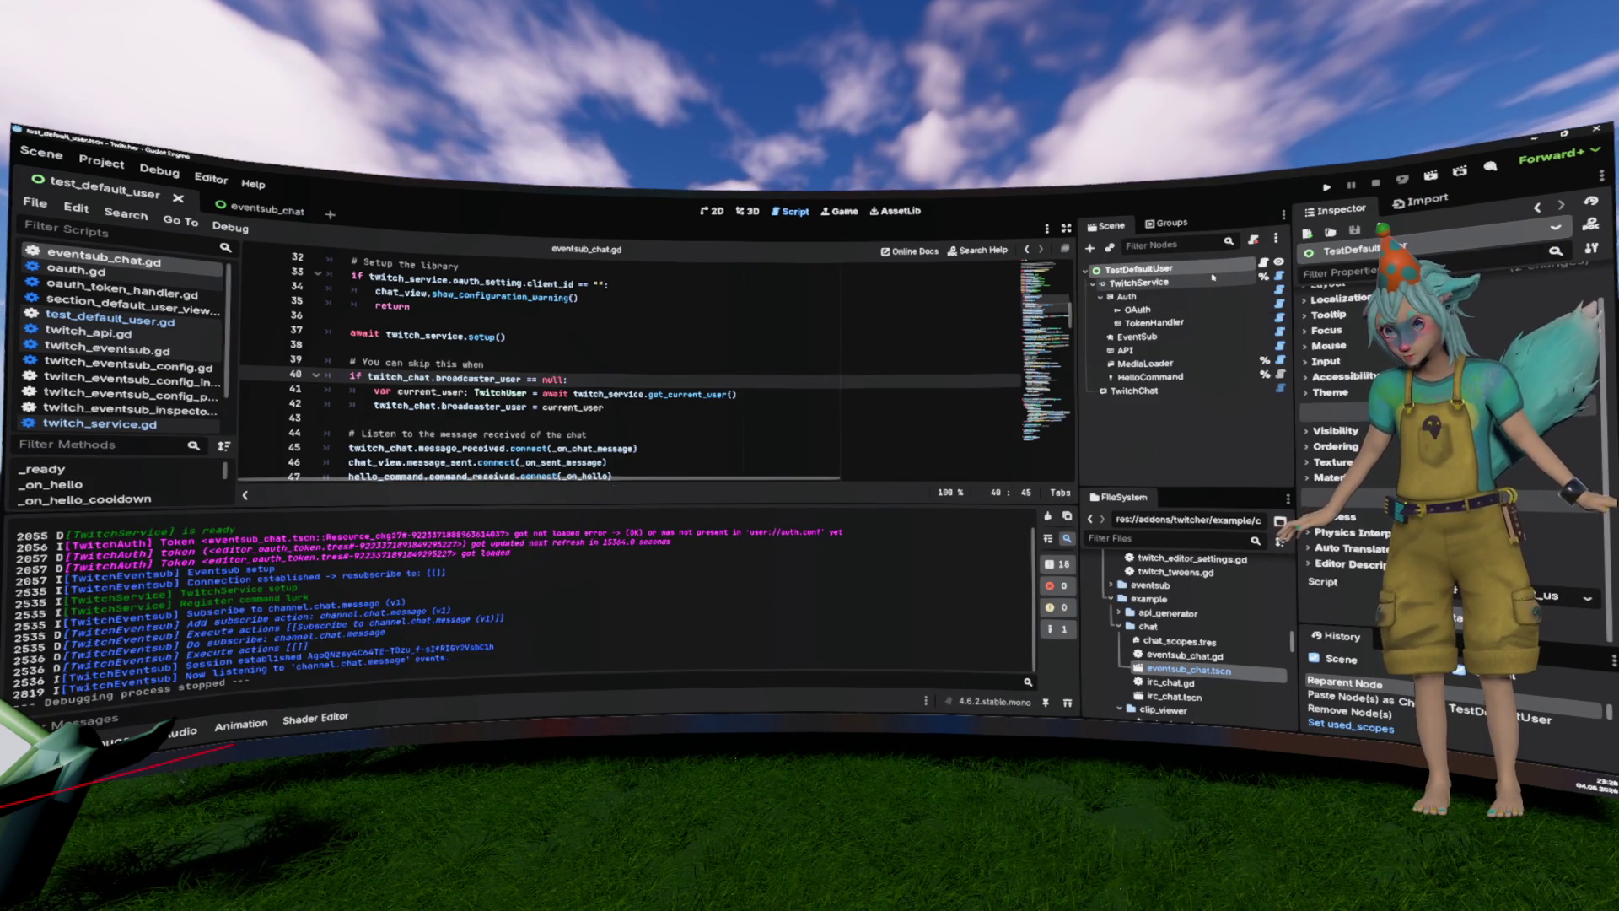
{"action": "left_click", "coordinate": [1093, 283]}
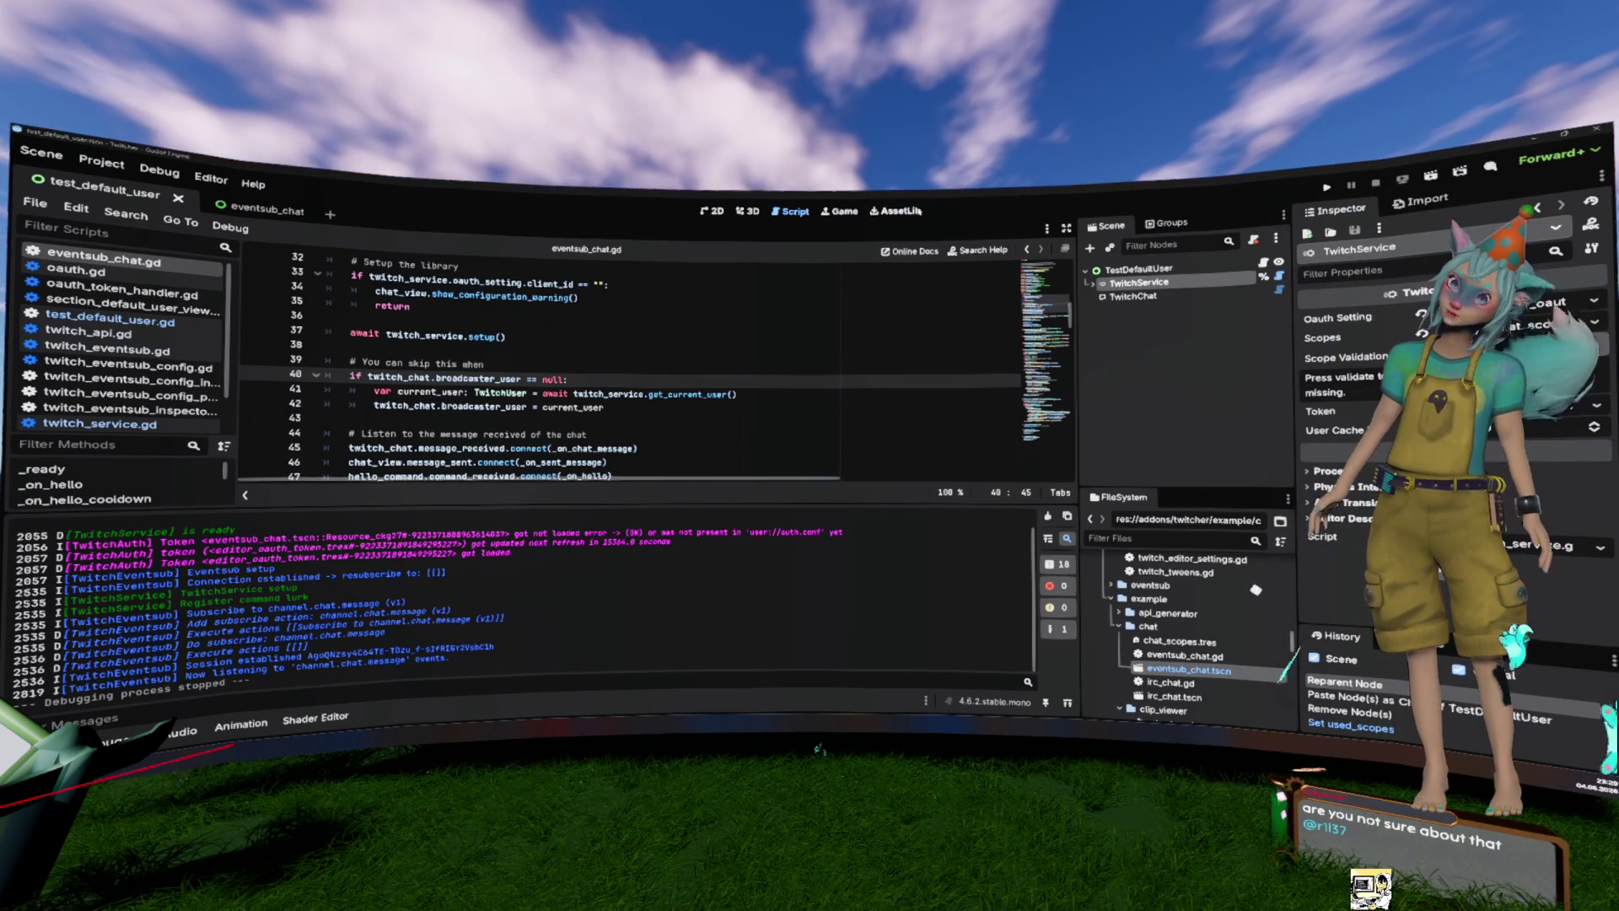
Hide the Output panel with Ctrl+J to enlarge the script view.
{"action": "right_click", "coordinate": [728, 365]}
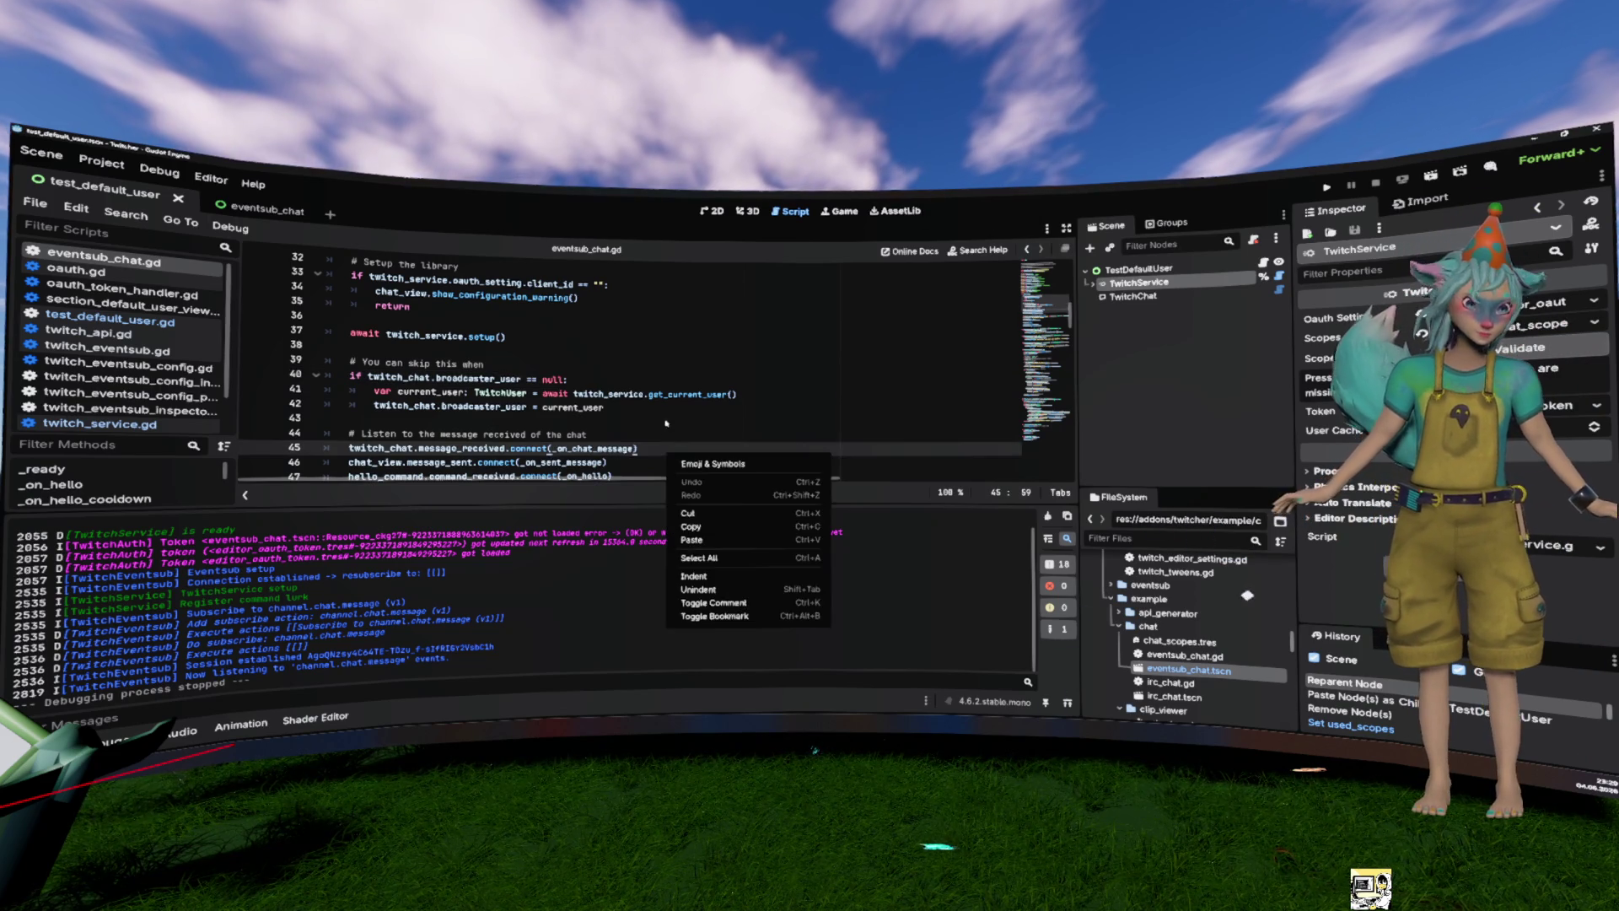
{"action": "left_click", "coordinate": [677, 375]}
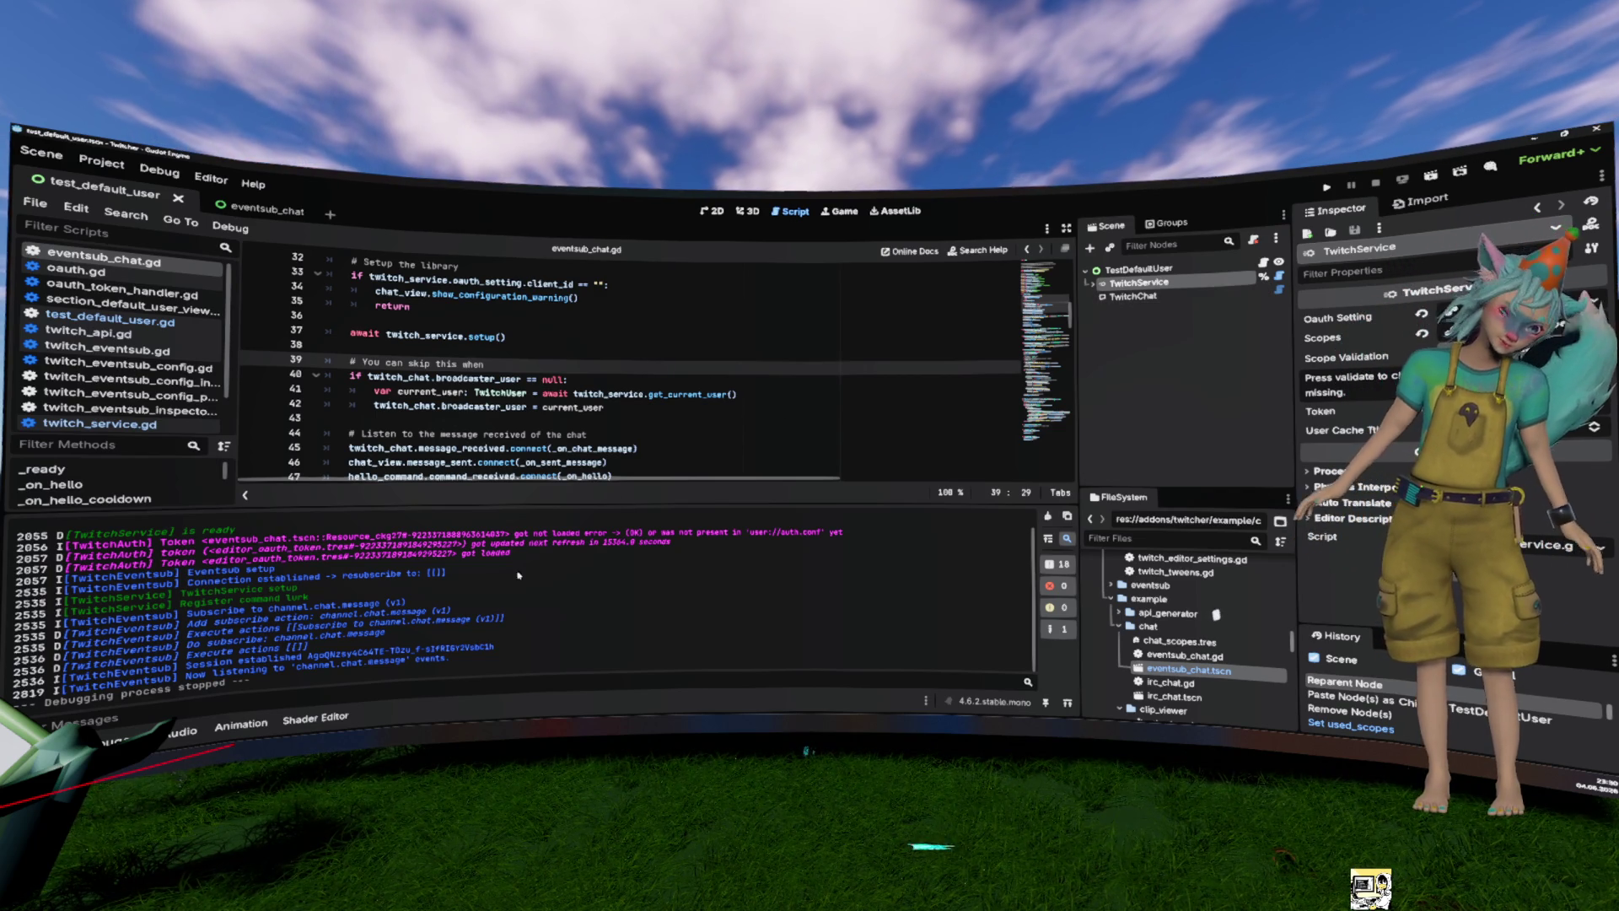
{"action": "key", "text": "ctrl+j"}
{"action": "left_click", "coordinate": [530, 490]}
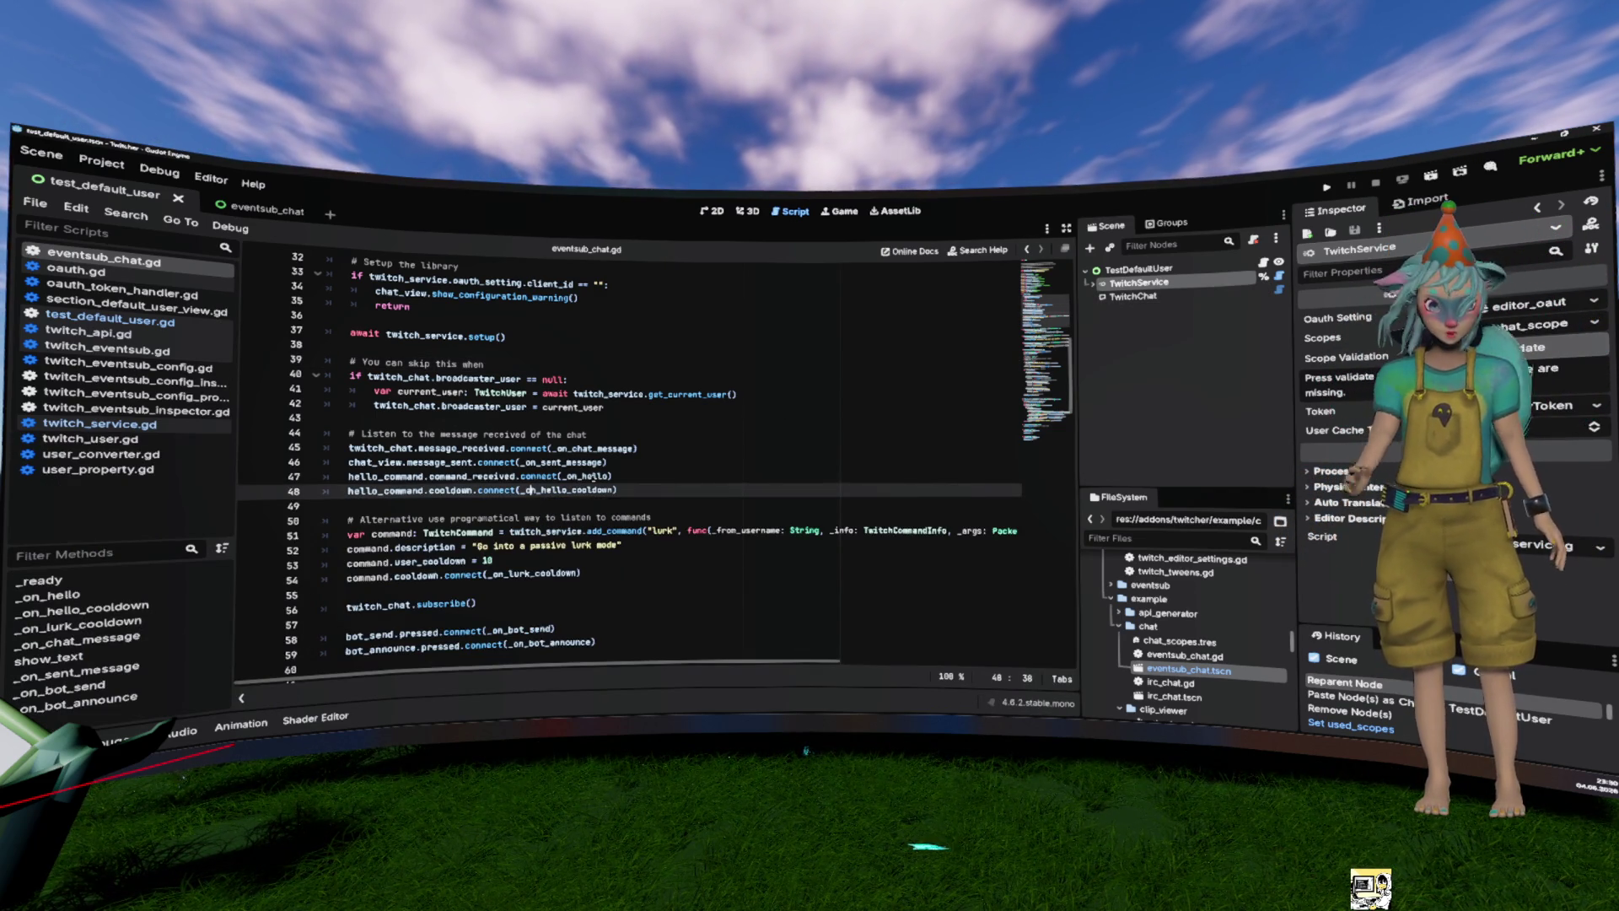
Open test_default_user.gd from TestDefaultUser and select the TwitchChat node to view its settings.
{"action": "left_click", "coordinate": [1138, 268]}
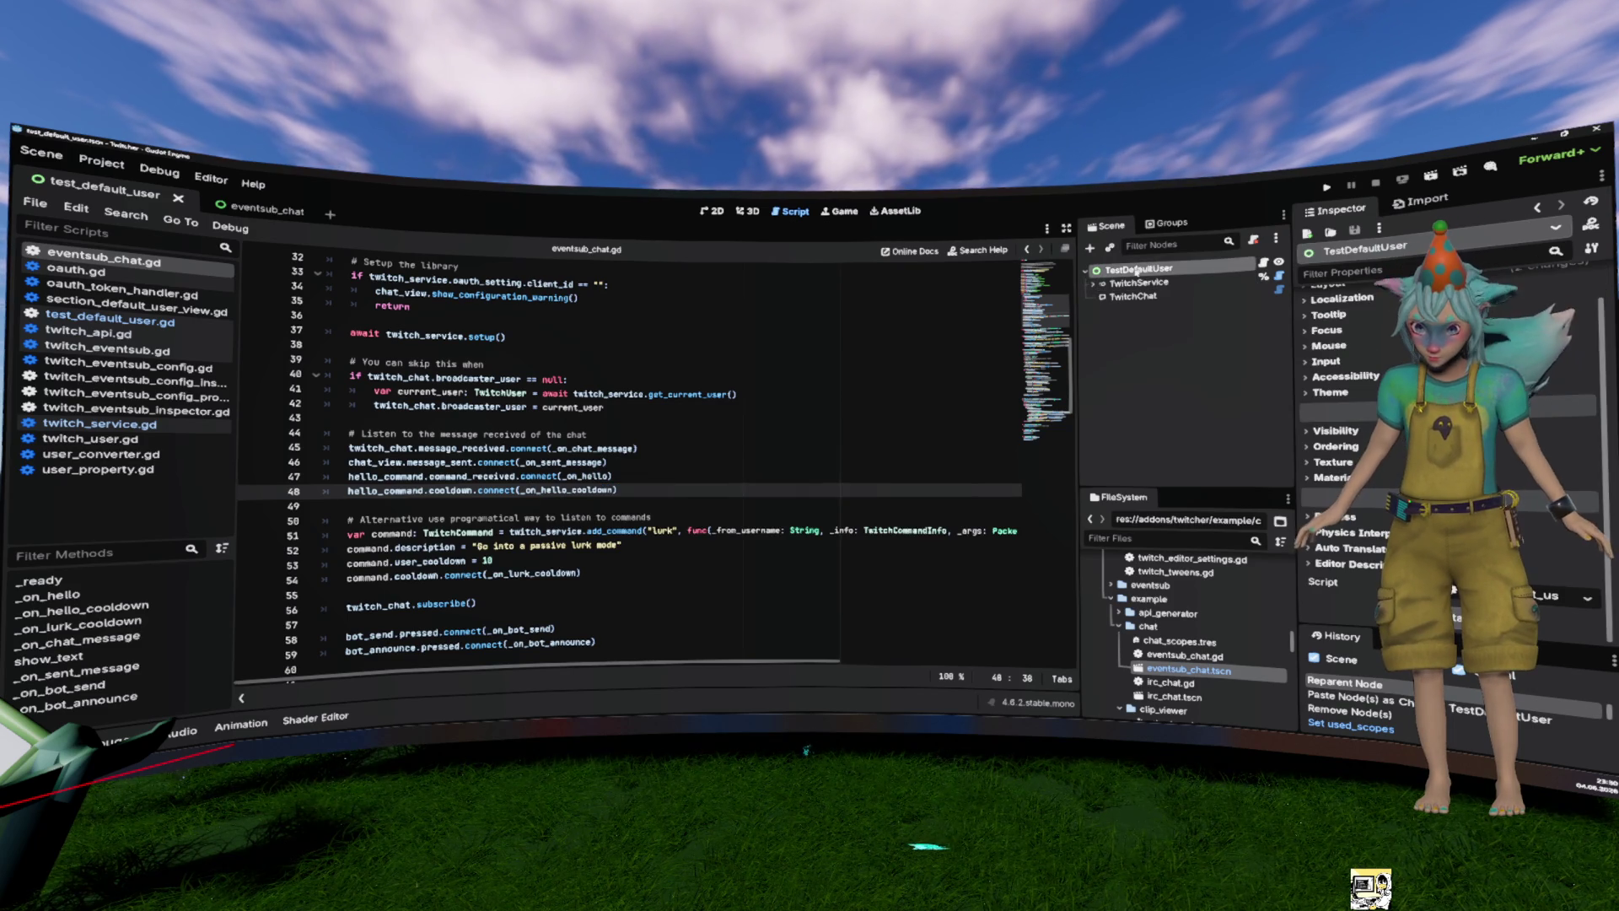
{"action": "left_click", "coordinate": [1262, 263]}
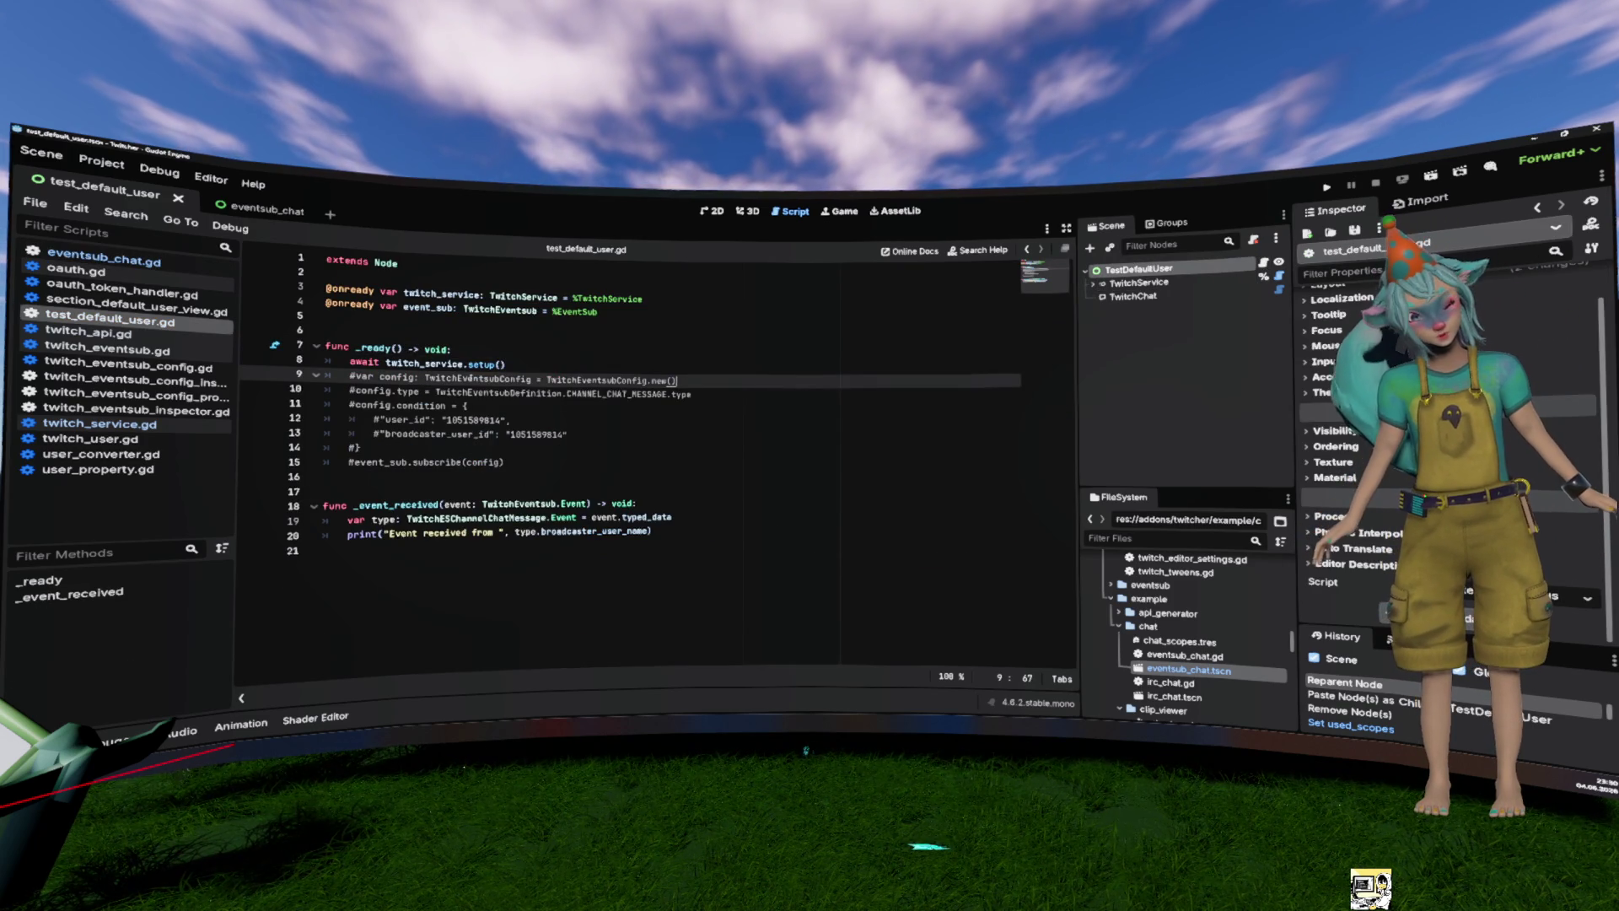
{"action": "key", "text": "shift+Up"}
{"action": "key", "text": "shift+Up"}
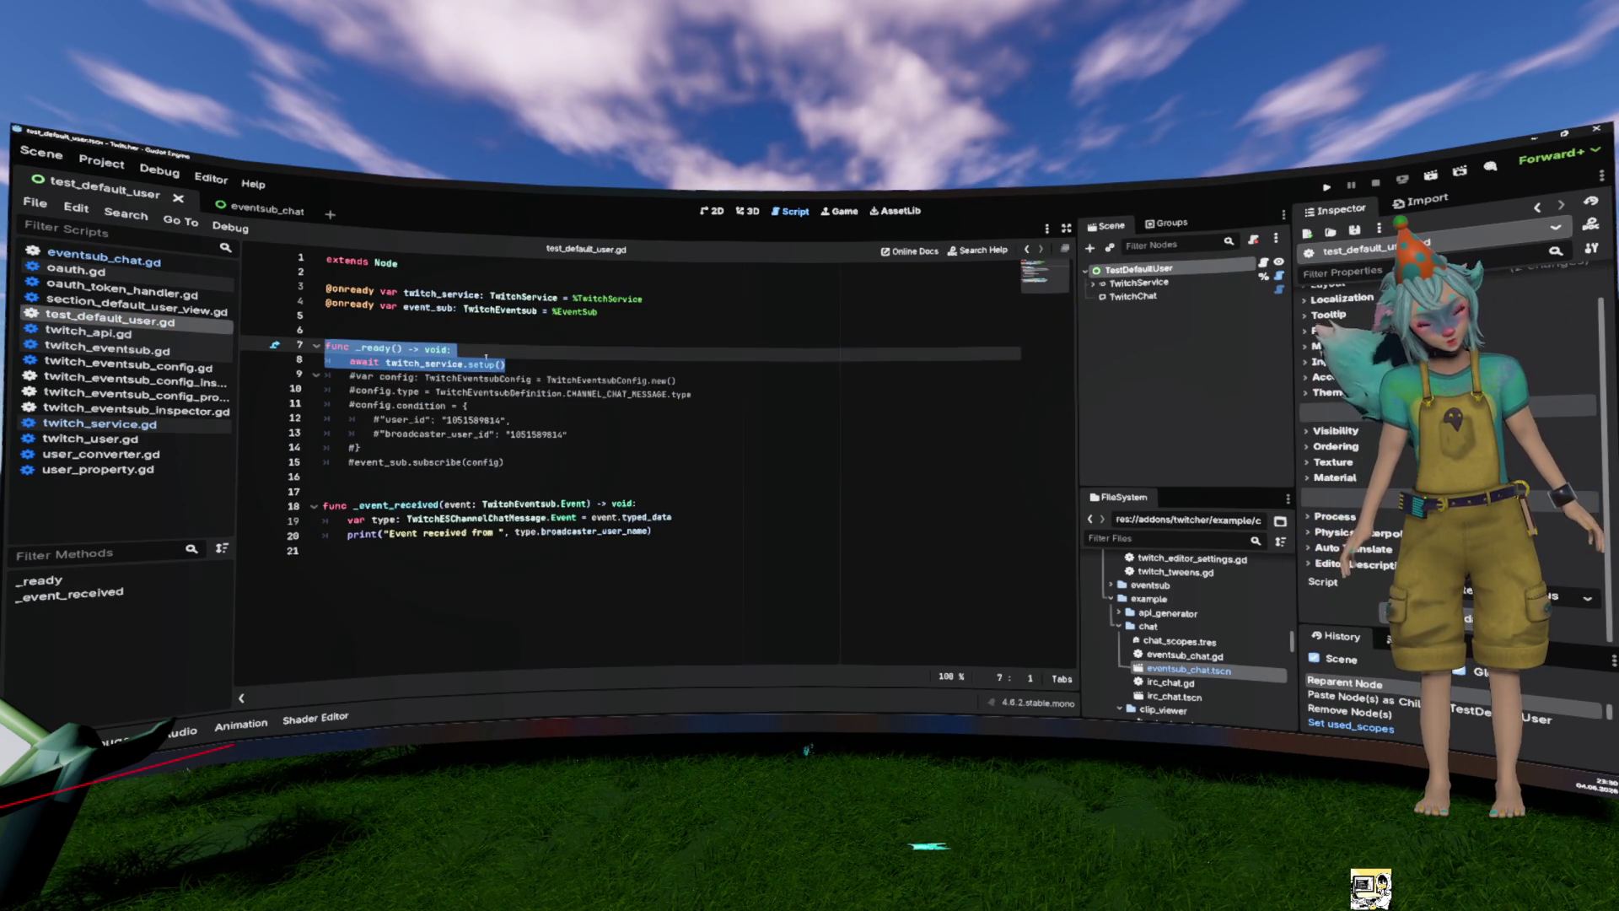
{"action": "left_click", "coordinate": [502, 364]}
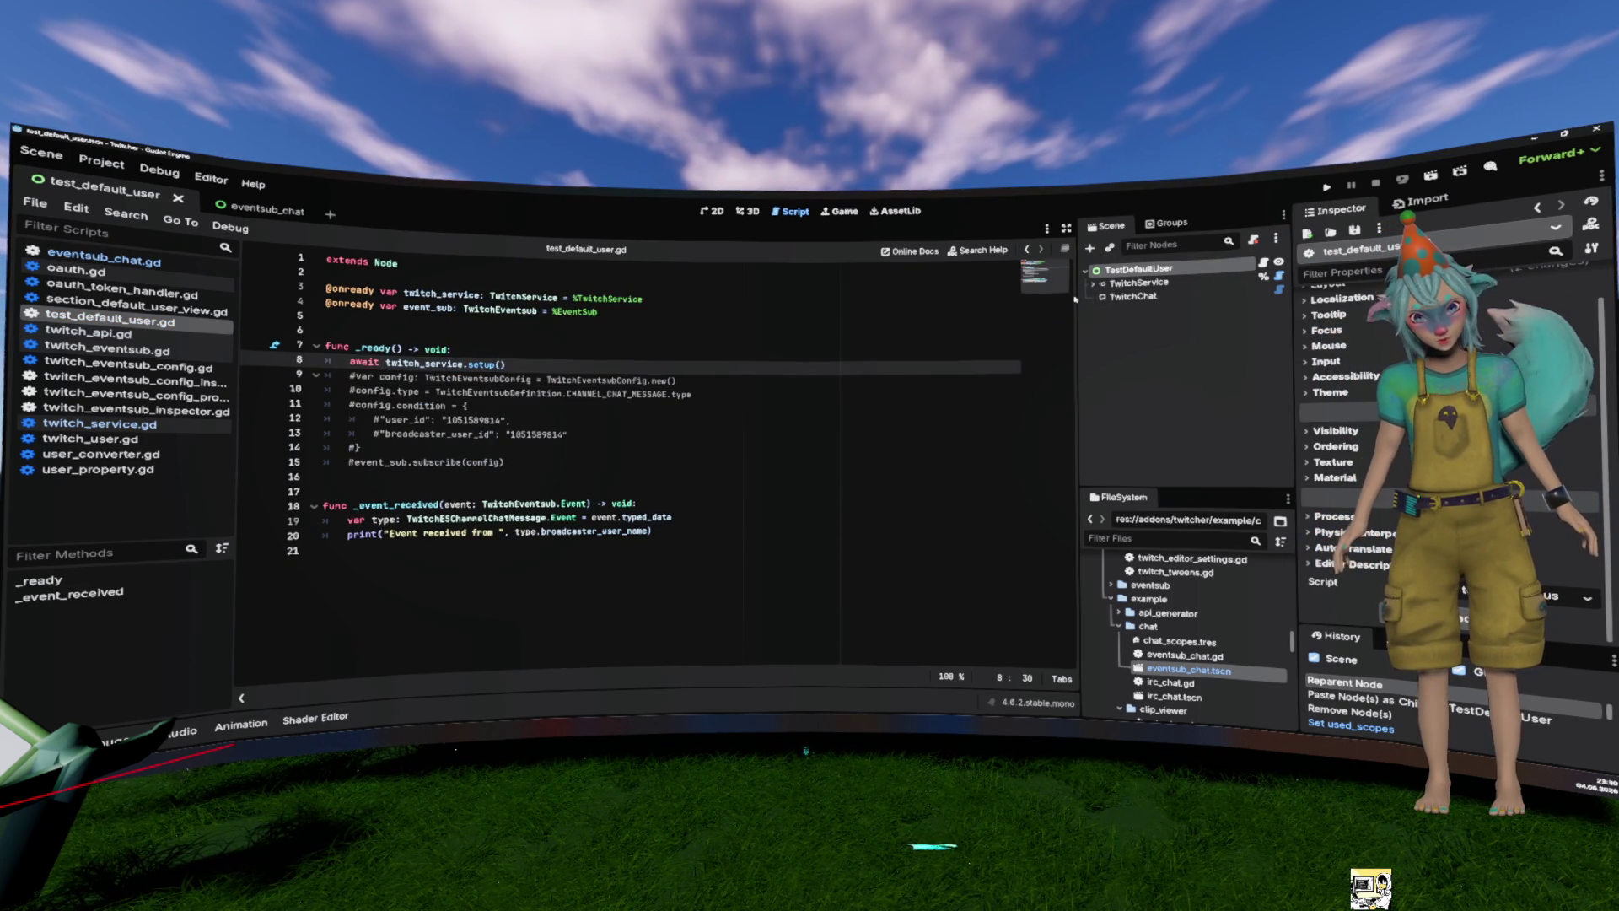
{"action": "left_click", "coordinate": [1133, 296]}
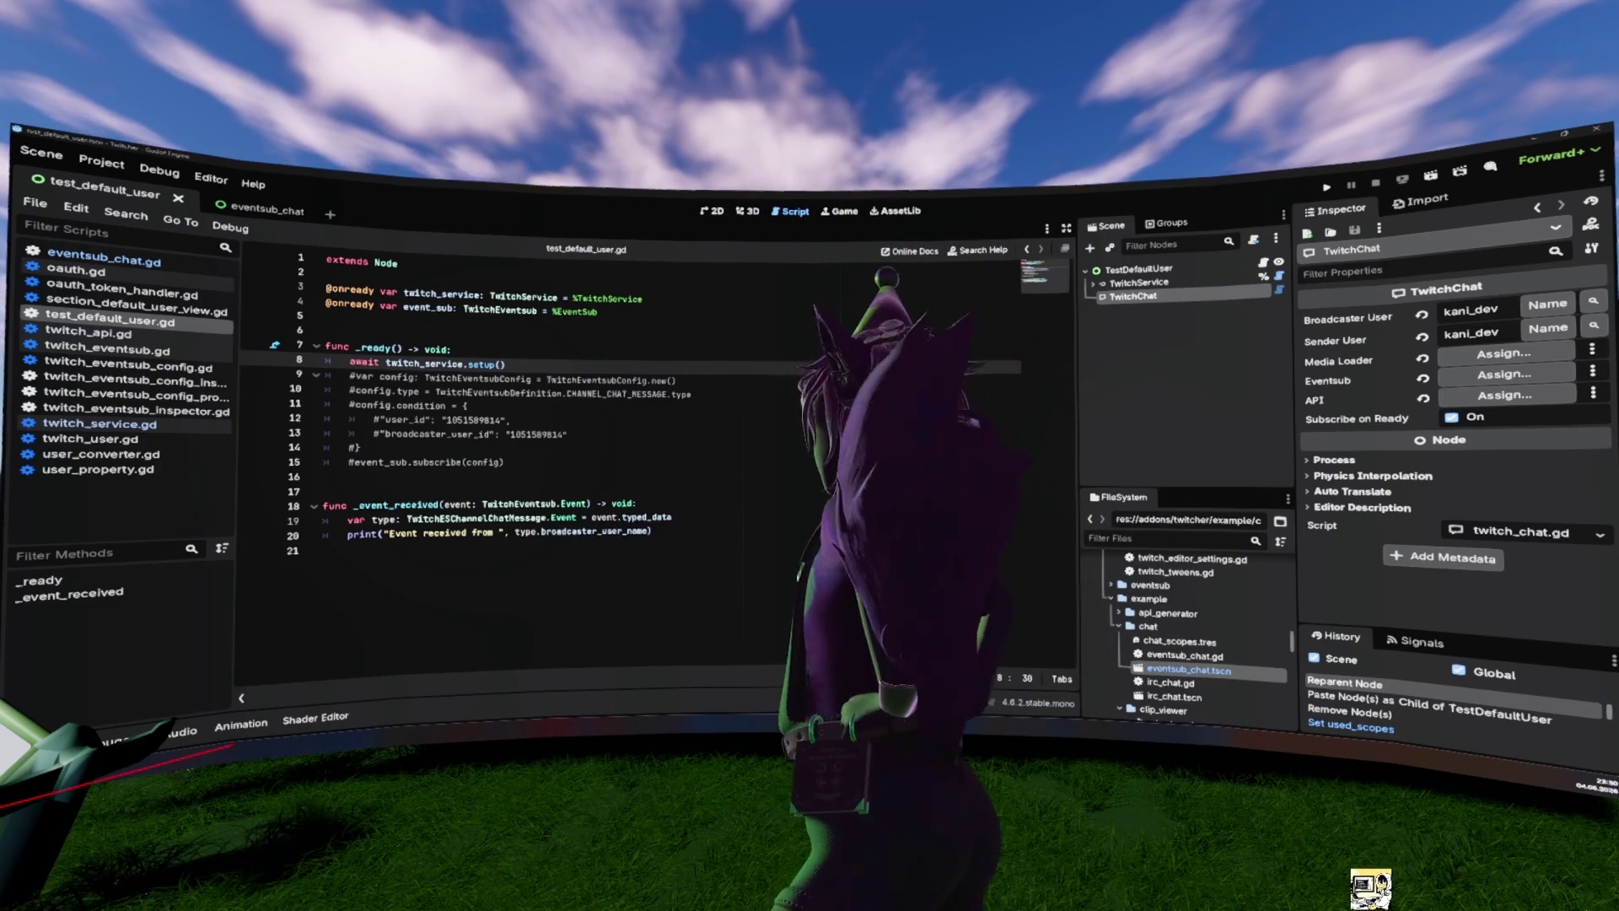
Run and stop the project, then run the test_default_user scene with F6 and check its Session established log.
{"action": "left_click", "coordinate": [699, 372]}
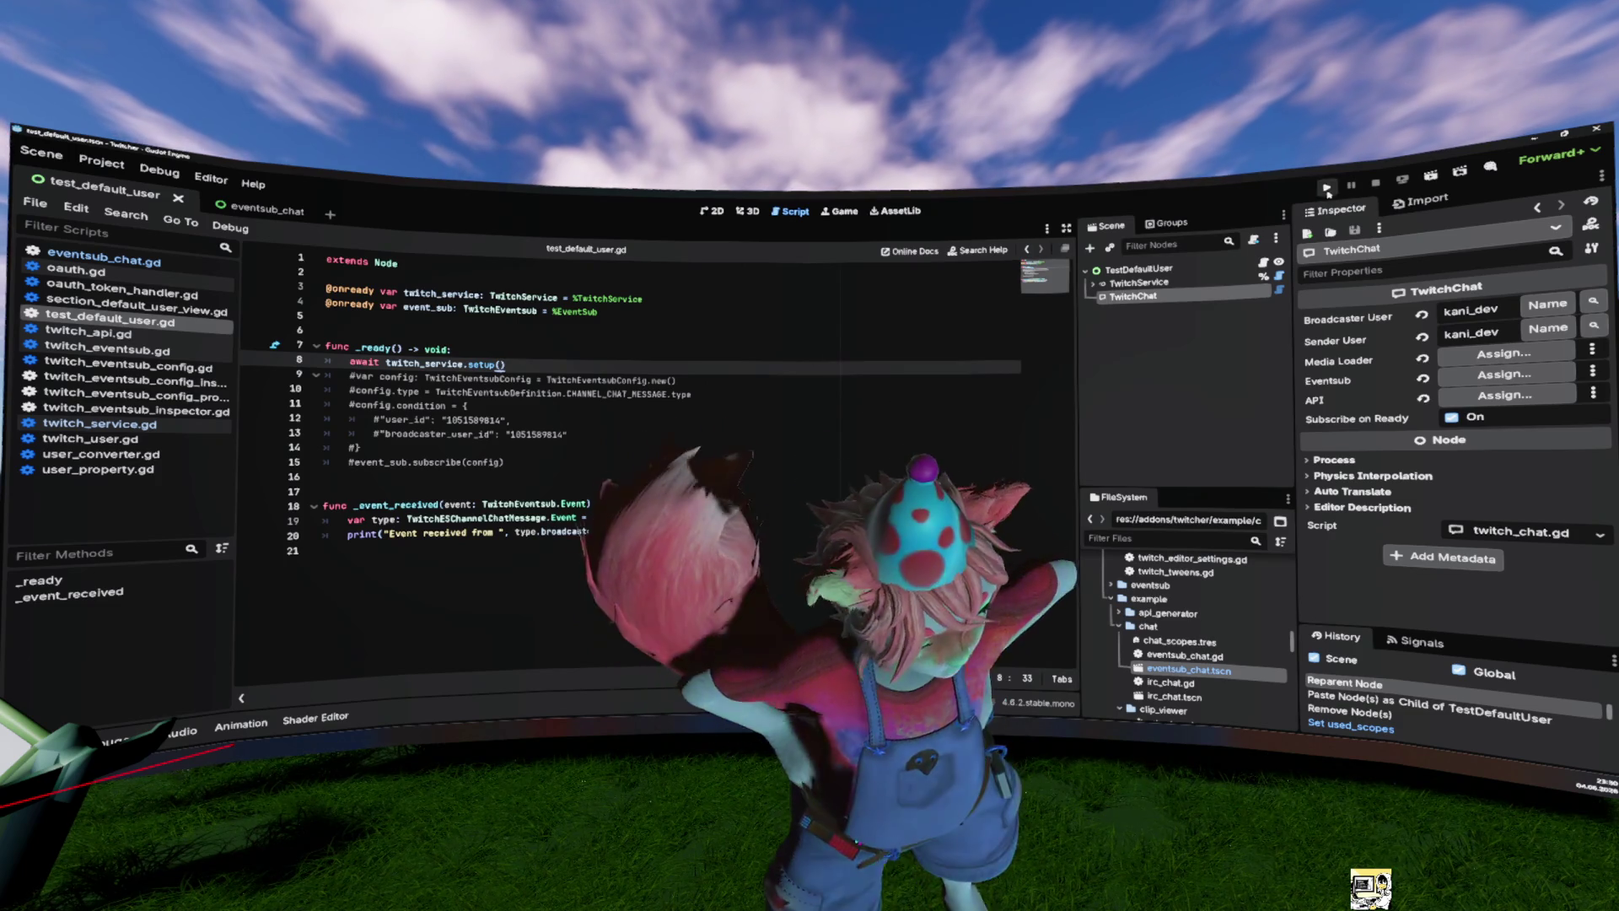
{"action": "key", "text": "F5"}
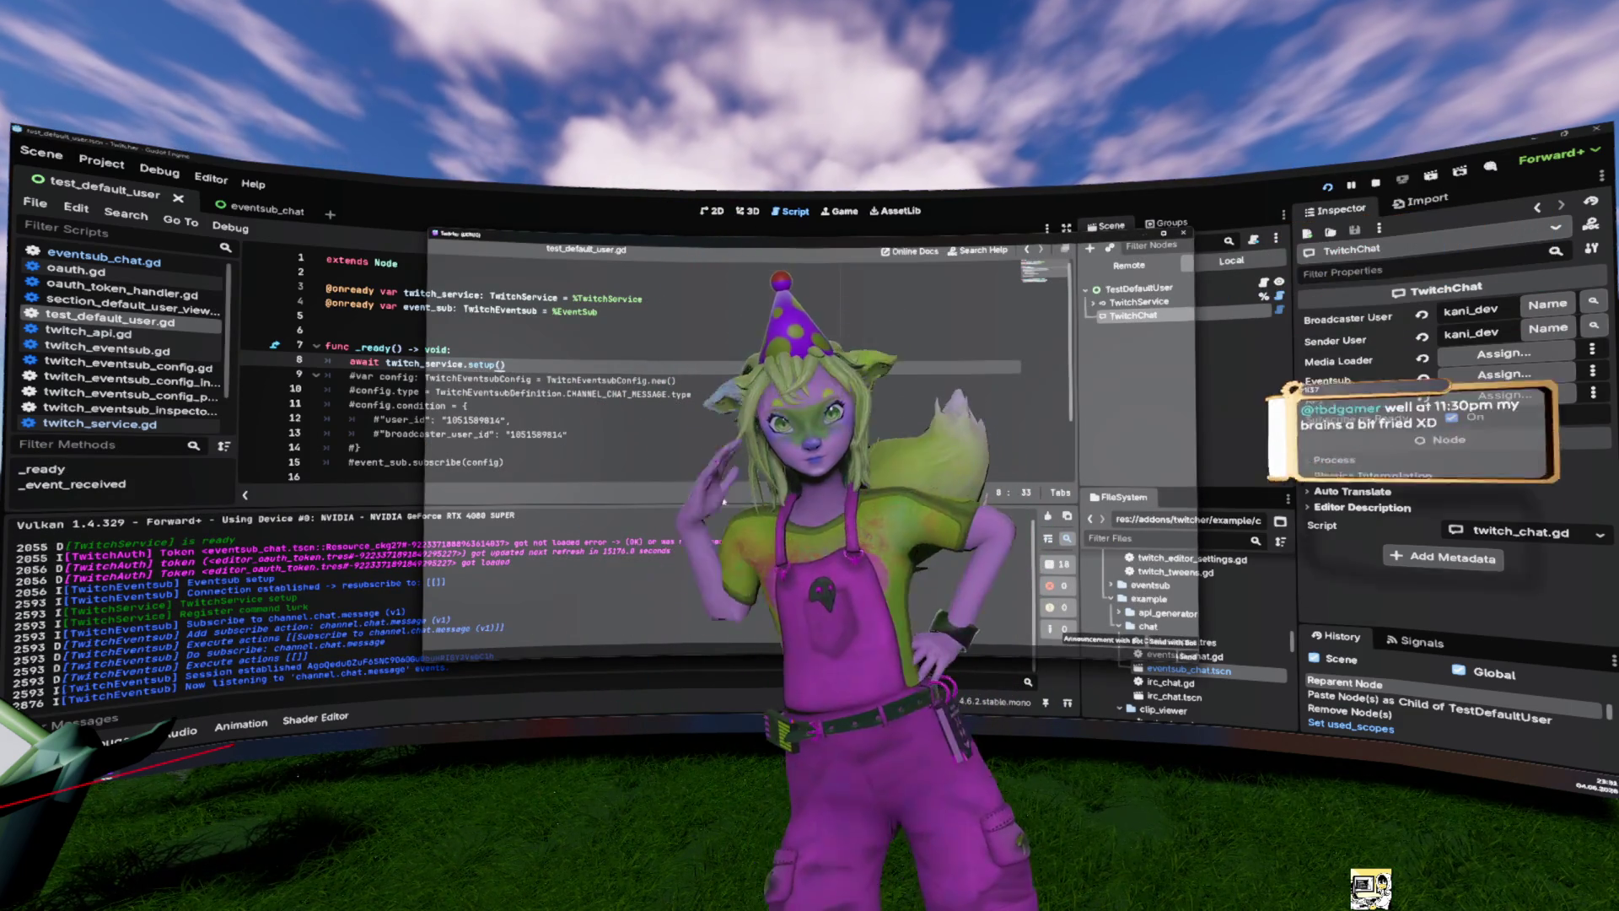
{"action": "left_click", "coordinate": [1375, 182]}
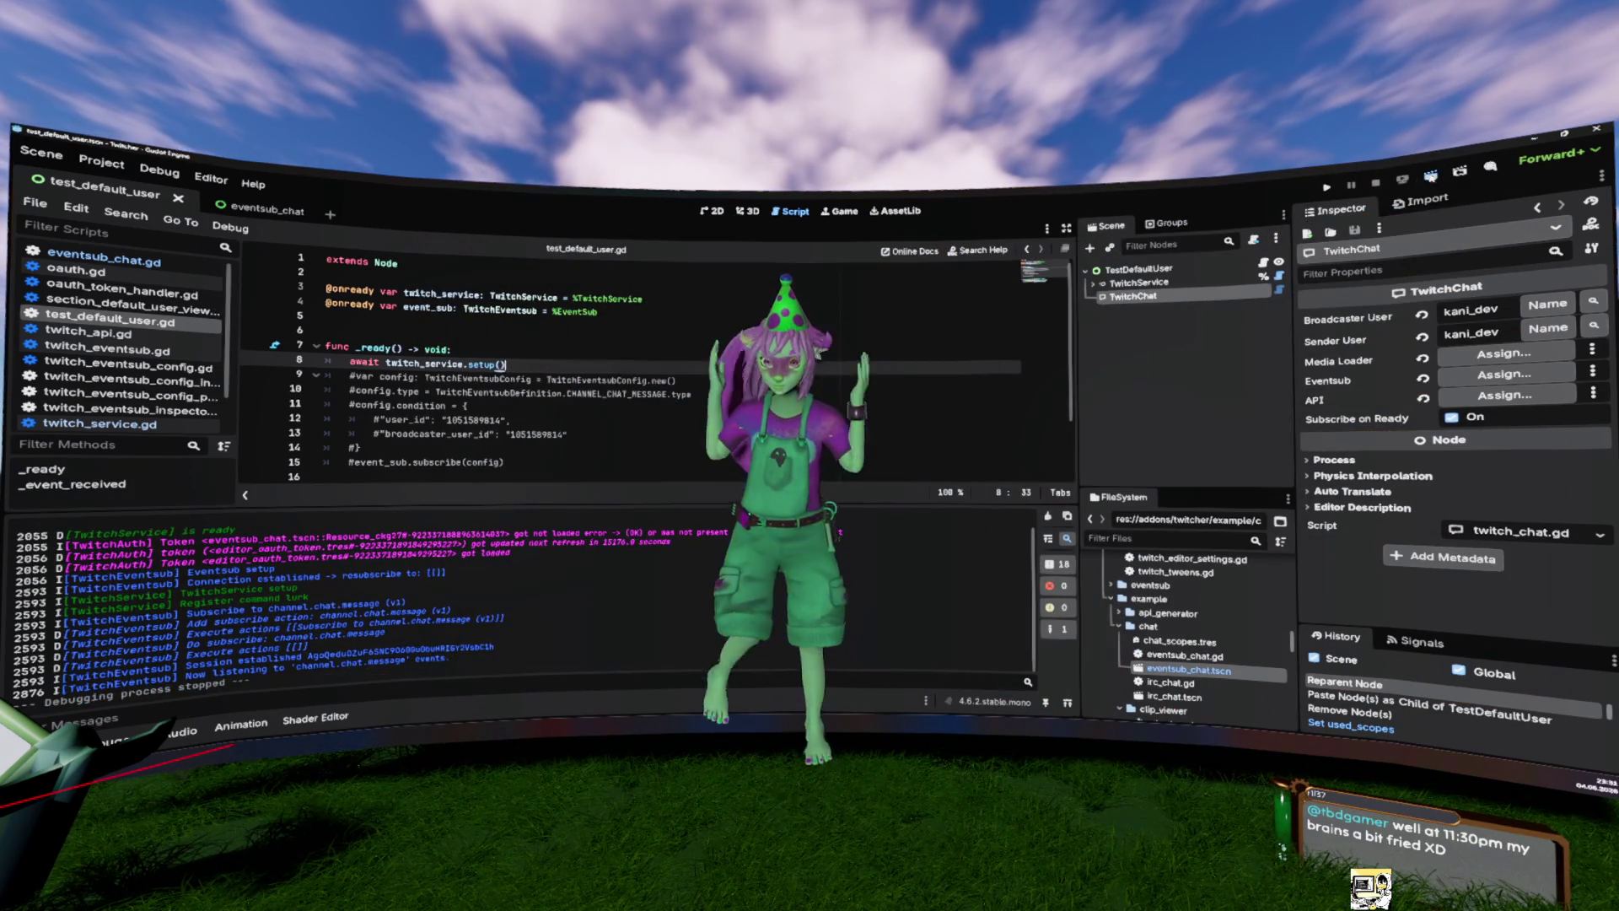
{"action": "key", "text": "F6"}
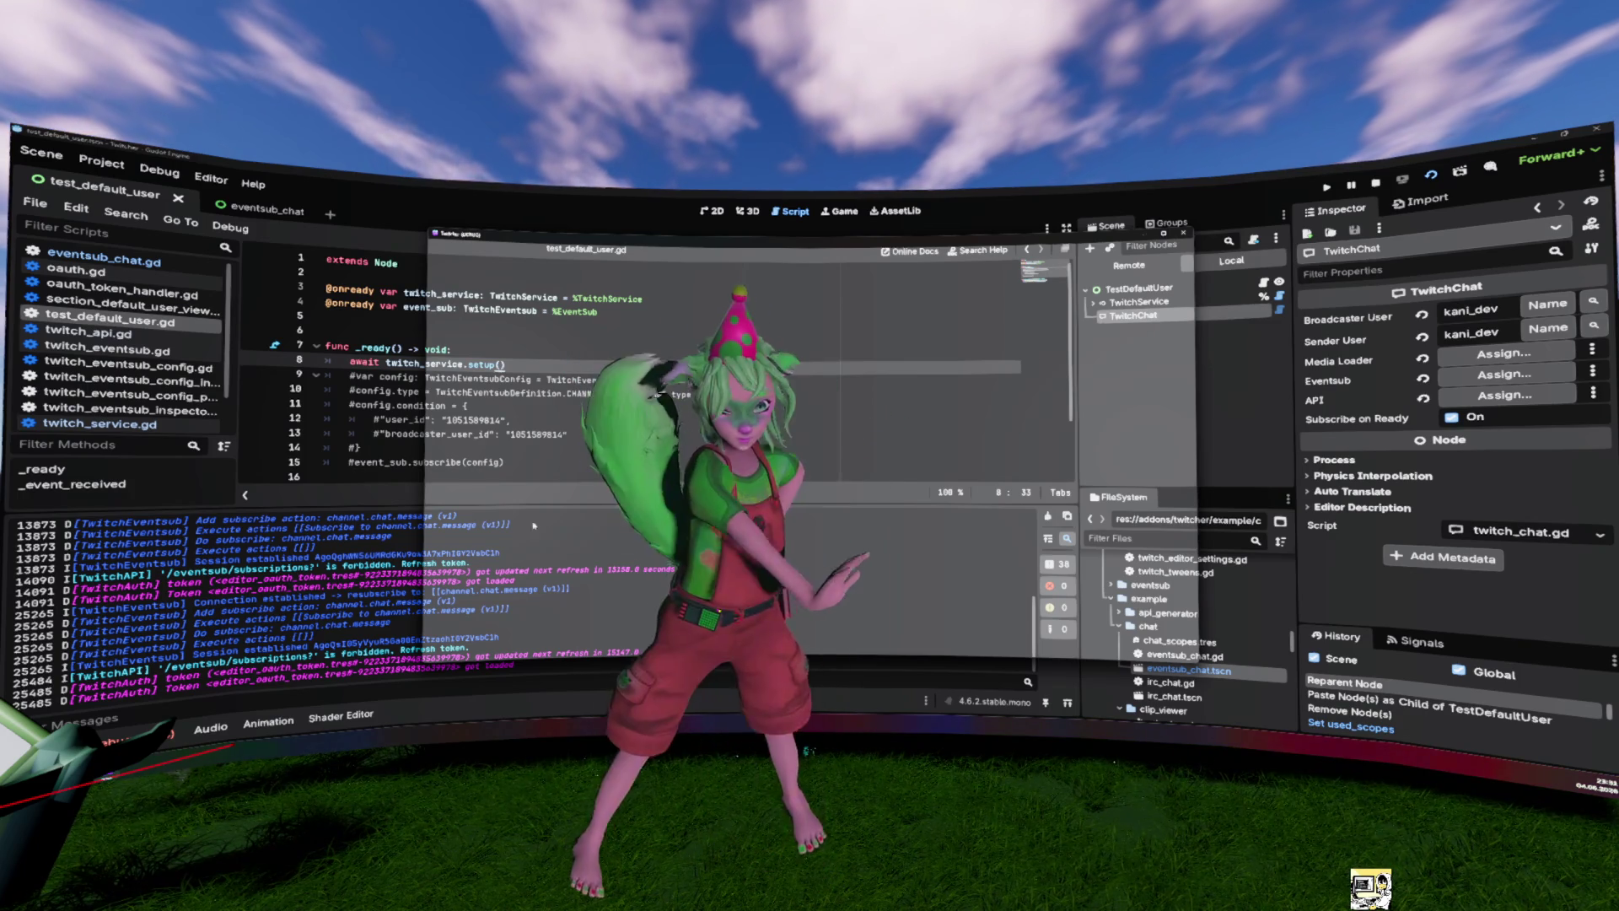
{"action": "left_click_drag", "start_coordinate": [399, 648], "coordinate": [507, 665]}
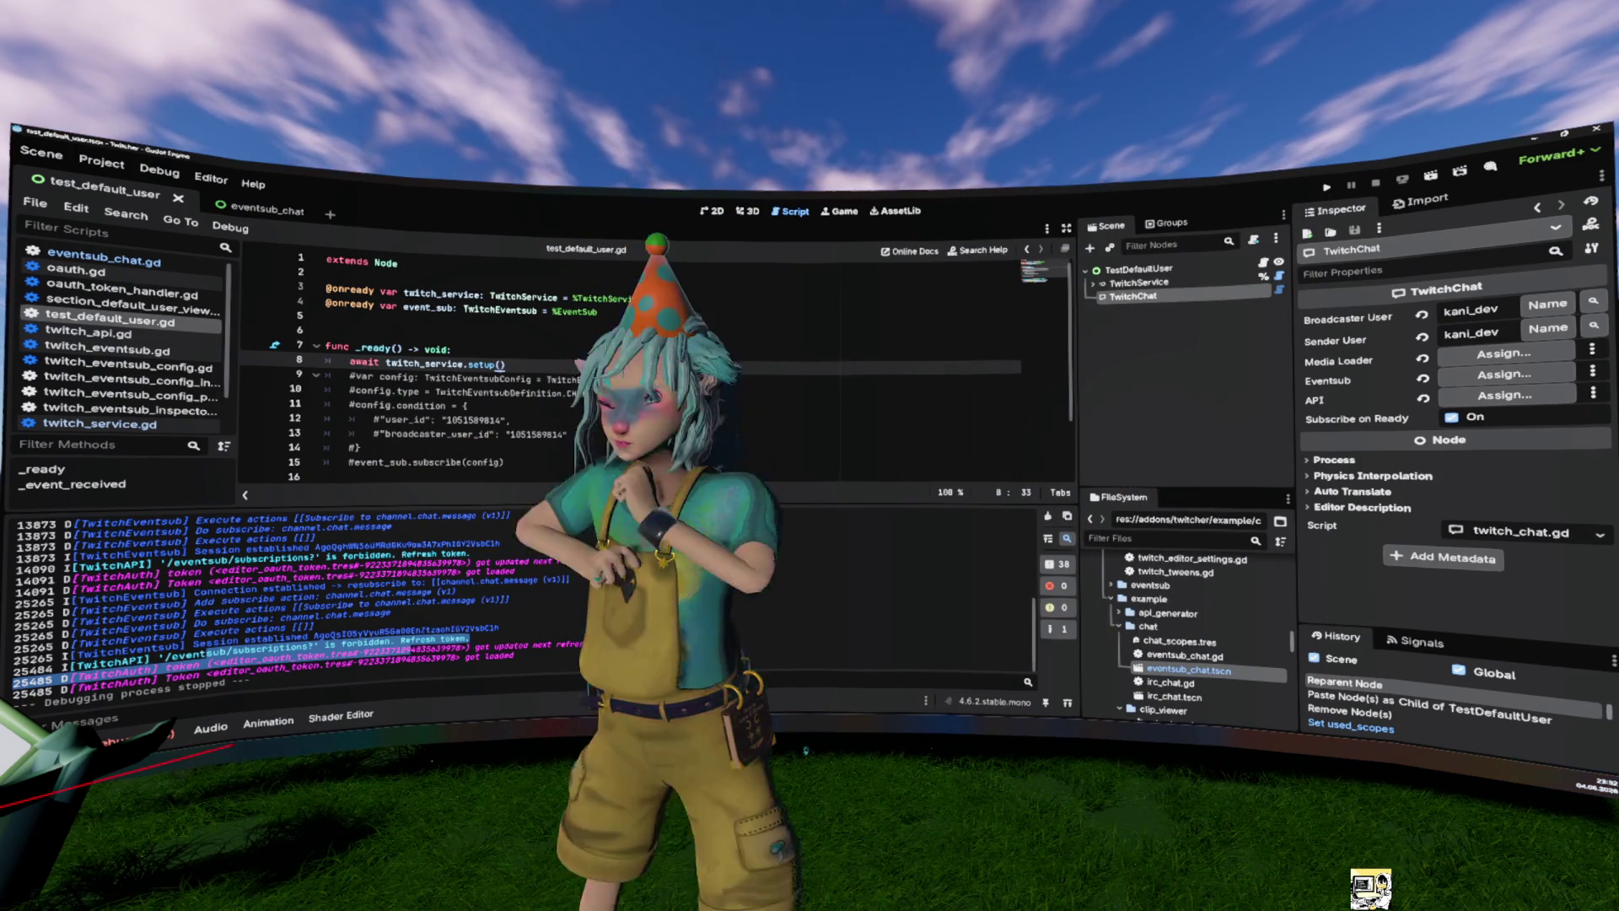
{"action": "left_click_drag", "start_coordinate": [498, 629], "coordinate": [87, 693]}
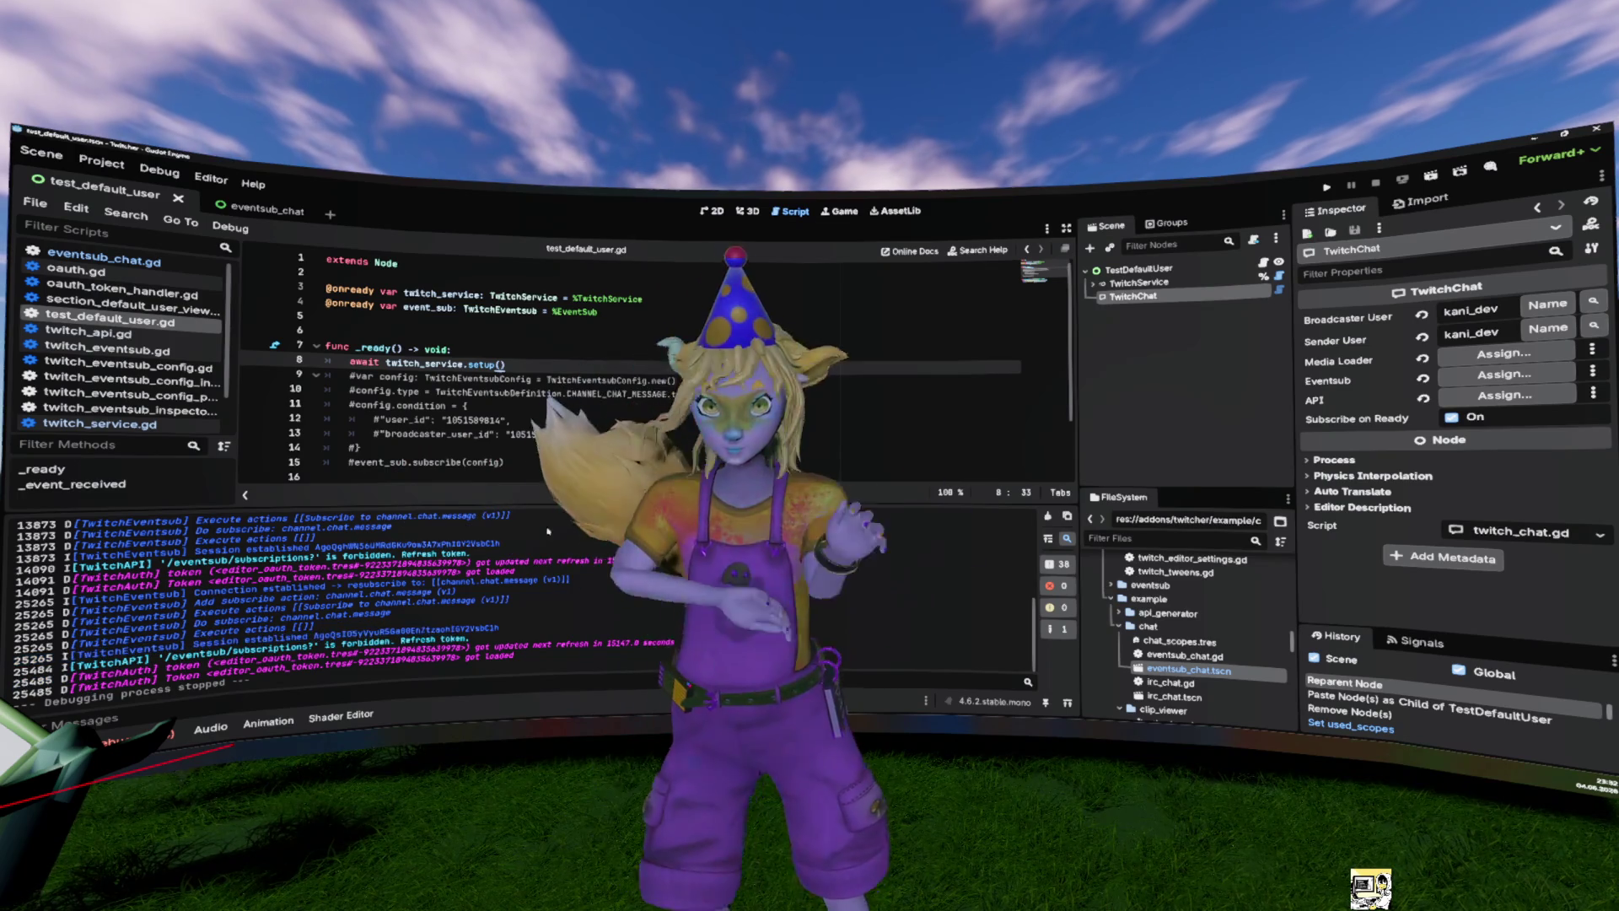
Enlarge the script area over the output log and delete the TwitchService node.
{"action": "left_click", "coordinate": [370, 448]}
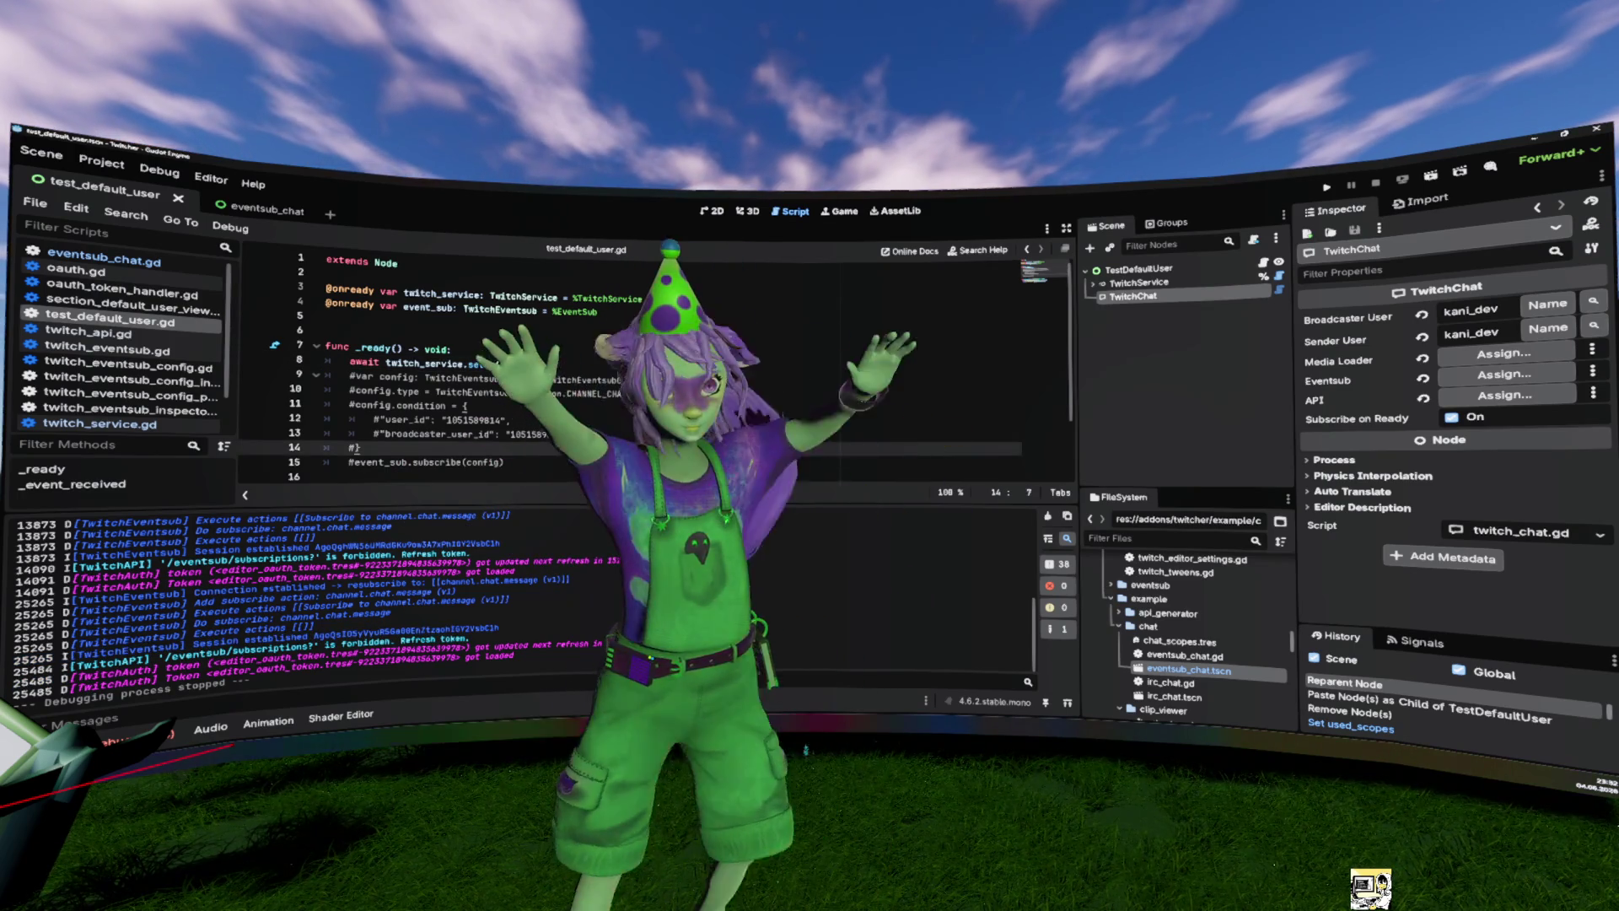
{"action": "left_click_drag", "start_coordinate": [571, 506], "coordinate": [571, 558]}
{"action": "key", "text": "Delete"}
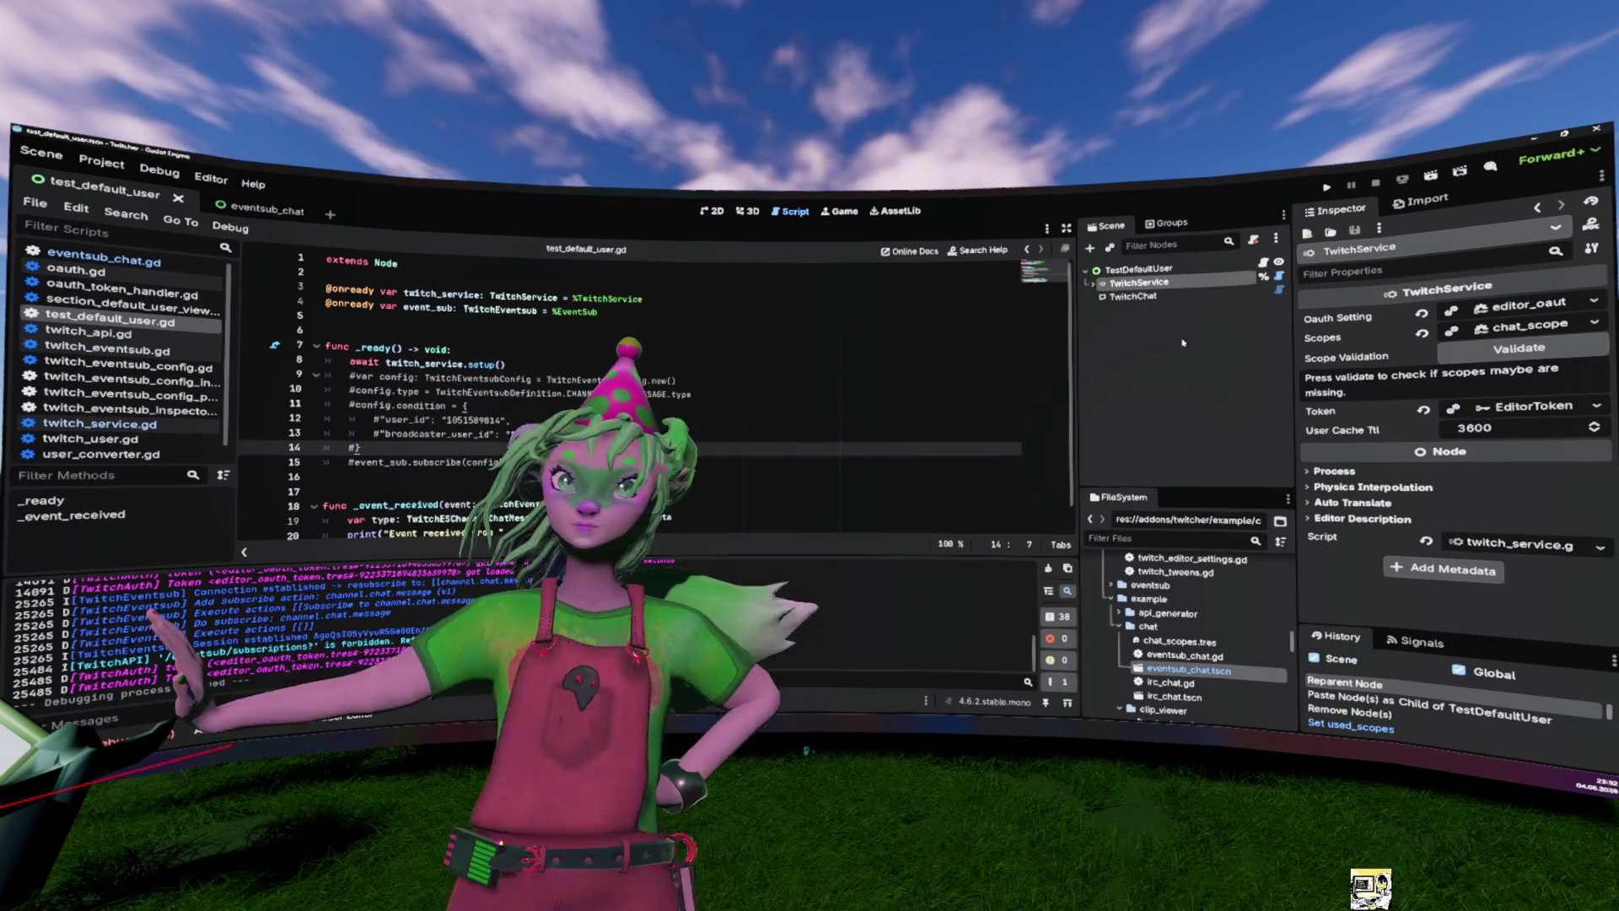
Delete TwitchChat and add a new TwitchService child node to TestDefaultUser.
{"action": "left_click", "coordinate": [1150, 285]}
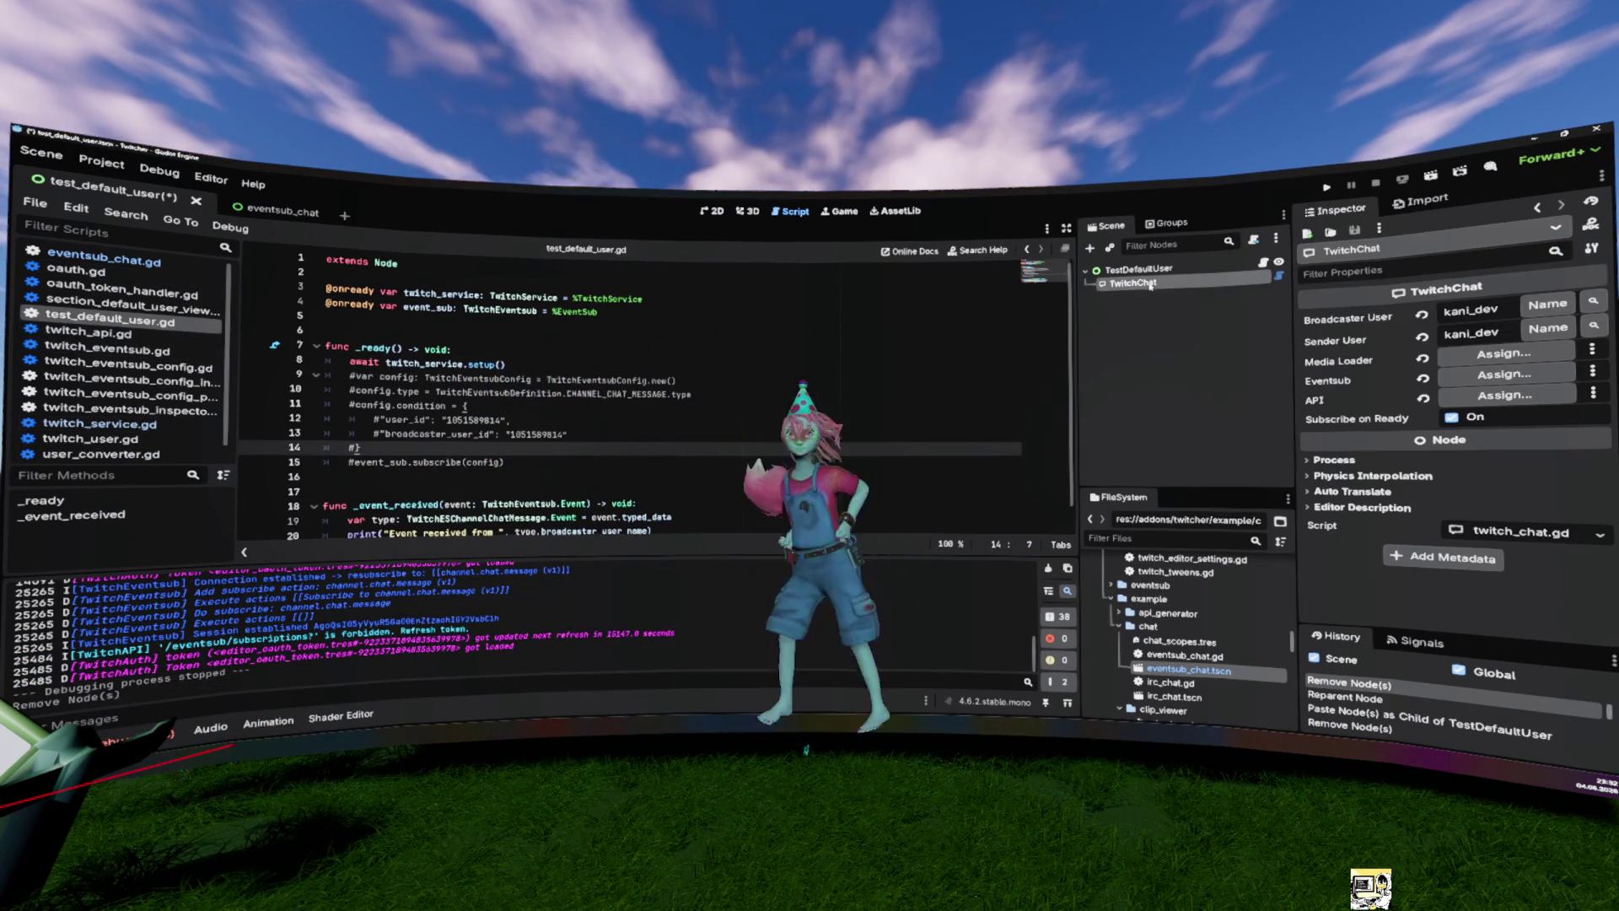
{"action": "key", "text": "Delete"}
{"action": "right_click", "coordinate": [1149, 271]}
{"action": "left_click", "coordinate": [1201, 296]}
{"action": "type", "text": "twitch_Ise"}
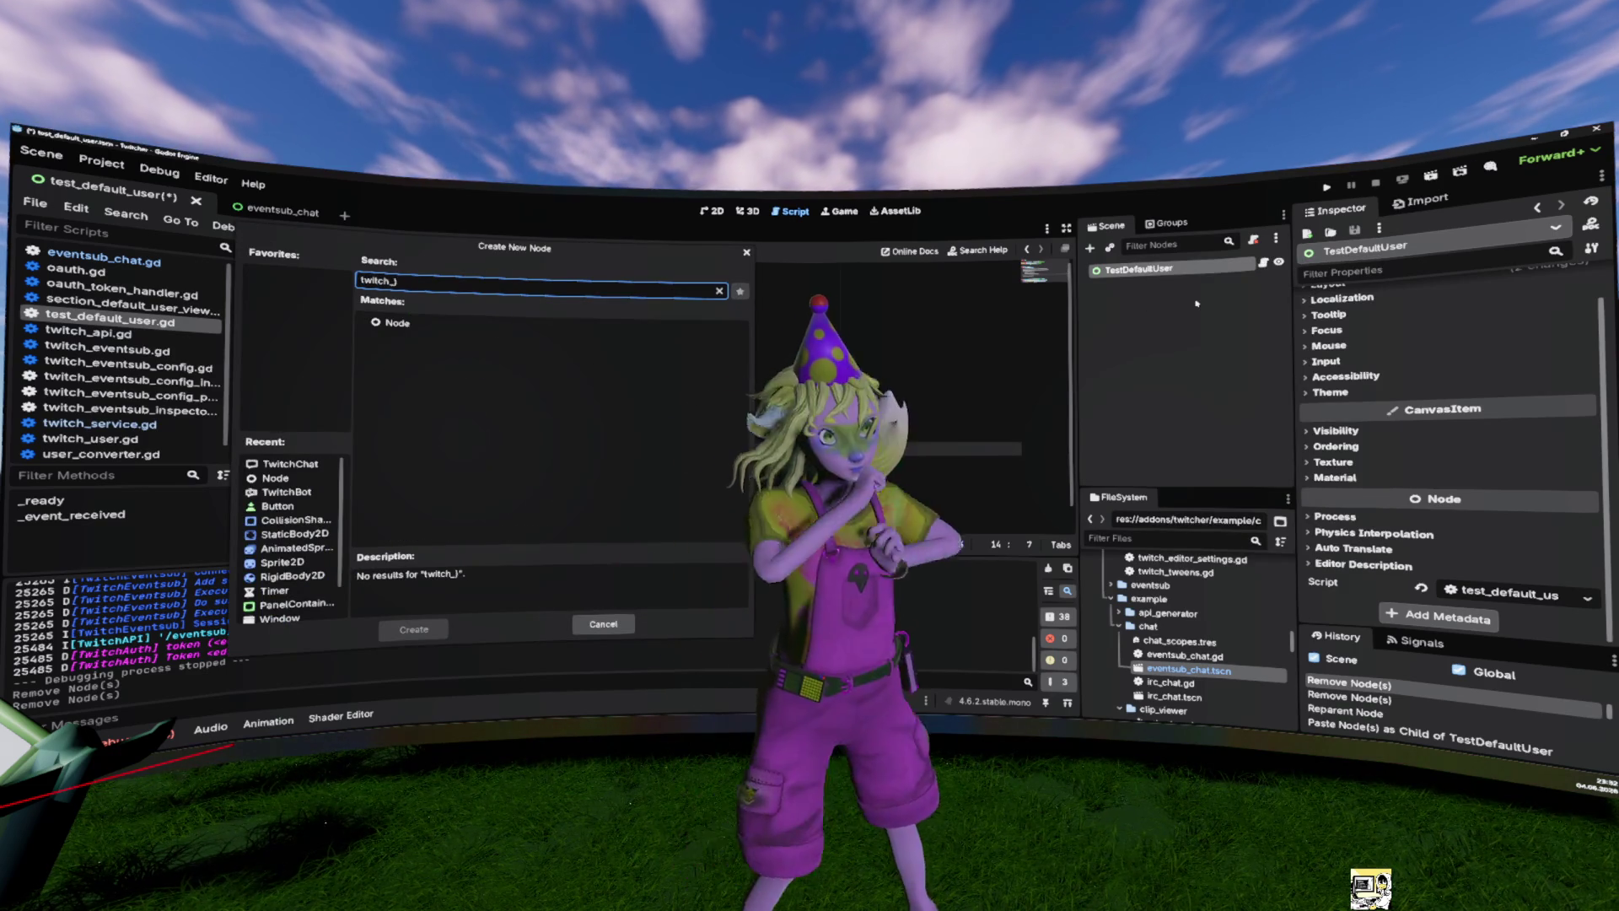
{"action": "key", "text": "BackSpace"}
{"action": "type", "text": "_ser"}
{"action": "key", "text": "BackSpace"}
{"action": "key", "text": "BackSpace"}
{"action": "key", "text": "BackSpace"}
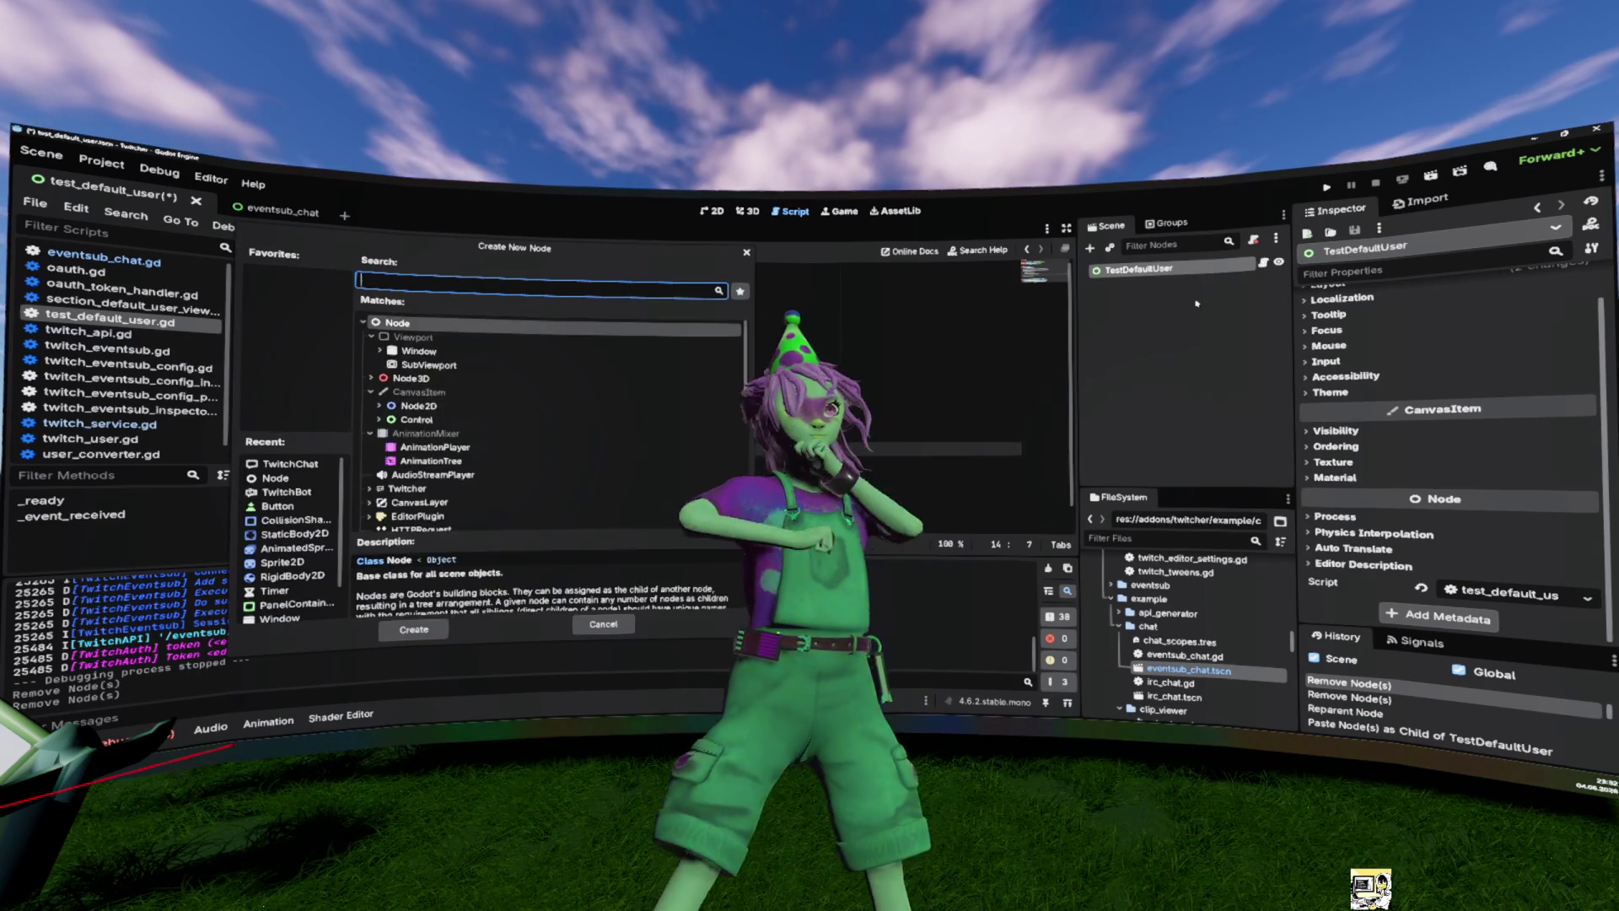
{"action": "type", "text": "servic"}
{"action": "key", "text": "Return"}
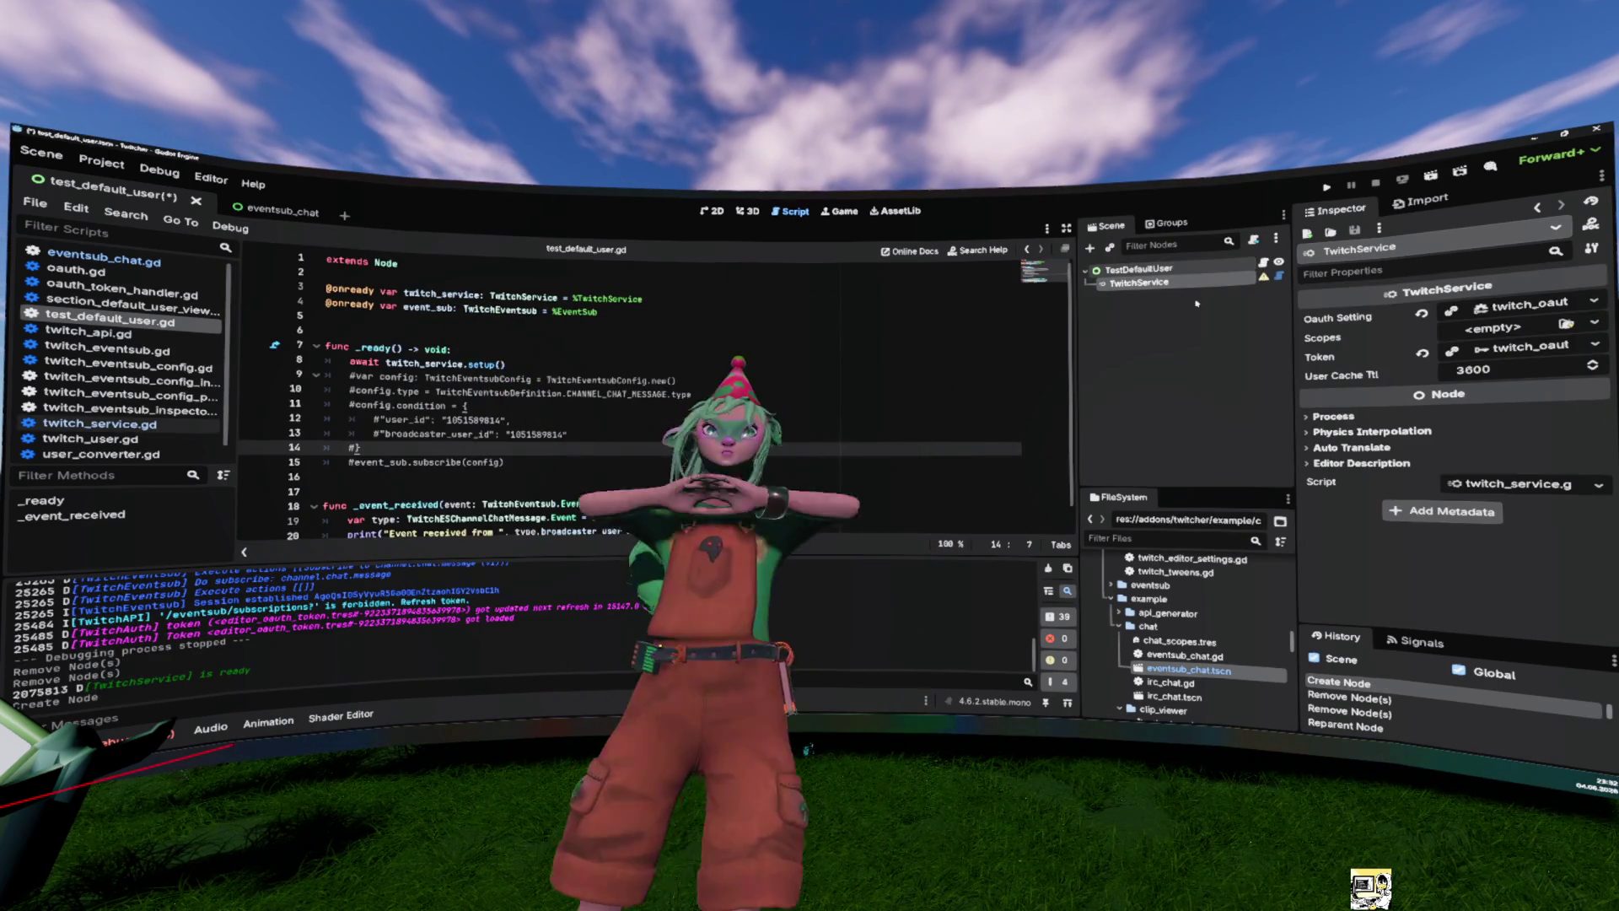
Quick-load chat_scopes as the new TwitchService's Scopes and check its token details.
{"action": "left_click", "coordinate": [1594, 322]}
{"action": "left_click", "coordinate": [1509, 404]}
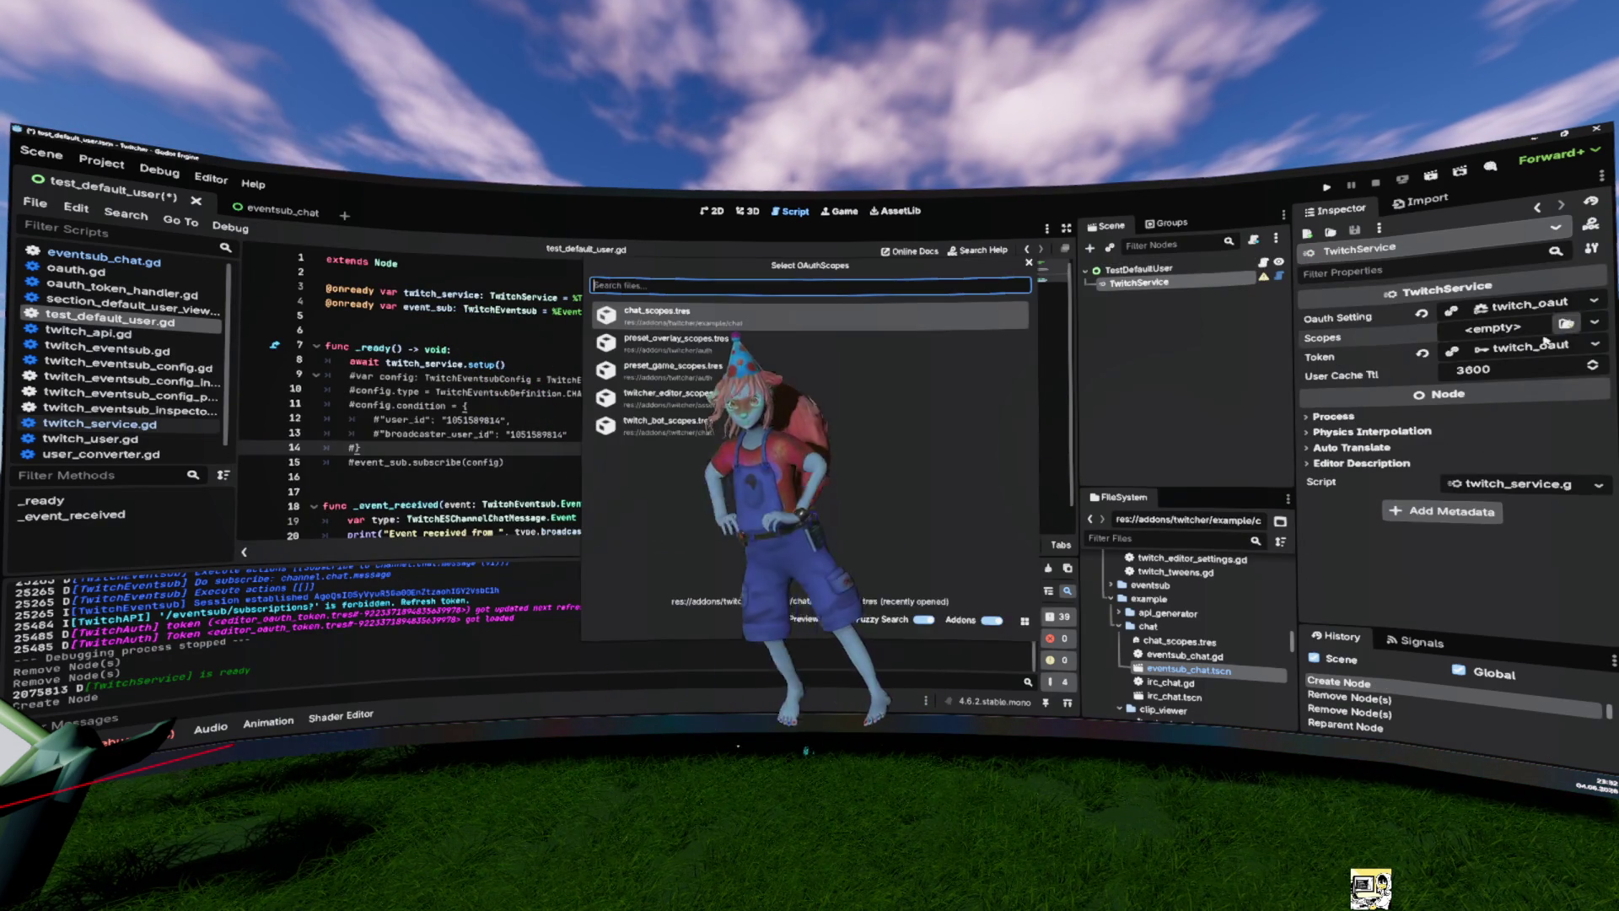
{"action": "double_click", "coordinate": [699, 319]}
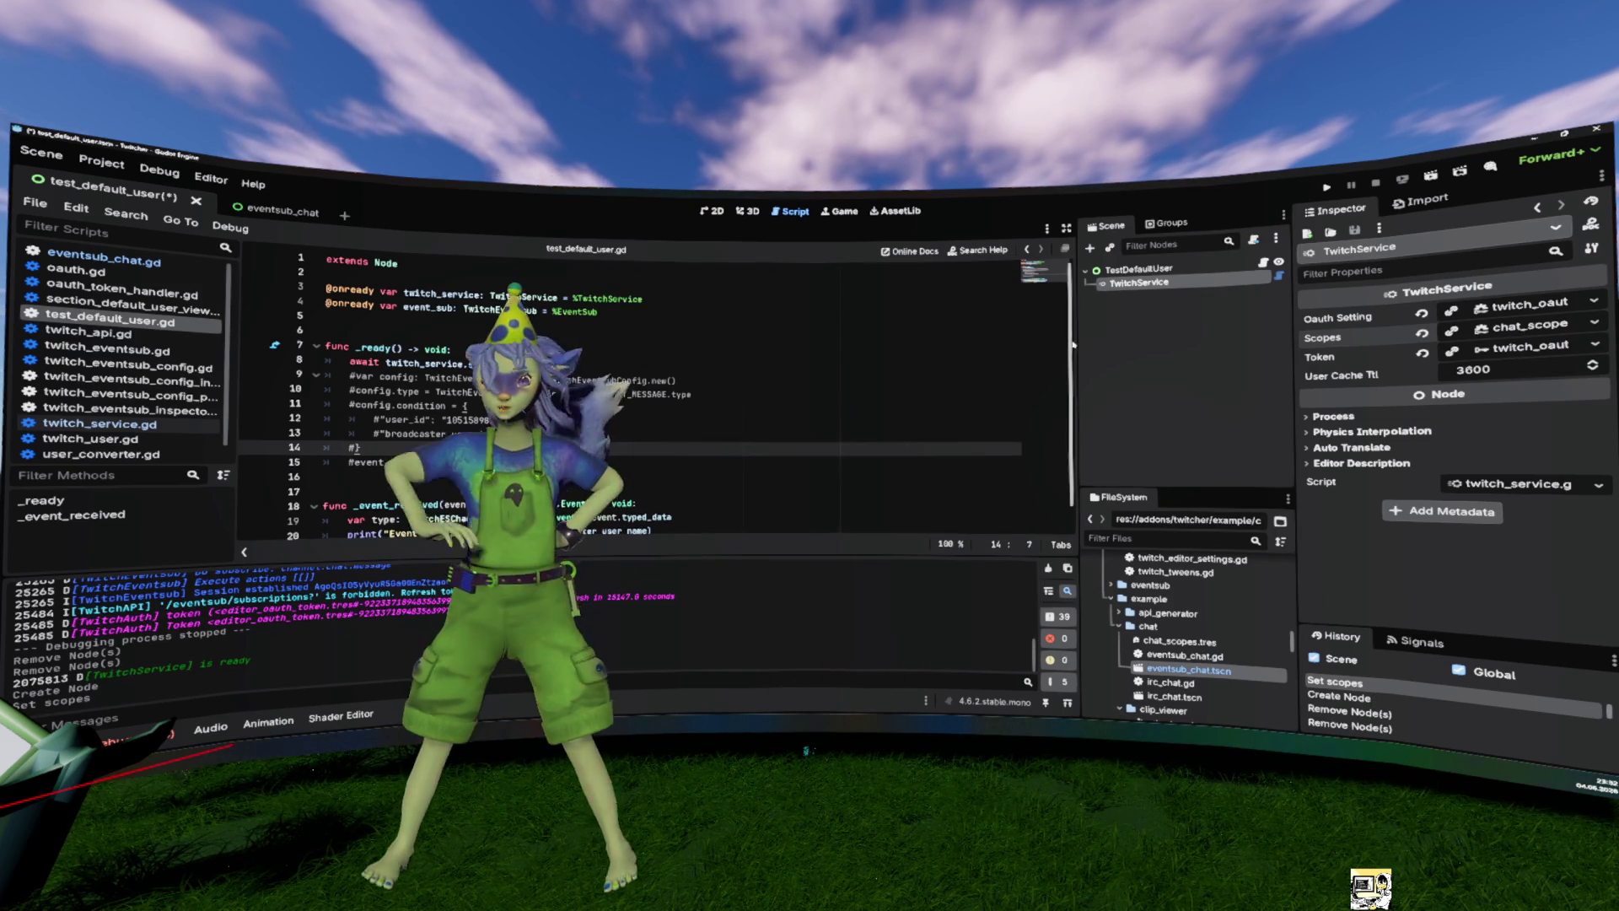
{"action": "left_click", "coordinate": [1517, 305]}
{"action": "left_click", "coordinate": [1539, 348]}
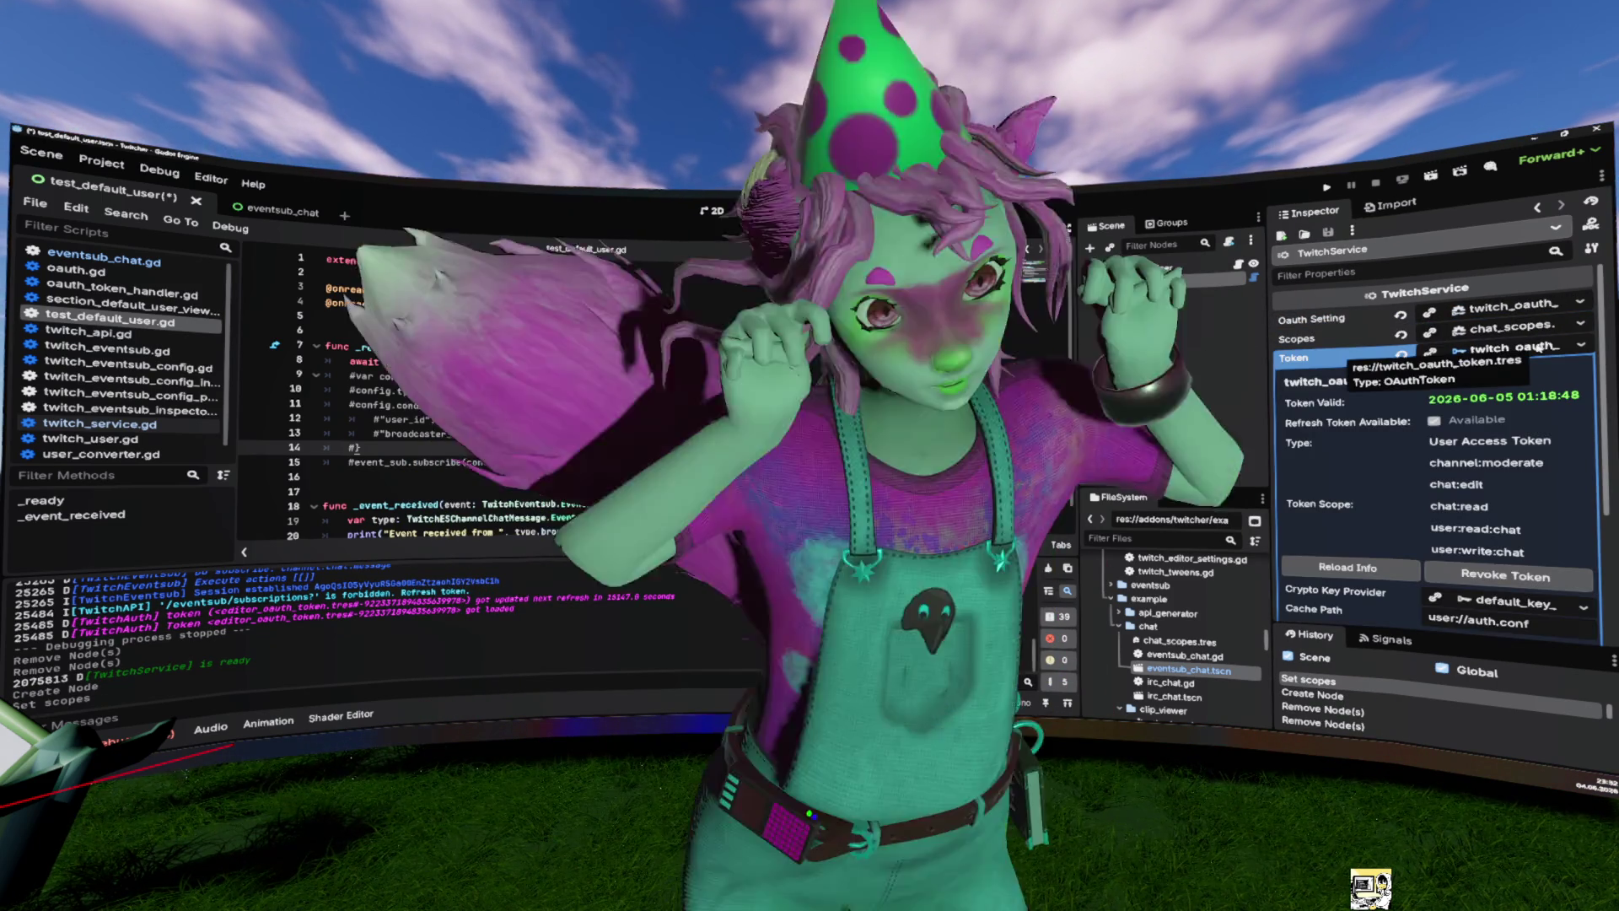
{"action": "left_click", "coordinate": [1539, 347]}
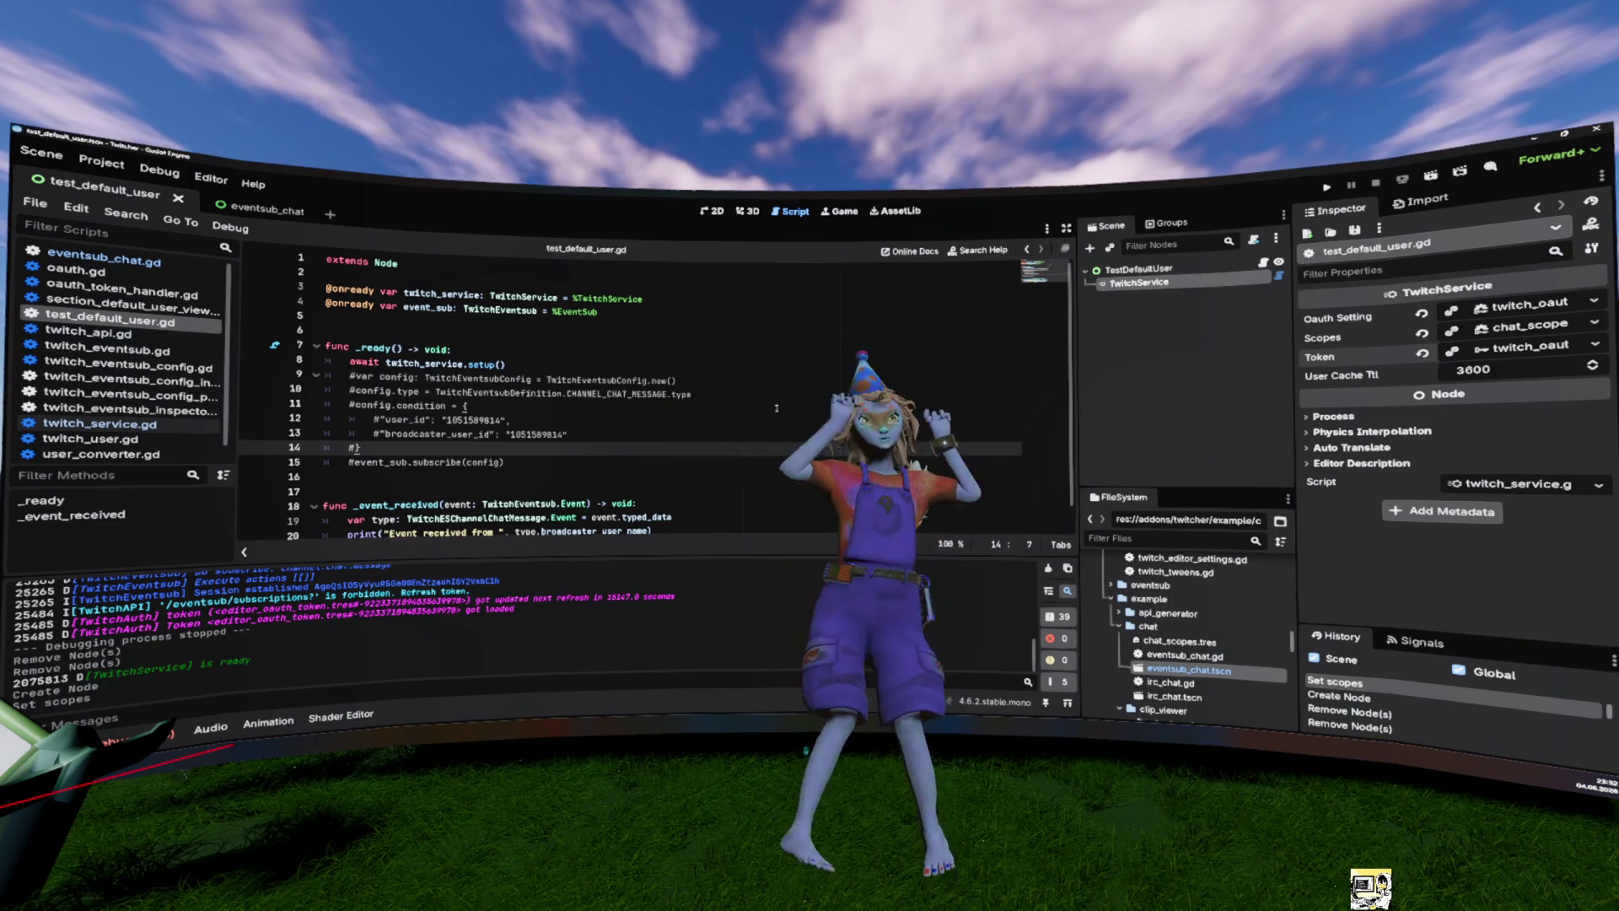
Add TwitchEventsub and TwitchAPI child nodes under TwitchService.
{"action": "right_click", "coordinate": [1187, 285]}
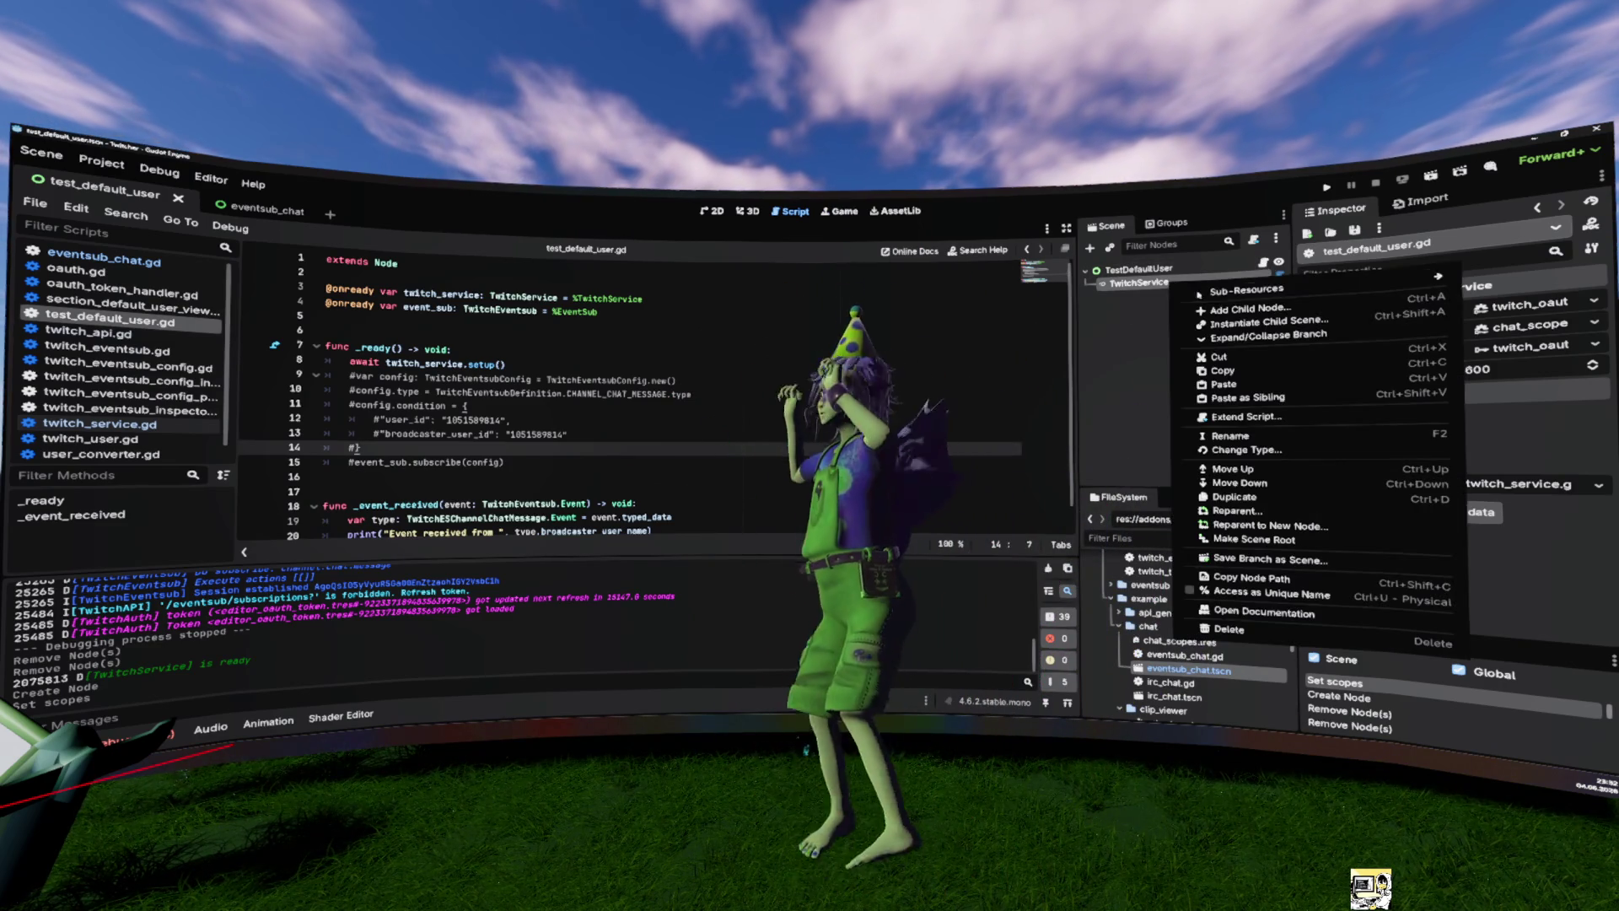
{"action": "left_click", "coordinate": [1220, 310]}
{"action": "type", "text": "event"}
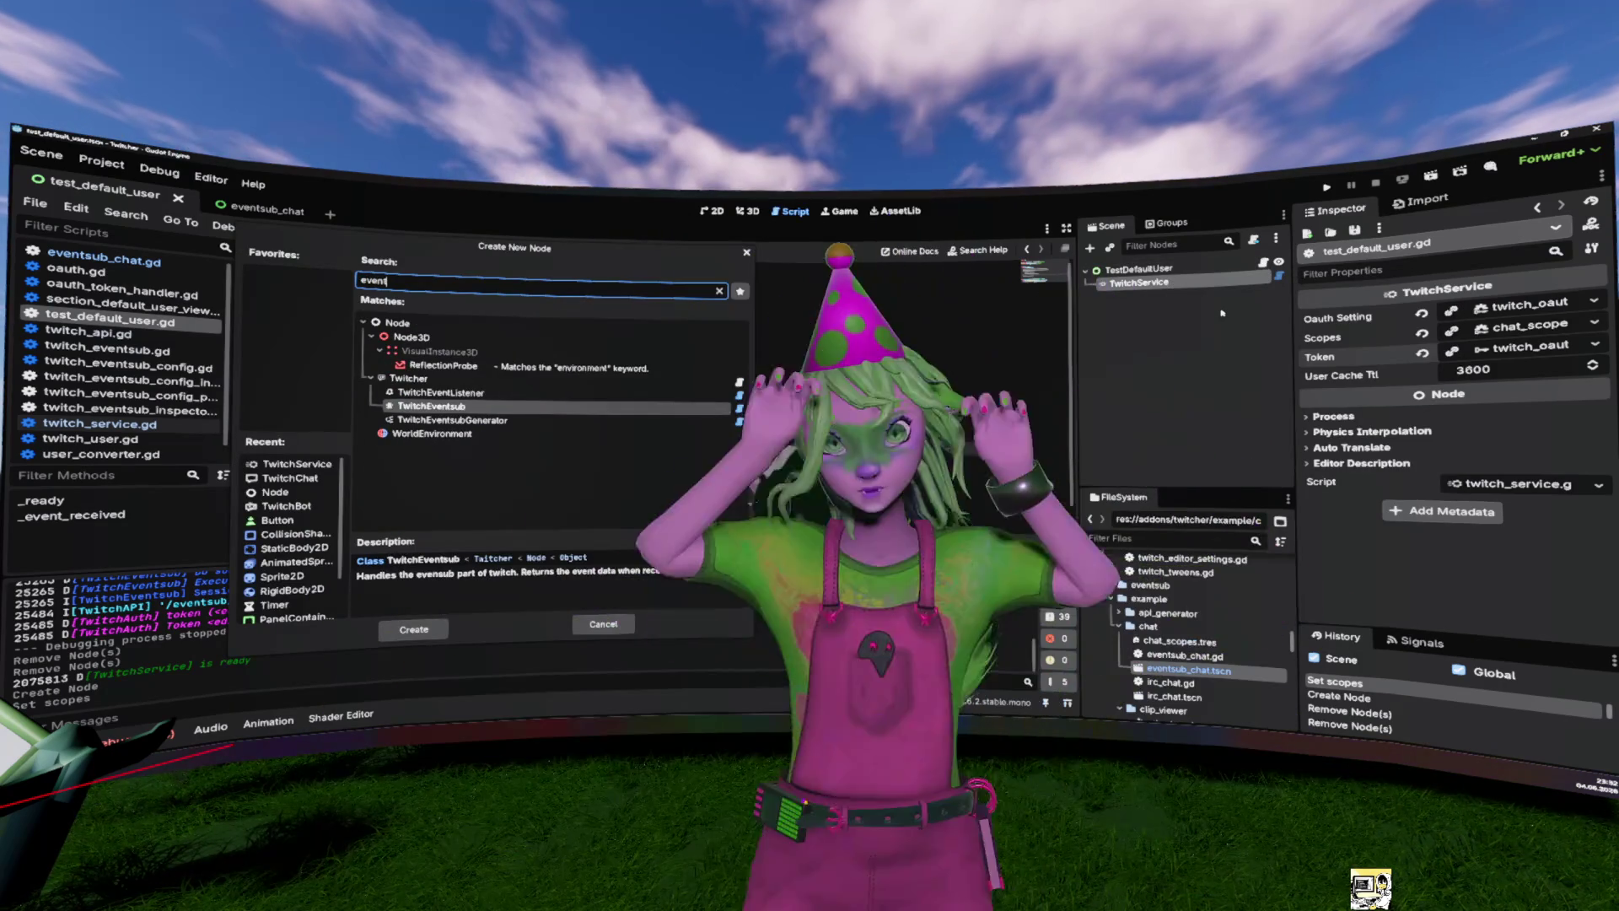
{"action": "key", "text": "Return"}
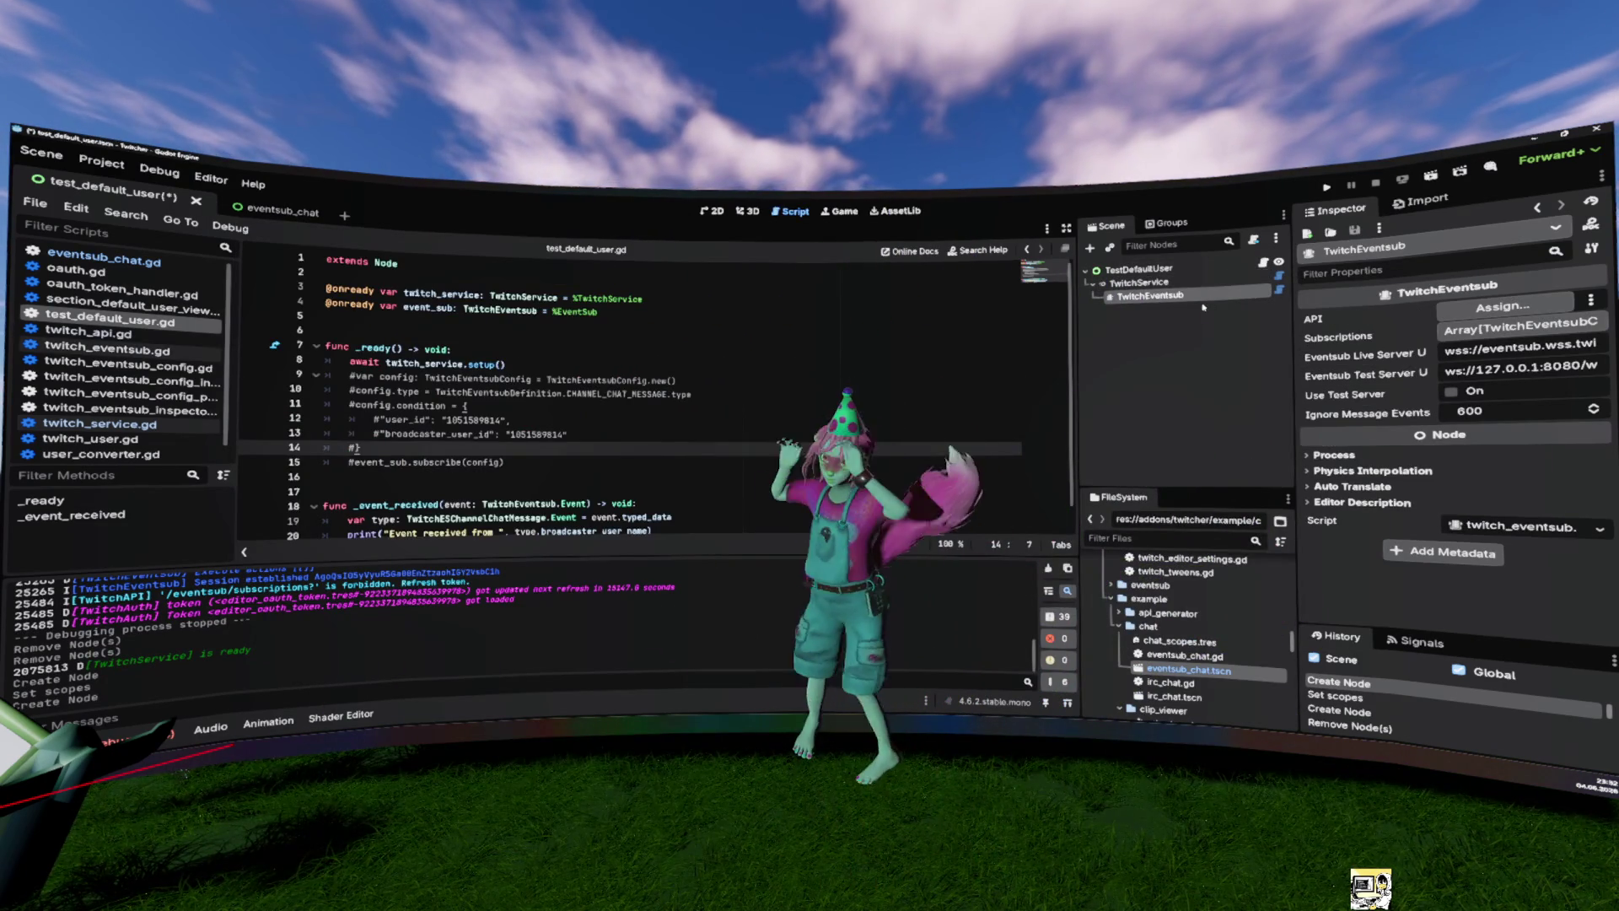
{"action": "right_click", "coordinate": [1136, 285]}
{"action": "left_click", "coordinate": [1180, 310]}
{"action": "type", "text": "apiu"}
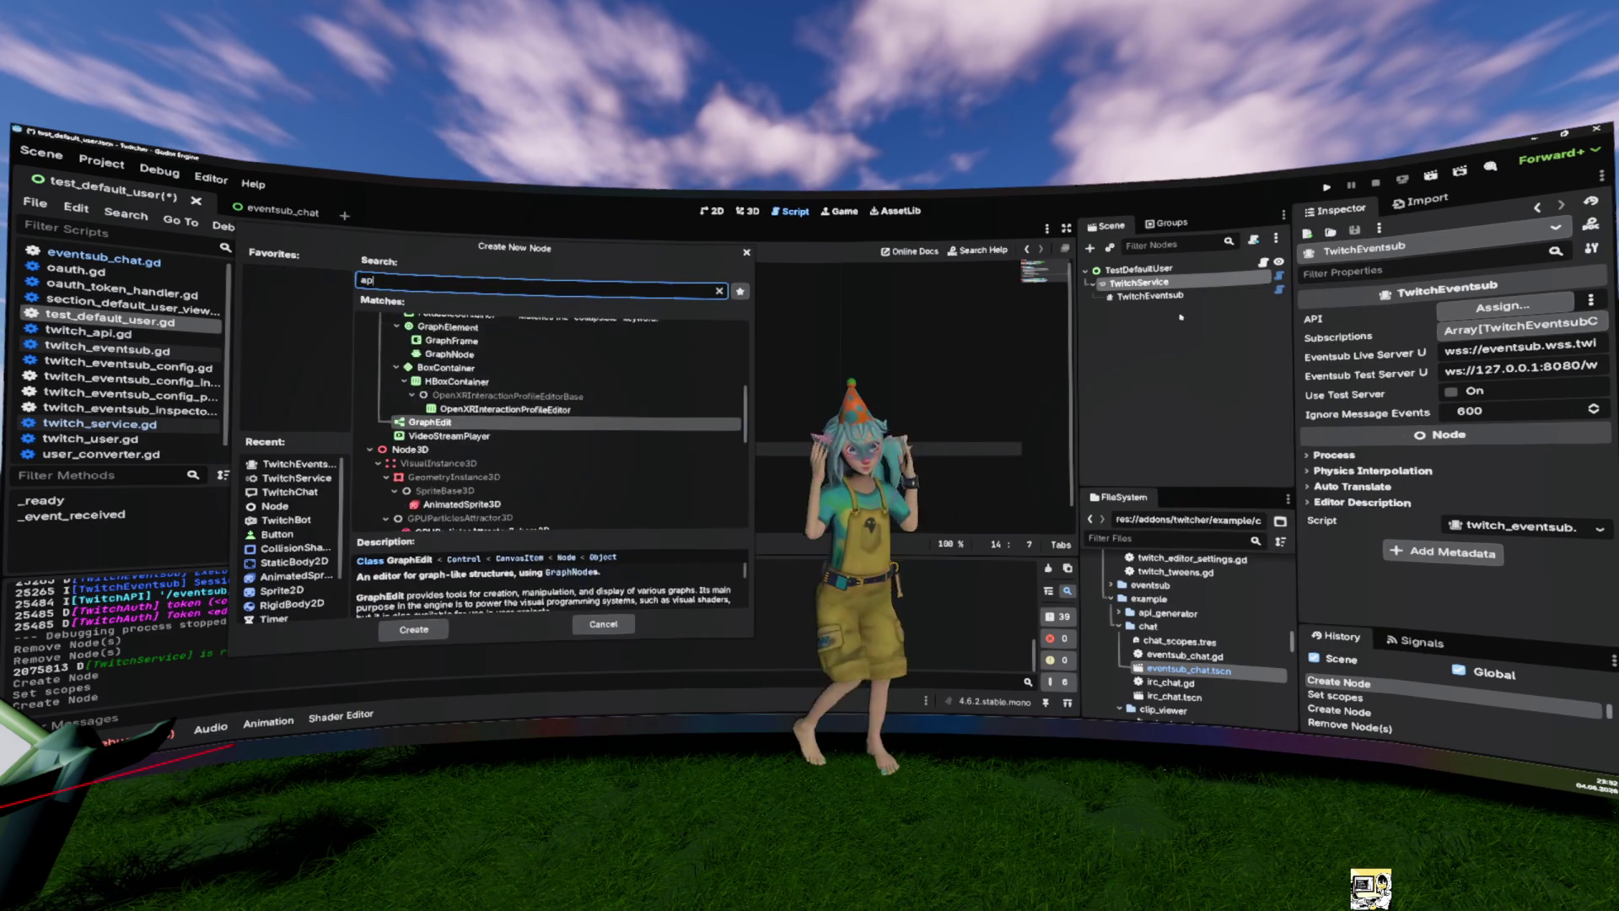
{"action": "key", "text": "BackSpace"}
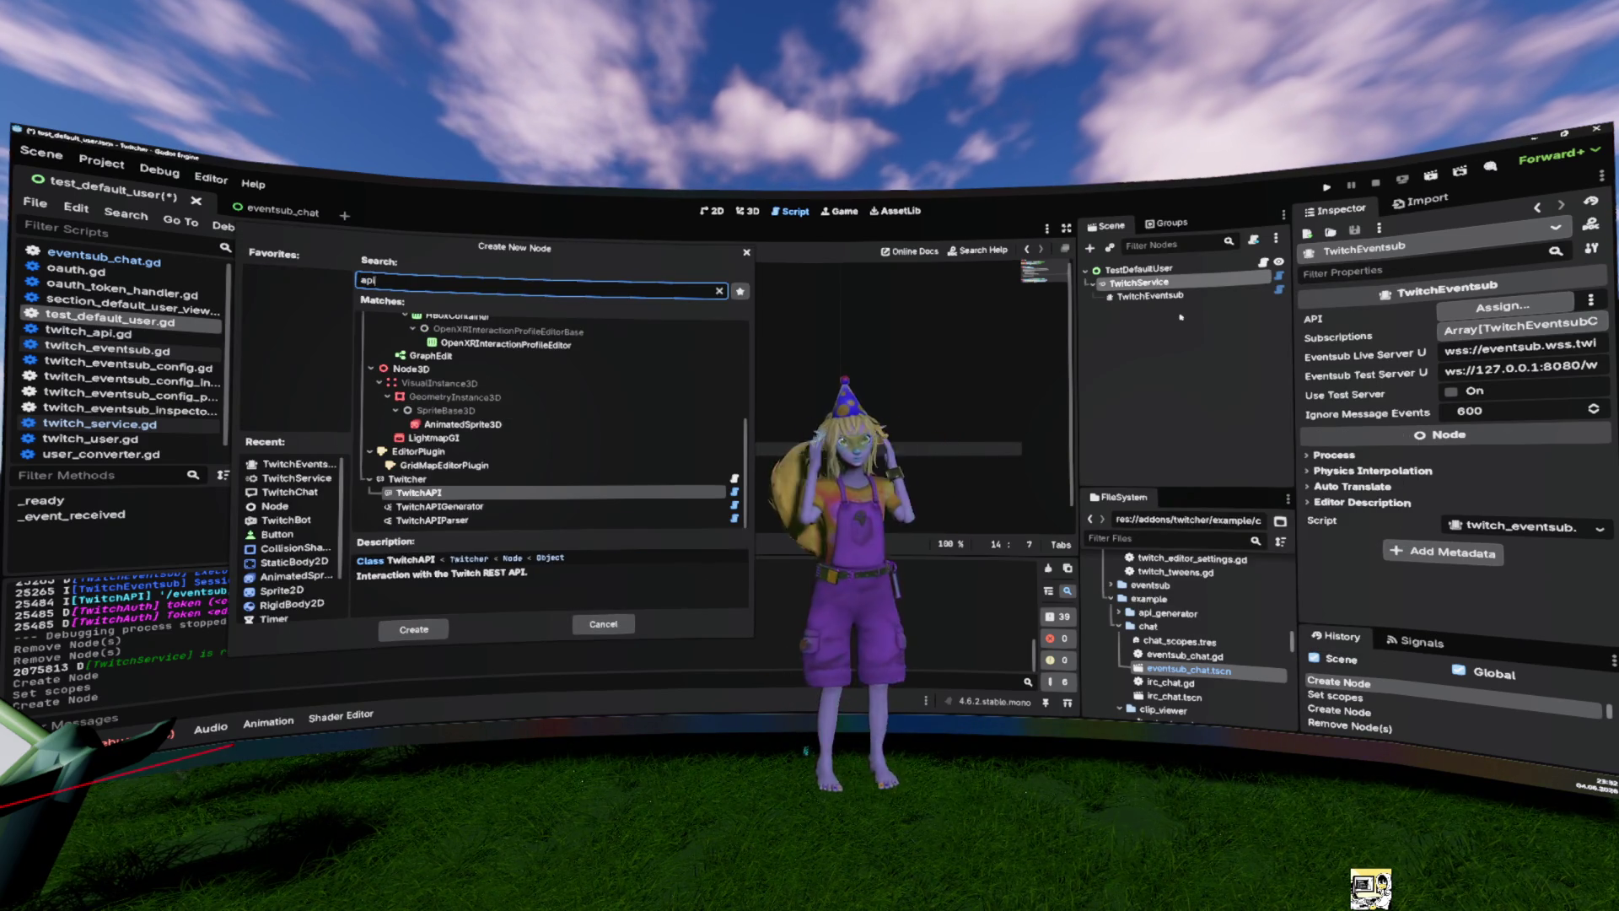
{"action": "key", "text": "Return"}
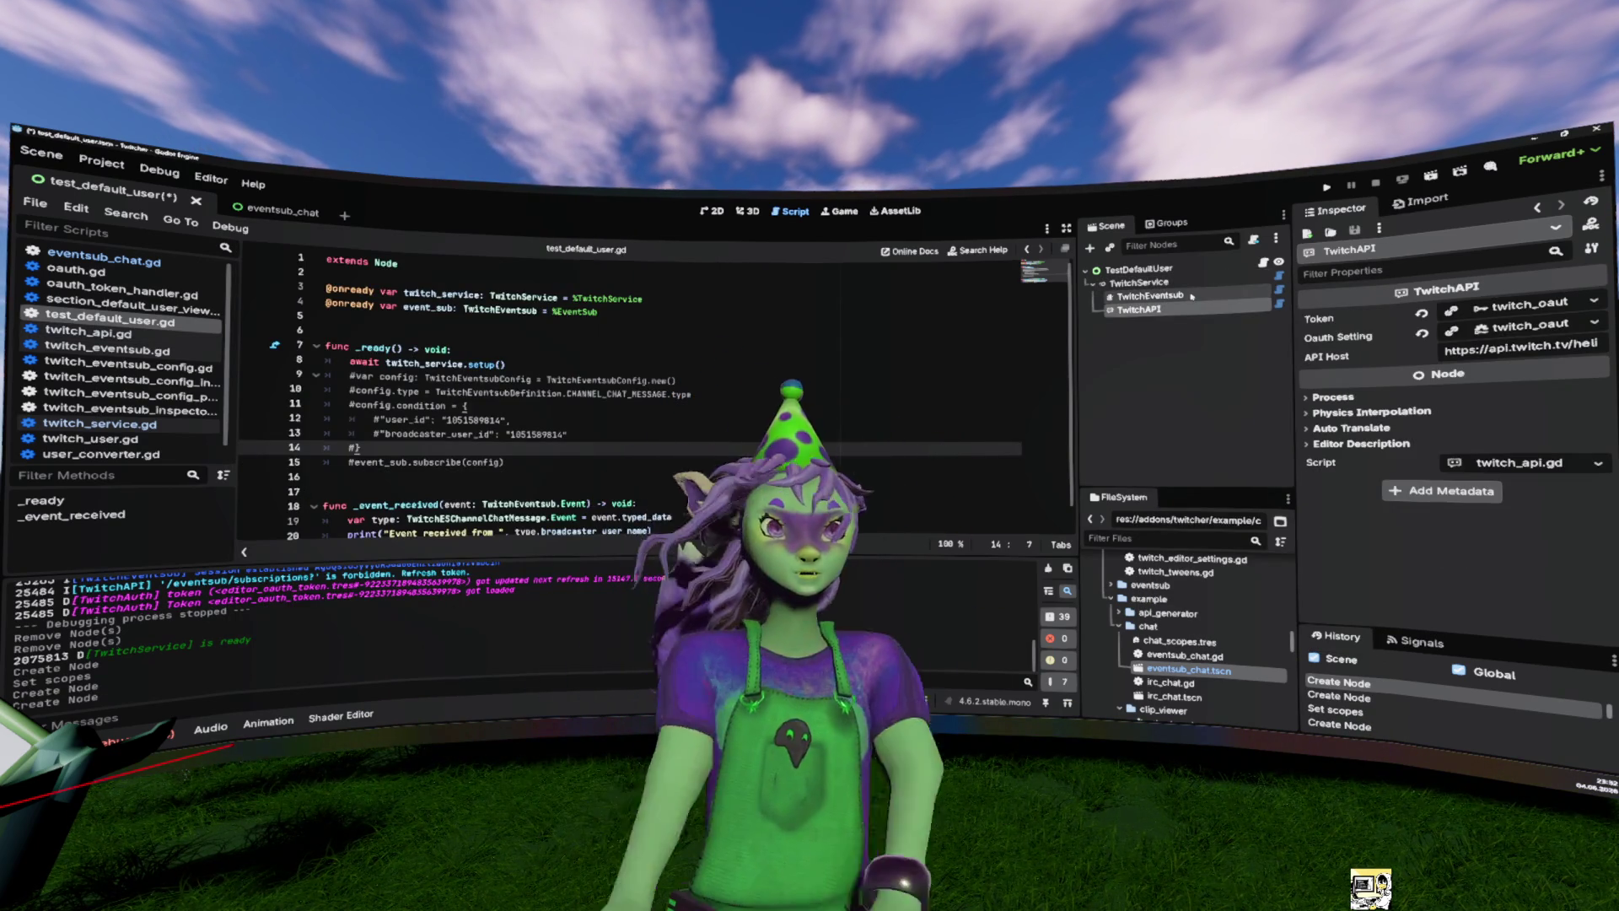
Link TwitchEventsub's API to TwitchAPI, validate the scopes, and run the test scene with F6.
{"action": "left_click", "coordinate": [1525, 306]}
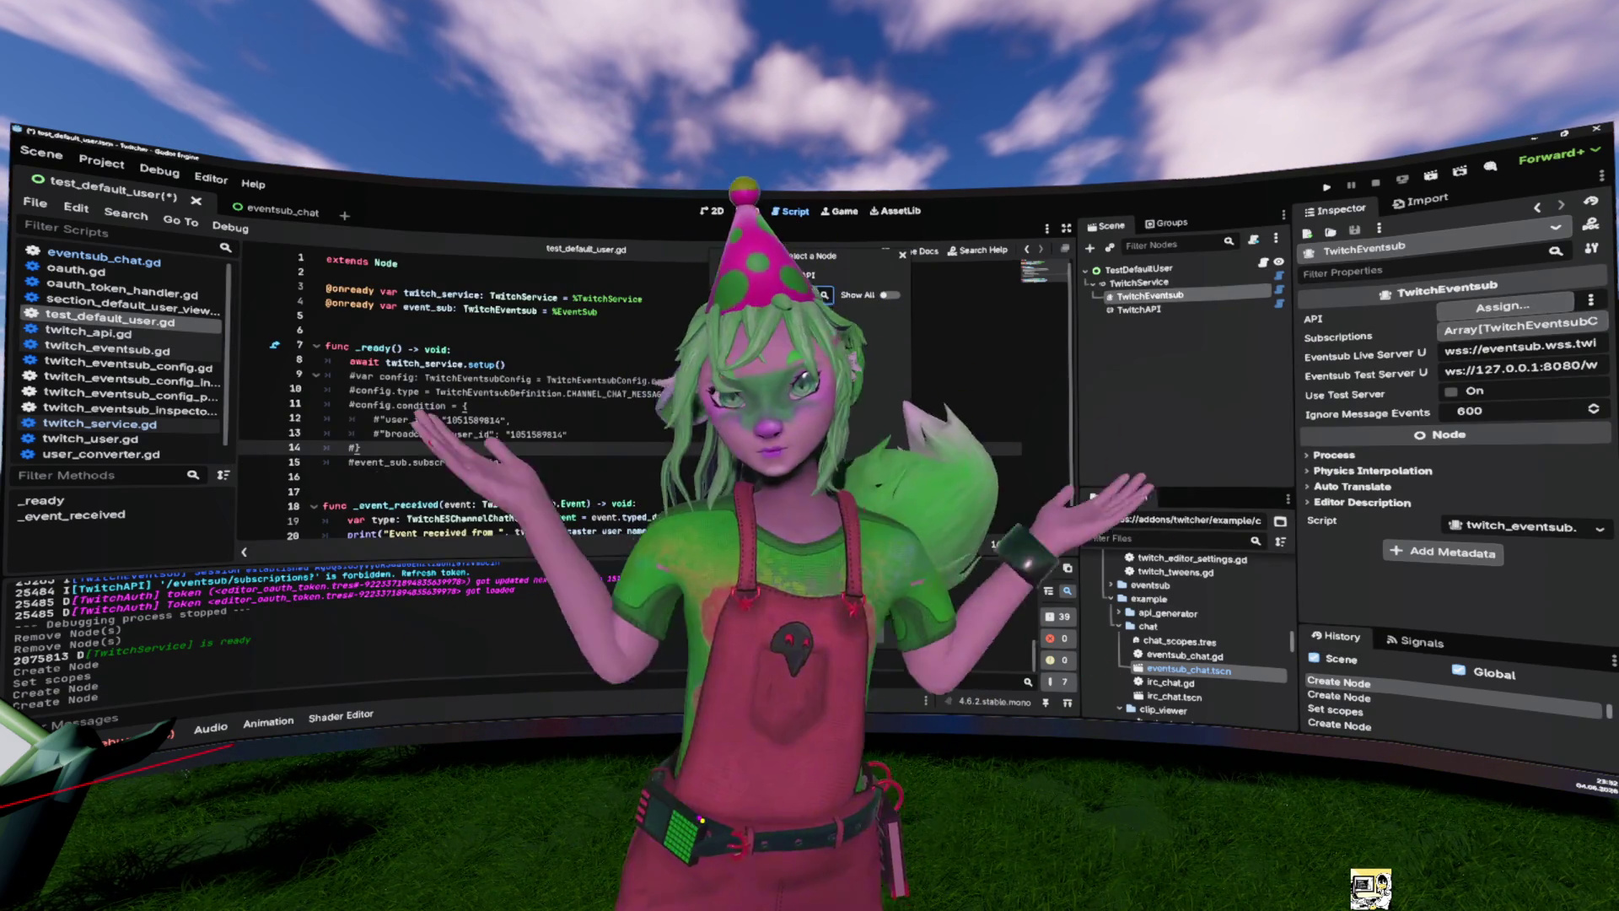
{"action": "left_click", "coordinate": [793, 347]}
{"action": "double_click", "coordinate": [793, 346]}
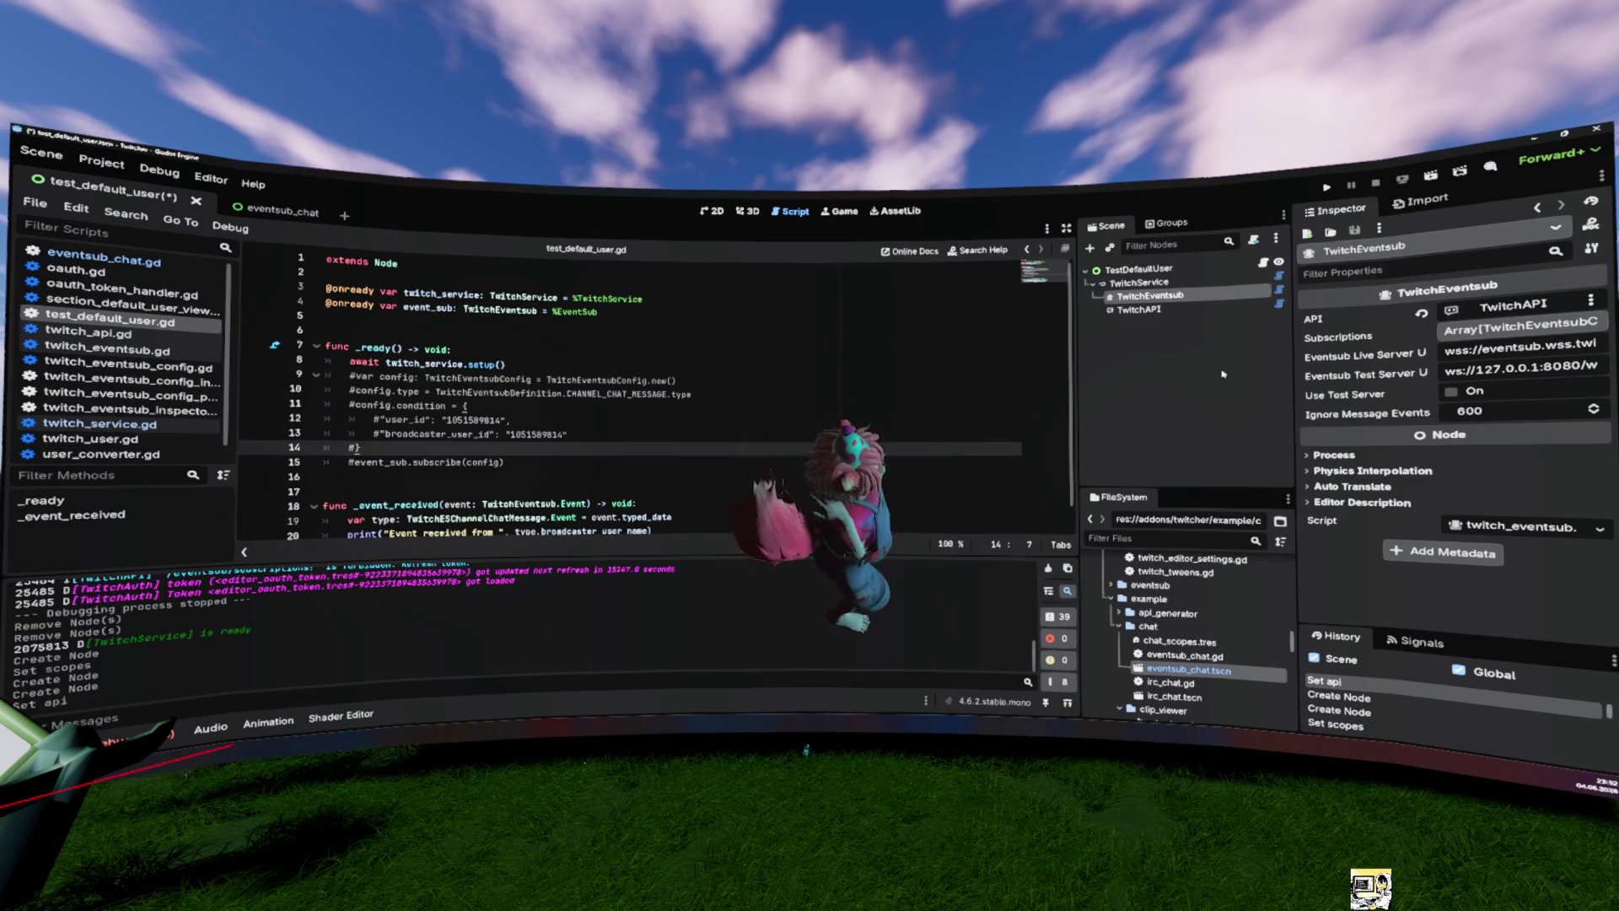
{"action": "left_click", "coordinate": [1138, 283]}
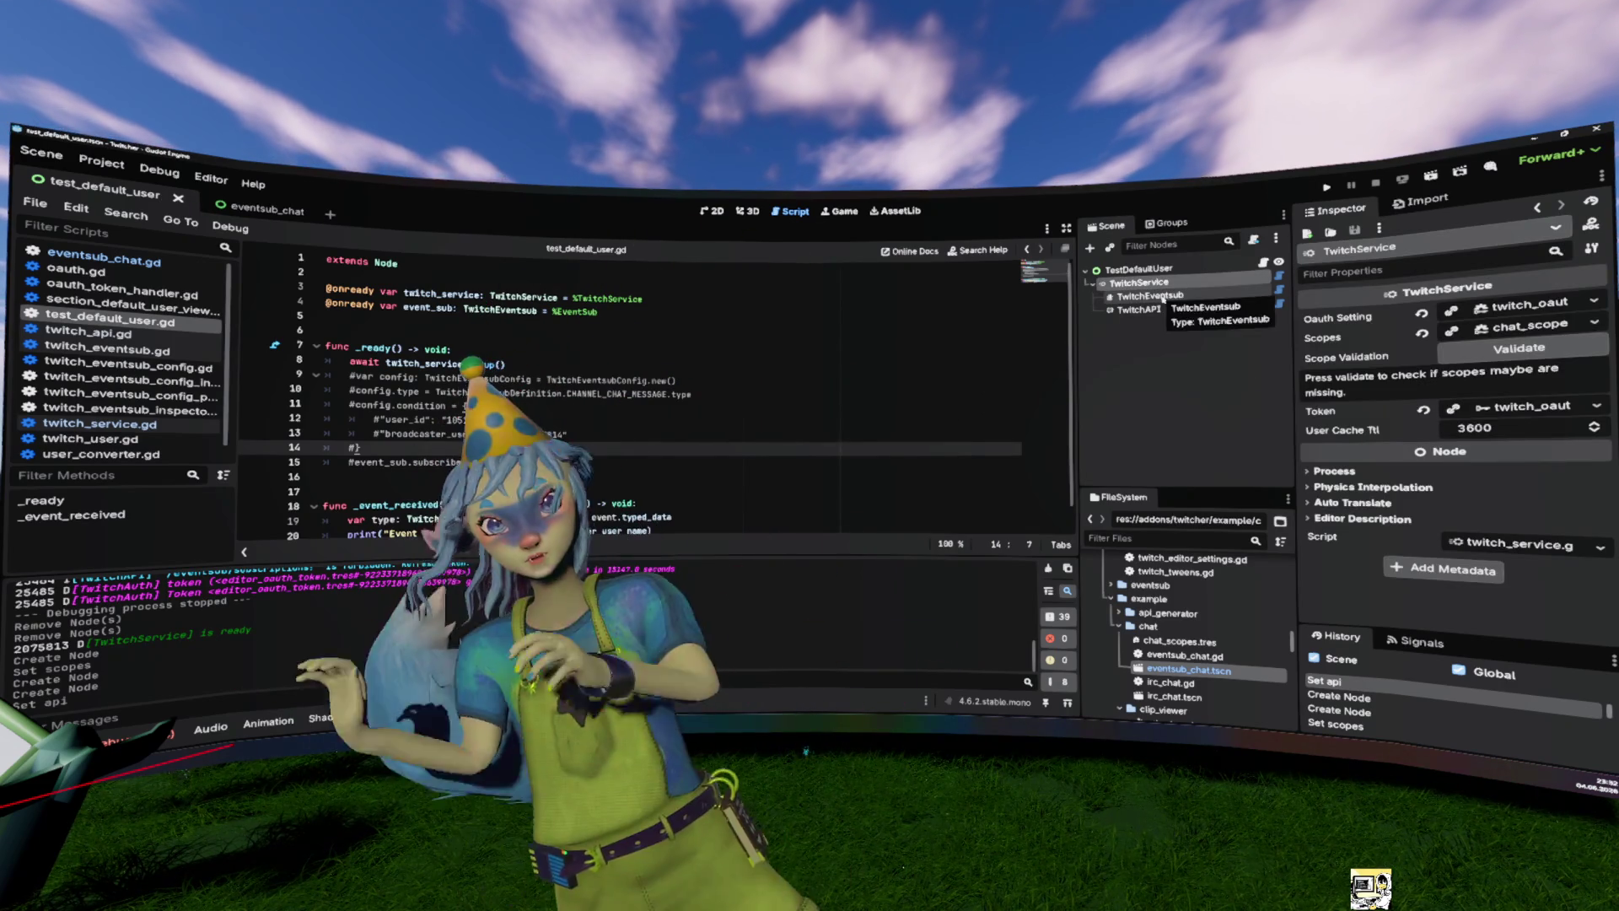
{"action": "left_click", "coordinate": [1518, 348]}
{"action": "left_click", "coordinate": [455, 349]}
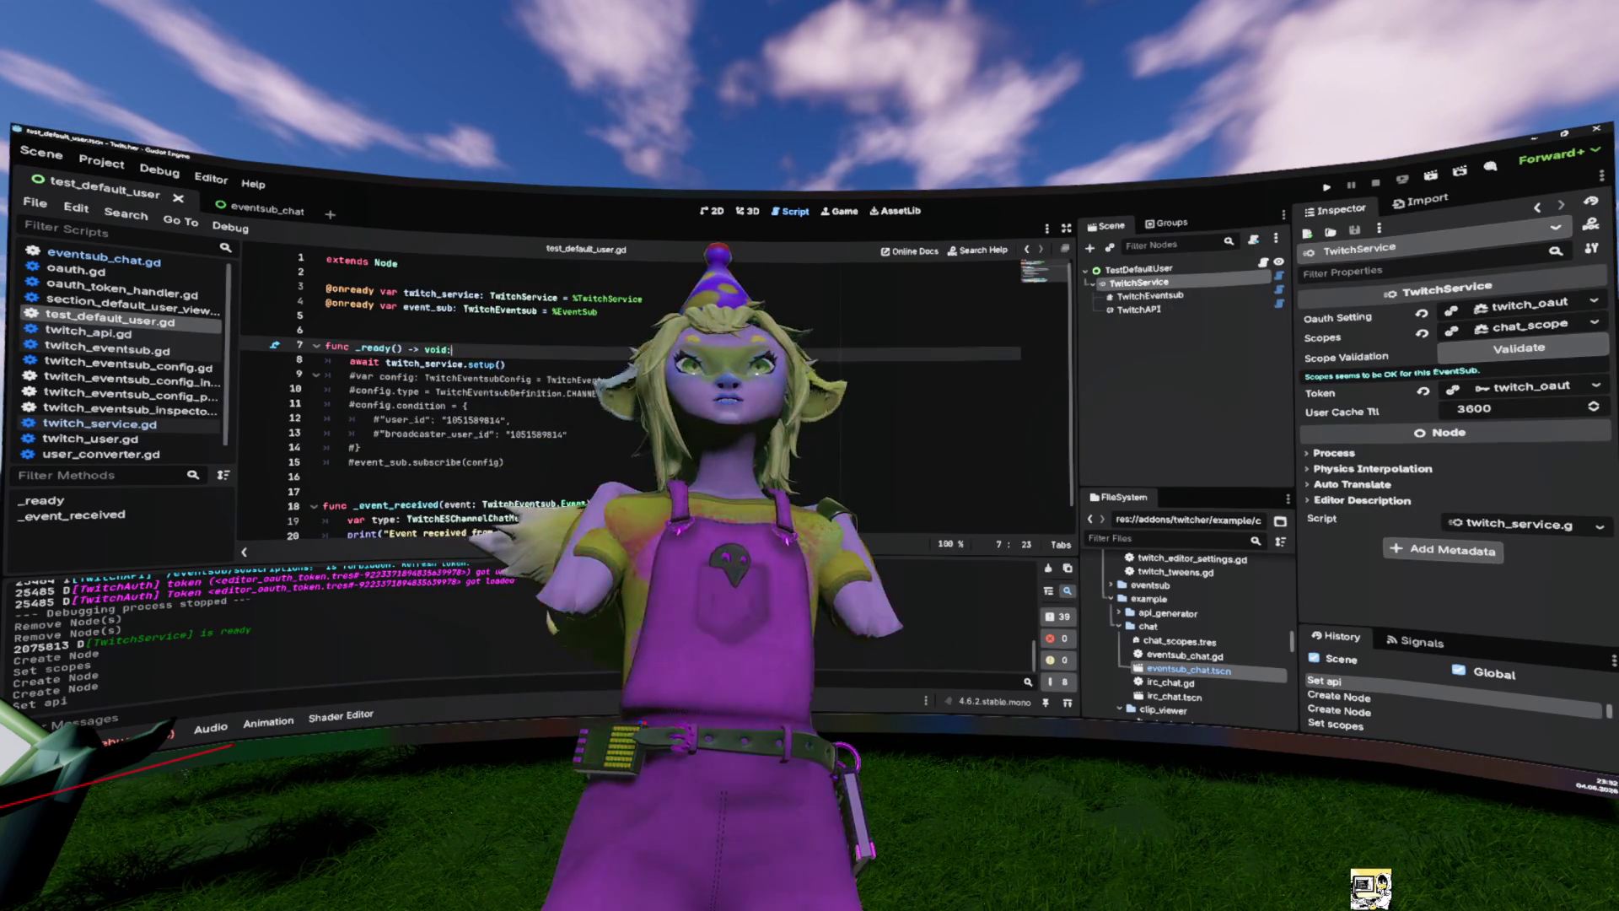
{"action": "left_click", "coordinate": [505, 365]}
{"action": "key", "text": "F6"}
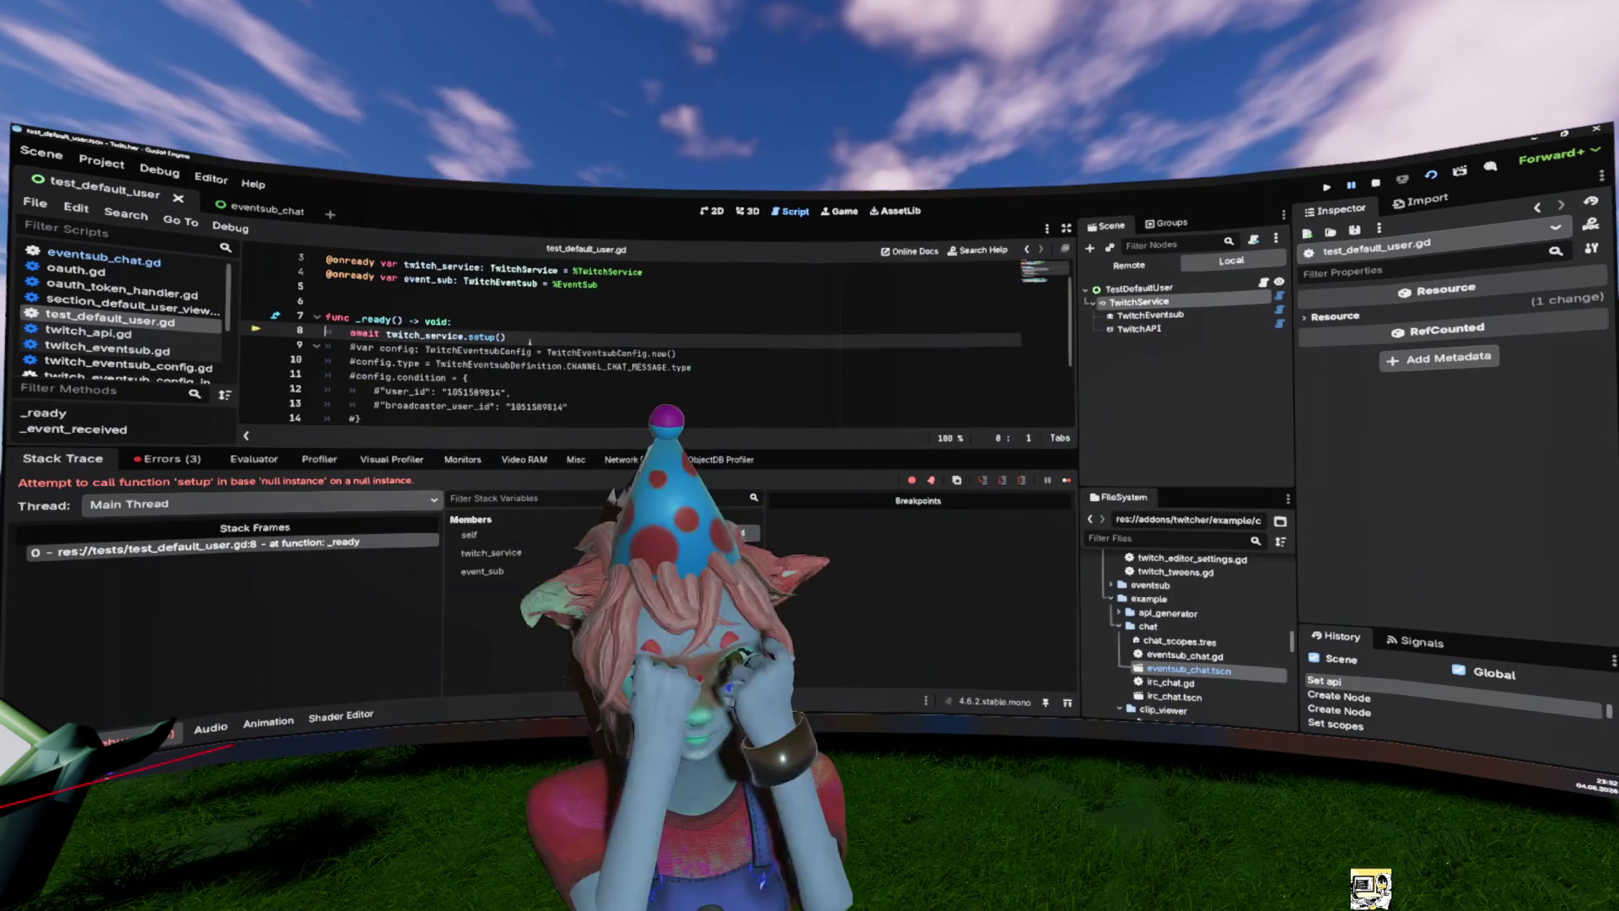
Stop the running scene and give TwitchService a scene-unique name with Ctrl+U.
{"action": "left_click", "coordinate": [1375, 183]}
{"action": "left_click", "coordinate": [1166, 285]}
{"action": "key", "text": "ctrl+u"}
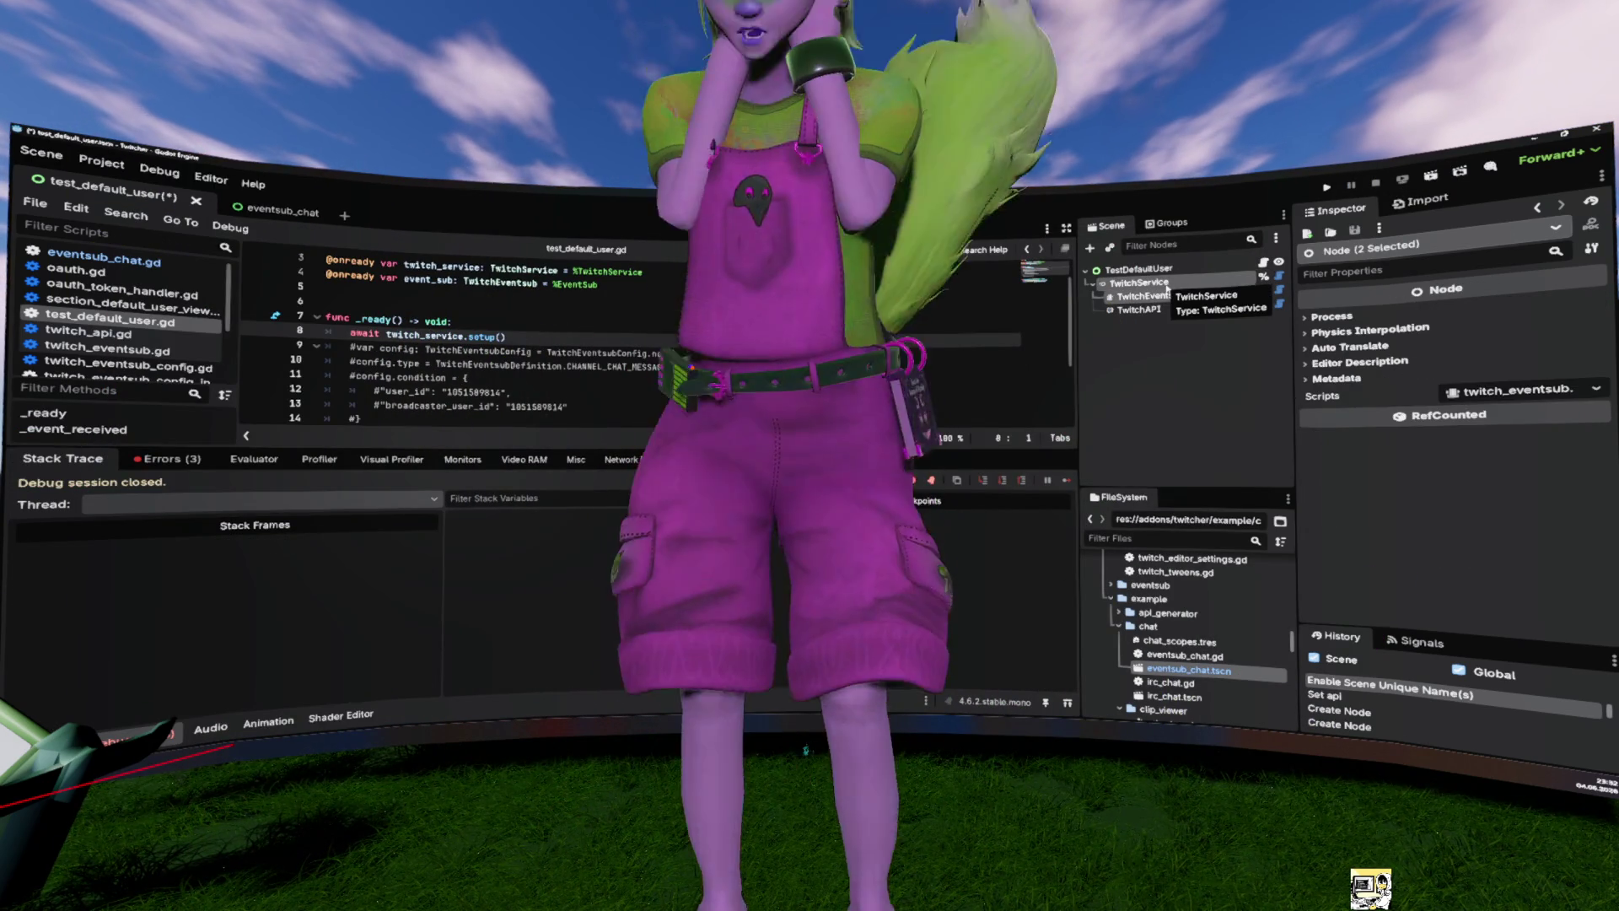
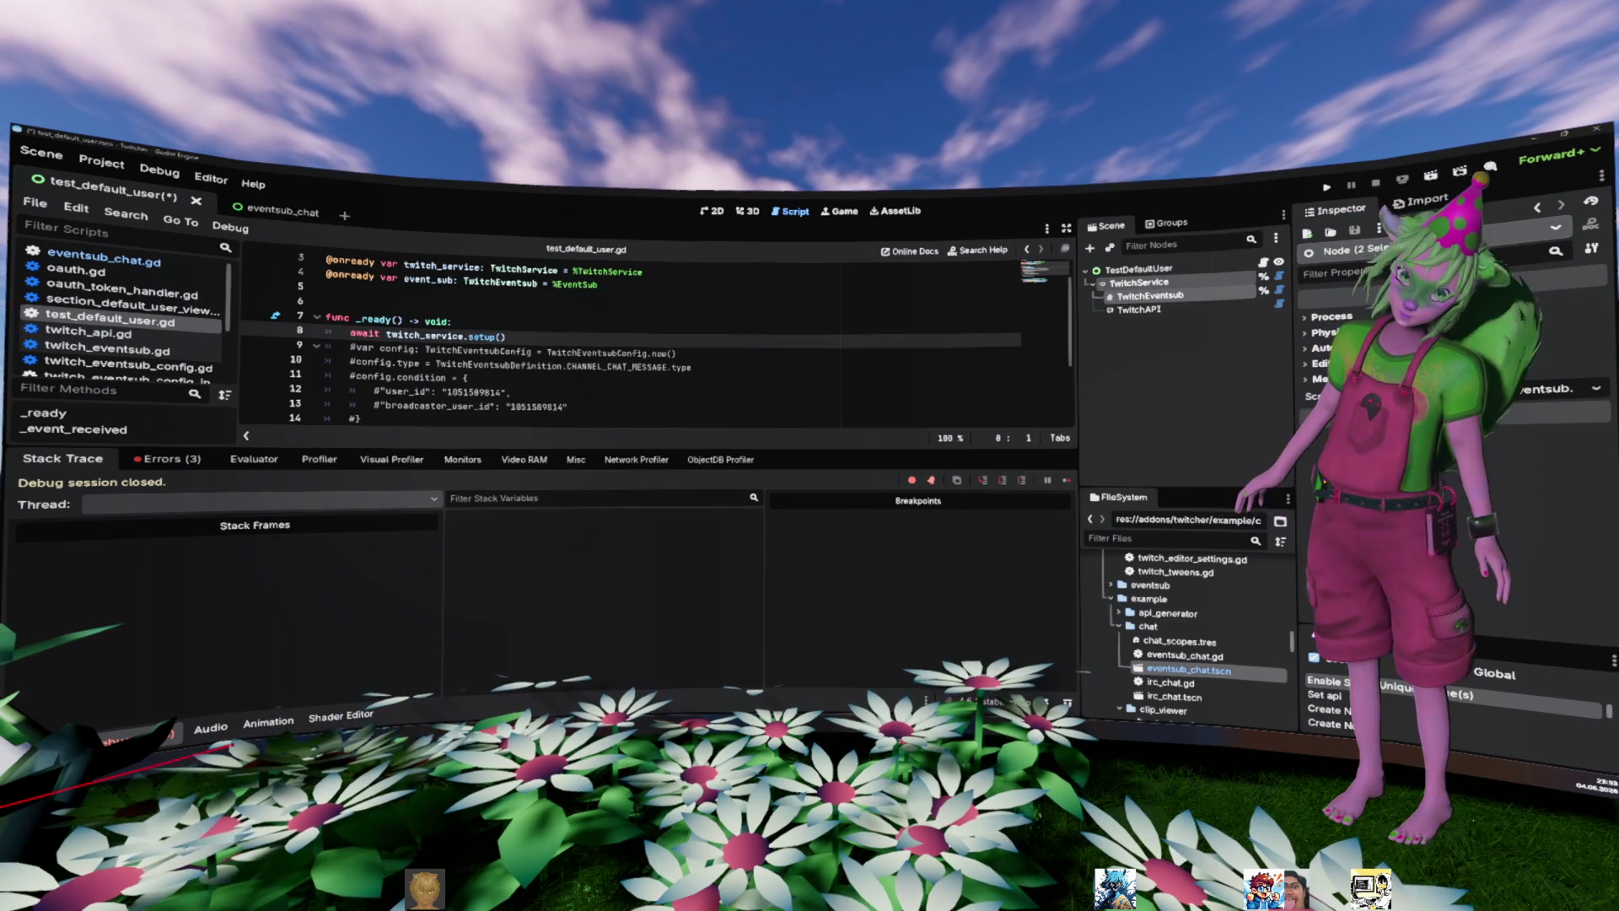
Run the test_default_user scene to show its errors, including Node not found: "%EventSub".
{"action": "key", "text": "End"}
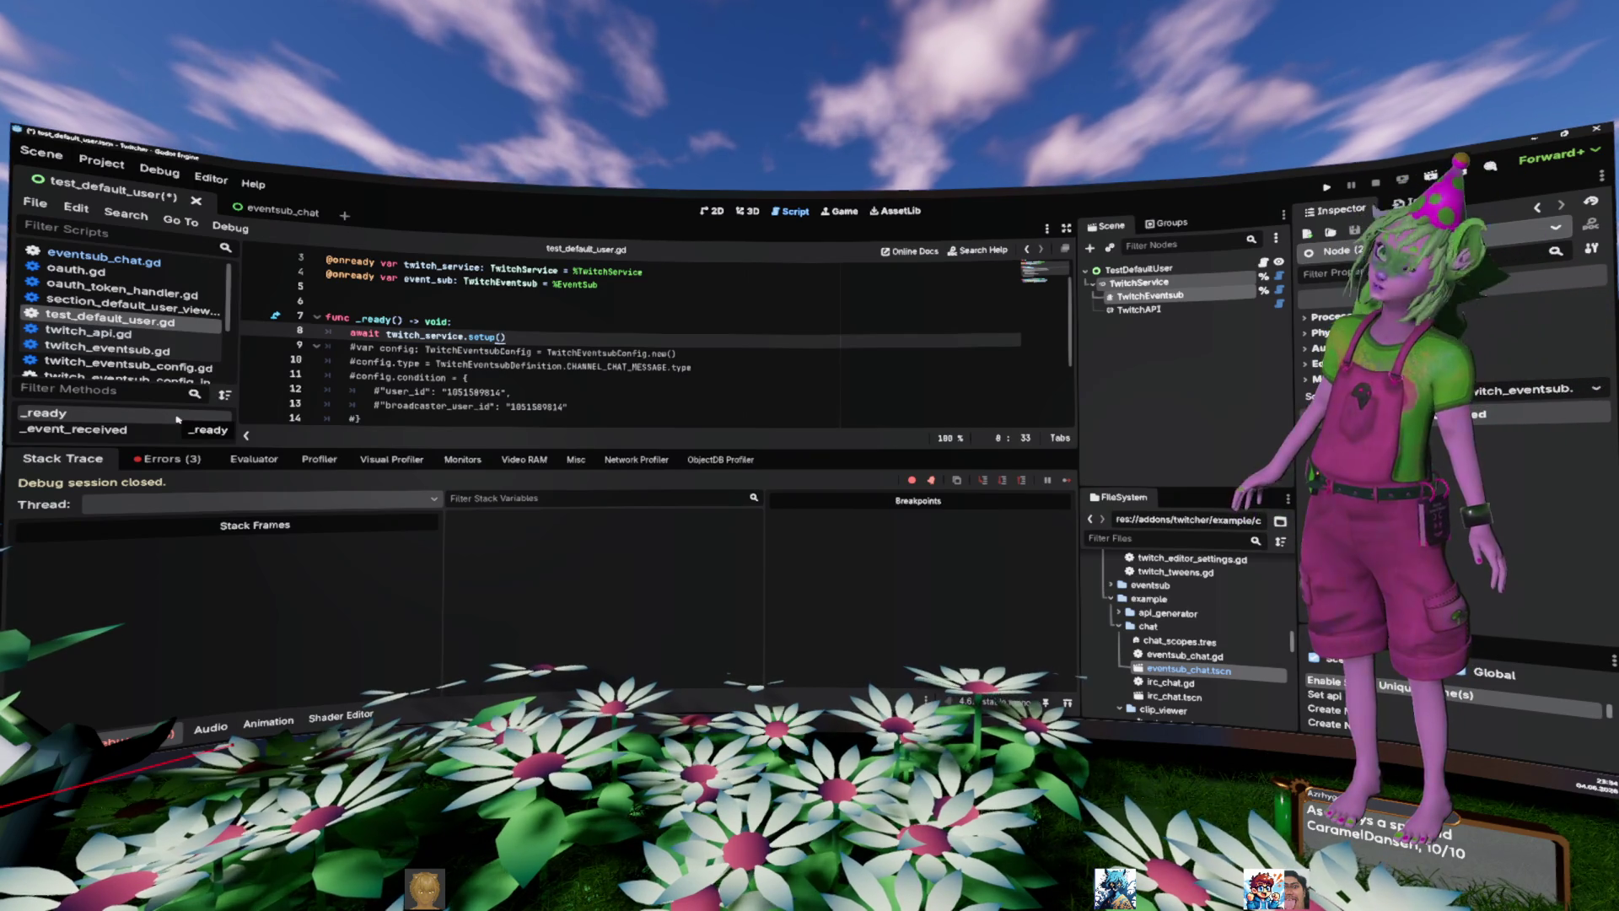
{"action": "left_click", "coordinate": [494, 307]}
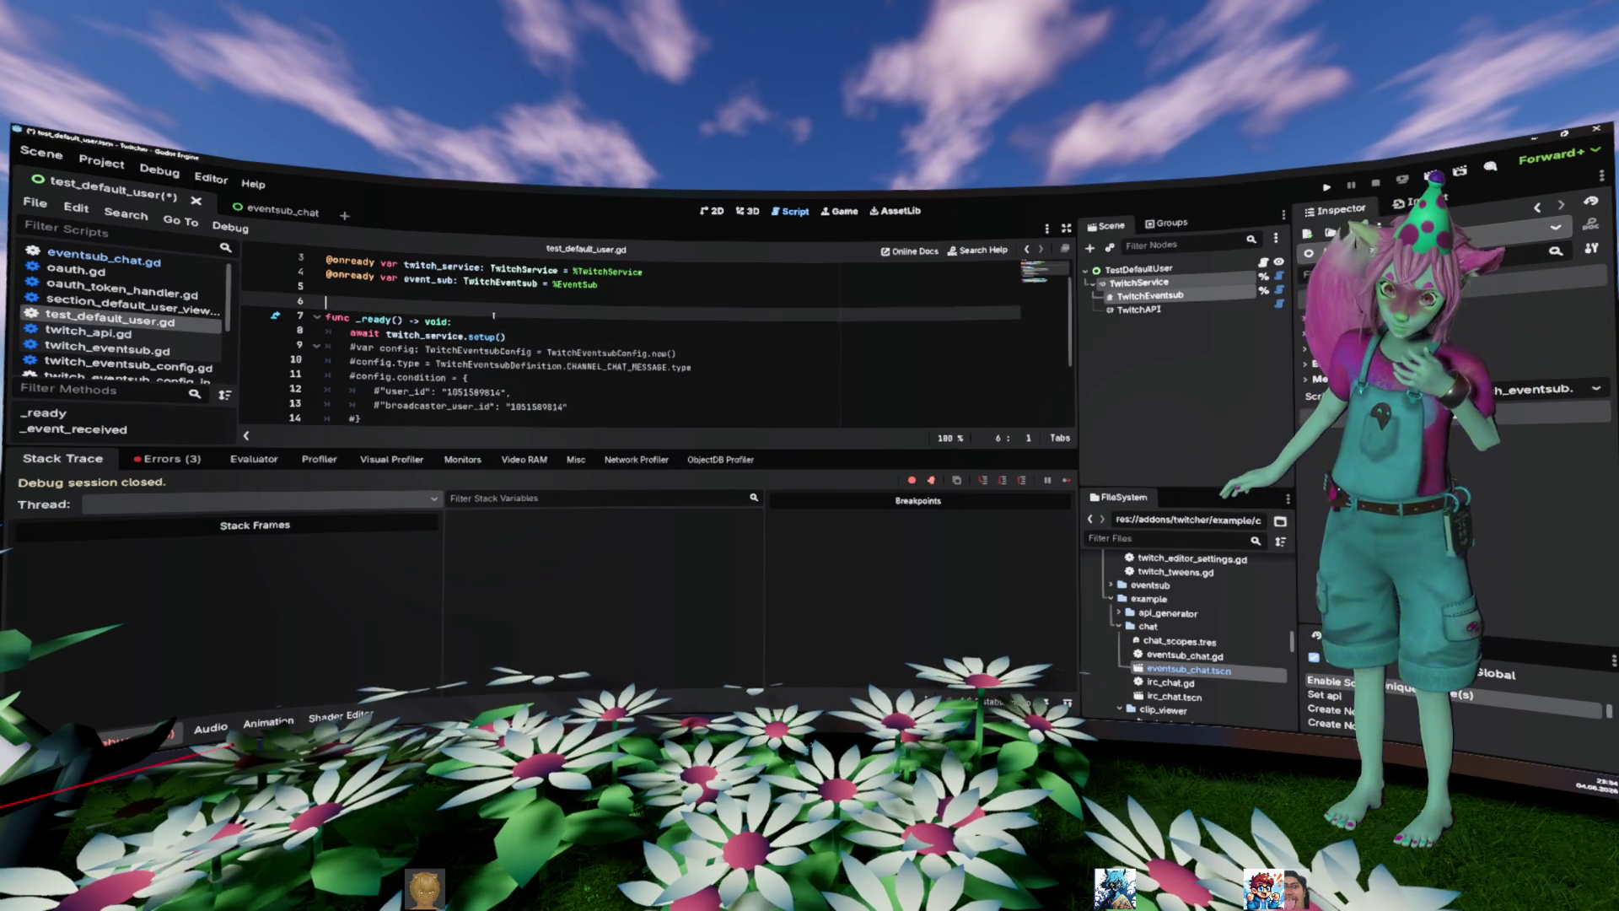
{"action": "key", "text": "F6"}
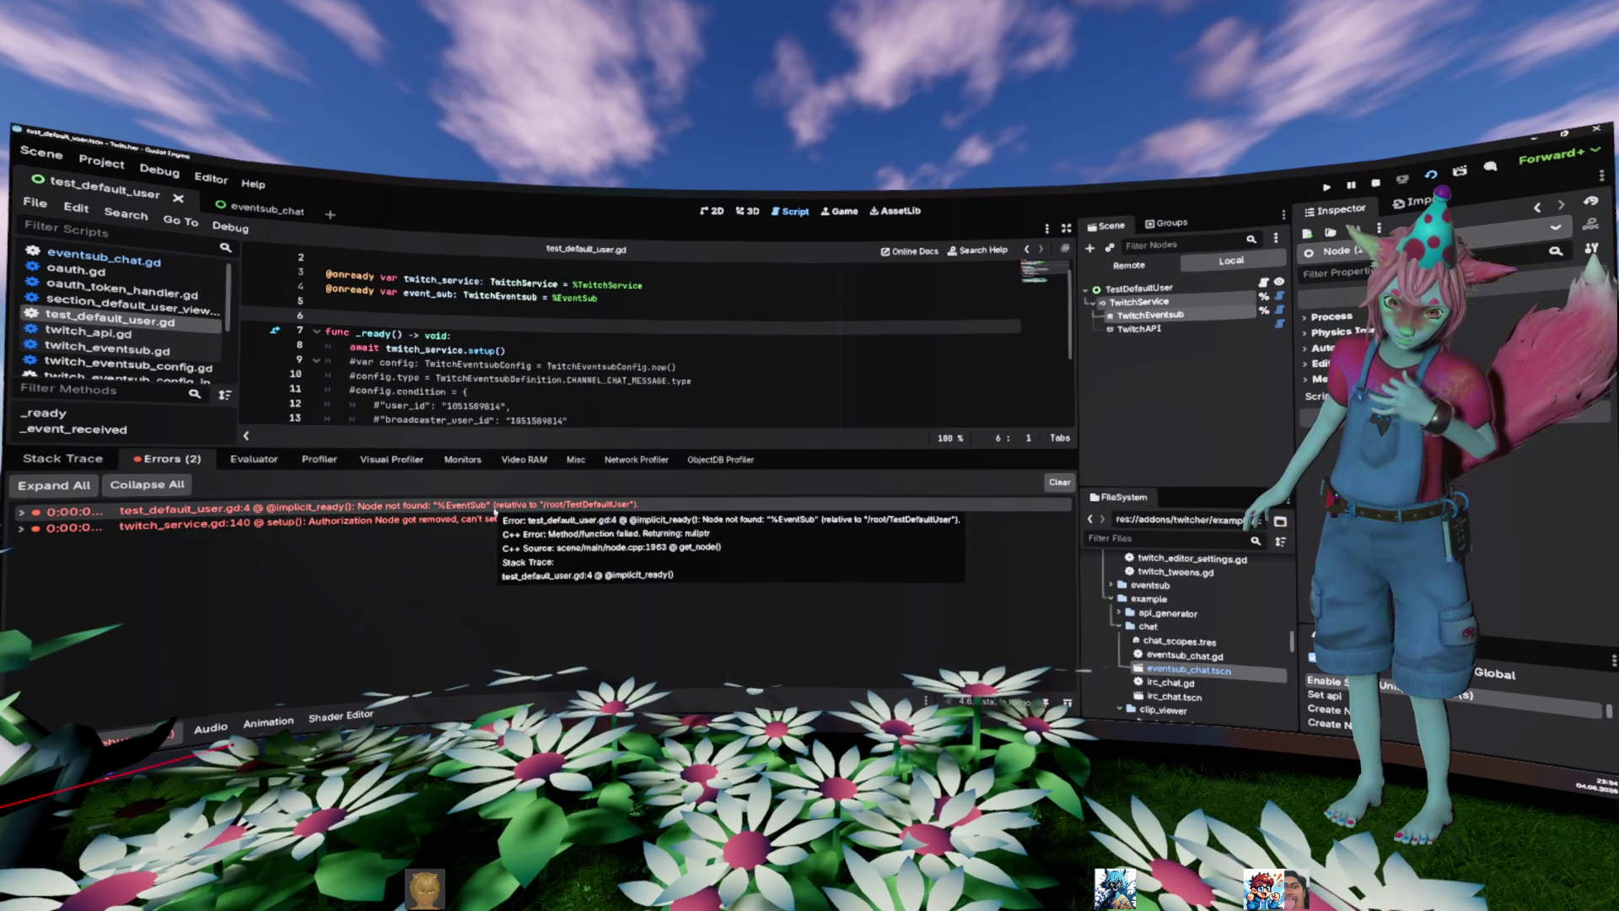
Change the %EventSub reference on line 4 to %TwitchEventsub, rerun, and open the authorization error's source line.
{"action": "double_click", "coordinate": [576, 297]}
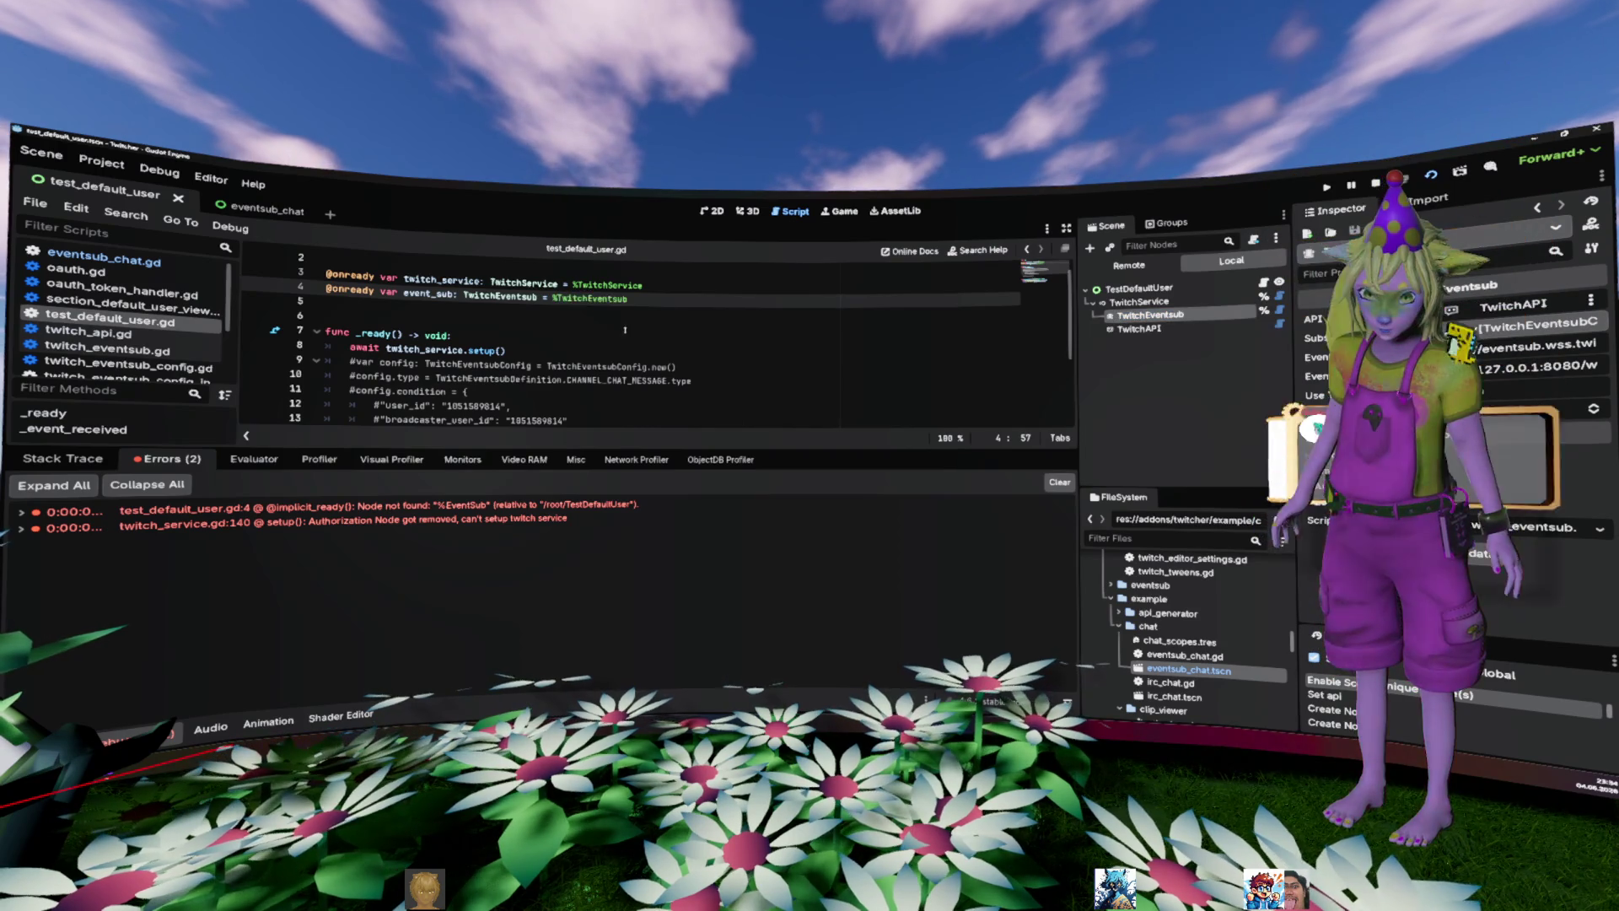
{"action": "left_click", "coordinate": [732, 361]}
{"action": "key", "text": "F6"}
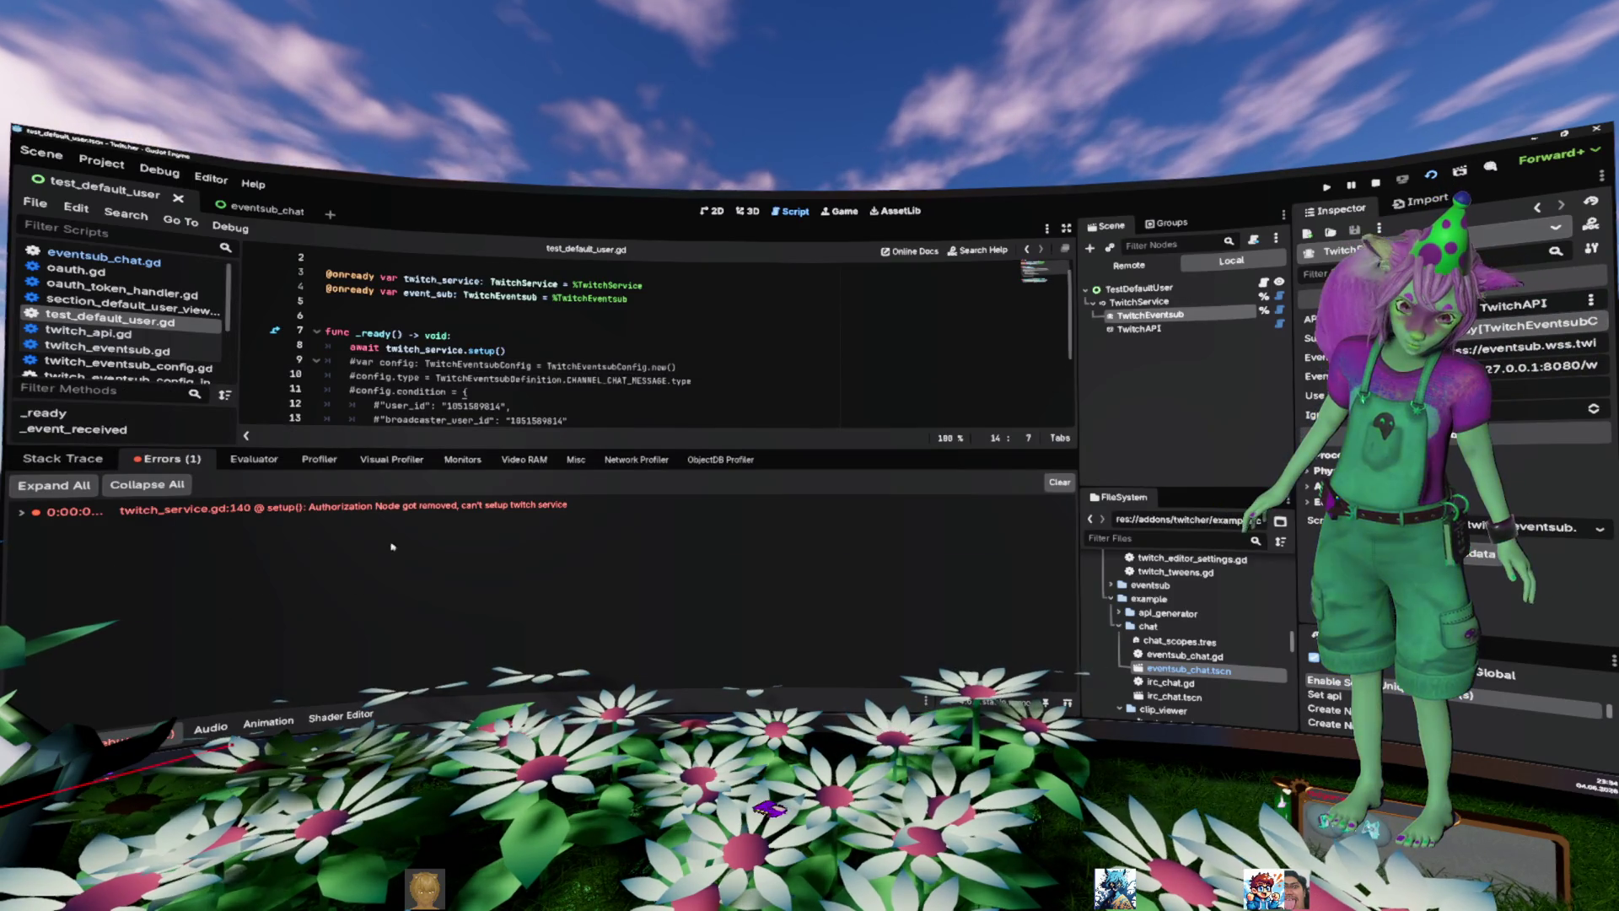
{"action": "double_click", "coordinate": [455, 506]}
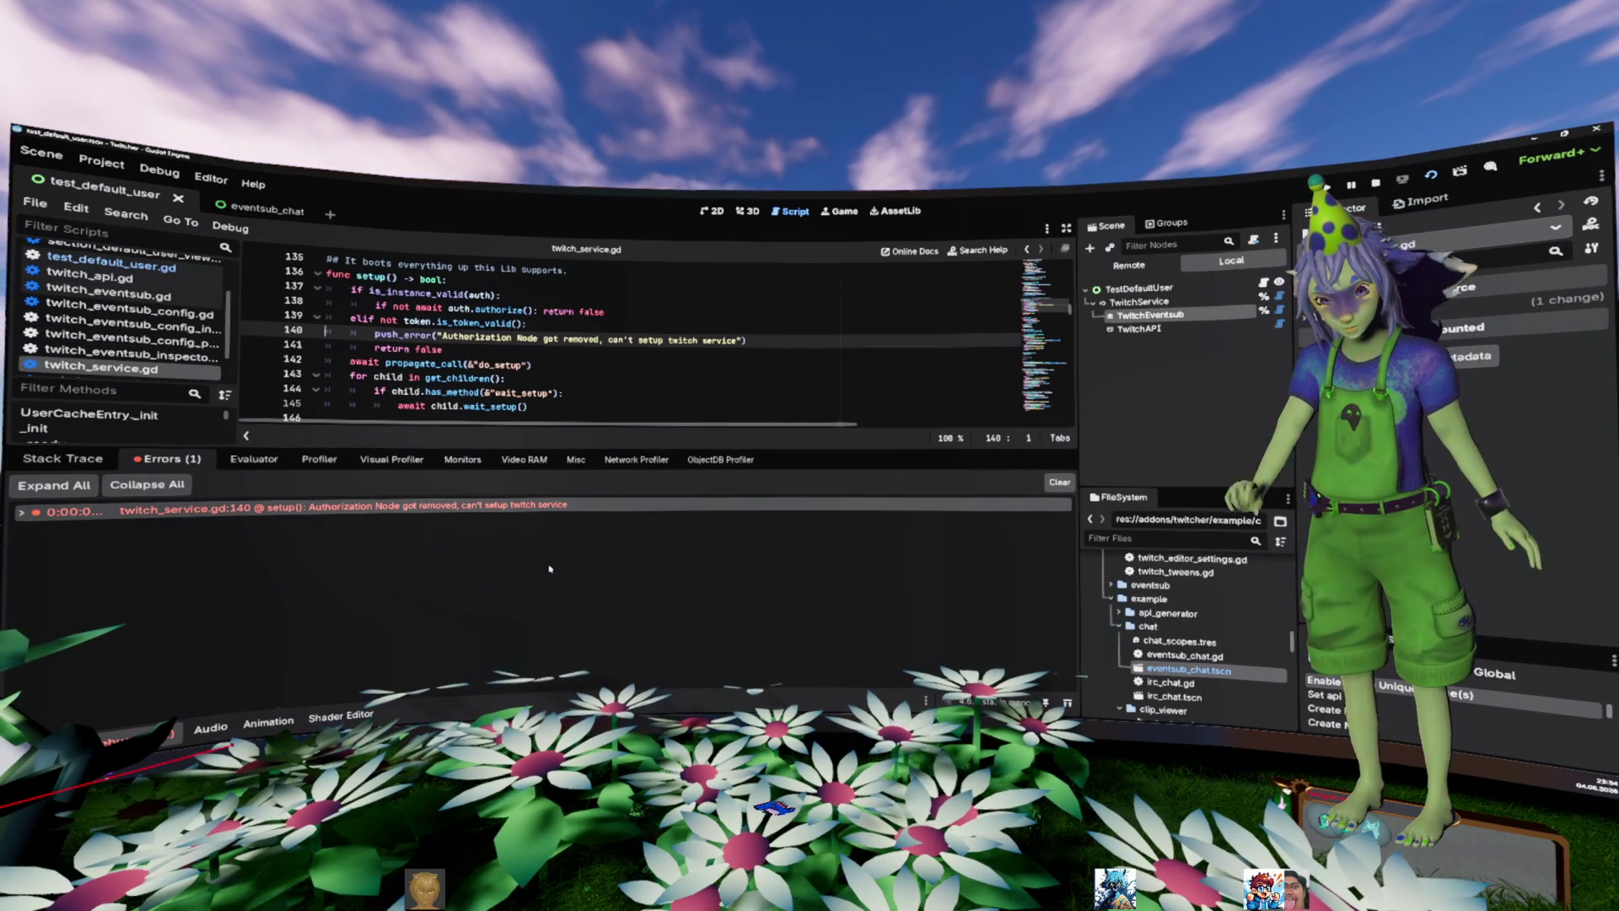
Add an OAuth child under TwitchService from an 'auth' search, then delete it again.
{"action": "right_click", "coordinate": [1138, 301]}
{"action": "left_click", "coordinate": [1206, 312]}
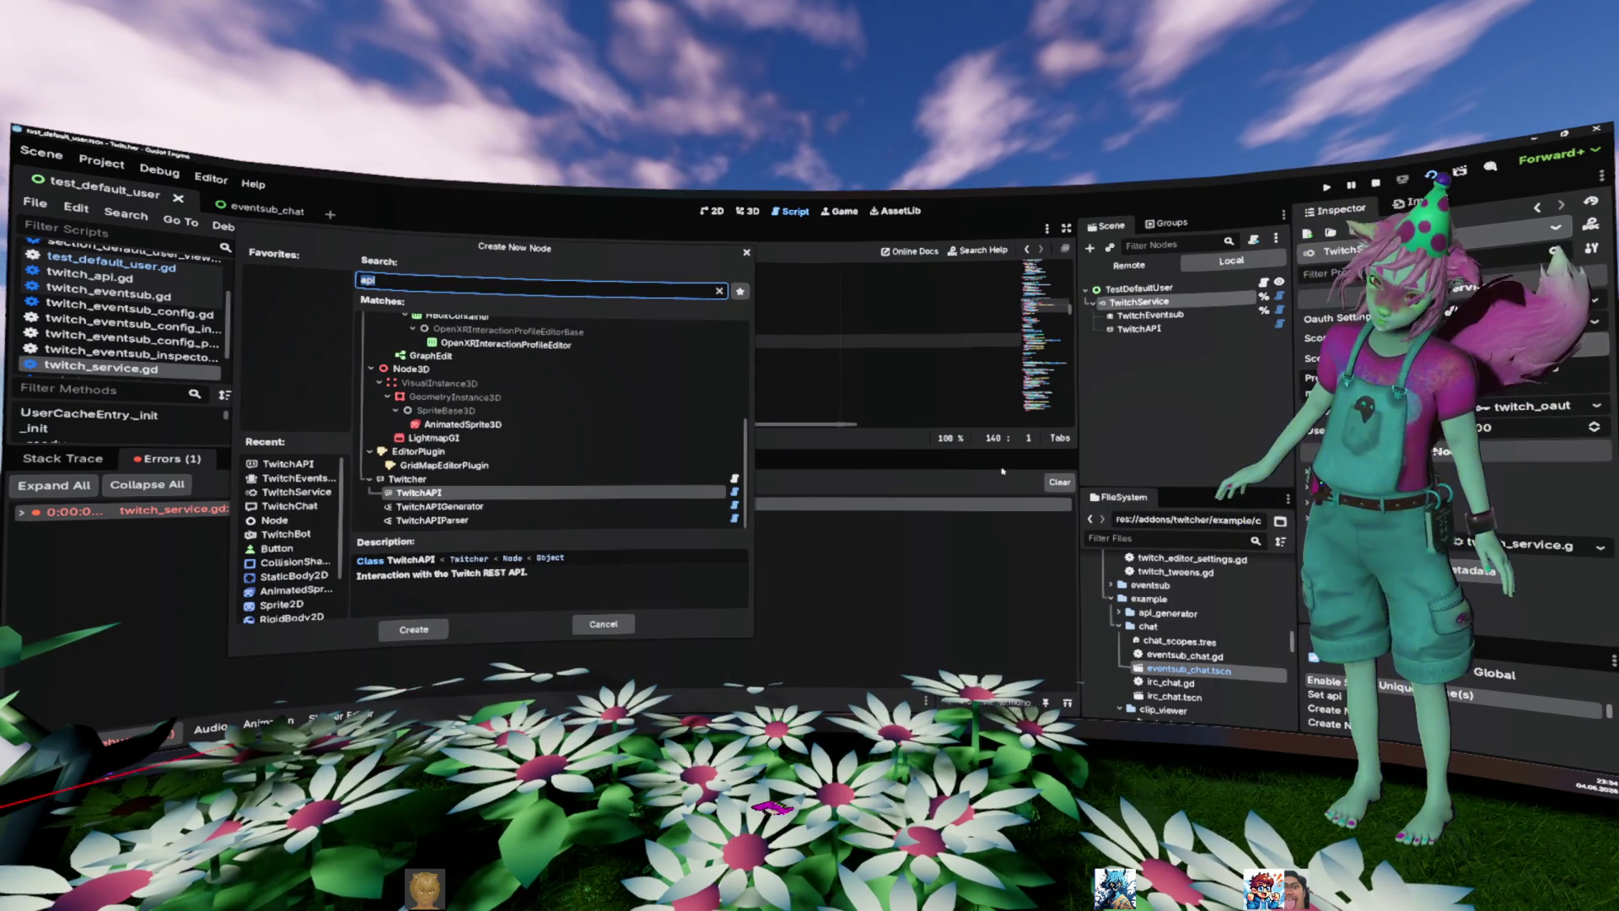
{"action": "type", "text": "auth"}
{"action": "key", "text": "Return"}
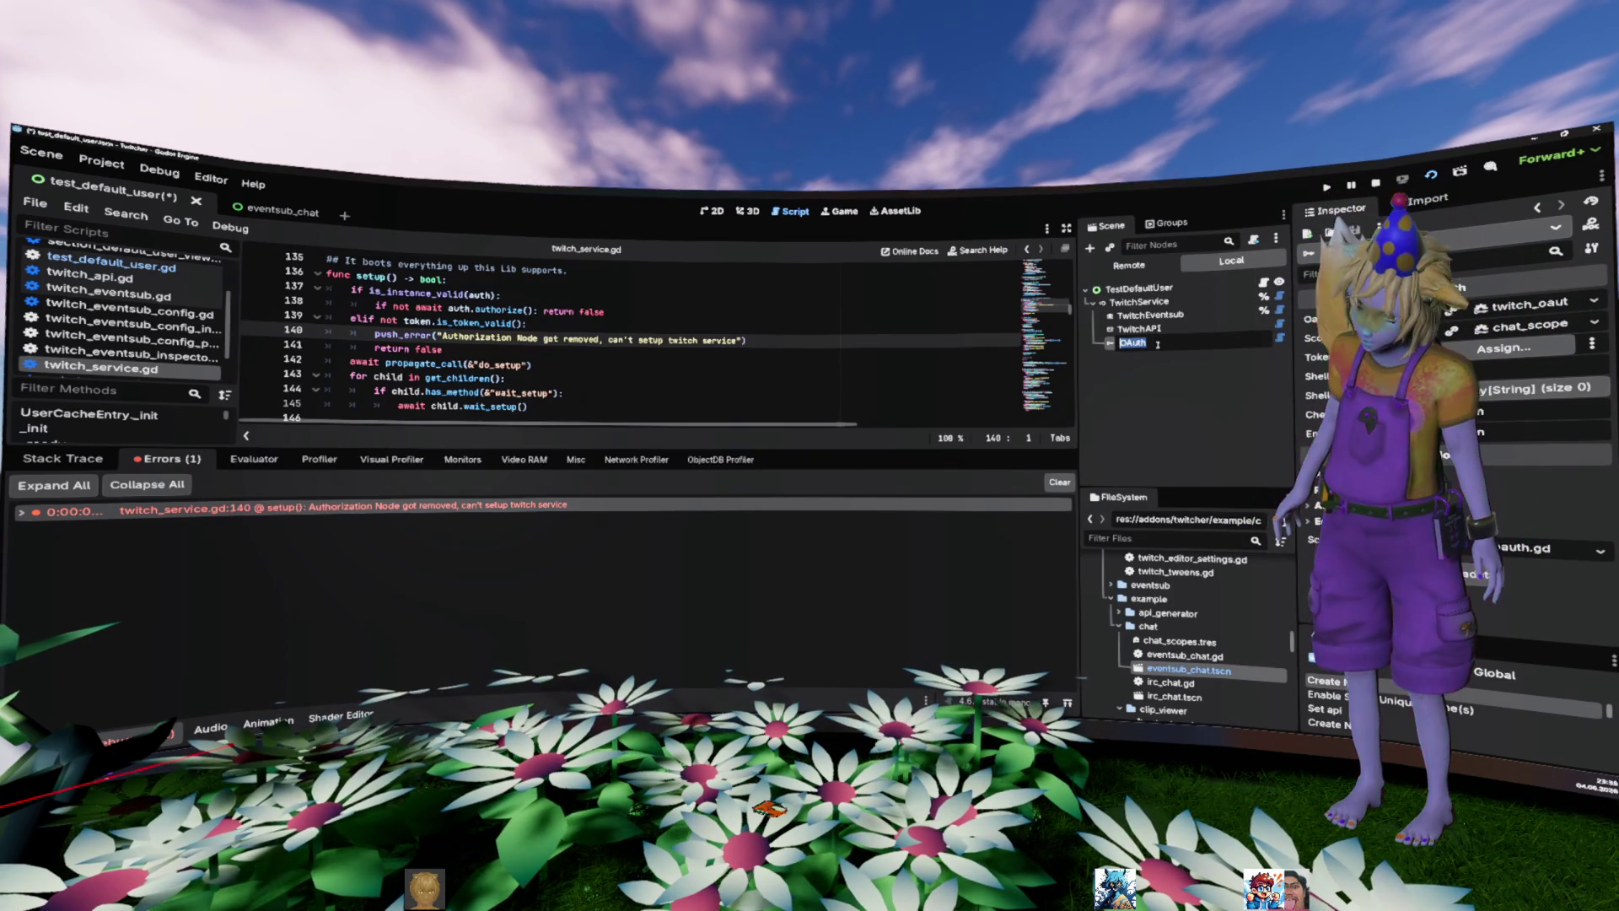
{"action": "key", "text": "Delete"}
{"action": "key", "text": "Return"}
Add a TwitchAuth node under TwitchService, select it, and save and run the scene.
{"action": "right_click", "coordinate": [1113, 301]}
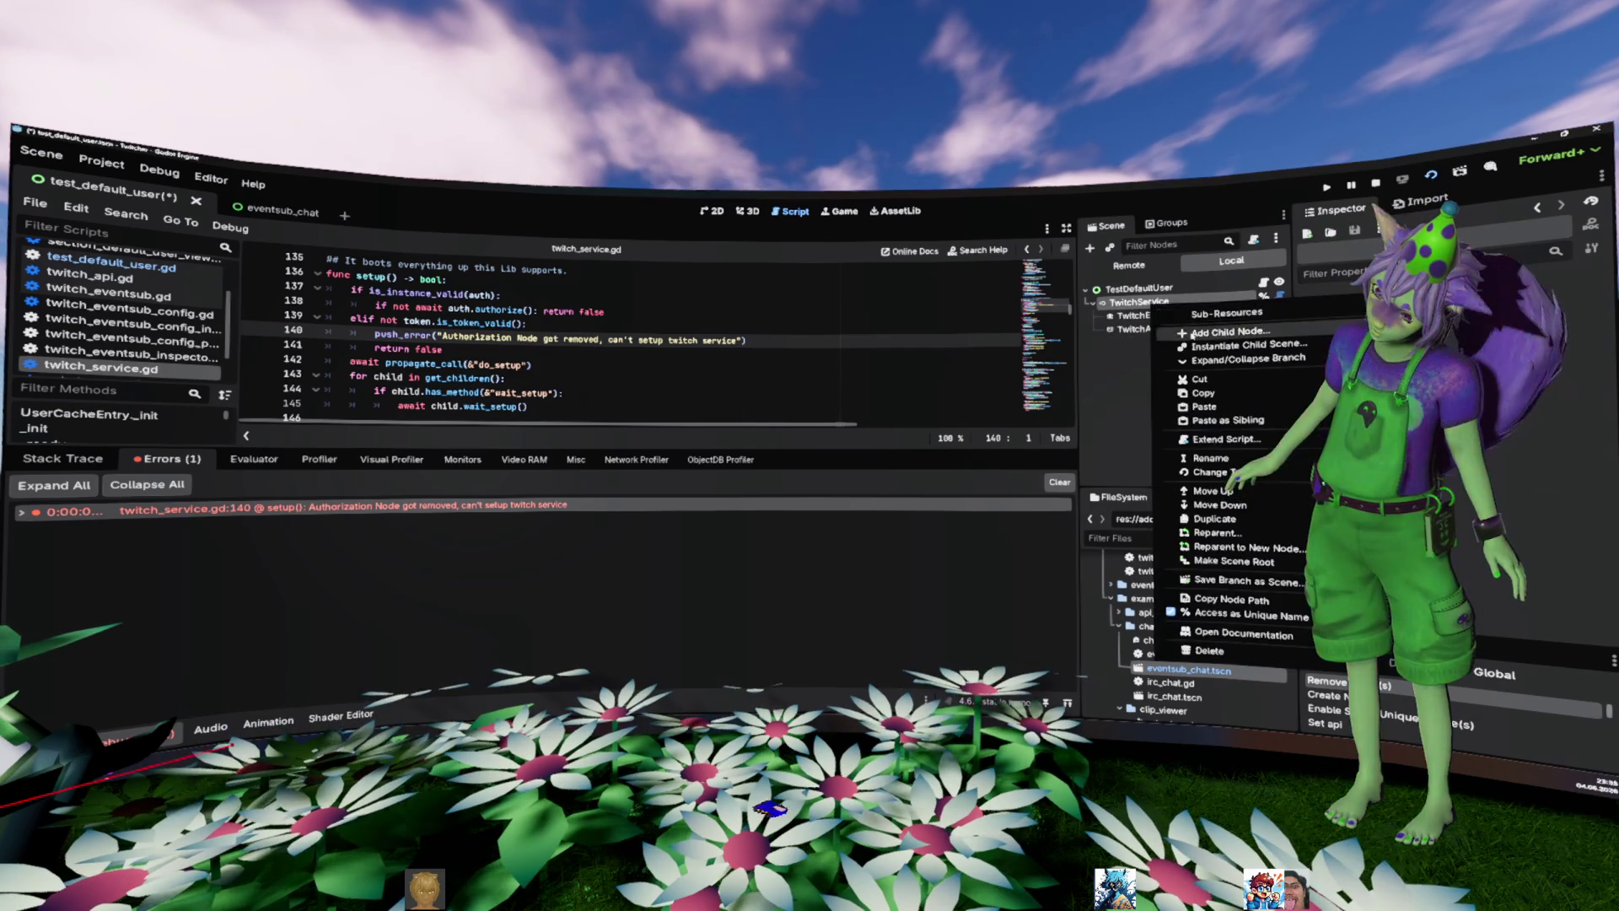
{"action": "left_click", "coordinate": [1192, 334]}
{"action": "key", "text": "Down"}
{"action": "key", "text": "Down"}
{"action": "key", "text": "Return"}
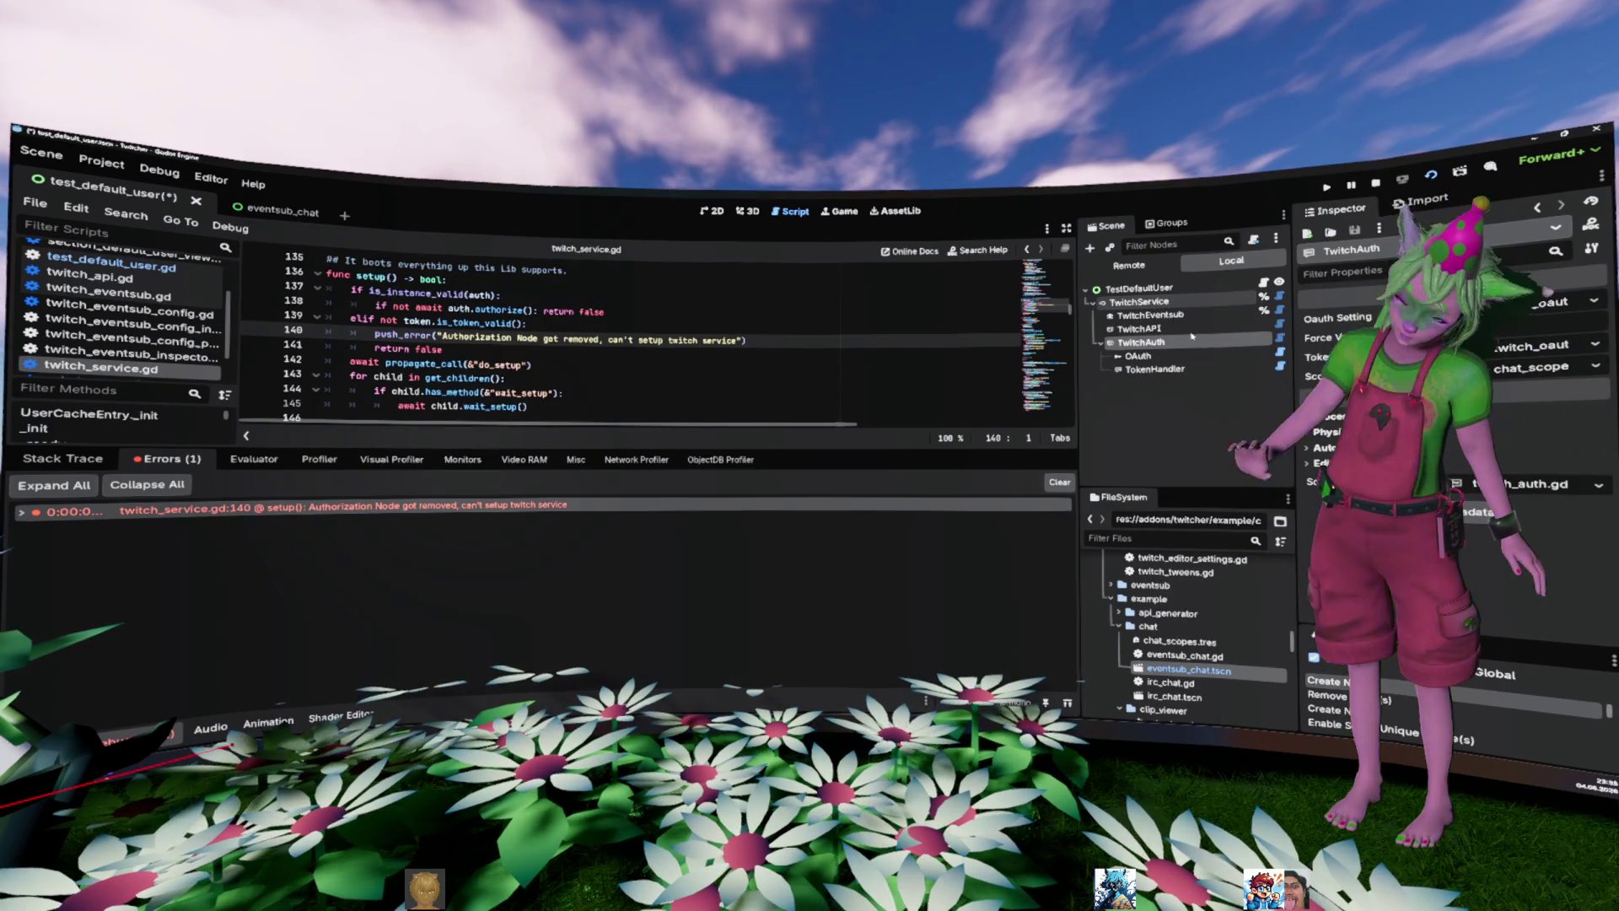
{"action": "left_click", "coordinate": [1191, 335]}
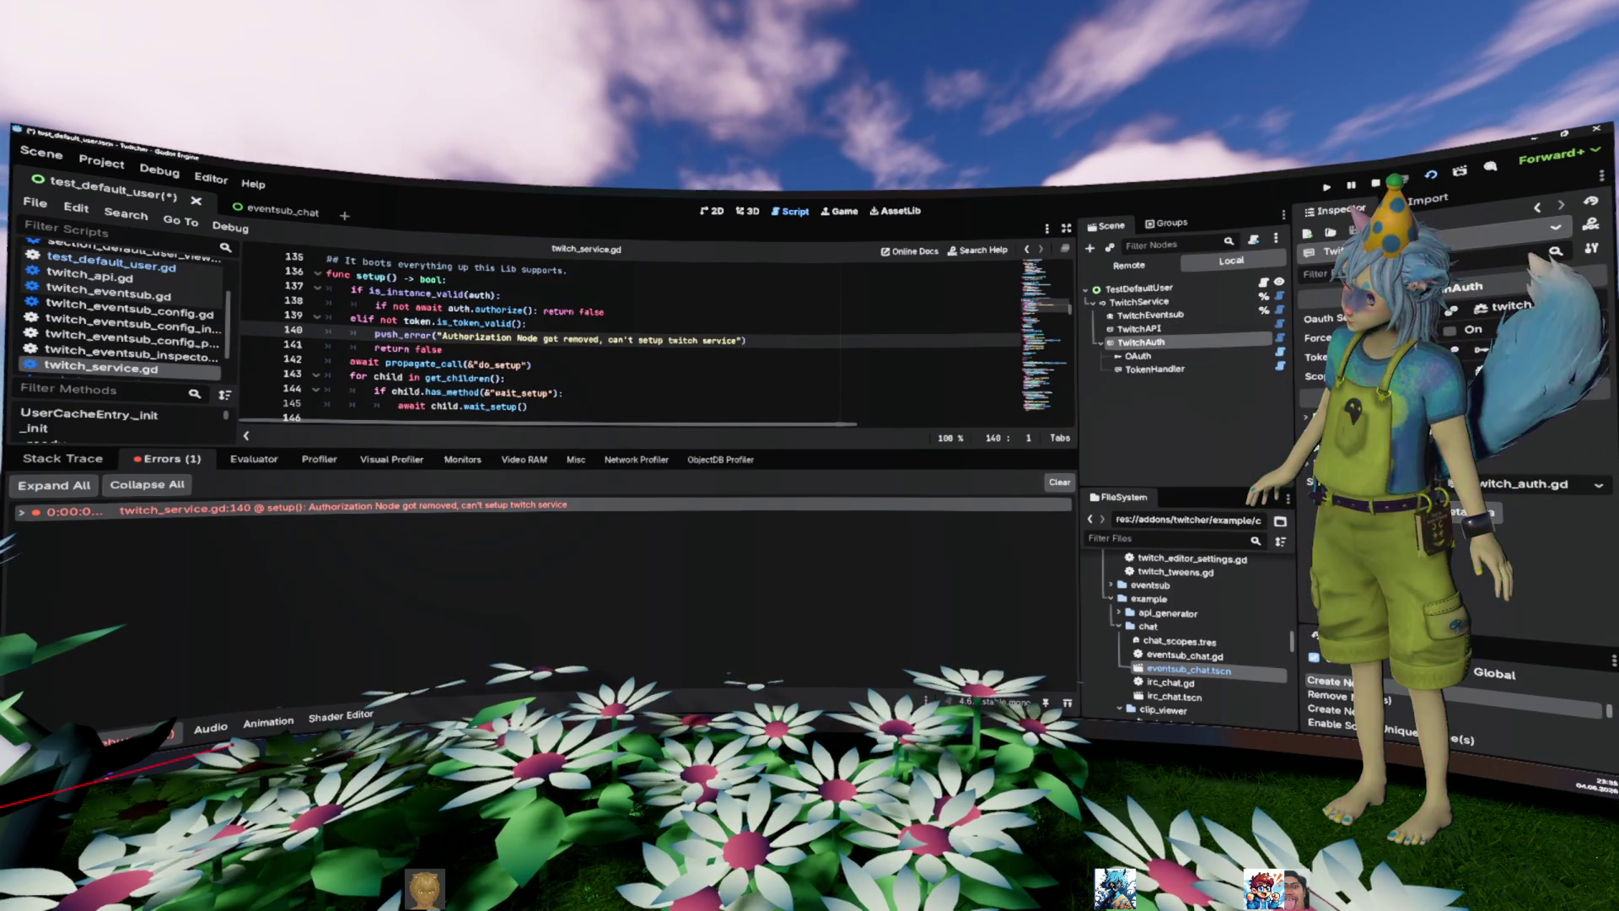
{"action": "key", "text": "F6"}
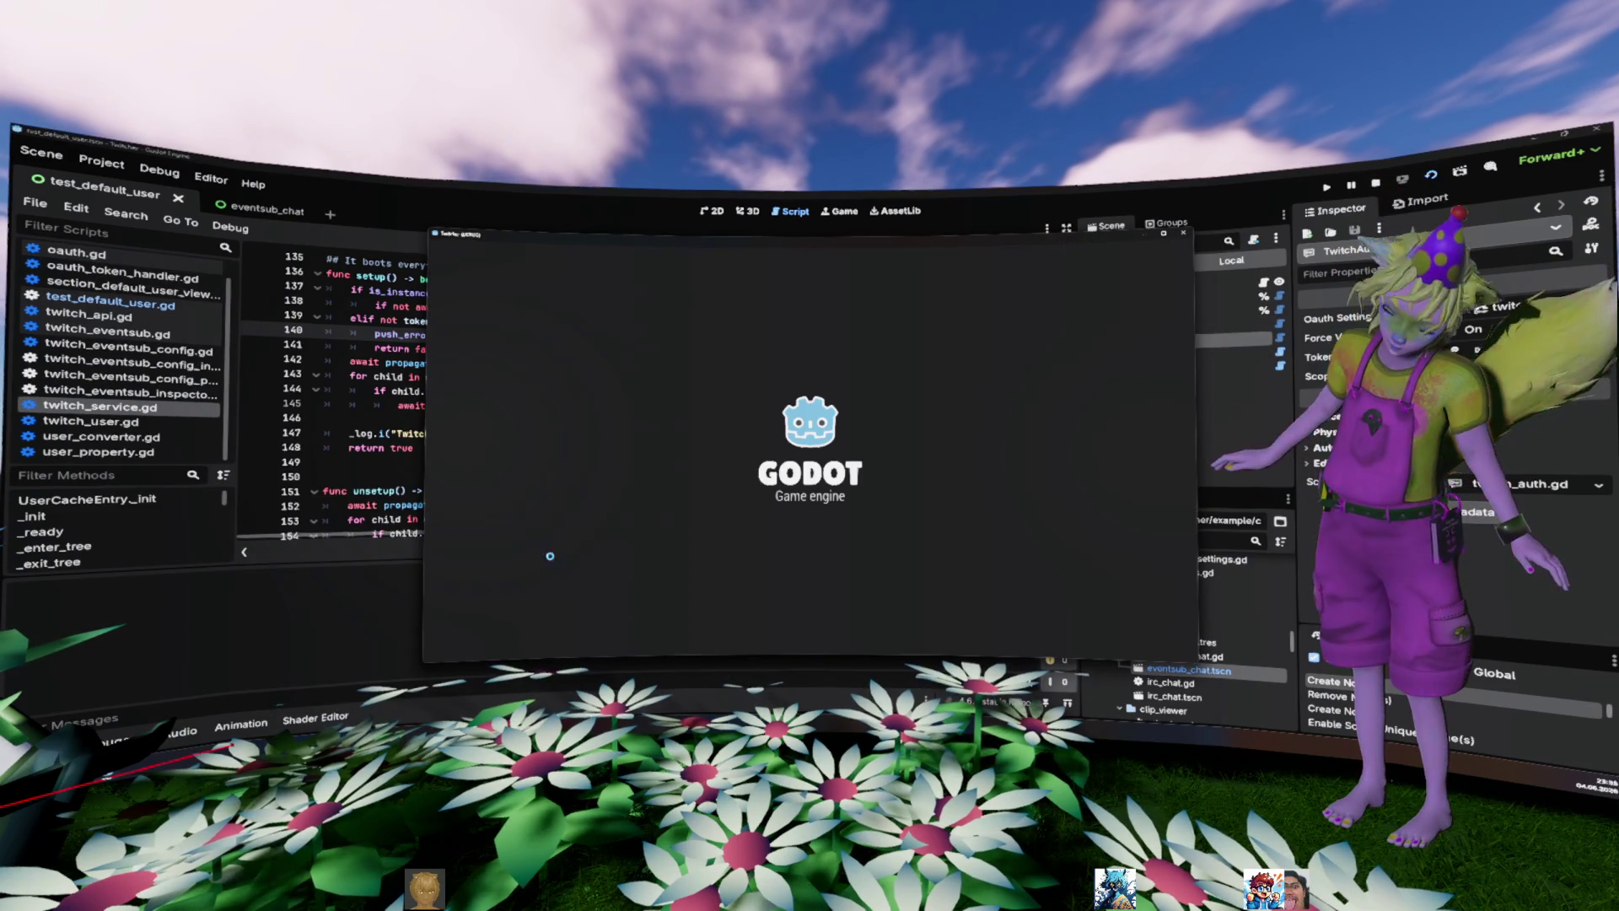
Return to the editor and check the Output log's EventSub session value.
{"action": "left_click", "coordinate": [323, 588]}
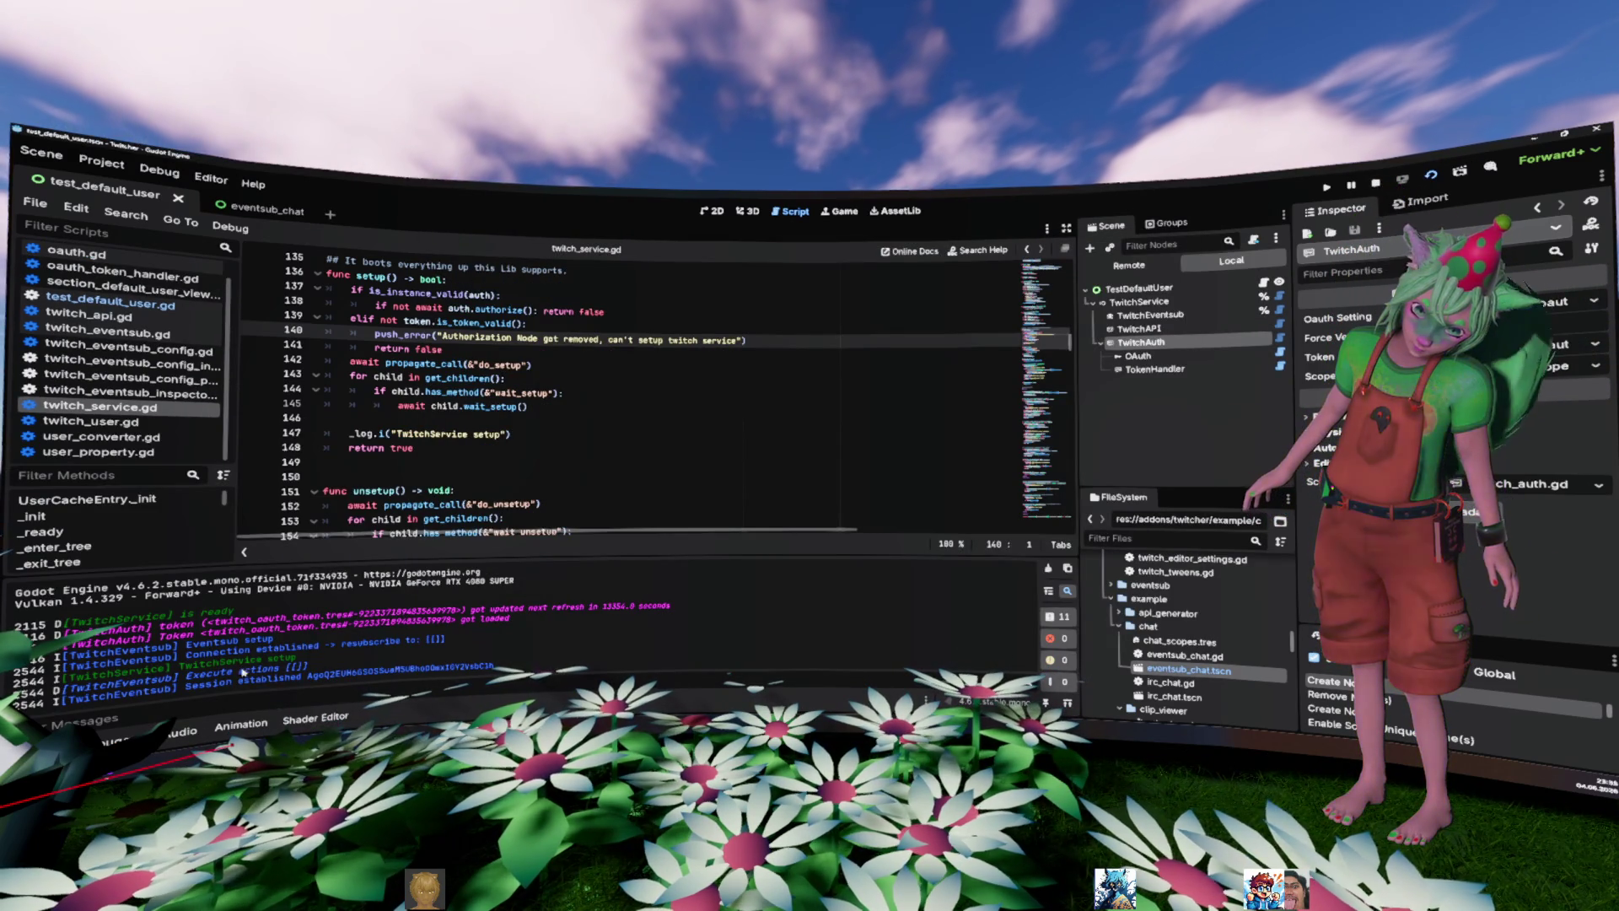
{"action": "double_click", "coordinate": [396, 666]}
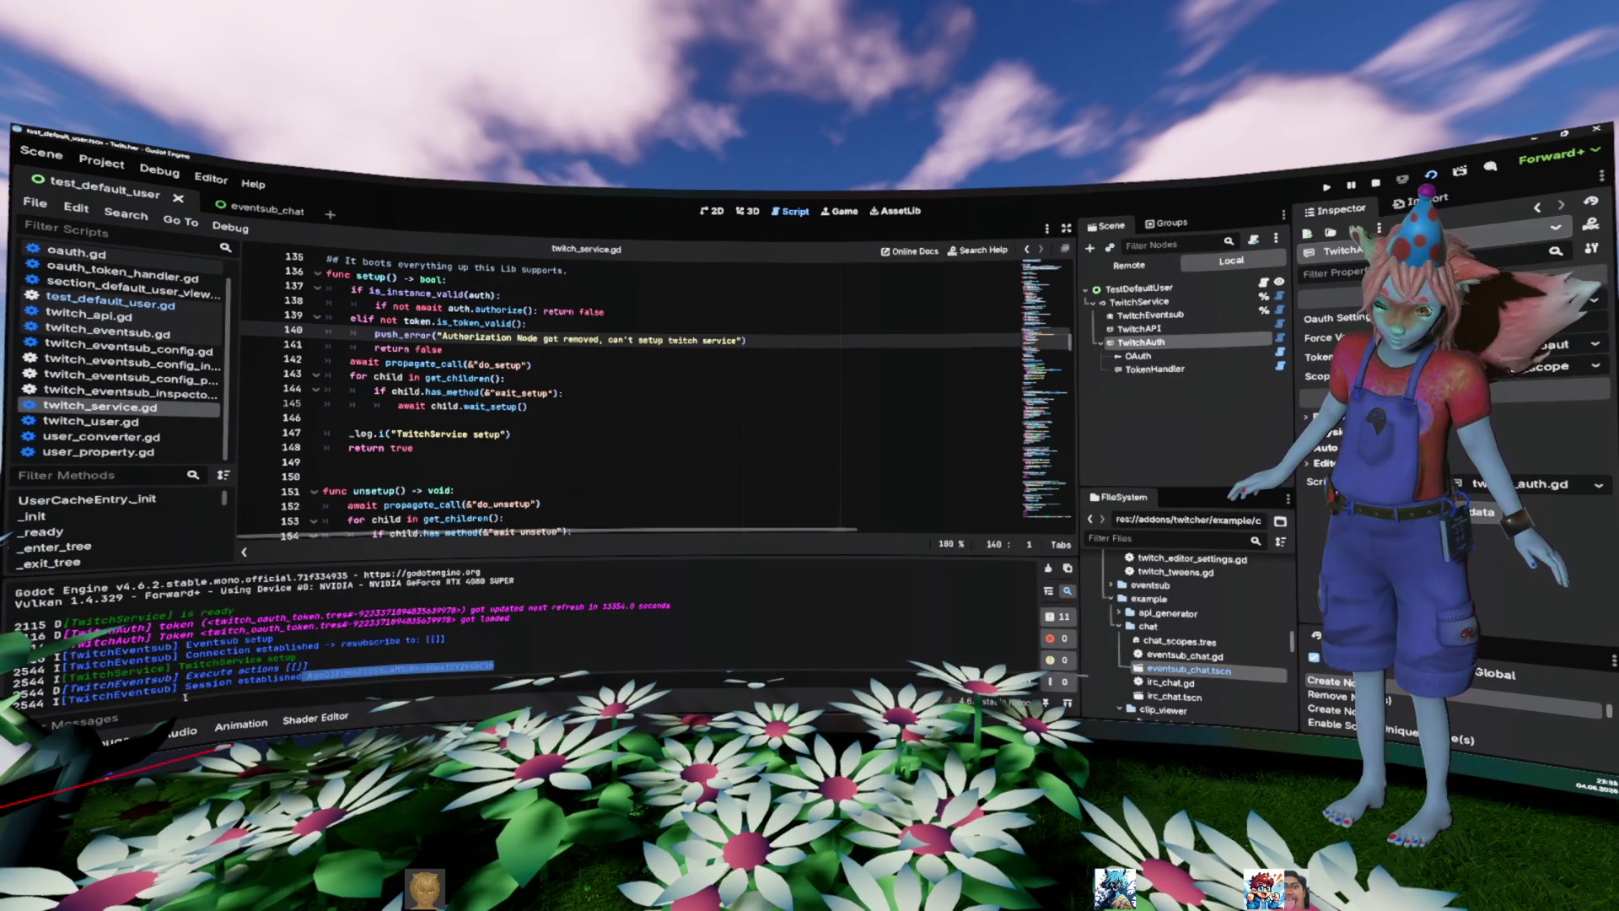
{"action": "left_click", "coordinate": [520, 556]}
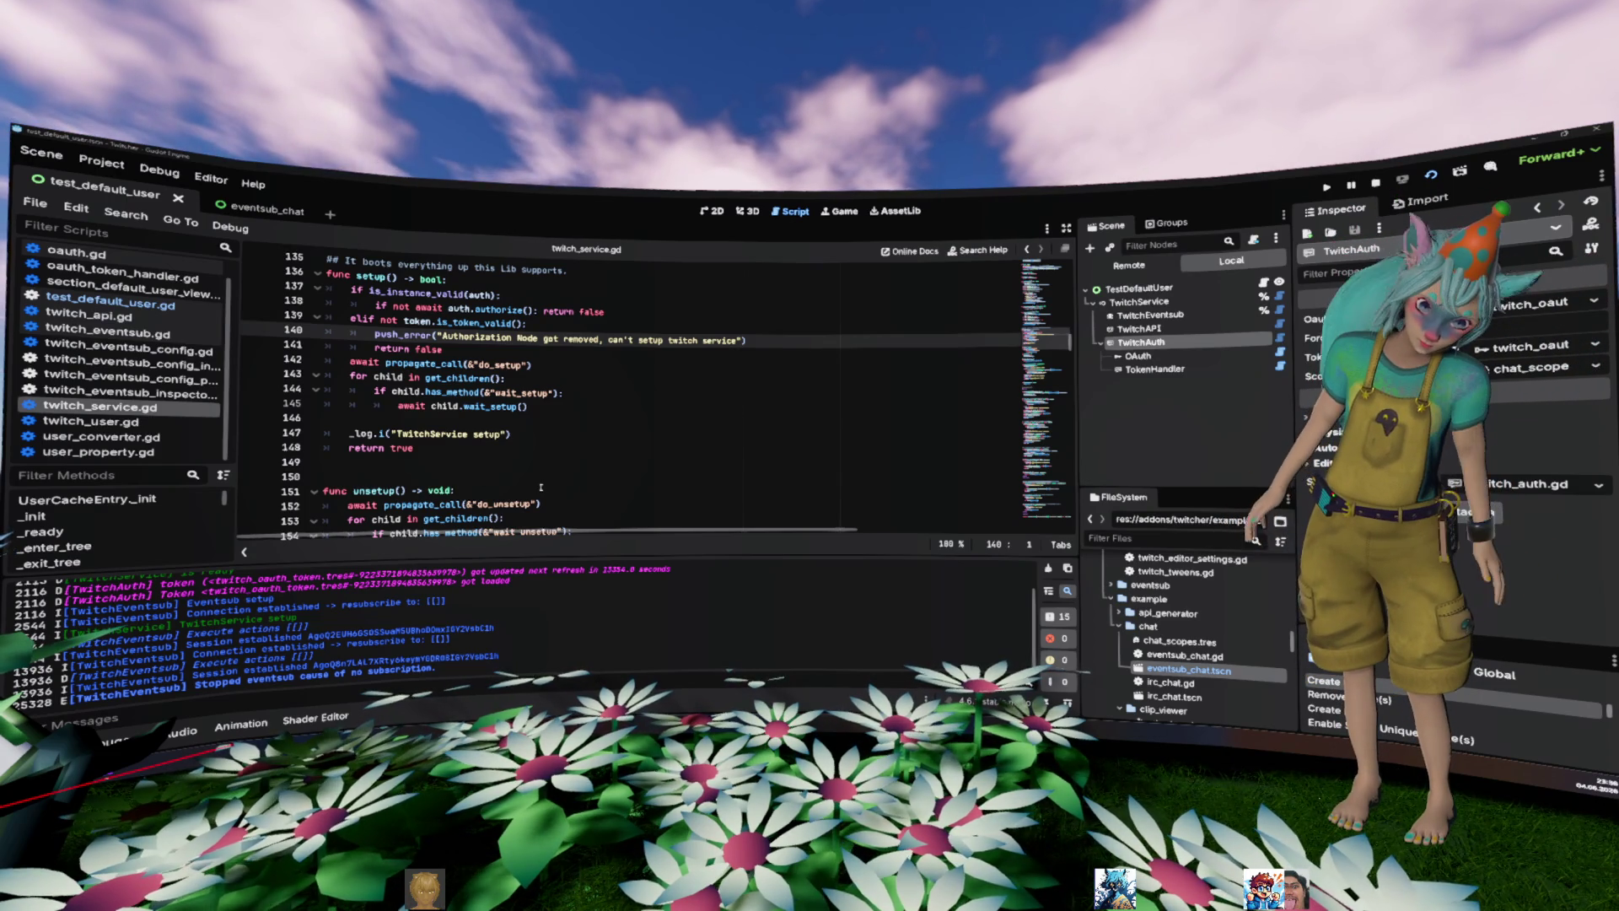
Uncomment lines 9–15 of _ready in test_default_user.gd to enable the channel.chat.message subscription.
{"action": "left_click", "coordinate": [571, 419]}
{"action": "scroll", "coordinate": [570, 415], "scroll_direction": "up", "scroll_amount": 15}
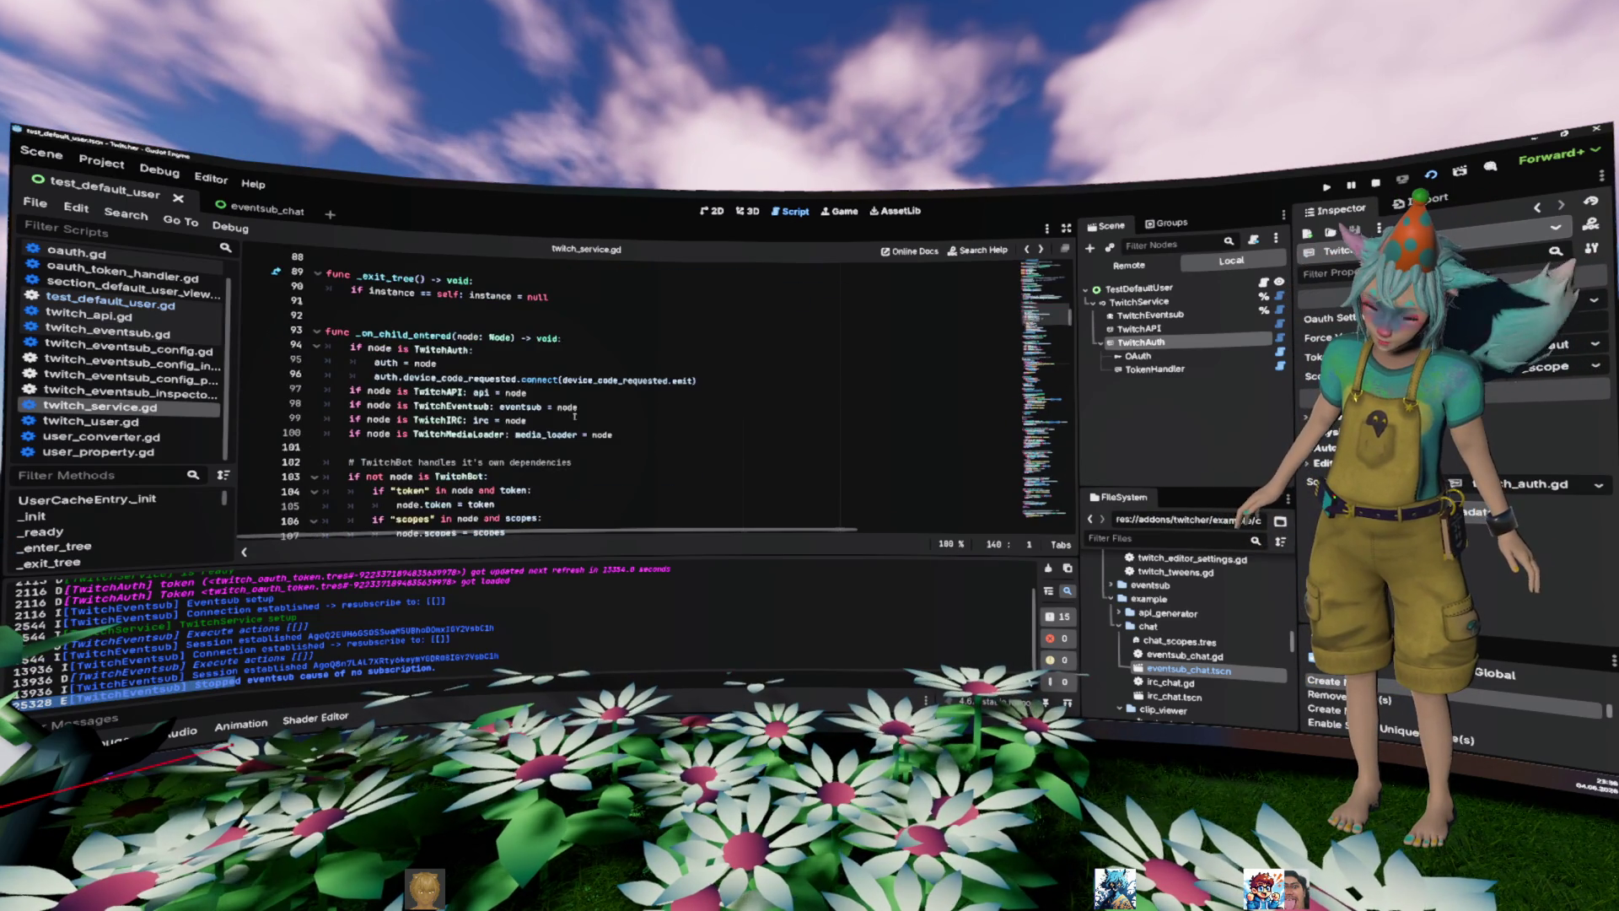
{"action": "key", "text": "alt+Left"}
{"action": "left_click_drag", "start_coordinate": [573, 445], "coordinate": [301, 361]}
{"action": "key", "text": "ctrl+k"}
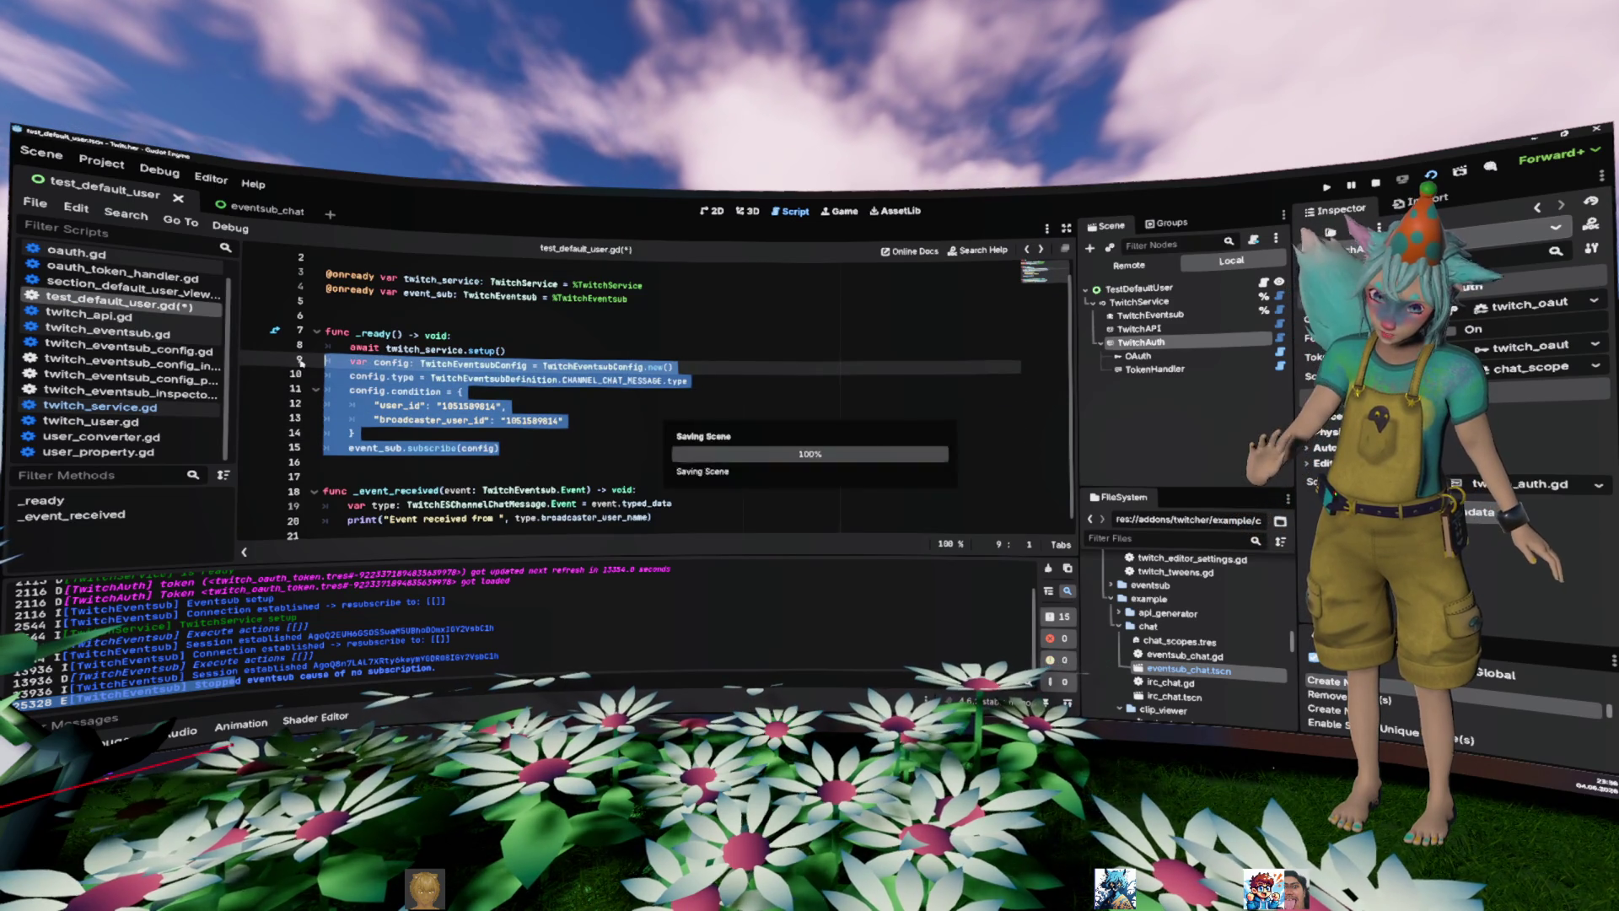
{"action": "left_click", "coordinate": [539, 349]}
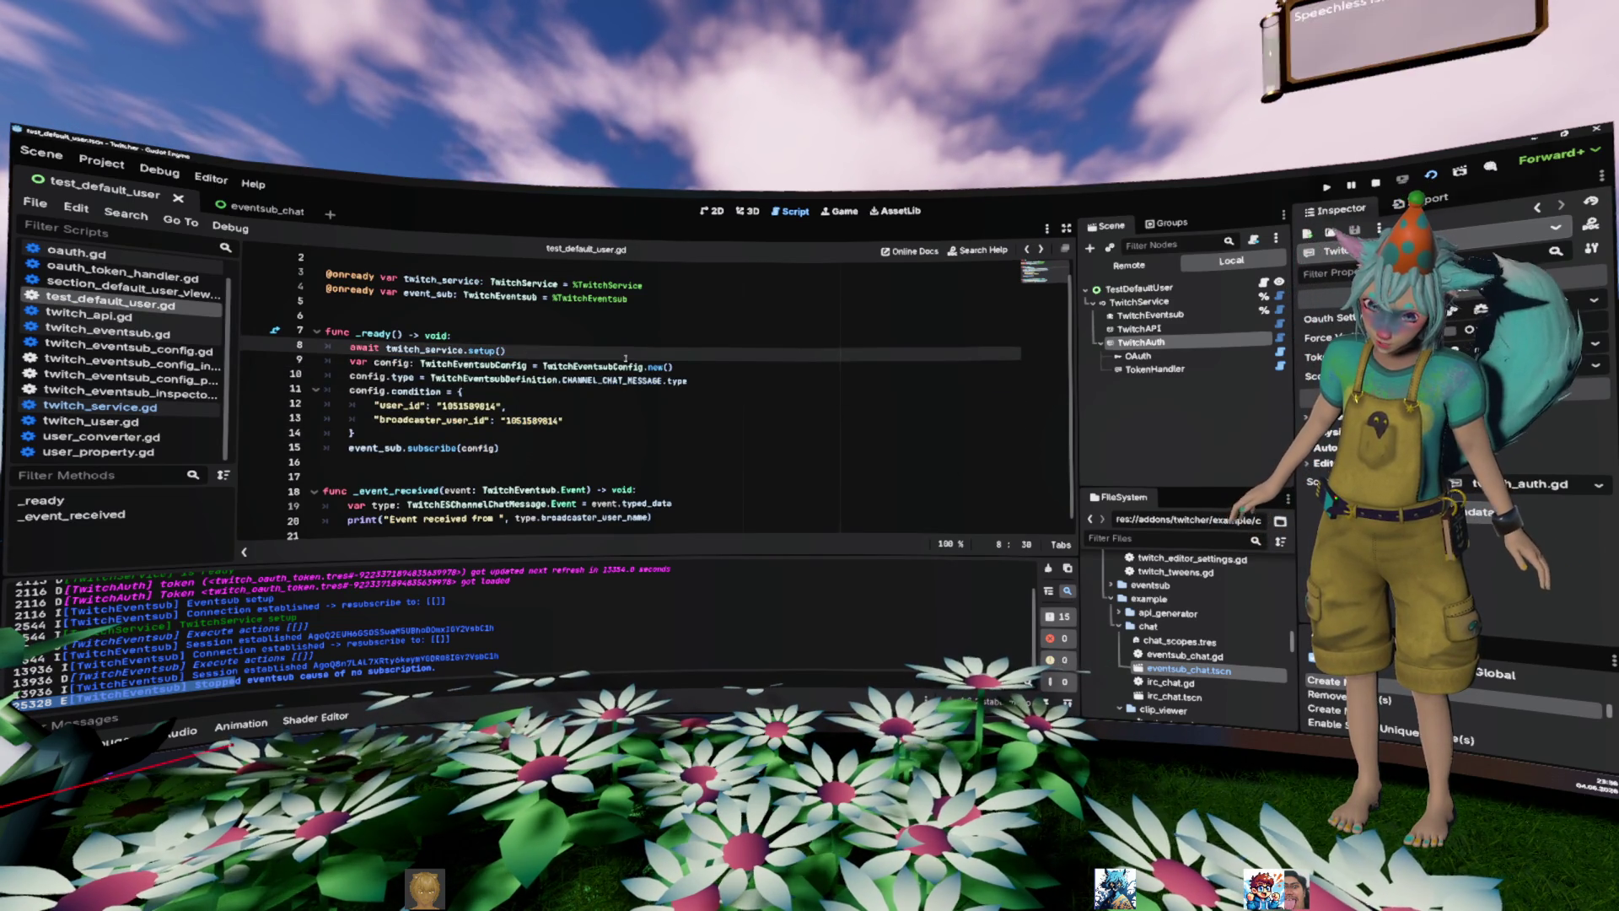
Run and stop the scene, select the Forbidden subscriptions error, and select the user id on line 12.
{"action": "key", "text": "F6"}
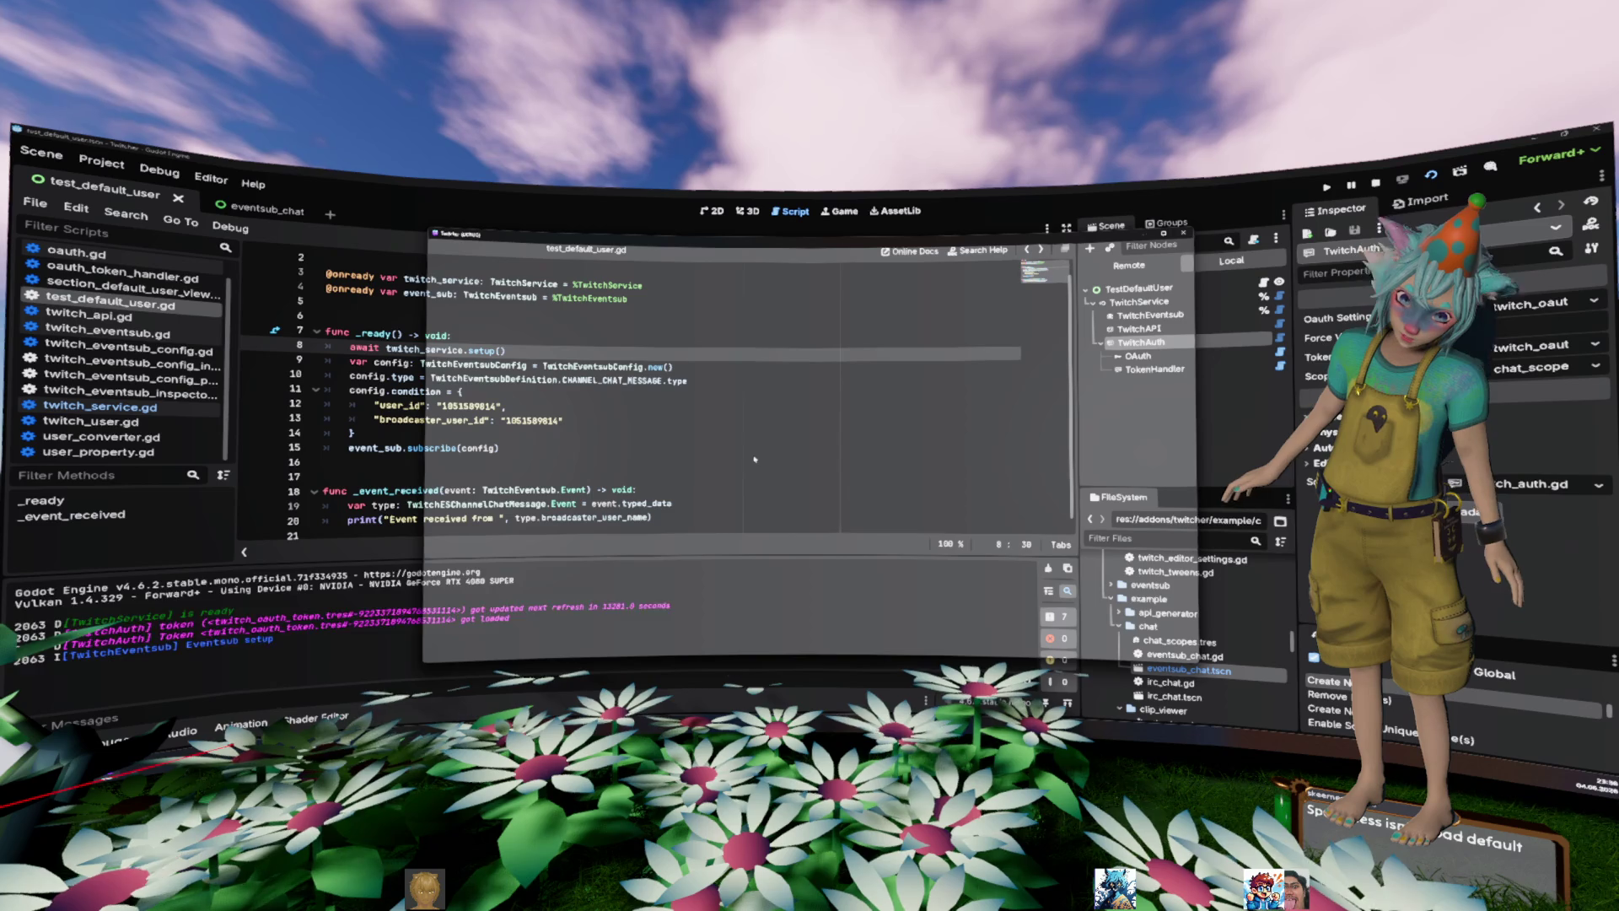
{"action": "key", "text": "F8"}
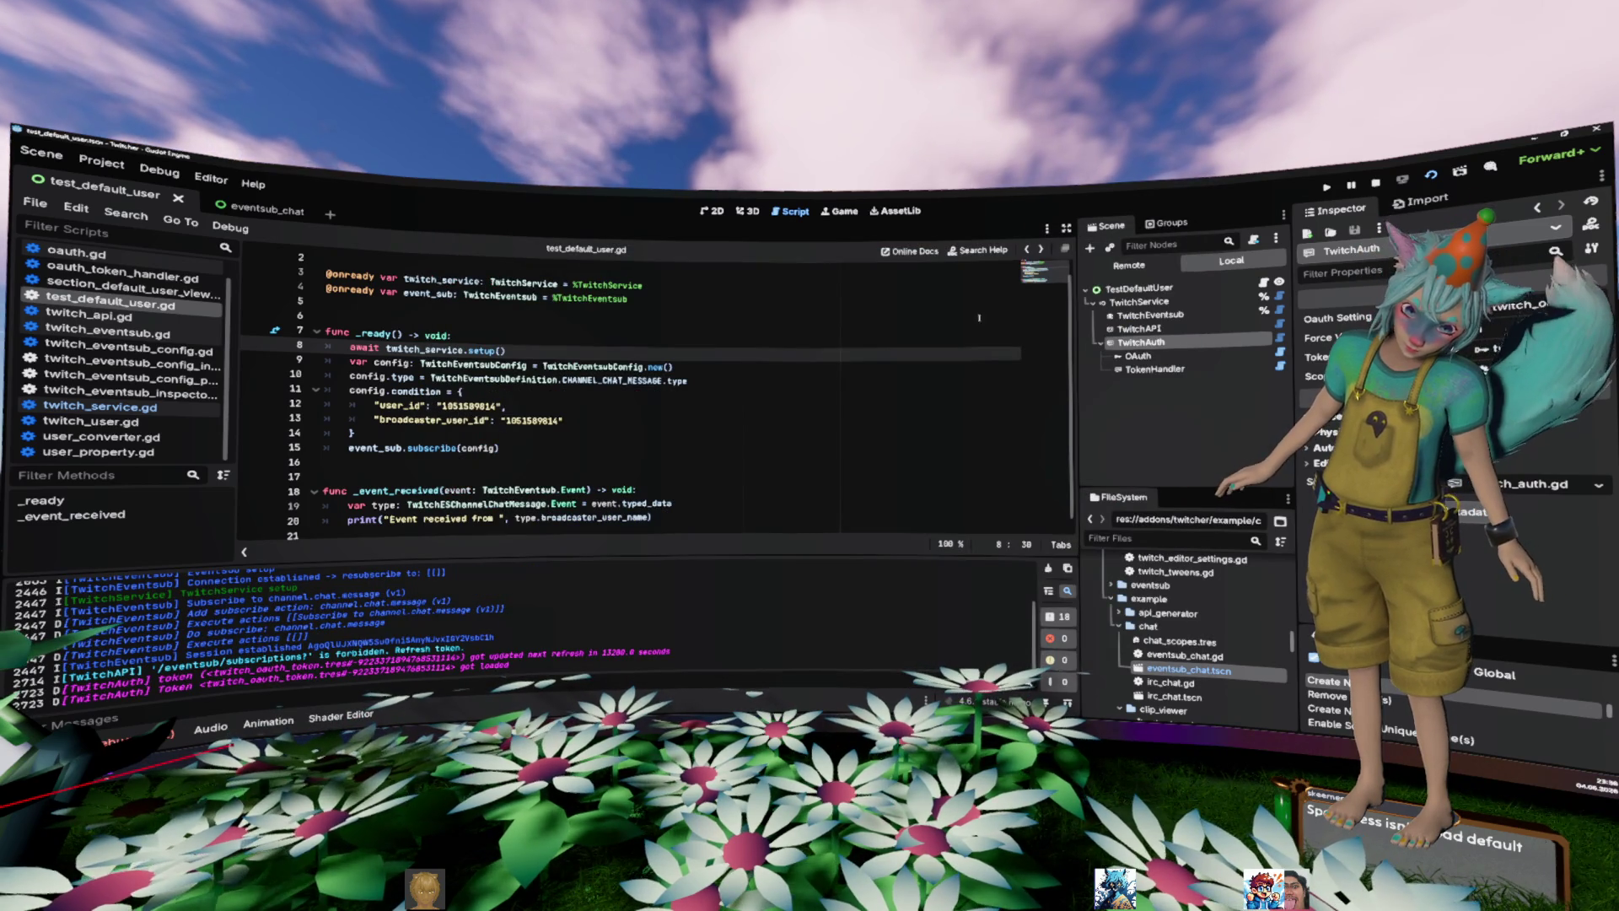
{"action": "left_click_drag", "start_coordinate": [187, 655], "coordinate": [463, 639]}
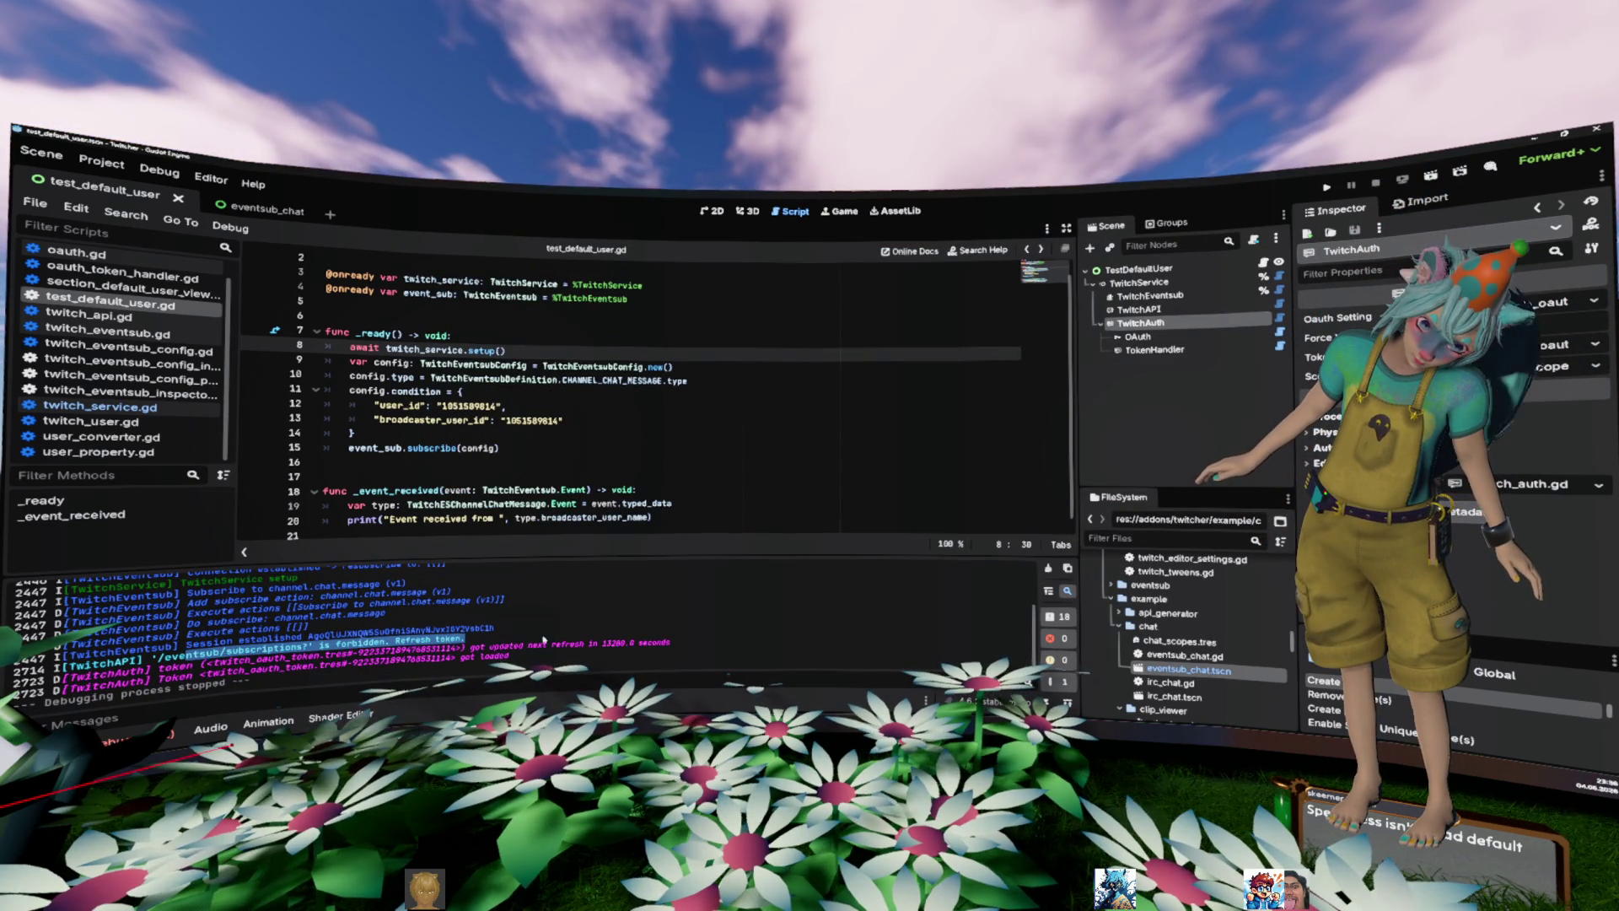
{"action": "left_click", "coordinate": [487, 406]}
{"action": "double_click", "coordinate": [487, 407]}
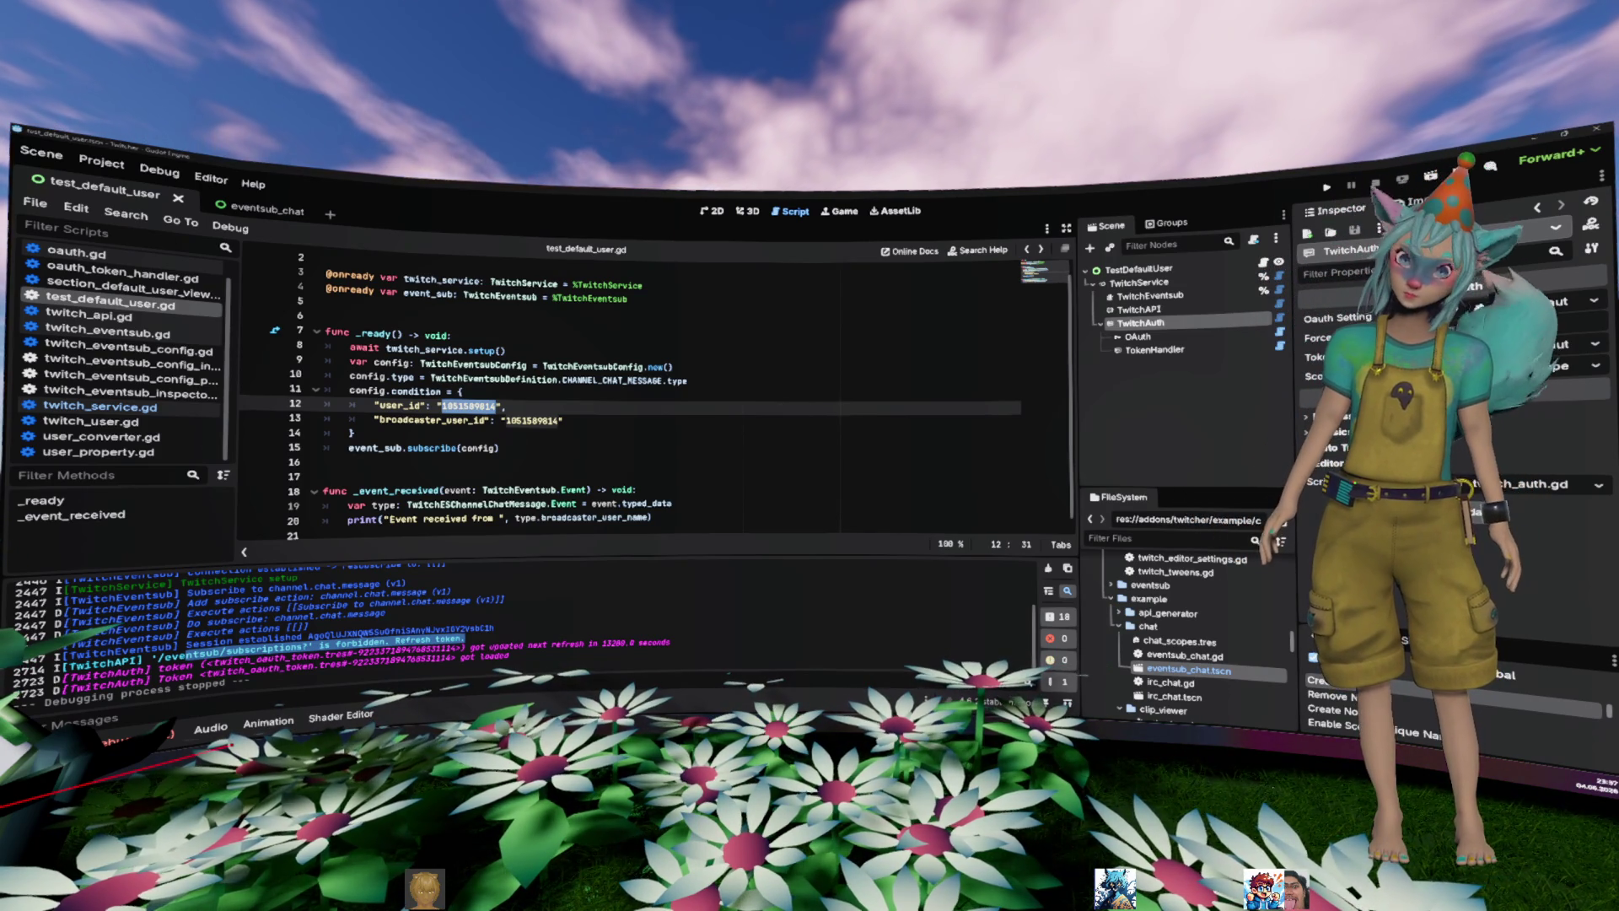
Paste a different account's id into the user id and broadcaster id on lines 12–13.
{"action": "key", "text": "ctrl+v"}
{"action": "double_click", "coordinate": [533, 419]}
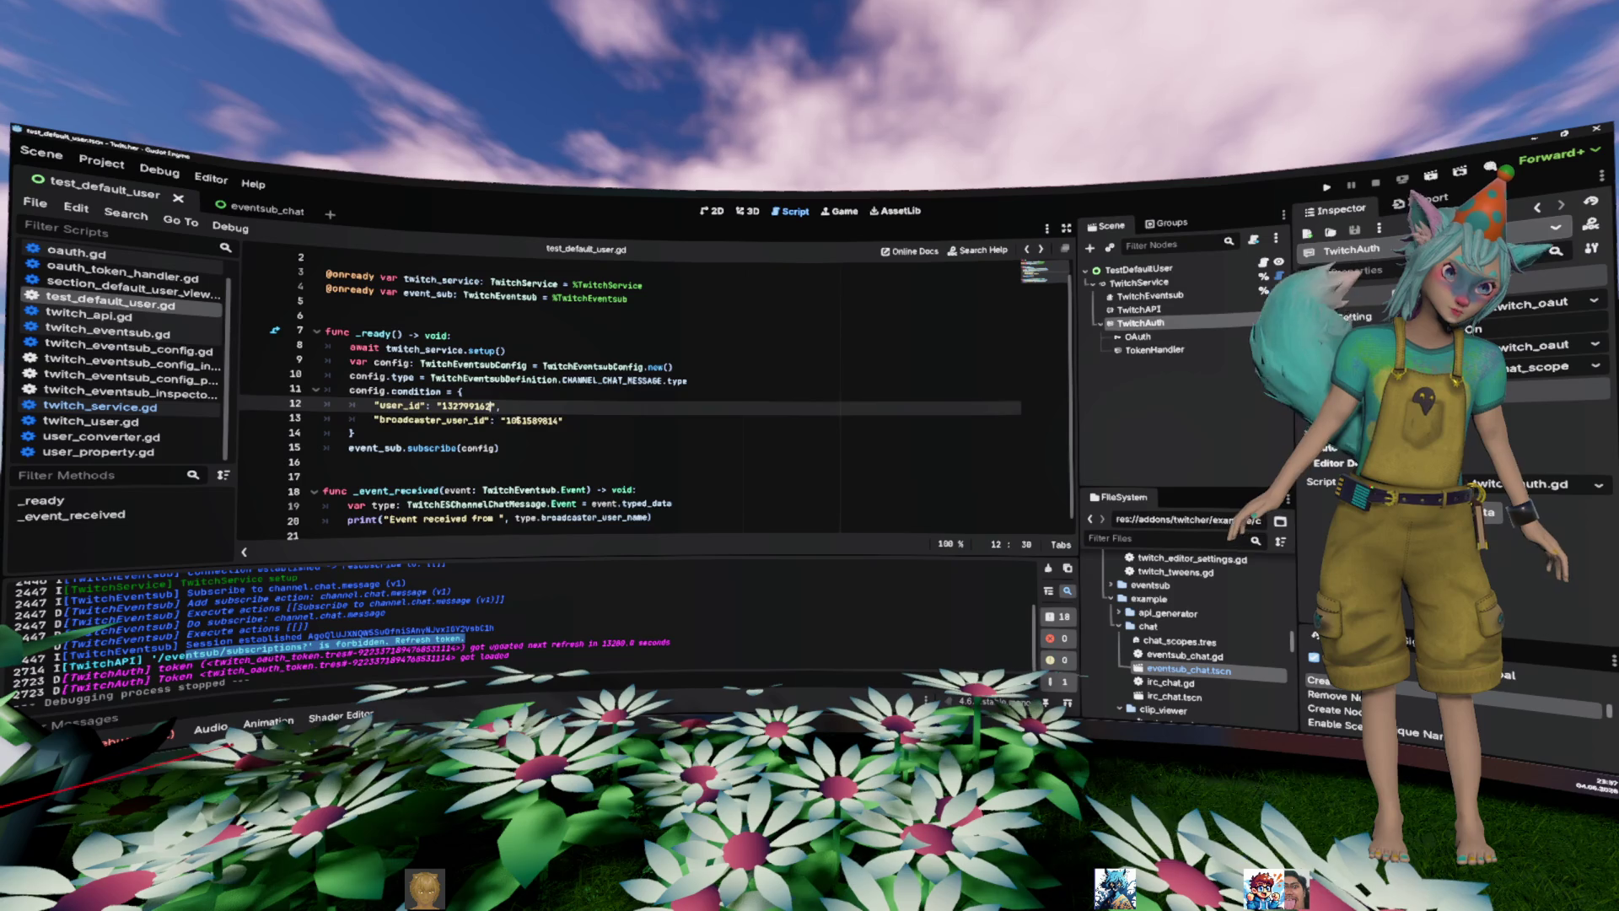
{"action": "key", "text": "ctrl+v"}
{"action": "key", "text": "Up"}
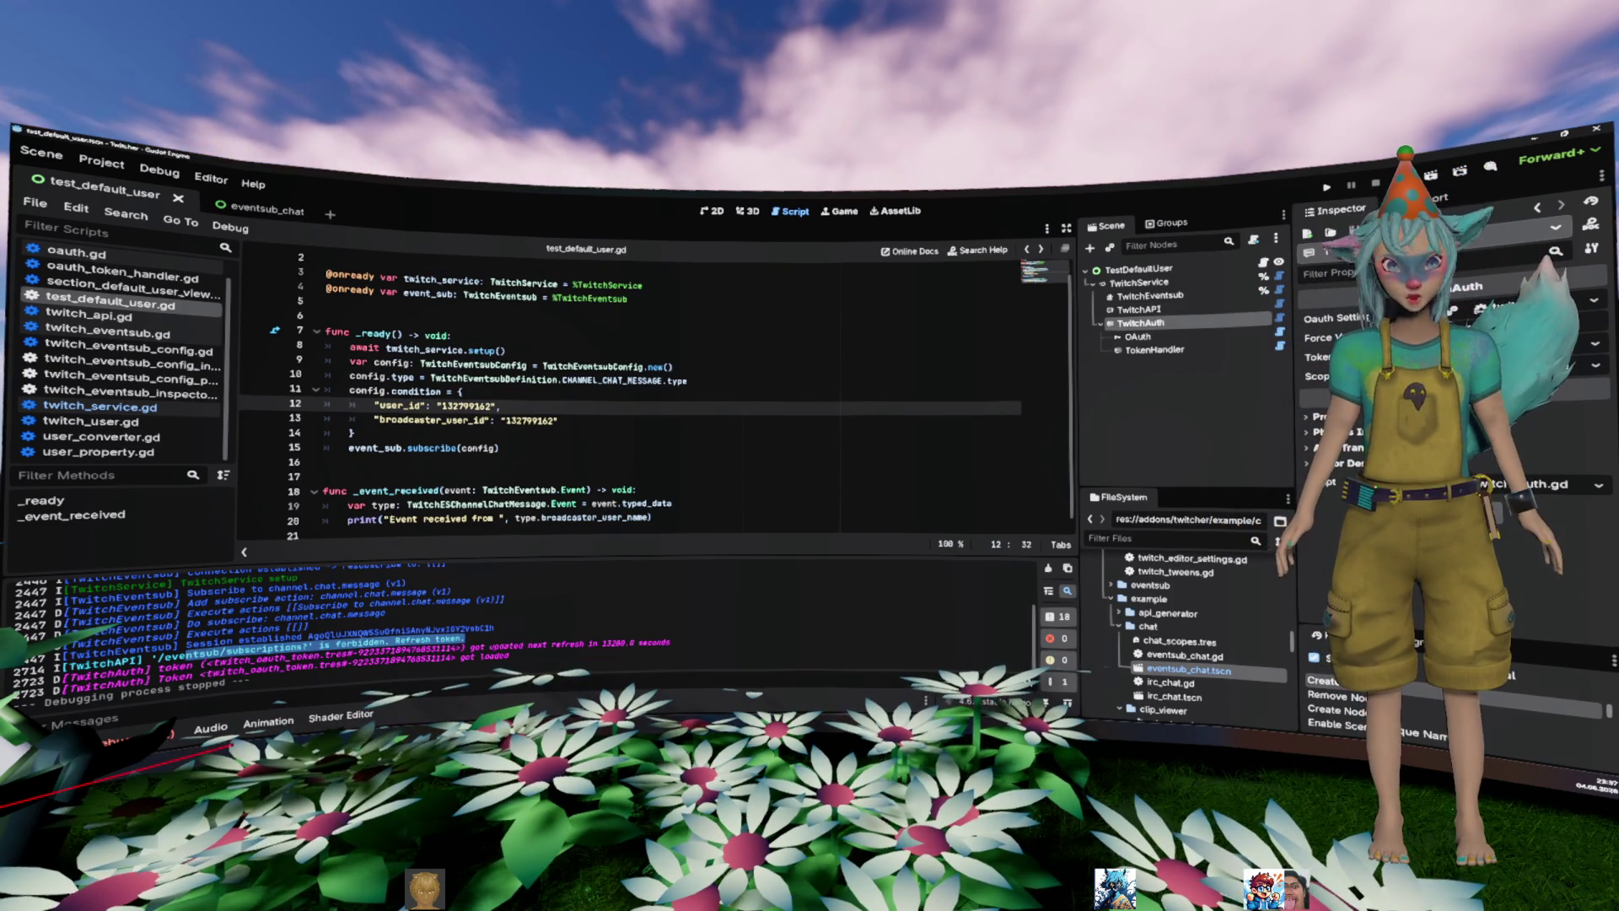
{"action": "left_click", "coordinate": [813, 356]}
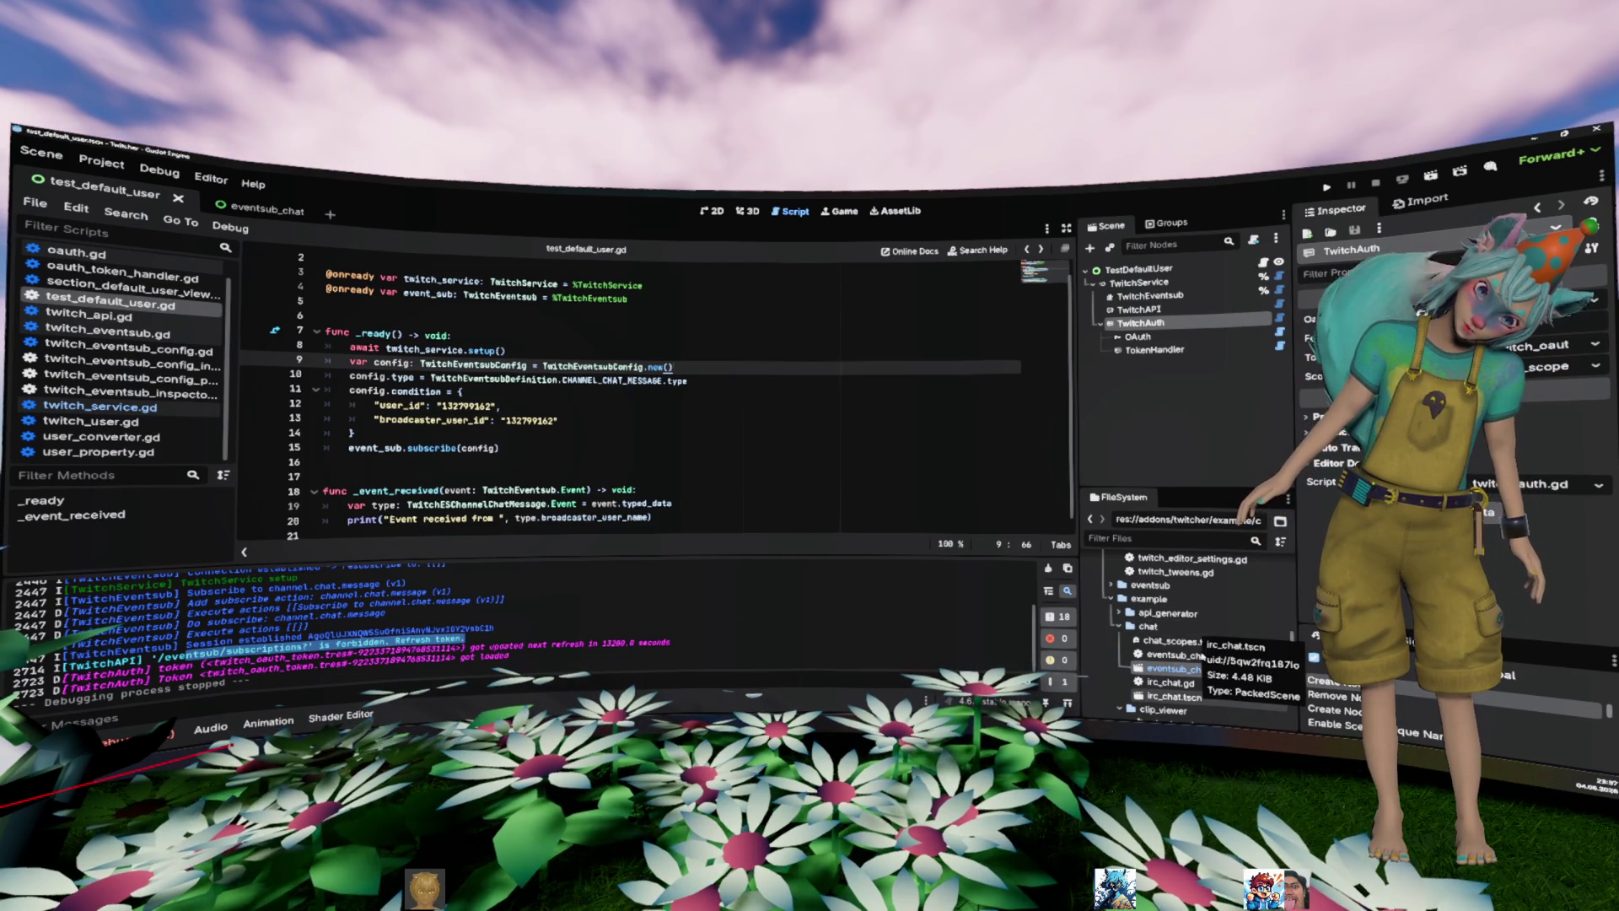
Rerun the scene, confirm 'Now listening to channel.chat.message events' in the log, then stop debugging.
{"action": "key", "text": "F6"}
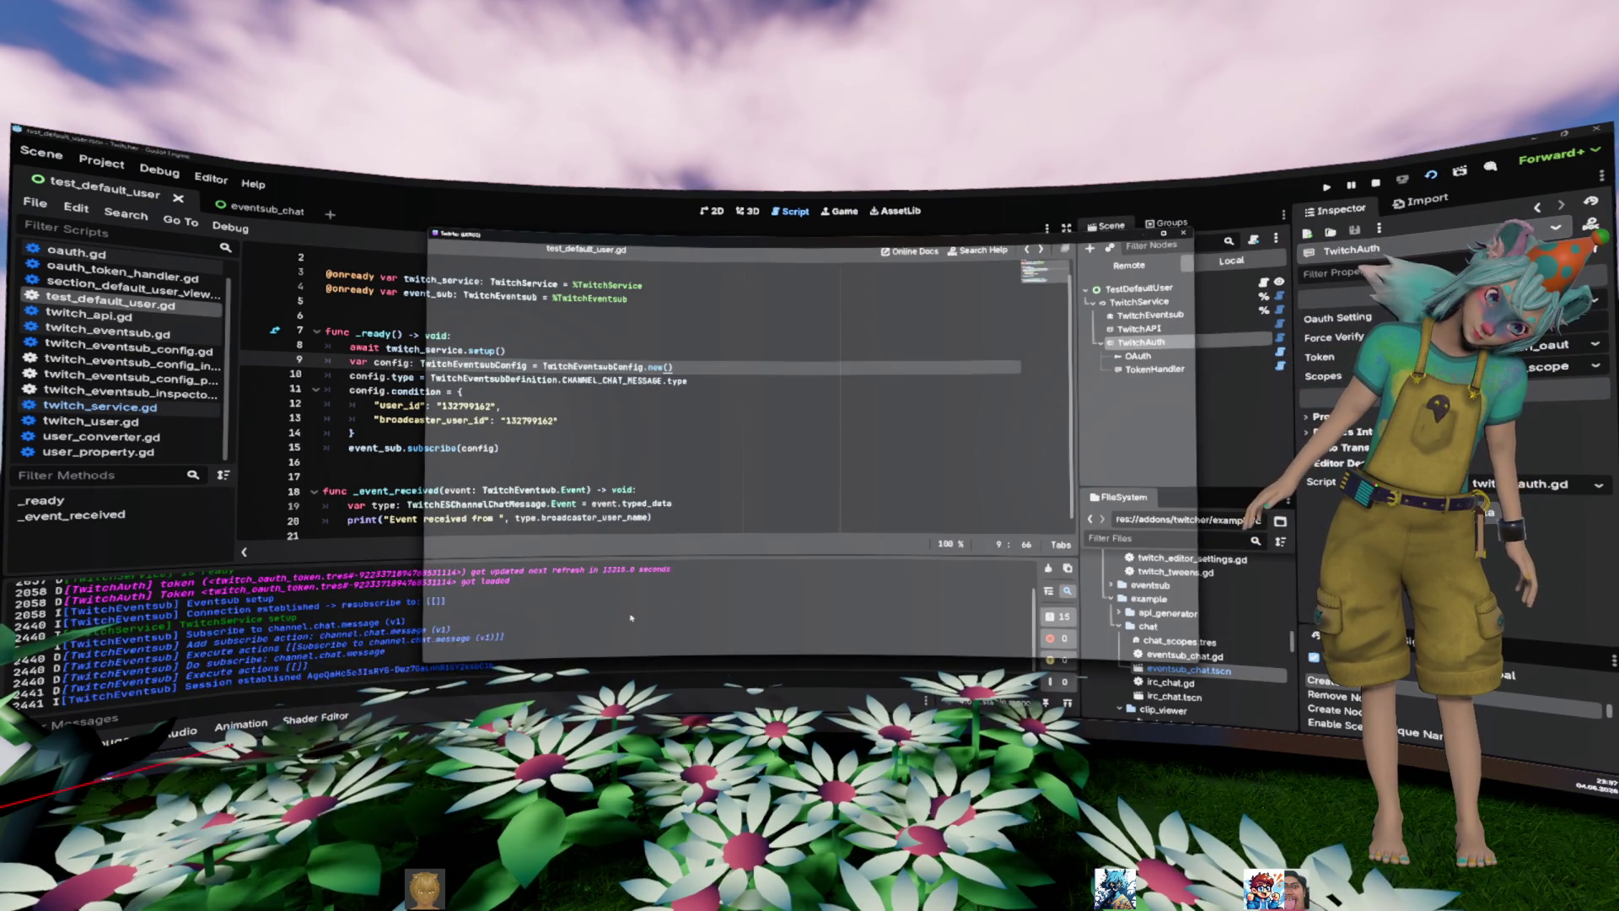
{"action": "left_click", "coordinate": [379, 605]}
{"action": "left_click_drag", "start_coordinate": [320, 626], "coordinate": [494, 656]}
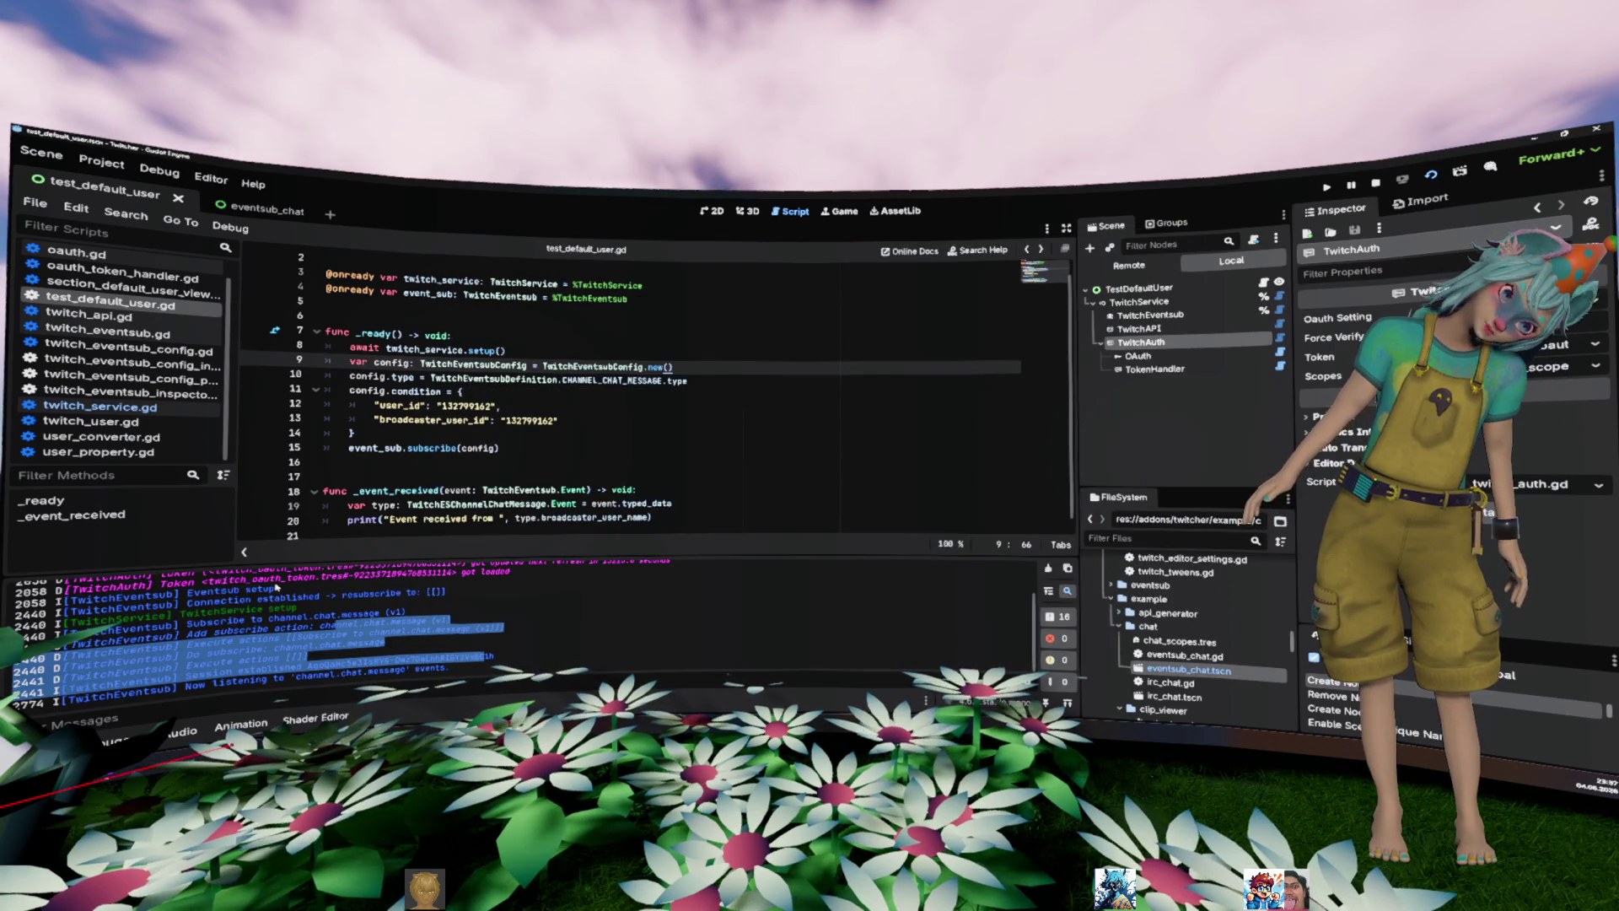
{"action": "left_click", "coordinate": [602, 421]}
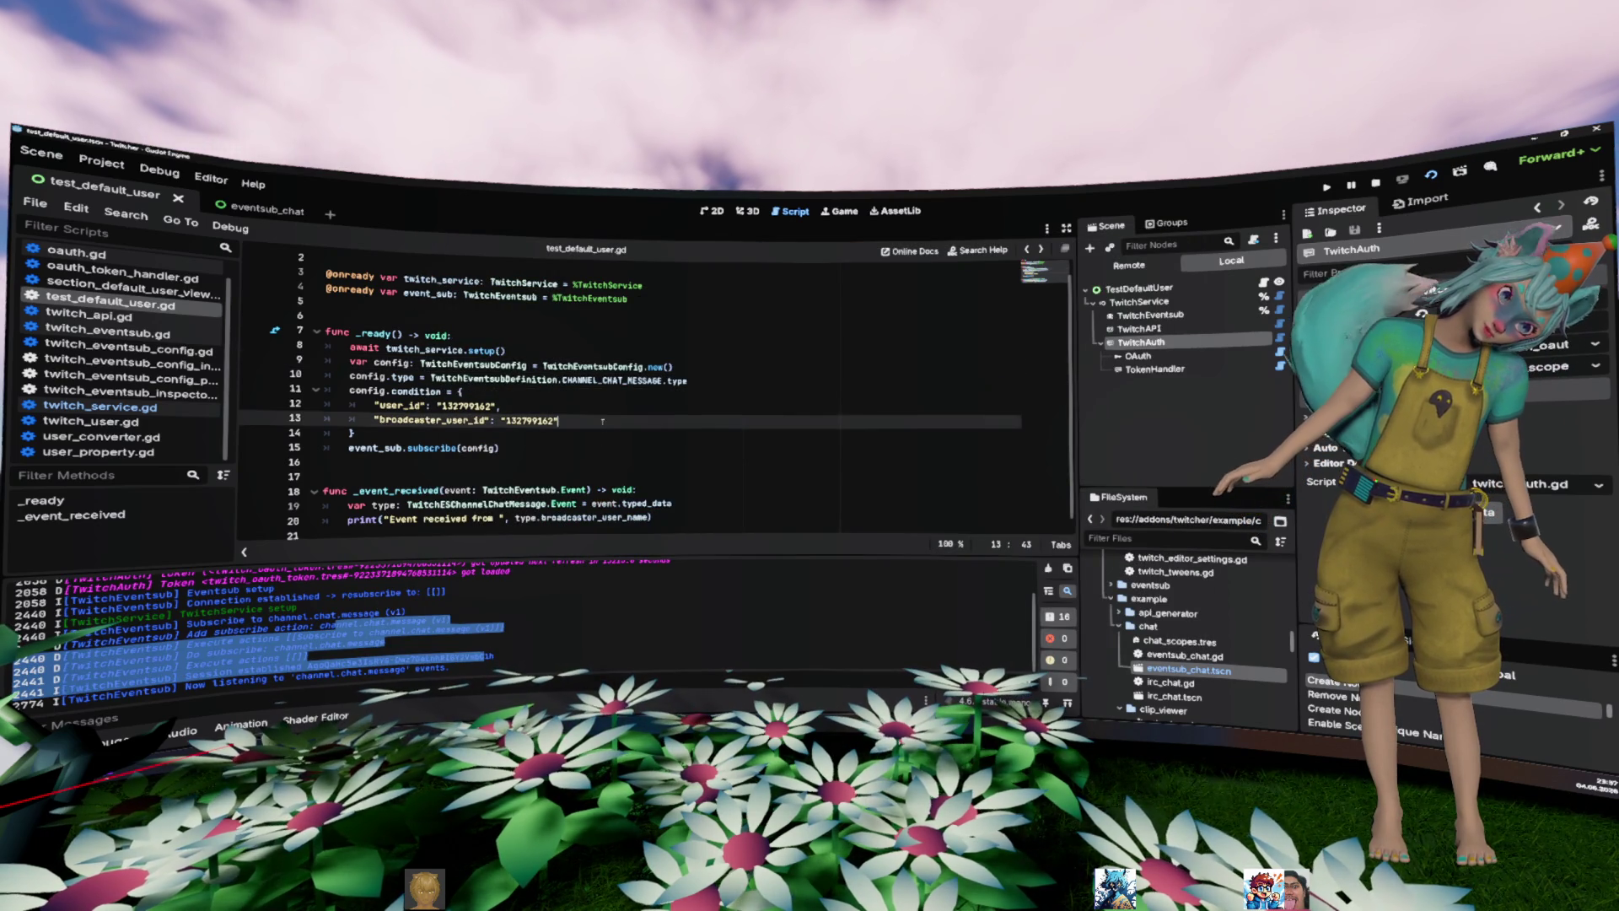
{"action": "left_click", "coordinate": [690, 447]}
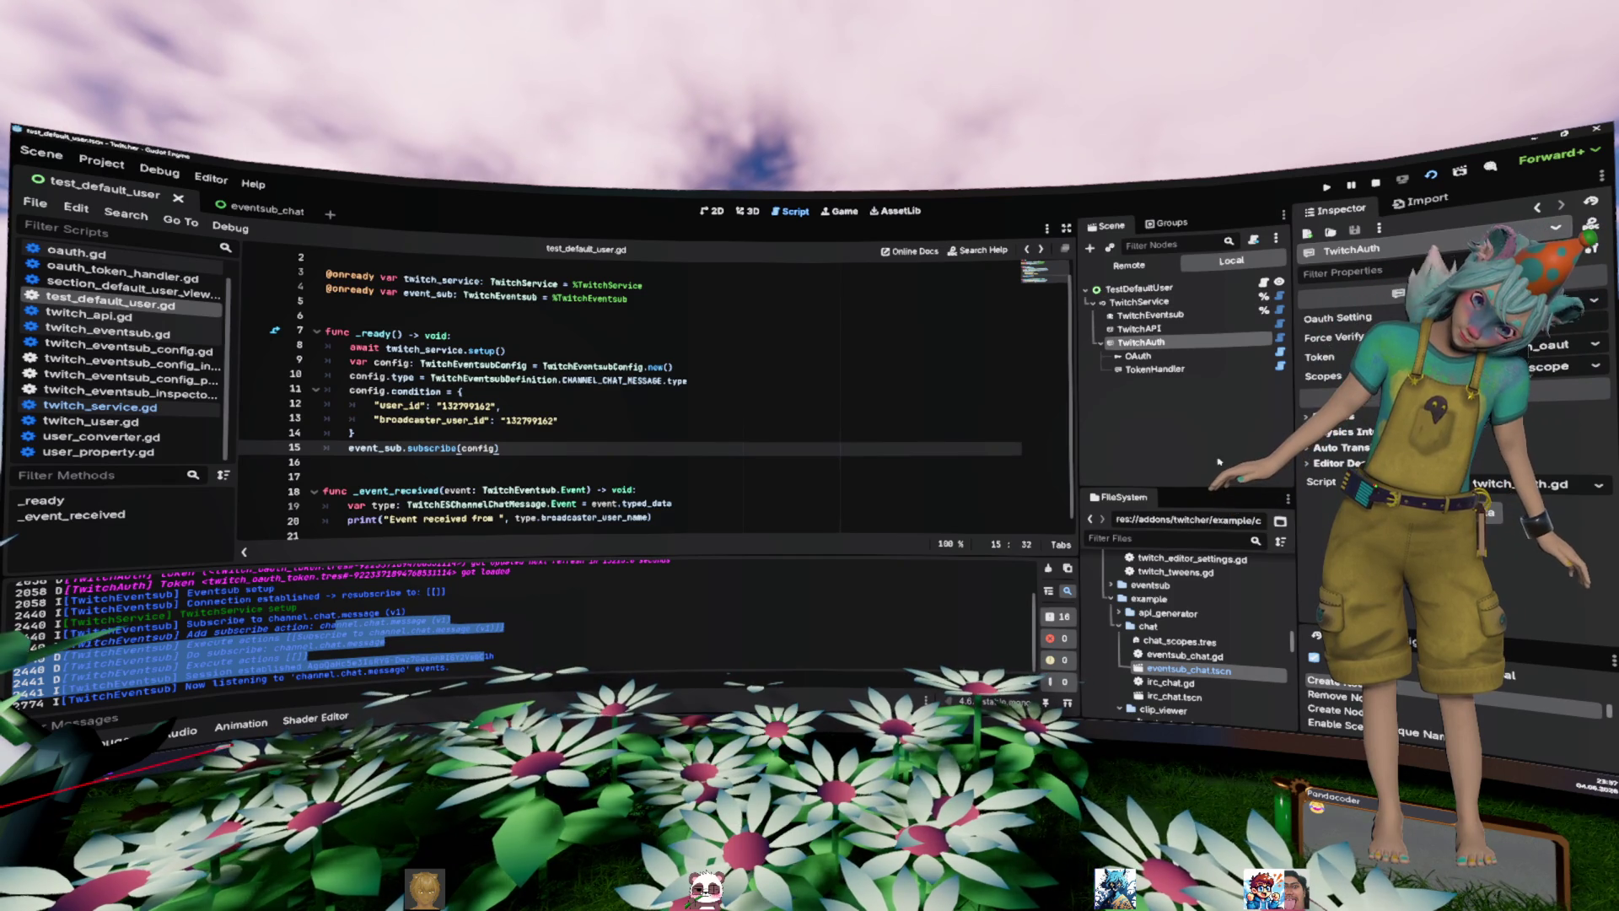
{"action": "key", "text": "F8"}
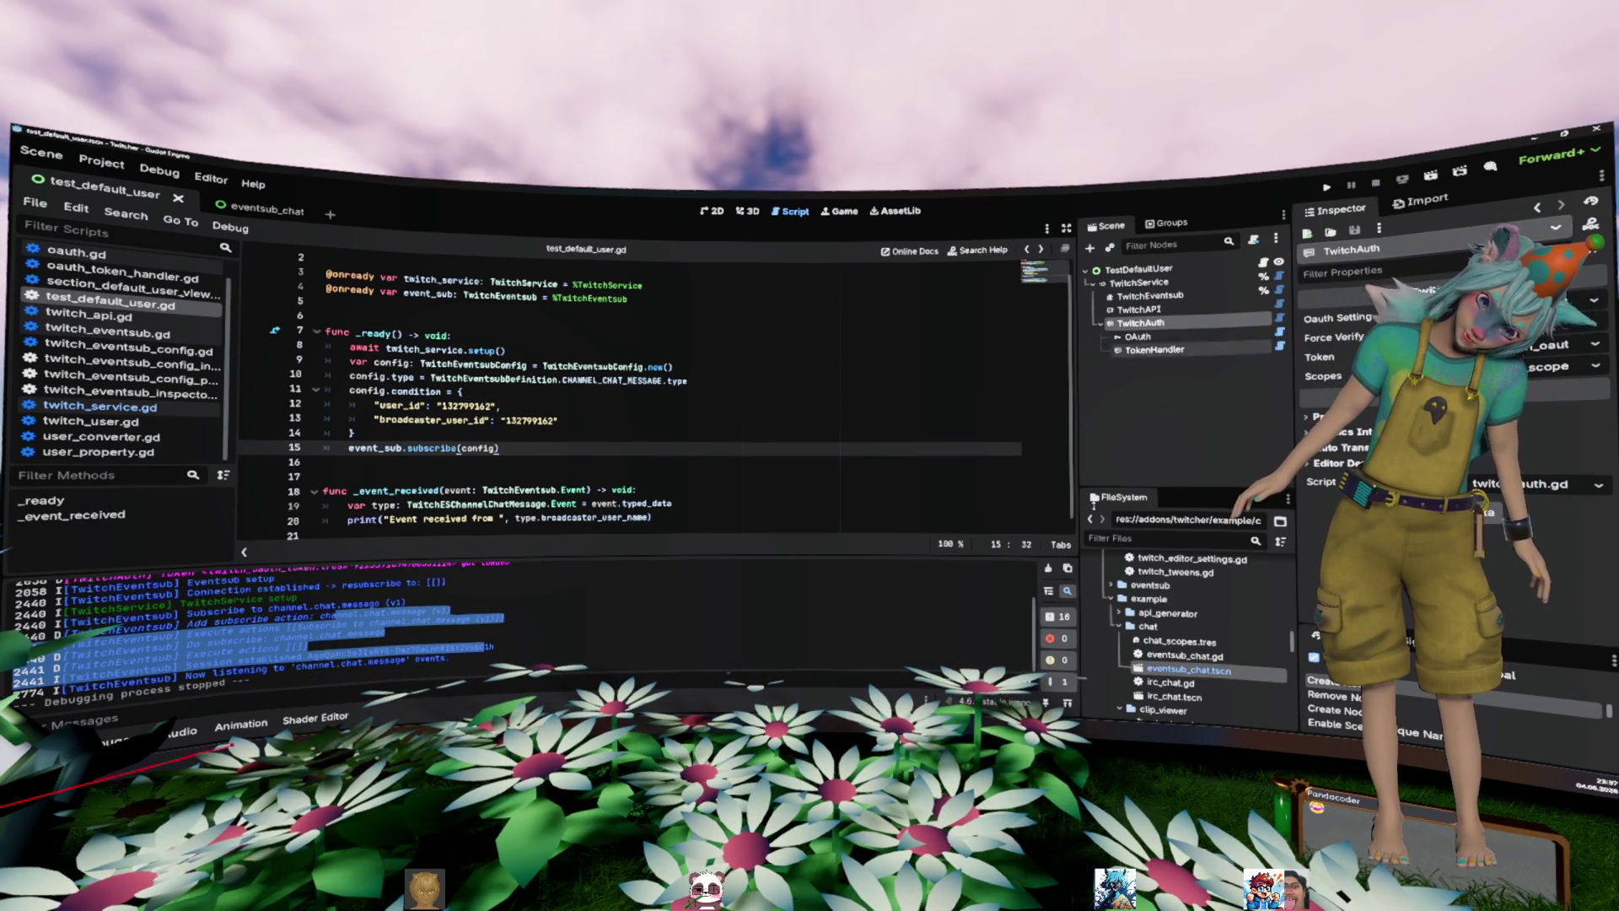
{"action": "scroll", "coordinate": [1183, 650], "scroll_direction": "down", "scroll_amount": 5}
{"action": "scroll", "coordinate": [1183, 650], "scroll_direction": "down", "scroll_amount": 10}
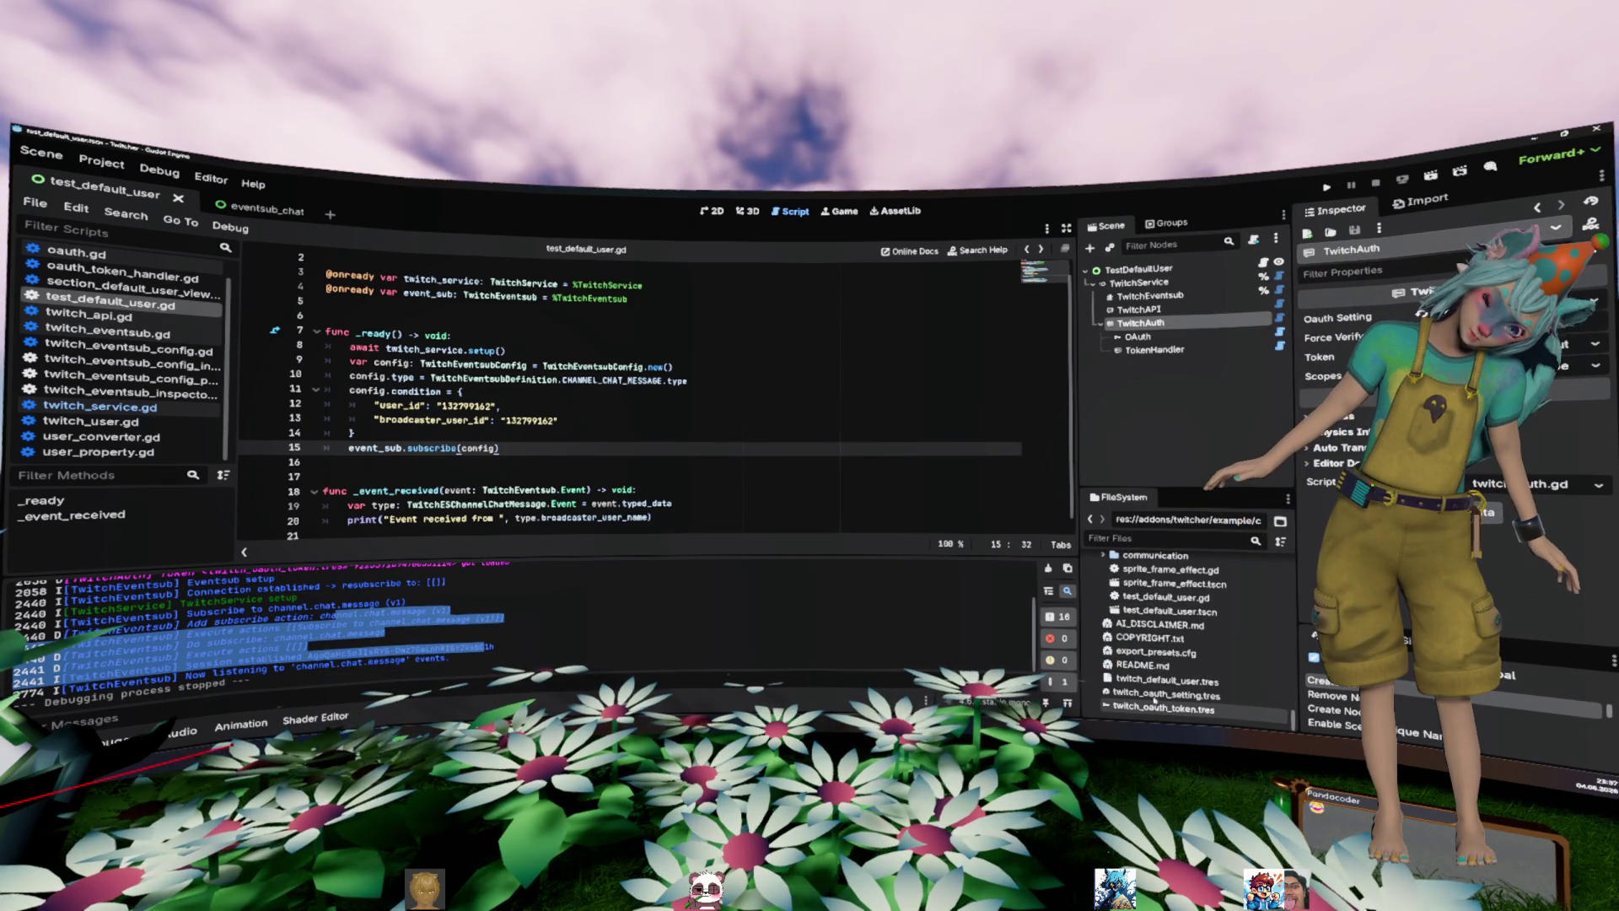
Filter FileSystem by 'default', inspect twitch_default_user.tres, and select the script's broadcaster_user_id value.
{"action": "scroll", "coordinate": [1155, 699], "scroll_direction": "up", "scroll_amount": 1}
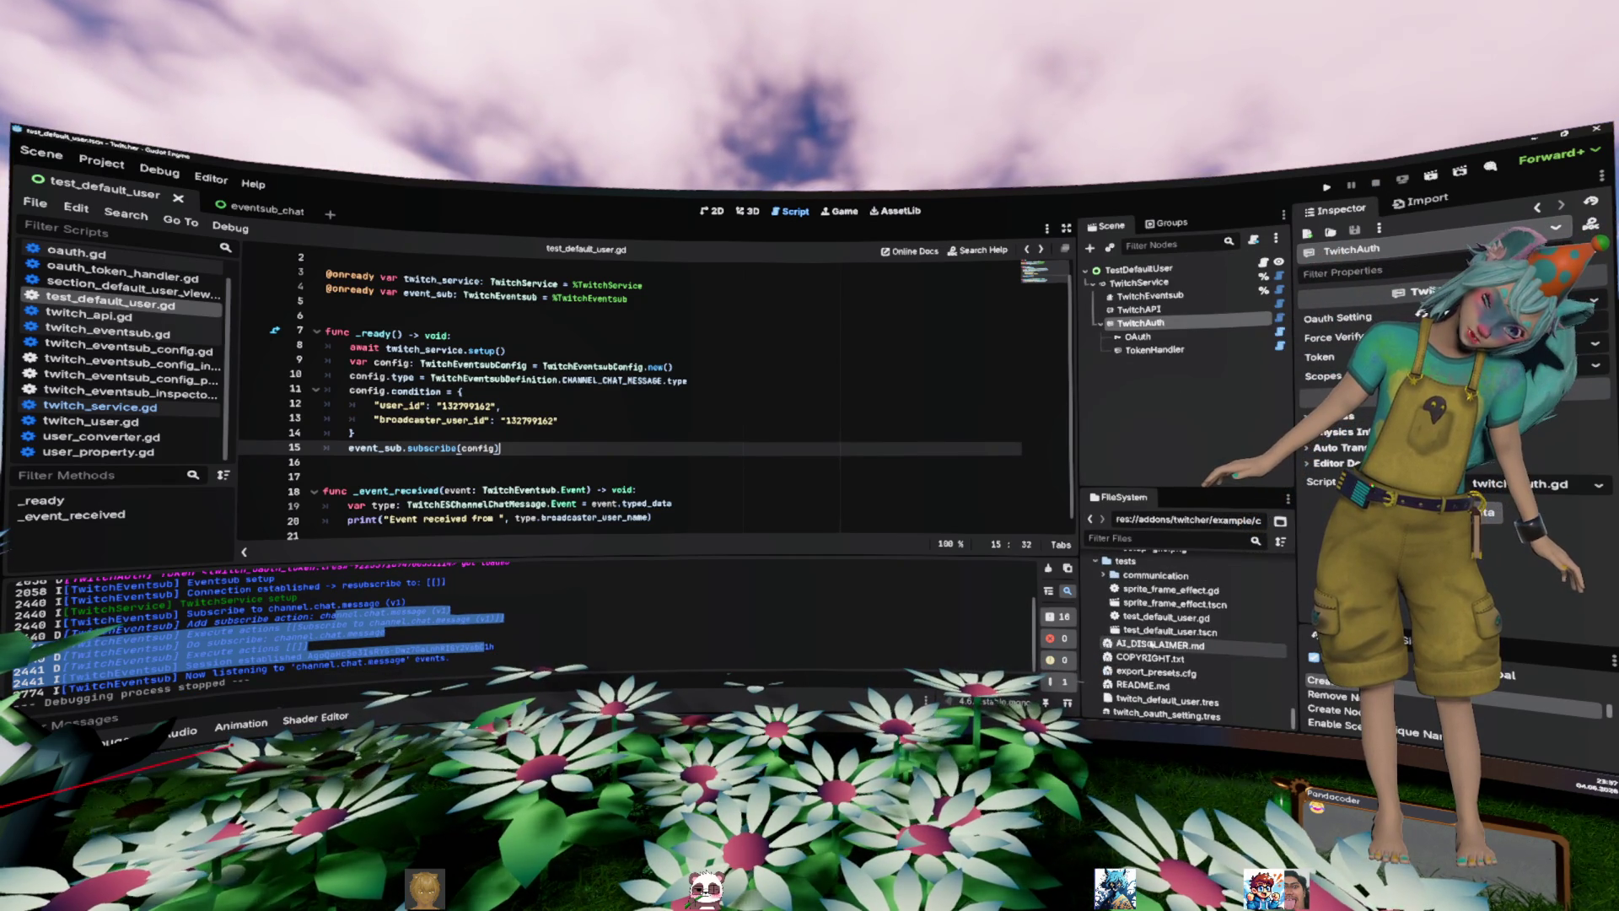
{"action": "left_click", "coordinate": [1165, 538]}
{"action": "type", "text": "default"}
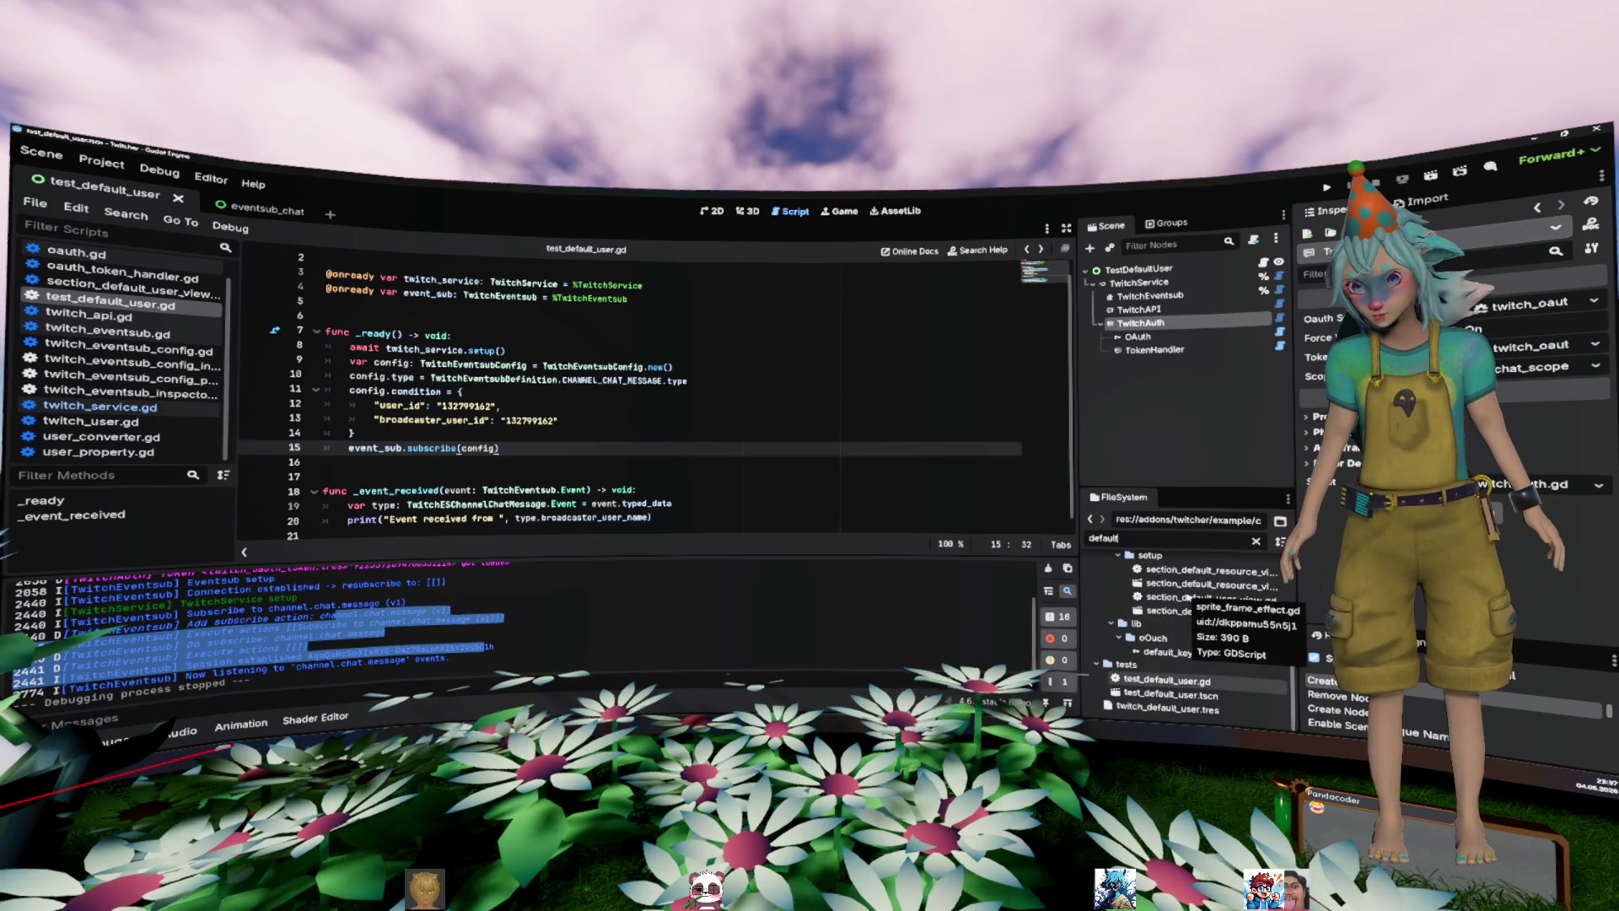
{"action": "left_click", "coordinate": [1167, 708]}
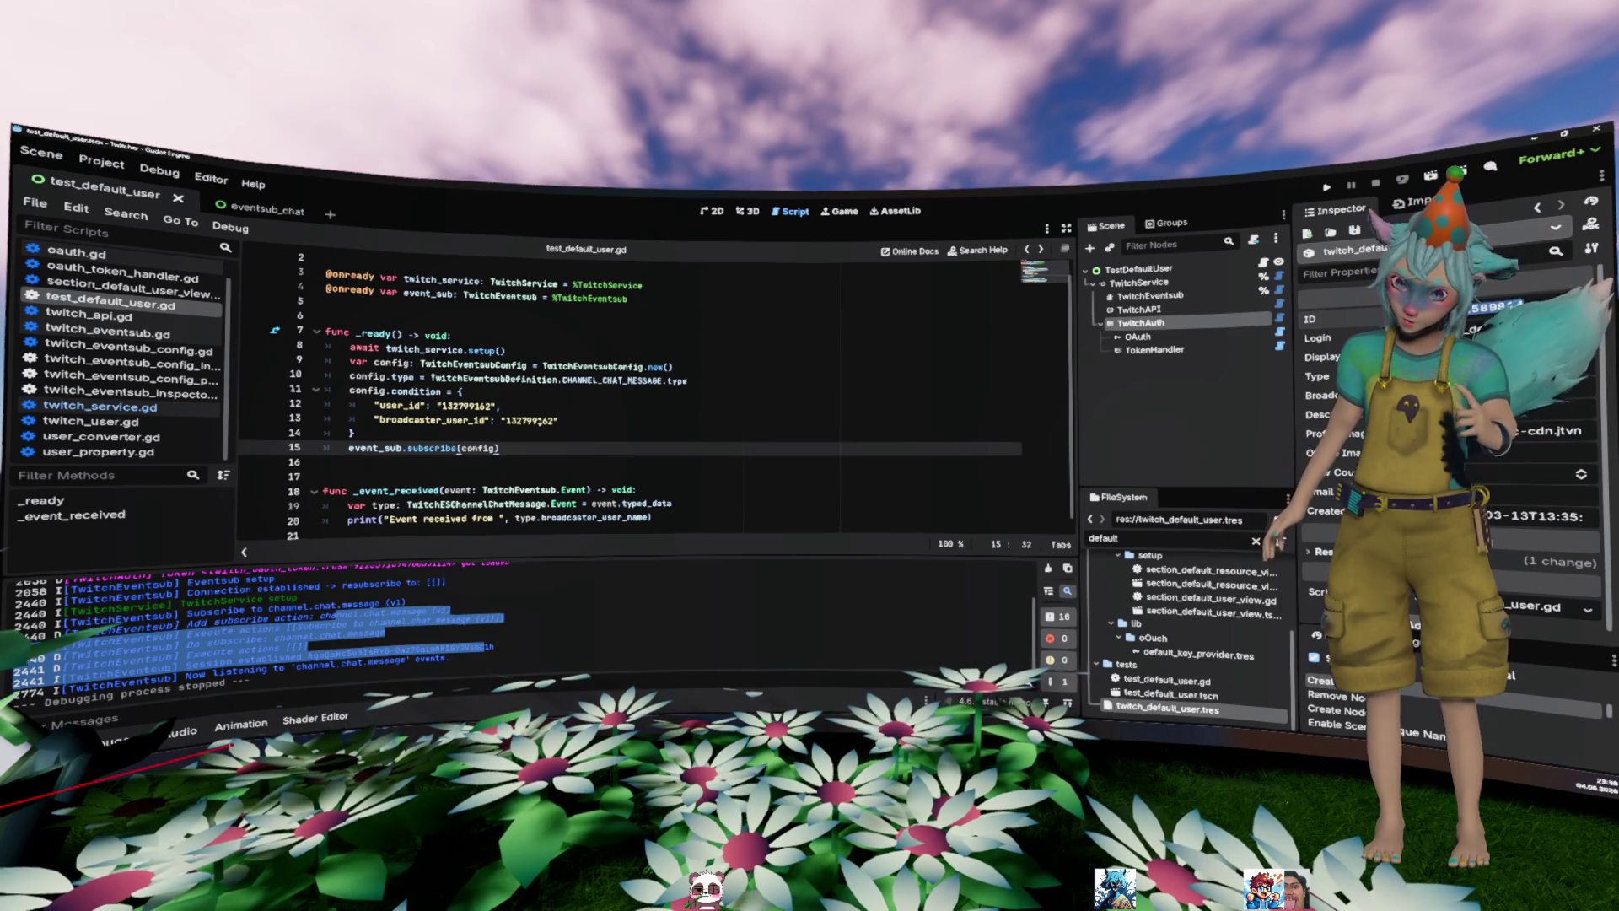
{"action": "double_click", "coordinate": [539, 420]}
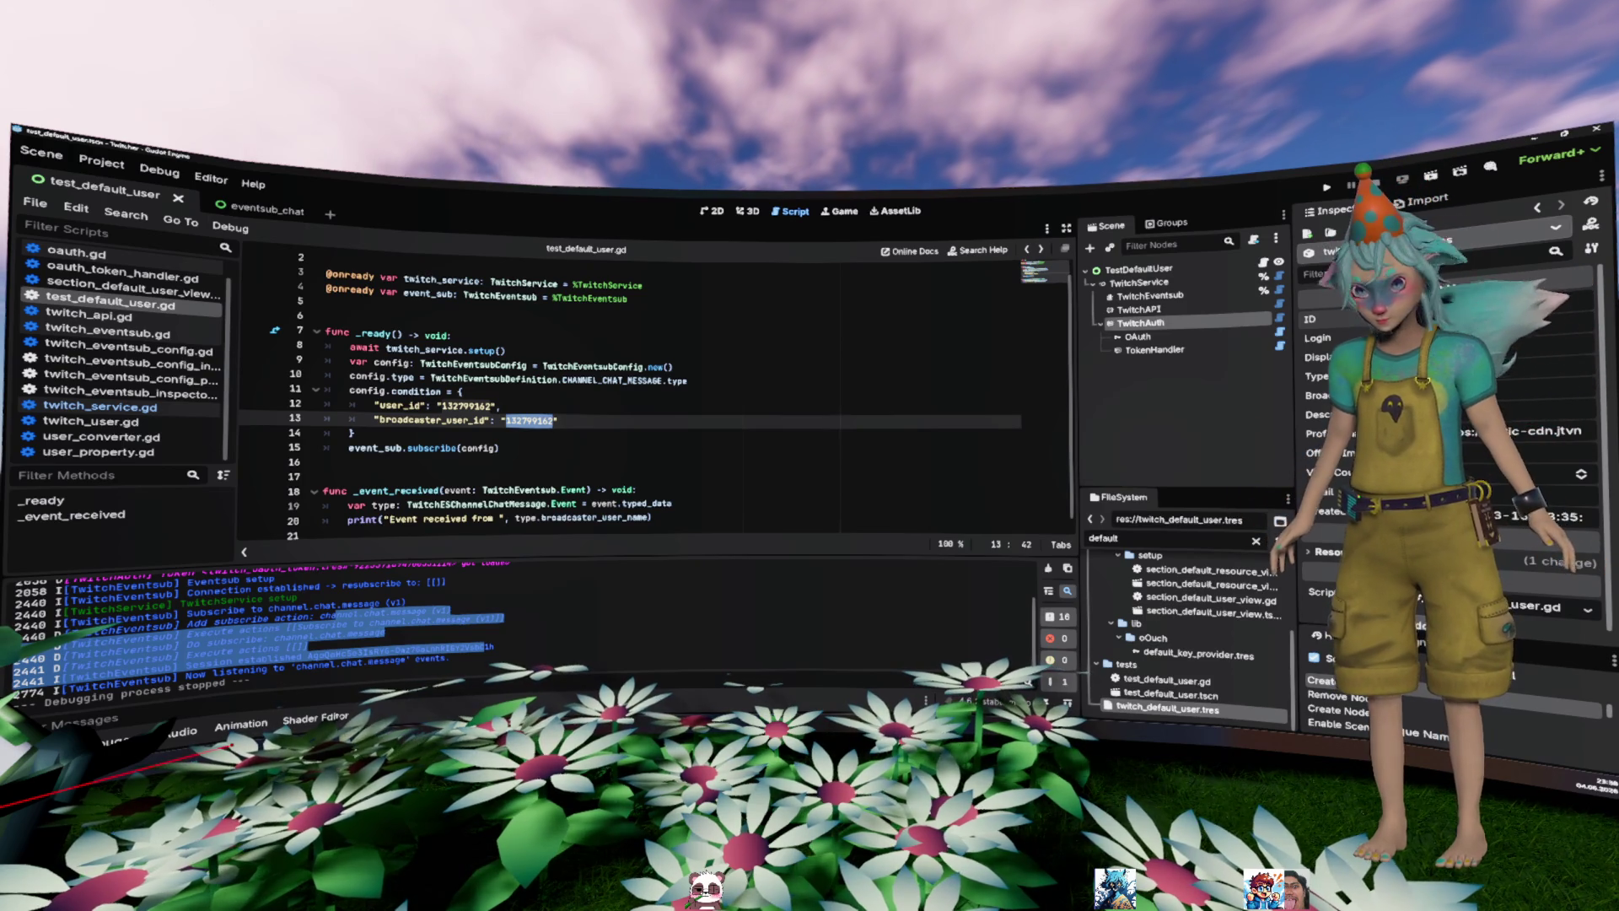
{"action": "left_click", "coordinate": [531, 438]}
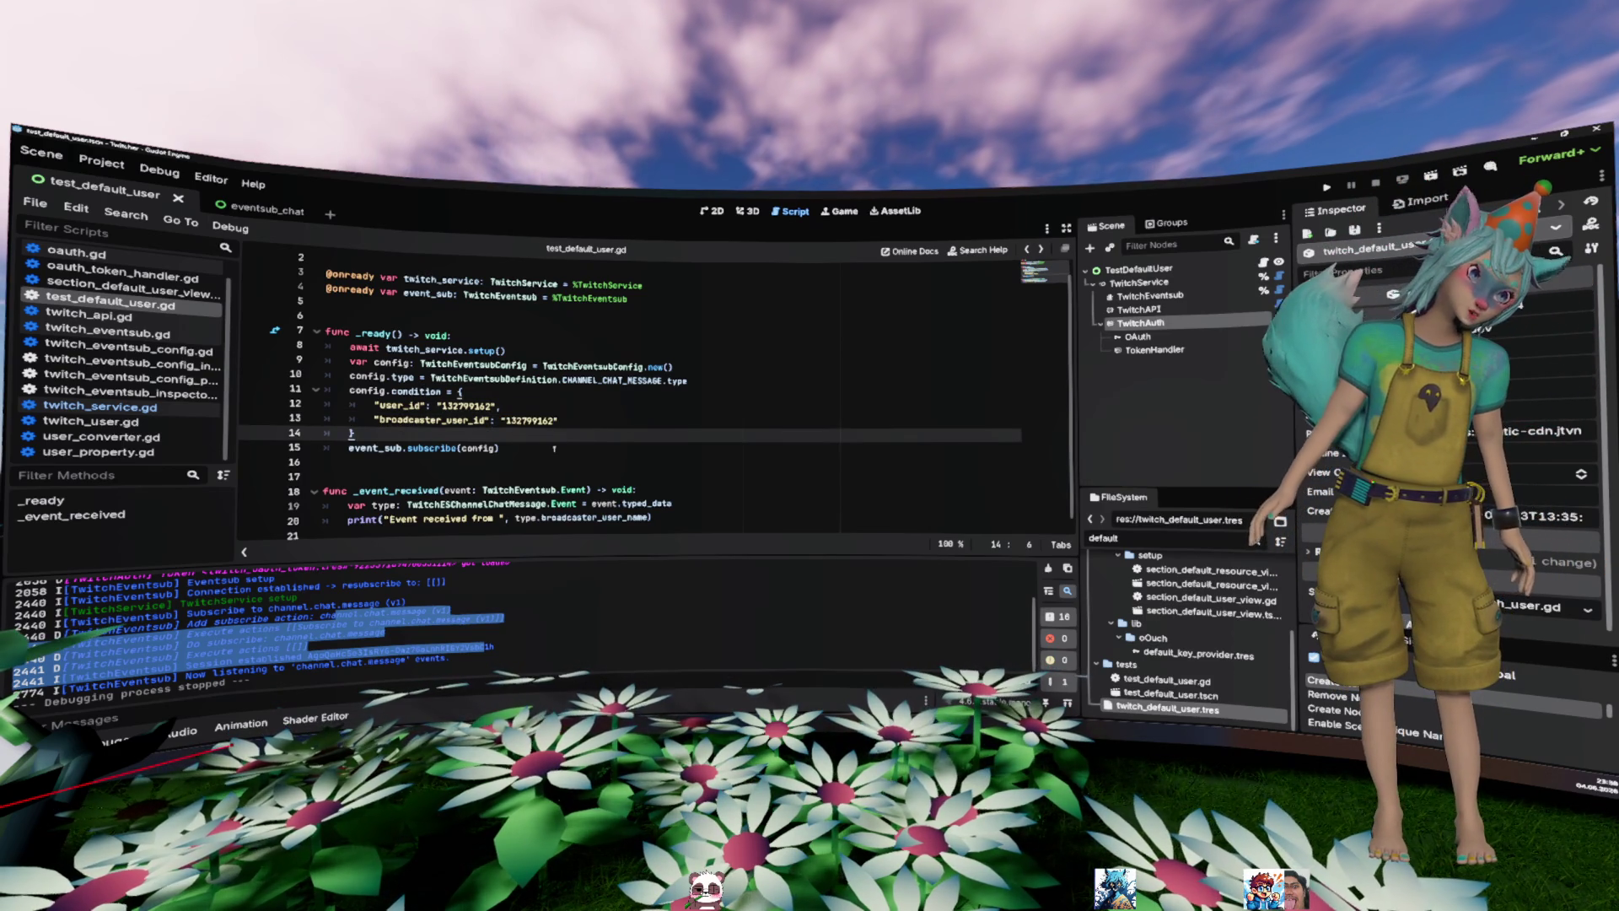
Delete the subscription config lines from _ready, keeping the setup line.
{"action": "left_click_drag", "start_coordinate": [354, 433], "coordinate": [10, 331]}
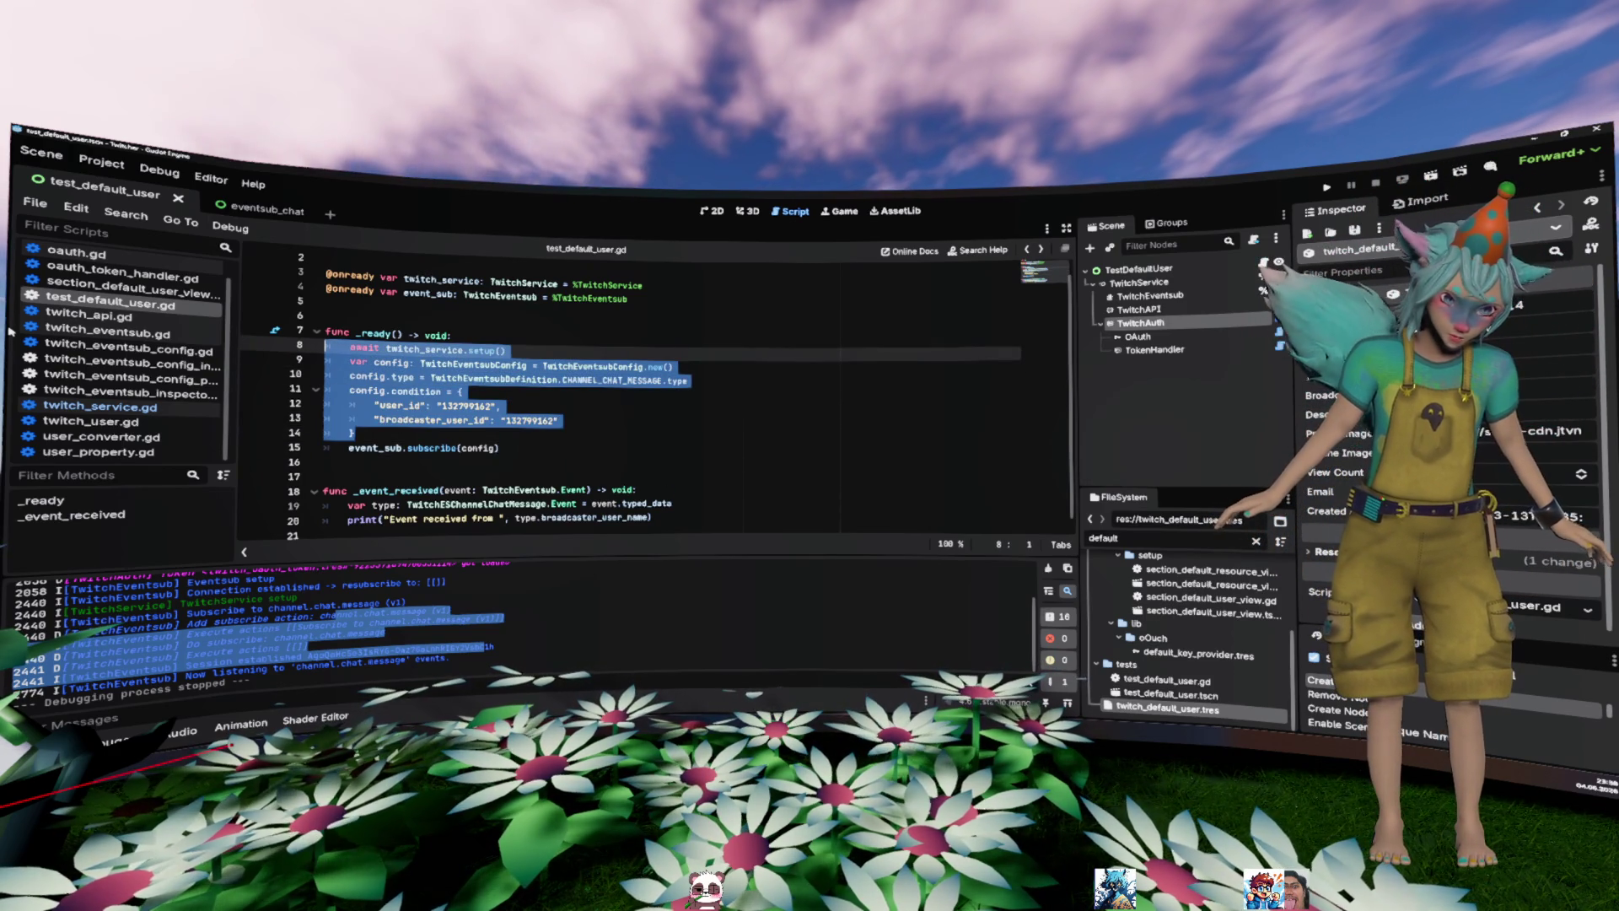
{"action": "key", "text": "shift+Down"}
{"action": "key", "text": "Delete"}
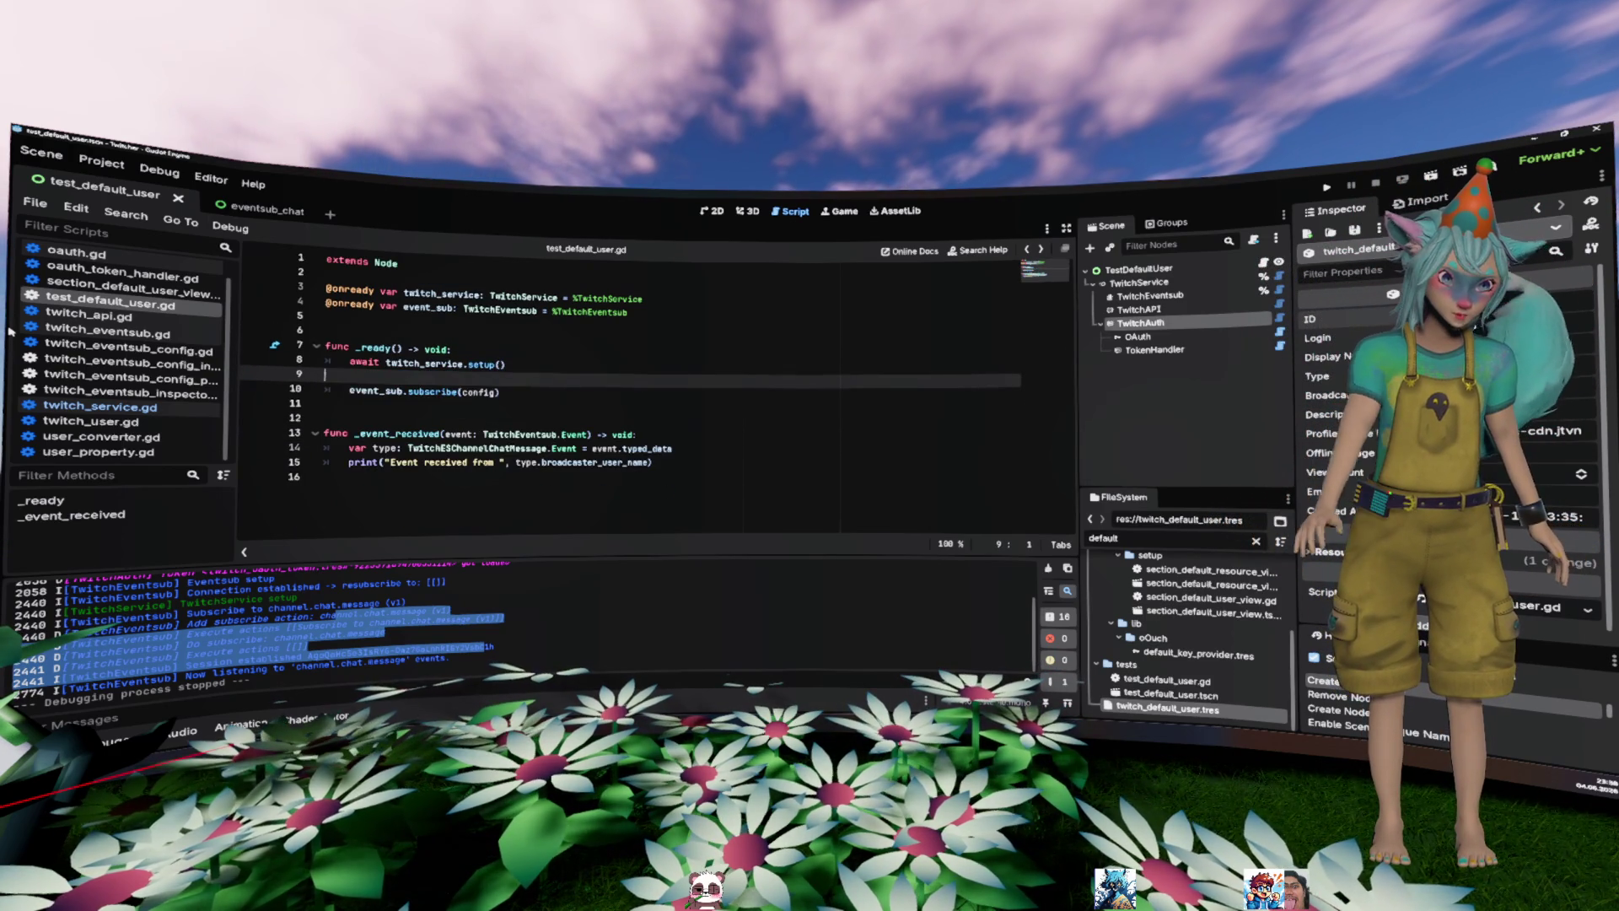
{"action": "key", "text": "ctrl+shift+k"}
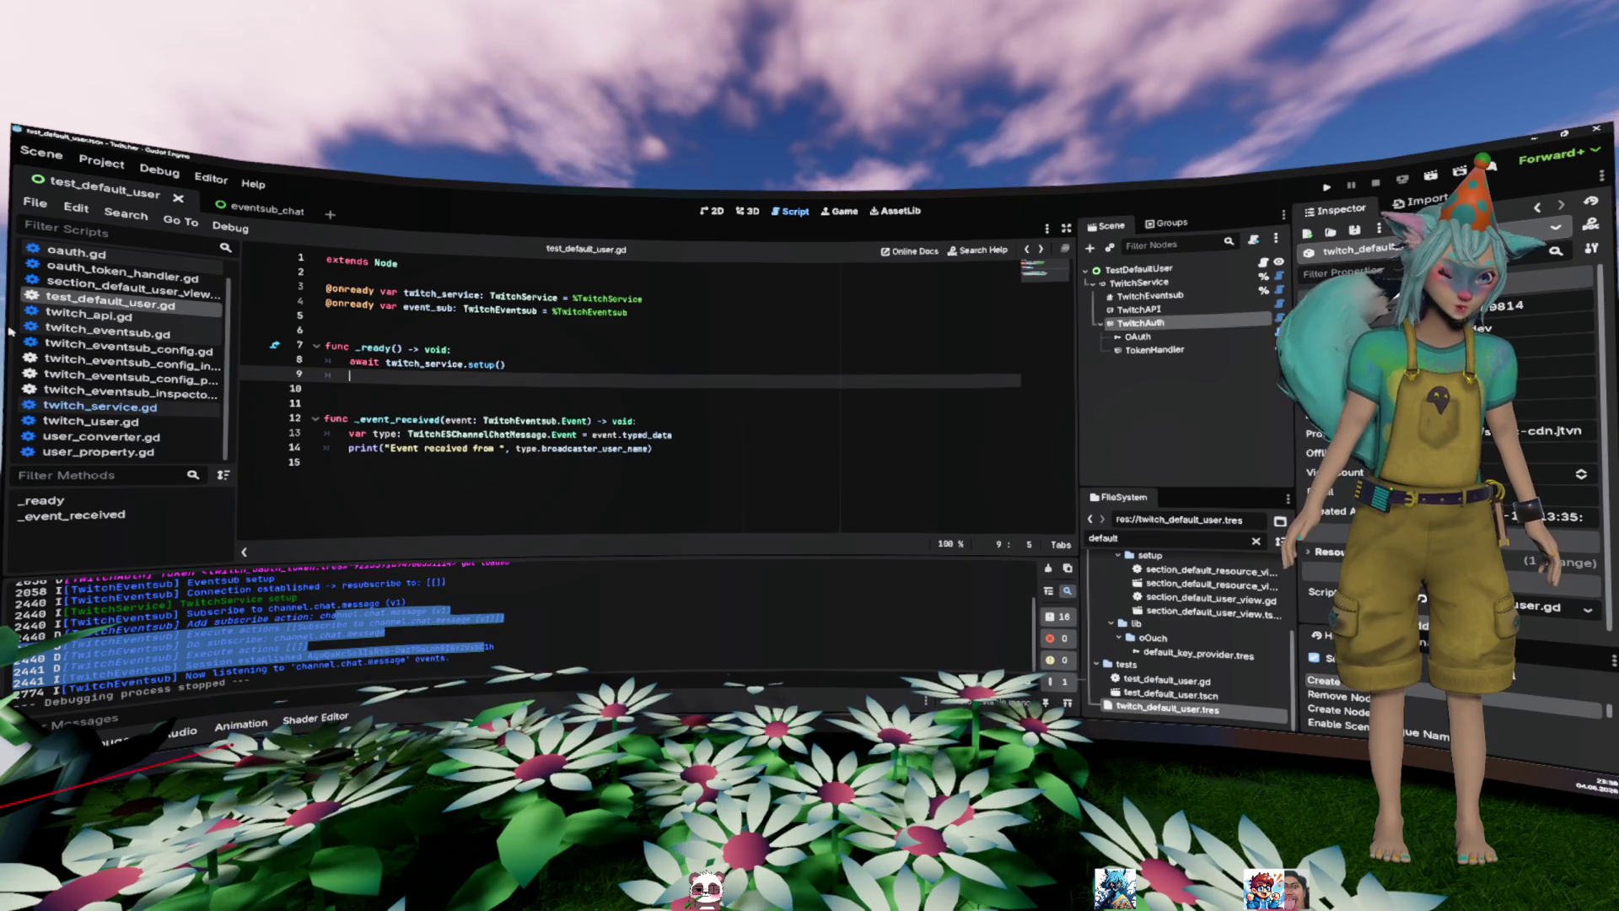
Type event_sub.event_received.connect(_event_received) with autocomplete, then run the scene.
{"action": "type", "text": "t_sub./"}
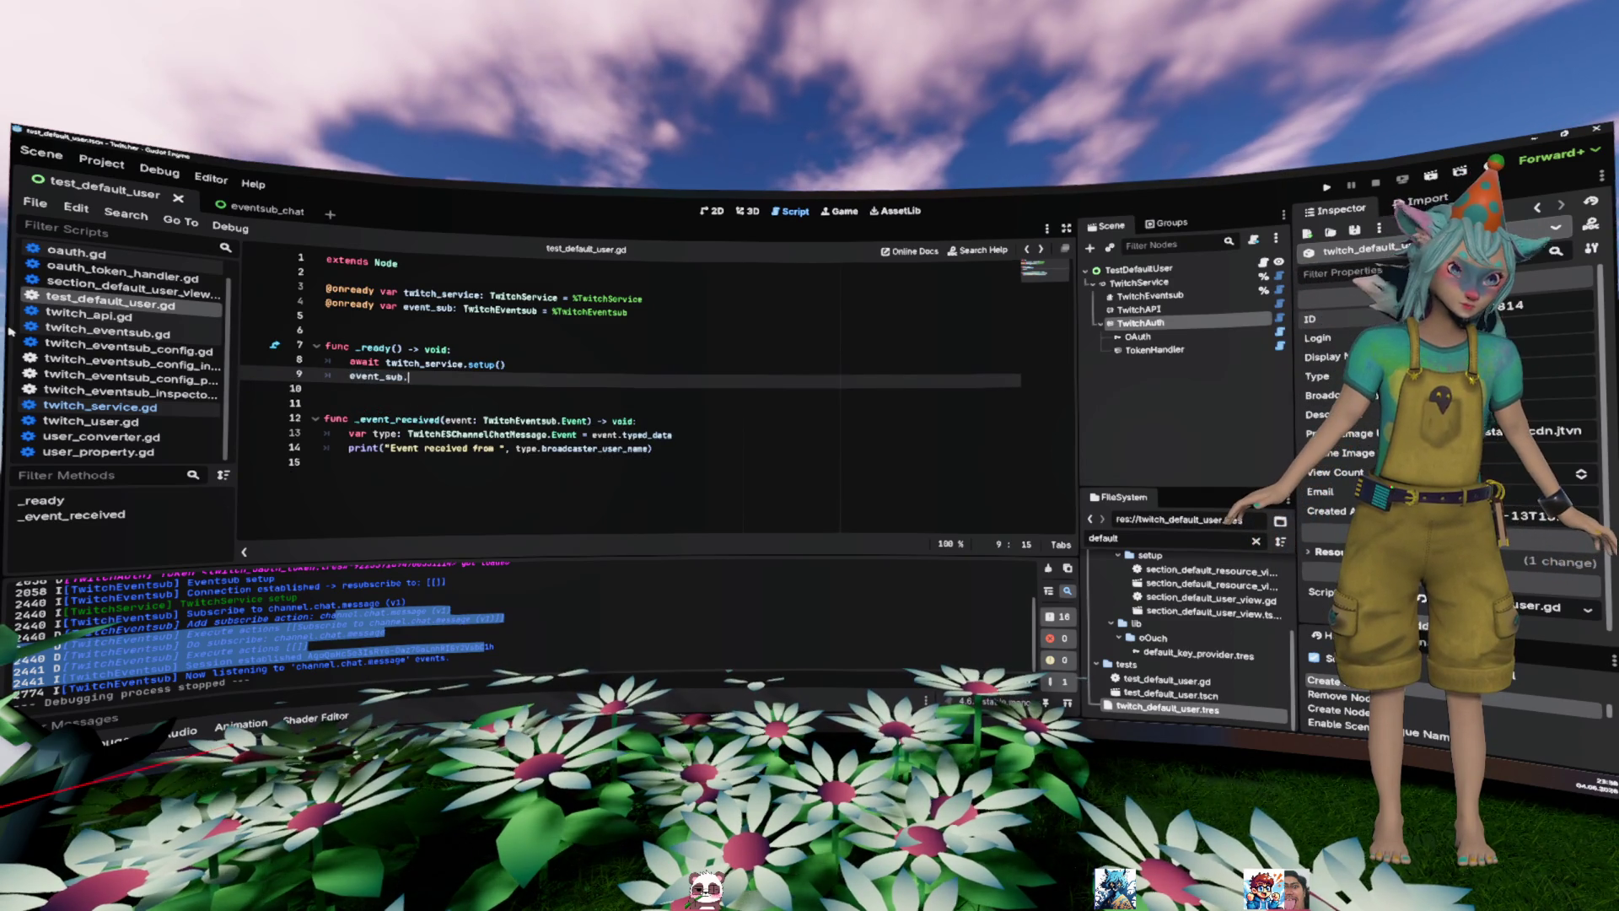
{"action": "key", "text": "Down"}
{"action": "key", "text": "Down"}
{"action": "key", "text": "Down"}
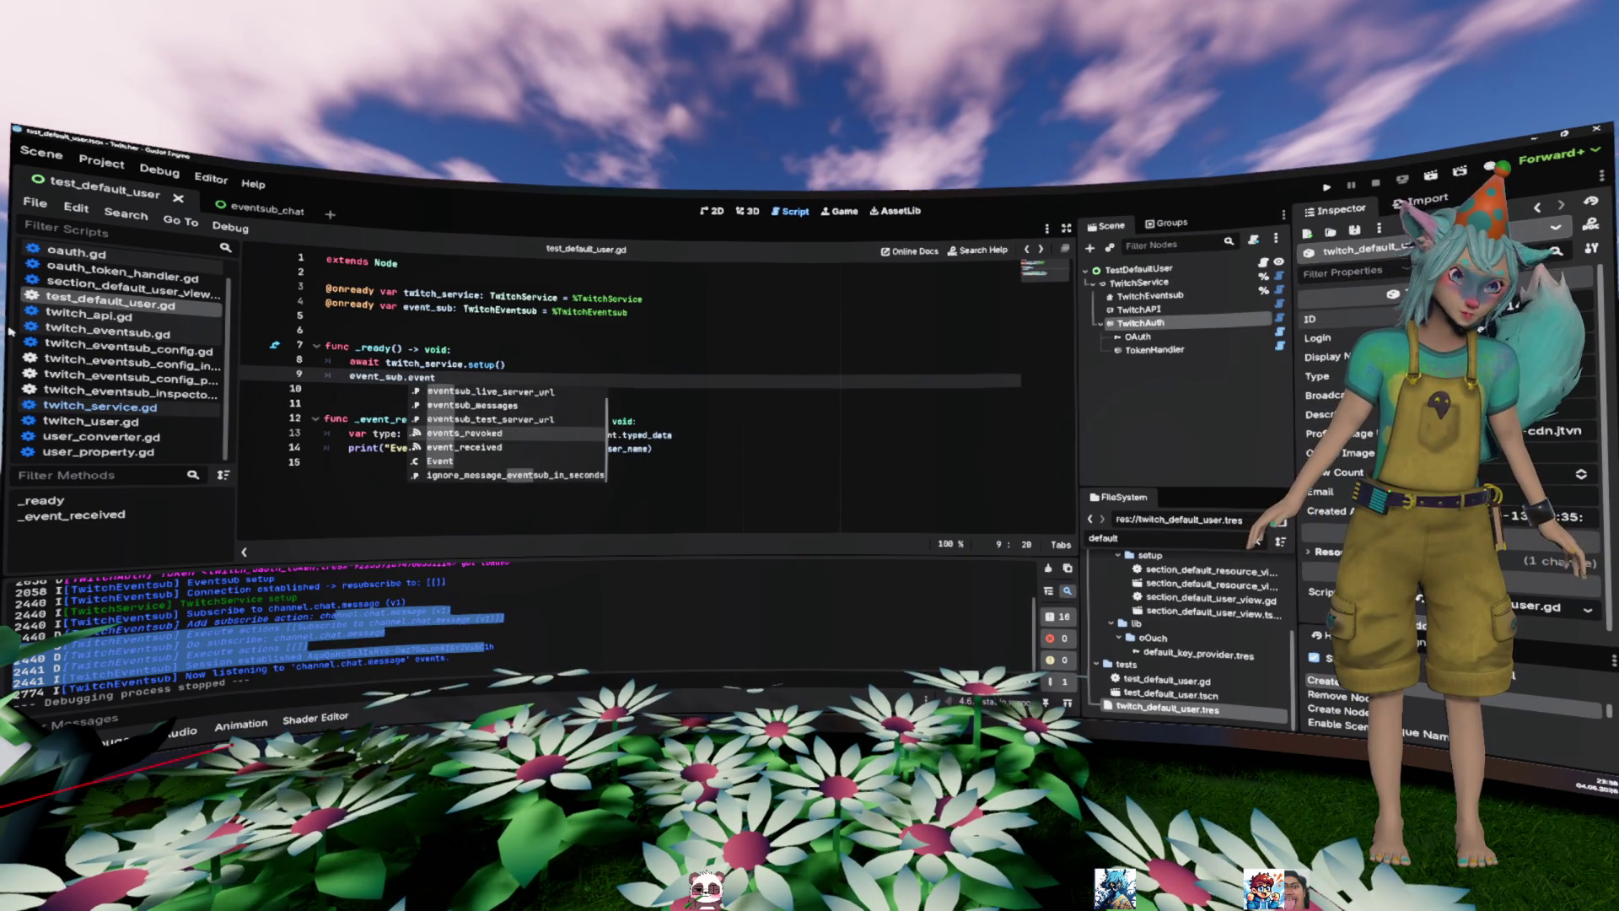
{"action": "key", "text": "Return"}
{"action": "type", "text": "."}
{"action": "key", "text": "Return"}
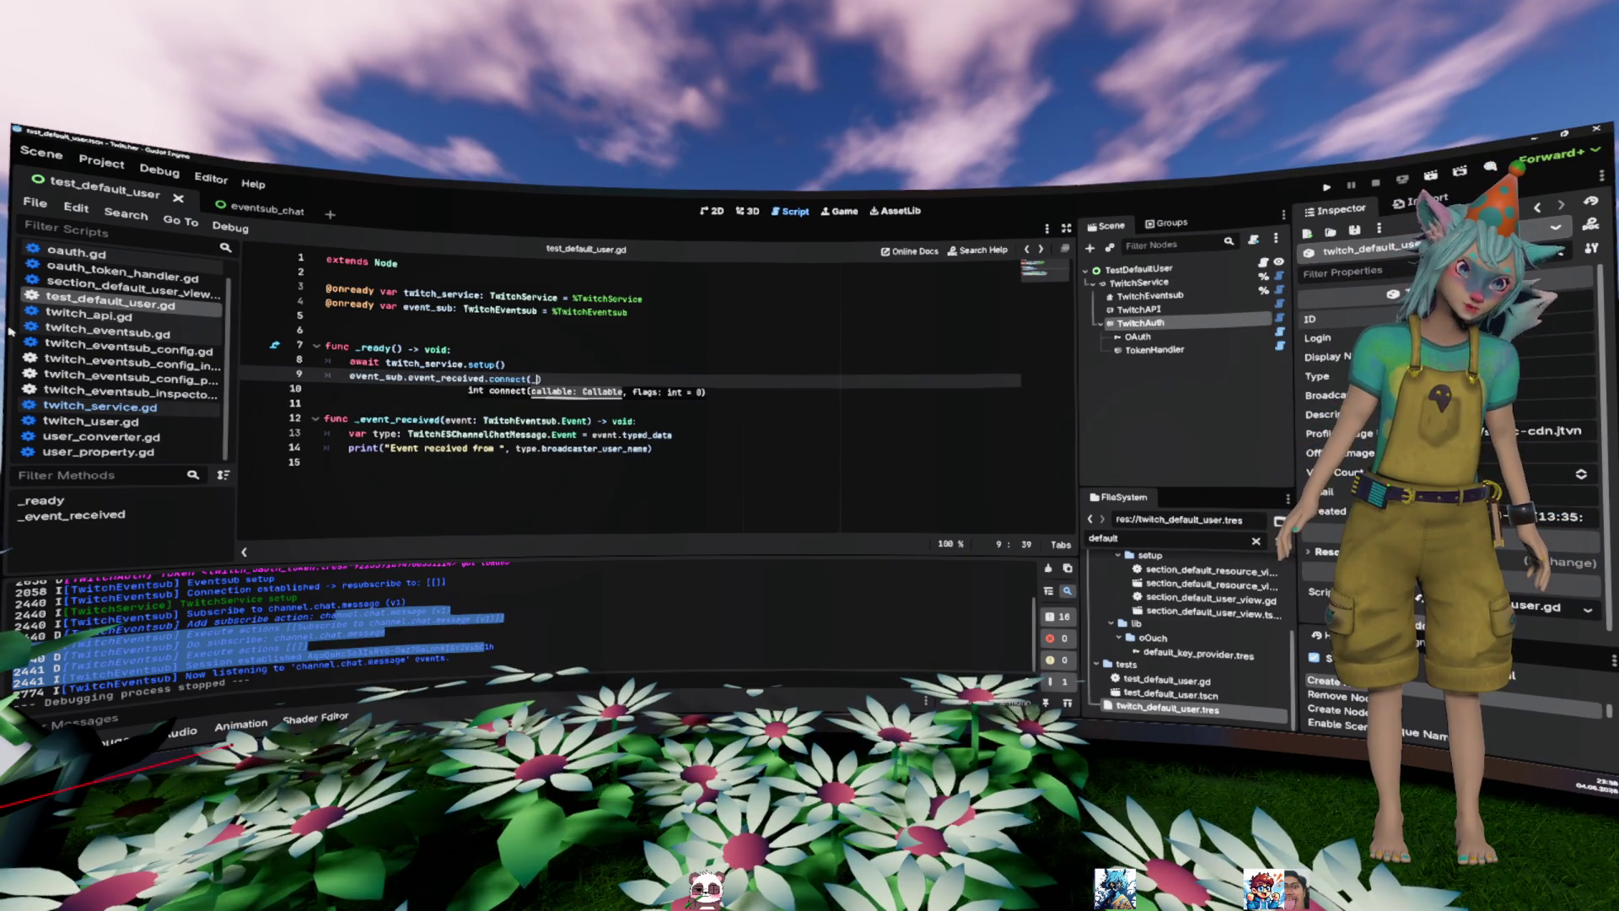
{"action": "type", "text": "_received"}
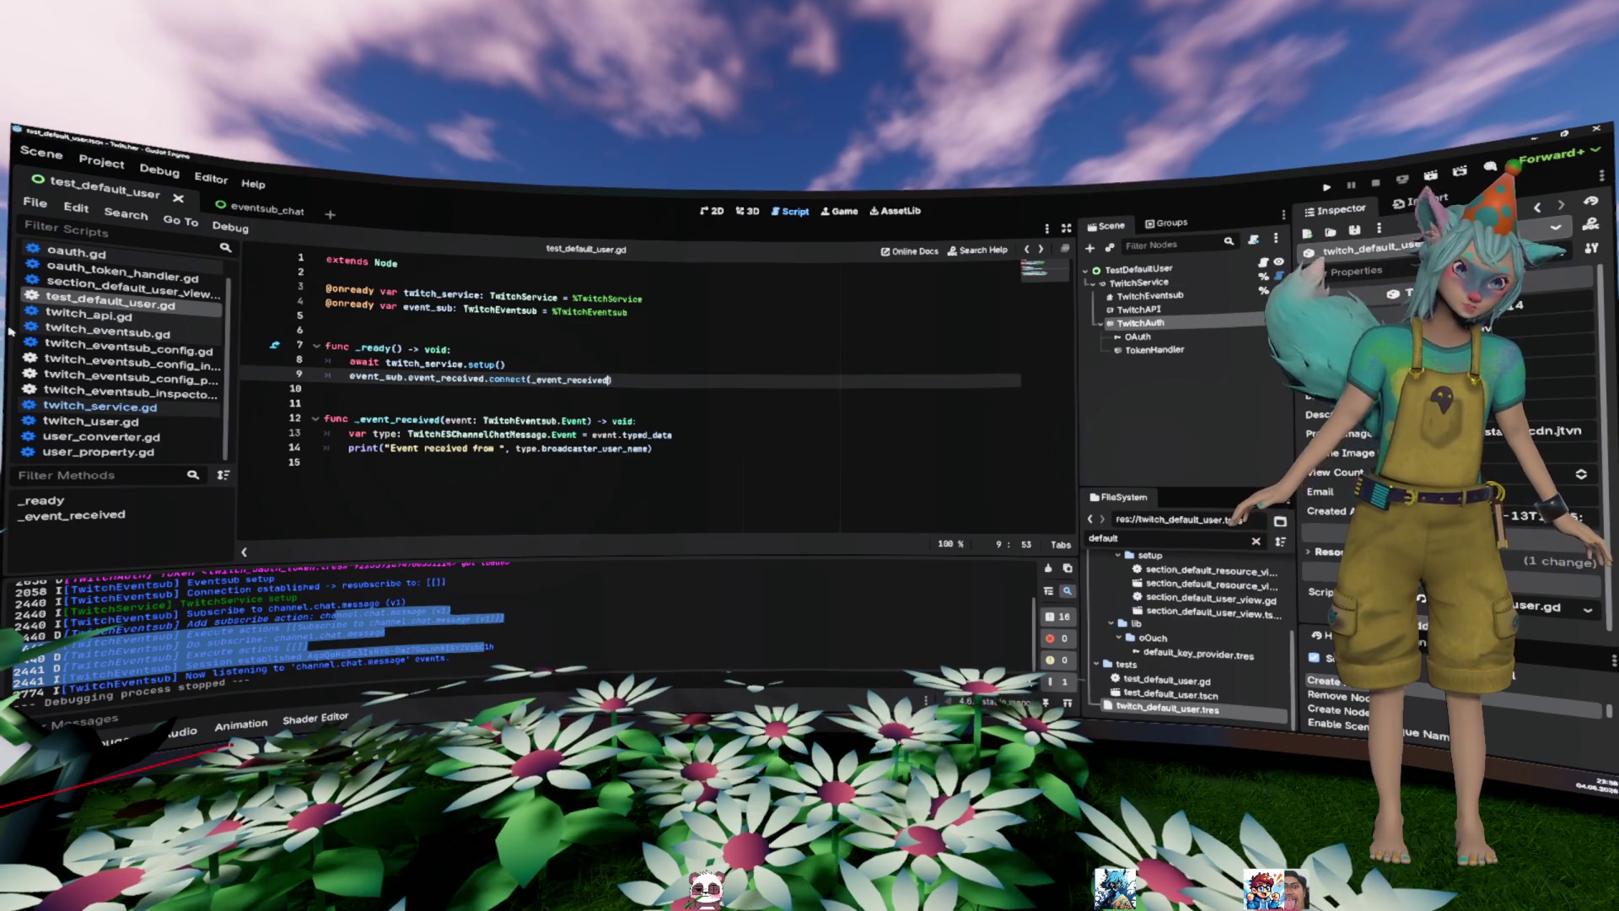
{"action": "key", "text": "Down"}
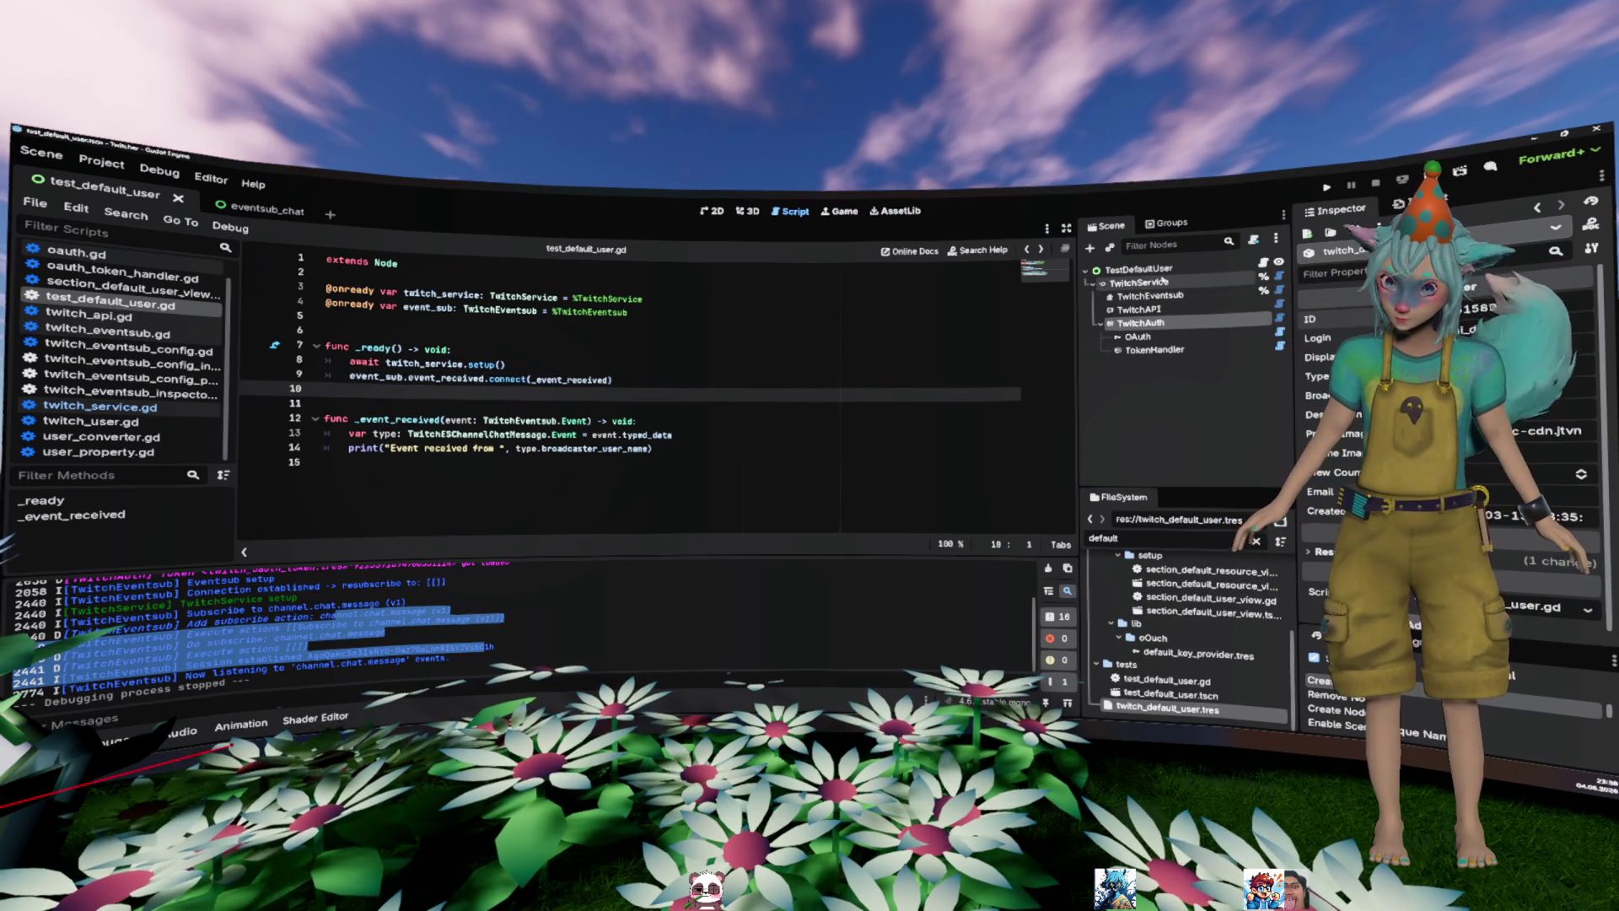
{"action": "left_click", "coordinate": [1180, 337]}
{"action": "left_click", "coordinate": [1180, 310]}
{"action": "key", "text": "F6"}
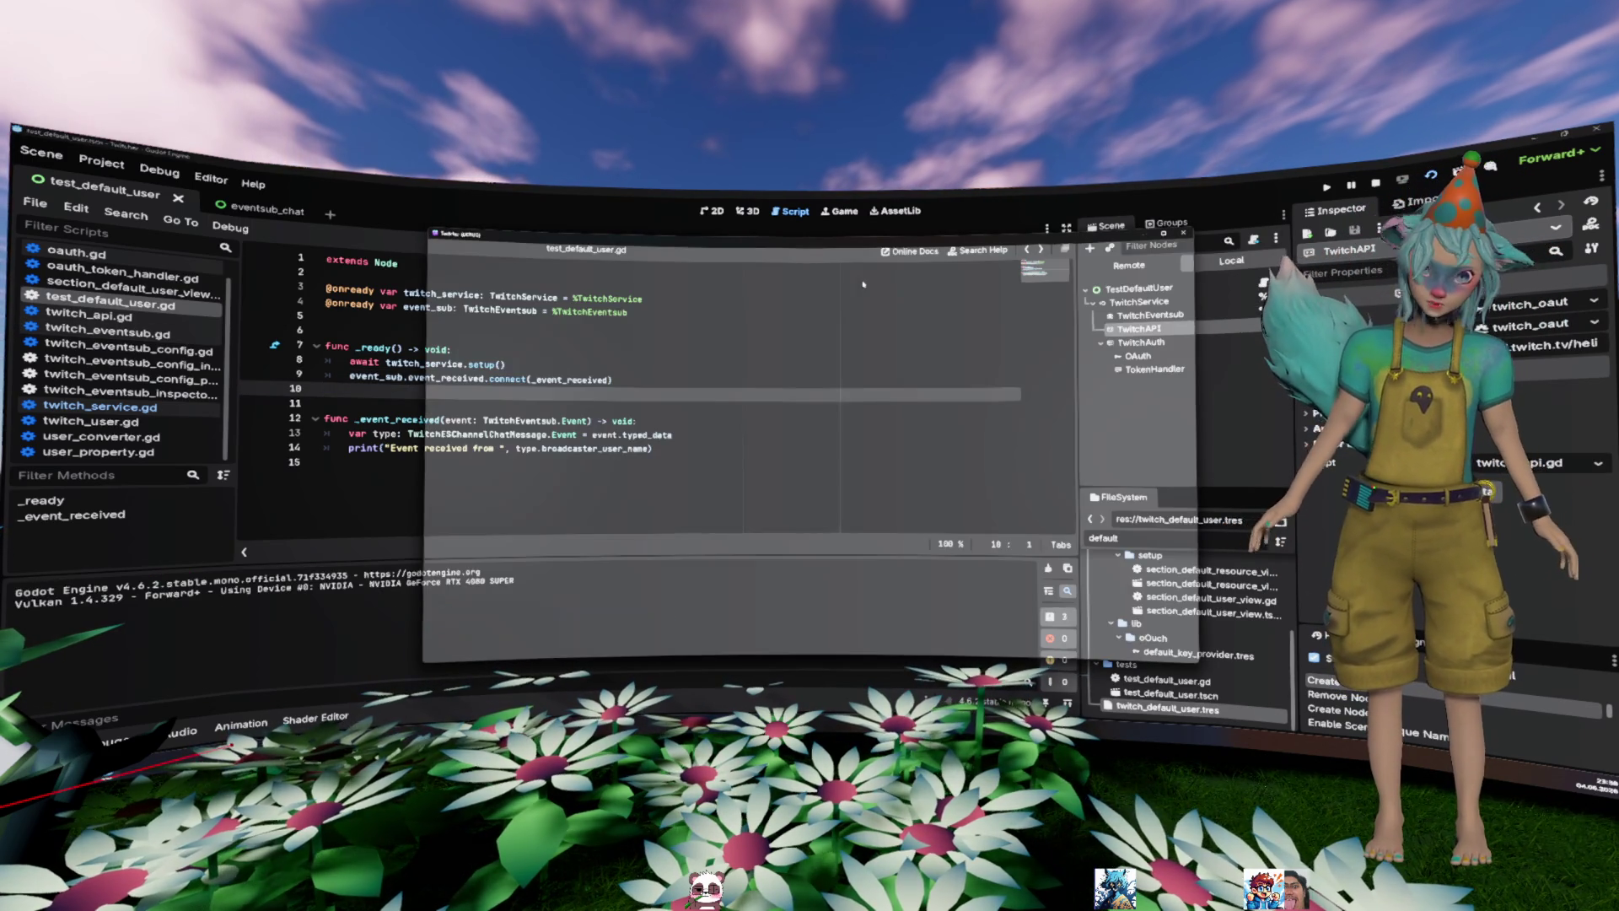
Stop the game, add a Channel Chat Message subscription to TwitchEventsub, save, and rerun.
{"action": "key", "text": "F8"}
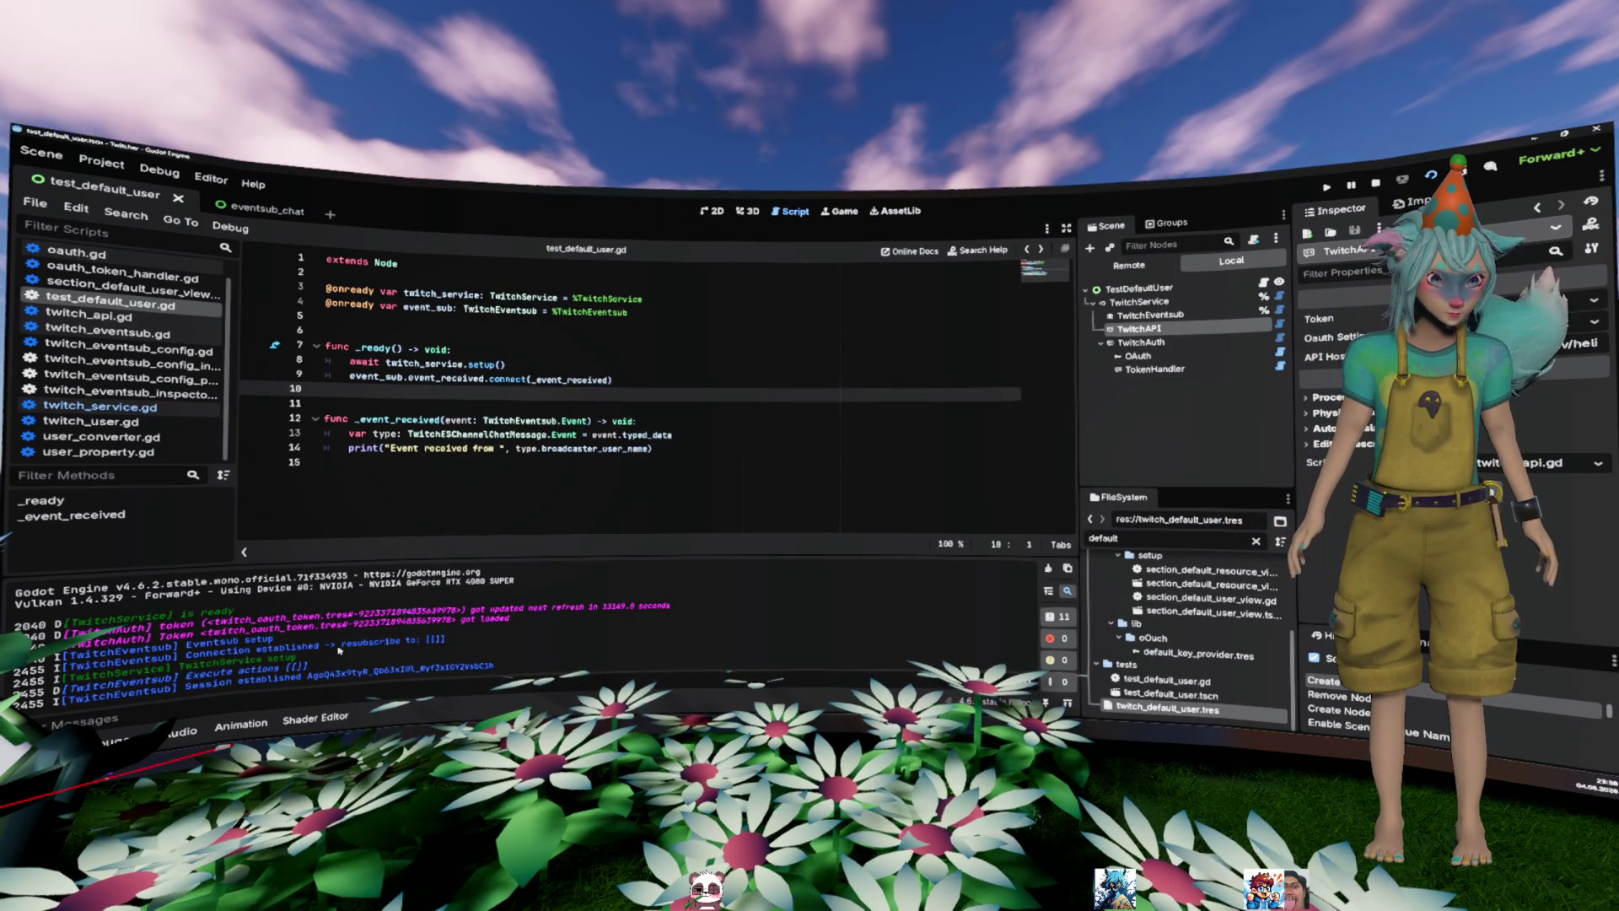
{"action": "left_click", "coordinate": [1372, 184]}
{"action": "left_click", "coordinate": [1150, 296]}
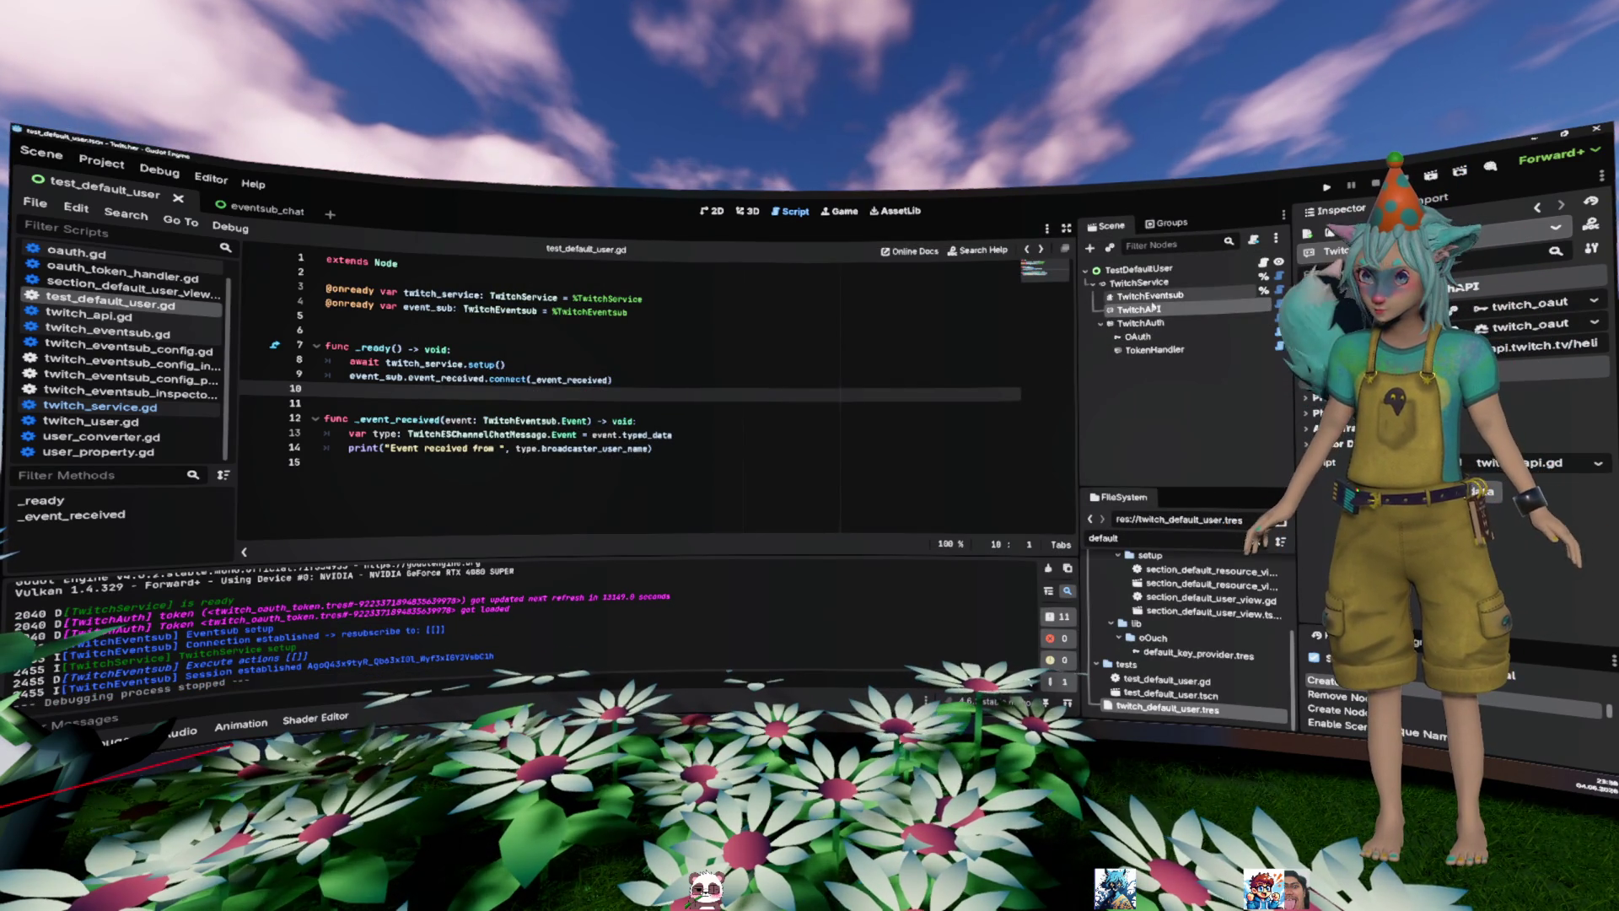
{"action": "left_click", "coordinate": [1434, 354]}
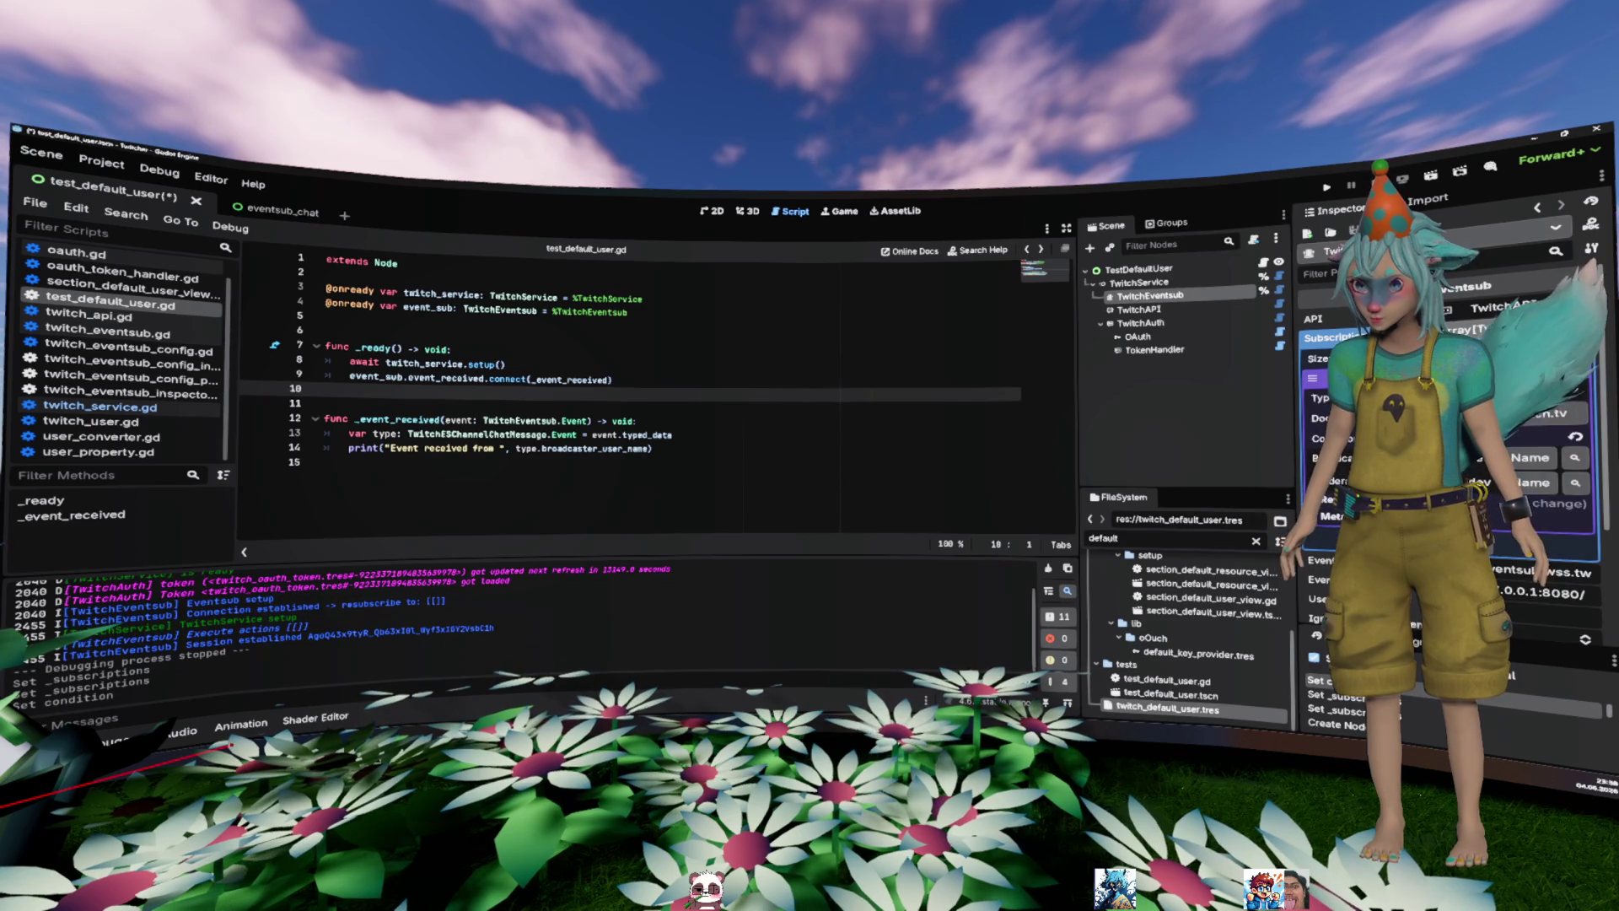
{"action": "left_click", "coordinate": [1434, 380]}
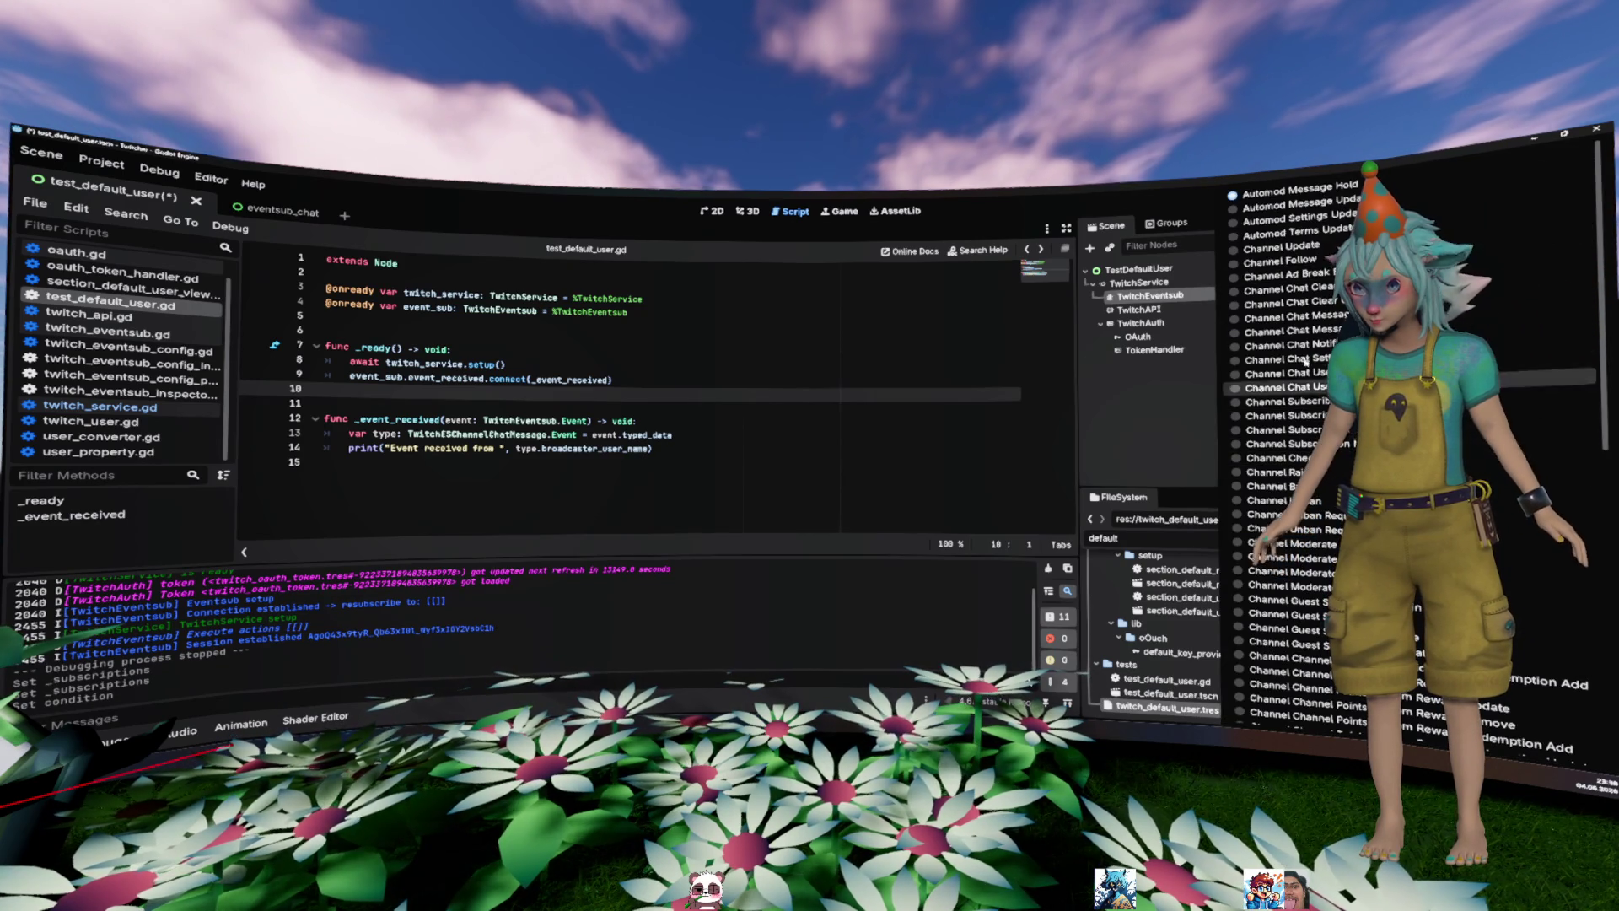
{"action": "left_click", "coordinate": [1298, 318]}
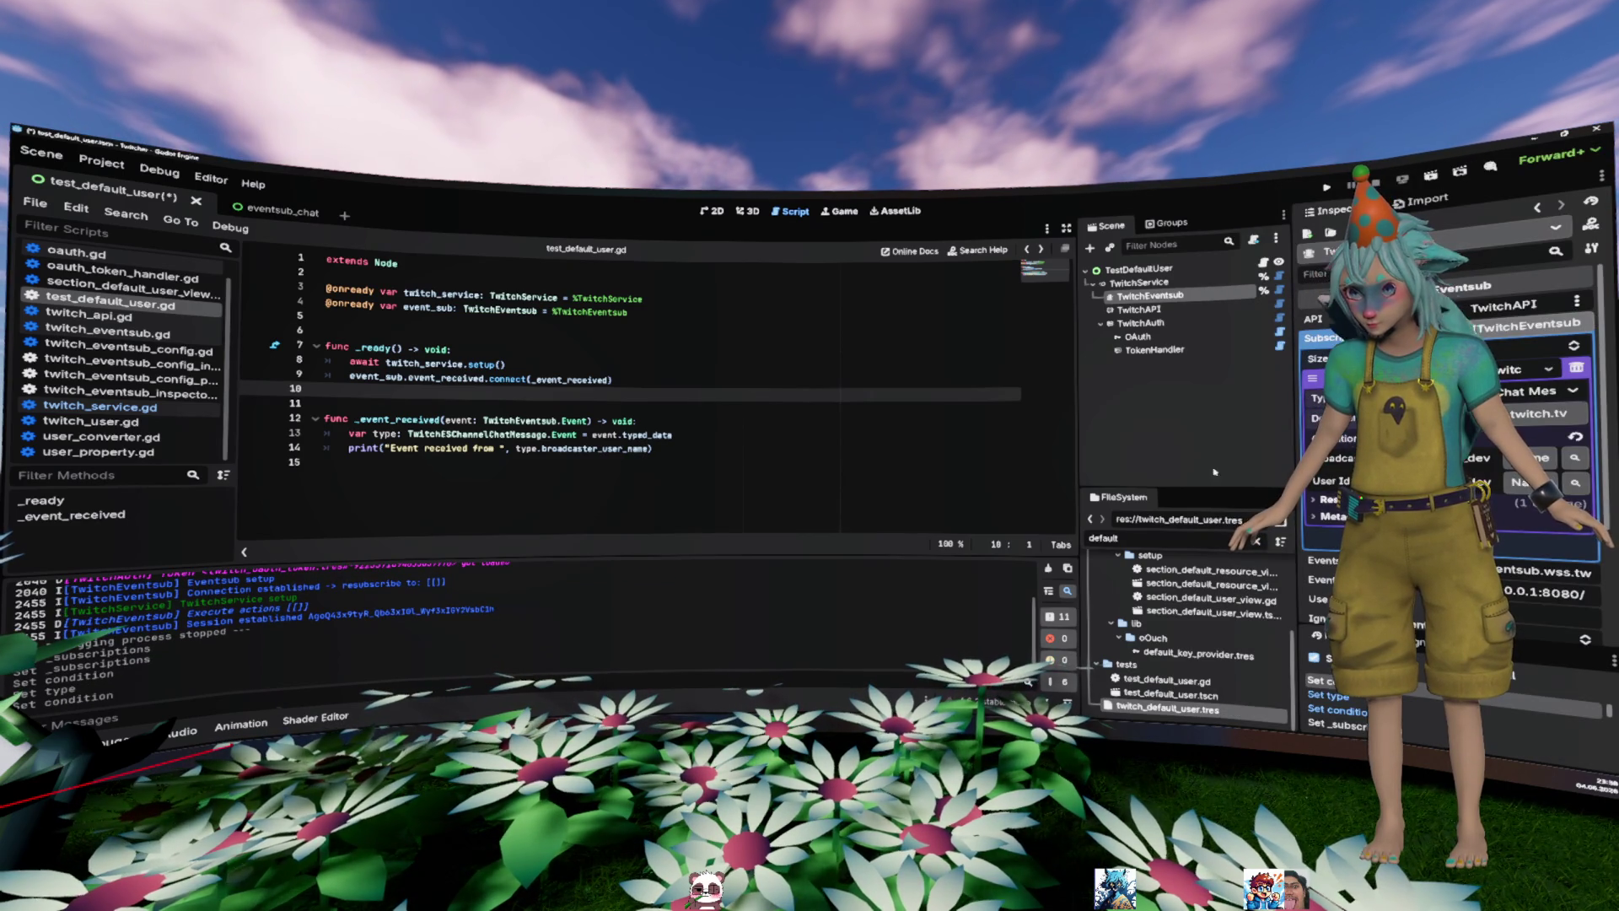
{"action": "key", "text": "ctrl+s"}
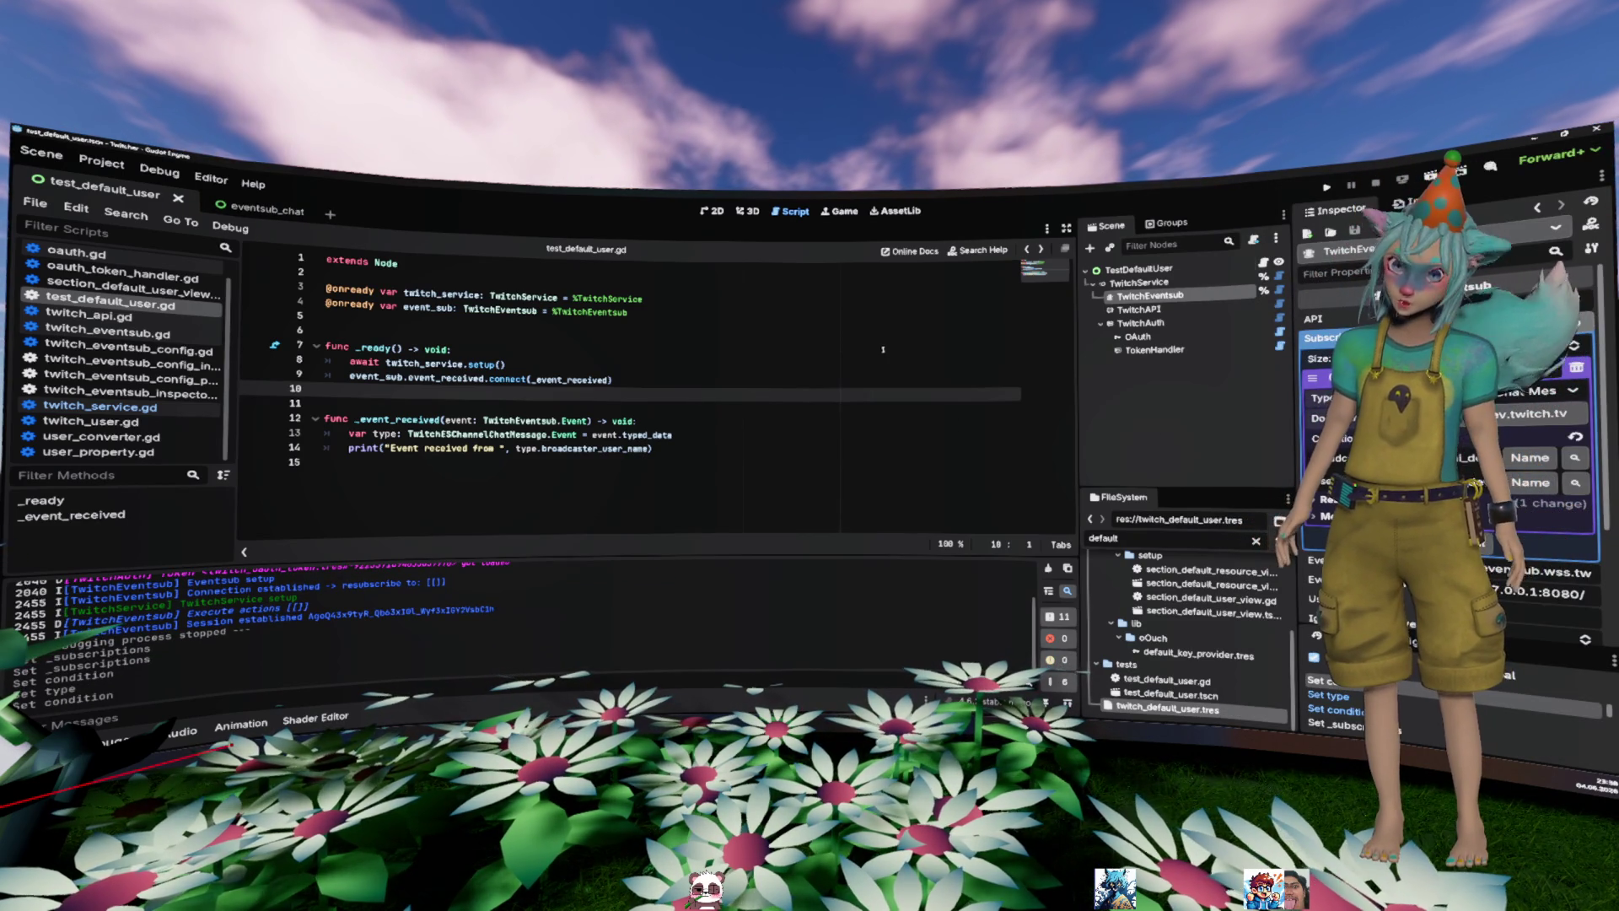
{"action": "left_click", "coordinate": [452, 349]}
{"action": "key", "text": "F6"}
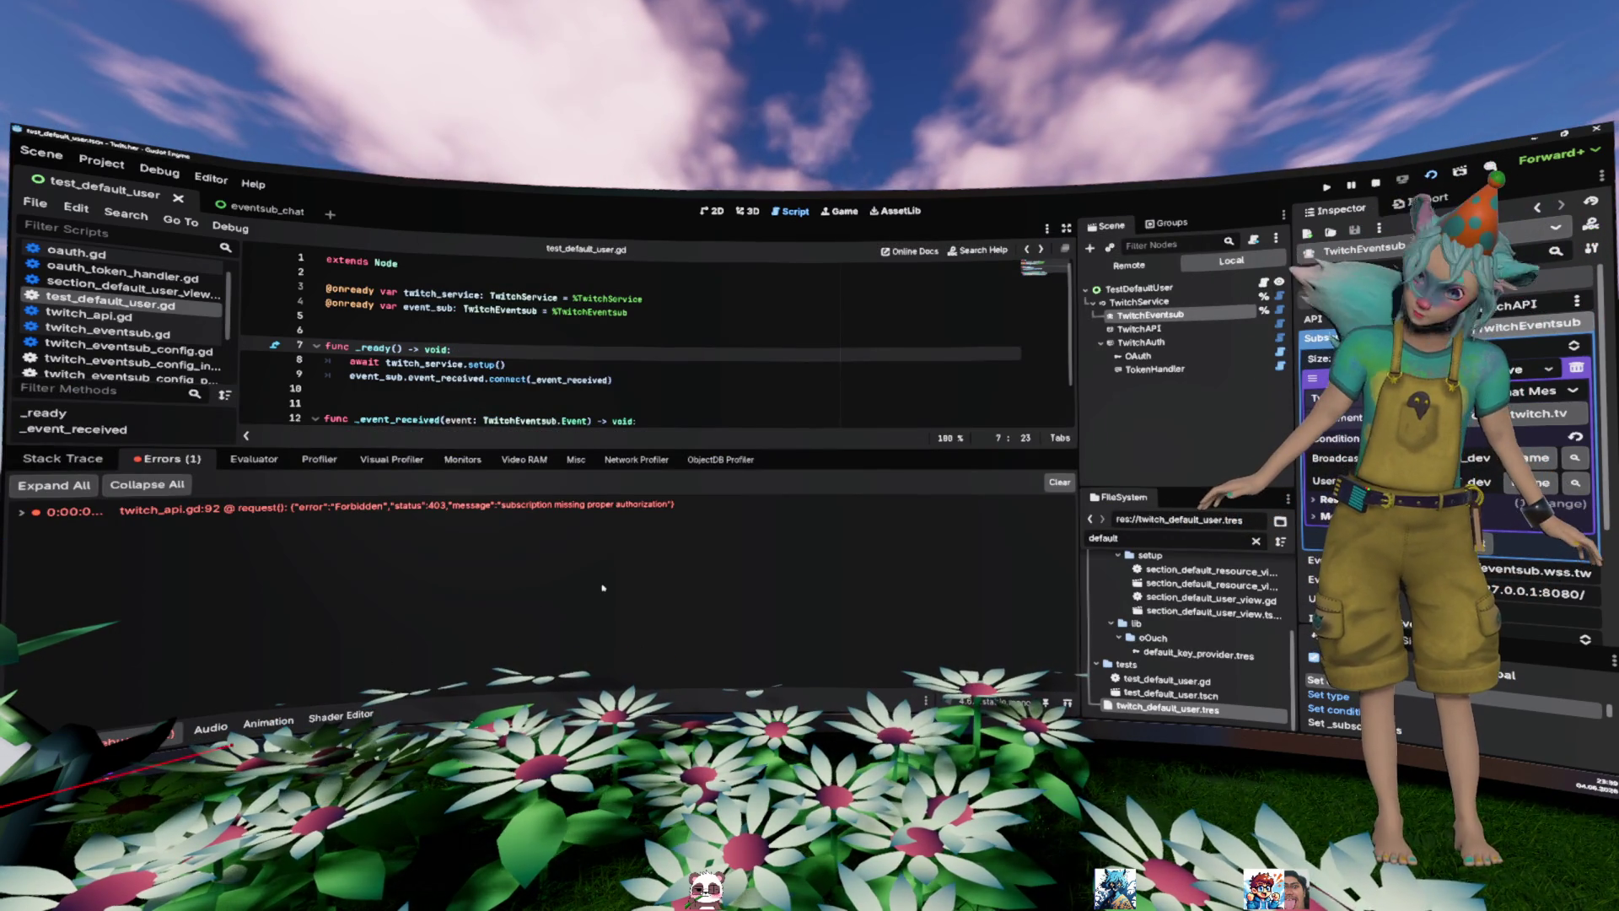
Stop the debug session and check the installed plugins, including Twitcher, in Project Settings.
{"action": "left_click", "coordinate": [1375, 183]}
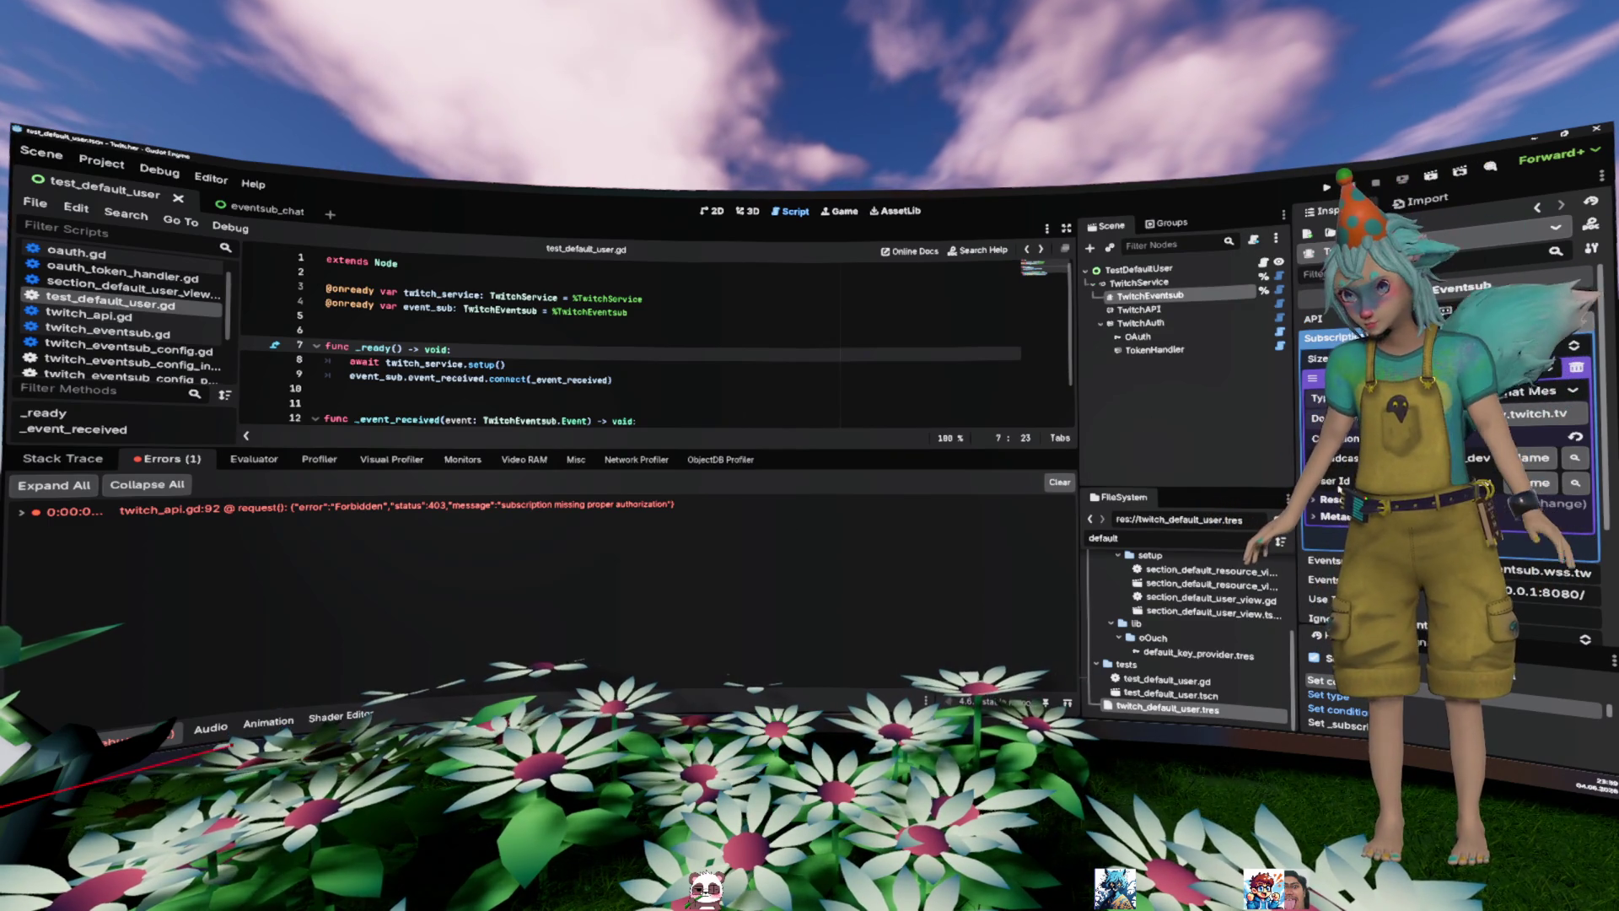
{"action": "scroll", "coordinate": [1338, 552], "scroll_direction": "down", "scroll_amount": 3}
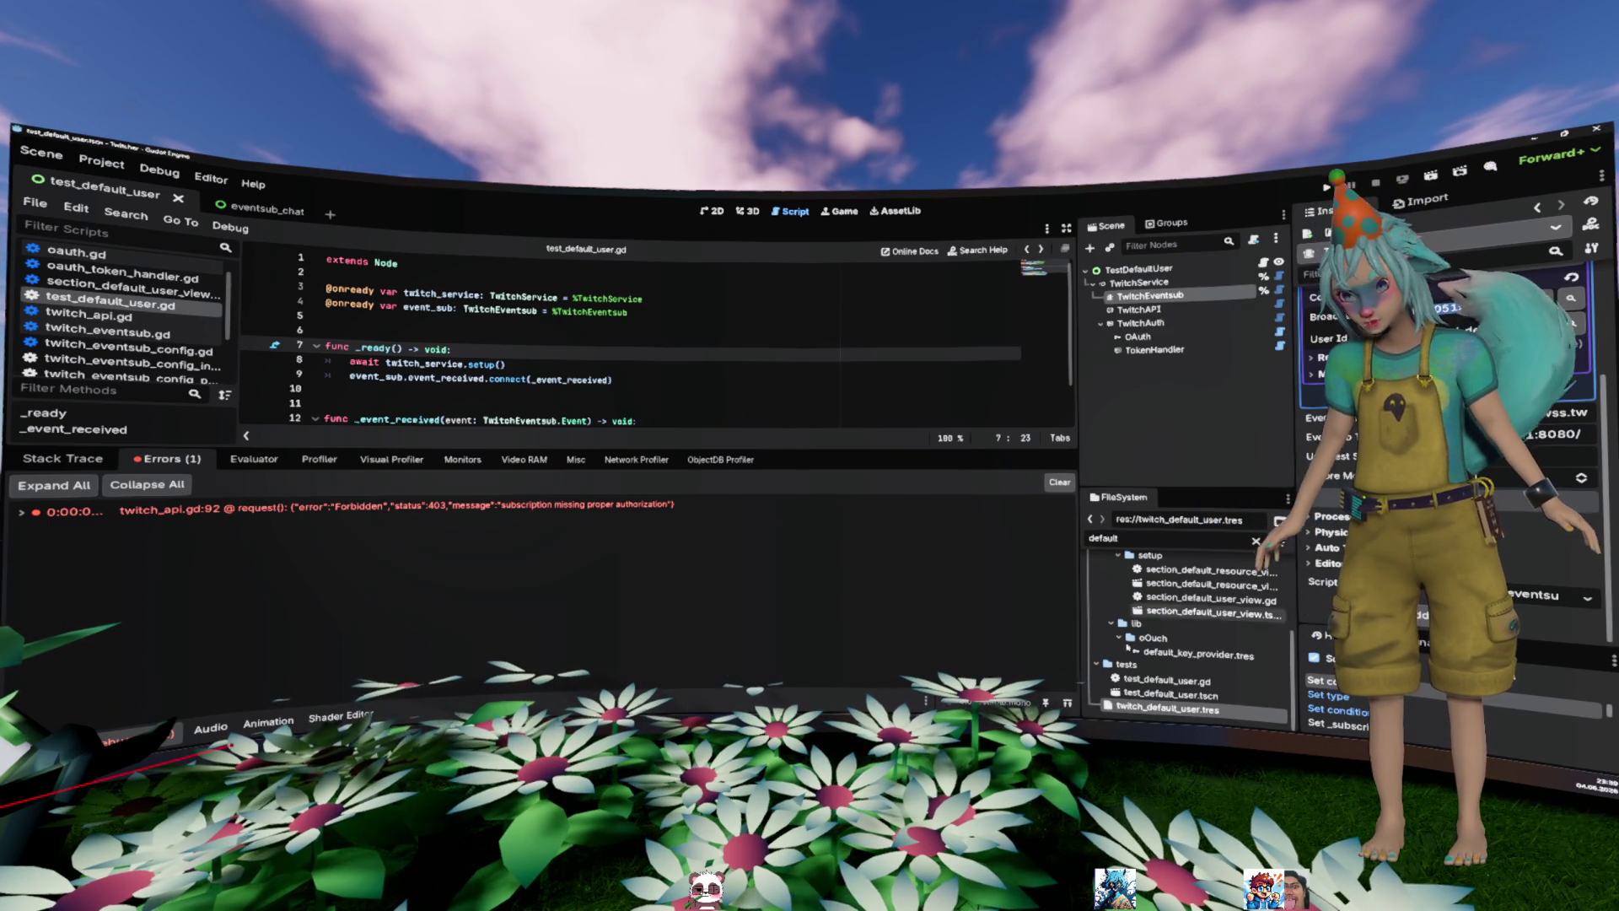
{"action": "left_click", "coordinate": [102, 162]}
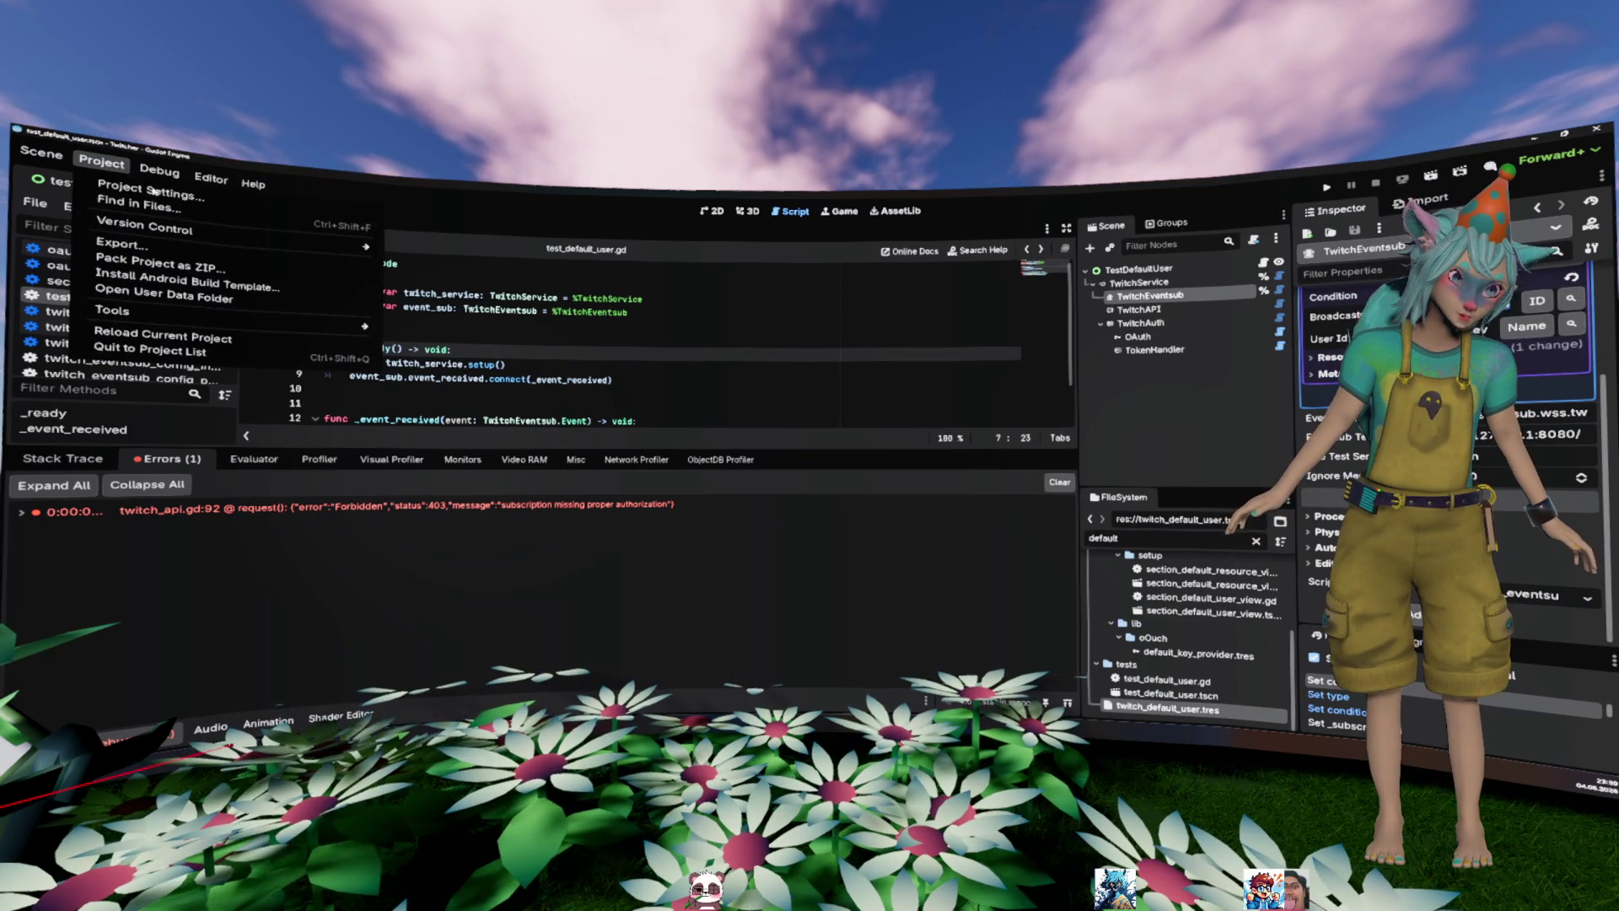
{"action": "left_click", "coordinate": [113, 190]}
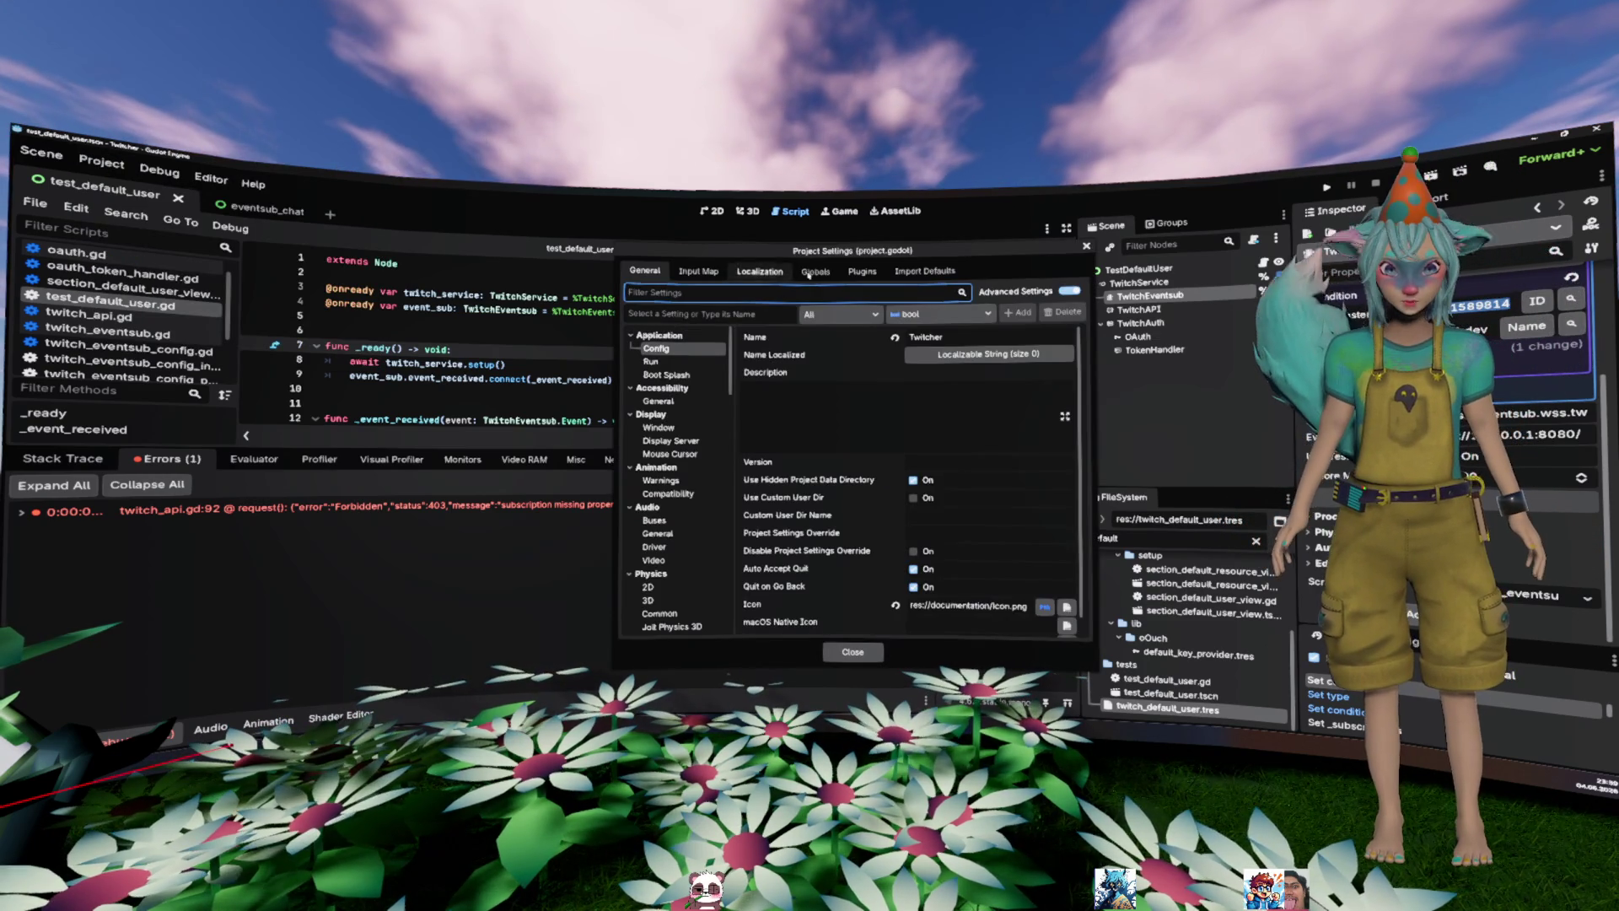
{"action": "left_click", "coordinate": [862, 270]}
{"action": "key", "text": "Escape"}
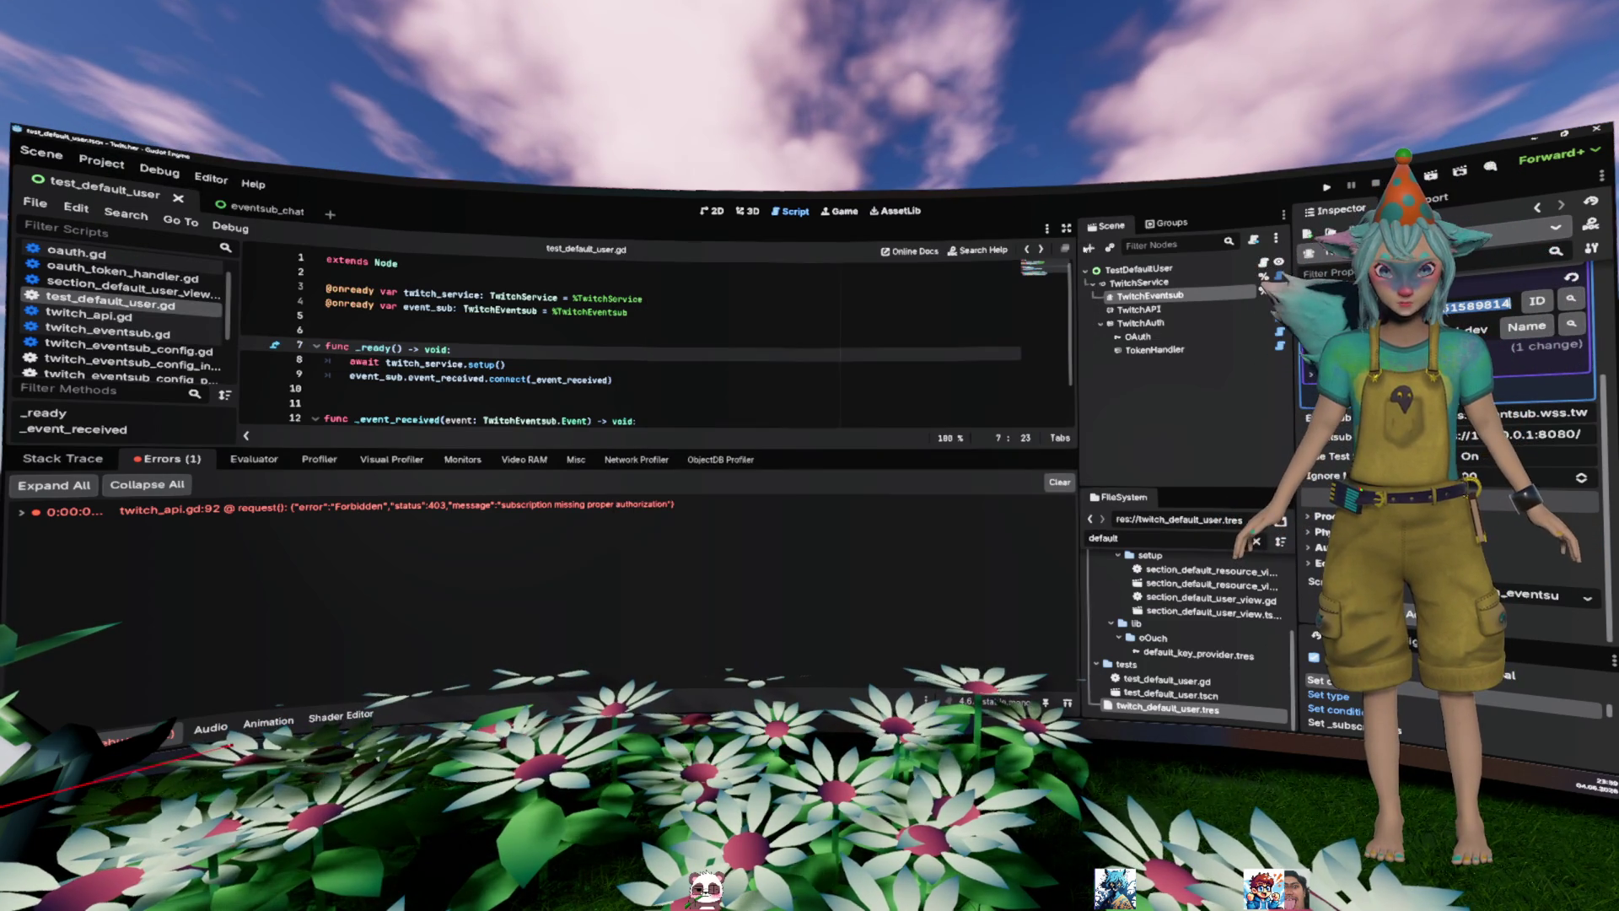
Open and close the Twitcher setup dialog, then inspect the twitch_default_user.tres resource.
{"action": "left_click", "coordinate": [102, 162]}
{"action": "mouse_move", "coordinate": [253, 315]}
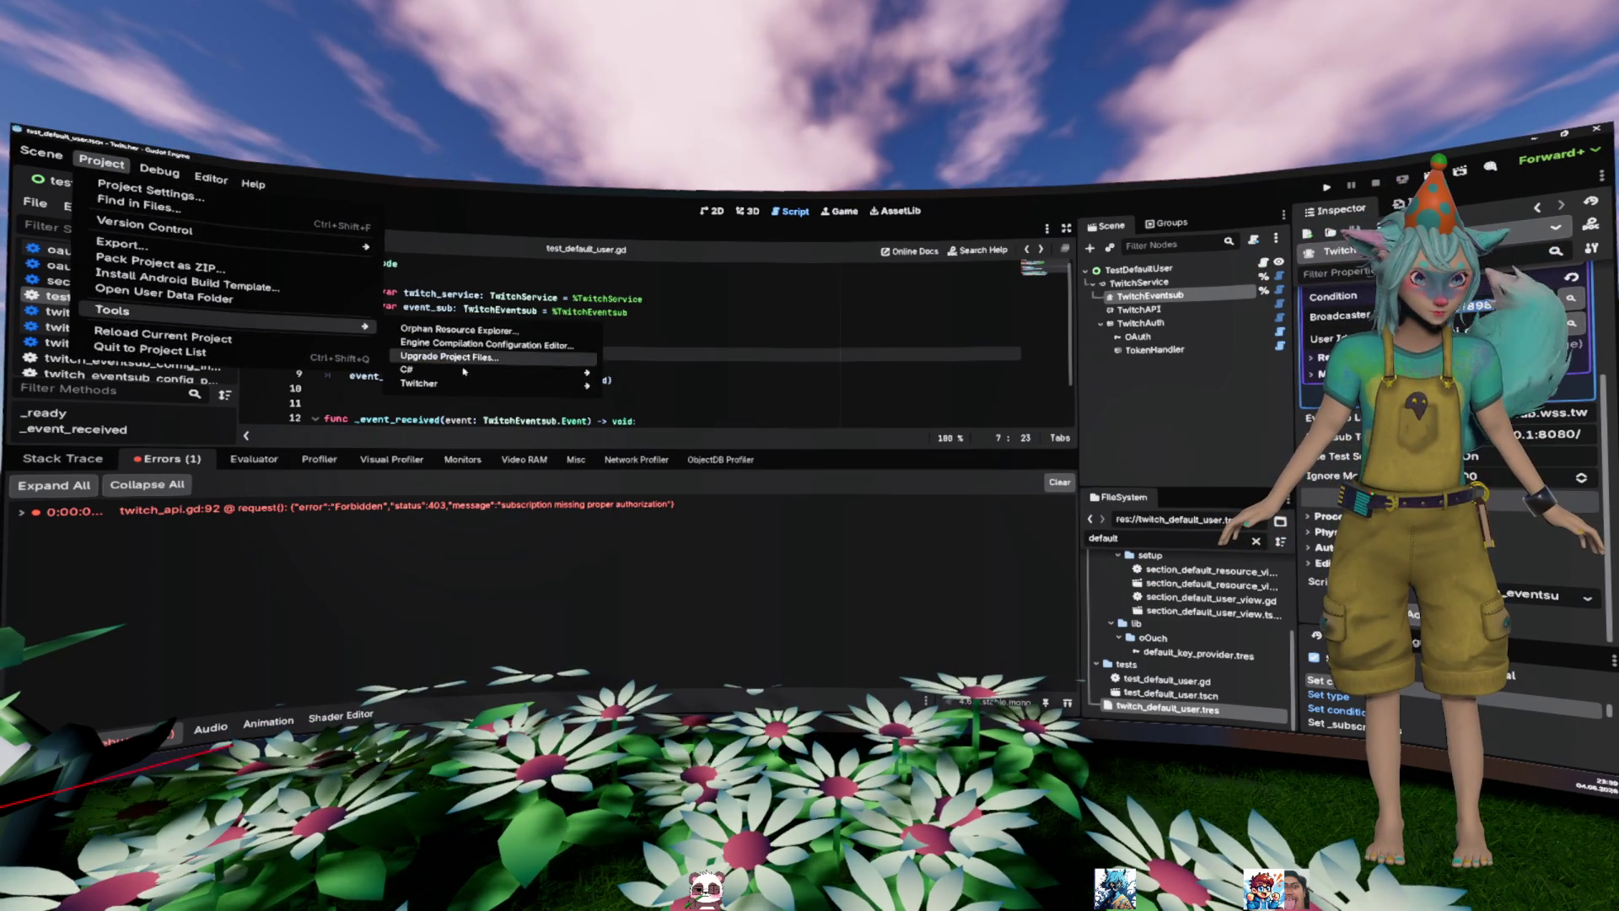
{"action": "mouse_move", "coordinate": [506, 384]}
{"action": "left_click", "coordinate": [650, 392]}
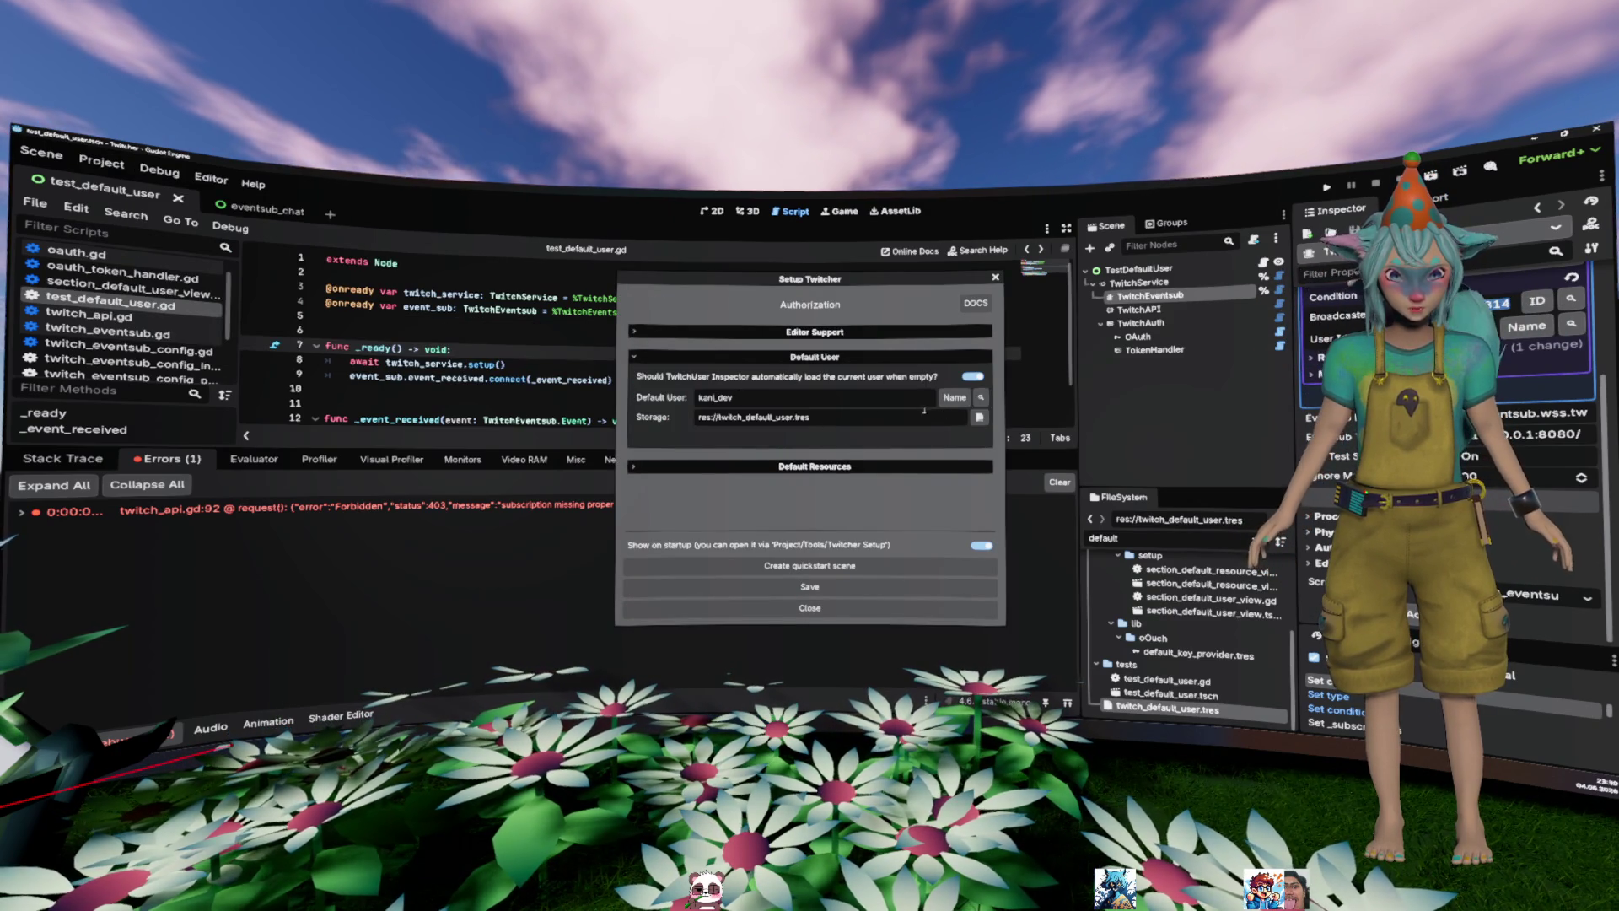
{"action": "left_click", "coordinate": [809, 607]}
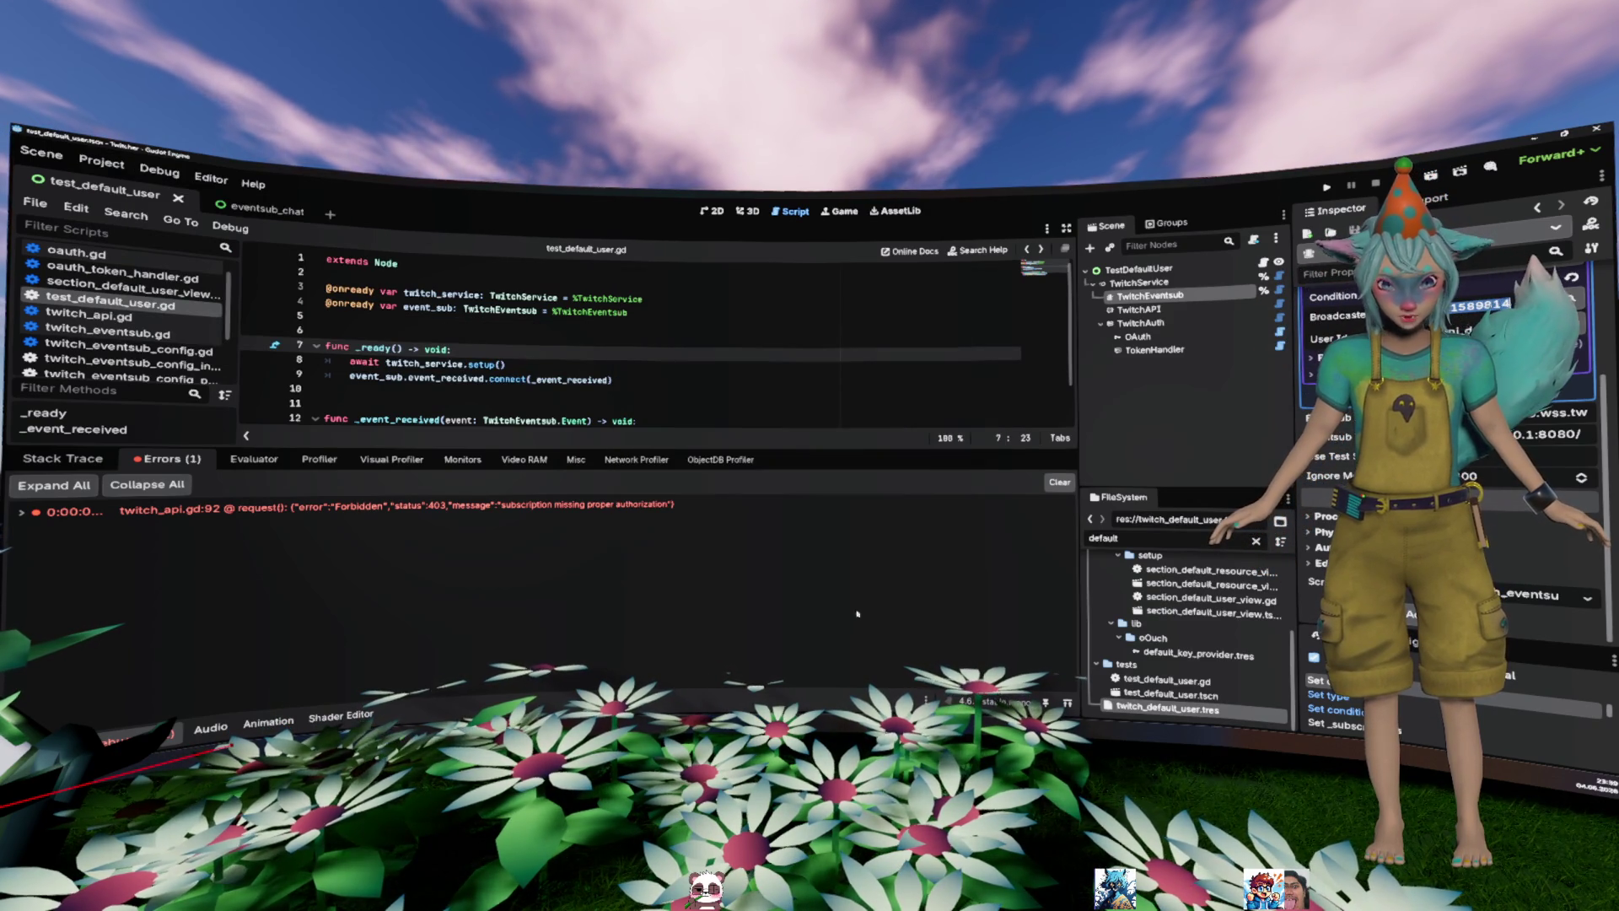
{"action": "double_click", "coordinate": [1168, 709]}
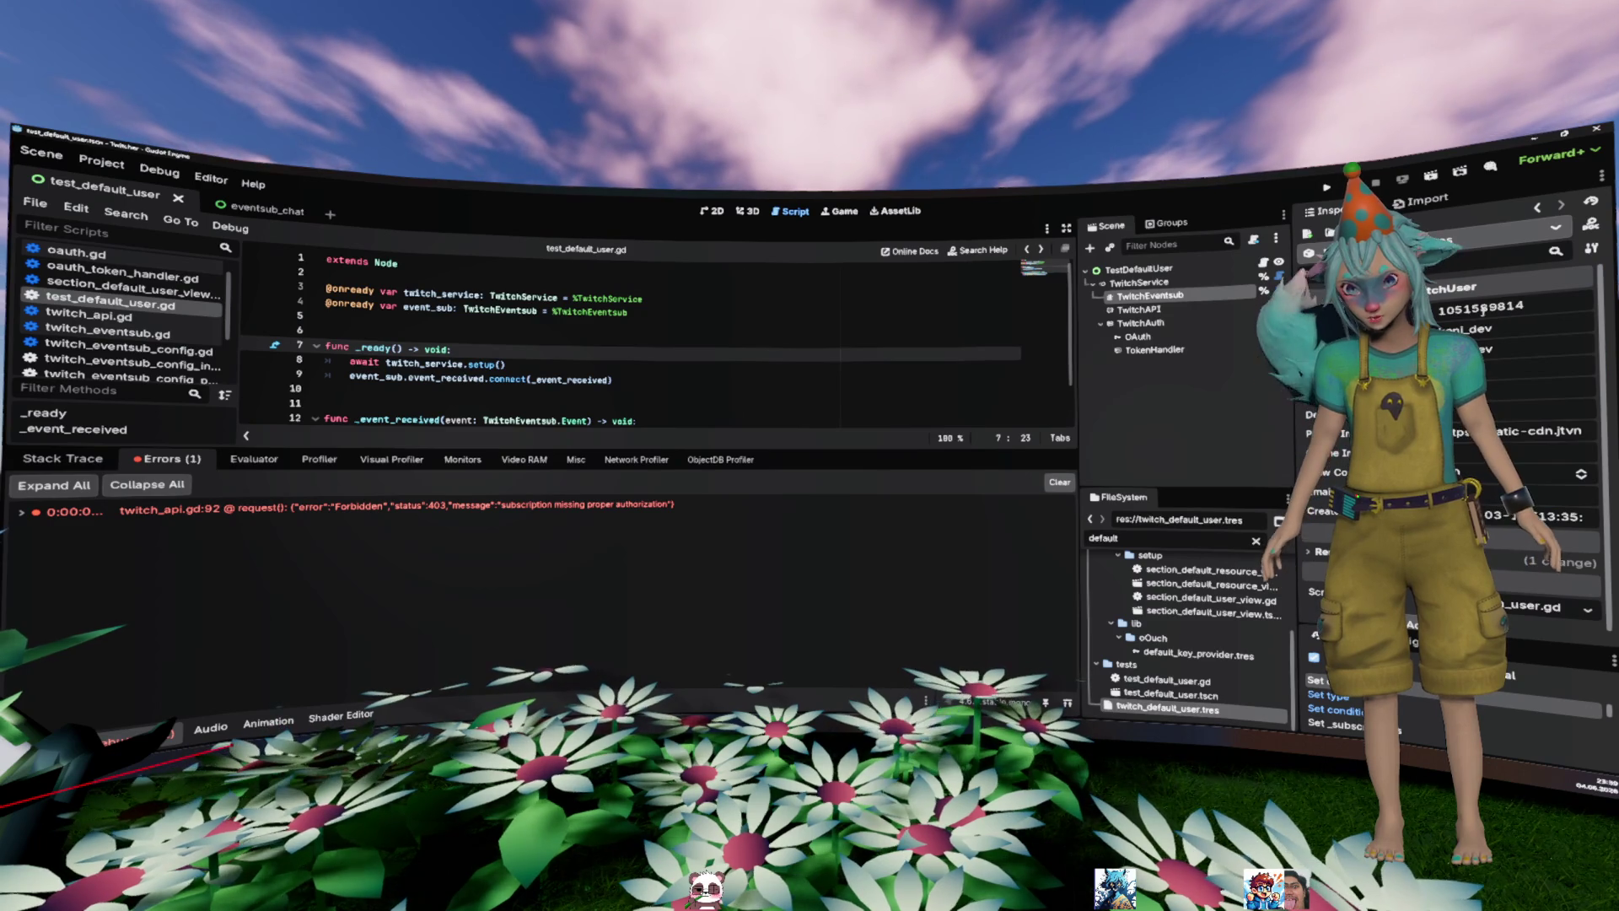
{"action": "left_click", "coordinate": [101, 162]}
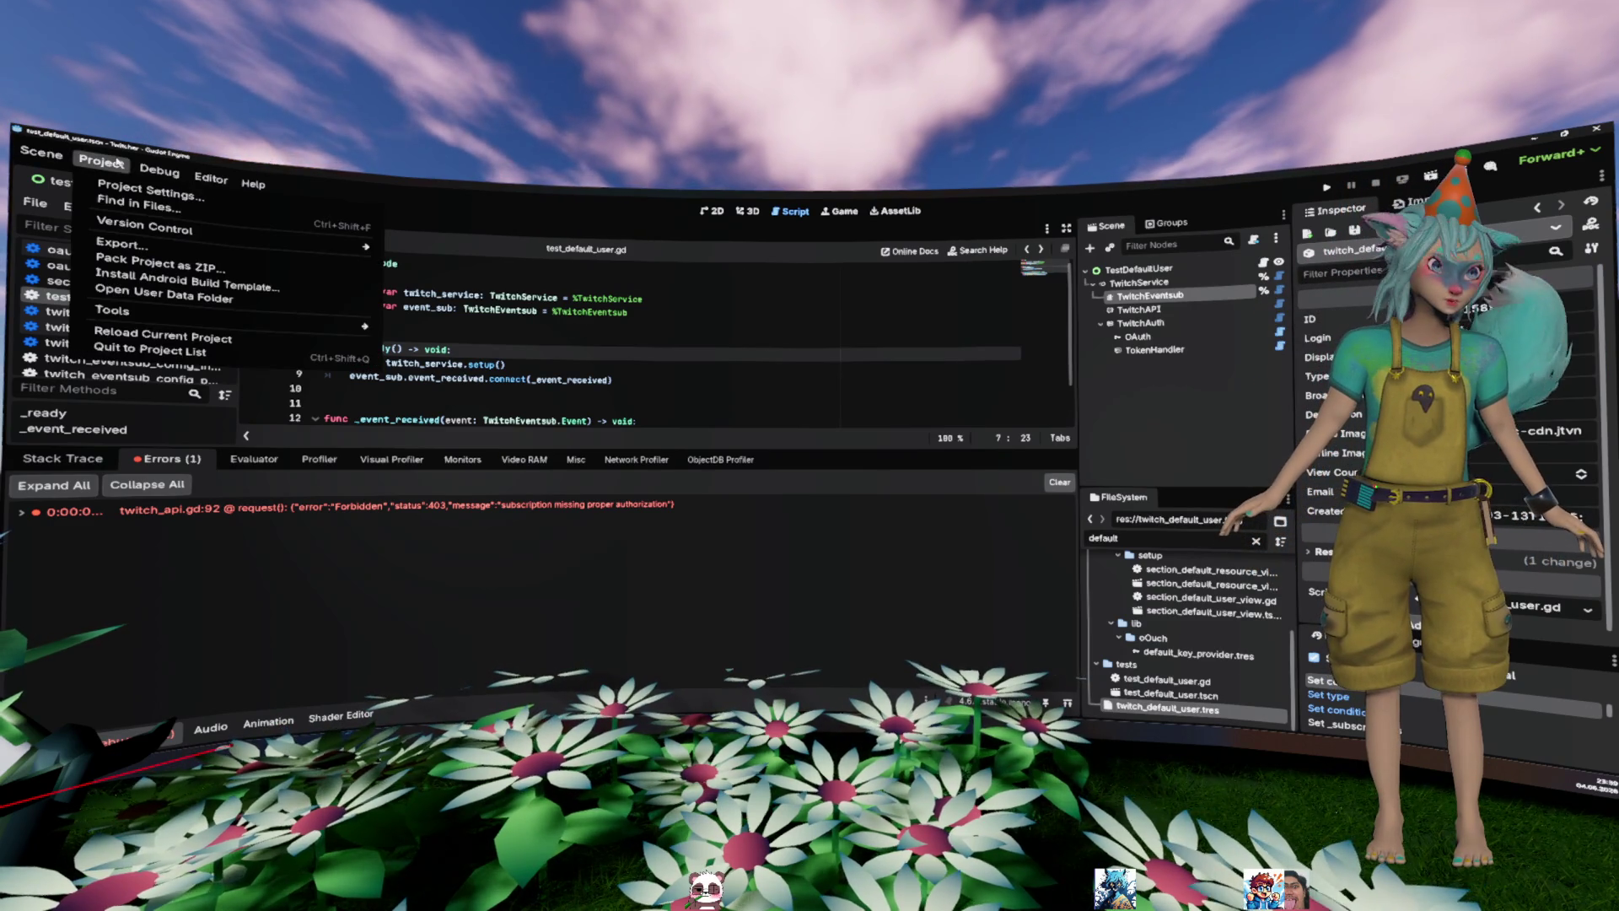
Open Twitcher setup's Authorization, expand Default User and enter the other Twitch account's name.
{"action": "mouse_move", "coordinate": [264, 329]}
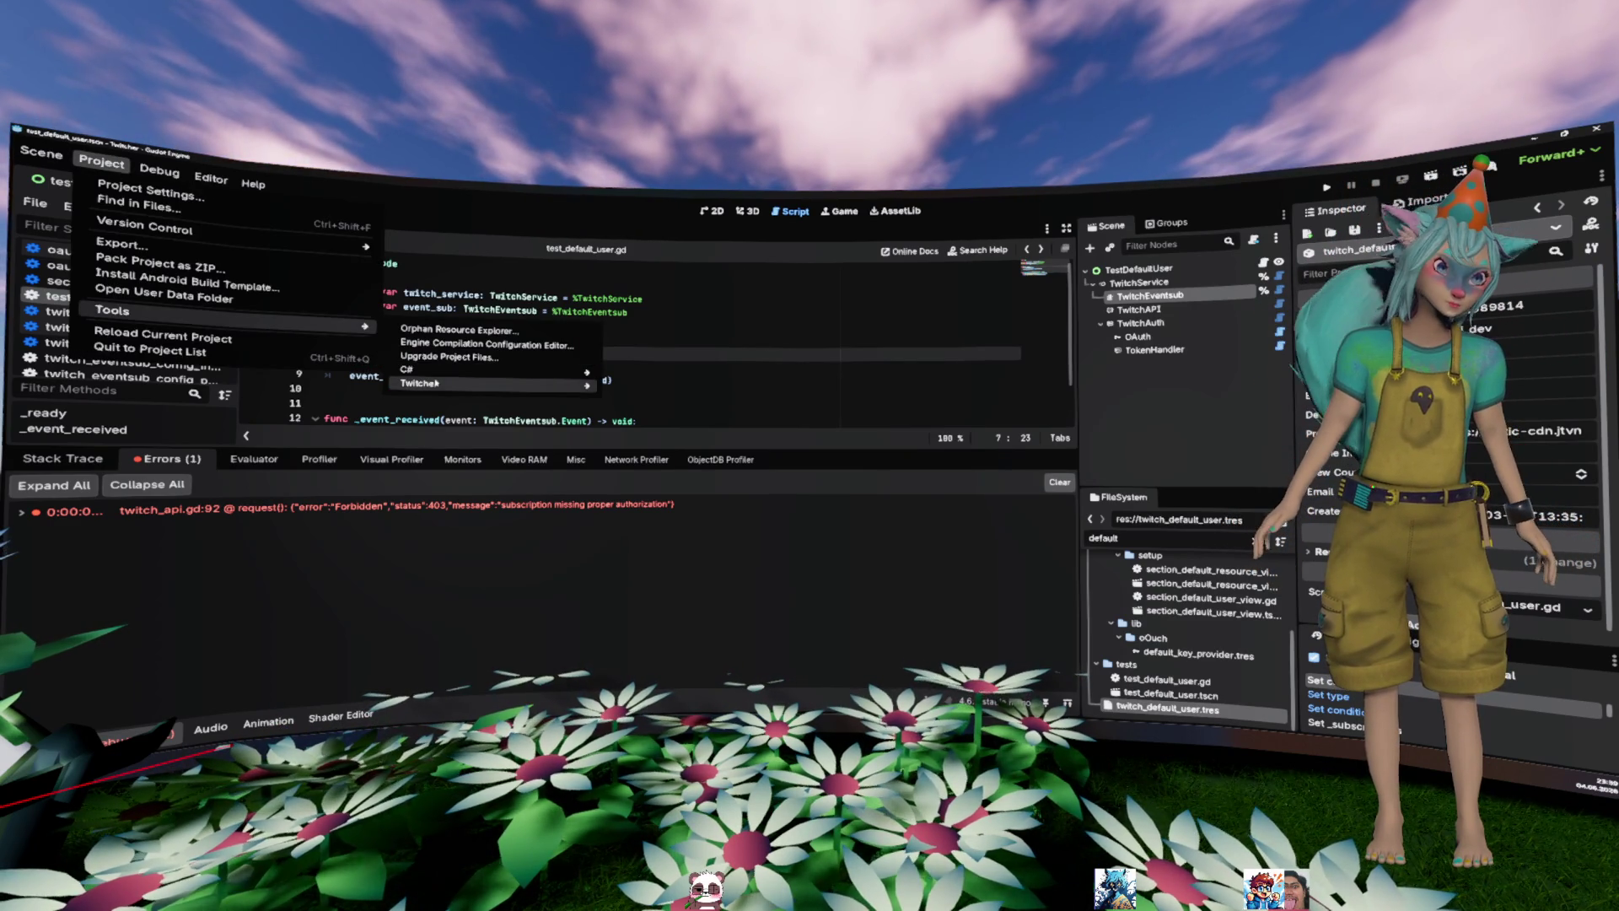
{"action": "mouse_move", "coordinate": [540, 384]}
{"action": "left_click", "coordinate": [652, 389]}
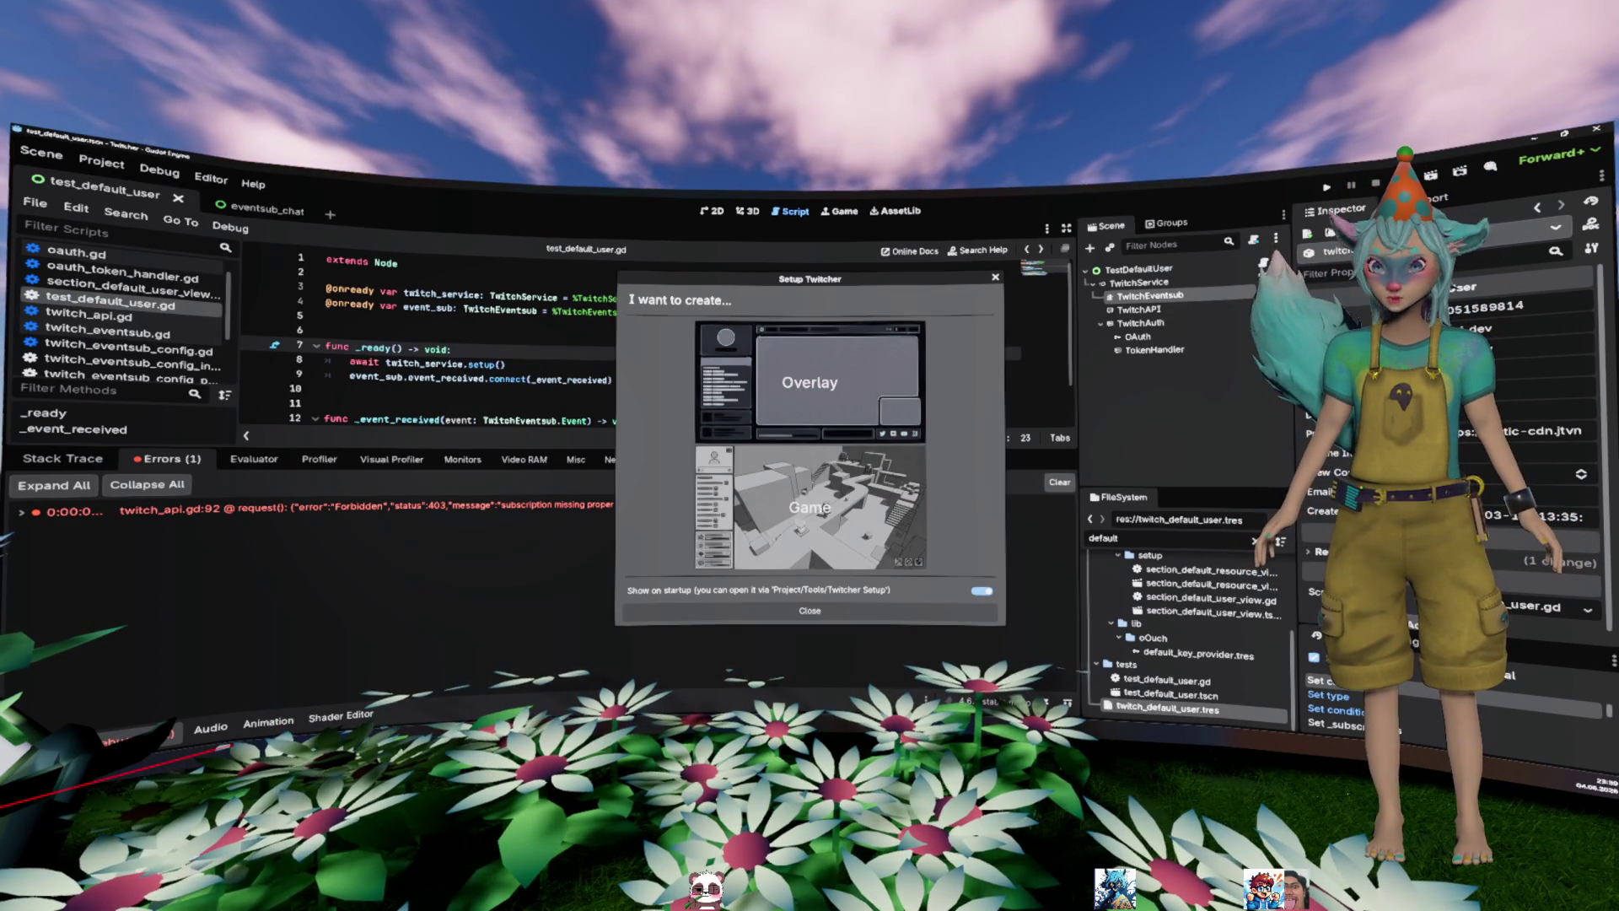
{"action": "left_click", "coordinate": [805, 377]}
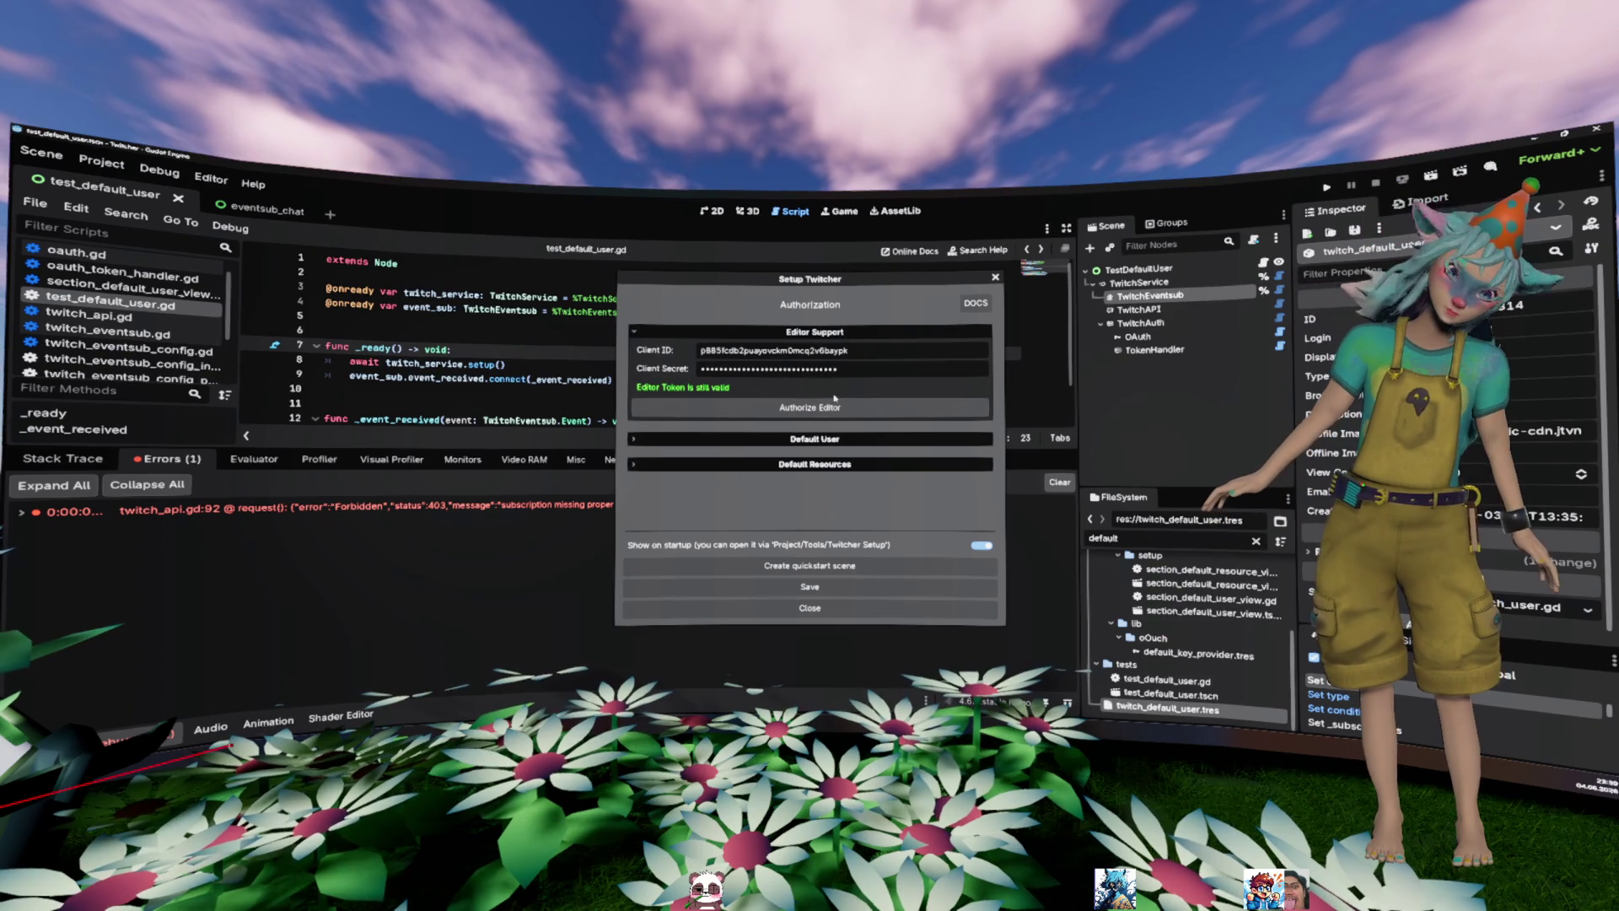
{"action": "left_click", "coordinate": [840, 439]}
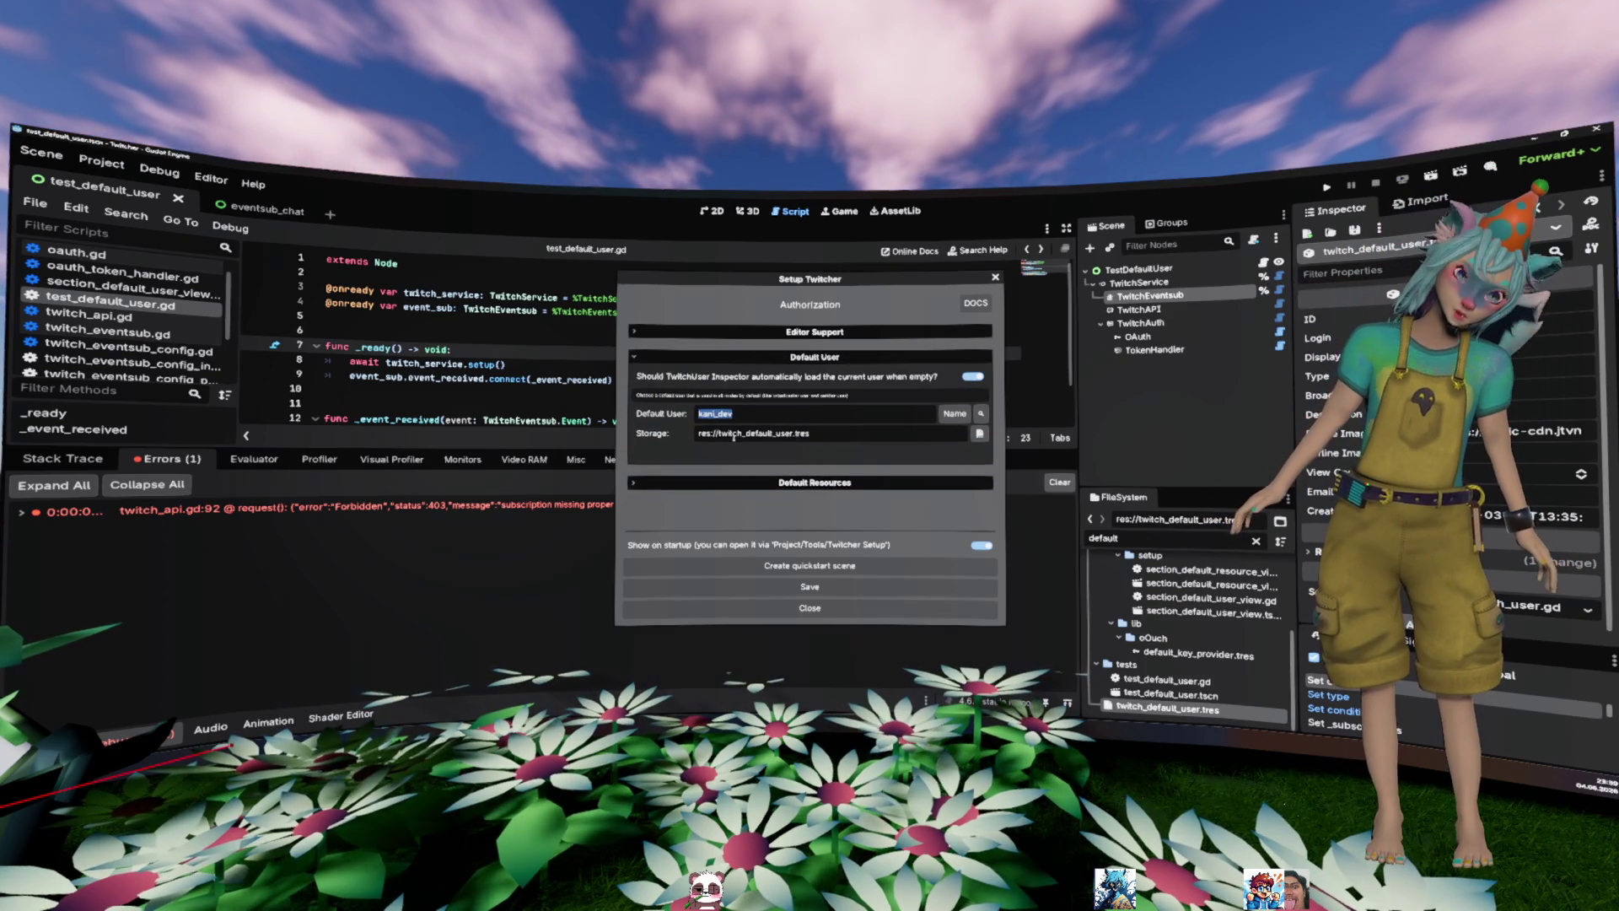
{"action": "type", "text": "kan"}
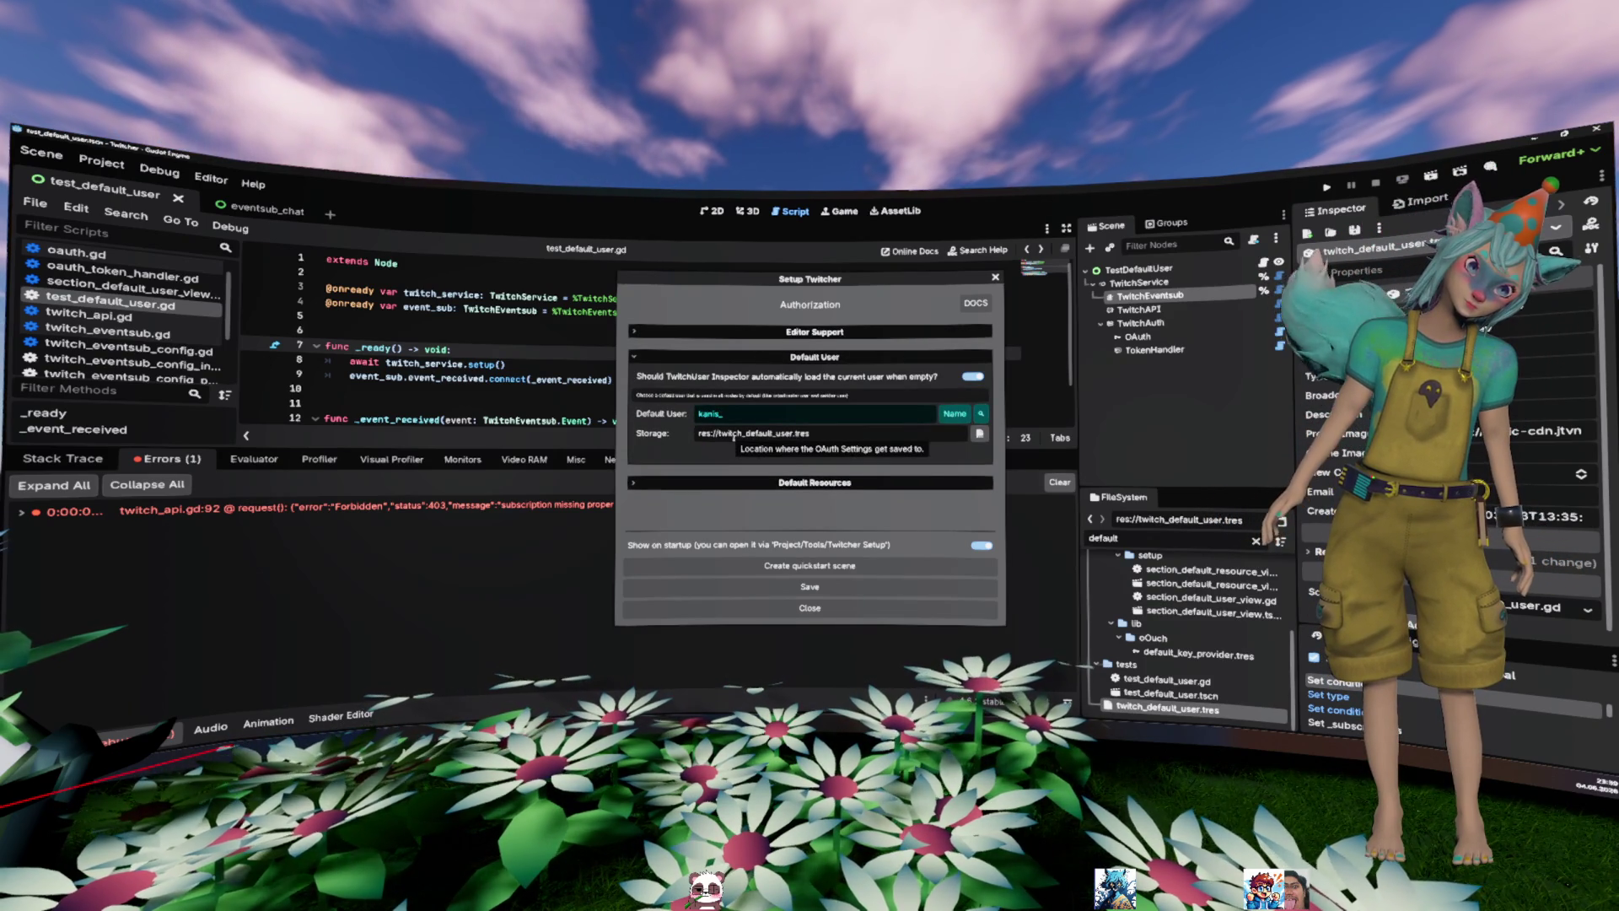
{"action": "type", "text": "ow"}
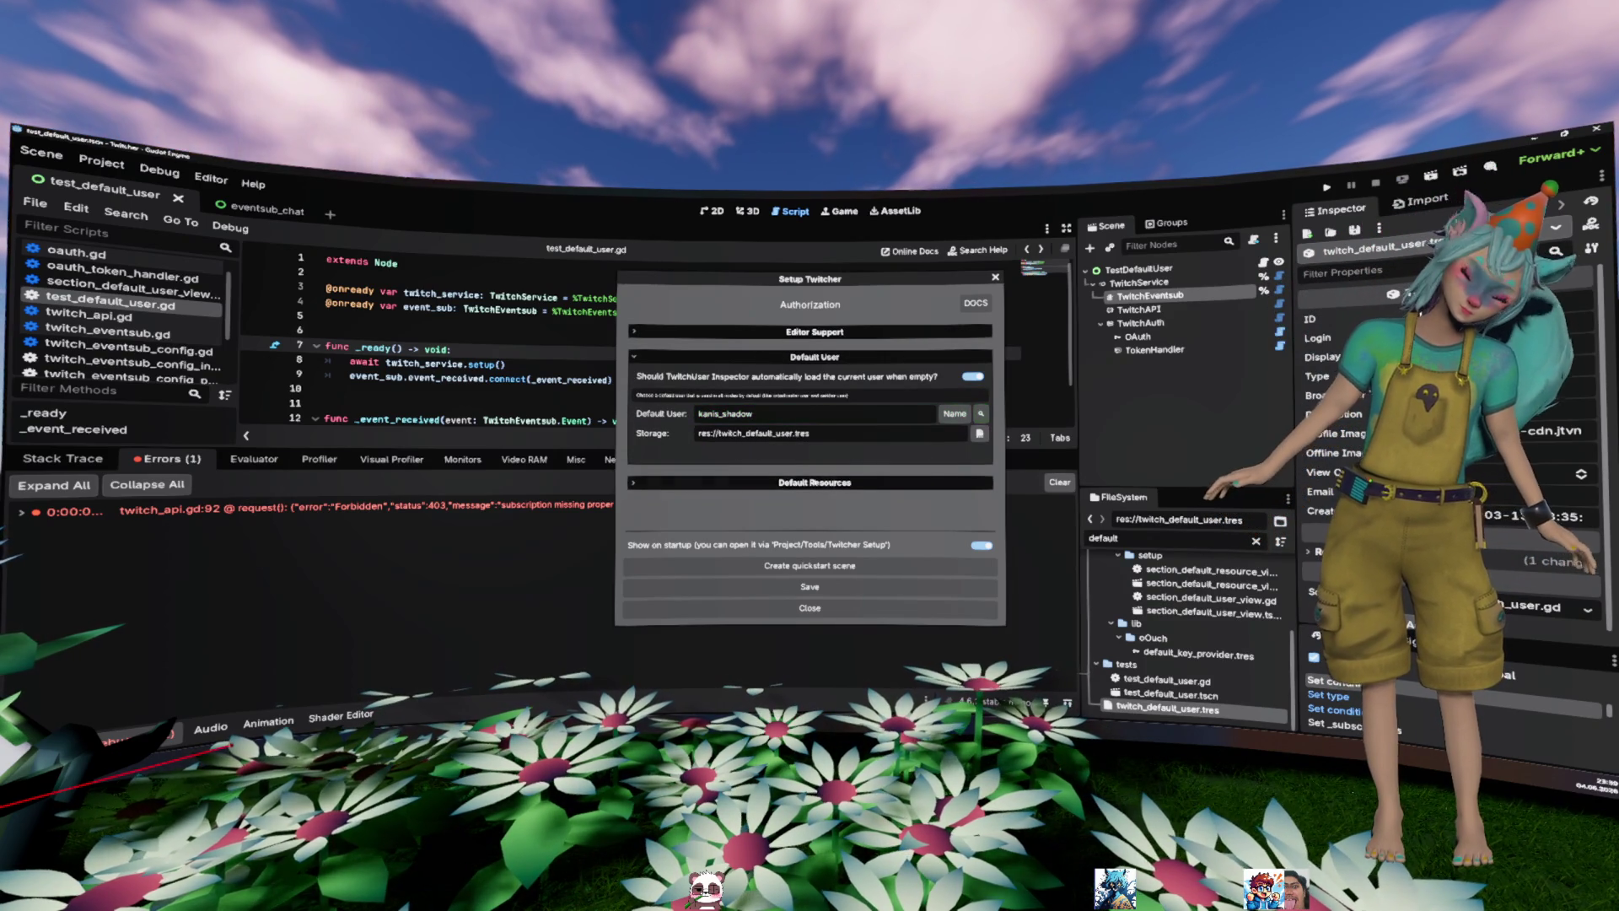
Save the default user to res://twitch_default_user.tres, adjust the account name, and close the setup.
{"action": "left_click", "coordinate": [810, 586]}
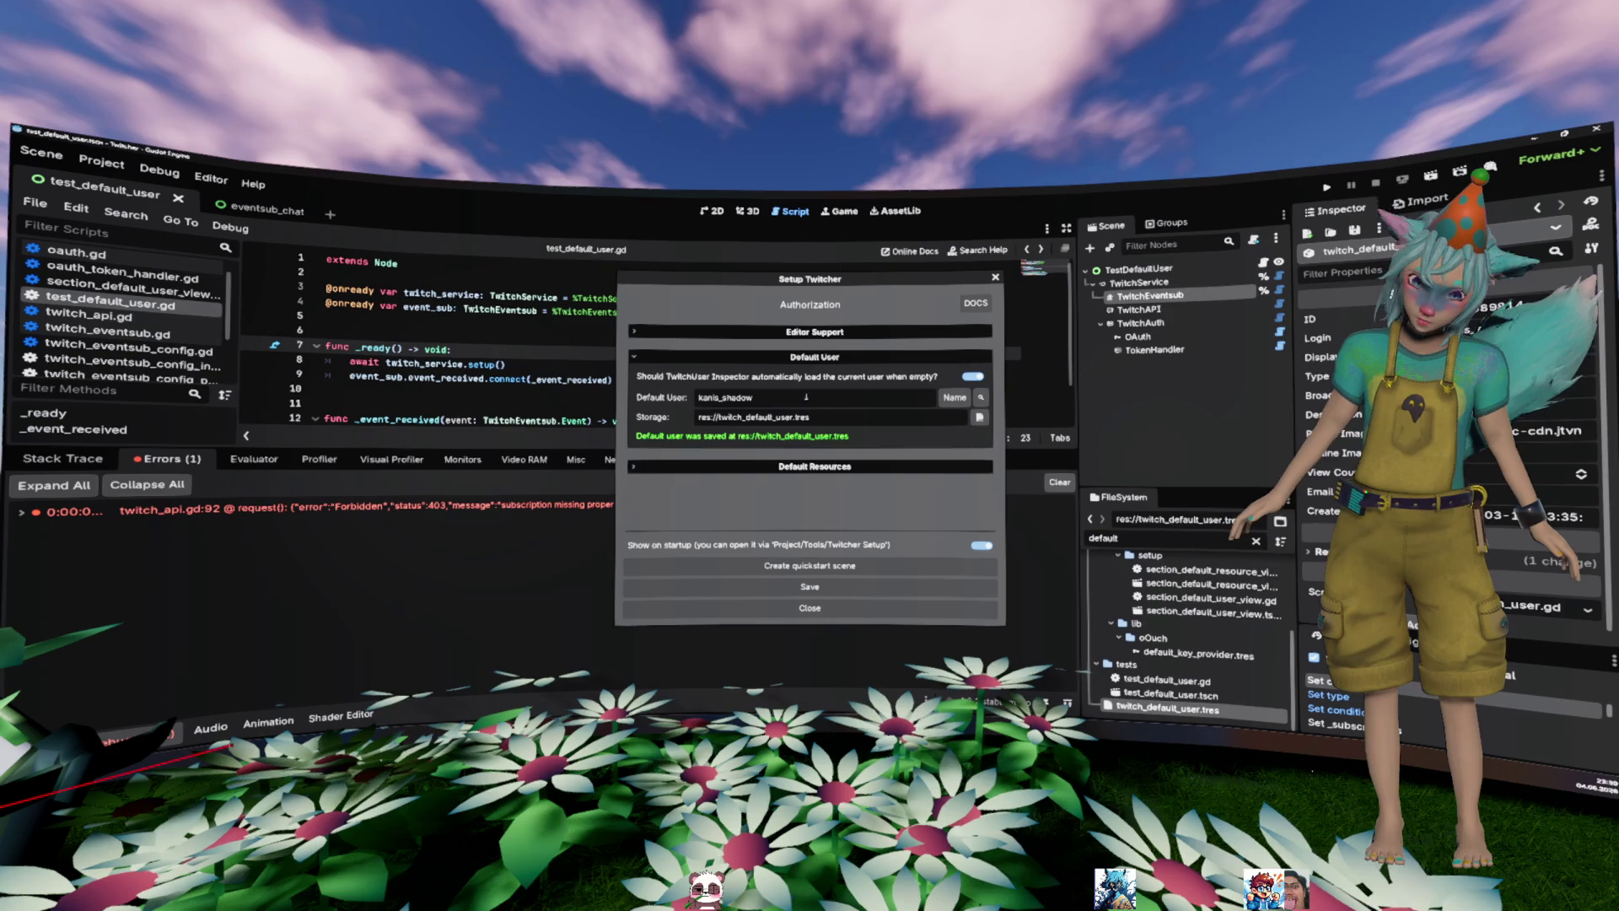
{"action": "double_click", "coordinate": [805, 396]}
{"action": "type", "text": "kan"}
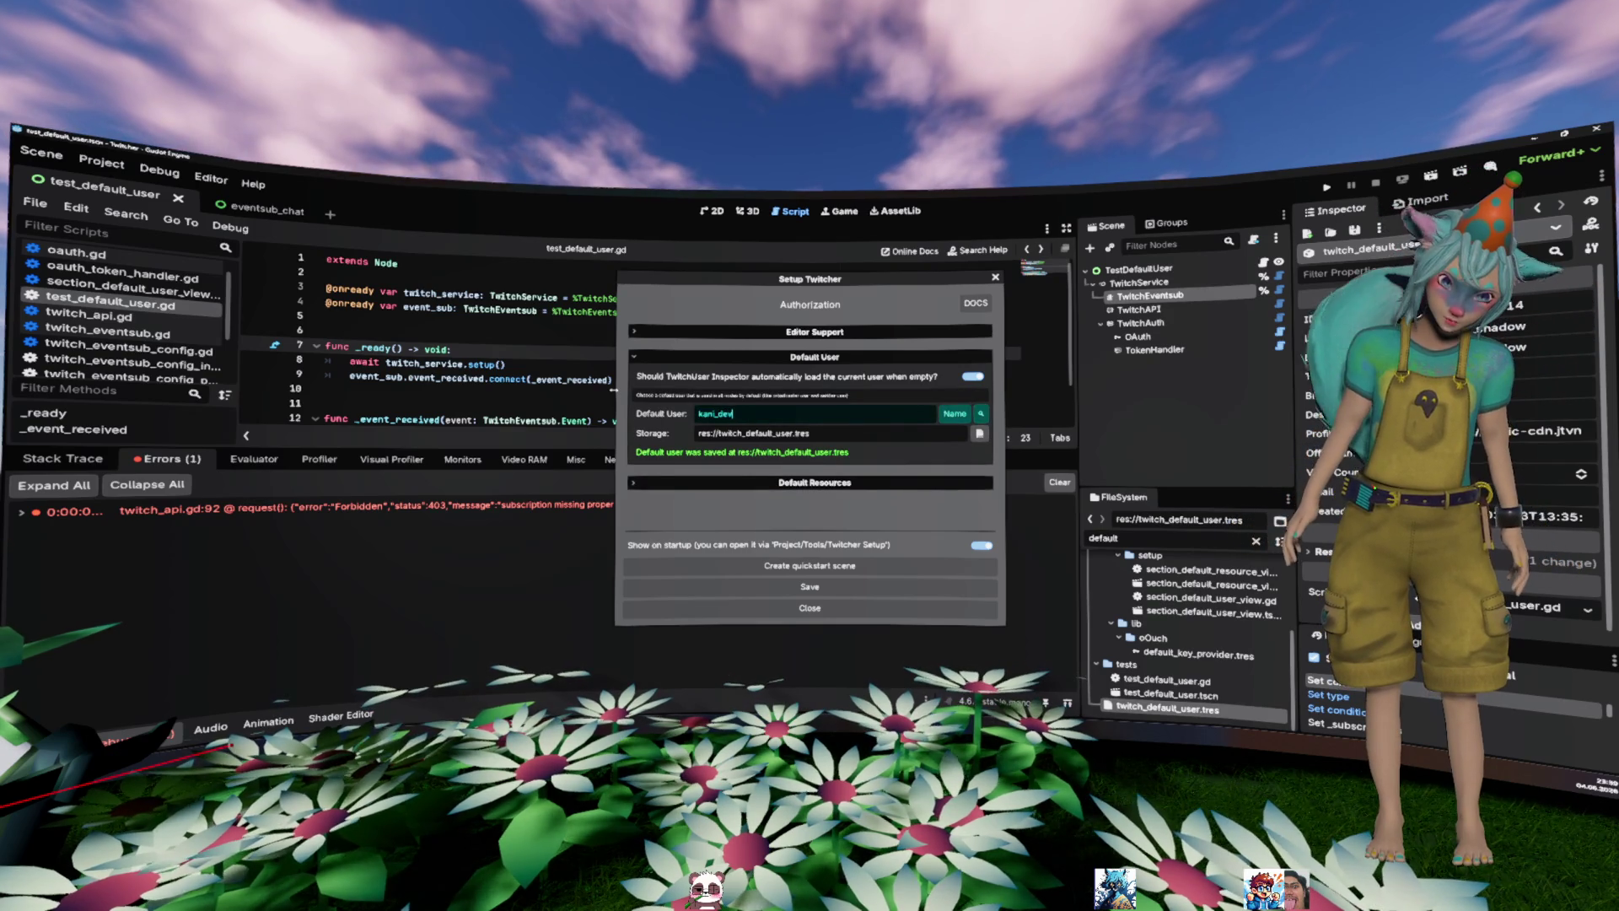
{"action": "left_click", "coordinate": [809, 586]}
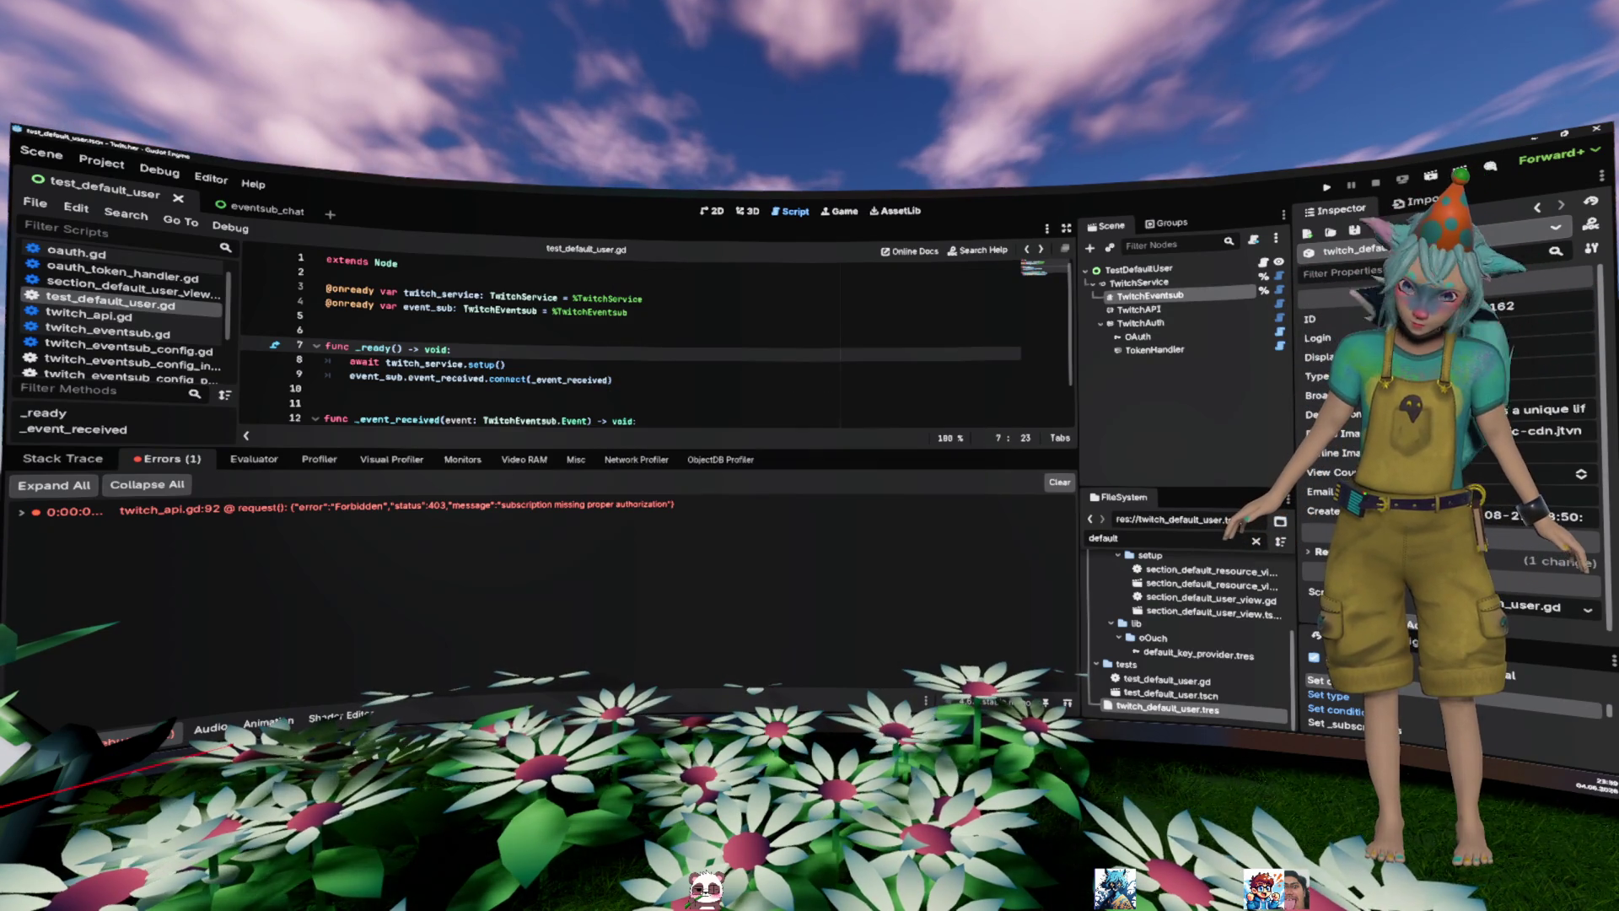
Run the test scene and expand the first event subscription's details in the Inspector.
{"action": "key", "text": "F6"}
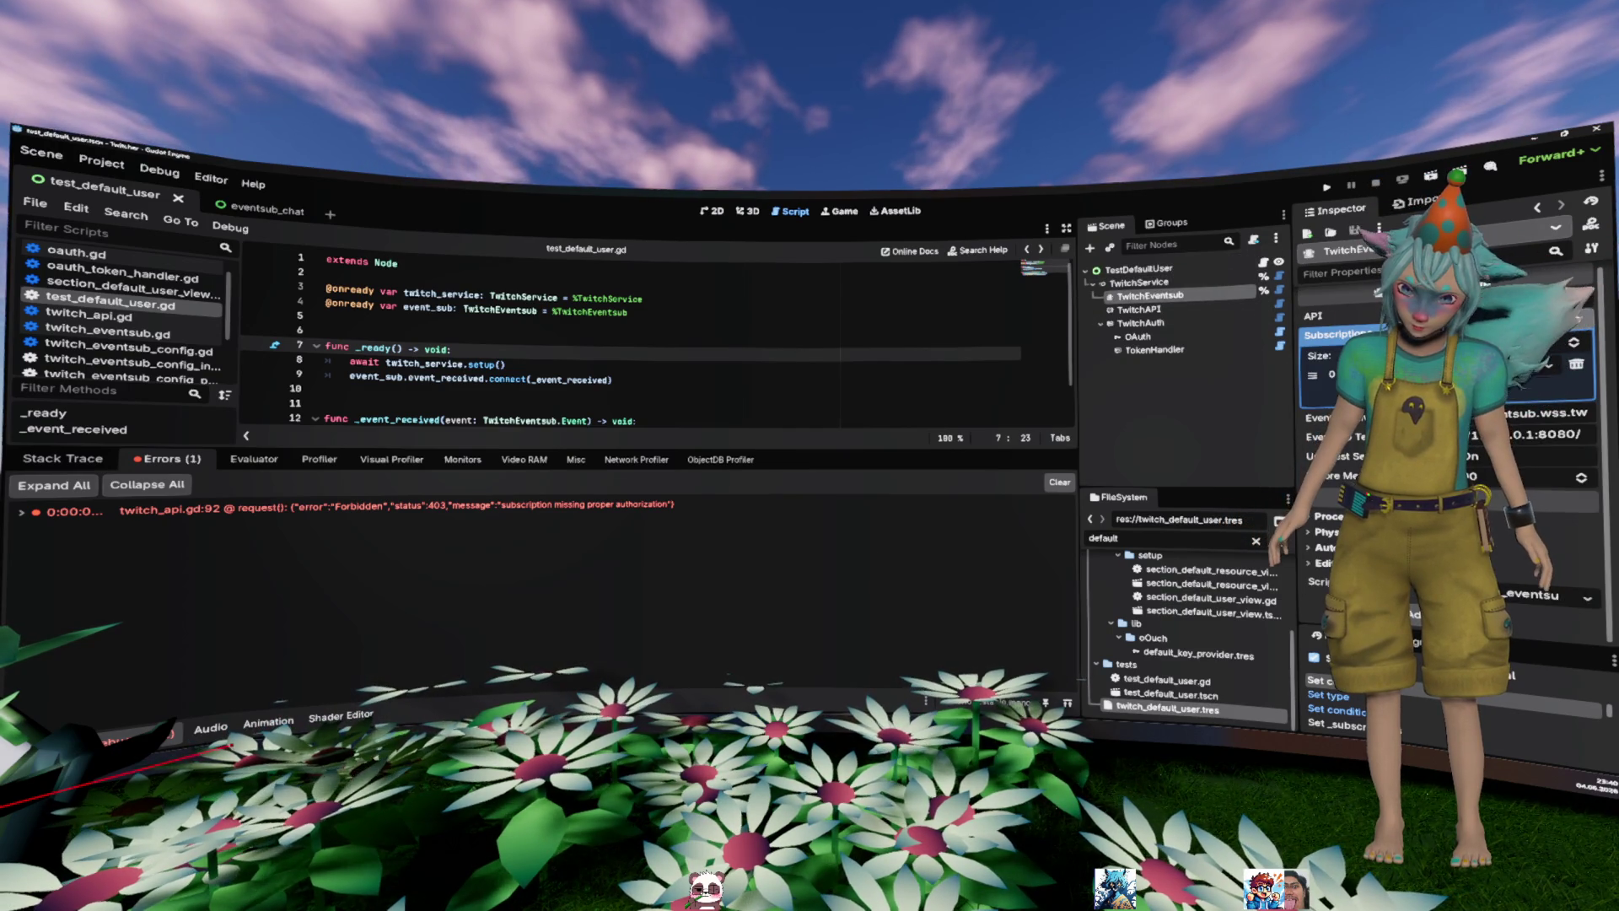
{"action": "left_click", "coordinate": [1324, 374]}
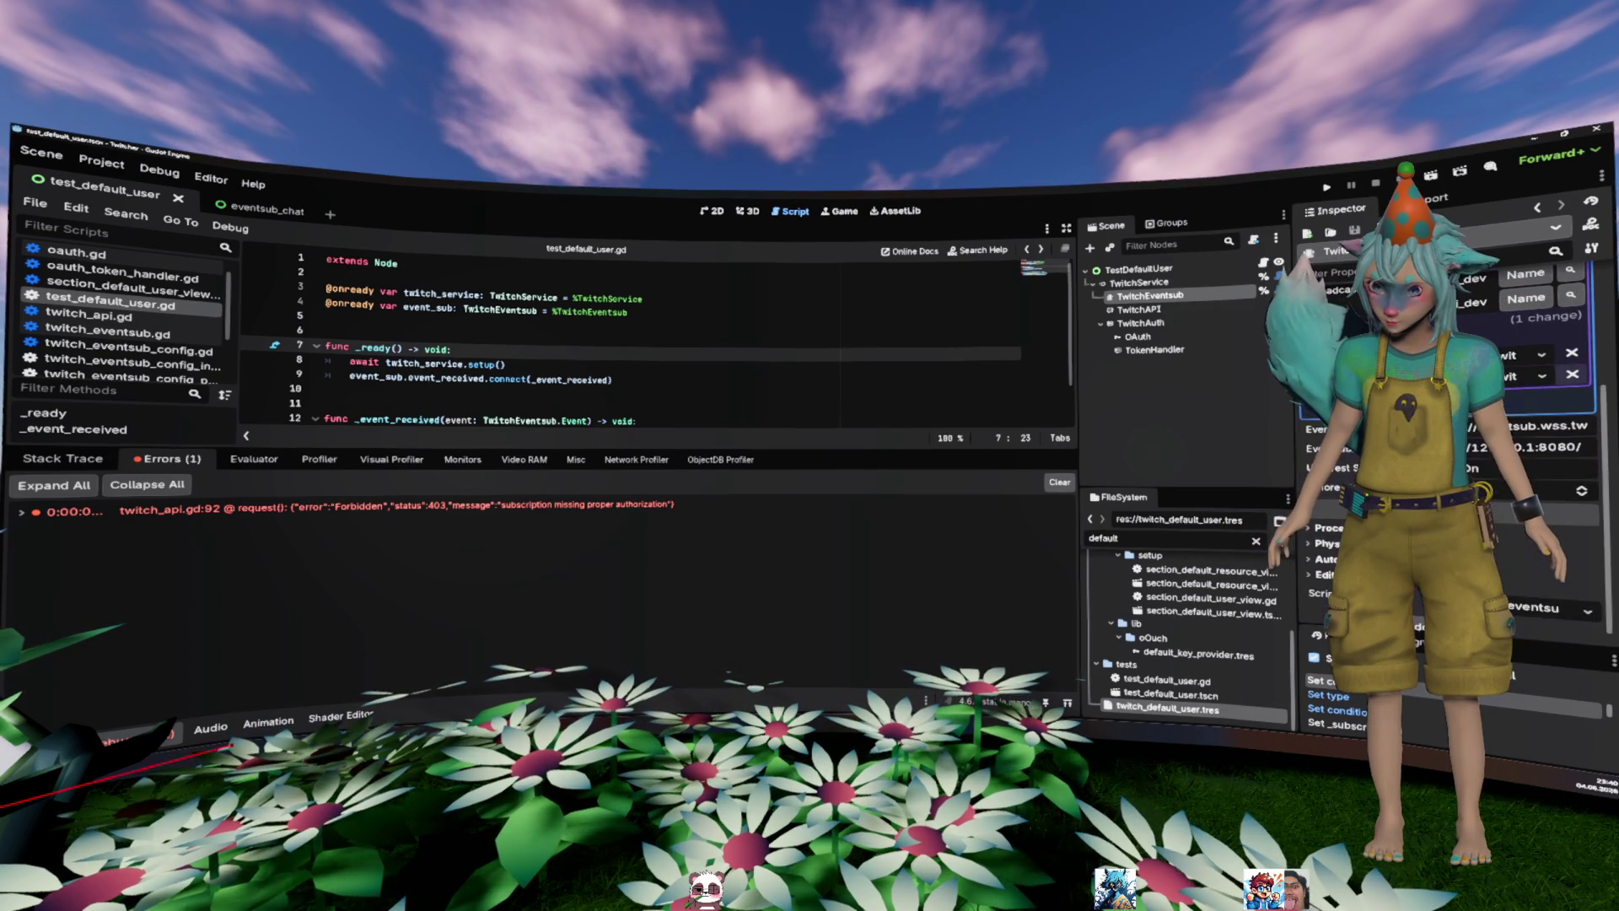
{"action": "scroll", "coordinate": [1520, 354], "scroll_direction": "up", "scroll_amount": 3}
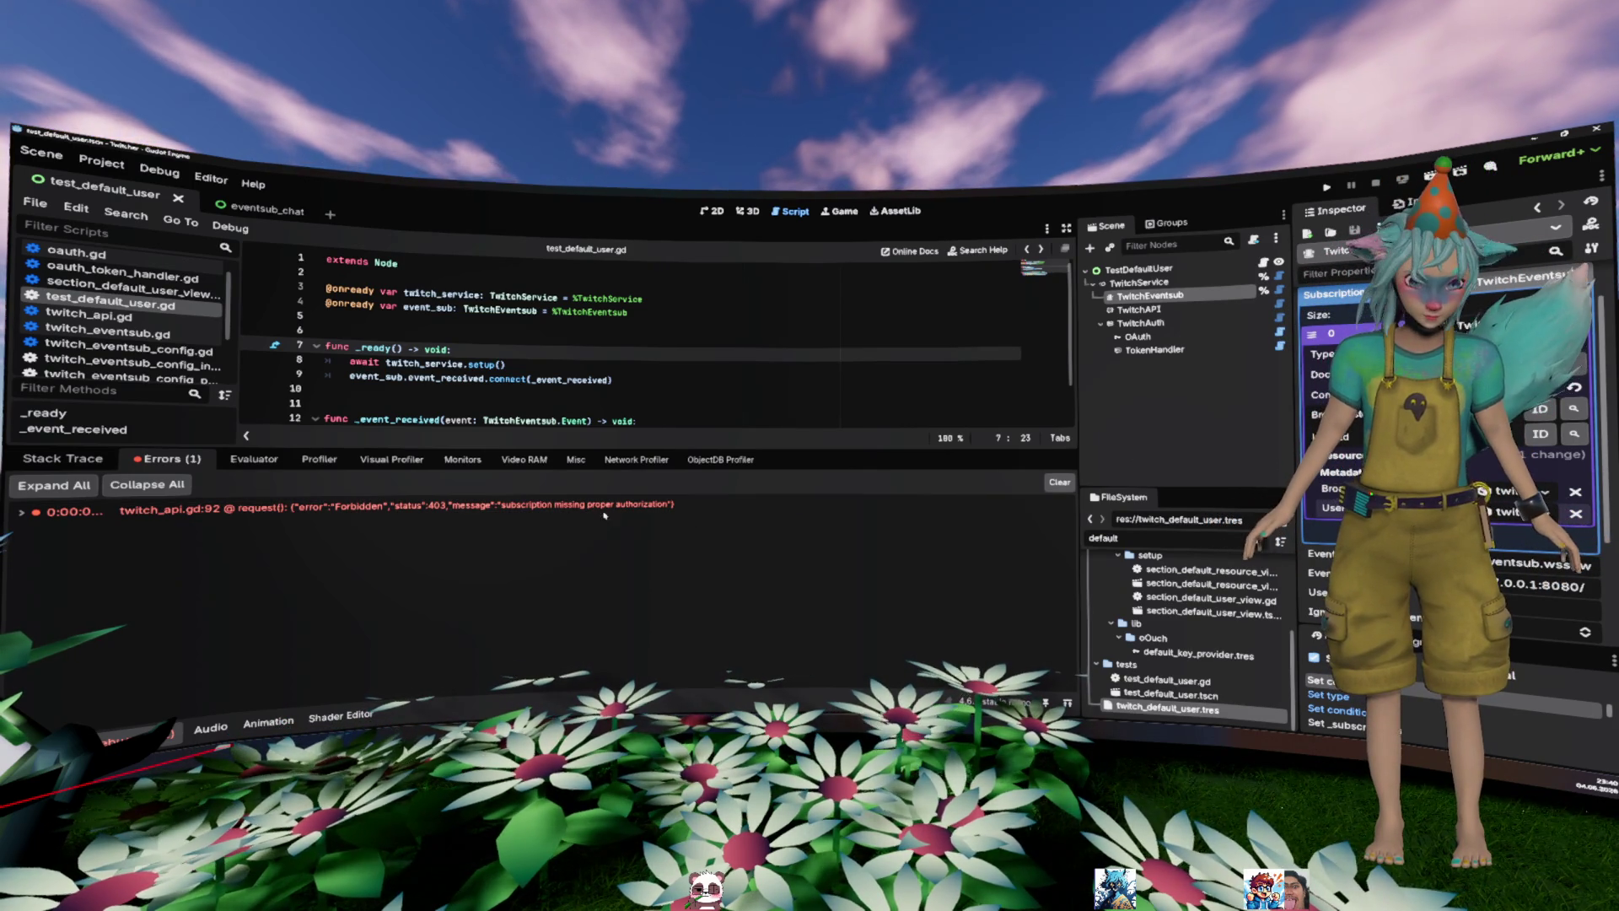
Review the _event_received connection near line 9, then open twitch_eventsub.gd.
{"action": "left_click", "coordinate": [599, 380]}
{"action": "mouse_move", "coordinate": [600, 381]}
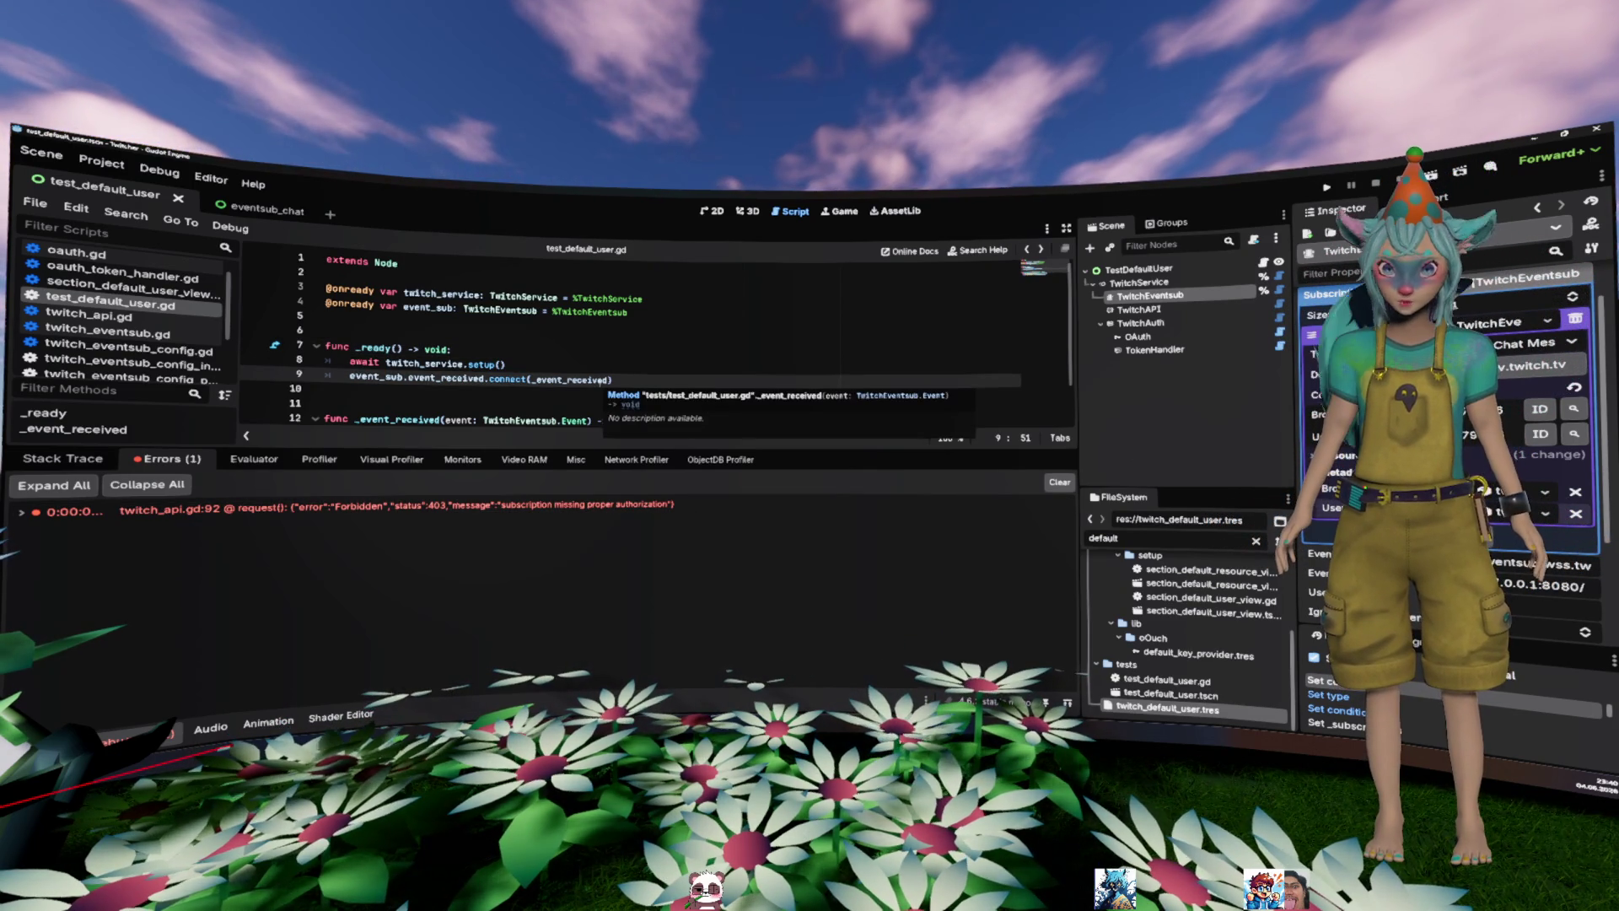
{"action": "key", "text": "Up"}
{"action": "key", "text": "Up"}
{"action": "key", "text": "Up"}
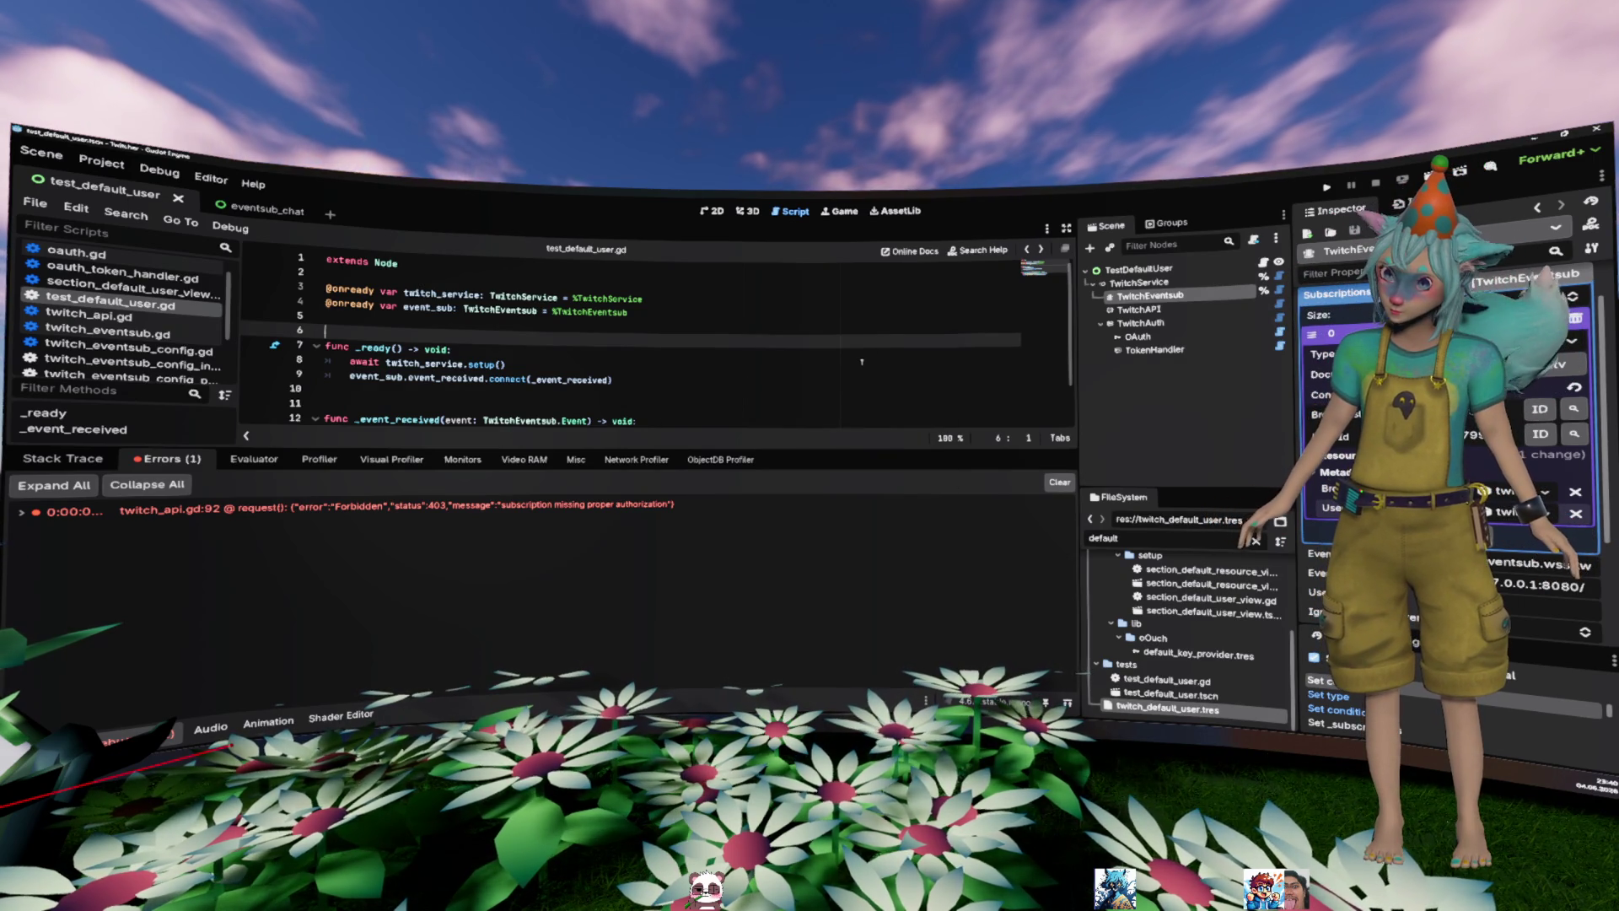
{"action": "scroll", "coordinate": [862, 363], "scroll_direction": "down", "scroll_amount": 1}
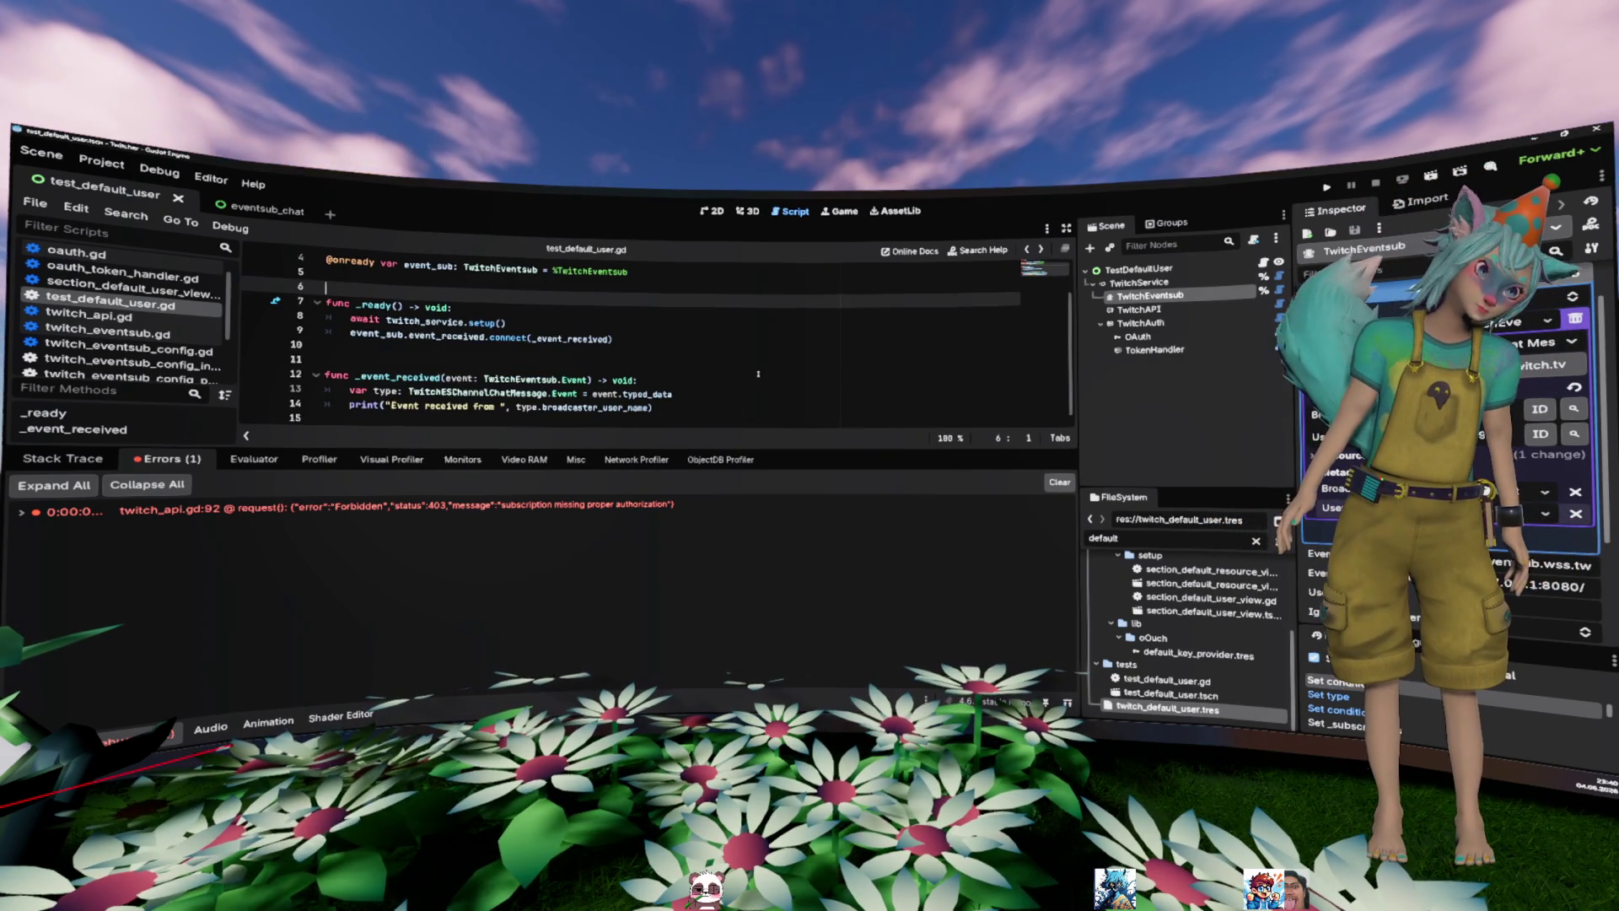
{"action": "scroll", "coordinate": [162, 309], "scroll_direction": "down", "scroll_amount": 3}
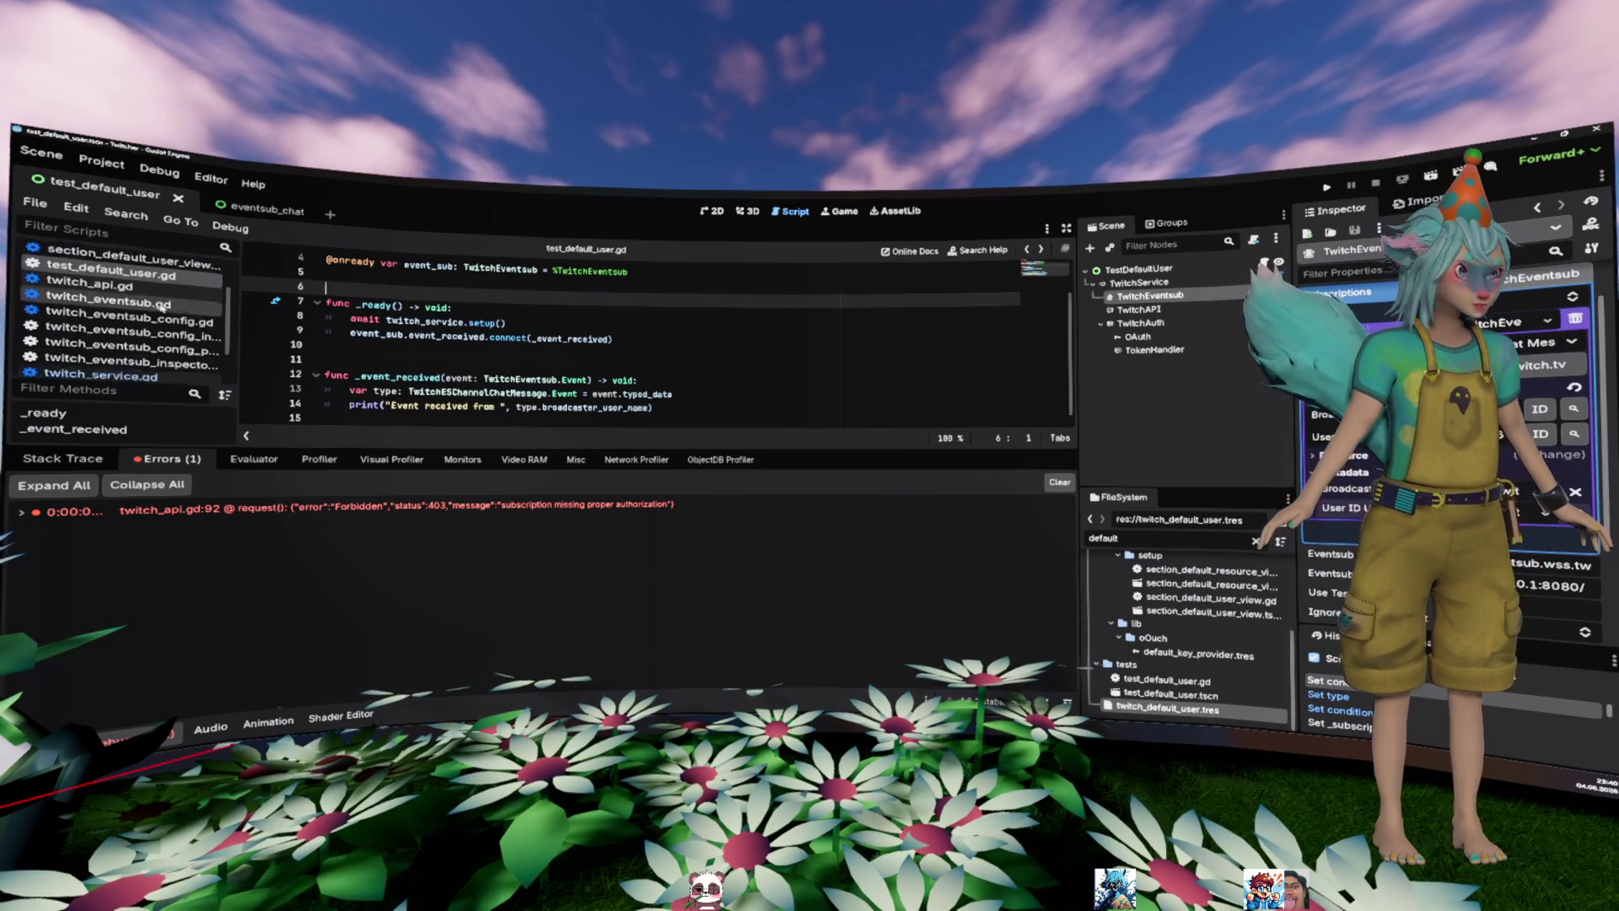
{"action": "left_click", "coordinate": [134, 288]}
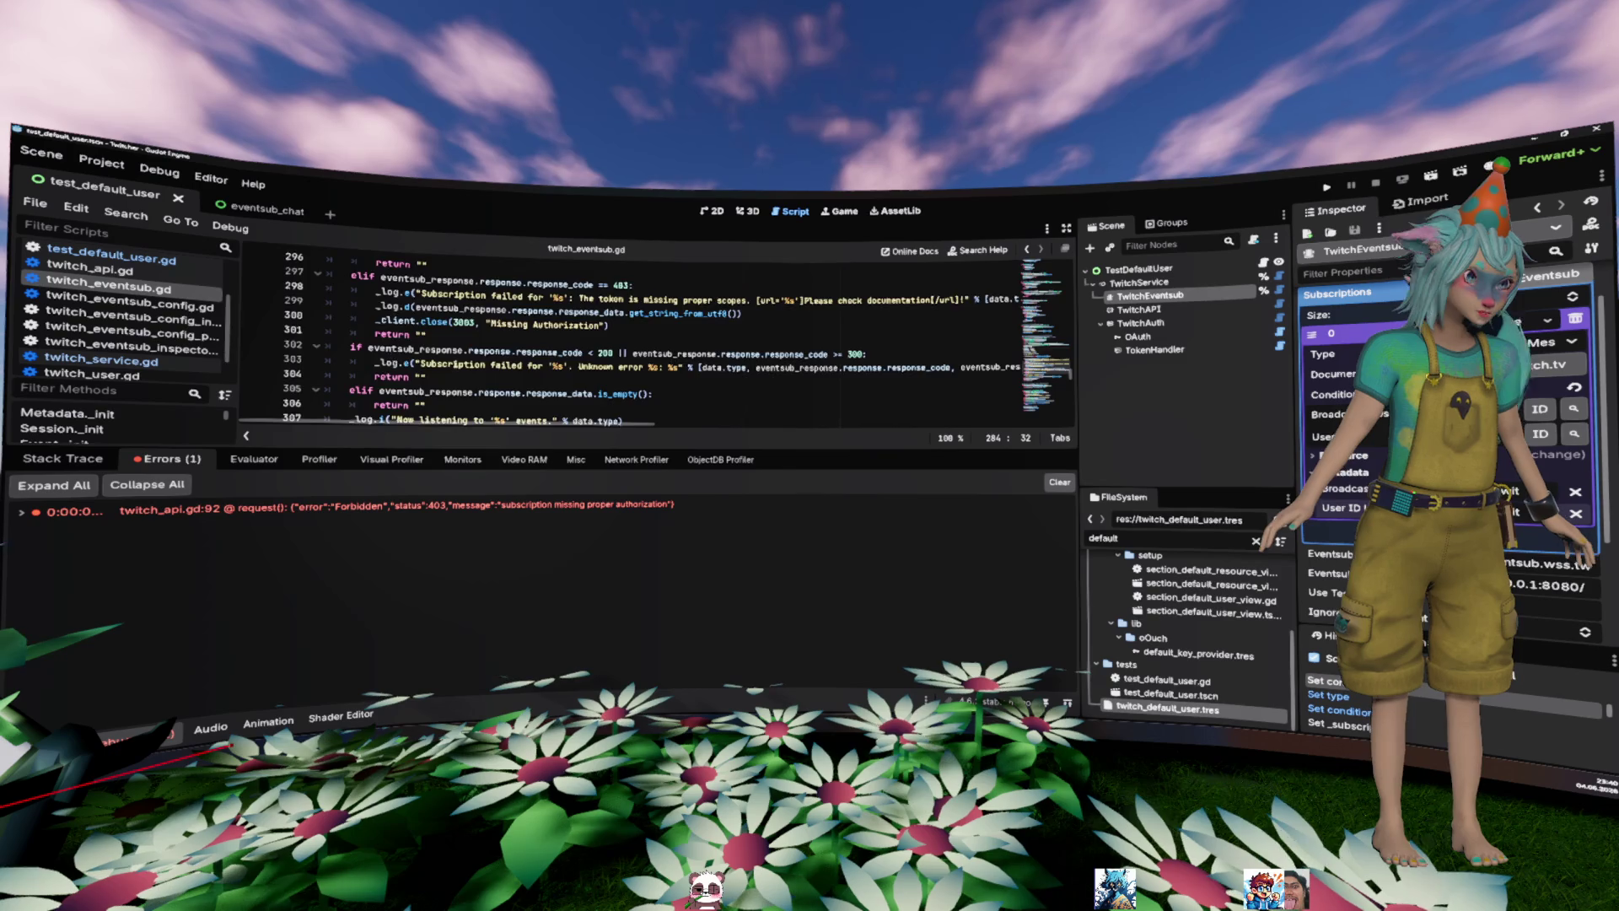
Search the script for _subscribe and jump to its function definition.
{"action": "key", "text": "ctrl+f"}
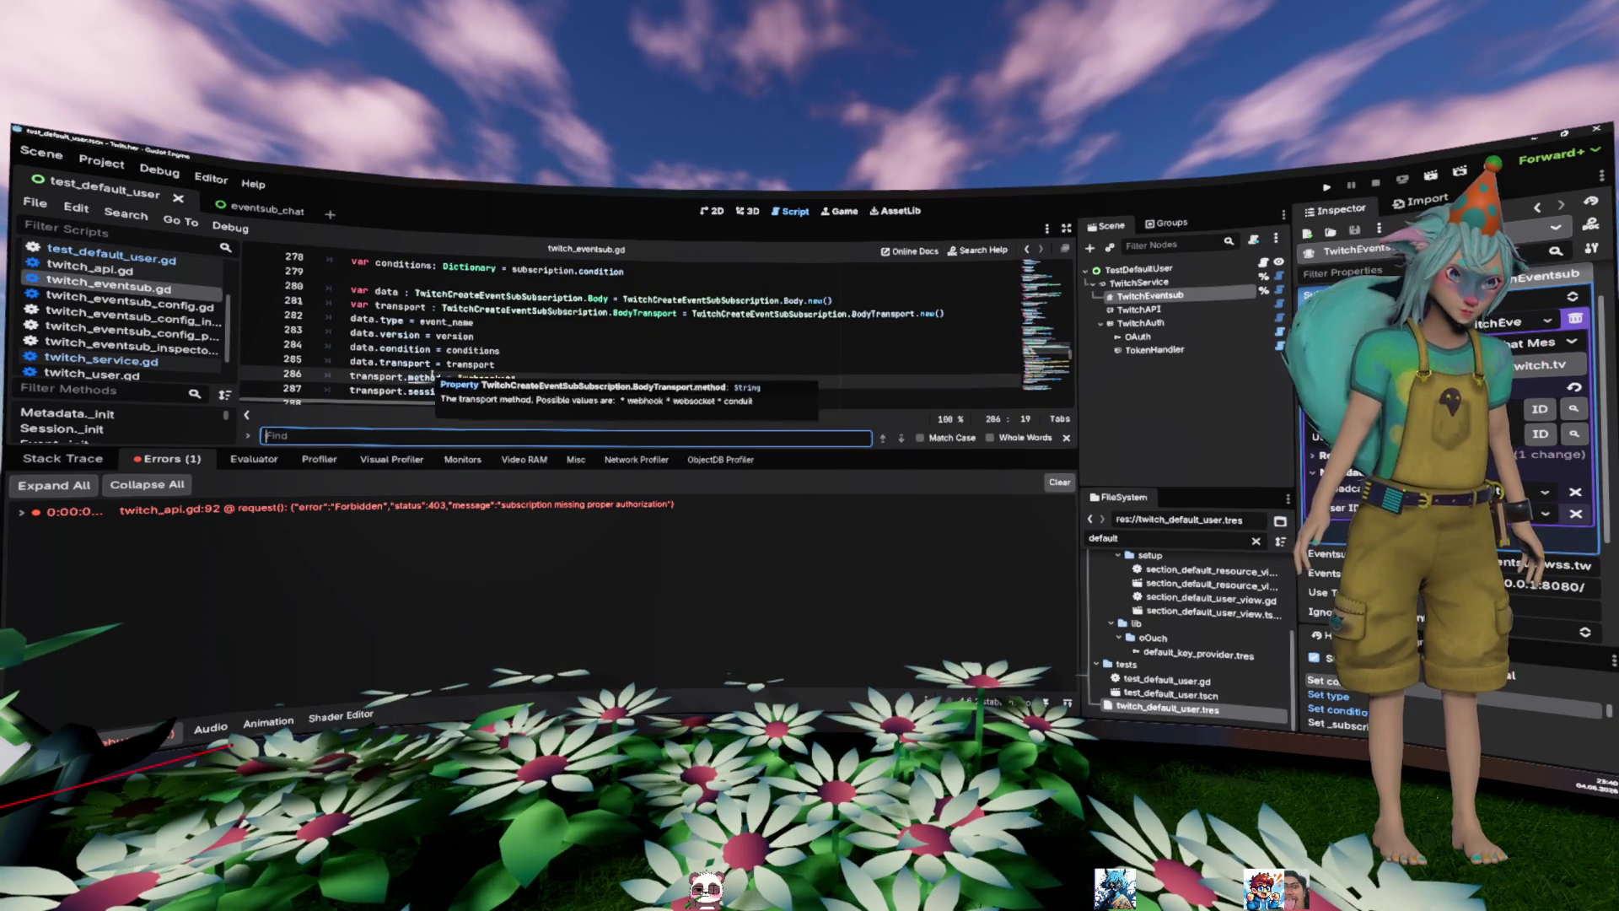
{"action": "type", "text": "_subscirb"}
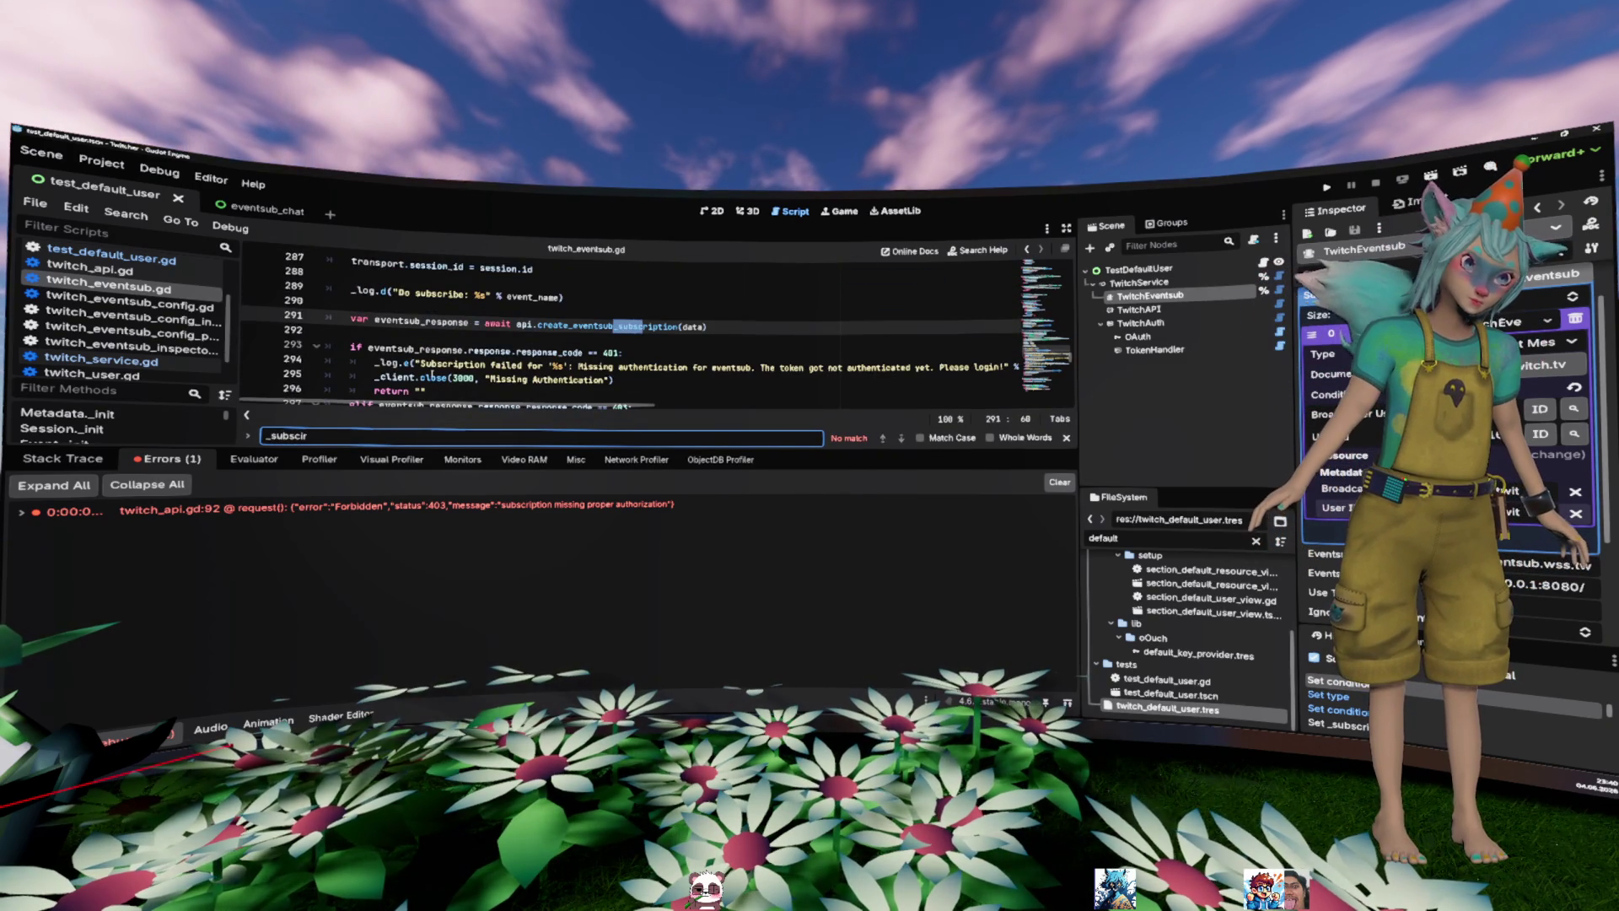
{"action": "key", "text": "BackSpace"}
{"action": "key", "text": "BackSpace"}
{"action": "type", "text": "be"}
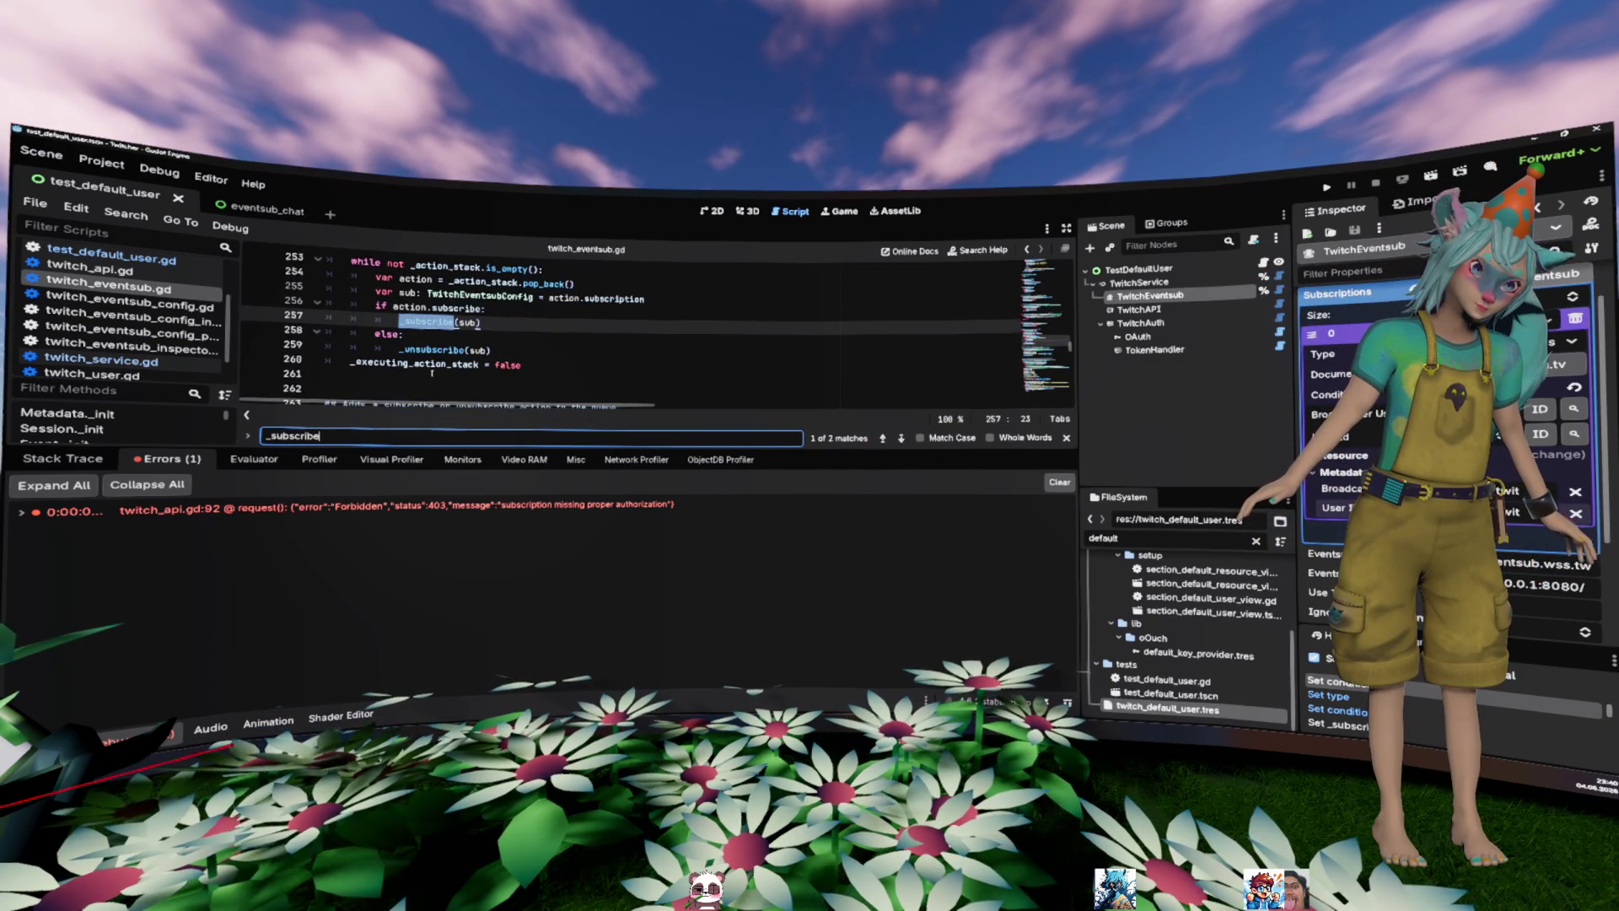
{"action": "left_click", "coordinate": [438, 322], "text": "ctrl"}
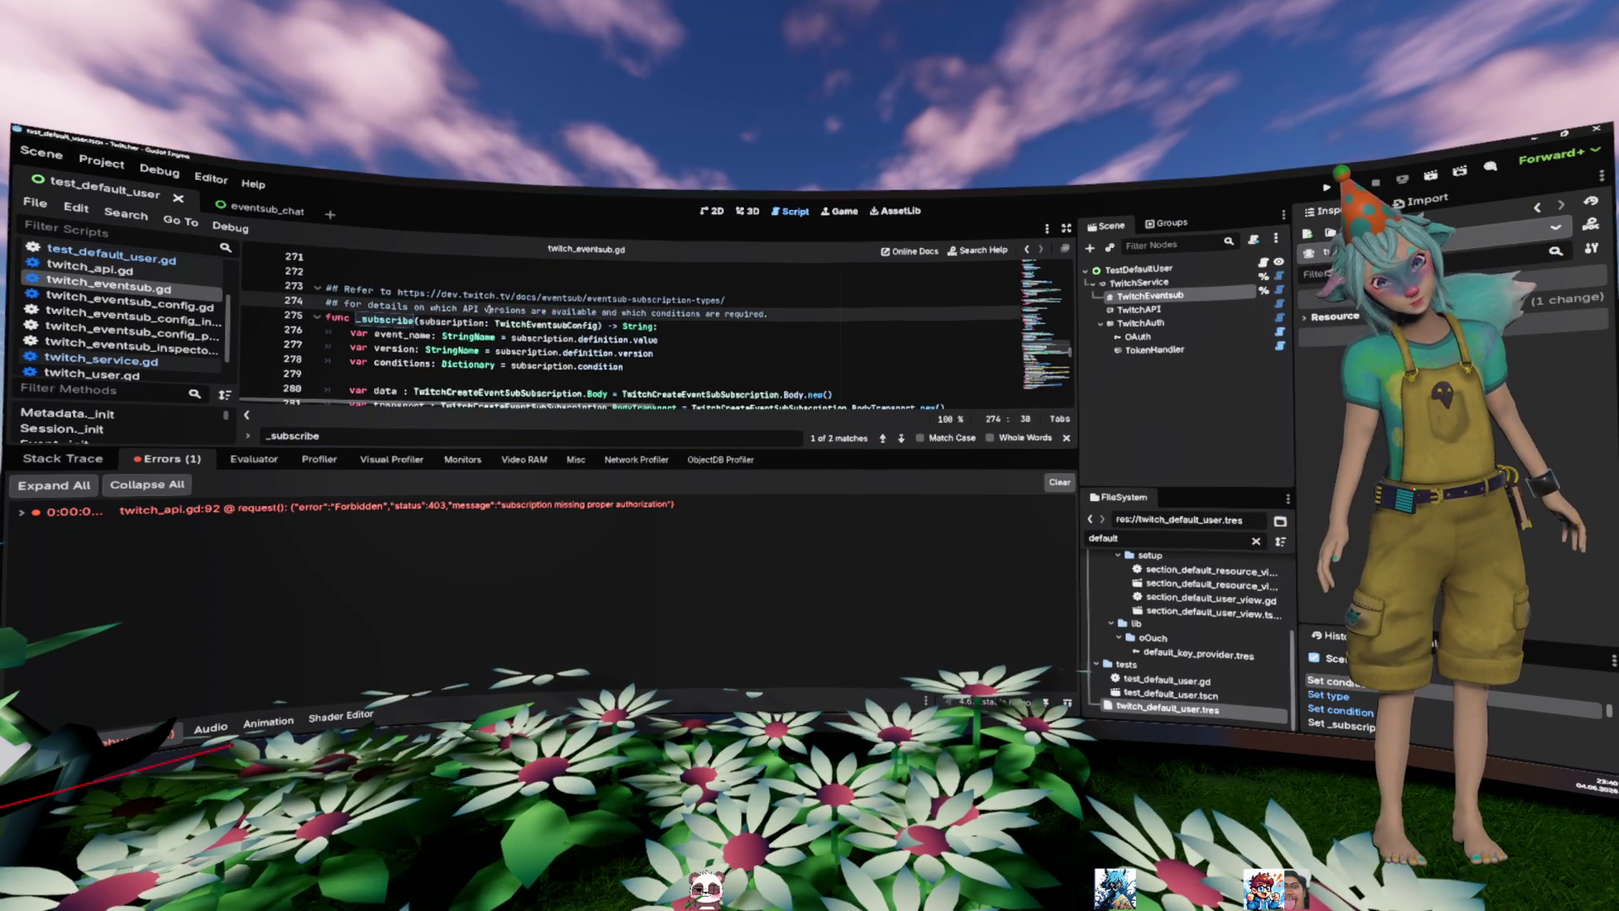
Enlarge the code view and examine data, transport and conditions on lines 277–281 of _subscribe.
{"action": "left_click", "coordinate": [135, 735]}
{"action": "left_click", "coordinate": [582, 407]}
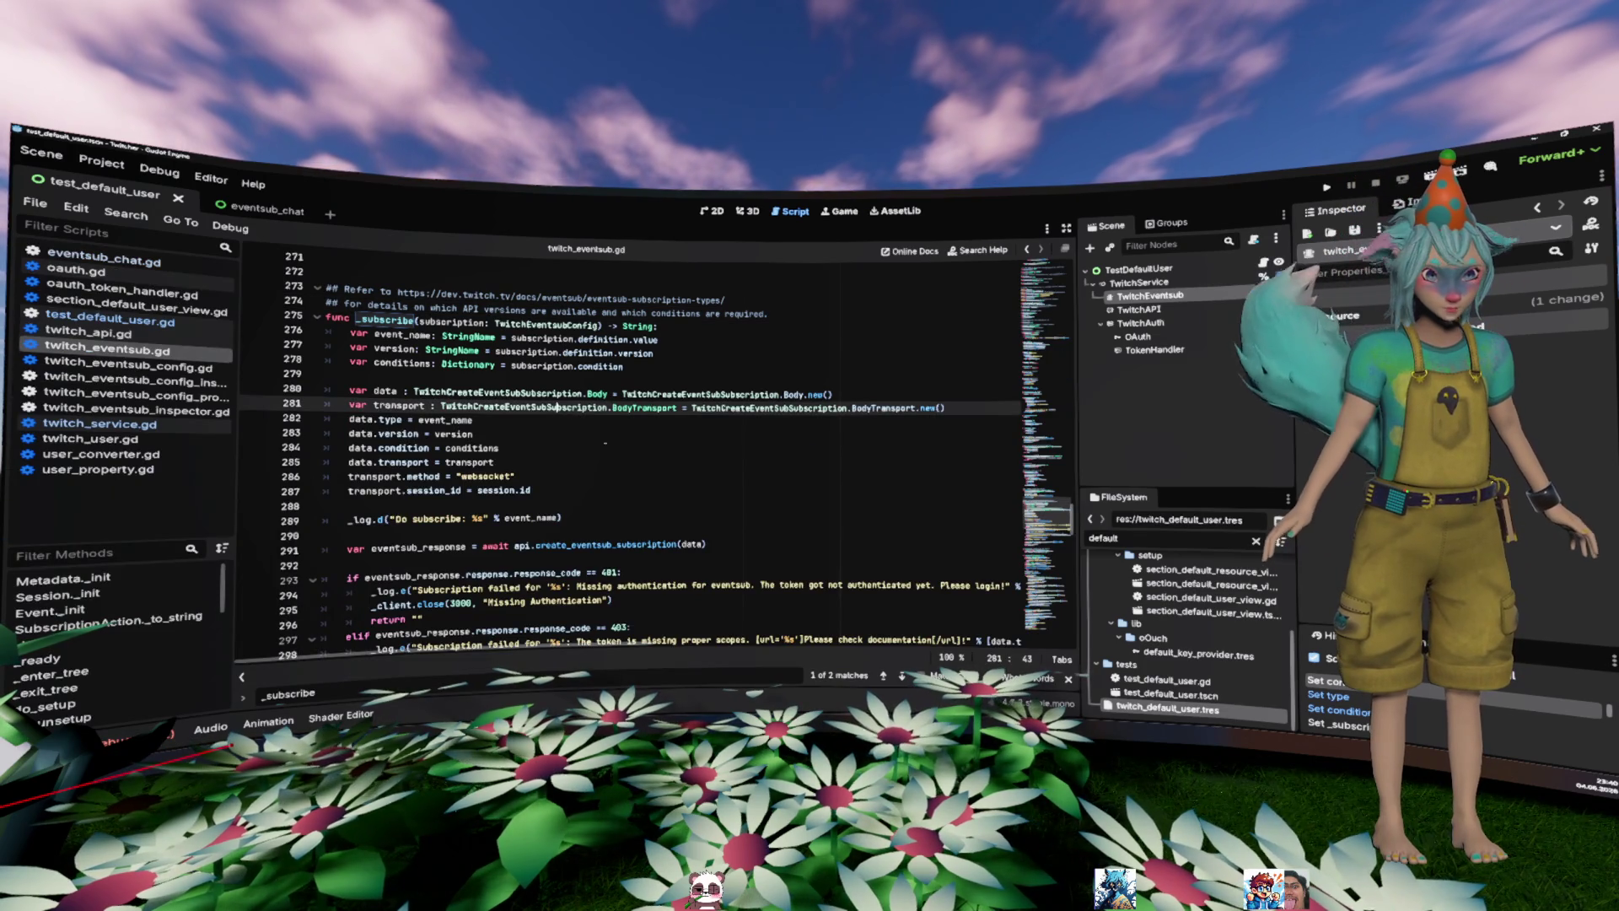
{"action": "left_click", "coordinate": [456, 349]}
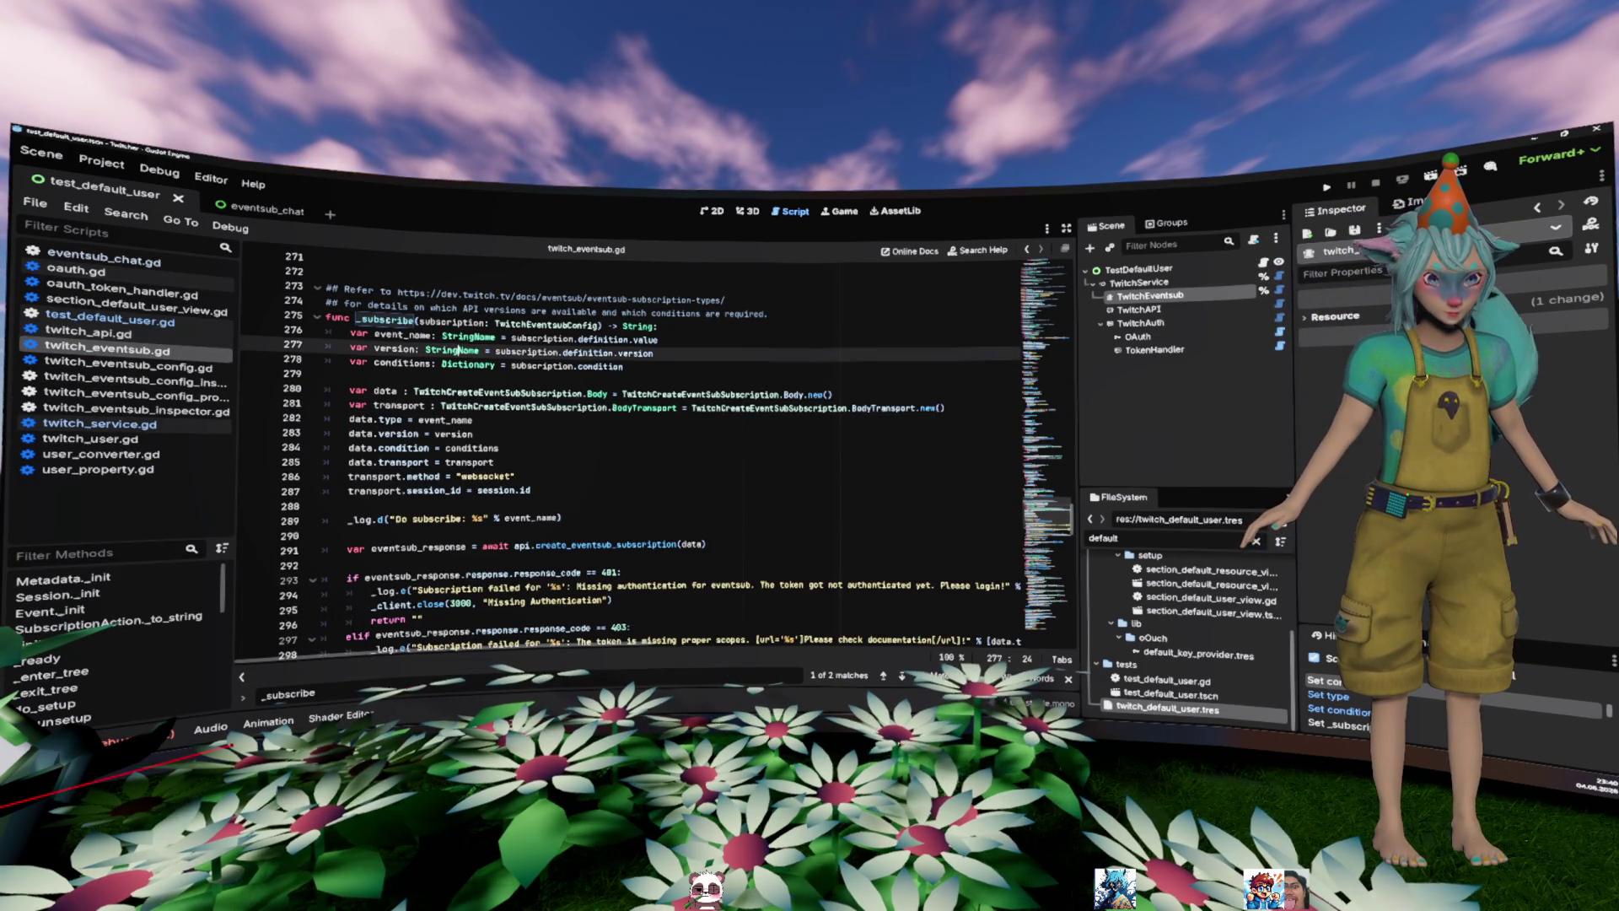
{"action": "double_click", "coordinate": [385, 392]}
{"action": "double_click", "coordinate": [398, 406]}
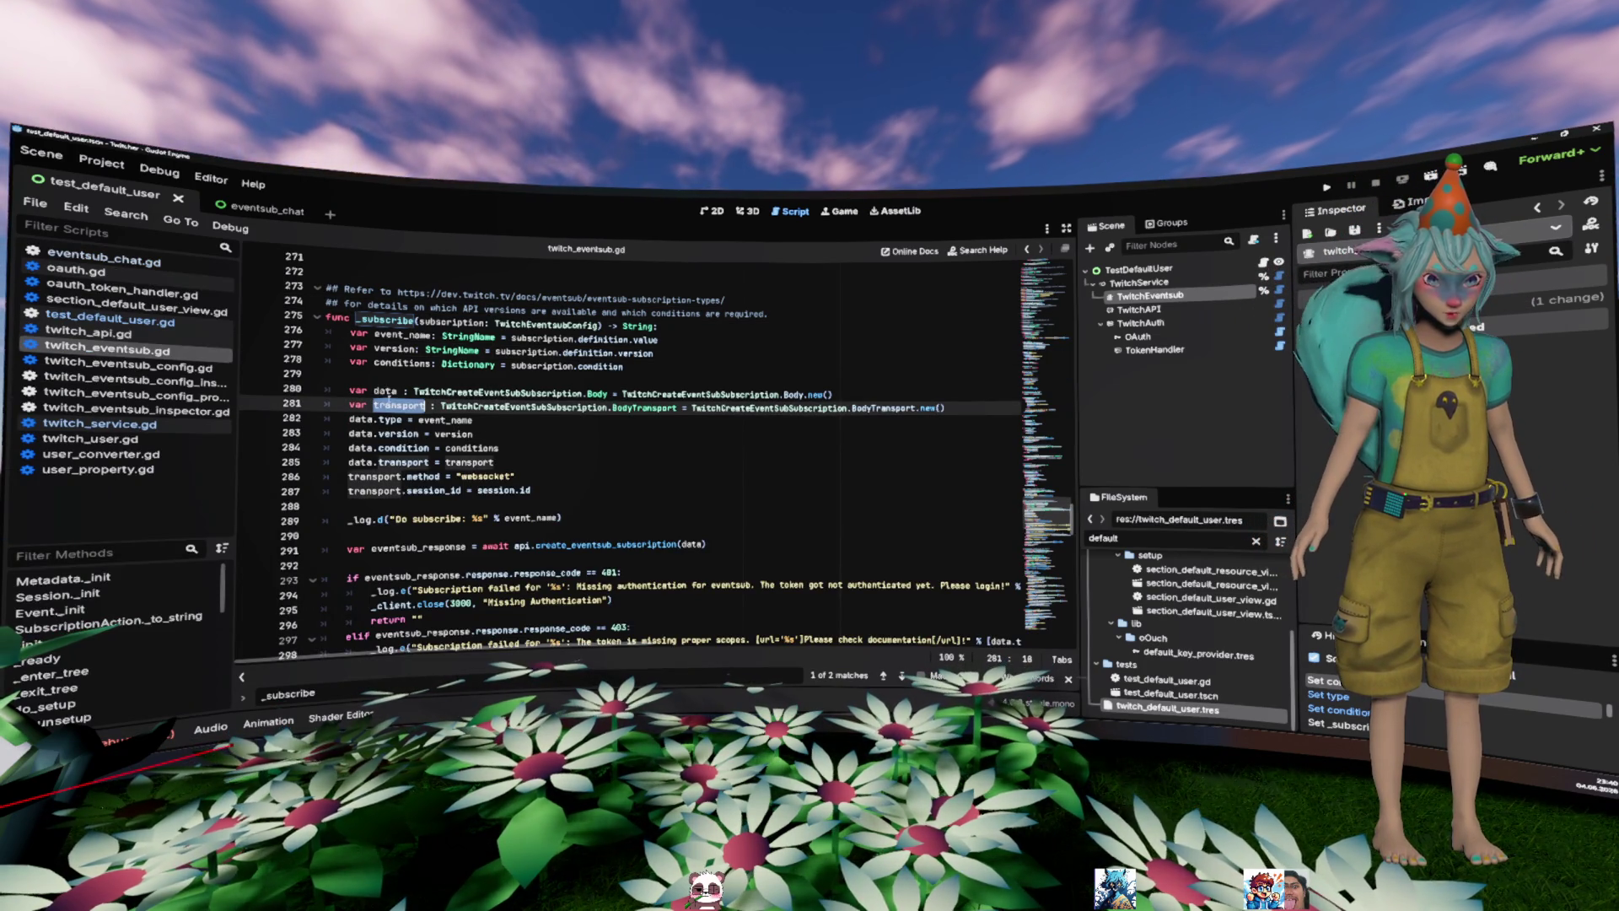
{"action": "double_click", "coordinate": [373, 363]}
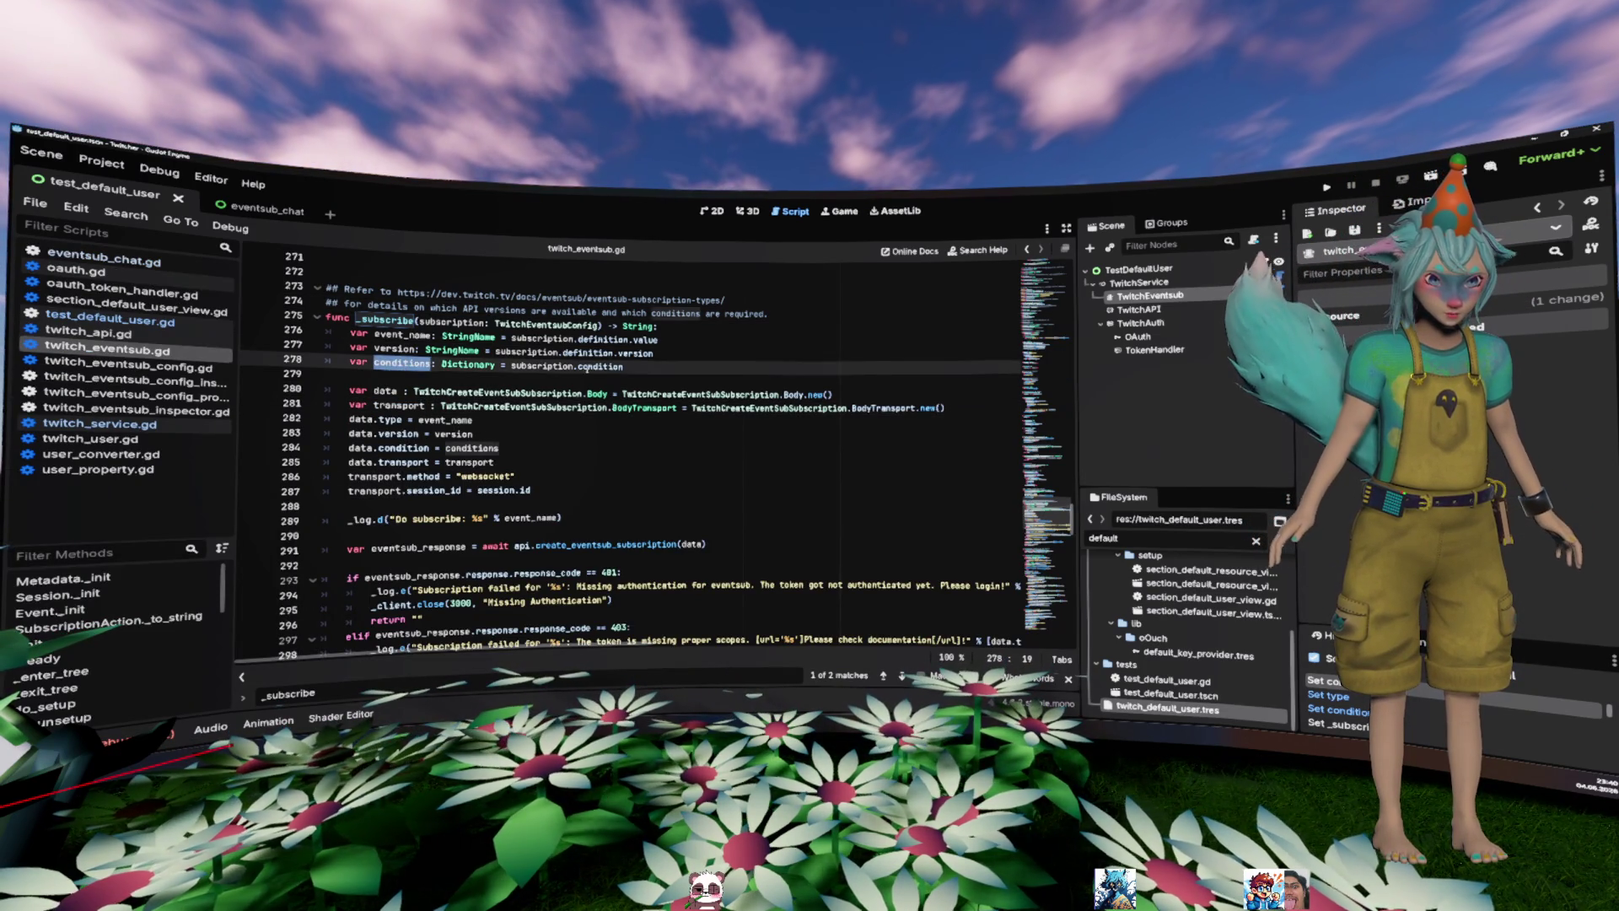
Set a breakpoint on line 280, run the scene to hit it, then stop the debug session.
{"action": "left_click", "coordinate": [255, 388]}
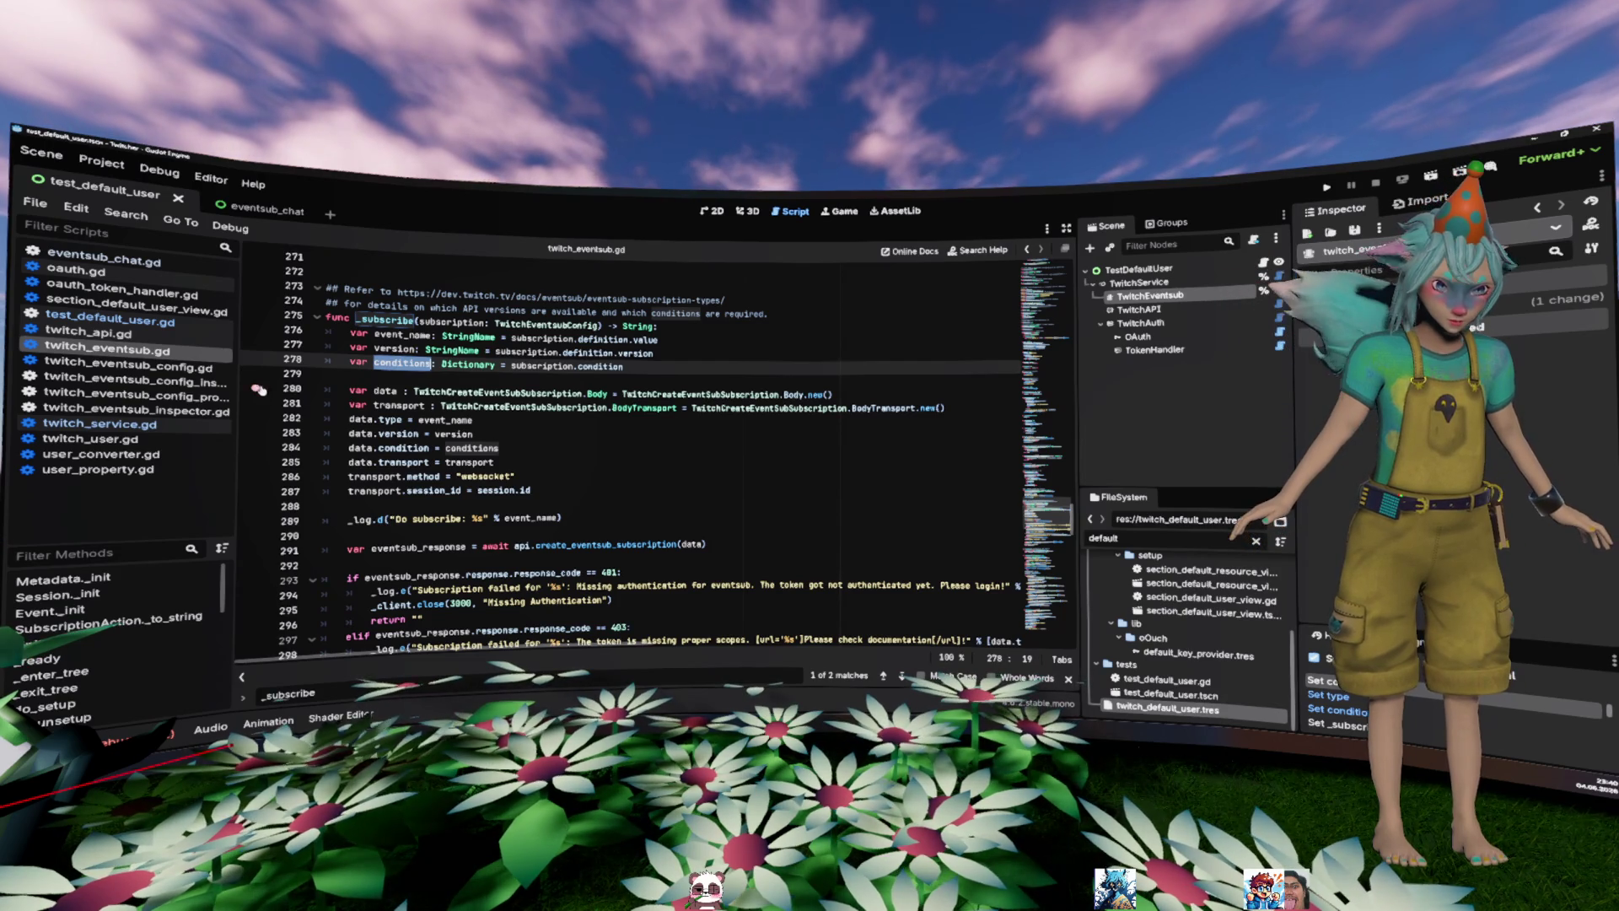
{"action": "left_click", "coordinate": [405, 374]}
{"action": "key", "text": "F6"}
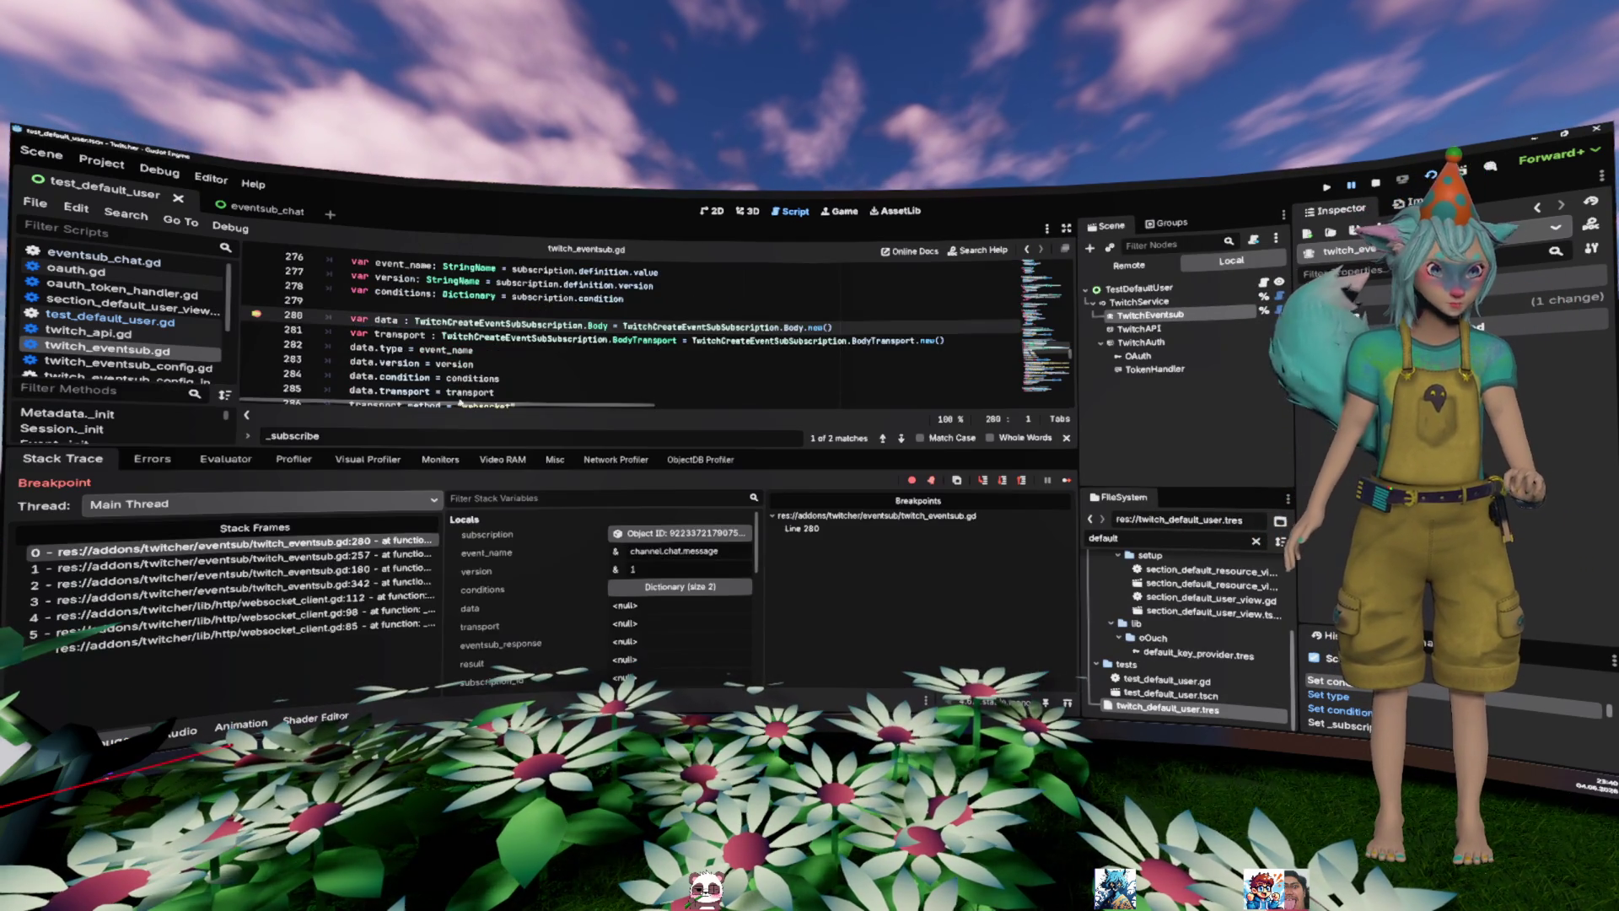
{"action": "mouse_move", "coordinate": [400, 293]}
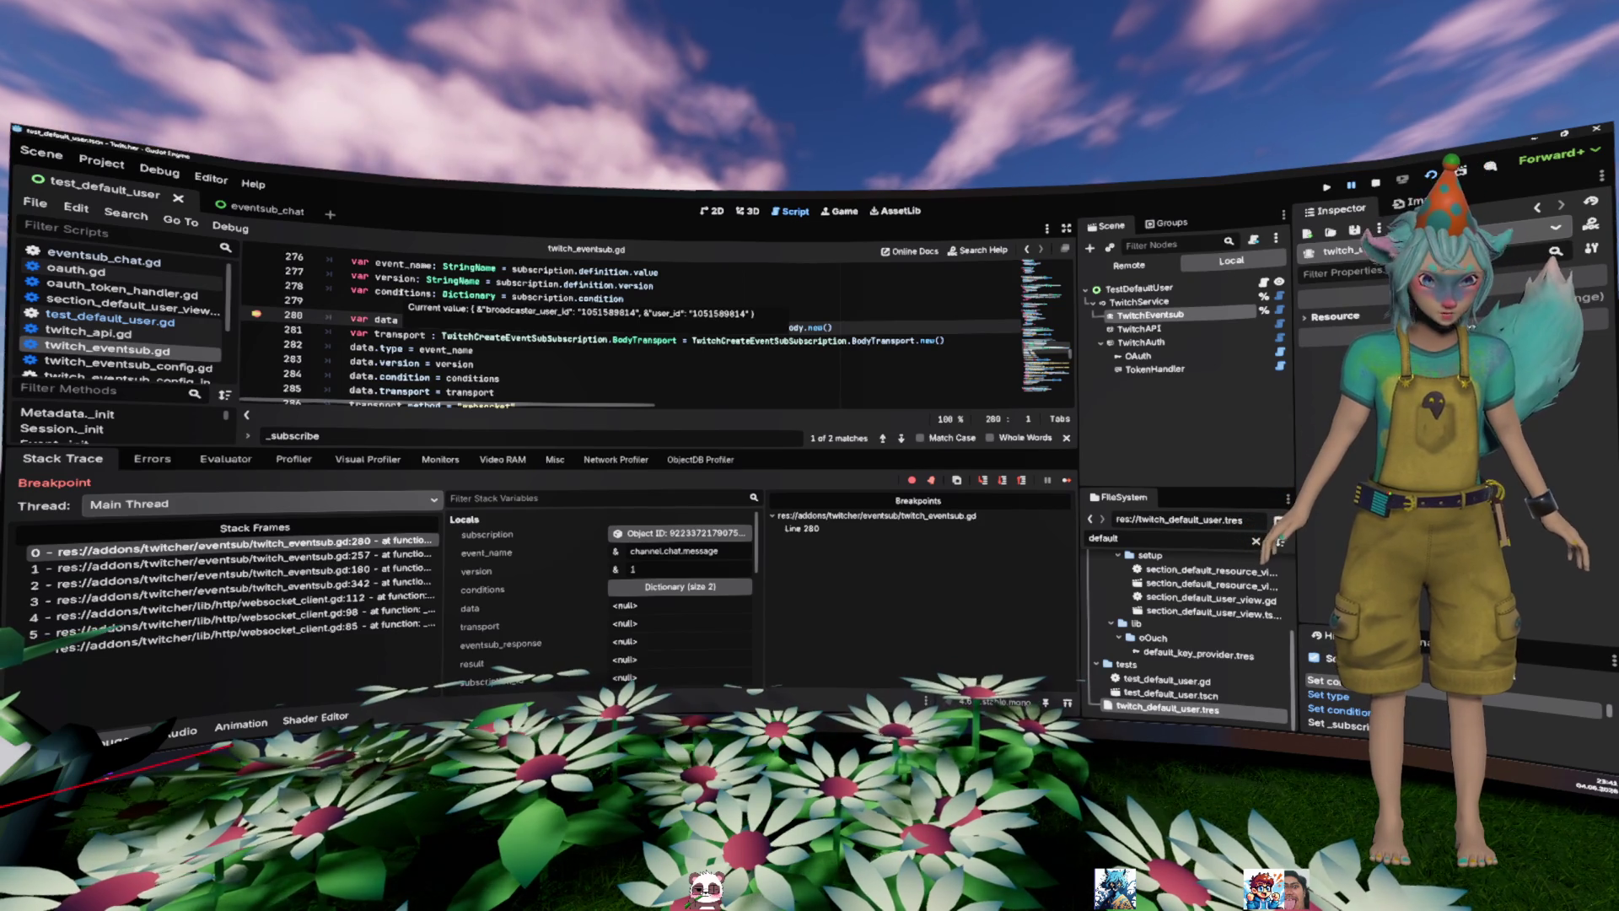
{"action": "left_click", "coordinate": [399, 292]}
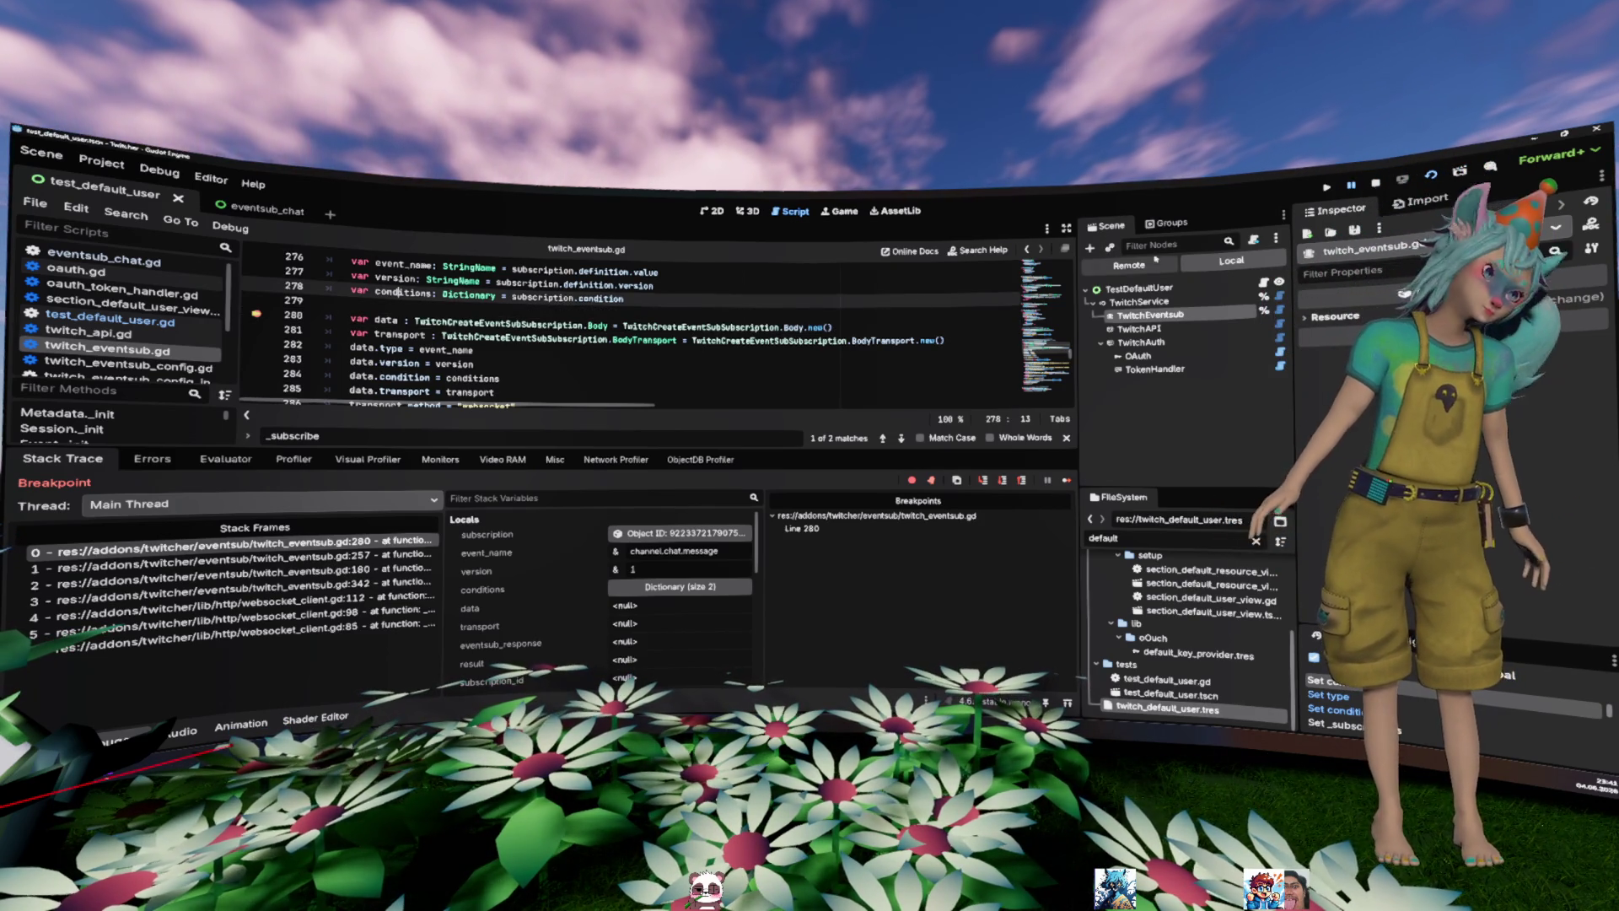
{"action": "key", "text": "F8"}
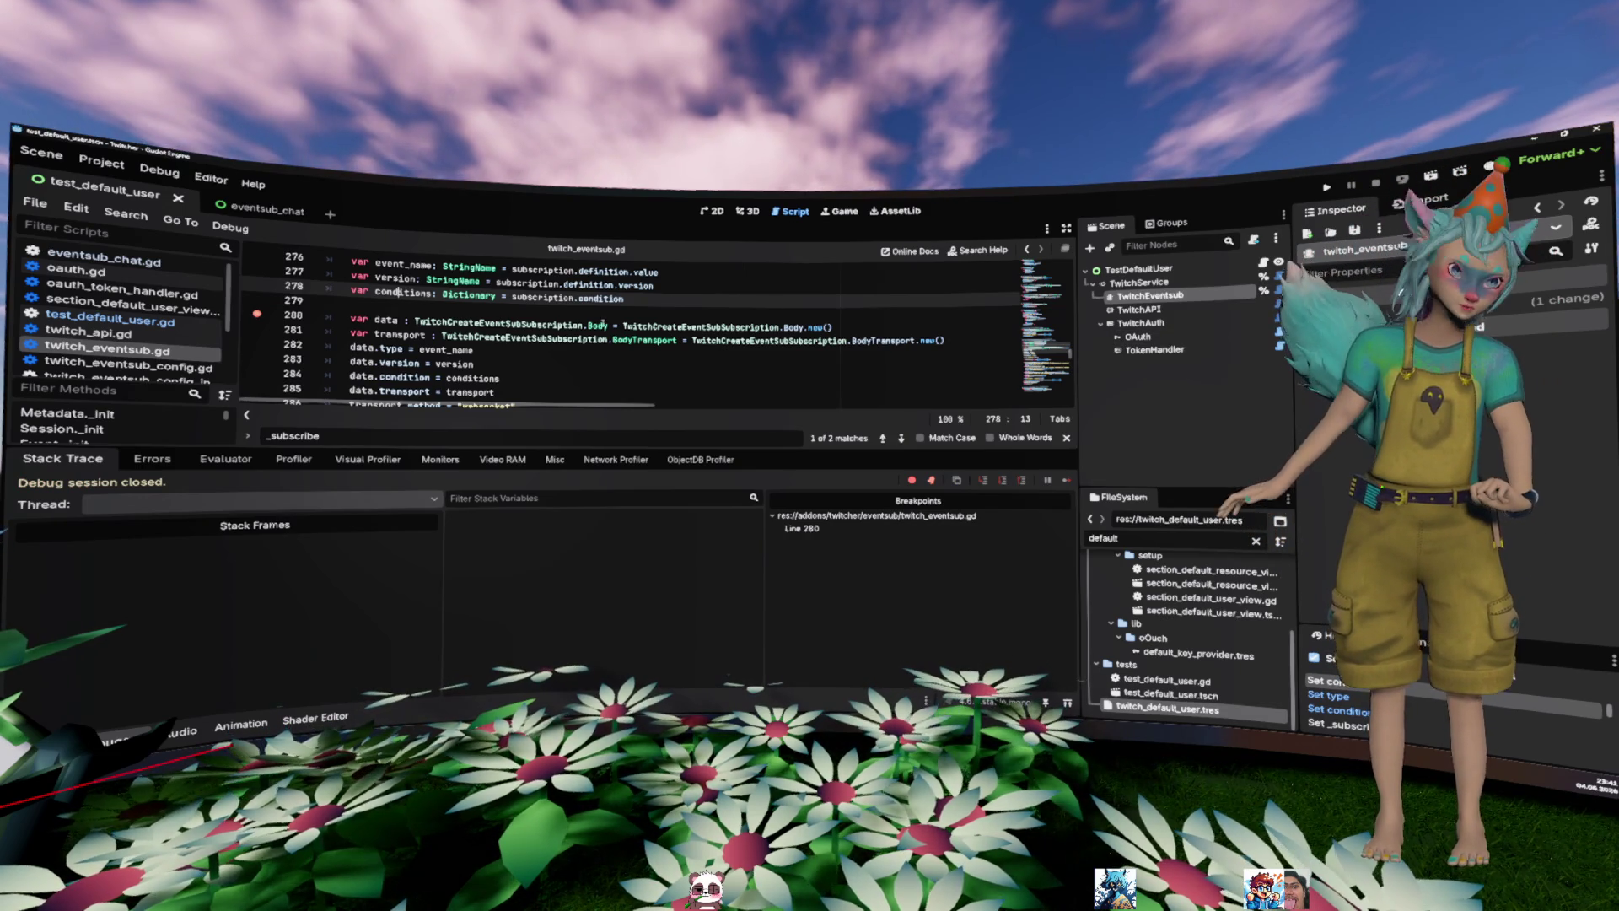
Return to line 280, select TwitchEventsub, and switch the subscription's user field from Name to ID.
{"action": "left_click", "coordinate": [645, 326]}
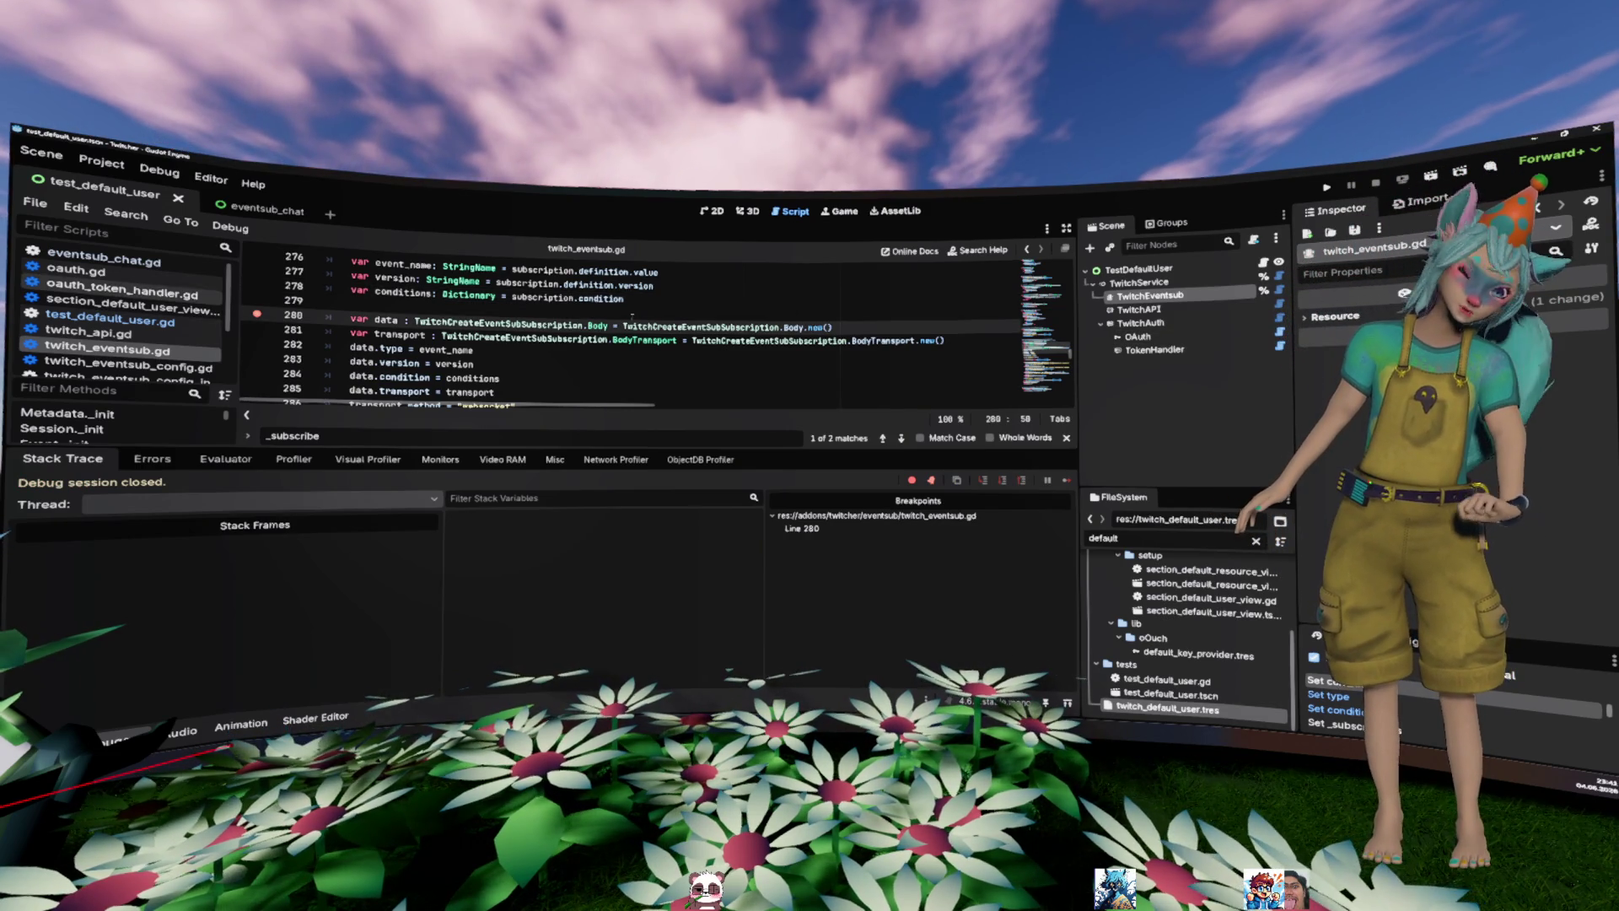
{"action": "left_click", "coordinate": [1150, 295]}
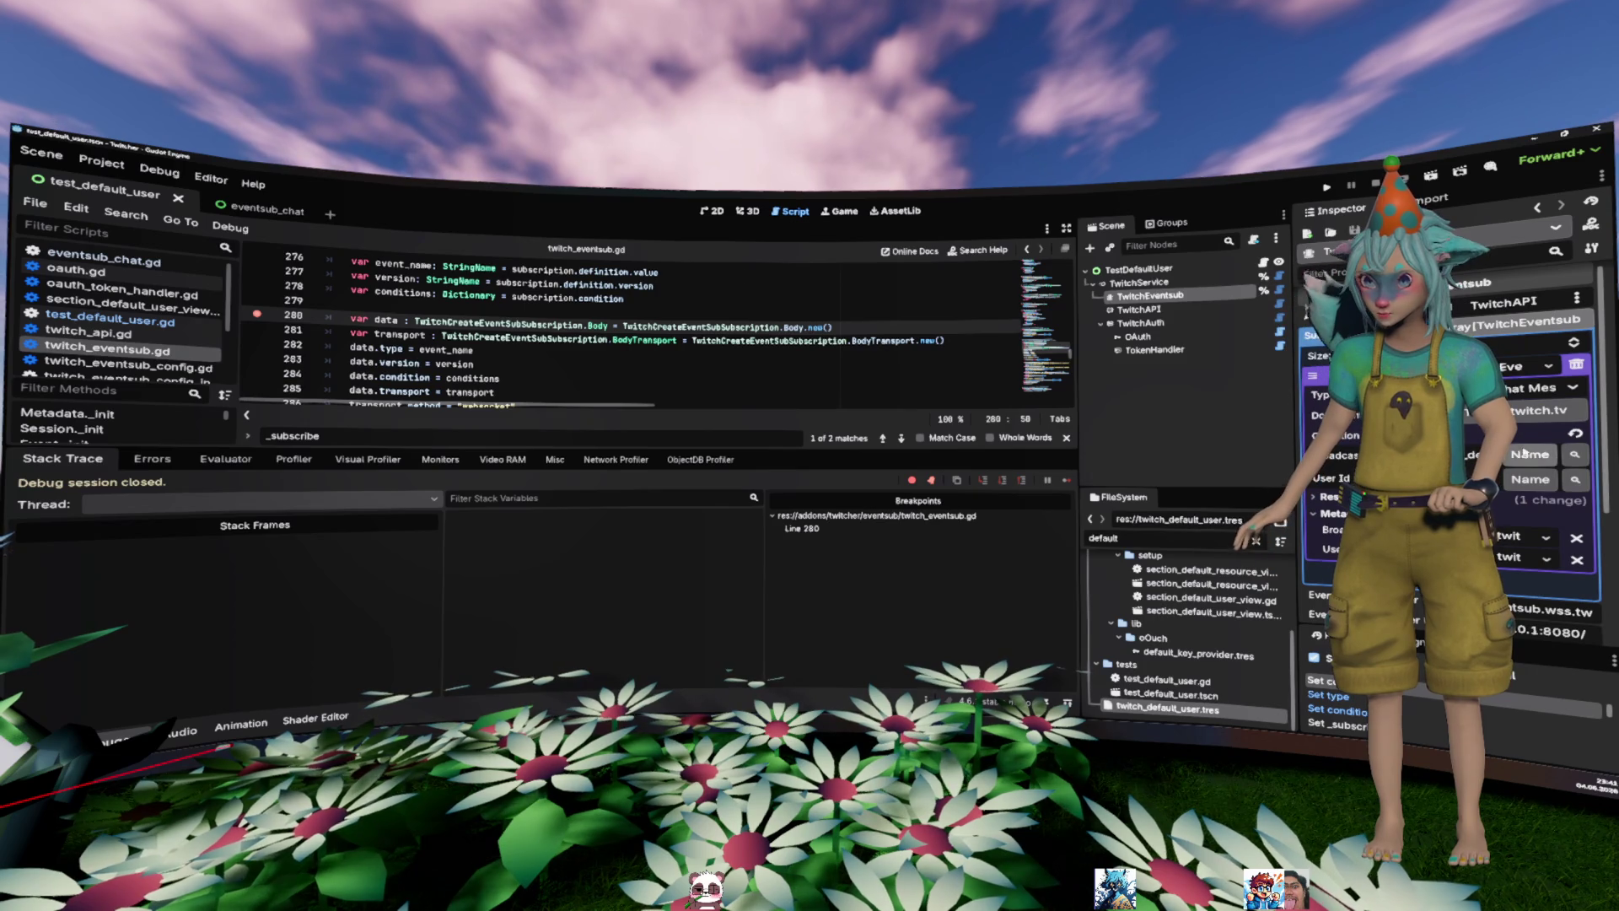
{"action": "left_click", "coordinate": [1524, 453]}
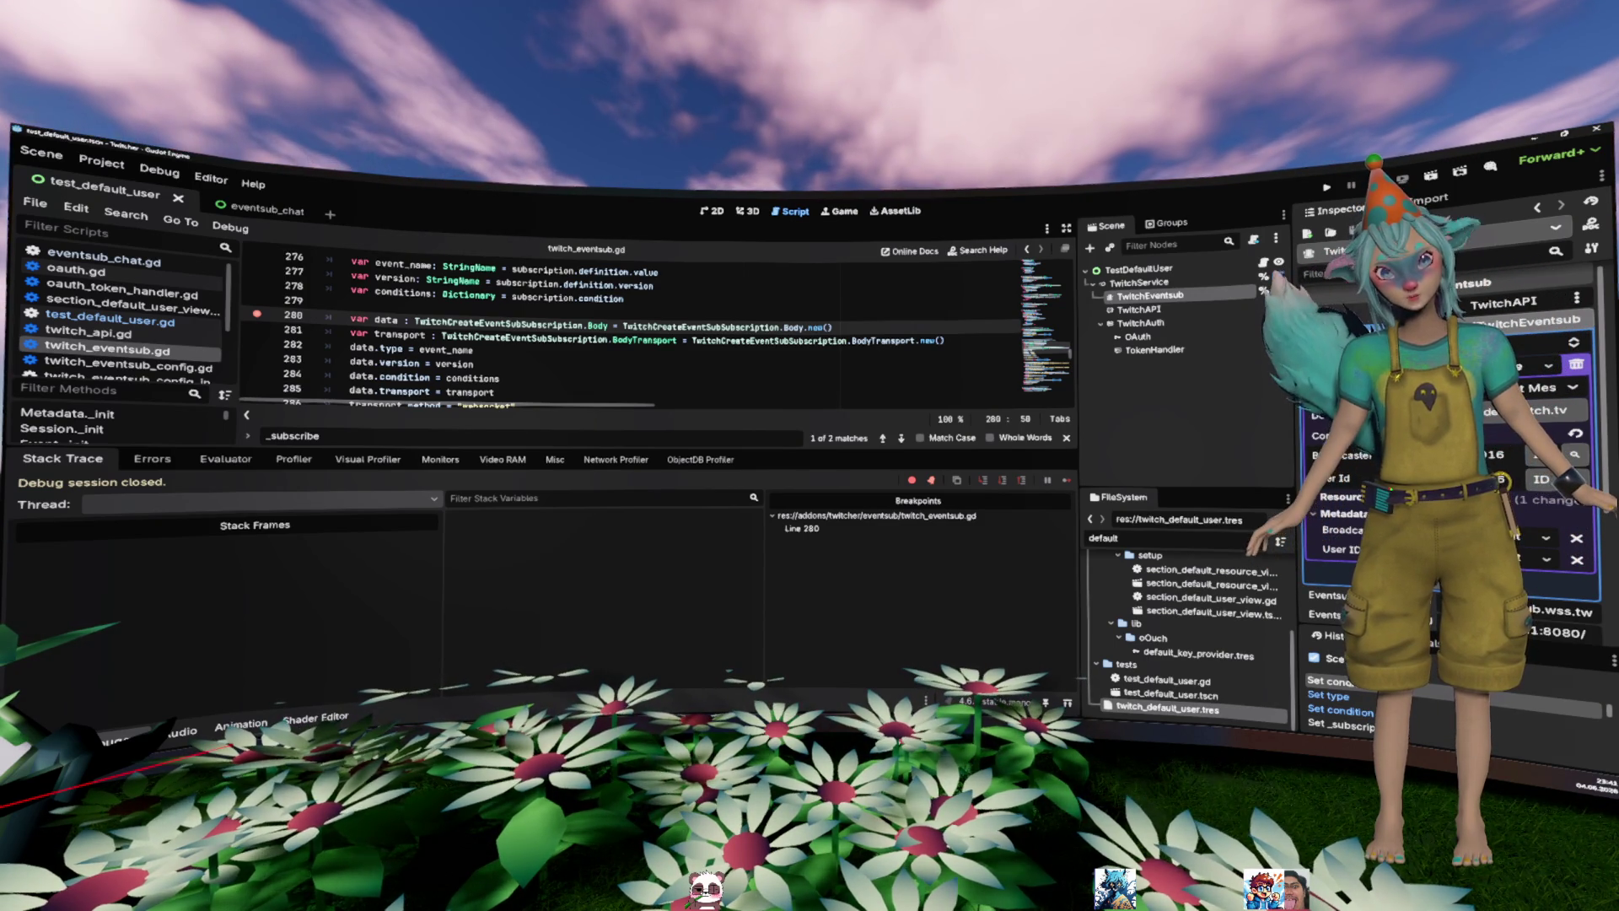
{"action": "scroll", "coordinate": [122, 312], "scroll_direction": "down", "scroll_amount": 3}
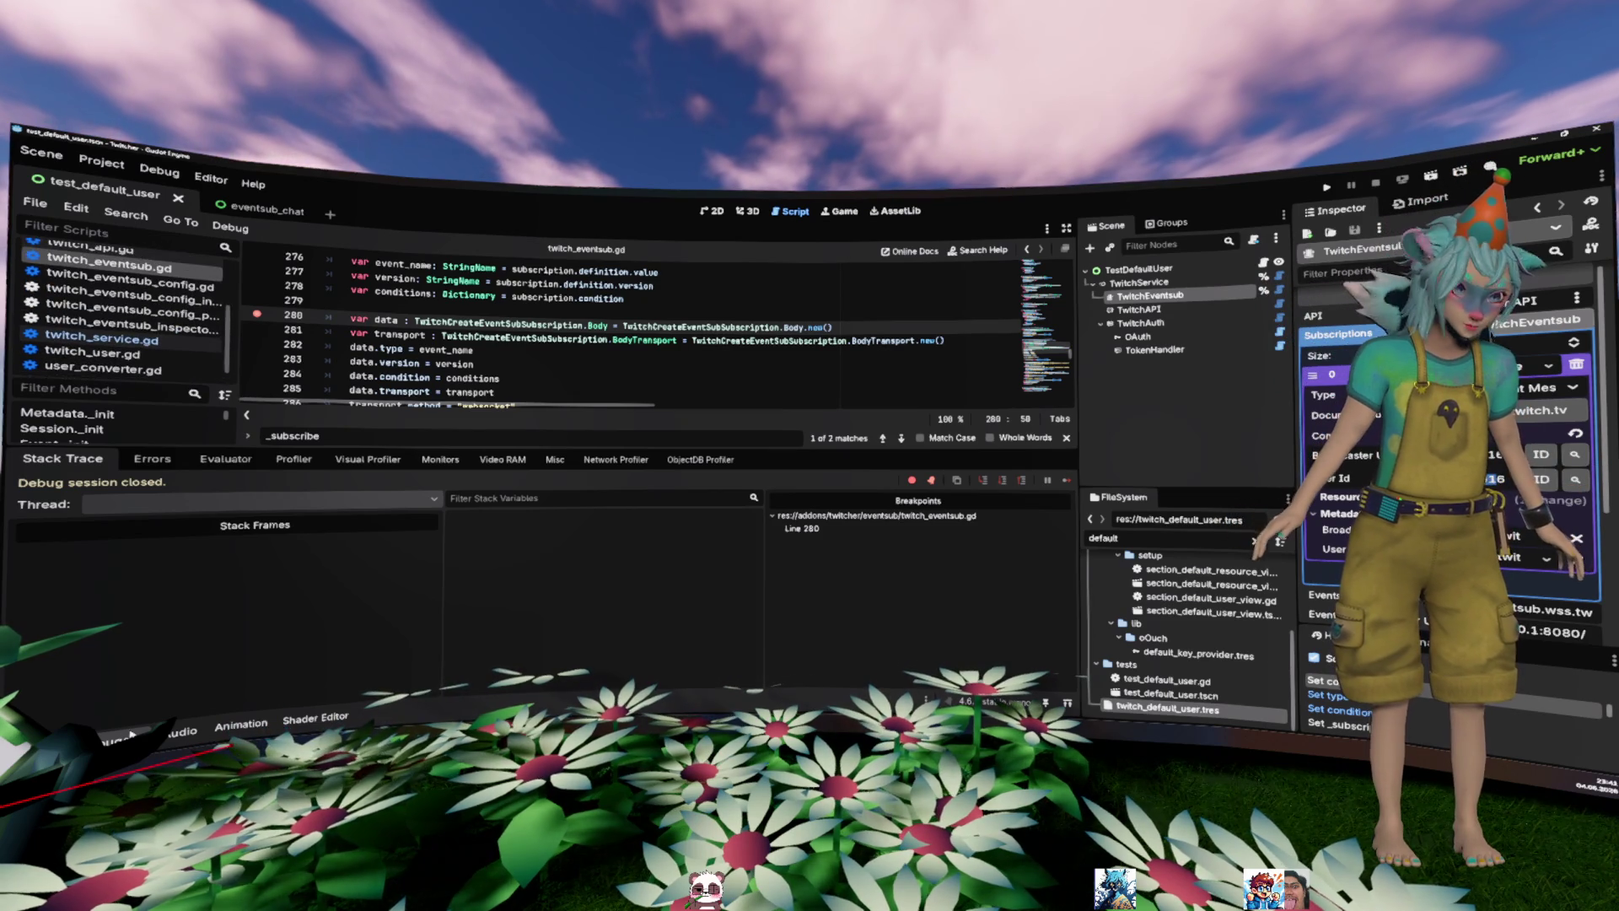
Open user_converter.gd and jump from reload()'s update_user call on line 118 to its definition.
{"action": "key", "text": "ctrl+j"}
{"action": "left_click", "coordinate": [102, 456]}
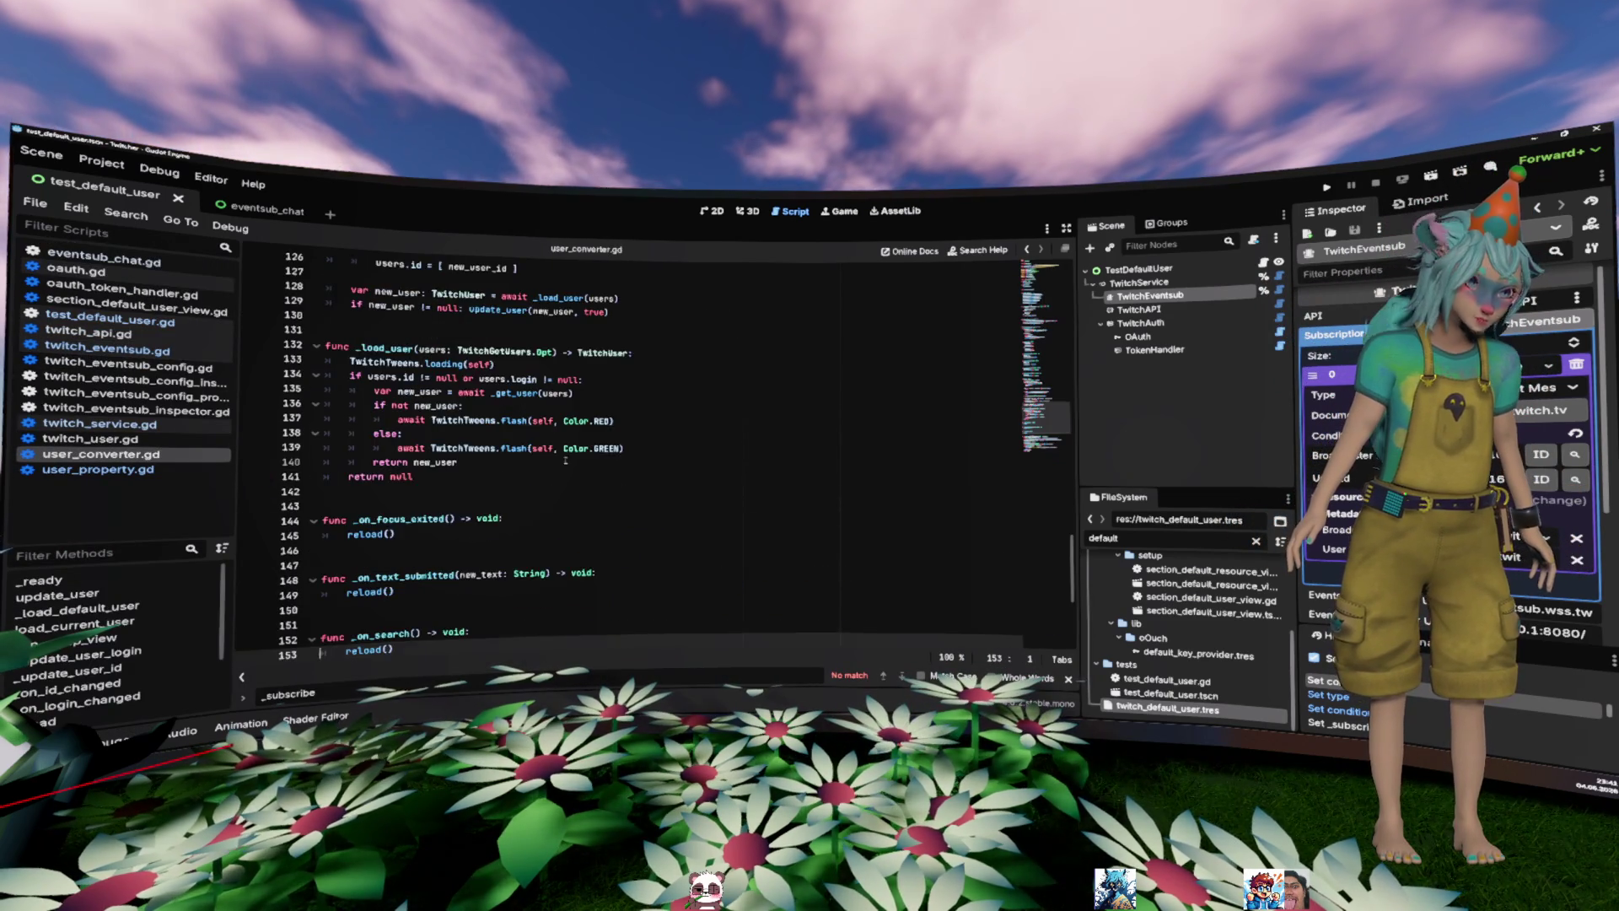
{"action": "scroll", "coordinate": [565, 460], "scroll_direction": "down", "scroll_amount": 6}
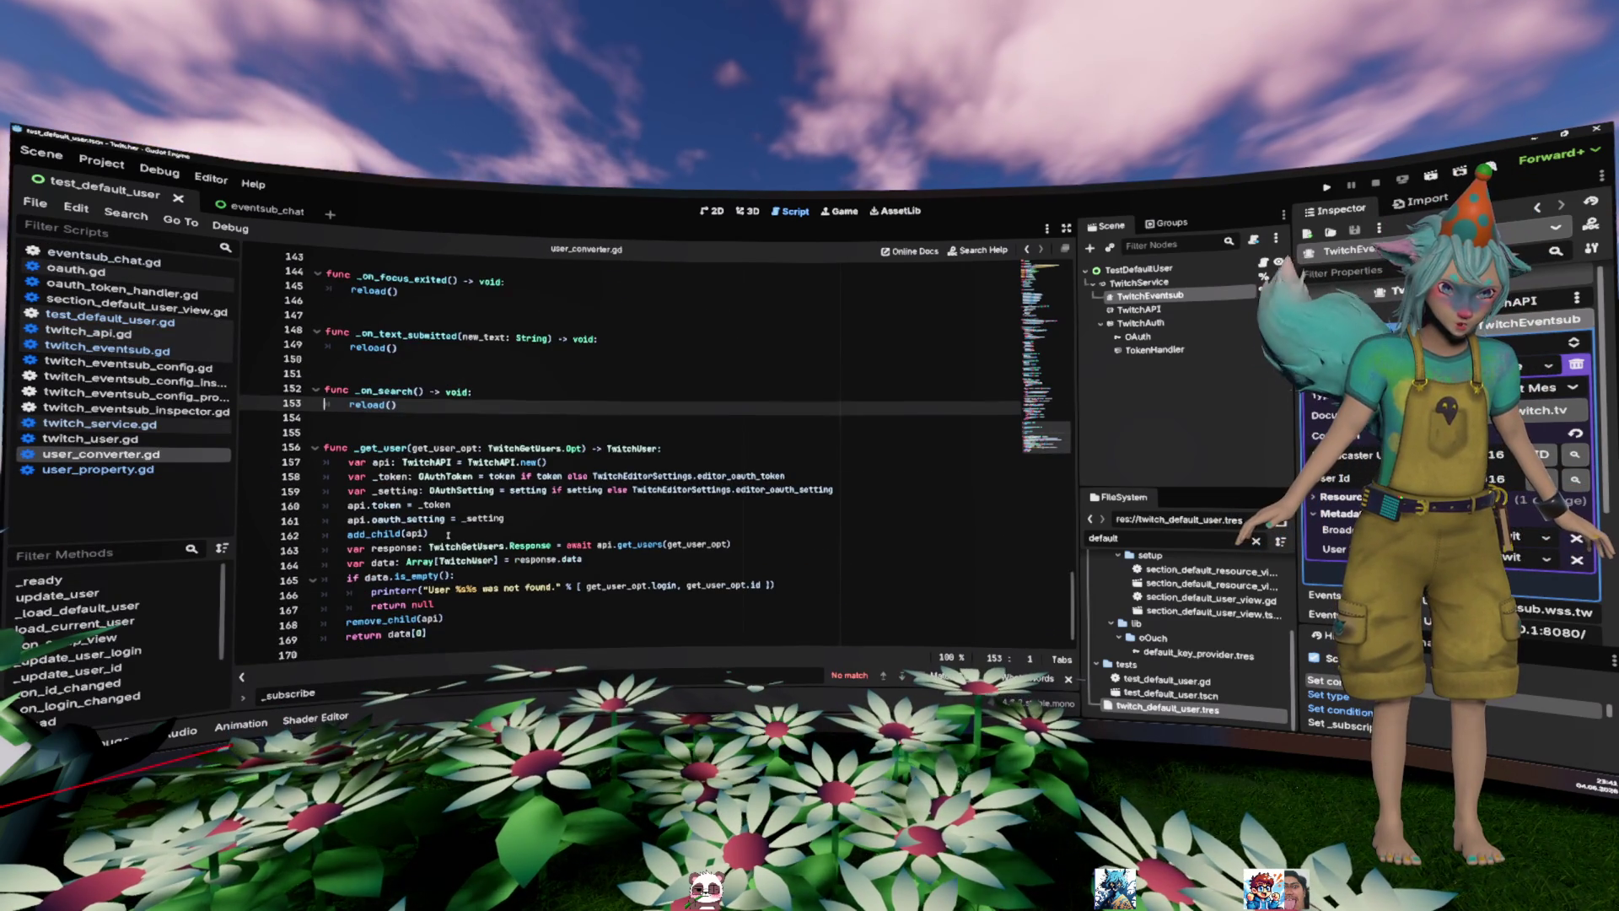
{"action": "scroll", "coordinate": [448, 534], "scroll_direction": "up", "scroll_amount": 9}
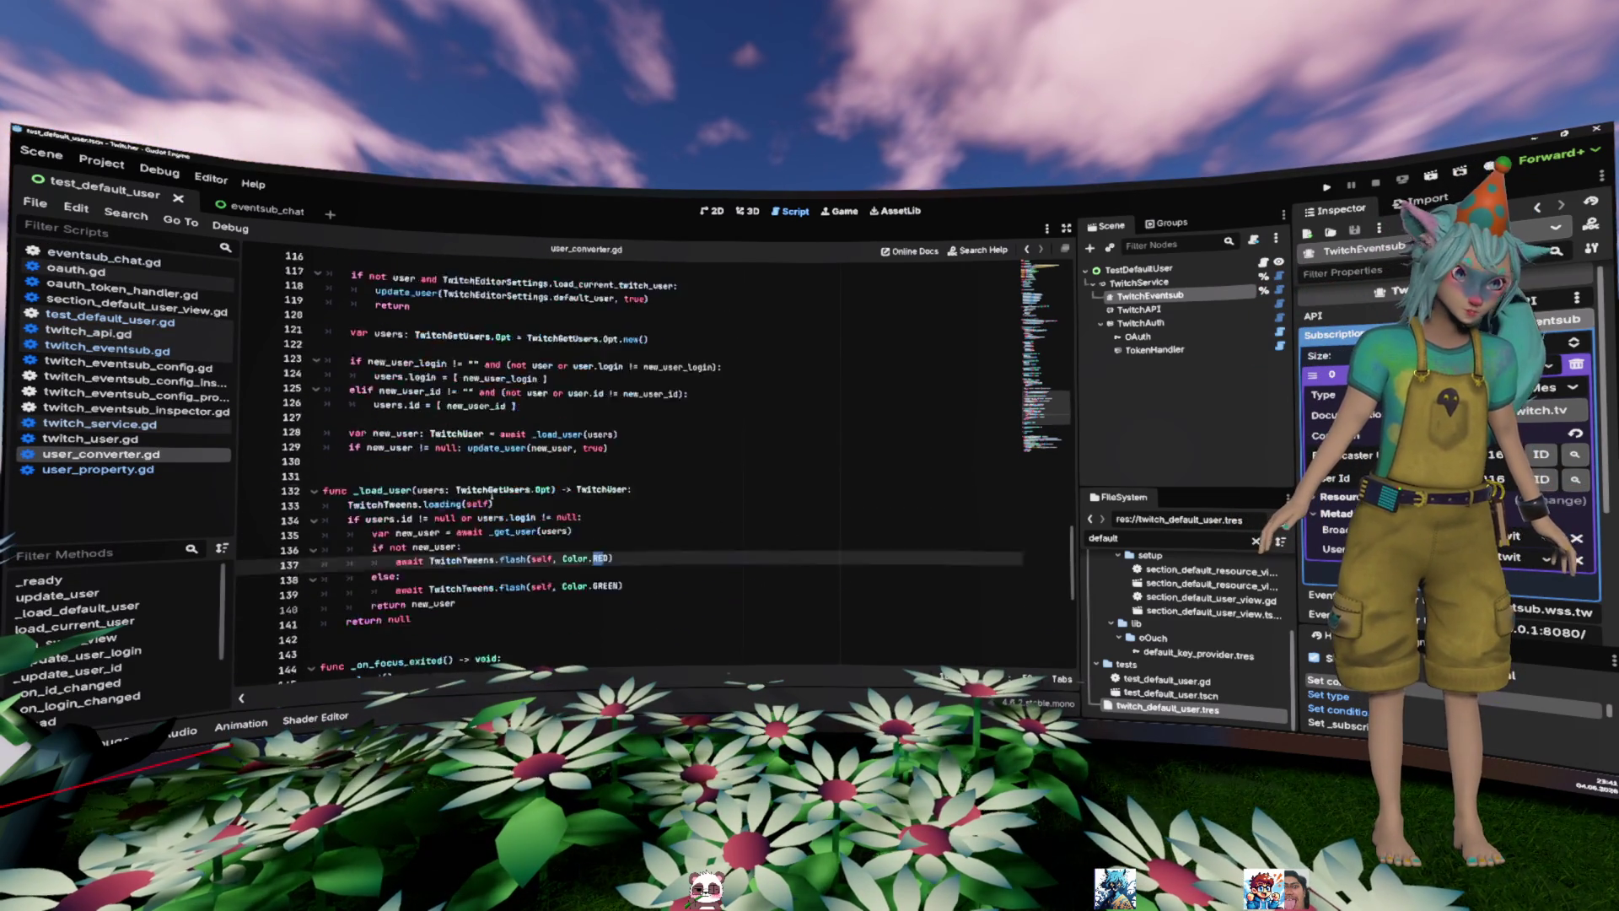
{"action": "scroll", "coordinate": [491, 498], "scroll_direction": "up", "scroll_amount": 3}
{"action": "left_click", "coordinate": [469, 434]}
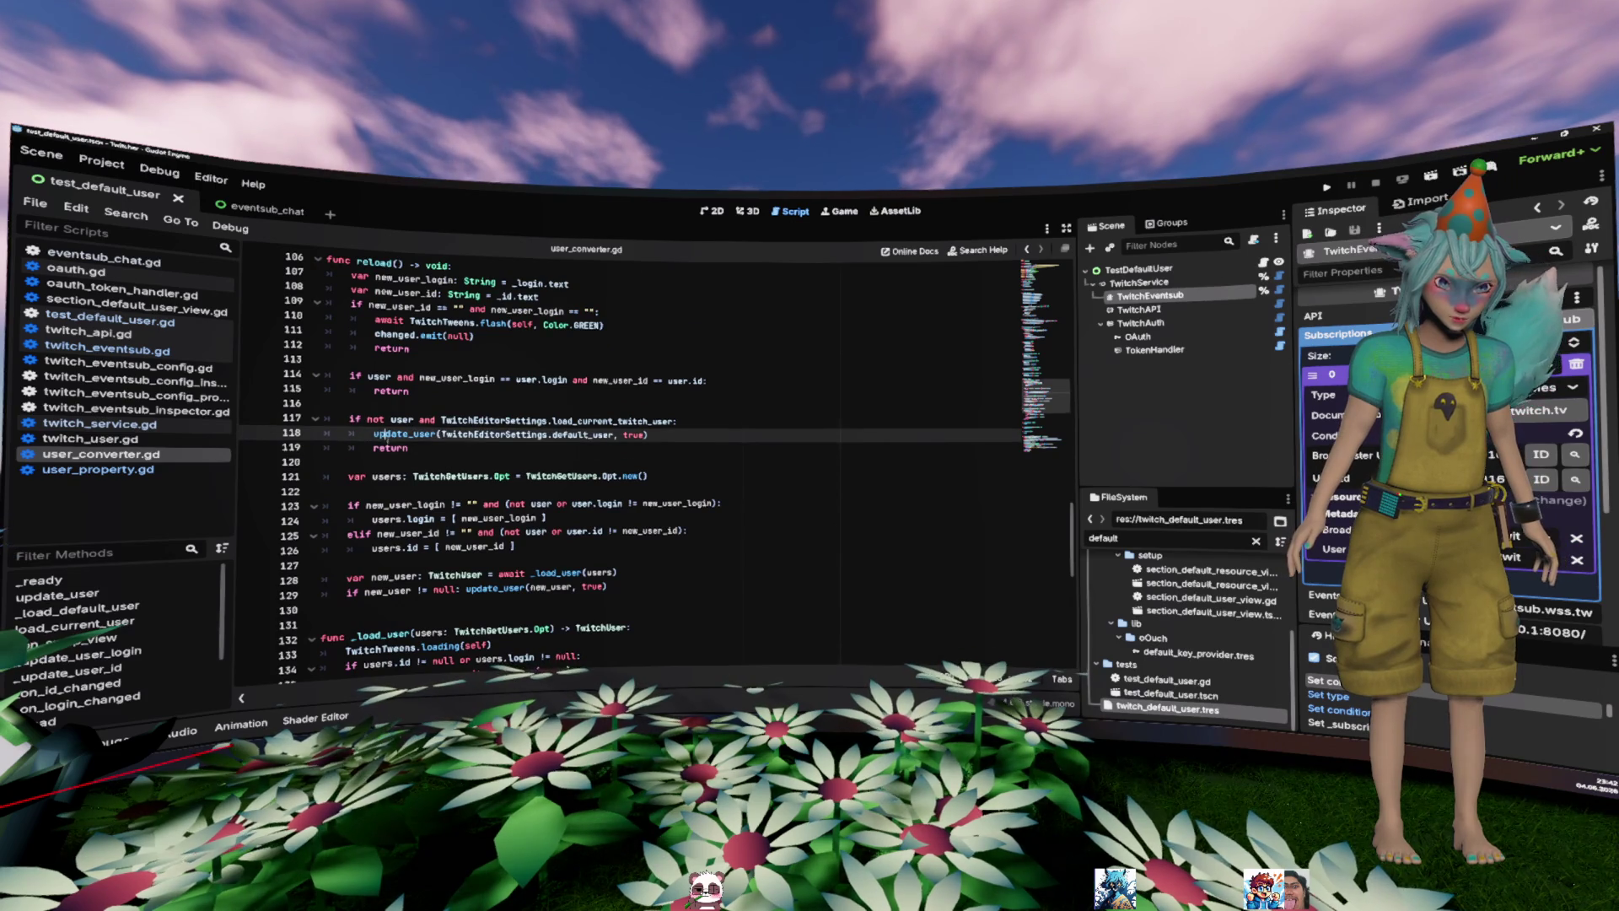
{"action": "key", "text": "ctrl+shift+Left"}
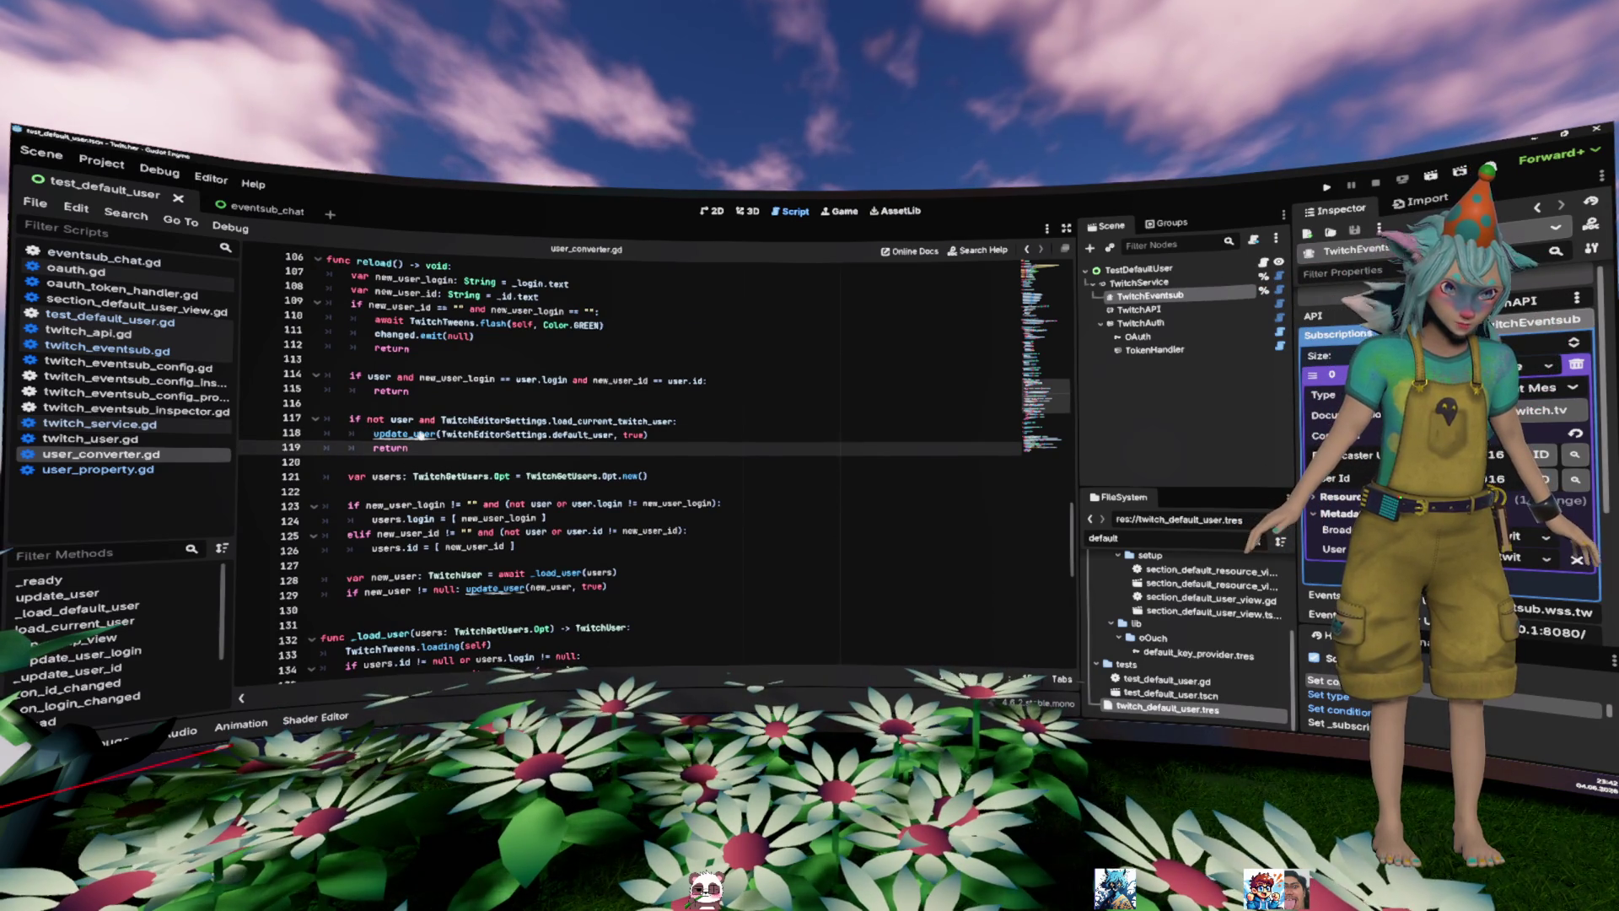
{"action": "left_click", "coordinate": [420, 435], "text": "ctrl"}
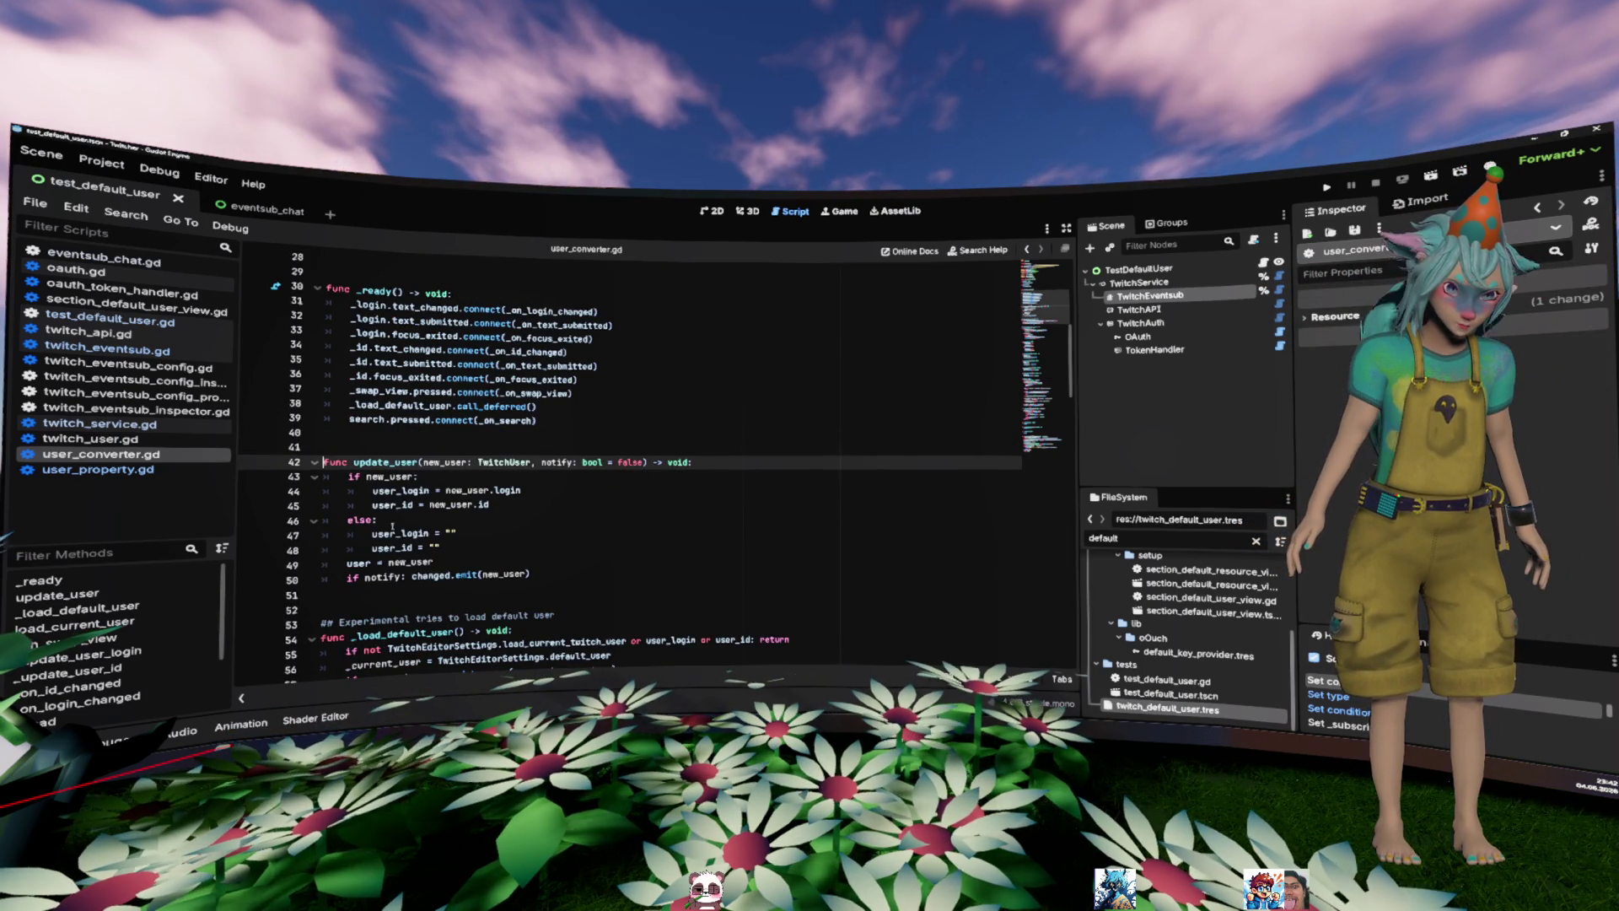
Move between changed.emit(new_user) on line 50 and reload(), selecting the fallback on lines 117–118.
{"action": "left_click", "coordinate": [434, 574]}
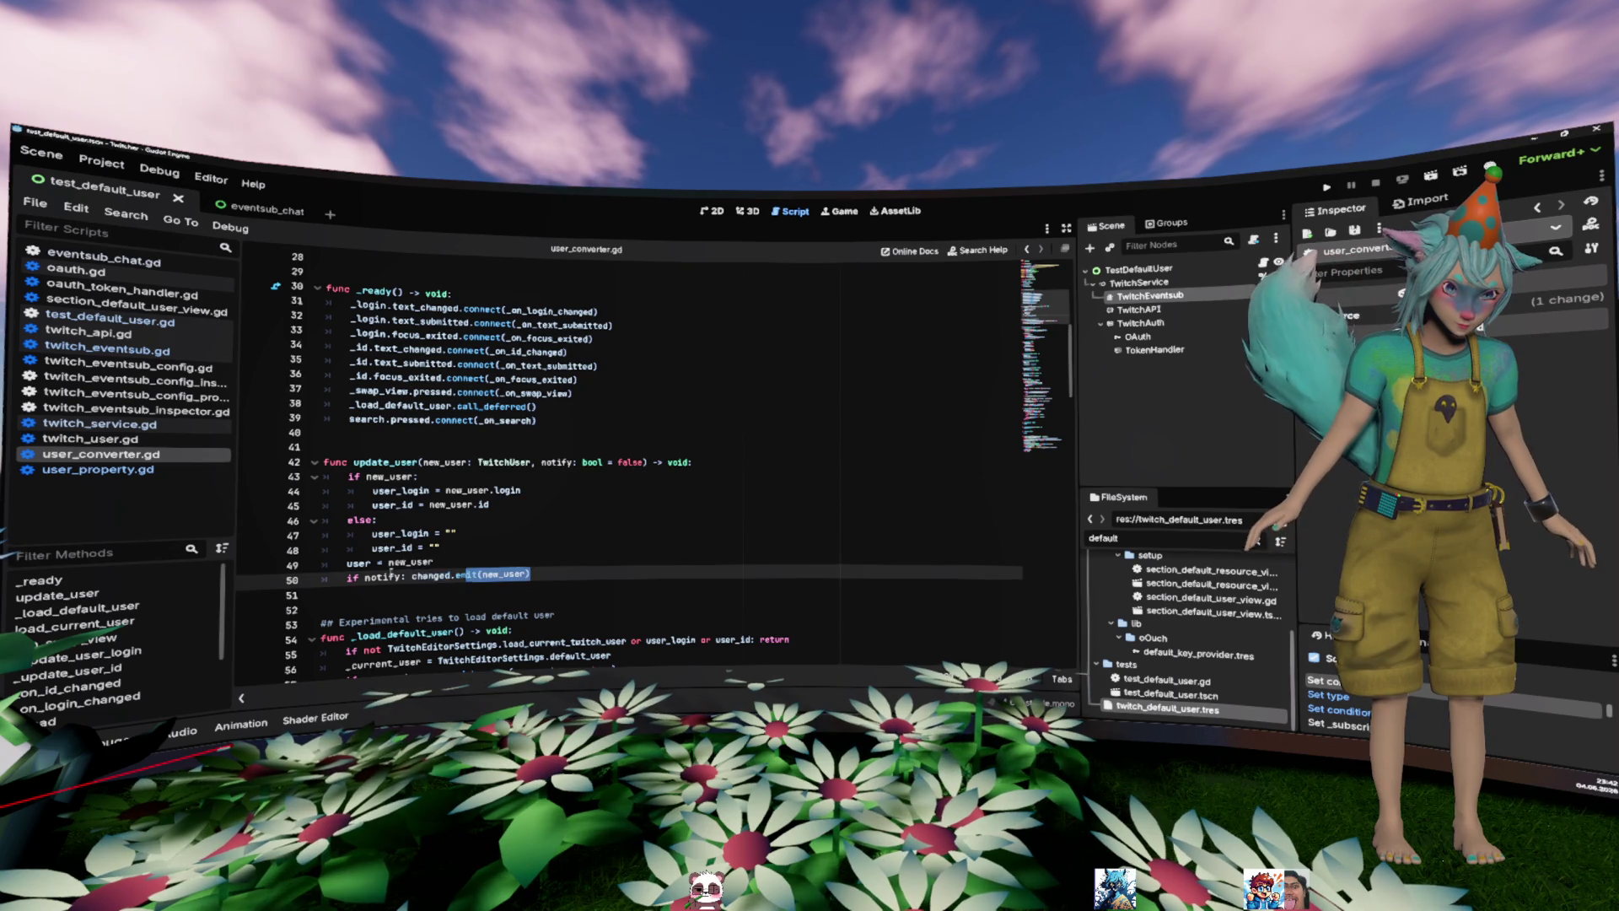
{"action": "key", "text": "alt+Left"}
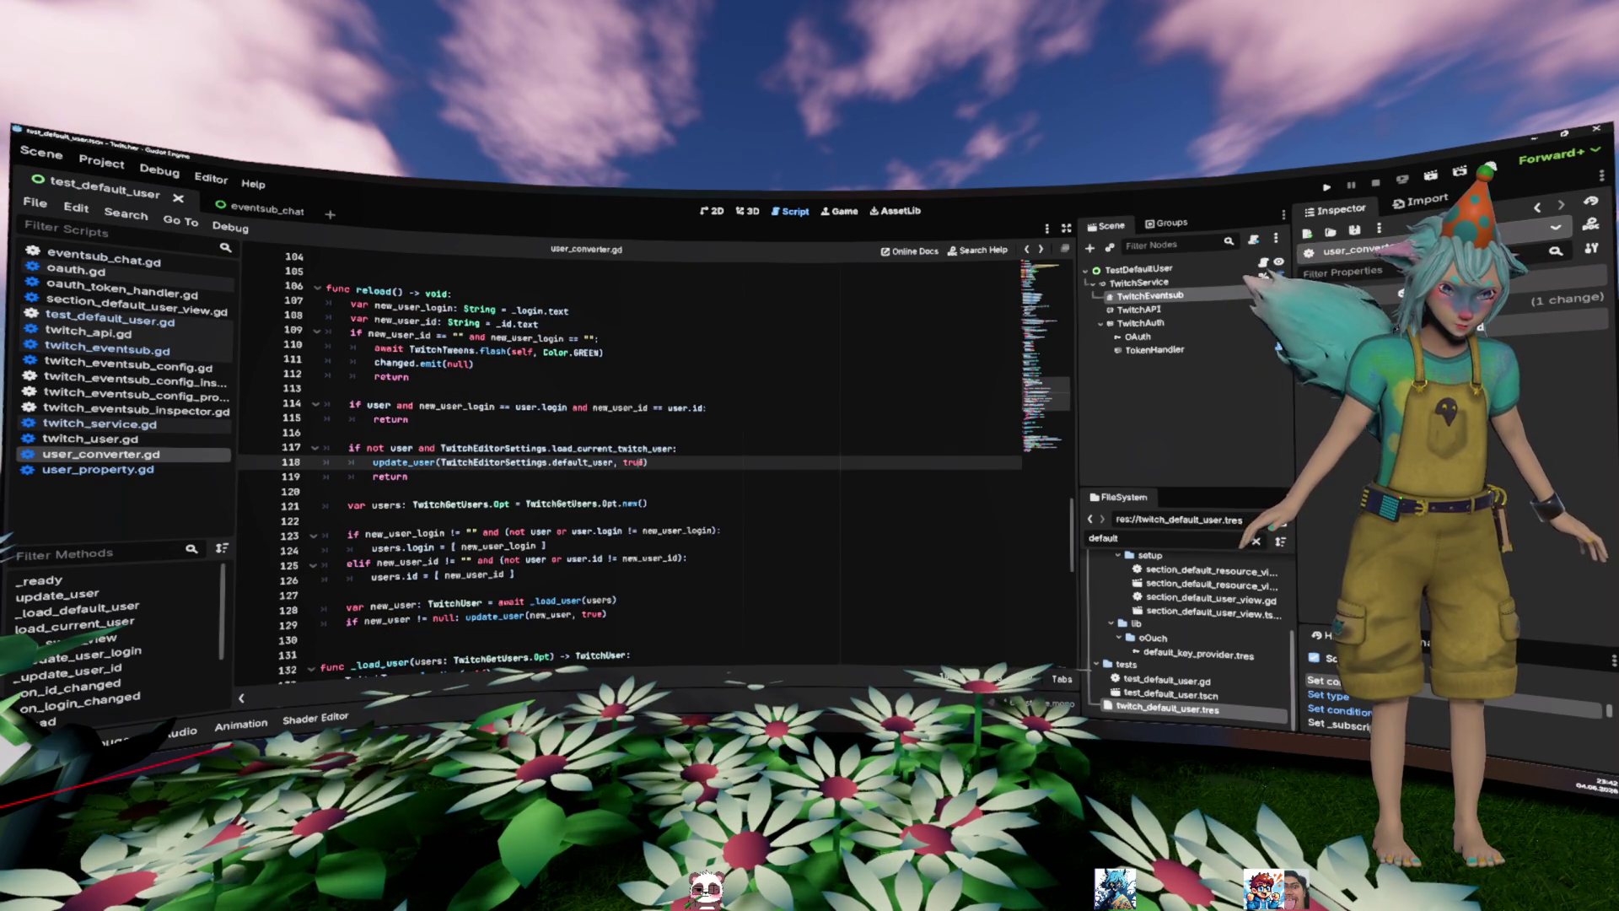
{"action": "key", "text": "alt+Right"}
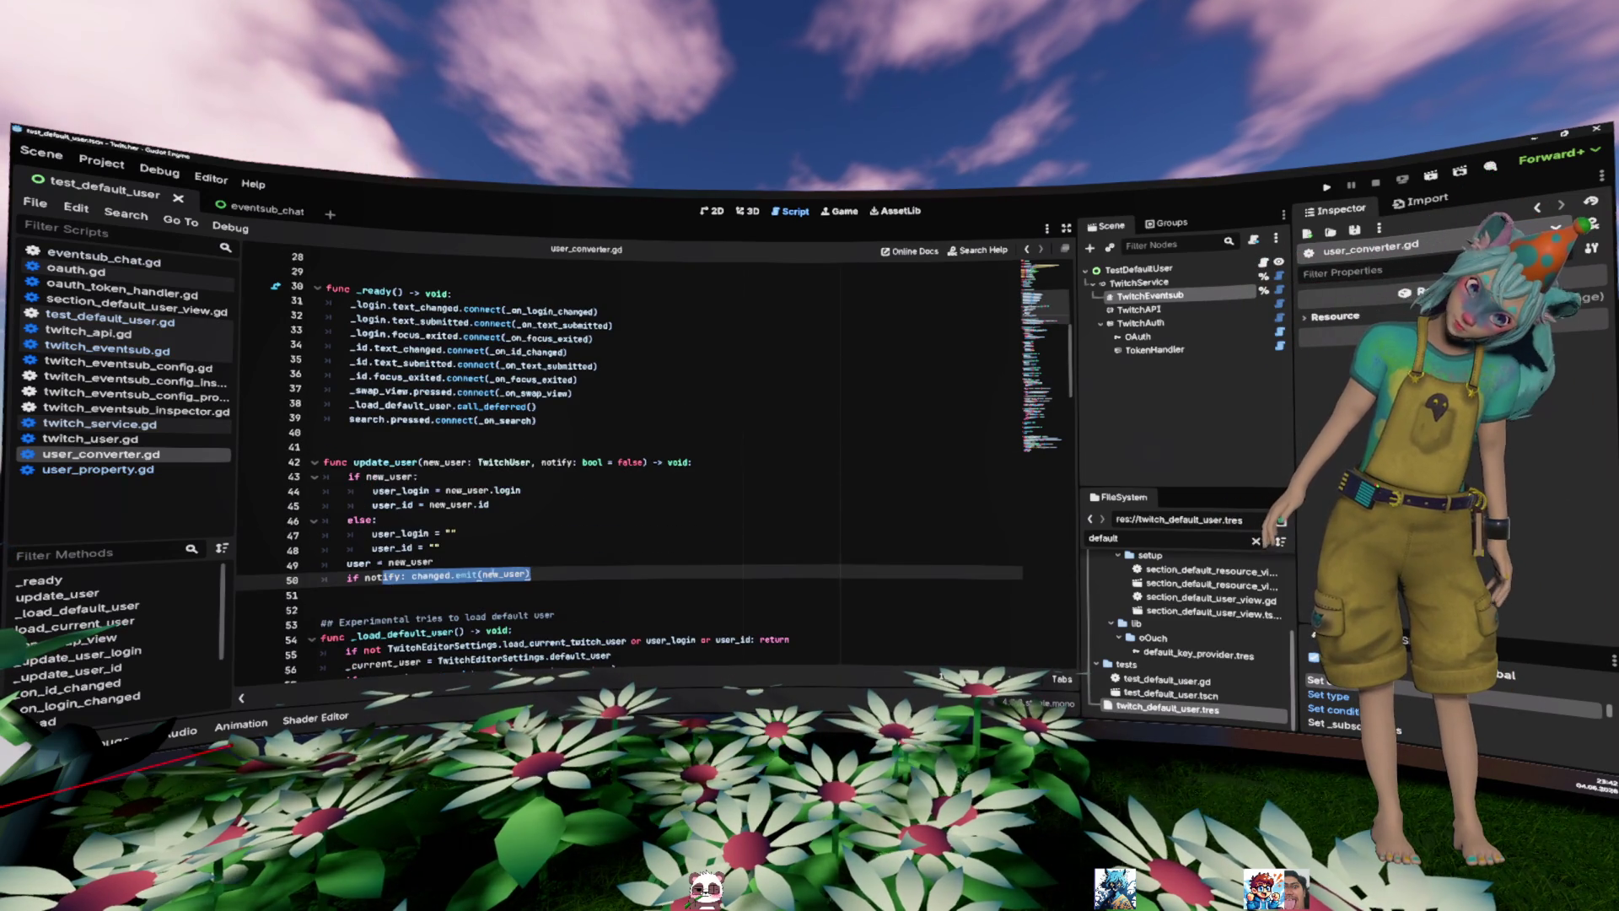
{"action": "left_click_drag", "start_coordinate": [410, 574], "coordinate": [638, 572]}
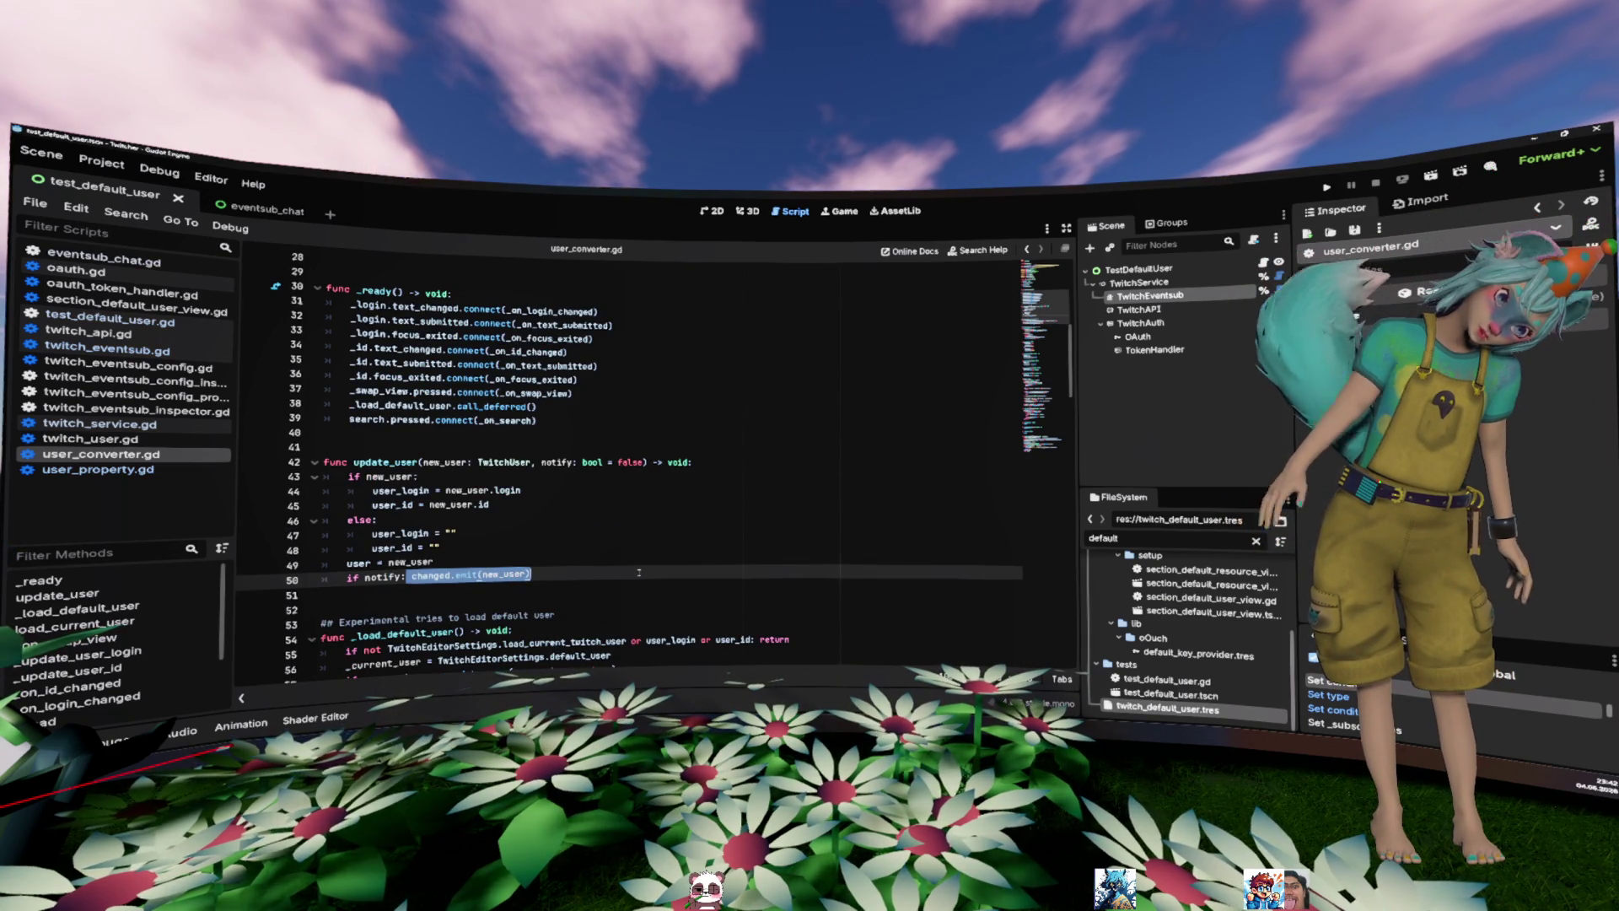
{"action": "key", "text": "alt+Left"}
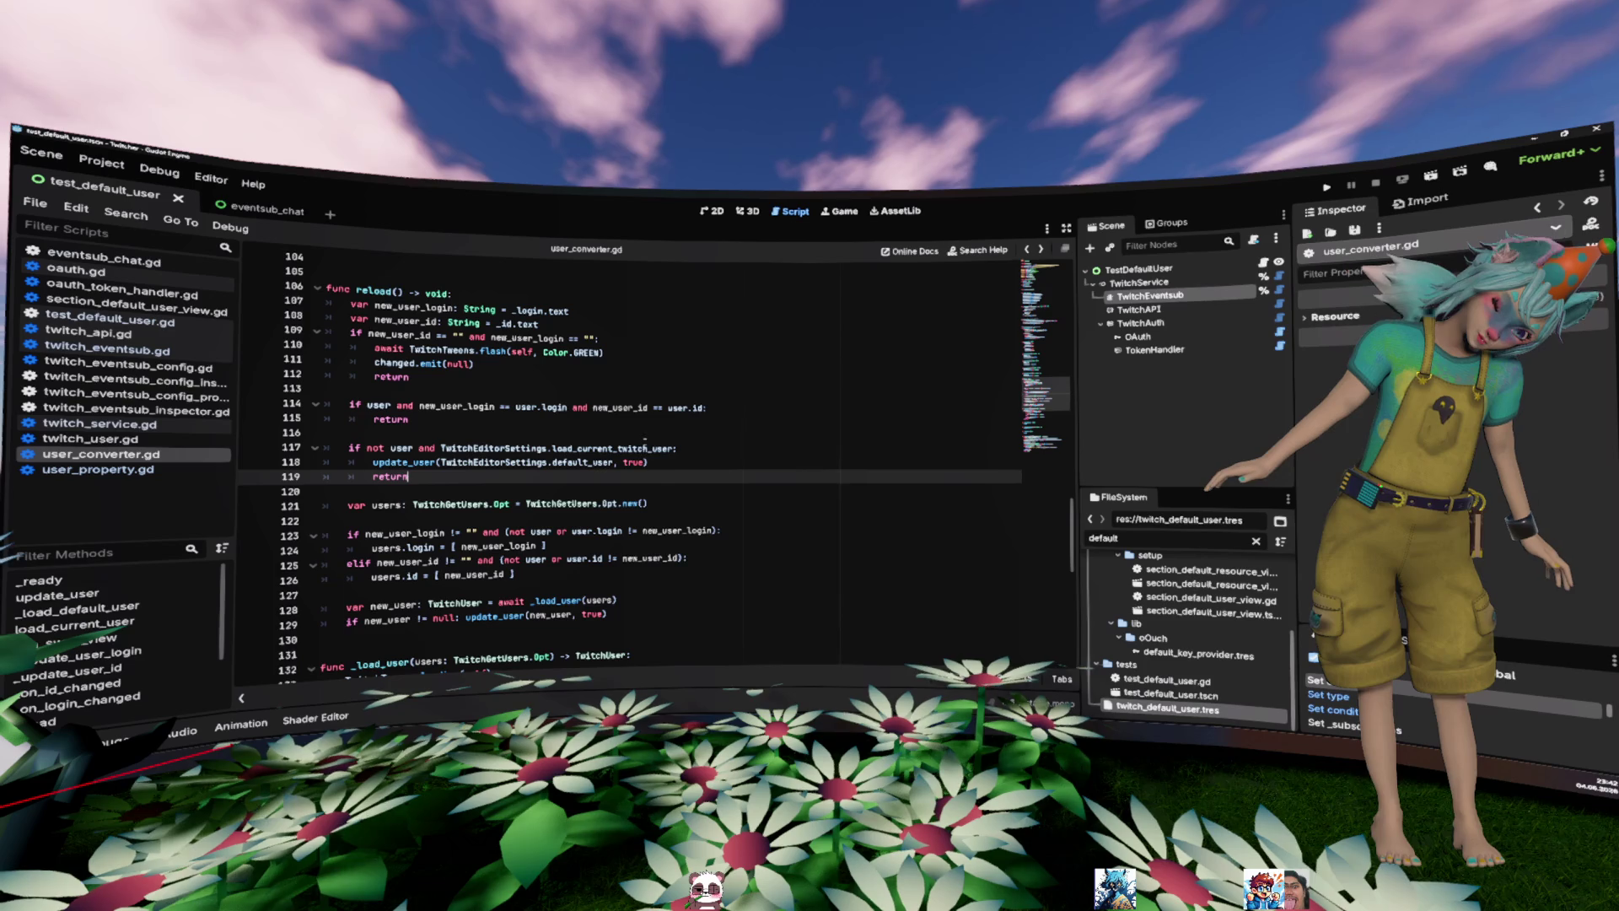
{"action": "left_click_drag", "start_coordinate": [655, 462], "coordinate": [173, 450]}
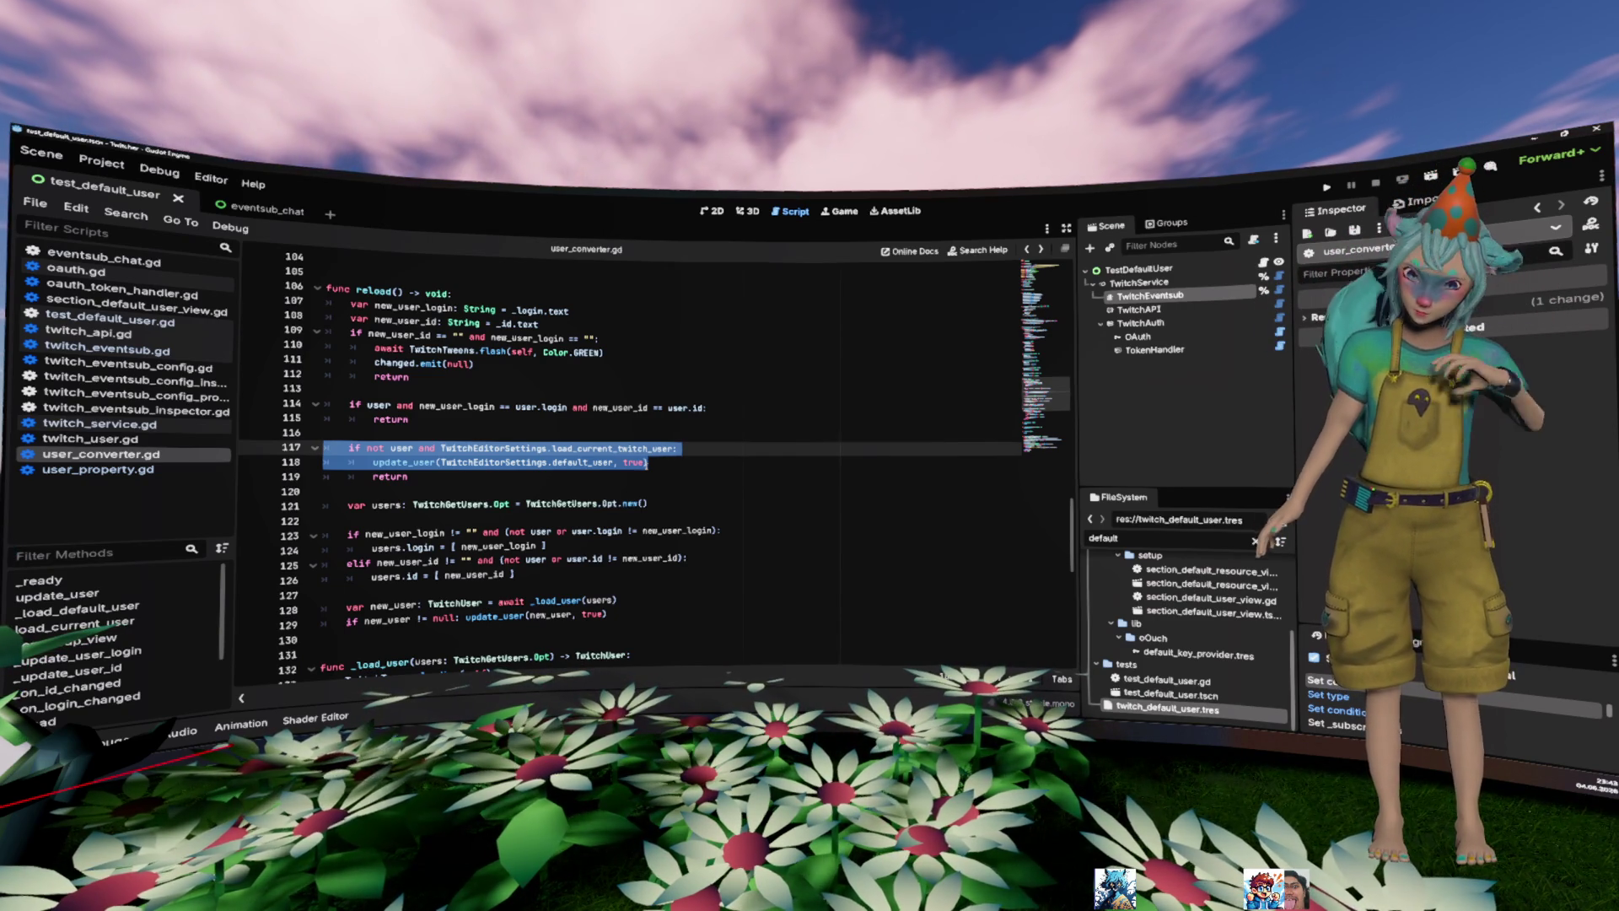
{"action": "left_click", "coordinate": [622, 381]}
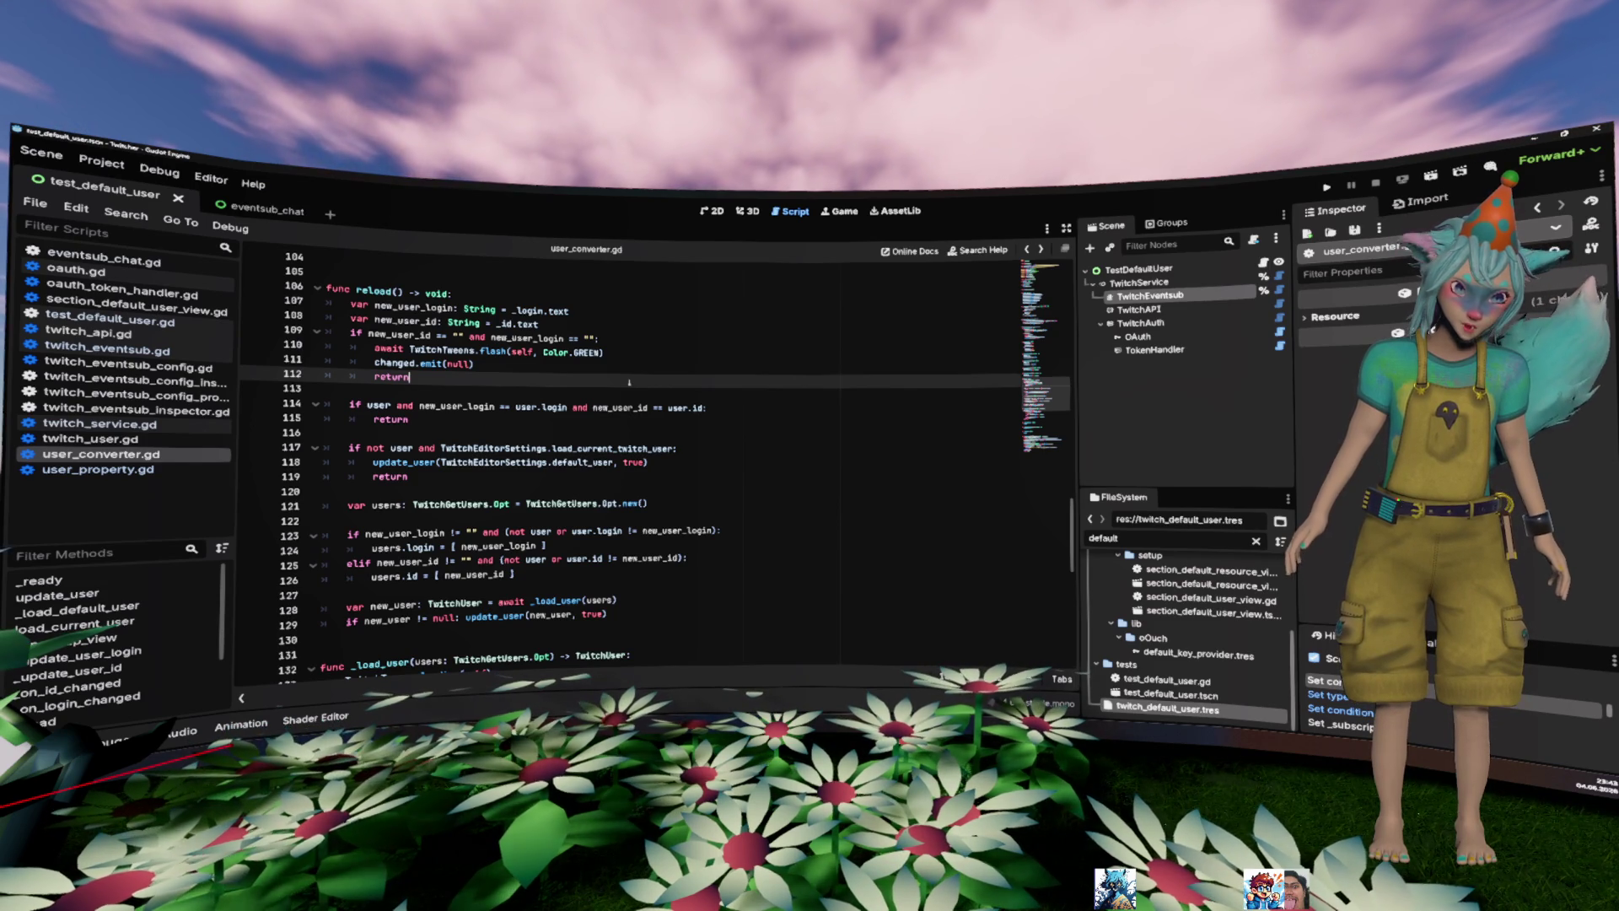
{"action": "left_click", "coordinate": [645, 339]}
{"action": "left_click_drag", "start_coordinate": [645, 339], "coordinate": [339, 334]}
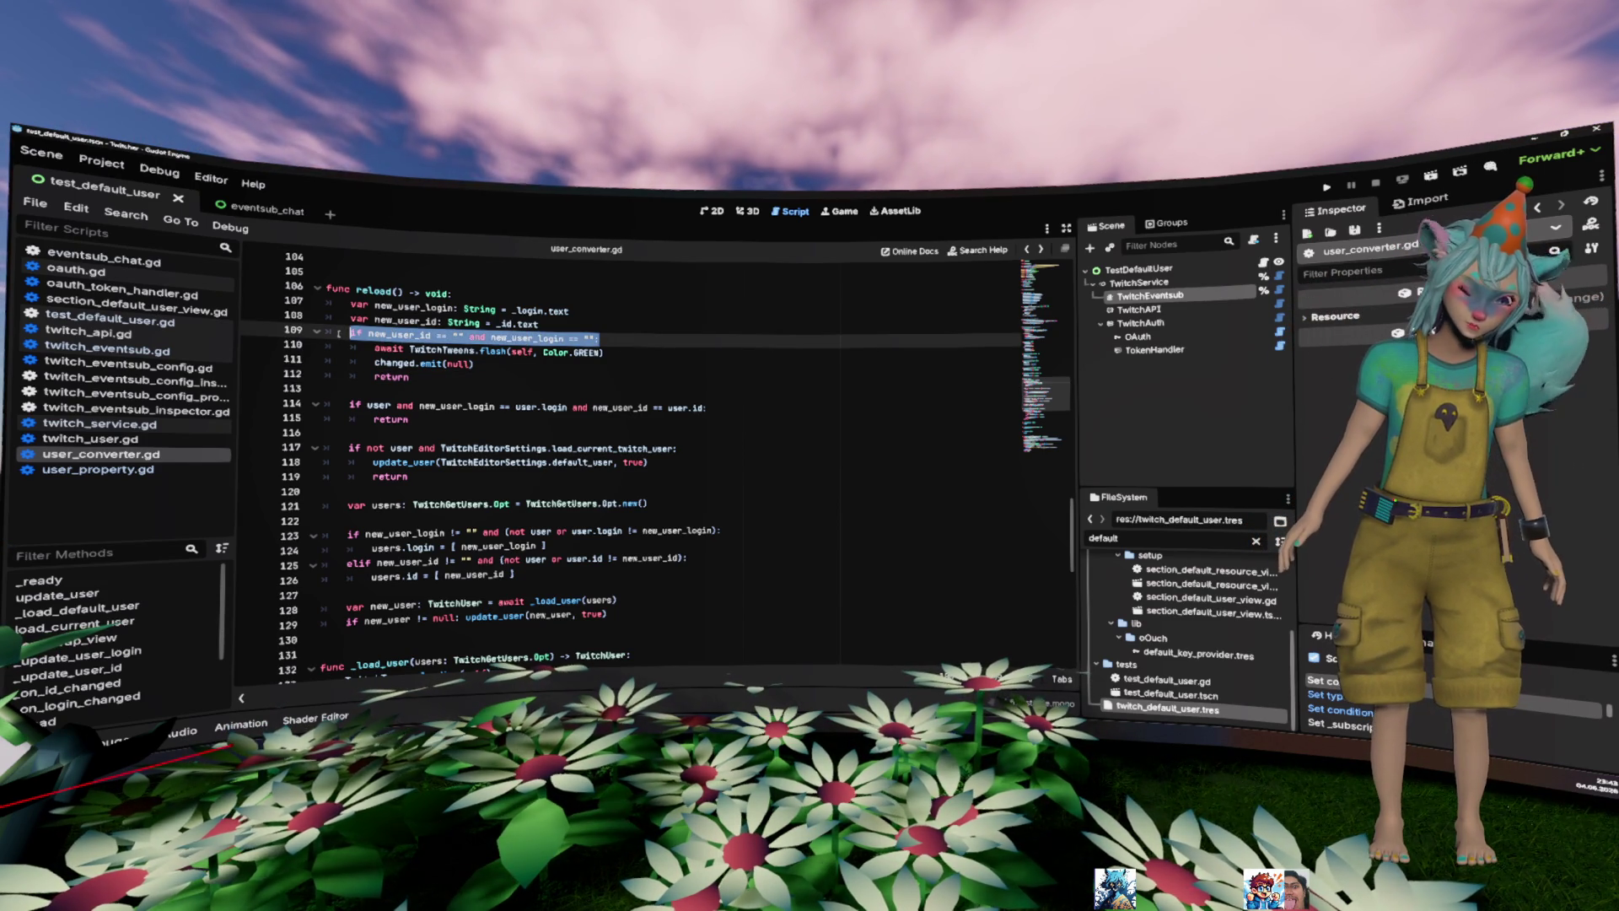
{"action": "left_click", "coordinate": [380, 305]}
{"action": "left_click_drag", "start_coordinate": [537, 324], "coordinate": [328, 317]}
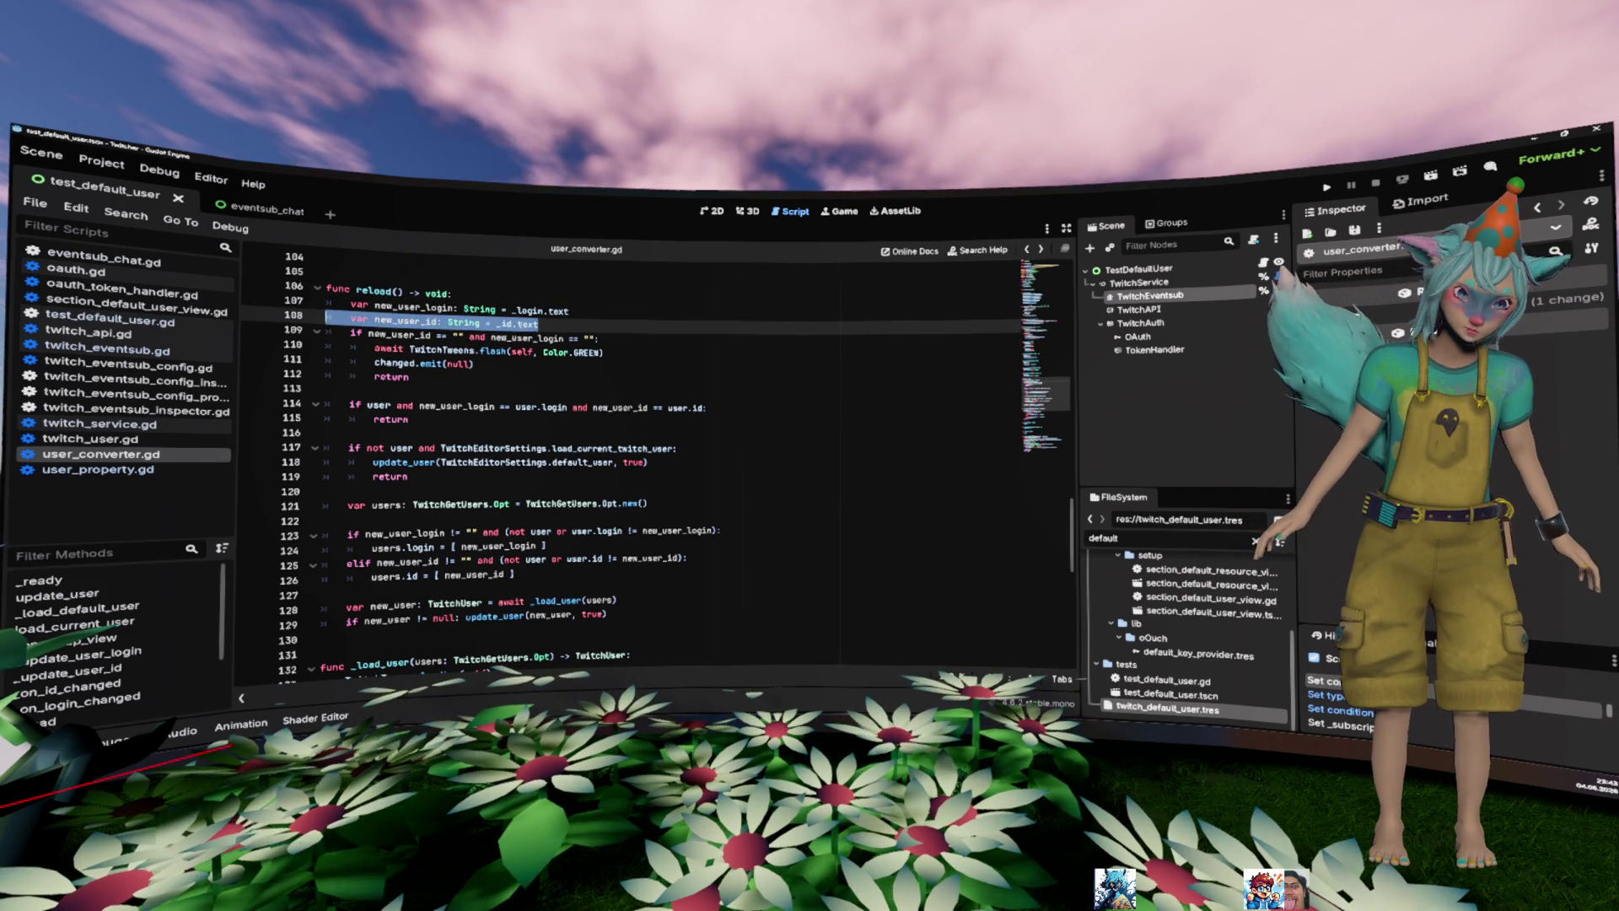
{"action": "double_click", "coordinate": [527, 338]}
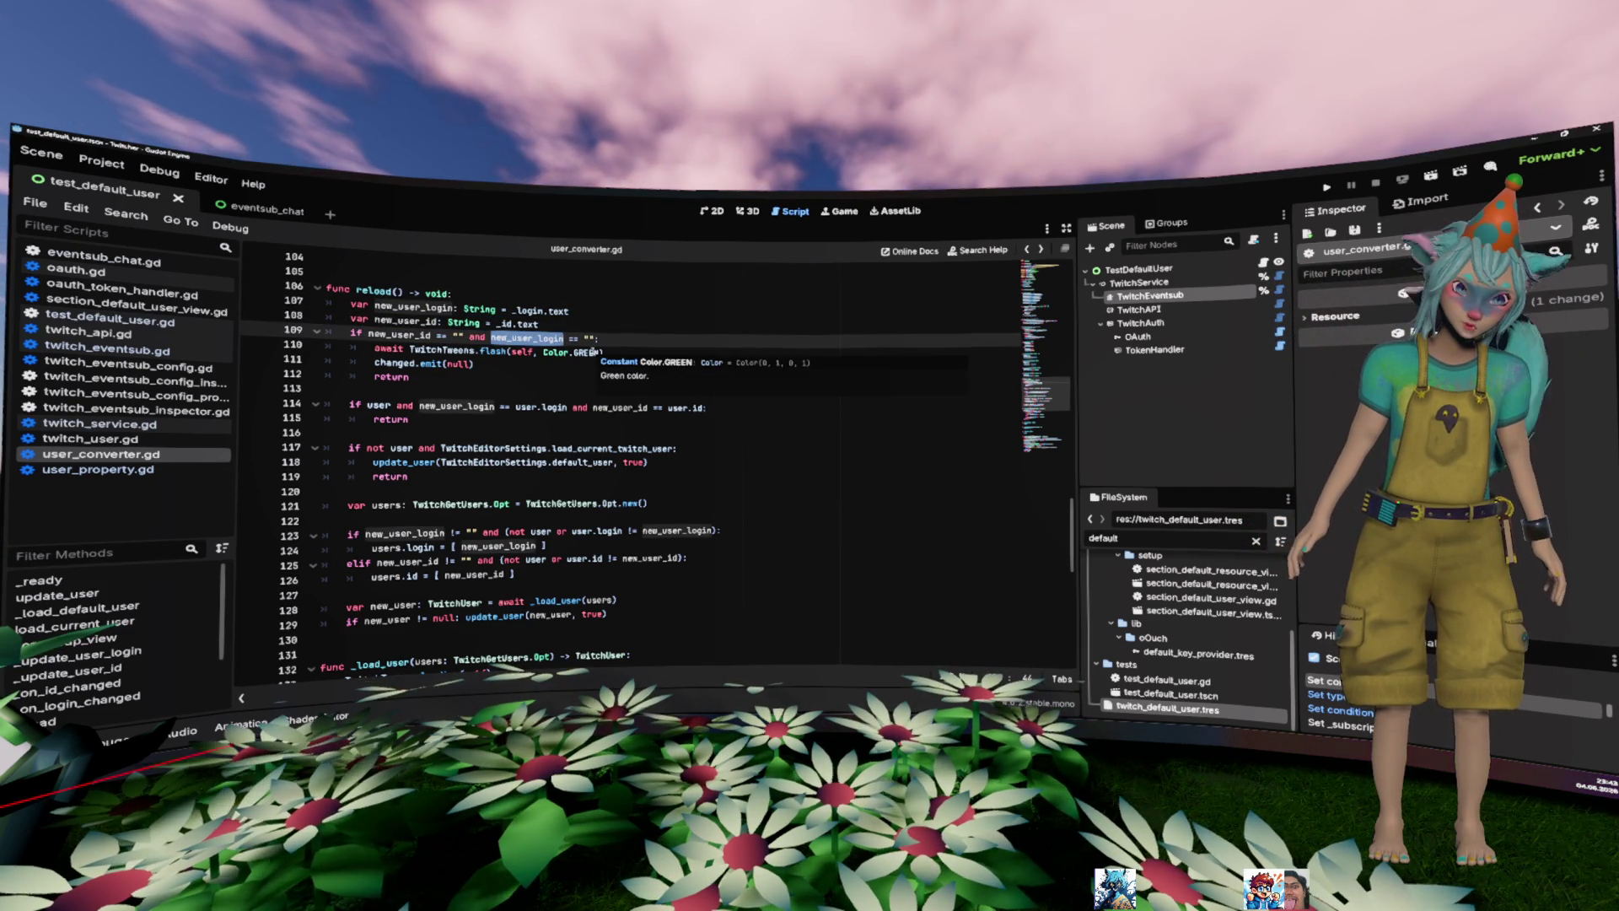
{"action": "left_click", "coordinate": [616, 338]}
{"action": "left_click_drag", "start_coordinate": [618, 350], "coordinate": [329, 330]}
{"action": "left_click_drag", "start_coordinate": [533, 361], "coordinate": [316, 305]}
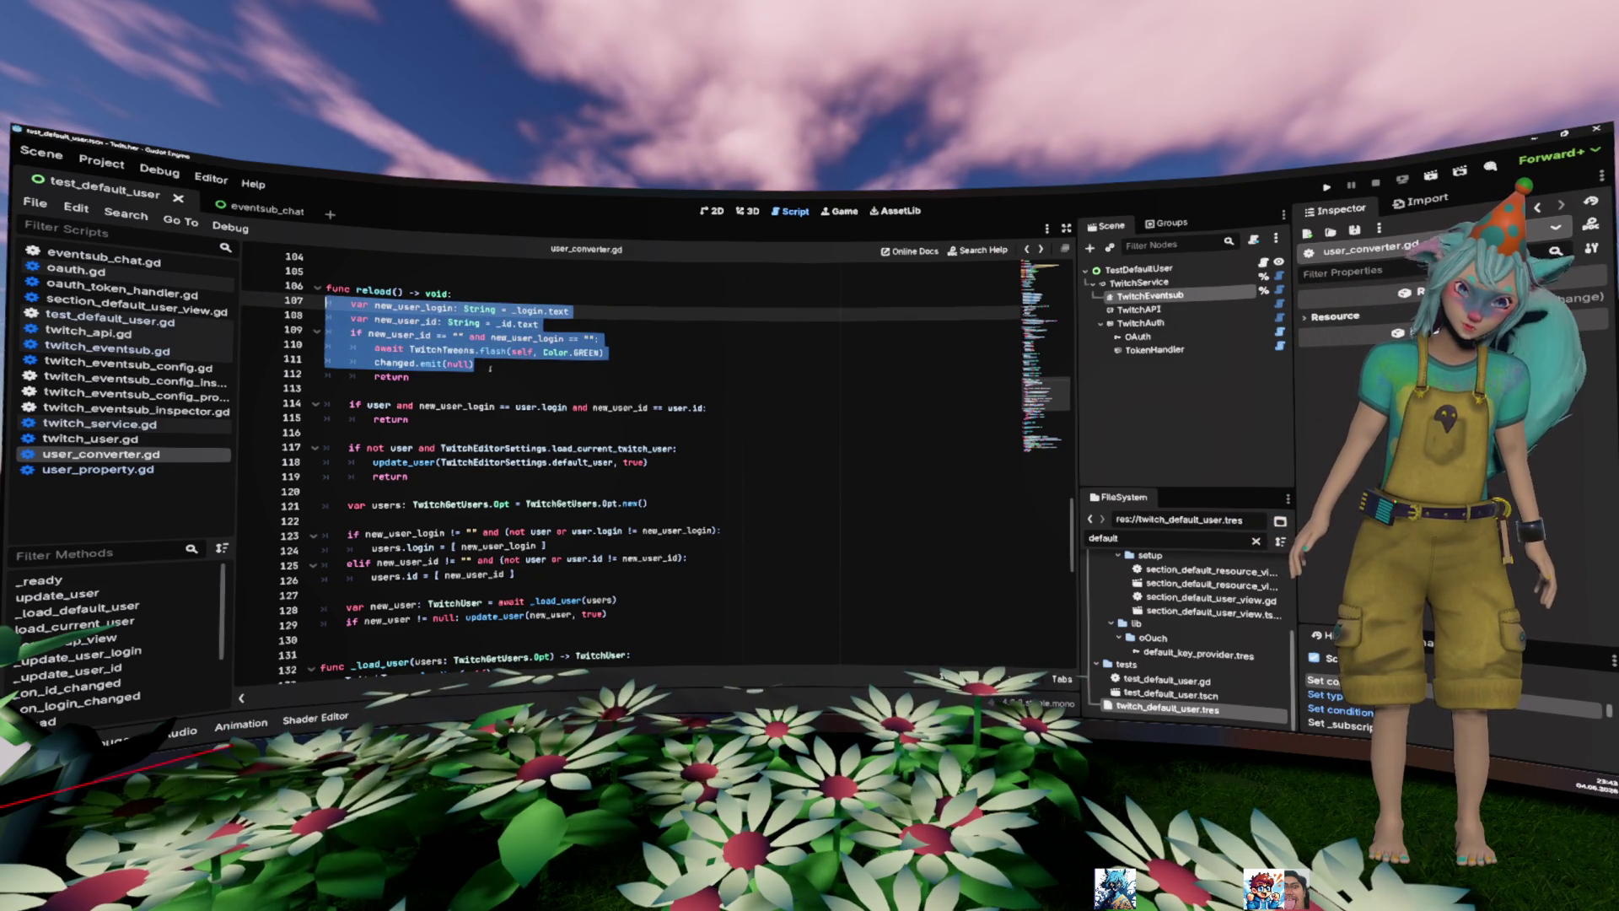
{"action": "double_click", "coordinate": [373, 291]}
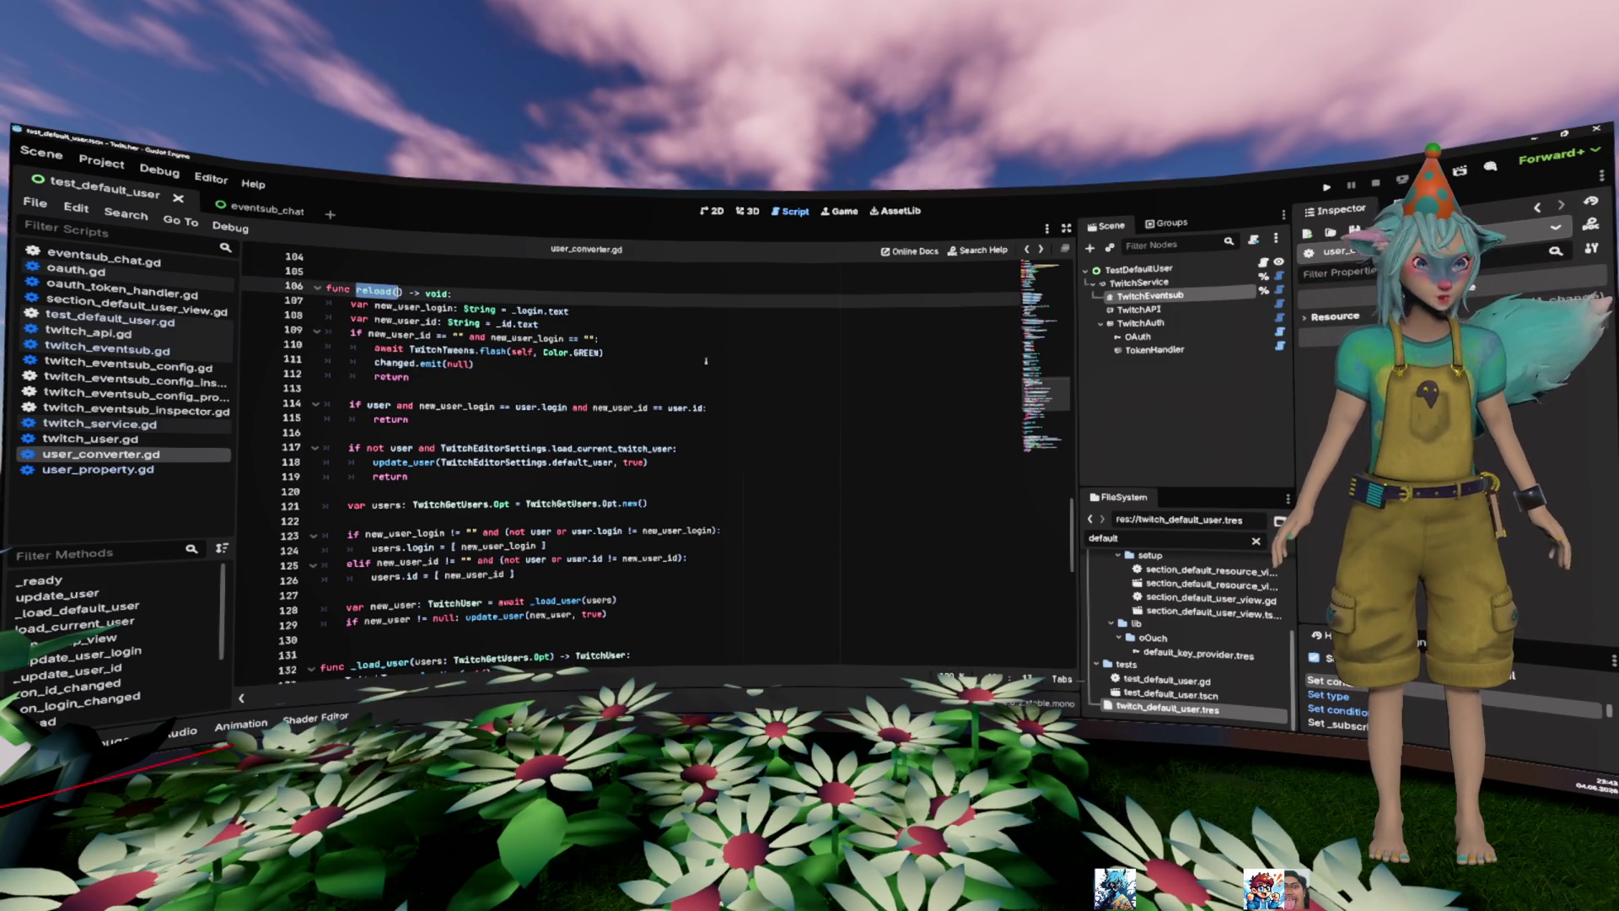
Search the project and then the current script for reload() calls, reaching line 145.
{"action": "key", "text": "ctrl+shift+f"}
{"action": "key", "text": "Return"}
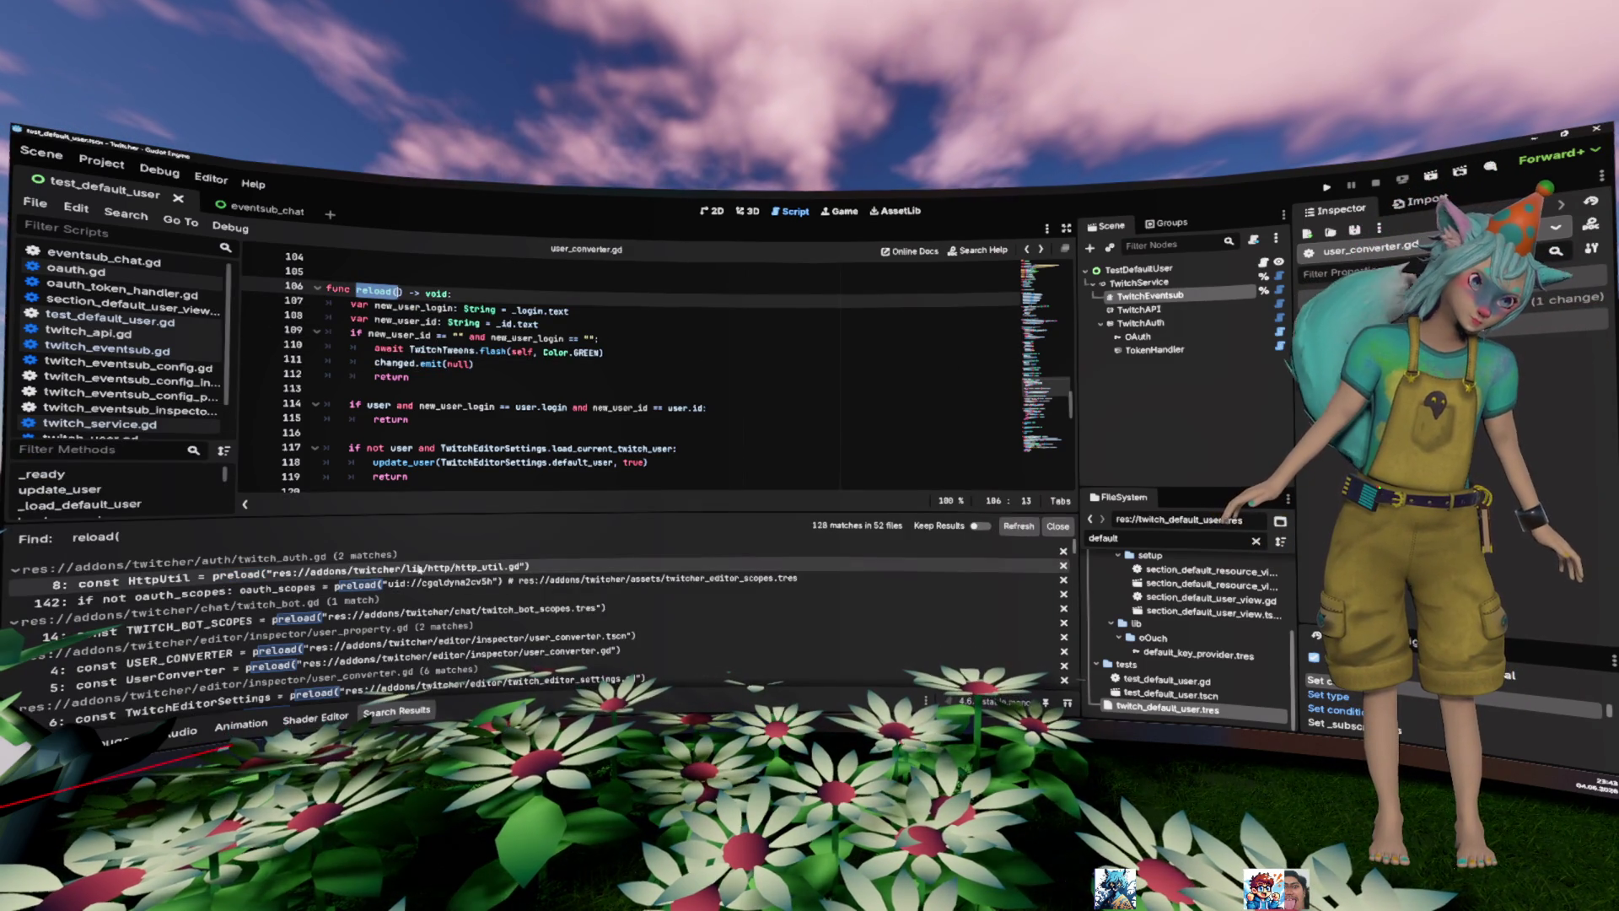
{"action": "left_click", "coordinate": [426, 308]}
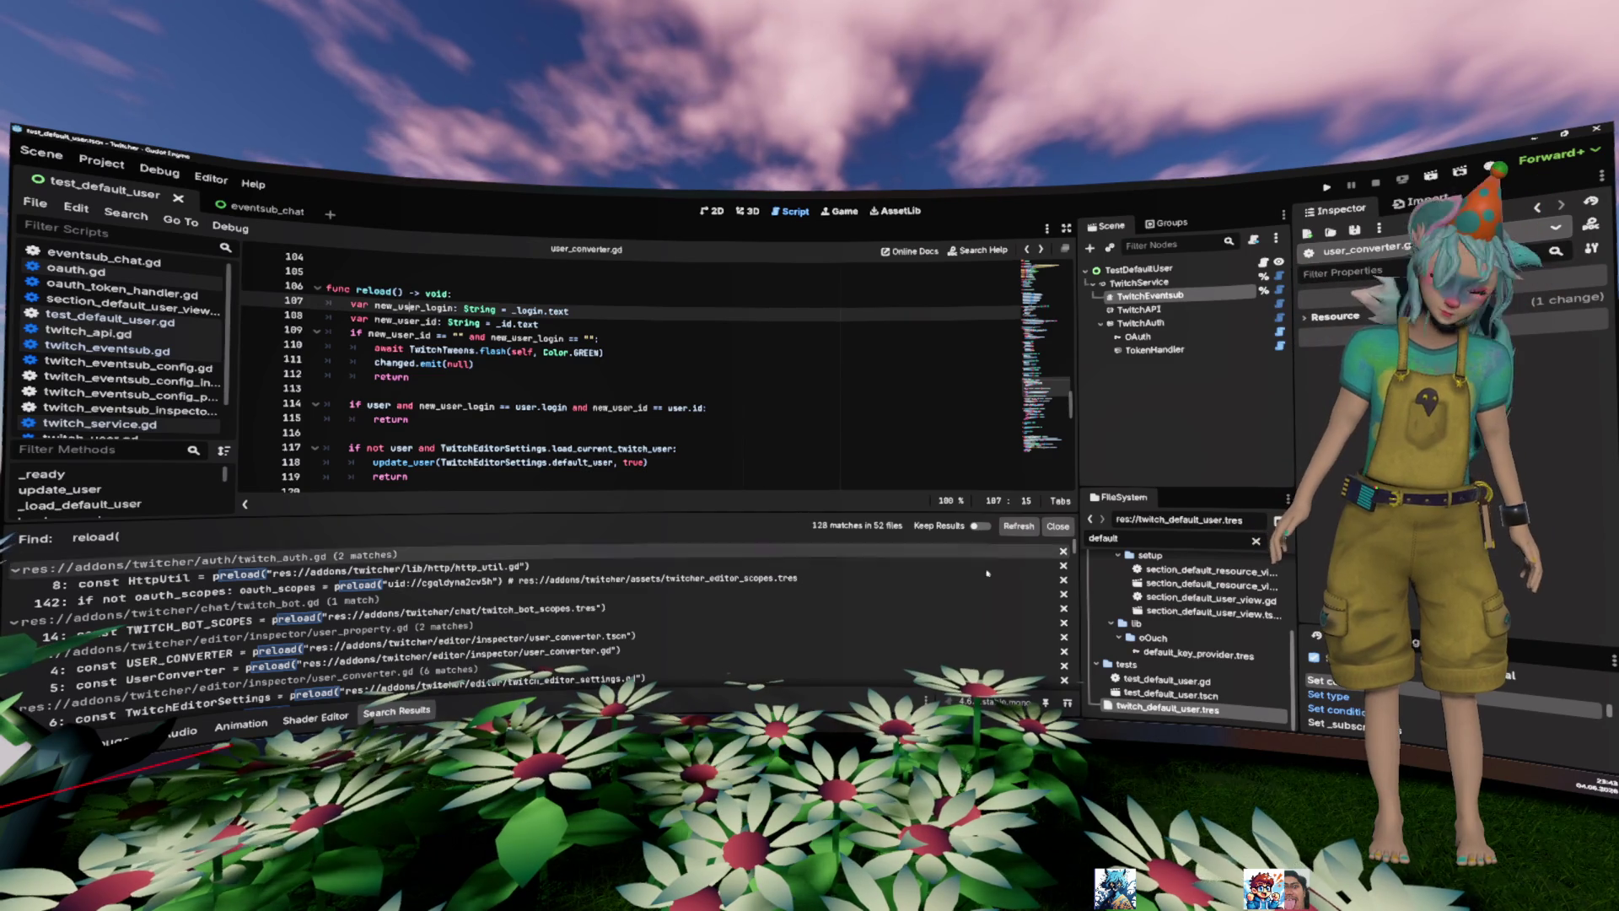
{"action": "left_click", "coordinate": [1042, 524]}
{"action": "left_click", "coordinate": [355, 290]}
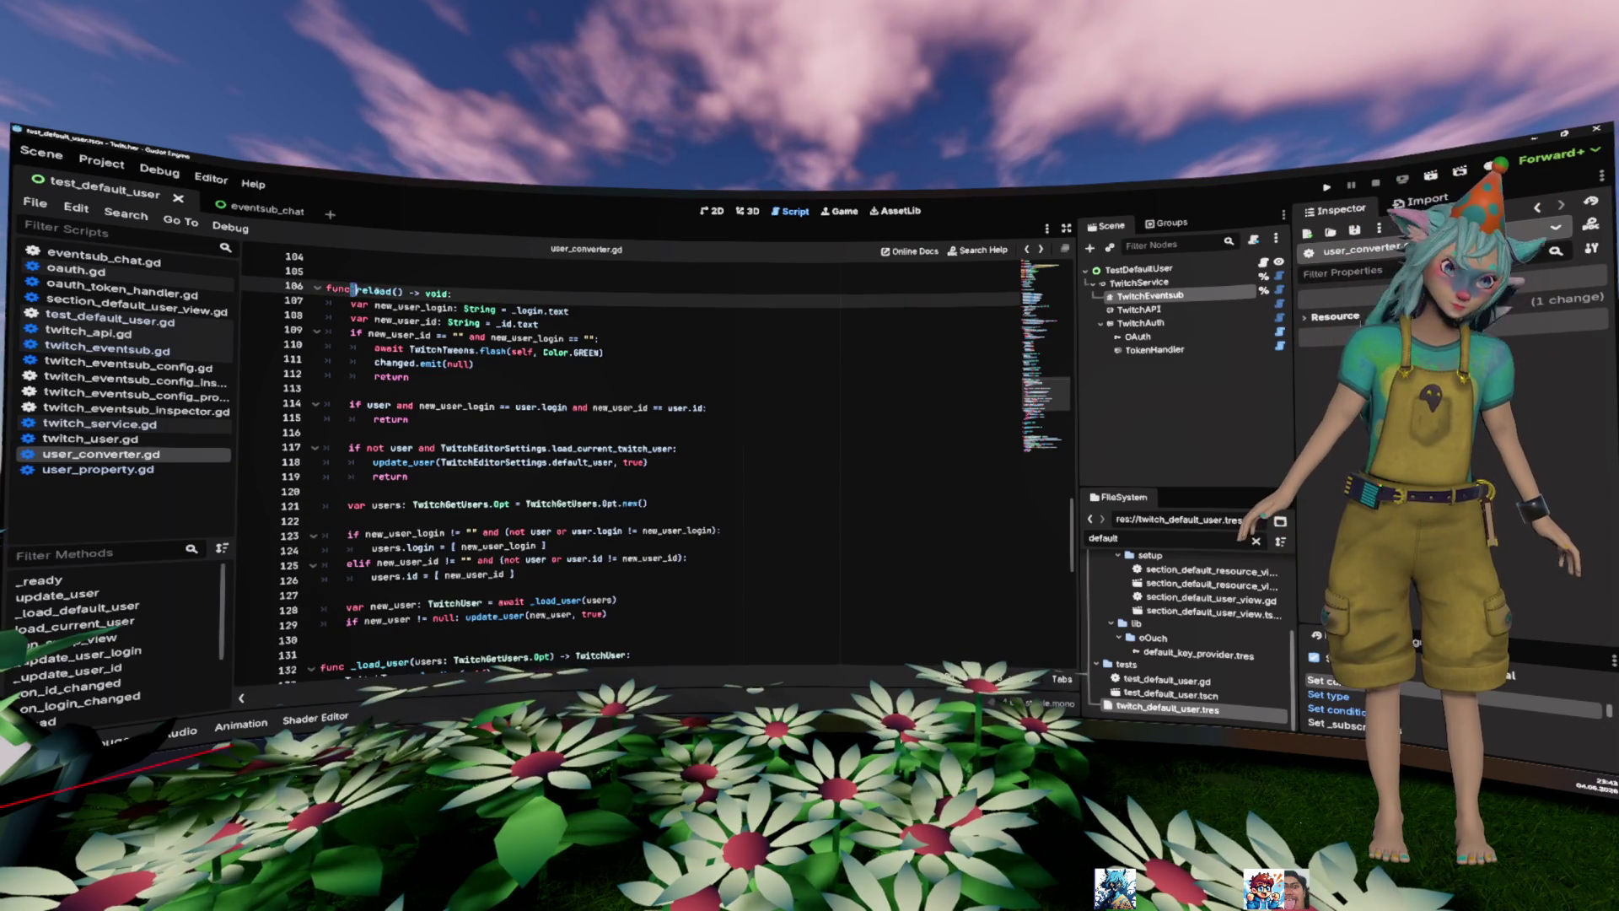
{"action": "key", "text": "ctrl+f"}
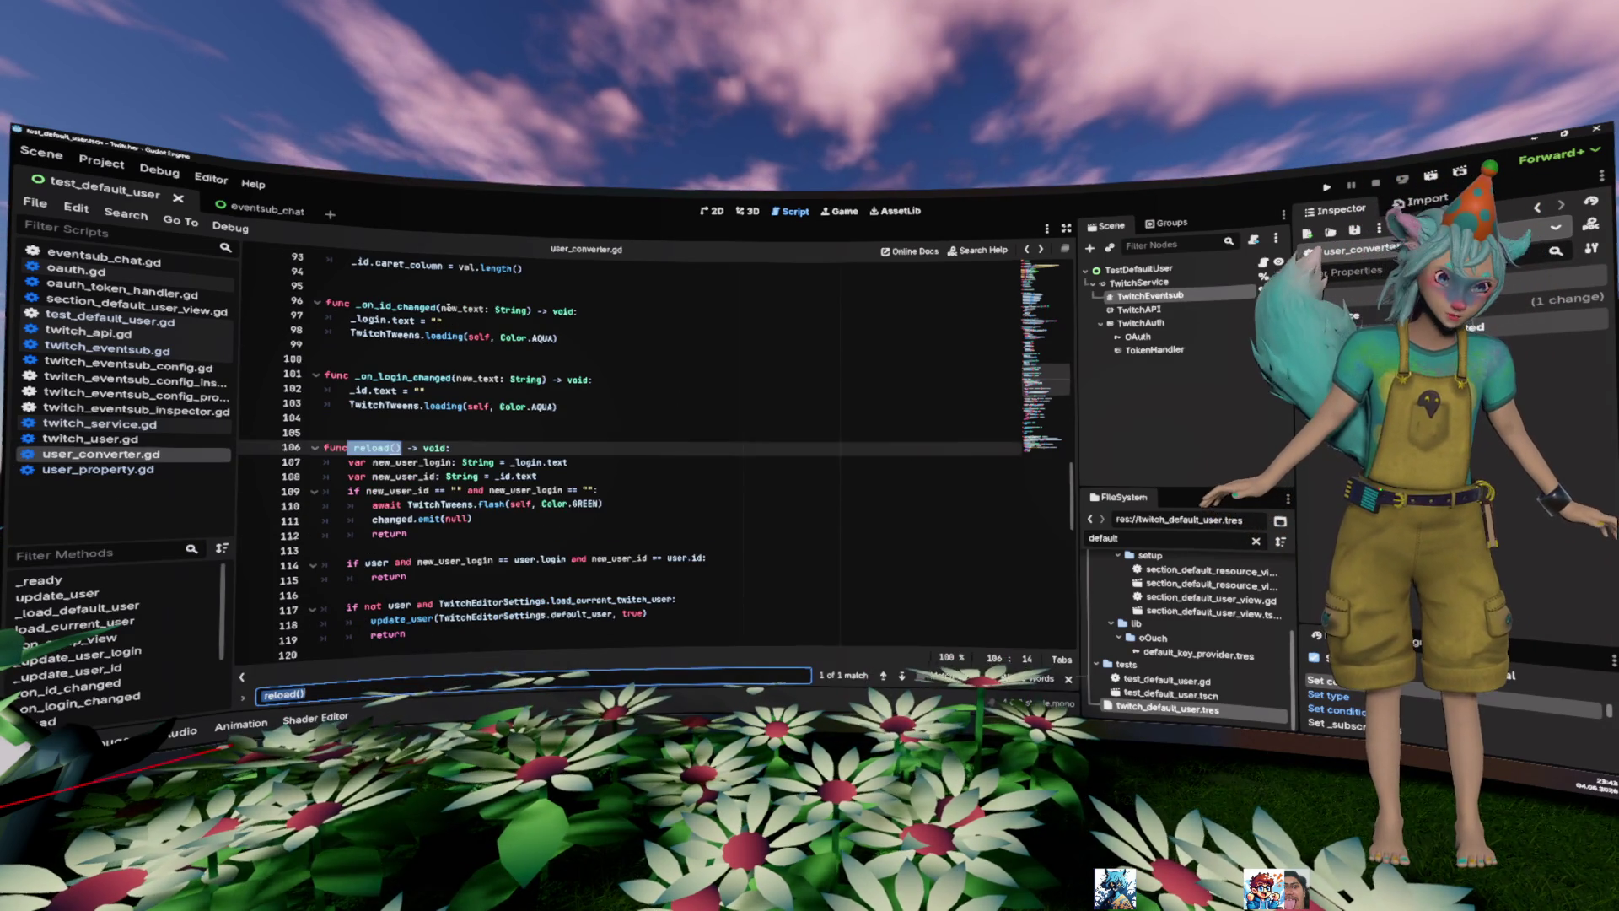
{"action": "key", "text": "Return"}
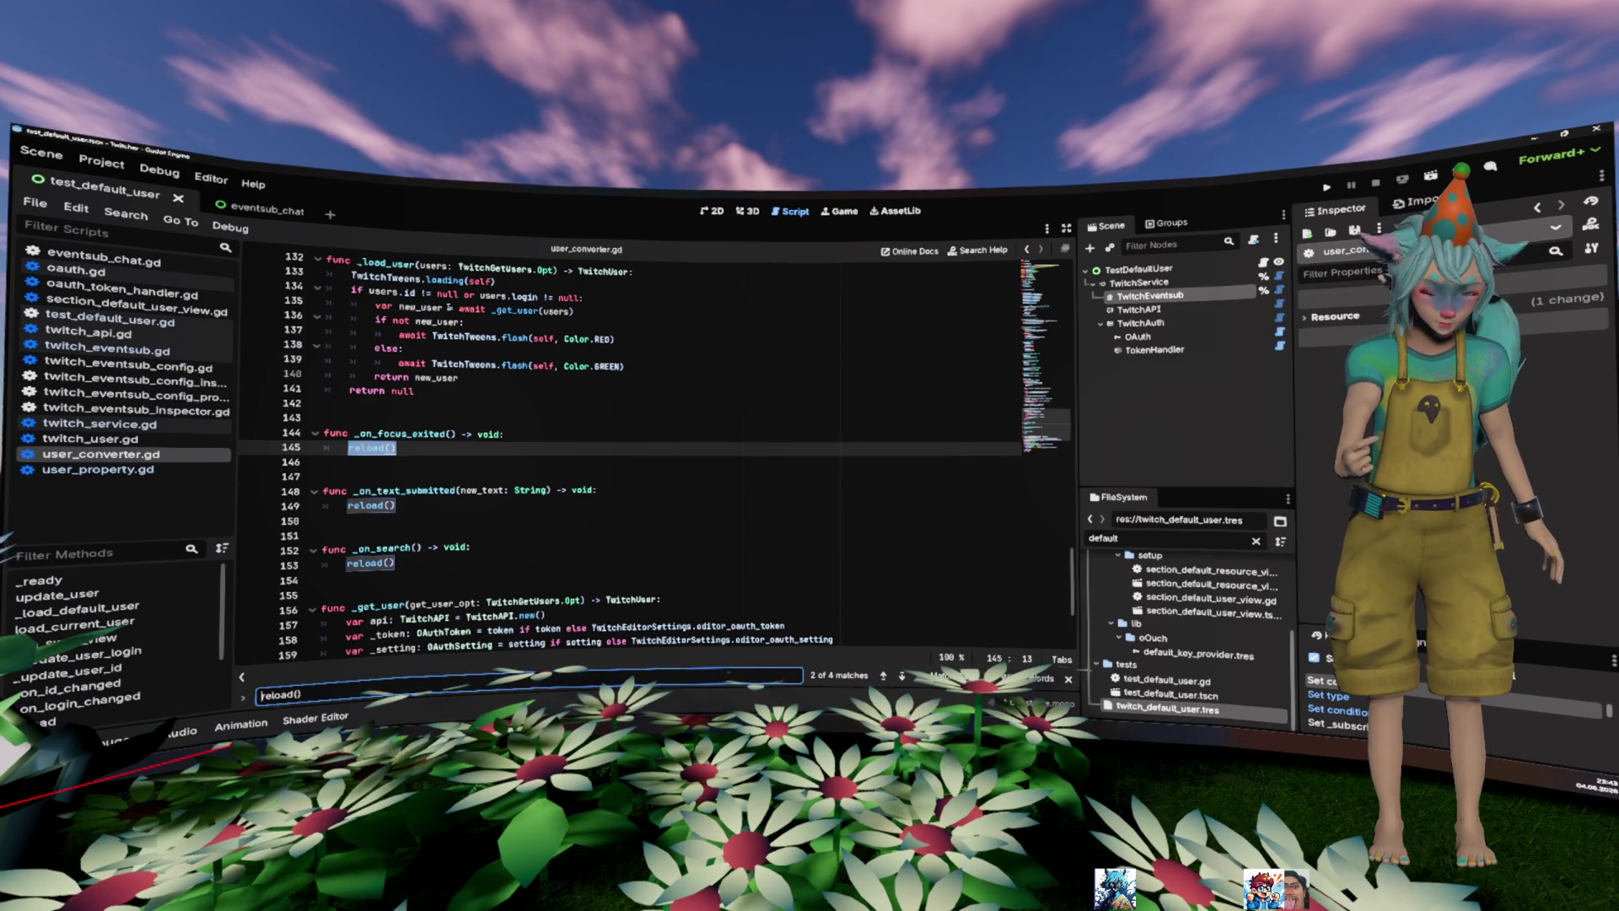
Find _on_search in the script and append _pressed to rename it _on_search_pressed.
{"action": "double_click", "coordinate": [390, 546]}
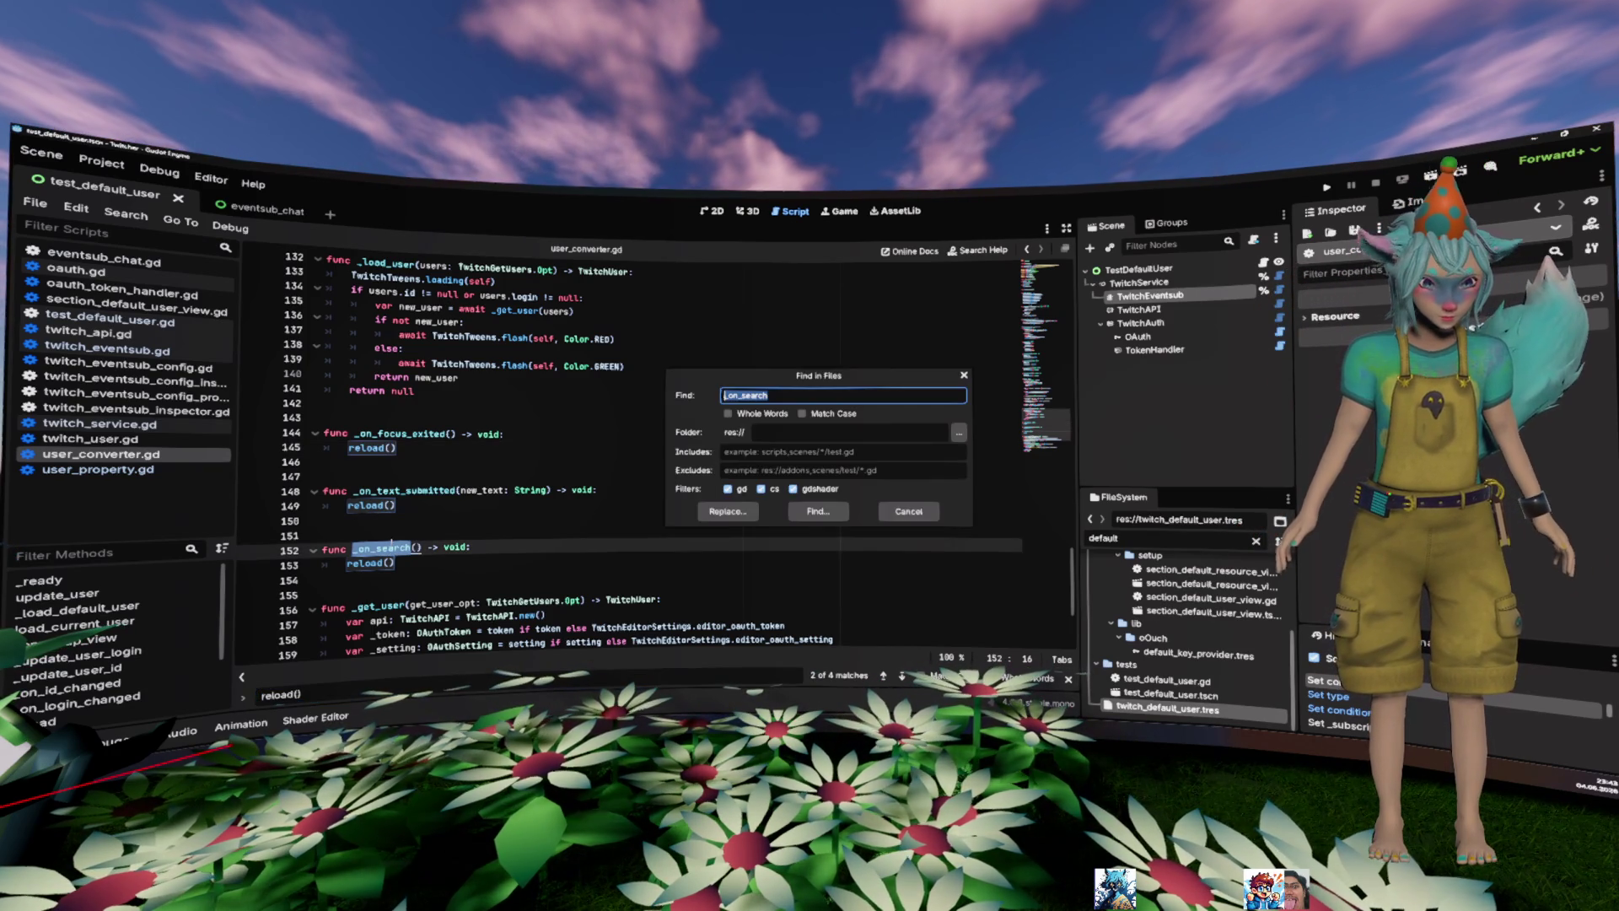
{"action": "key", "text": "ctrl+f"}
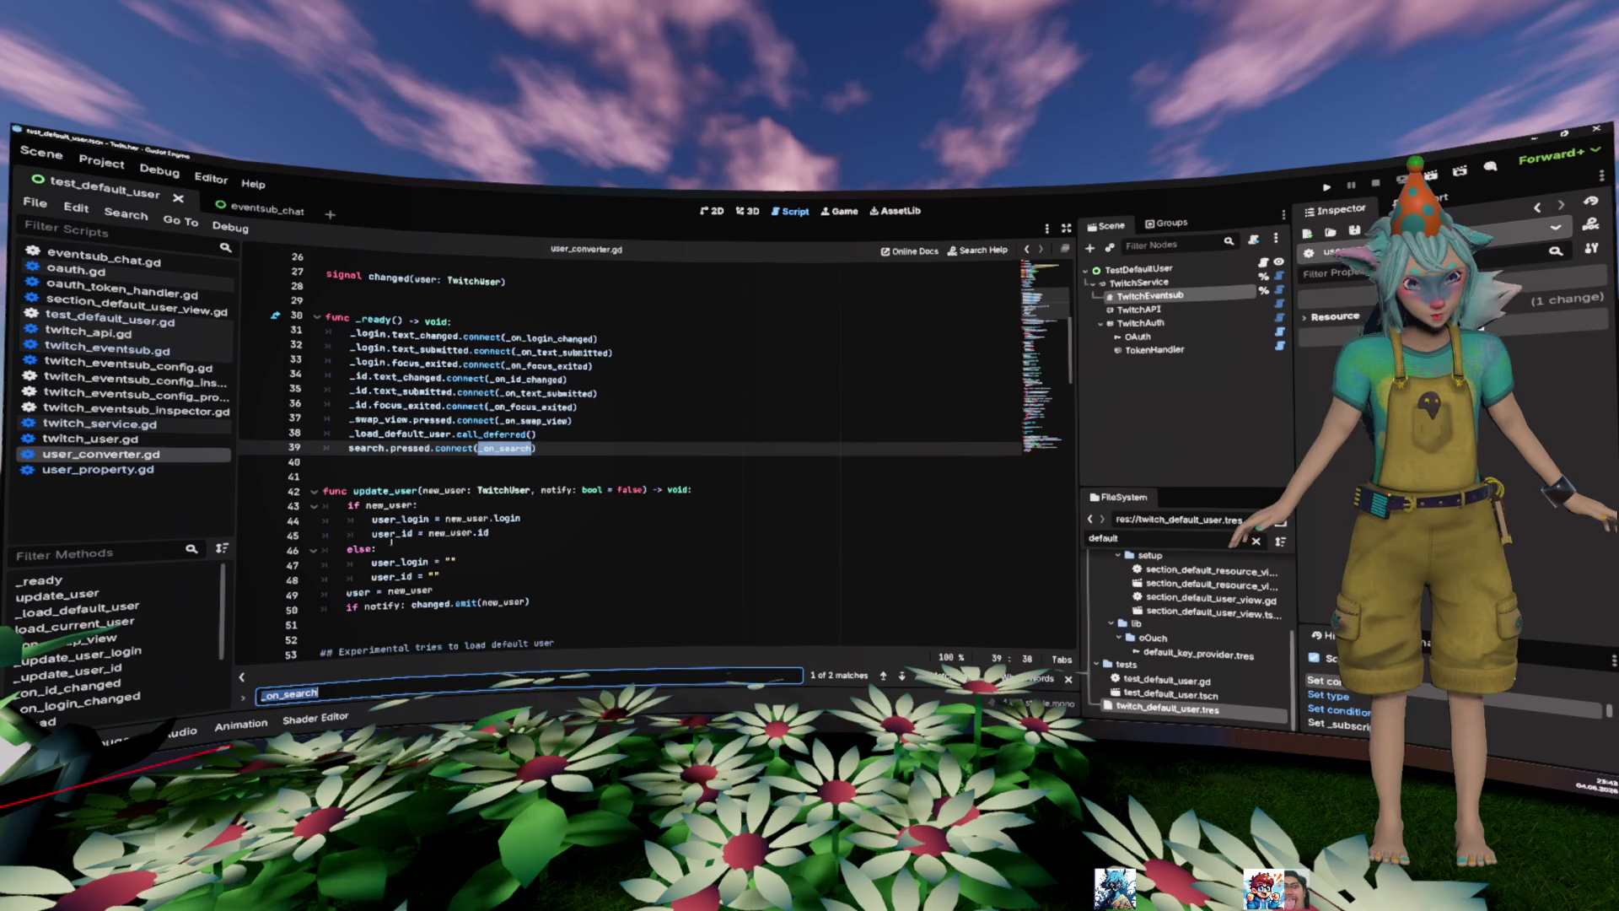
{"action": "key", "text": "Return"}
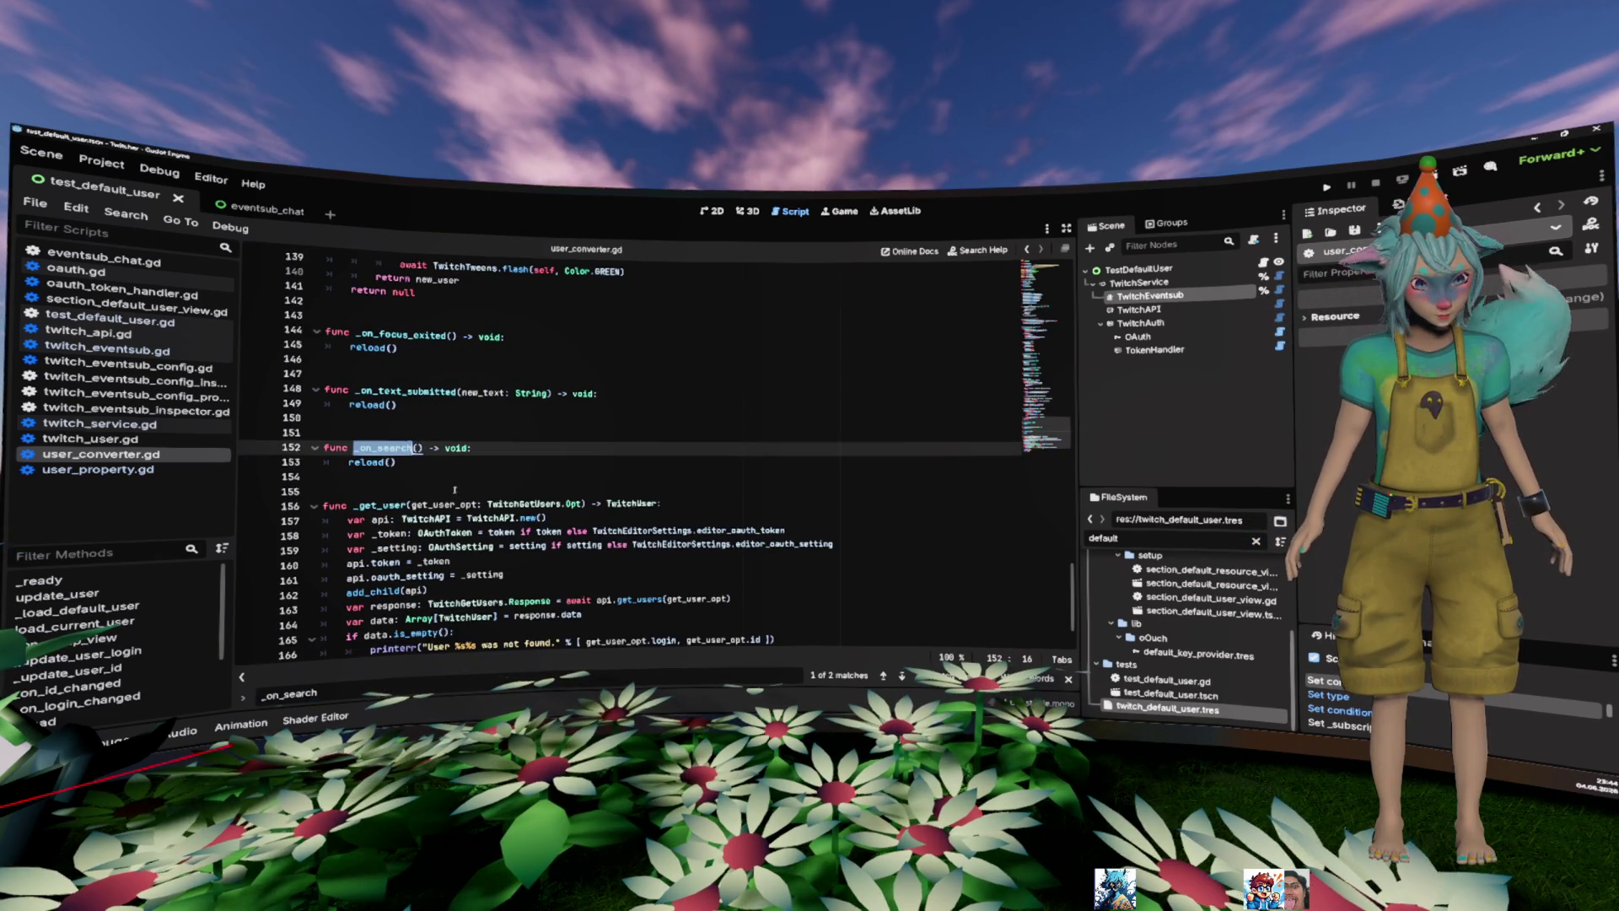
{"action": "key", "text": "Return"}
{"action": "key", "text": "Return"}
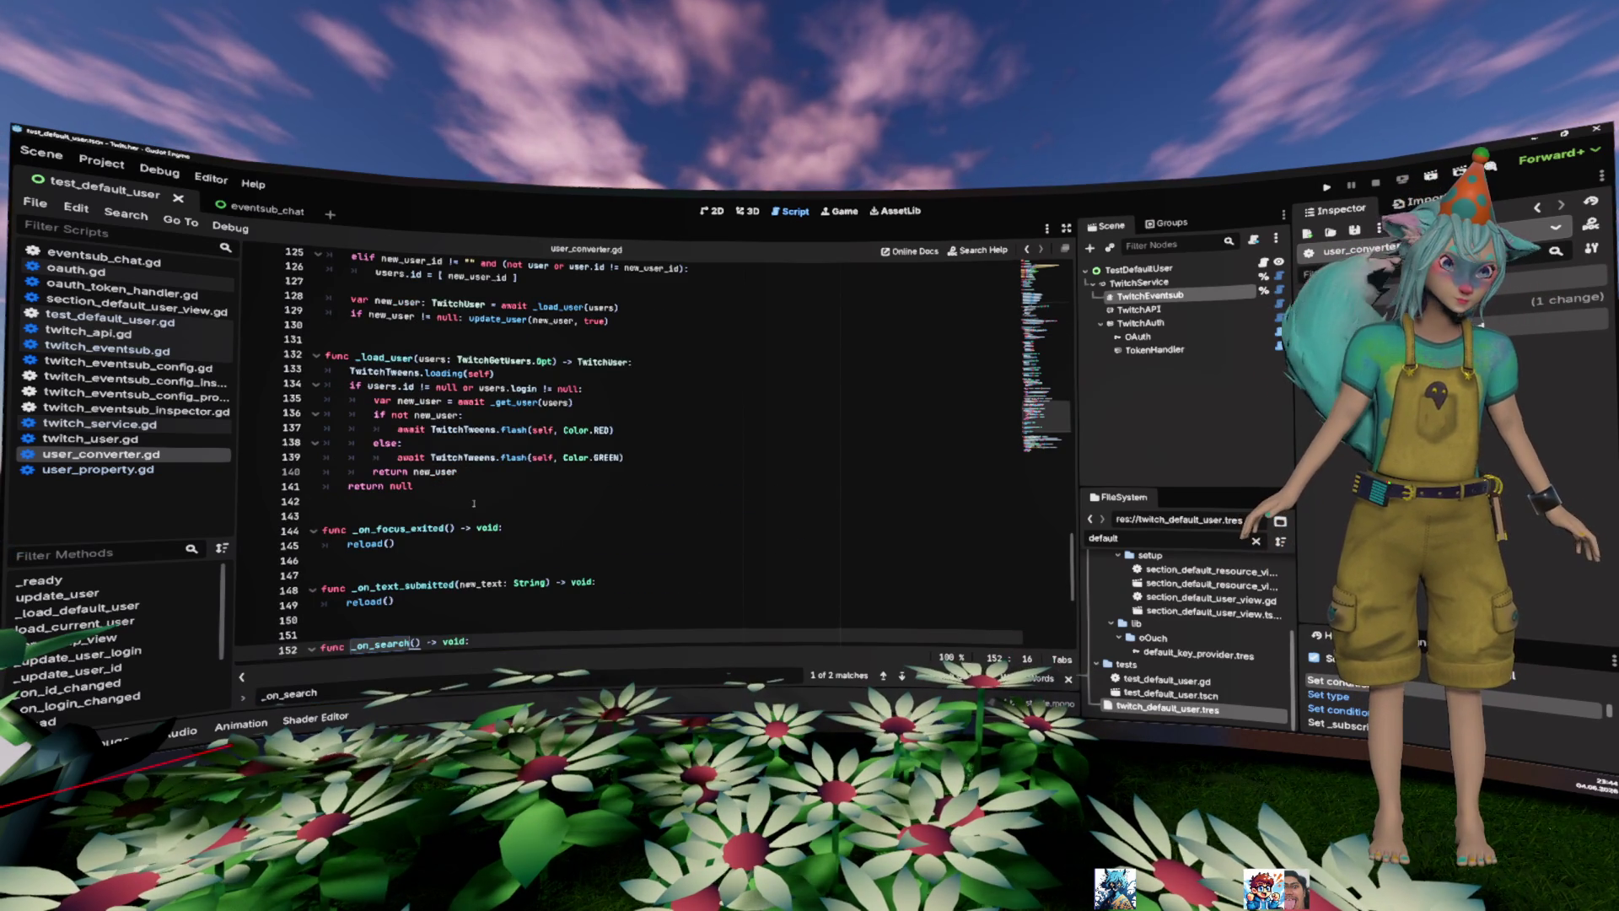
{"action": "type", "text": "_pressed"}
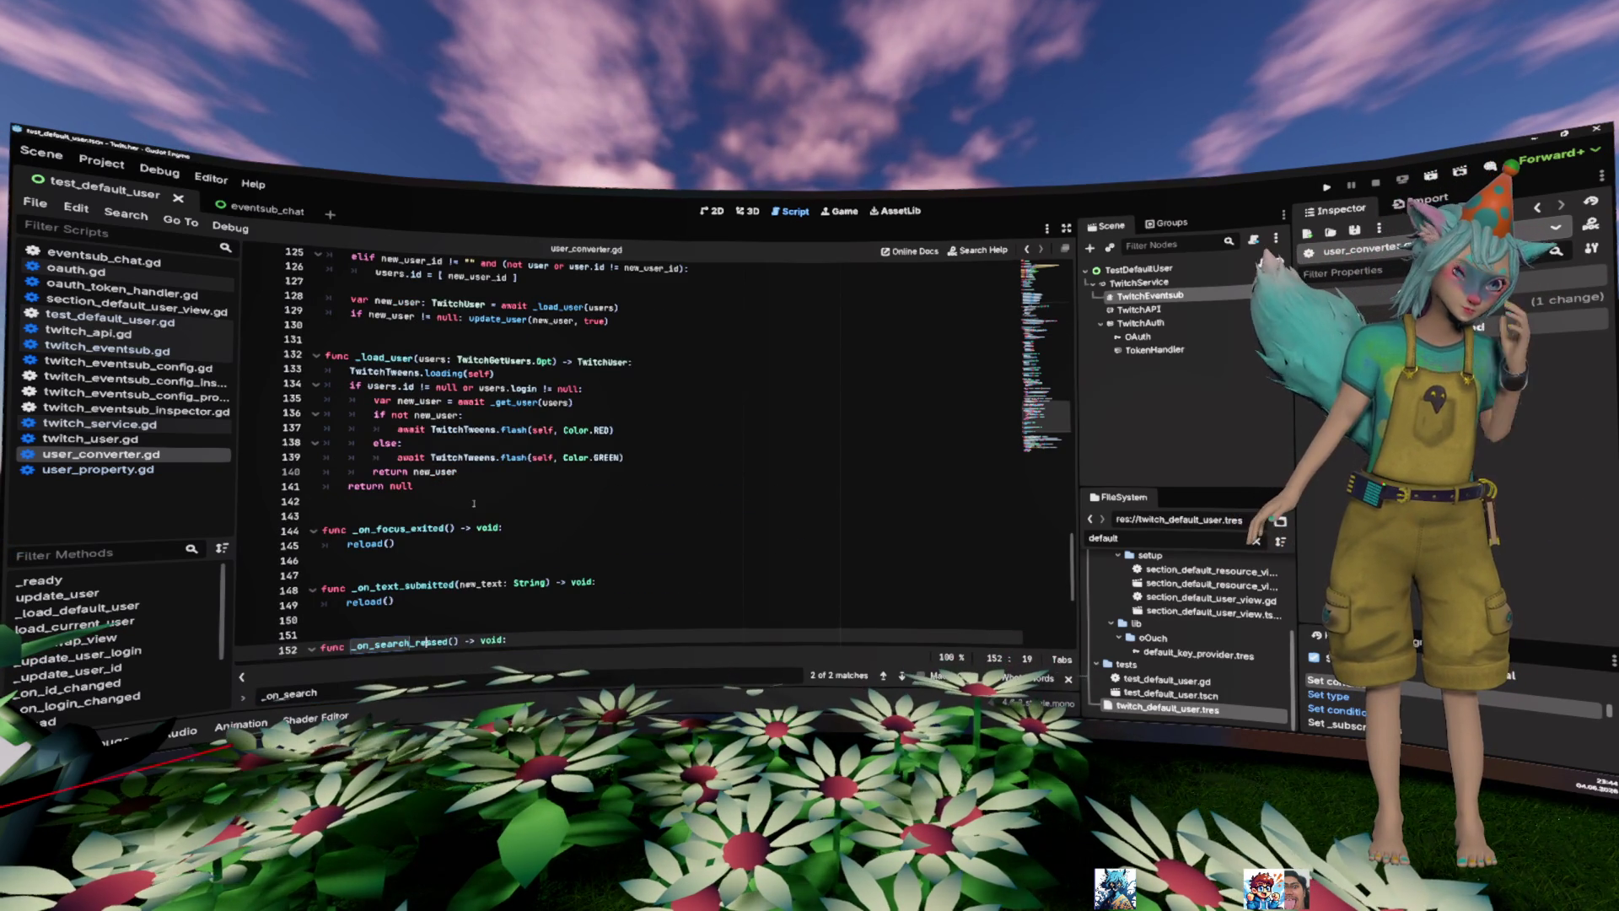
{"action": "left_click", "coordinate": [474, 503]}
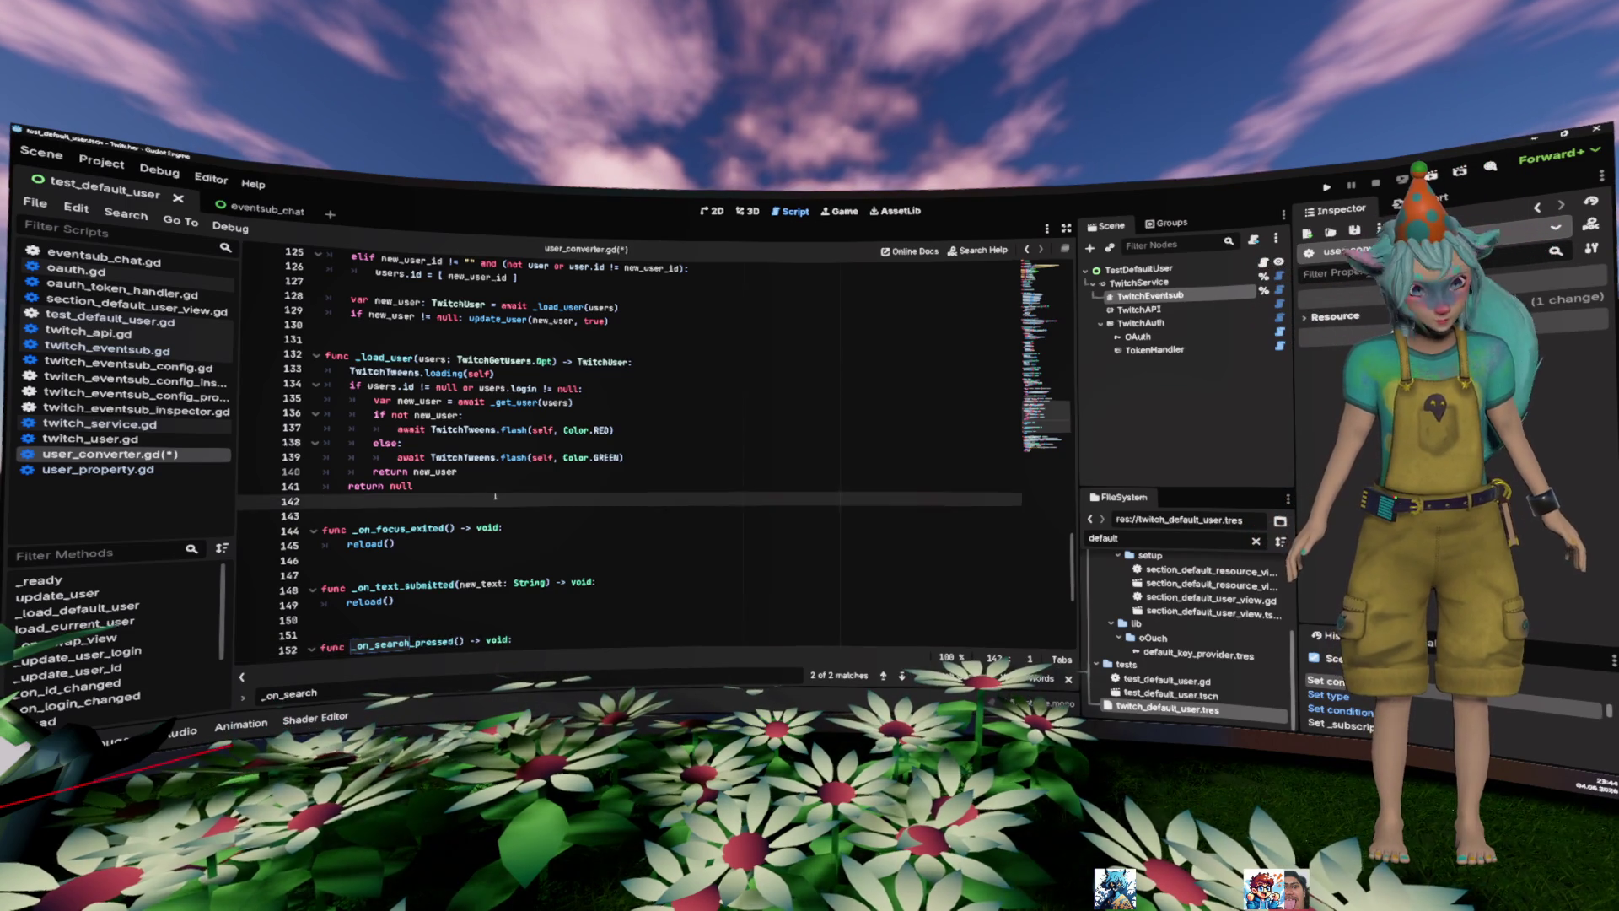
{"action": "scroll", "coordinate": [495, 497], "scroll_direction": "up", "scroll_amount": 6}
{"action": "scroll", "coordinate": [496, 495], "scroll_direction": "up", "scroll_amount": 6}
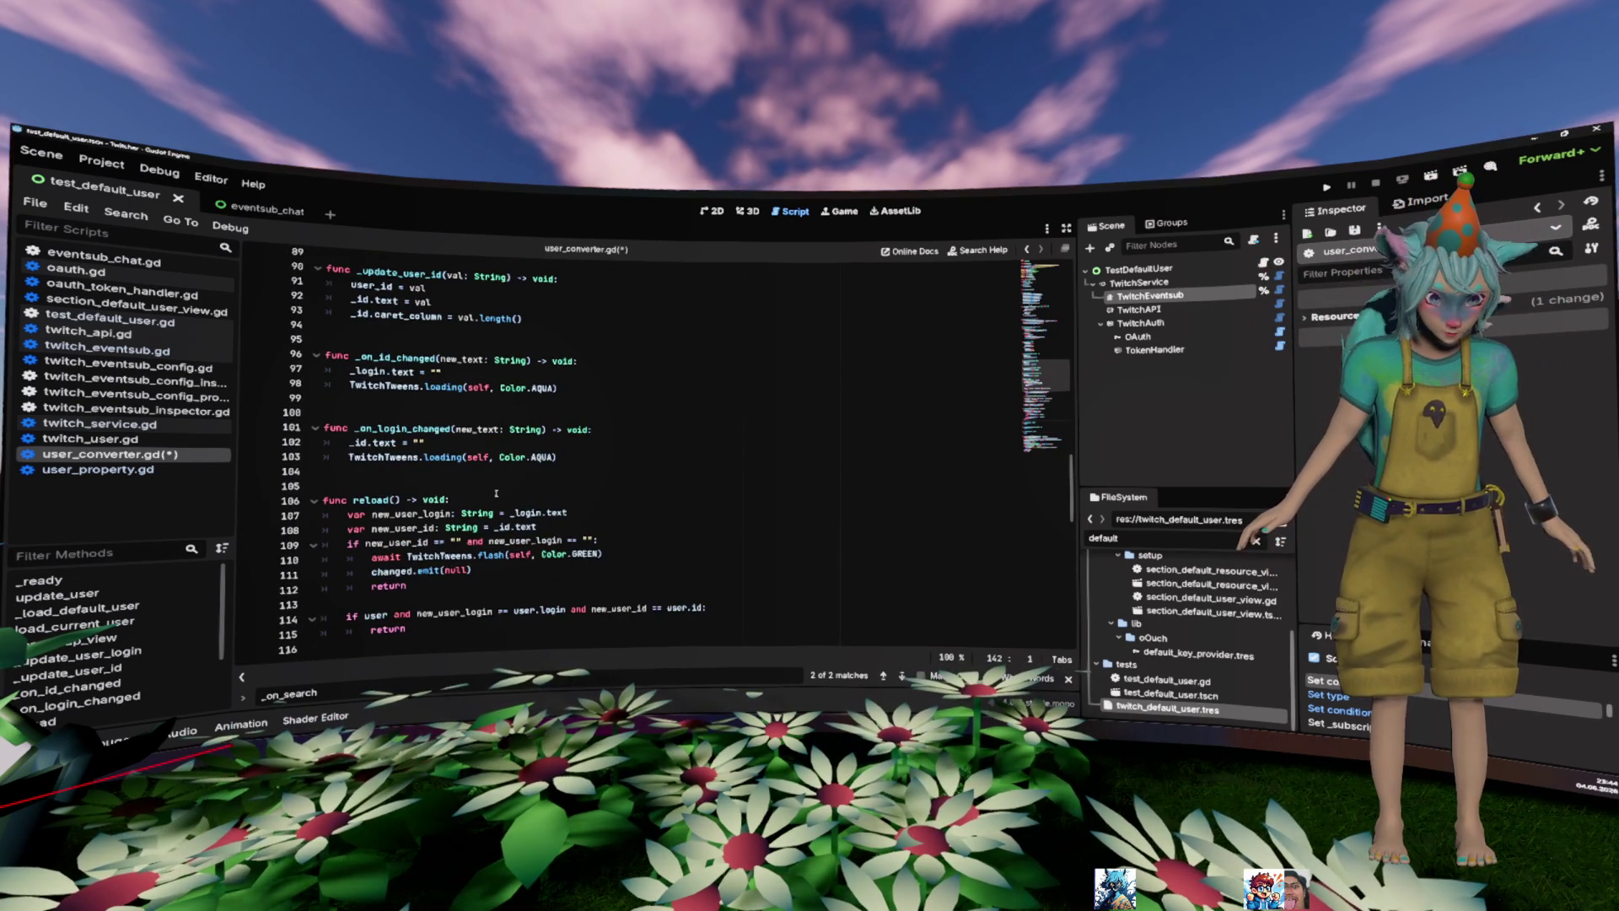
{"action": "double_click", "coordinate": [386, 499]}
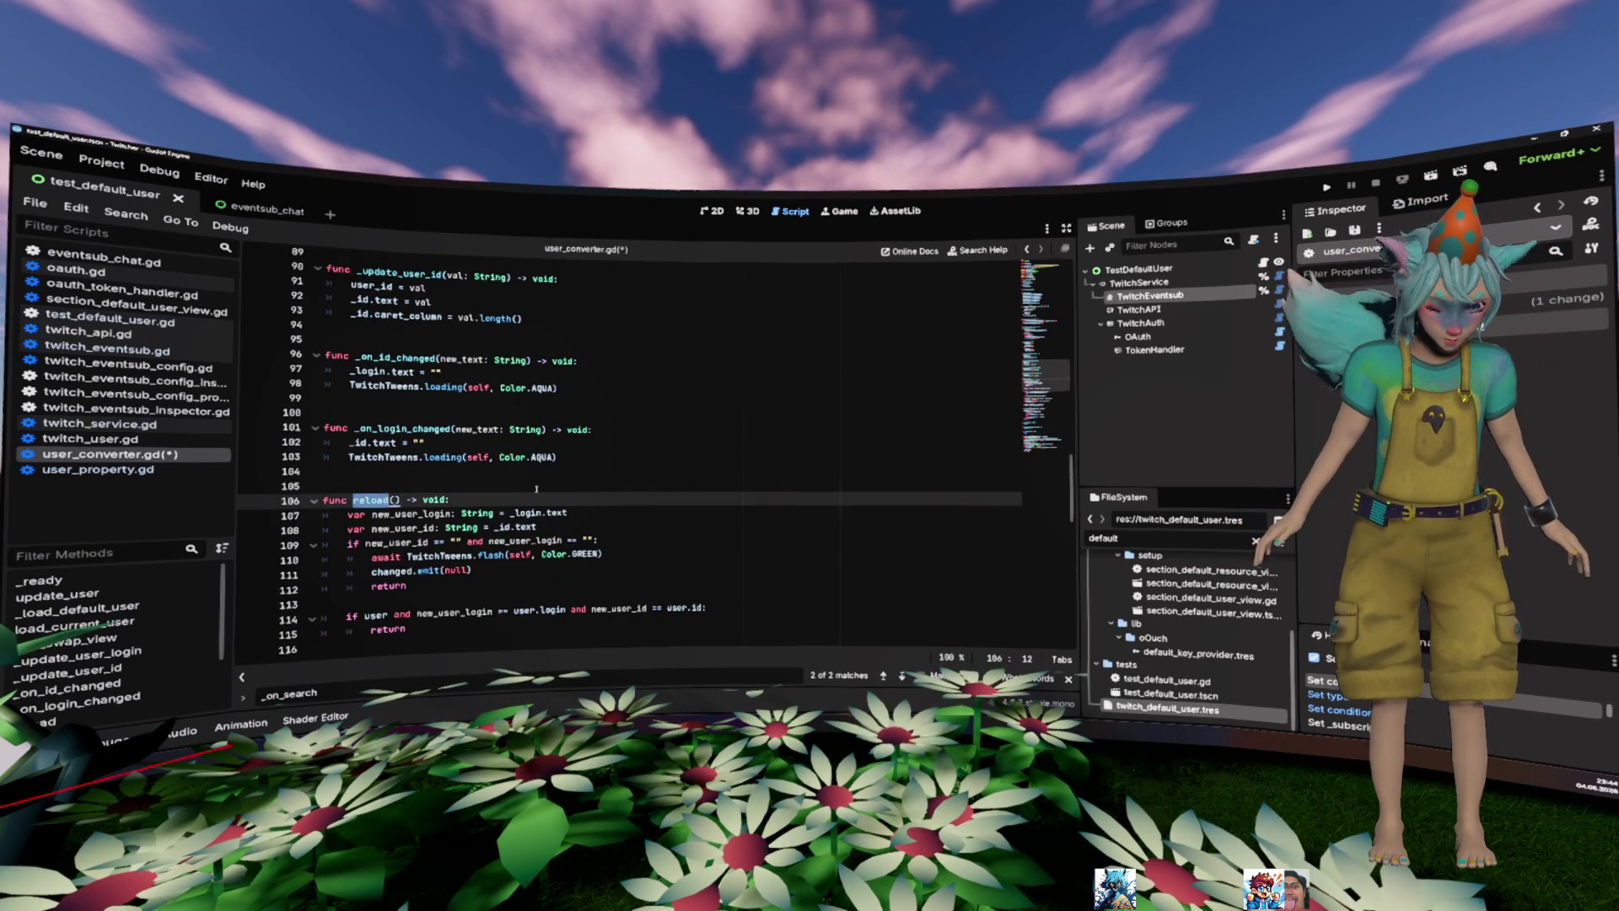
{"action": "scroll", "coordinate": [563, 487], "scroll_direction": "down", "scroll_amount": 2}
{"action": "left_click_drag", "start_coordinate": [540, 442], "coordinate": [225, 430]}
{"action": "mouse_move", "coordinate": [408, 500]}
{"action": "left_mouse_down"}
{"action": "mouse_move", "coordinate": [354, 460]}
{"action": "mouse_move", "coordinate": [253, 438]}
{"action": "mouse_move", "coordinate": [442, 457]}
{"action": "left_mouse_up"}
{"action": "scroll", "coordinate": [481, 469], "scroll_direction": "down", "scroll_amount": 2}
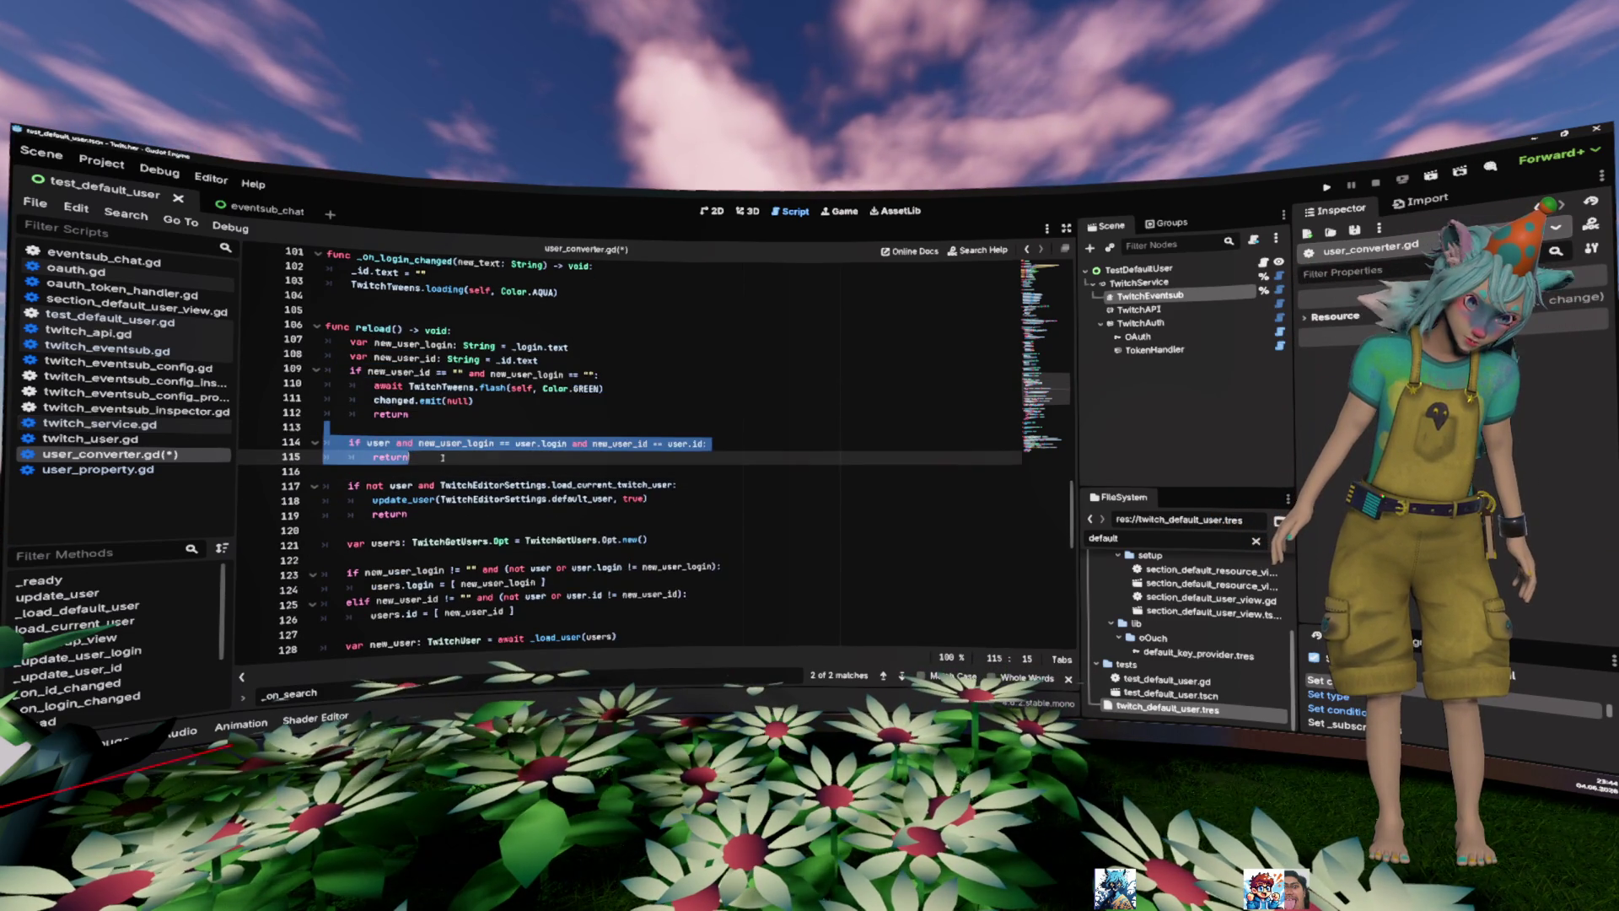
{"action": "double_click", "coordinate": [455, 443]}
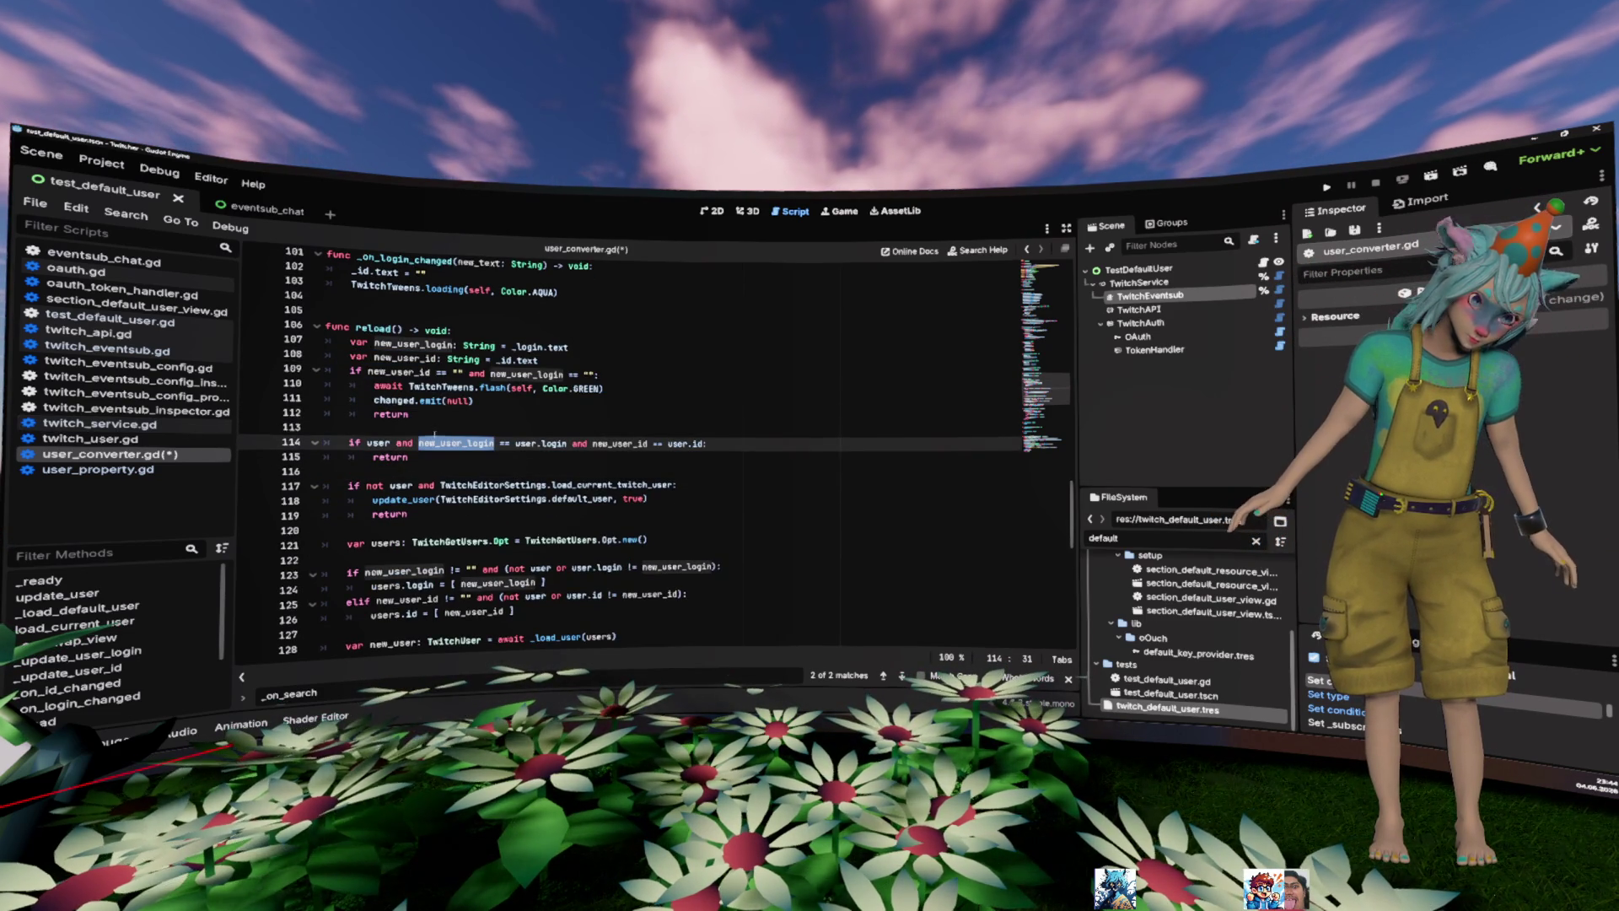
{"action": "double_click", "coordinate": [378, 442]}
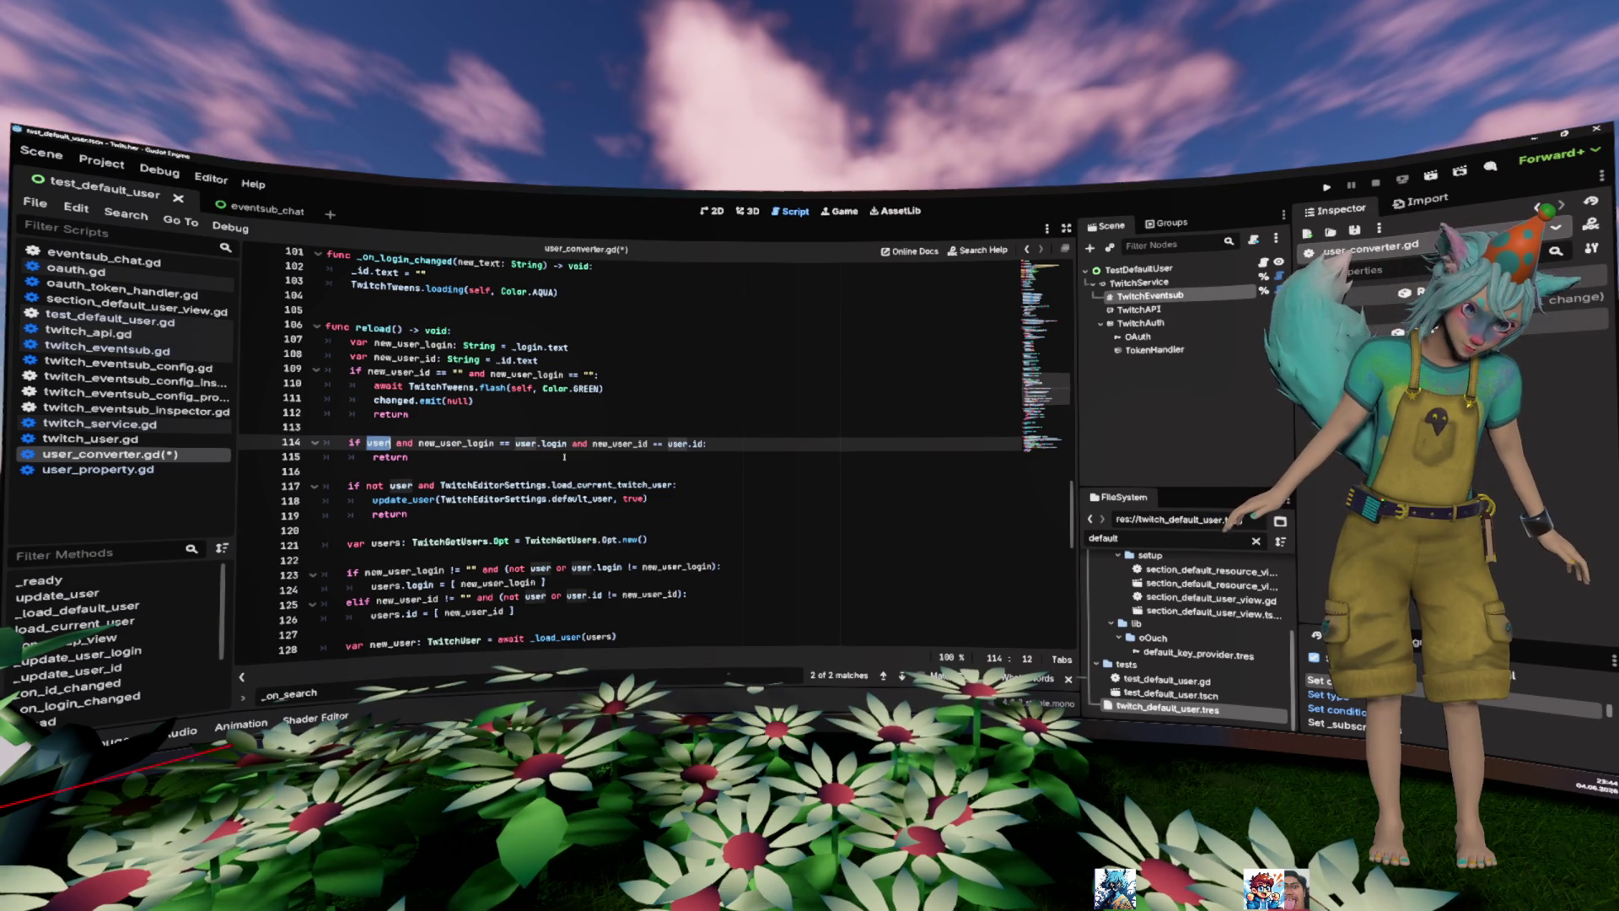
{"action": "left_click", "coordinate": [728, 435]}
{"action": "left_click_drag", "start_coordinate": [729, 440], "coordinate": [303, 447]}
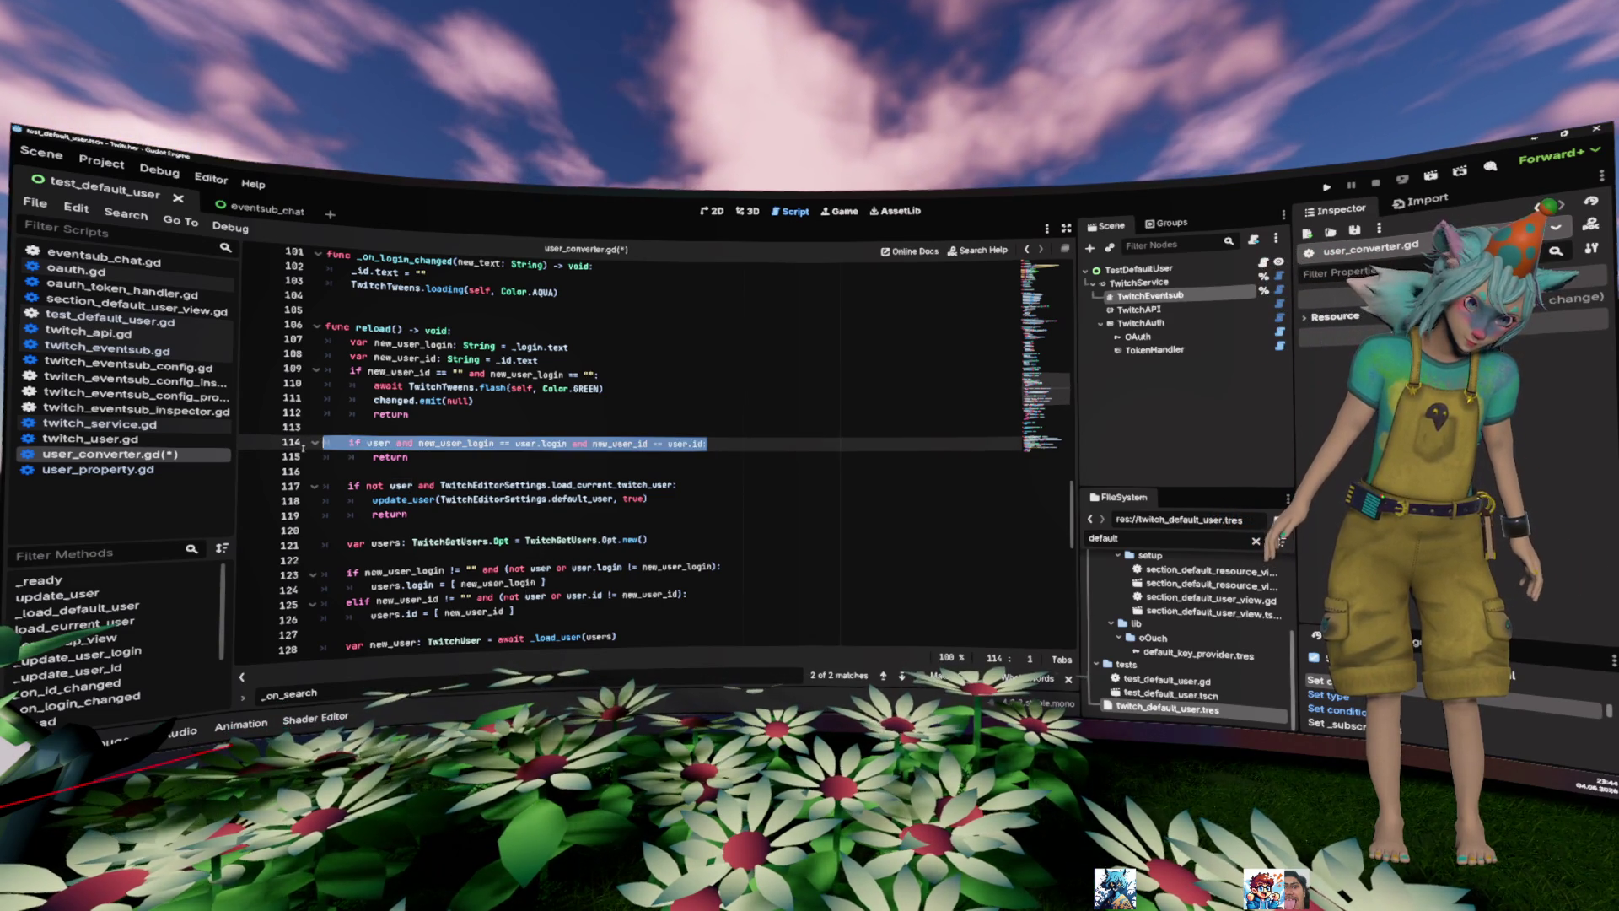
{"action": "left_click", "coordinate": [453, 469]}
{"action": "key", "text": "shift+Up"}
{"action": "key", "text": "shift+Up"}
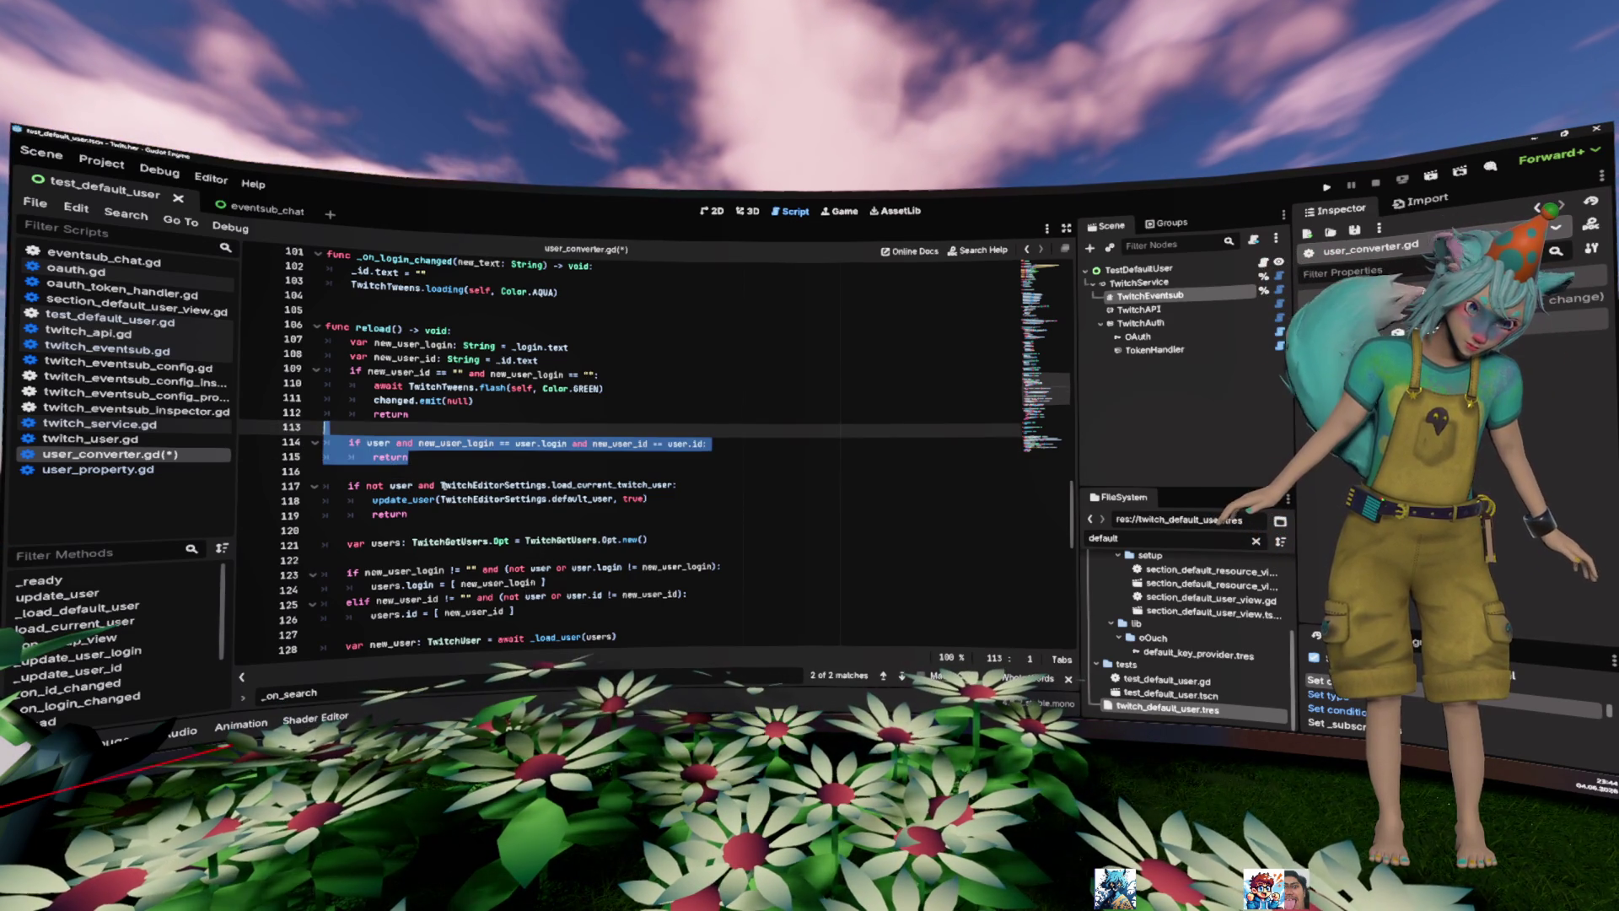
{"action": "double_click", "coordinate": [403, 484]}
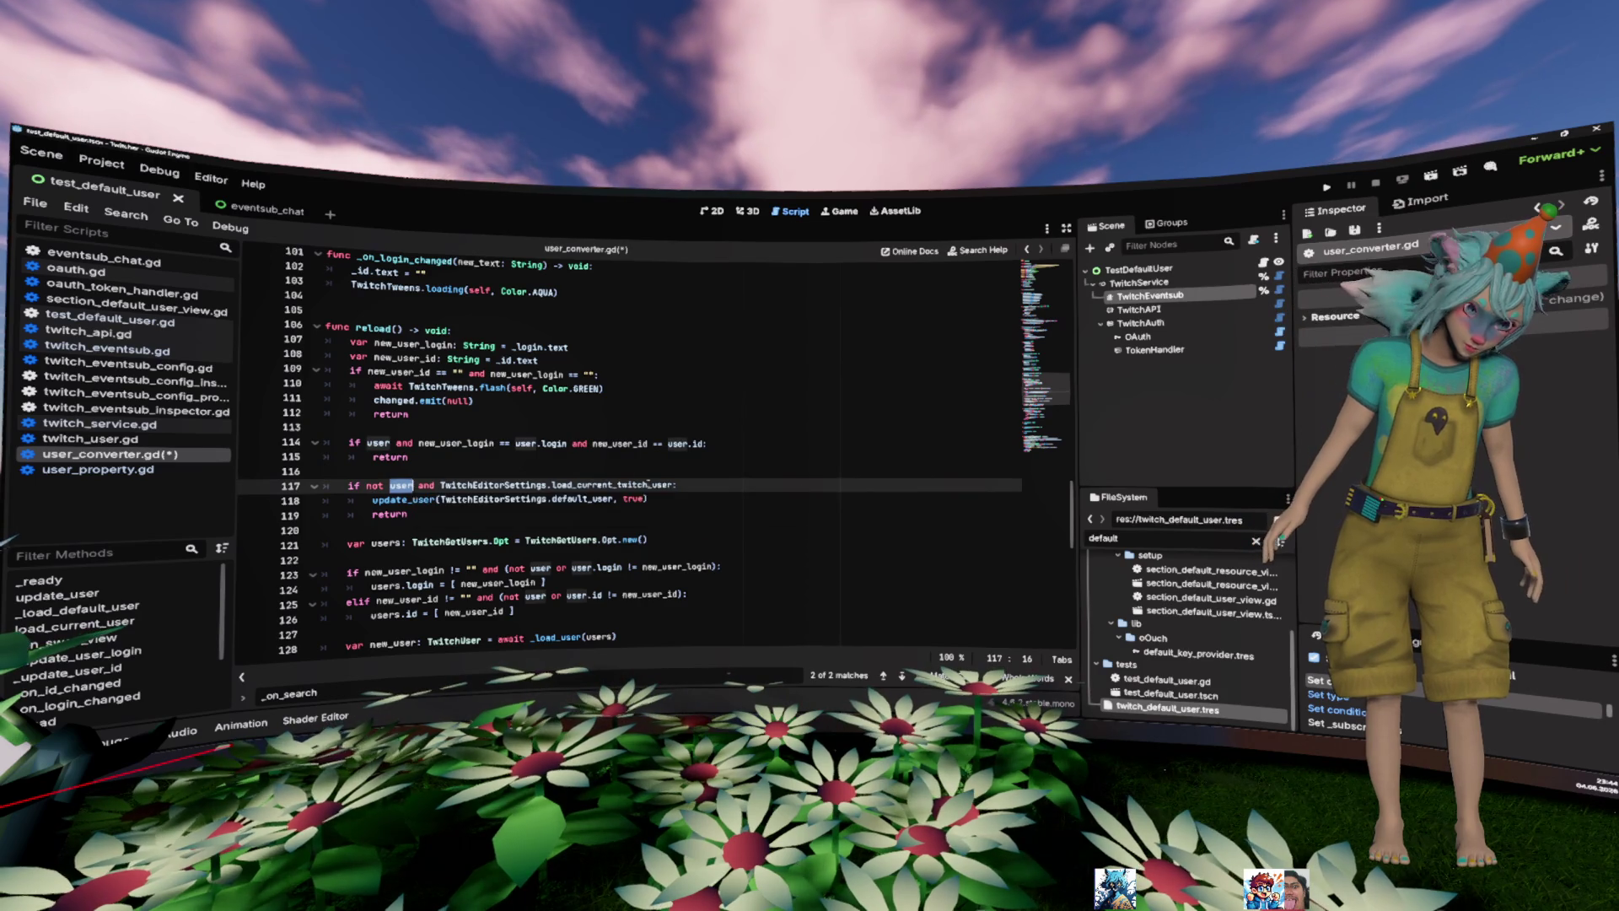
{"action": "double_click", "coordinate": [647, 485]}
{"action": "left_click_drag", "start_coordinate": [549, 528], "coordinate": [346, 485]}
{"action": "scroll", "coordinate": [371, 473], "scroll_direction": "down", "scroll_amount": 2}
{"action": "left_click", "coordinate": [392, 444]}
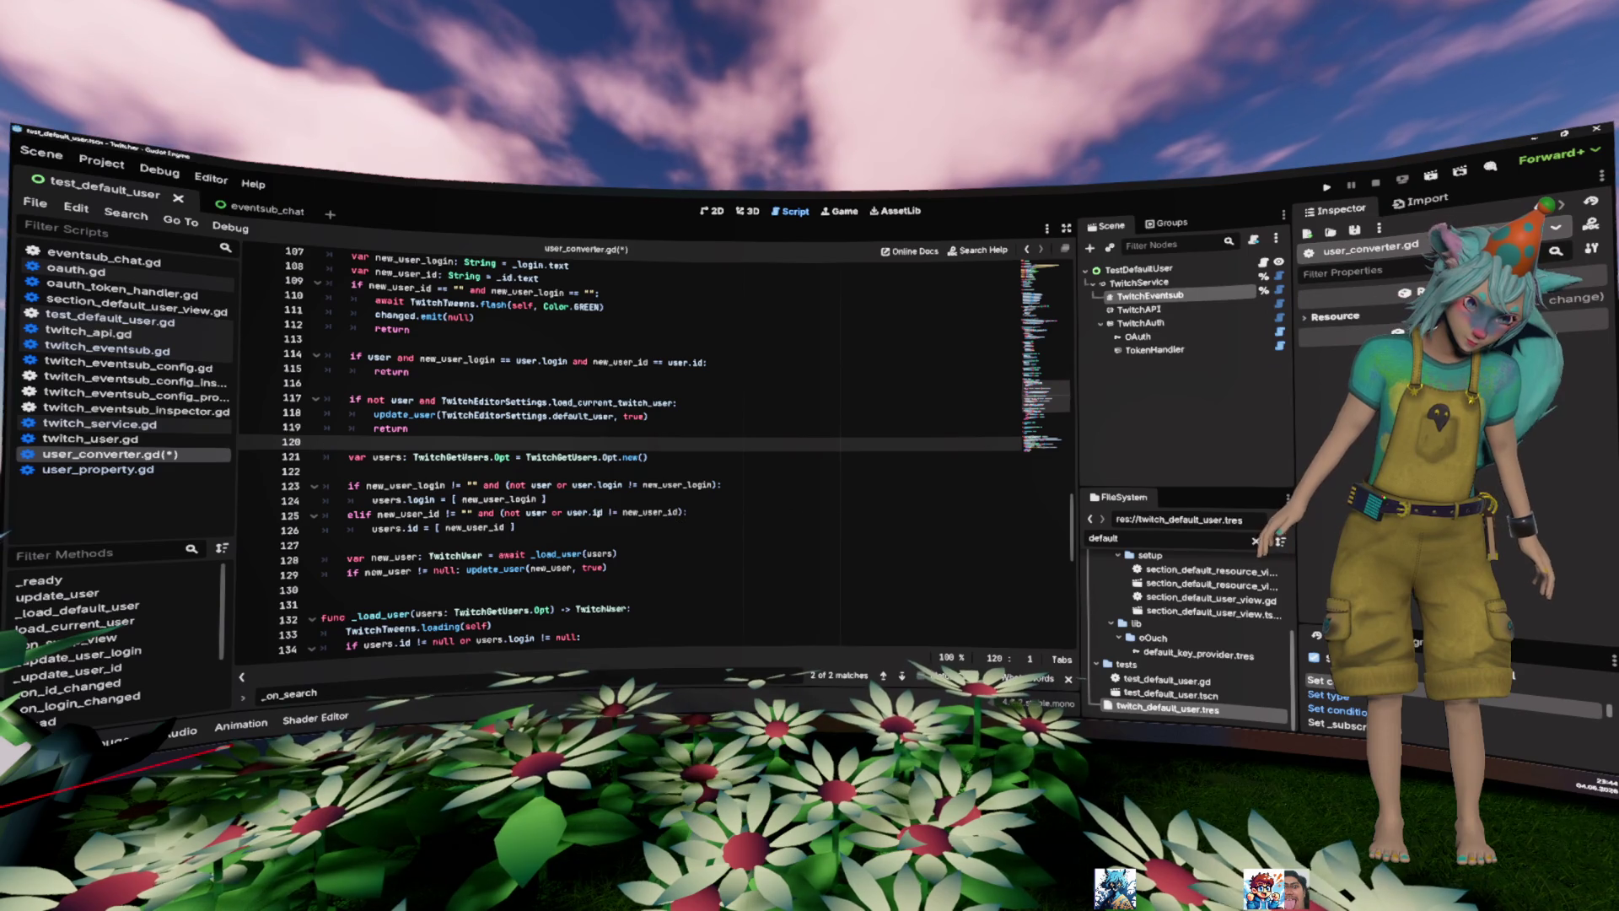
{"action": "mouse_move", "coordinate": [552, 443]}
{"action": "left_mouse_down"}
{"action": "mouse_move", "coordinate": [699, 514]}
{"action": "mouse_move", "coordinate": [725, 562]}
{"action": "left_mouse_up"}
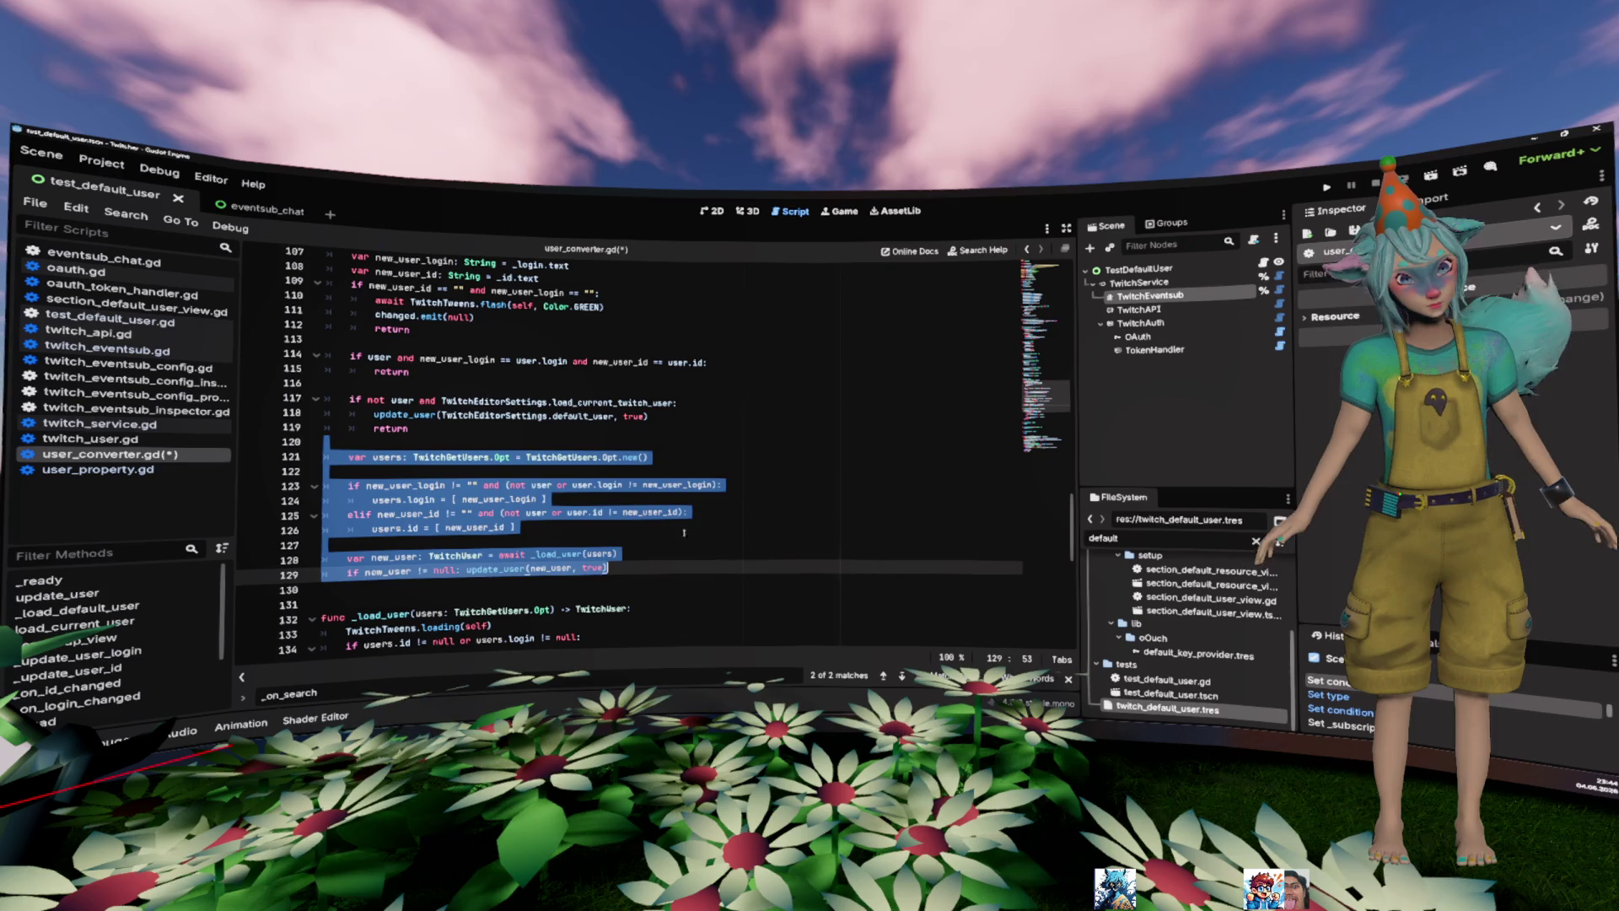
{"action": "left_click", "coordinate": [569, 448]}
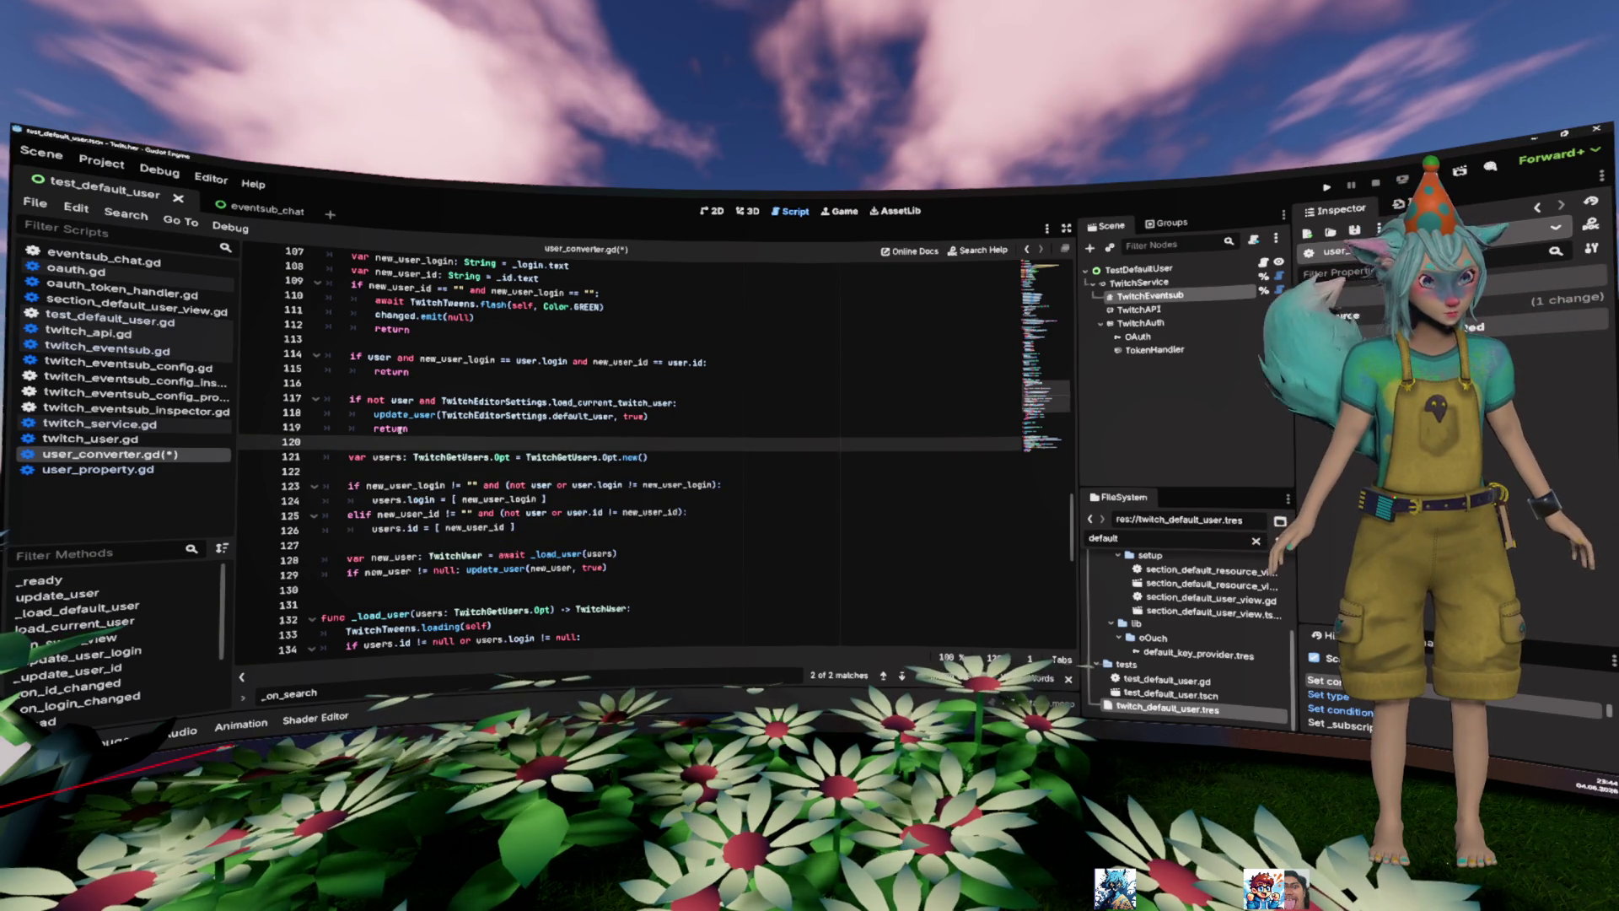
{"action": "double_click", "coordinate": [403, 401]}
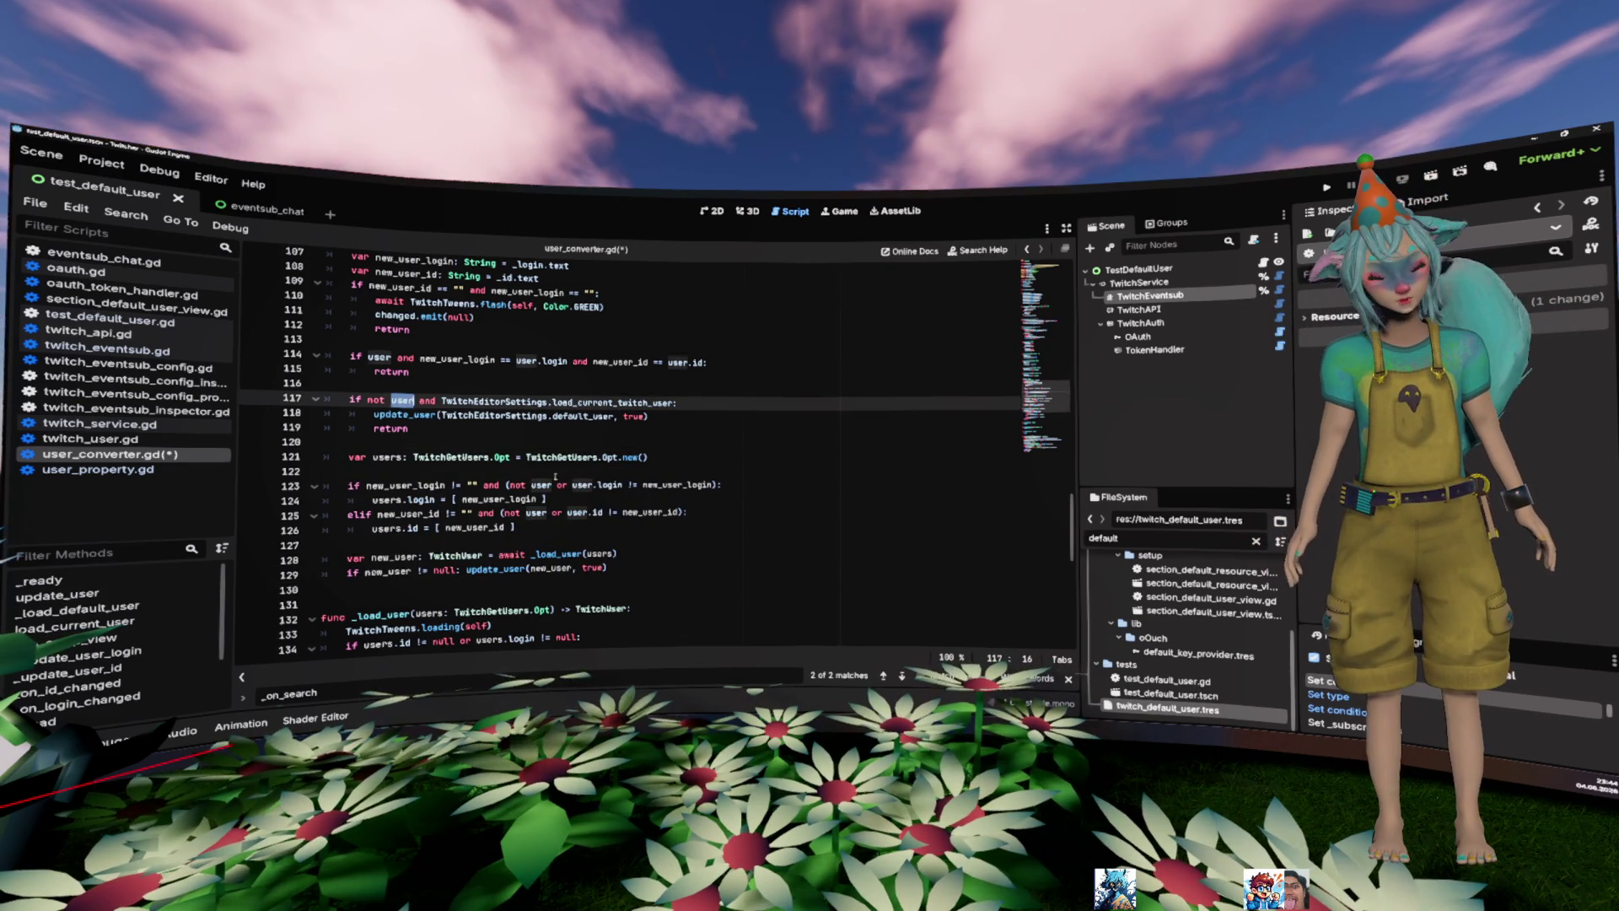
{"action": "left_click", "coordinate": [588, 456]}
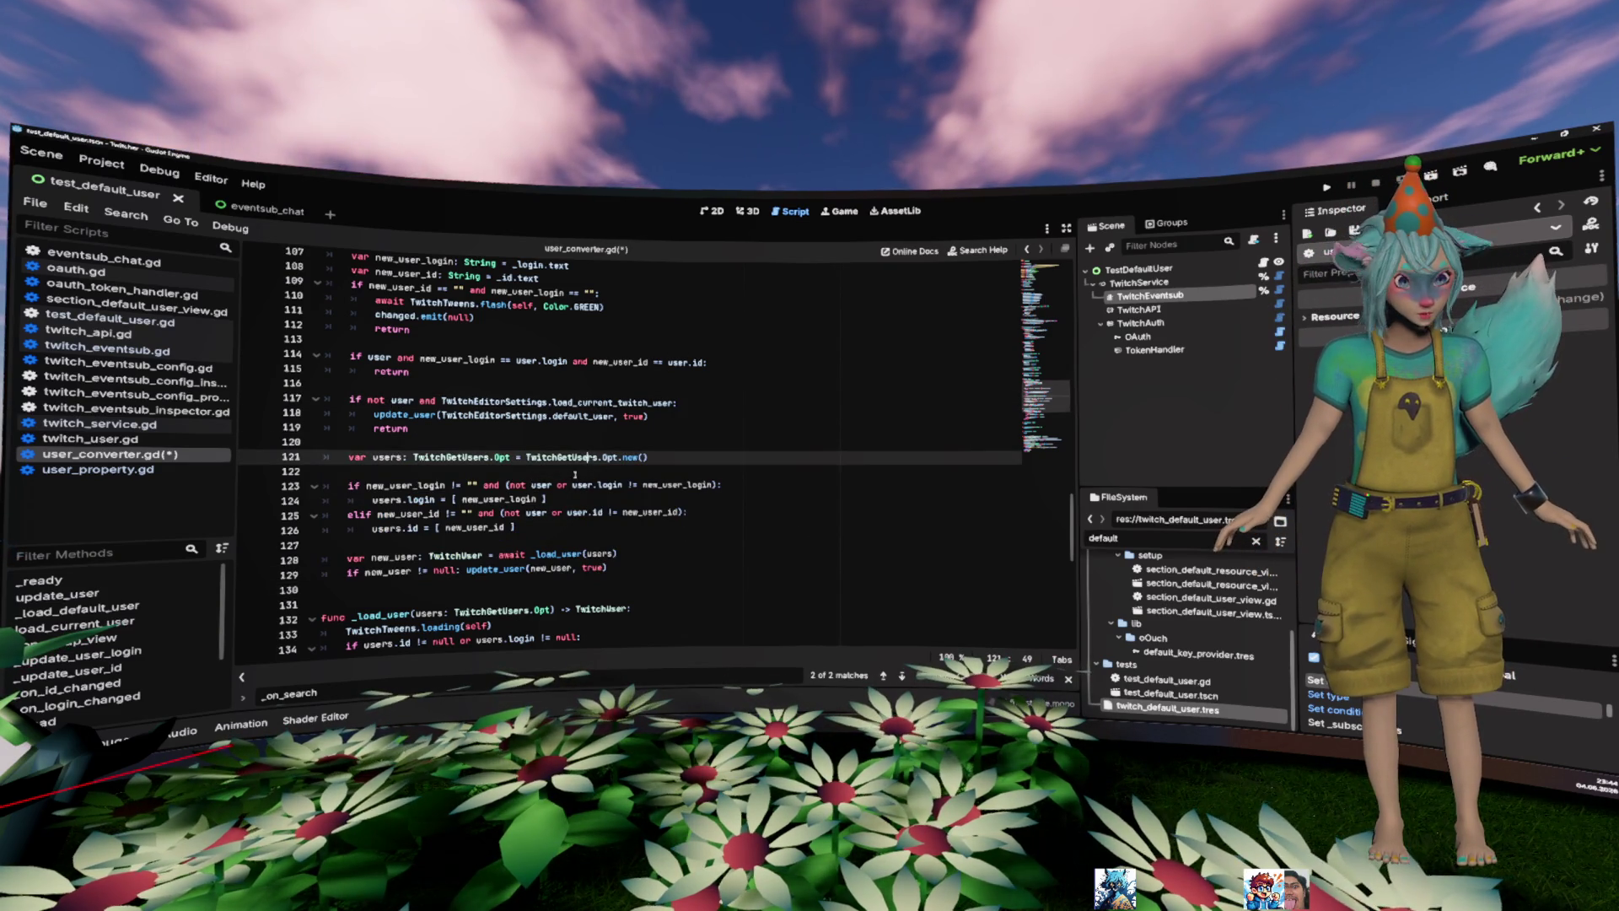
{"action": "left_click", "coordinate": [655, 572]}
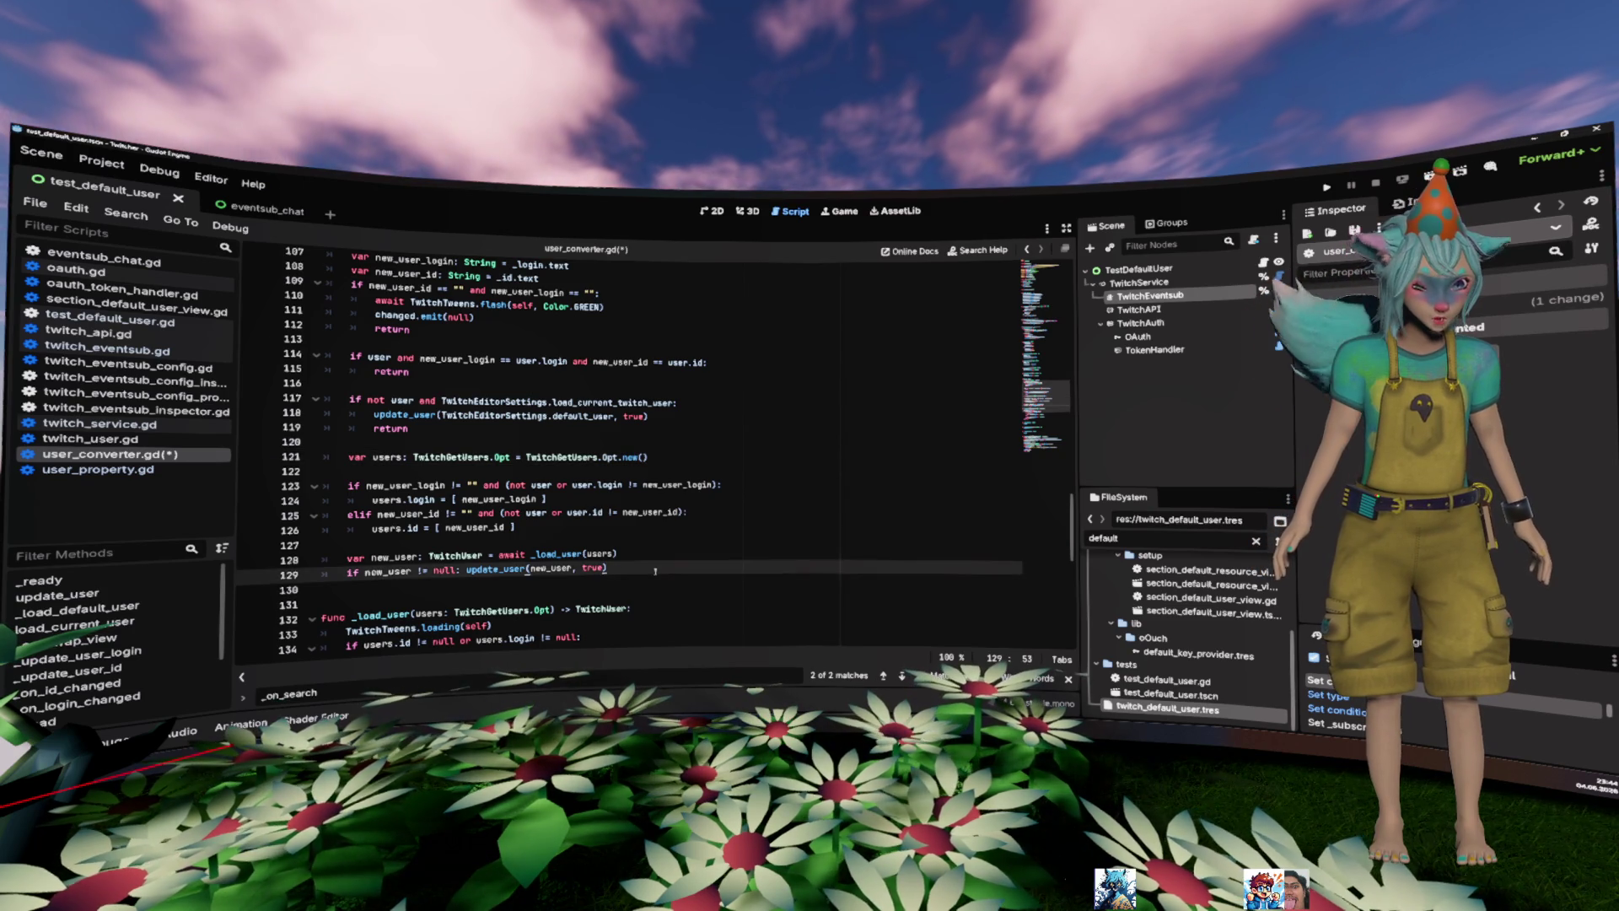
{"action": "scroll", "coordinate": [655, 572], "scroll_direction": "down", "scroll_amount": 2}
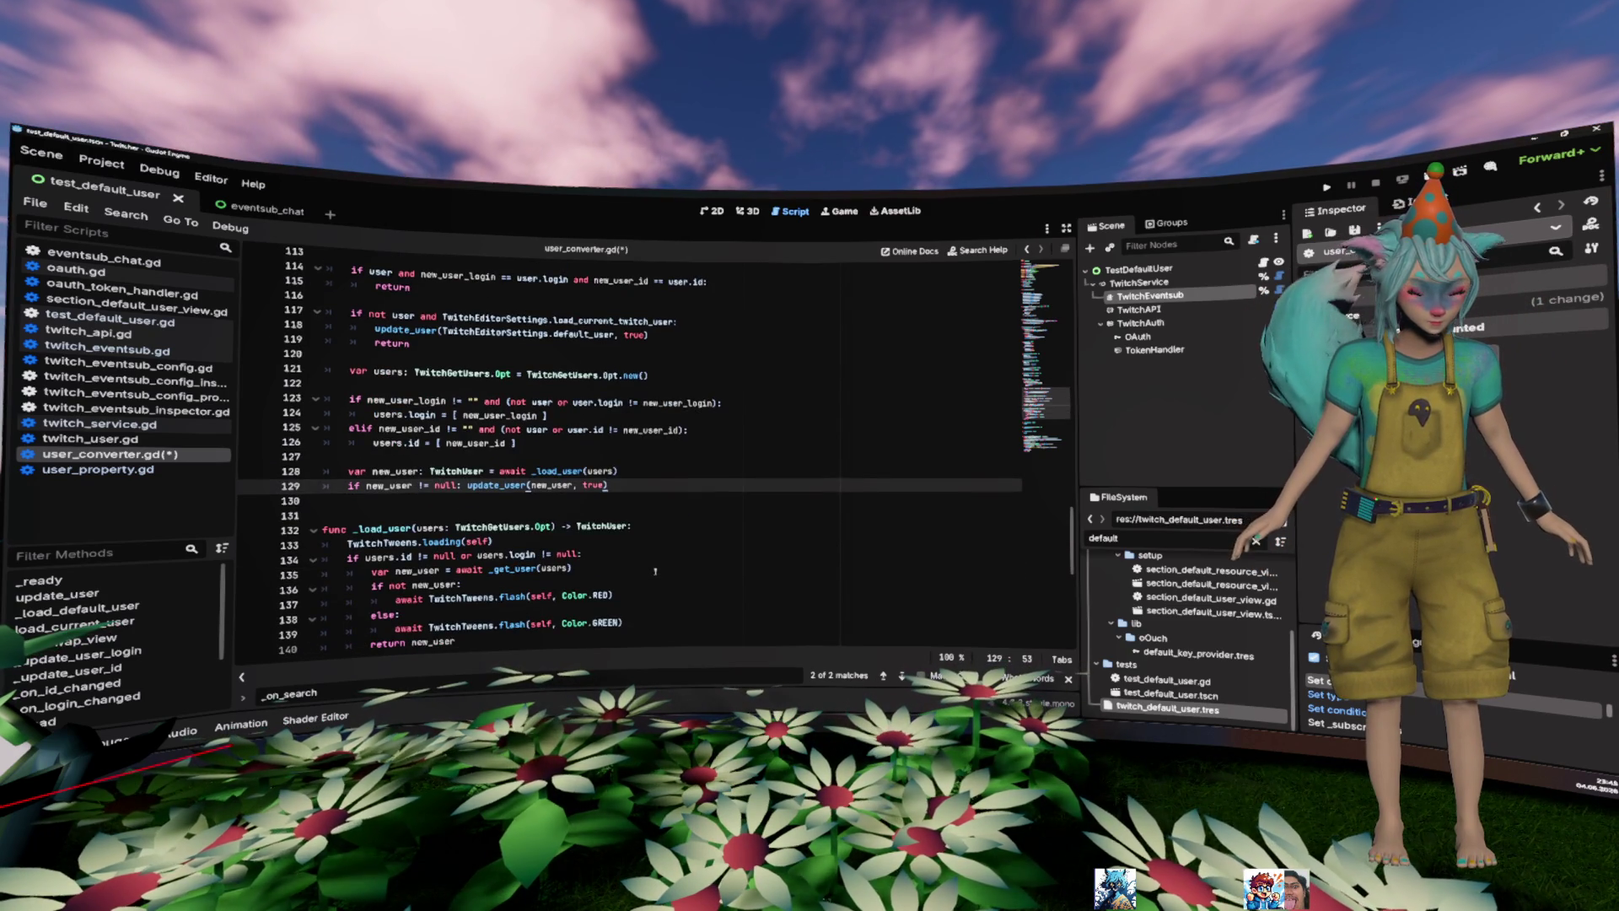
{"action": "scroll", "coordinate": [655, 572], "scroll_direction": "down", "scroll_amount": 2}
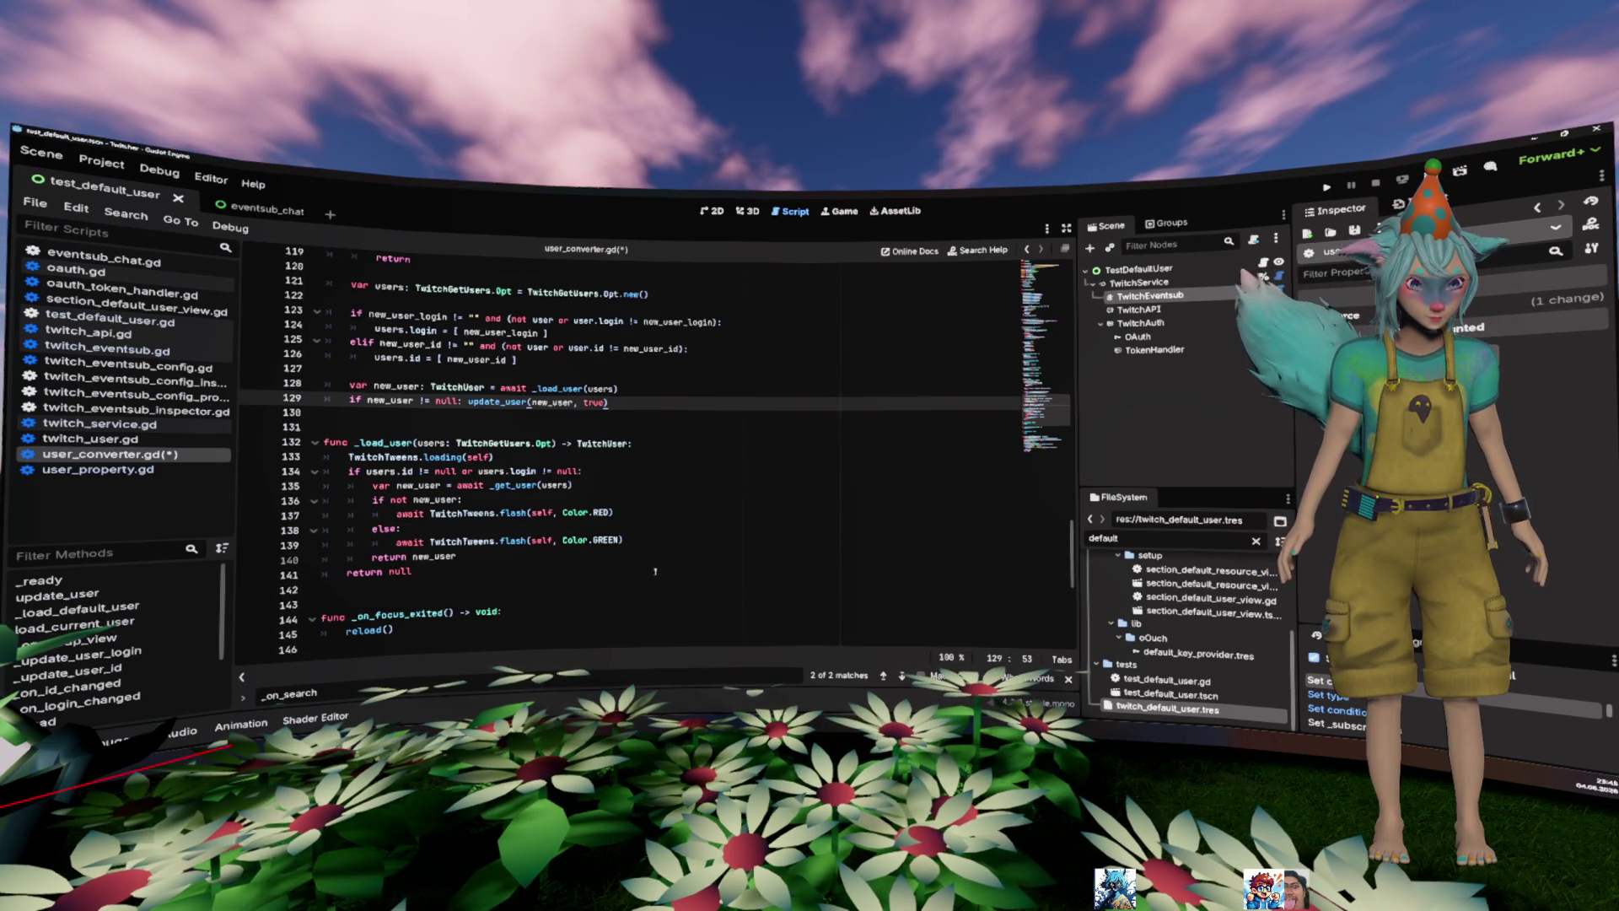
{"action": "scroll", "coordinate": [655, 571], "scroll_direction": "down", "scroll_amount": 5}
{"action": "scroll", "coordinate": [655, 571], "scroll_direction": "down", "scroll_amount": 3}
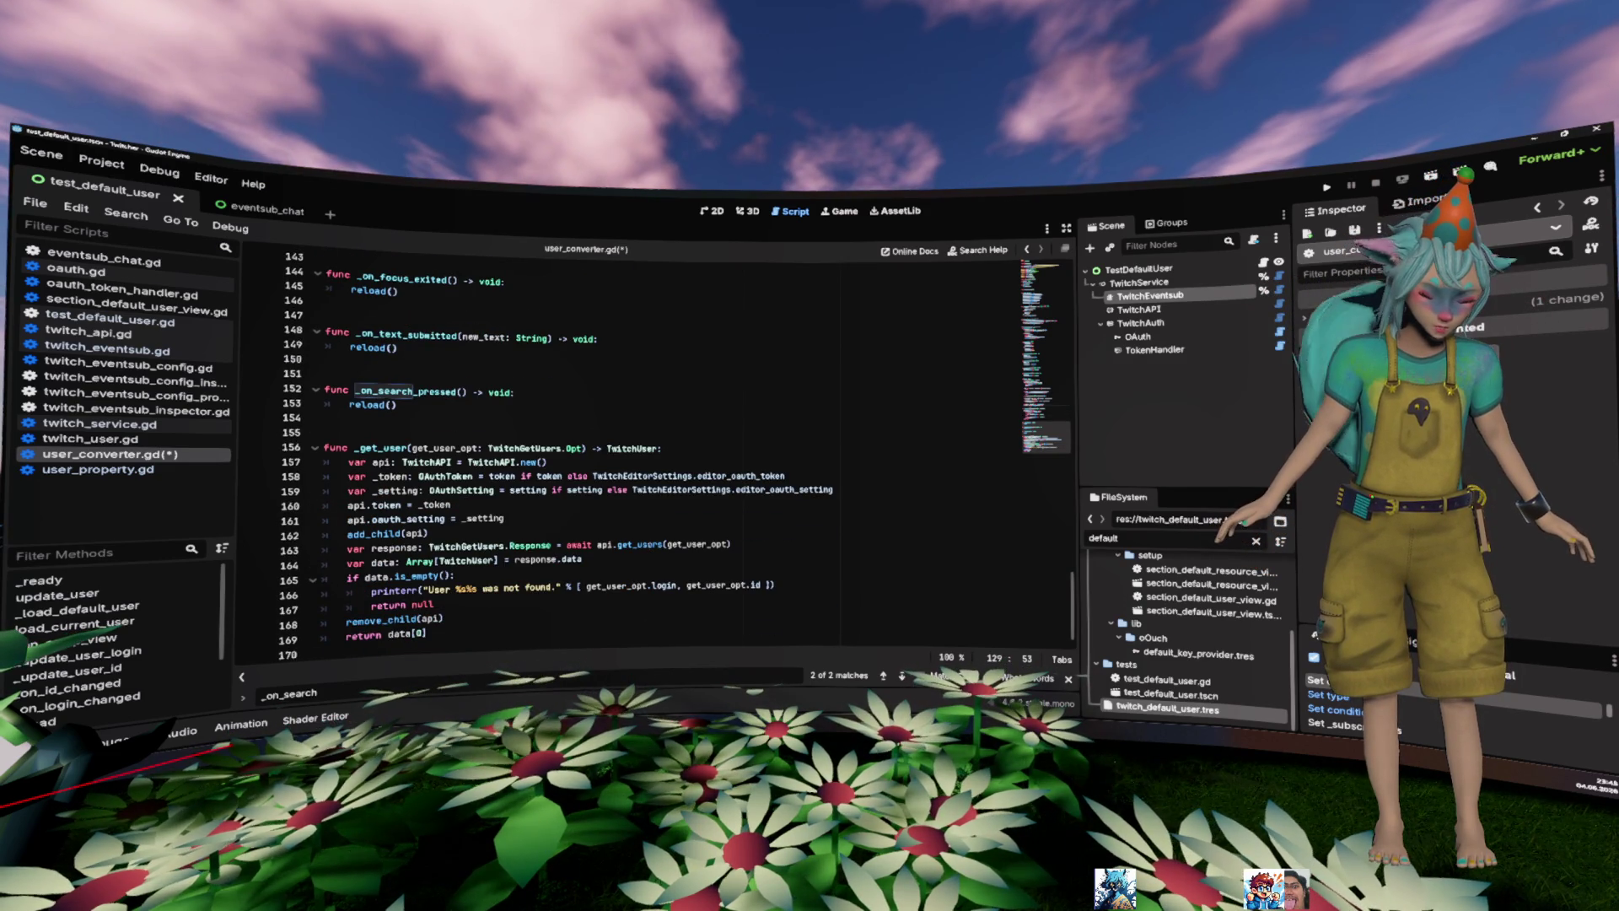
{"action": "left_click_drag", "start_coordinate": [472, 621], "coordinate": [368, 434]}
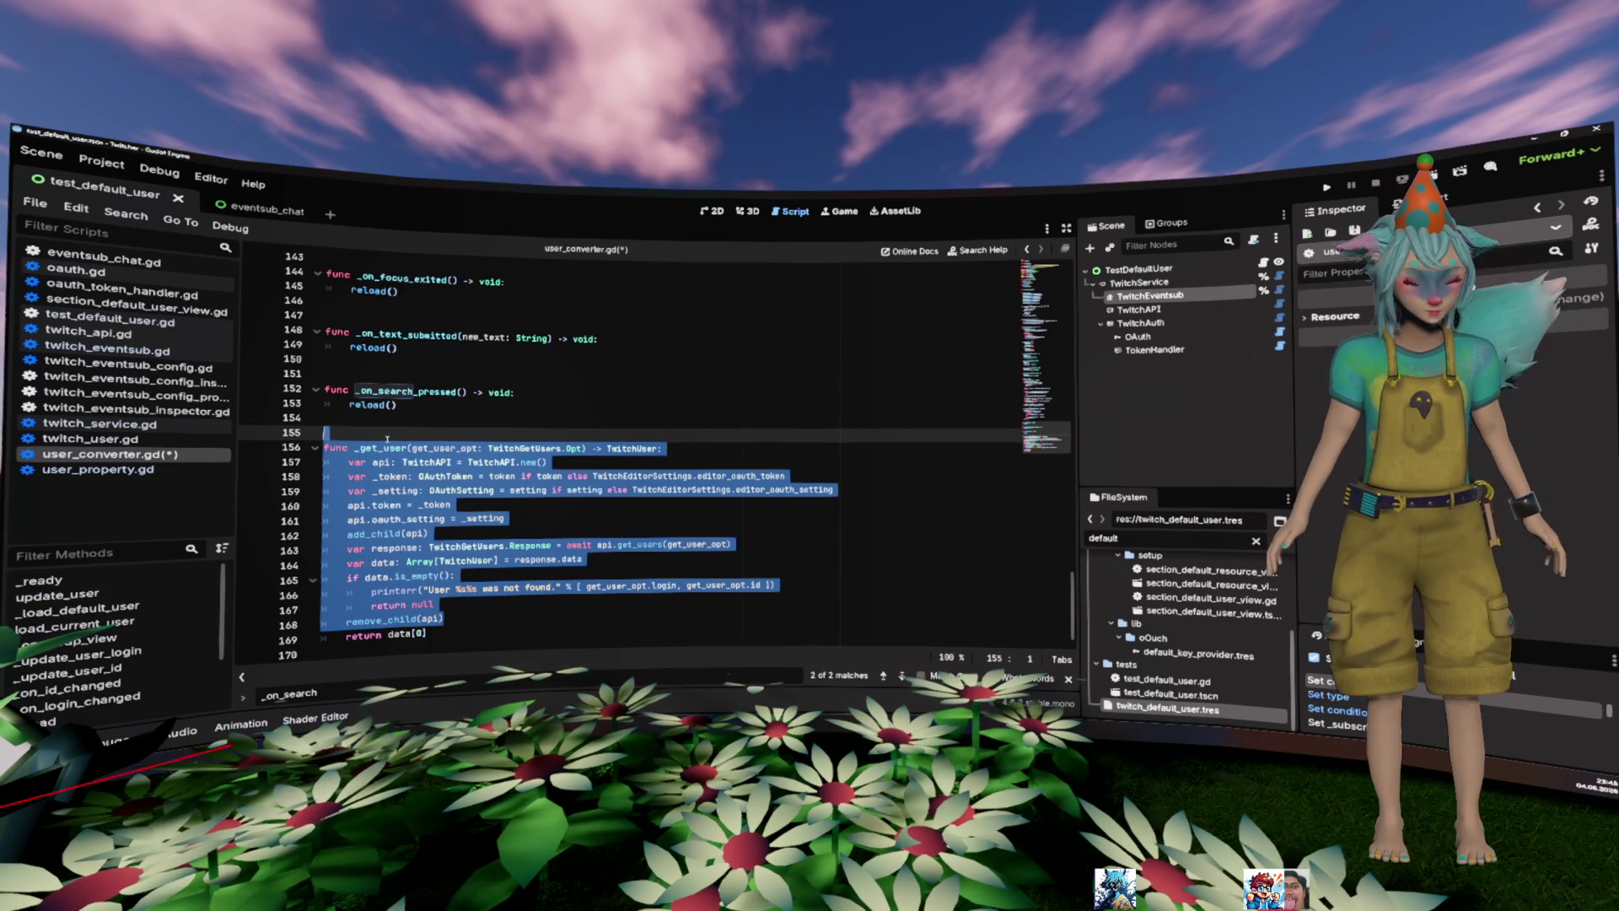
Add a TwitchService.get_current_user_via_api() line inside _get_user, then delete that line again.
{"action": "left_click", "coordinate": [479, 447]}
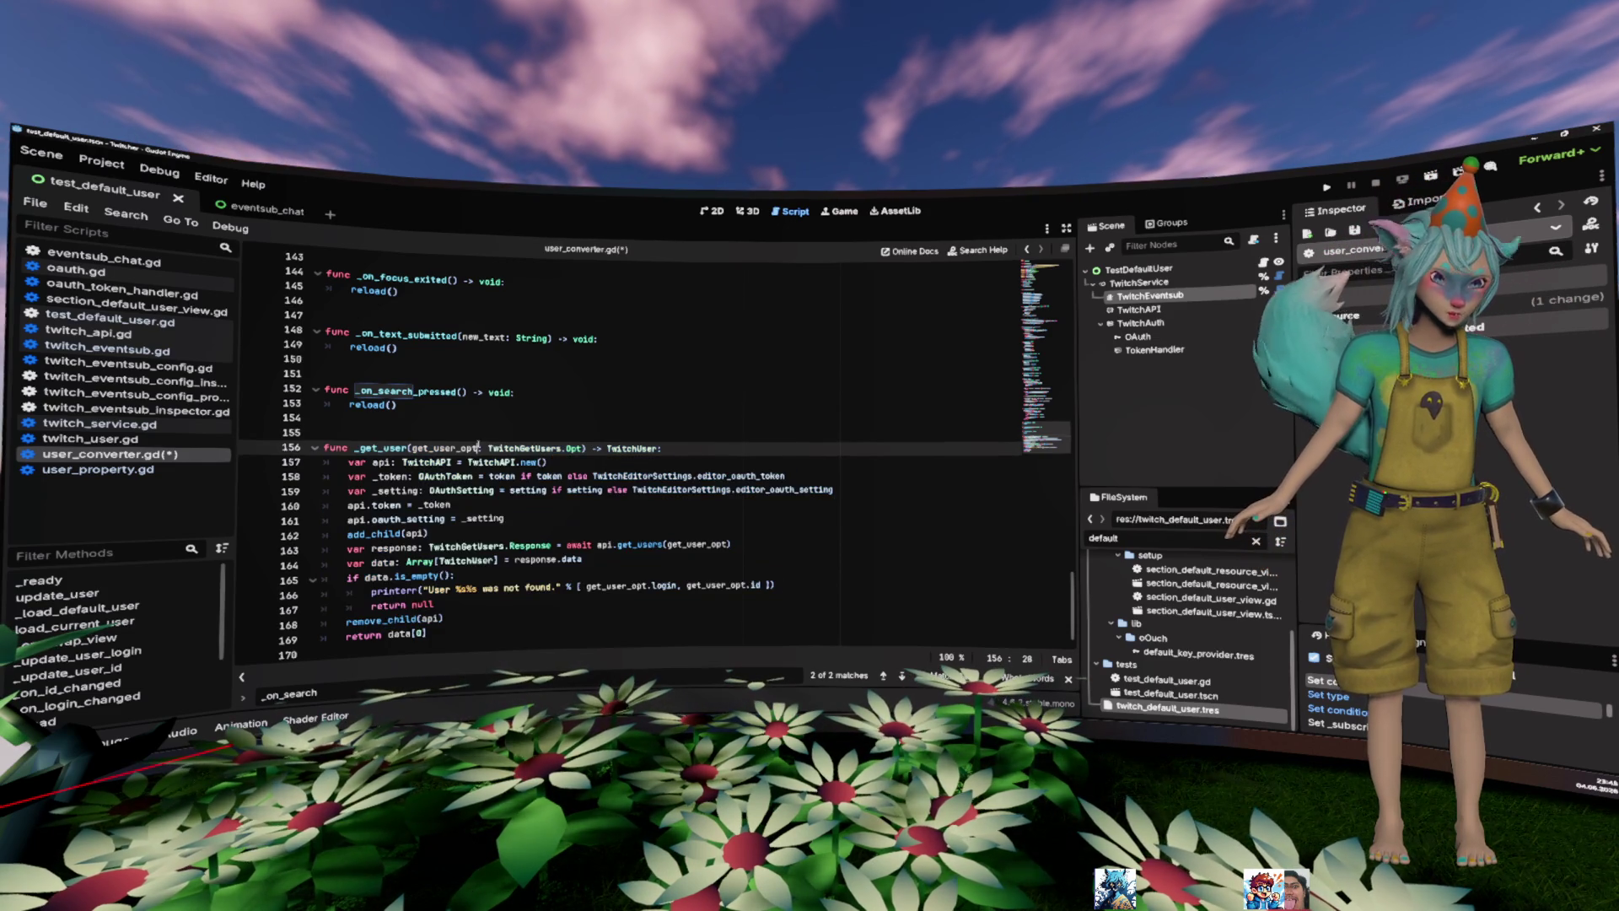
{"action": "left_click", "coordinate": [722, 447]}
{"action": "key", "text": "Return"}
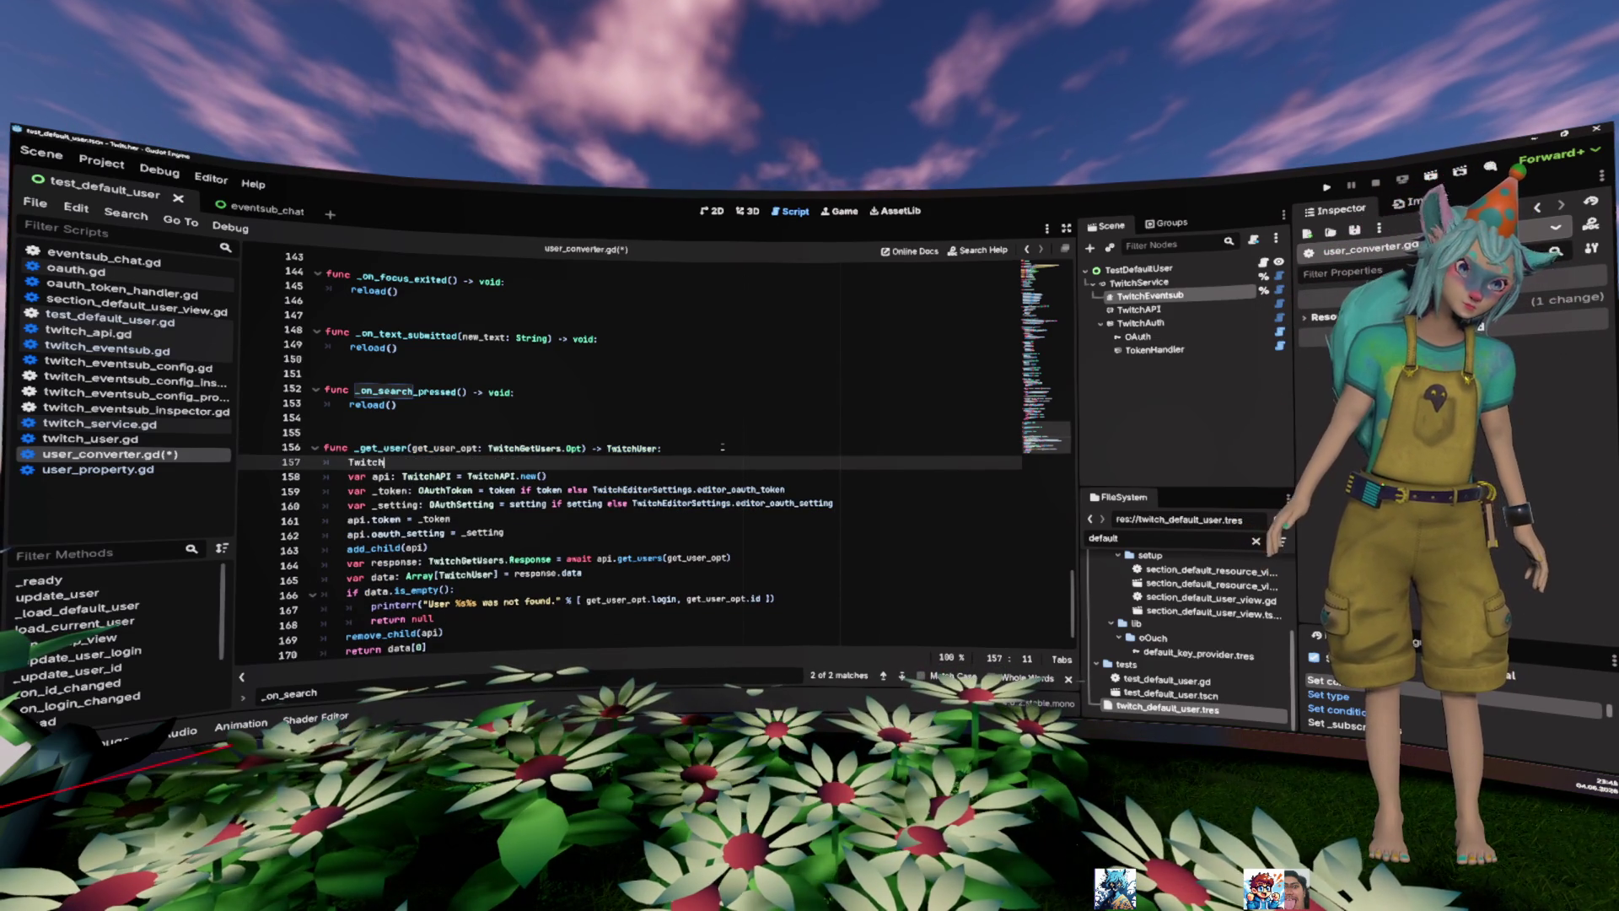
{"action": "type", "text": "n"}
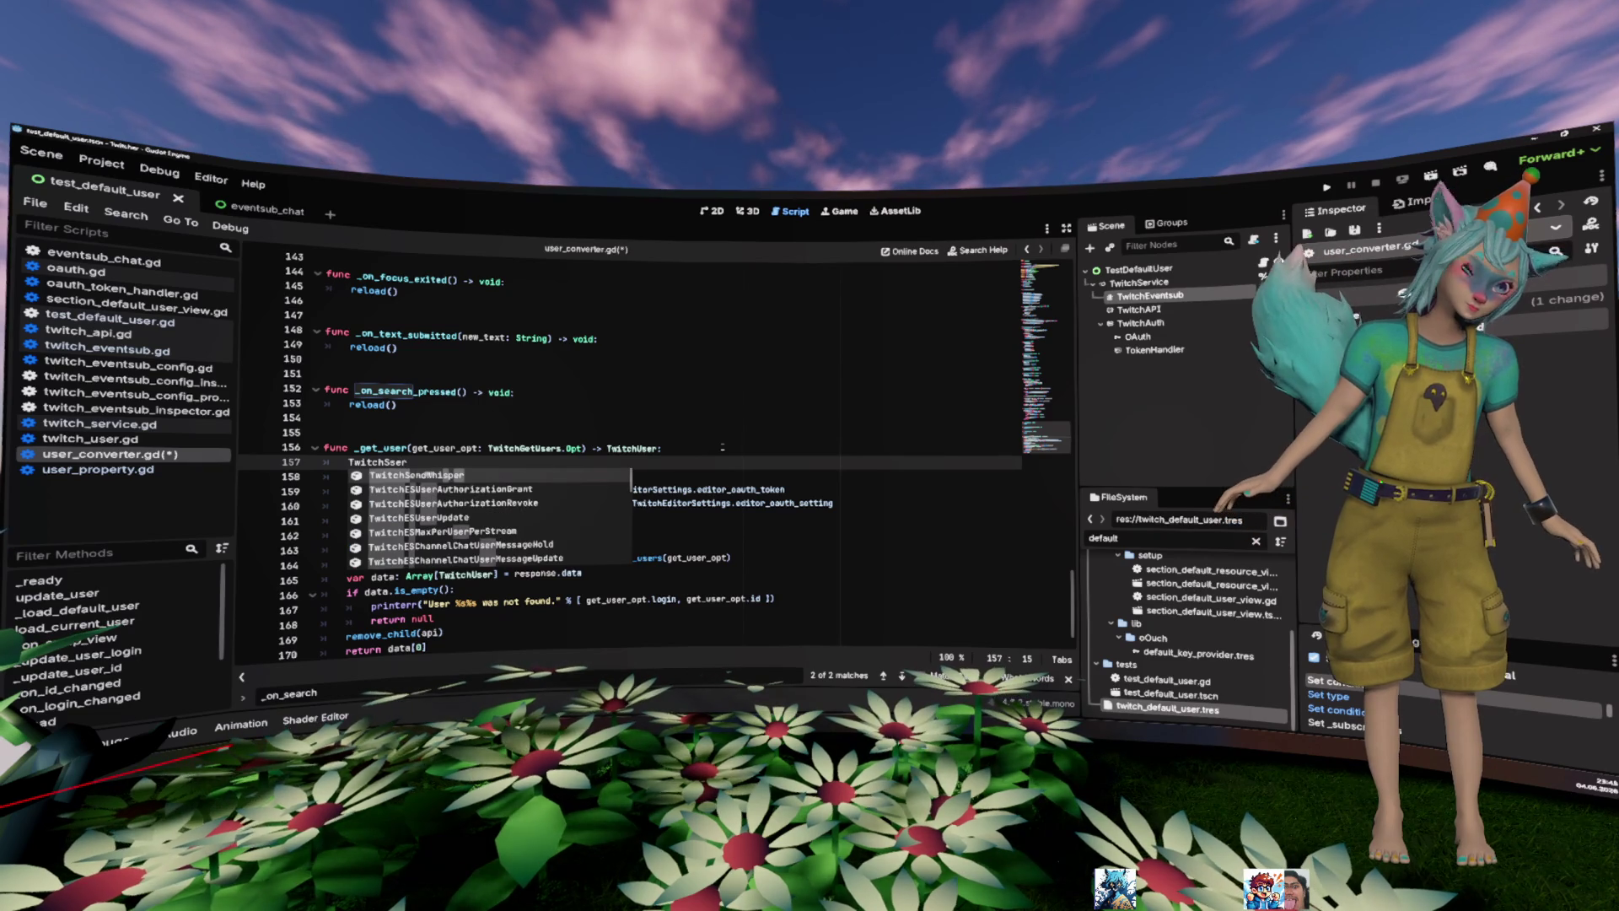
{"action": "key", "text": "BackSpace"}
{"action": "key", "text": "BackSpace"}
{"action": "key", "text": "Return"}
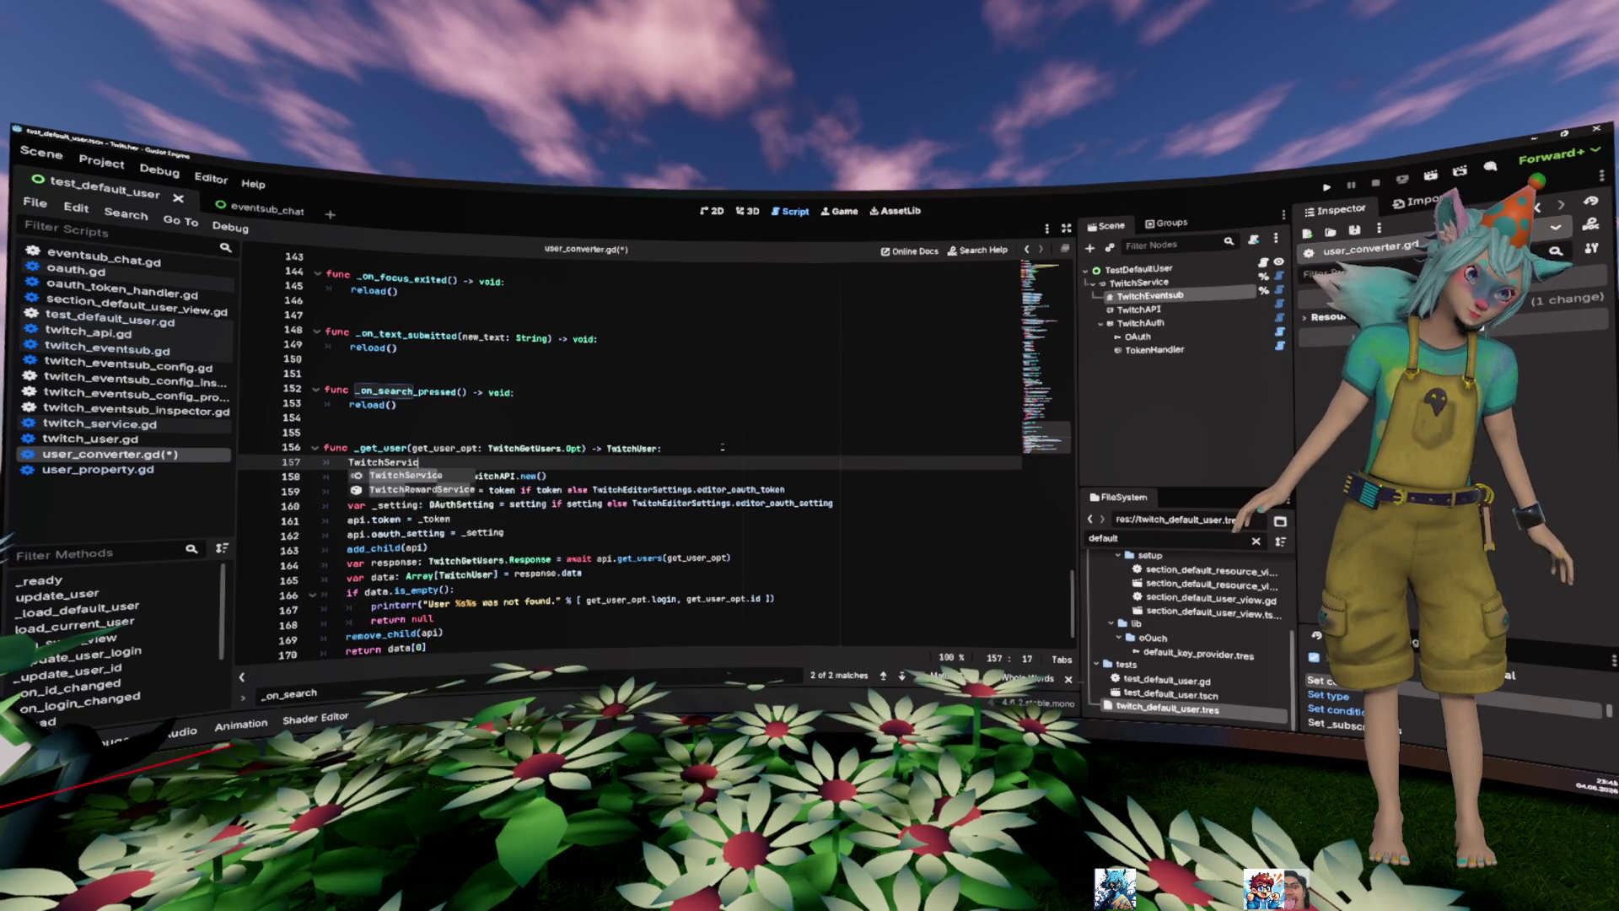
{"action": "type", "text": ".get"}
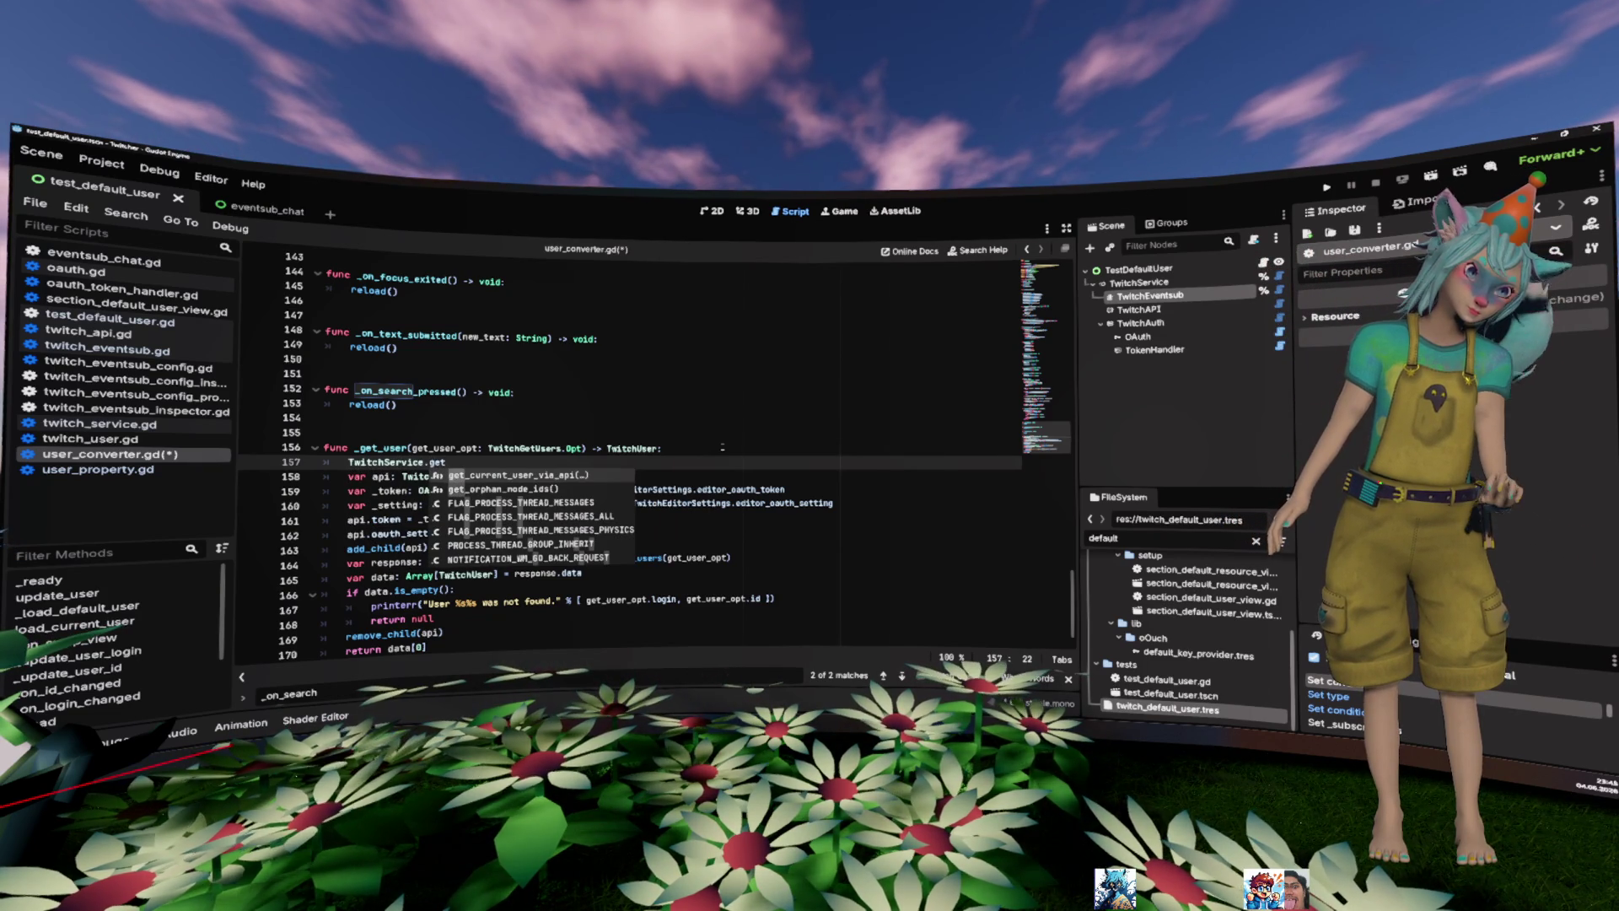
{"action": "key", "text": "Return"}
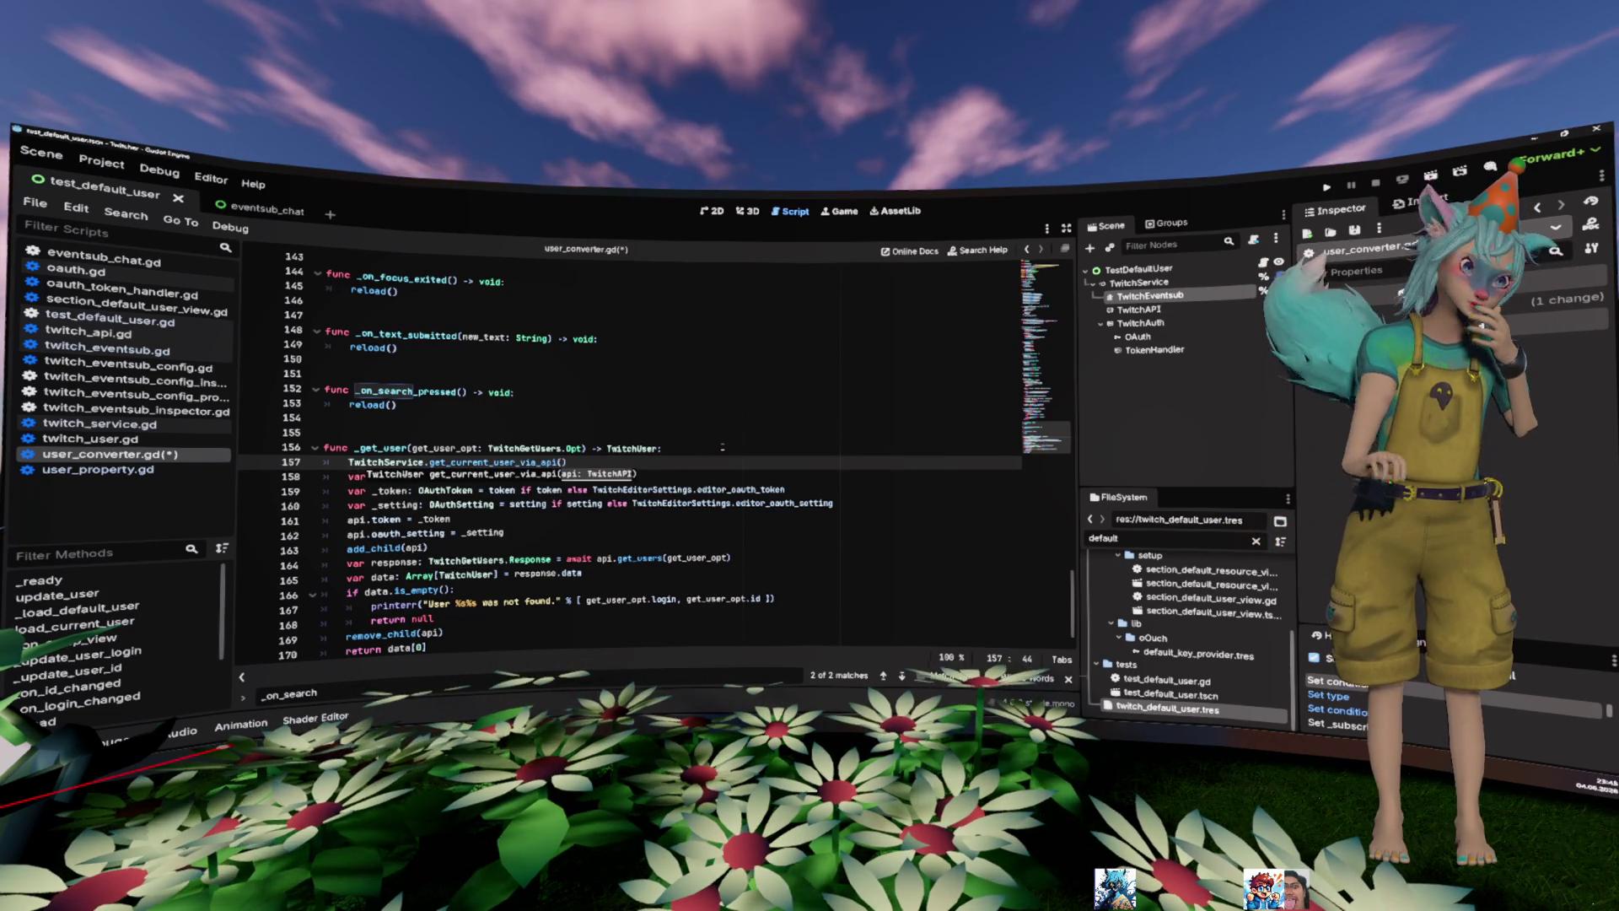
{"action": "key", "text": "shift+Home"}
{"action": "key", "text": "BackSpace"}
{"action": "key", "text": "BackSpace"}
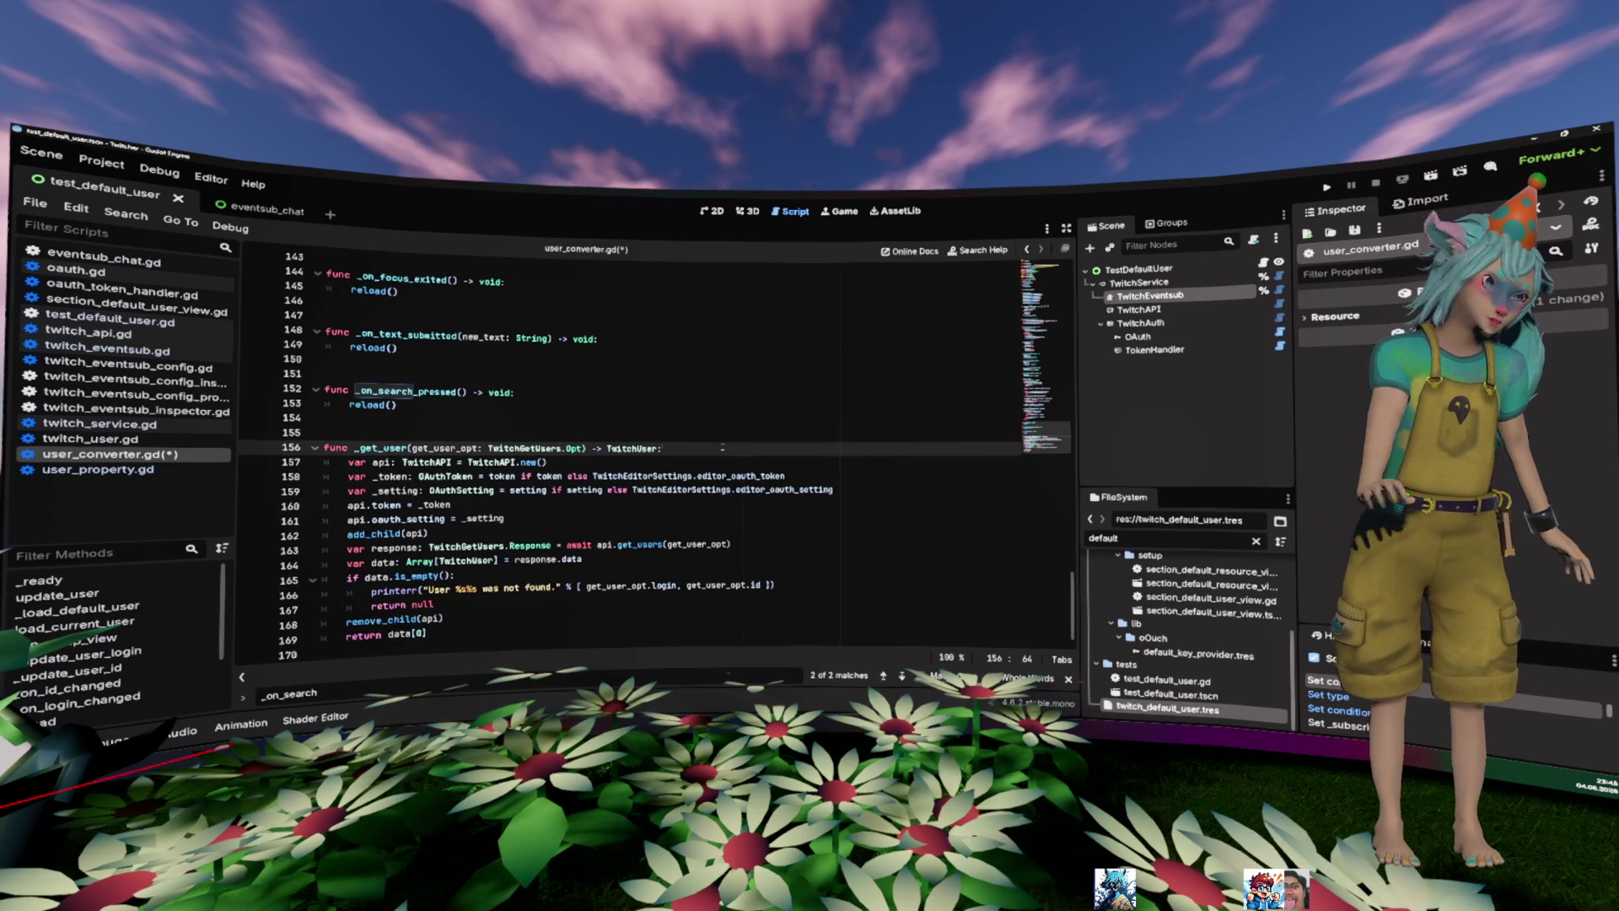
{"action": "scroll", "coordinate": [722, 448], "scroll_direction": "up", "scroll_amount": 12}
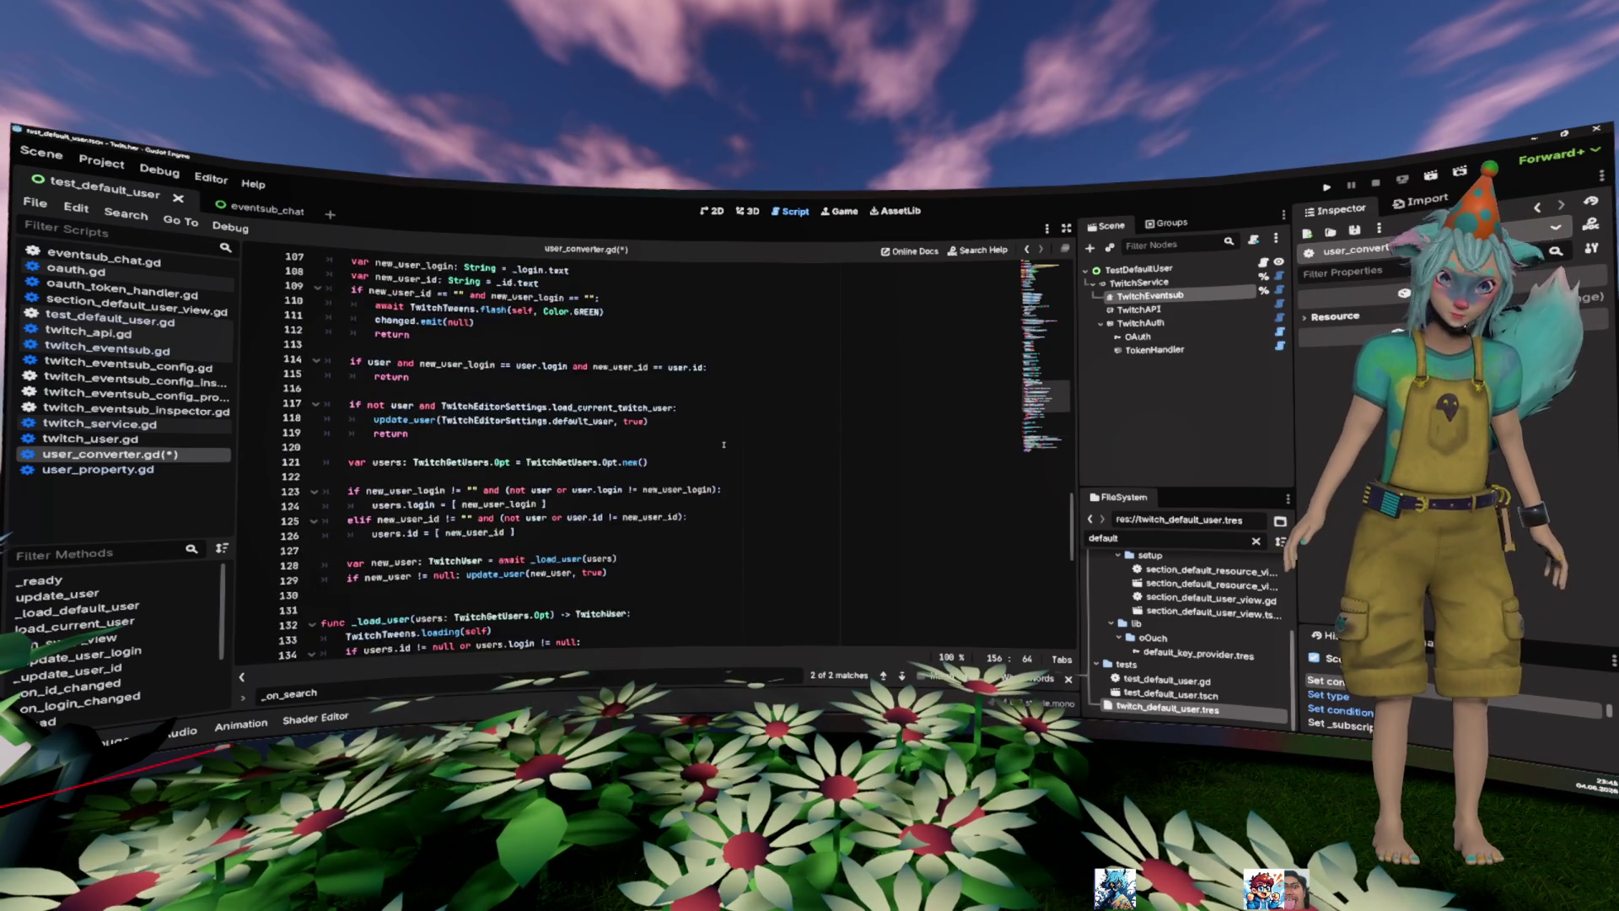
Scroll to load_current_user near line 61, select its name, and search the script for it.
{"action": "scroll", "coordinate": [722, 444], "scroll_direction": "up", "scroll_amount": 3}
{"action": "scroll", "coordinate": [723, 444], "scroll_direction": "up", "scroll_amount": 13}
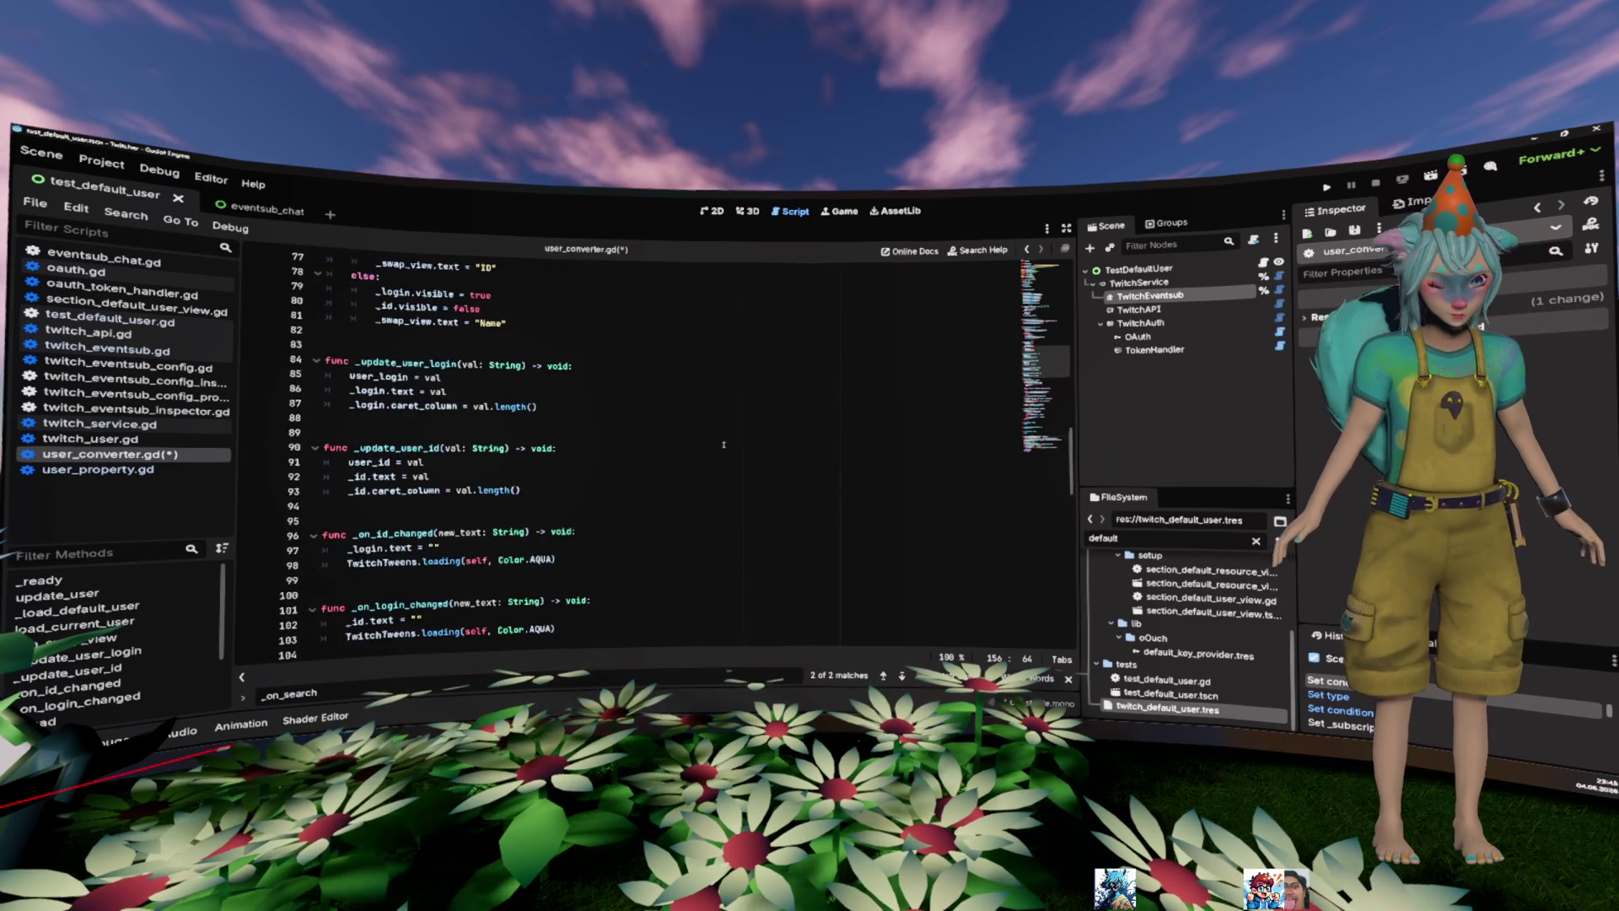
{"action": "scroll", "coordinate": [722, 444], "scroll_direction": "up", "scroll_amount": 4}
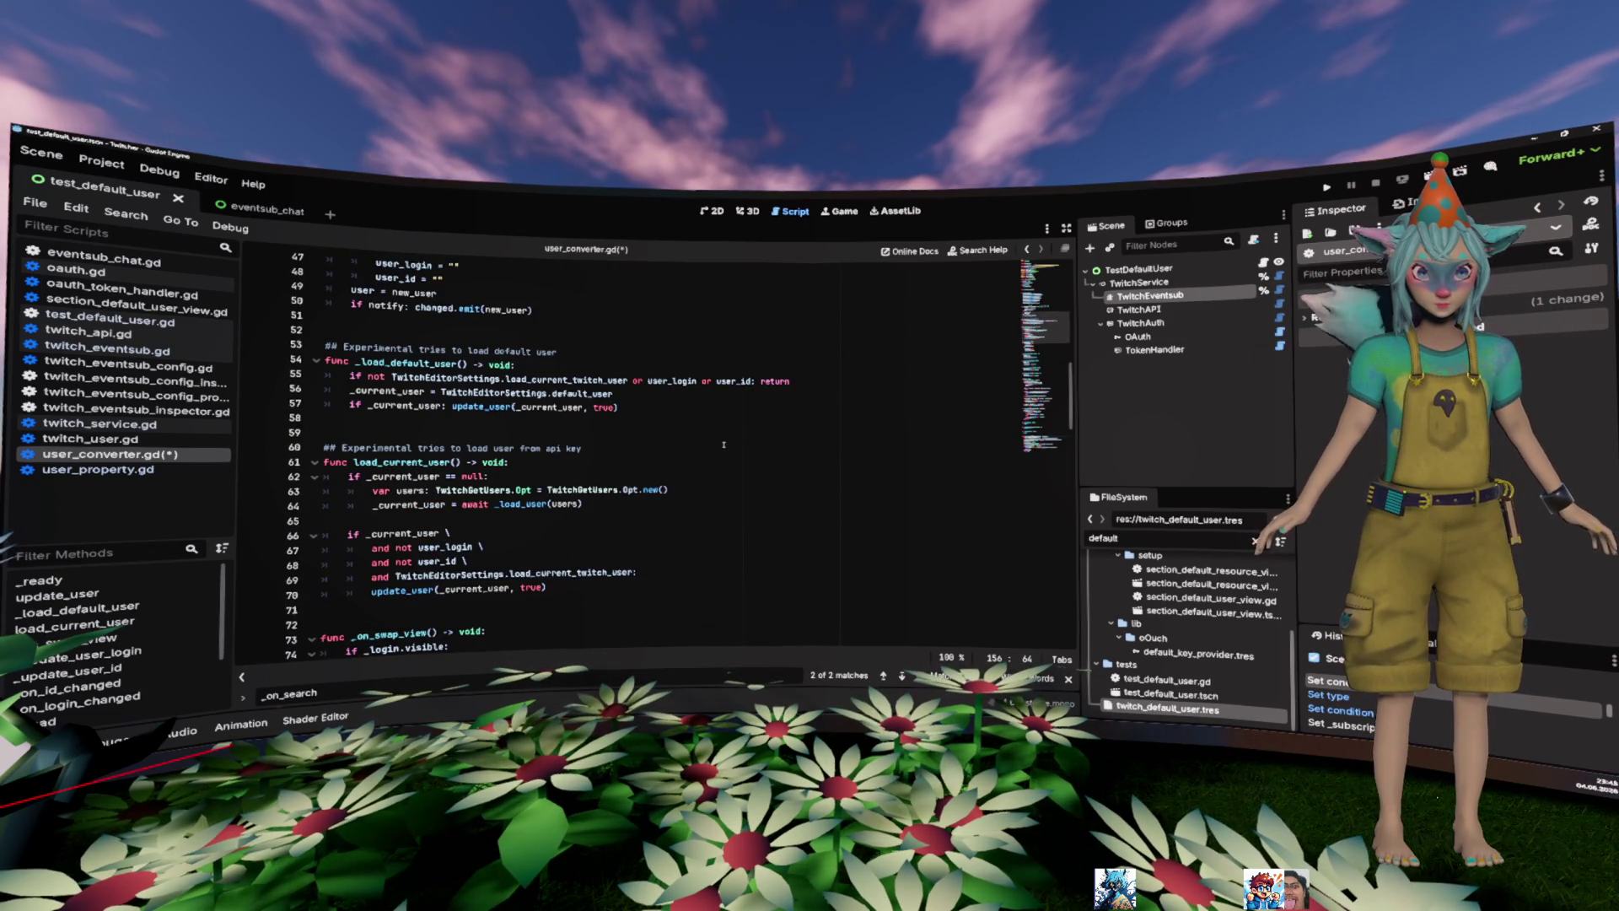
{"action": "scroll", "coordinate": [723, 445], "scroll_direction": "down", "scroll_amount": 3}
{"action": "scroll", "coordinate": [722, 444], "scroll_direction": "up", "scroll_amount": 18}
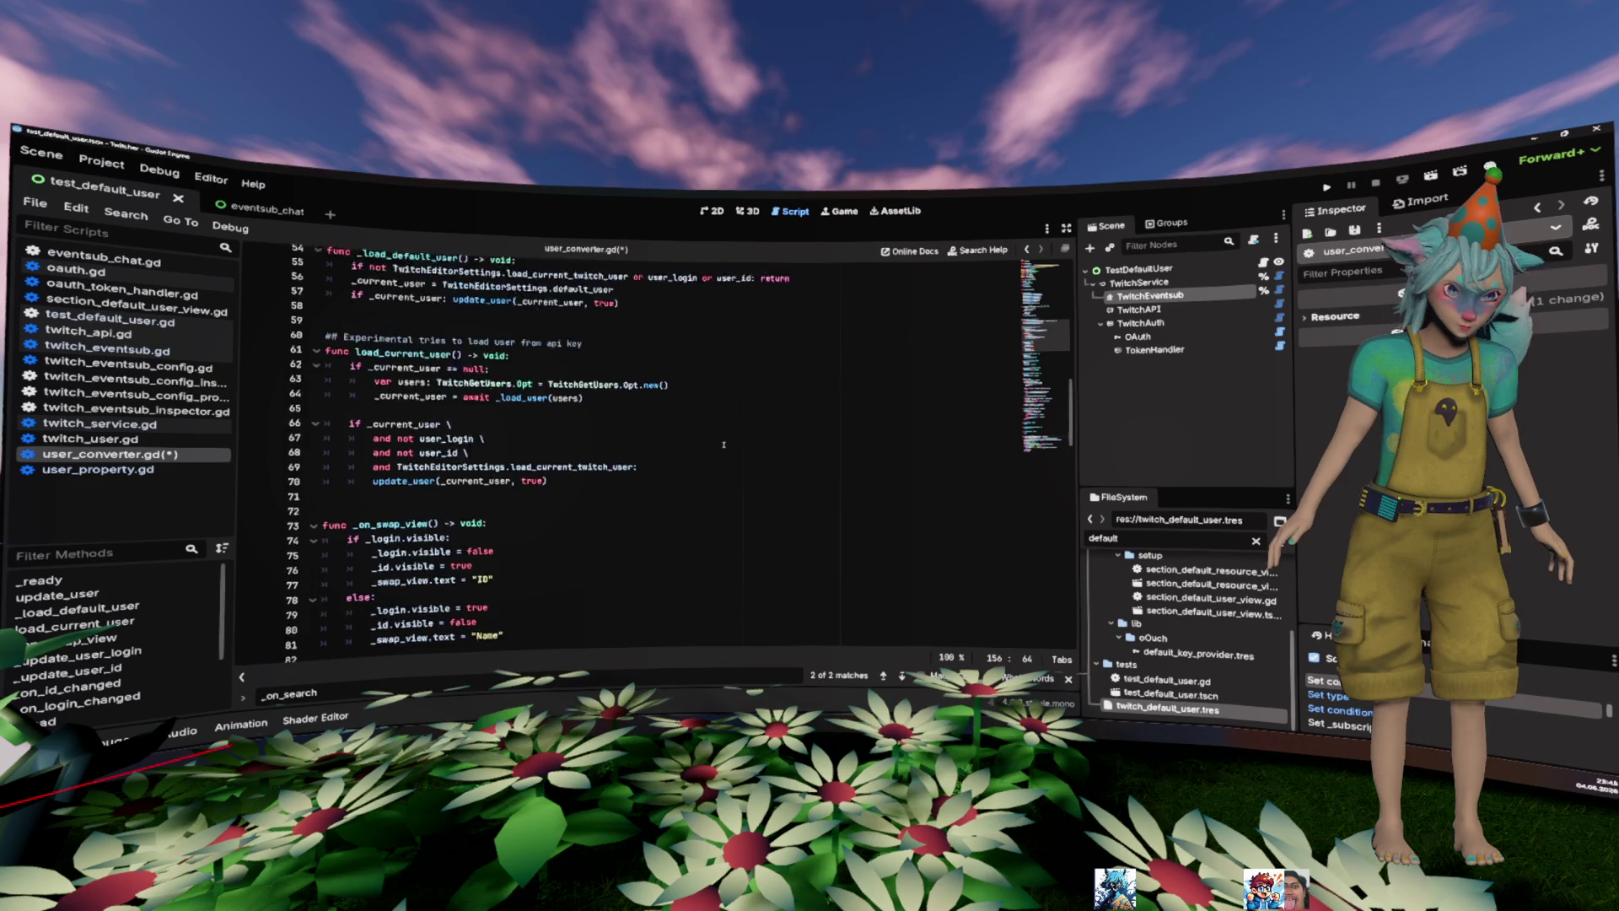
{"action": "scroll", "coordinate": [723, 444], "scroll_direction": "down", "scroll_amount": 14}
{"action": "scroll", "coordinate": [722, 444], "scroll_direction": "down", "scroll_amount": 3}
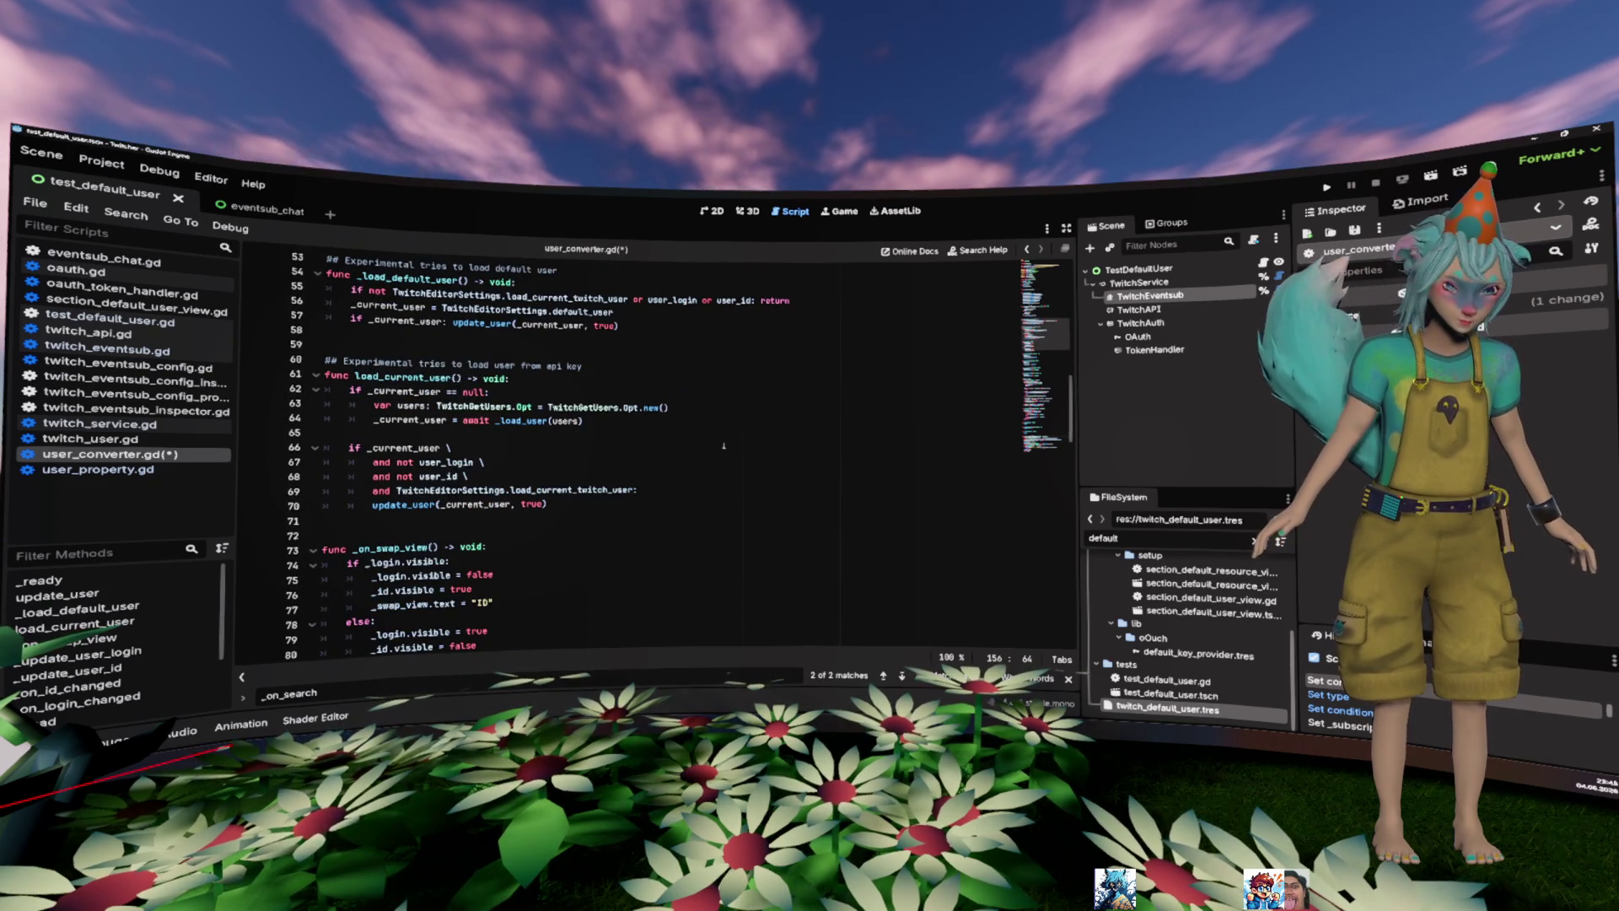
{"action": "double_click", "coordinate": [403, 377]}
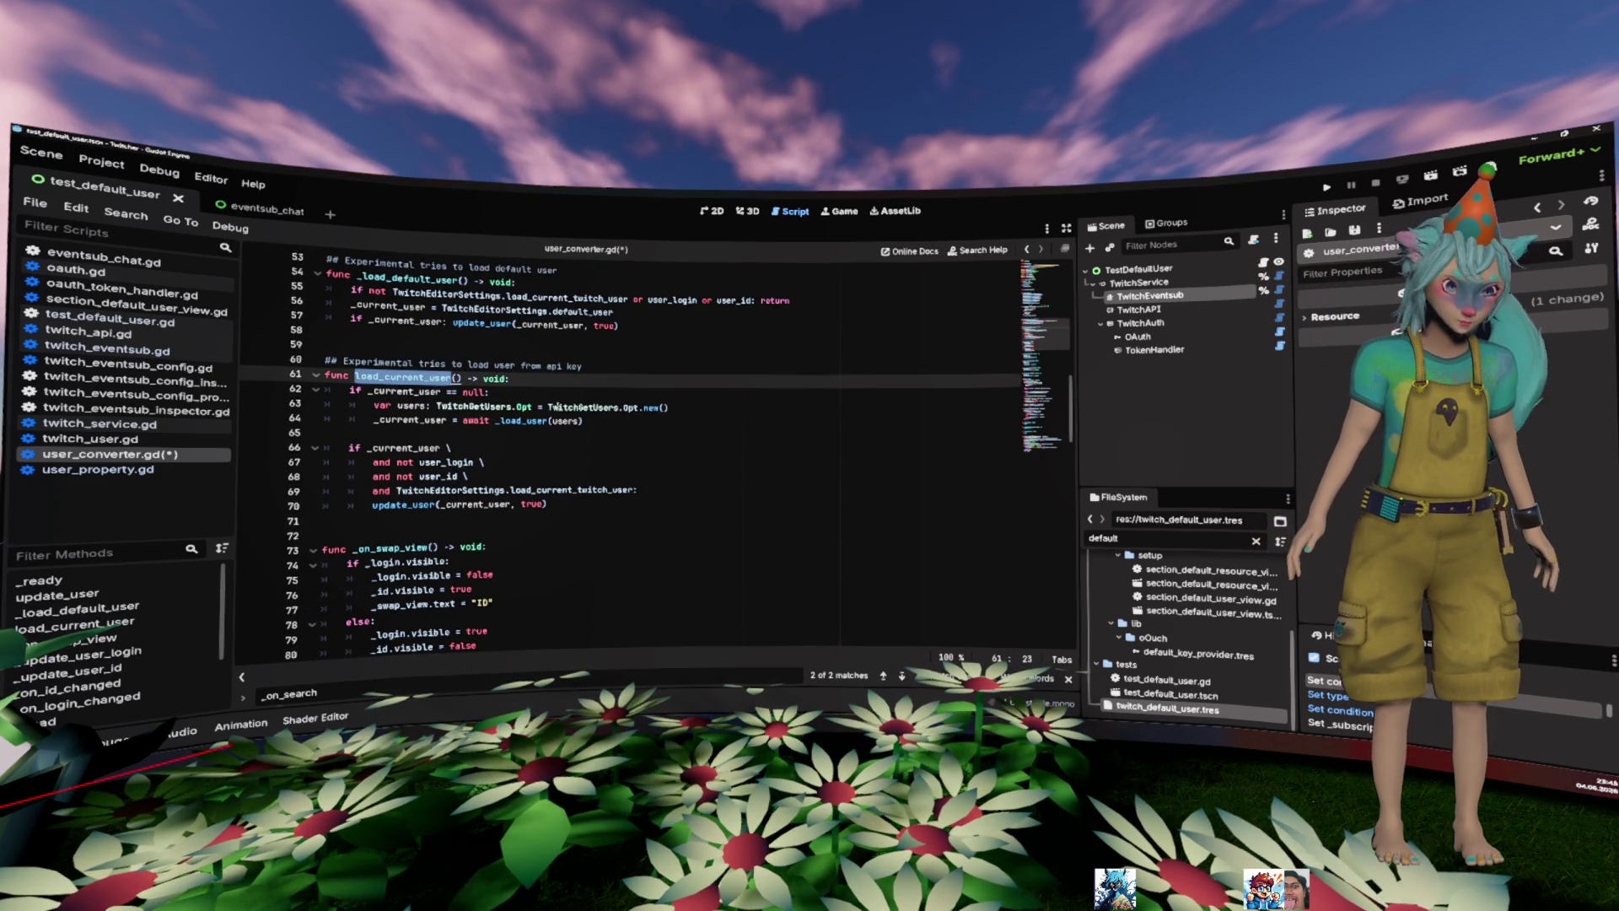
{"action": "mouse_move", "coordinate": [552, 407]}
{"action": "scroll", "coordinate": [552, 407], "scroll_direction": "up", "scroll_amount": 3}
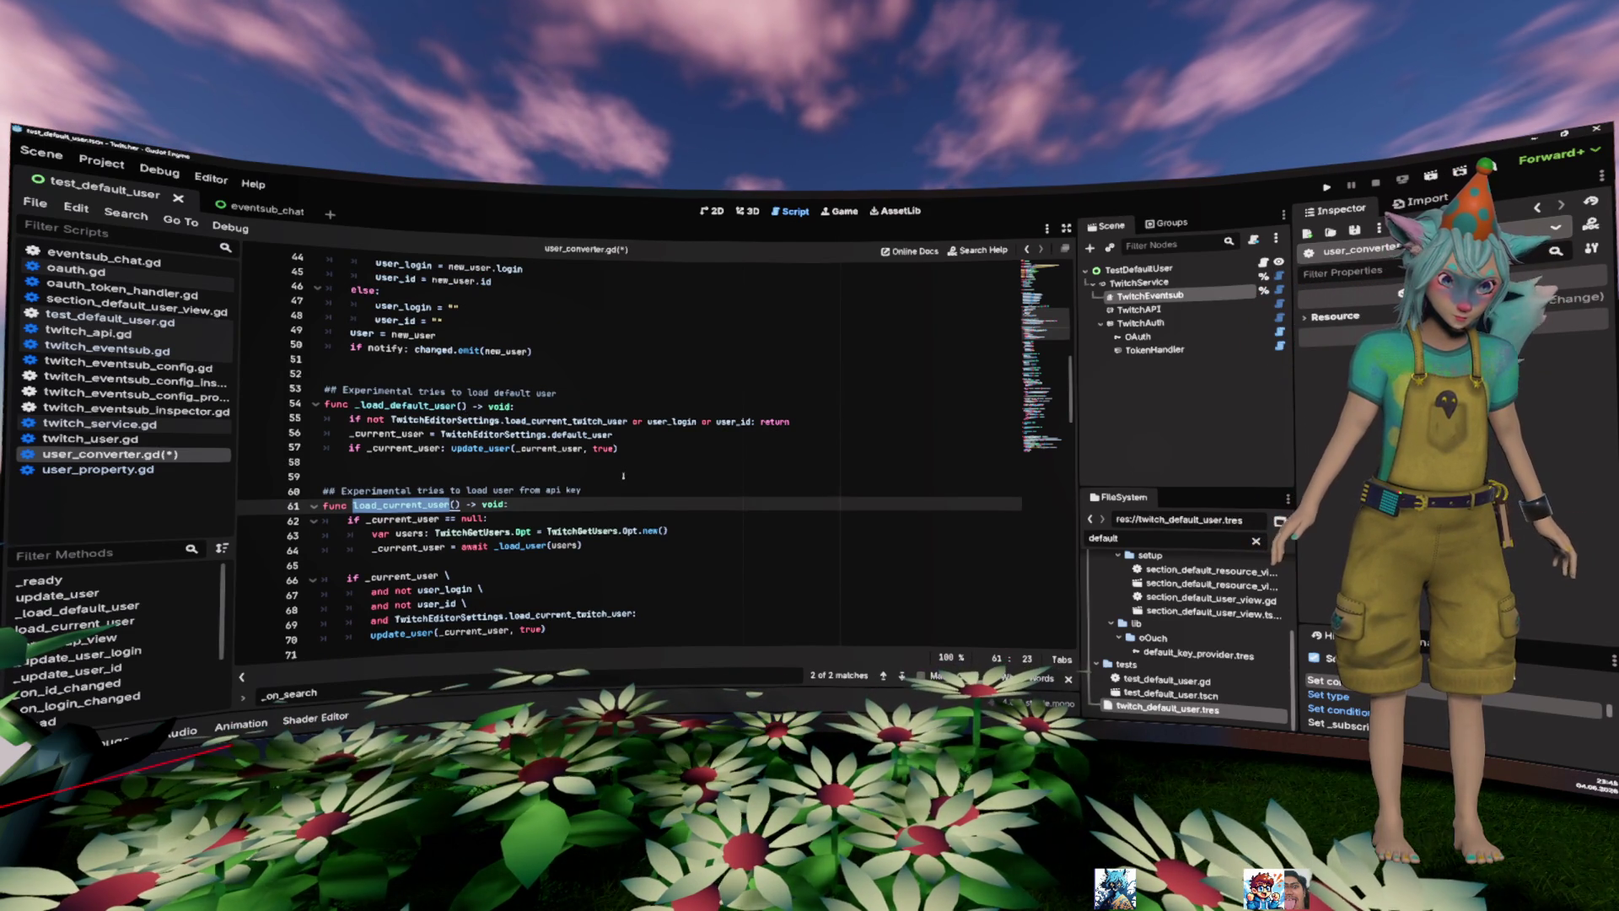
{"action": "key", "text": "ctrl+f"}
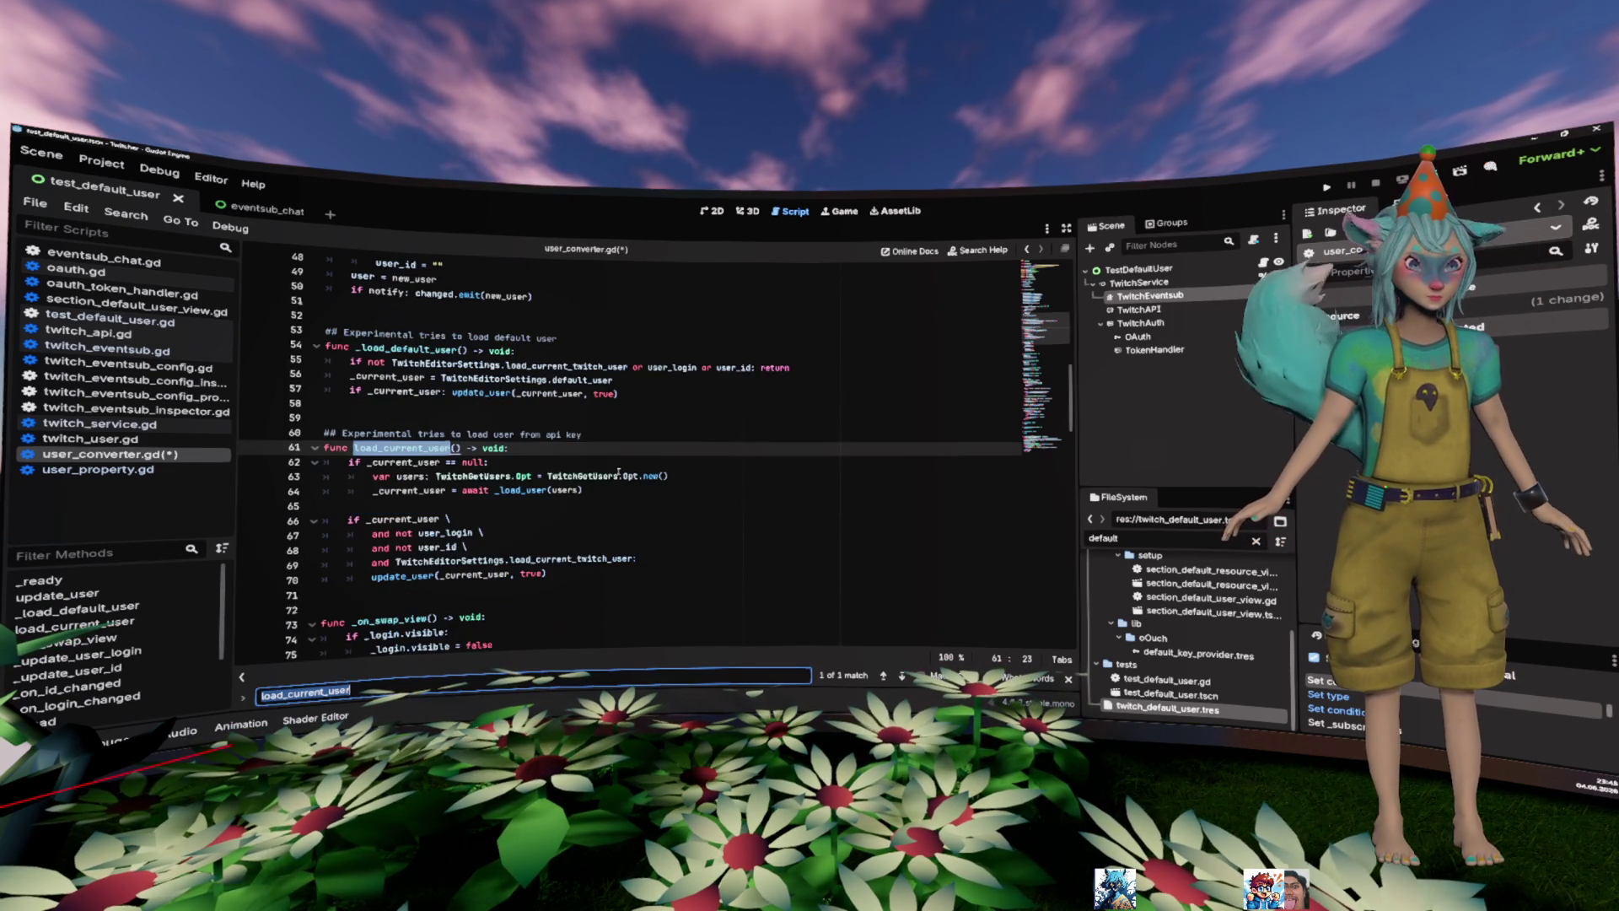
Select the load_current_user function (lines 59–70) and run a project-wide Find in Files for its name.
{"action": "key", "text": "Escape"}
{"action": "mouse_move", "coordinate": [548, 574]}
{"action": "left_mouse_down"}
{"action": "mouse_move", "coordinate": [328, 519]}
{"action": "mouse_move", "coordinate": [326, 418]}
{"action": "left_mouse_up"}
{"action": "double_click", "coordinate": [435, 449]}
{"action": "key", "text": "ctrl+shift+f"}
{"action": "key", "text": "Return"}
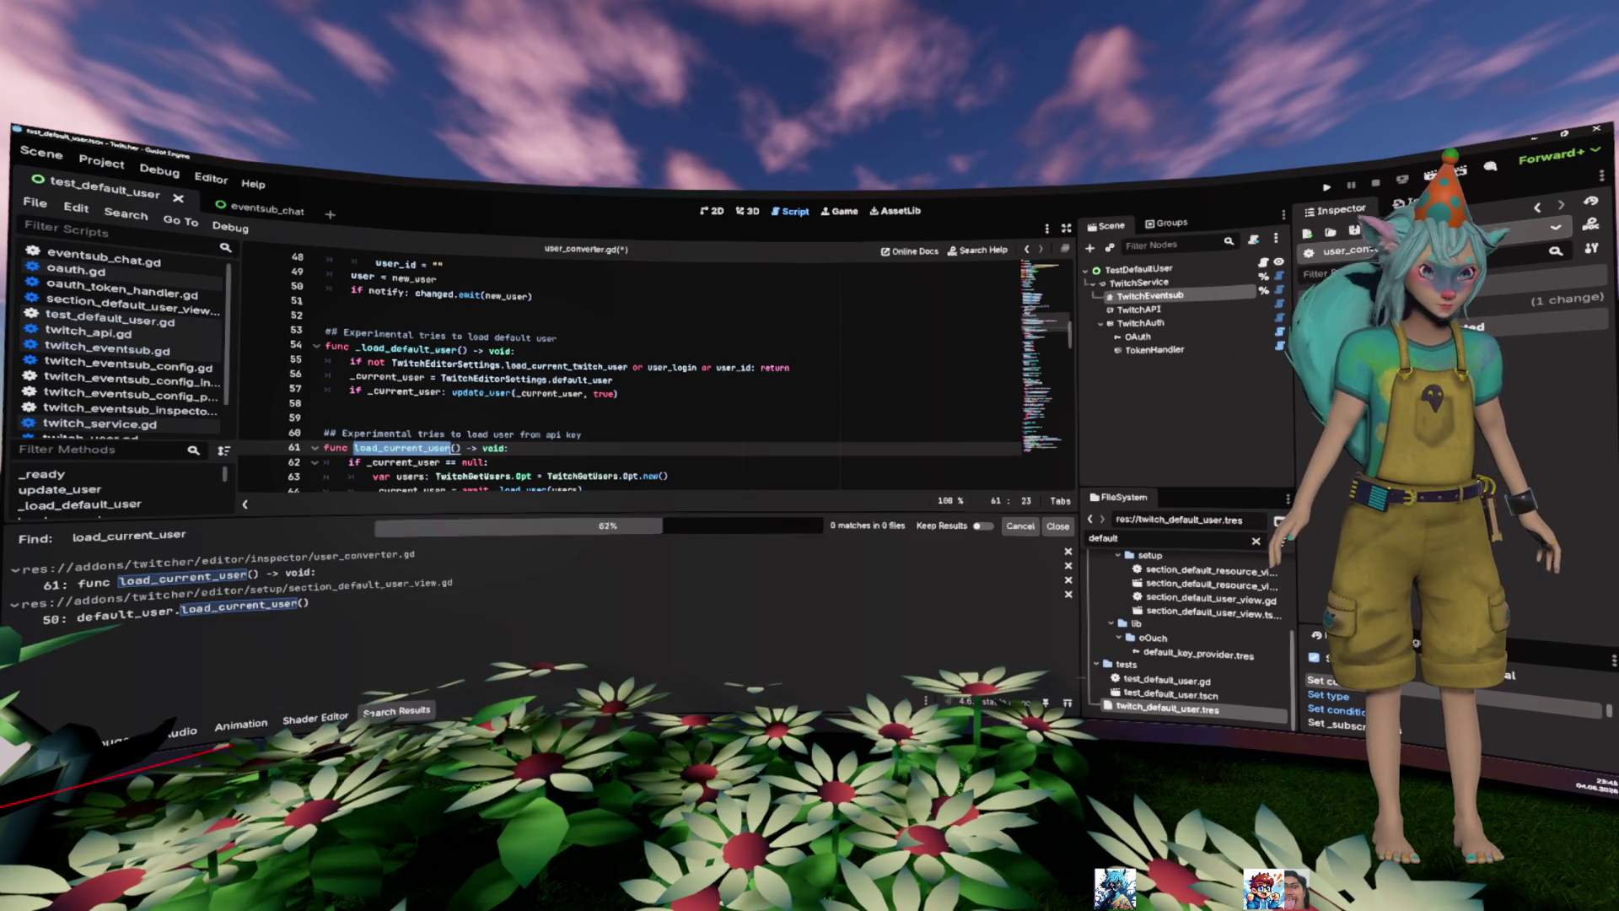
Open the call in section_default_user_view.gd, then return to load_current_user in user_converter.gd.
{"action": "left_click", "coordinate": [194, 612]}
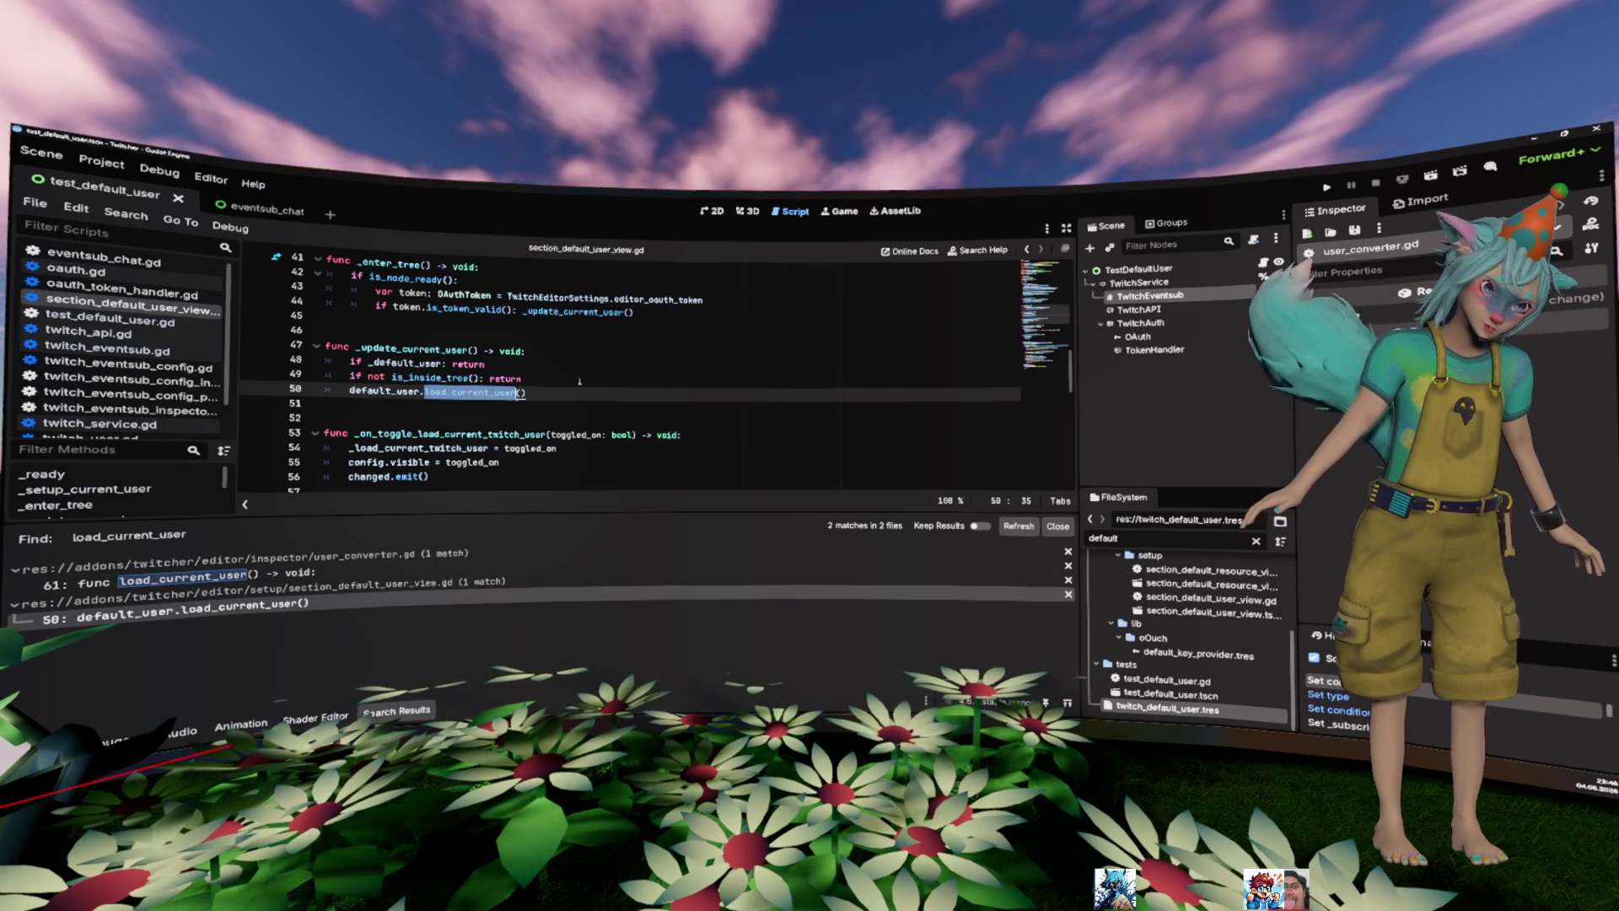
{"action": "scroll", "coordinate": [580, 381], "scroll_direction": "up", "scroll_amount": 10}
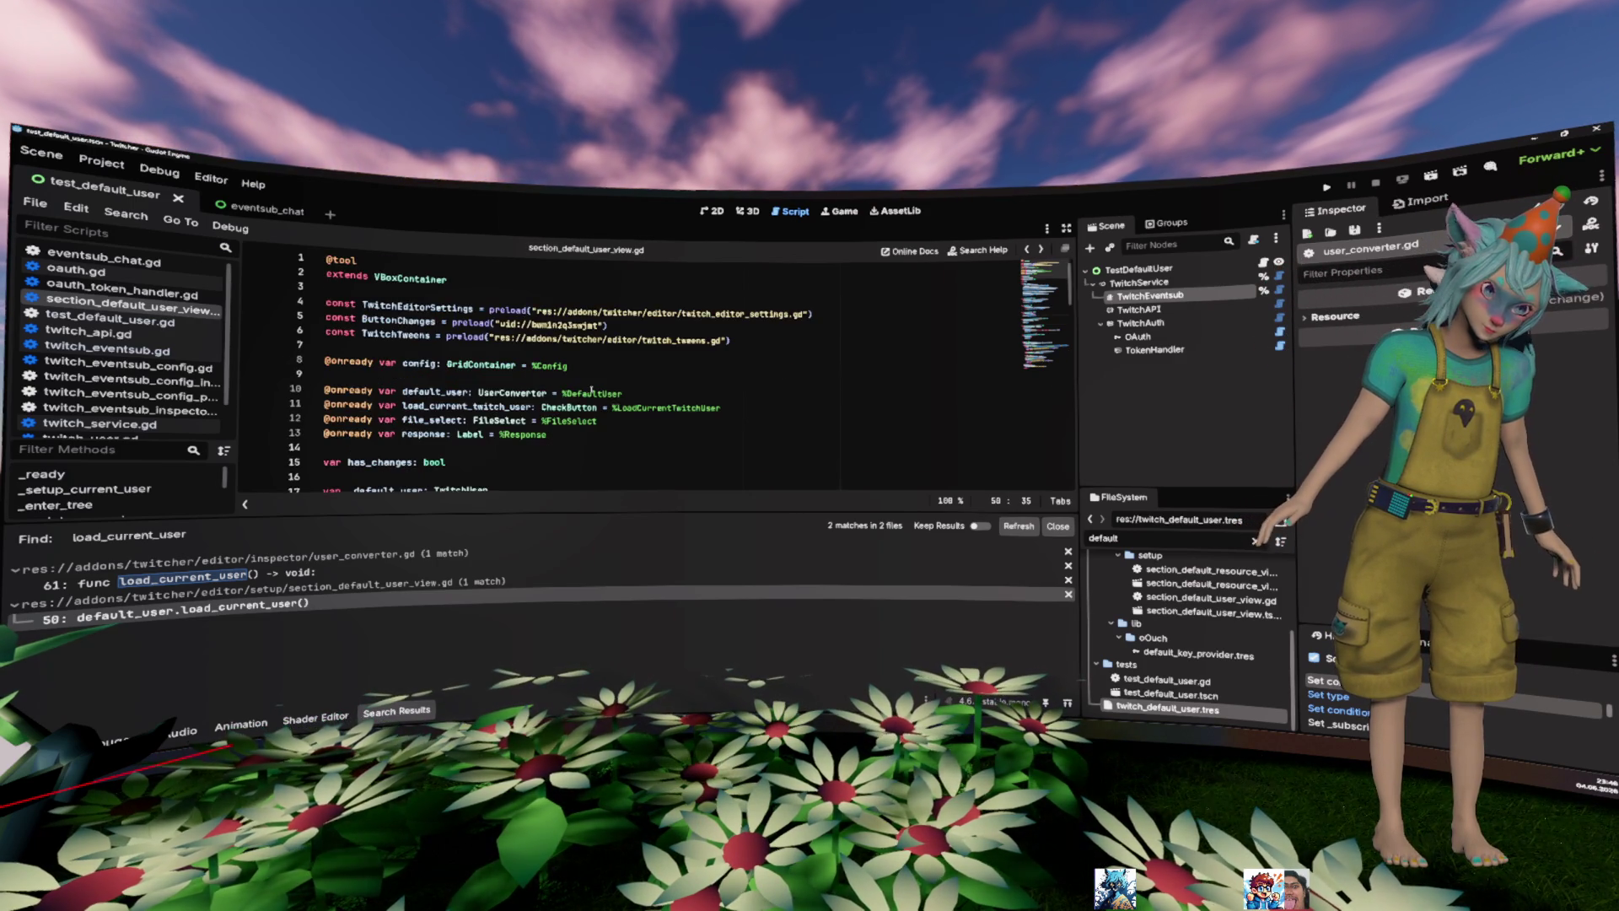
{"action": "key", "text": "F12"}
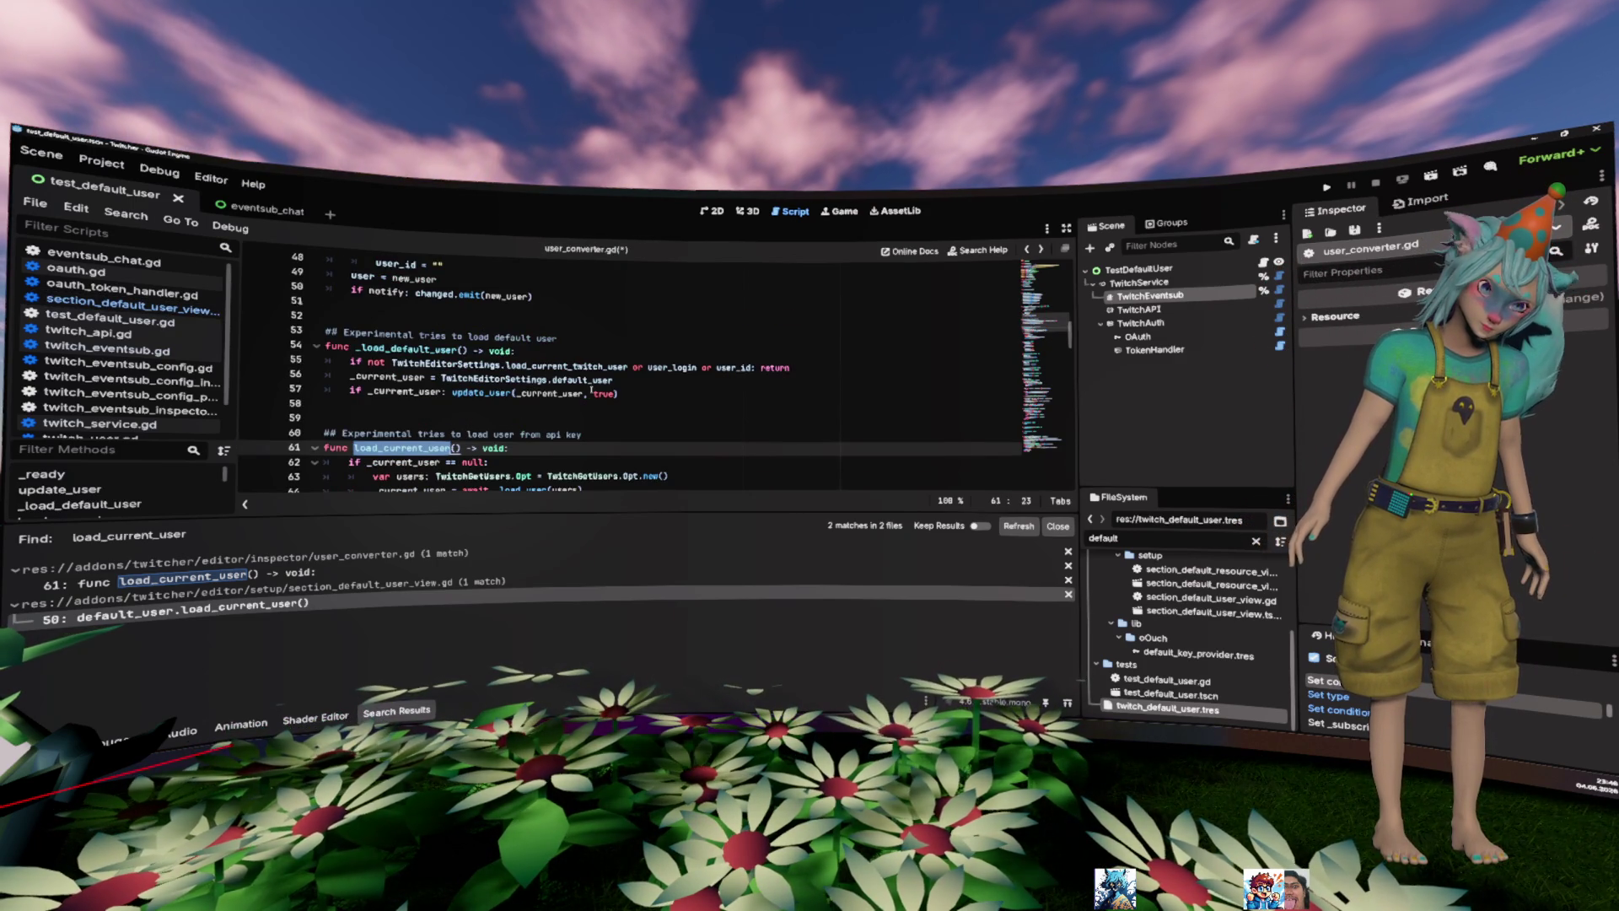
{"action": "scroll", "coordinate": [434, 402], "scroll_direction": "down", "scroll_amount": 3}
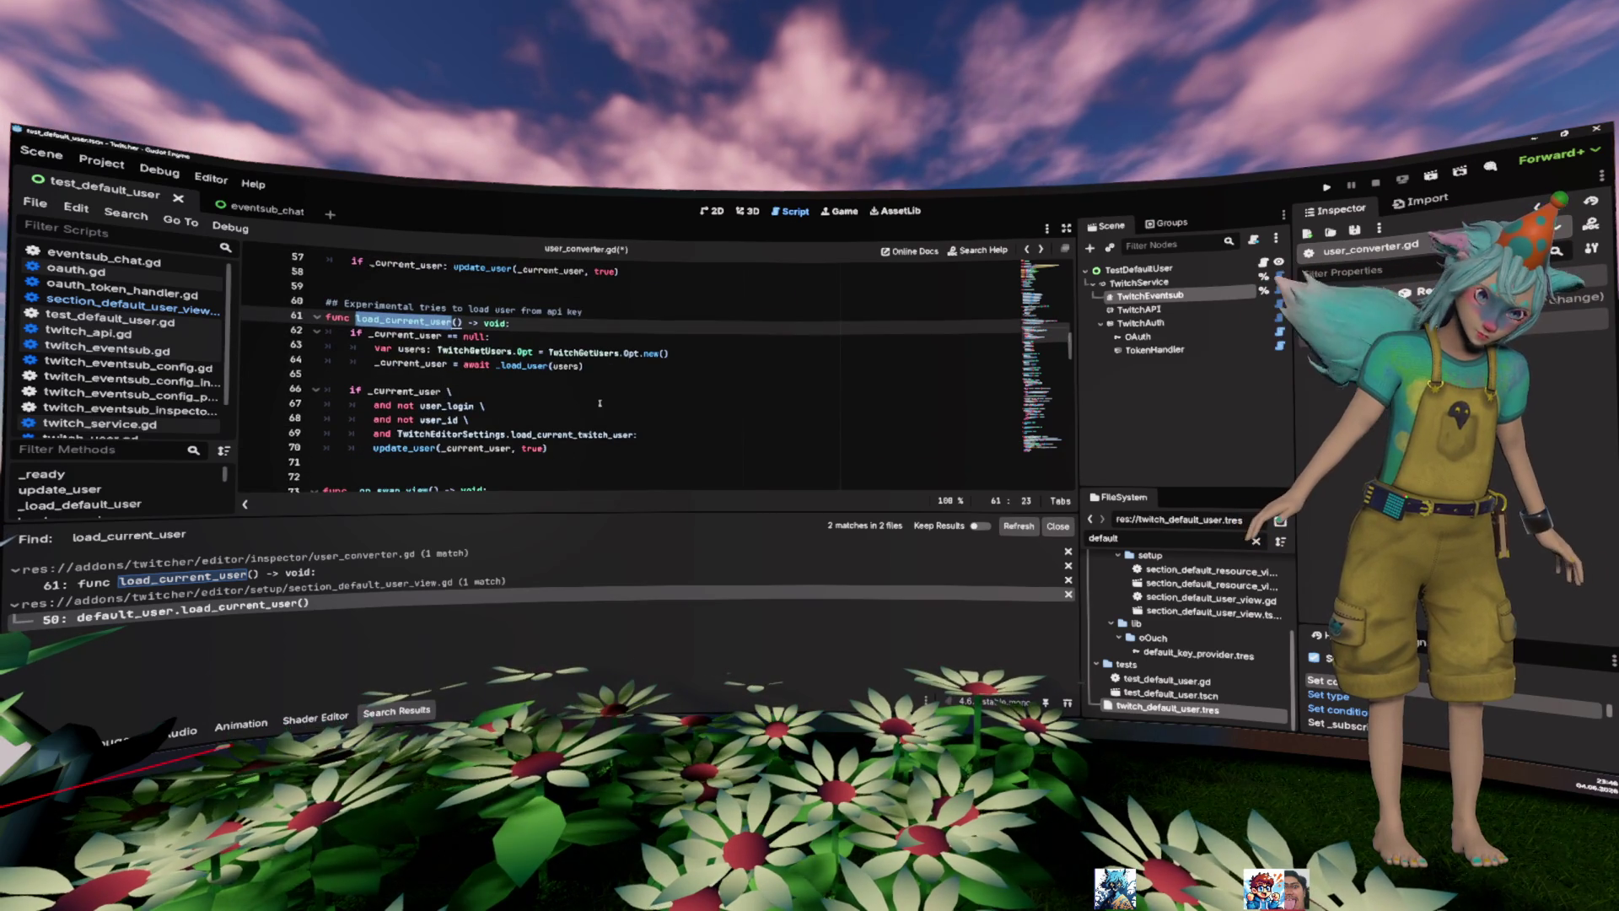
{"action": "scroll", "coordinate": [600, 403], "scroll_direction": "up", "scroll_amount": 3}
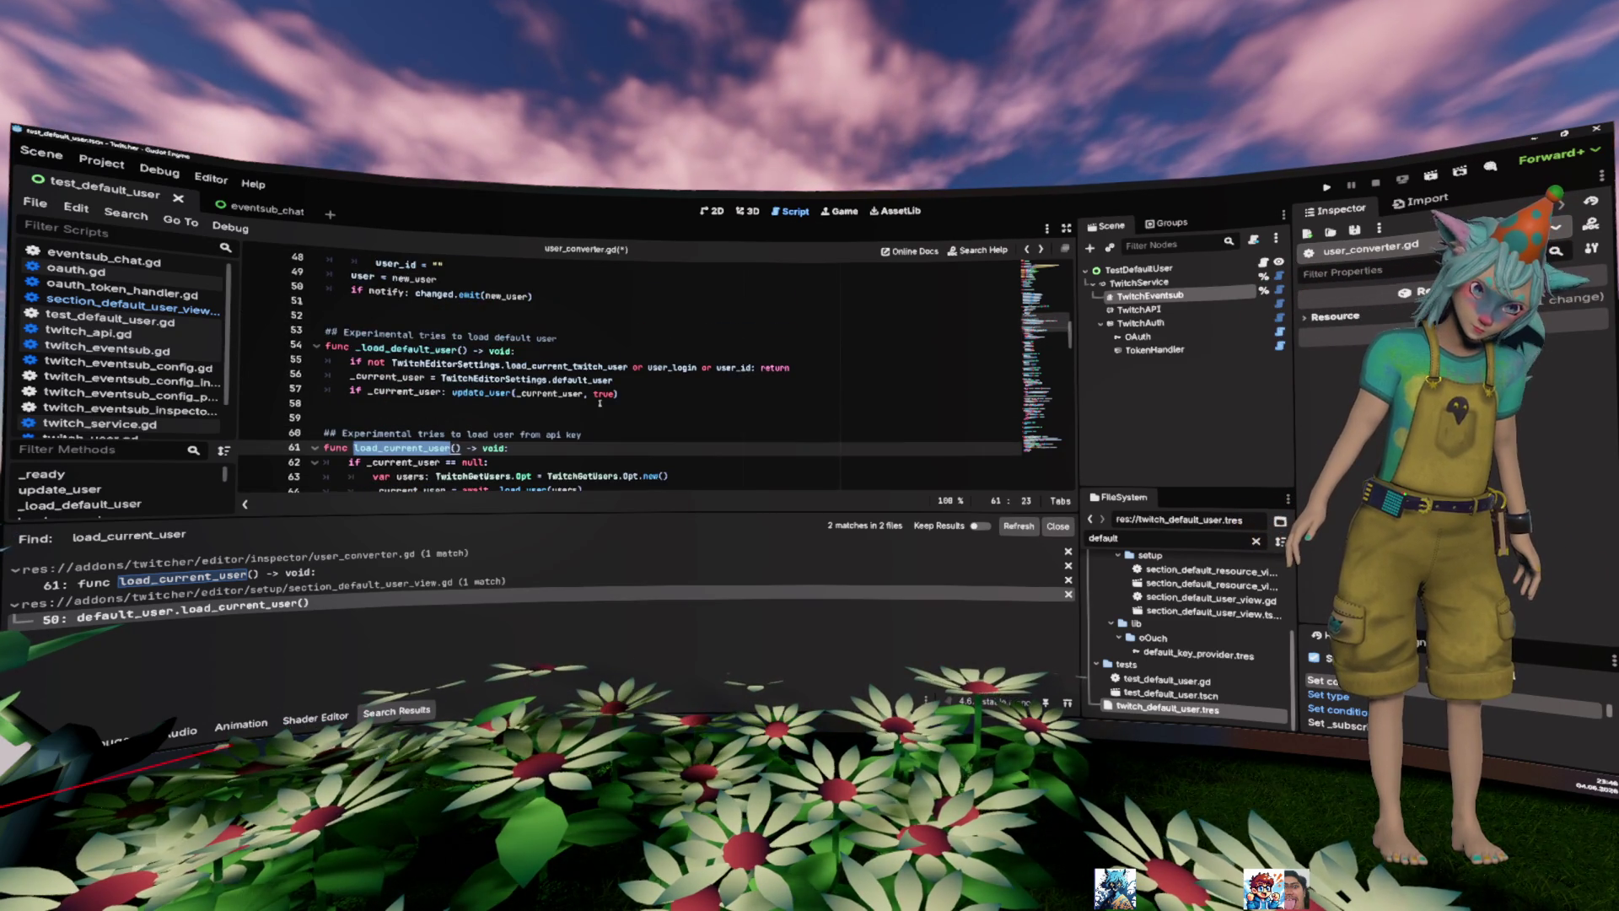
{"action": "scroll", "coordinate": [600, 403], "scroll_direction": "down", "scroll_amount": 5}
{"action": "scroll", "coordinate": [583, 396], "scroll_direction": "up", "scroll_amount": 3}
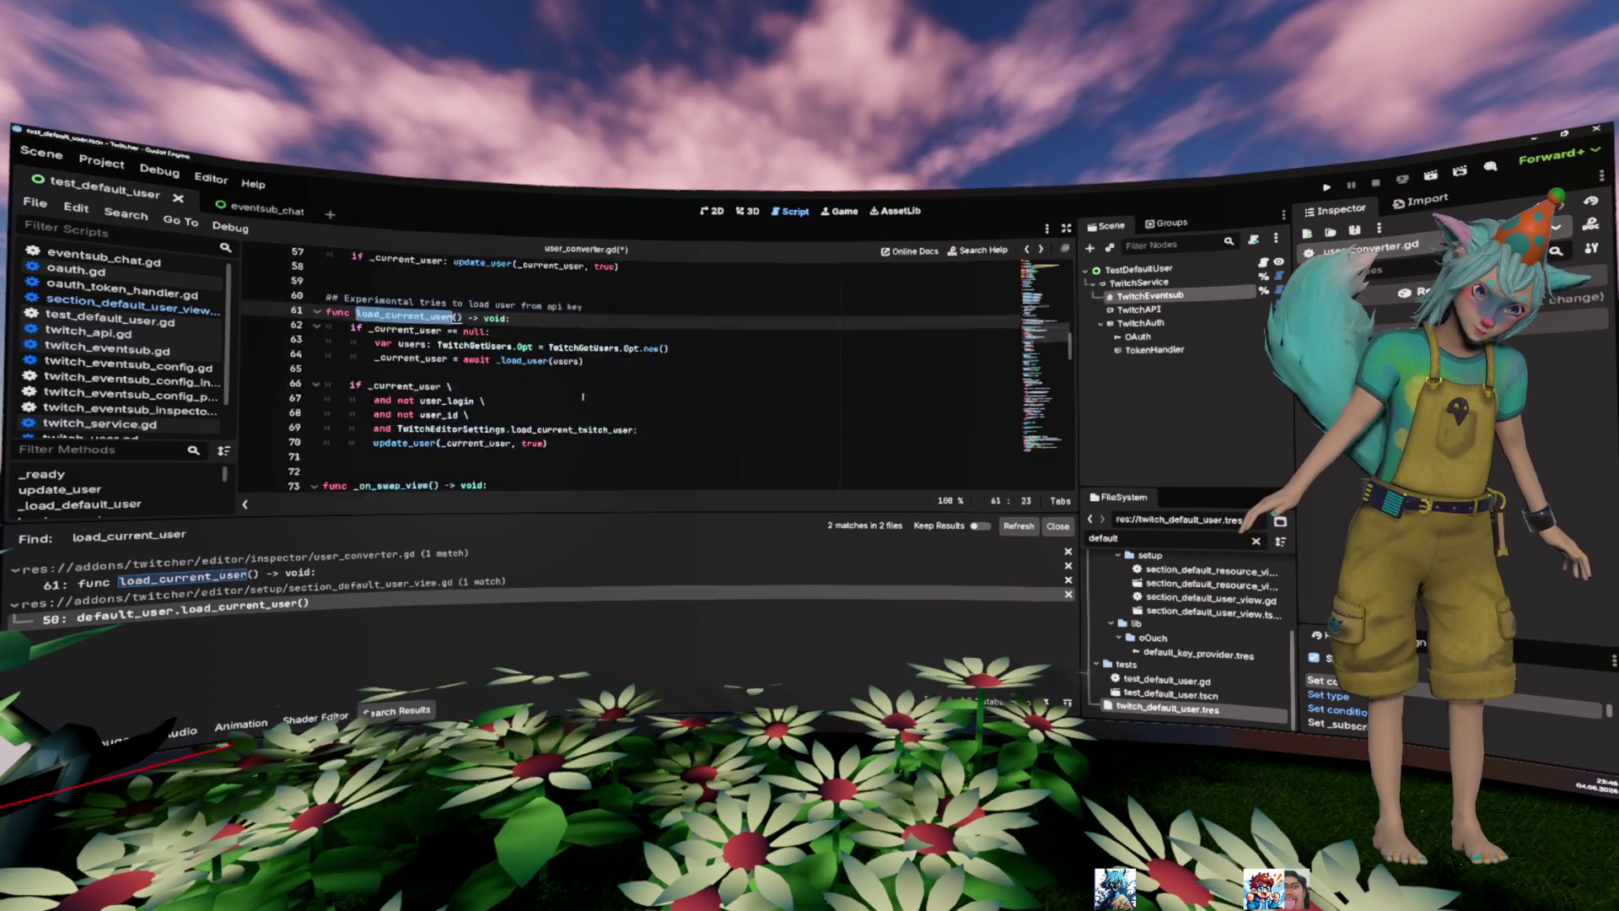
{"action": "scroll", "coordinate": [582, 396], "scroll_direction": "down", "scroll_amount": 19}
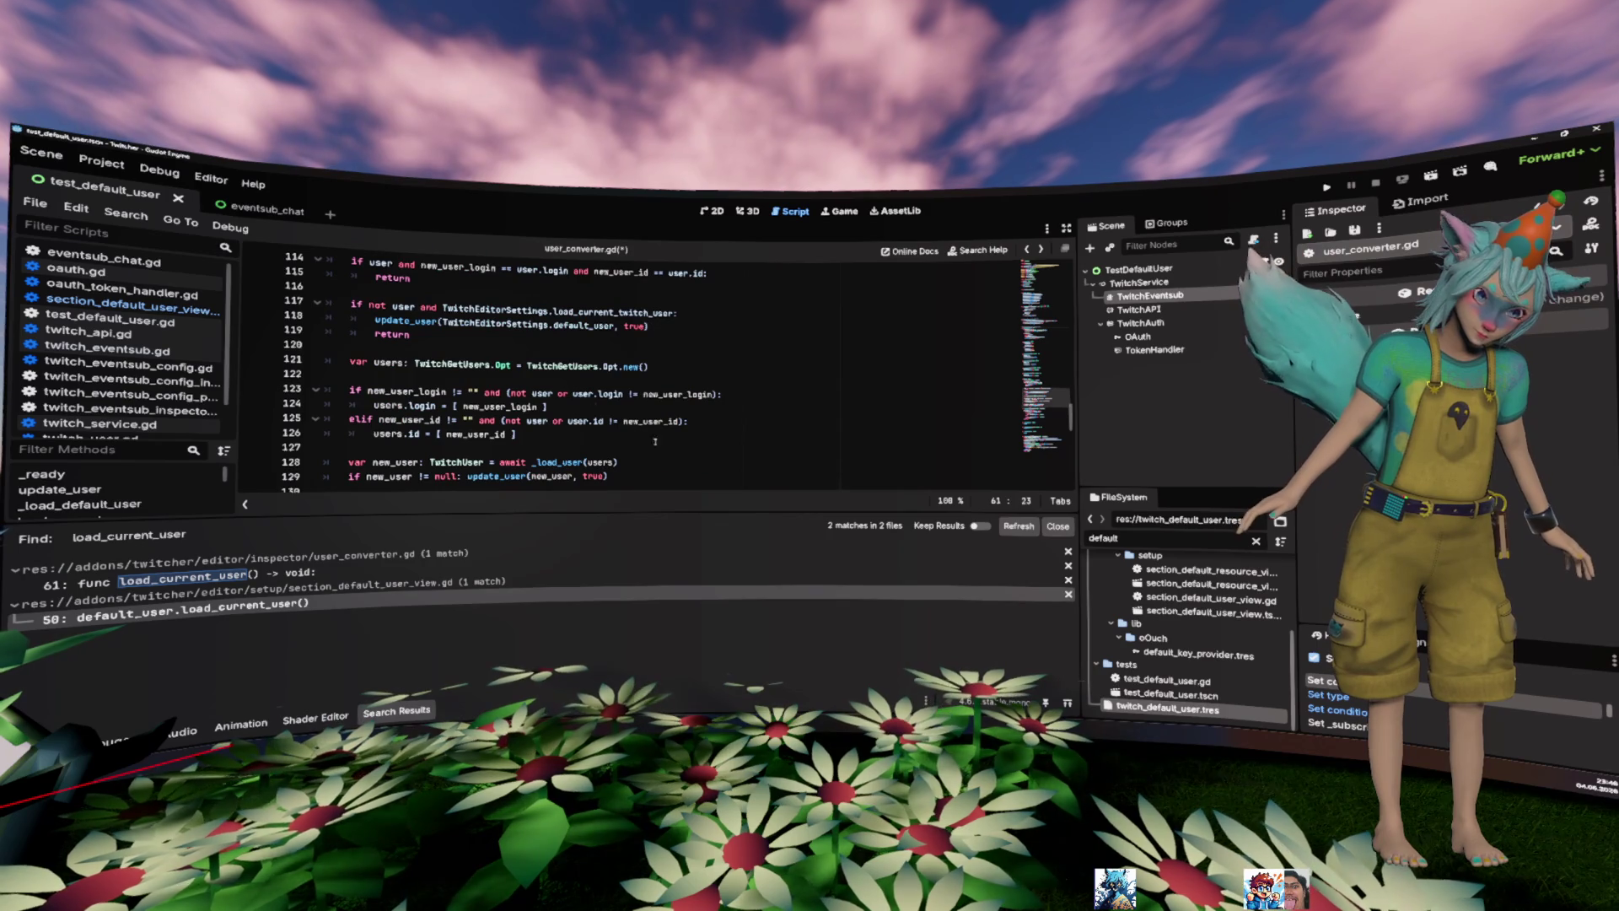
Hide the search results and review reload()'s changed.emit(null) line and the user check on line 114.
{"action": "left_click", "coordinate": [395, 712]}
{"action": "scroll", "coordinate": [468, 480], "scroll_direction": "up", "scroll_amount": 3}
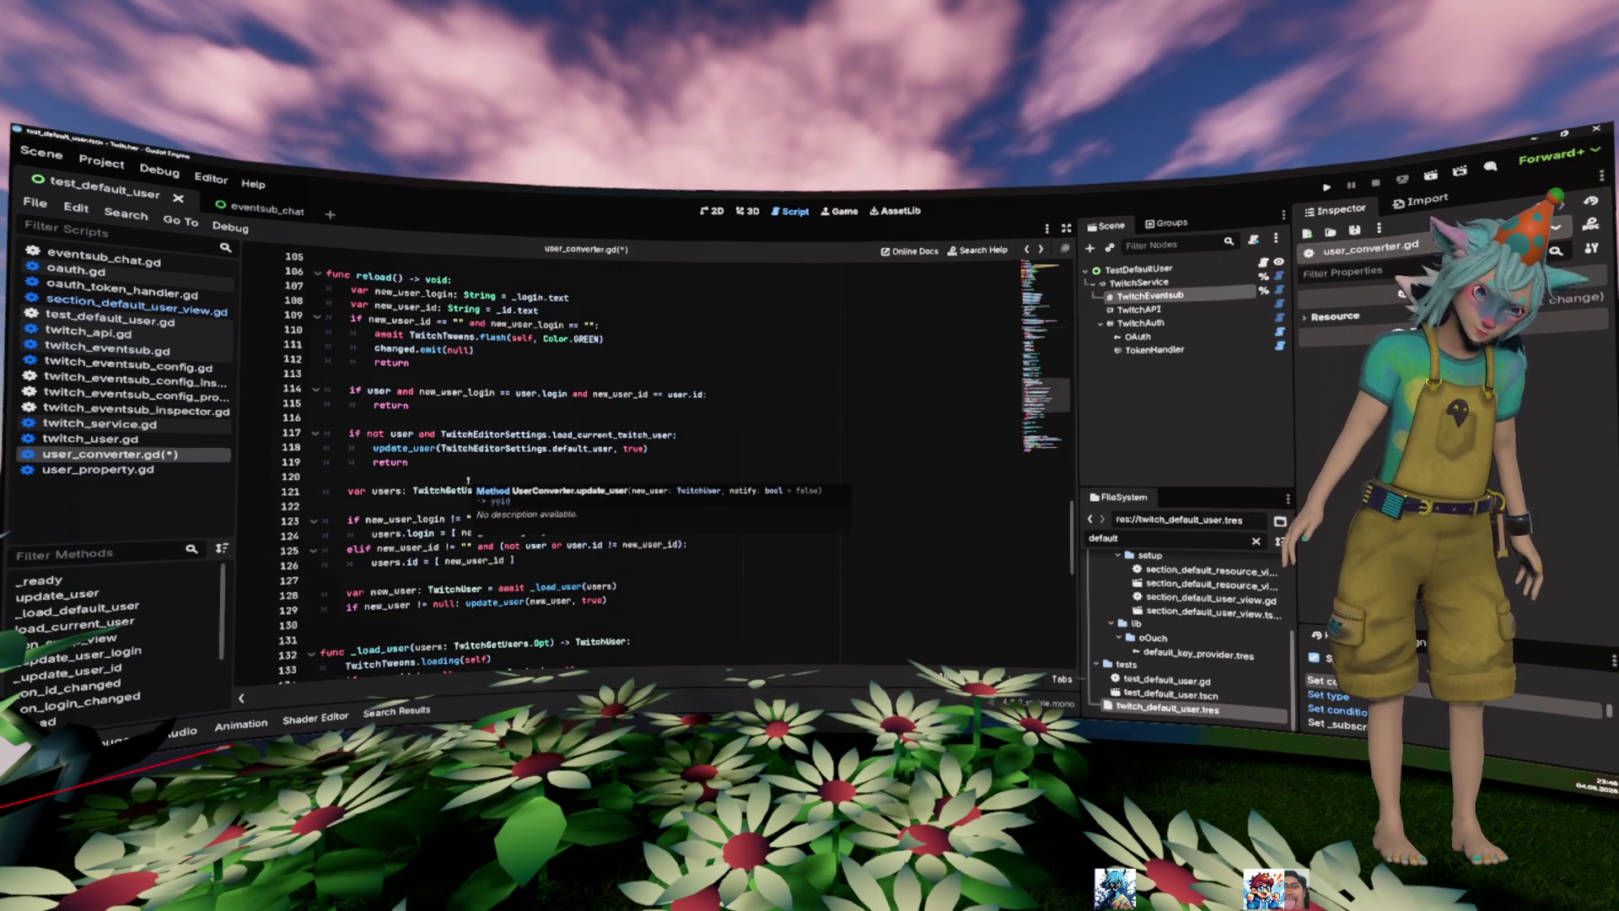
{"action": "left_click", "coordinate": [597, 375]}
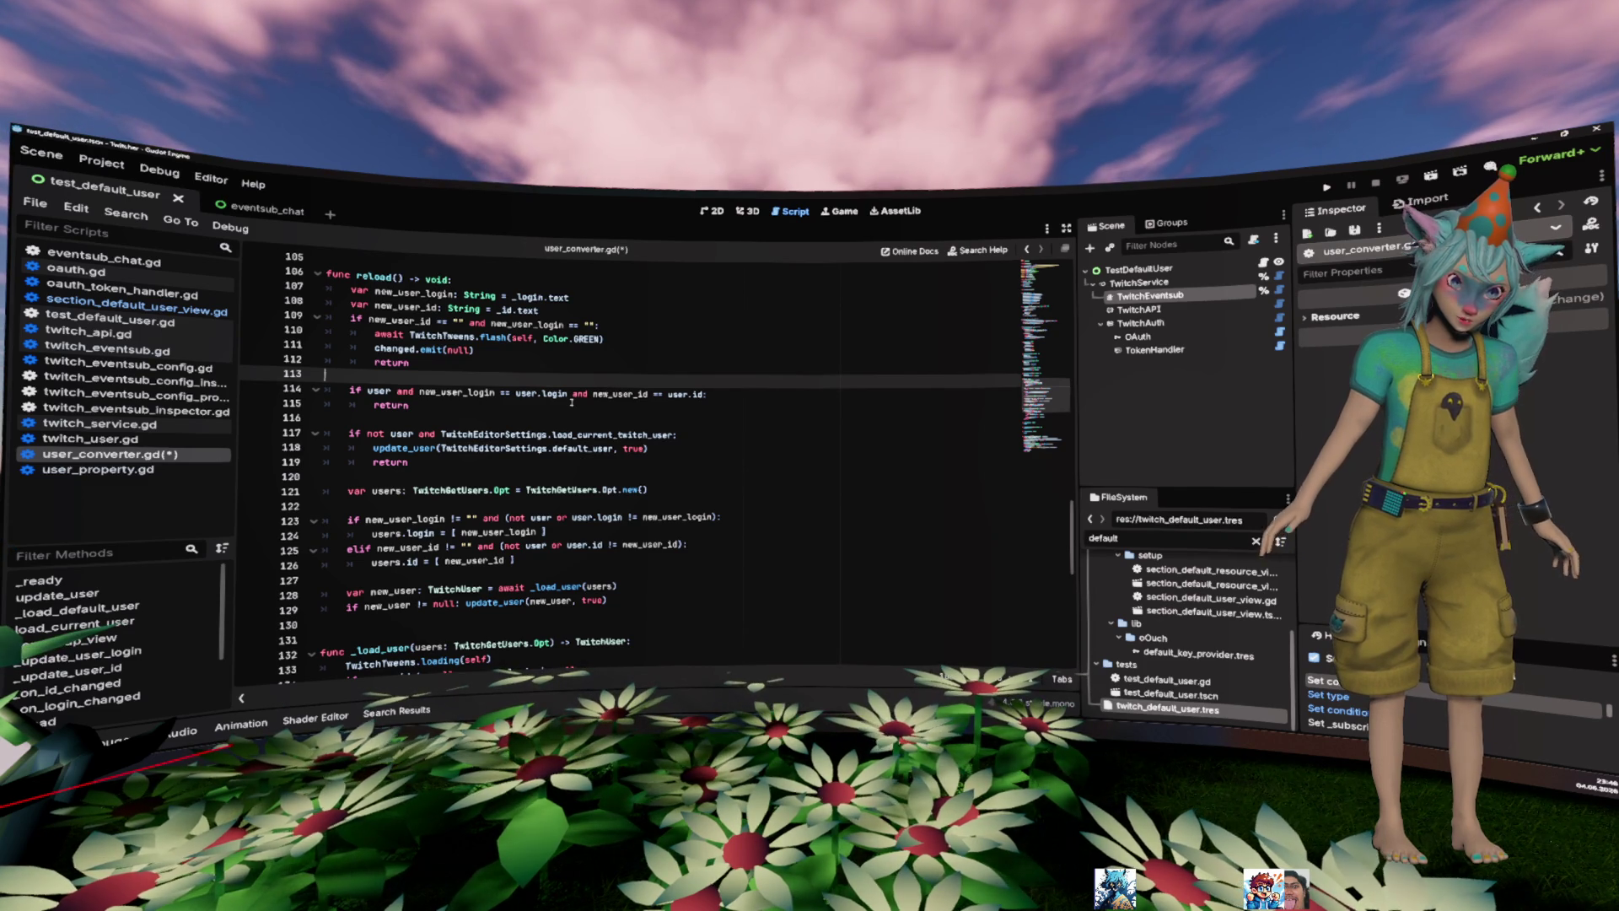
{"action": "left_click", "coordinate": [431, 349]}
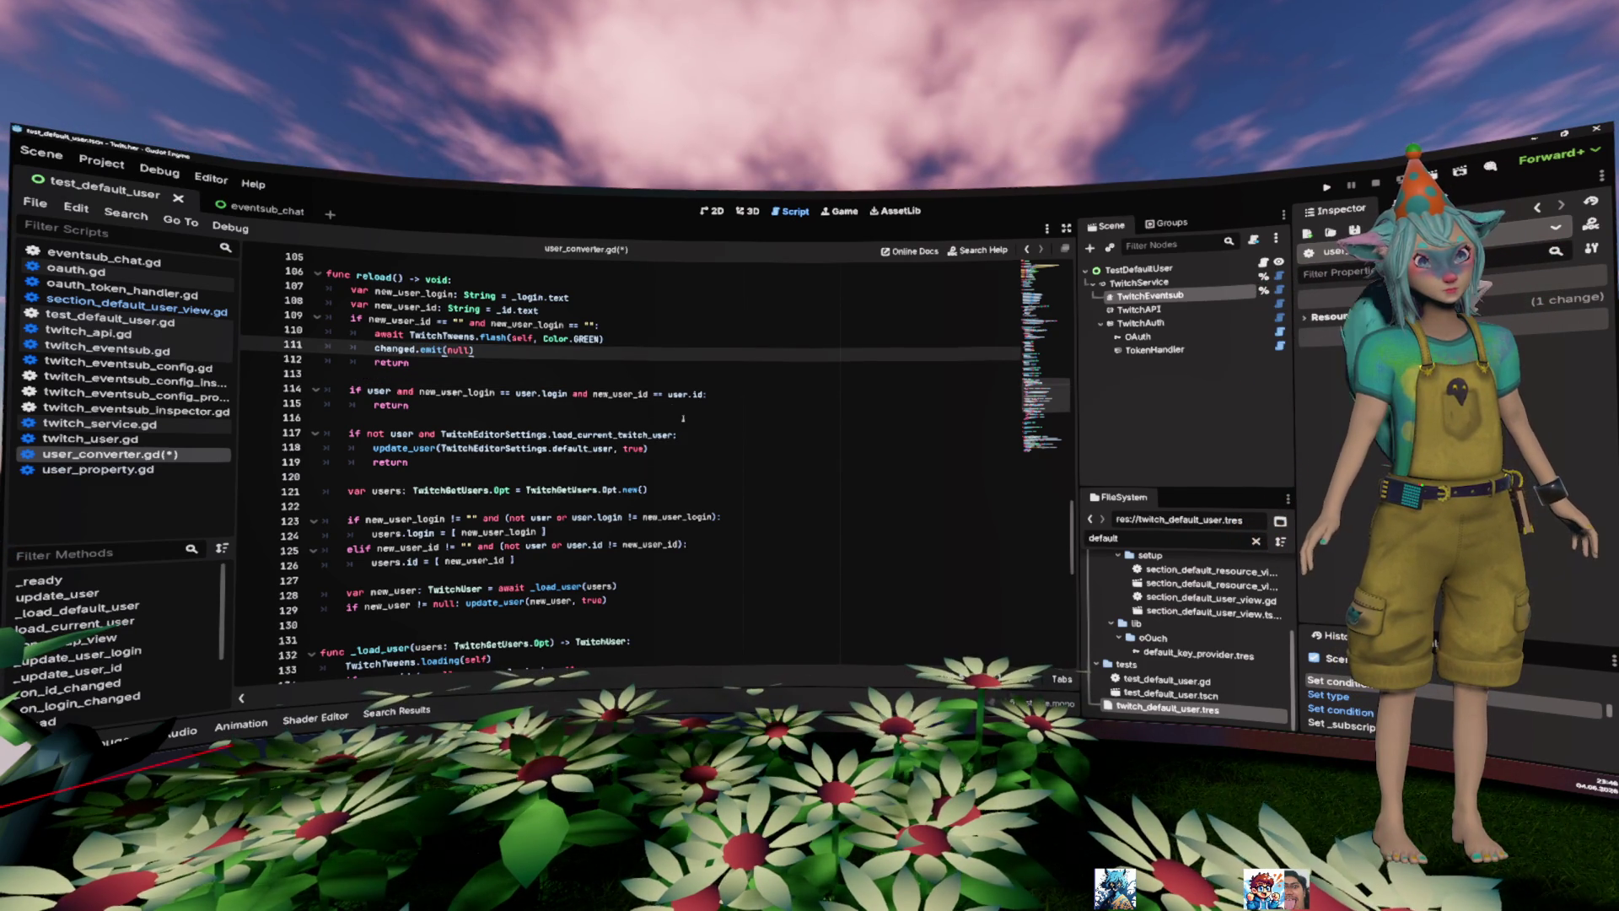
{"action": "left_click", "coordinate": [734, 398]}
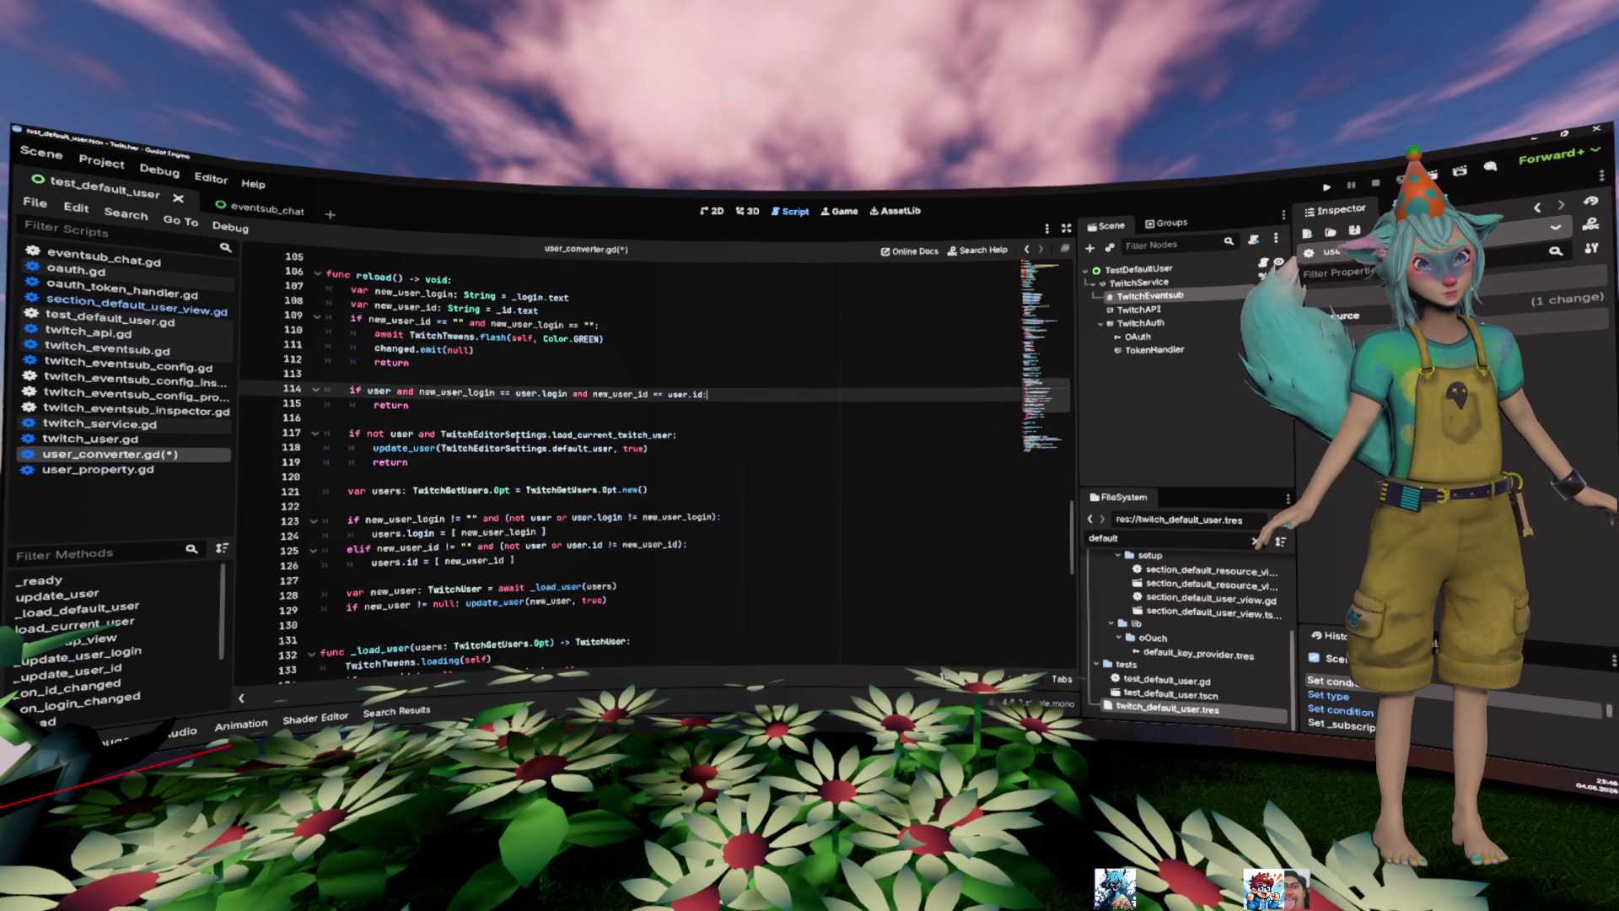
Mark the 'if not user' fallback on lines 117–119 and the login and id comparisons on line 114.
{"action": "left_click_drag", "start_coordinate": [412, 462], "coordinate": [277, 426]}
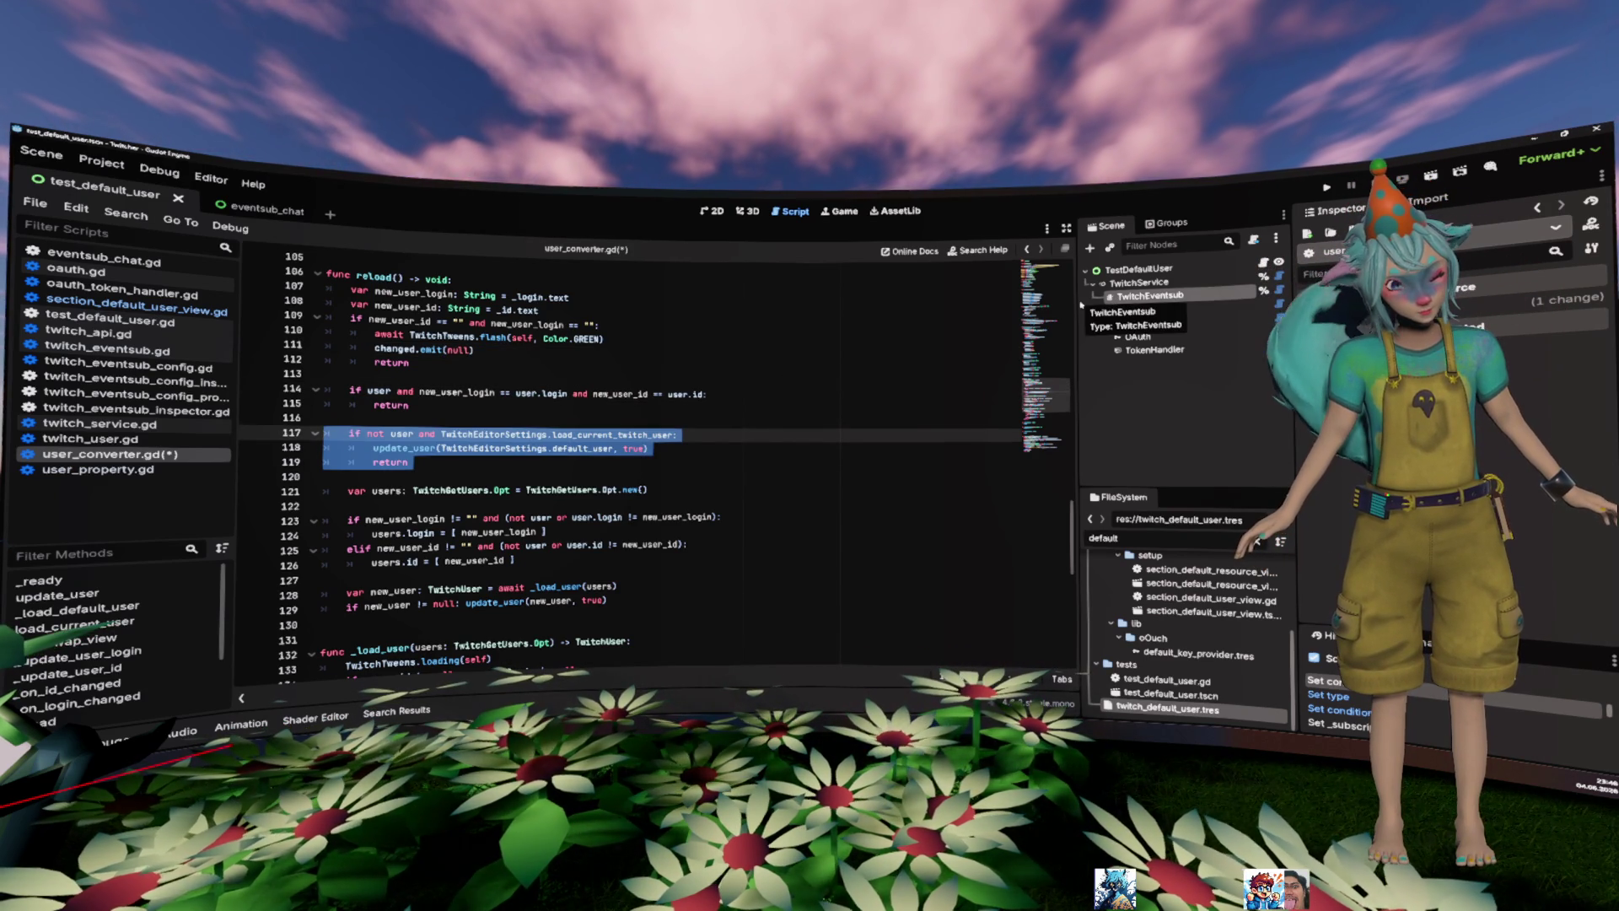
{"action": "left_click", "coordinate": [354, 435]}
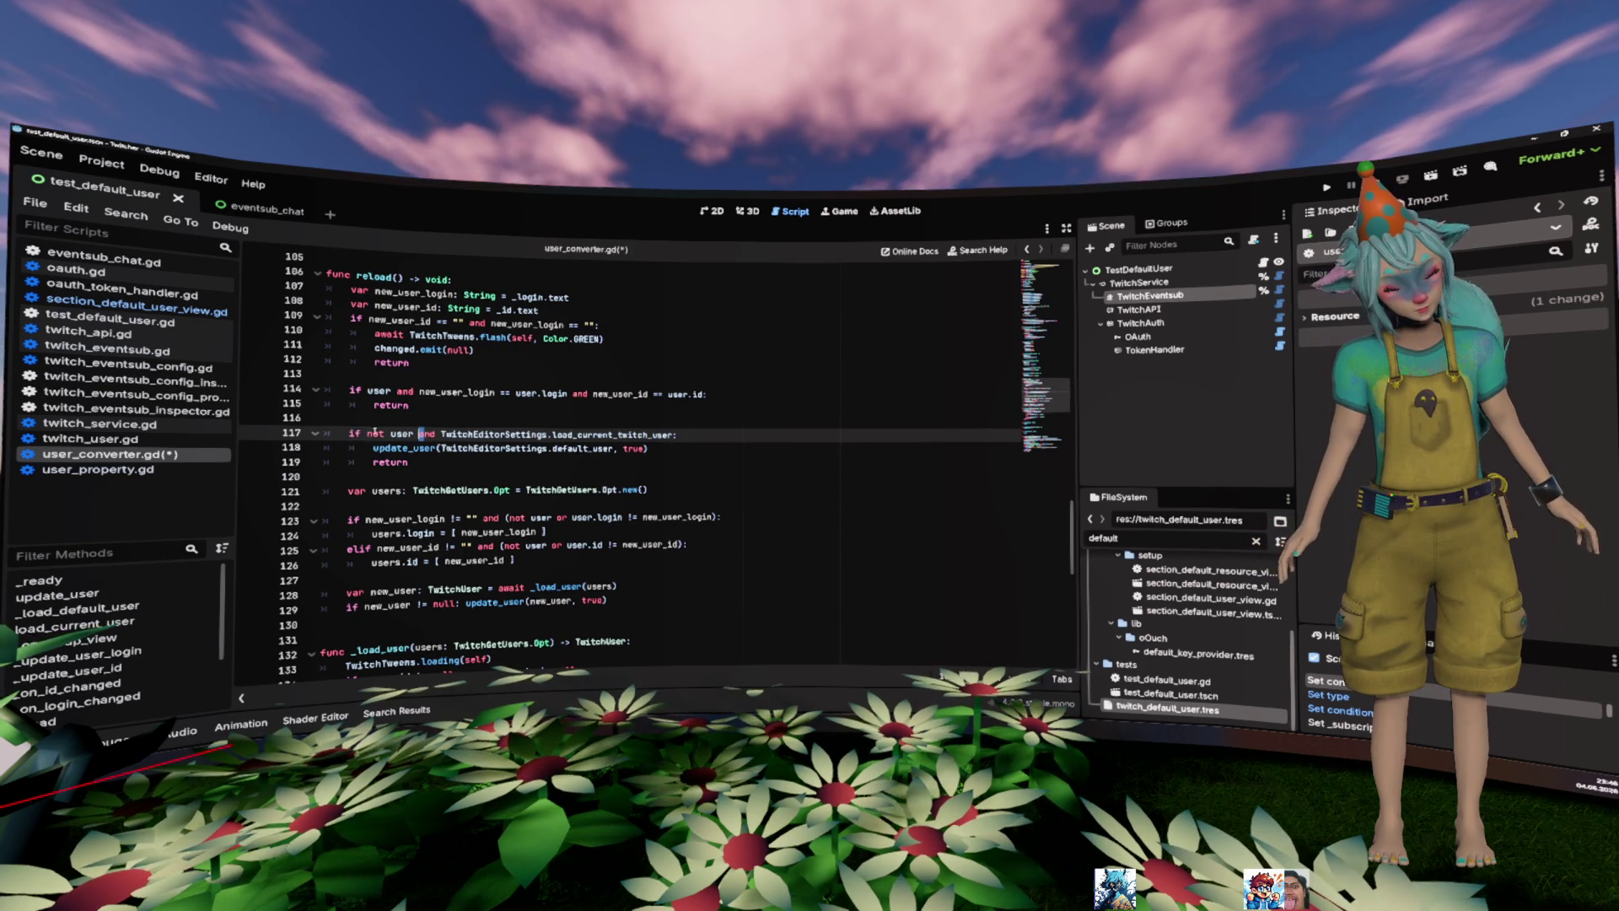
{"action": "left_click_drag", "start_coordinate": [323, 434], "coordinate": [442, 426]}
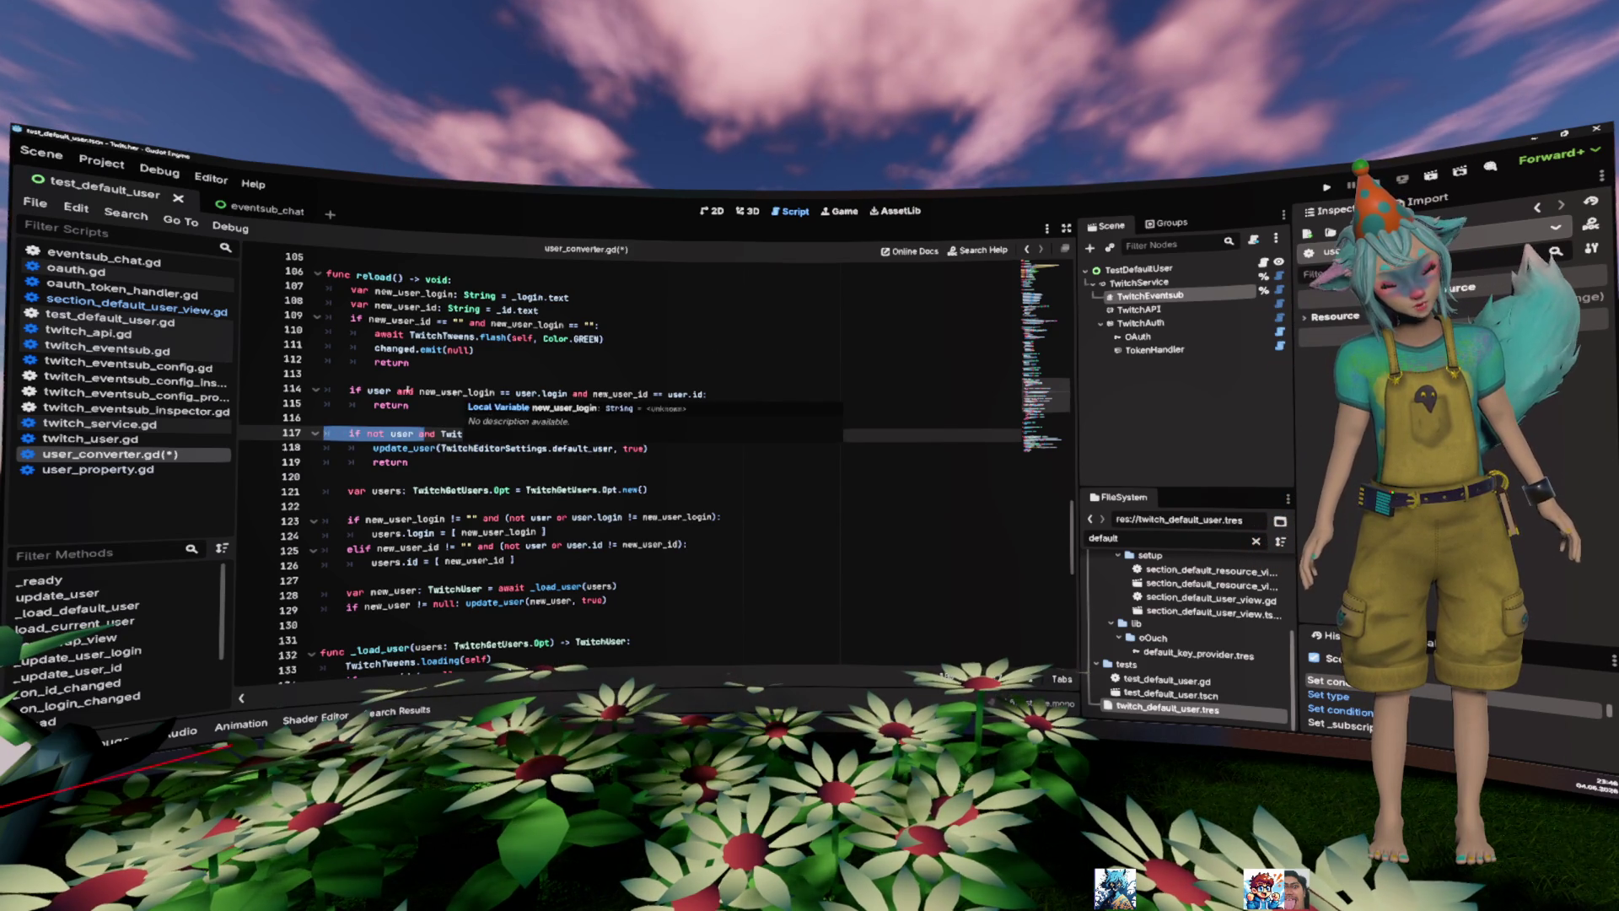
{"action": "left_click", "coordinate": [459, 393]}
{"action": "double_click", "coordinate": [379, 390]}
{"action": "left_click_drag", "start_coordinate": [422, 392], "coordinate": [542, 394]}
{"action": "left_click_drag", "start_coordinate": [707, 393], "coordinate": [358, 391]}
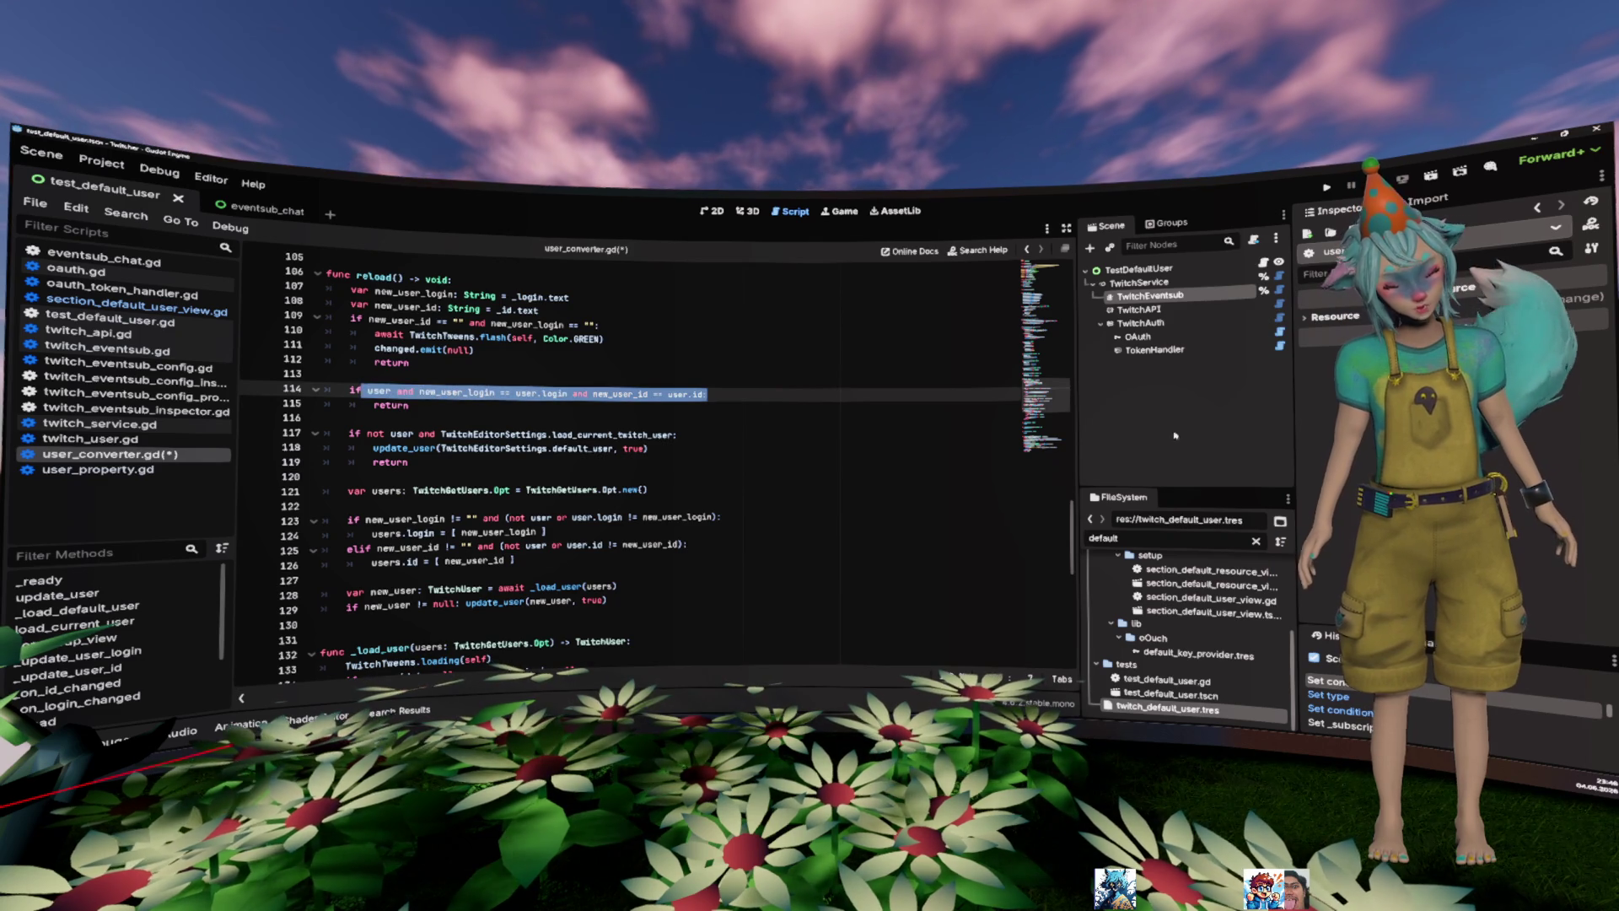
{"action": "left_click", "coordinate": [755, 392]}
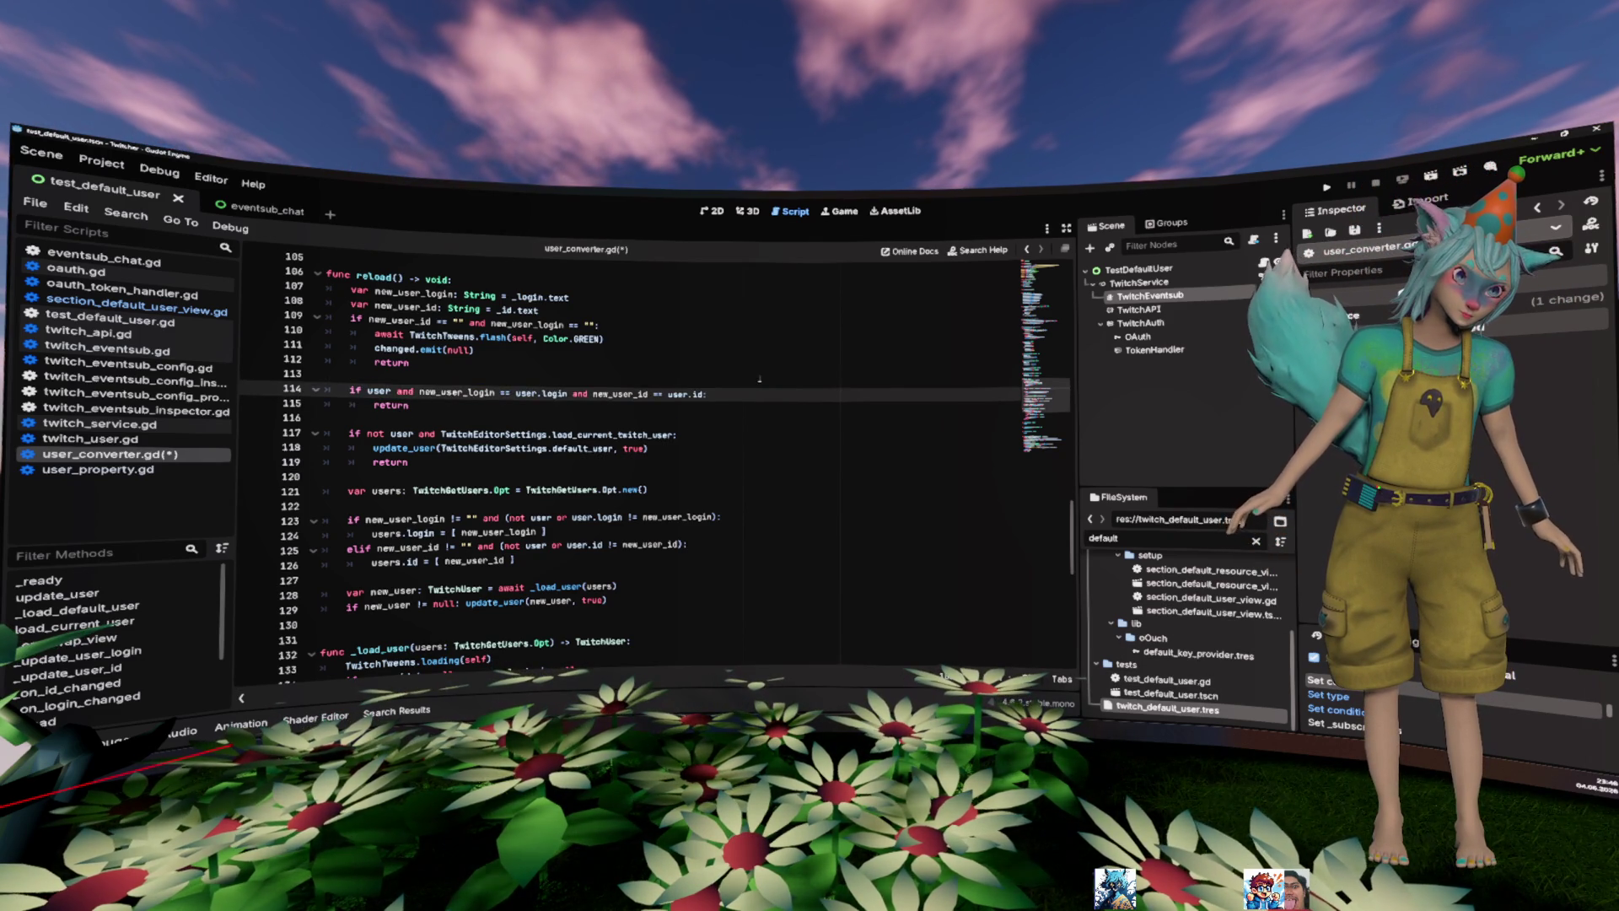
Insert a print(user) call on a new line above the user check in reload().
{"action": "left_click", "coordinate": [759, 379]}
{"action": "key", "text": "Return"}
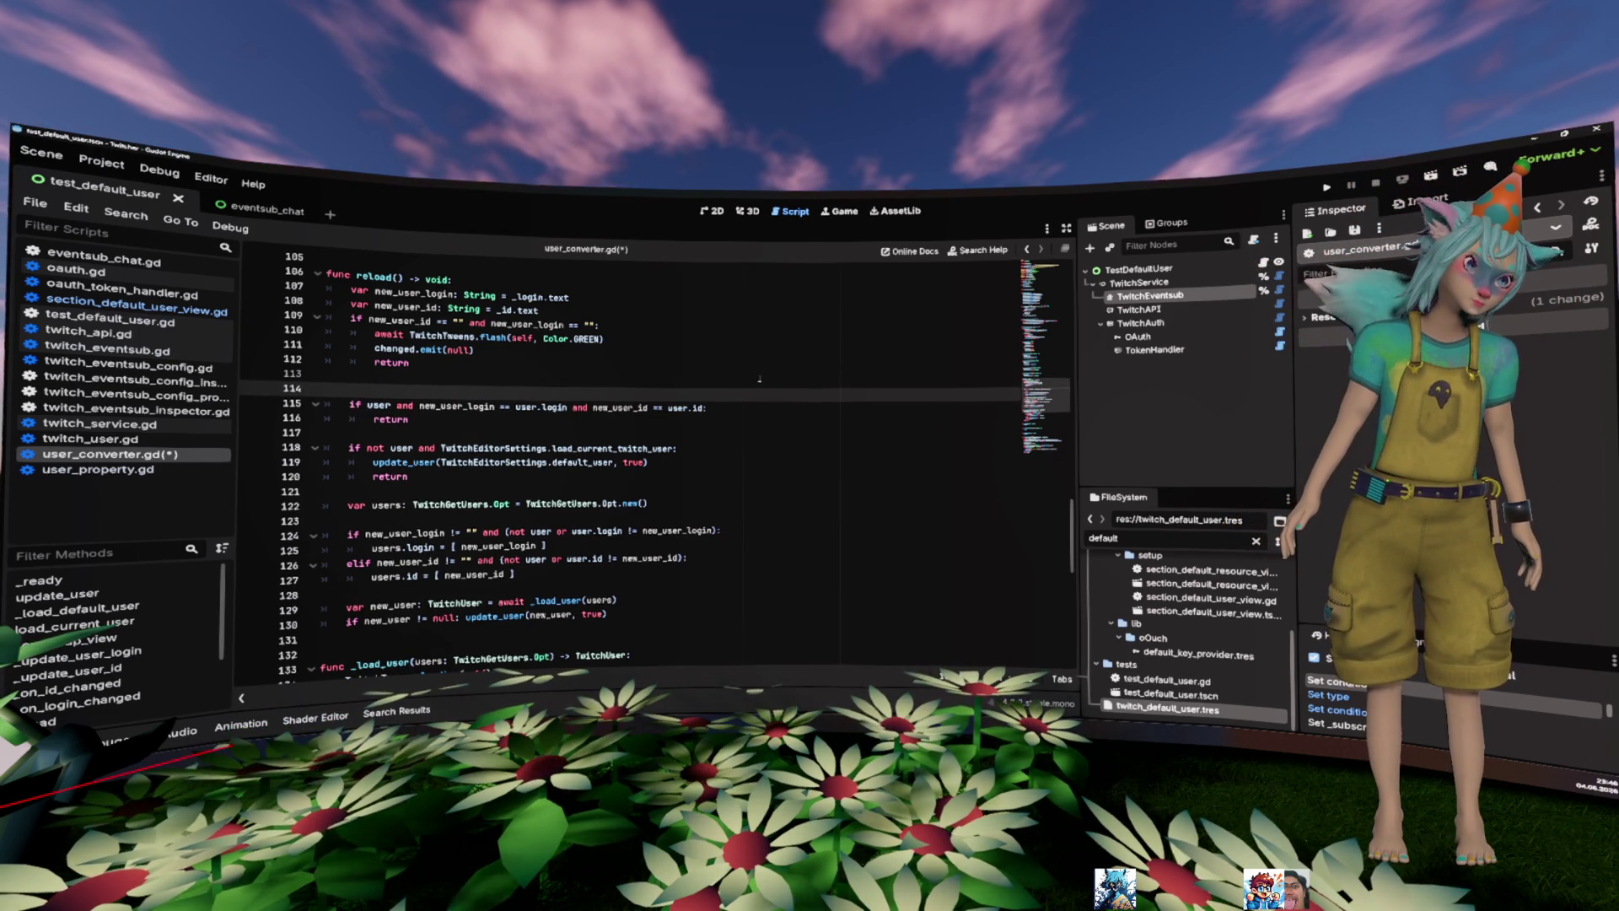
{"action": "type", "text": "int("}
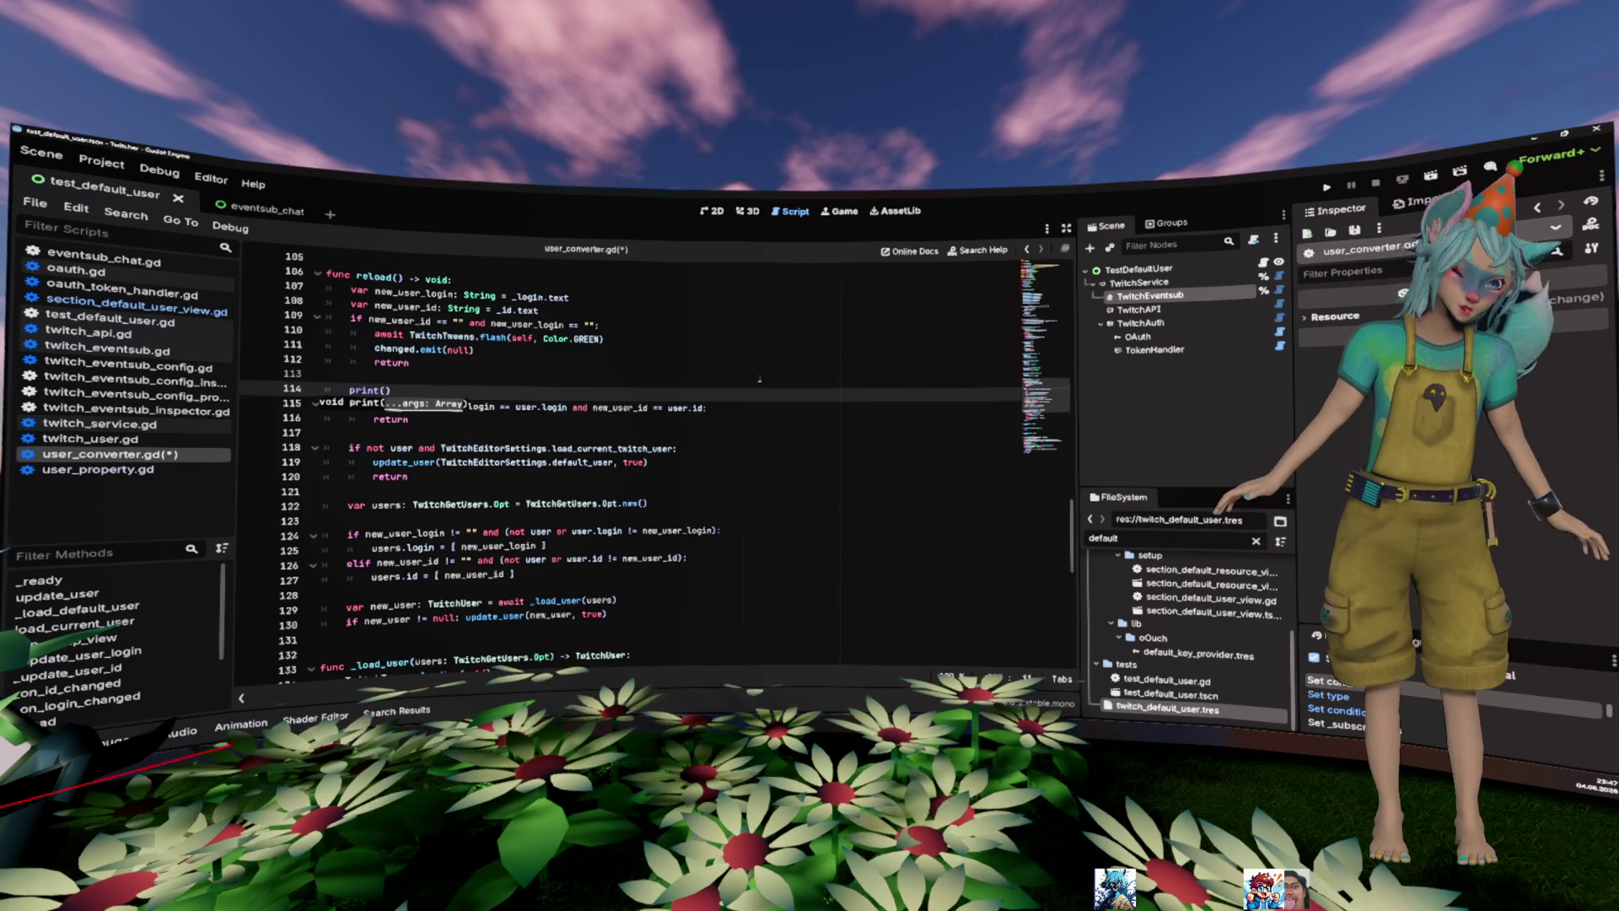
{"action": "key", "text": "Down"}
{"action": "key", "text": "Up"}
{"action": "type", "text": "user"}
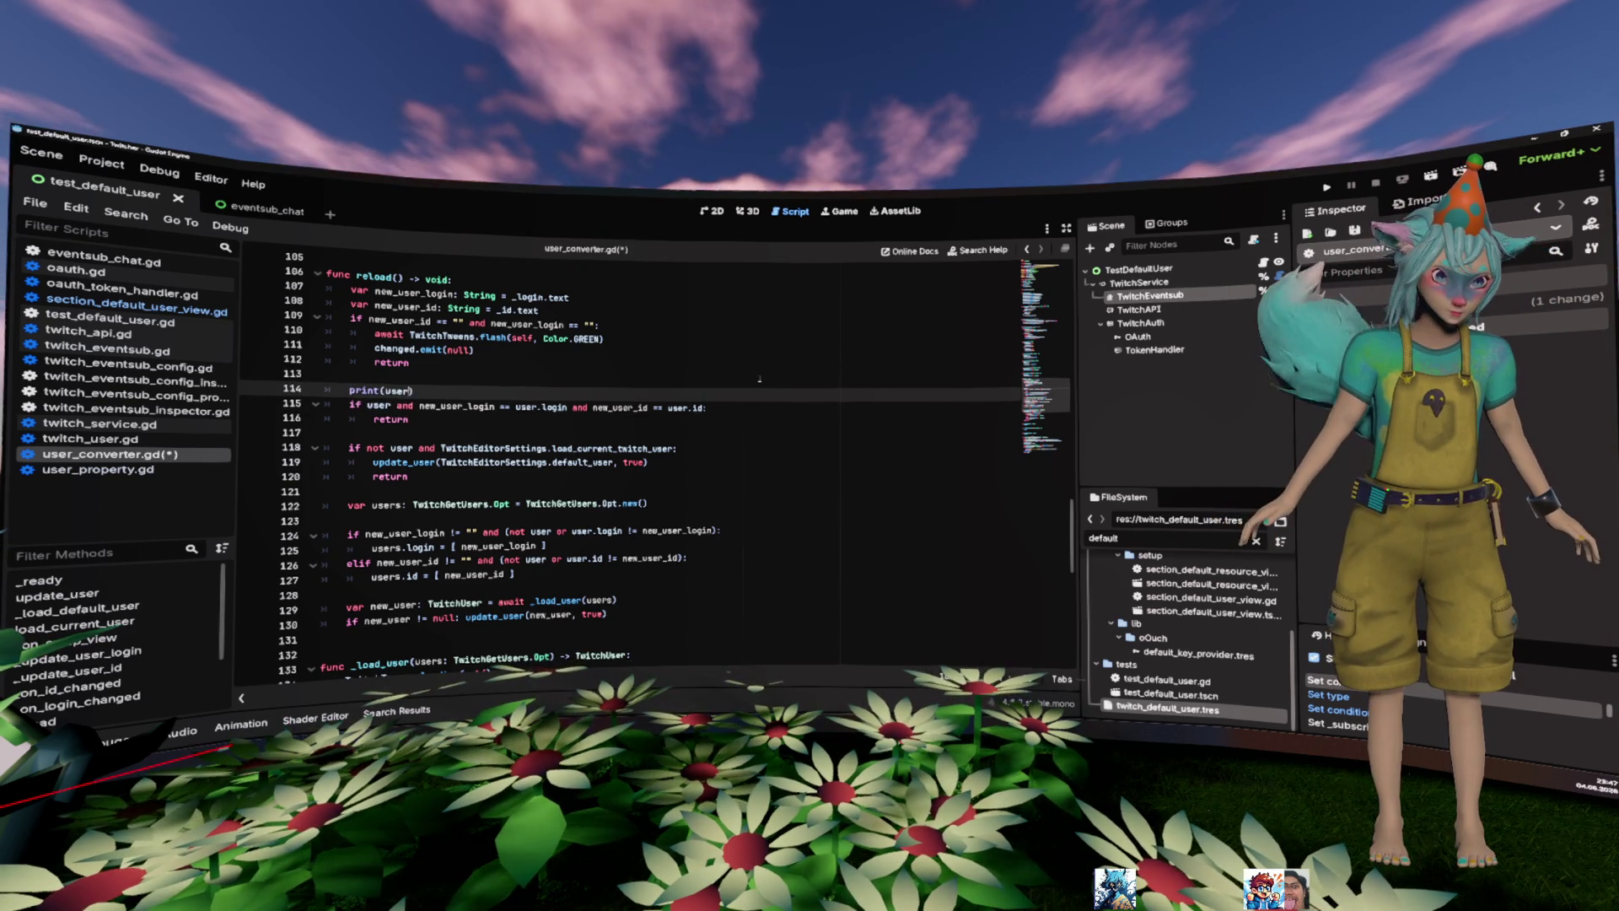
{"action": "type", "text": ","}
{"action": "key", "text": "Down"}
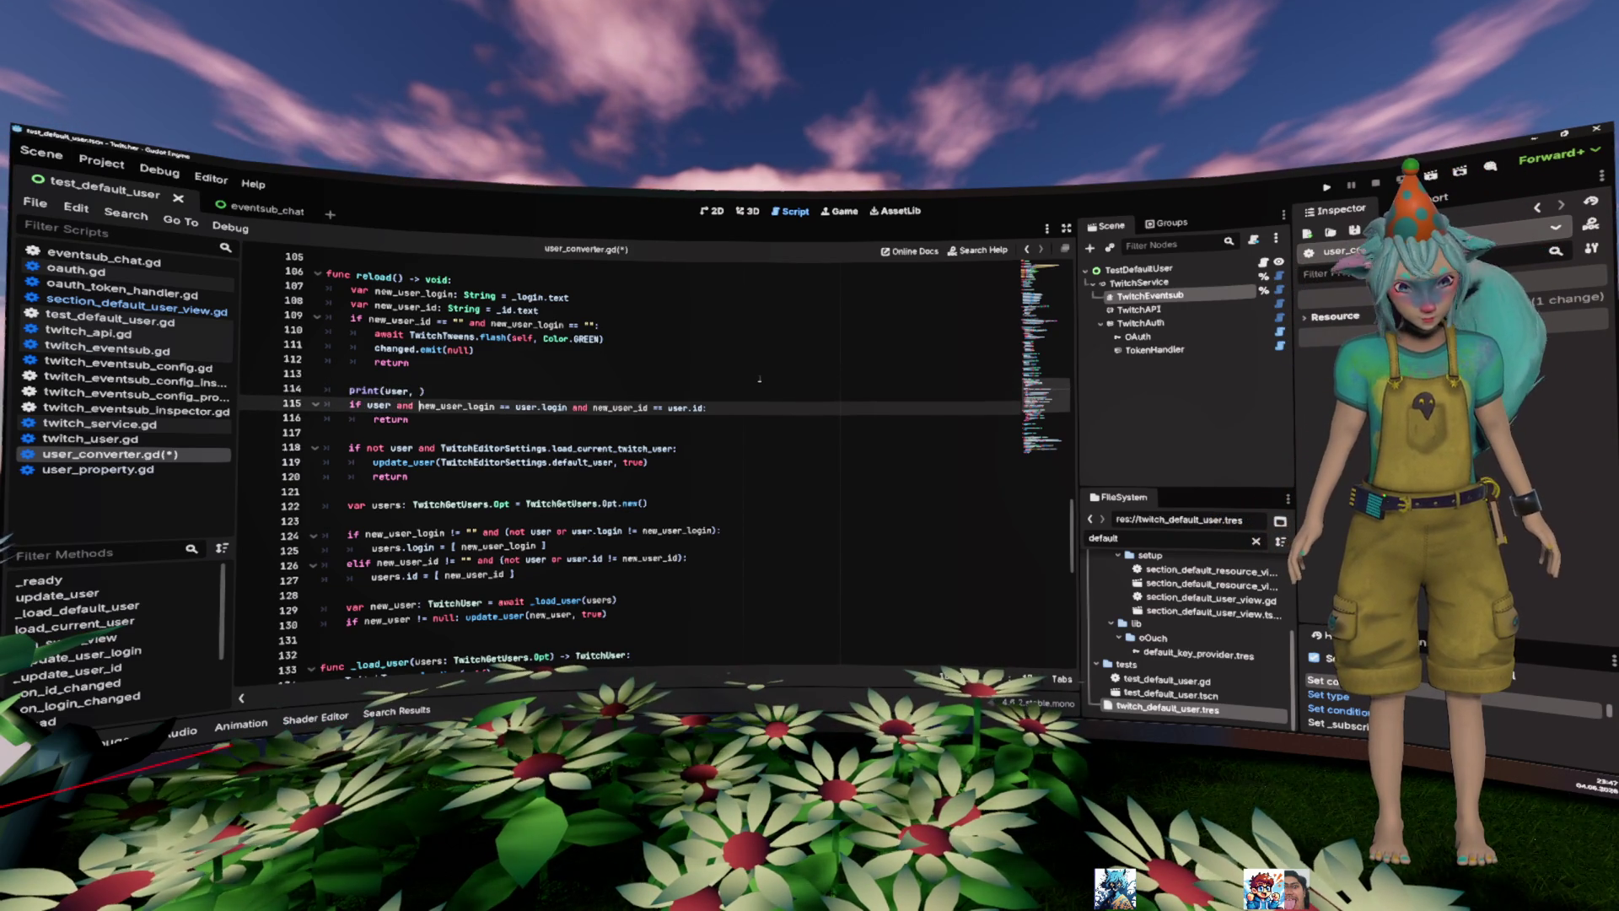
{"action": "key", "text": "Up"}
Move the print into the unchanged-user branch and make it print "SKIP NOITHING CHANGED".
{"action": "key", "text": "shift+Home"}
{"action": "key", "text": "ctrl+x"}
{"action": "key", "text": "Down"}
{"action": "key", "text": "End"}
{"action": "key", "text": "Return"}
{"action": "key", "text": "ctrl+v"}
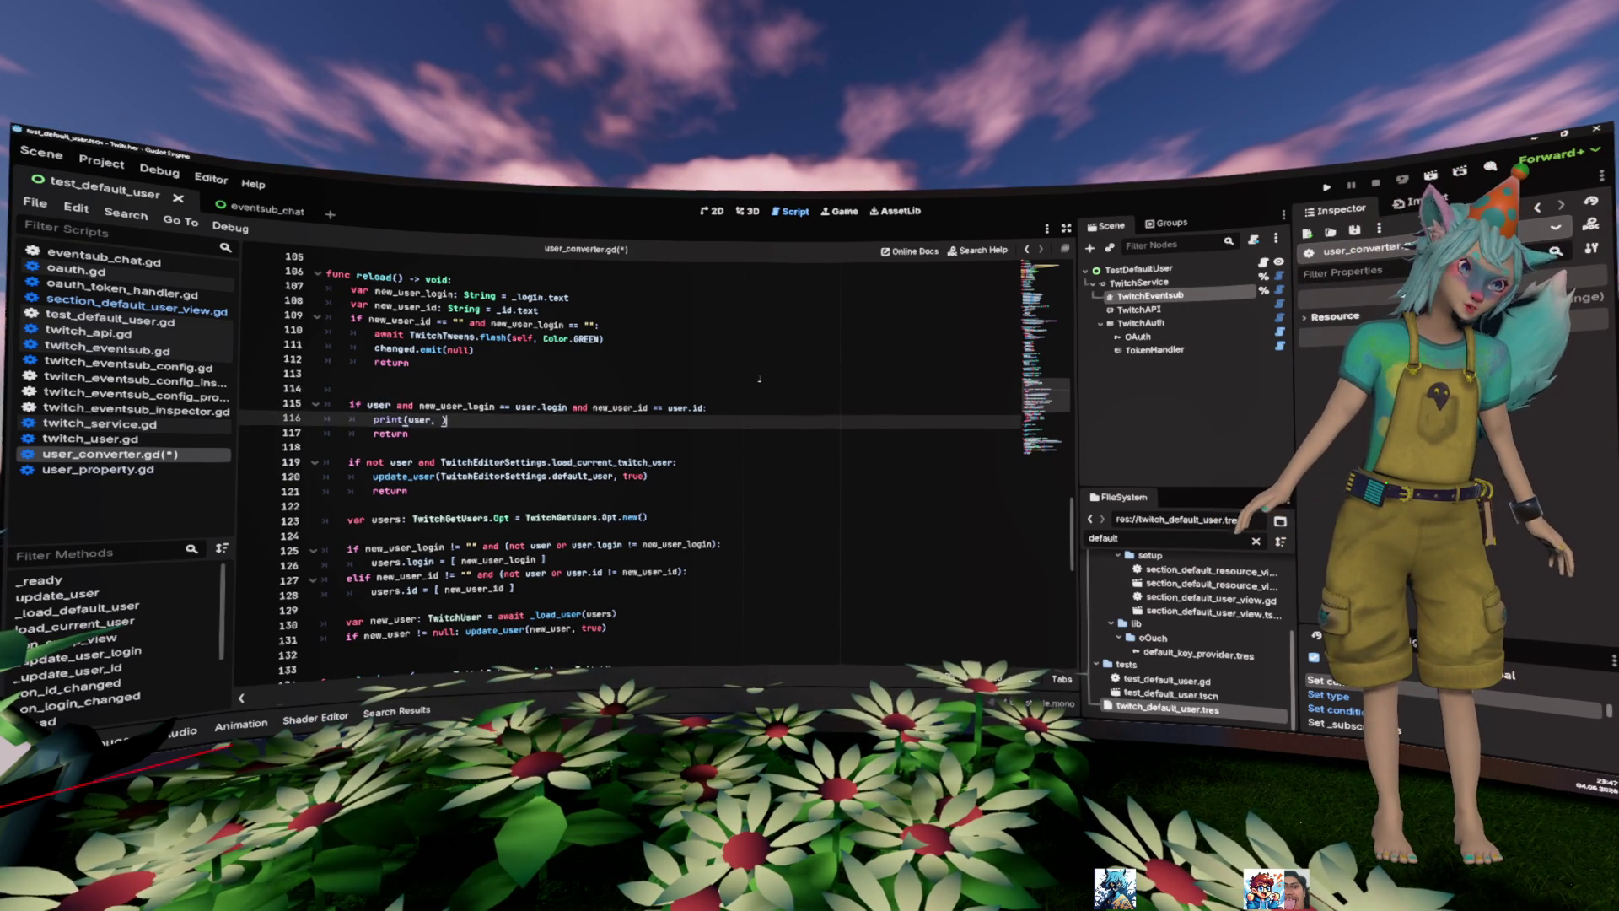
{"action": "key", "text": "ctrl+shift+Right"}
{"action": "key", "text": "ctrl+shift+Right"}
{"action": "key", "text": "Delete"}
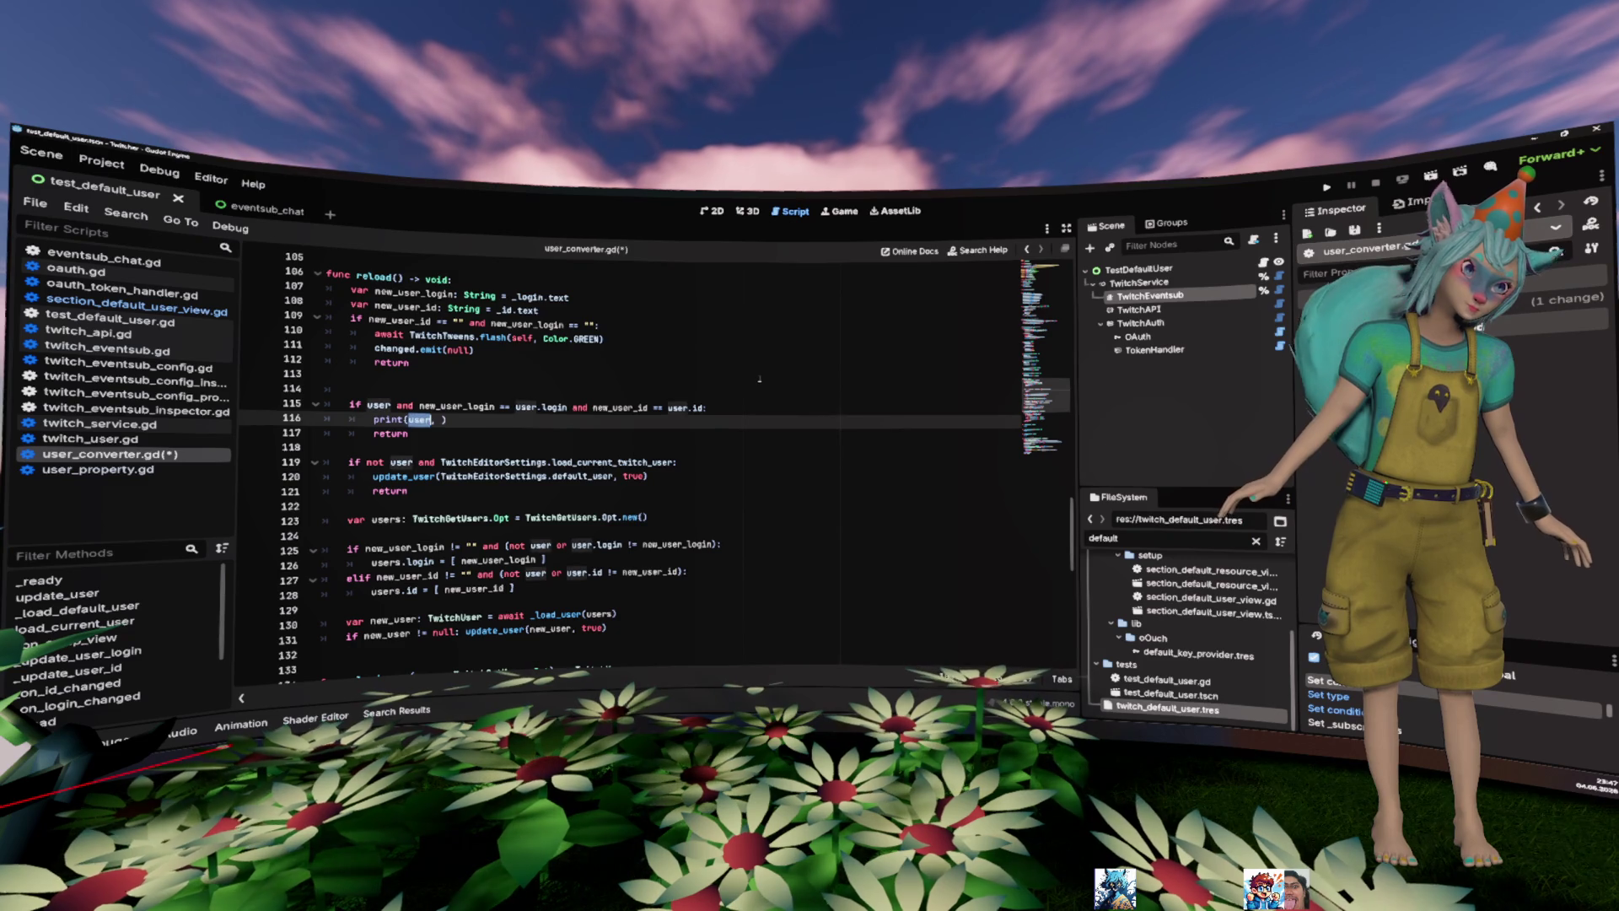
{"action": "type", "text": "\"s"}
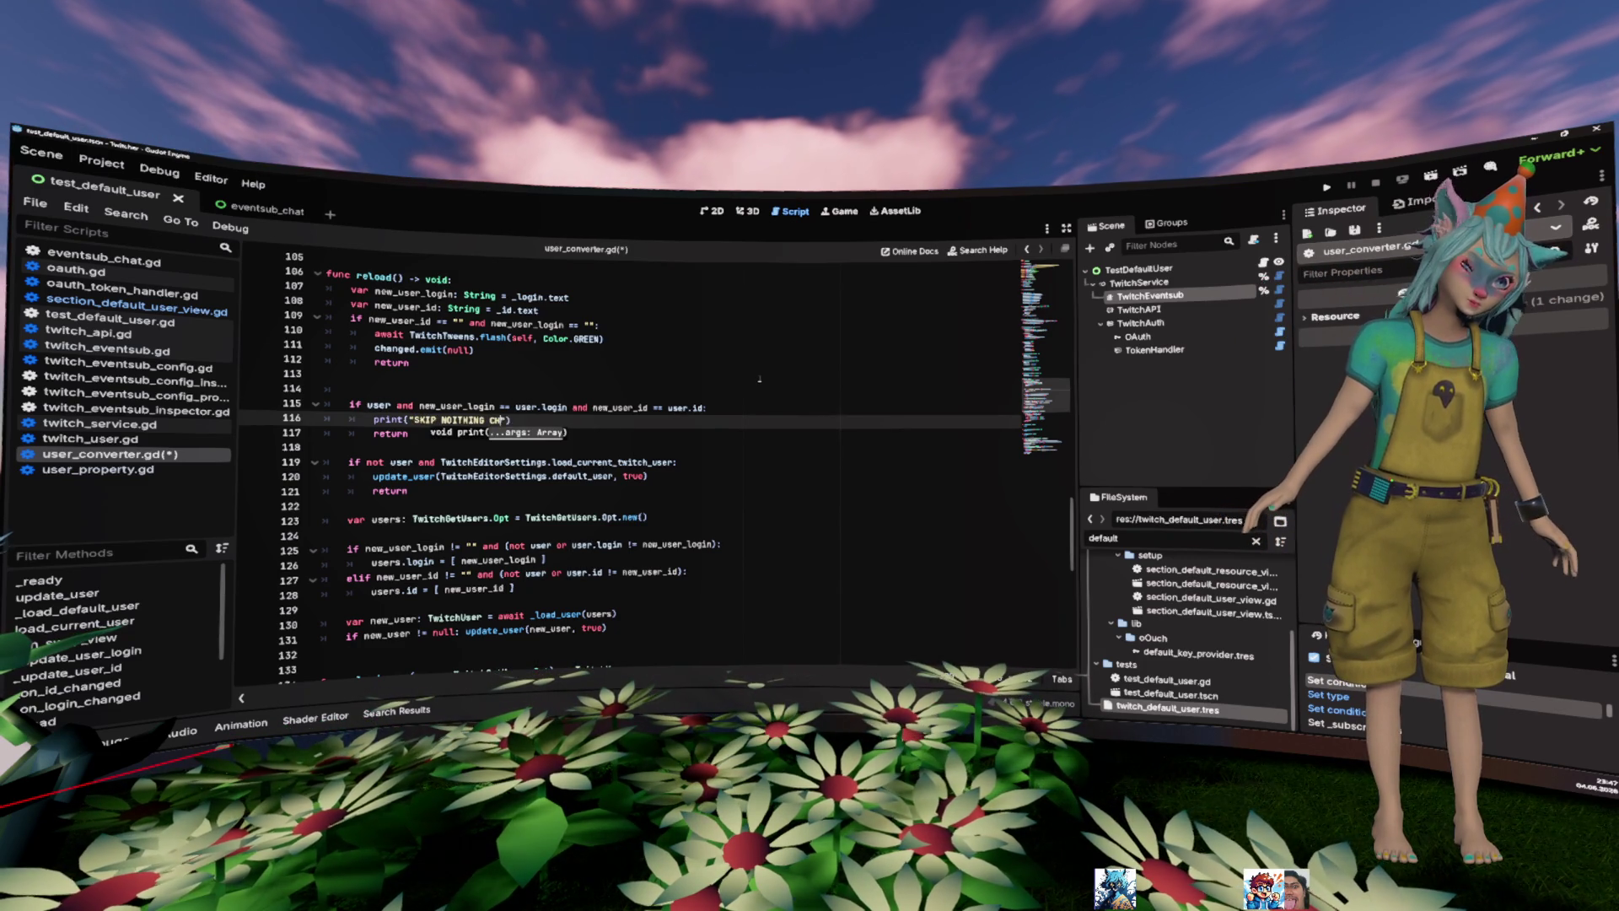
Copy the print into the default-user branch and change its message to "LOAD DEFAULT USER".
{"action": "key", "text": "Home"}
{"action": "key", "text": "shift+End"}
{"action": "key", "text": "ctrl+c"}
{"action": "key", "text": "Down"}
{"action": "key", "text": "Down"}
{"action": "key", "text": "Down"}
{"action": "key", "text": "End"}
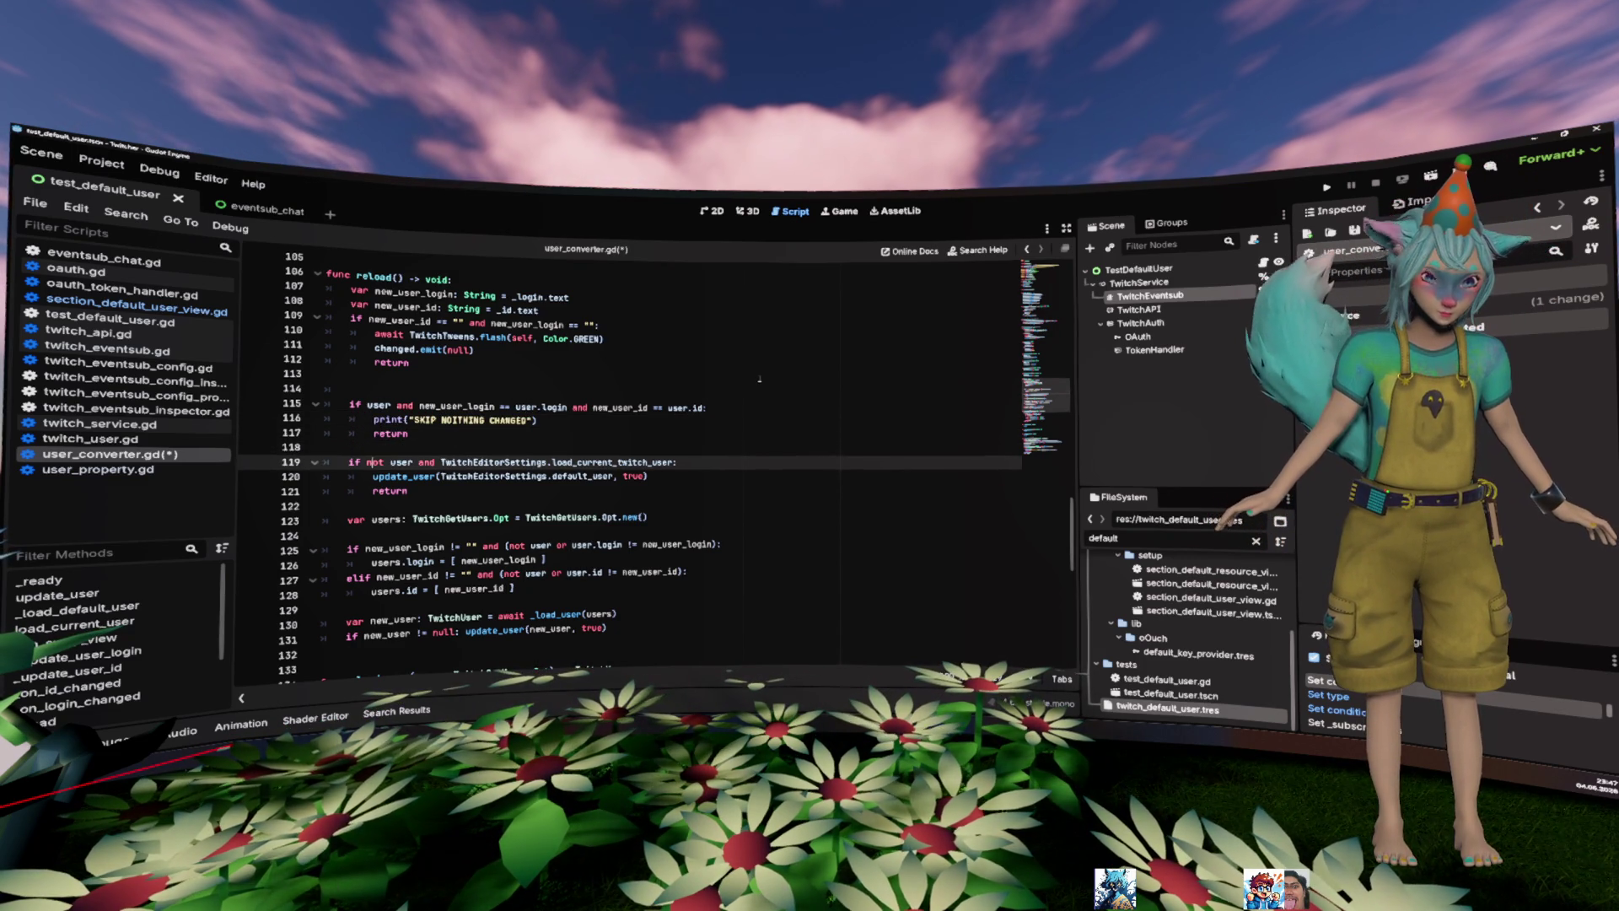
{"action": "key", "text": "Return"}
{"action": "key", "text": "ctrl+v"}
{"action": "key", "text": "ctrl+Left"}
{"action": "key", "text": "ctrl+Left"}
{"action": "key", "text": "ctrl+Left"}
{"action": "key", "text": "ctrl+shift+Right"}
{"action": "key", "text": "ctrl+shift+Right"}
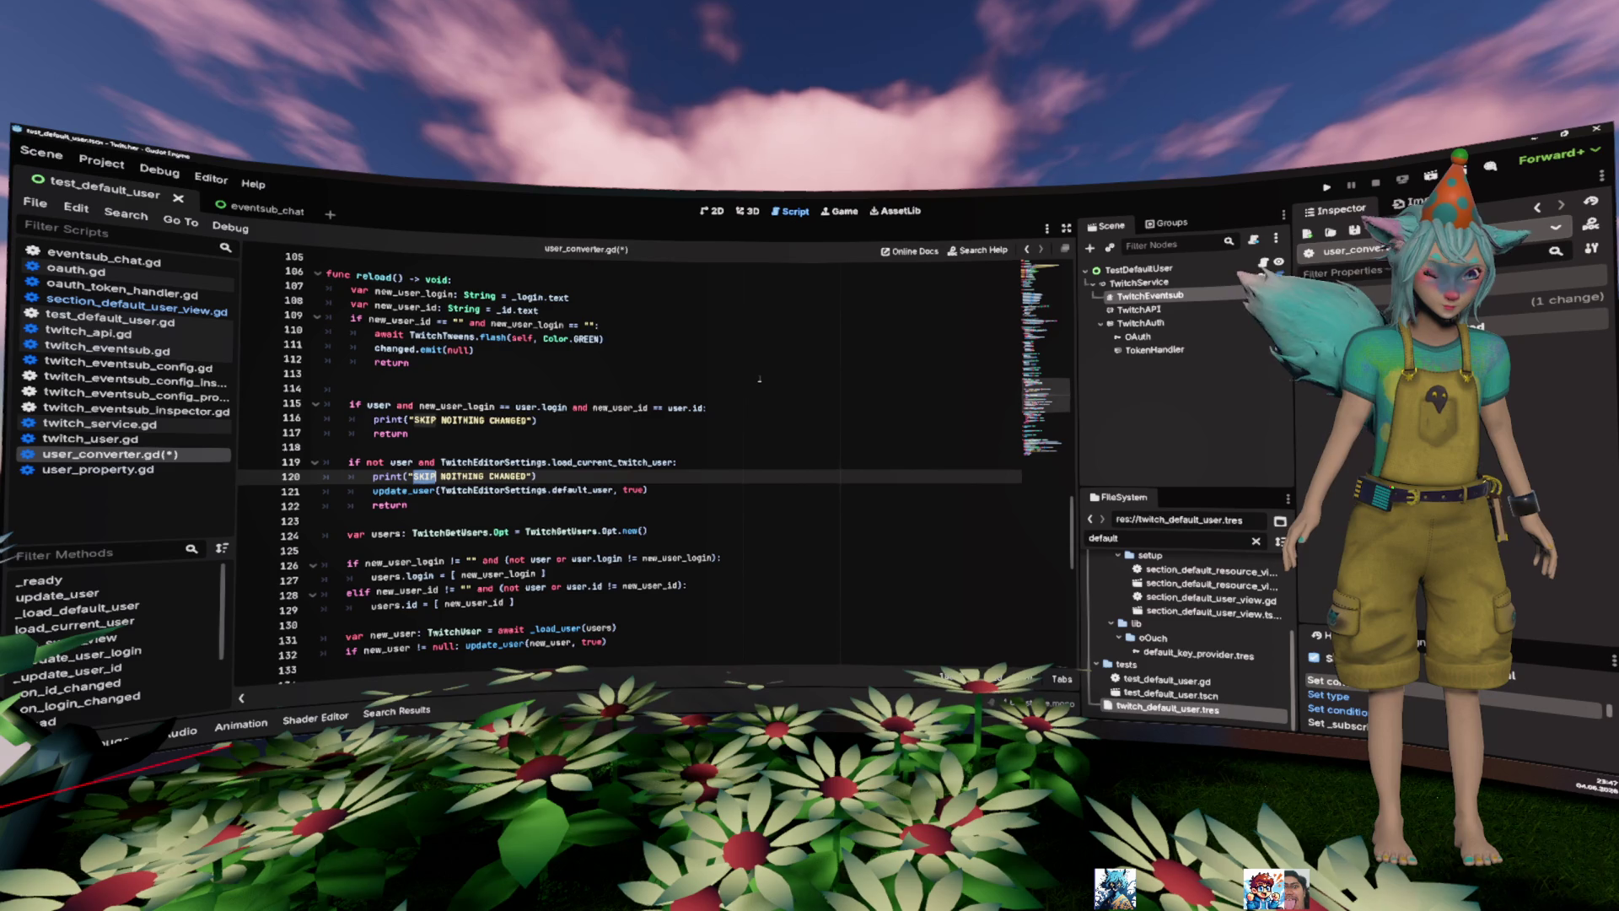
{"action": "type", "text": "LOAD"}
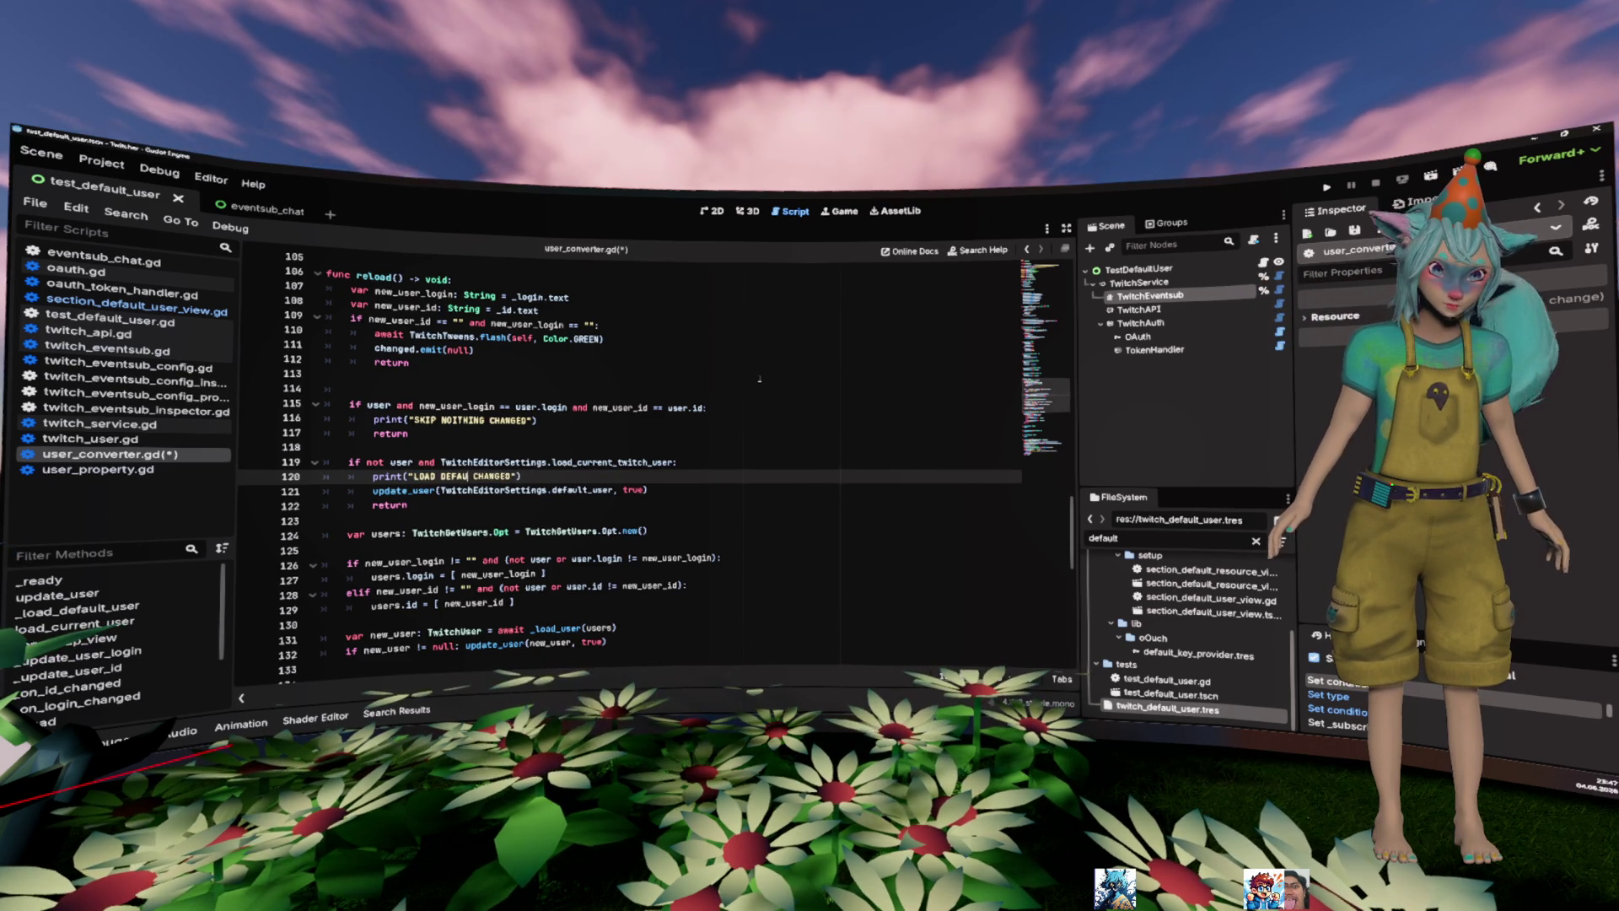
{"action": "key", "text": "ctrl+shift+Right"}
{"action": "key", "text": "Delete"}
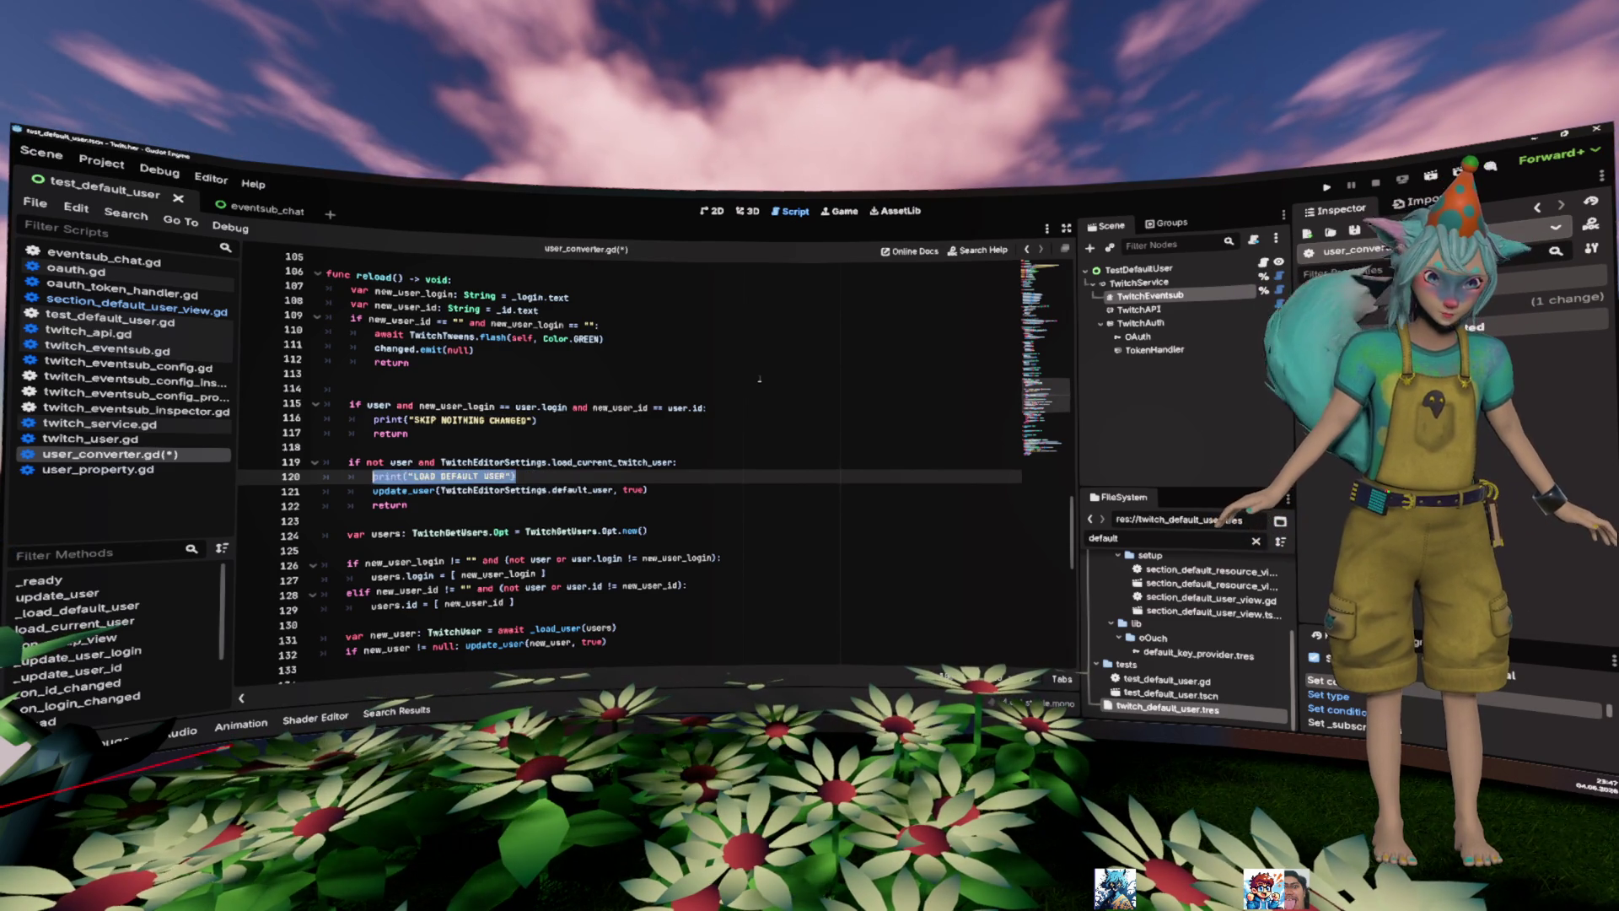
Add an indented "LOAD USER" print before fetching users and save user_converter.gd.
{"action": "key", "text": "Down"}
{"action": "key", "text": "Down"}
{"action": "key", "text": "Down"}
{"action": "key", "text": "Return"}
{"action": "key", "text": "ctrl+v"}
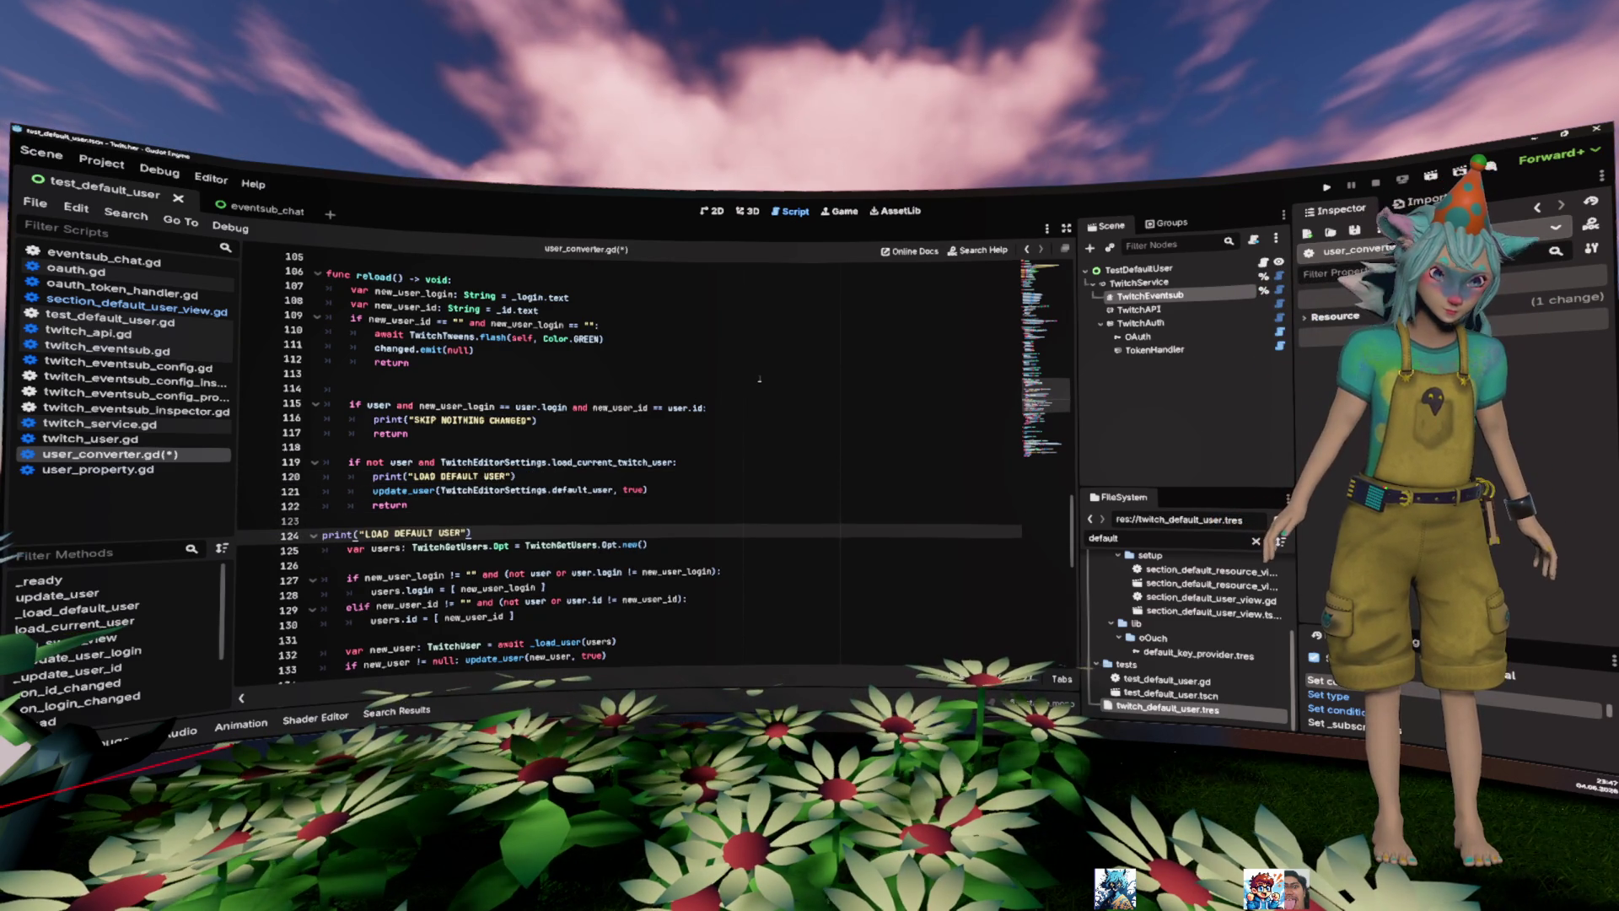
{"action": "key", "text": "Home"}
{"action": "key", "text": "Tab"}
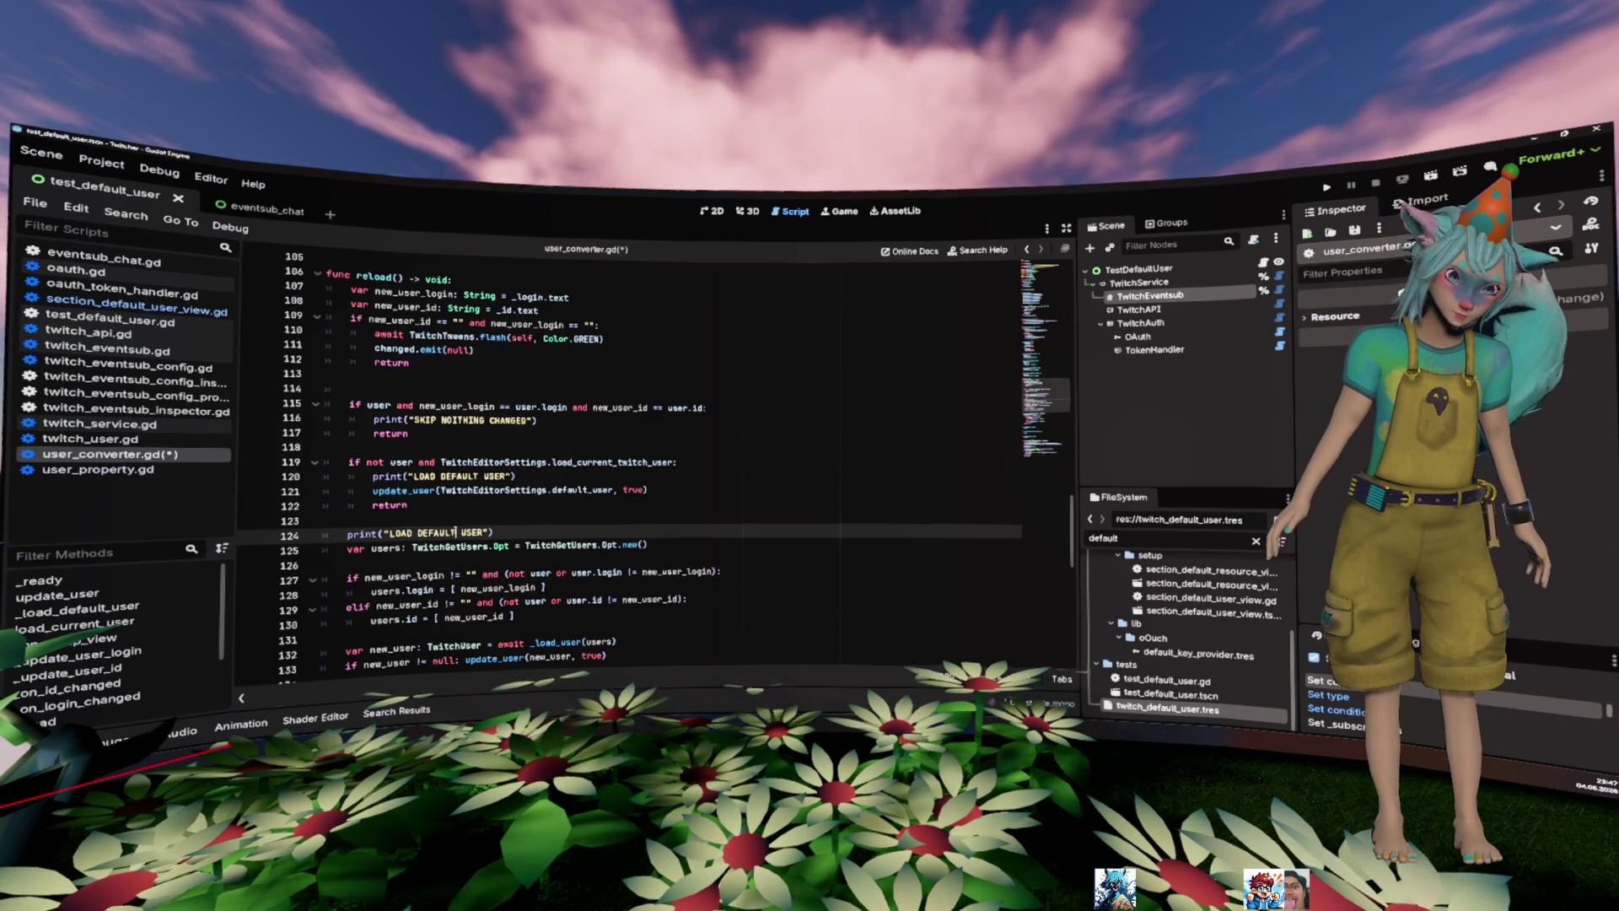
{"action": "double_click", "coordinate": [471, 532]}
{"action": "type", "text": "new_user_login"}
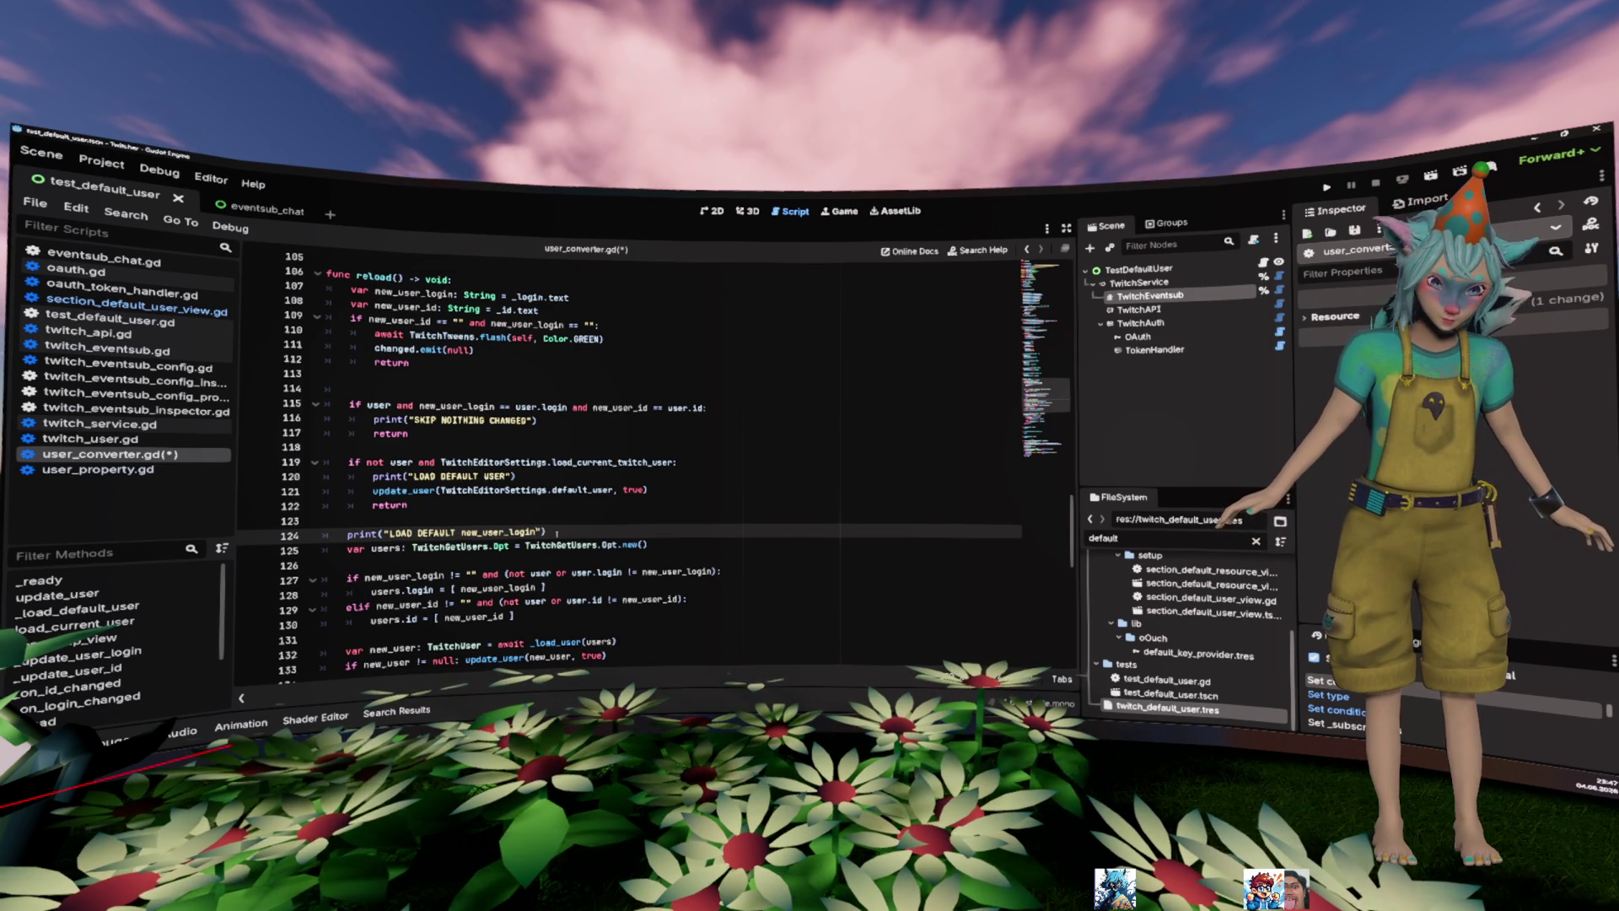
{"action": "key", "text": "ctrl+shift+Left"}
{"action": "key", "text": "ctrl+shift+Left"}
{"action": "type", "text": "USER"}
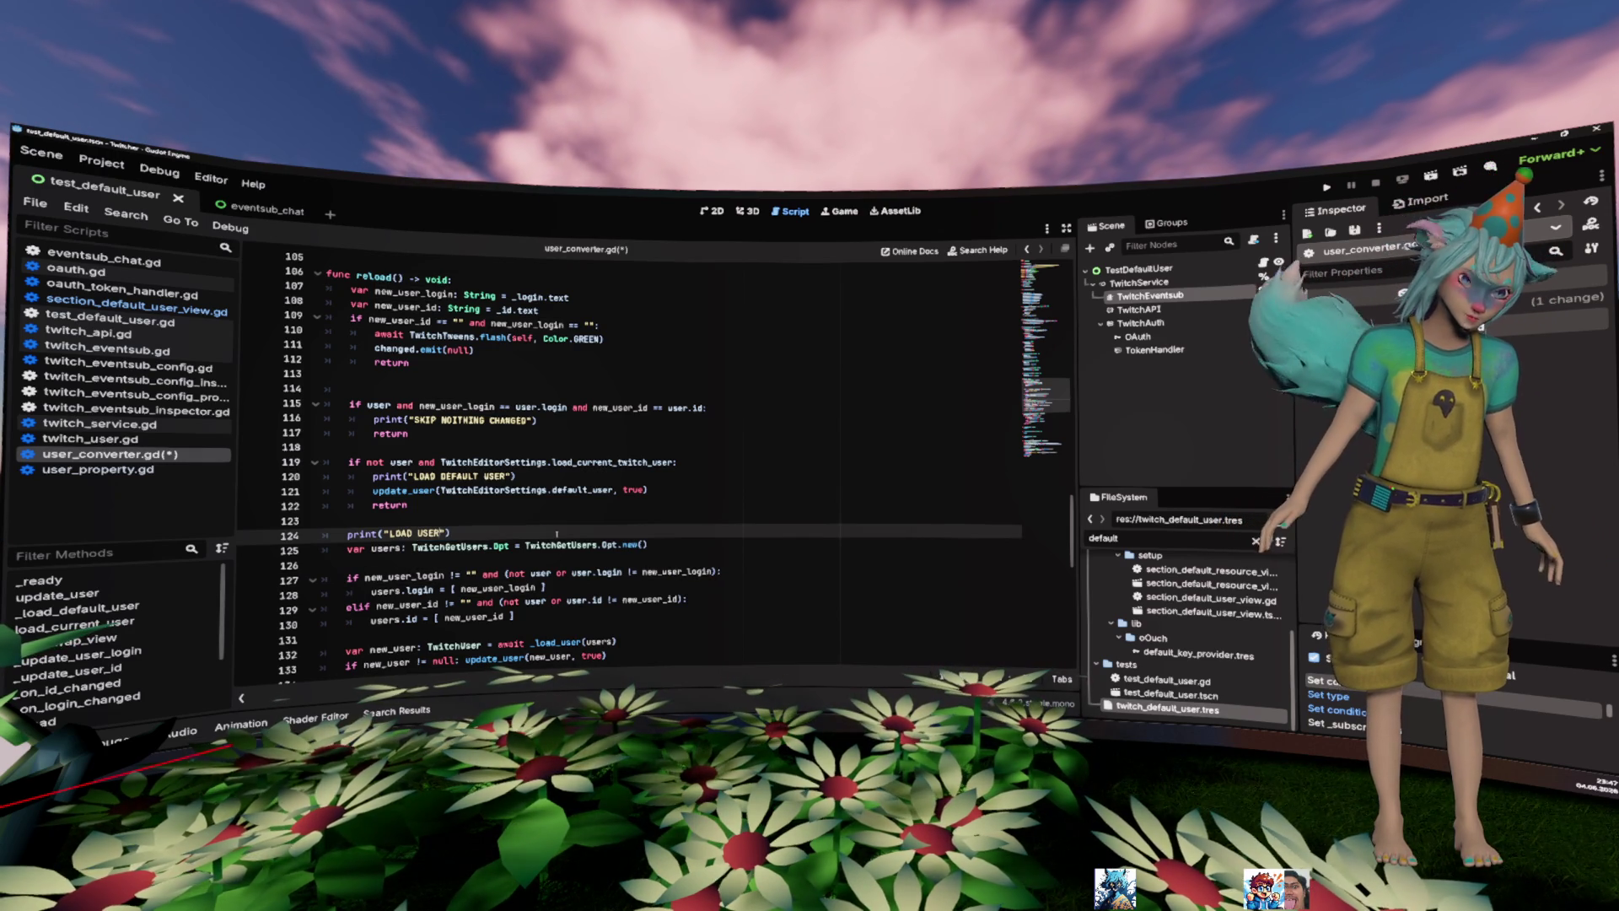
{"action": "key", "text": "ctrl+s"}
Add print("CLEARED") after changed.emit(null) in the empty-input branch.
{"action": "left_click", "coordinate": [655, 477]}
{"action": "scroll", "coordinate": [655, 429], "scroll_direction": "up", "scroll_amount": 1}
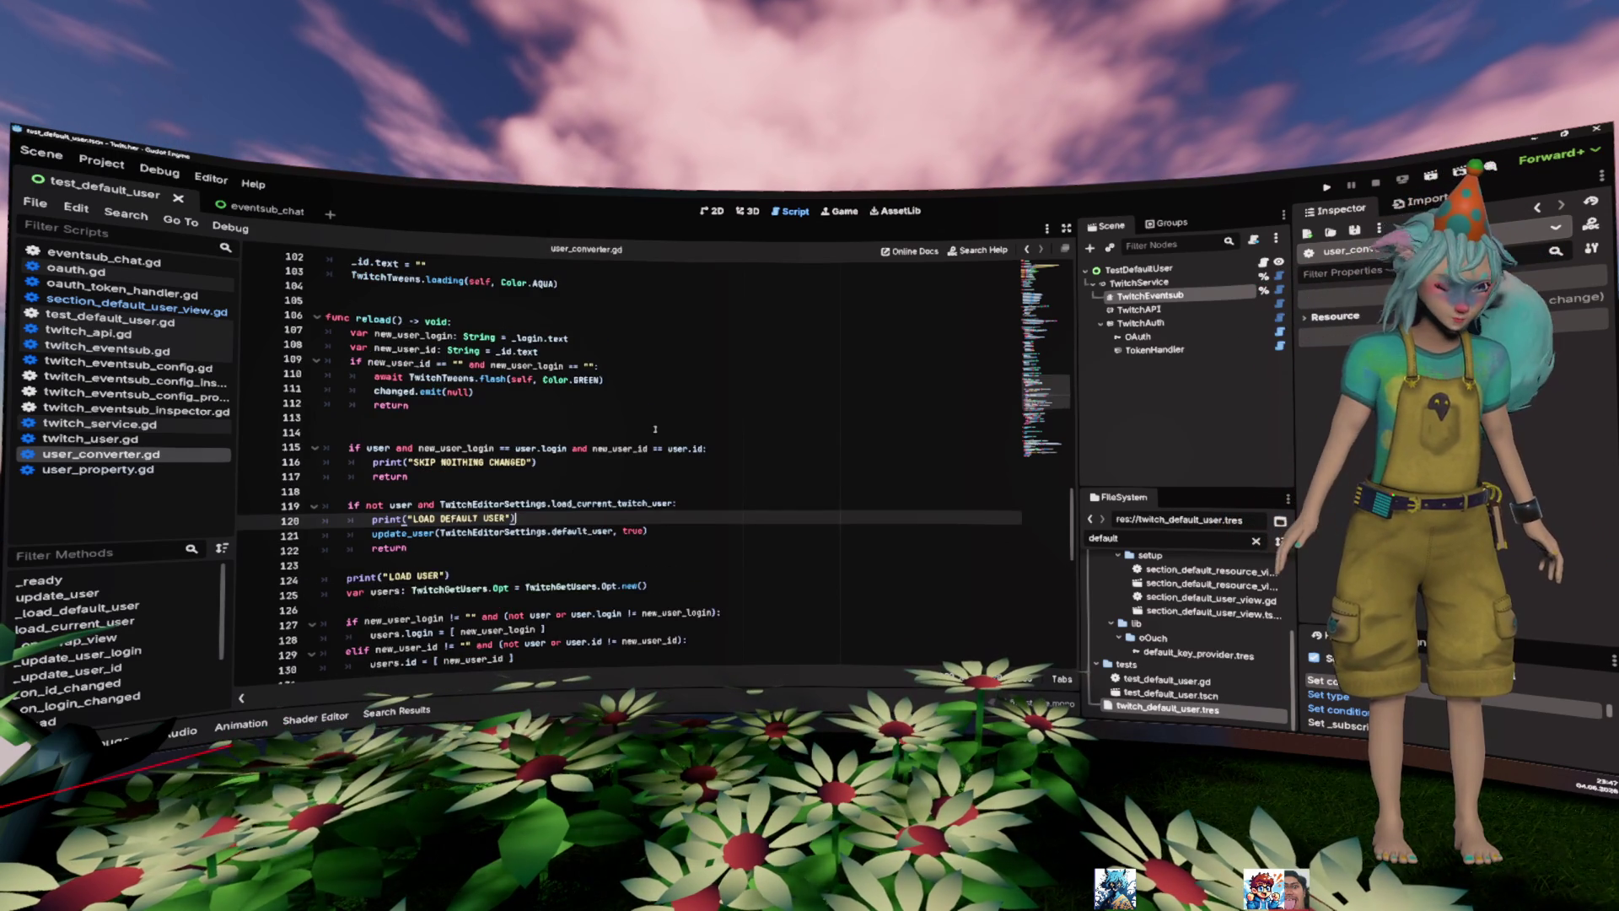
{"action": "scroll", "coordinate": [486, 536], "scroll_direction": "down", "scroll_amount": 1}
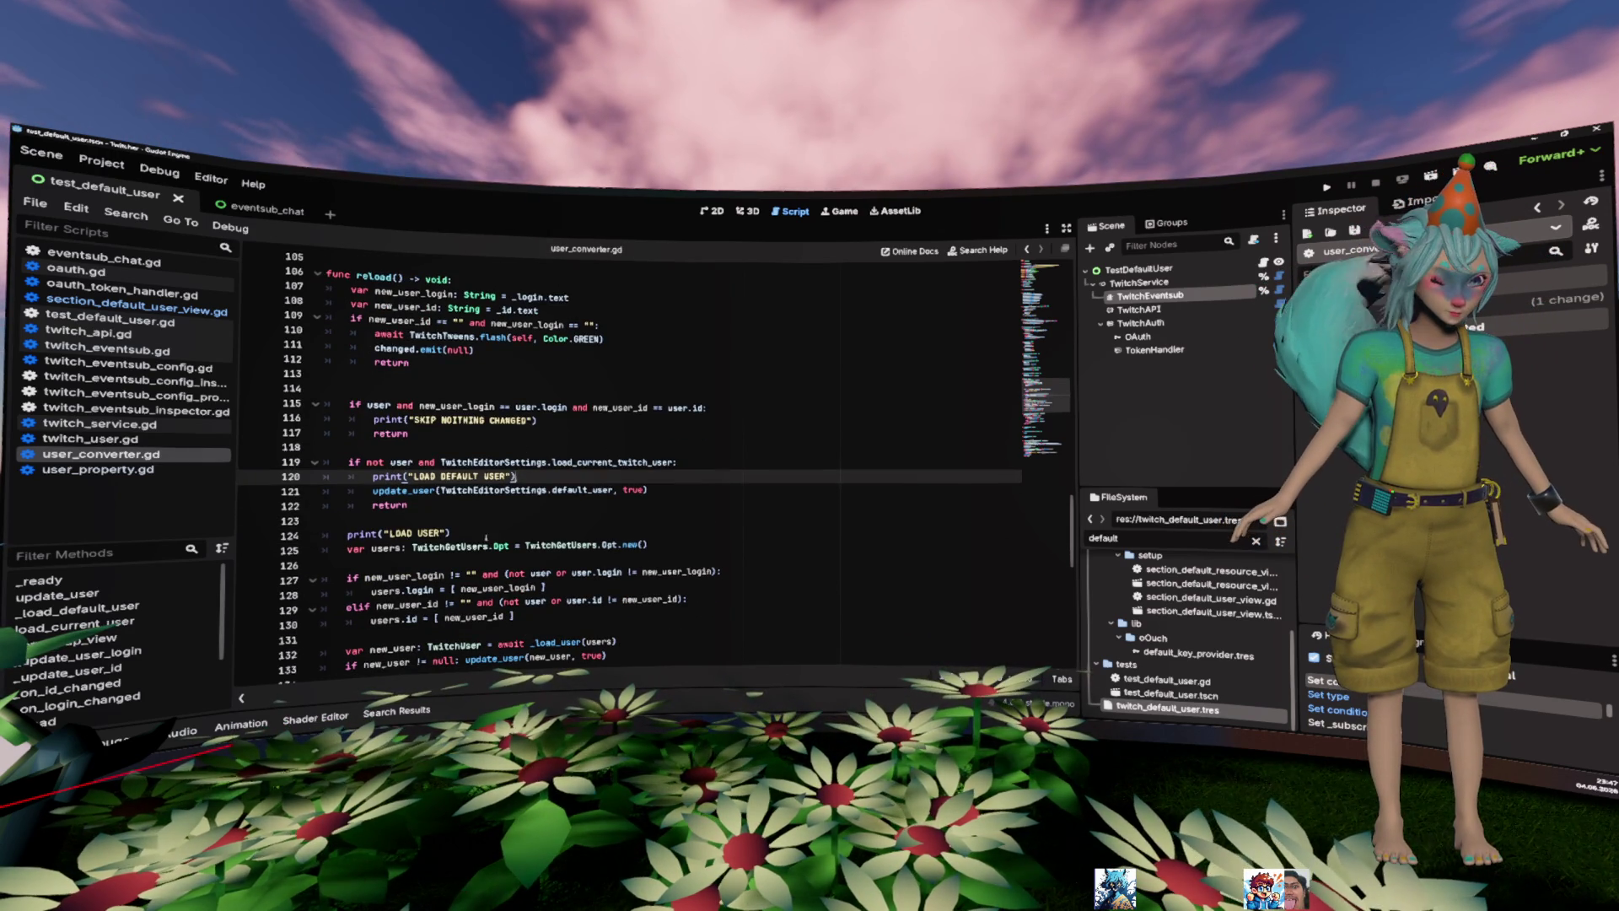
{"action": "left_click", "coordinate": [486, 537]}
{"action": "left_click", "coordinate": [650, 336]}
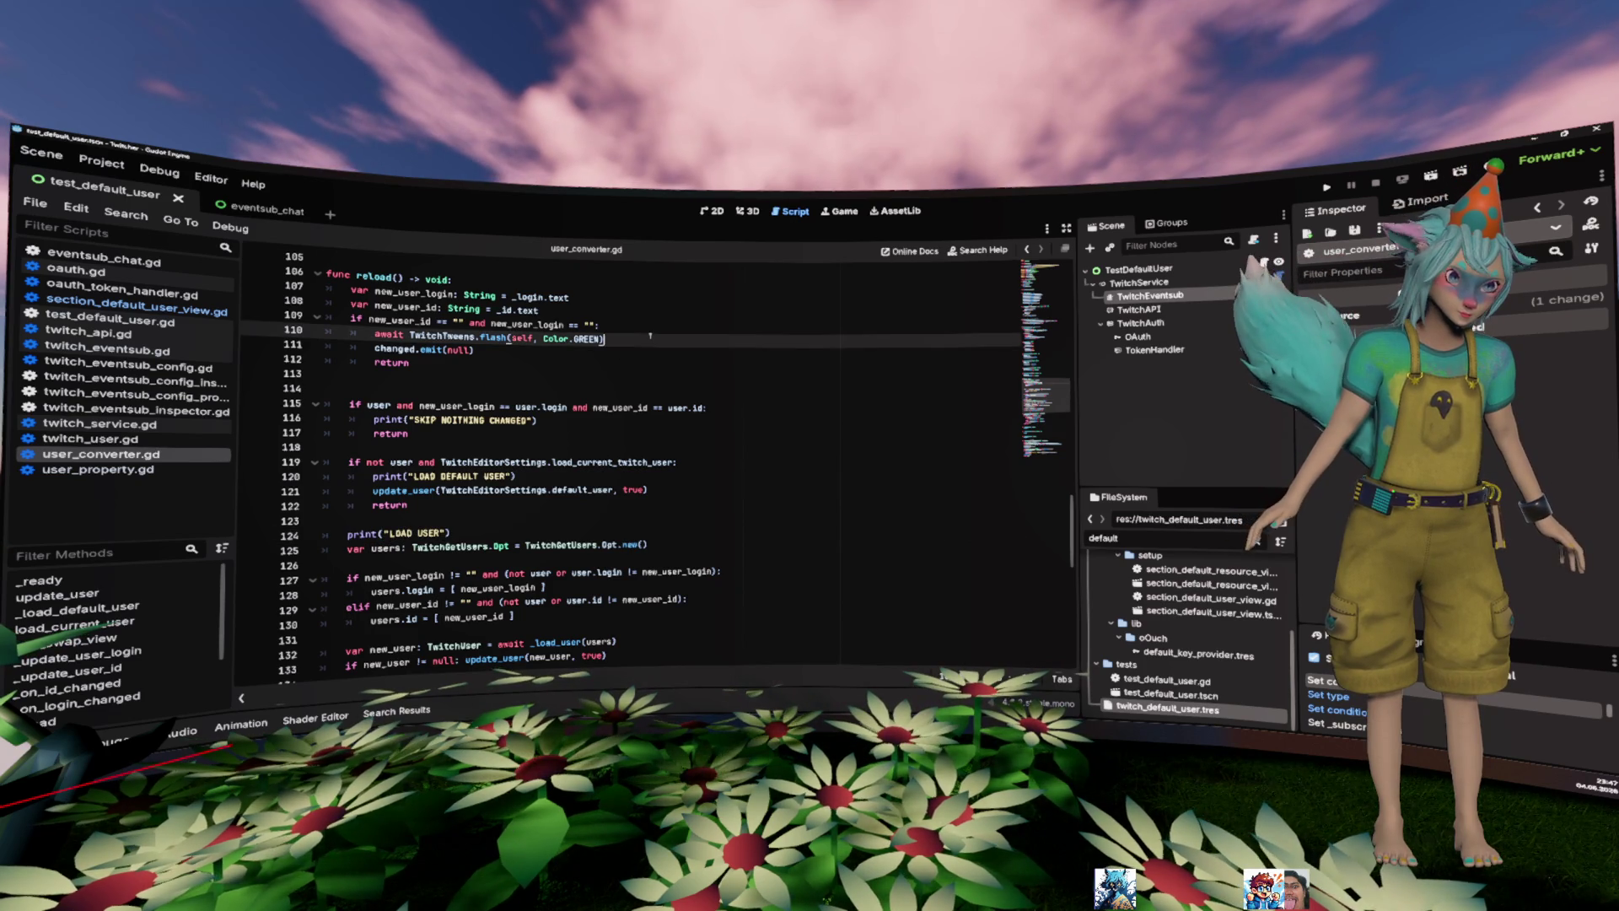
{"action": "key", "text": "Down"}
{"action": "key", "text": "Return"}
{"action": "type", "text": "print(\"LOAD USER"}
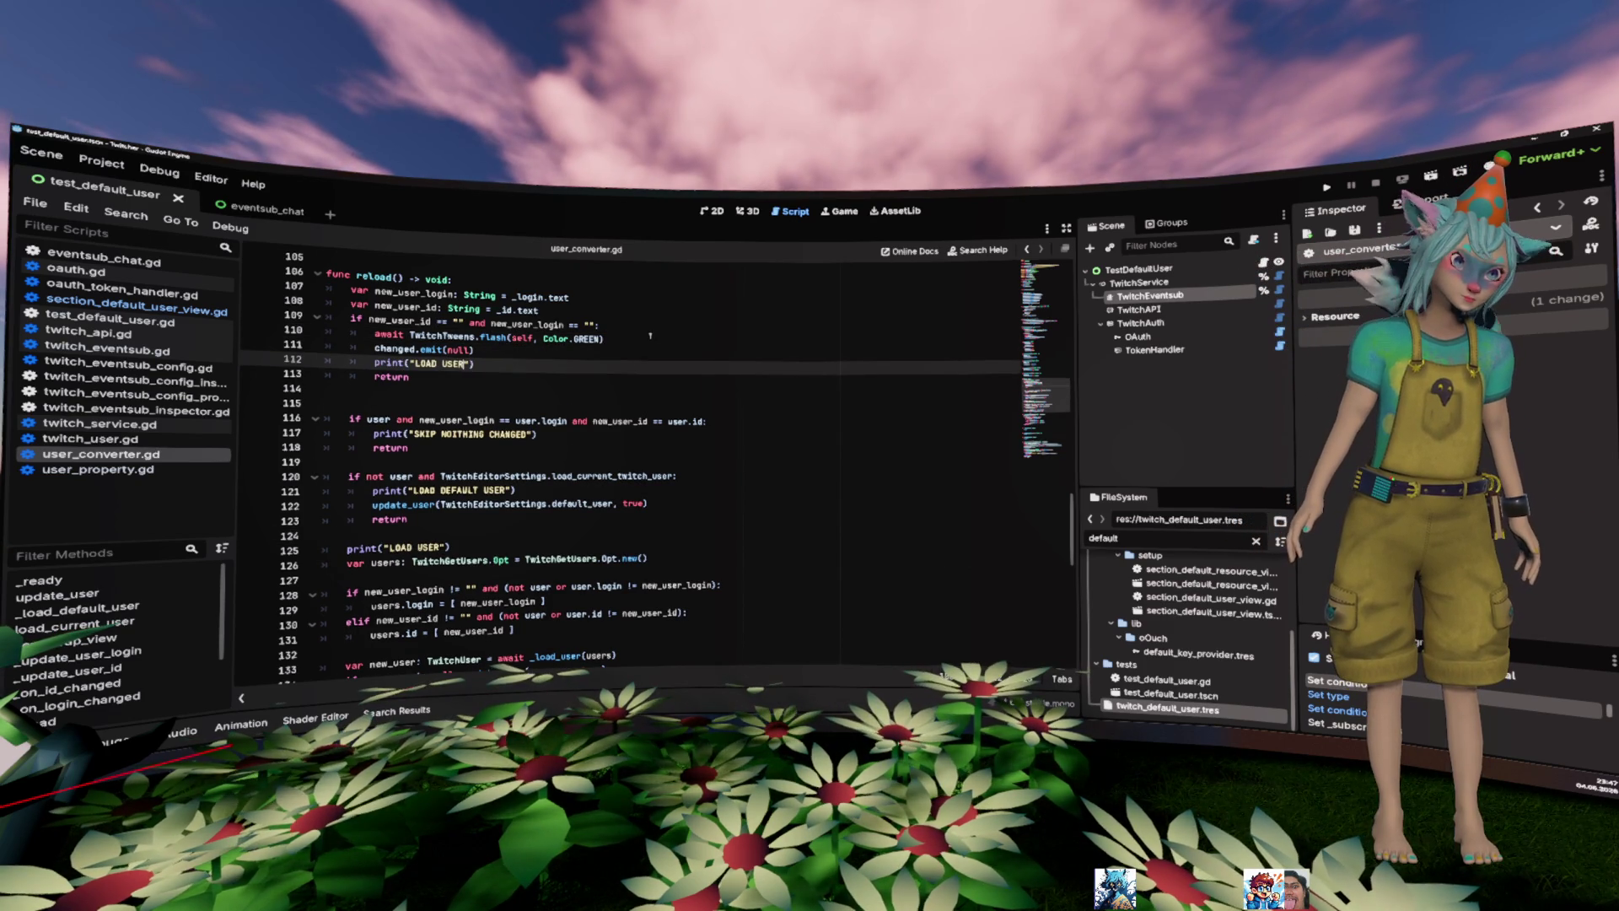
{"action": "key", "text": "ctrl+shift+Left"}
{"action": "key", "text": "ctrl+shift+Left"}
{"action": "type", "text": "CLEARED"}
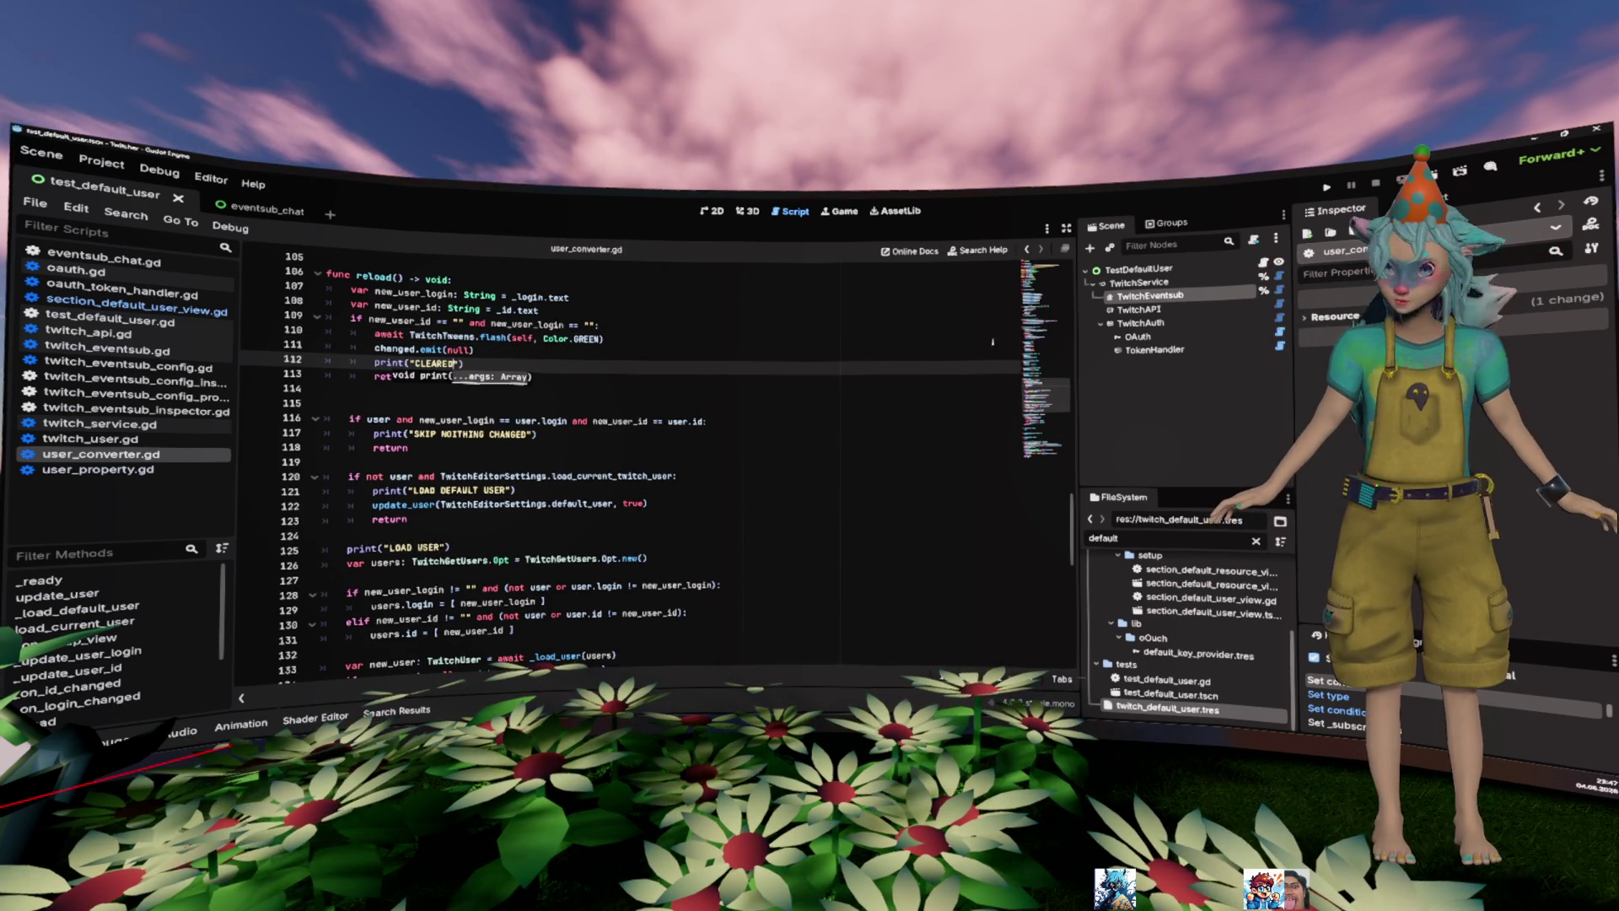
{"action": "left_click", "coordinate": [1150, 295]}
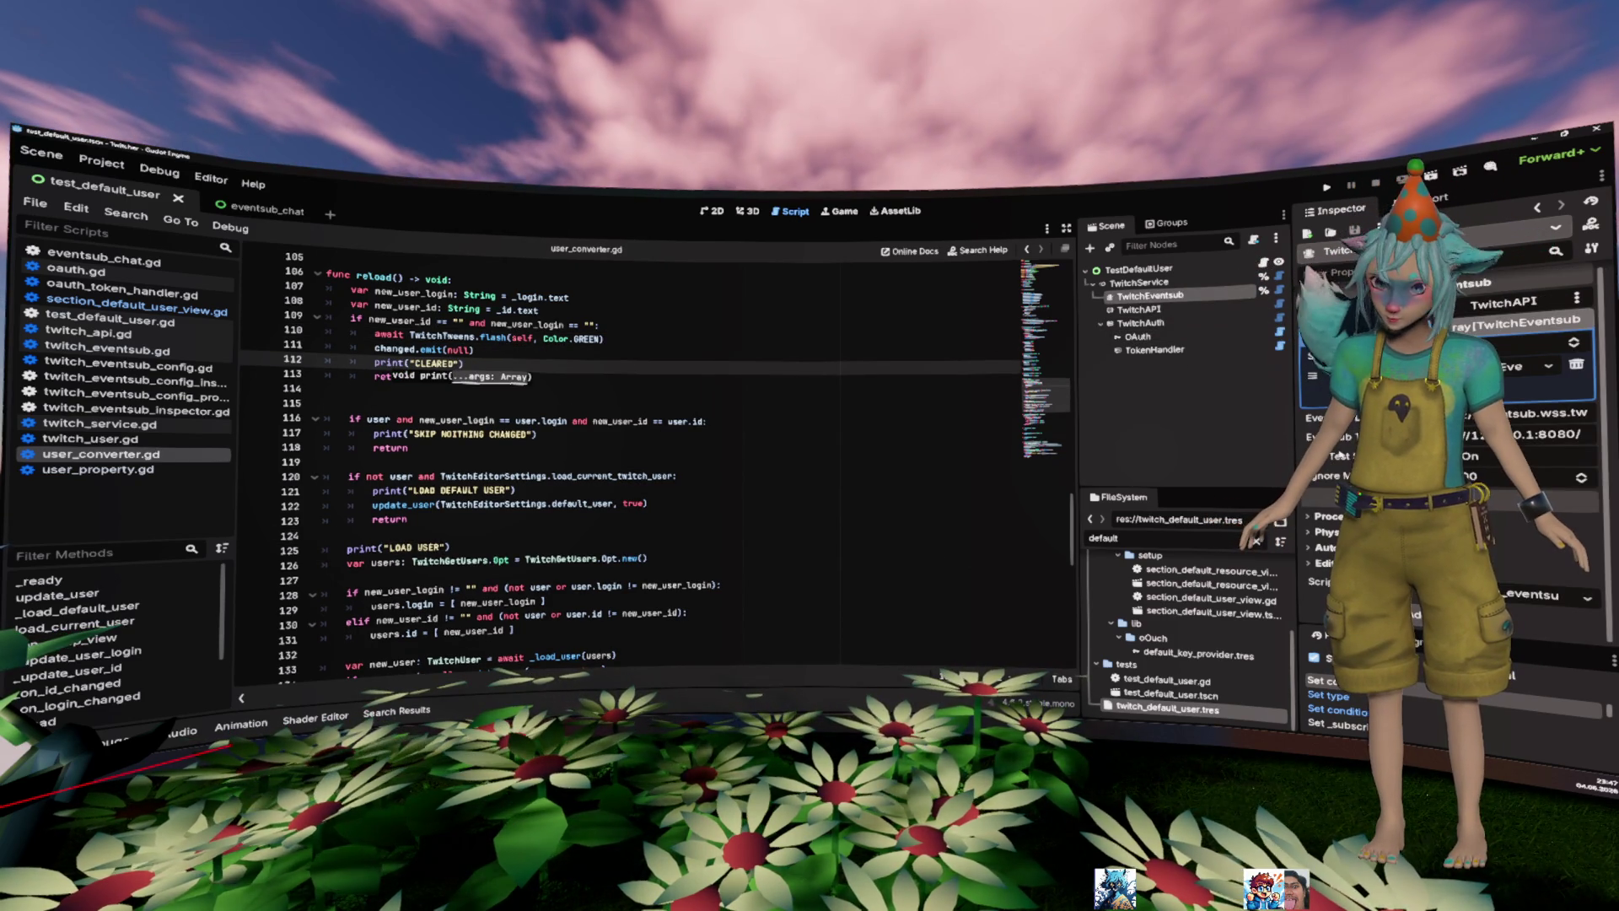
Show the Output log below the code and clear it.
{"action": "key", "text": "alt+o"}
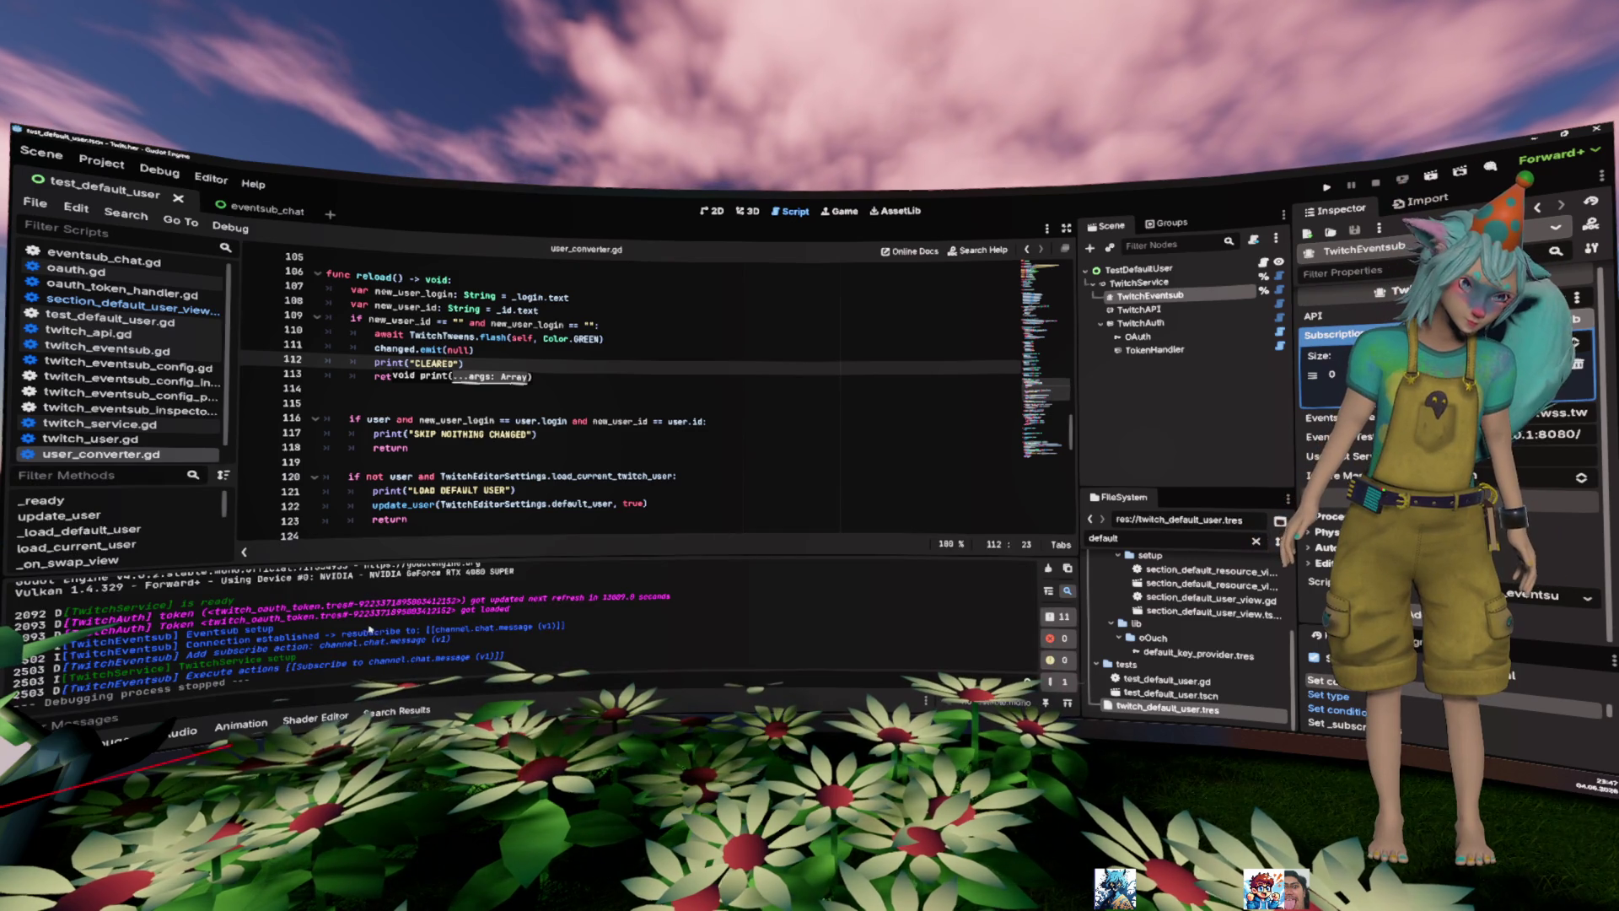
{"action": "left_click", "coordinate": [1315, 374]}
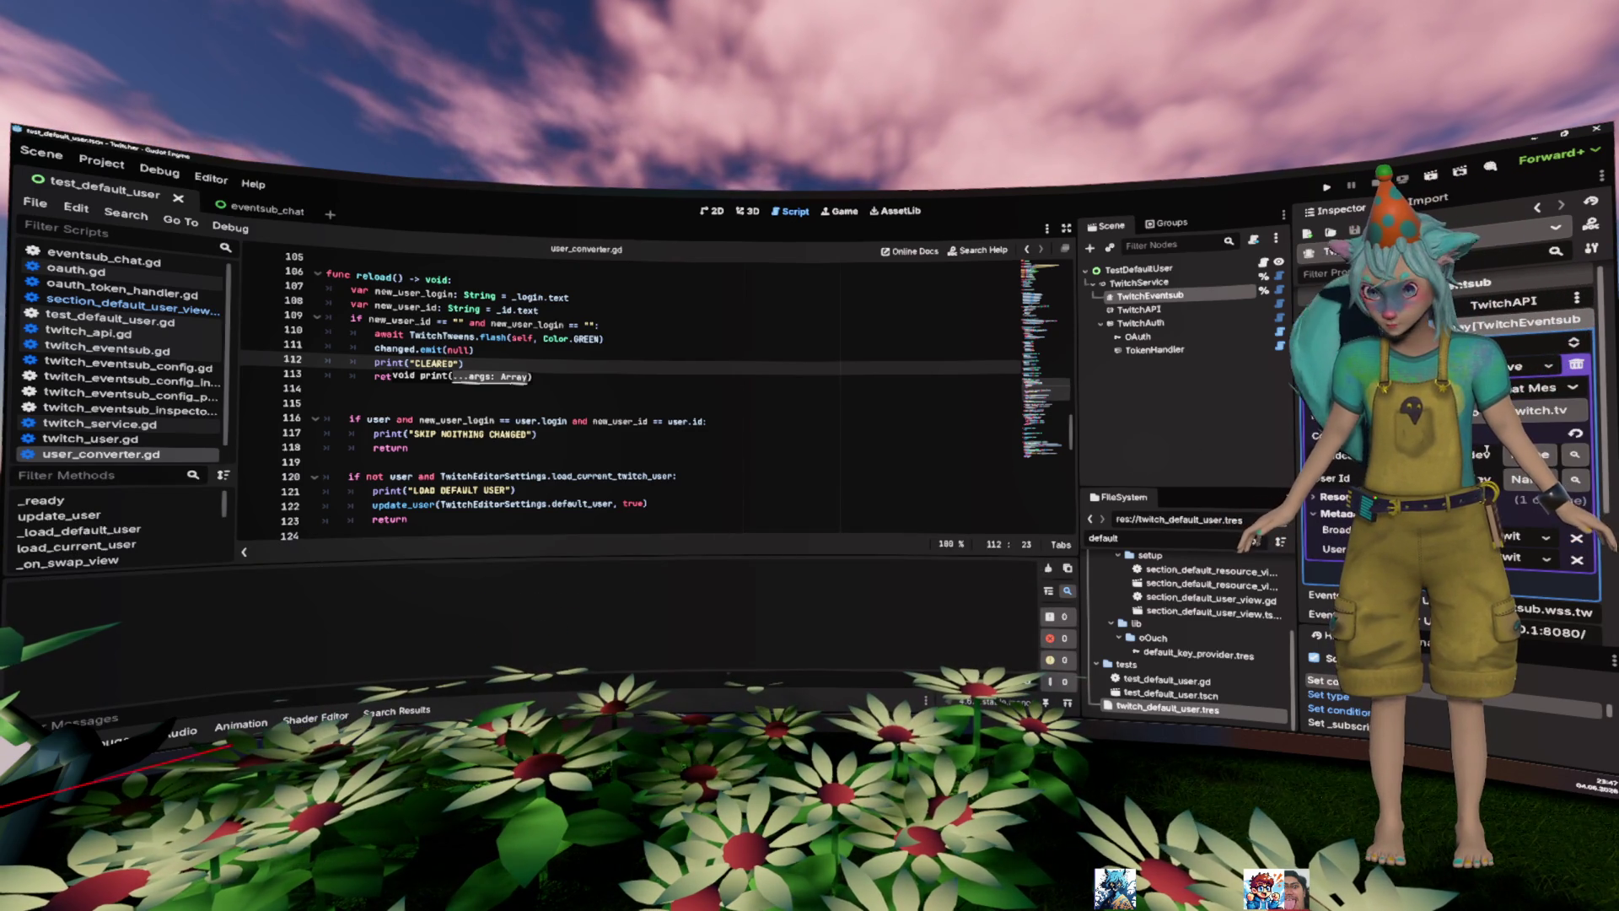
{"action": "left_click", "coordinate": [558, 311]}
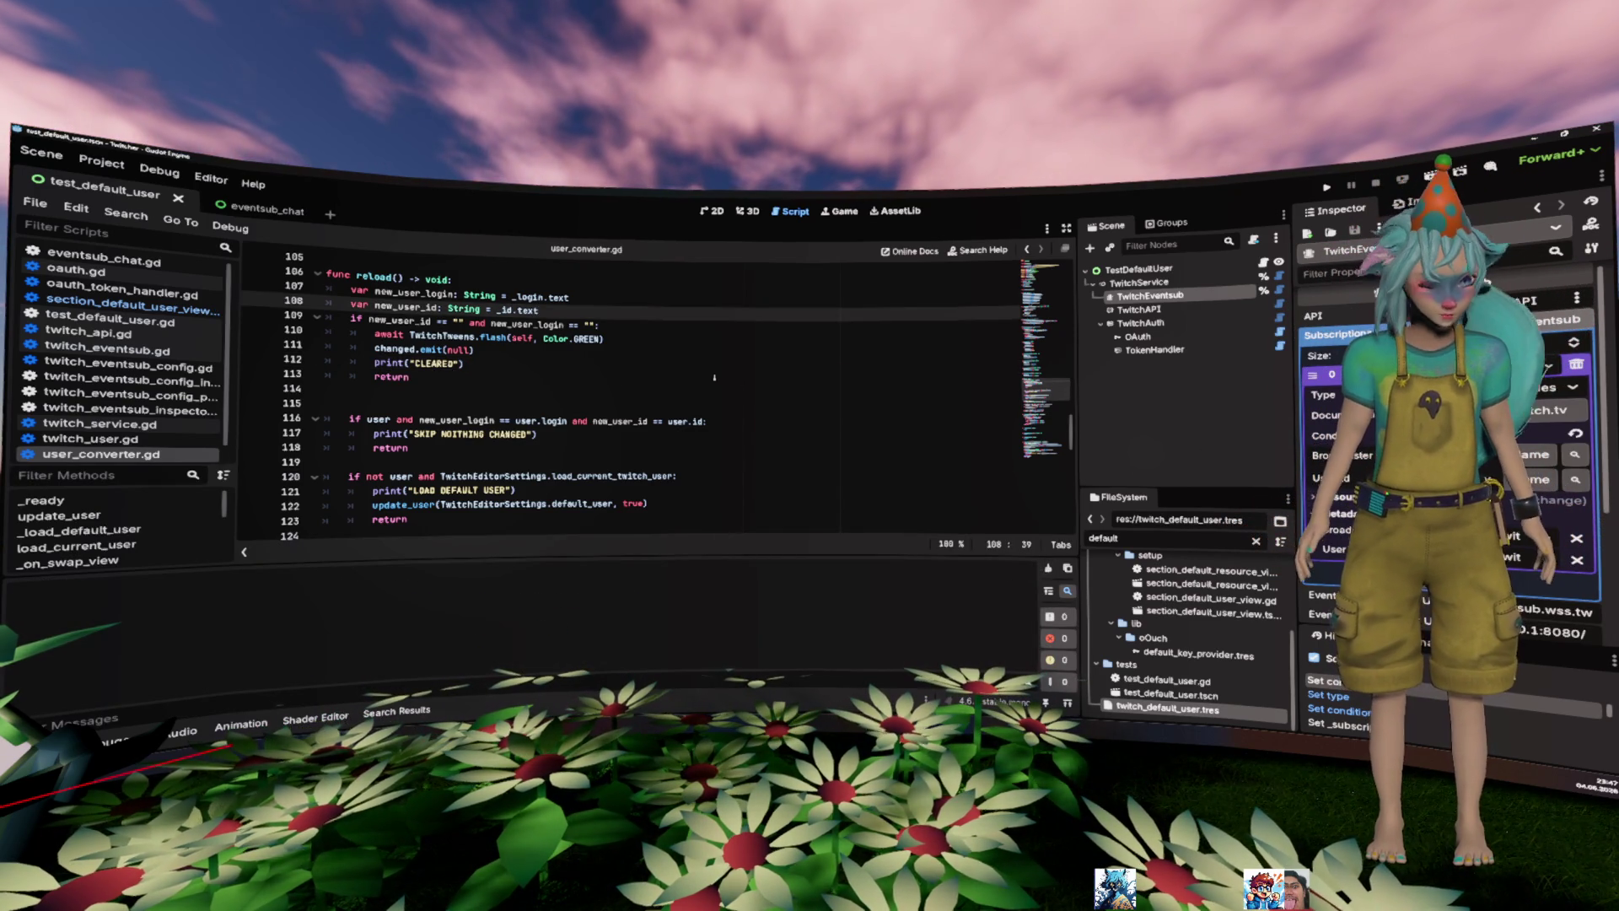
{"action": "scroll", "coordinate": [640, 362], "scroll_direction": "down", "scroll_amount": 3}
{"action": "scroll", "coordinate": [590, 358], "scroll_direction": "up", "scroll_amount": 2}
{"action": "left_click", "coordinate": [573, 336]}
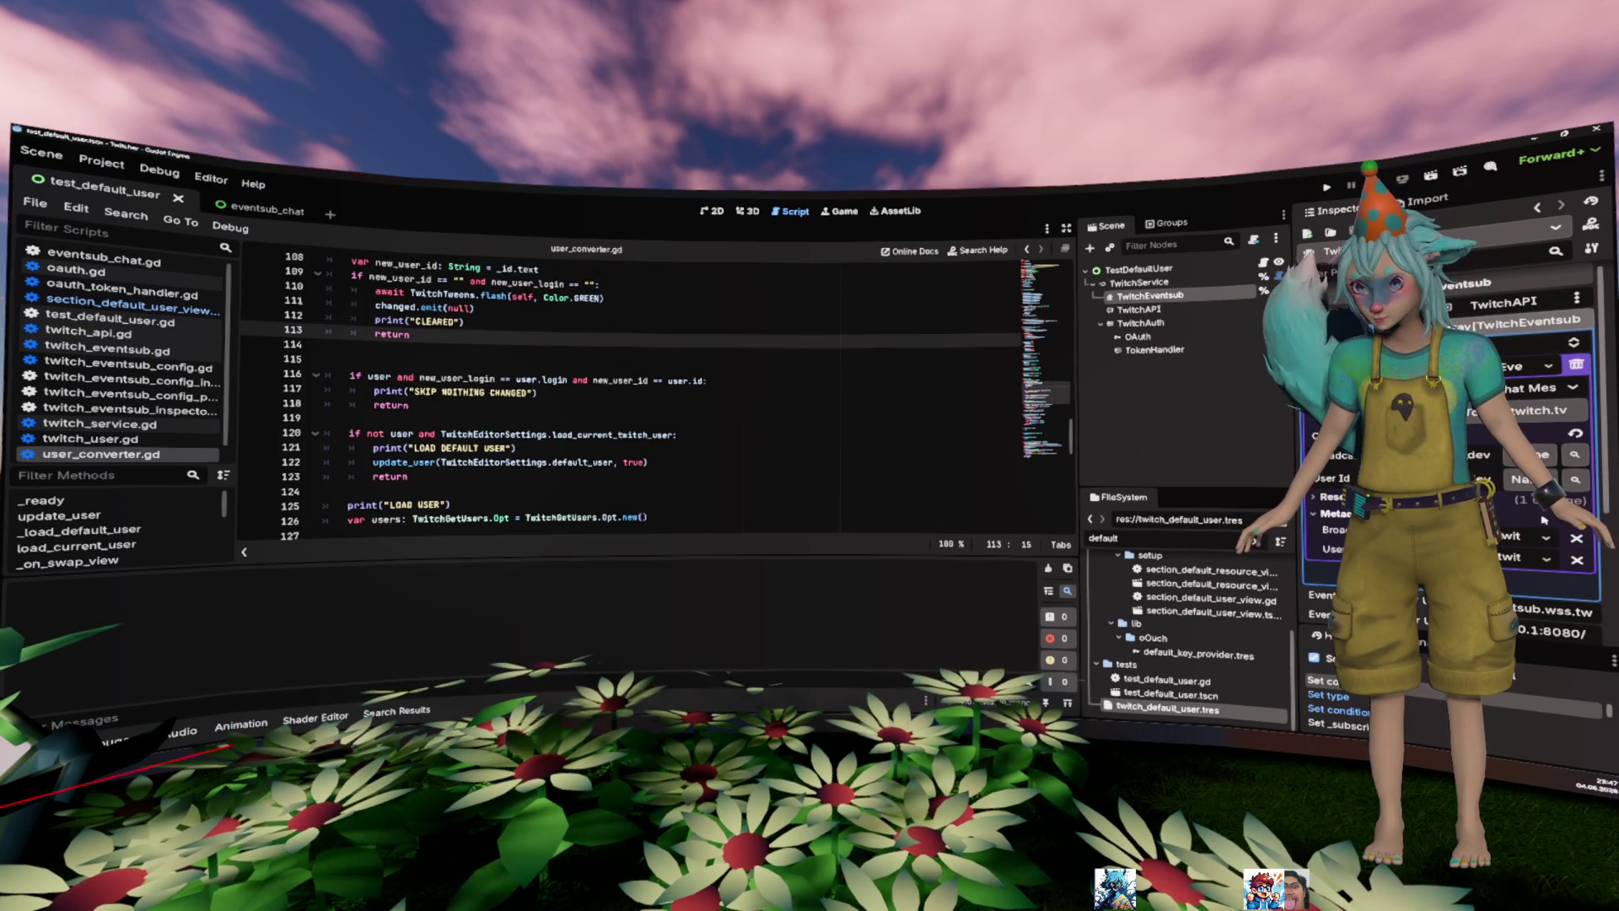
Re-expand the TwitchEventsub subscription entry and pick an event type from its Type list.
{"action": "left_click", "coordinate": [1577, 364]}
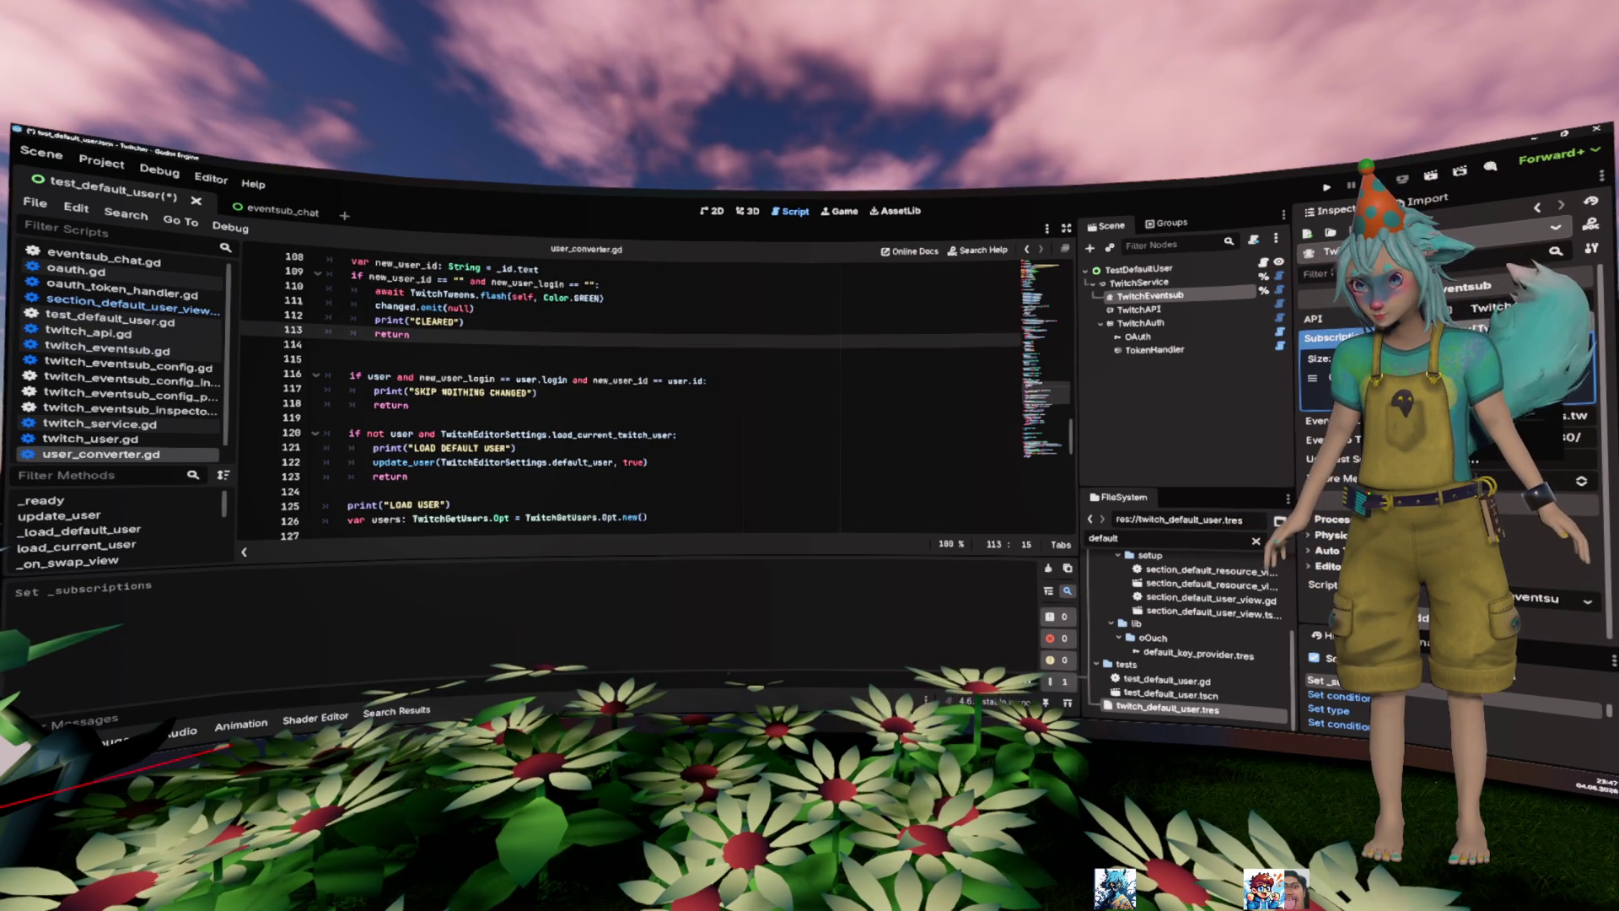
{"action": "left_click", "coordinate": [1577, 375]}
{"action": "left_click", "coordinate": [1539, 390]}
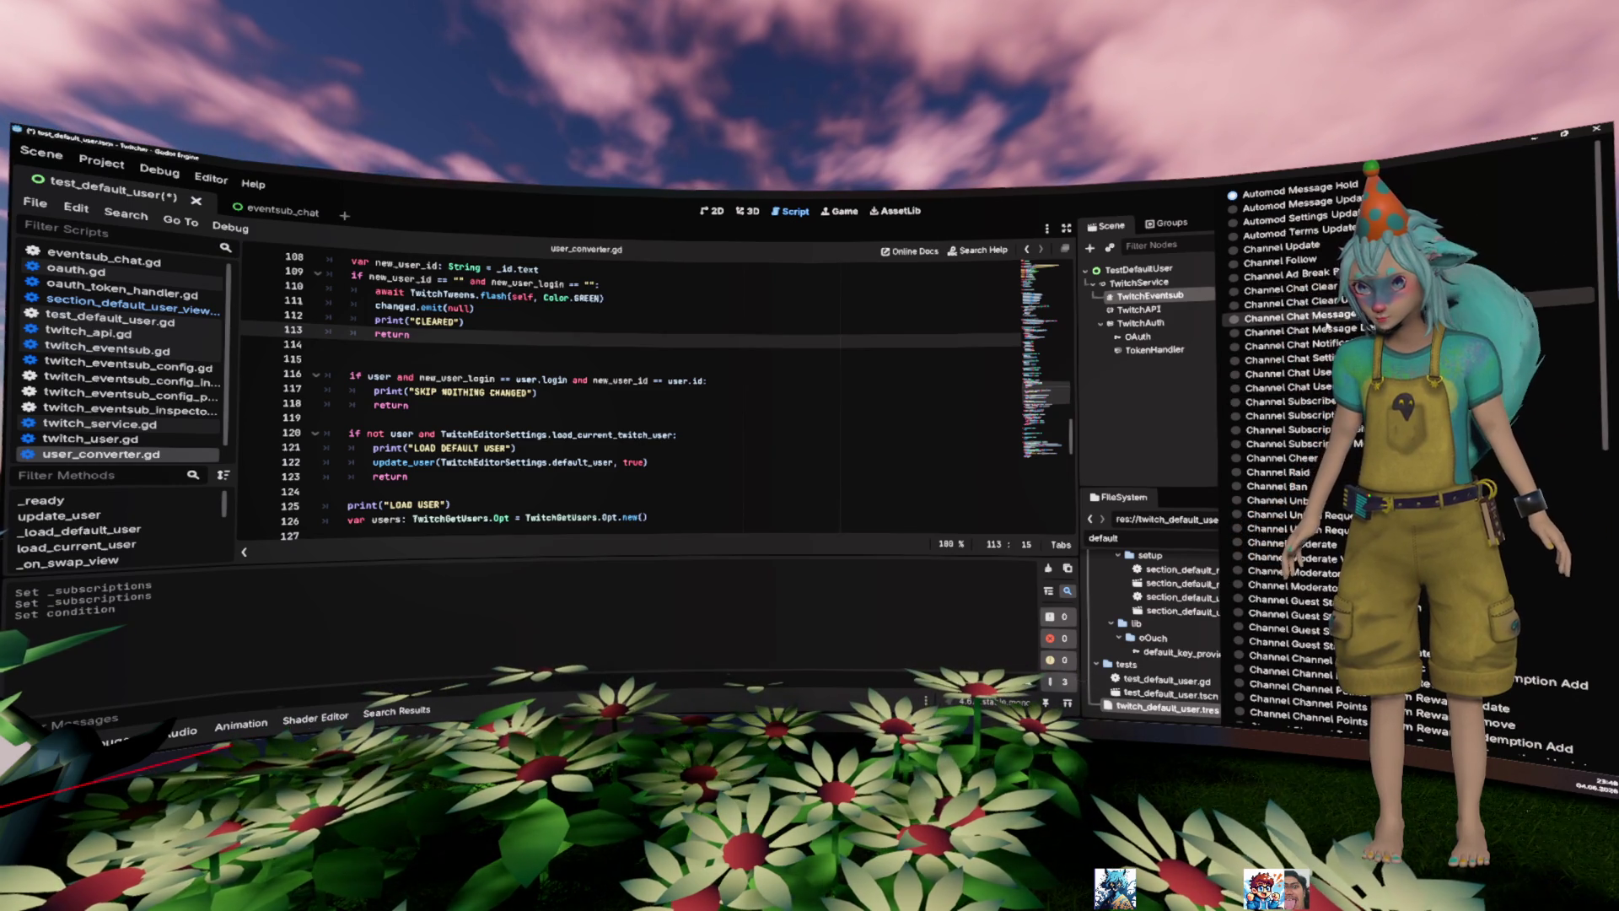
{"action": "left_click", "coordinate": [1278, 329]}
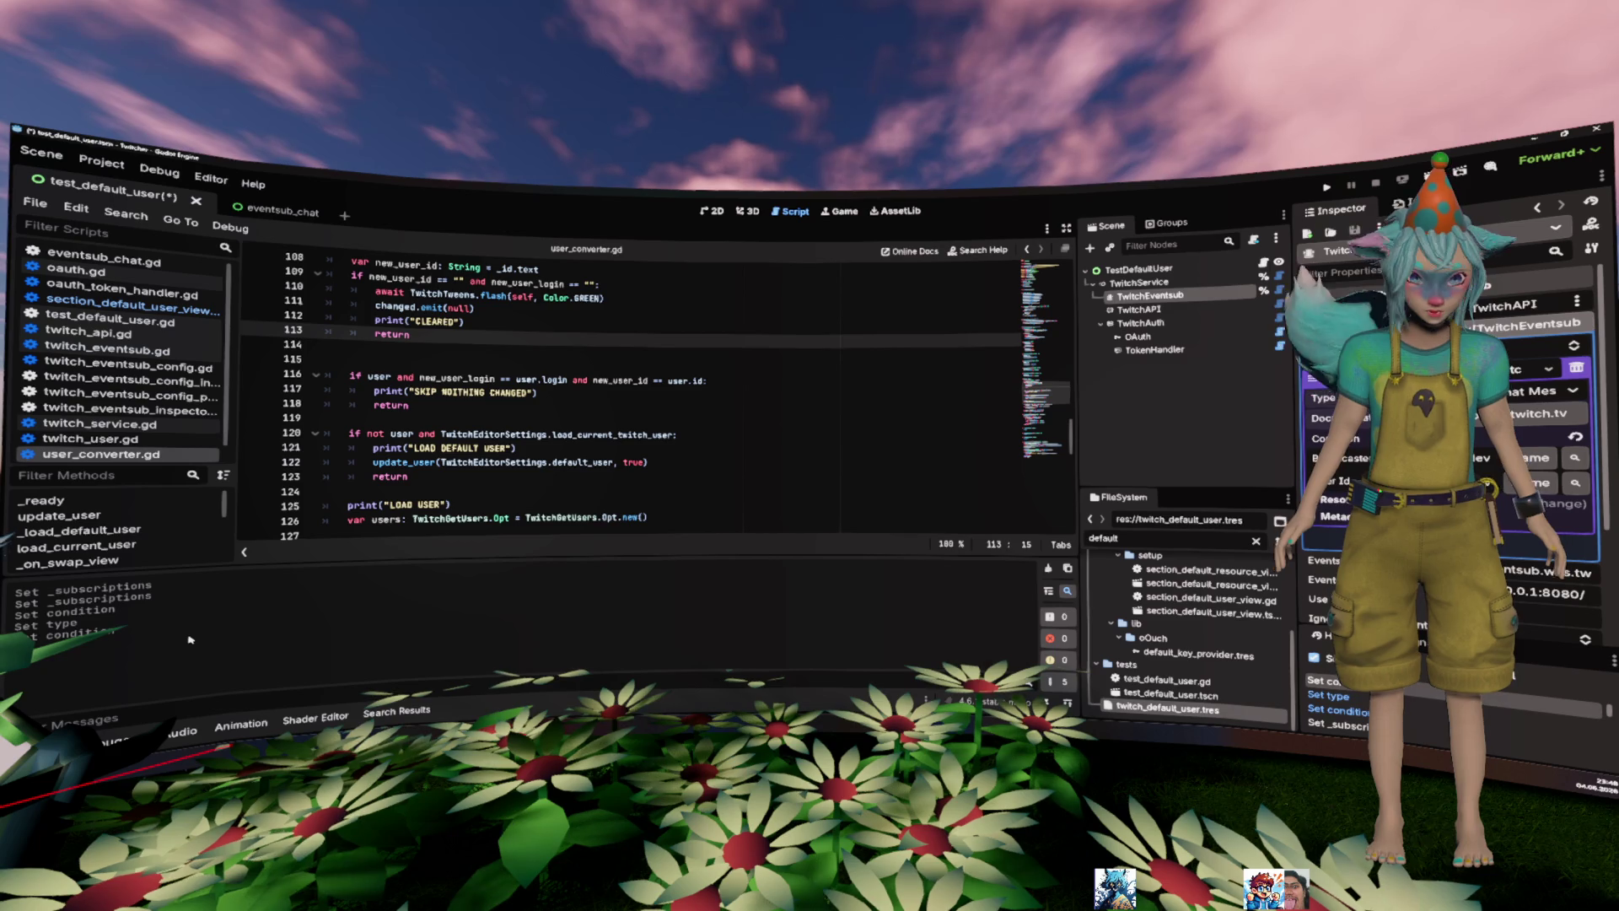
{"action": "scroll", "coordinate": [394, 483], "scroll_direction": "up", "scroll_amount": 2}
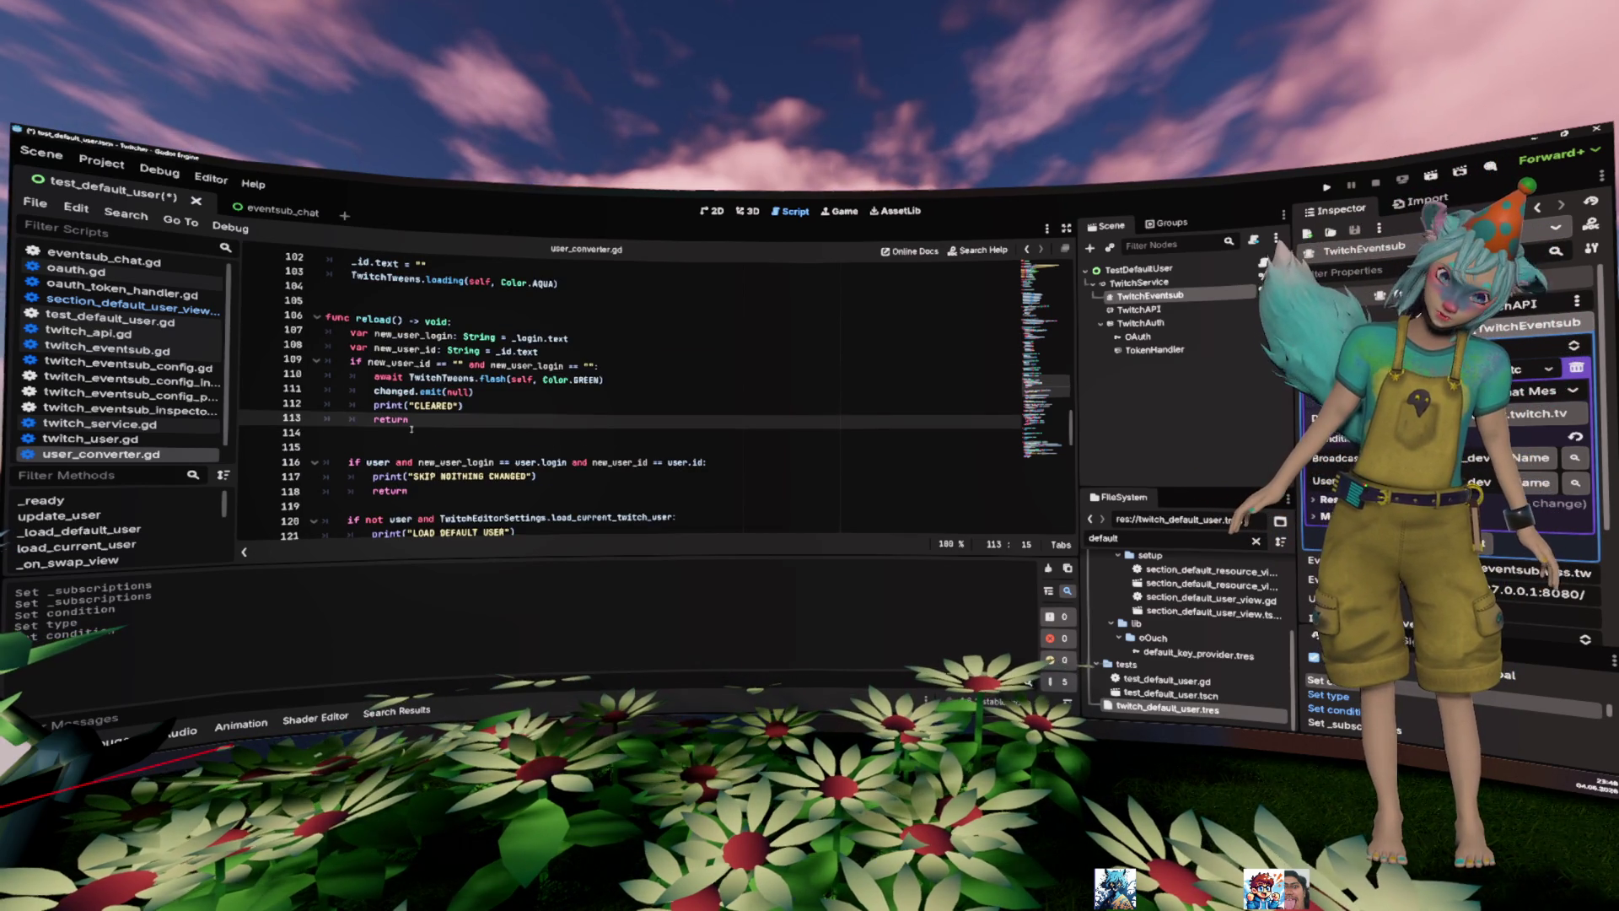
{"action": "scroll", "coordinate": [402, 416], "scroll_direction": "down", "scroll_amount": 2}
{"action": "left_click_drag", "start_coordinate": [516, 447], "coordinate": [324, 448]}
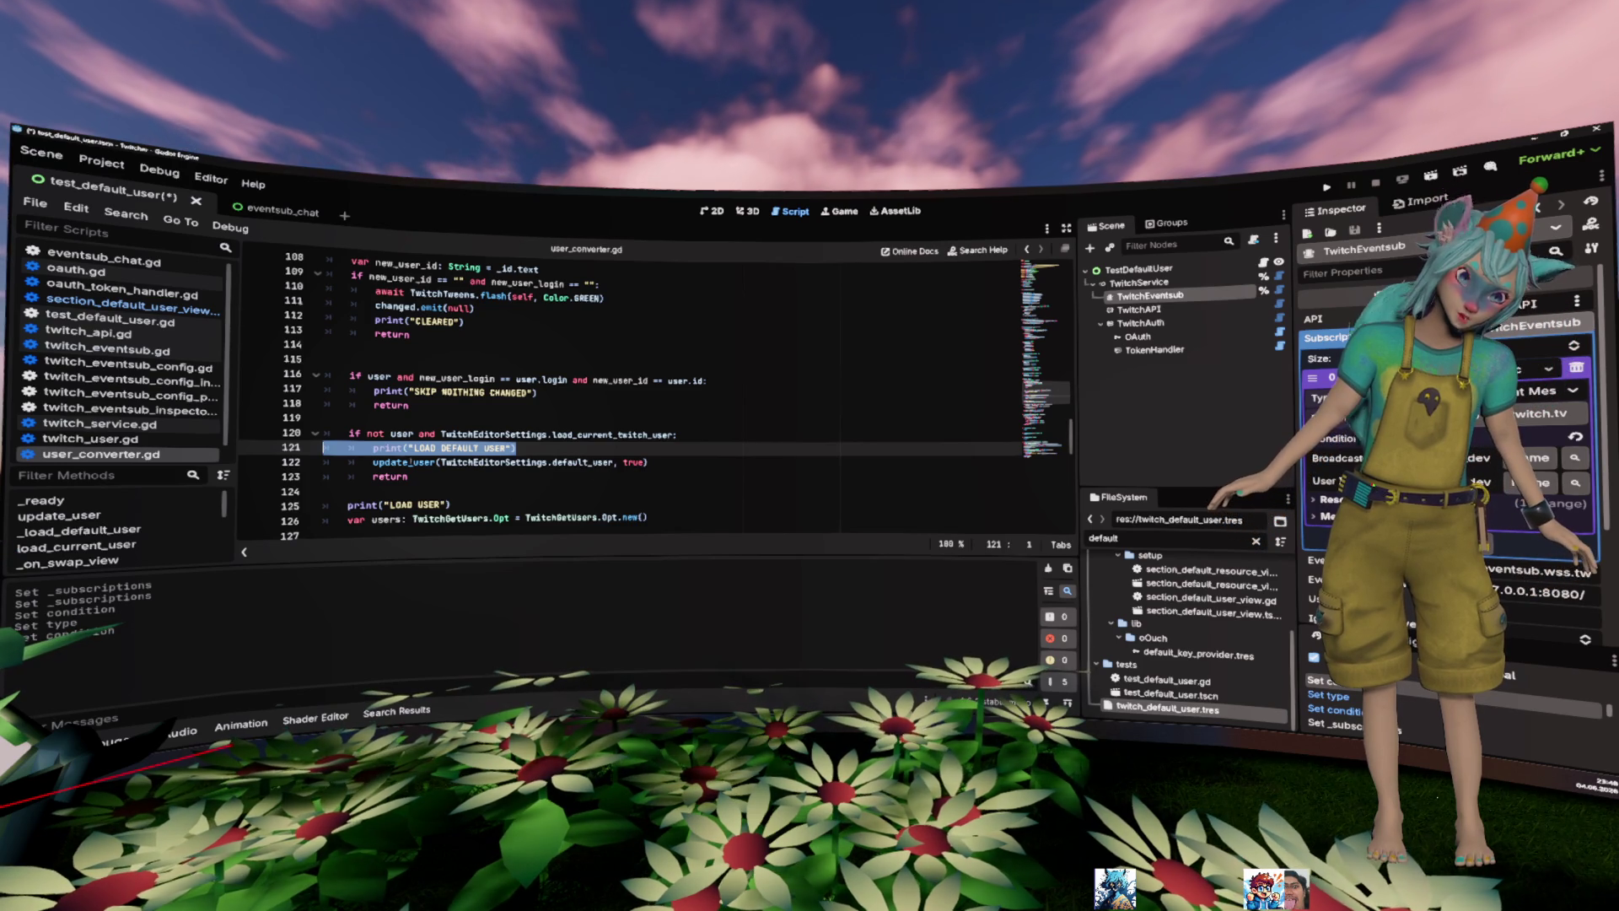
Search for _load_default_user and jump to its deferred call in _ready.
{"action": "scroll", "coordinate": [410, 463], "scroll_direction": "up", "scroll_amount": 12}
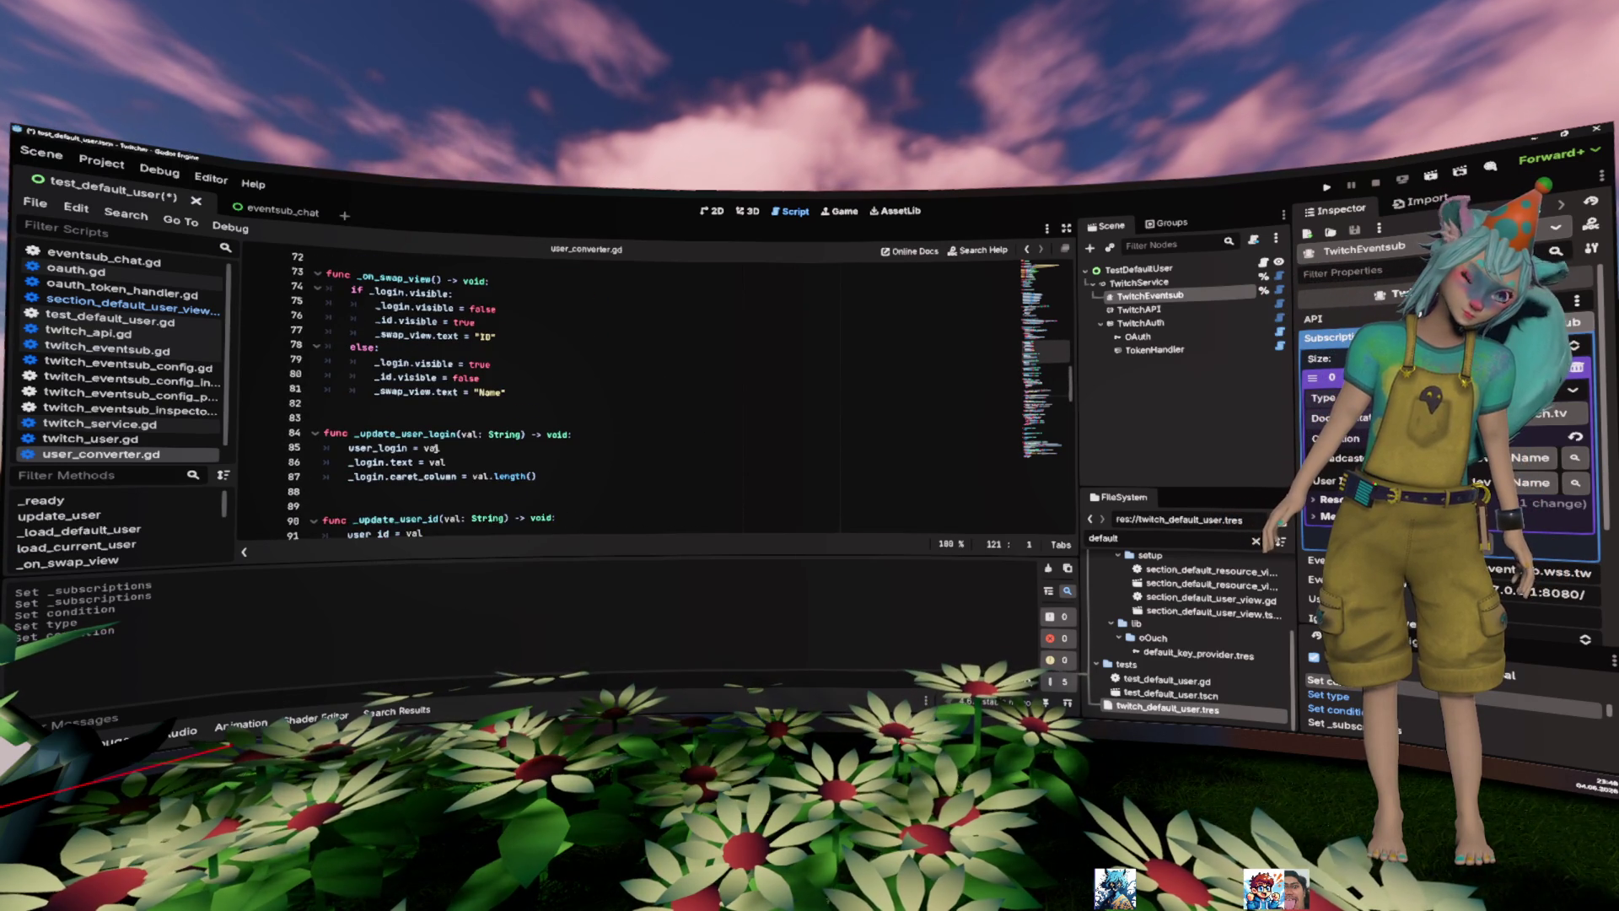
{"action": "scroll", "coordinate": [435, 448], "scroll_direction": "up", "scroll_amount": 6}
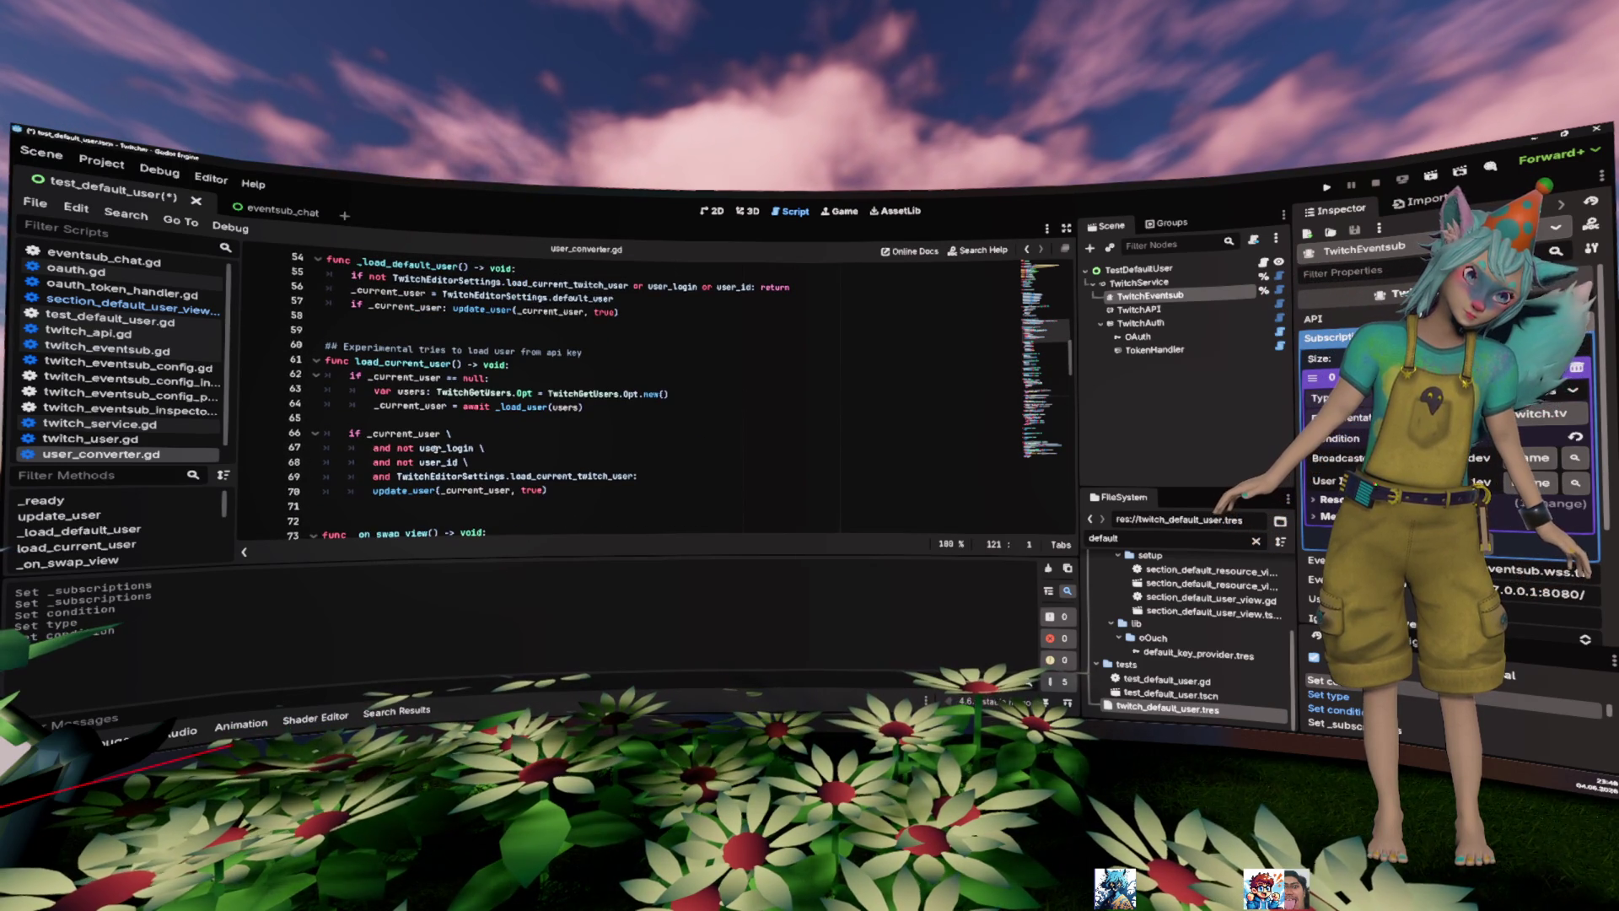
{"action": "mouse_move", "coordinate": [556, 491]}
{"action": "left_mouse_down"}
{"action": "mouse_move", "coordinate": [472, 485]}
{"action": "mouse_move", "coordinate": [221, 330]}
{"action": "left_mouse_up"}
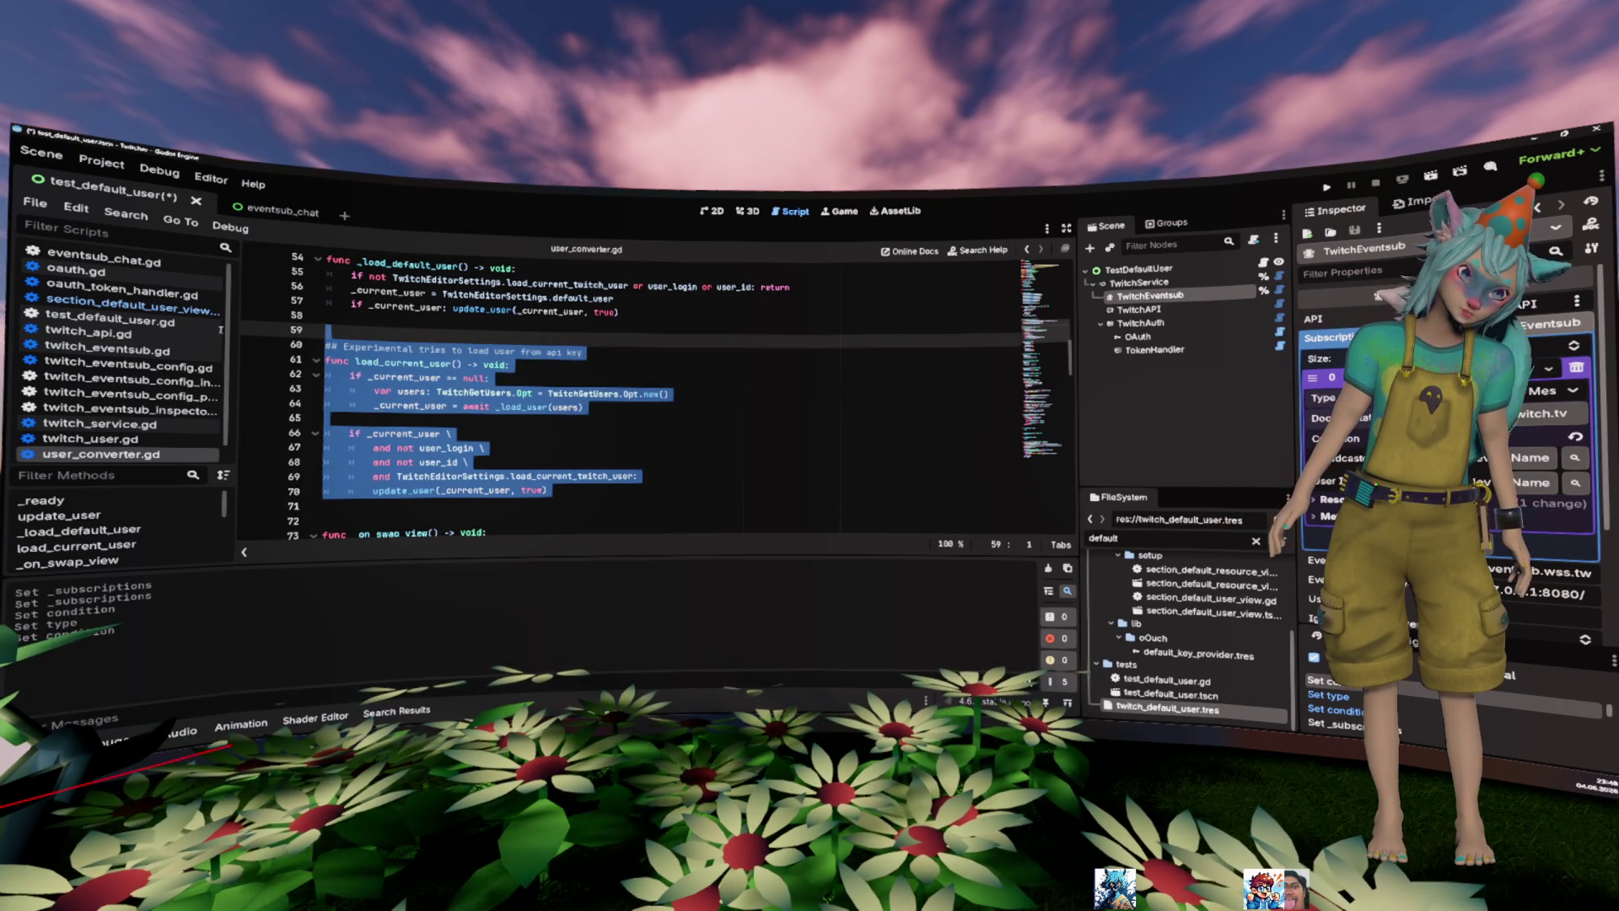
{"action": "scroll", "coordinate": [520, 379], "scroll_direction": "up", "scroll_amount": 2}
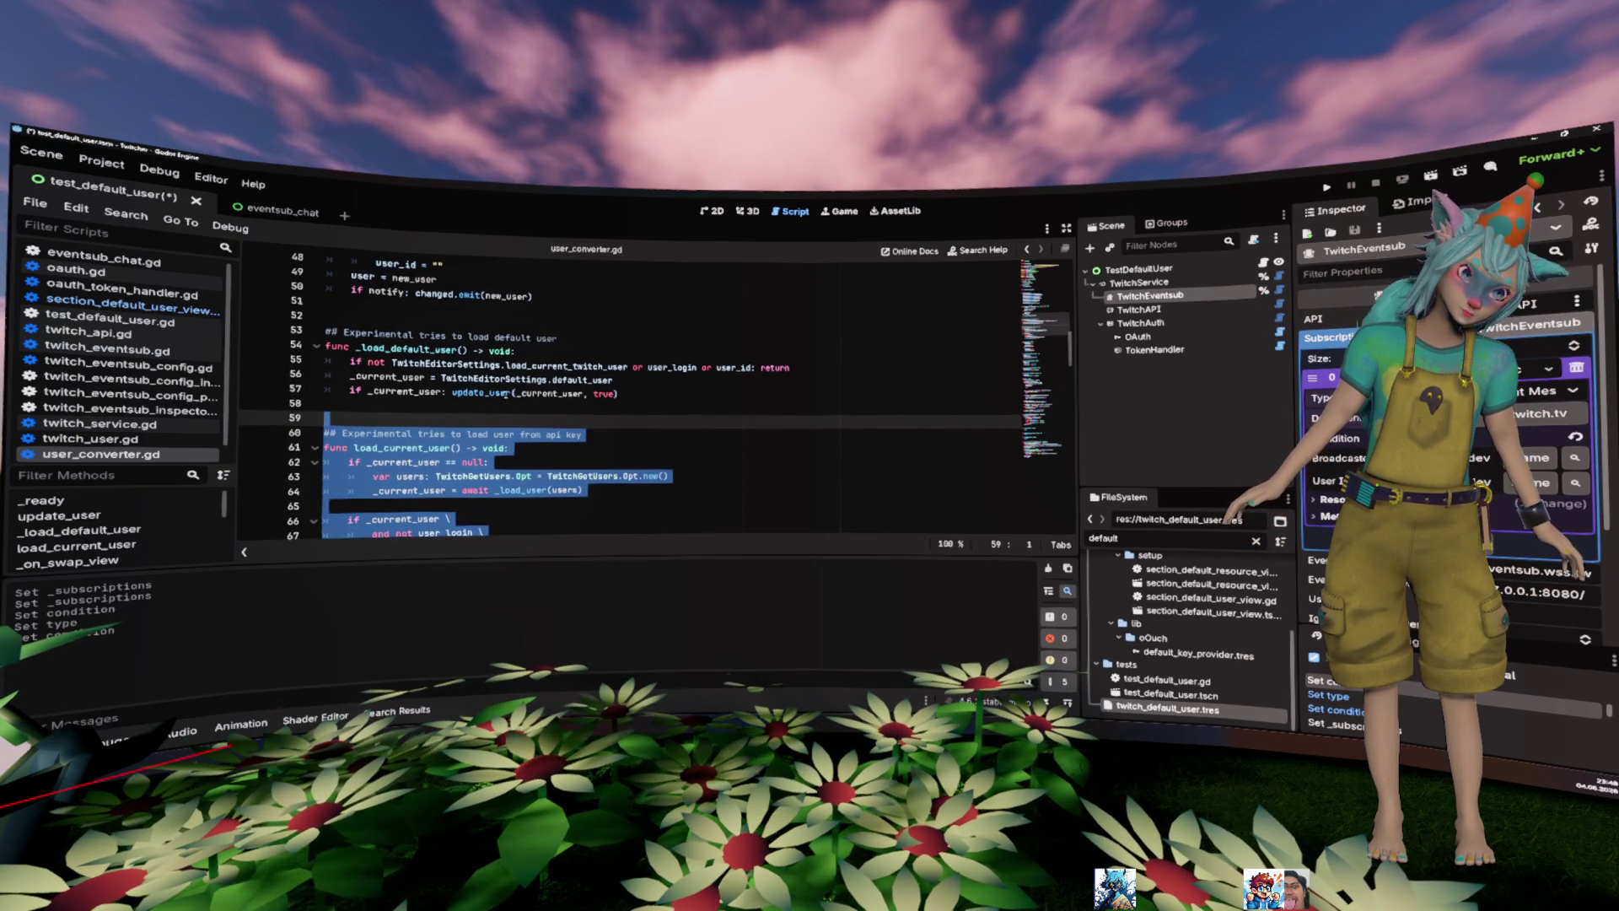
{"action": "left_click", "coordinate": [520, 379]}
{"action": "double_click", "coordinate": [410, 349]}
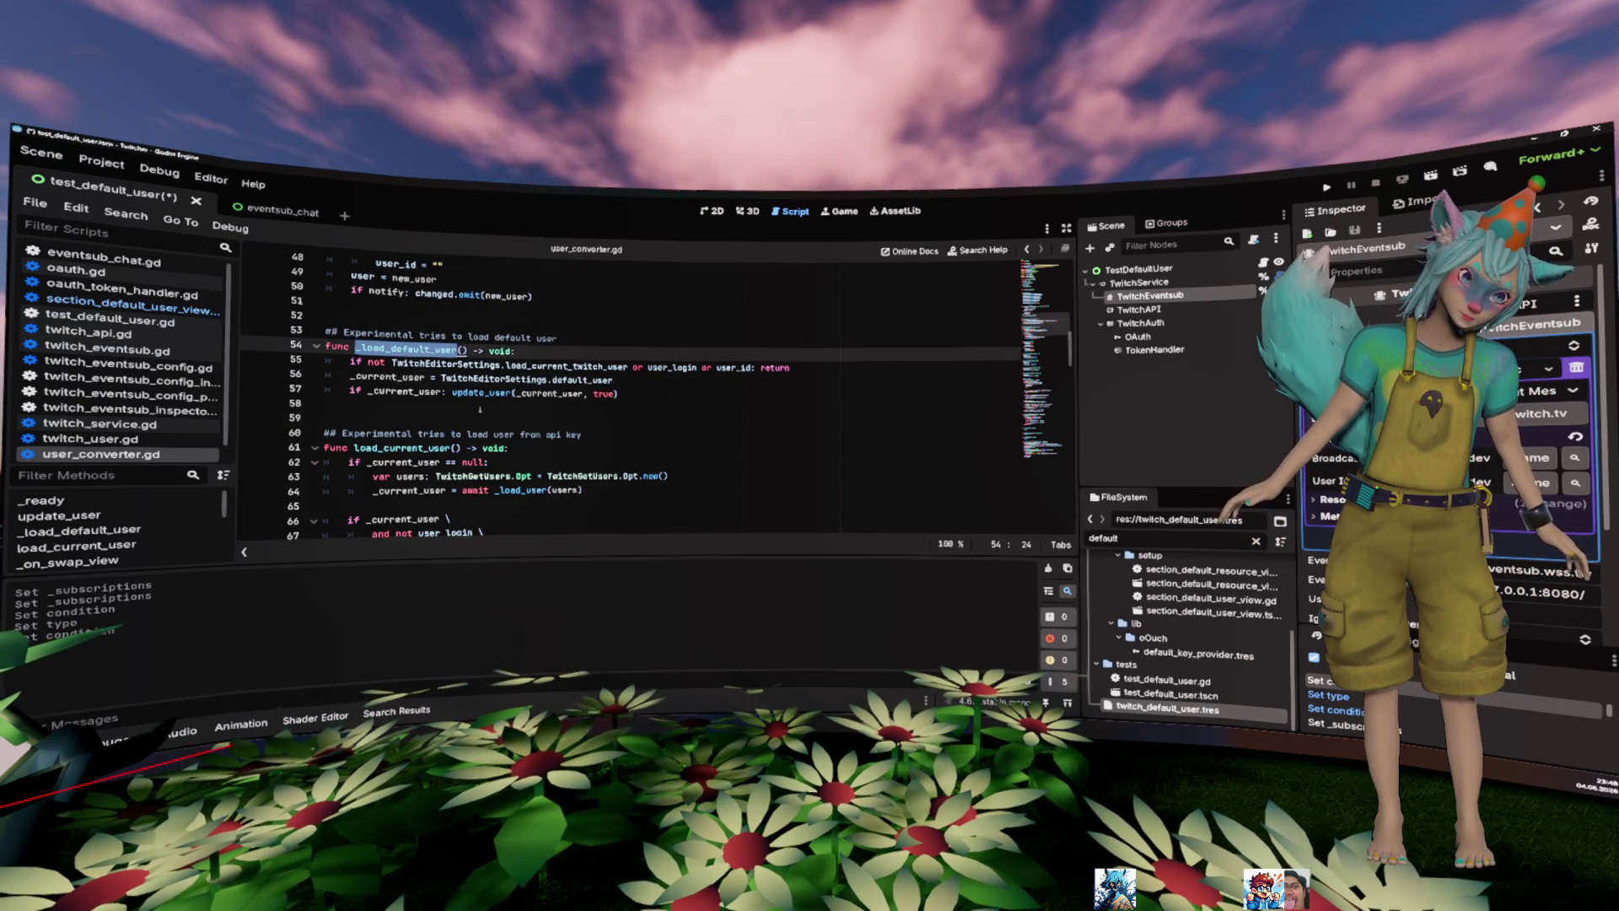
{"action": "key", "text": "ctrl+f"}
{"action": "key", "text": "Return"}
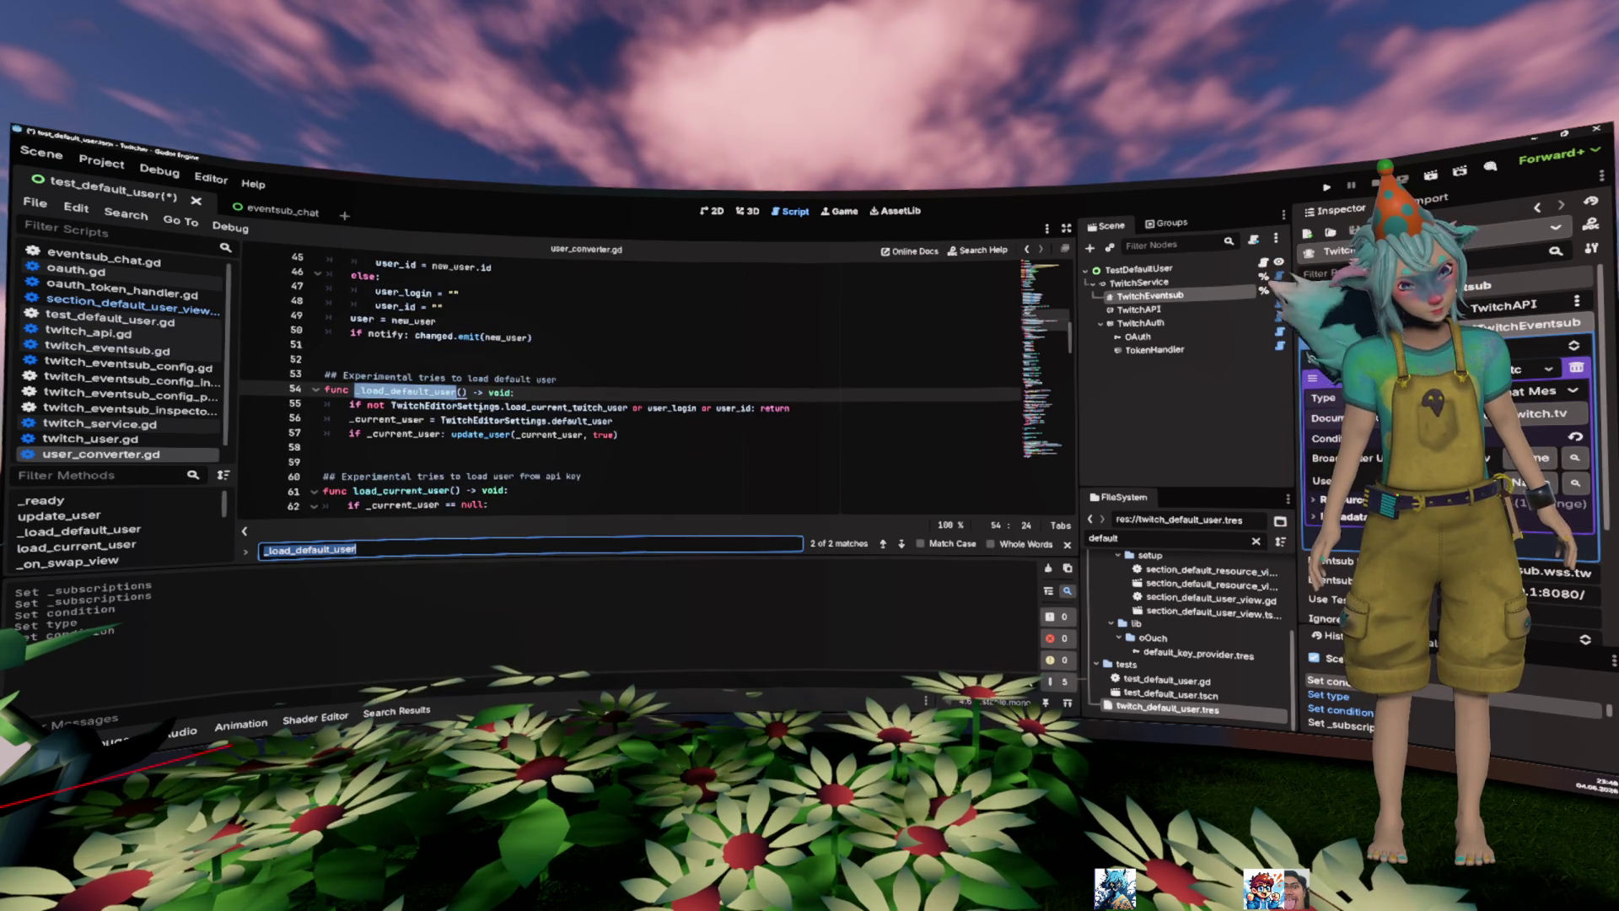
{"action": "key", "text": "Return"}
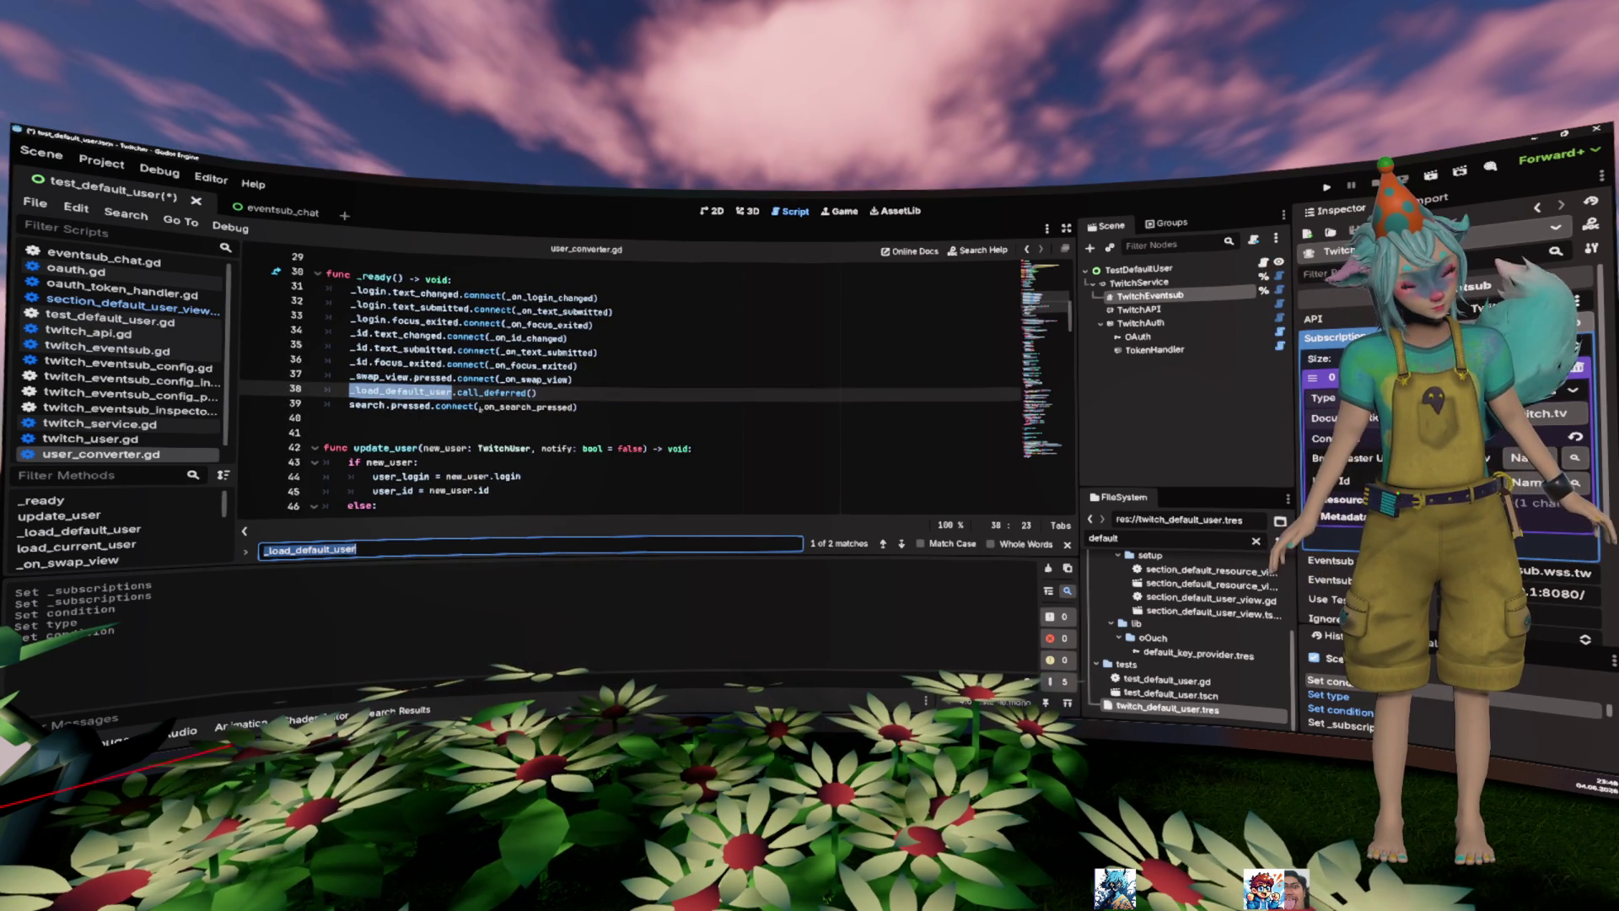
Replace the deferred _load_default_user call with a reload call and save the script.
{"action": "left_click", "coordinate": [262, 388]}
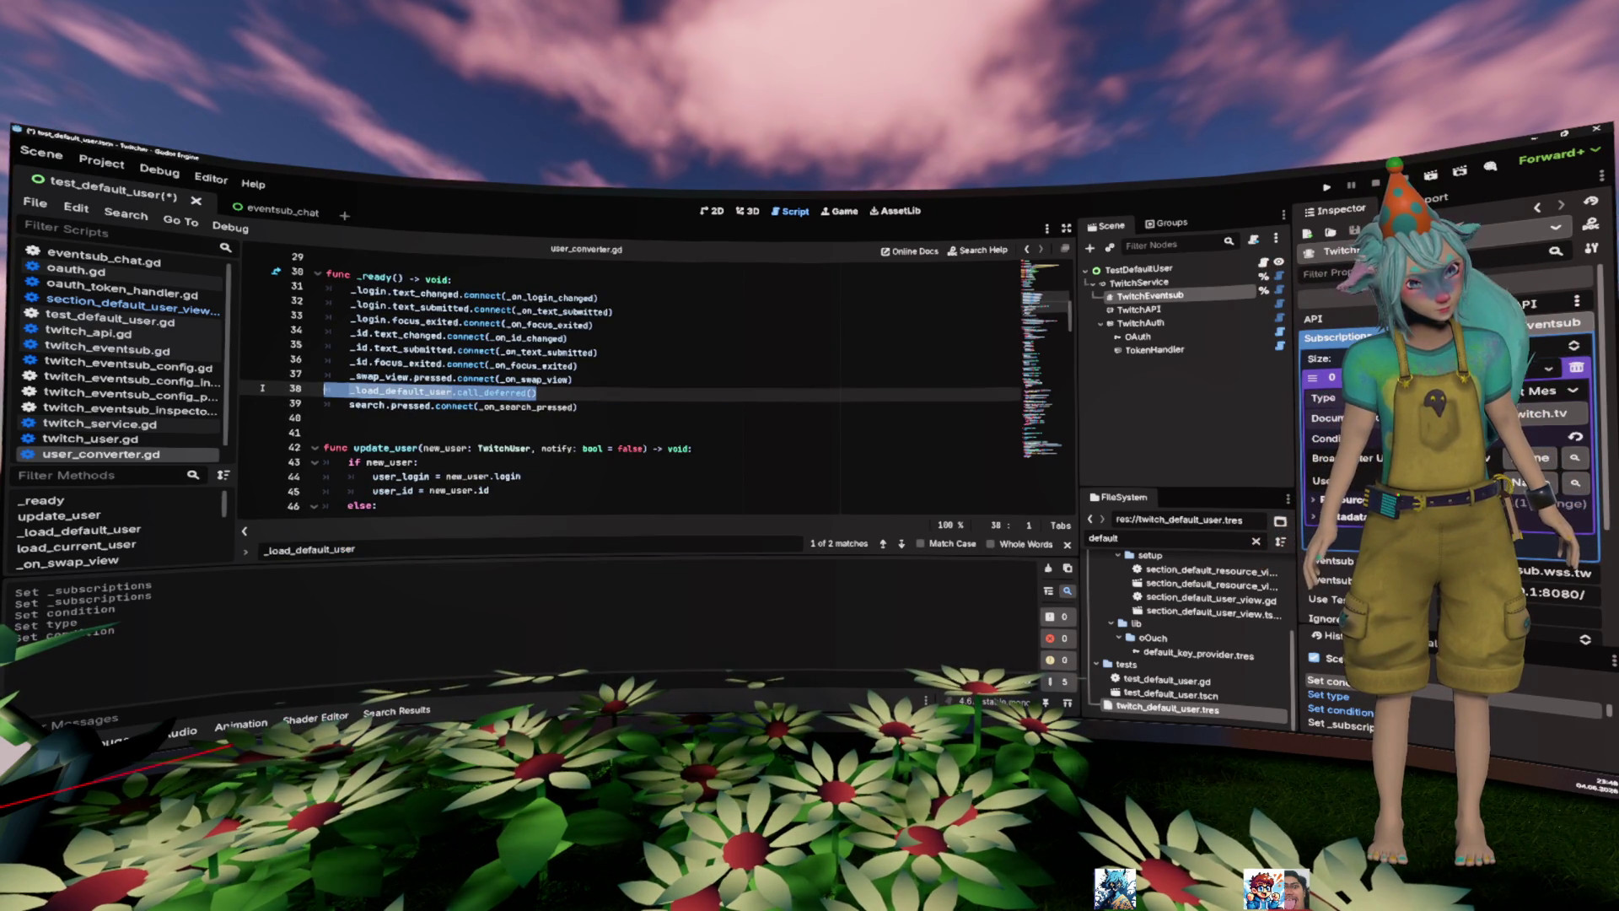
{"action": "mouse_move", "coordinate": [436, 394]}
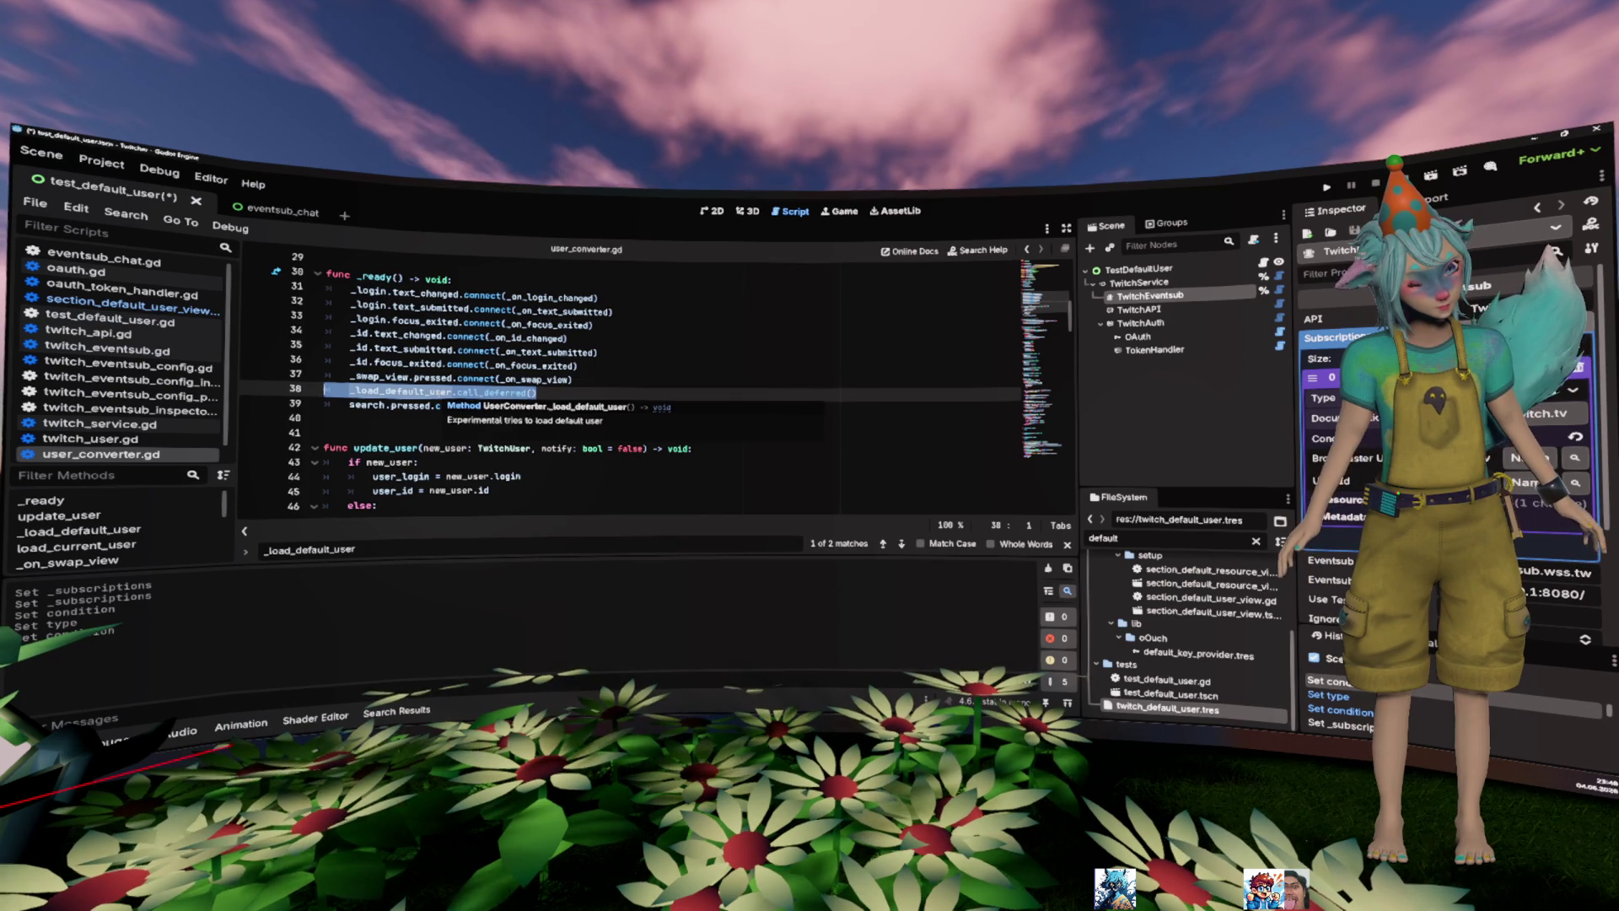
{"action": "key", "text": "BackSpace"}
{"action": "key", "text": "BackSpace"}
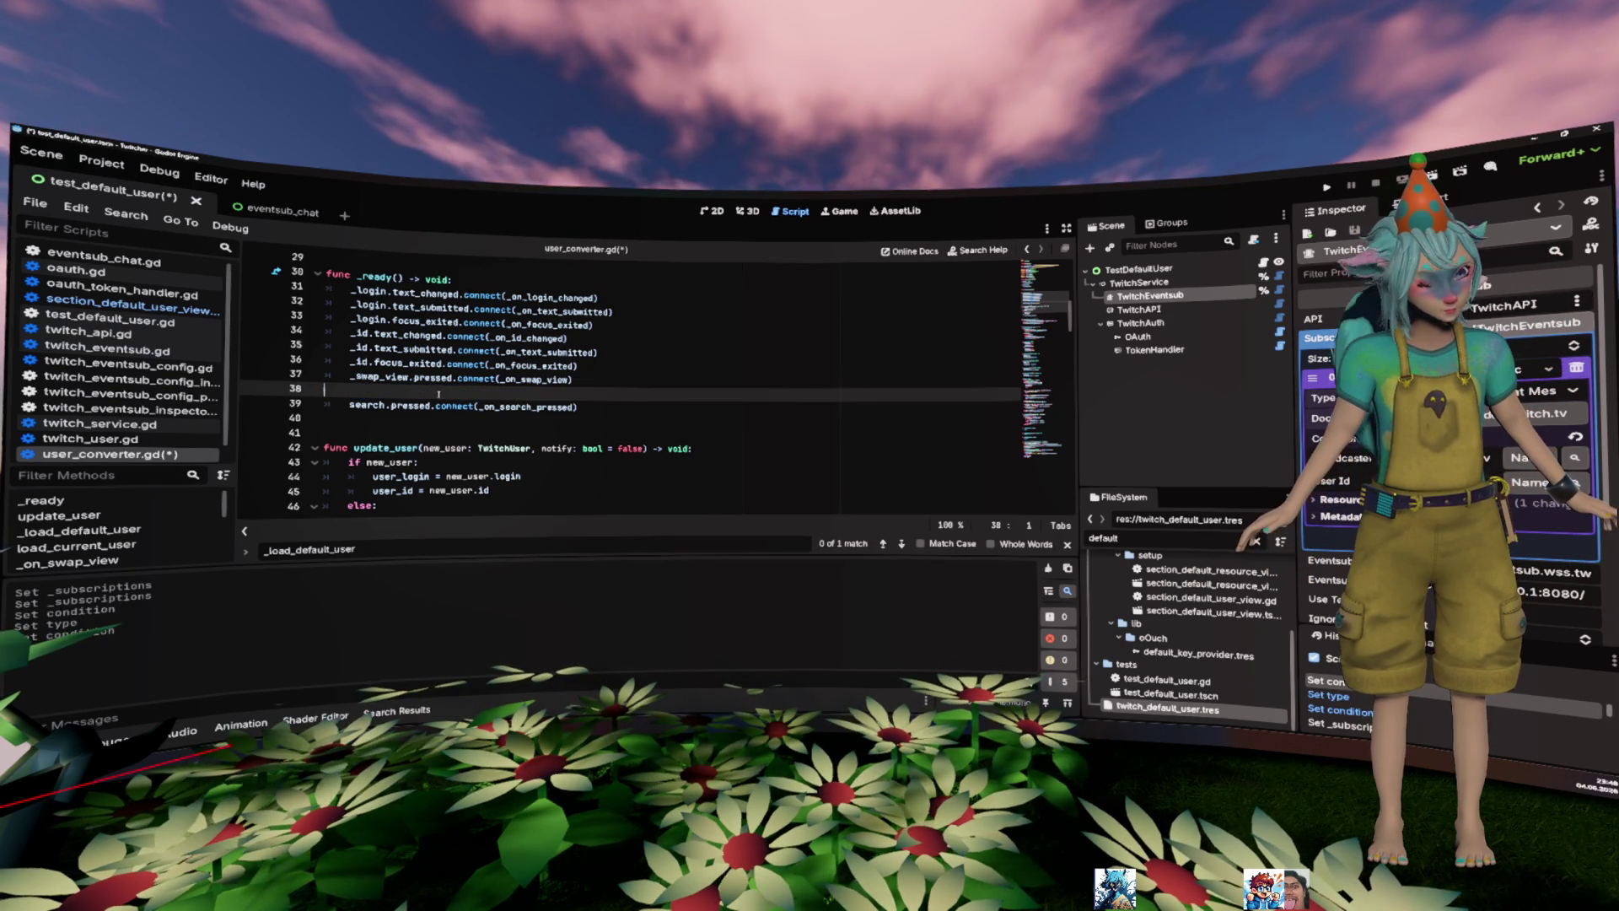
{"action": "key", "text": "Down"}
{"action": "key", "text": "Return"}
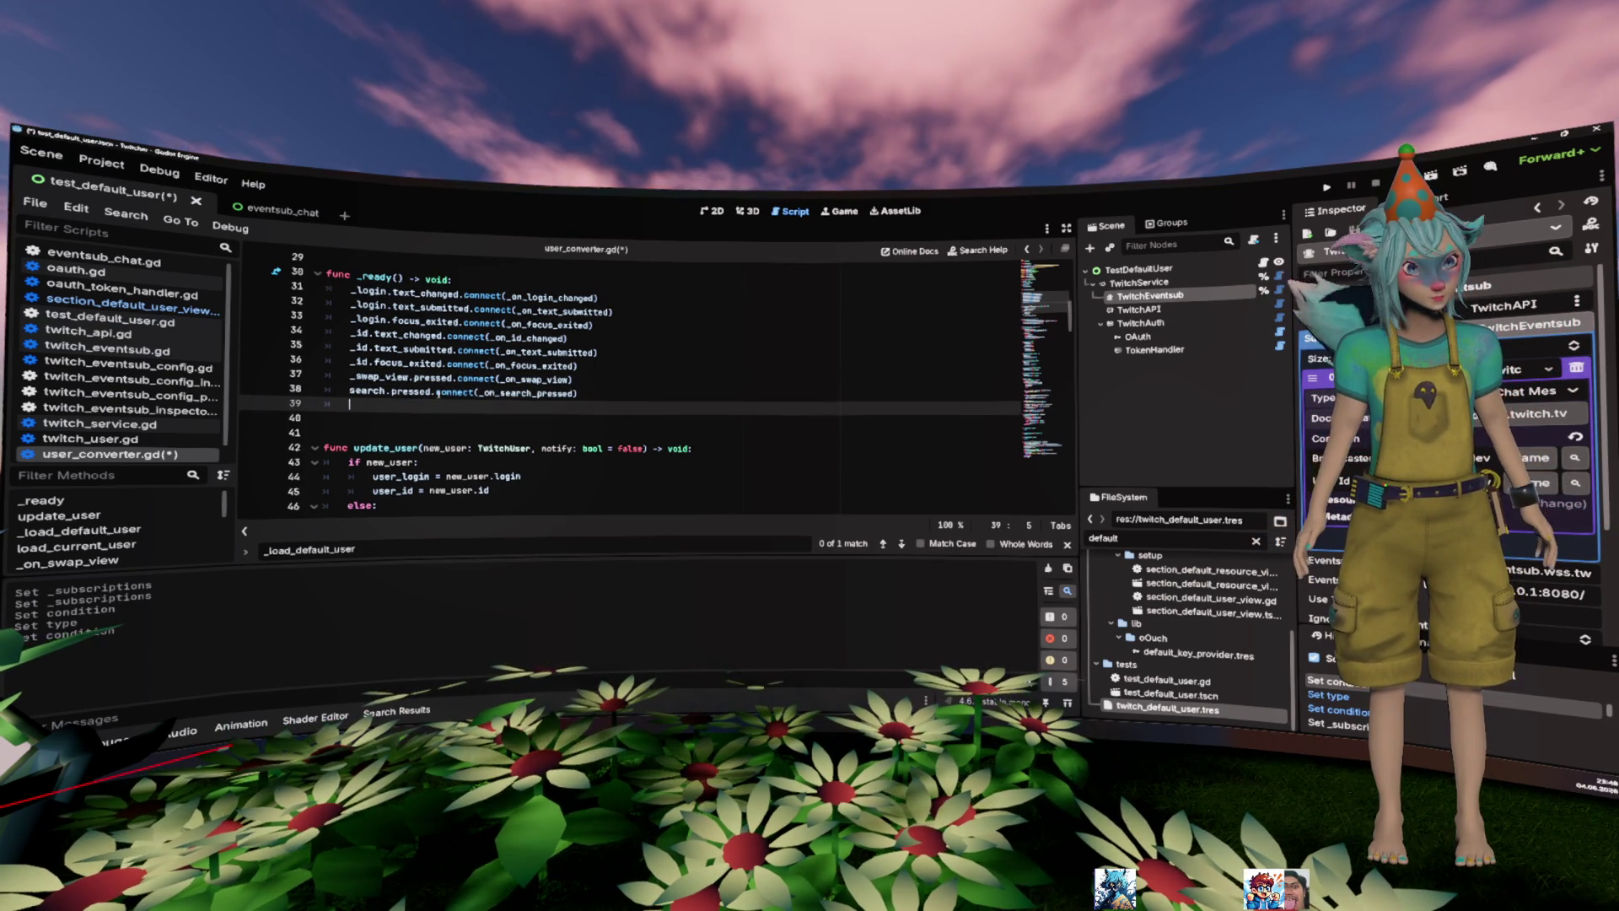
{"action": "type", "text": "reload"}
{"action": "key", "text": "Return"}
{"action": "key", "text": "Up"}
{"action": "key", "text": "ctrl+s"}
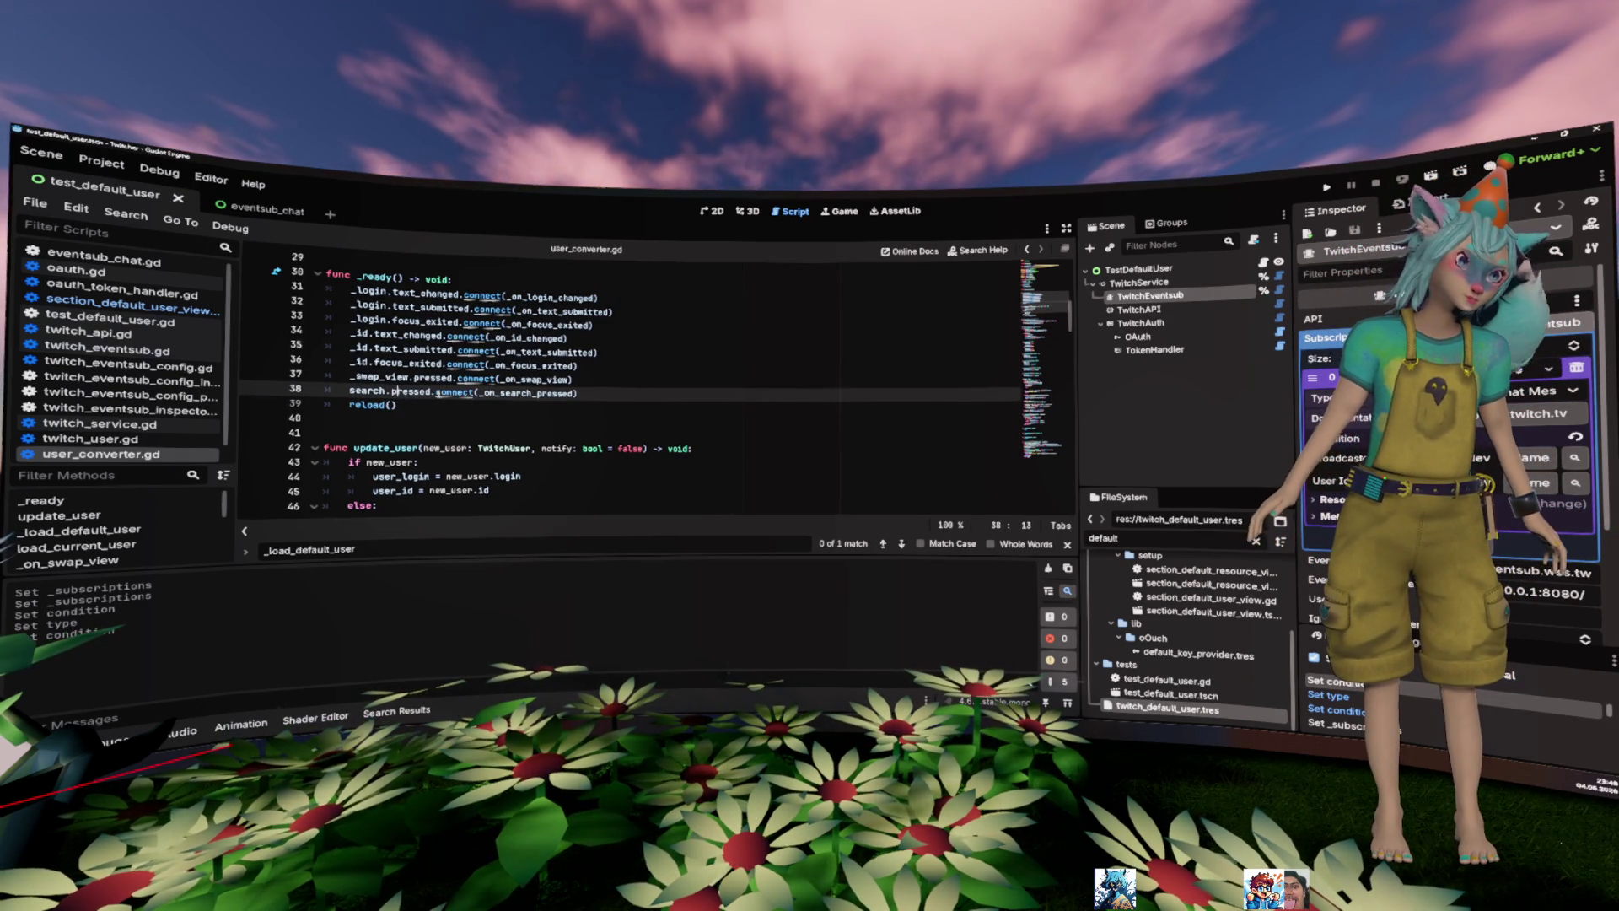
{"action": "key", "text": "Down"}
Complete the line as reload.call_deferred() and return to it on line 39.
{"action": "type", "text": "call_deferred"}
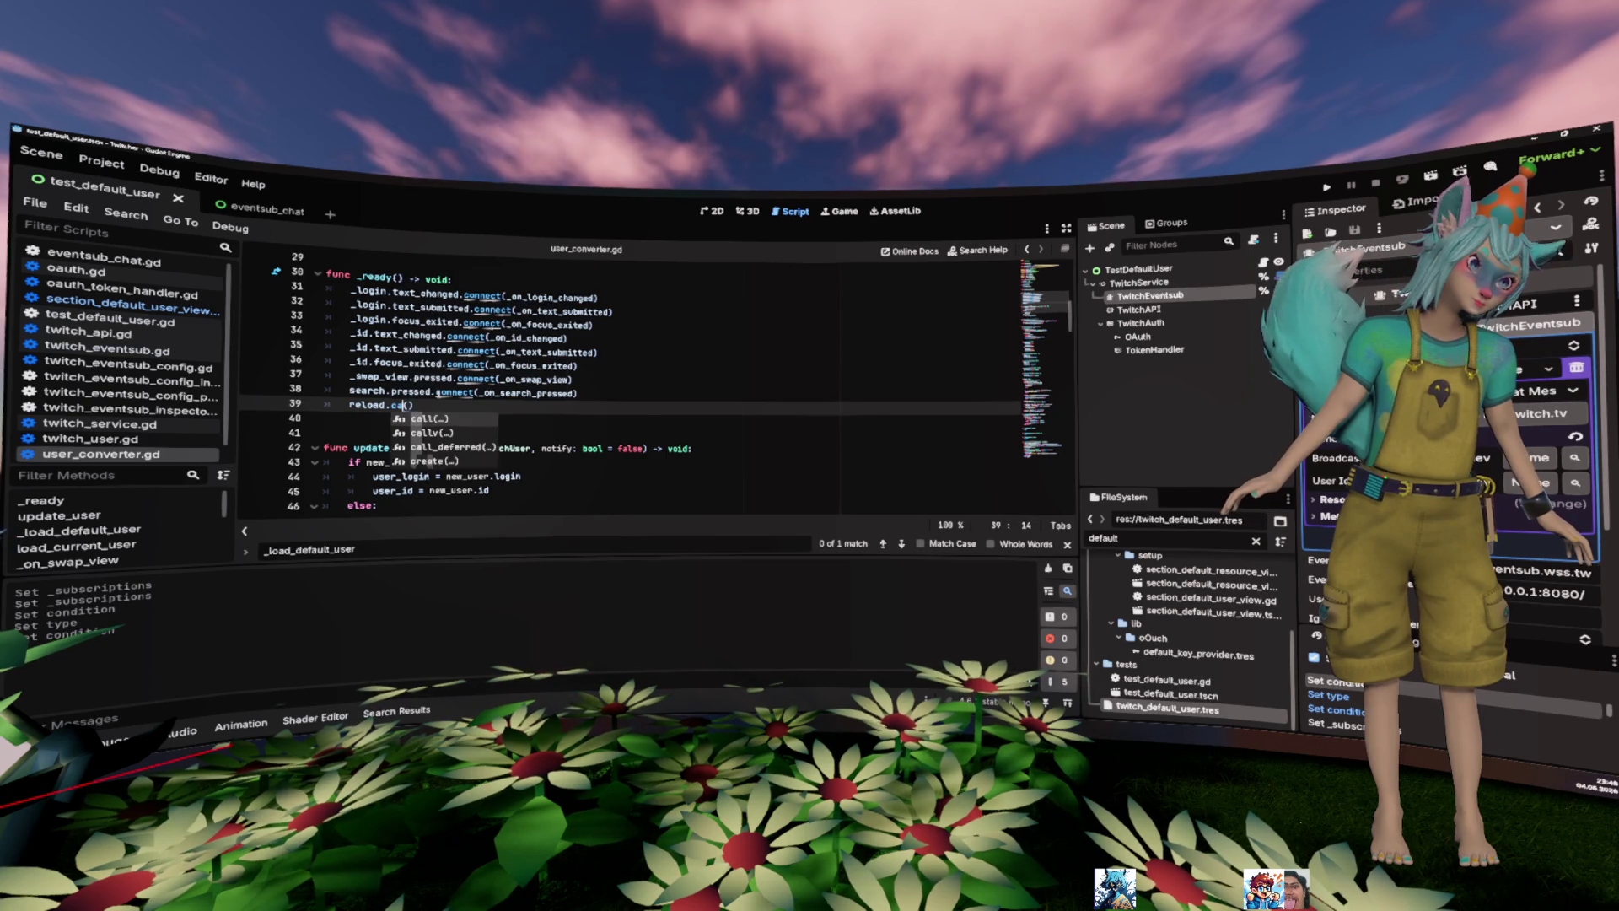
{"action": "left_click", "coordinate": [470, 393]}
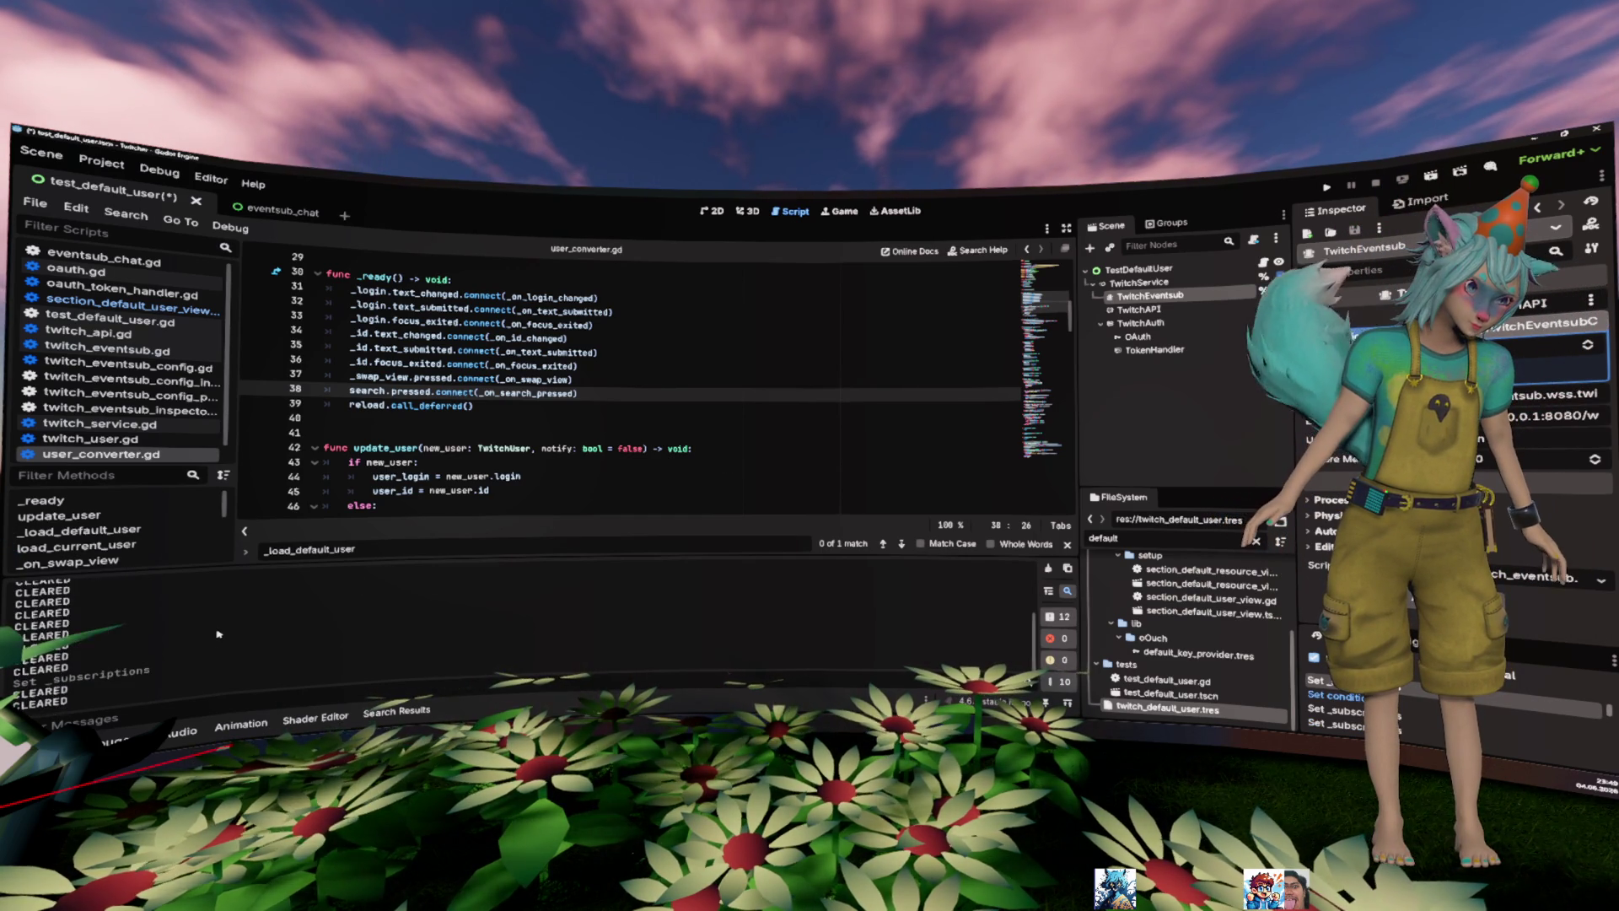
{"action": "left_click", "coordinate": [462, 404]}
{"action": "scroll", "coordinate": [463, 404], "scroll_direction": "down", "scroll_amount": 5}
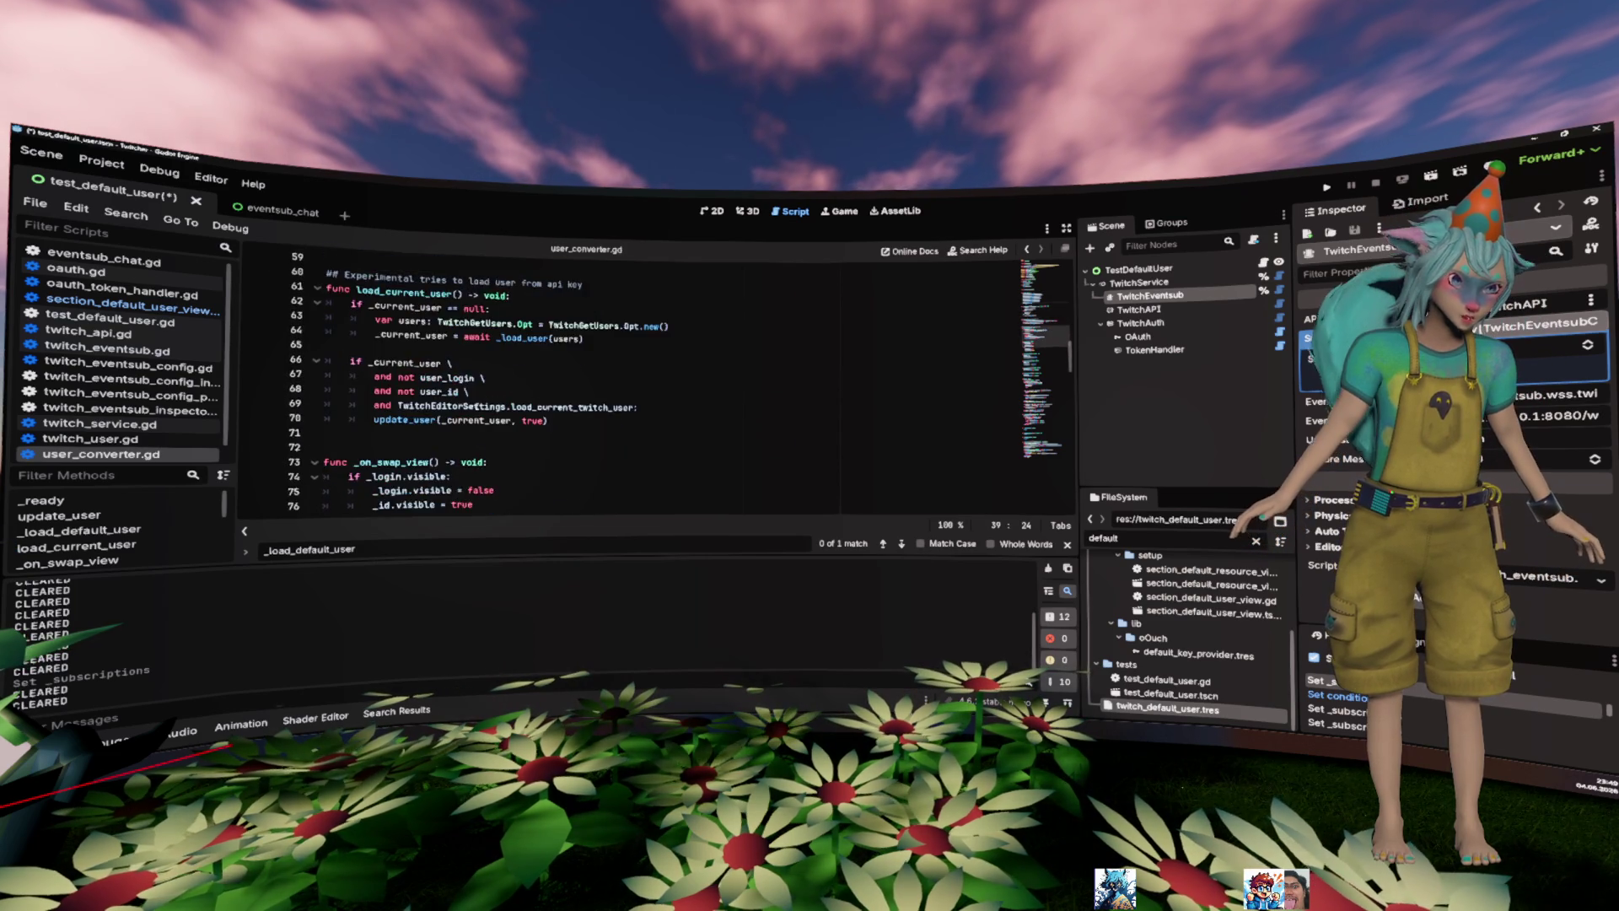
{"action": "scroll", "coordinate": [472, 404], "scroll_direction": "up", "scroll_amount": 5}
{"action": "left_click", "coordinate": [476, 404]}
{"action": "scroll", "coordinate": [477, 405], "scroll_direction": "down", "scroll_amount": 2}
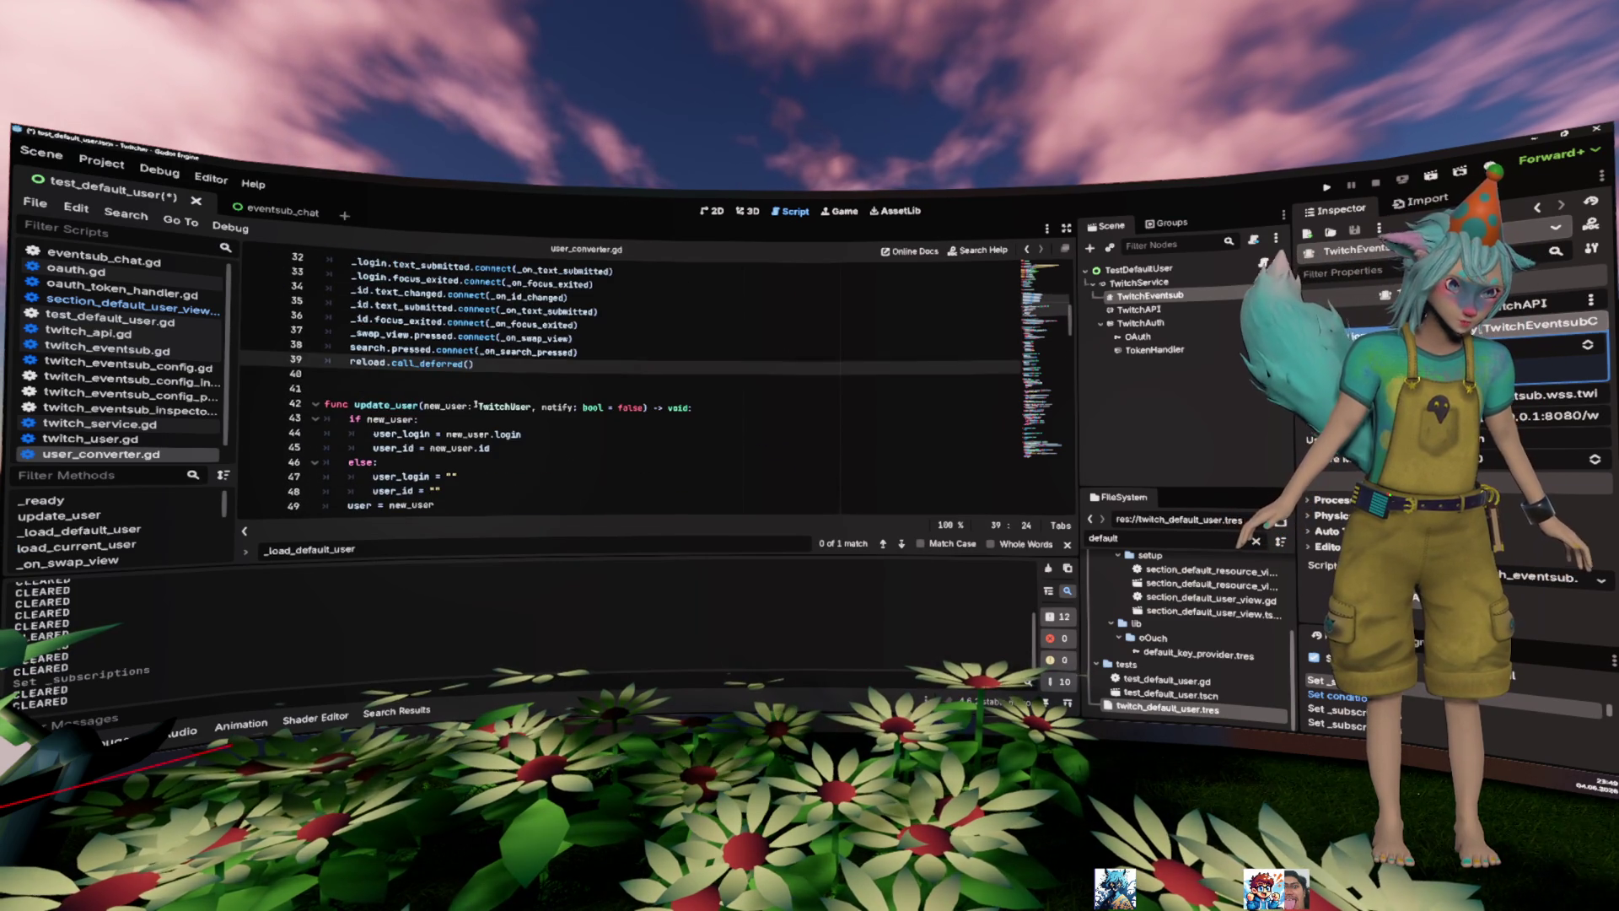
Replace reload.call_deferred() with a _load_default_user call picked from autocomplete.
{"action": "key", "text": "shift+Home"}
{"action": "key", "text": "BackSpace"}
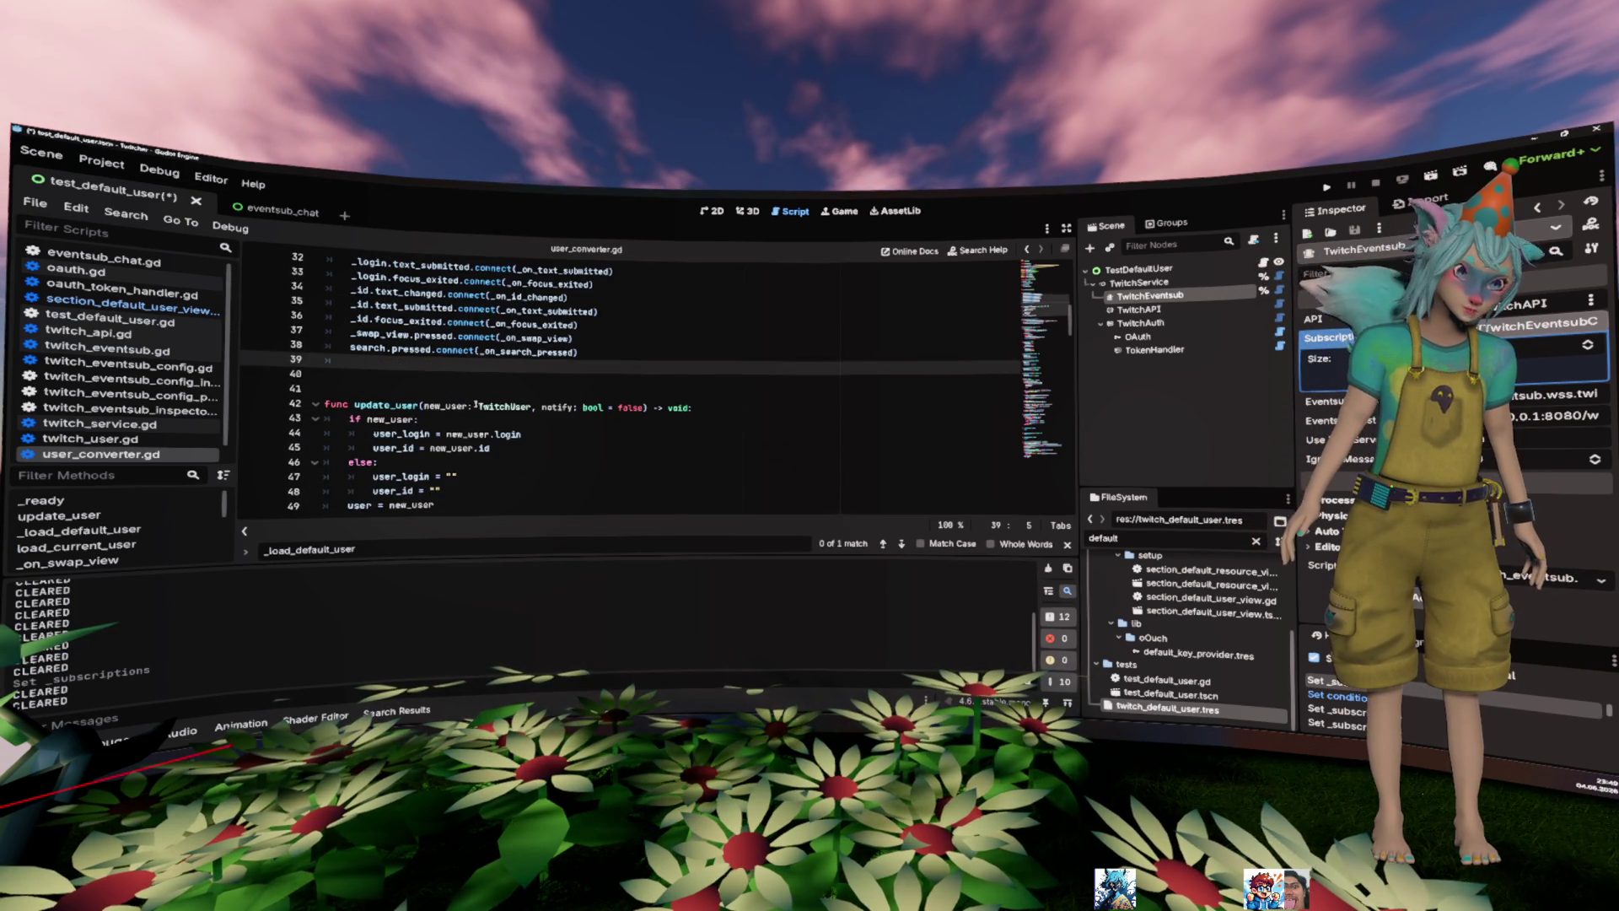
{"action": "key", "text": "BackSpace"}
{"action": "key", "text": "BackSpace"}
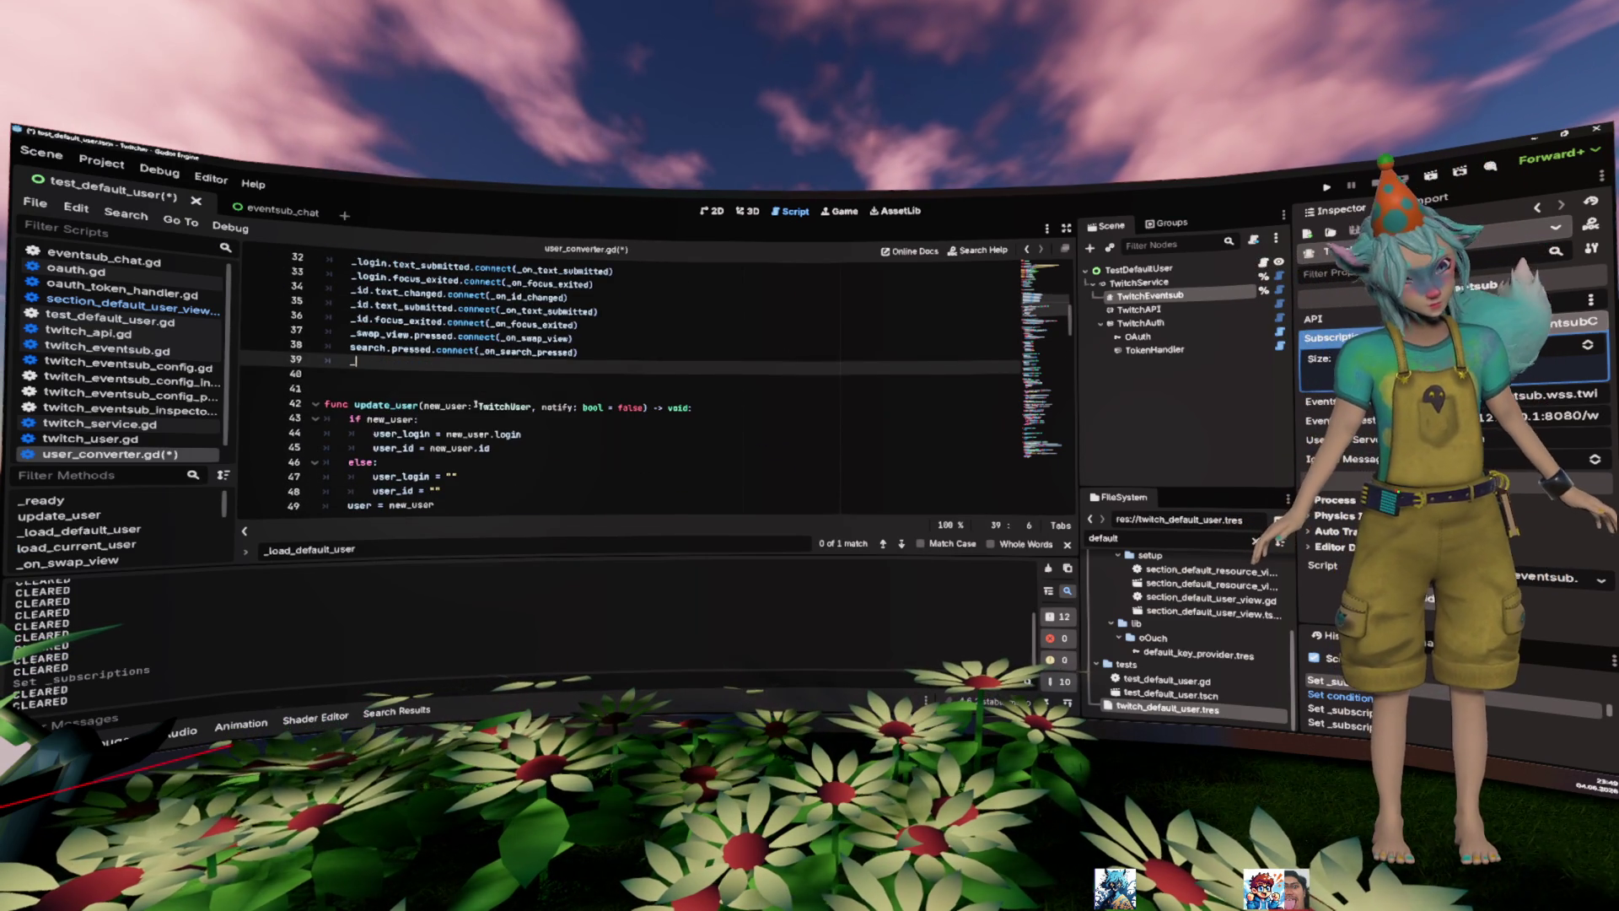
{"action": "type", "text": "load"}
{"action": "key", "text": "Return"}
{"action": "type", "text": "."}
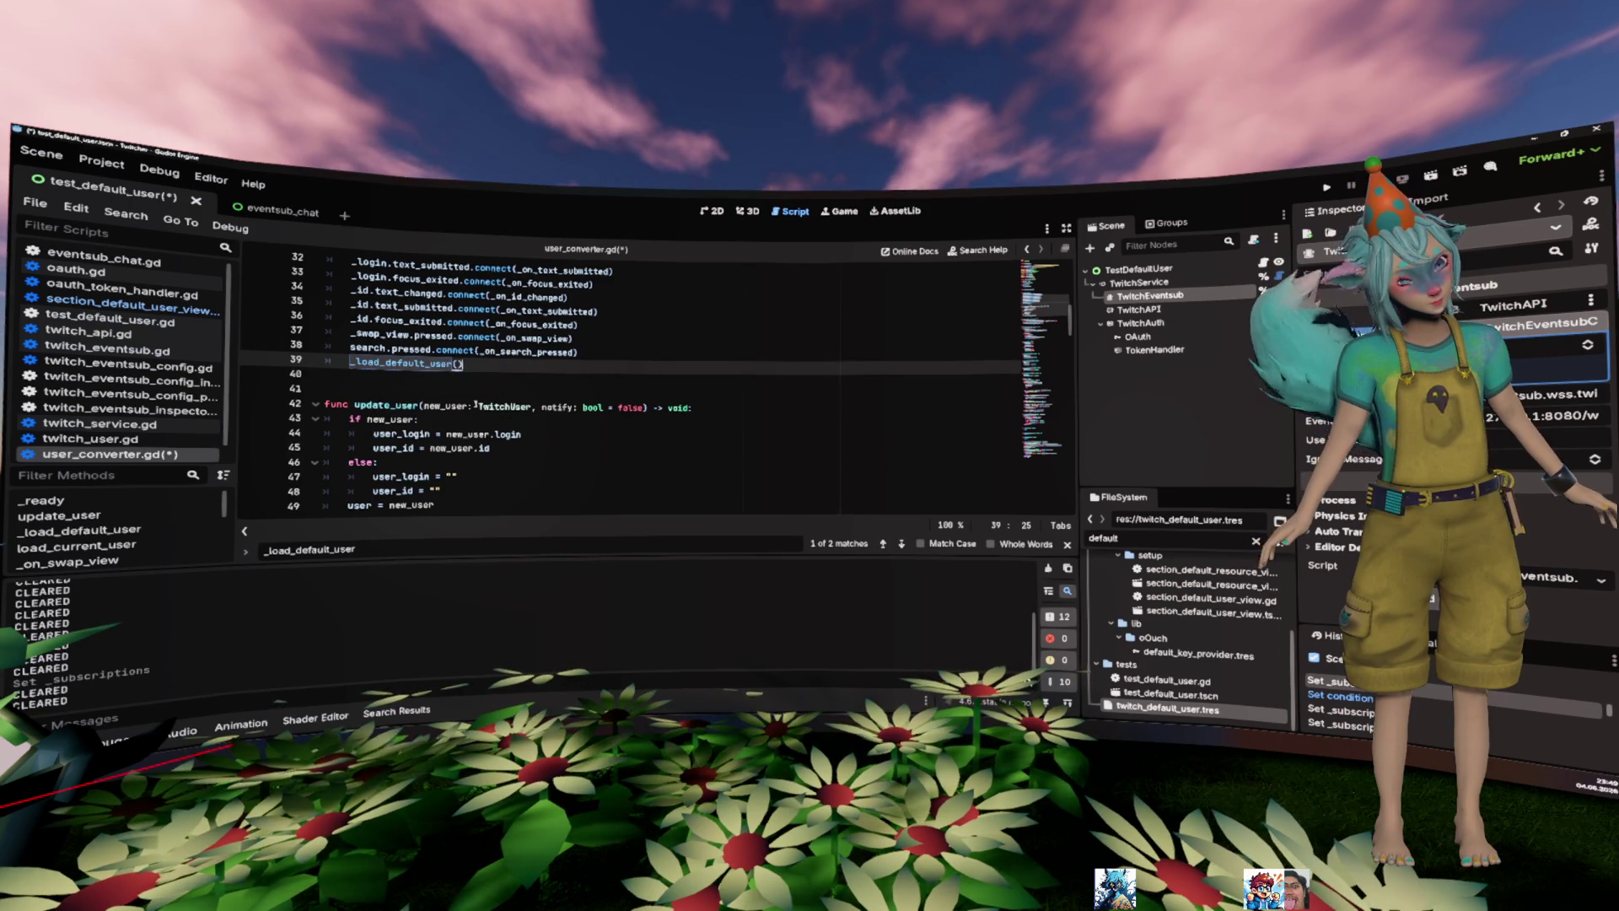
{"action": "type", "text": "c"}
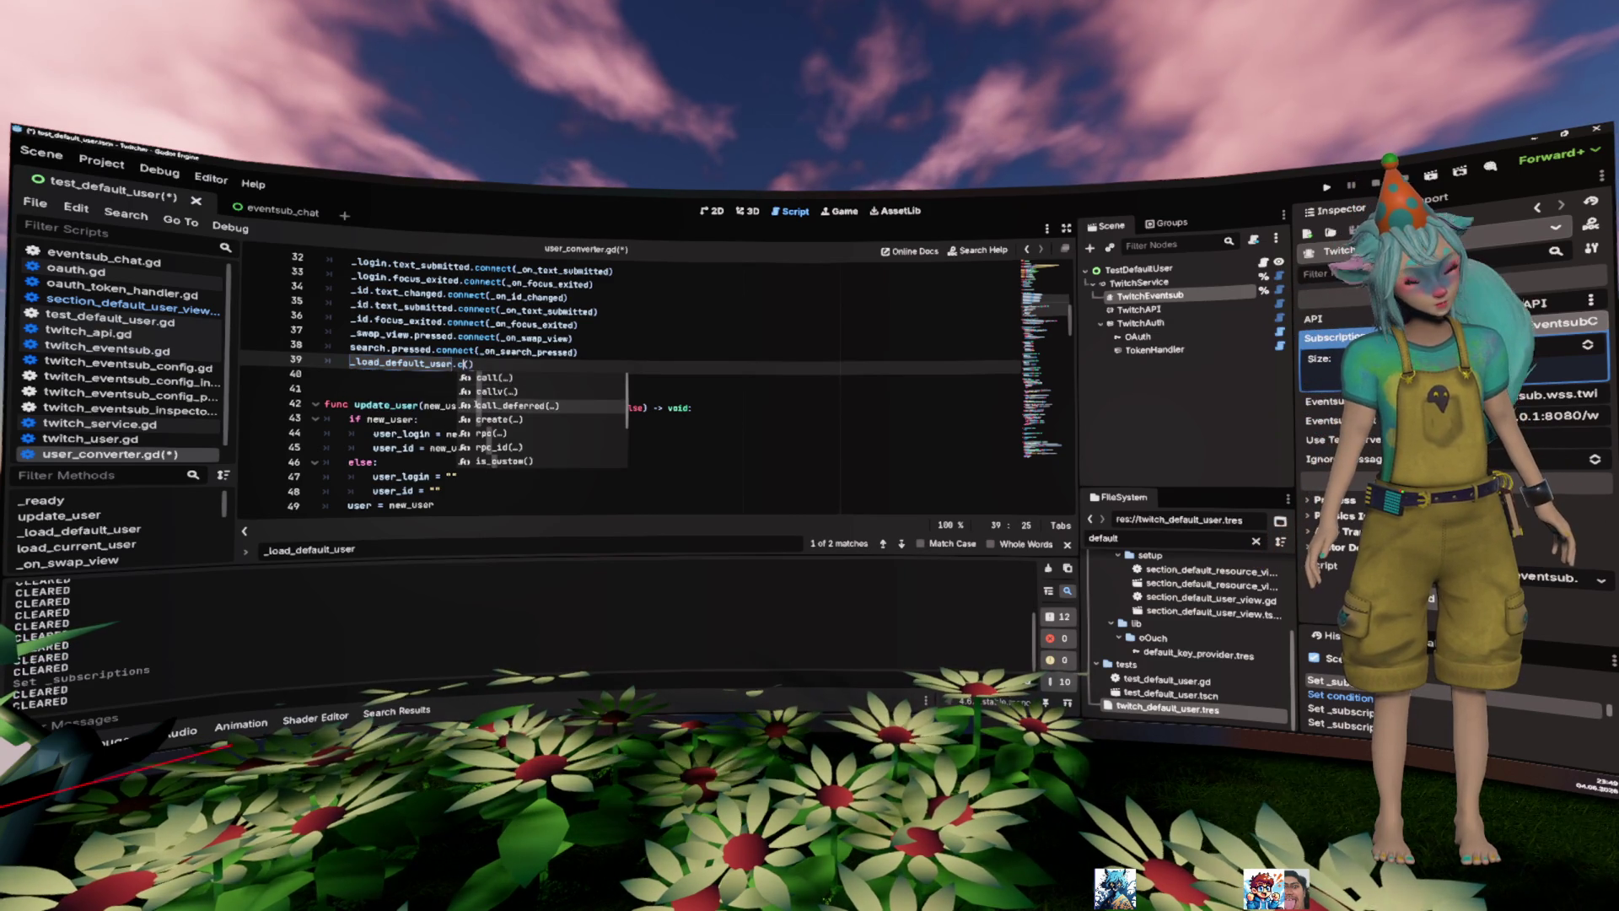
Finish _load_default_user.call_deferred() so it sits after the search.pressed.connect line.
{"action": "double_click", "coordinate": [475, 405]}
{"action": "left_click", "coordinate": [537, 385]}
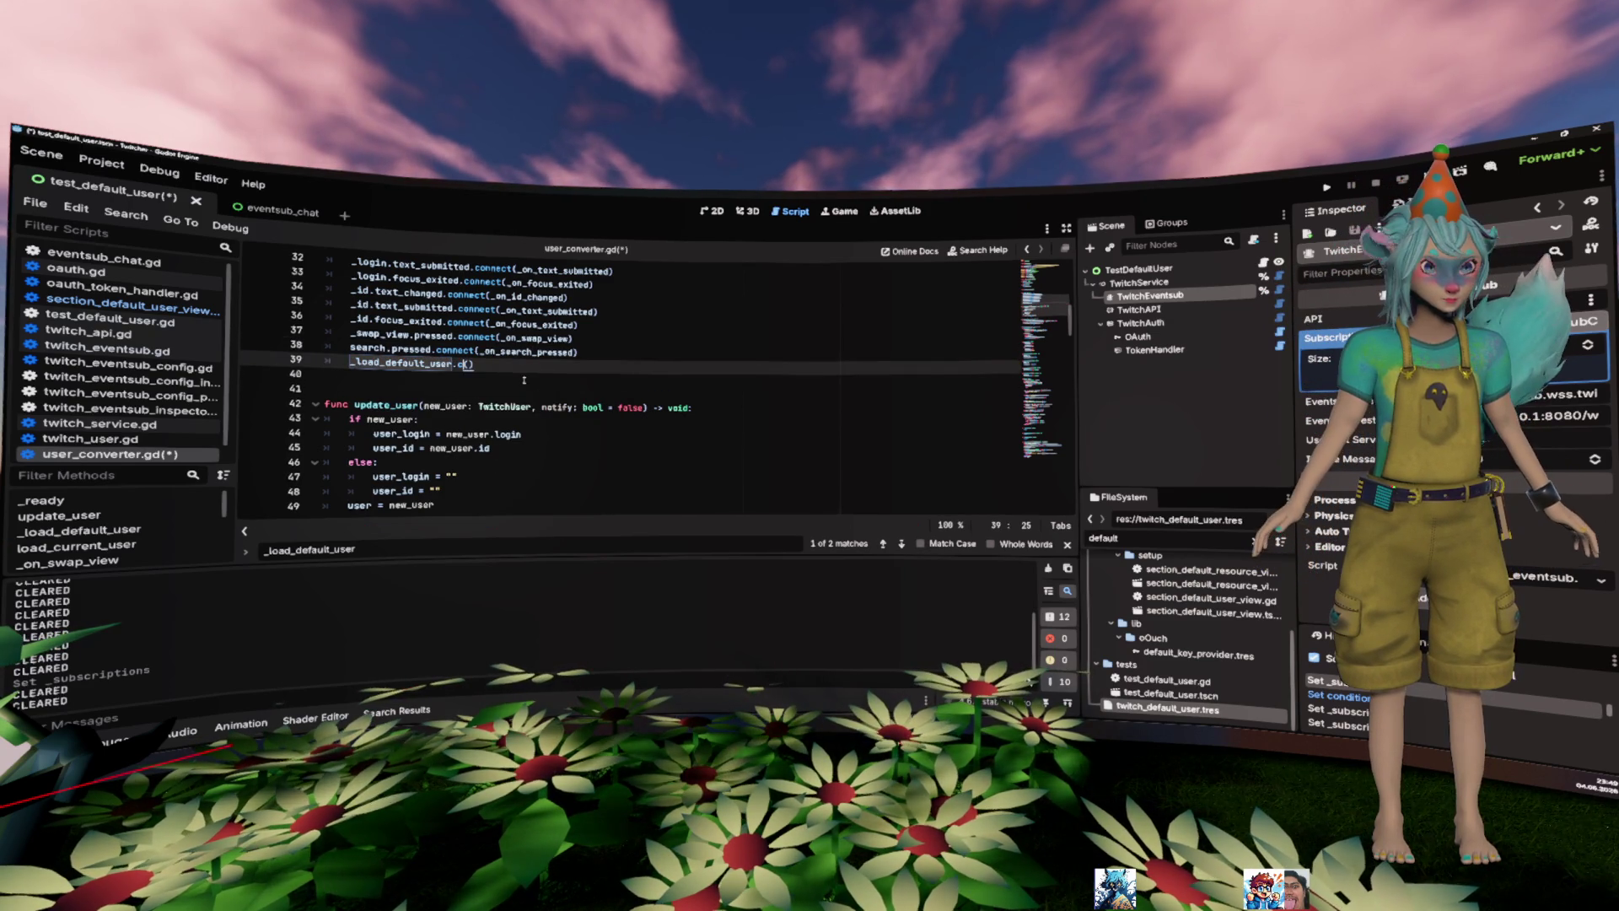
{"action": "key", "text": "Up"}
{"action": "key", "text": "shift+End"}
{"action": "key", "text": "Delete"}
{"action": "key", "text": "alt+Up"}
{"action": "key", "text": "ctrl+z"}
{"action": "key", "text": "ctrl+z"}
{"action": "key", "text": "ctrl+z"}
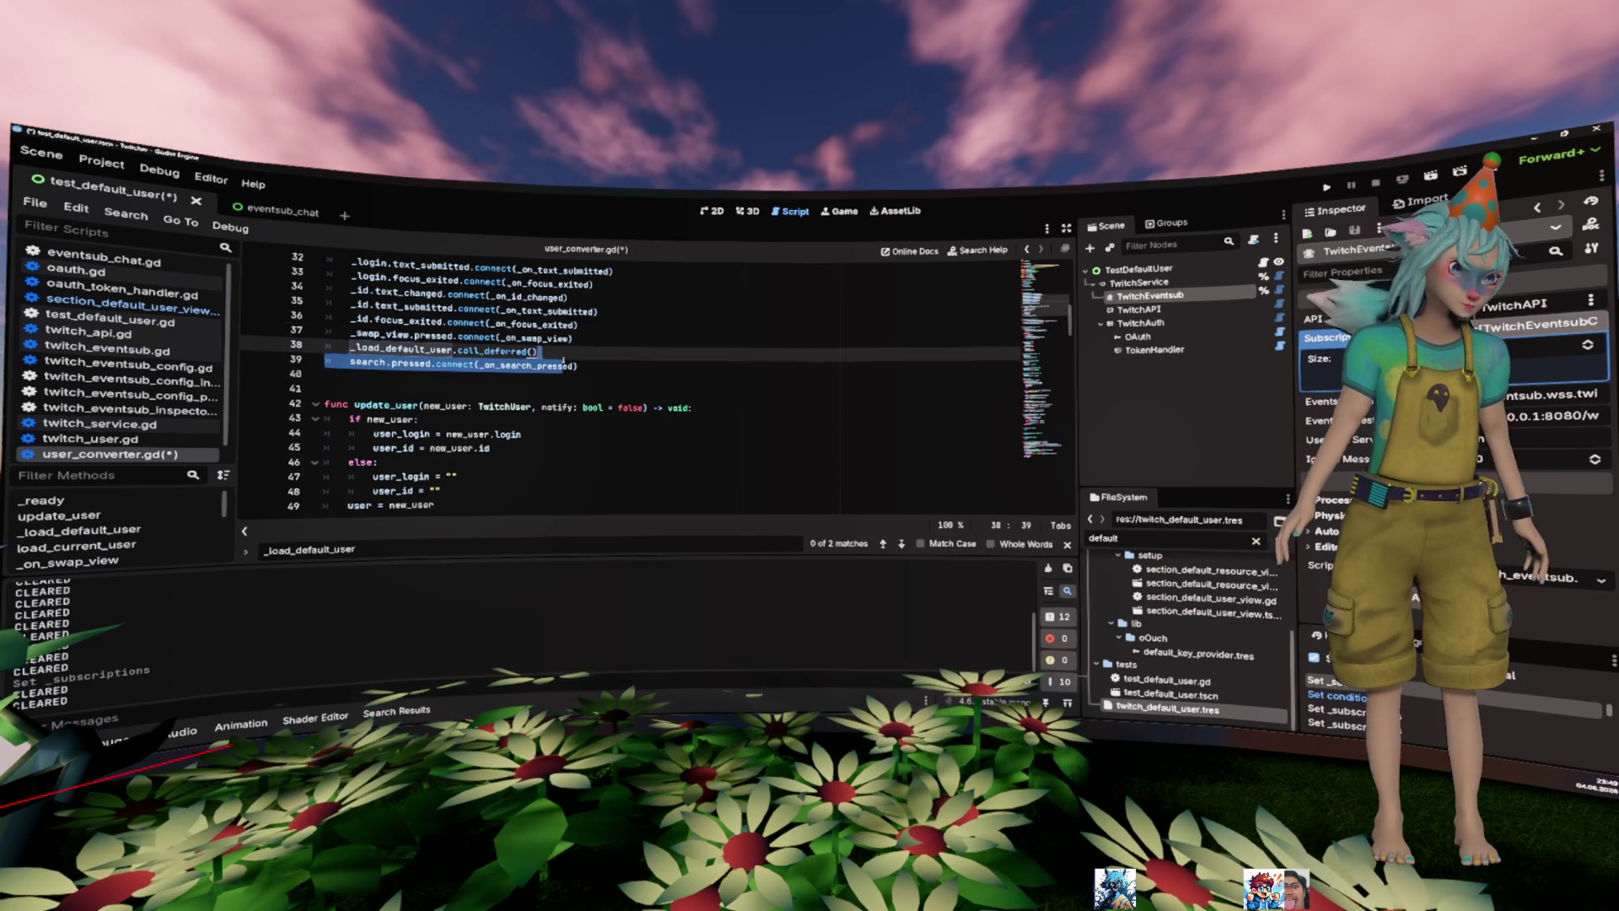
{"action": "key", "text": "ctrl+z"}
{"action": "key", "text": "ctrl+z"}
{"action": "key", "text": "ctrl+z"}
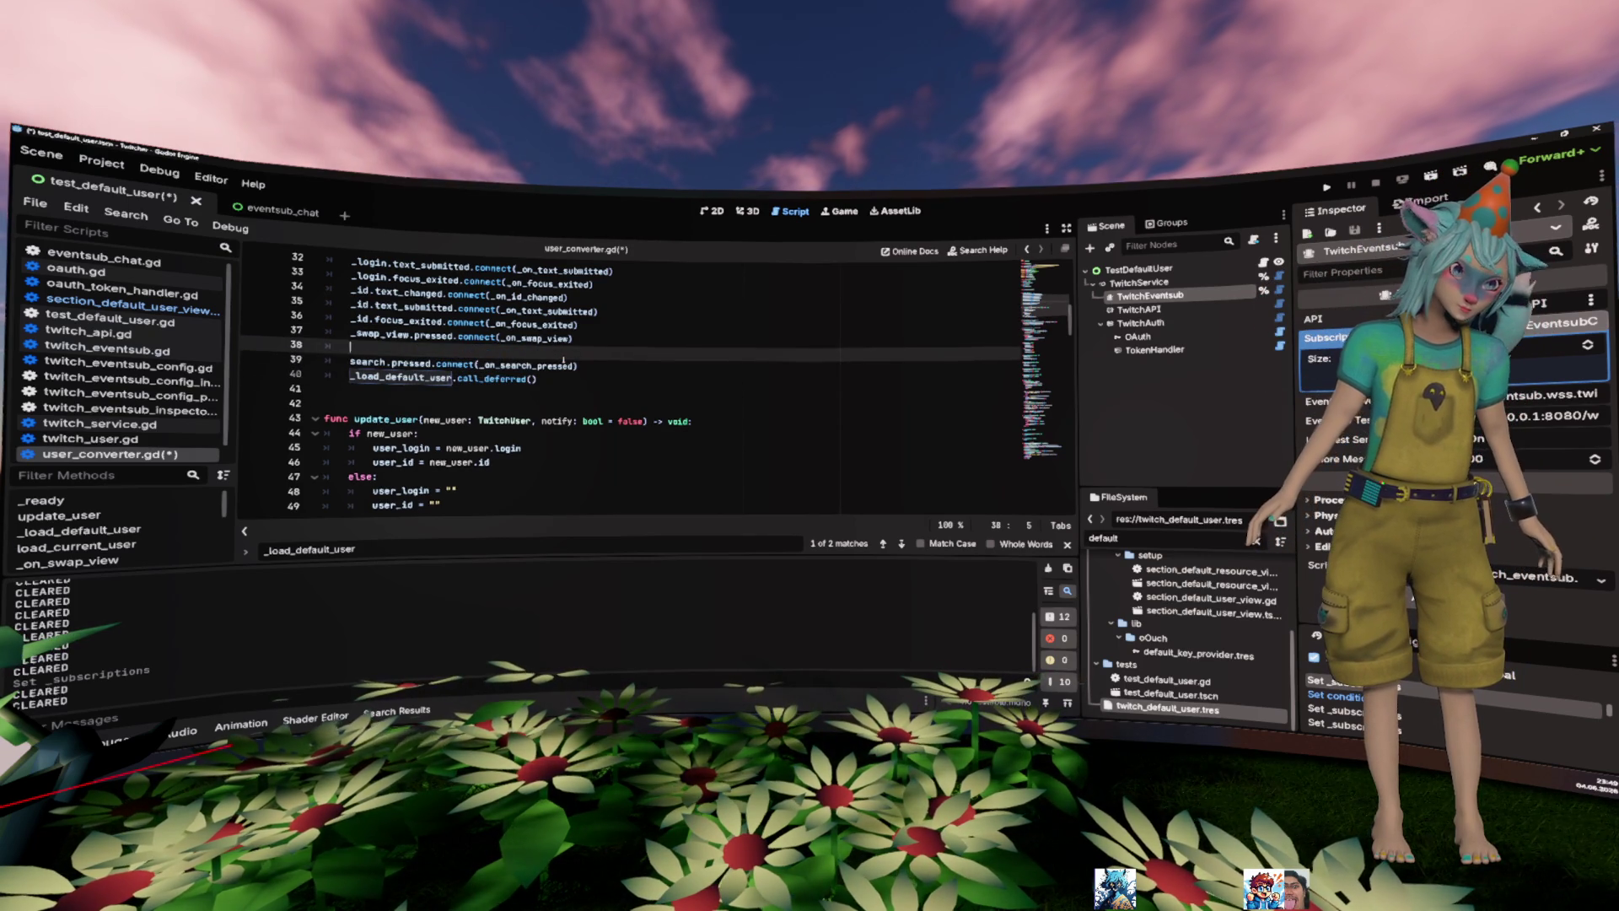
{"action": "key", "text": "ctrl+z"}
Save user_converter.gd and close the find bar.
{"action": "key", "text": "ctrl+s"}
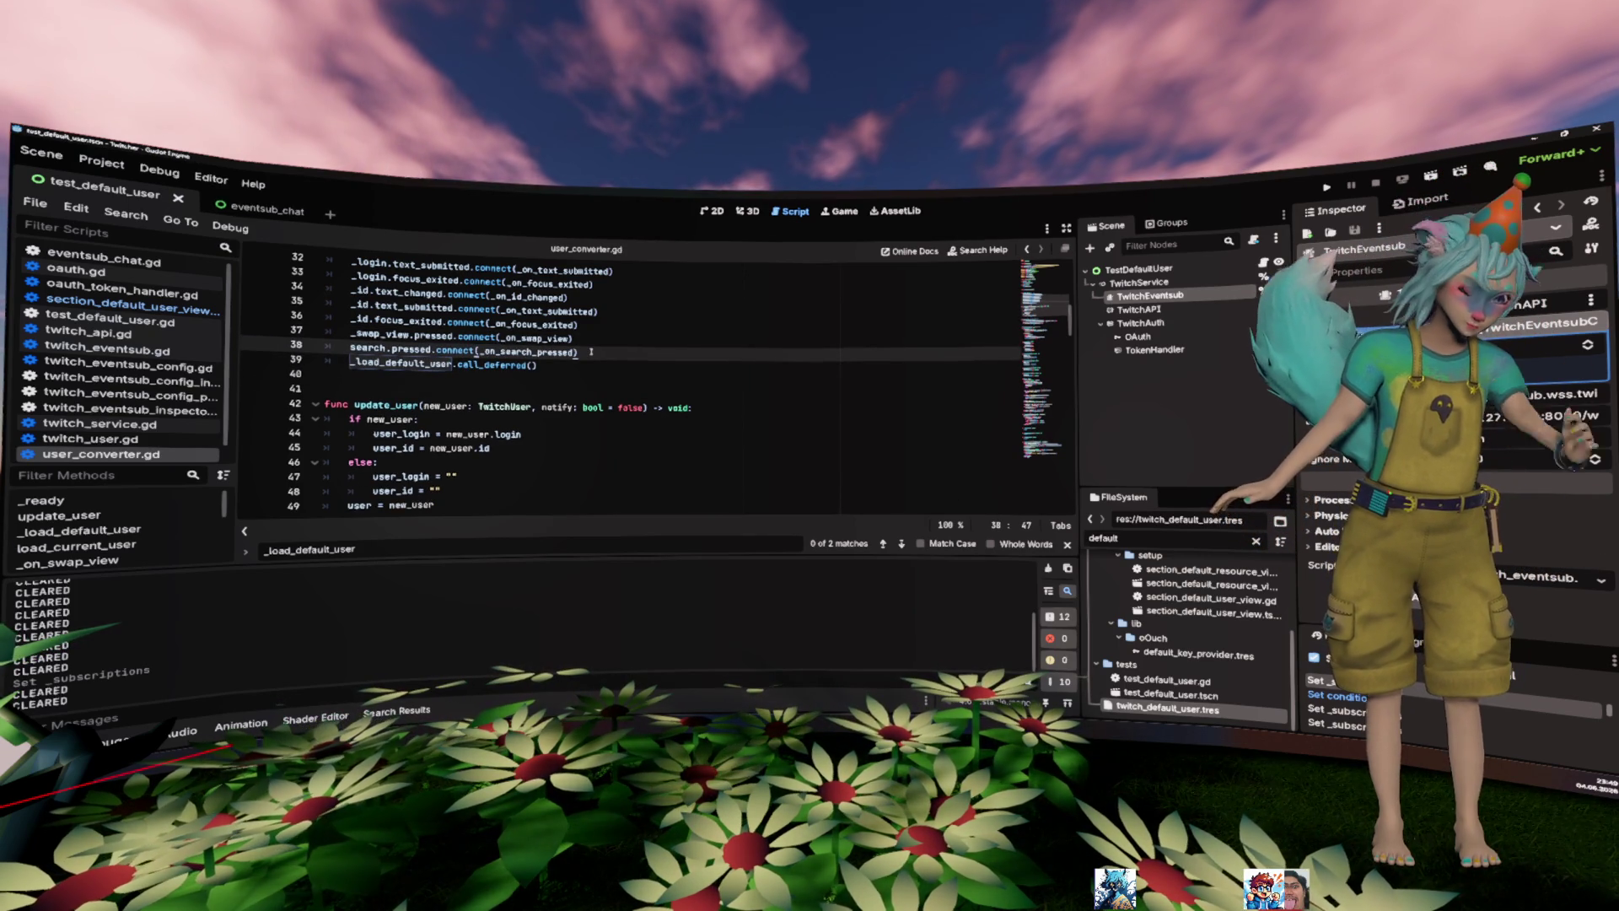
{"action": "key", "text": "Escape"}
{"action": "left_click", "coordinate": [453, 364]}
{"action": "scroll", "coordinate": [524, 381], "scroll_direction": "down", "scroll_amount": 7}
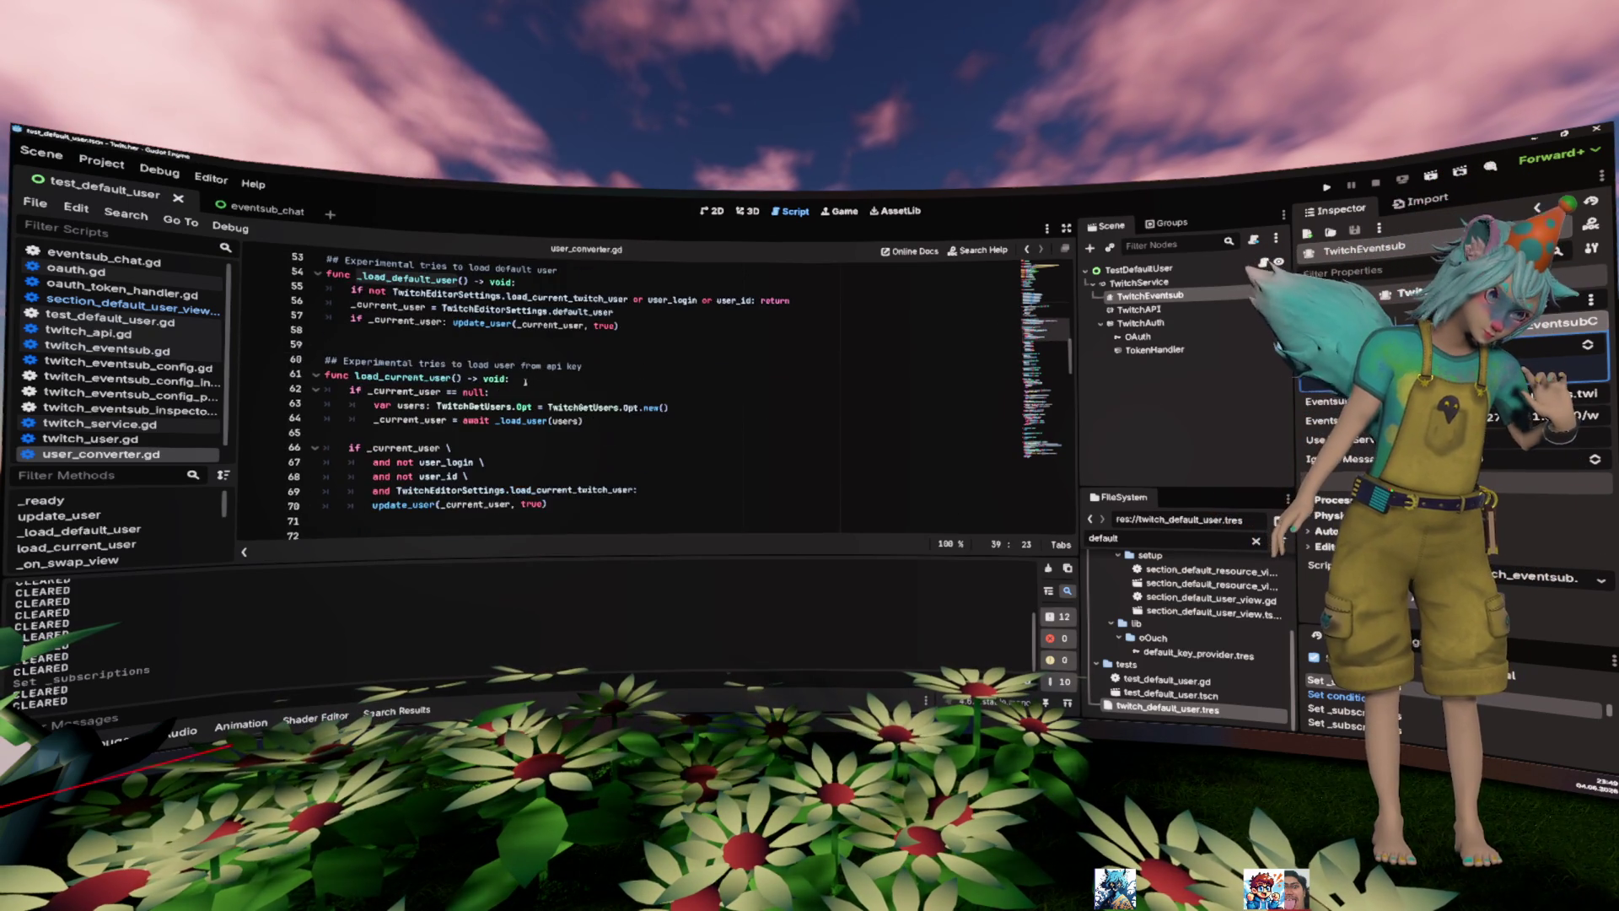
{"action": "scroll", "coordinate": [525, 381], "scroll_direction": "up", "scroll_amount": 2}
{"action": "triple_click", "coordinate": [466, 378]}
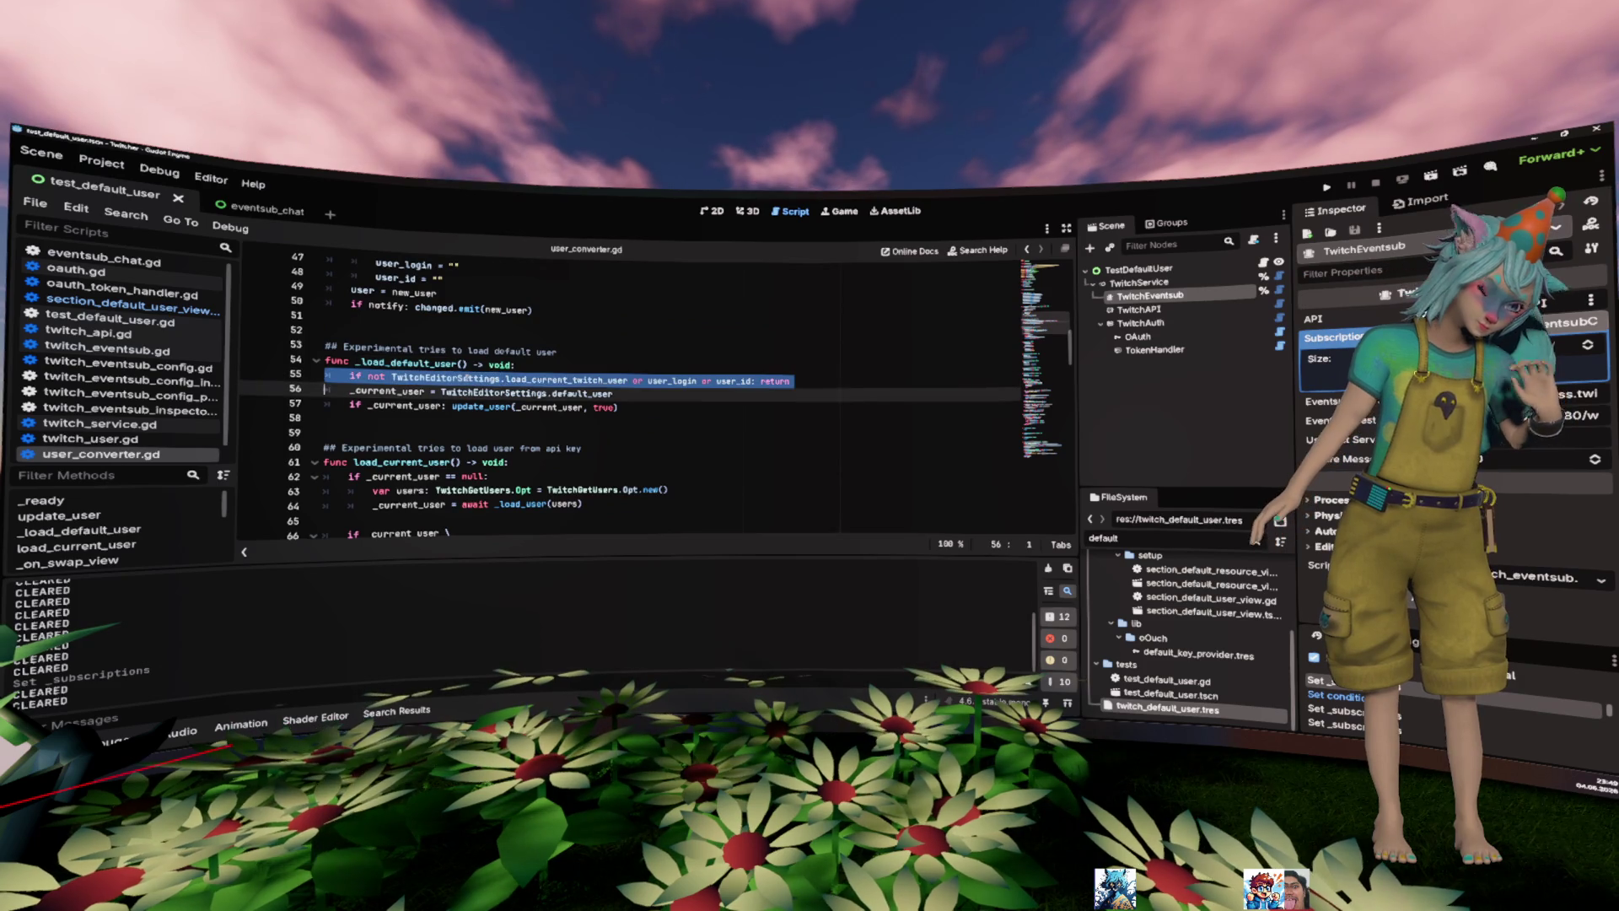
{"action": "left_click", "coordinate": [506, 328]}
{"action": "left_click", "coordinate": [599, 407]}
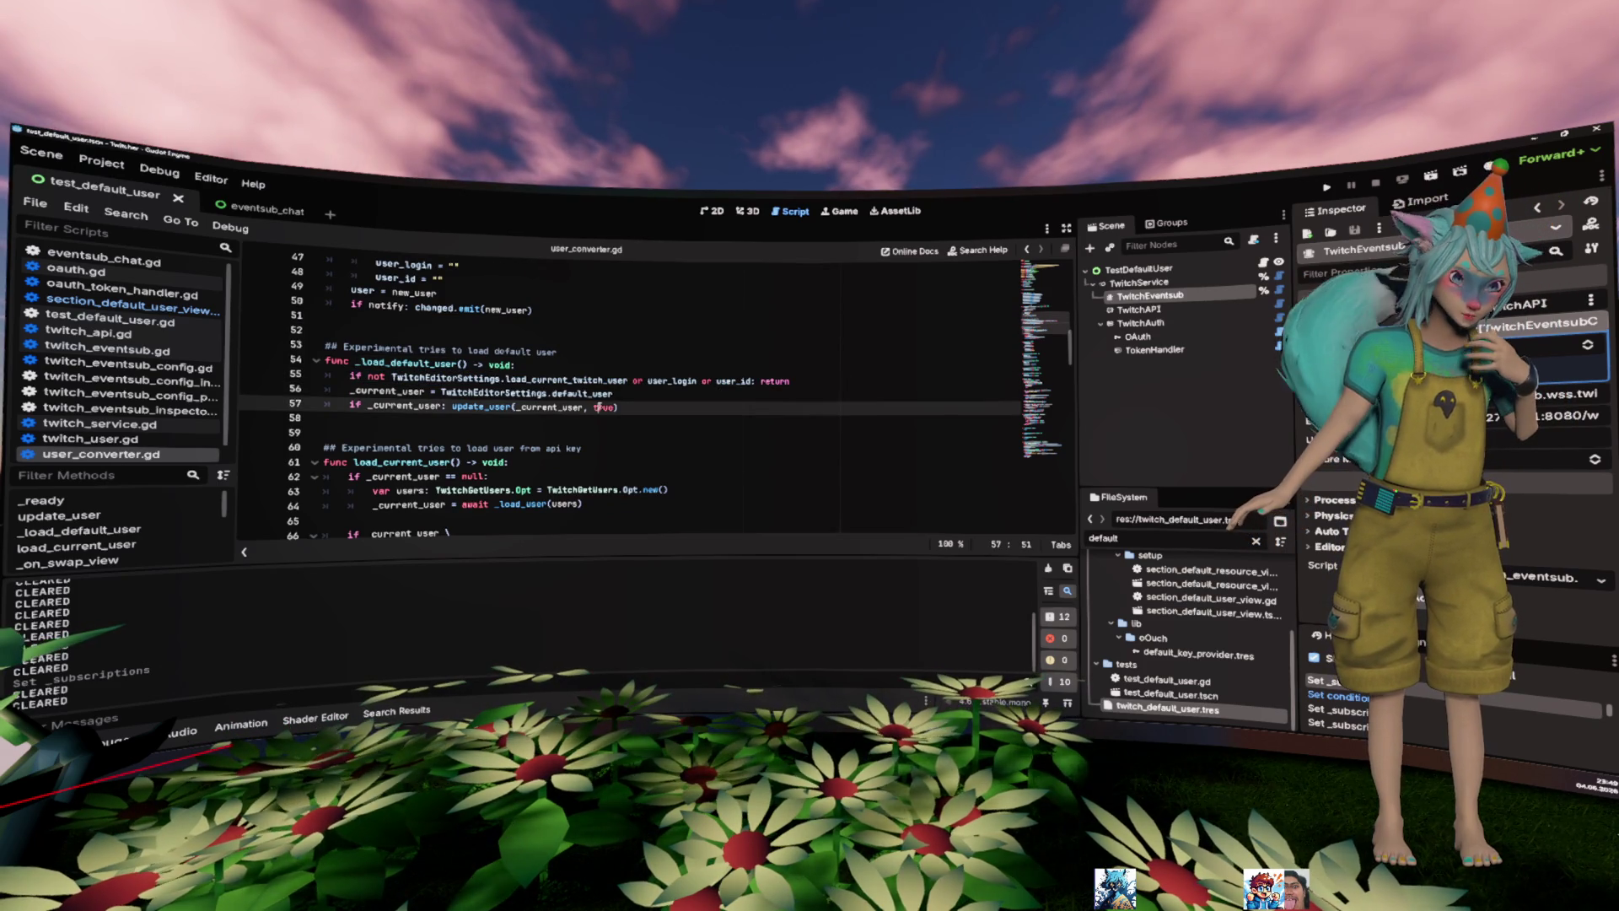
{"action": "mouse_move", "coordinate": [645, 410]}
{"action": "left_mouse_down"}
{"action": "mouse_move", "coordinate": [412, 407]}
{"action": "mouse_move", "coordinate": [478, 407]}
{"action": "mouse_move", "coordinate": [451, 407]}
{"action": "left_mouse_up"}
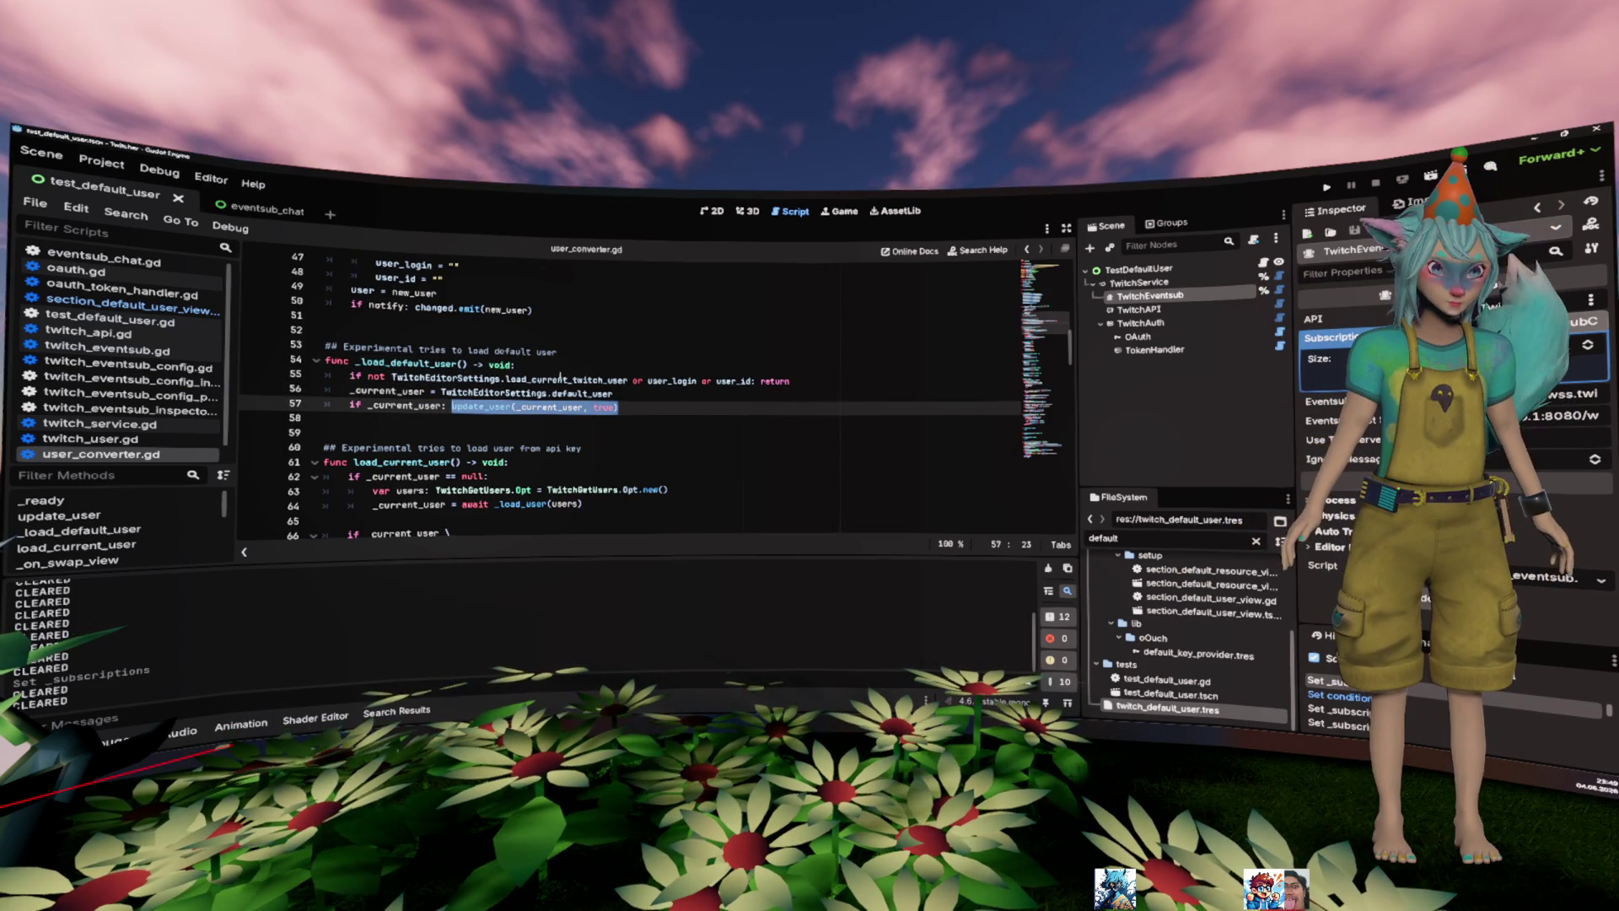
{"action": "double_click", "coordinate": [483, 377]}
{"action": "double_click", "coordinate": [564, 380]}
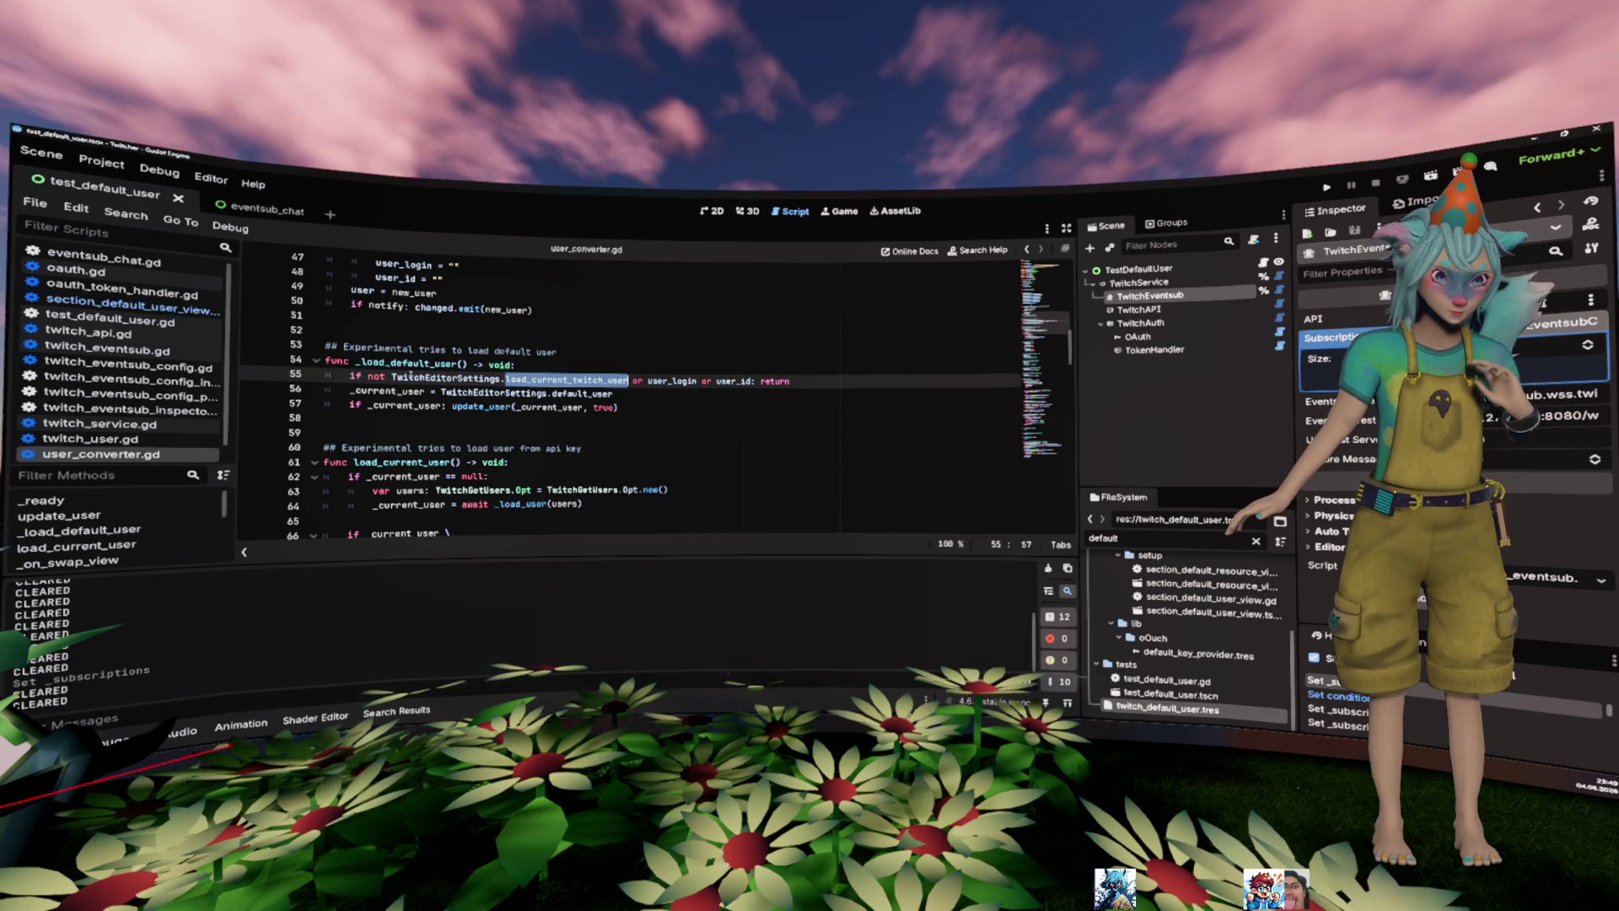
{"action": "left_click", "coordinate": [363, 379]}
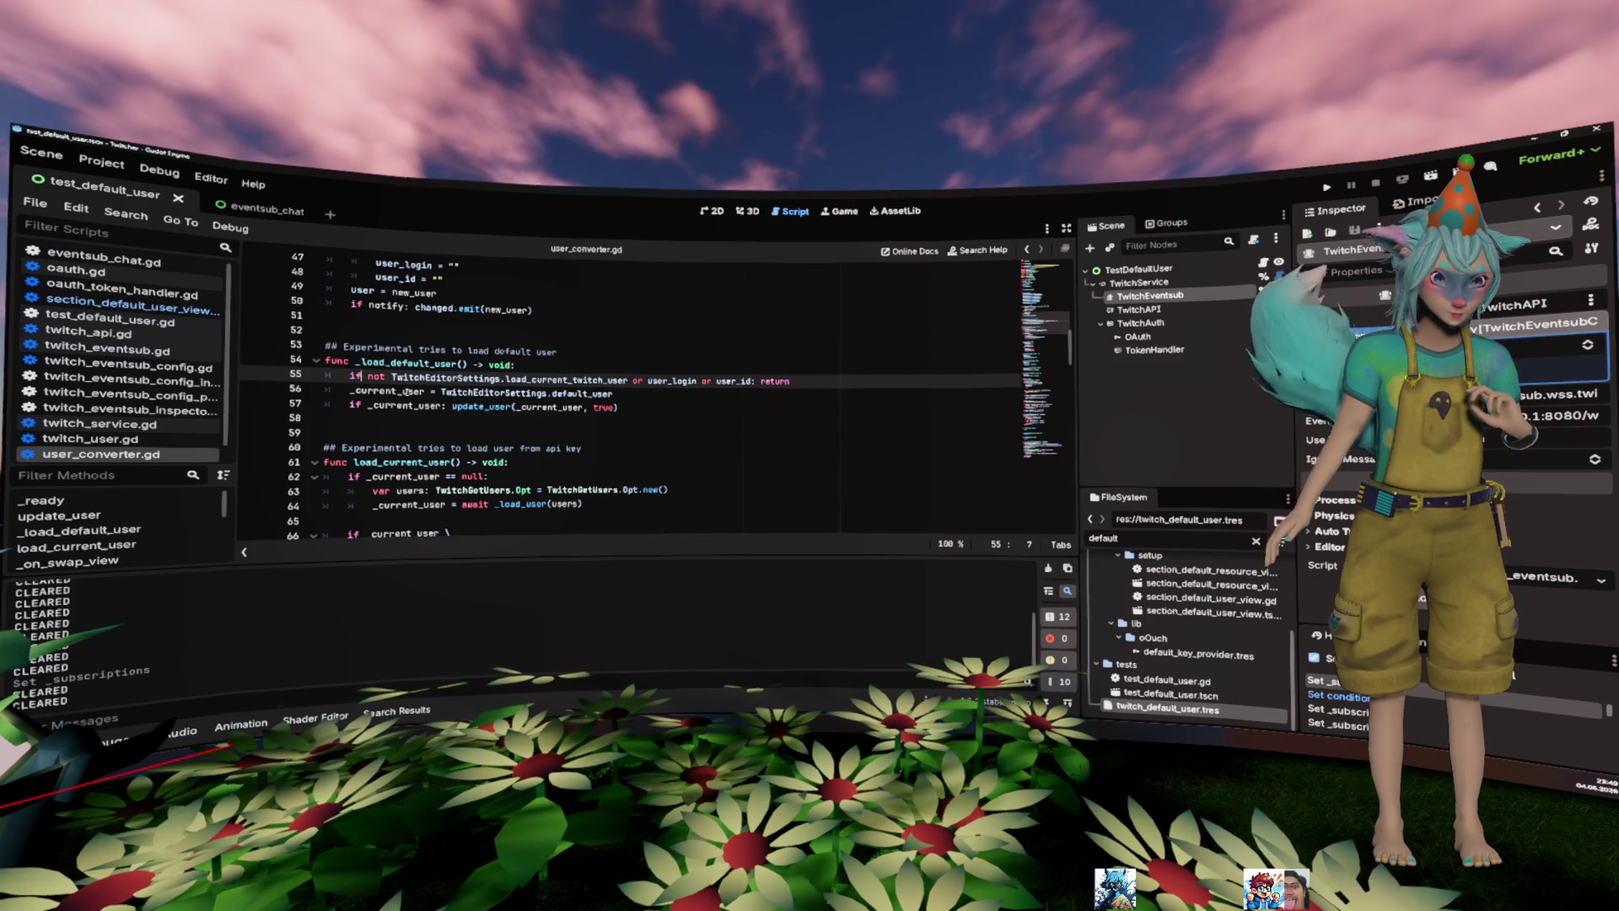
{"action": "left_click_drag", "start_coordinate": [633, 380], "coordinate": [750, 381]}
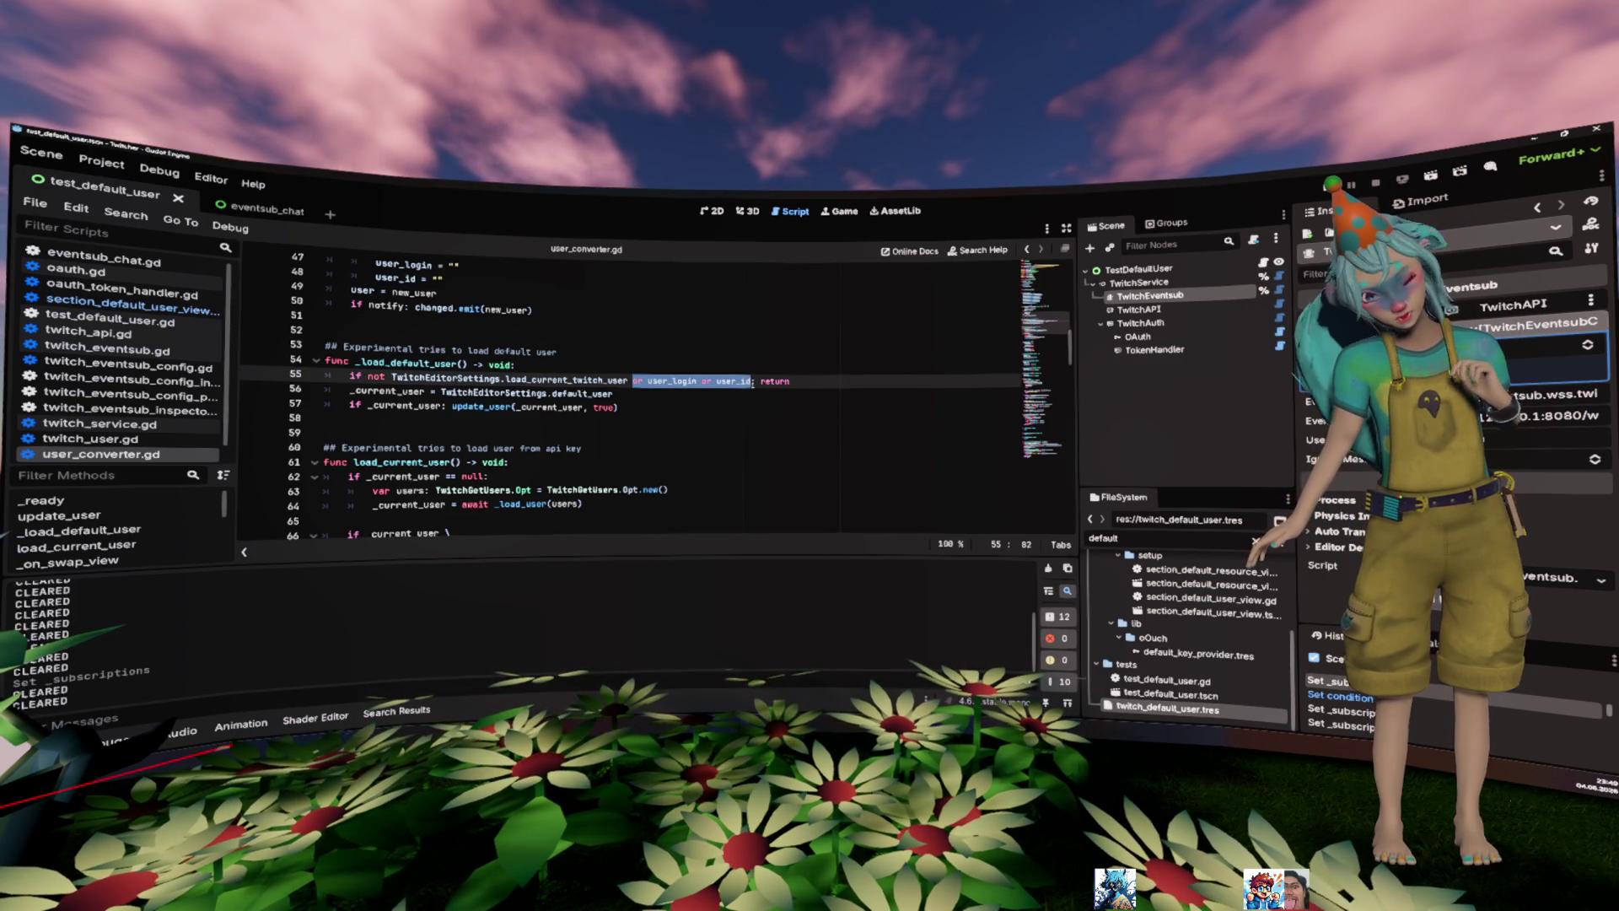
{"action": "double_click", "coordinate": [567, 379]}
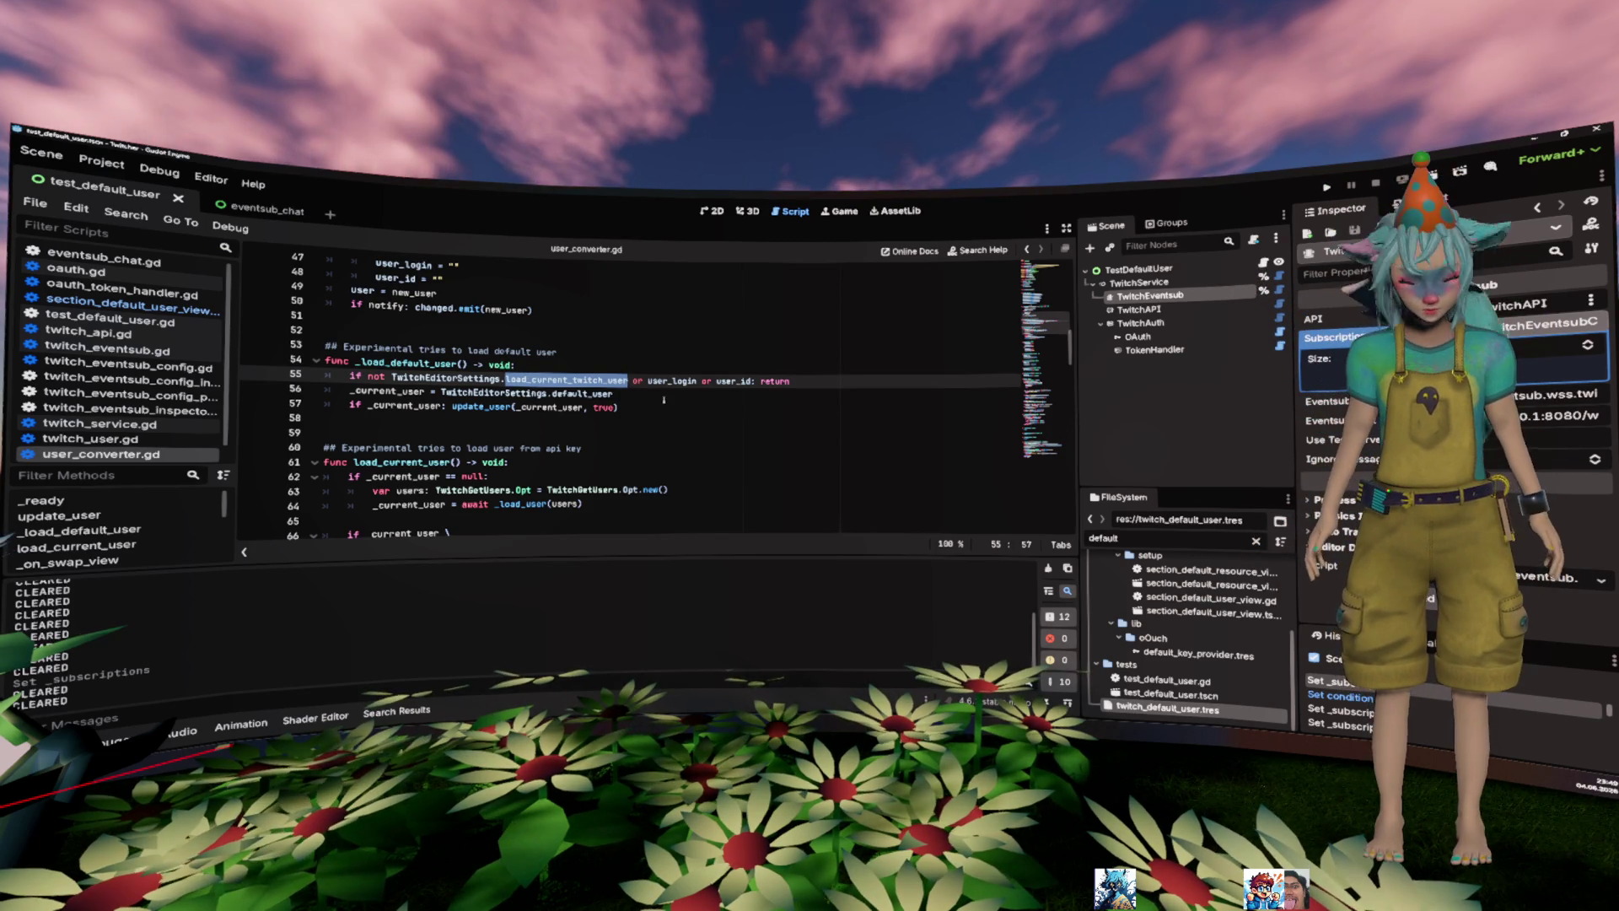
{"action": "left_click_drag", "start_coordinate": [662, 389], "coordinate": [318, 386]}
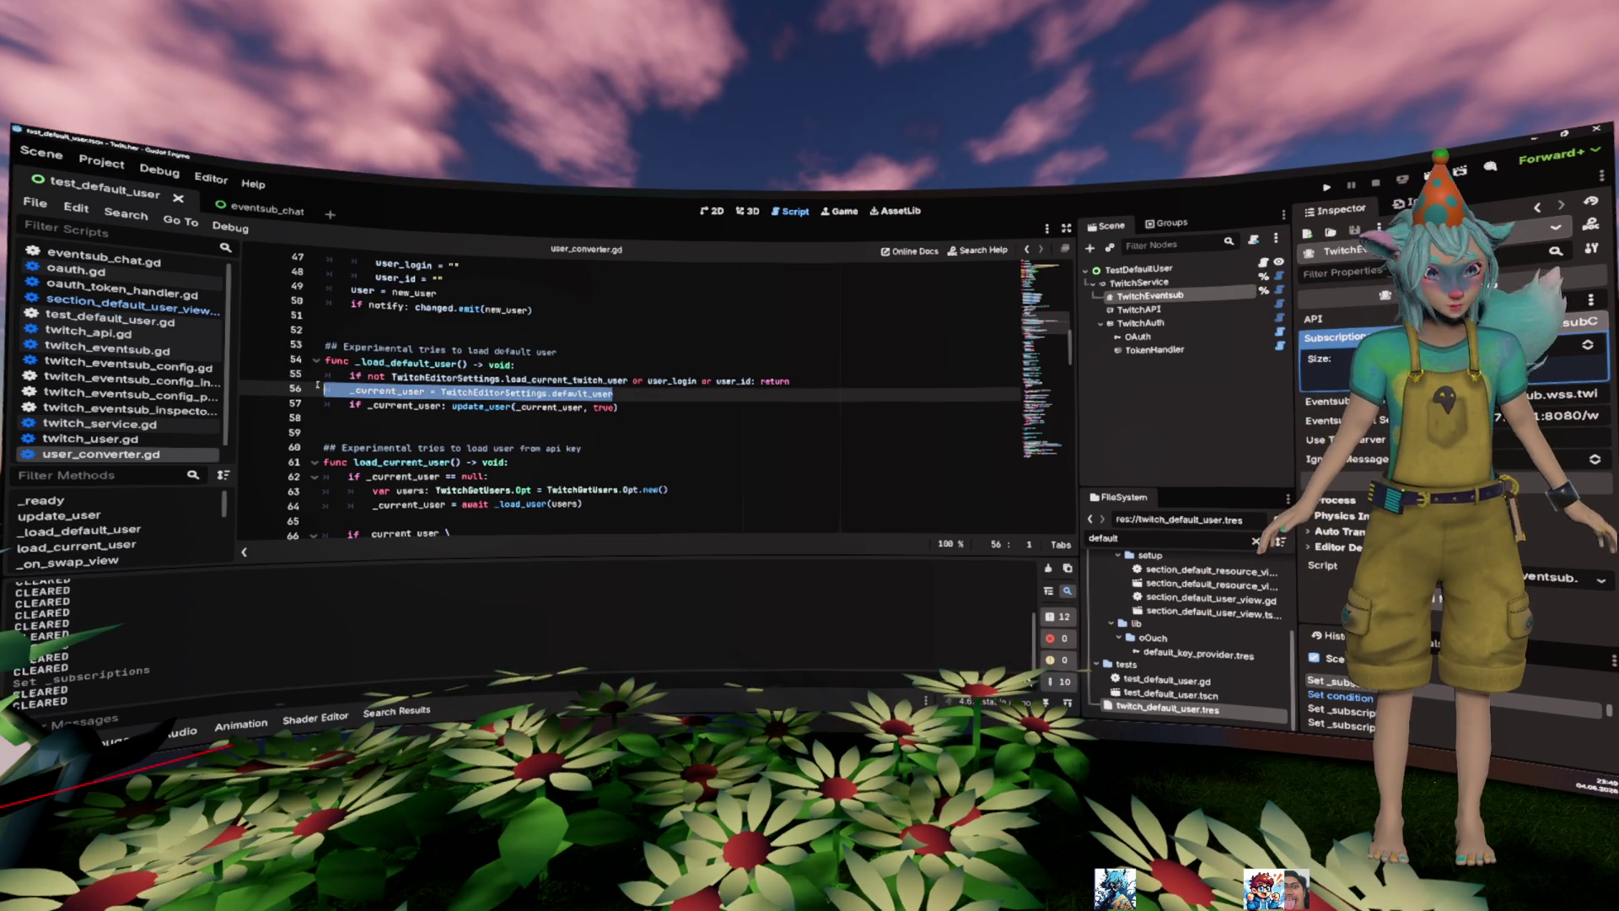
{"action": "double_click", "coordinate": [405, 406]}
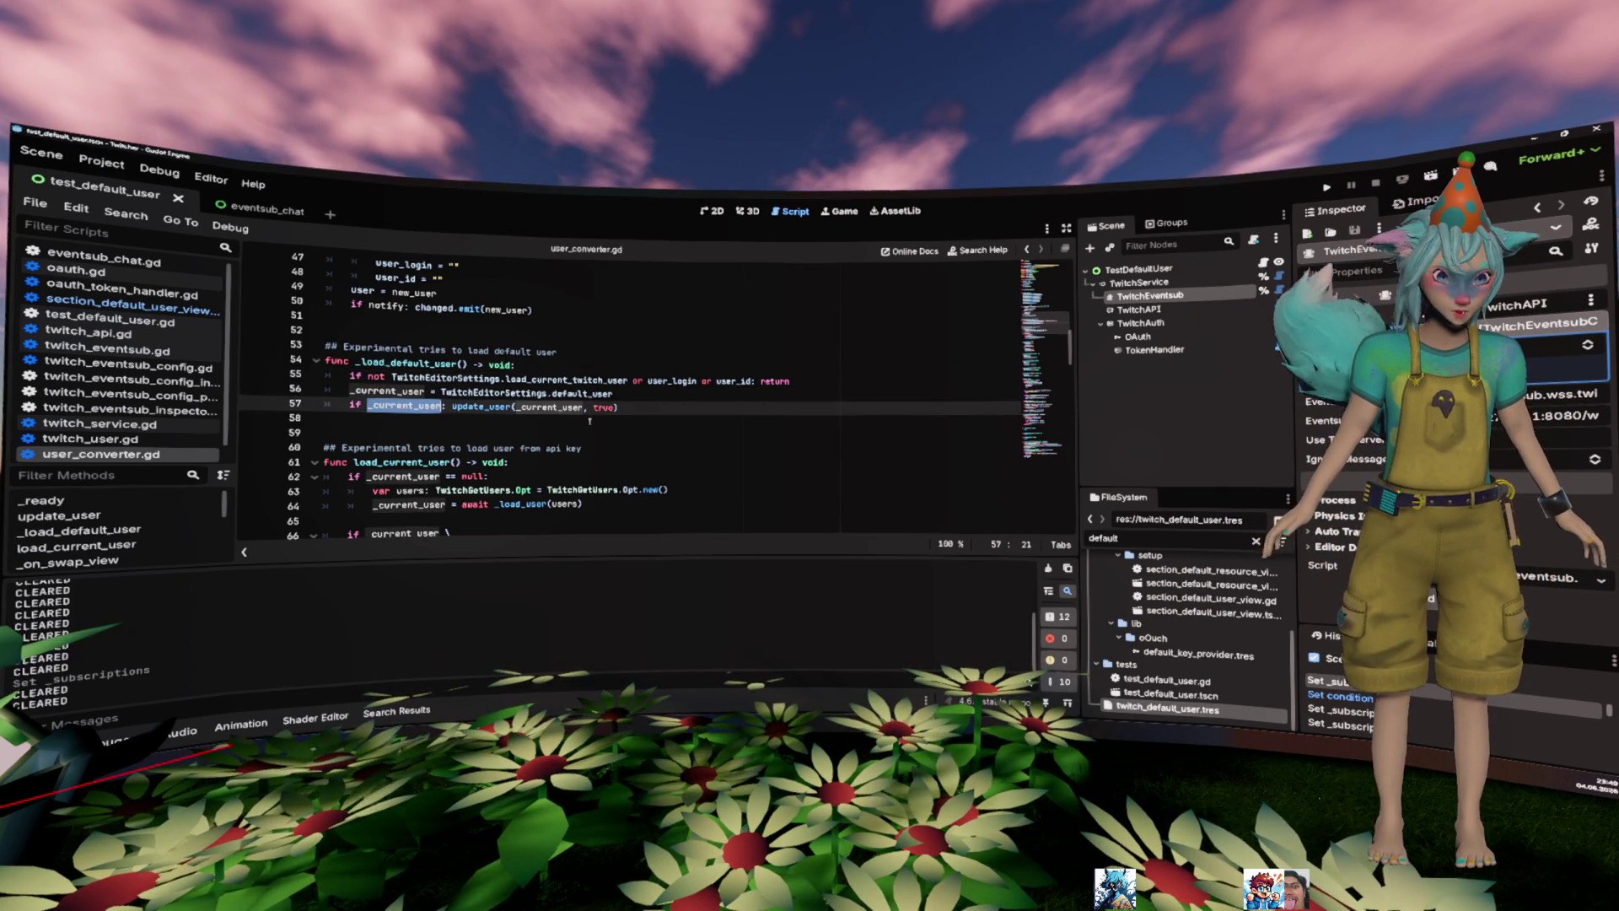
{"action": "double_click", "coordinate": [549, 407]}
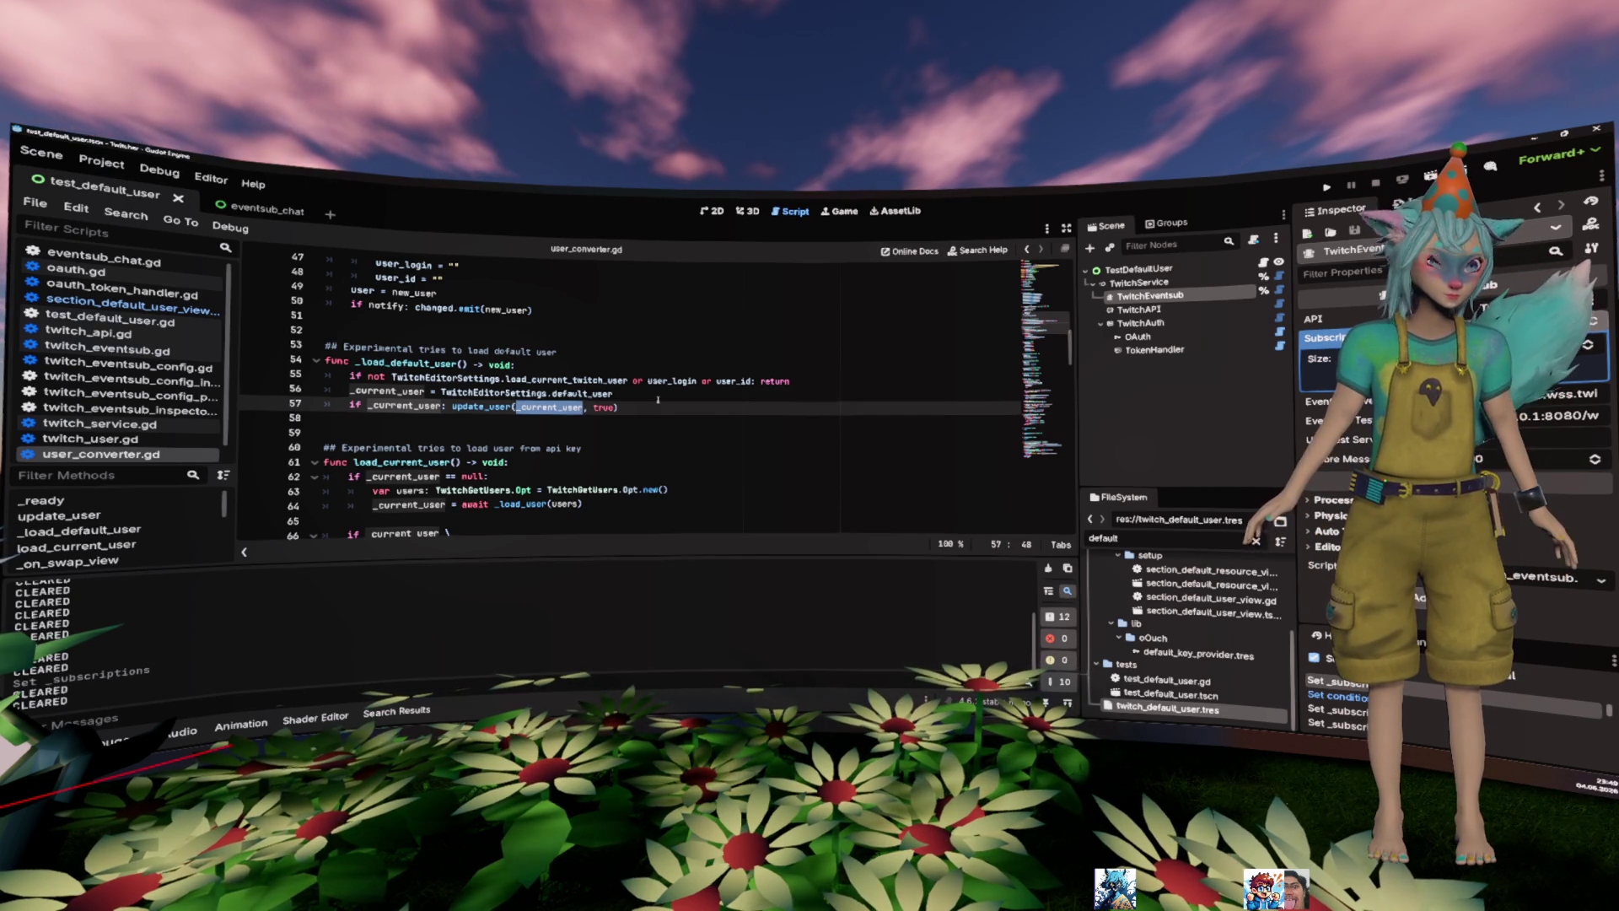
{"action": "left_click", "coordinate": [471, 409], "text": "ctrl"}
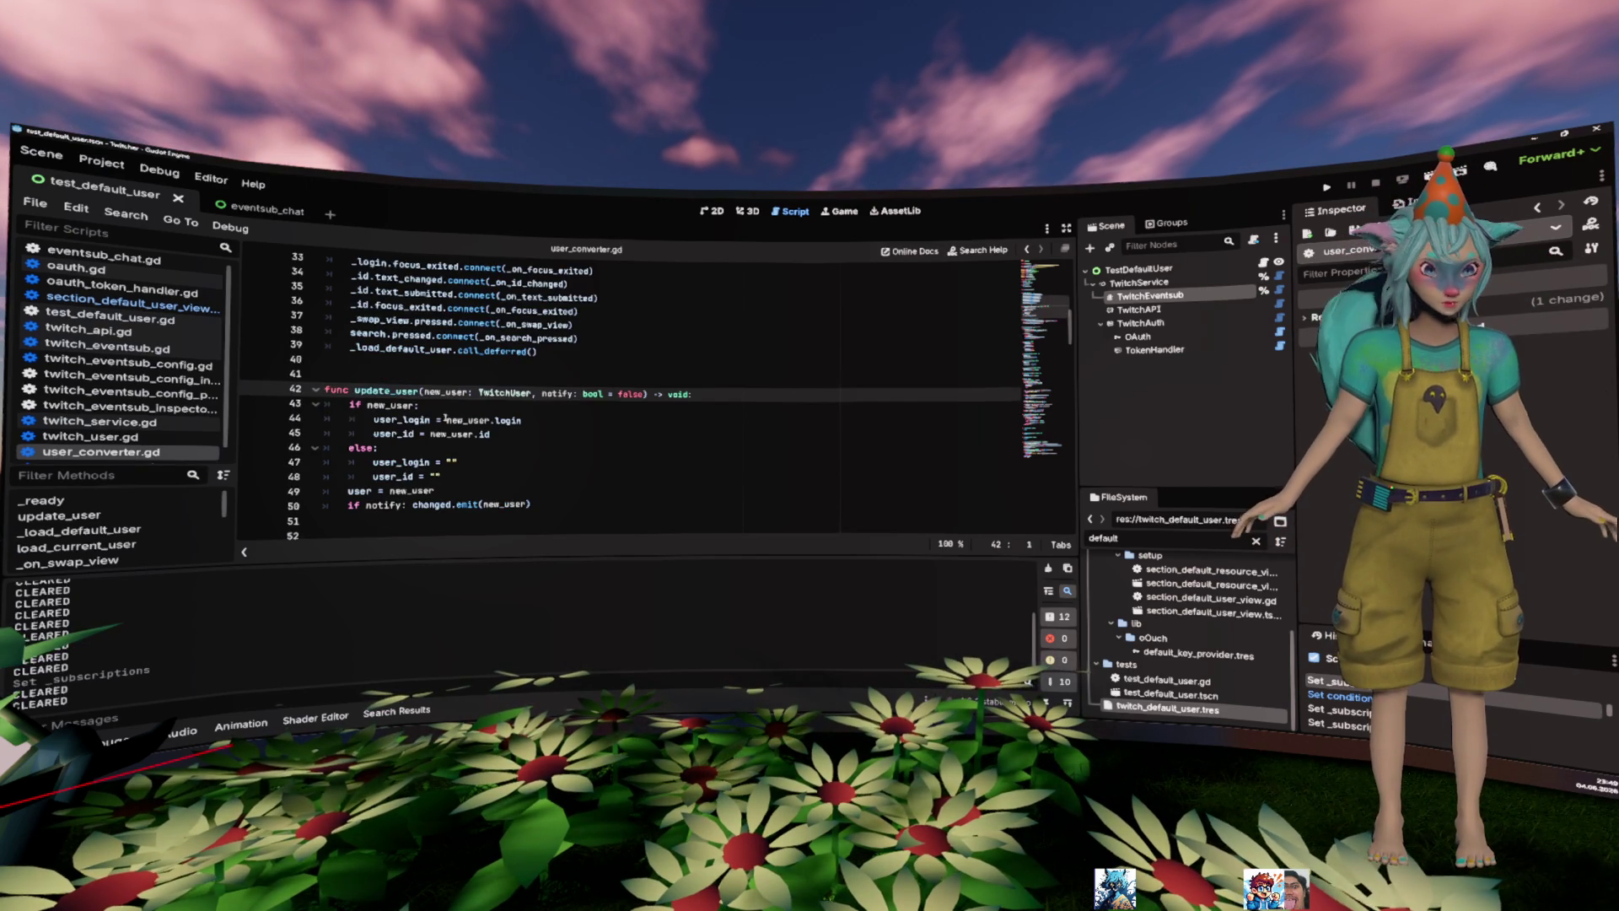
{"action": "scroll", "coordinate": [445, 417], "scroll_direction": "down", "scroll_amount": 1}
{"action": "left_click_drag", "start_coordinate": [492, 392], "coordinate": [243, 366]}
{"action": "mouse_move", "coordinate": [400, 422]}
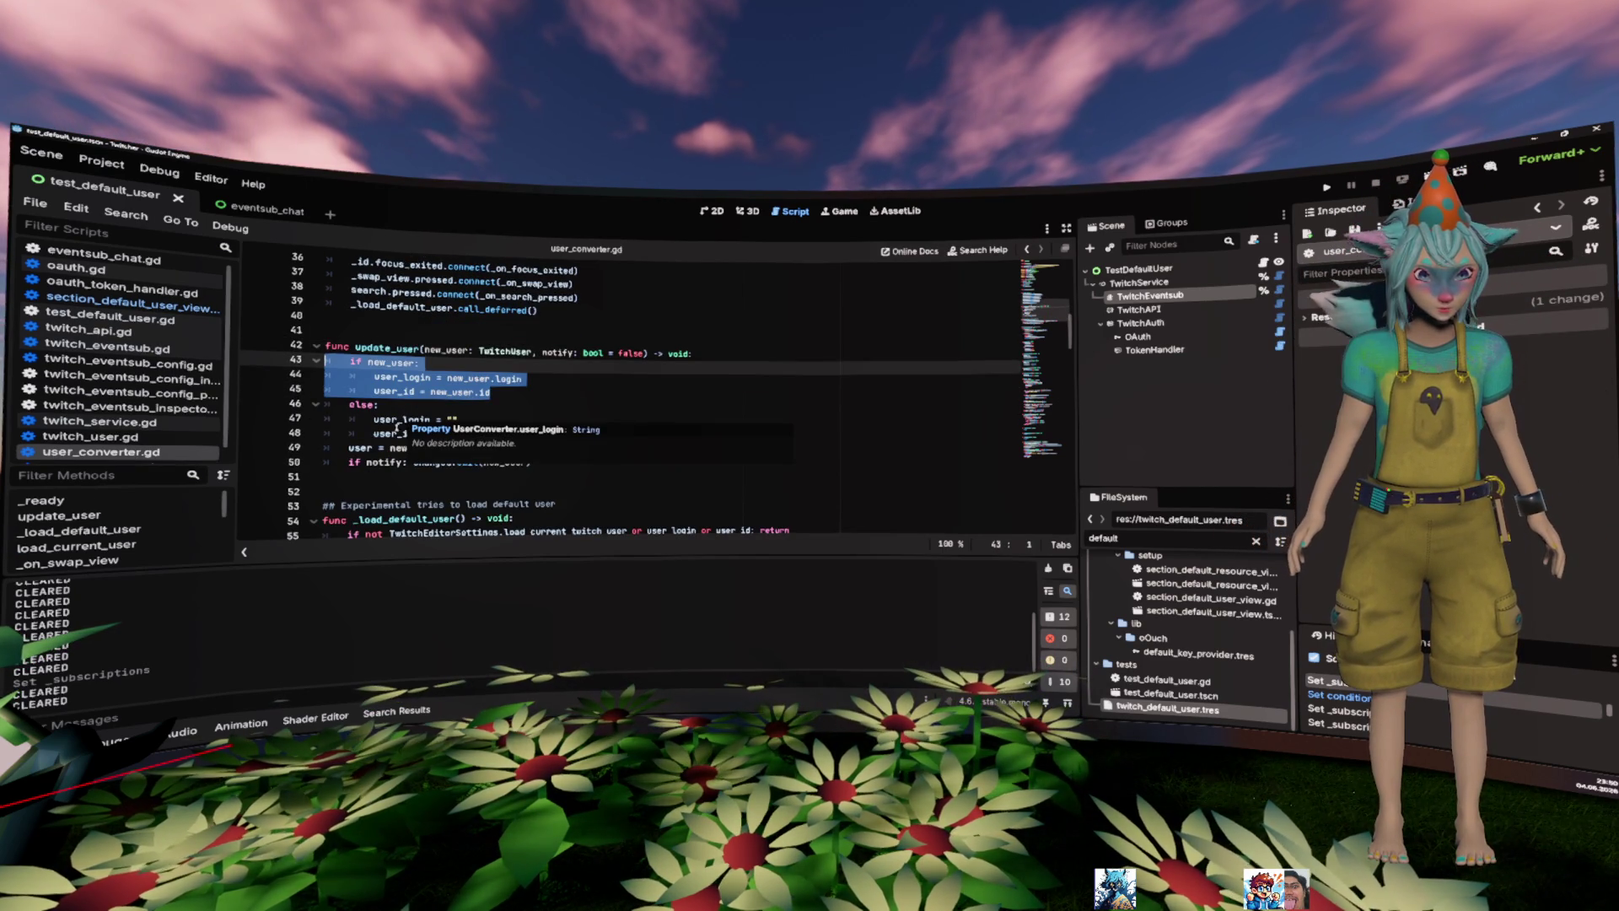
{"action": "left_click", "coordinate": [532, 462]}
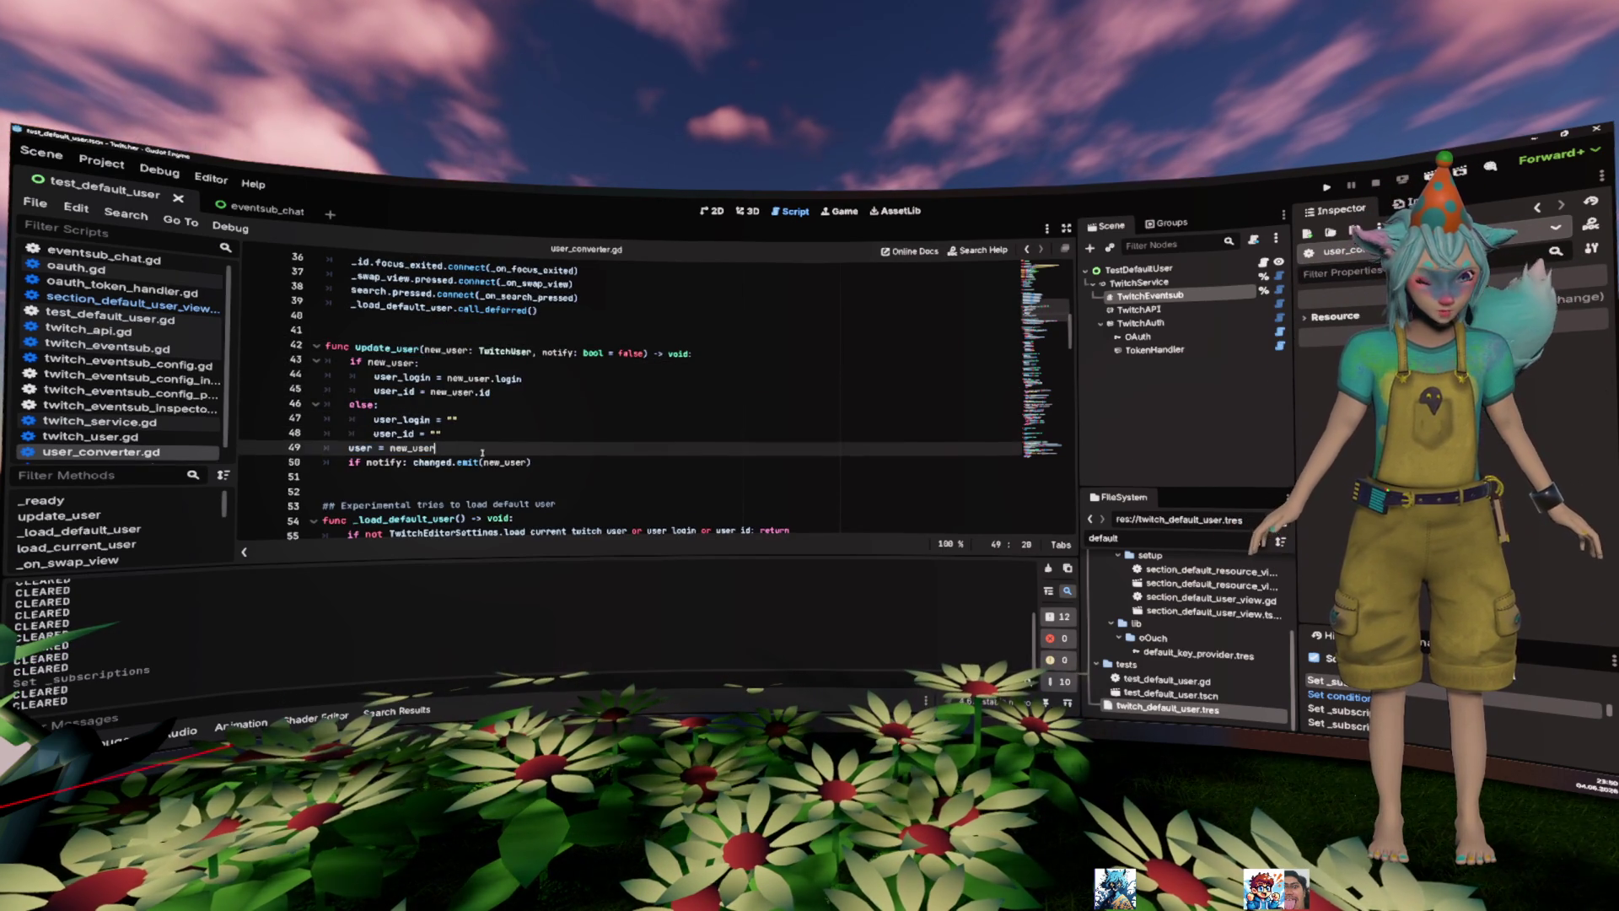
{"action": "left_click_drag", "start_coordinate": [531, 462], "coordinate": [420, 447]}
{"action": "left_click", "coordinate": [531, 462]}
{"action": "left_click_drag", "start_coordinate": [531, 462], "coordinate": [323, 462]}
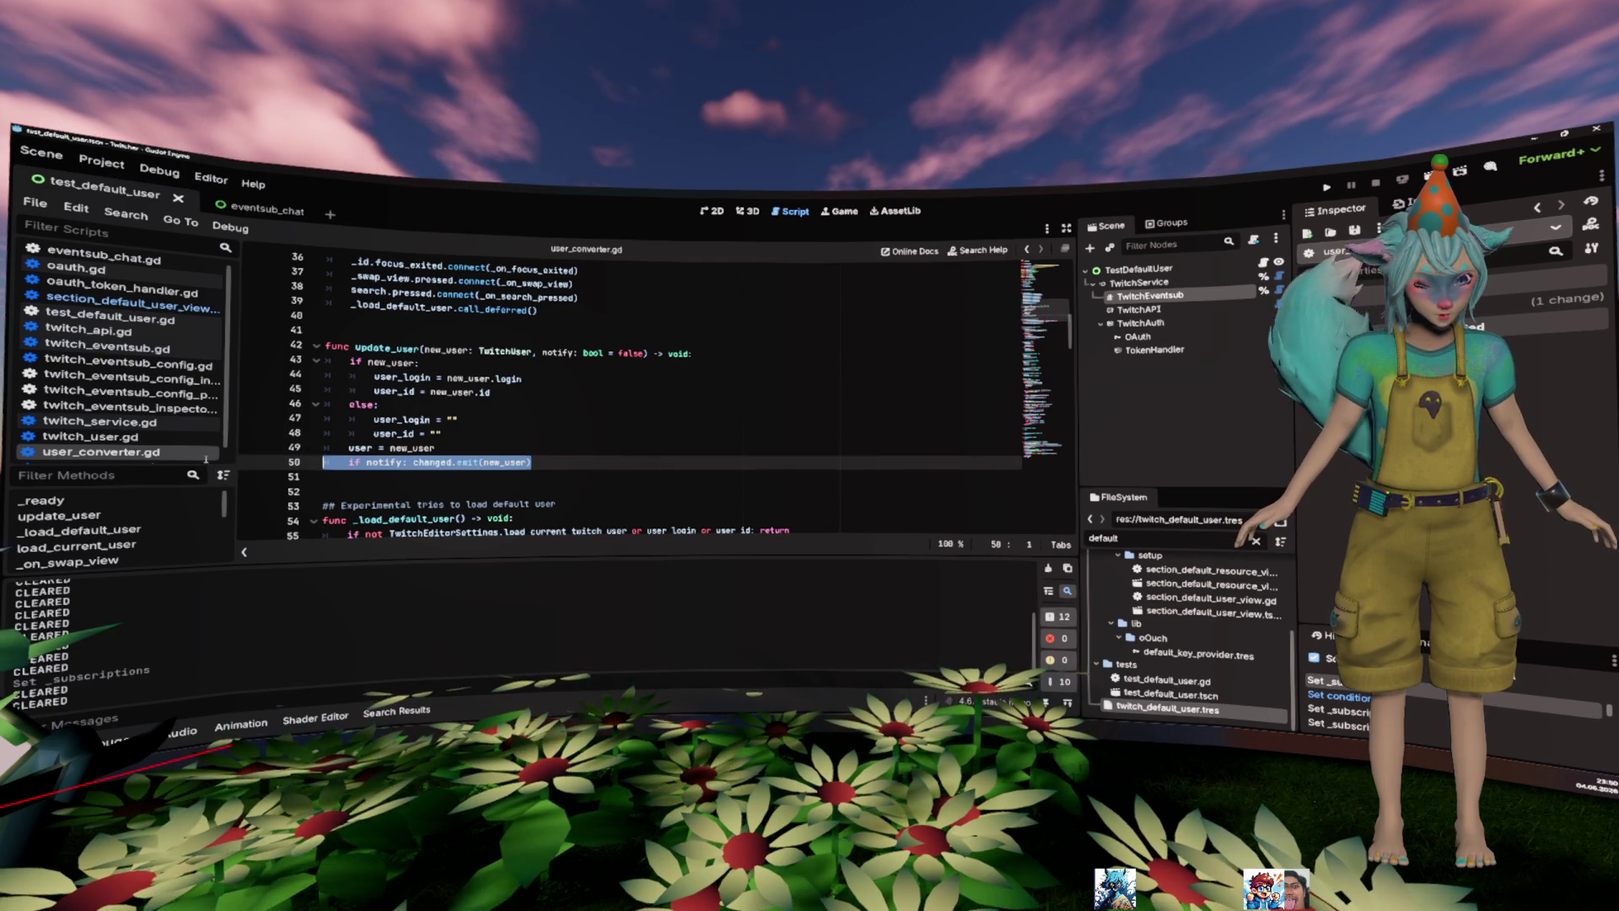
{"action": "left_click", "coordinate": [537, 432]}
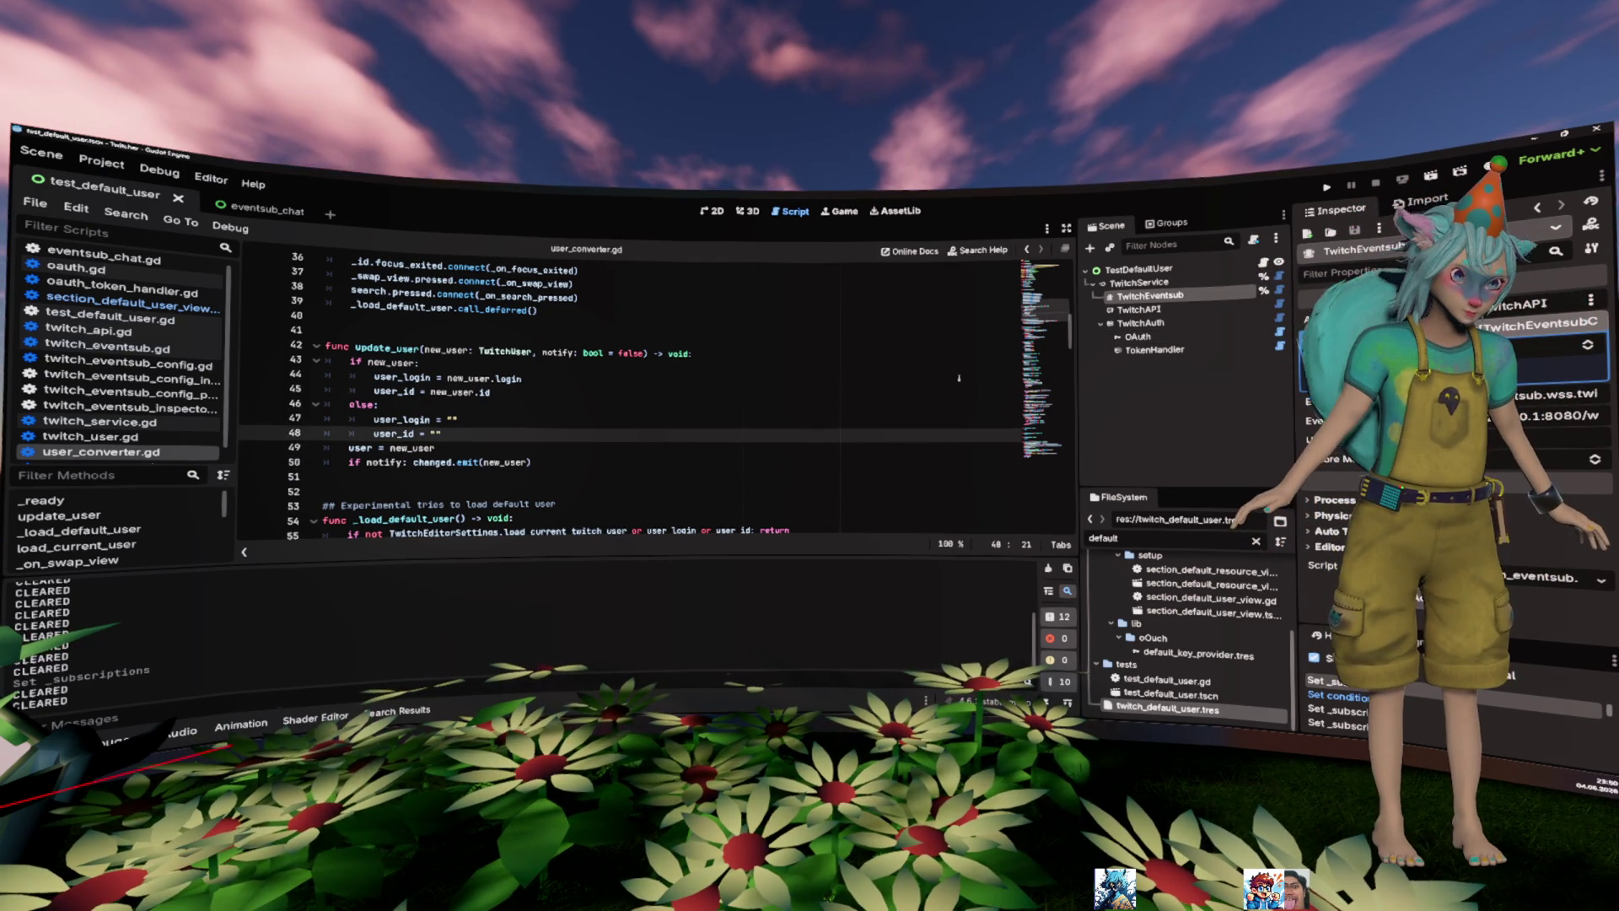
{"action": "scroll", "coordinate": [911, 368], "scroll_direction": "down", "scroll_amount": 2}
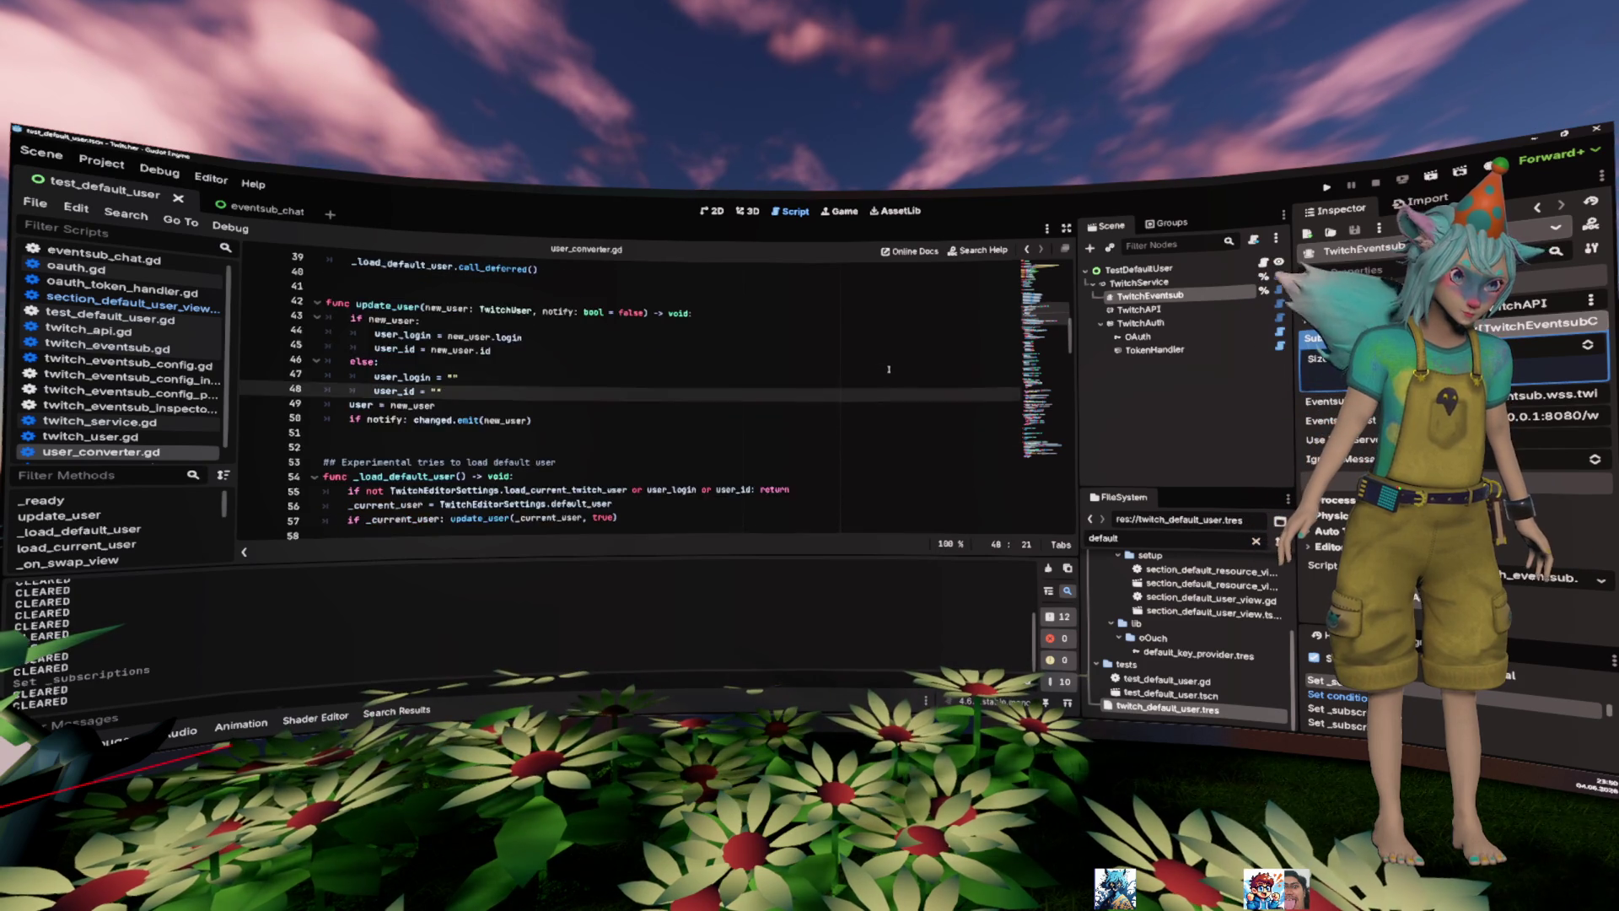
{"action": "scroll", "coordinate": [881, 367], "scroll_direction": "up", "scroll_amount": 3}
{"action": "scroll", "coordinate": [875, 367], "scroll_direction": "down", "scroll_amount": 3}
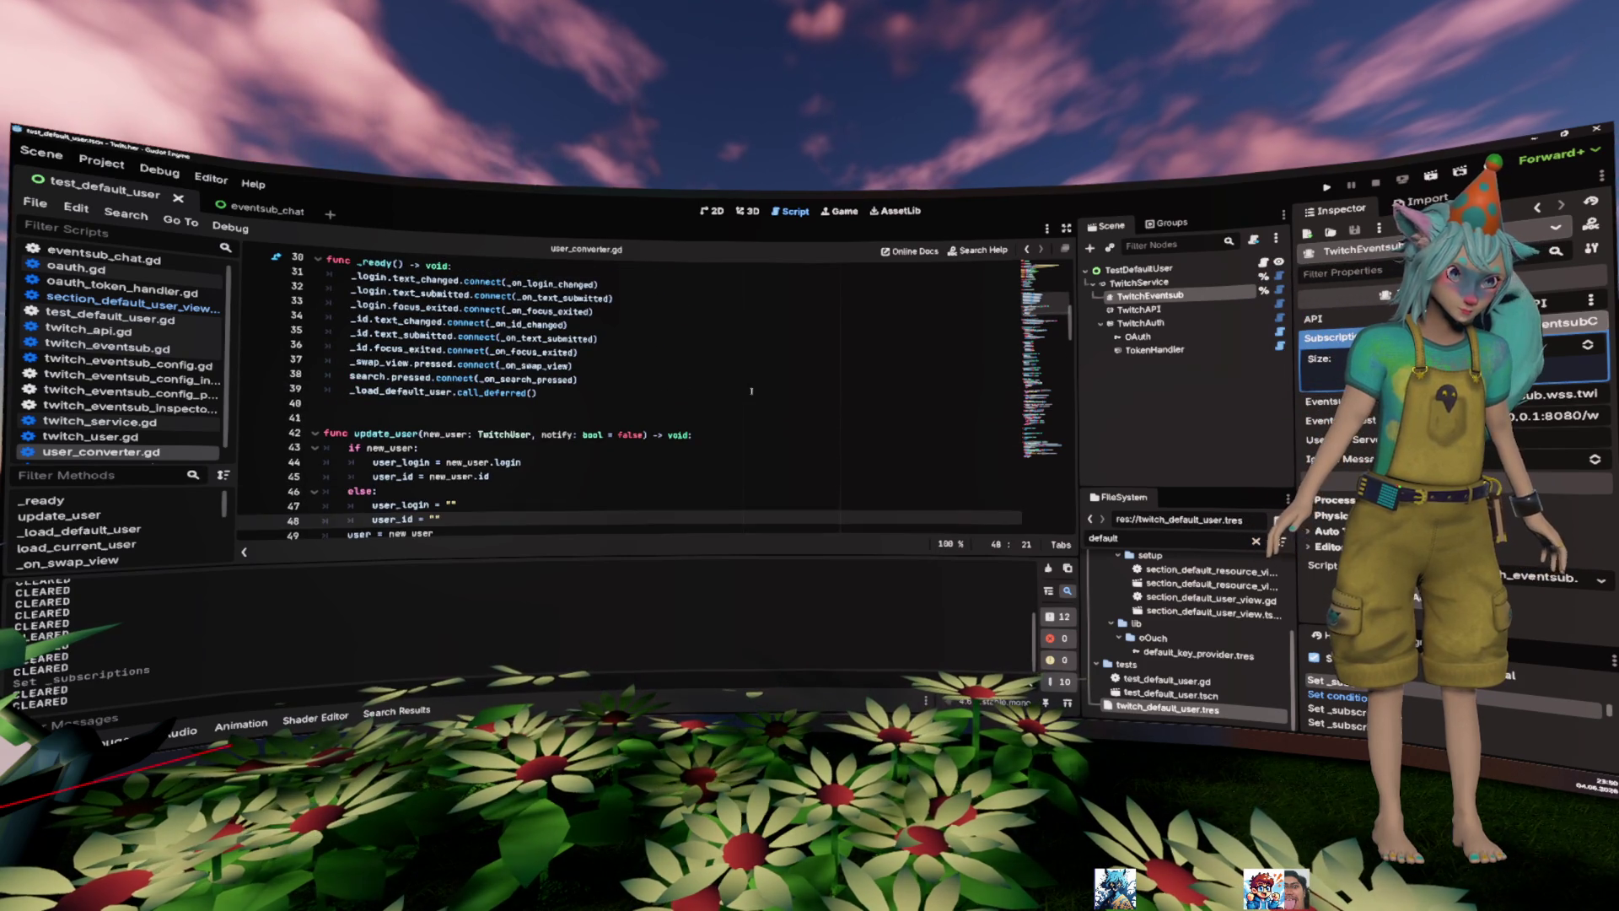
{"action": "left_click", "coordinate": [534, 388]}
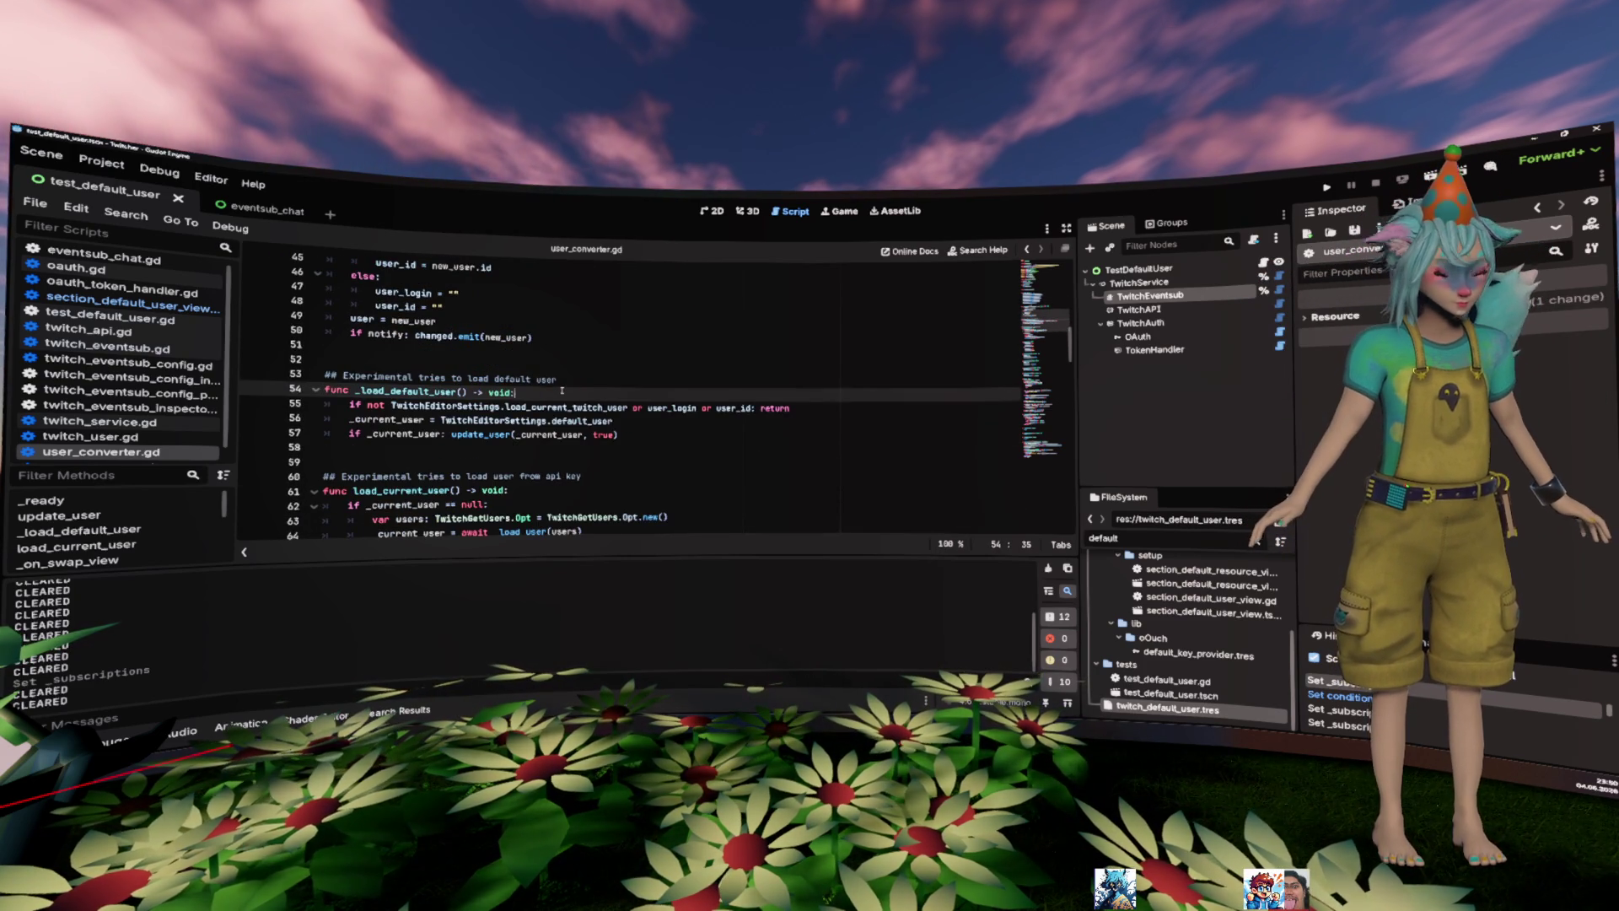
Add print("PRELOAD DEFAULT") under 'if _current_user:' in _load_default_user.
{"action": "key", "text": "Down"}
{"action": "key", "text": "Down"}
{"action": "key", "text": "Down"}
{"action": "key", "text": "Return"}
{"action": "key", "text": "Return"}
{"action": "key", "text": "Up"}
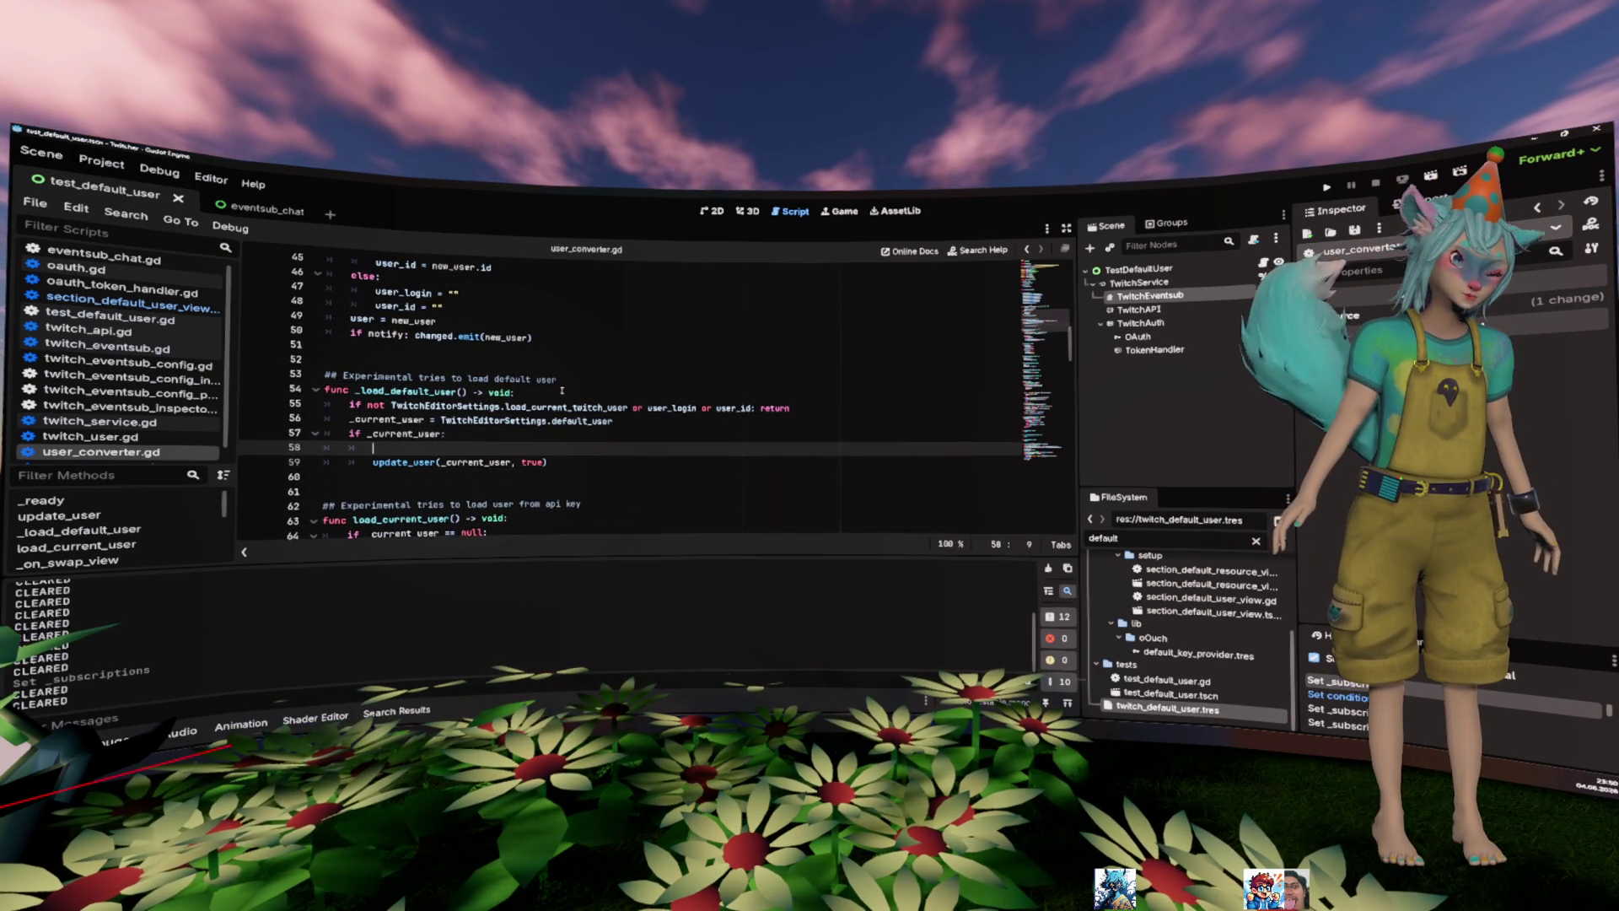
{"action": "type", "text": "(:"}
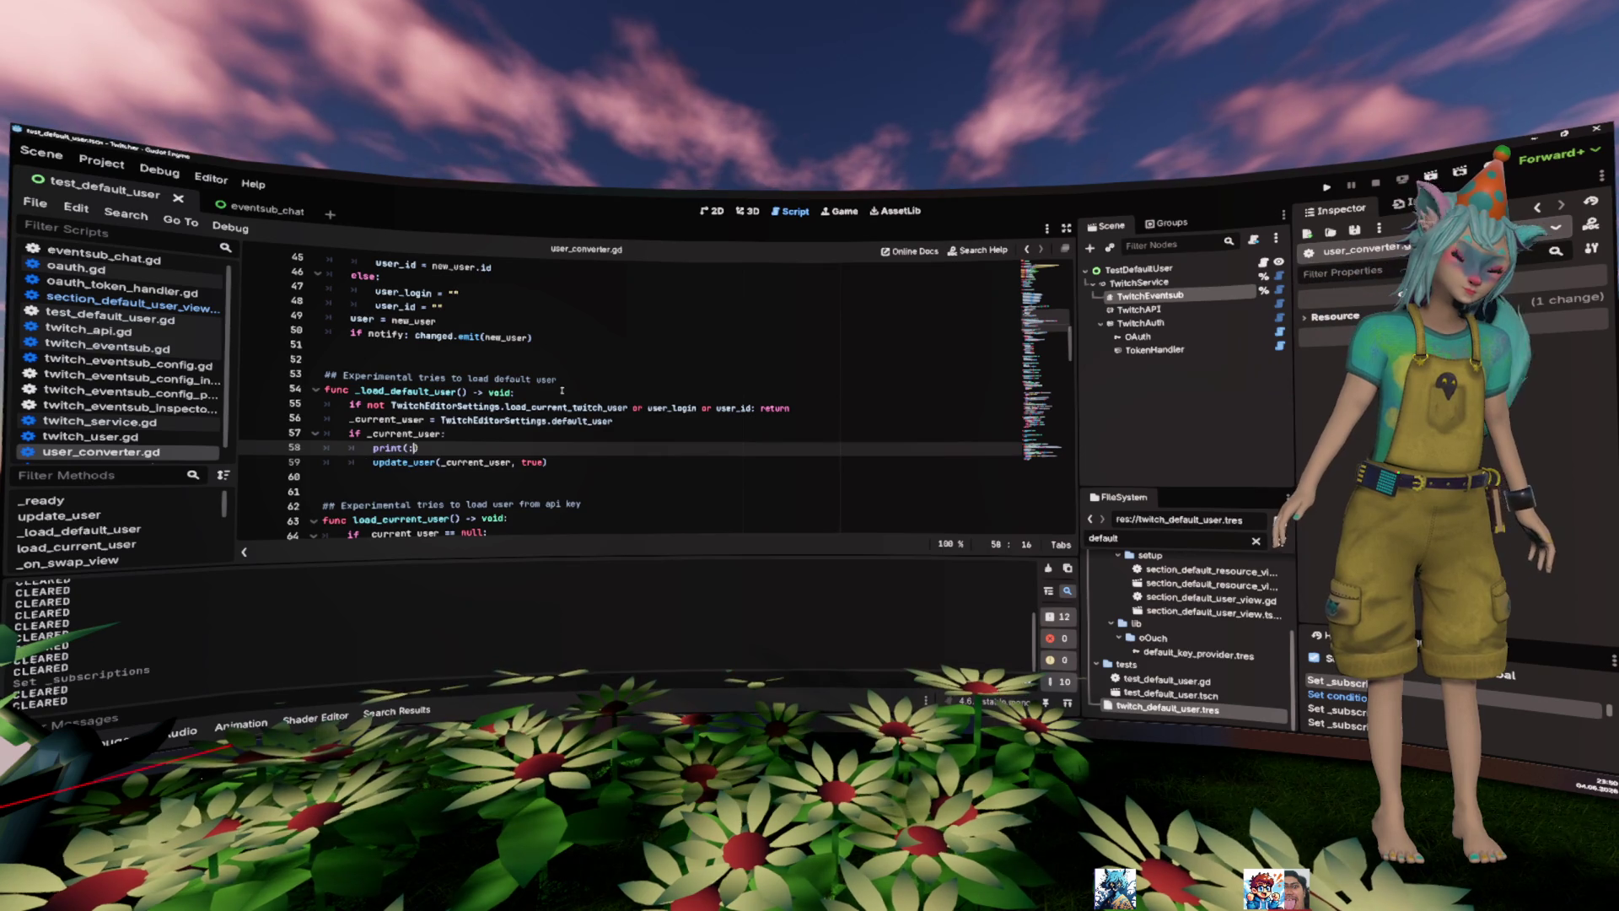
{"action": "type", "text": "PRELOAD"}
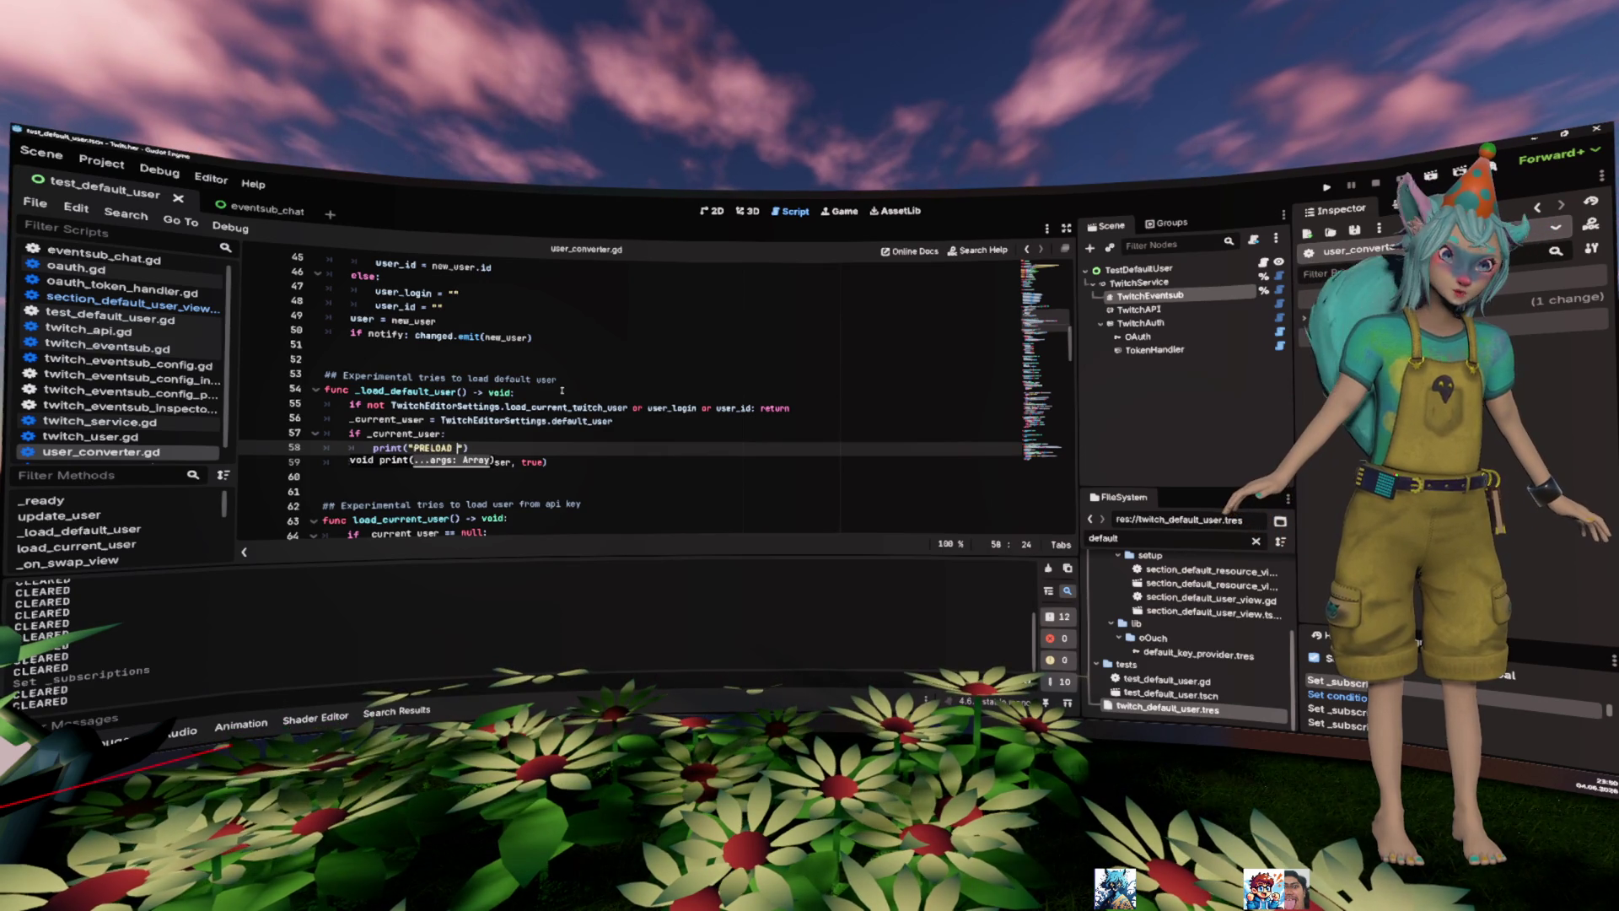
{"action": "type", "text": "LT"}
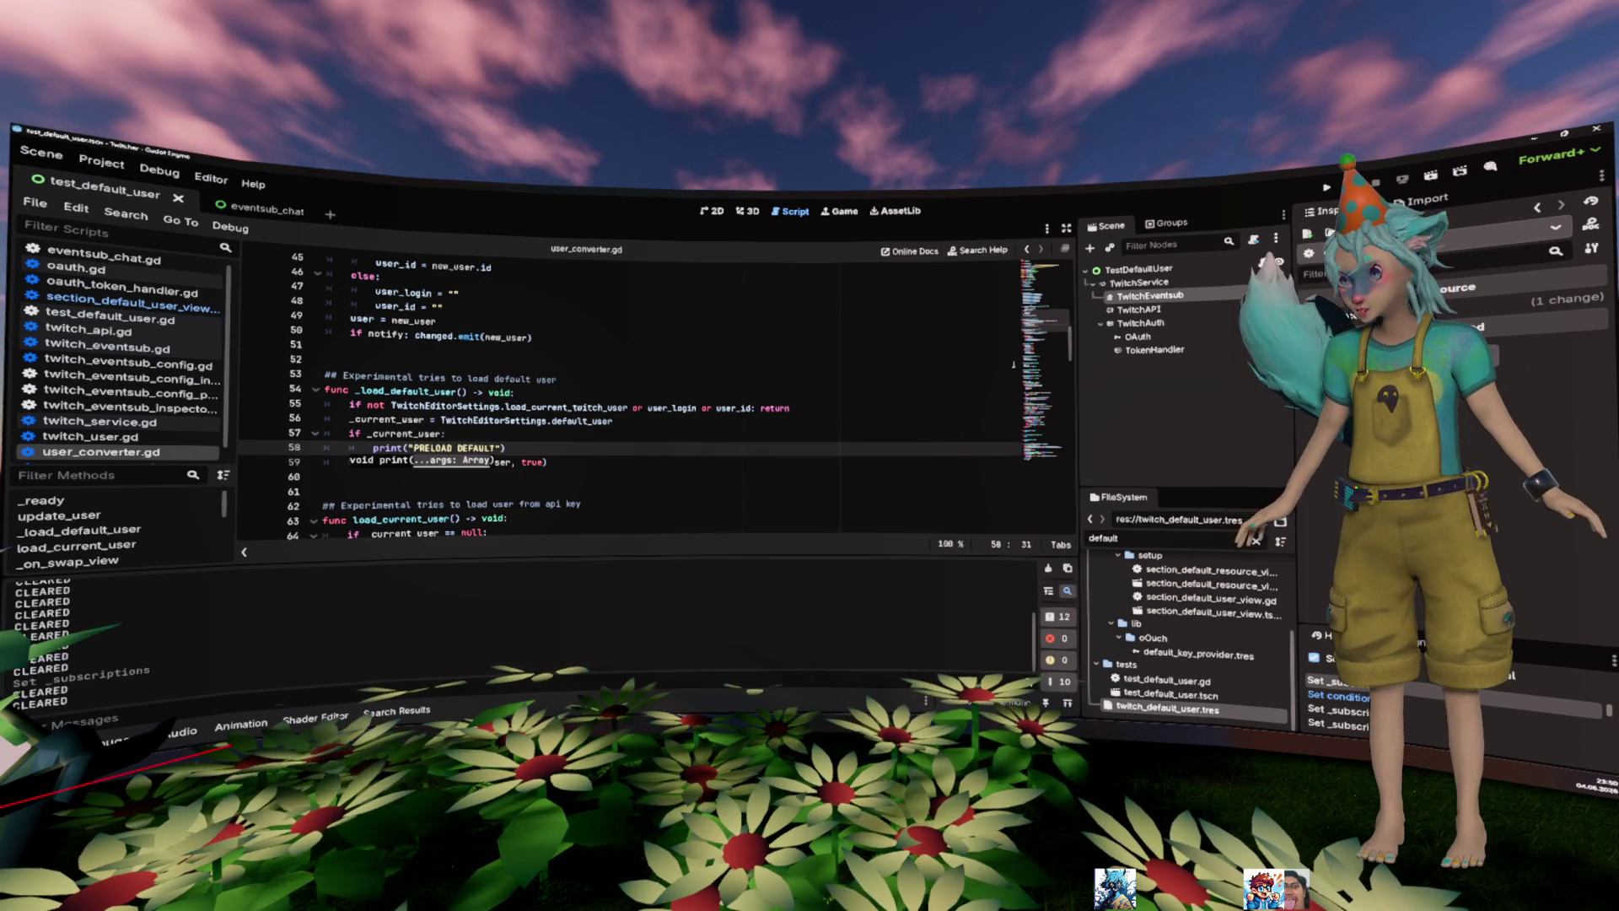
Add a new subscription element to TwitchEventsub's Subscriptions array and clear the output log.
{"action": "left_click", "coordinate": [1197, 295]}
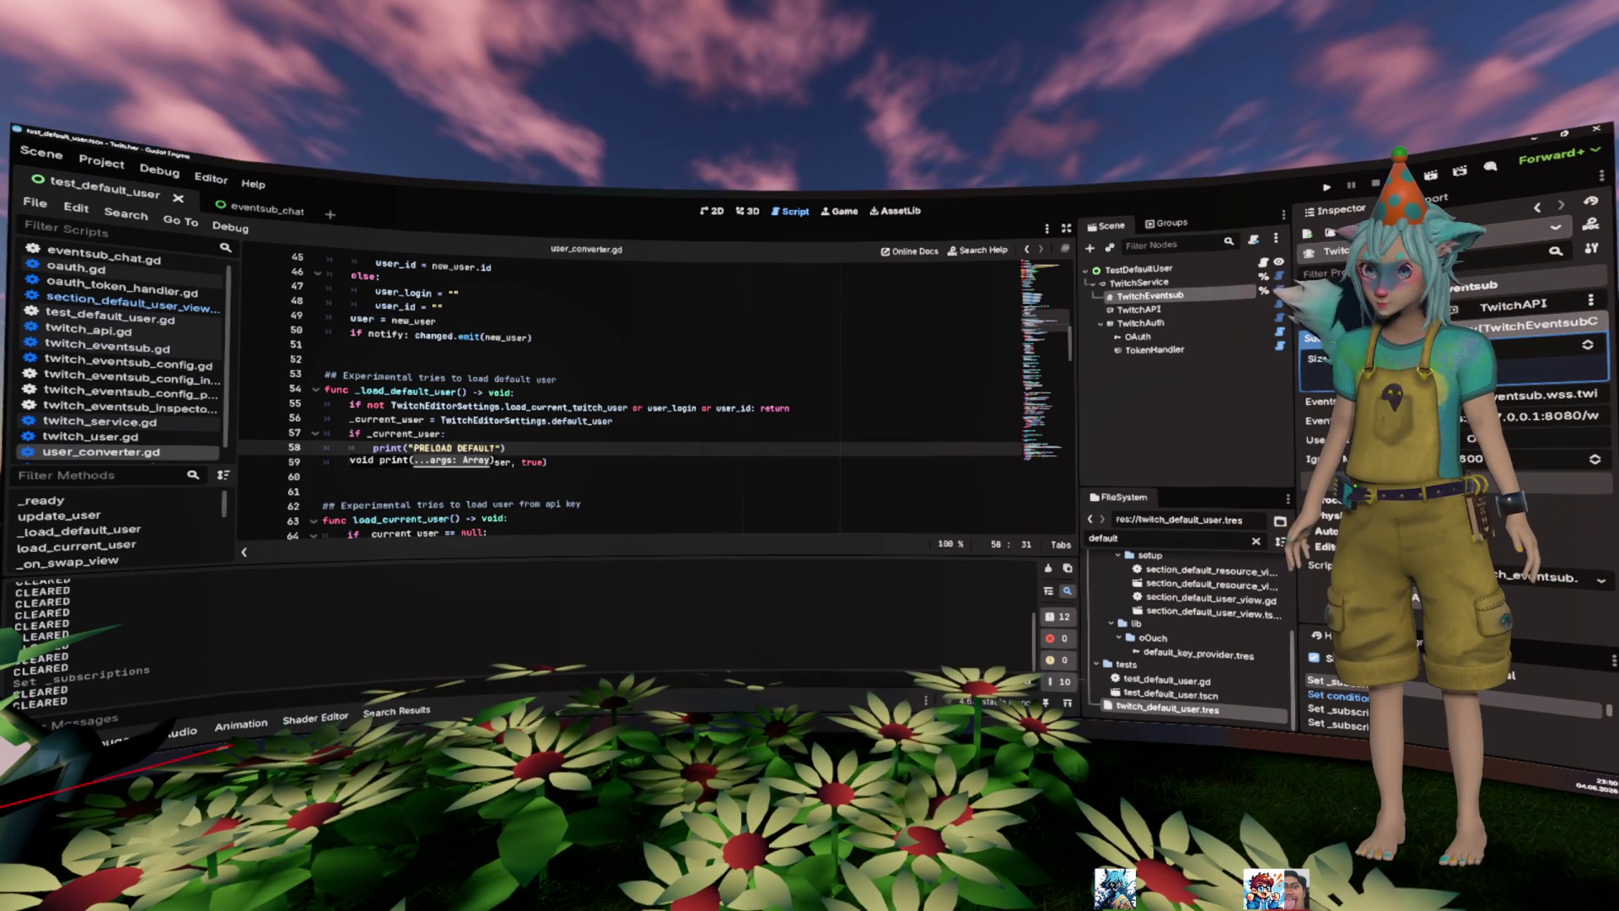
{"action": "left_click", "coordinate": [1499, 337]}
{"action": "left_click", "coordinate": [1434, 378]}
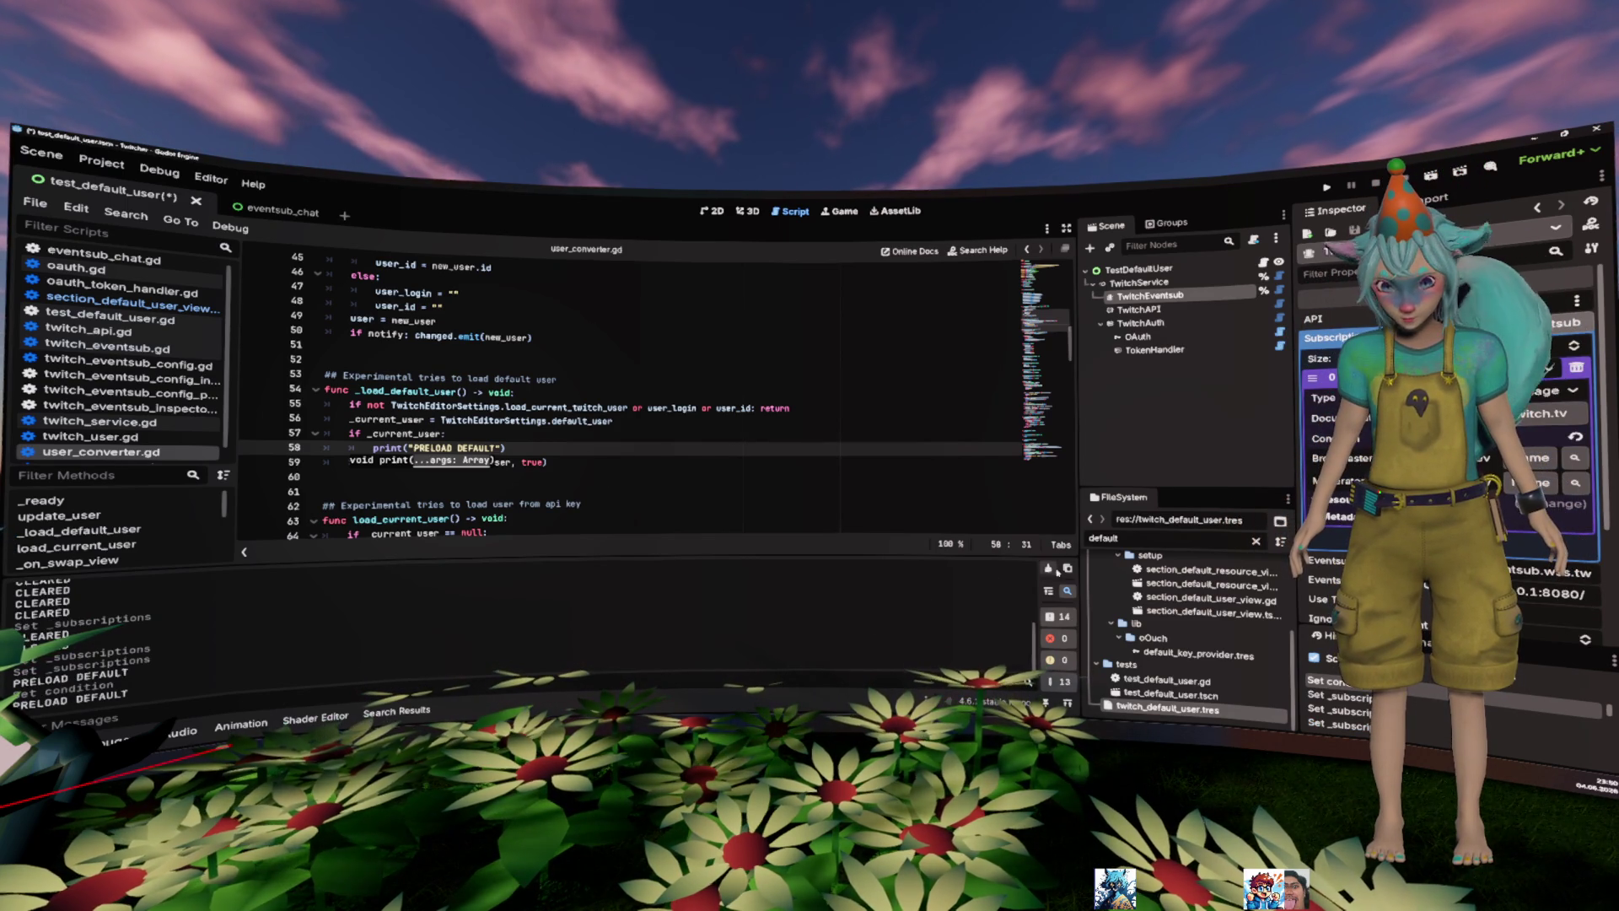
{"action": "left_click", "coordinate": [1050, 569]}
Review the PRELOAD DEFAULT print and update_user(_current_user, true) call, then save the scene.
{"action": "left_click", "coordinate": [617, 432]}
{"action": "left_click", "coordinate": [546, 451]}
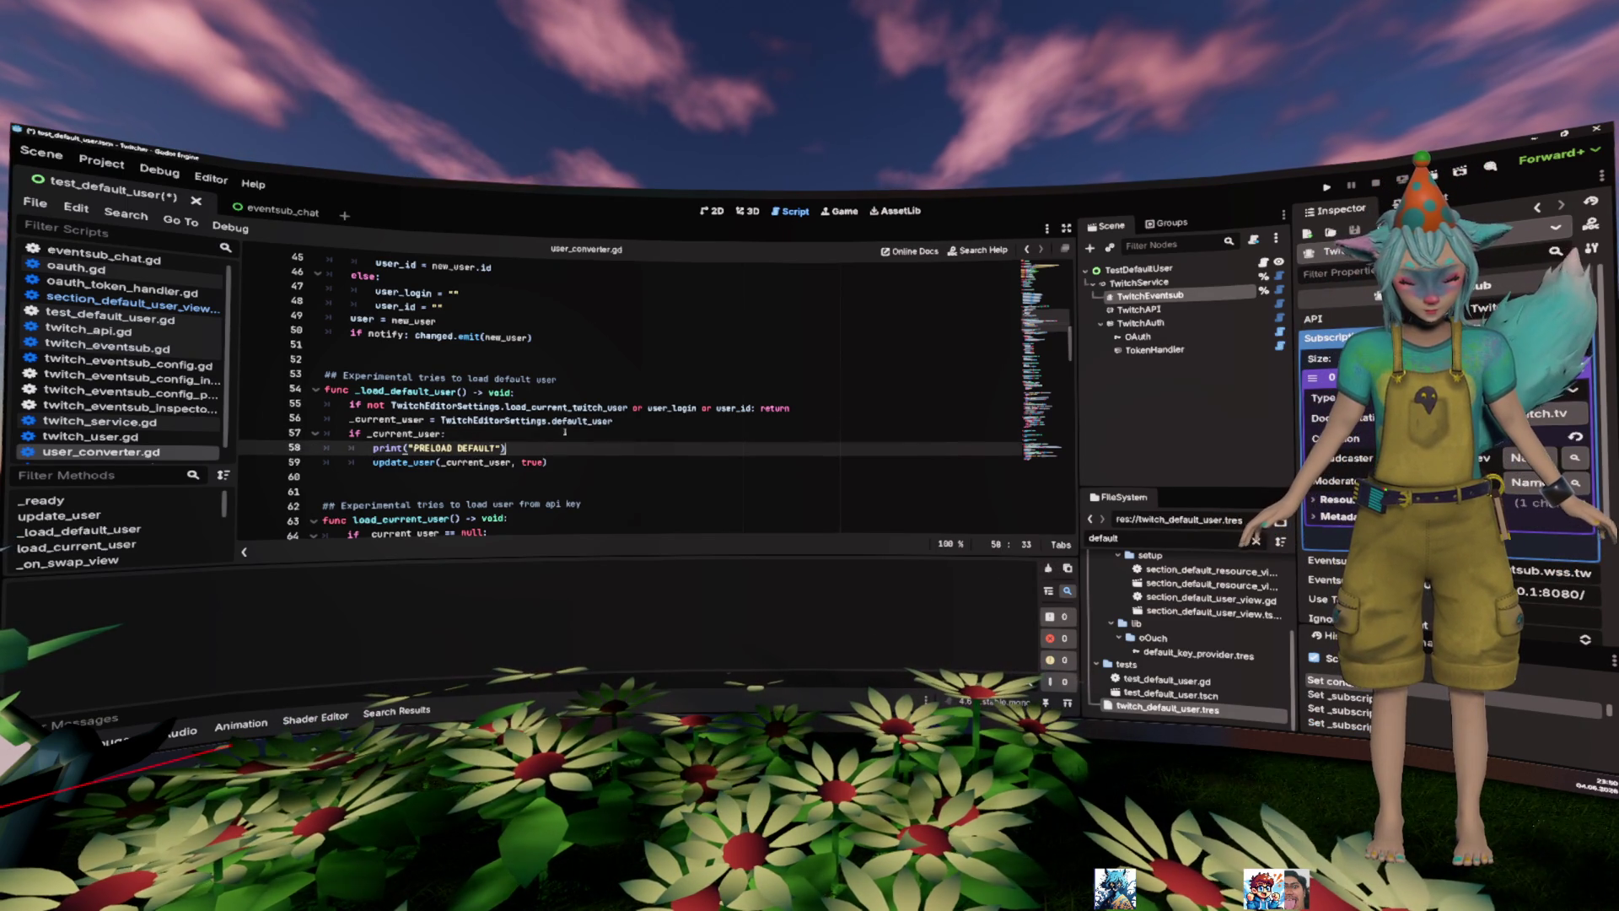
{"action": "key", "text": "shift+Up"}
{"action": "double_click", "coordinate": [527, 462]}
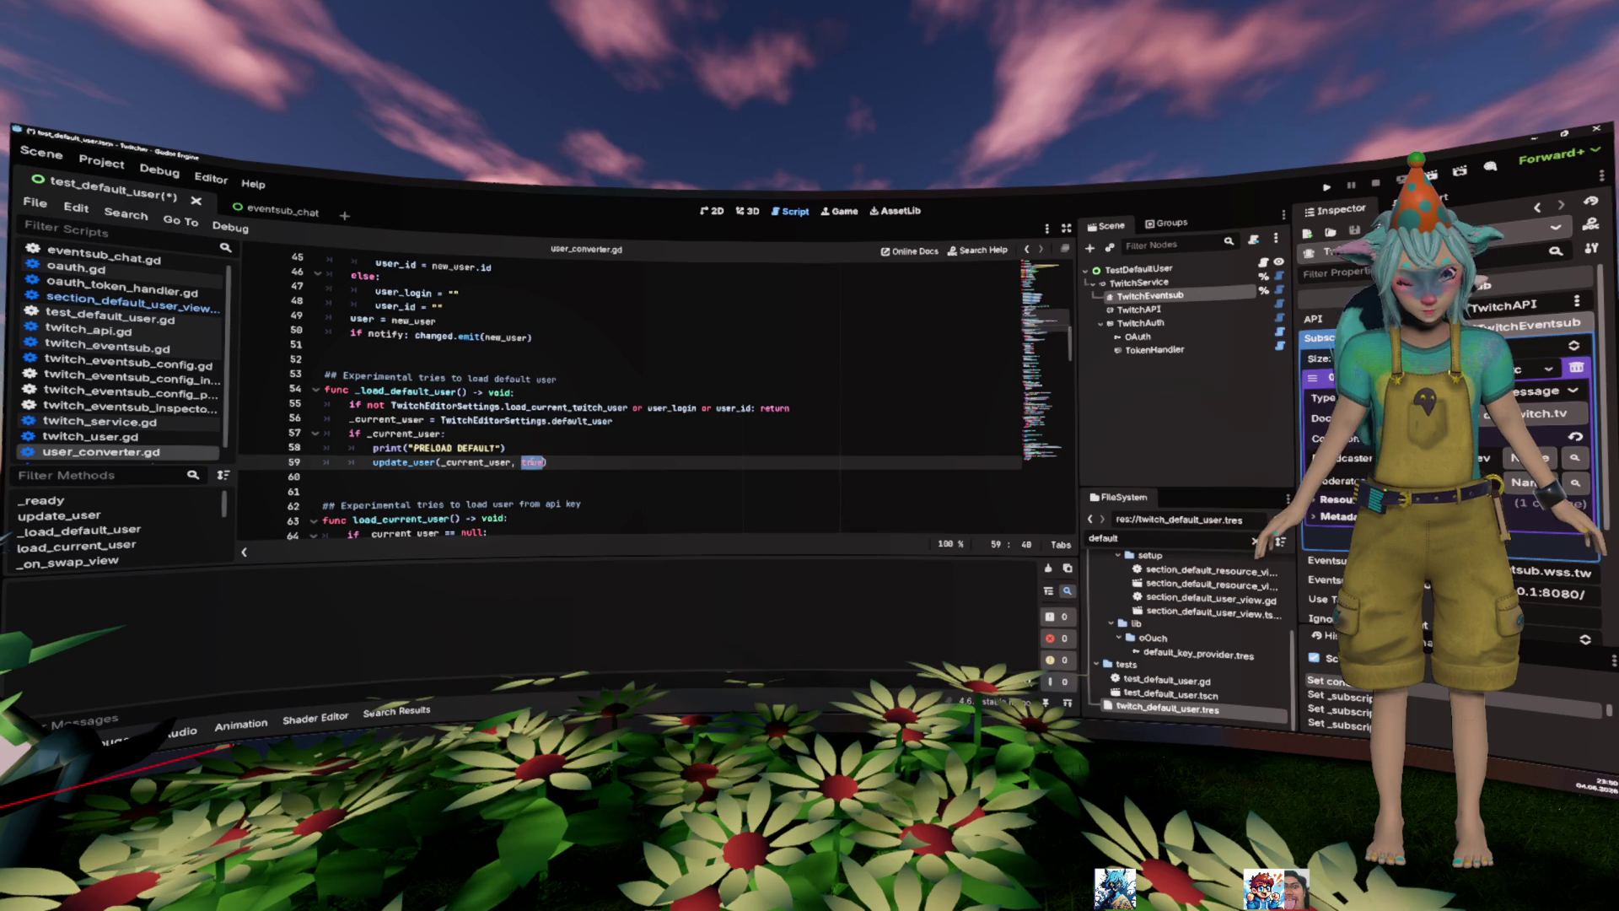
{"action": "key", "text": "ctrl+s"}
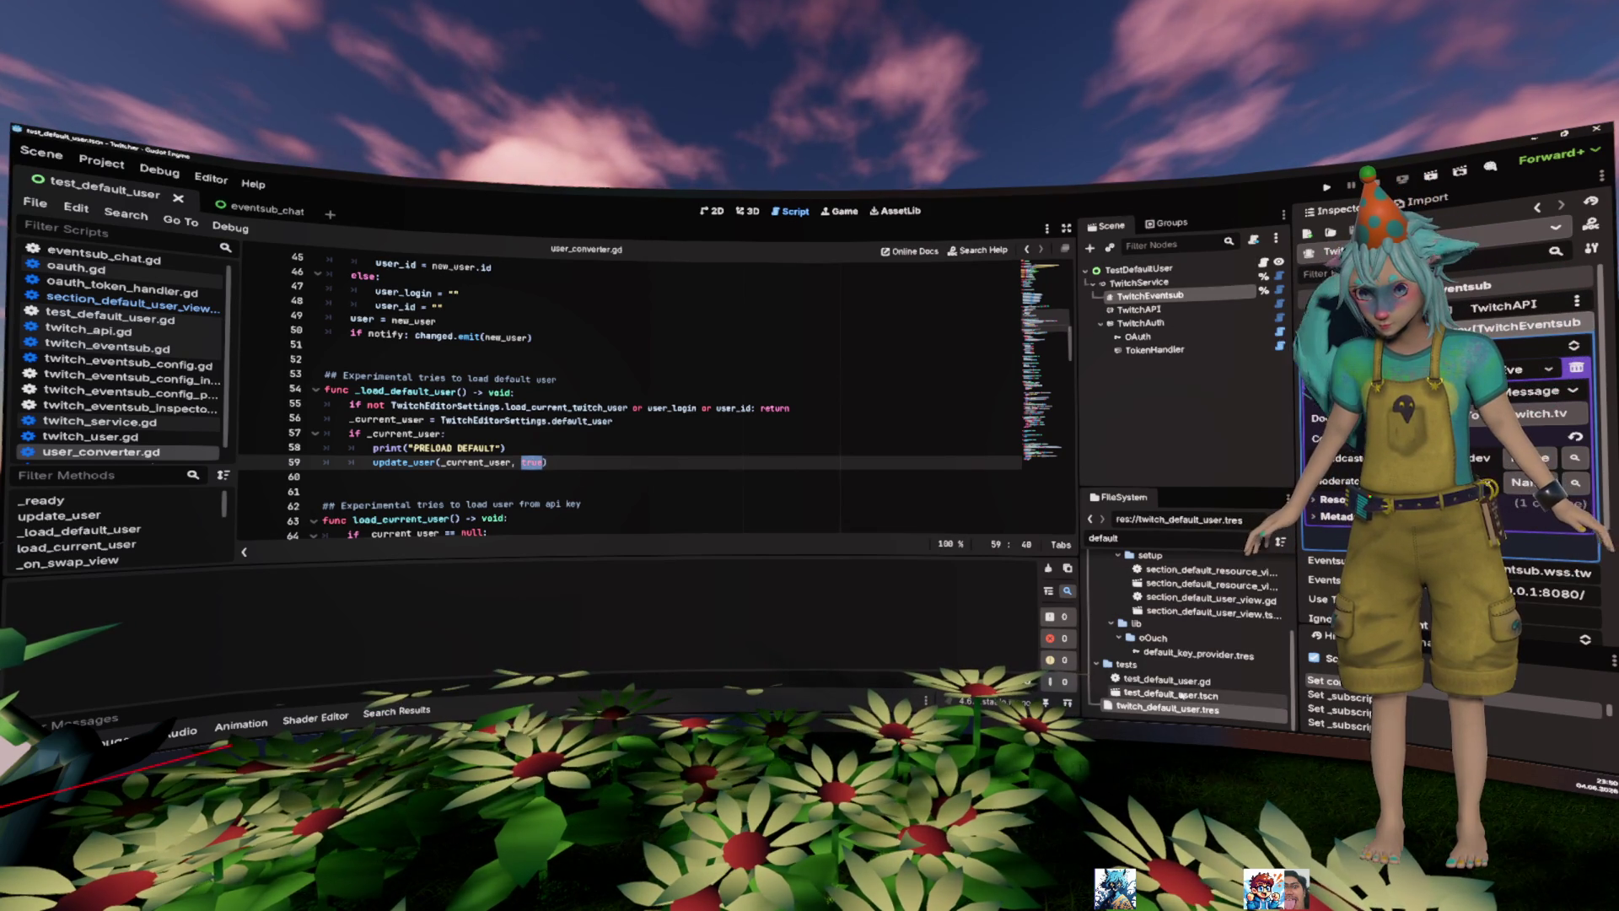
Open test_default_user.tscn in Rider and inspect its moderator_user_id line.
{"action": "right_click", "coordinate": [1172, 694]}
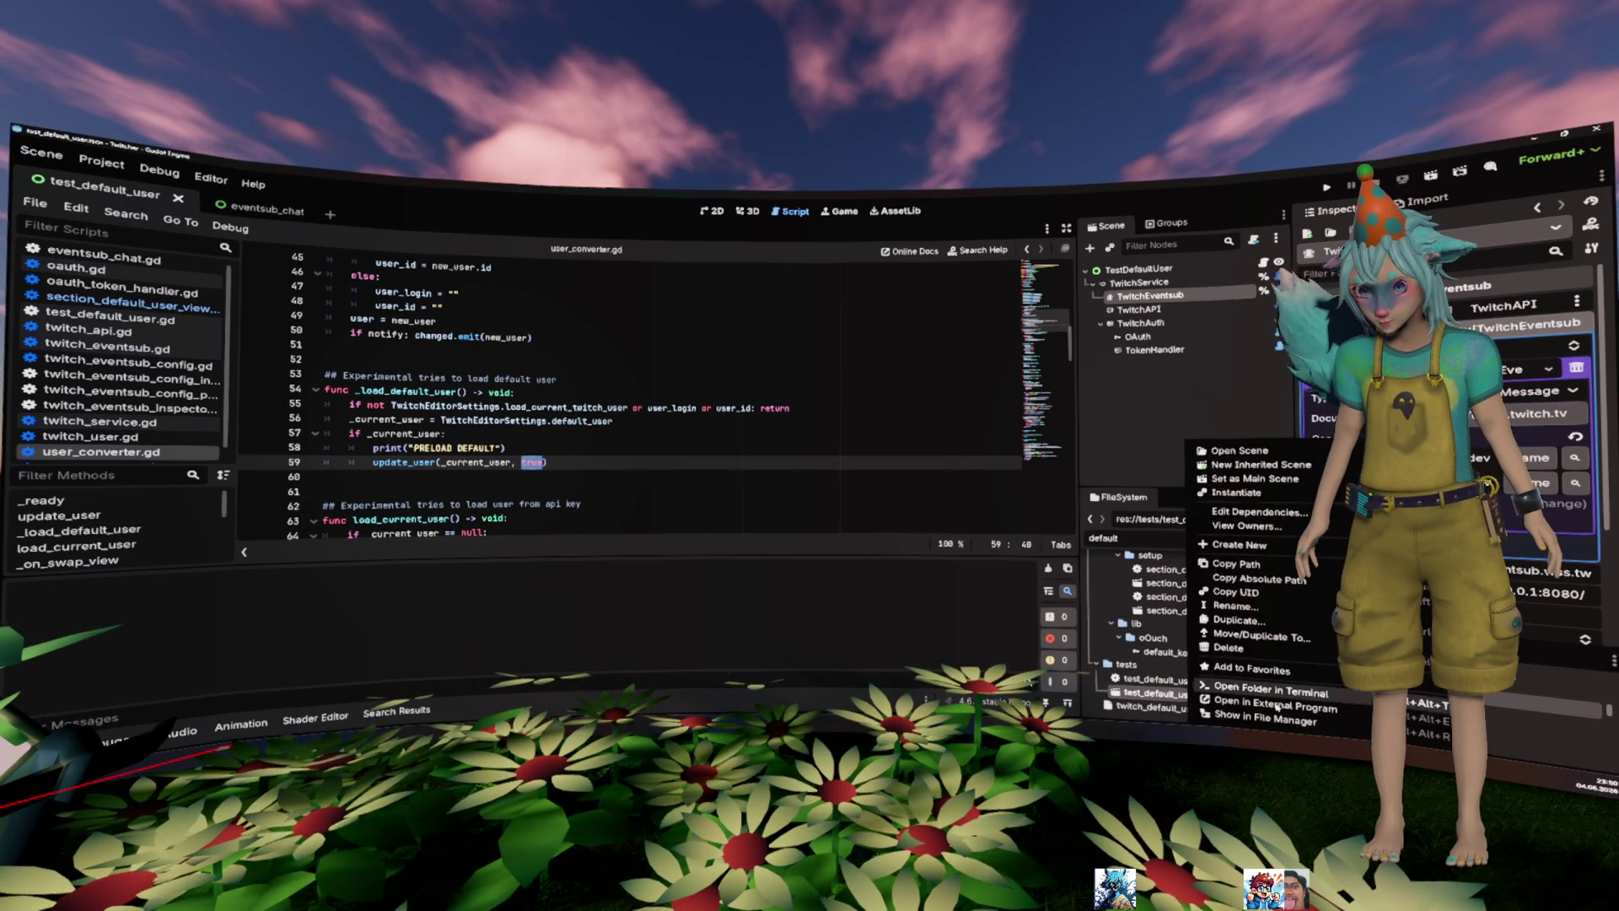
{"action": "left_click", "coordinate": [1045, 502]}
{"action": "double_click", "coordinate": [759, 374]}
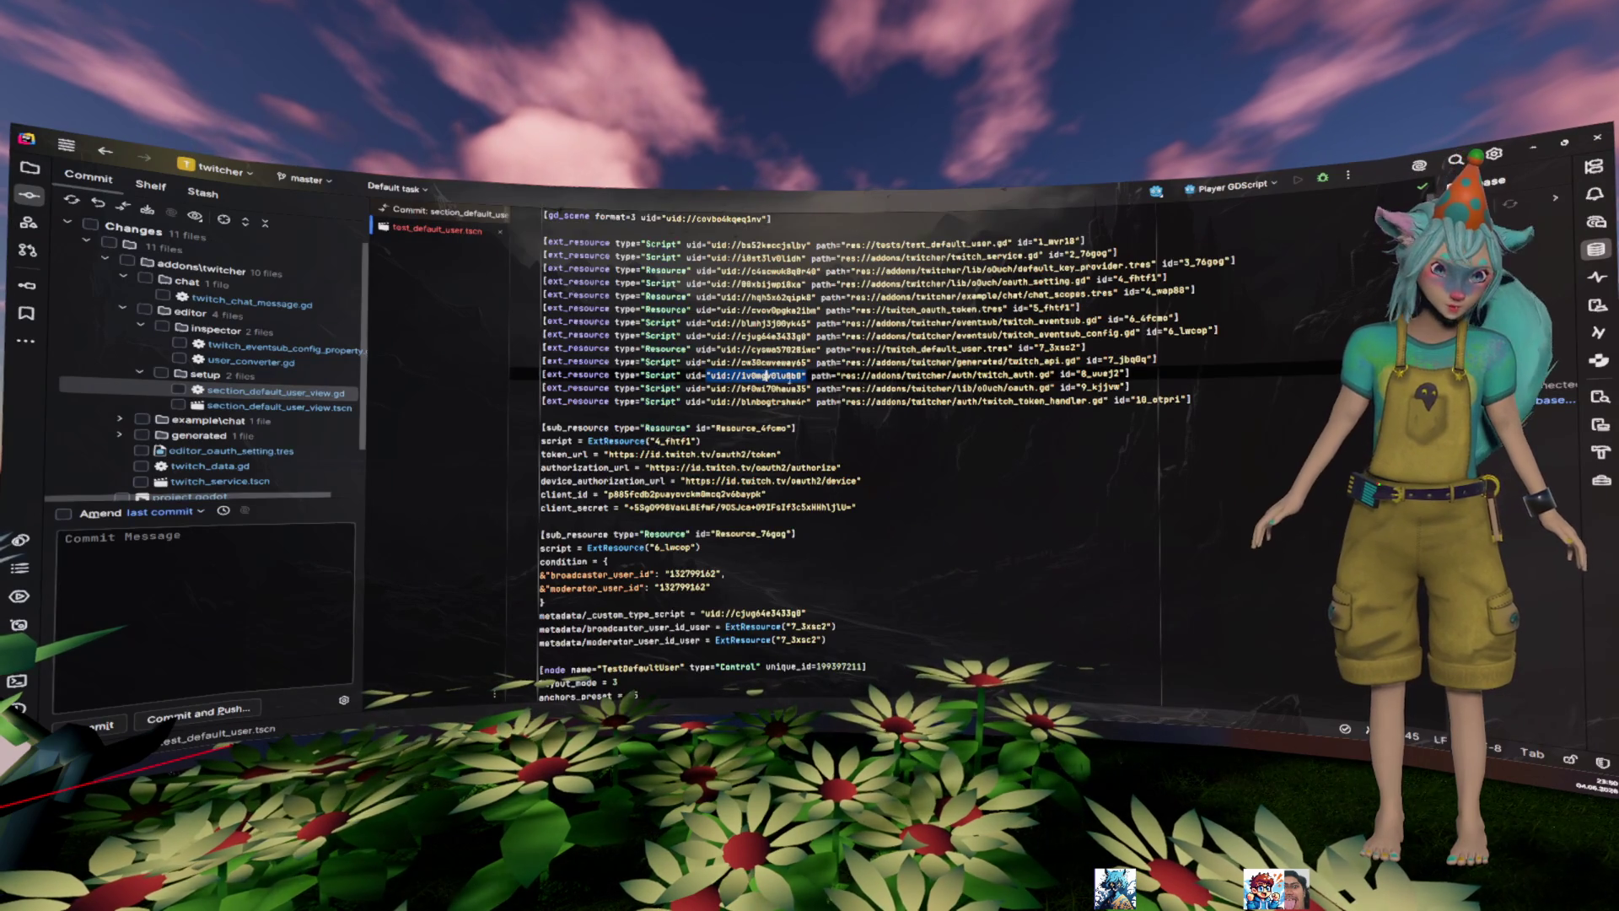
{"action": "scroll", "coordinate": [769, 368], "scroll_direction": "down", "scroll_amount": 4}
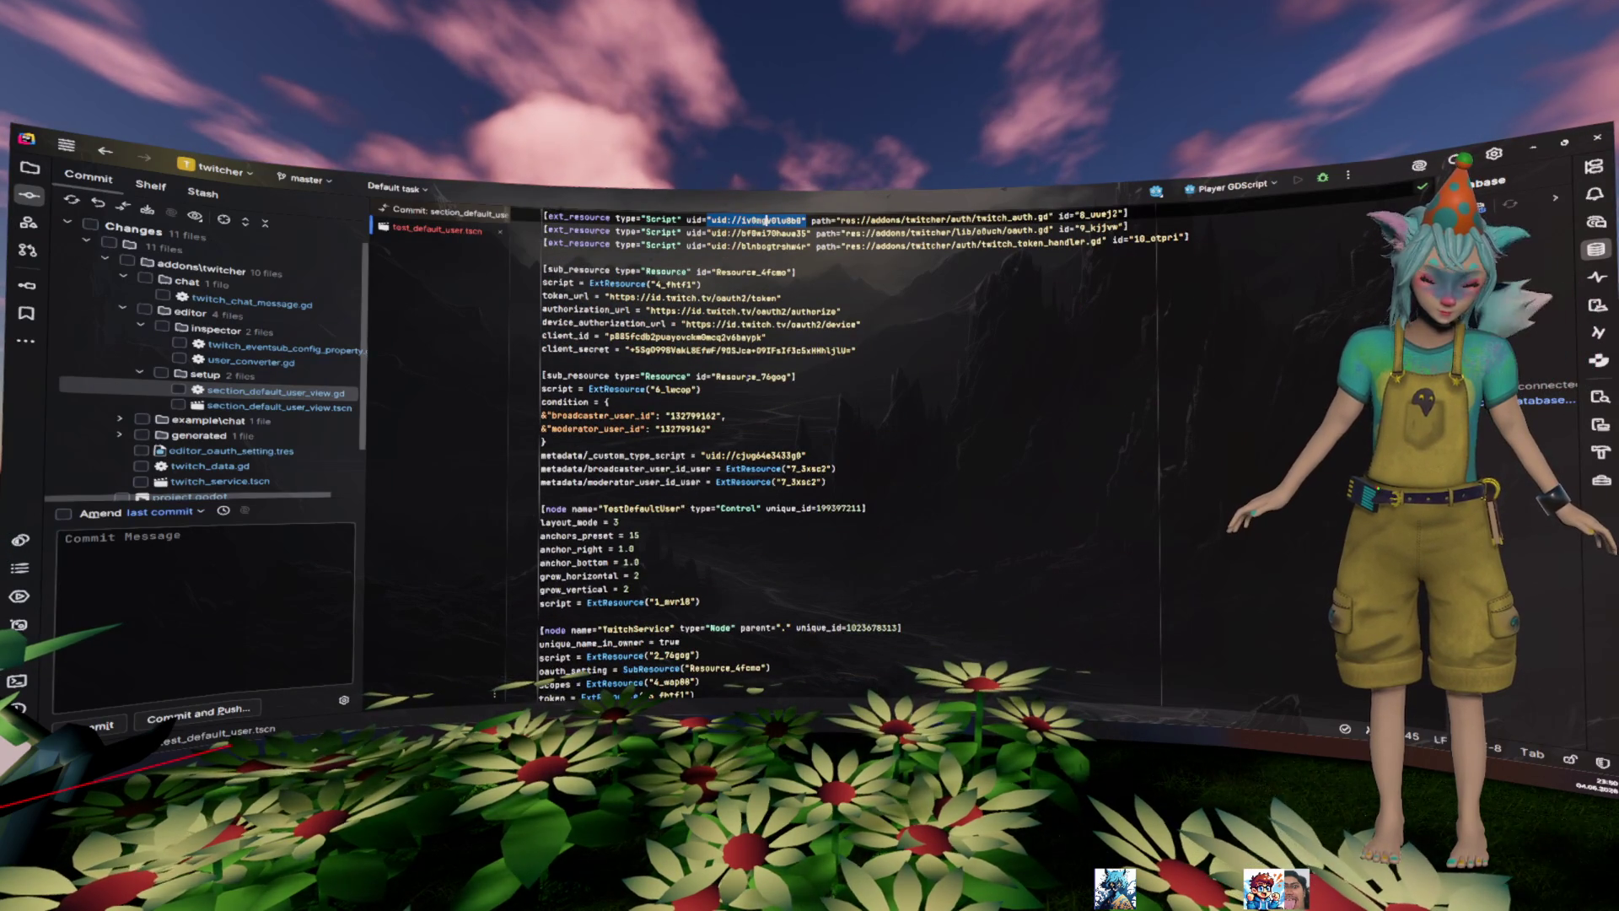
{"action": "triple_click", "coordinate": [693, 429]}
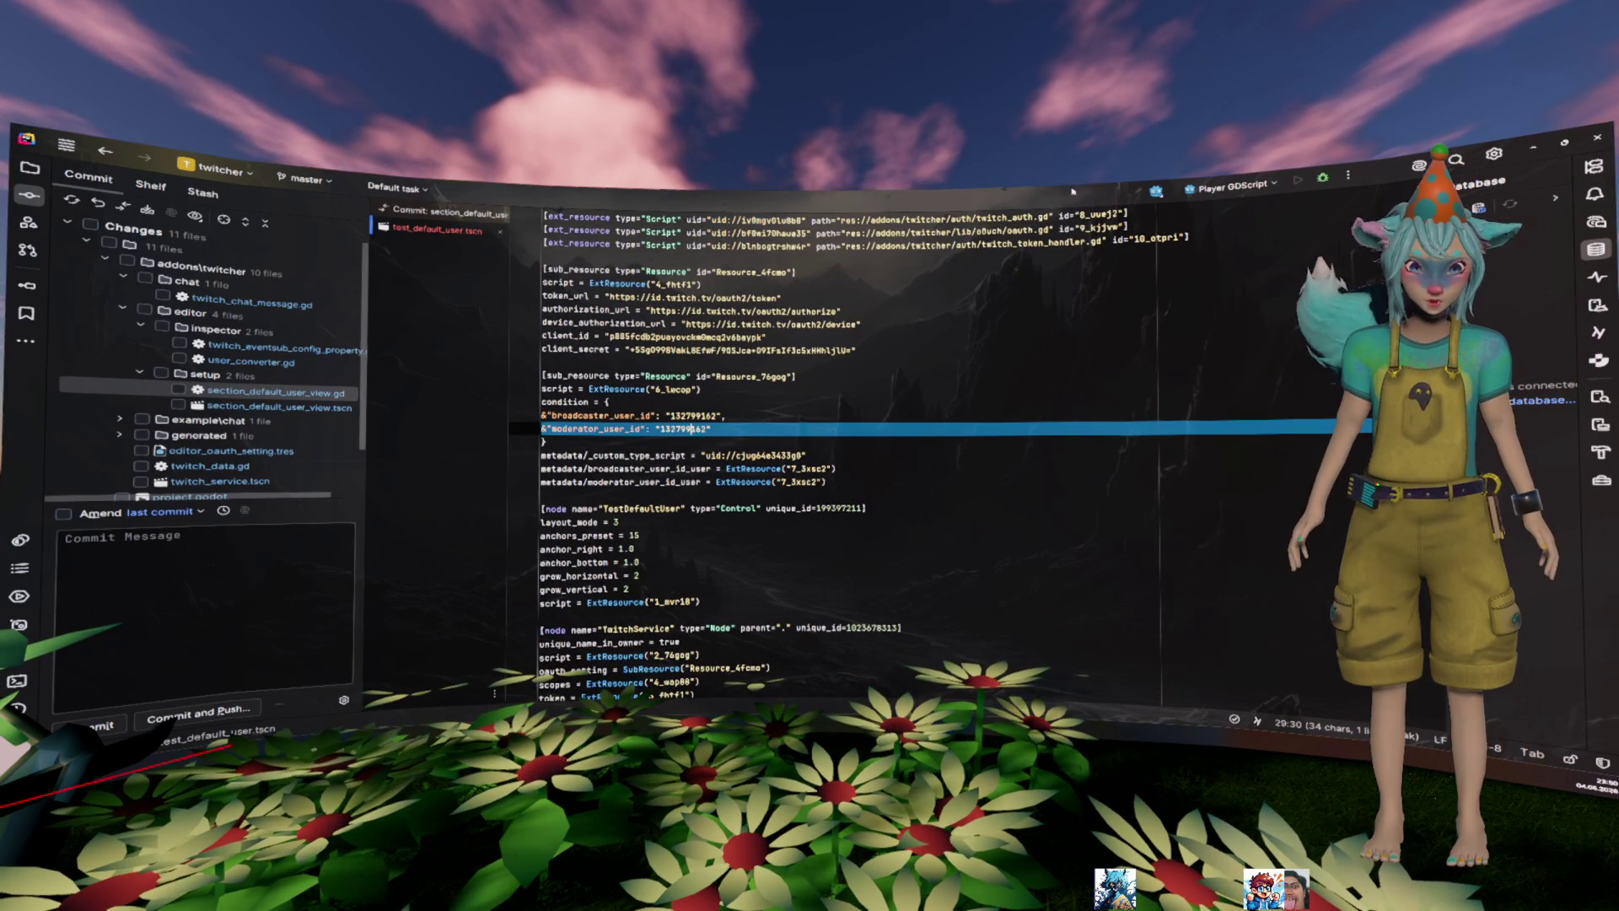
Fit the Rider window beside Godot and hide the commit and database panels to show full .tscn lines.
{"action": "mouse_move", "coordinate": [903, 199]}
{"action": "left_mouse_down"}
{"action": "mouse_move", "coordinate": [759, 253]}
{"action": "mouse_move", "coordinate": [505, 279]}
{"action": "mouse_move", "coordinate": [580, 236]}
{"action": "left_mouse_up"}
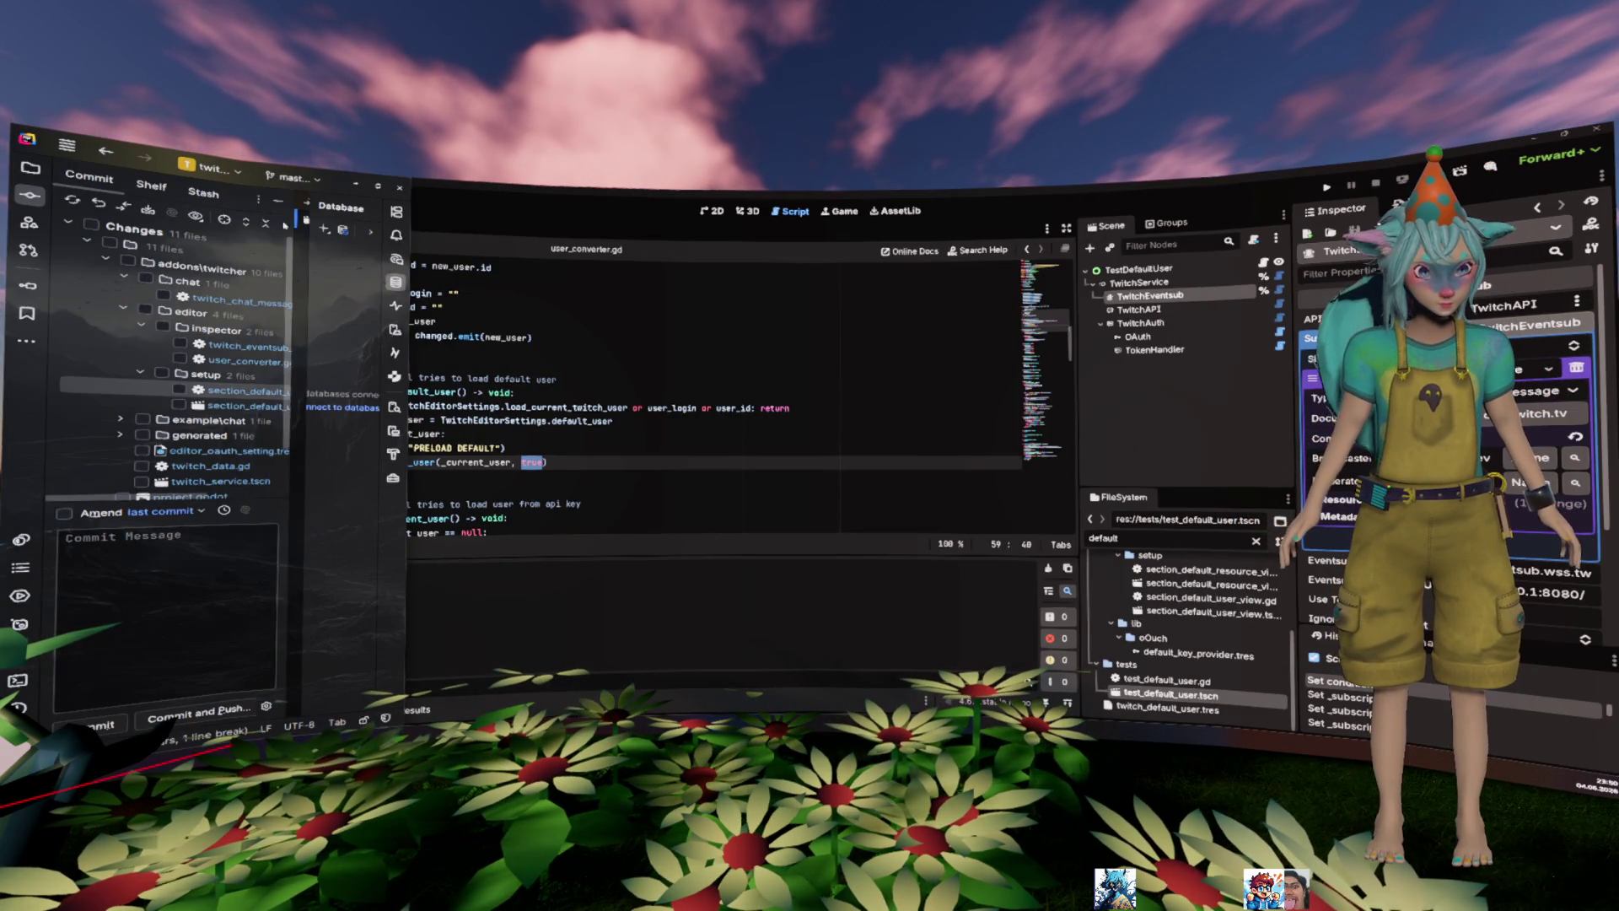
{"action": "left_click", "coordinate": [285, 226]}
{"action": "left_click", "coordinate": [368, 214]}
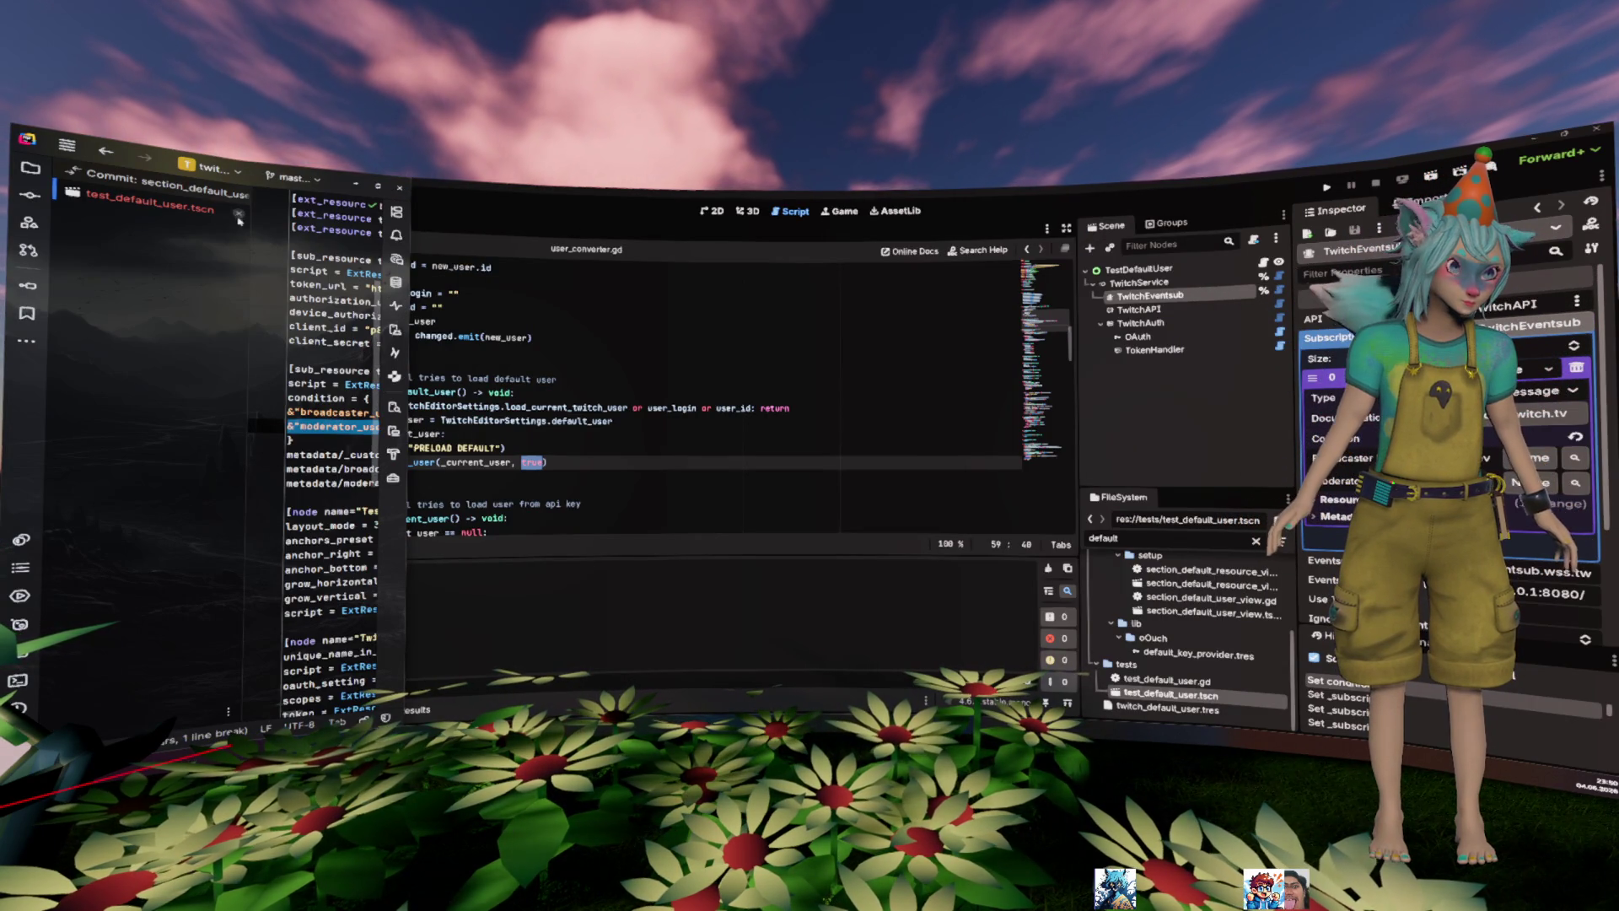
{"action": "left_click", "coordinate": [116, 180]}
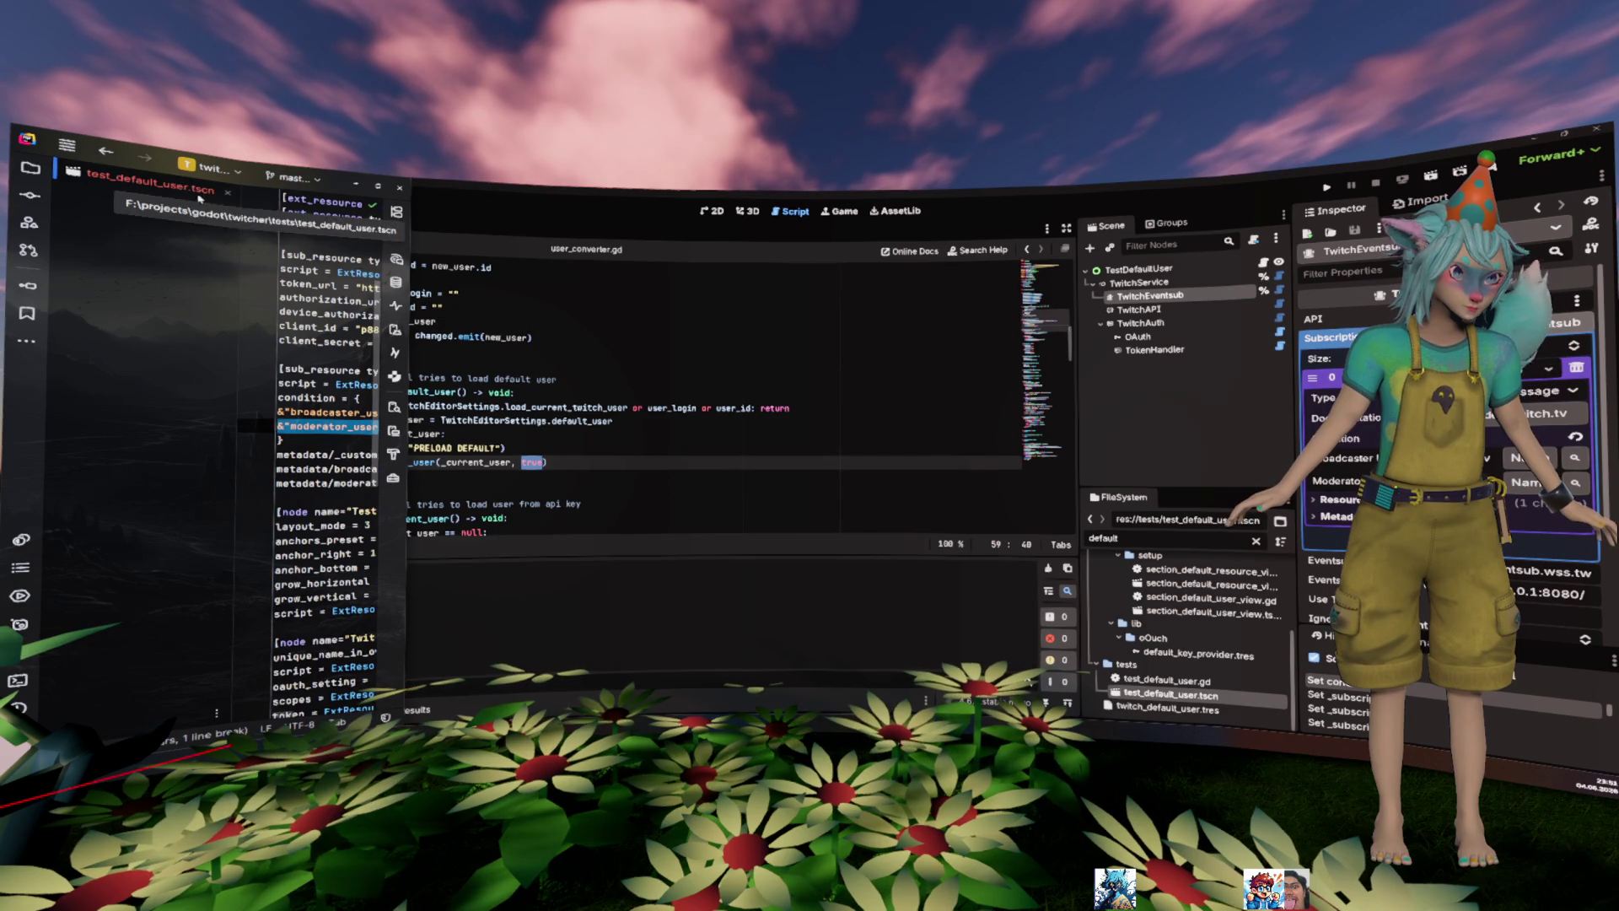
{"action": "mouse_move", "coordinate": [410, 239]}
{"action": "left_mouse_down"}
{"action": "mouse_move", "coordinate": [609, 253]}
{"action": "mouse_move", "coordinate": [554, 269]}
{"action": "left_mouse_up"}
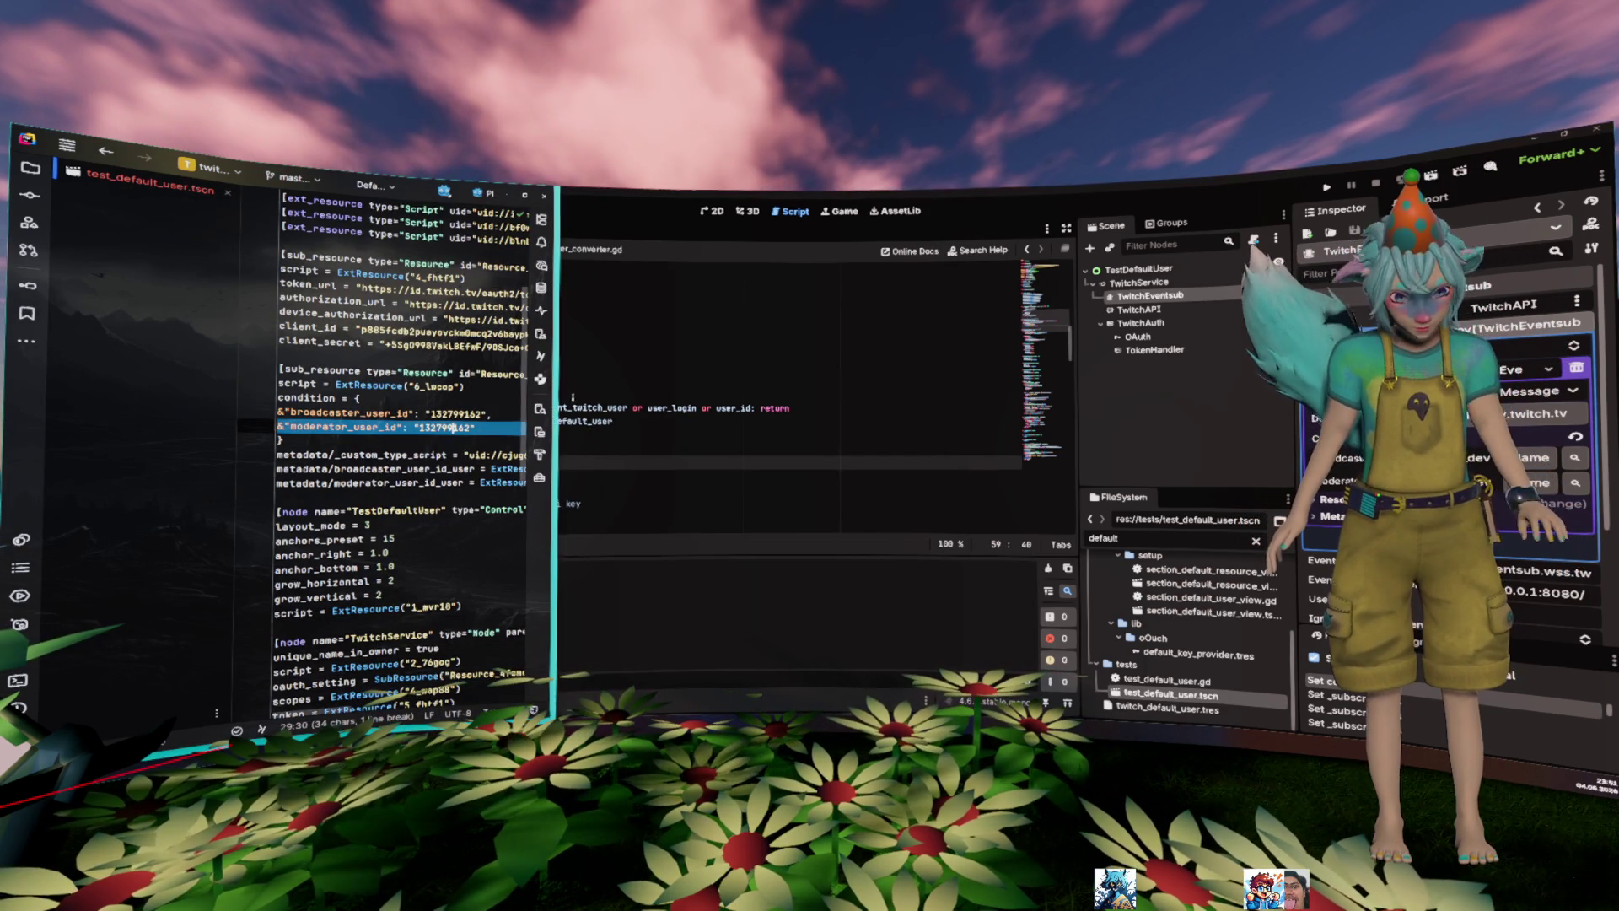
{"action": "left_click", "coordinate": [732, 407]}
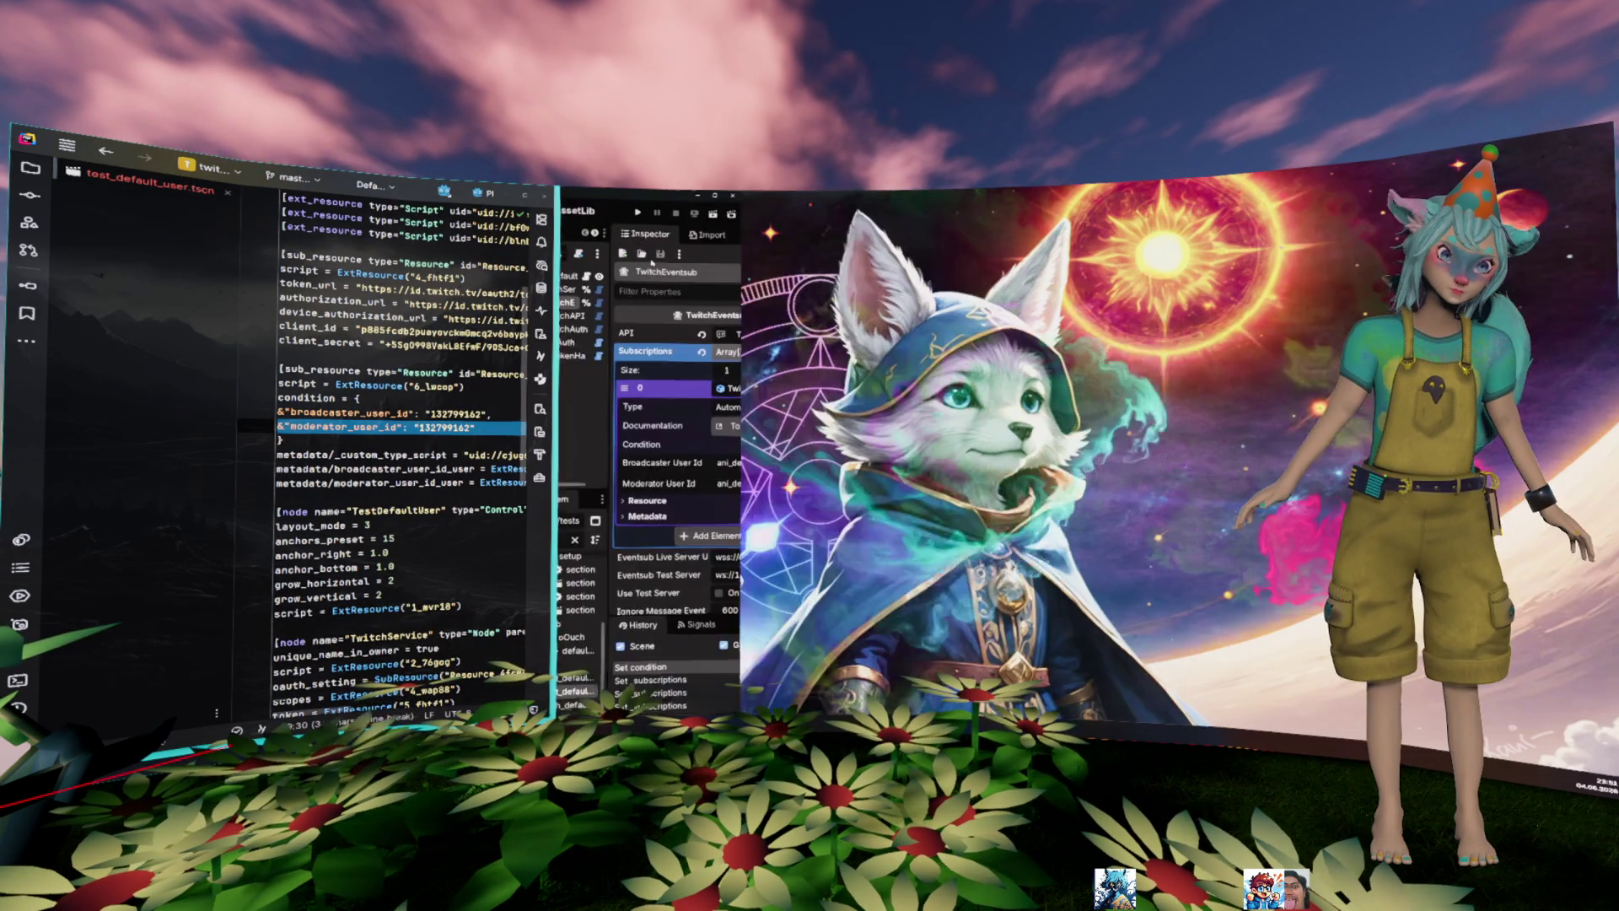
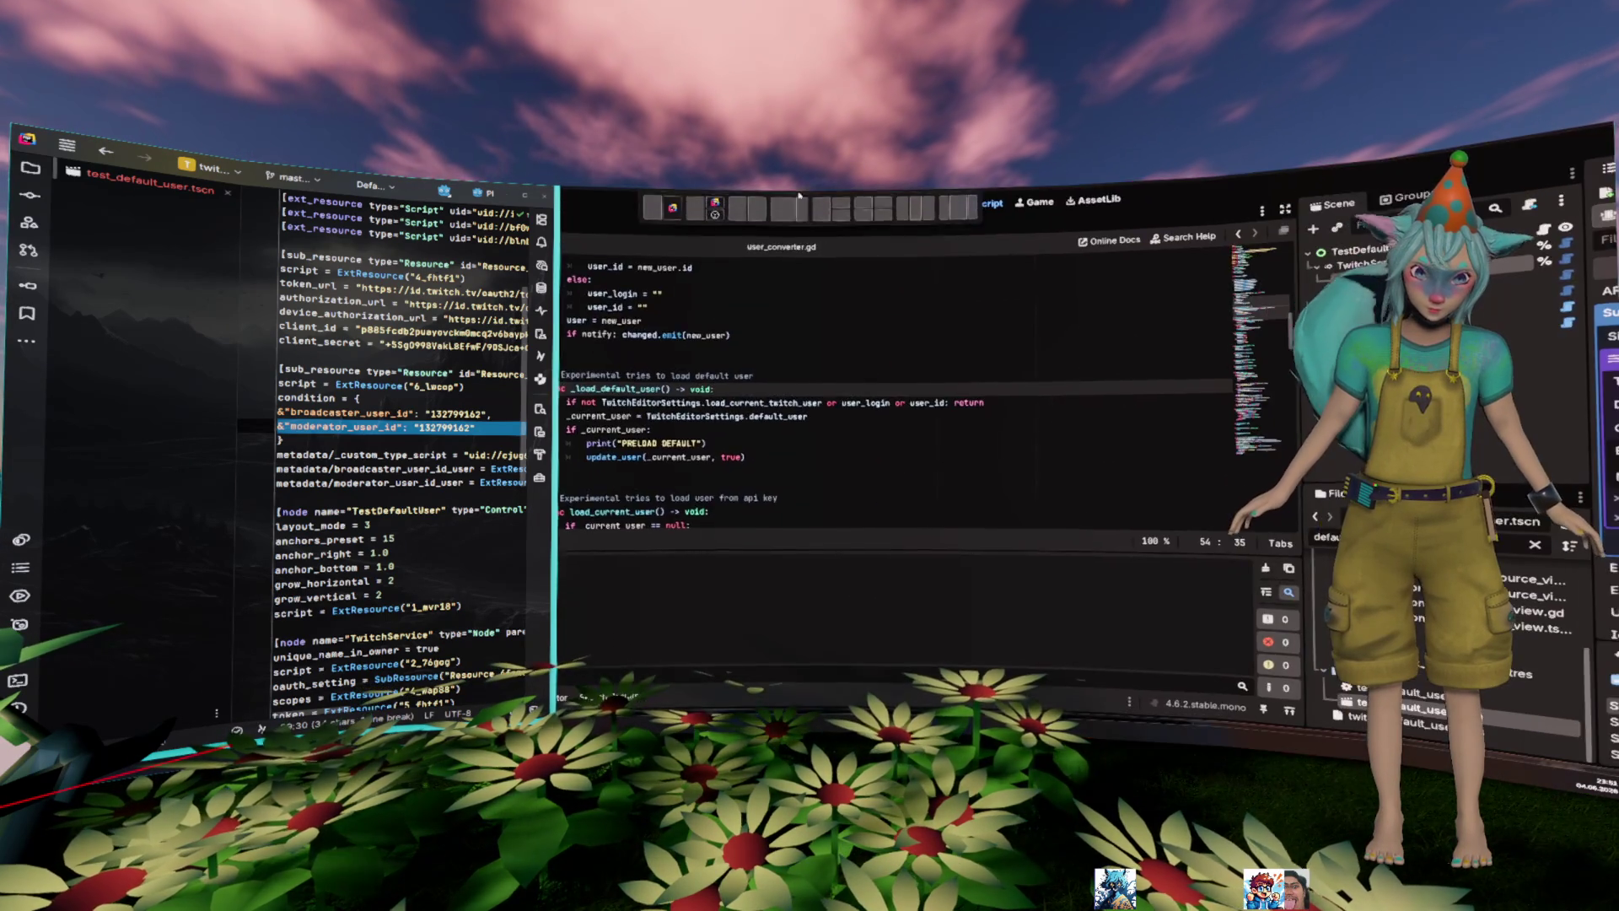
Place the JetBrains window showing test_default_user.tscn beside the Godot editor.
{"action": "mouse_move", "coordinate": [785, 219]}
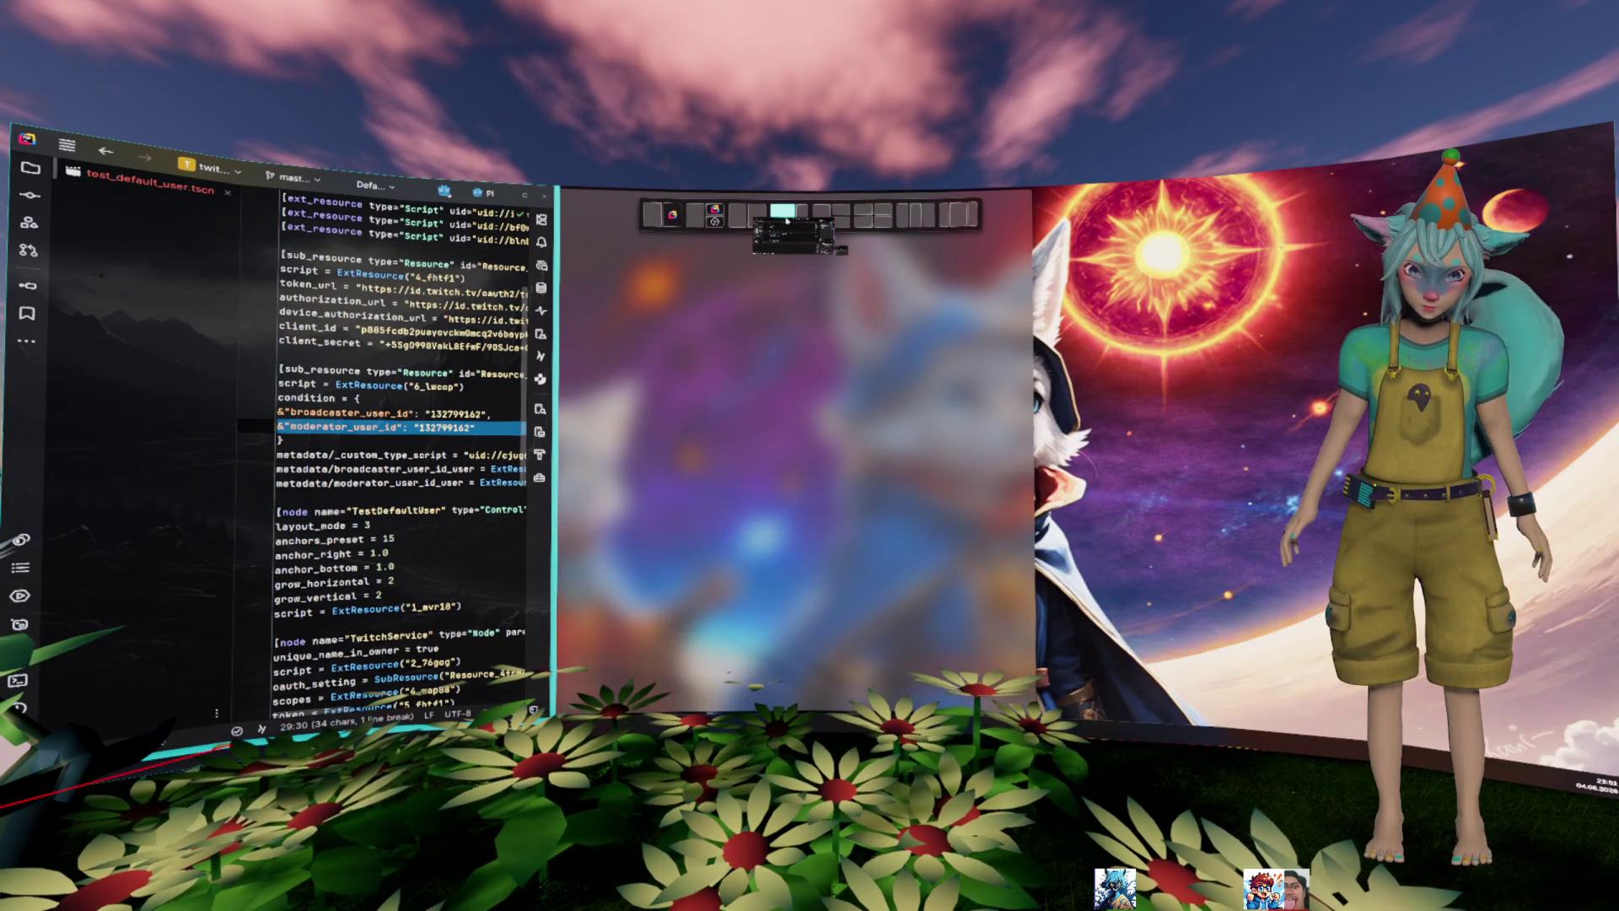
{"action": "left_click", "coordinate": [785, 218]}
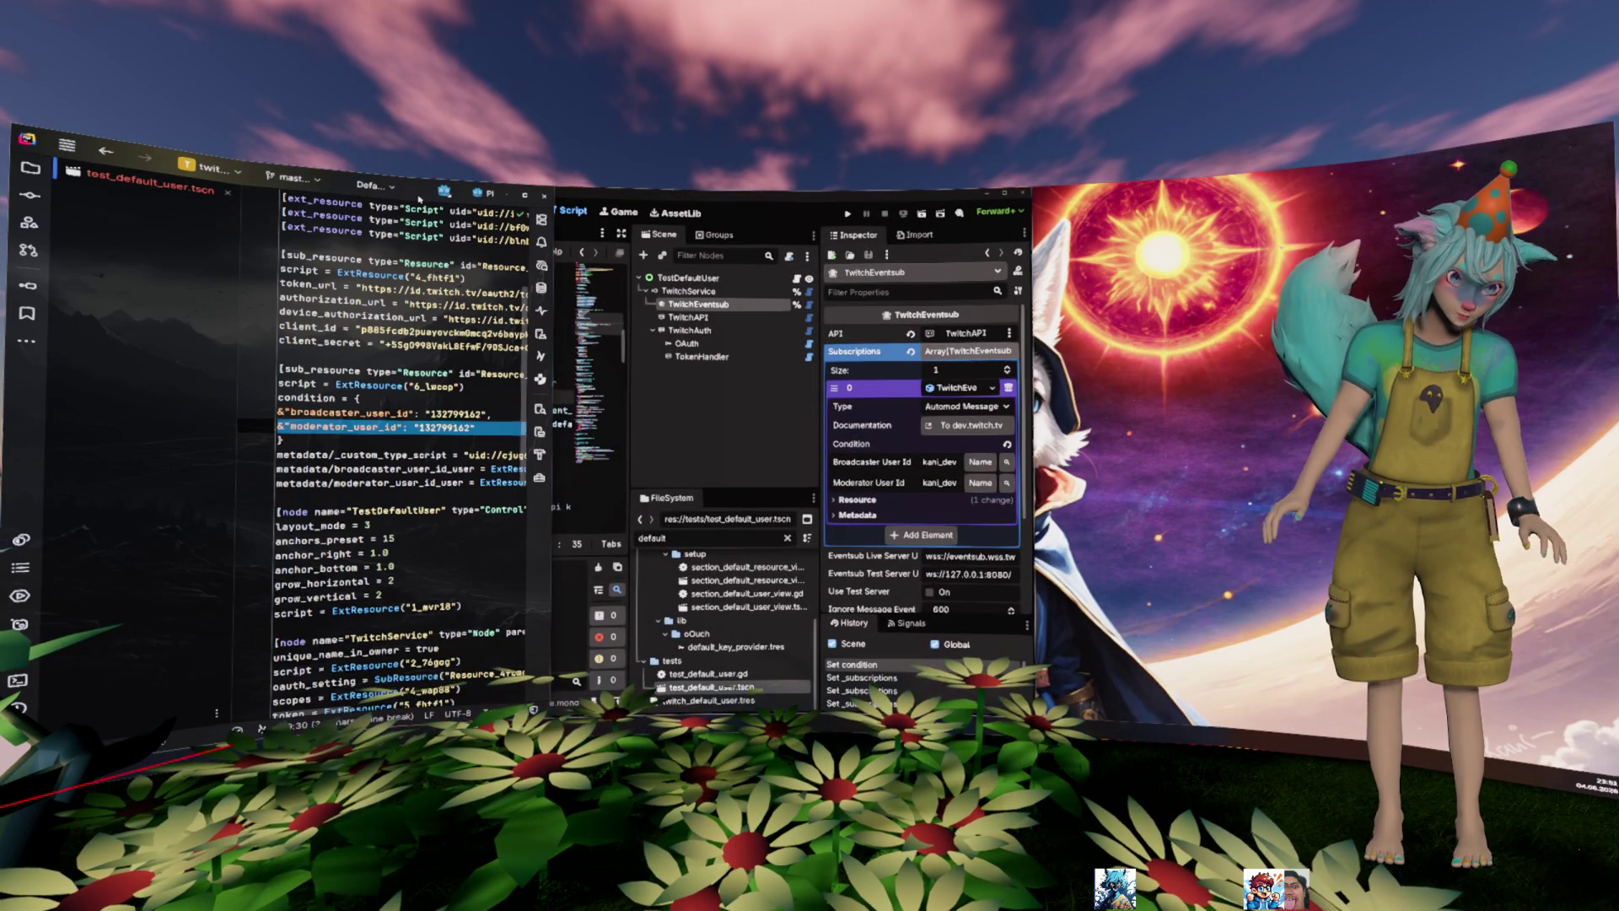
{"action": "left_click_drag", "start_coordinate": [421, 192], "coordinate": [807, 267]}
{"action": "left_click", "coordinate": [801, 215]}
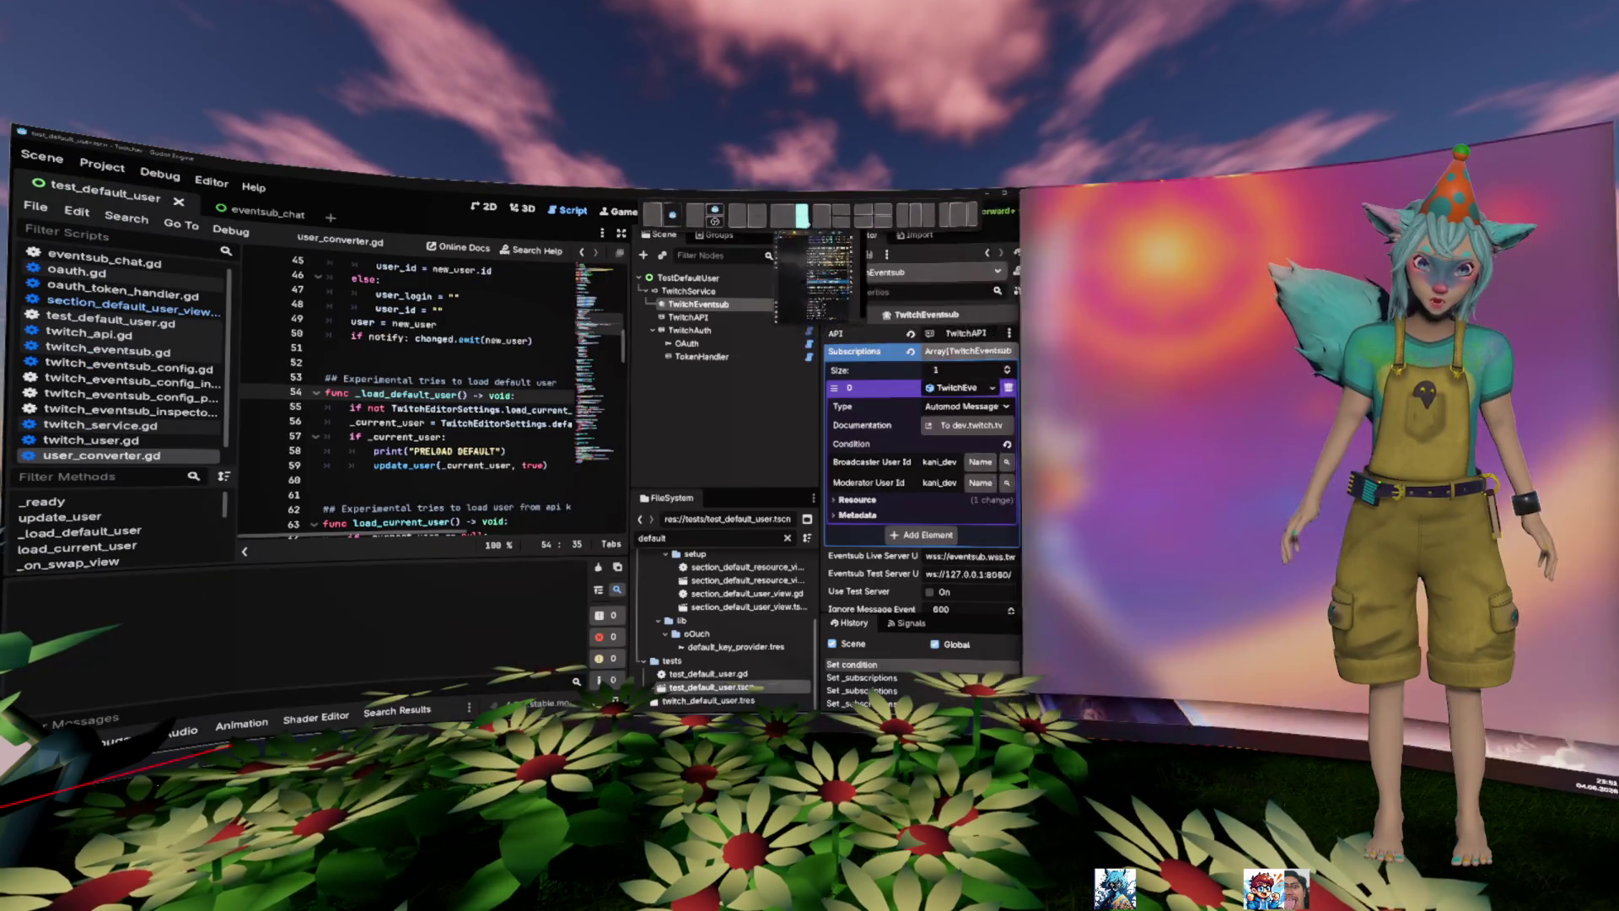
{"action": "left_click", "coordinate": [801, 215]}
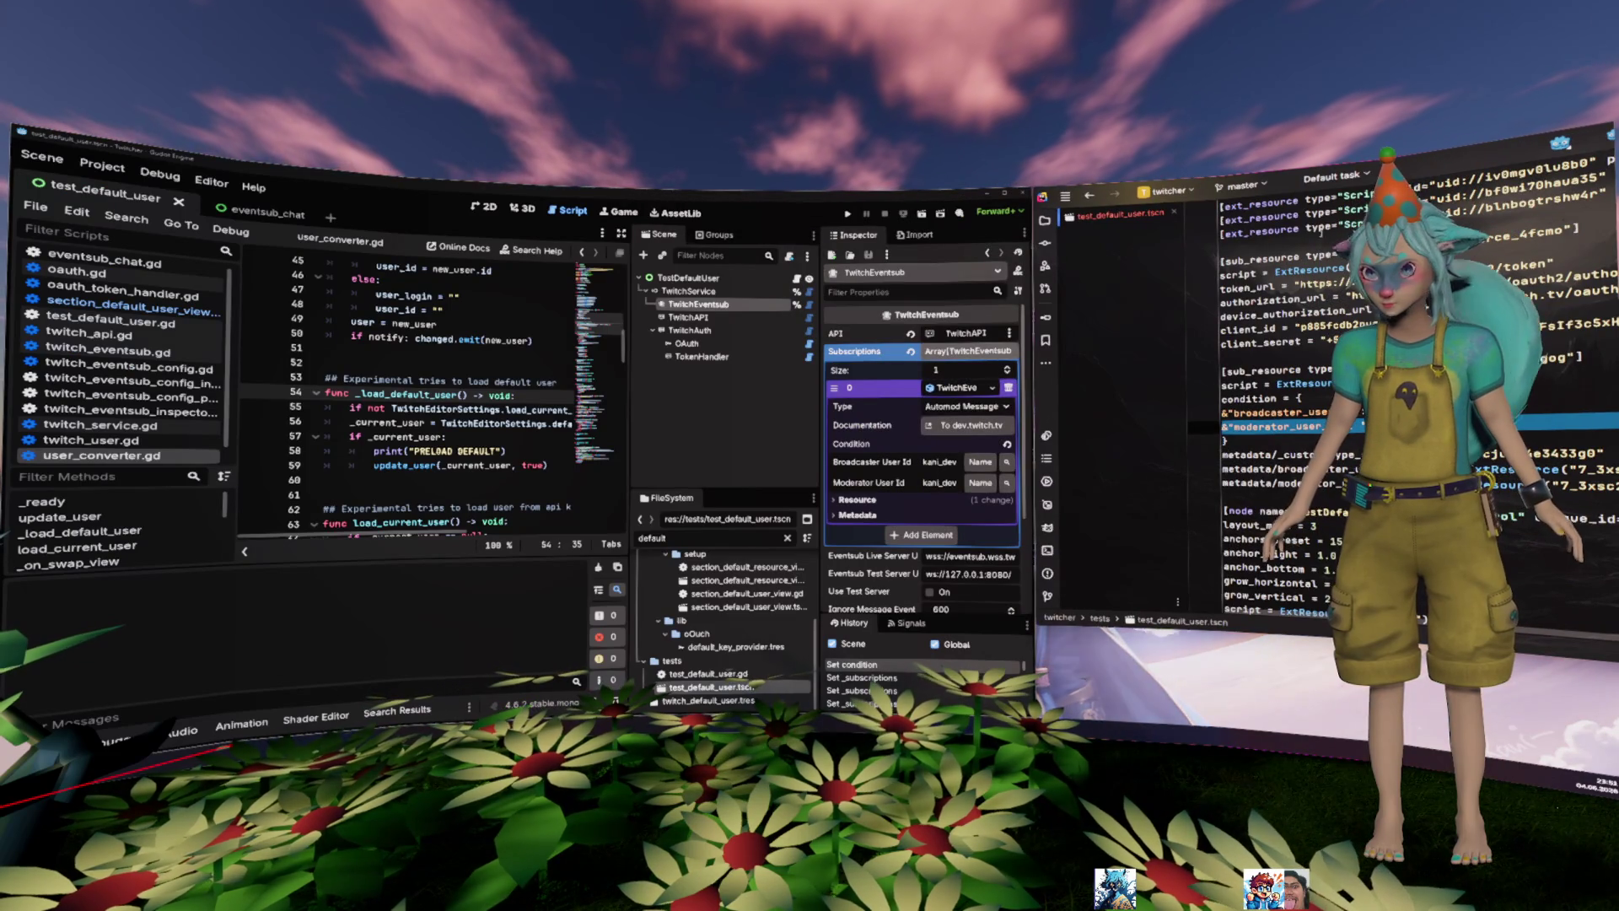
{"action": "left_click_drag", "start_coordinate": [1364, 175], "coordinate": [751, 195]}
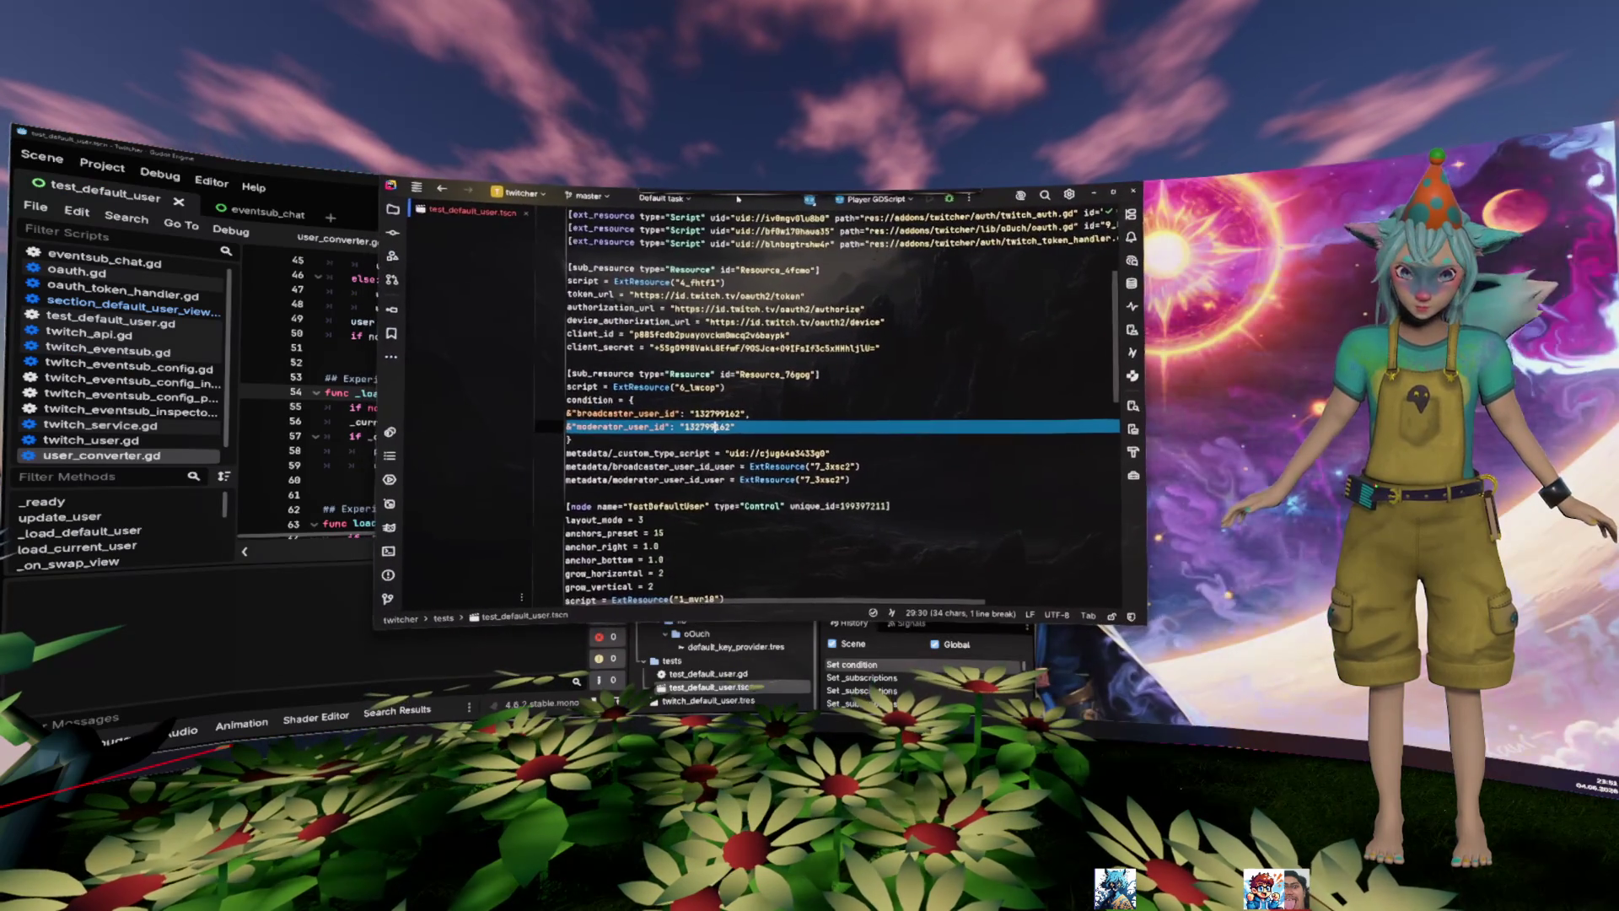
{"action": "left_click", "coordinate": [801, 213]}
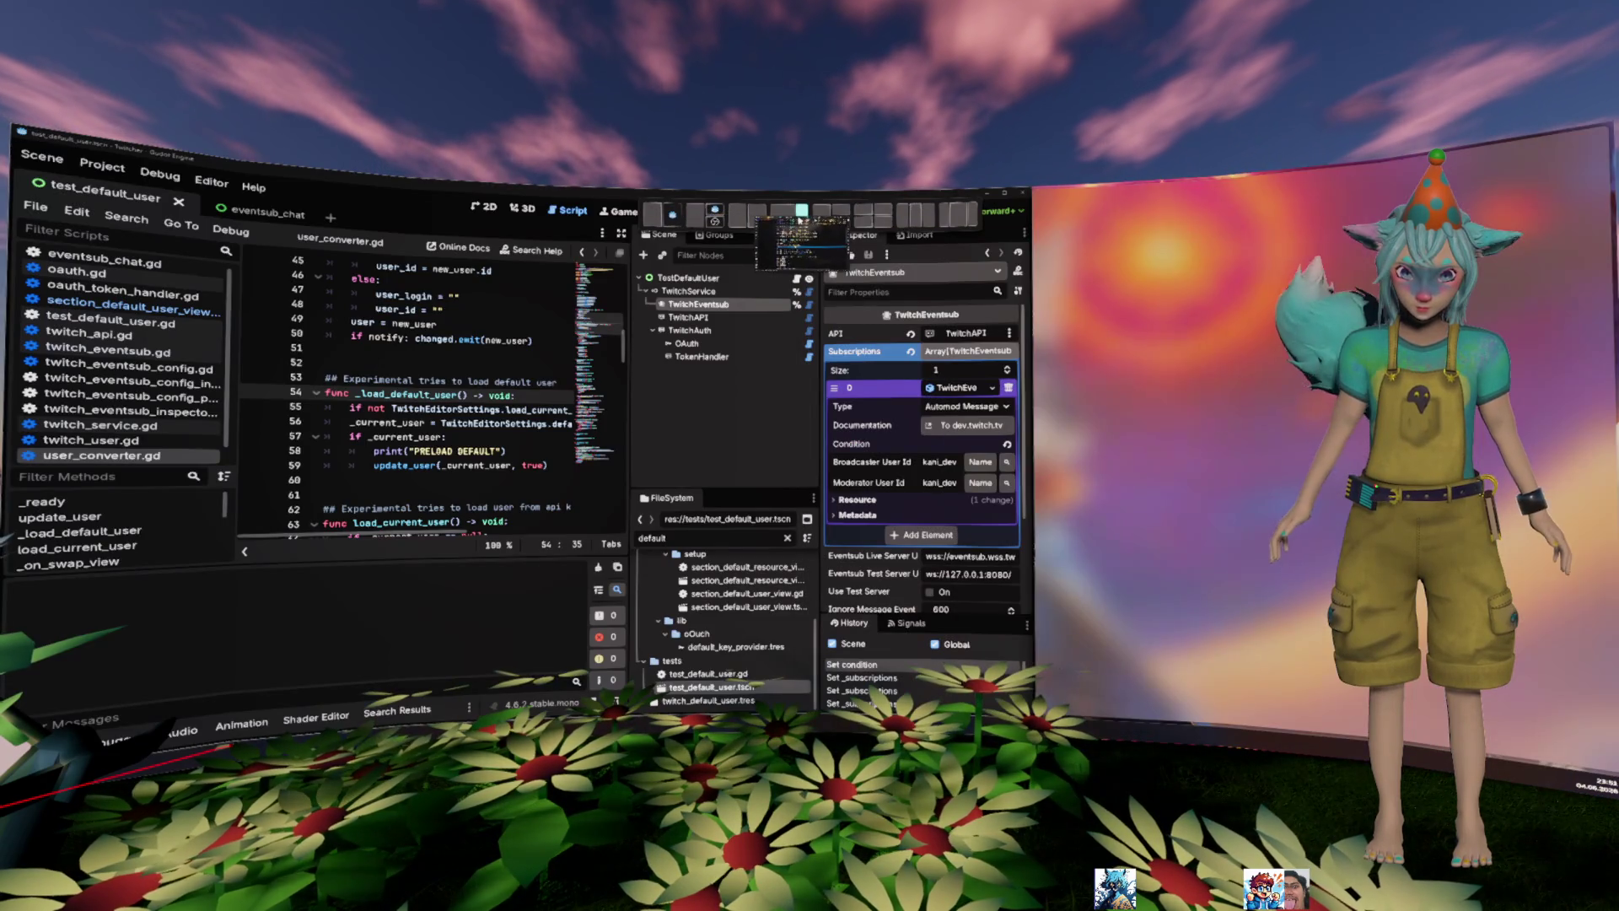
{"action": "left_click", "coordinate": [801, 212]}
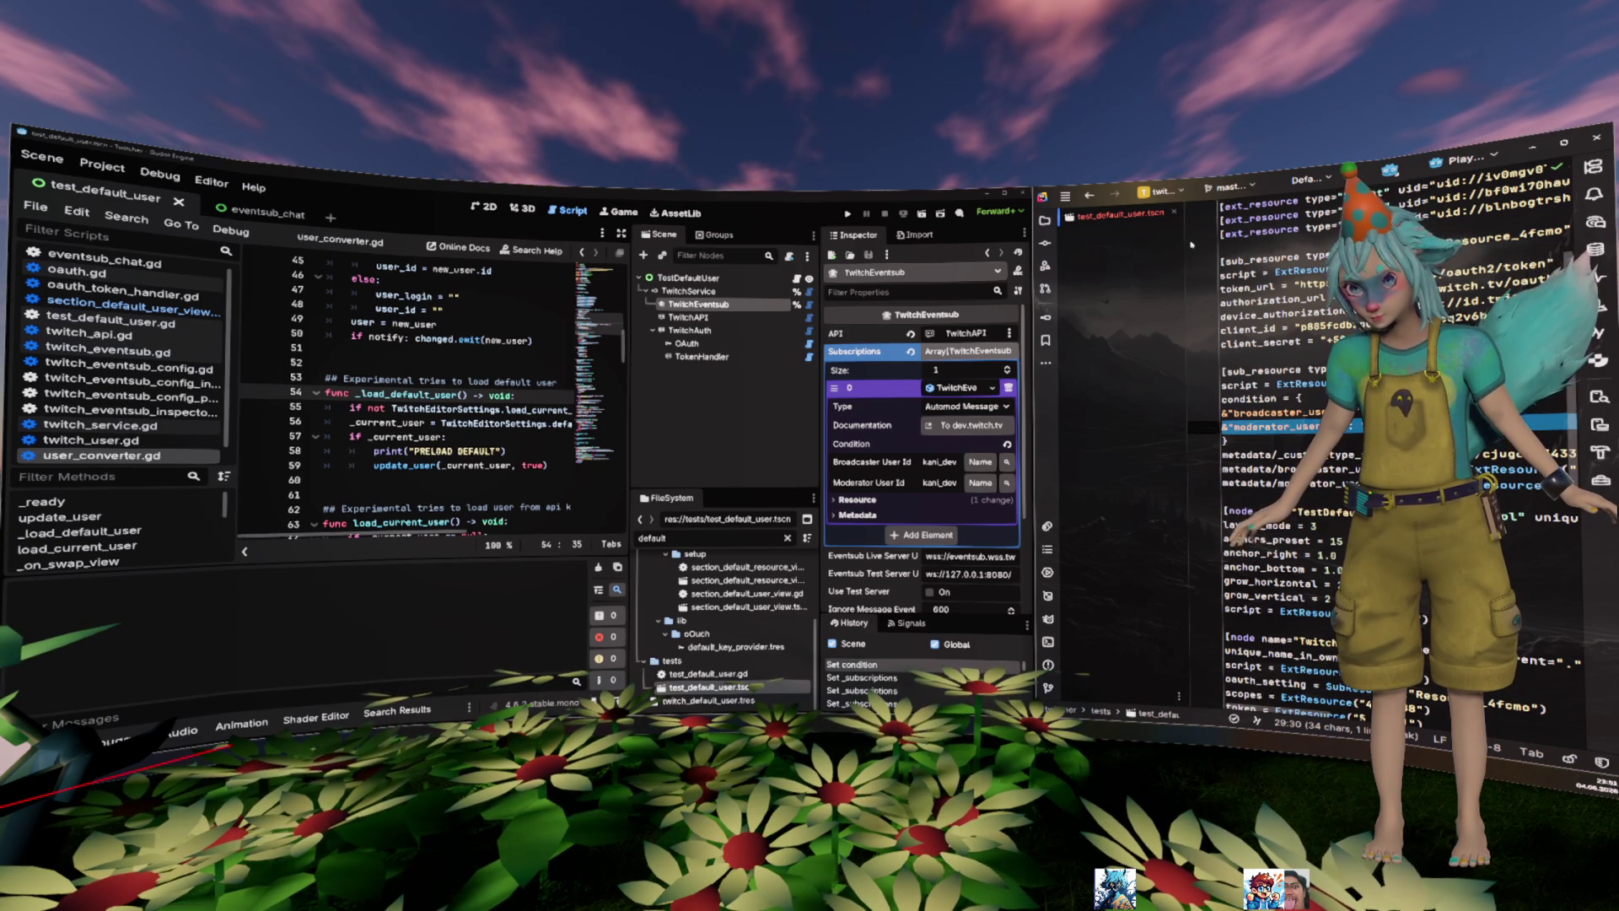
Widen the scene file's code area and Godot's script view, then select the broadcaster_user_id value.
{"action": "right_click", "coordinate": [1200, 217]}
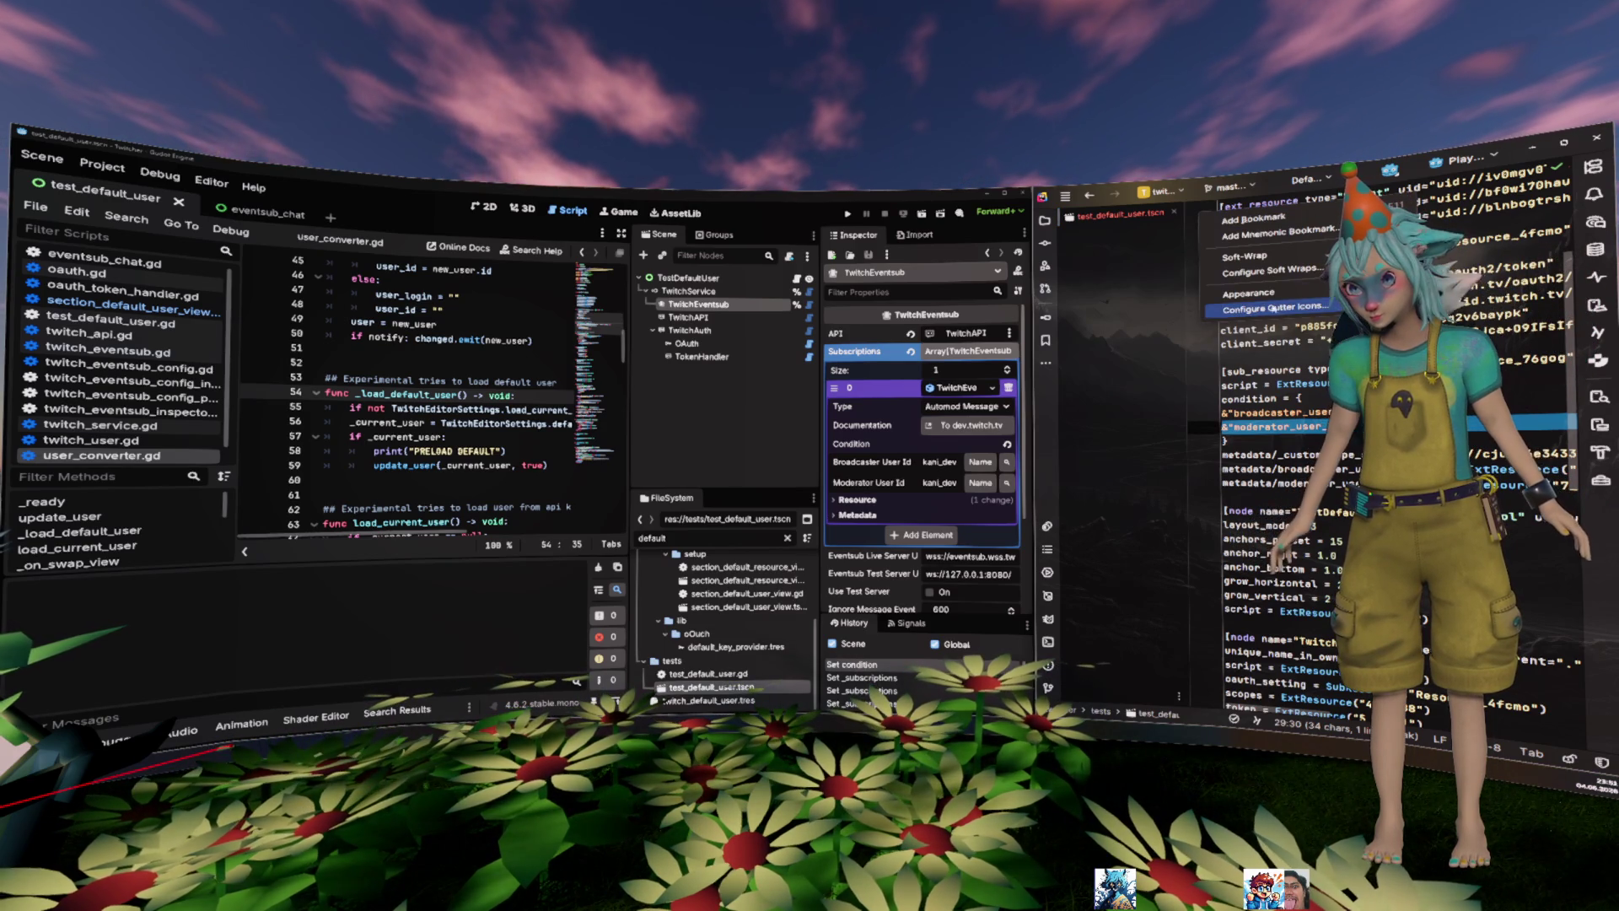
{"action": "mouse_move", "coordinate": [1270, 299]}
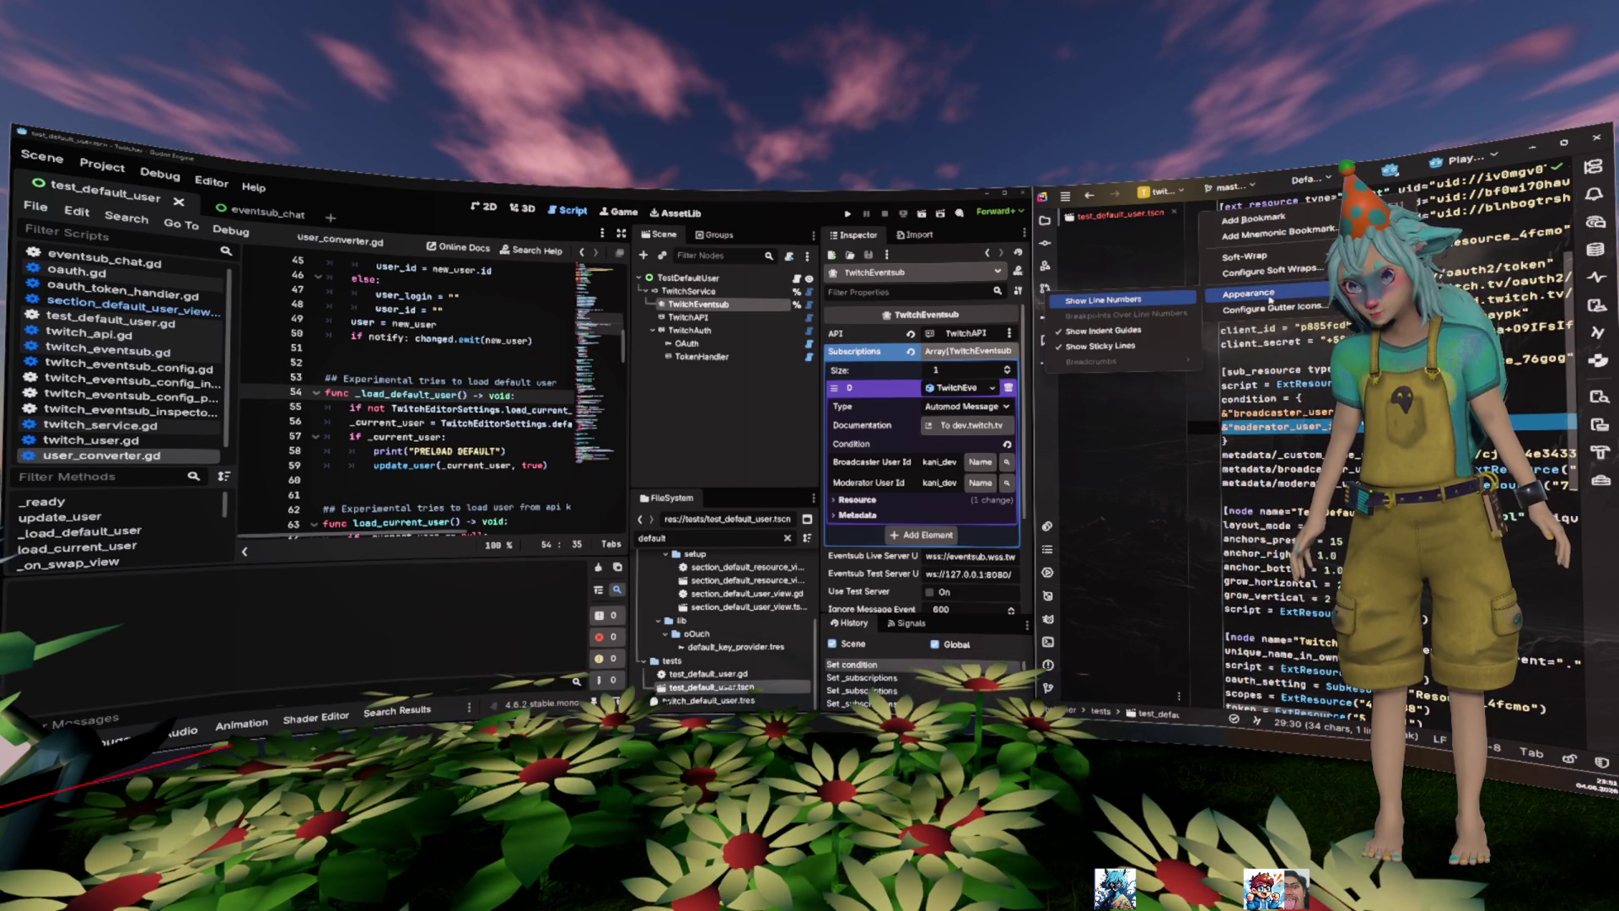
{"action": "left_click", "coordinate": [1219, 451]}
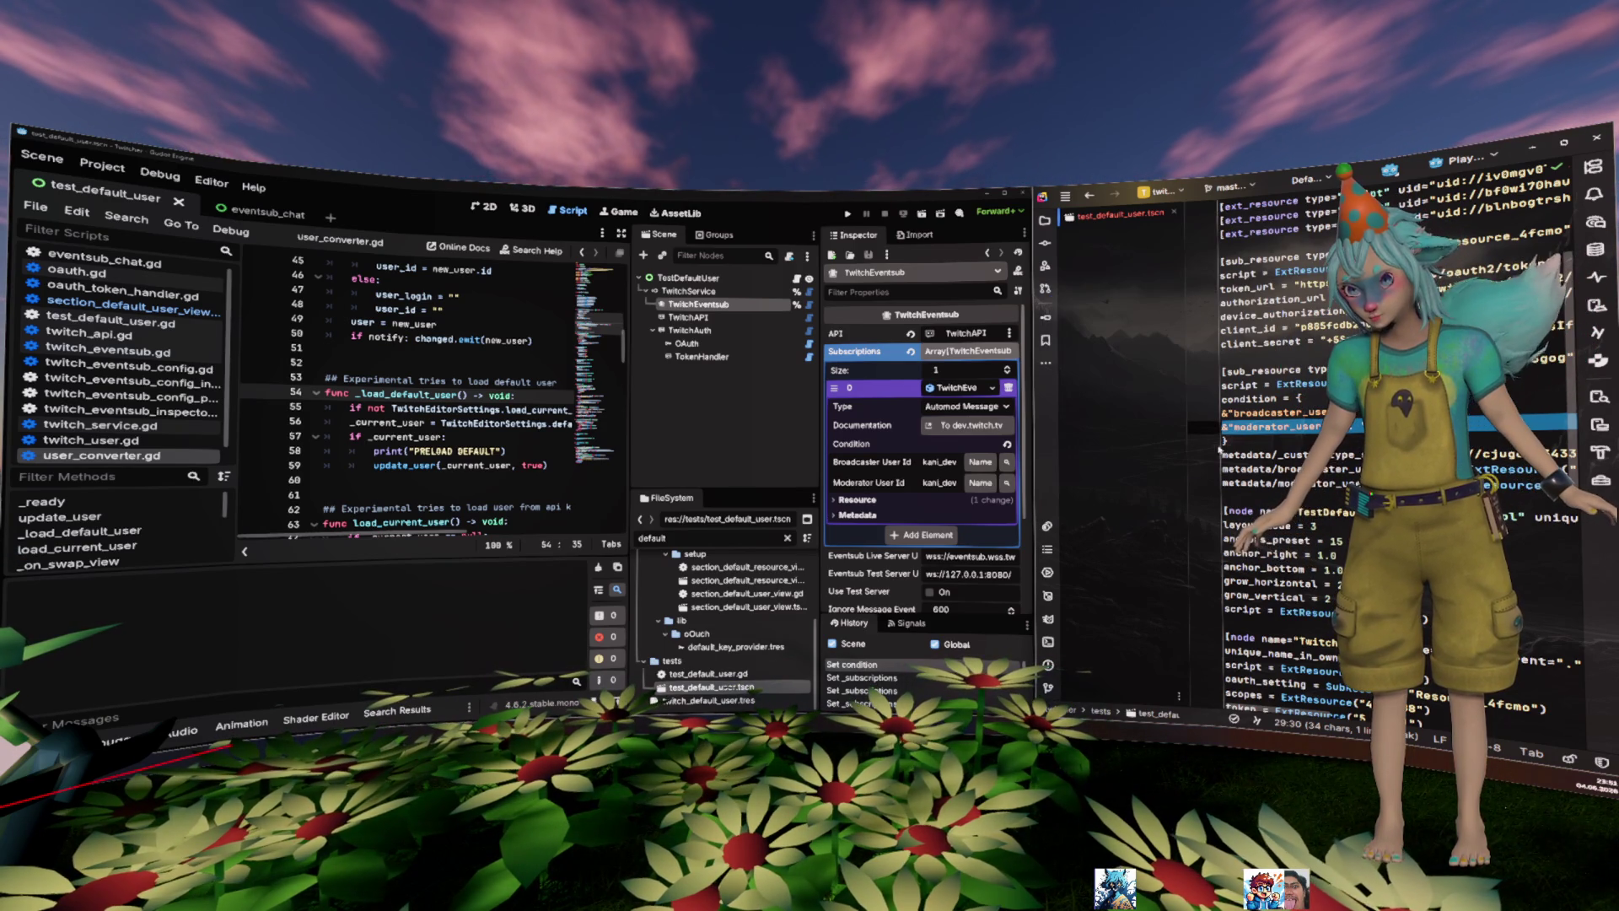
{"action": "left_click_drag", "start_coordinate": [1183, 431], "coordinate": [1085, 431]}
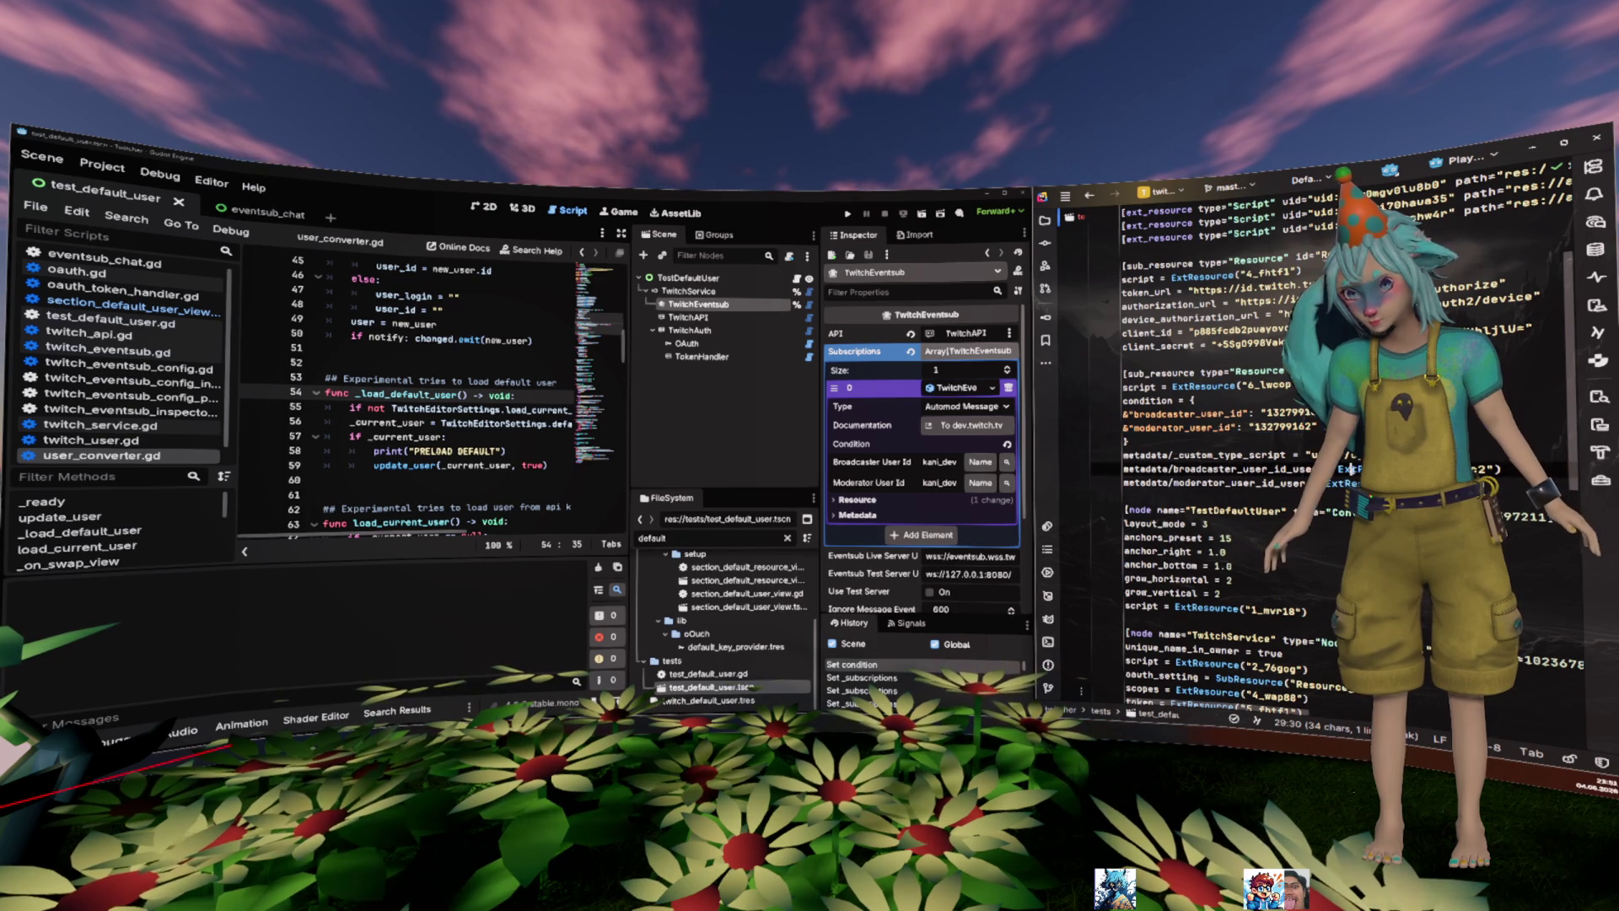
{"action": "left_click_drag", "start_coordinate": [638, 419], "coordinate": [672, 419]}
{"action": "left_click", "coordinate": [507, 451]}
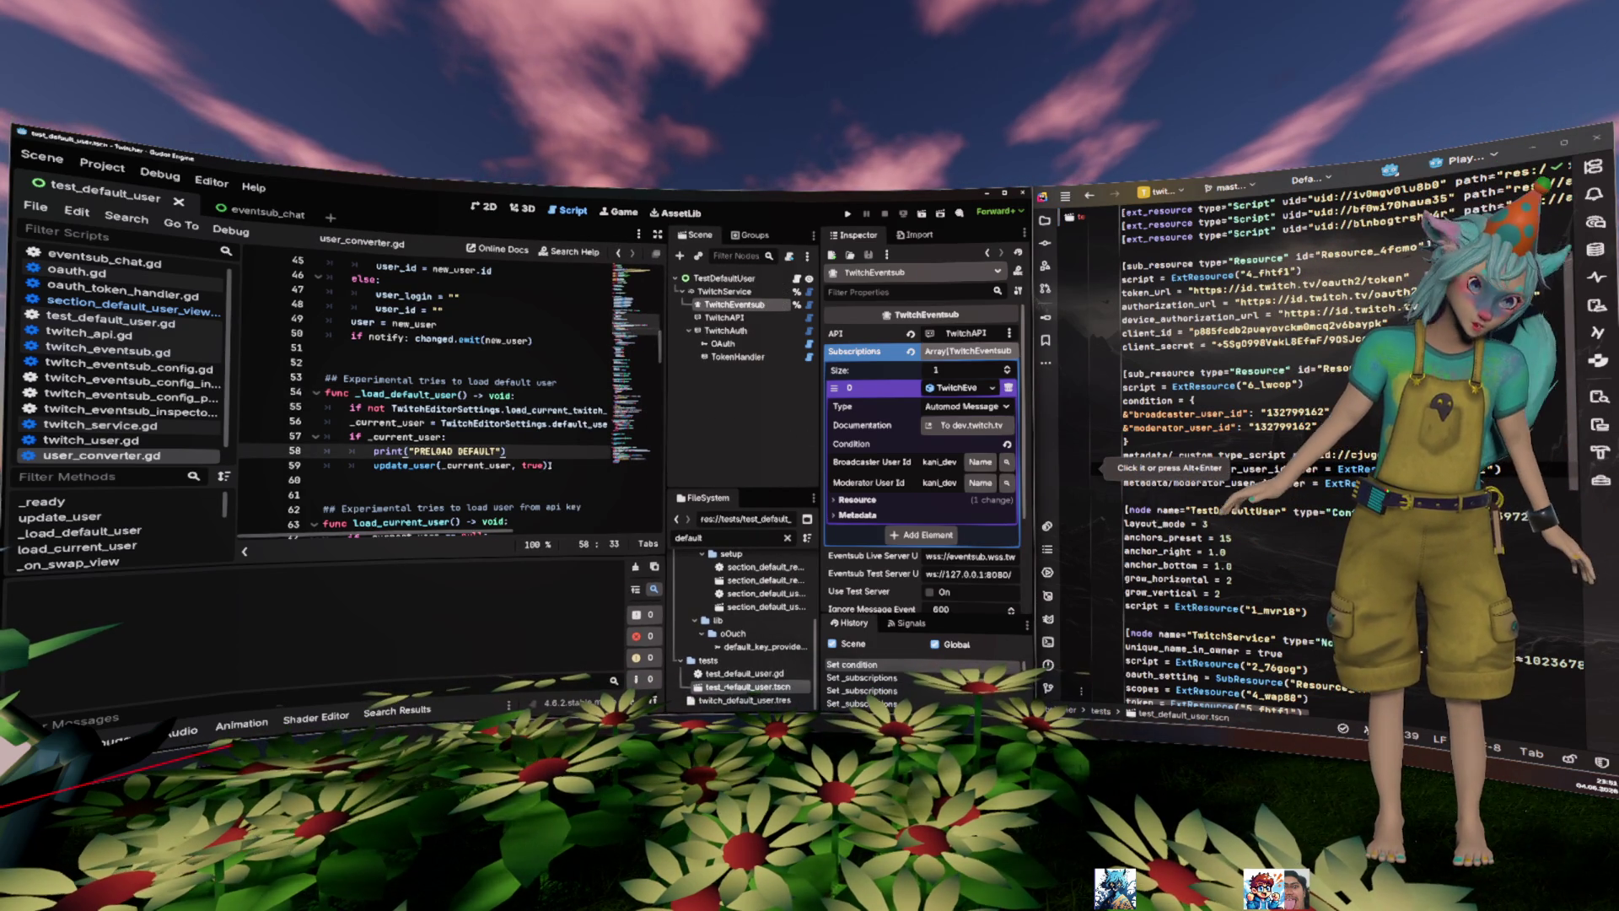
{"action": "double_click", "coordinate": [1294, 412]}
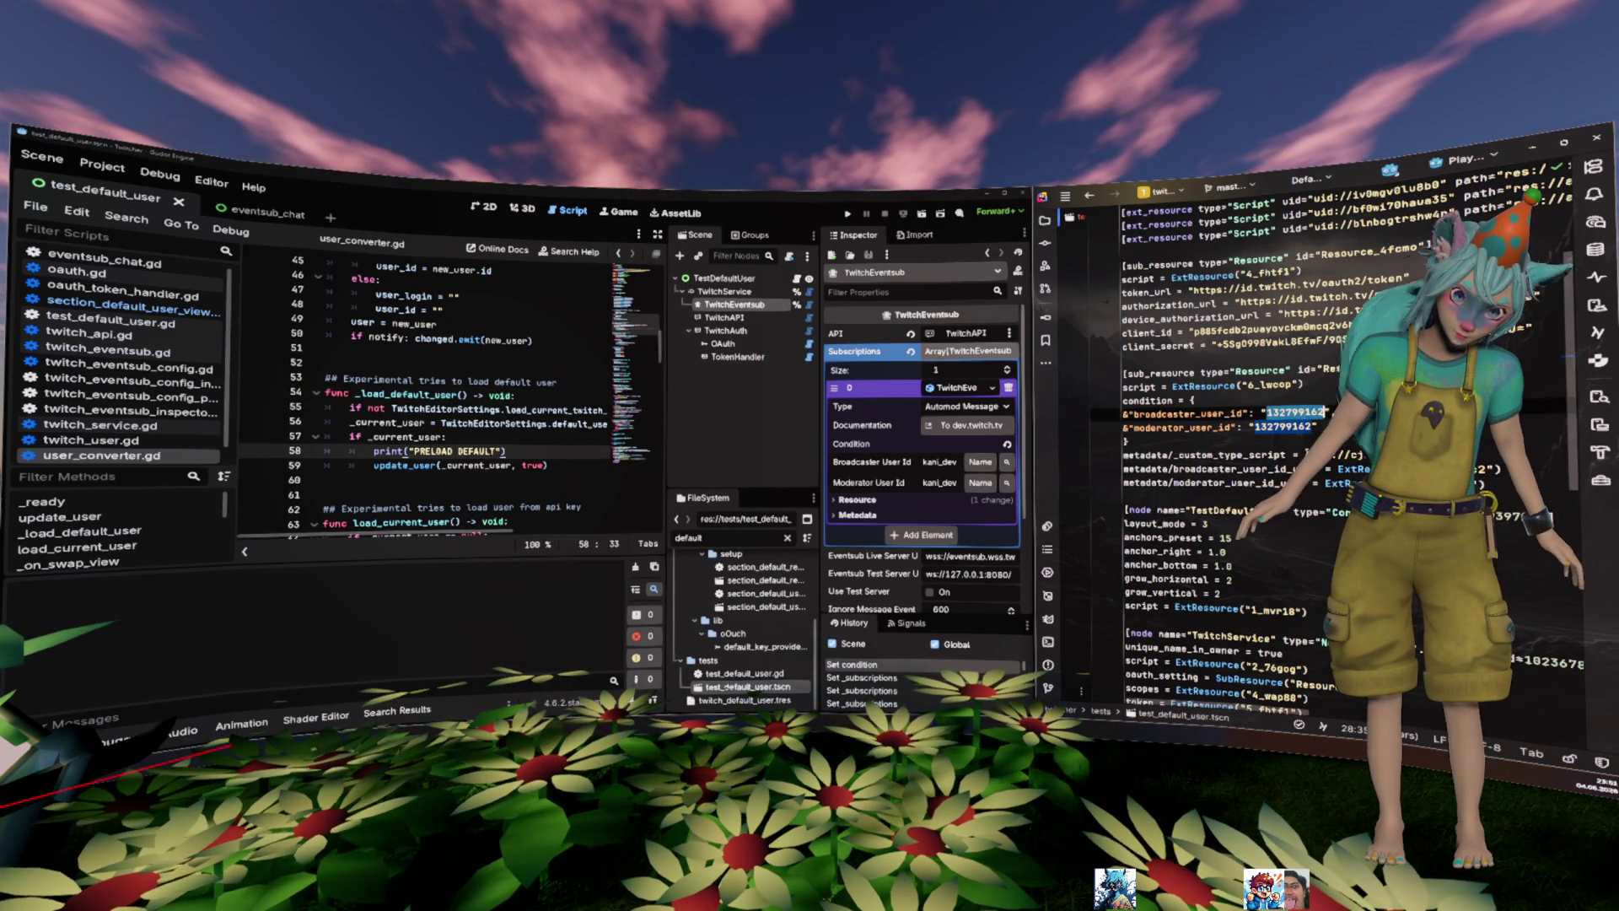
Run the test scene, remove the line 280 breakpoint, and resume execution.
{"action": "key", "text": "F6"}
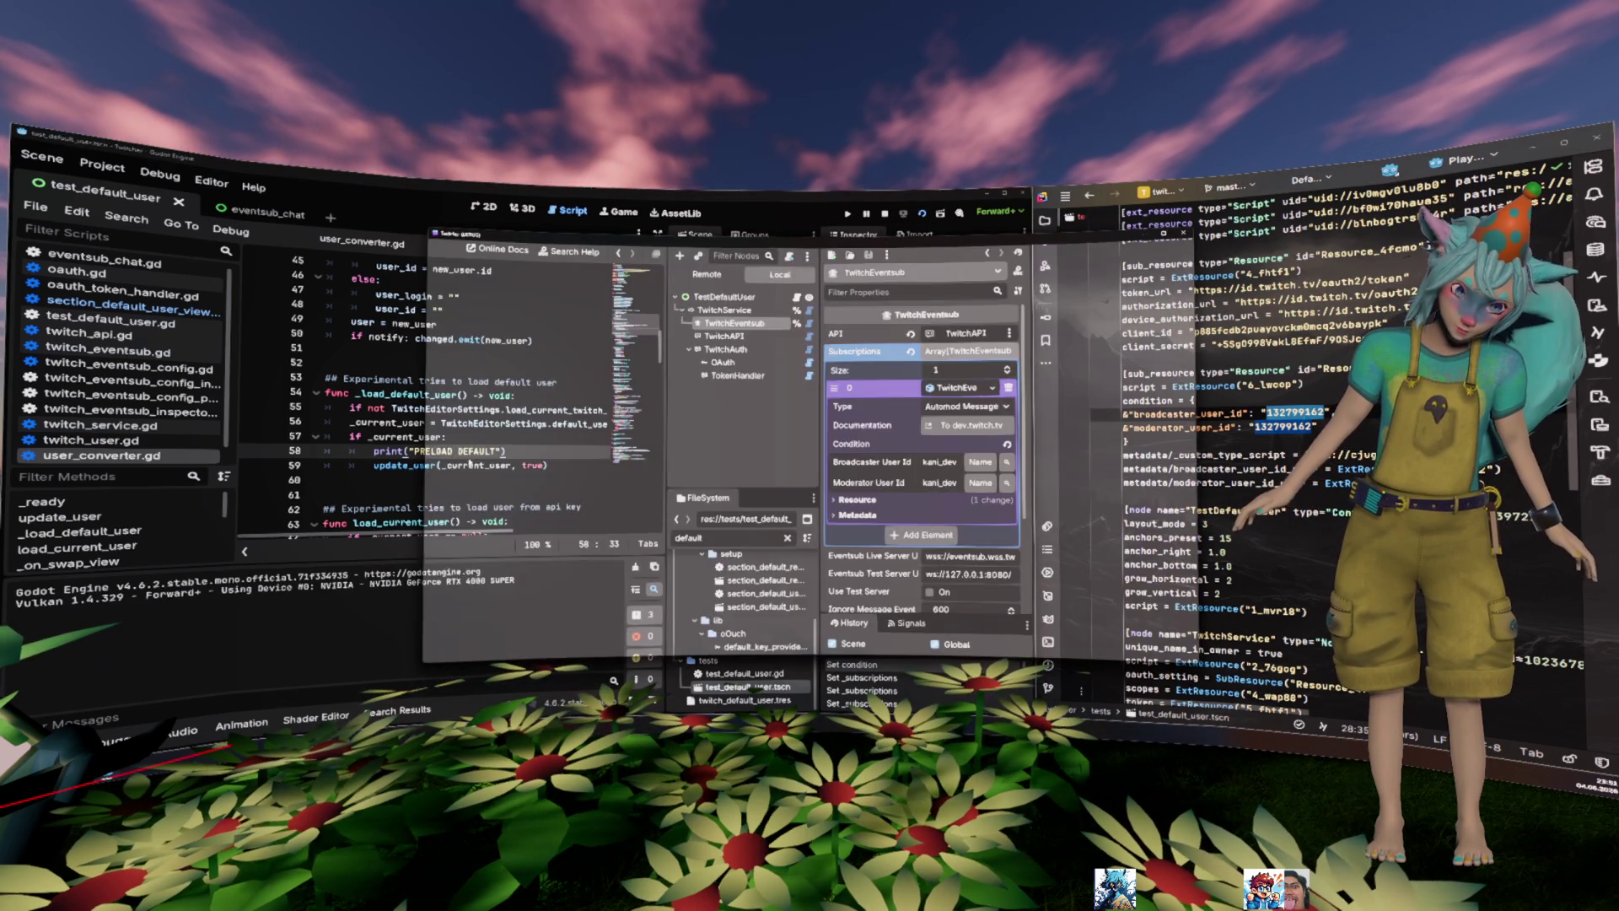
{"action": "scroll", "coordinate": [434, 360], "scroll_direction": "down", "scroll_amount": 3}
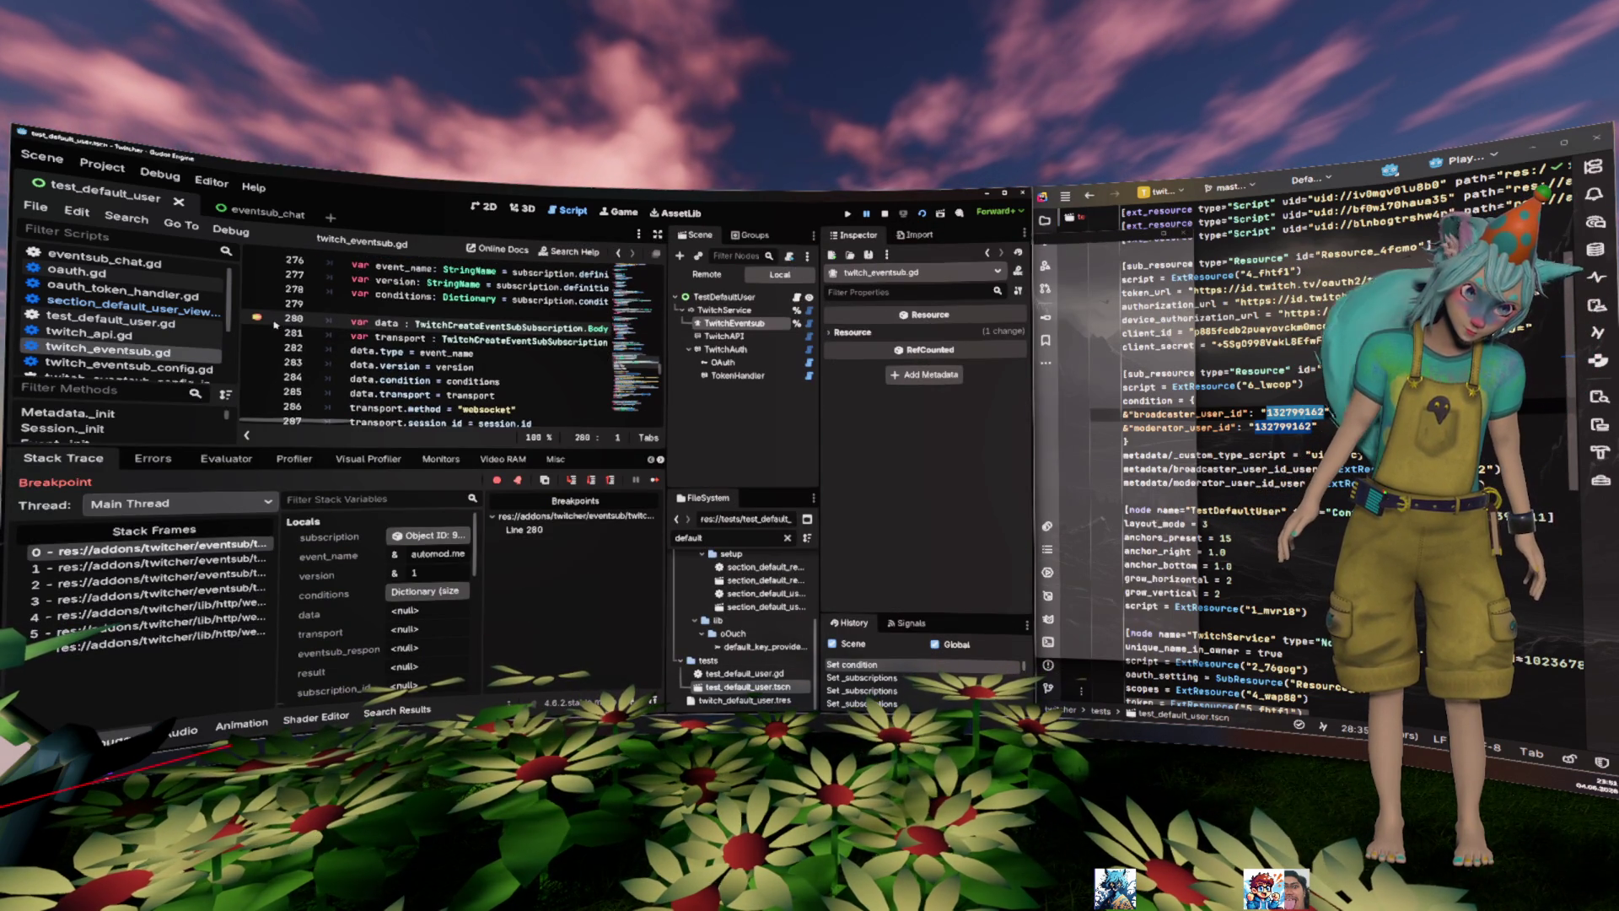
{"action": "key", "text": "F9"}
{"action": "mouse_move", "coordinate": [401, 295]}
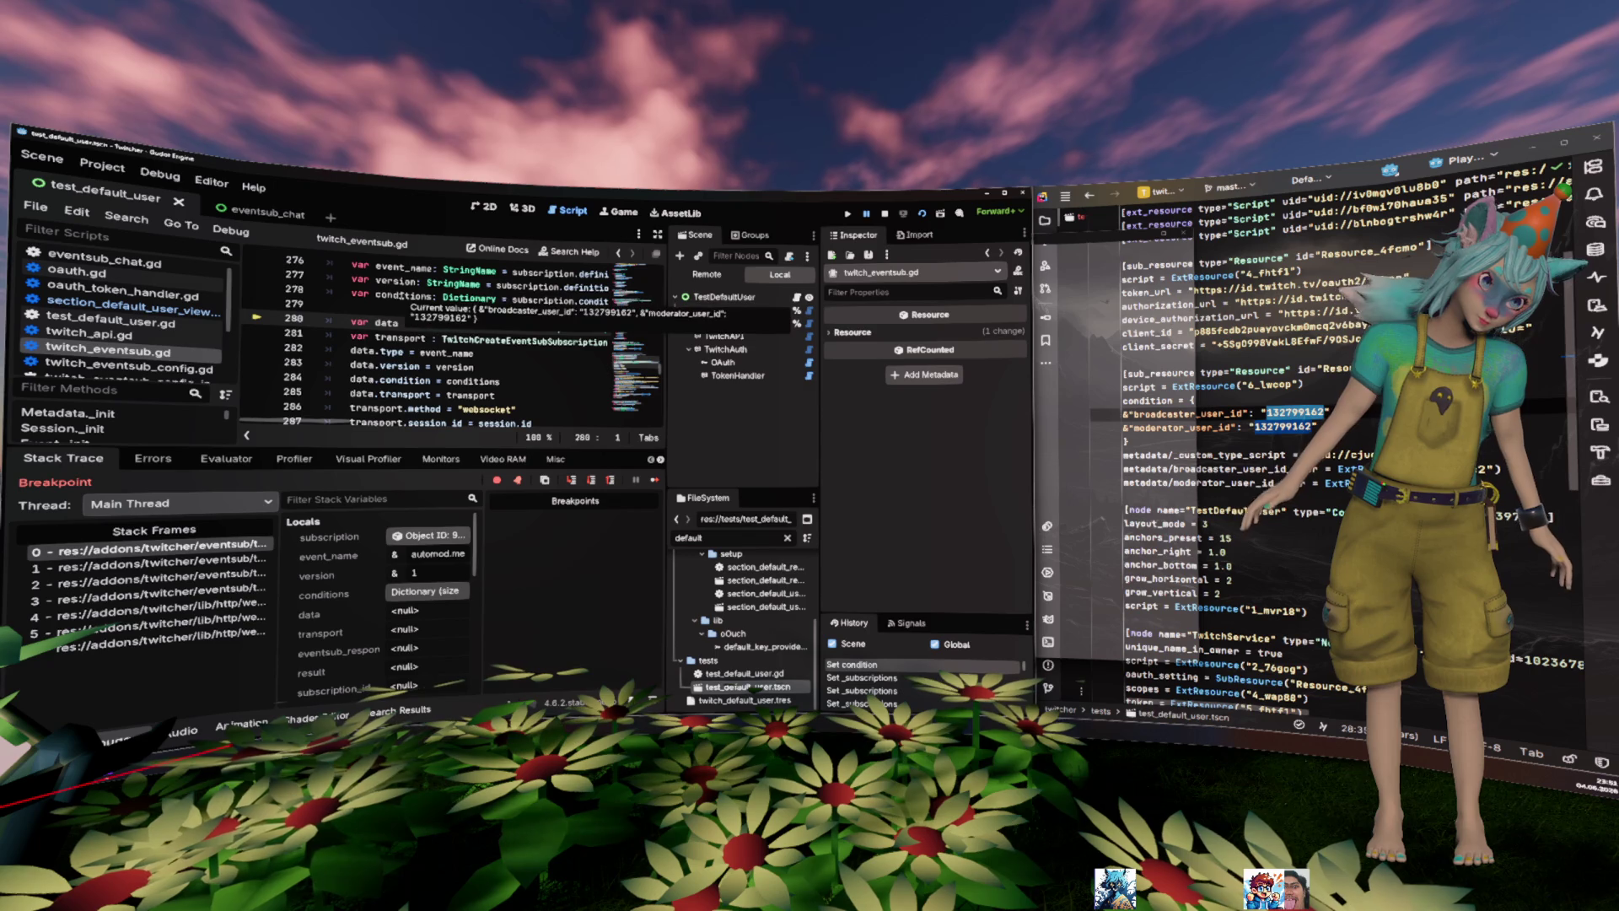
{"action": "left_click", "coordinate": [436, 367]}
{"action": "key", "text": "F12"}
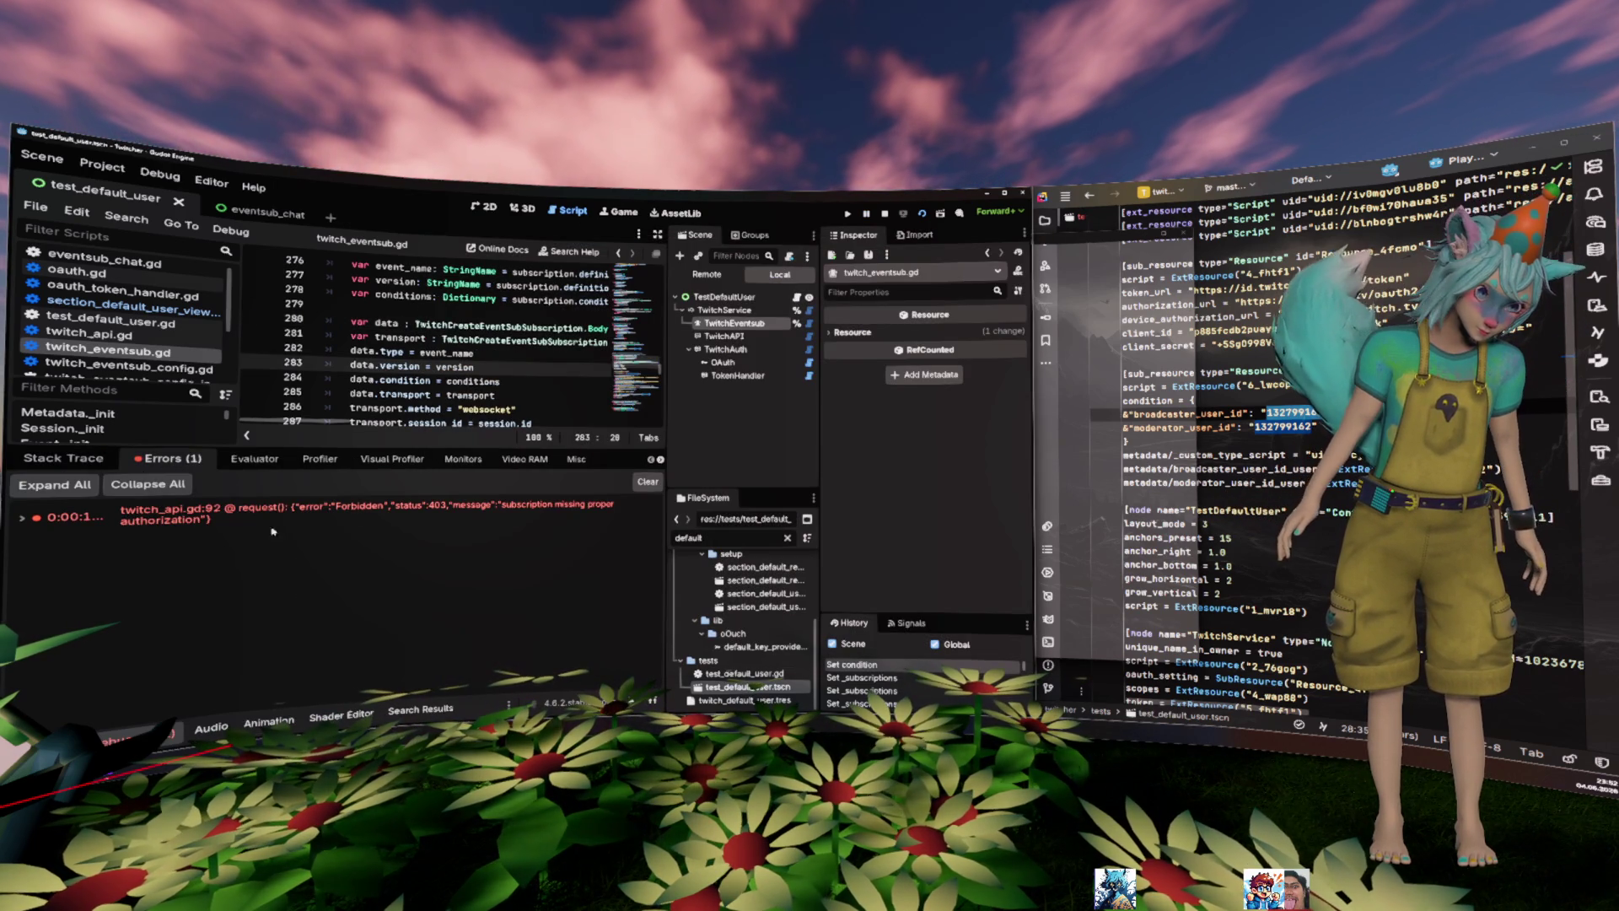
Rerun with a breakpoint on line 280 of twitch_eventsub.gd and check the conditions value.
{"action": "key", "text": "F6"}
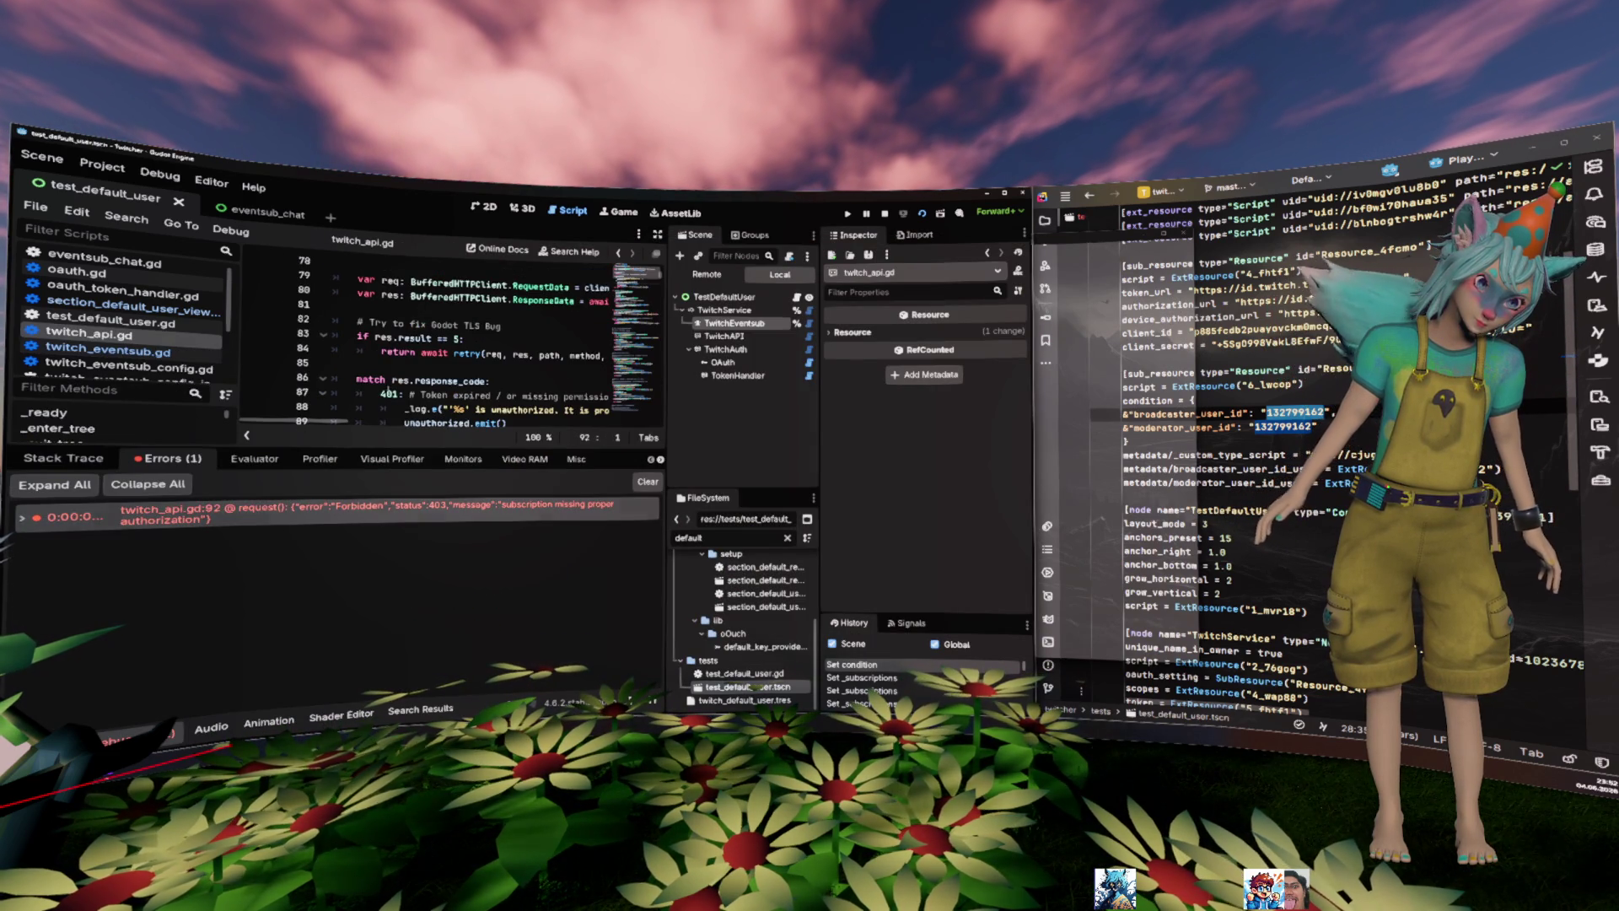
{"action": "left_click", "coordinate": [107, 351]}
{"action": "left_click", "coordinate": [257, 318]}
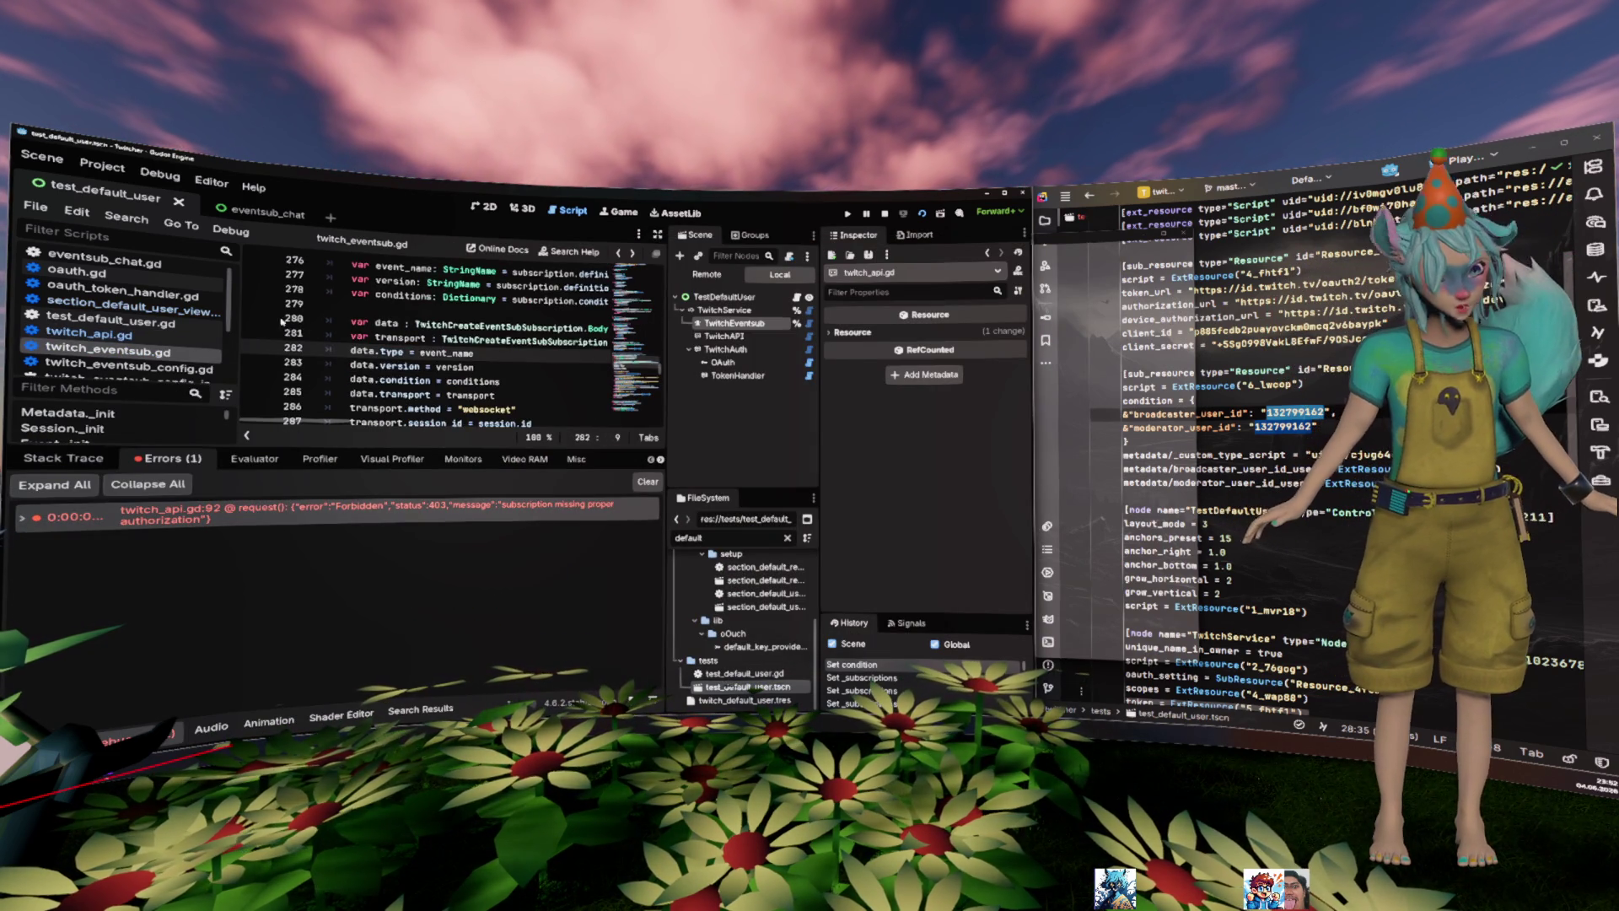
{"action": "key", "text": "F6"}
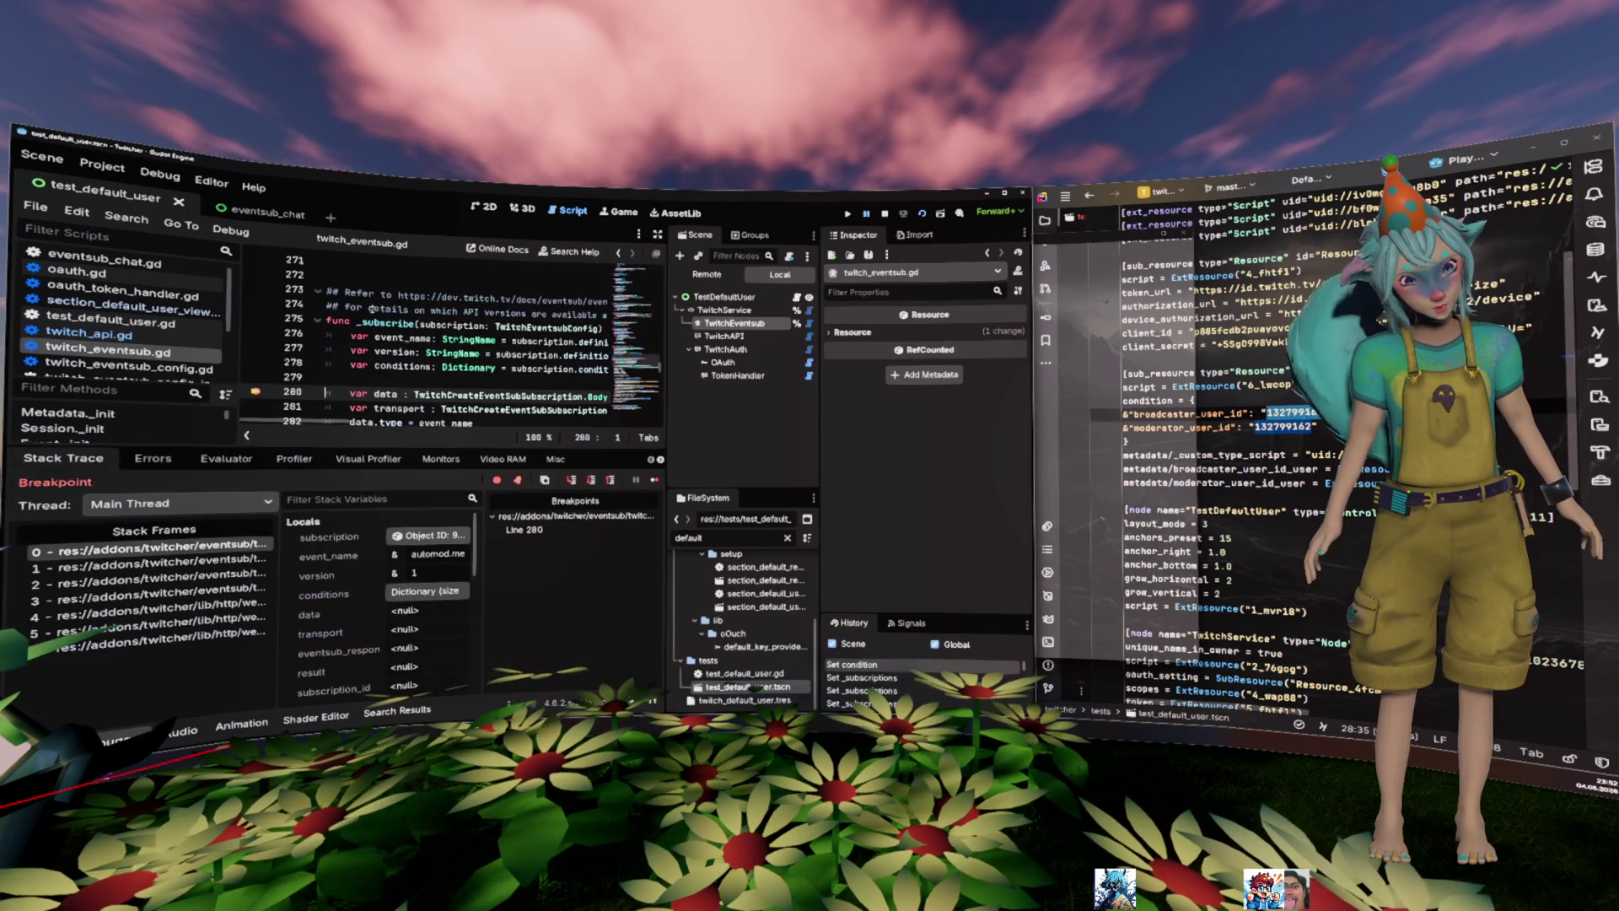
{"action": "mouse_move", "coordinate": [405, 365]}
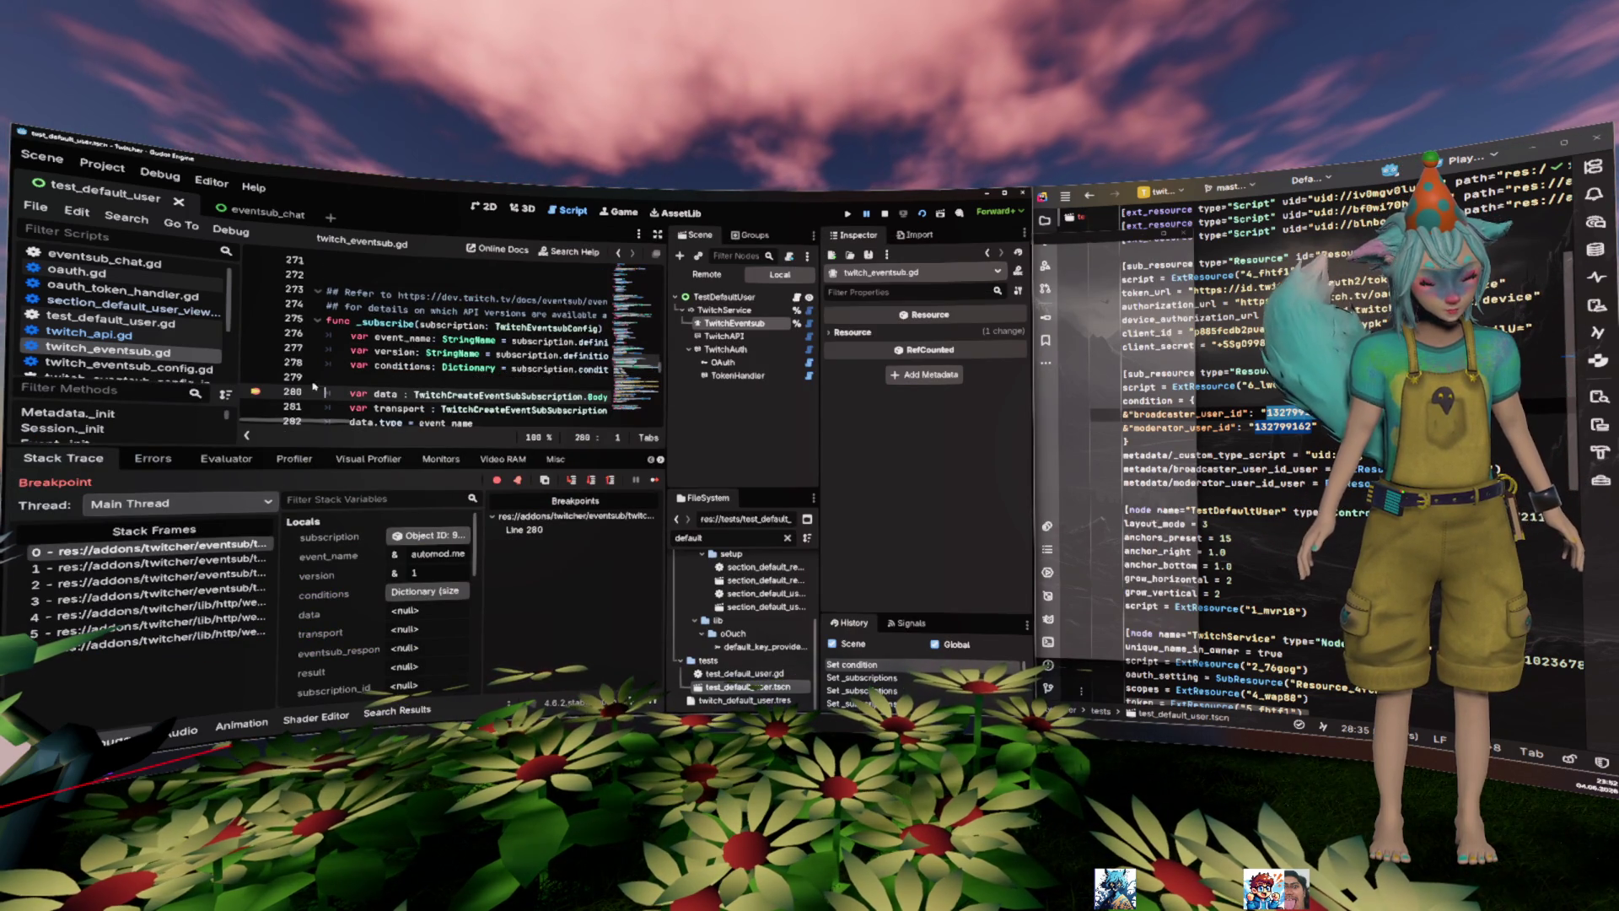
{"action": "left_click", "coordinate": [447, 366]}
{"action": "scroll", "coordinate": [455, 354], "scroll_direction": "down", "scroll_amount": 3}
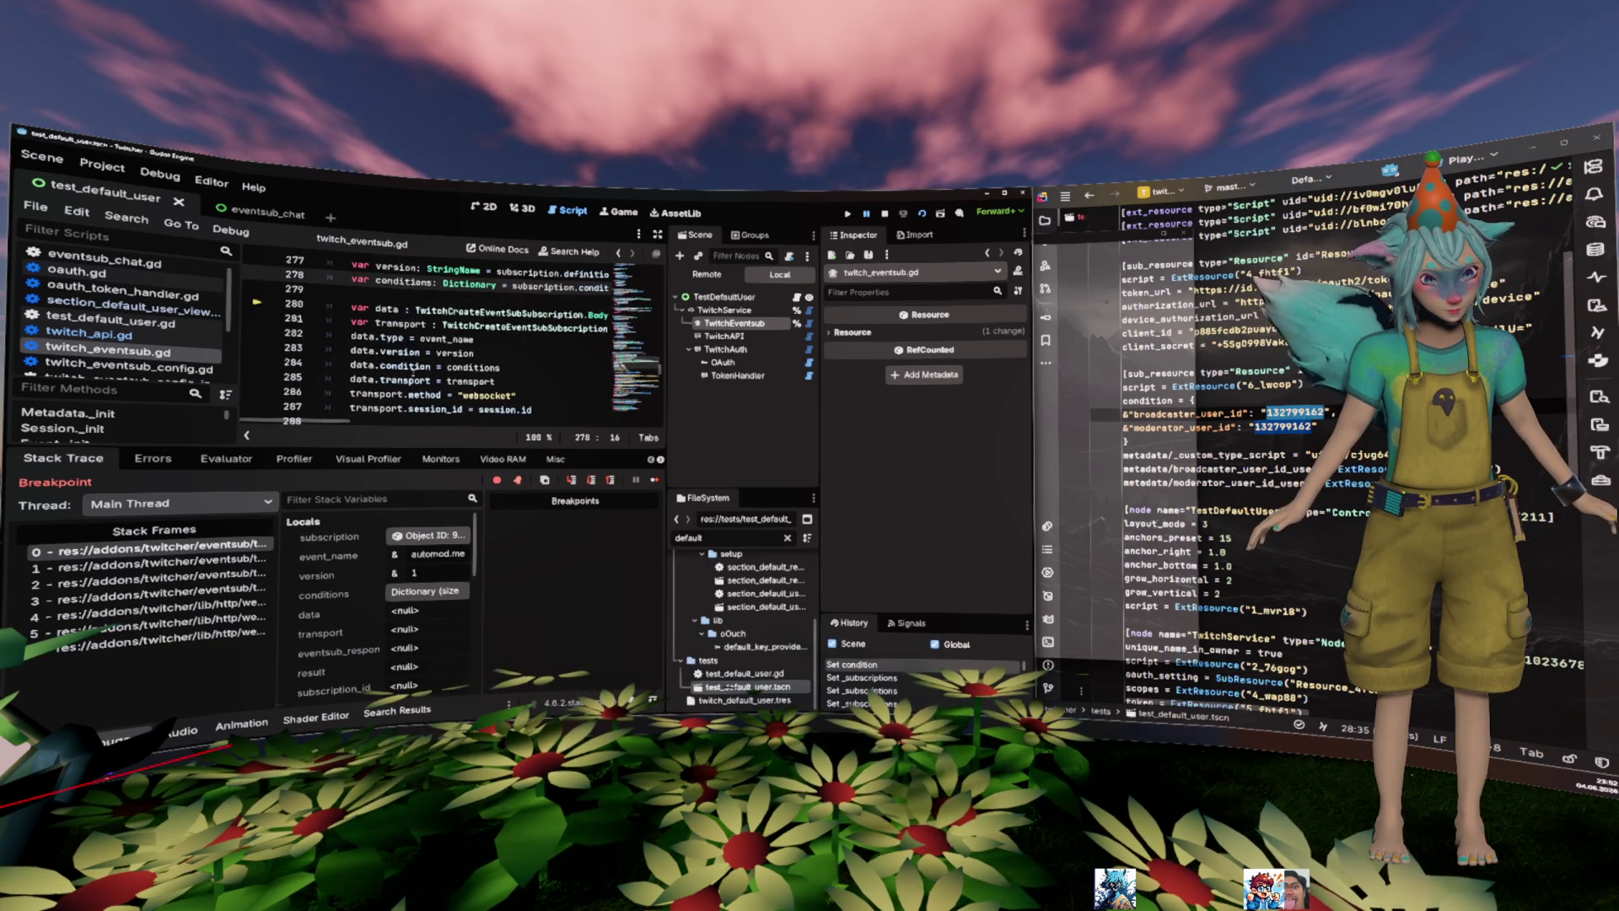
{"action": "left_click", "coordinate": [547, 331]}
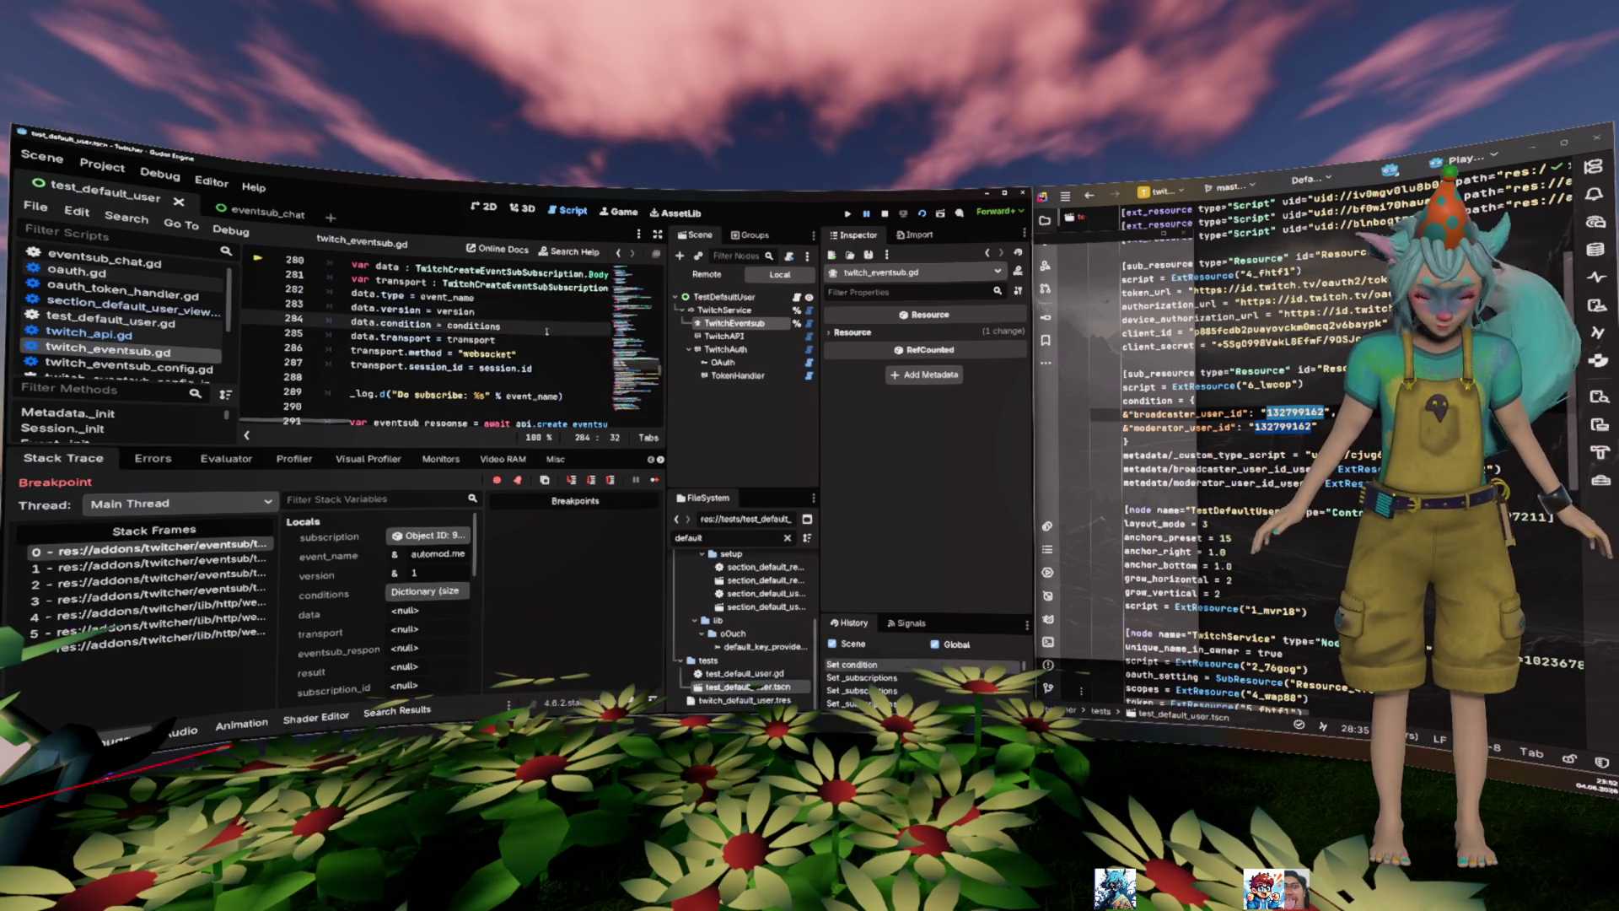
Resume past the breakpoint and inspect the TwitchAuth node's properties.
{"action": "key", "text": "F12"}
{"action": "left_click", "coordinate": [381, 324]}
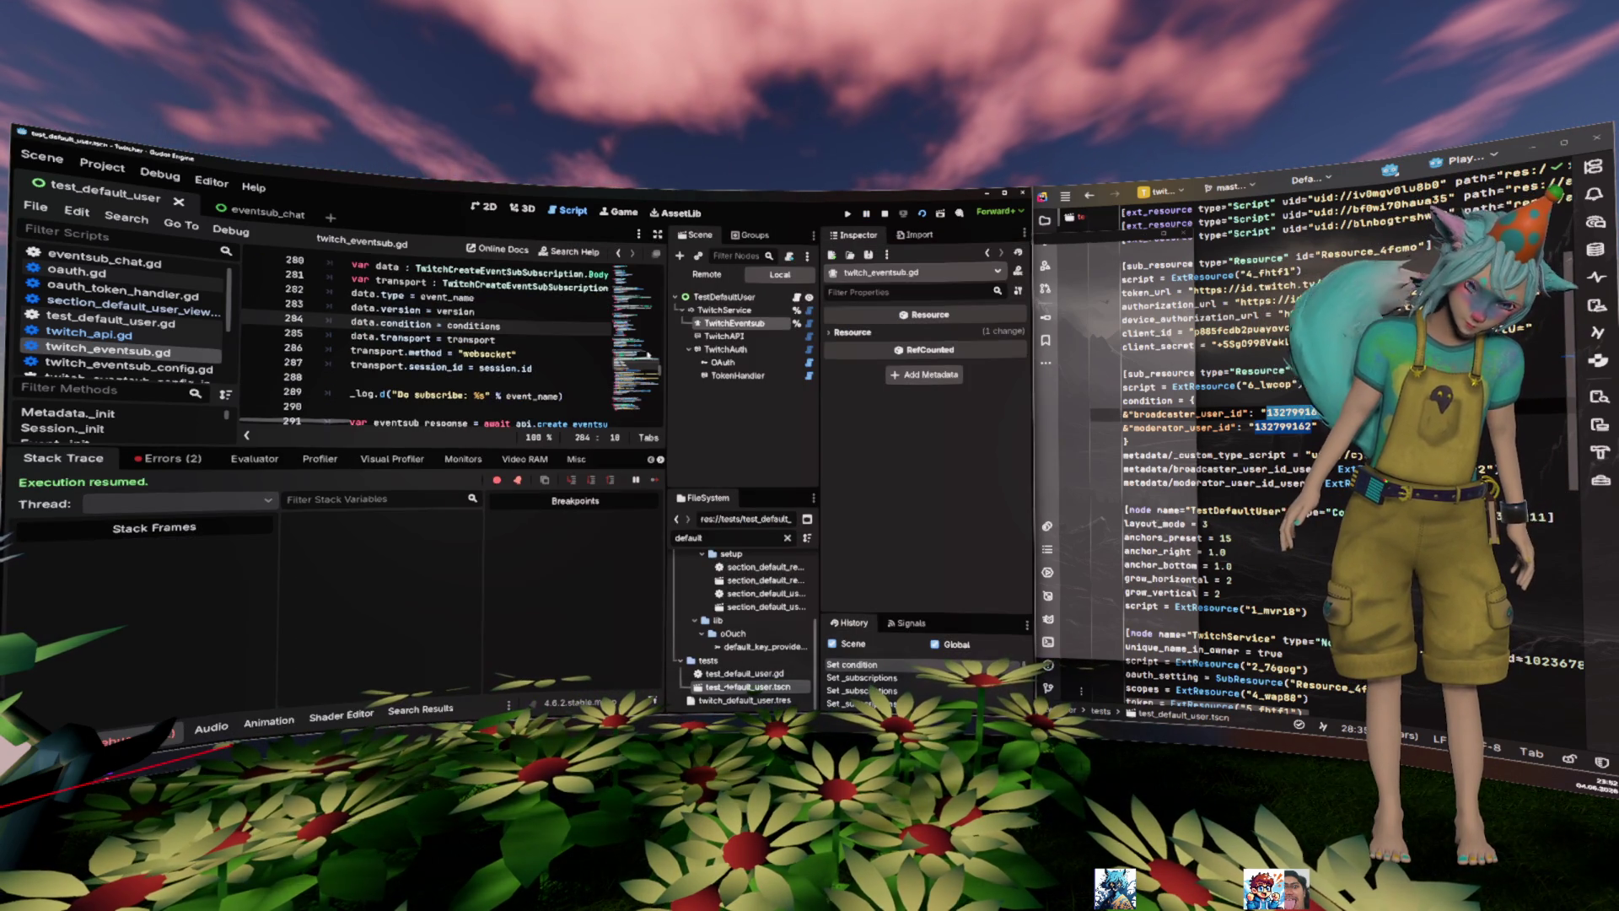
{"action": "left_click", "coordinate": [722, 348]}
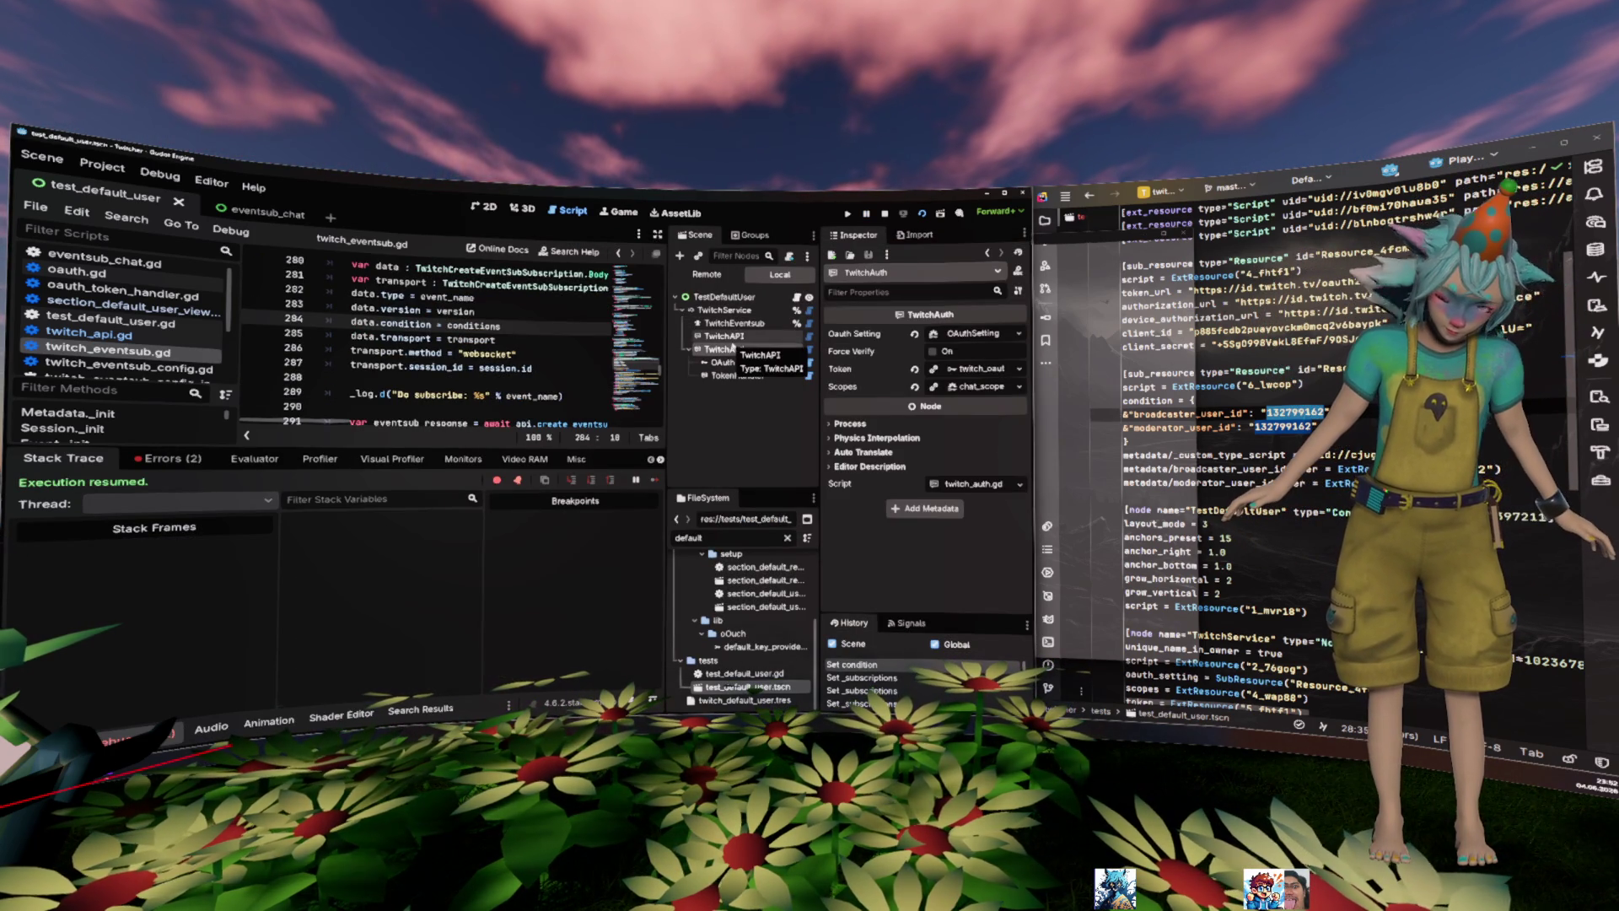
Assign twitch_oauth_setting.tres and twitch_oauth_token.tres to TwitchService's OAuth setting and token.
{"action": "left_click", "coordinate": [723, 296]}
{"action": "left_click", "coordinate": [723, 310]}
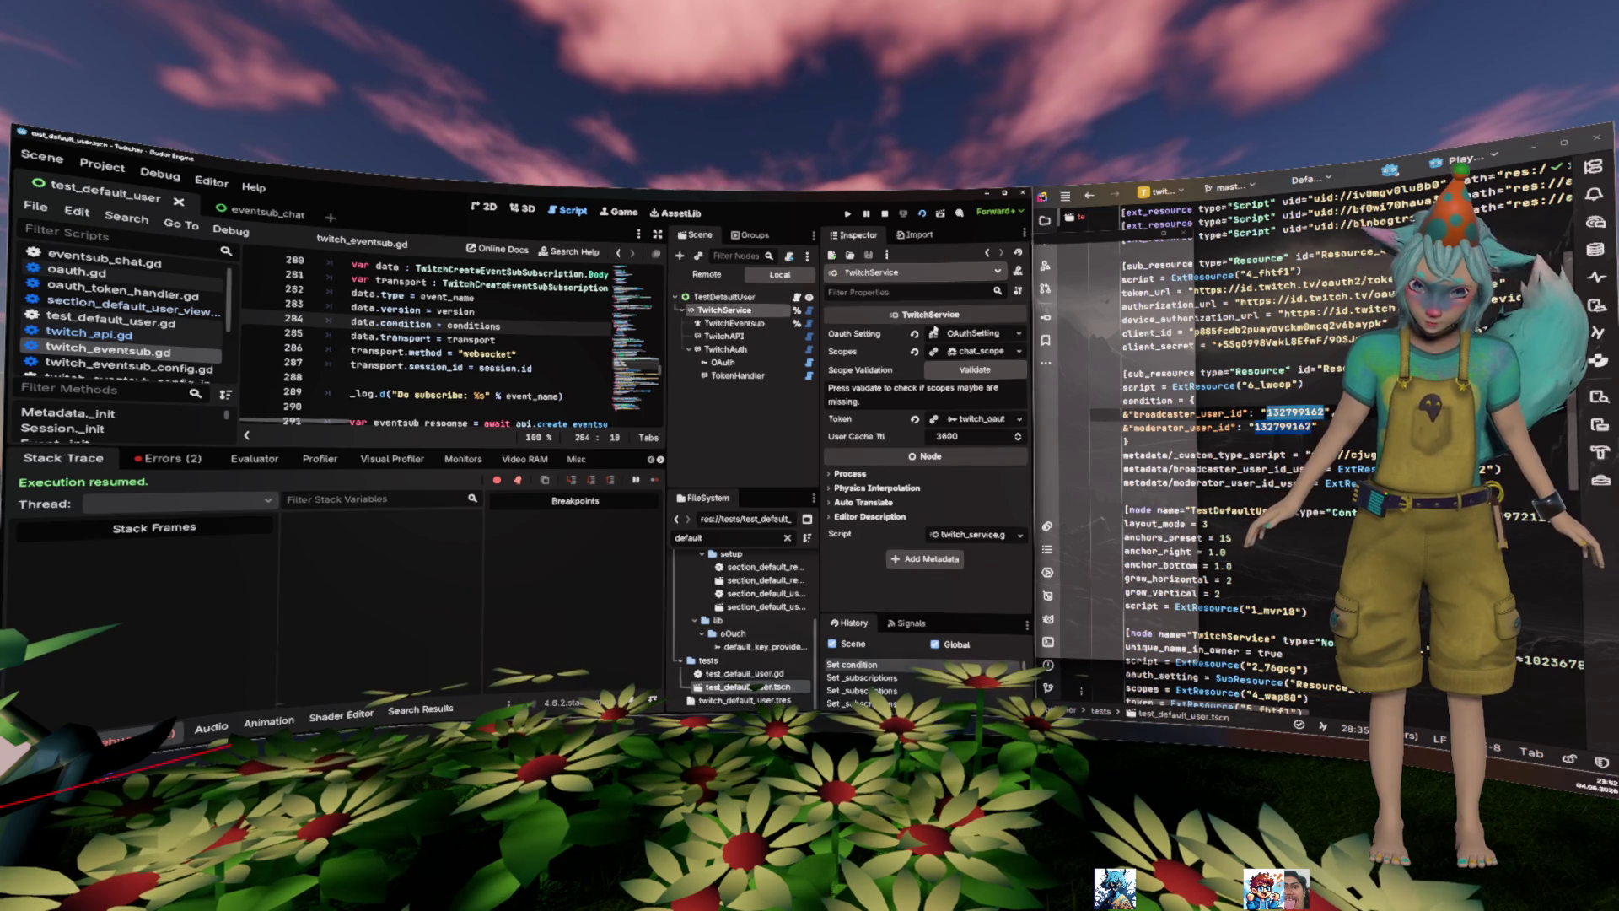
{"action": "left_click", "coordinate": [1018, 334]}
{"action": "left_click", "coordinate": [952, 385]}
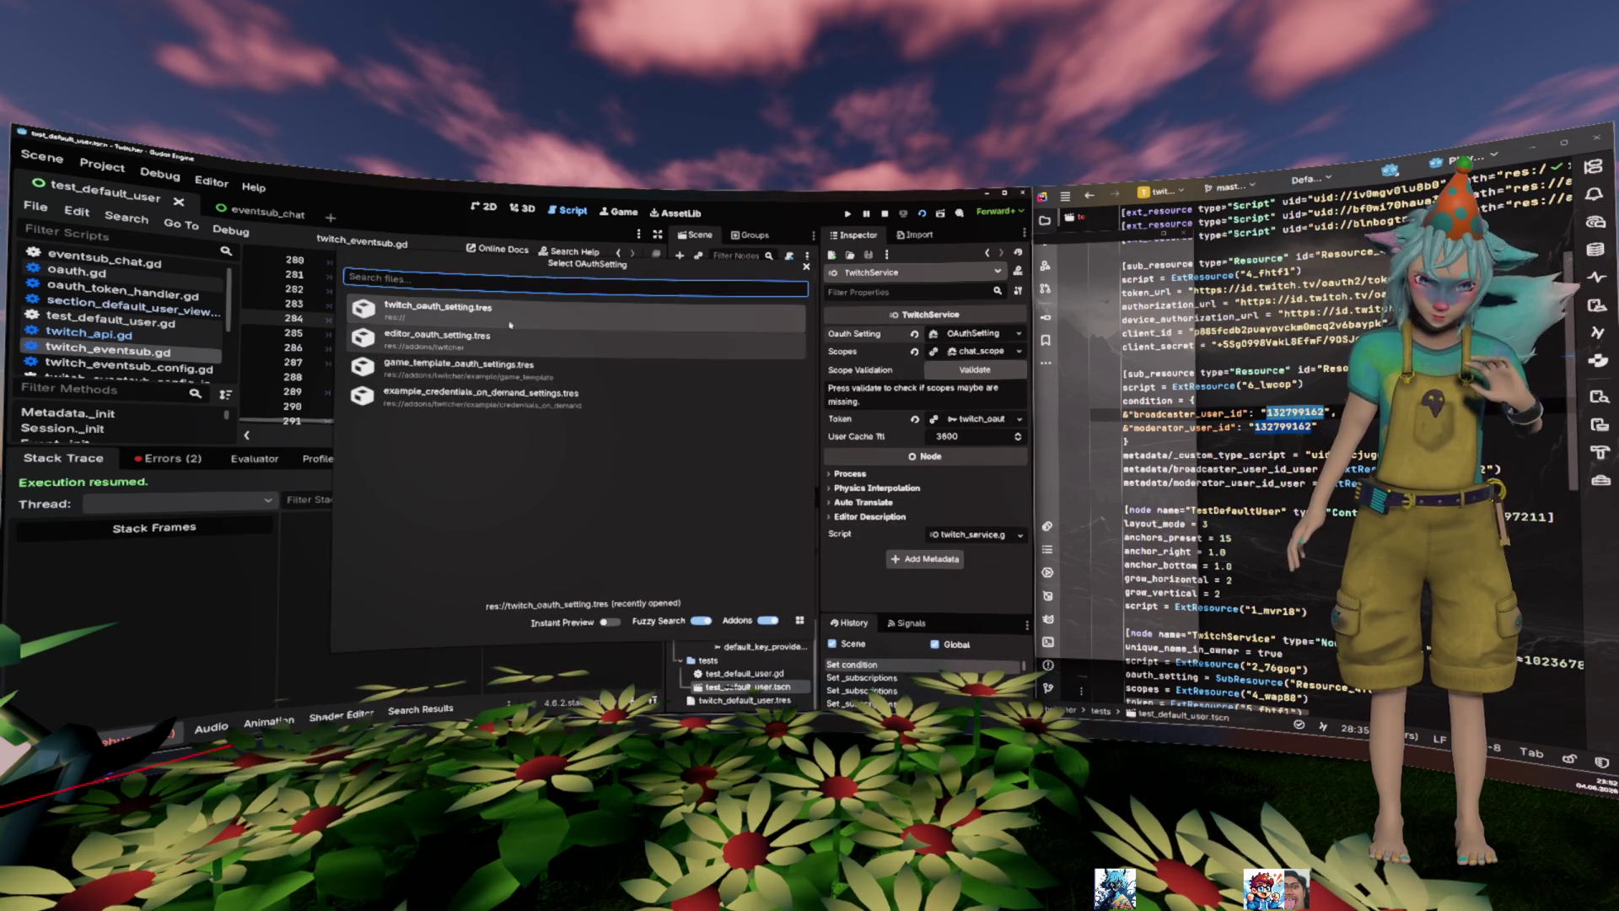
{"action": "left_click", "coordinate": [494, 312]}
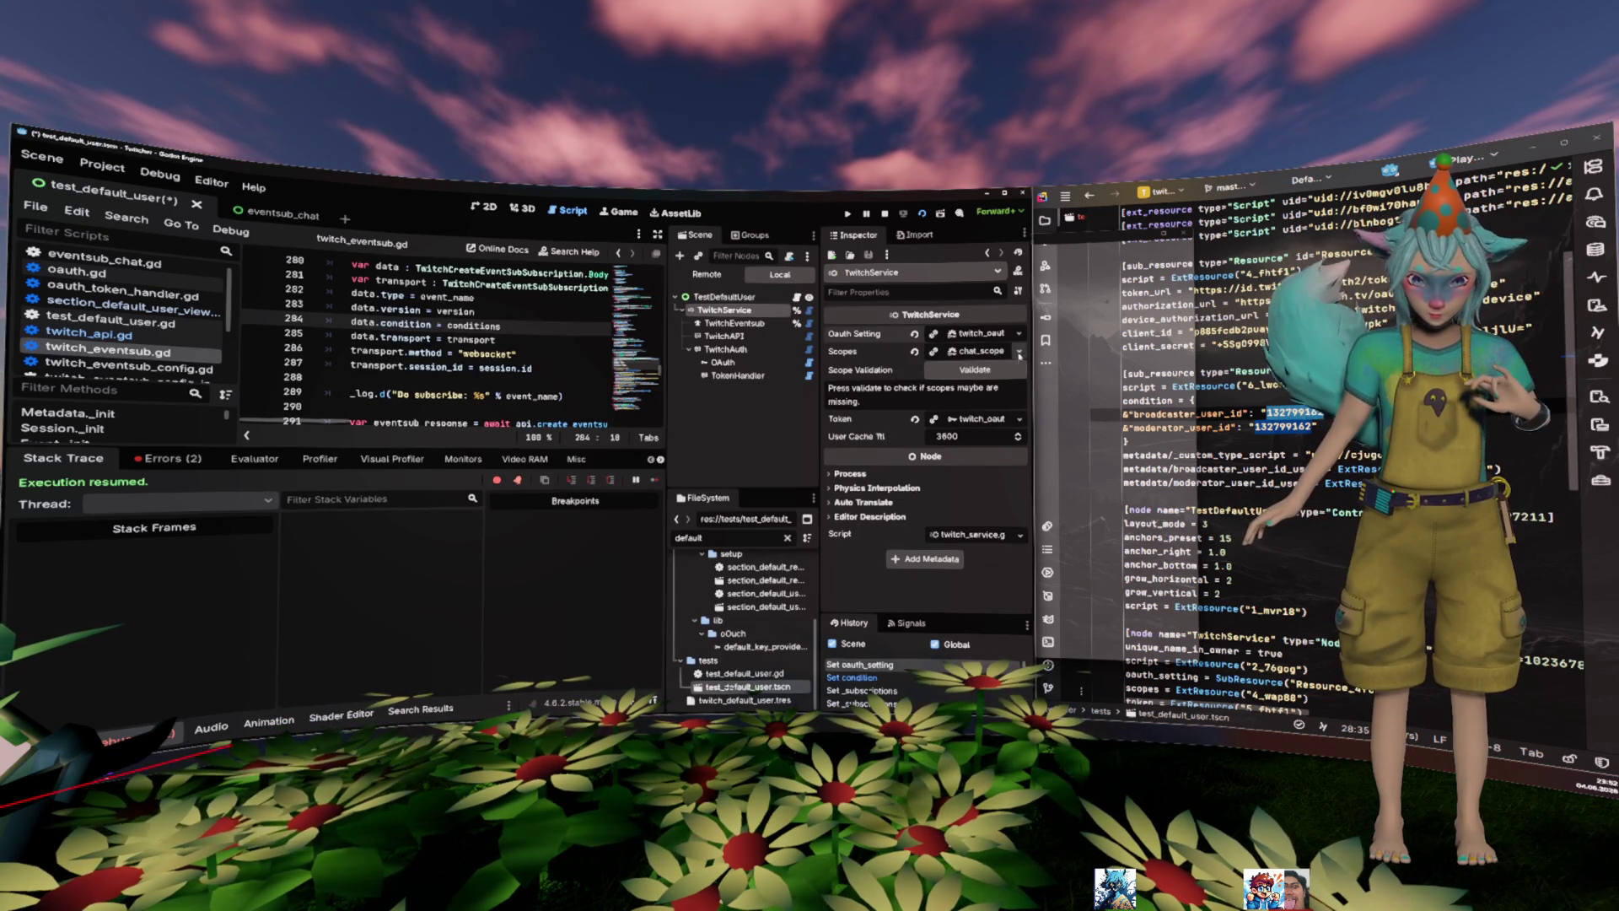
{"action": "left_click", "coordinate": [1019, 419]}
{"action": "left_click", "coordinate": [953, 464]}
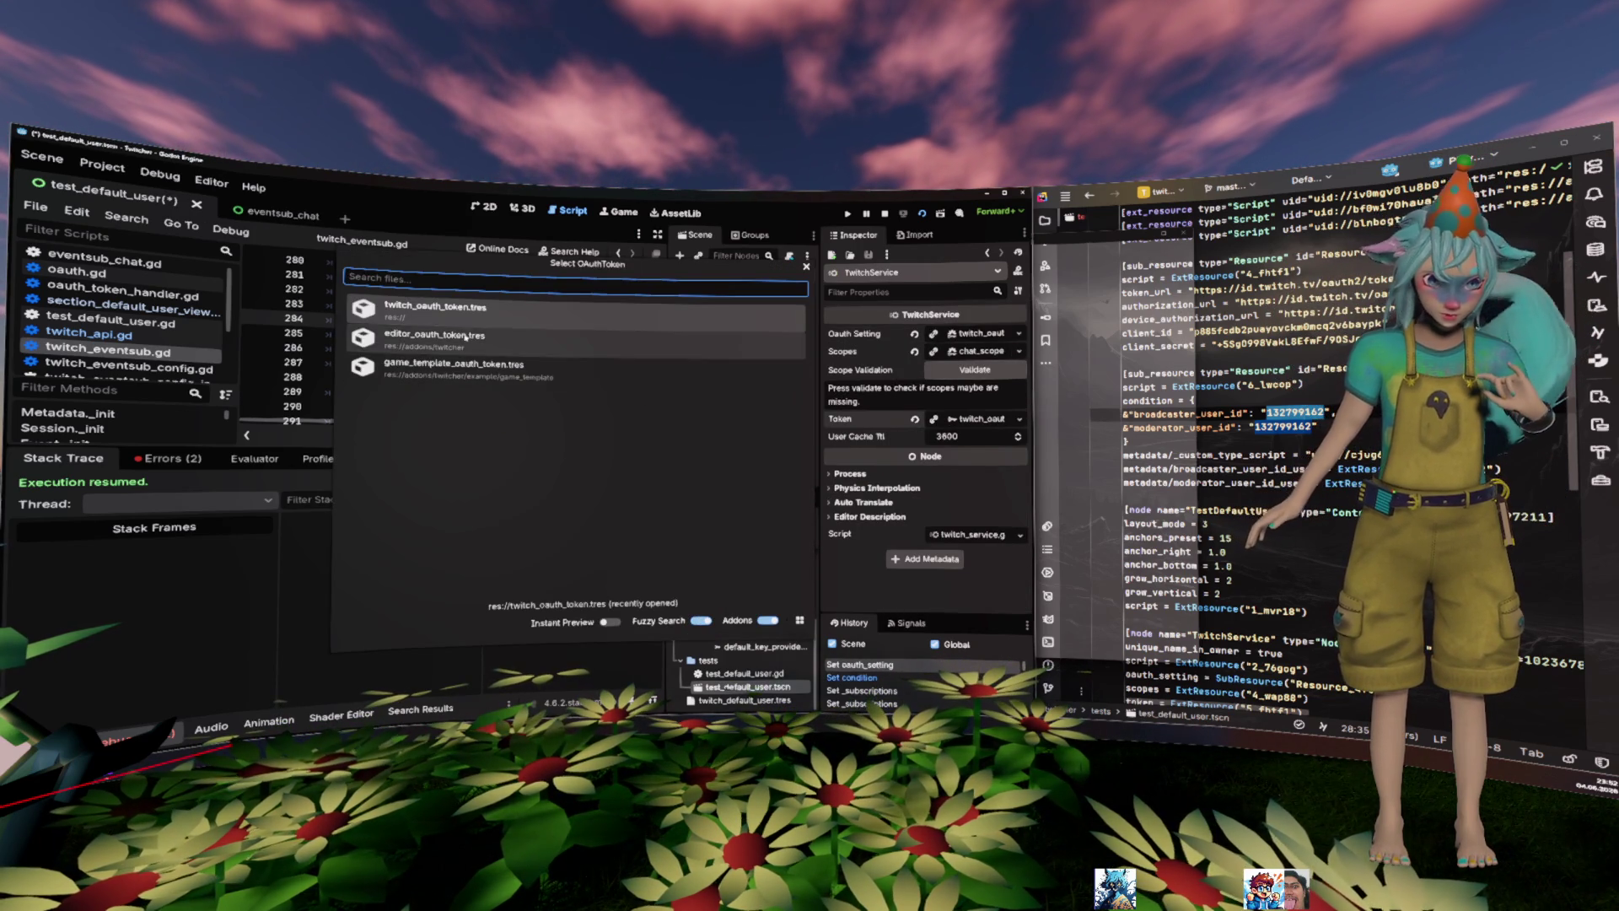
{"action": "key", "text": "Return"}
Save and run the test scene, then review the debugger's errors.
{"action": "key", "text": "ctrl+s"}
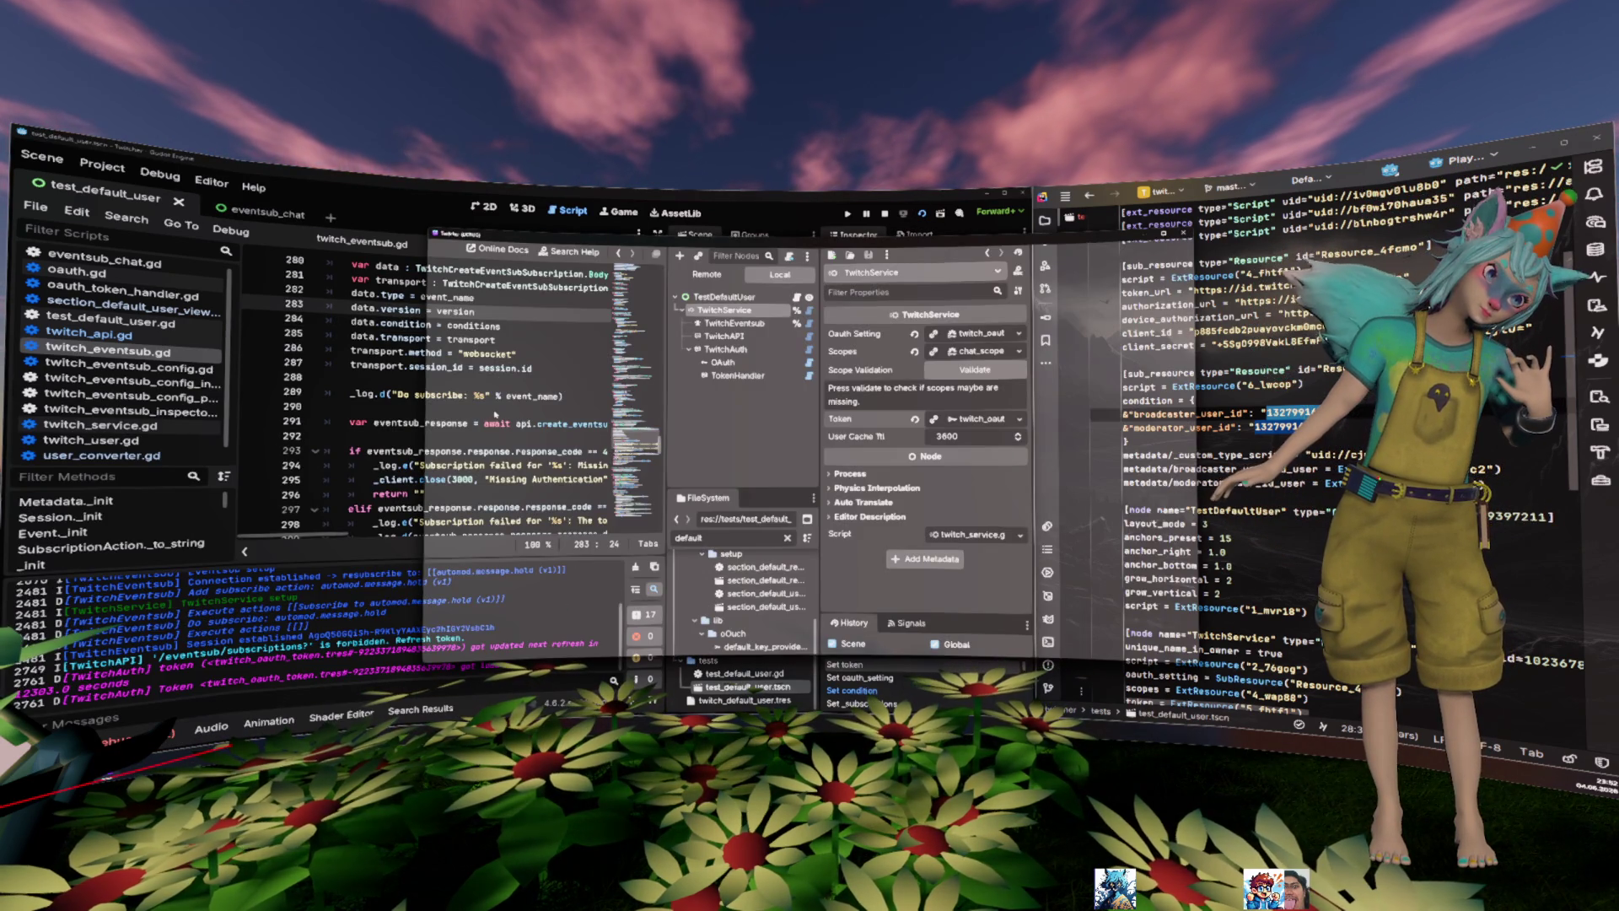
{"action": "left_click", "coordinate": [415, 410]}
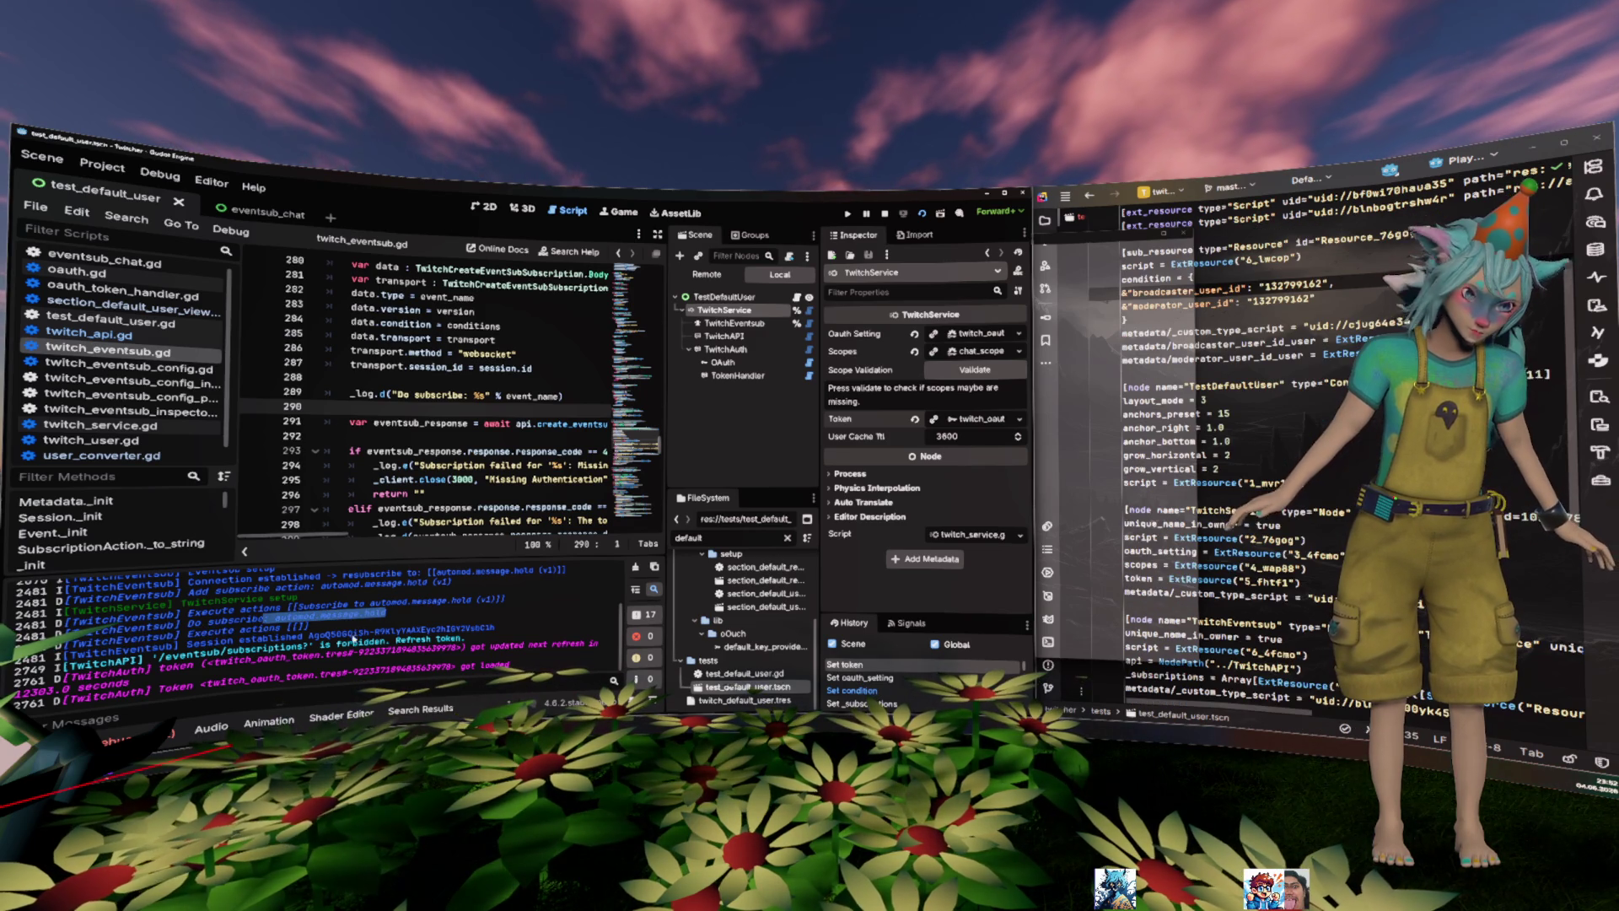
{"action": "left_click", "coordinate": [169, 730]}
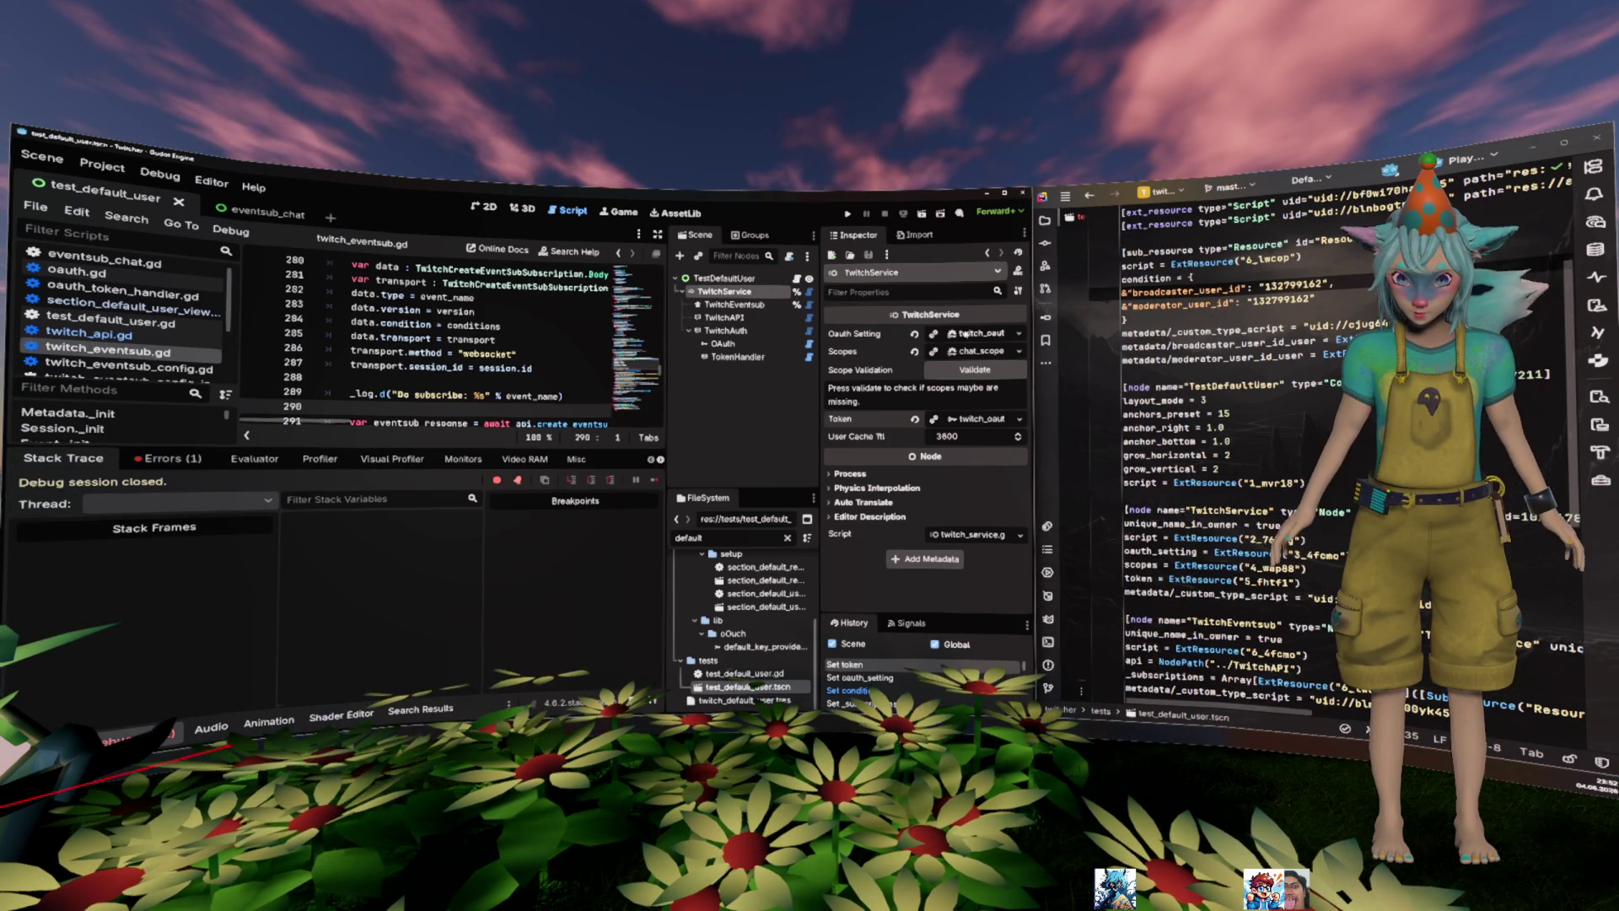
Set TwitchEventsub's first subscription type to Channel Chat Message and rerun, marking the listening log line.
{"action": "key", "text": "Down"}
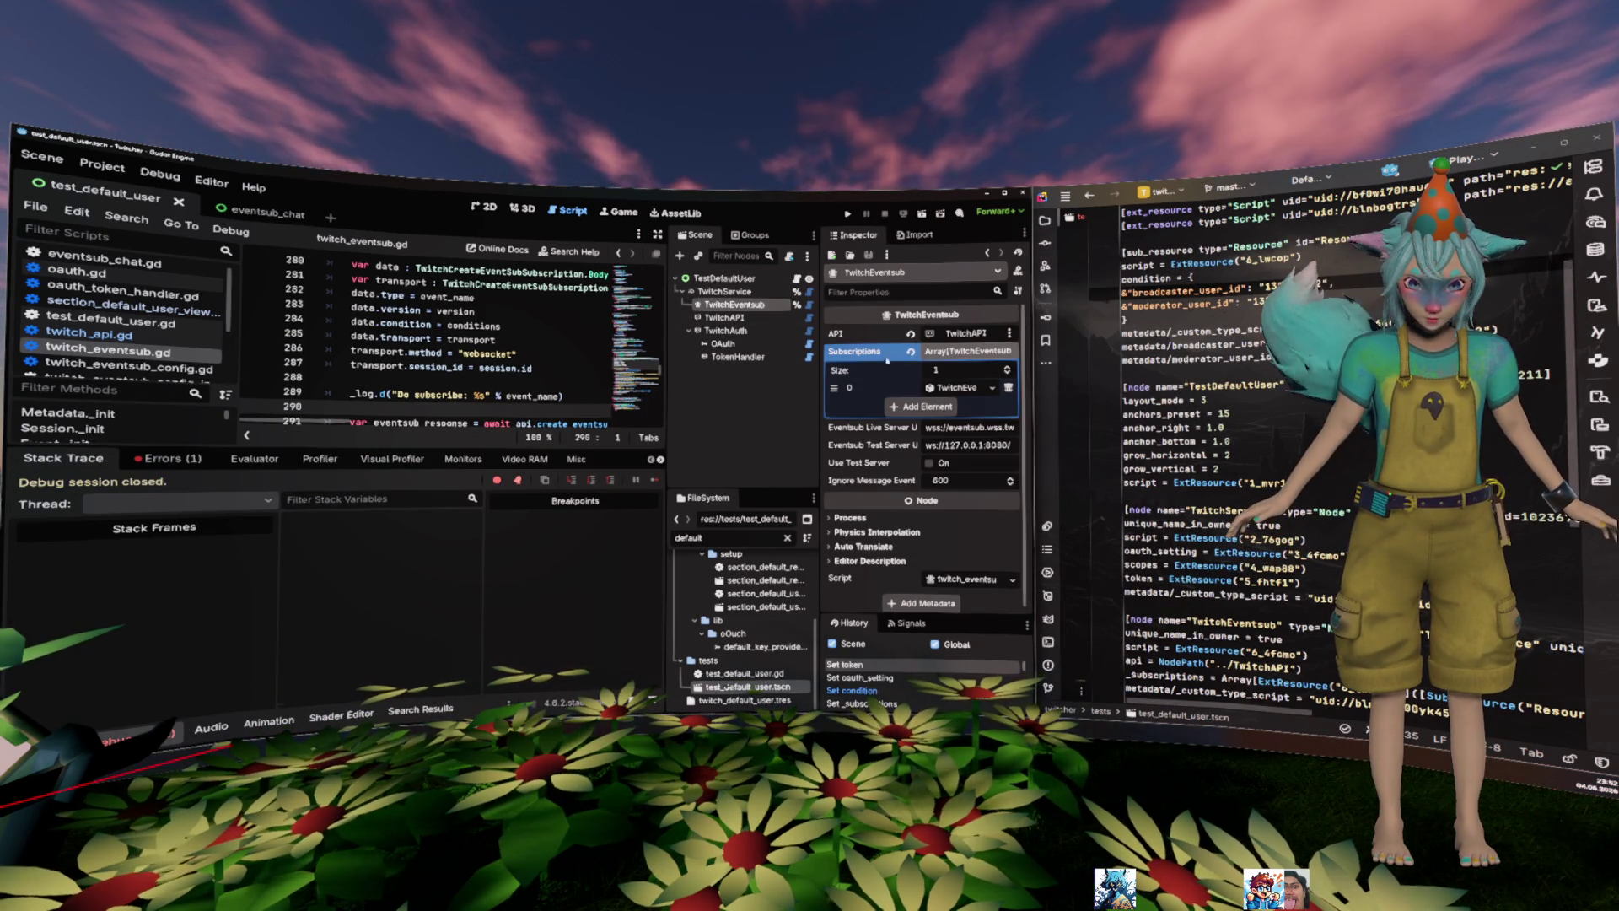
{"action": "left_click", "coordinate": [967, 386]}
{"action": "left_click", "coordinate": [963, 405]}
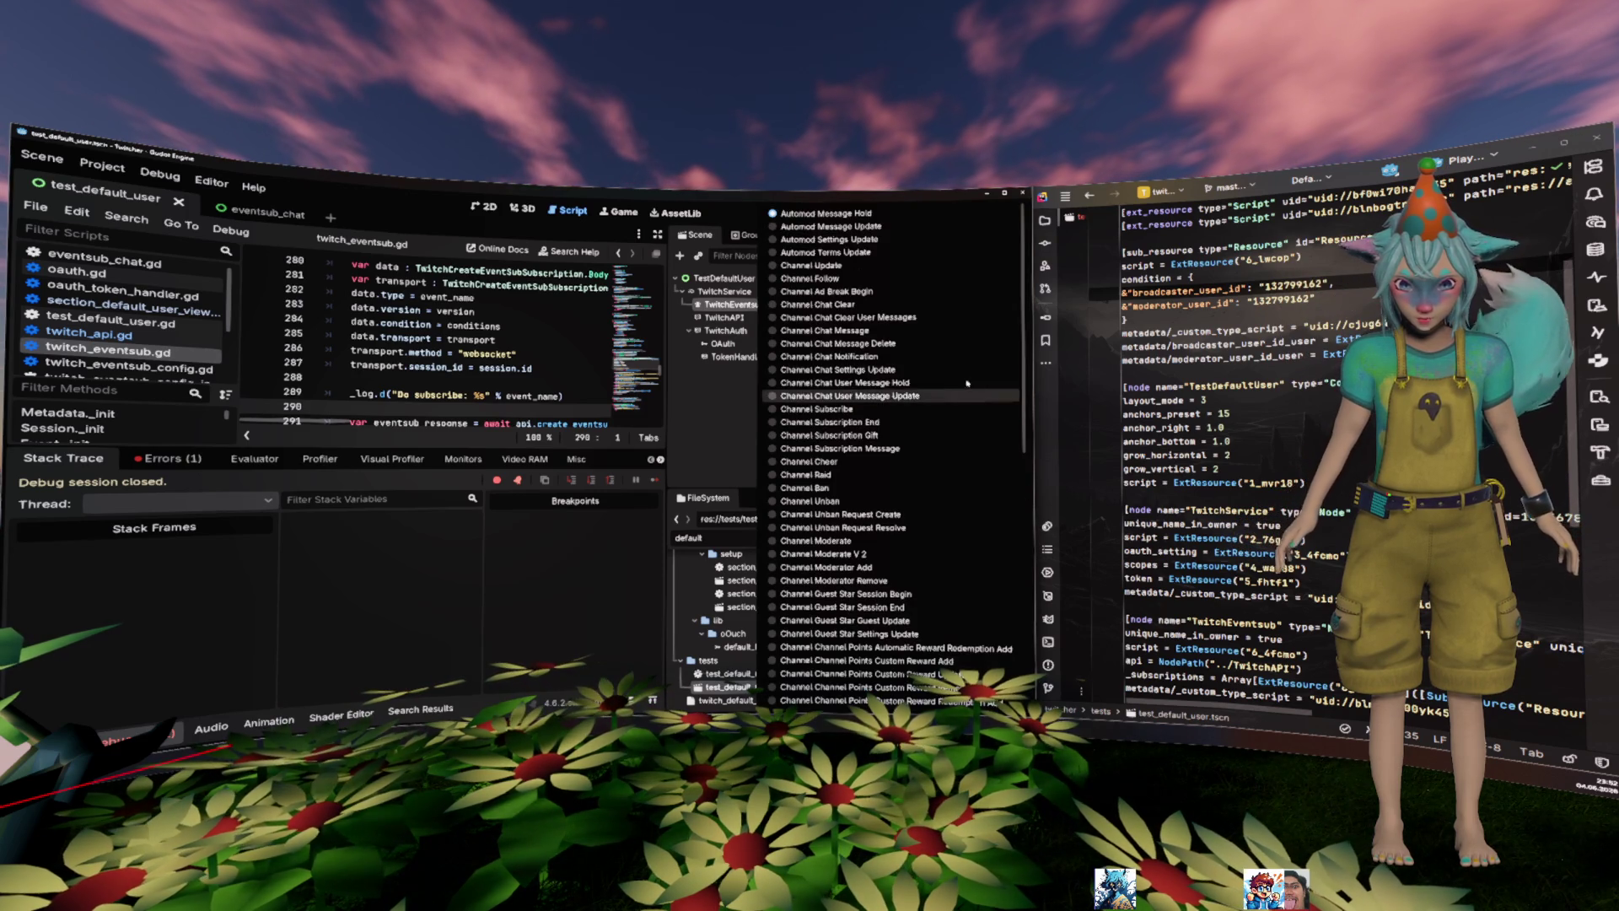
{"action": "left_click", "coordinate": [885, 324]}
{"action": "left_click", "coordinate": [590, 328]}
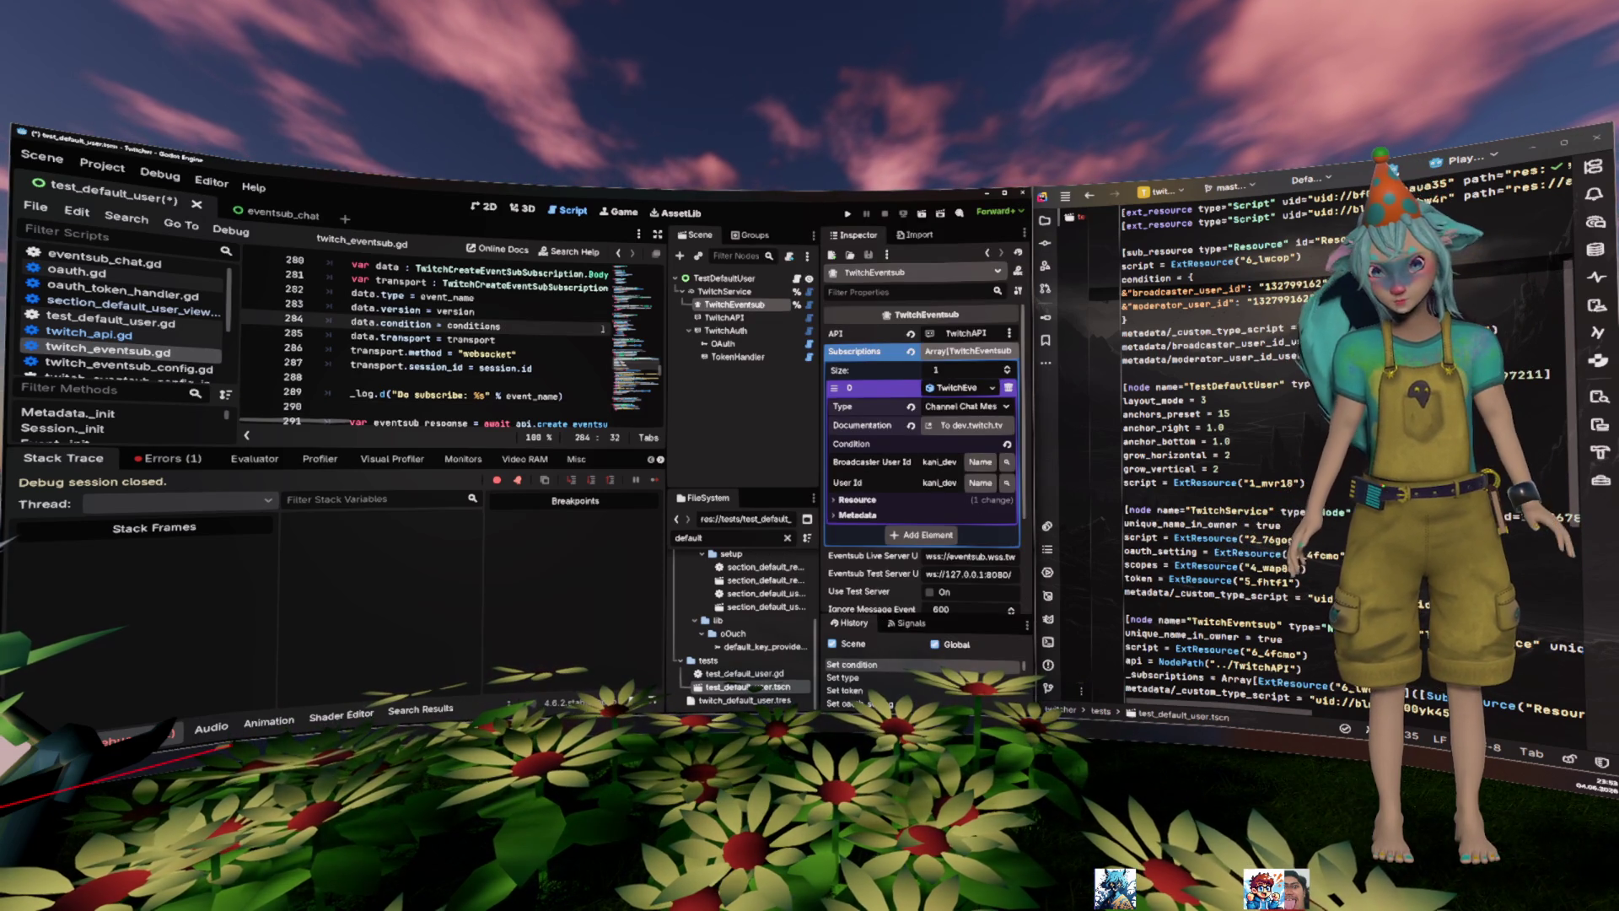
{"action": "key", "text": "F6"}
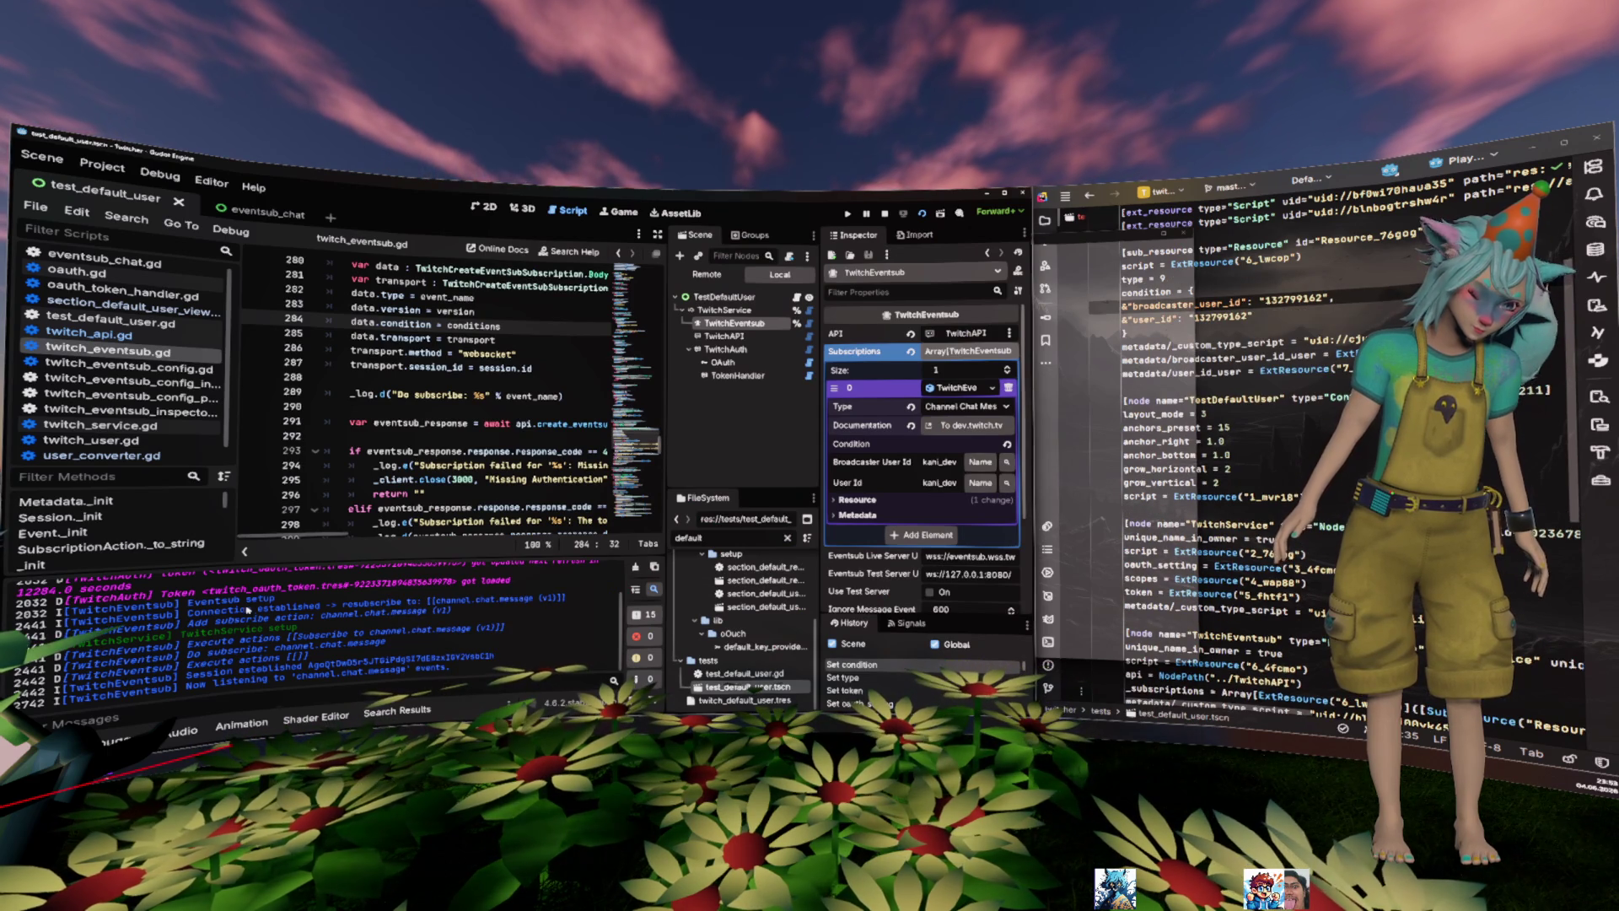
{"action": "left_click_drag", "start_coordinate": [259, 683], "coordinate": [459, 670]}
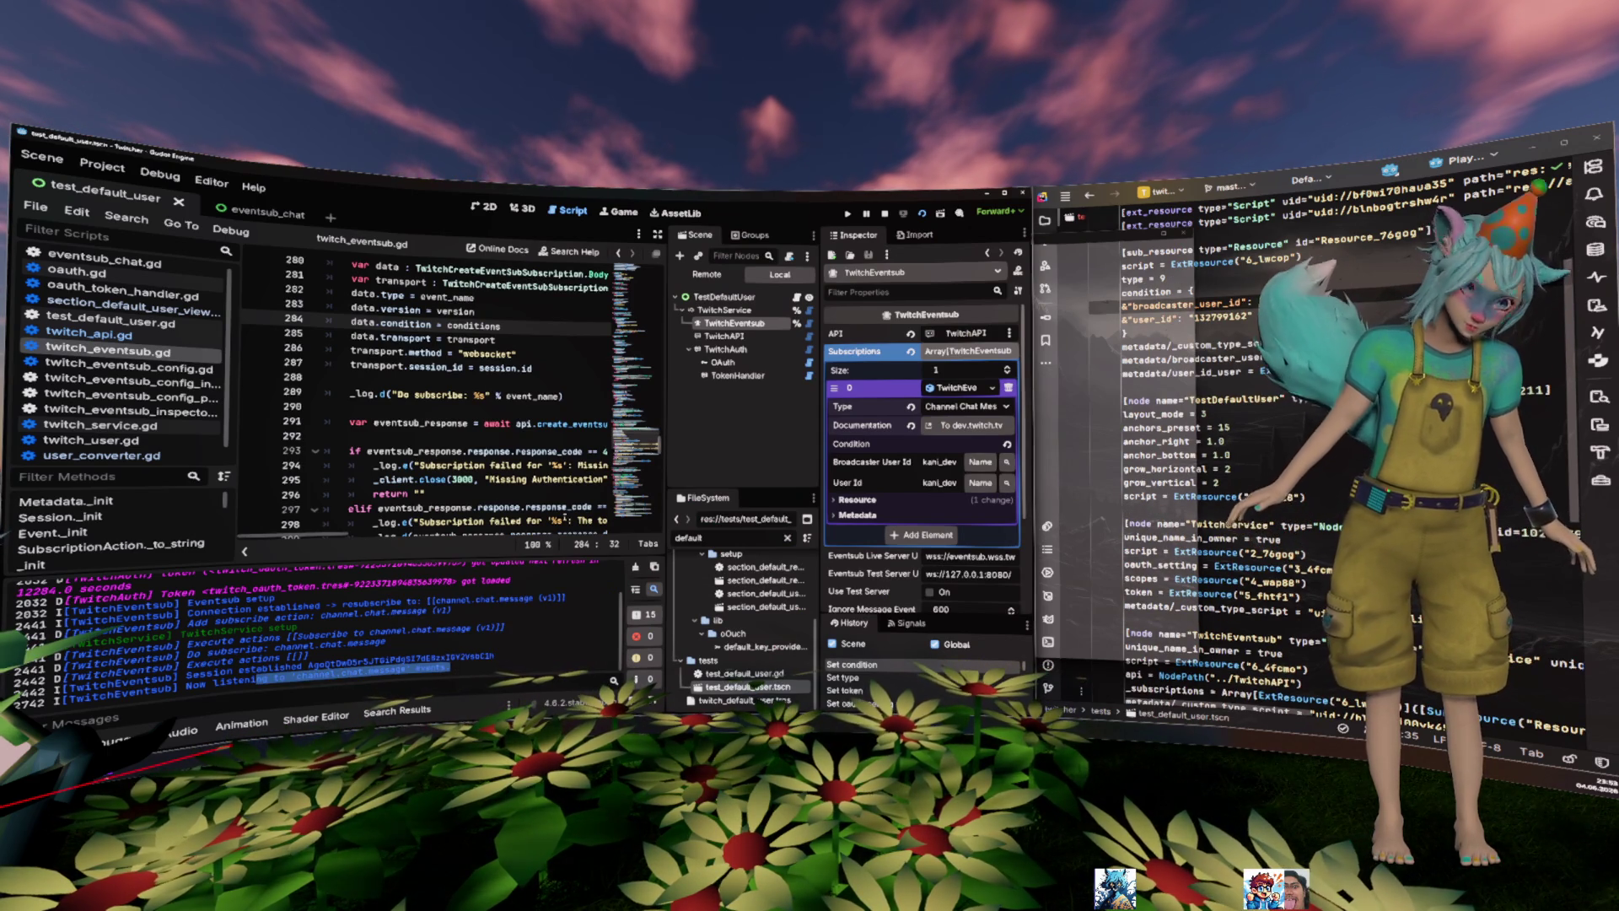